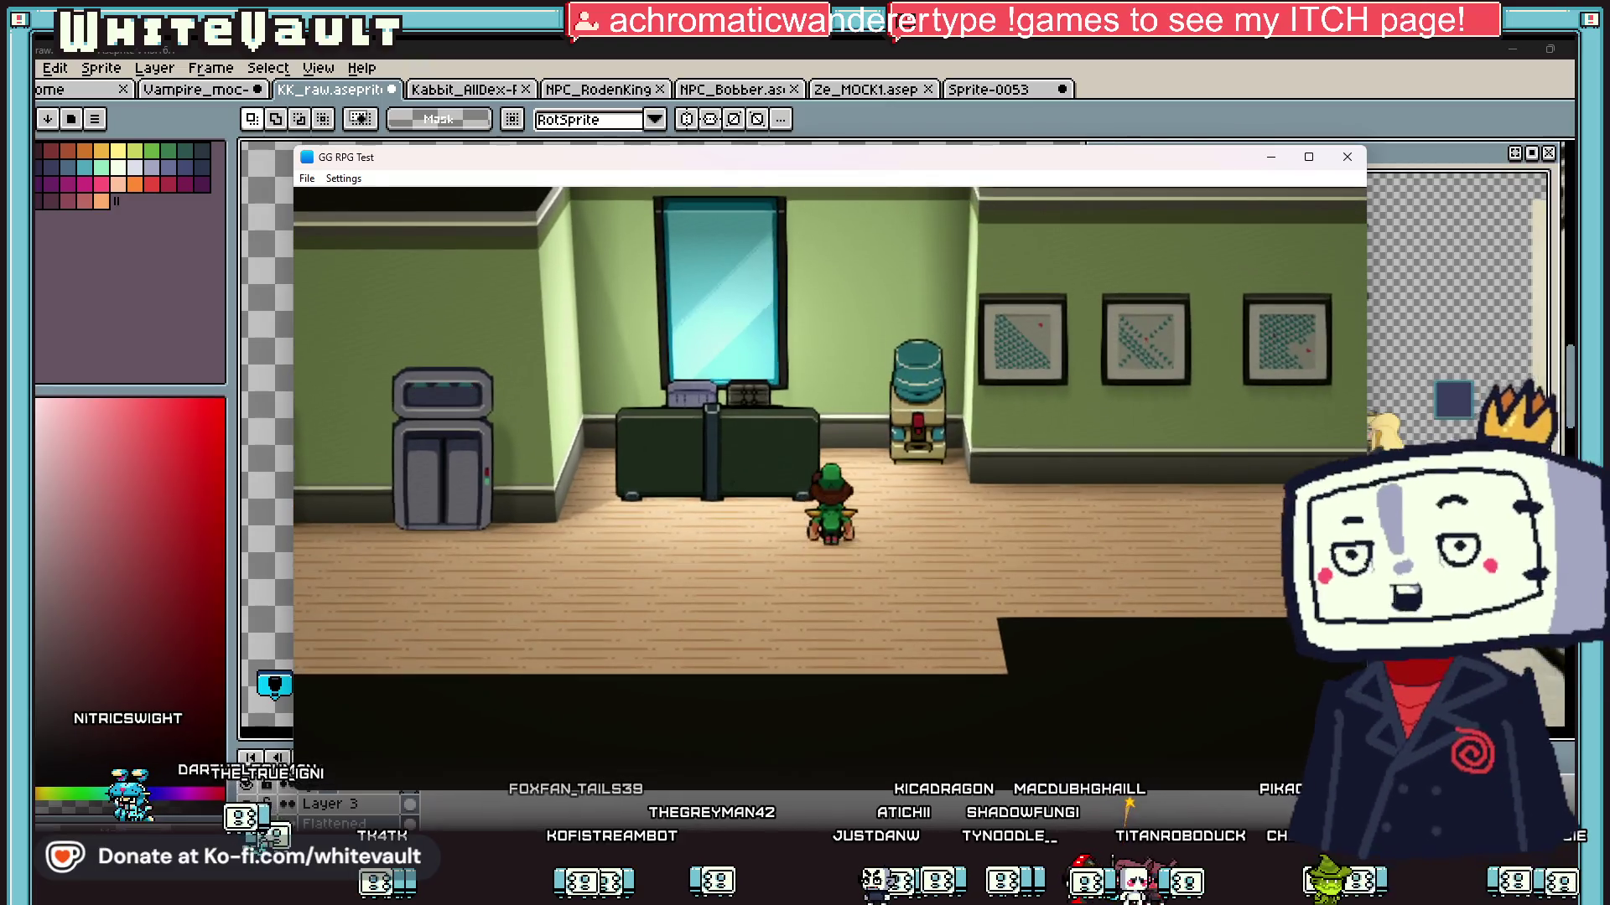
Step: Walk the character across the office and take the elevator to Floor: Lobby
{"action": "key", "text": "Right"}
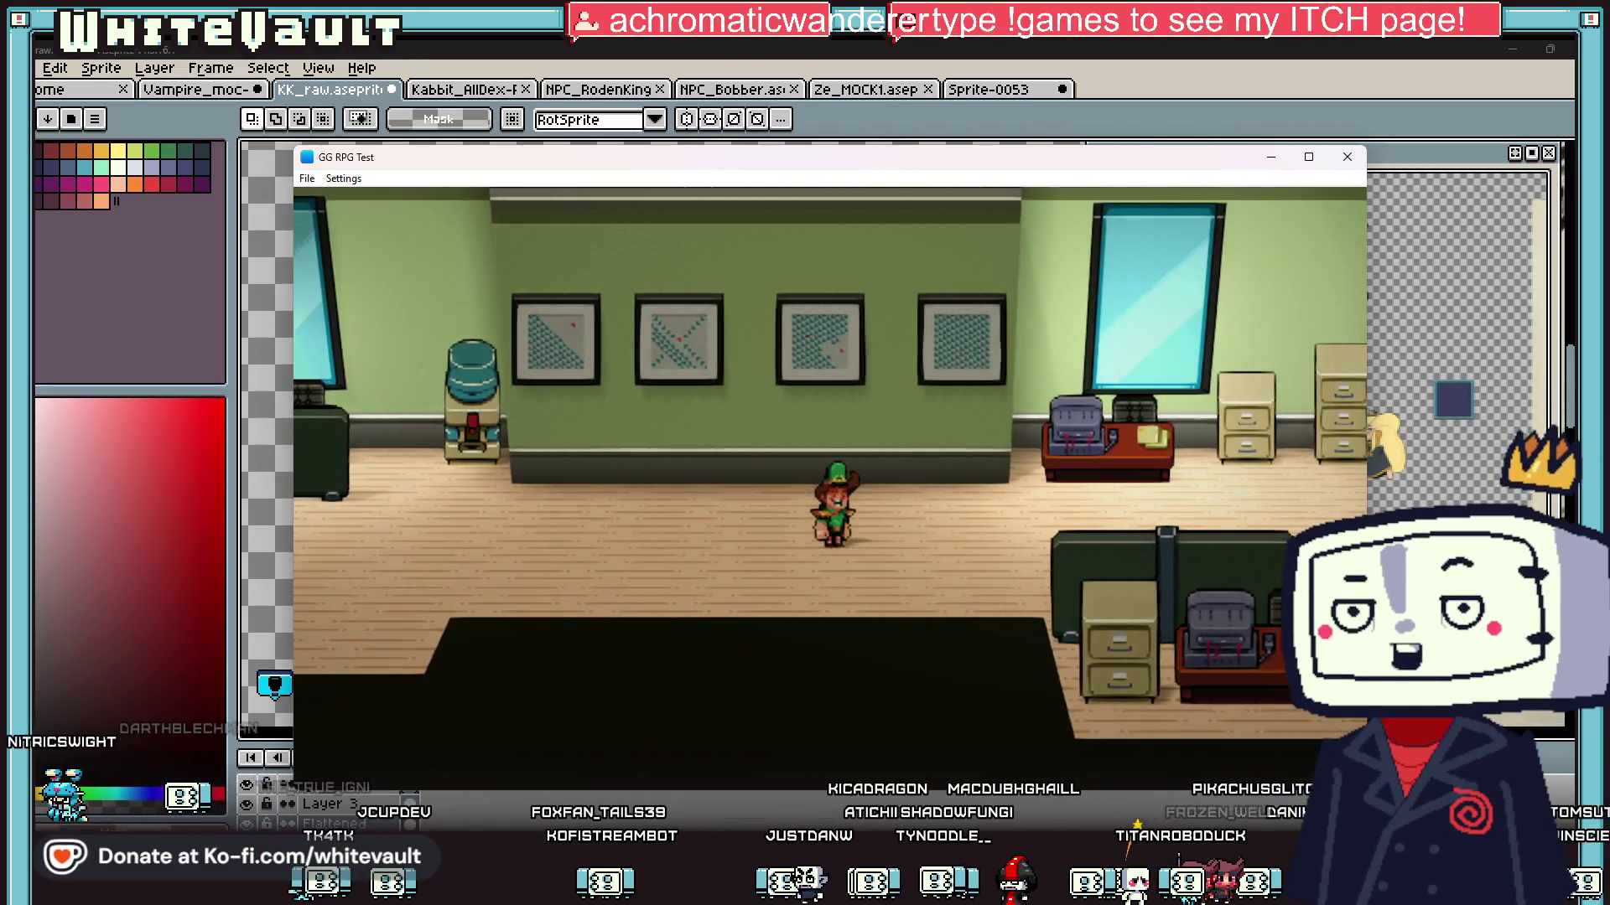
{"action": "key", "text": "Right"}
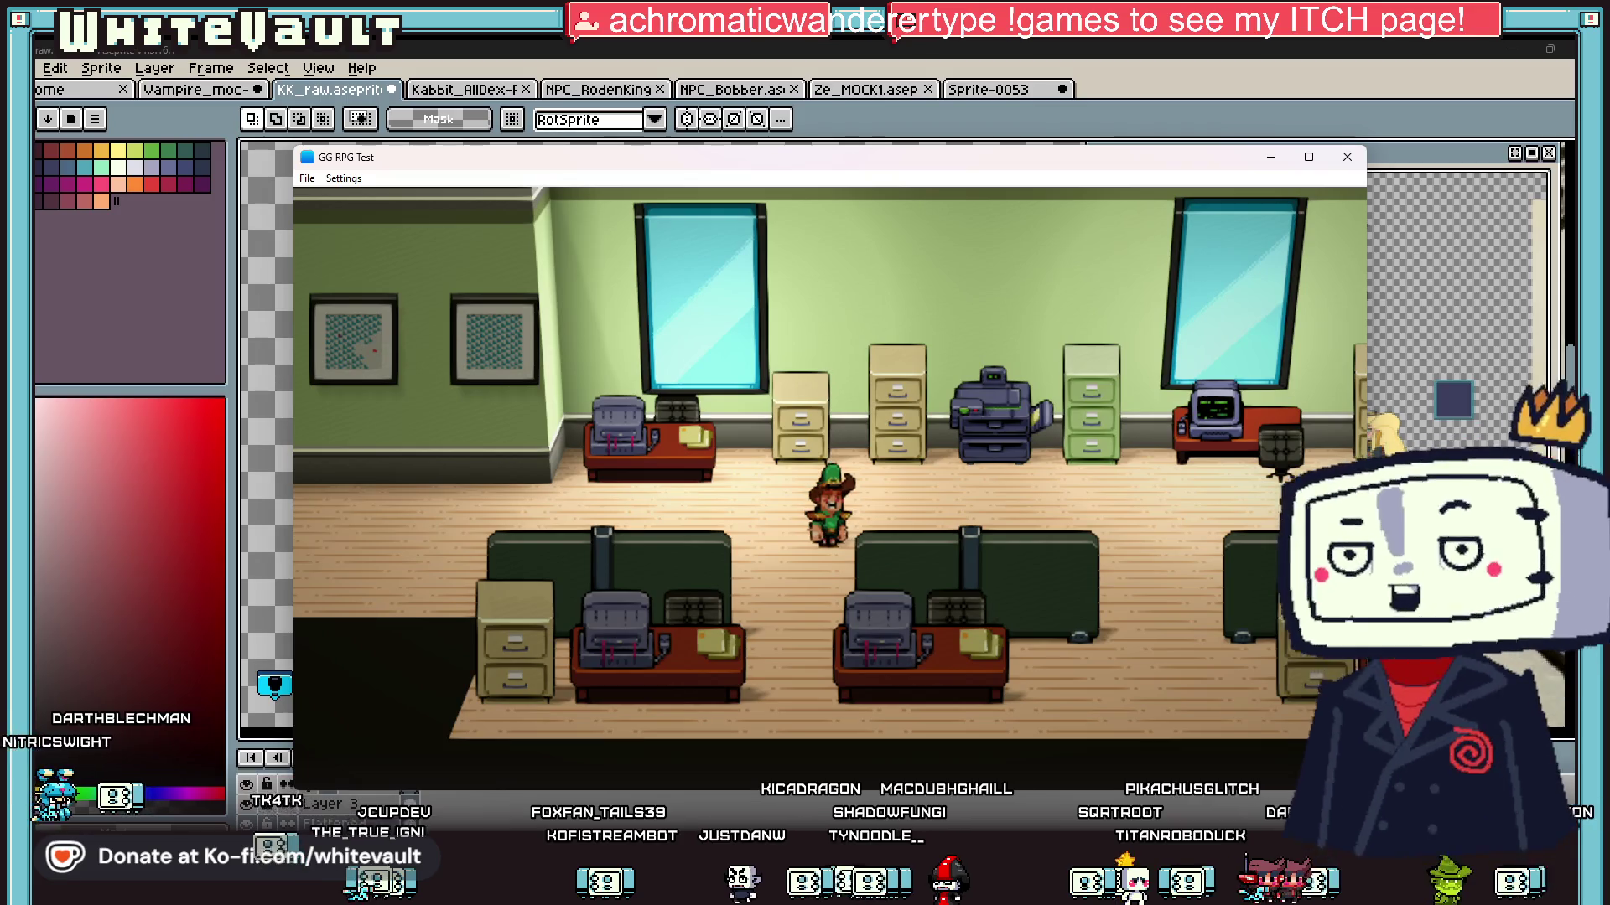
{"action": "key", "text": "Right"}
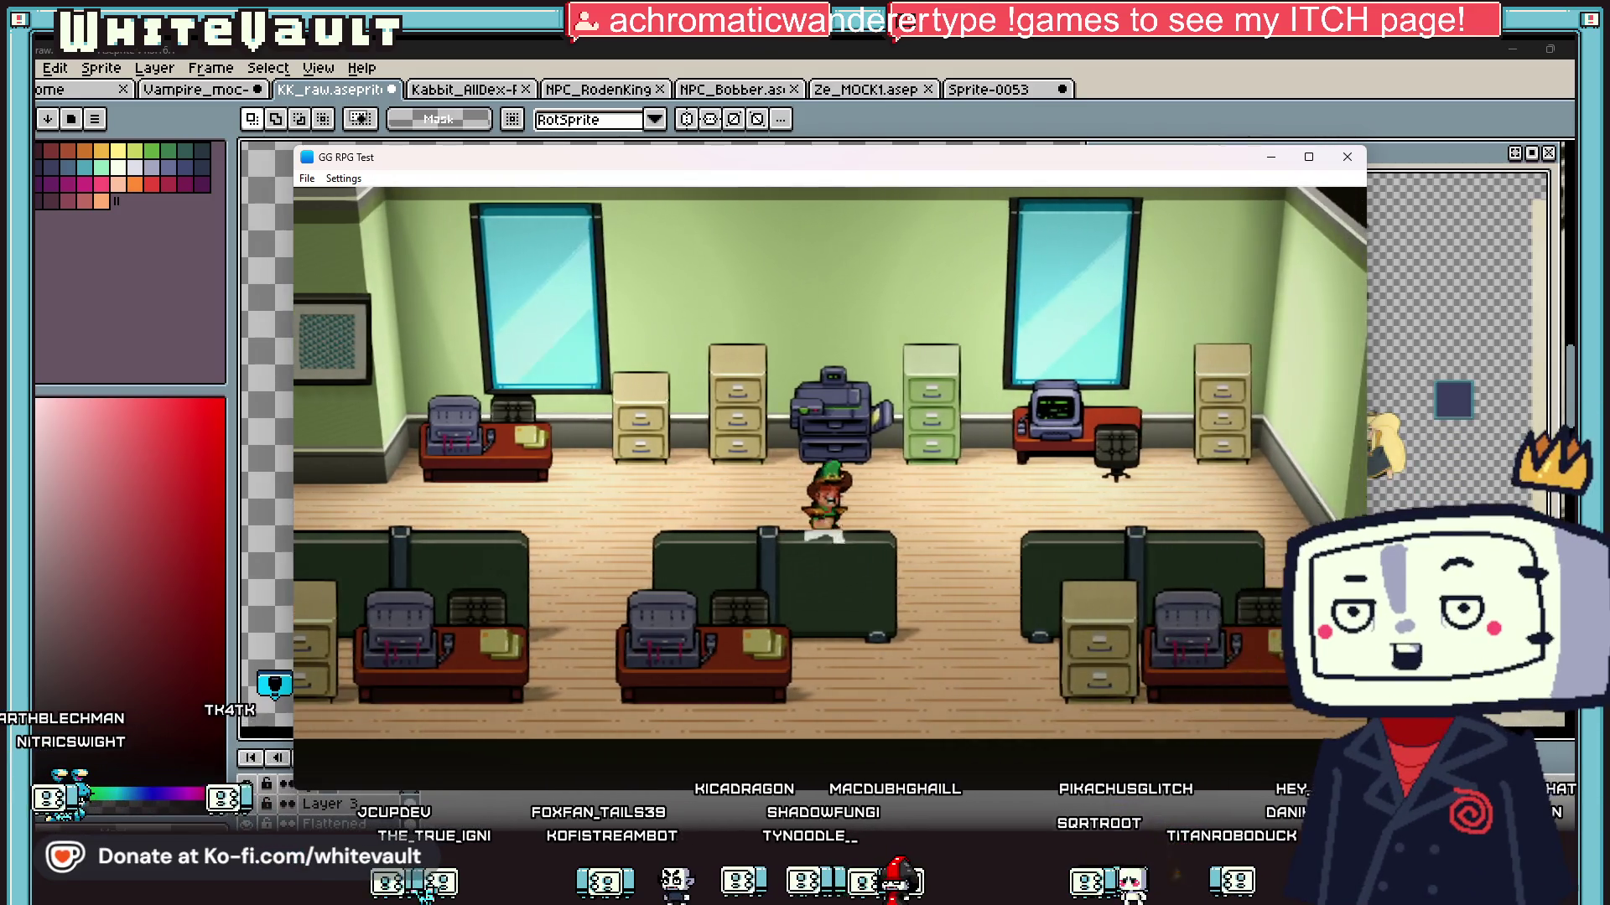
{"action": "key", "text": "Left"}
{"action": "key", "text": "Left"}
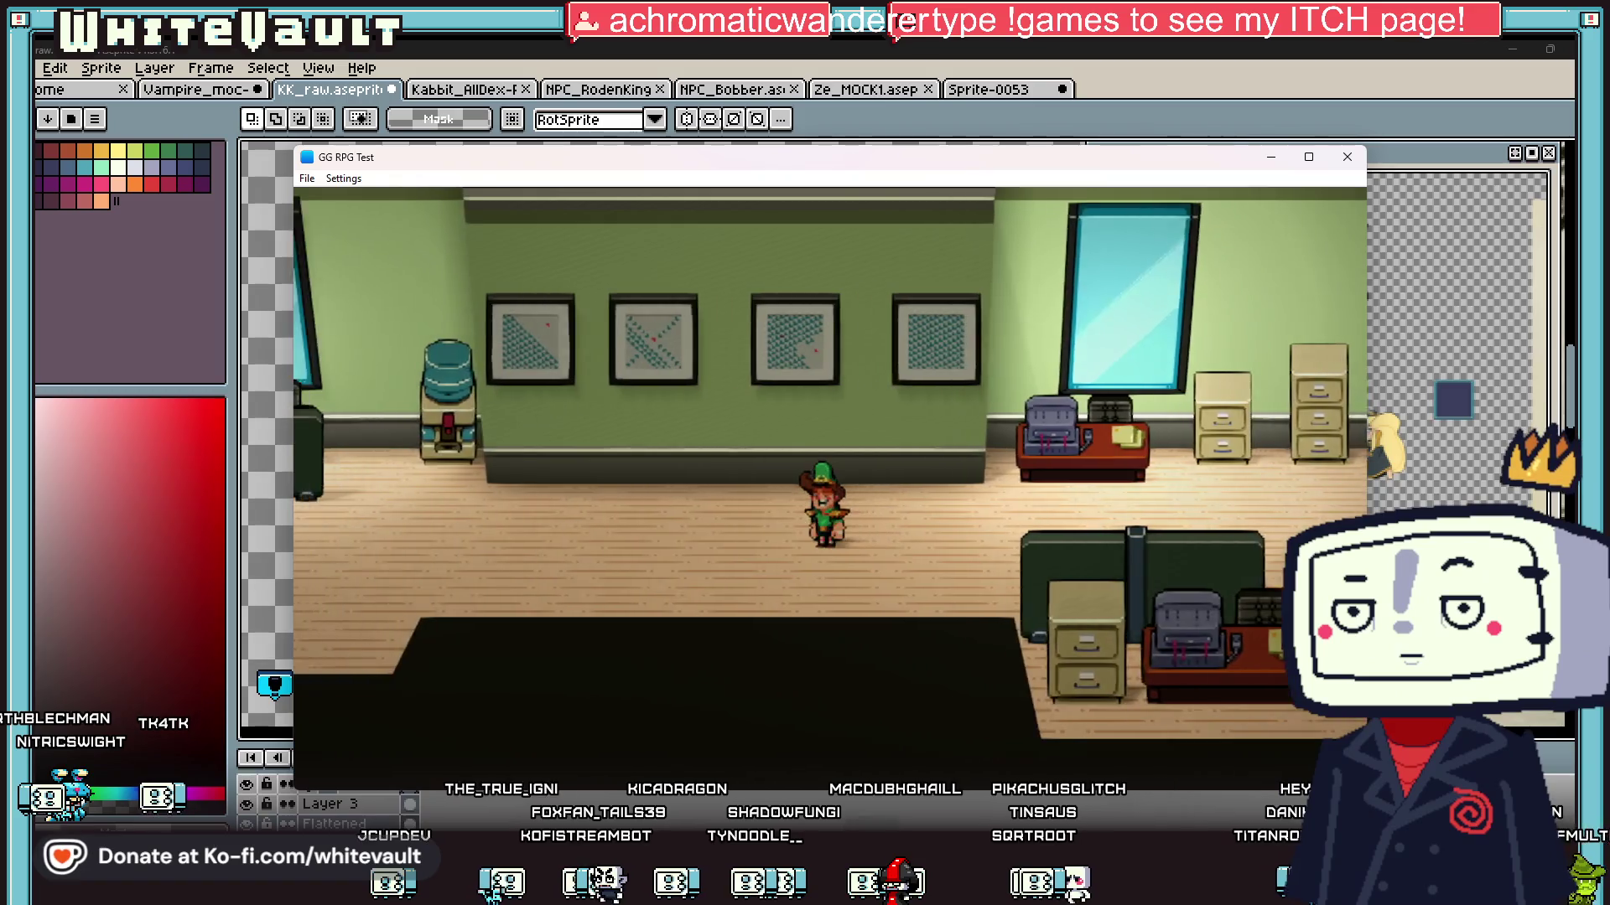
{"action": "key", "text": "Left"}
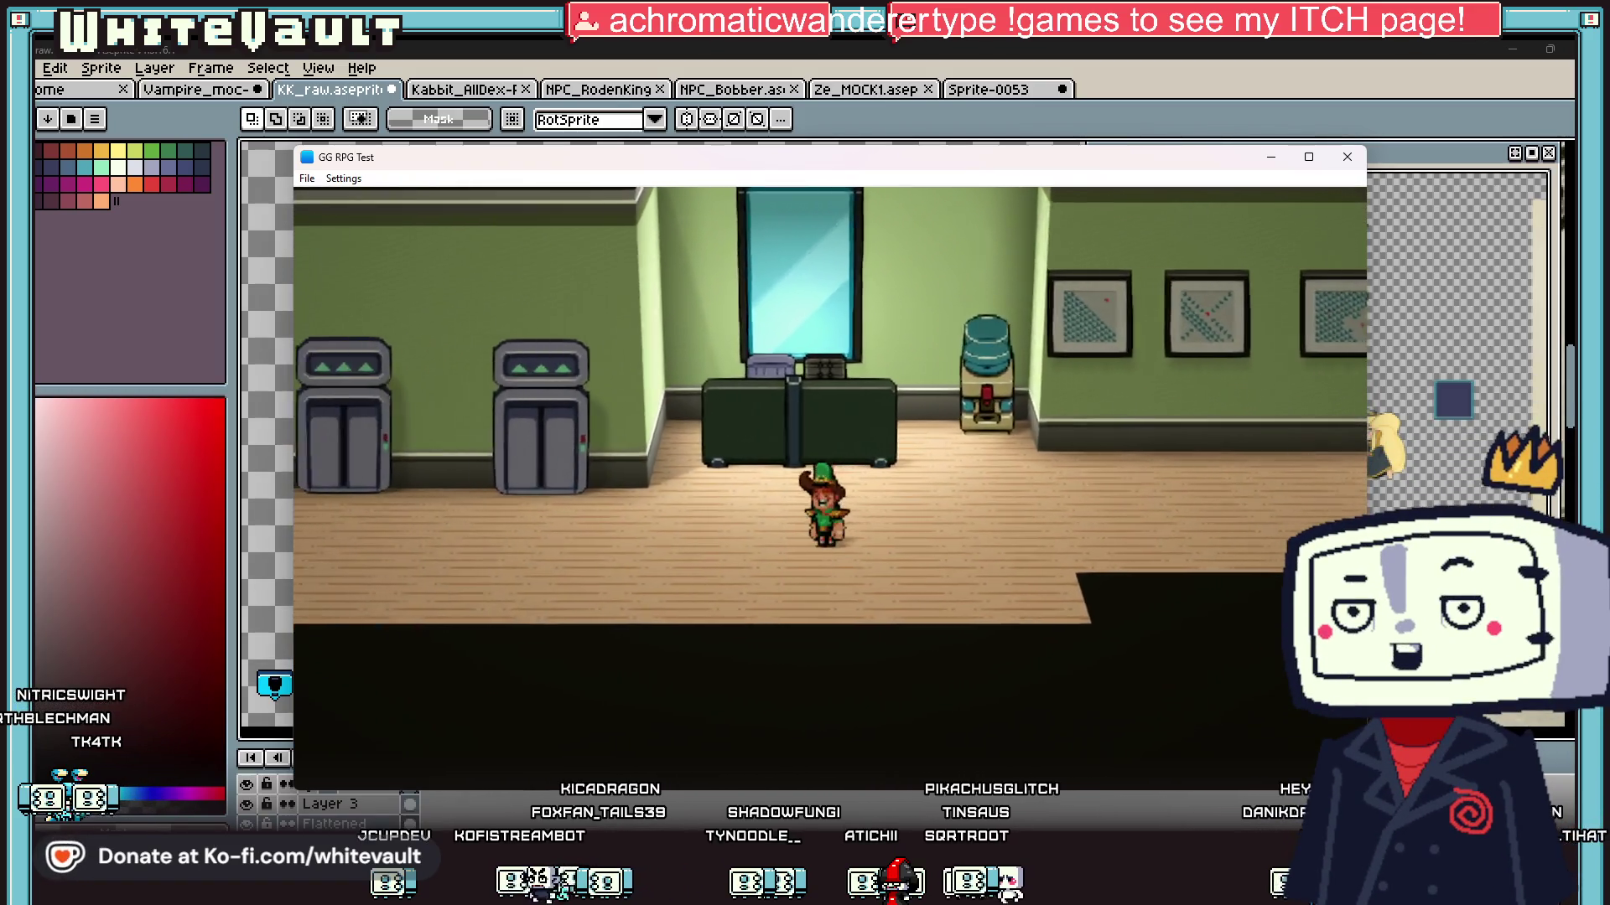
{"action": "key", "text": "Up"}
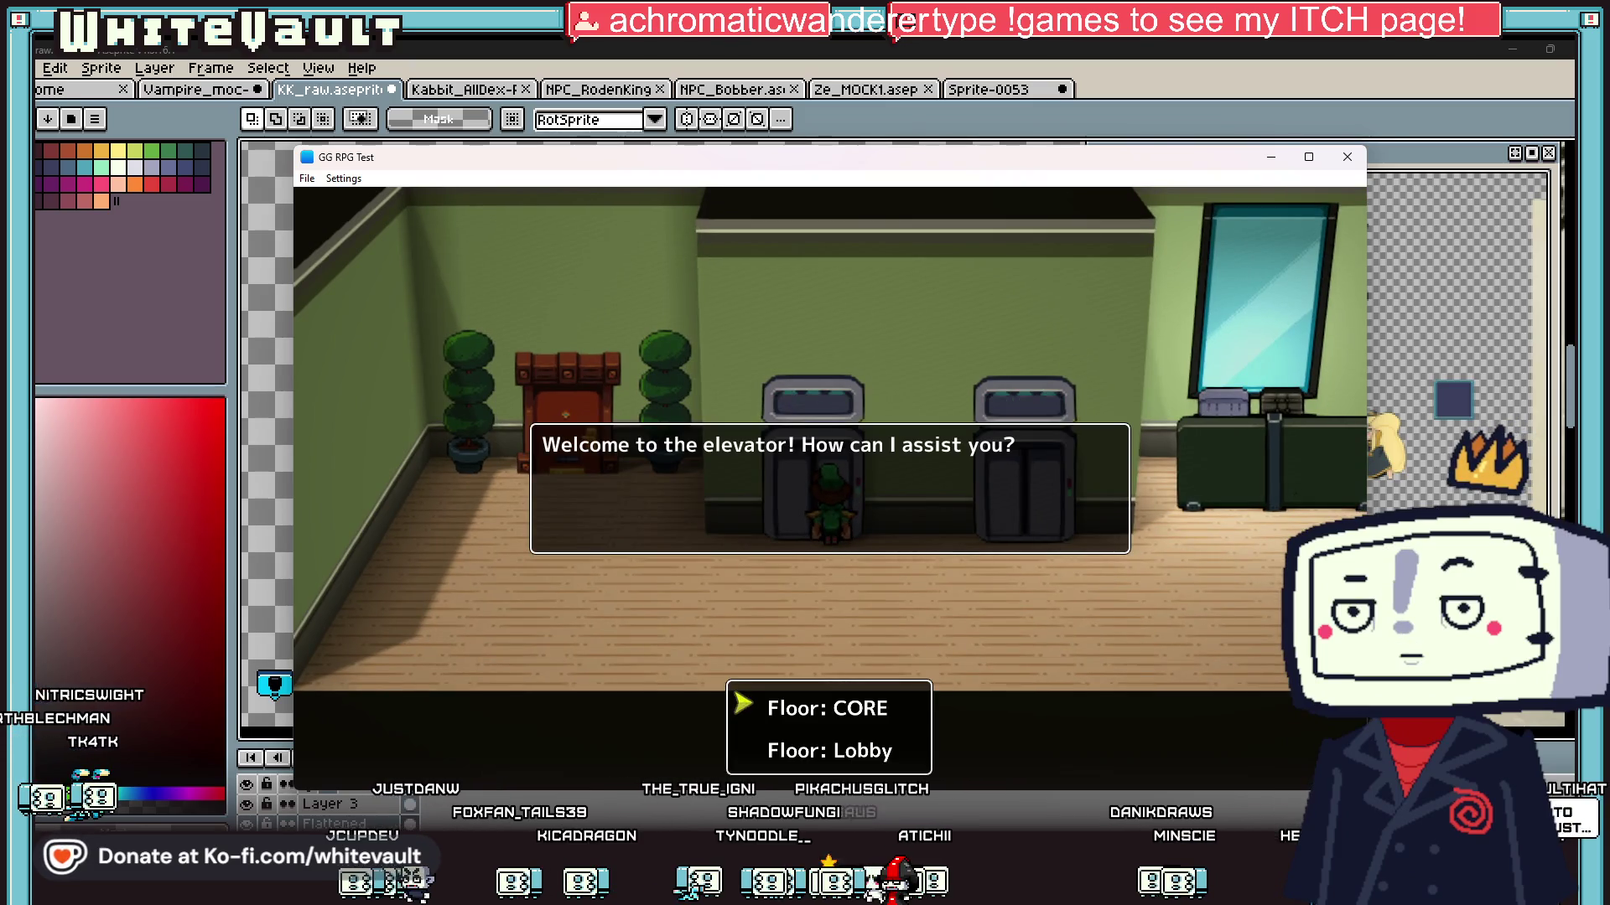
{"action": "key", "text": "Return"}
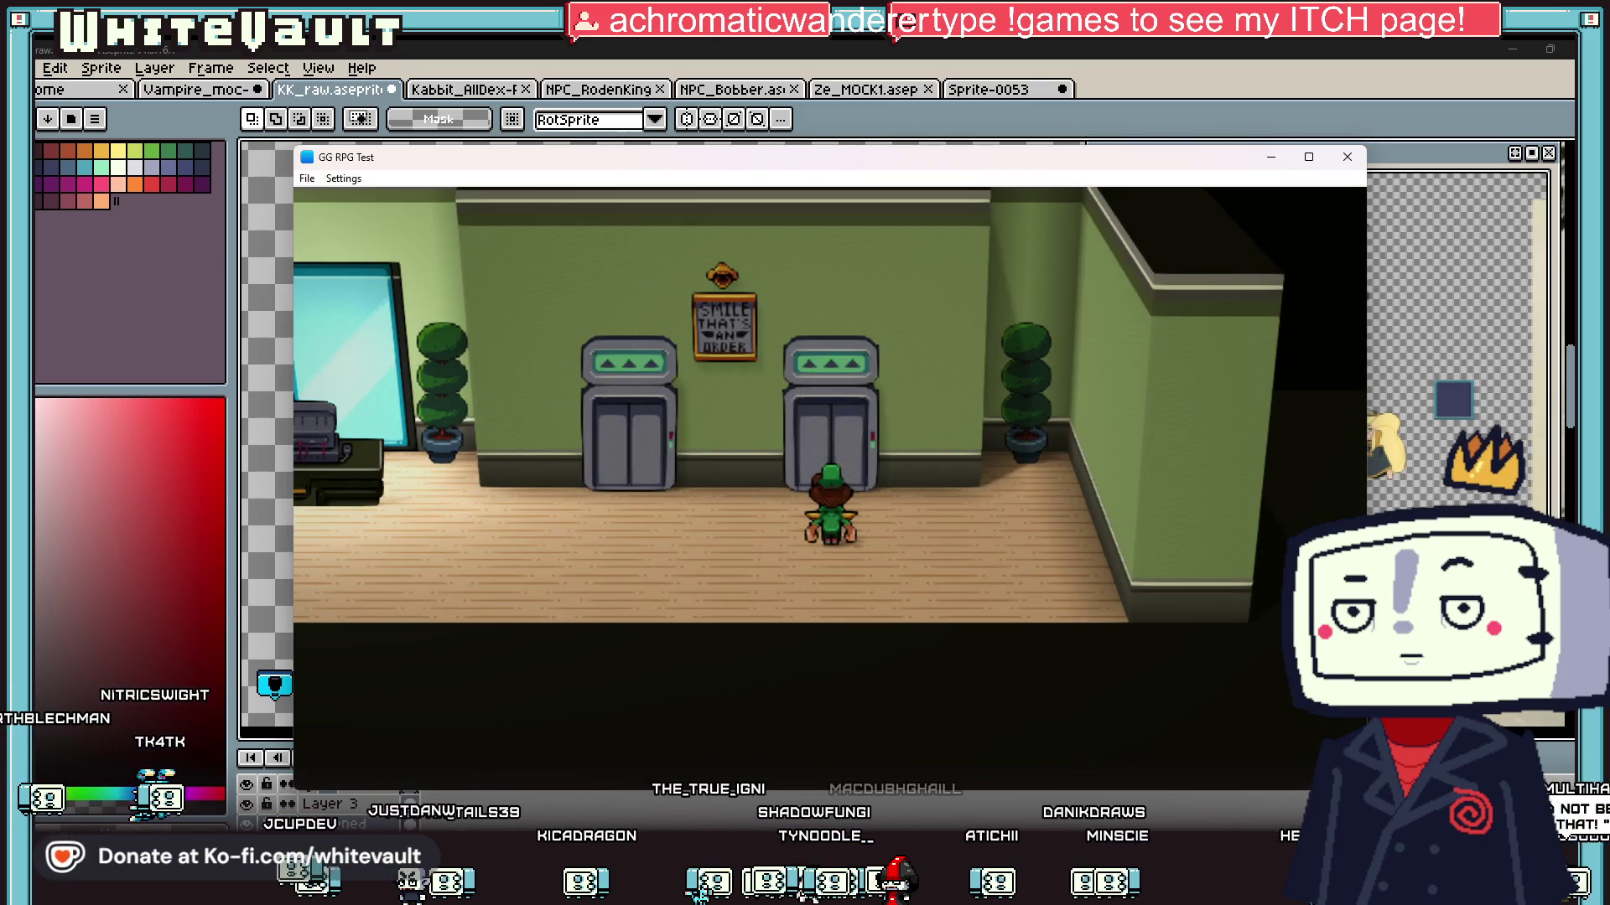
Step: Walk left across the lobby past reception and up to the front doors
{"action": "key", "text": "Left"}
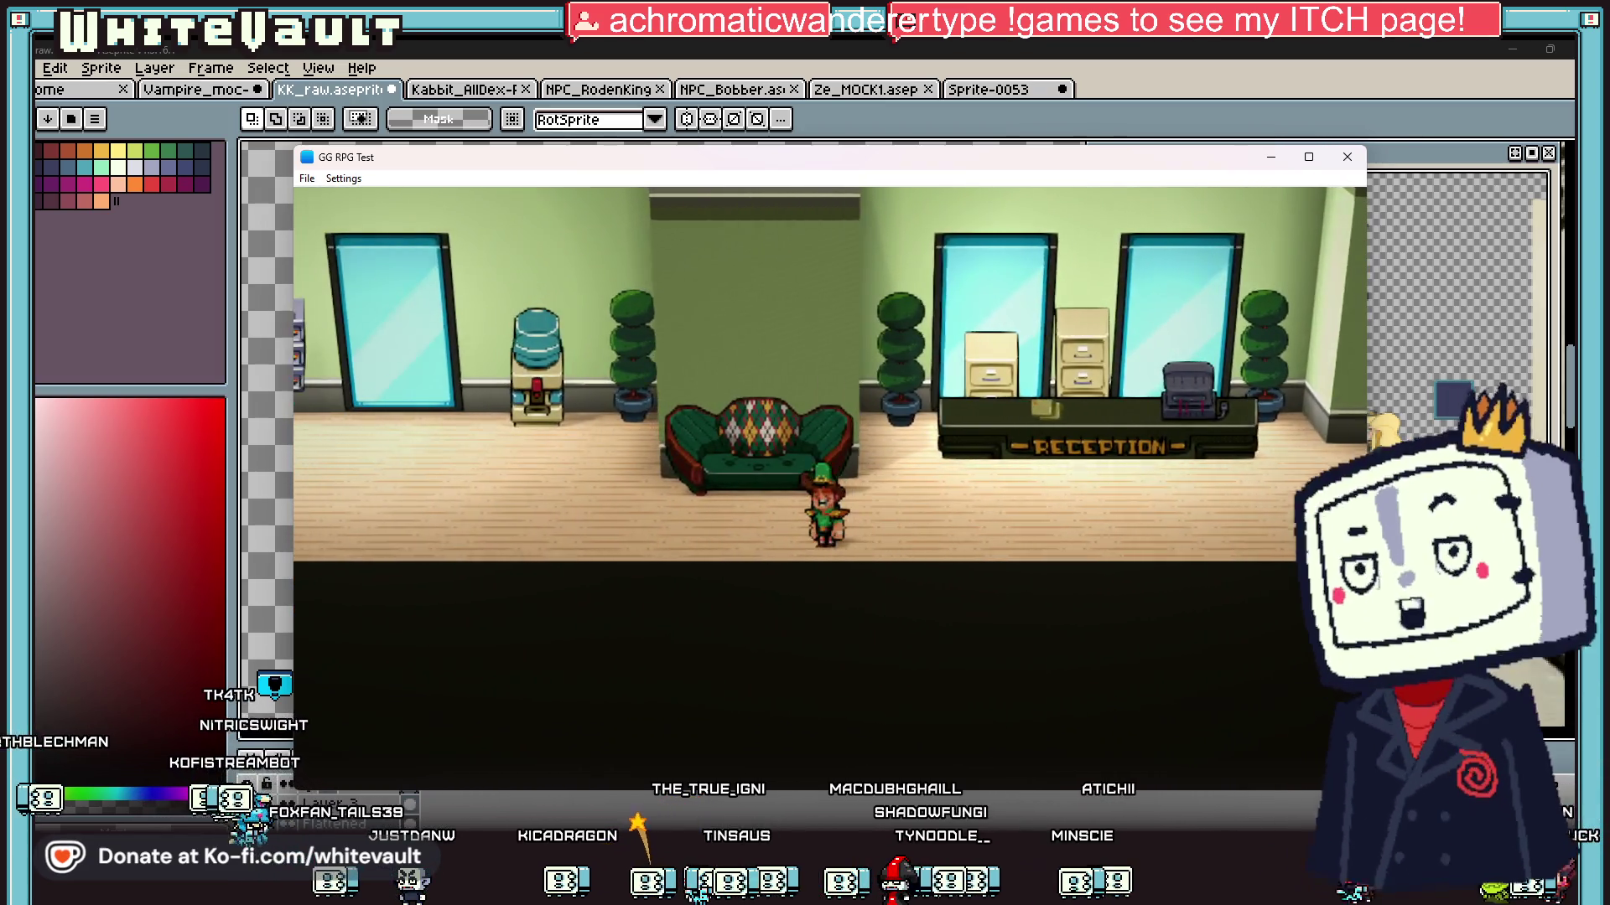
{"action": "key", "text": "Left"}
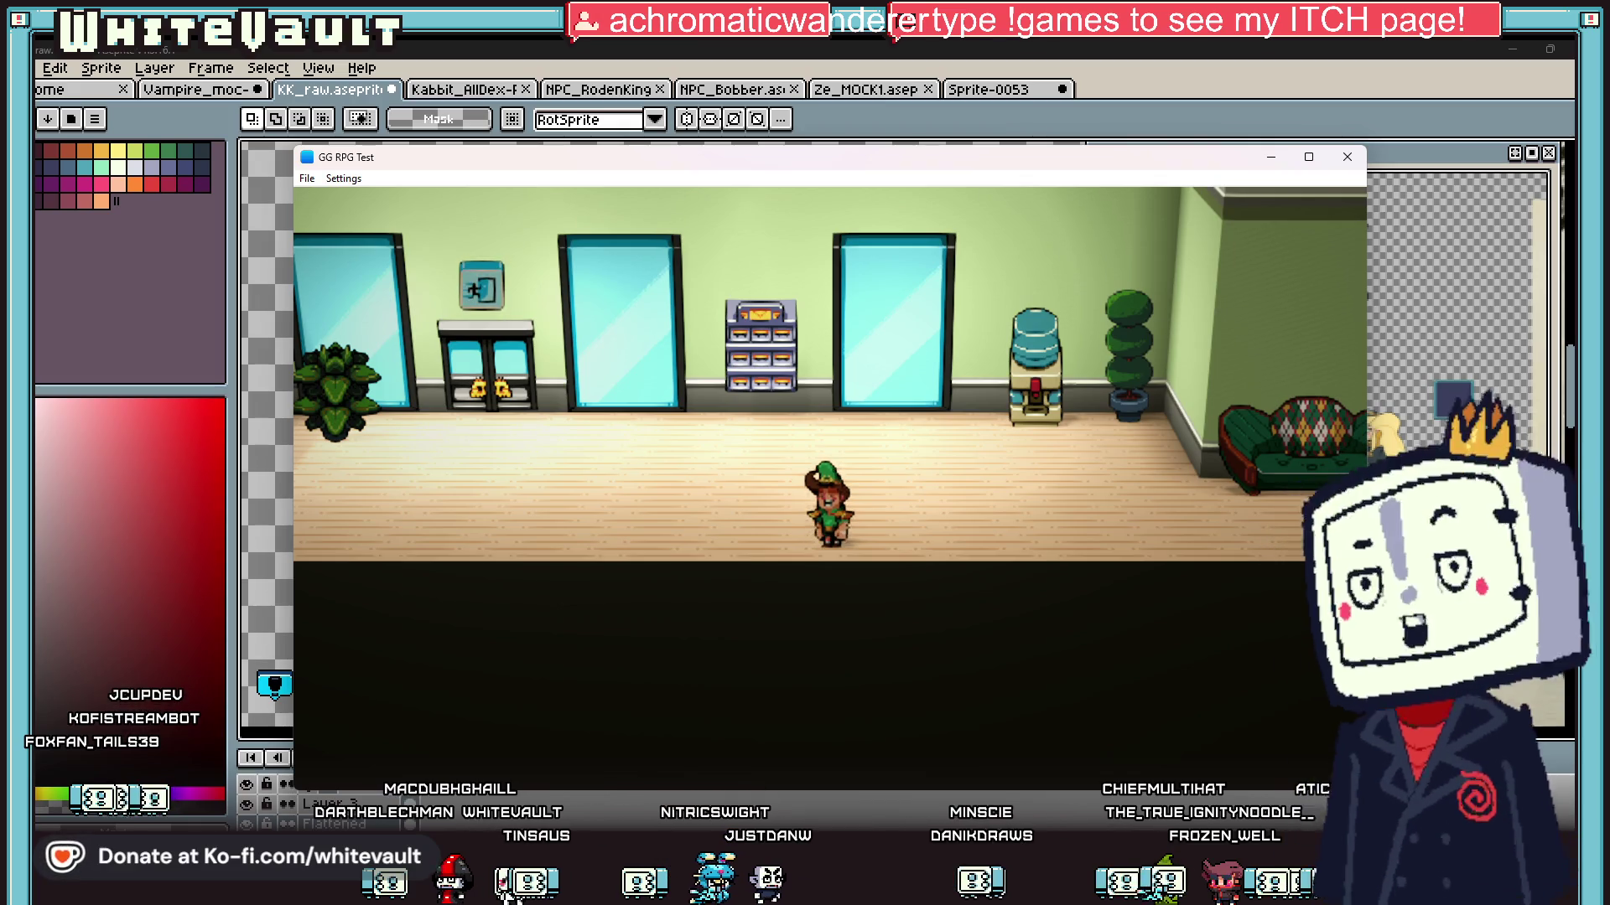
{"action": "key", "text": "Left"}
{"action": "key", "text": "Up"}
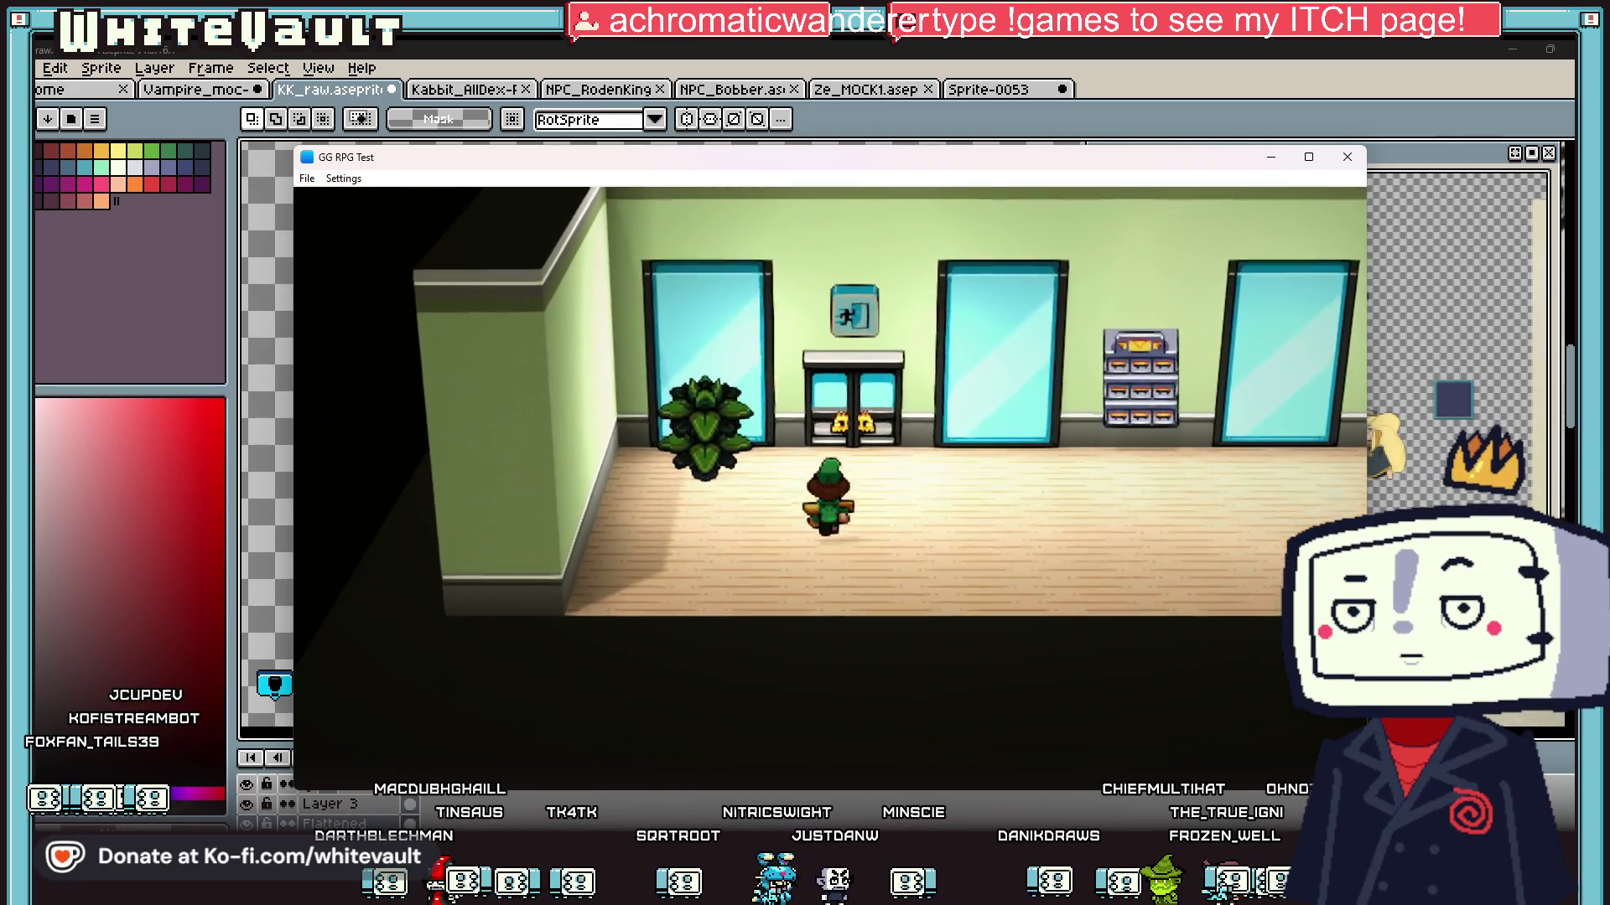
{"action": "key", "text": "Up"}
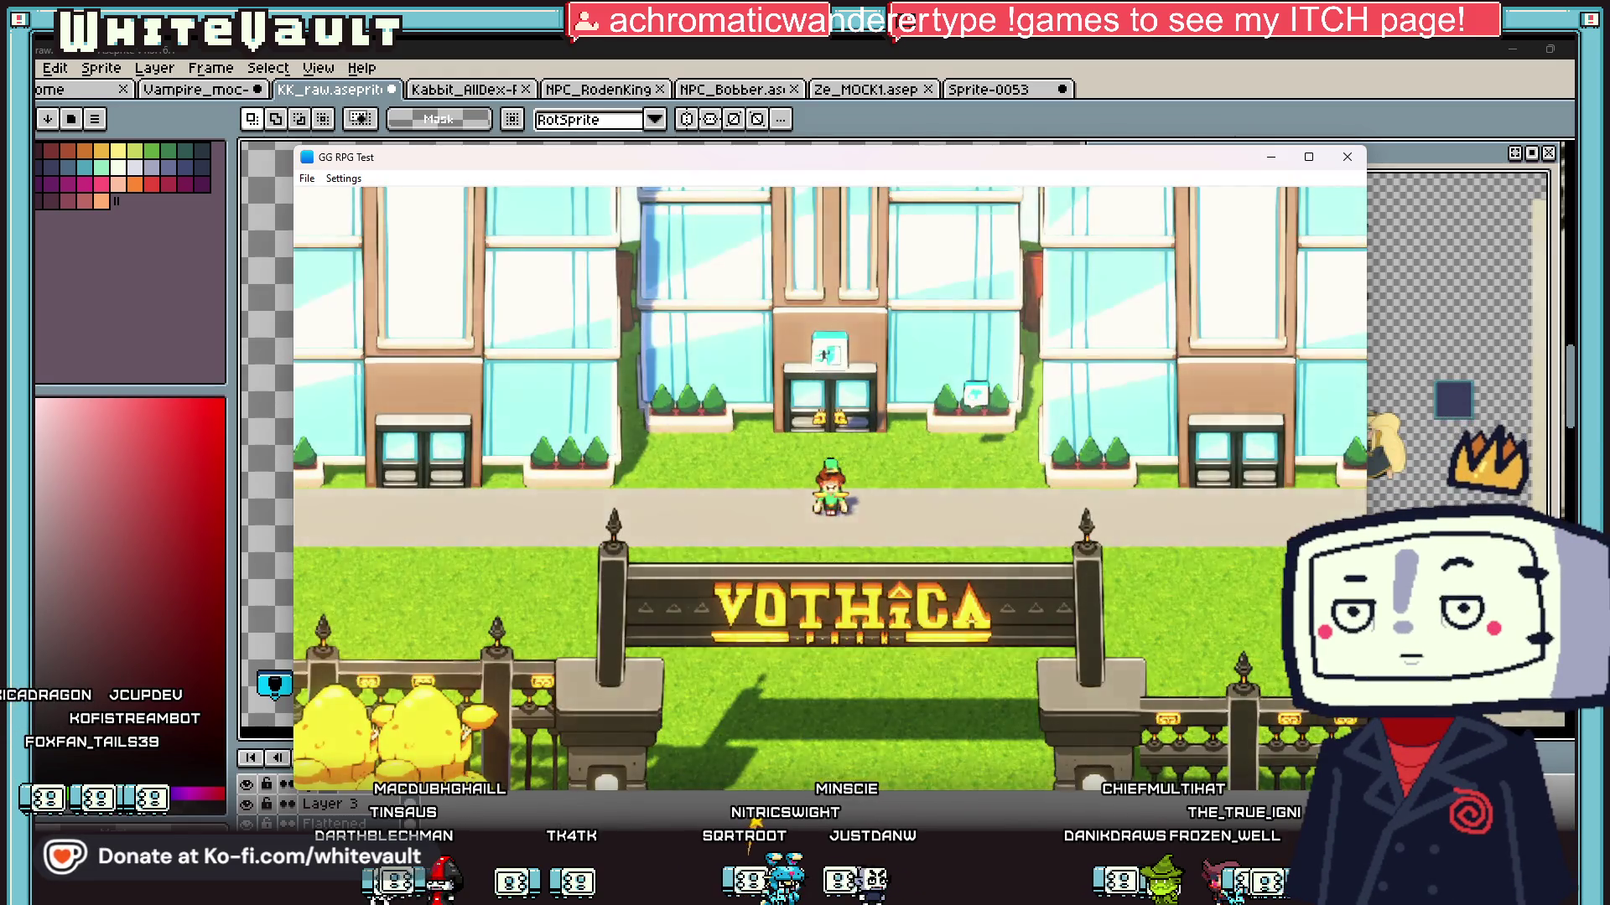
Step: Step onto Vothica street, read the headquarters sign, then walk right toward the 416 bus stop
{"action": "key", "text": "Down"}
{"action": "key", "text": "Up"}
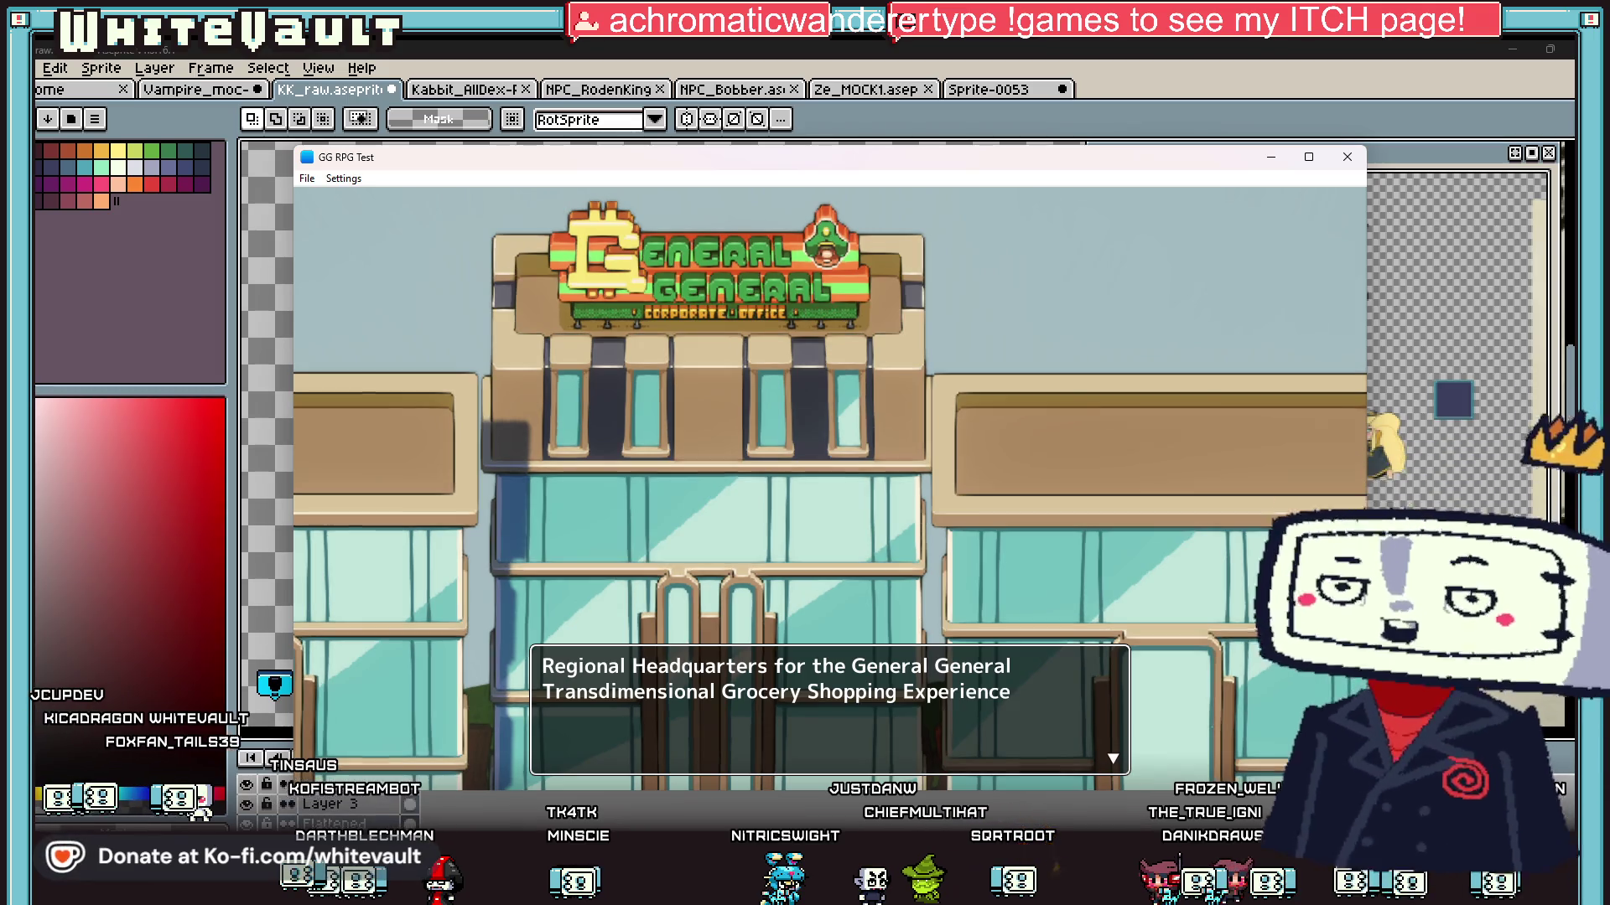
{"action": "key", "text": "Return"}
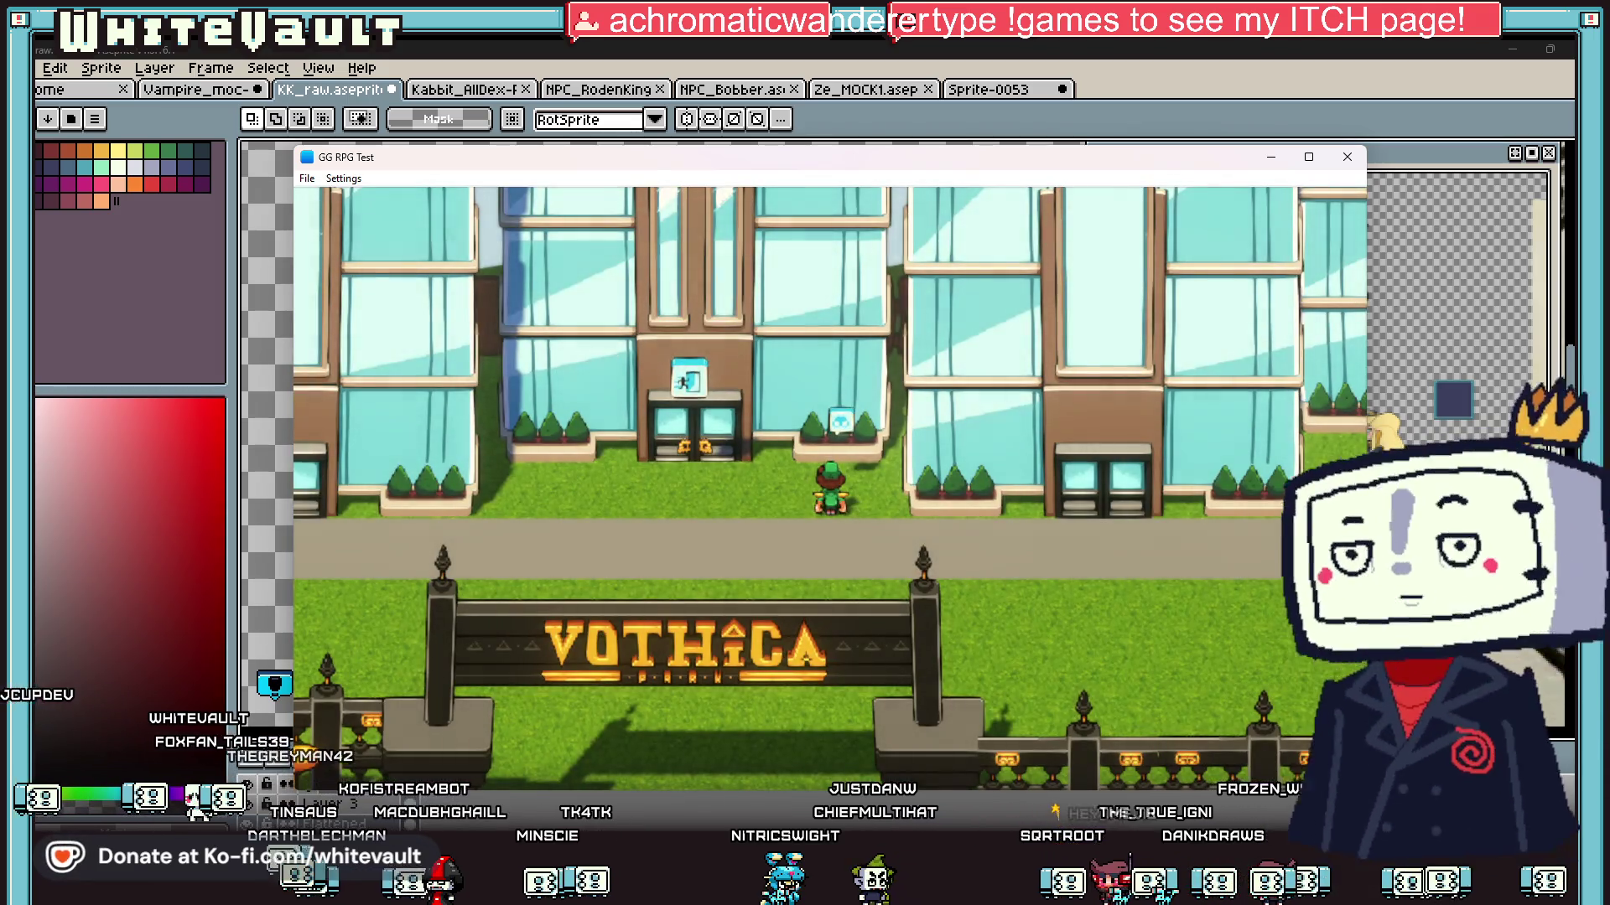
{"action": "key", "text": "Down"}
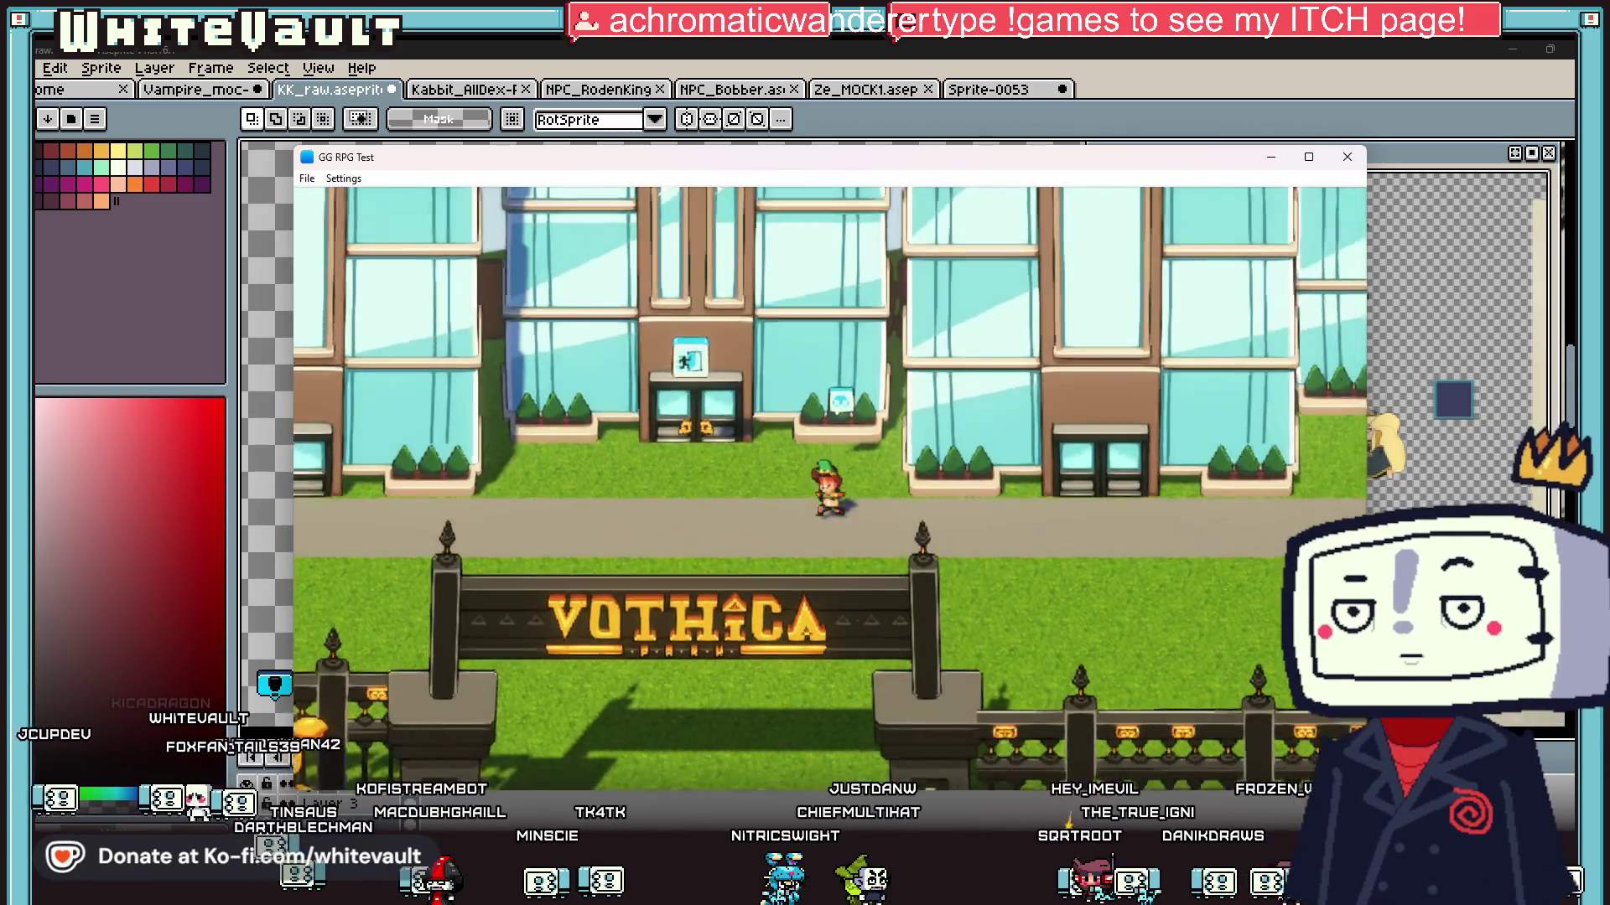
{"action": "key", "text": "Right"}
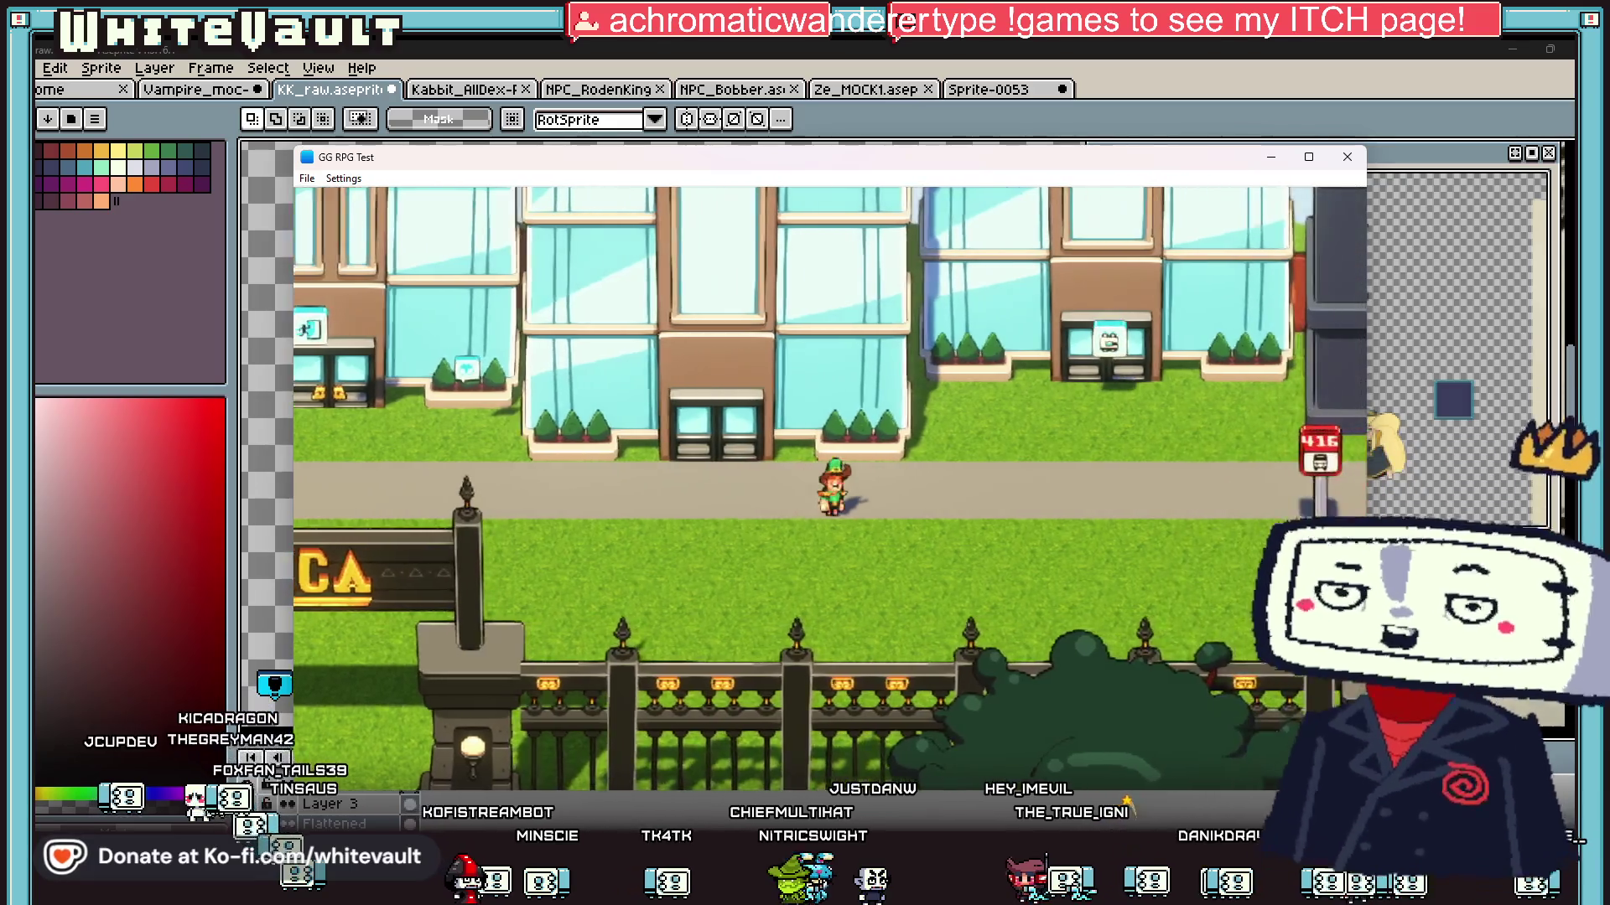
{"action": "key", "text": "Up"}
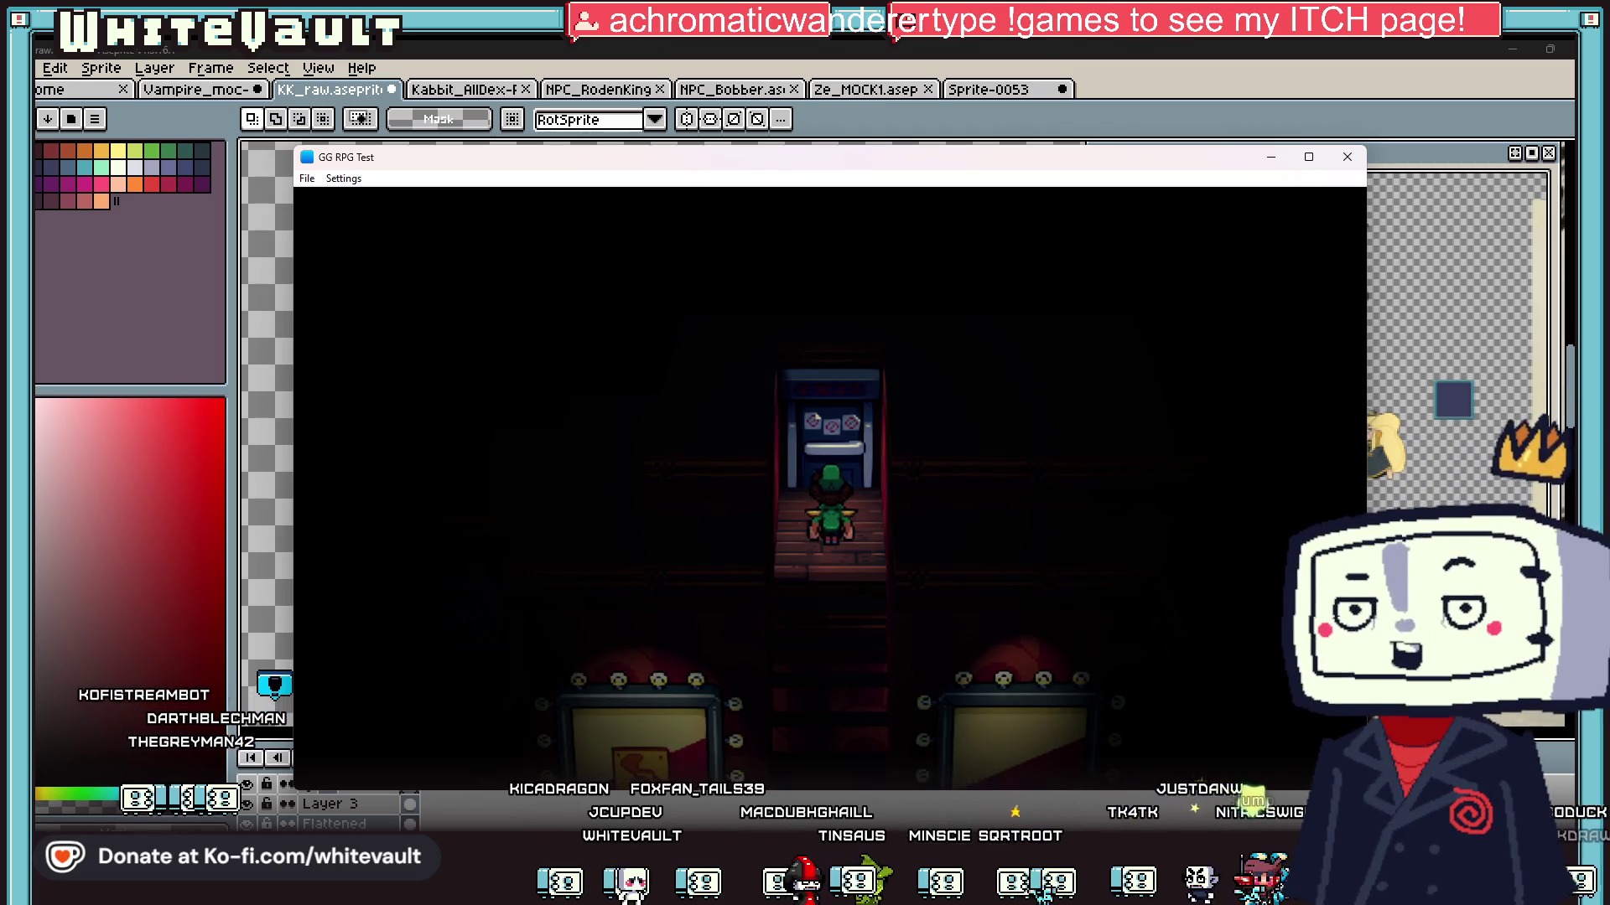
Step: Descend the stairs and walk left through the lounge past the Beatnik Coffee counter
{"action": "key", "text": "Down"}
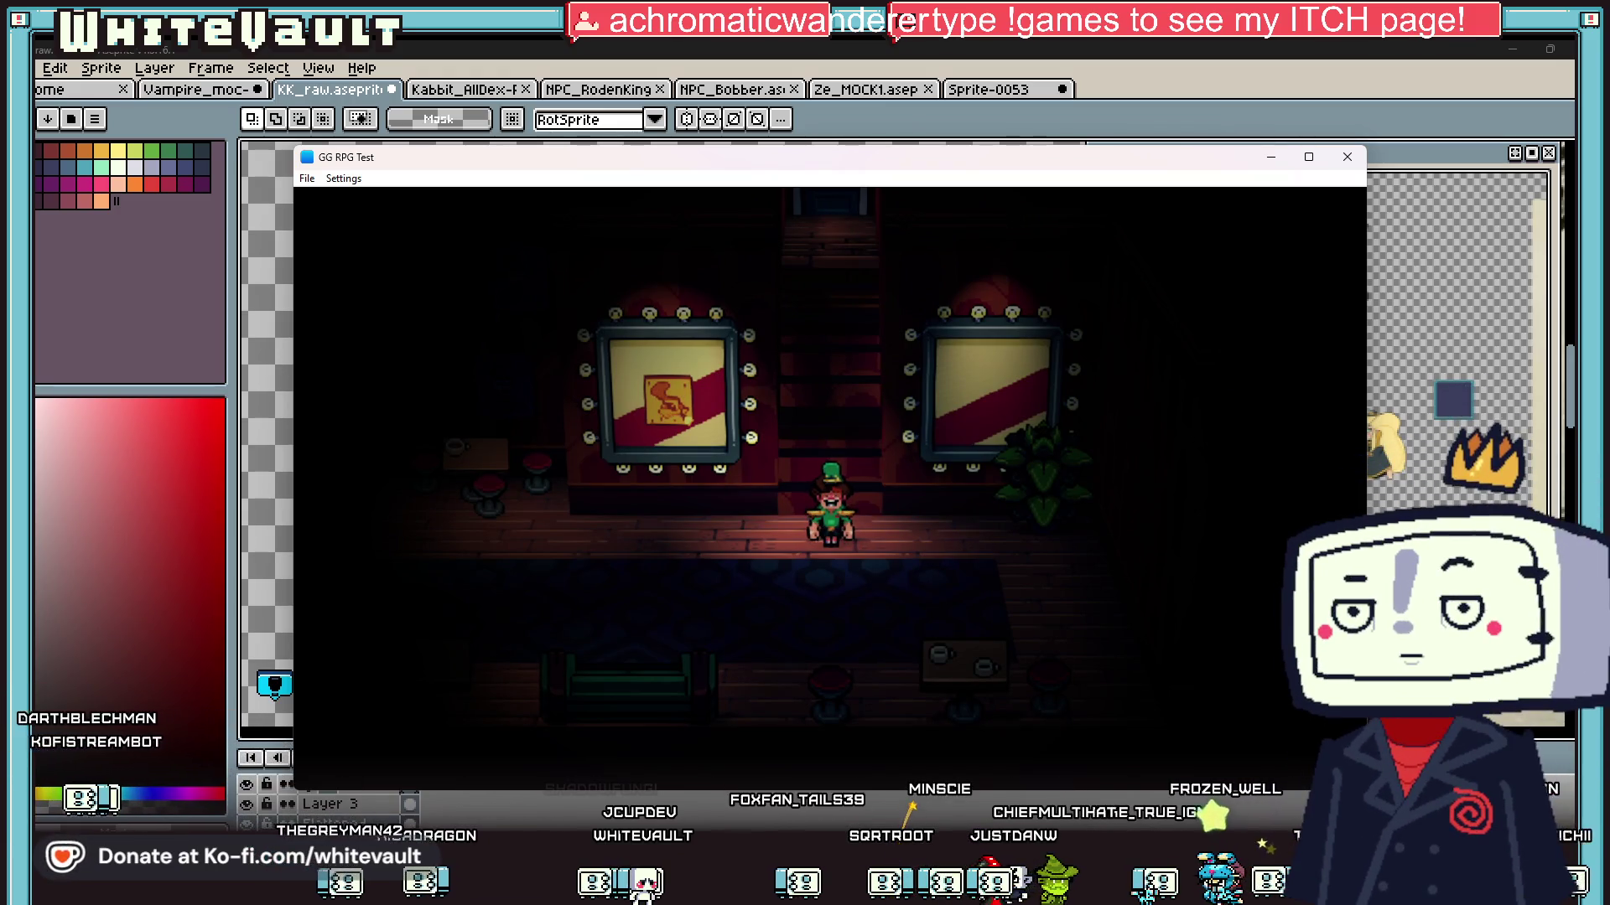
{"action": "key", "text": "Up"}
{"action": "key", "text": "Down"}
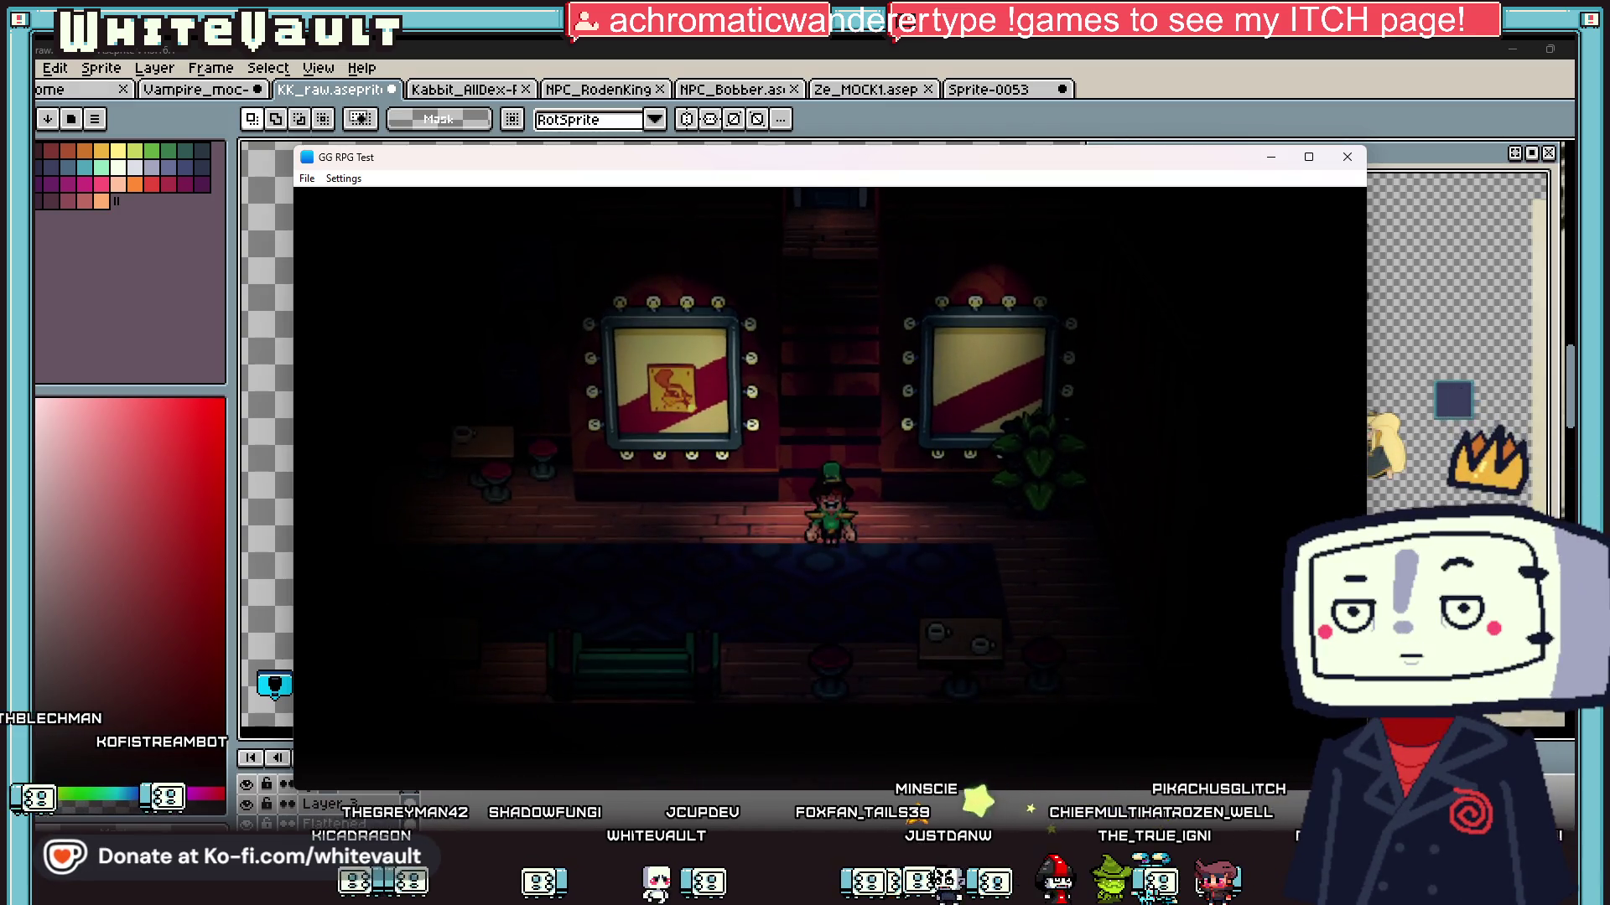
{"action": "key", "text": "Right"}
{"action": "key", "text": "Left"}
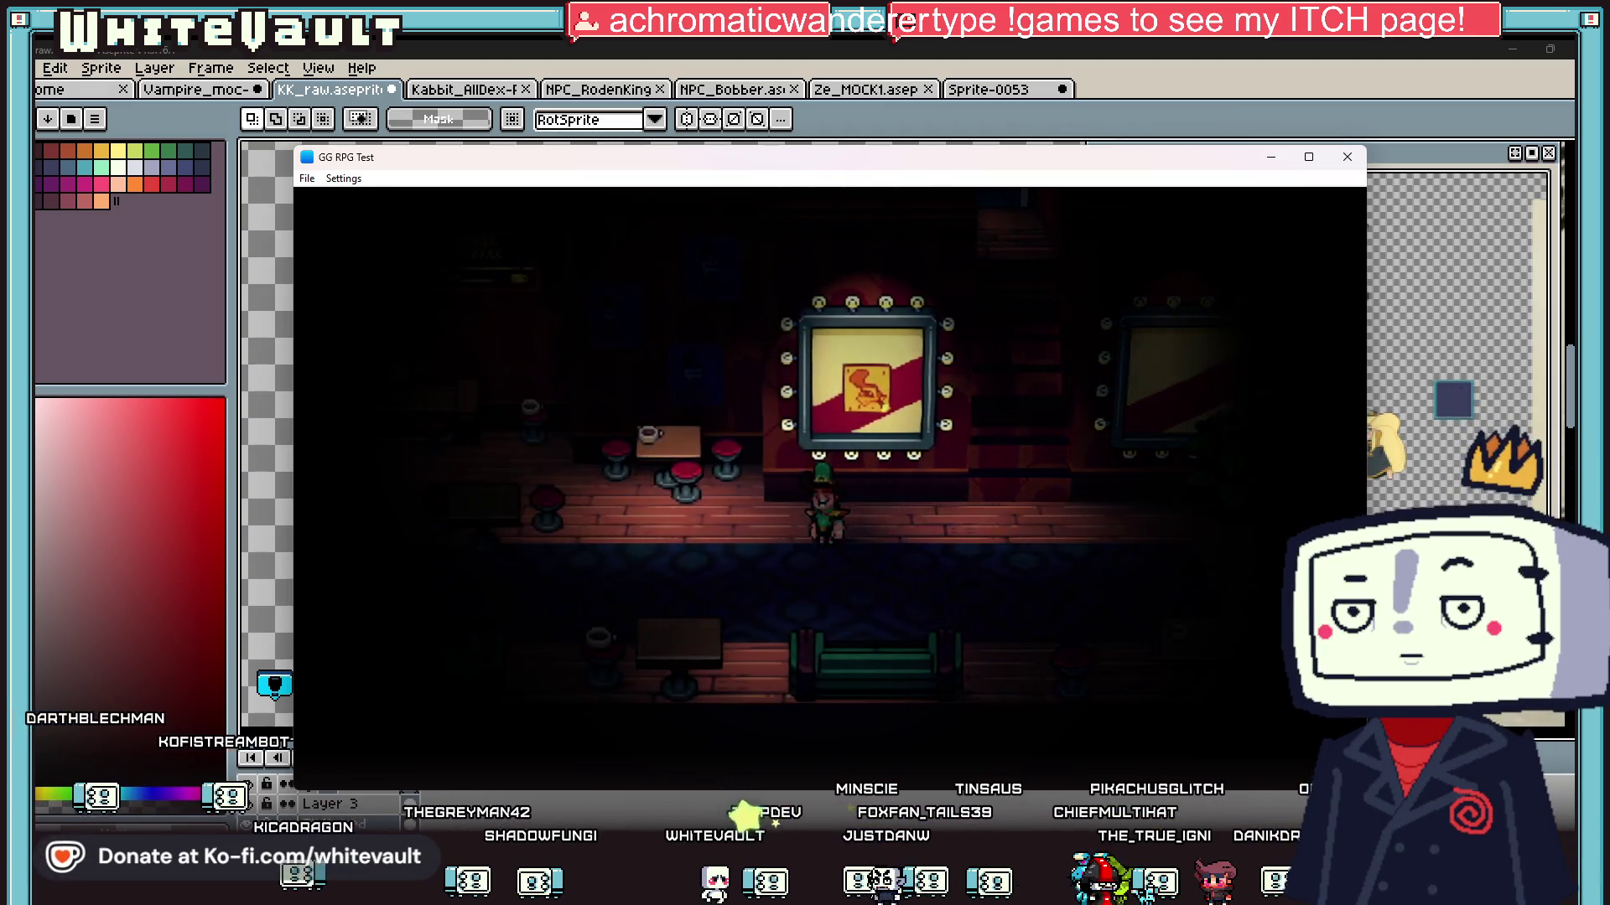
{"action": "key", "text": "Left"}
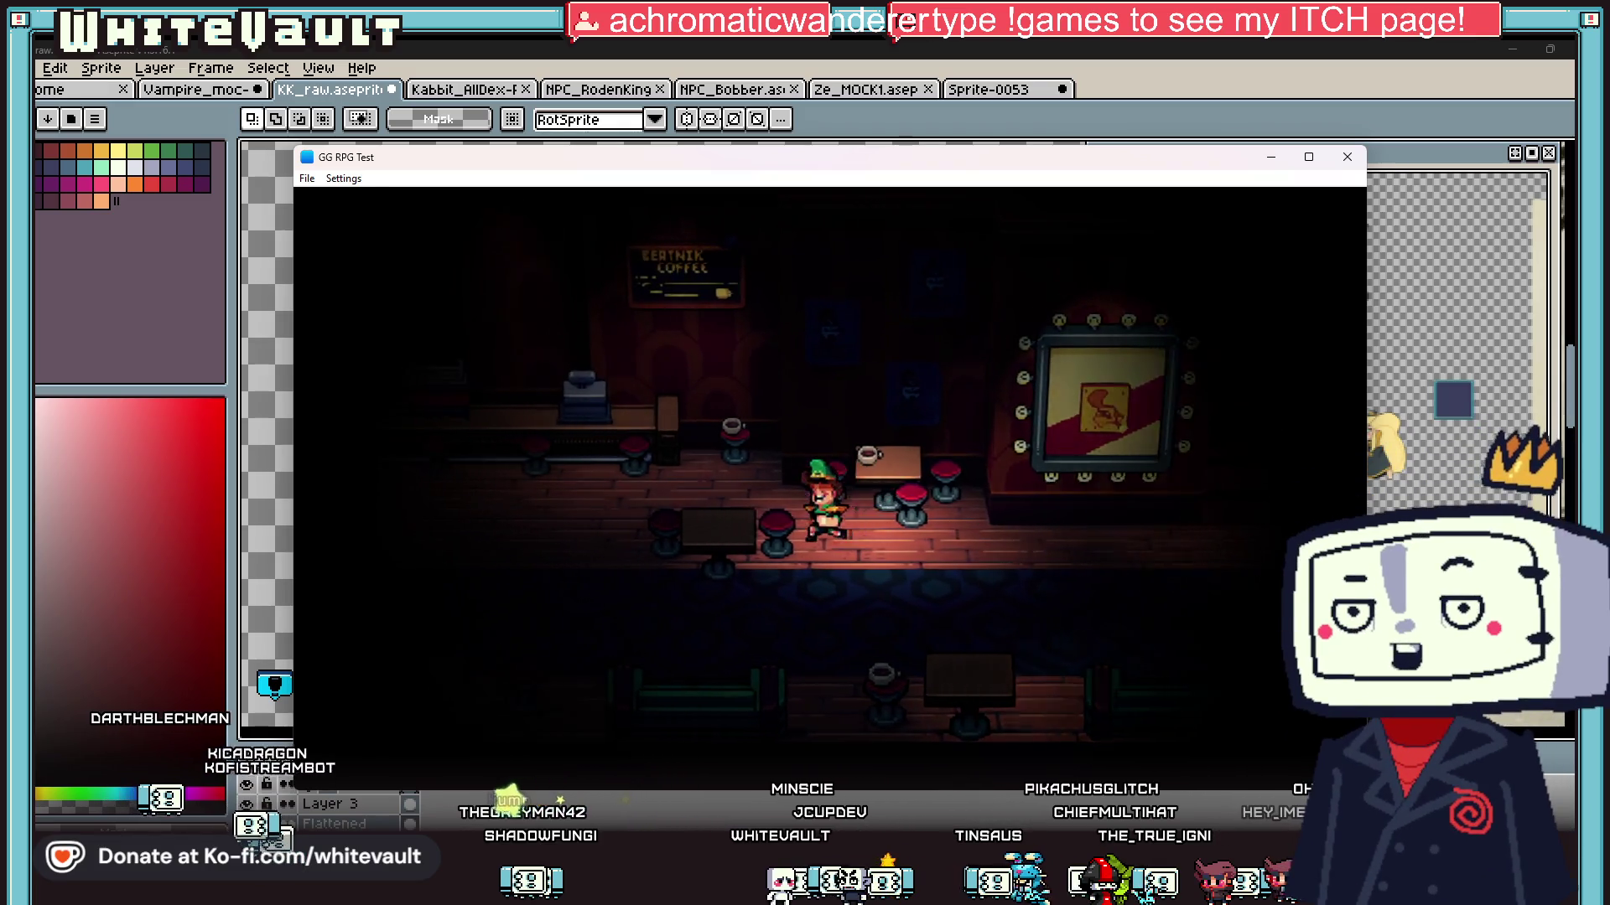
{"action": "key", "text": "Left"}
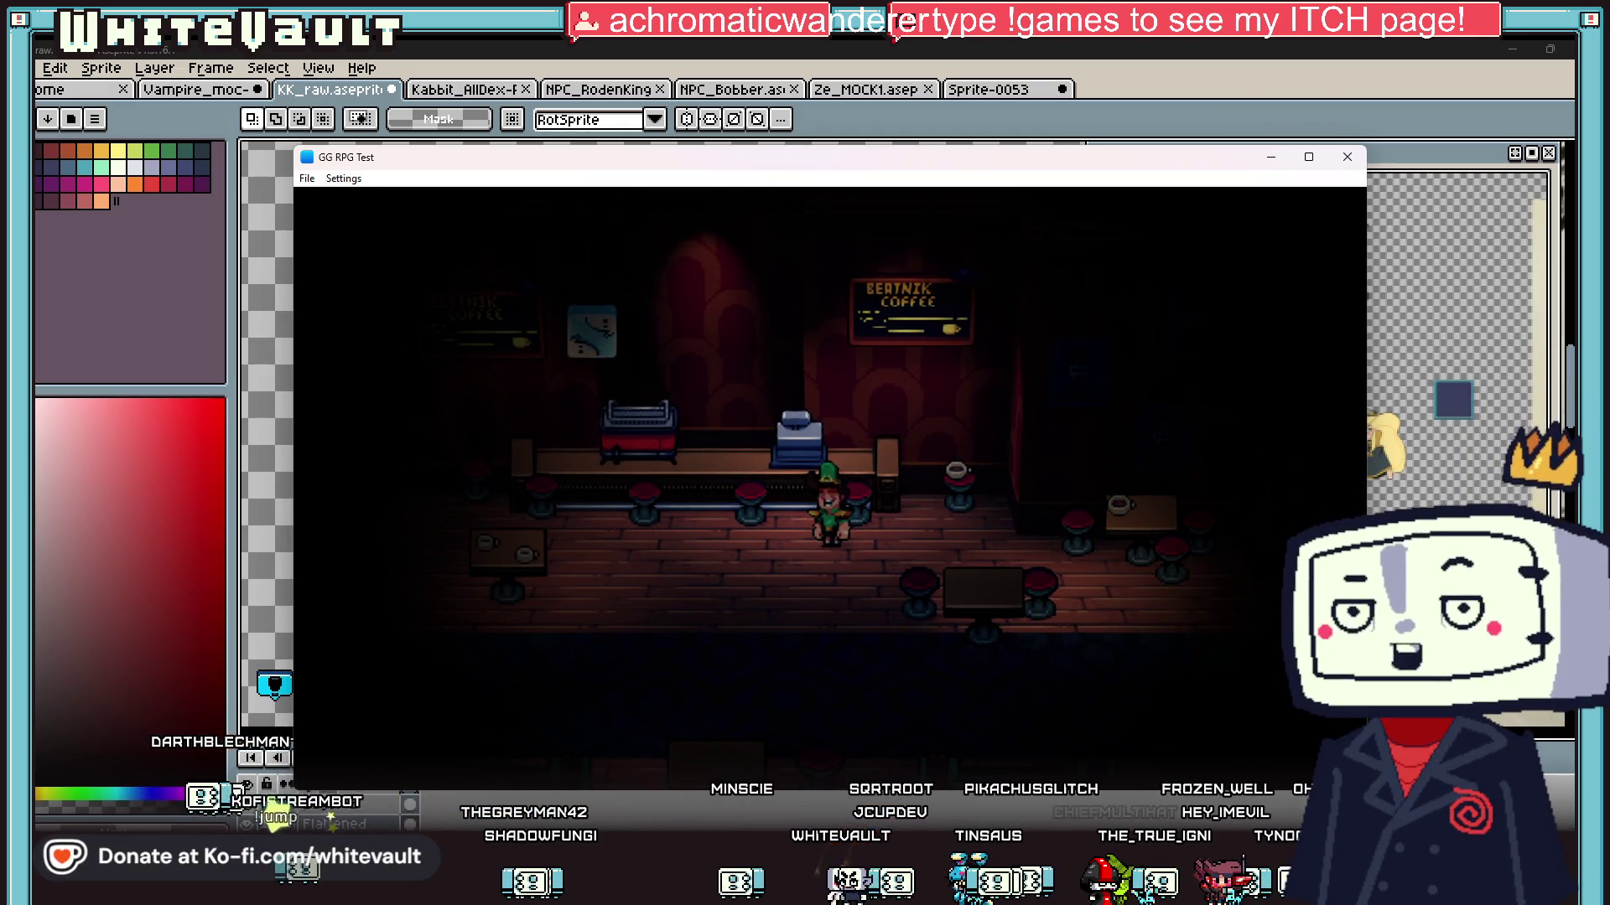
{"action": "key", "text": "Left"}
{"action": "key", "text": "Down"}
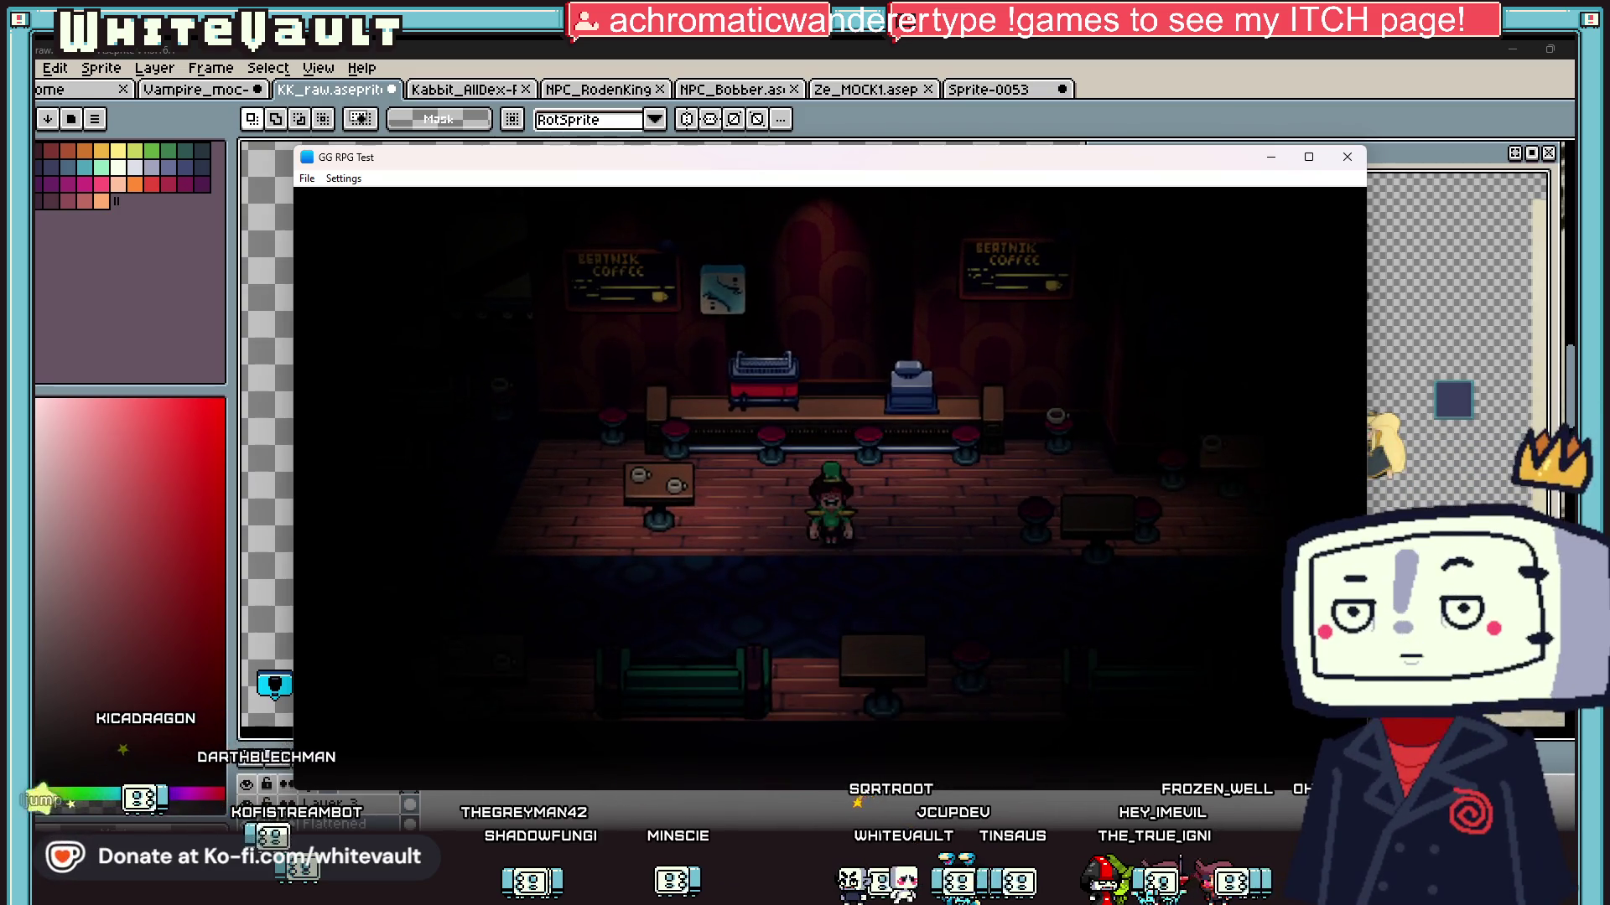
{"action": "key", "text": "Left"}
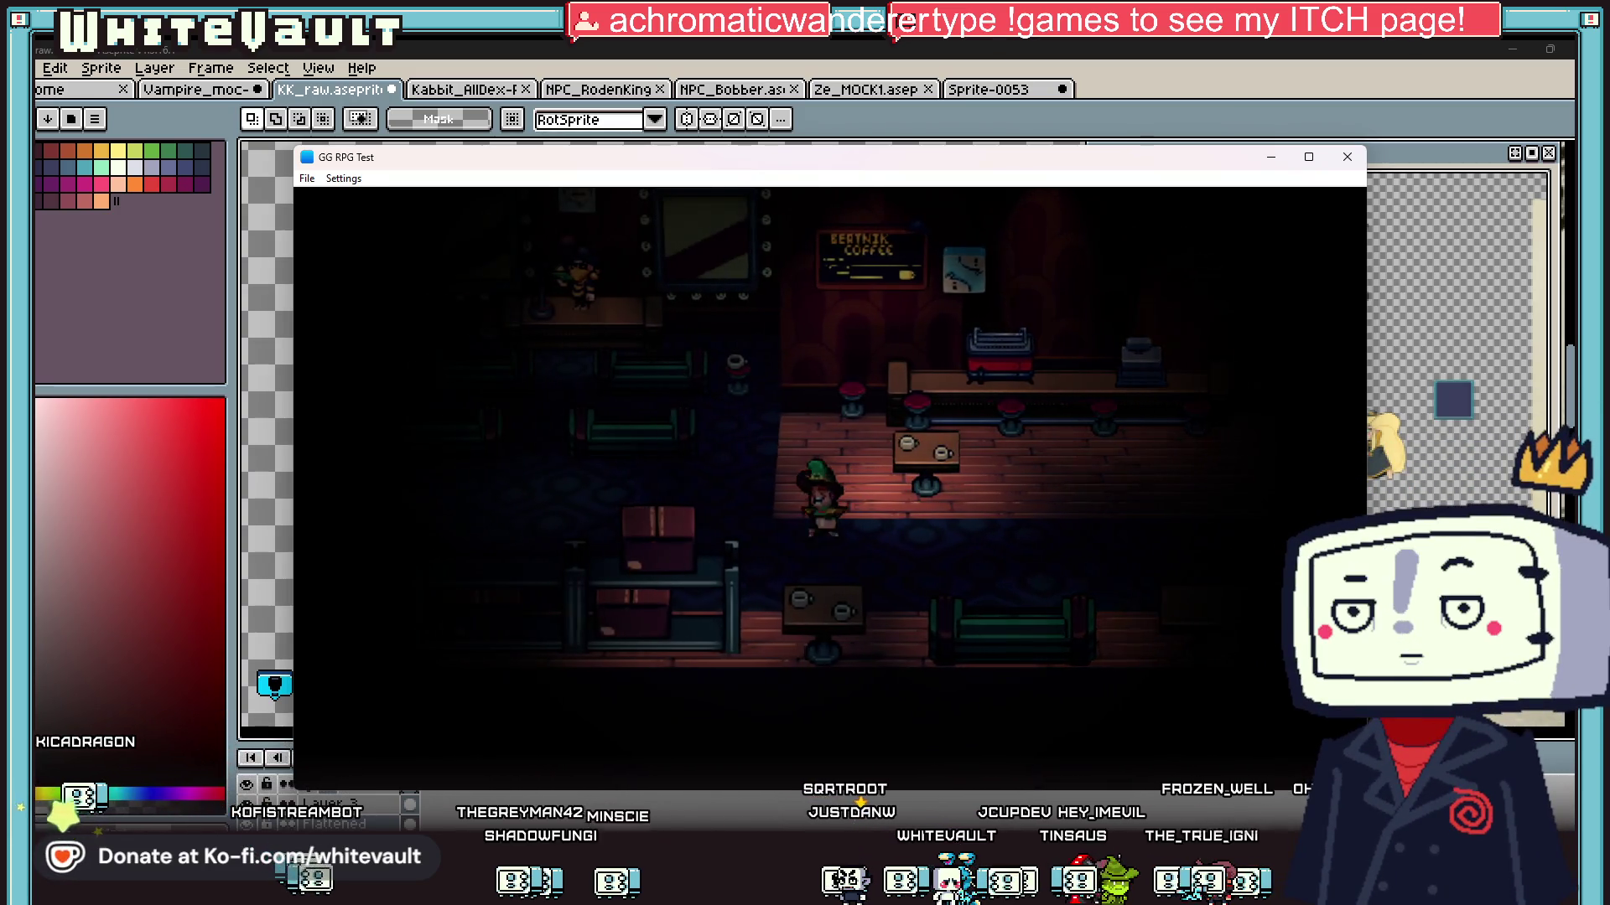
{"action": "key", "text": "Left"}
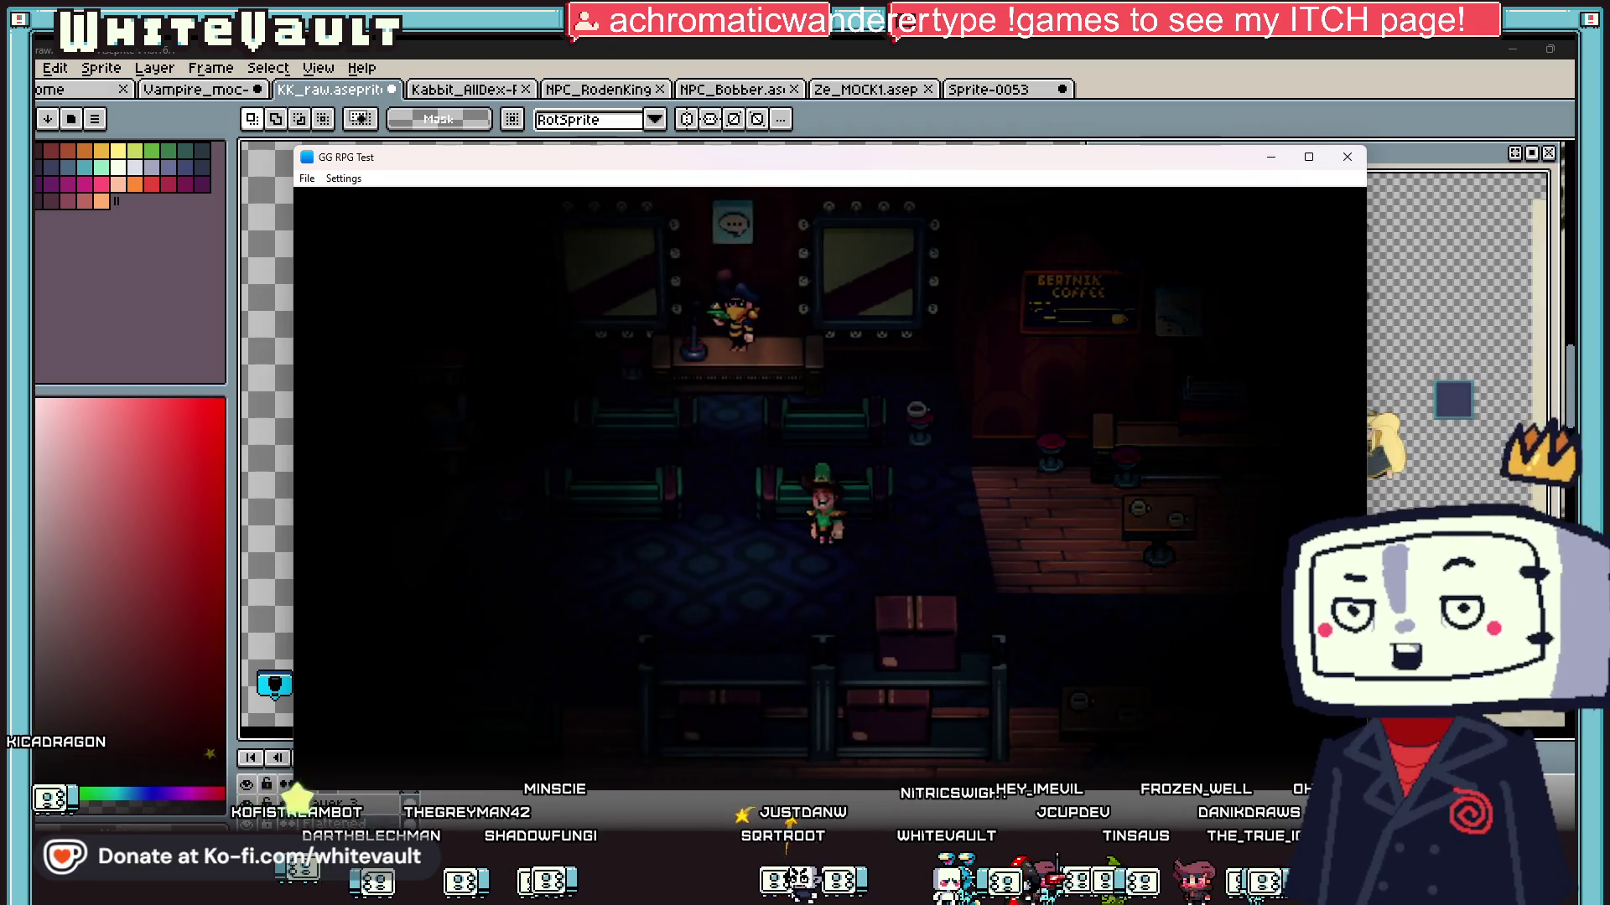
Step: Visit the stage, then walk left through the door to the arcade cabinet room
{"action": "key", "text": "Up"}
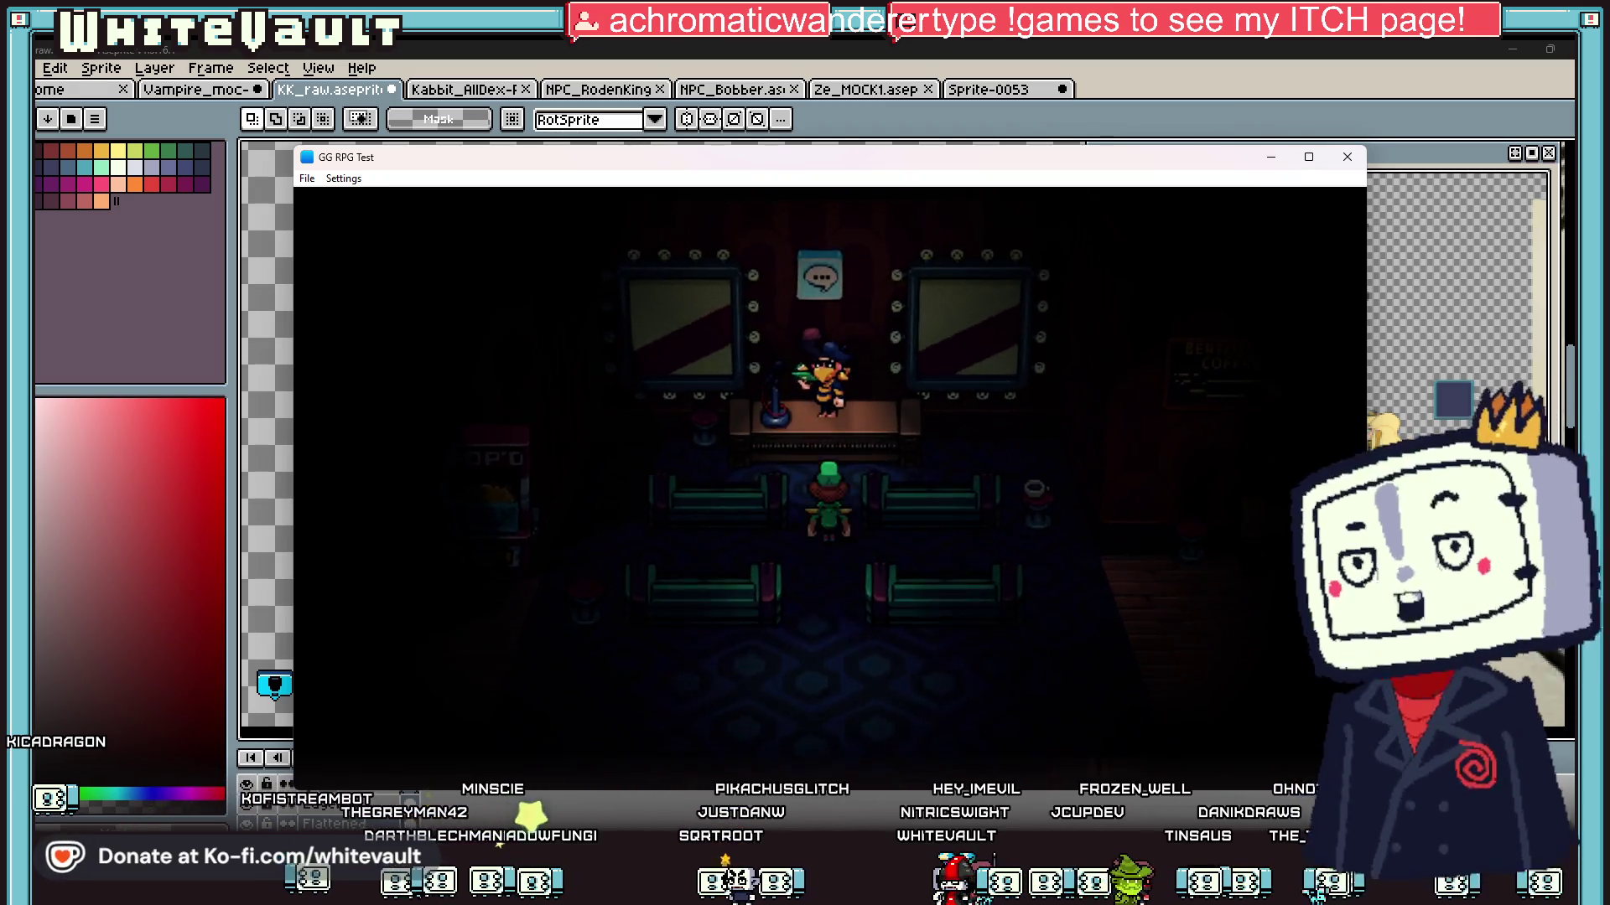
{"action": "key", "text": "Down"}
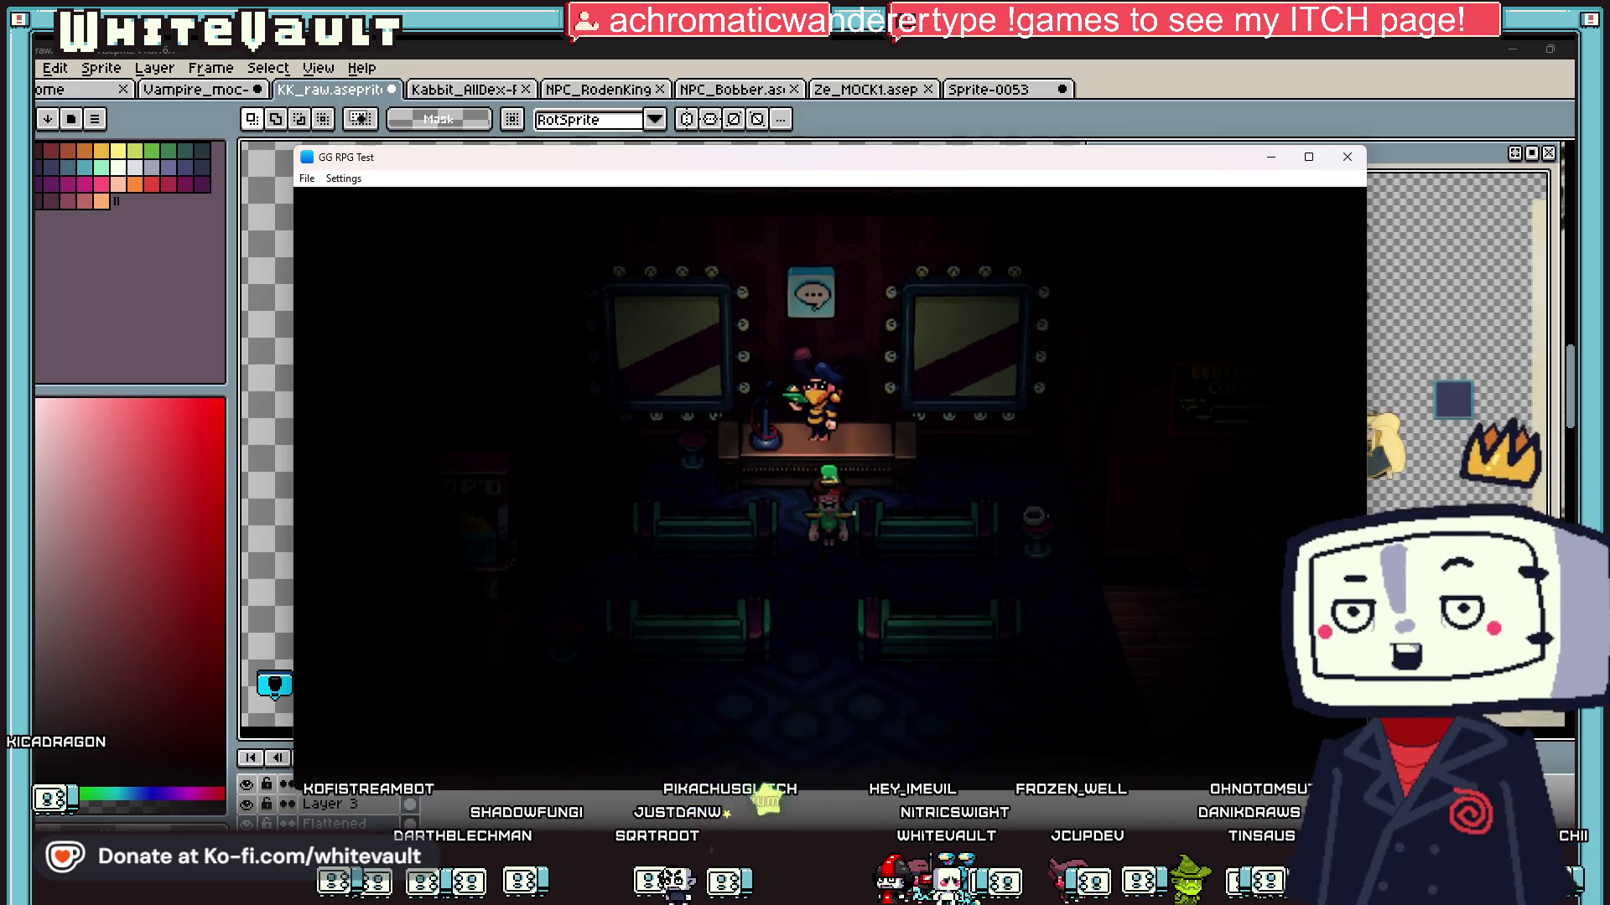
{"action": "key", "text": "Down"}
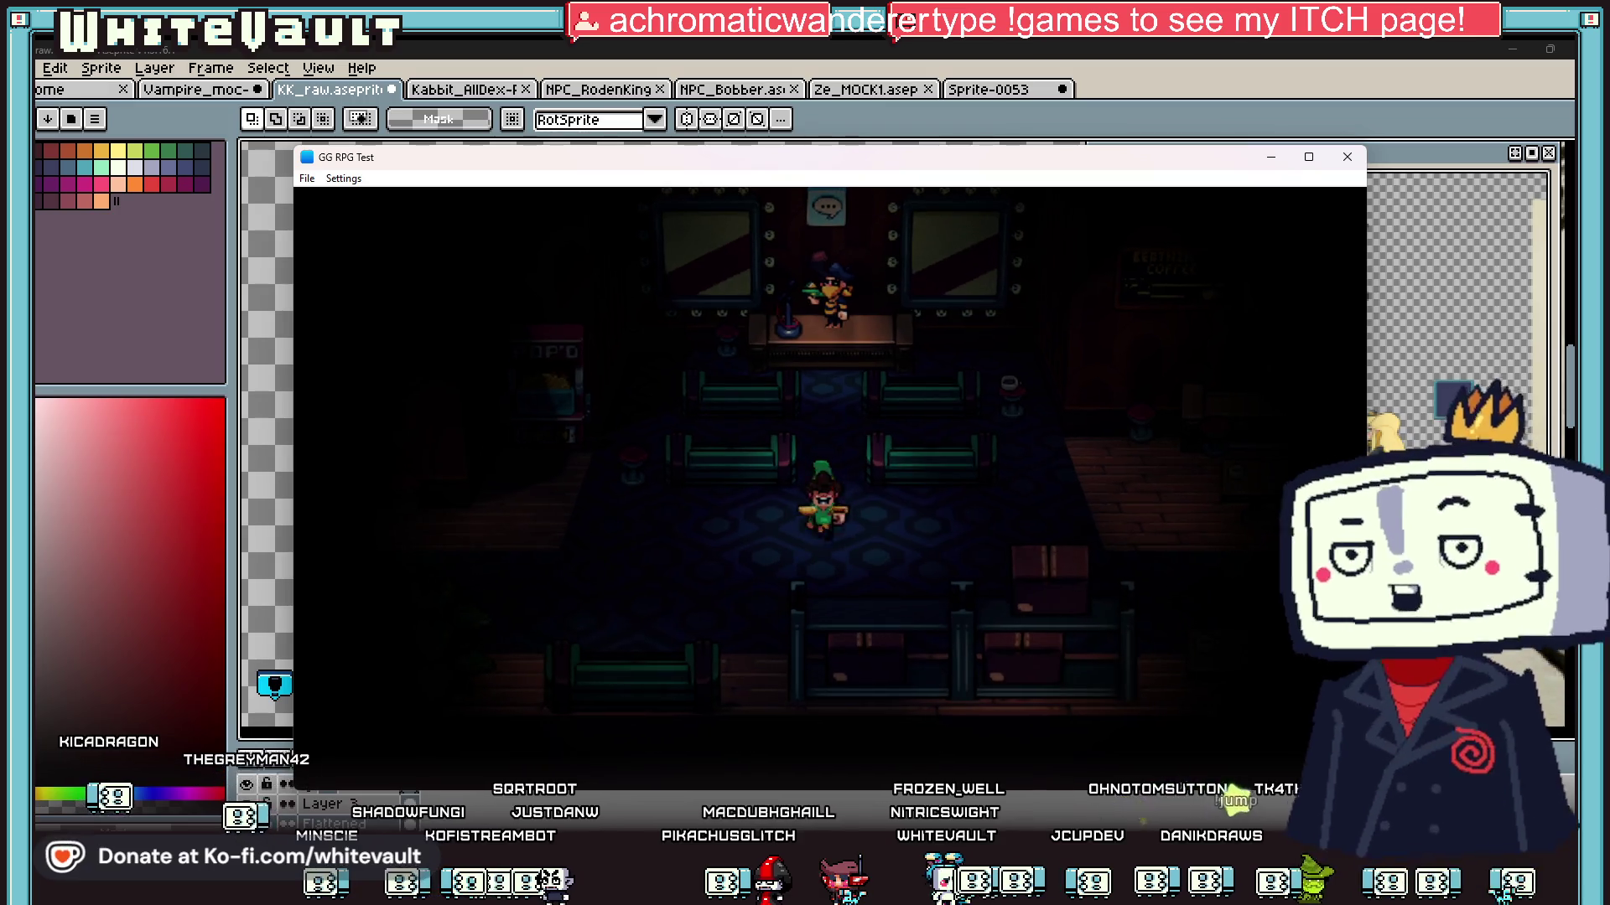
{"action": "key", "text": "Left"}
{"action": "key", "text": "Left"}
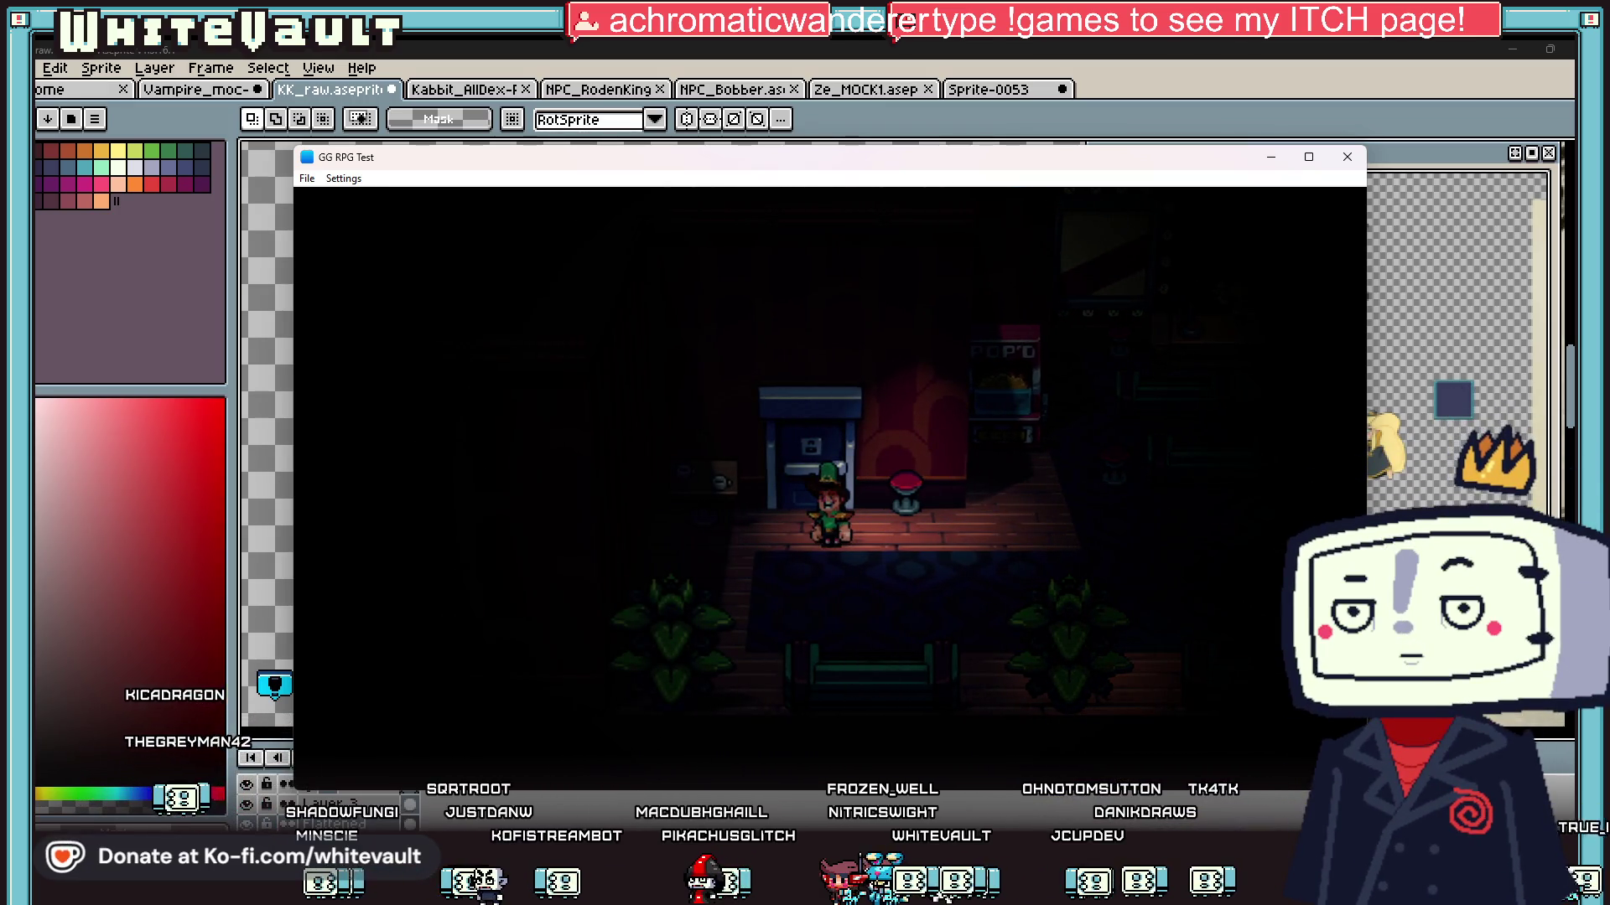
{"action": "key", "text": "Left"}
{"action": "key", "text": "Up"}
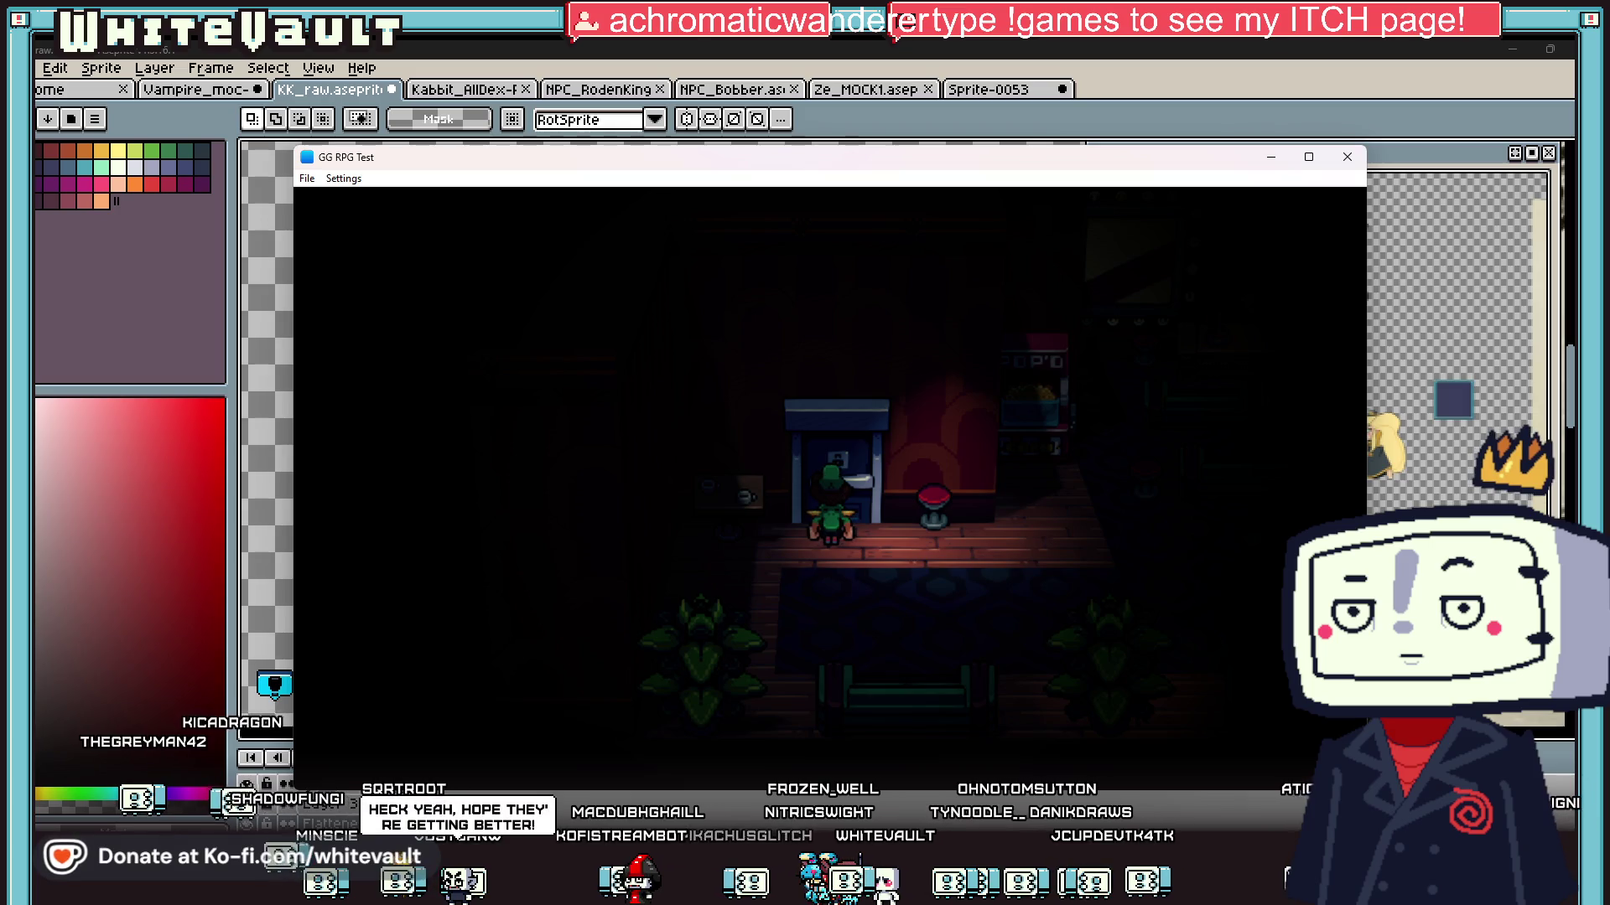
{"action": "key", "text": "Up"}
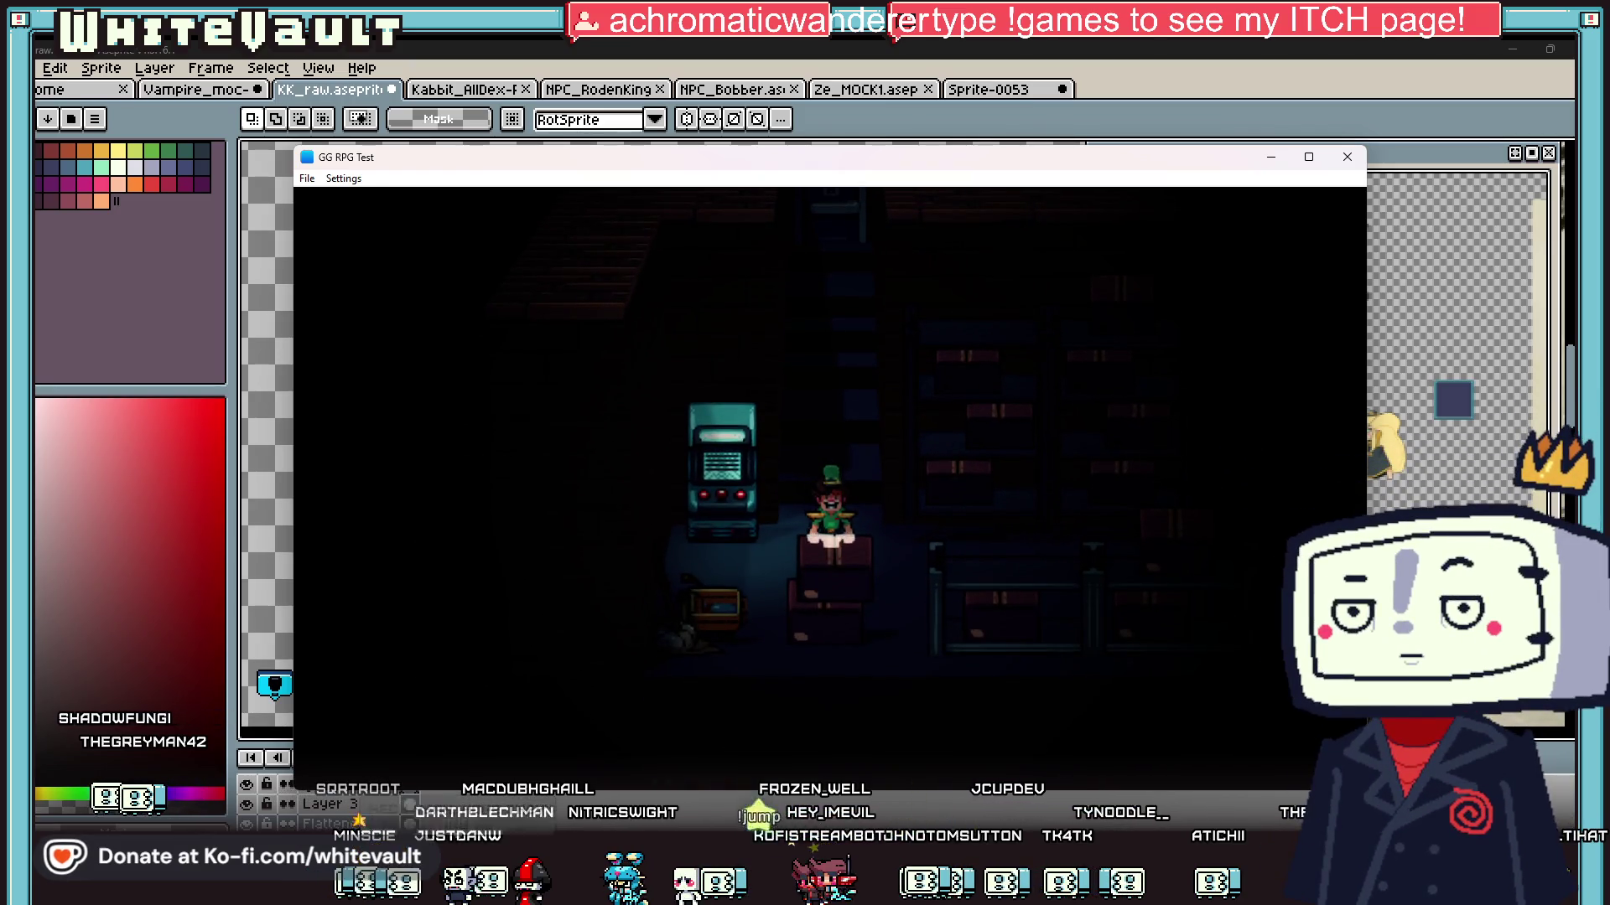
{"action": "key", "text": "Up"}
{"action": "key", "text": "Up"}
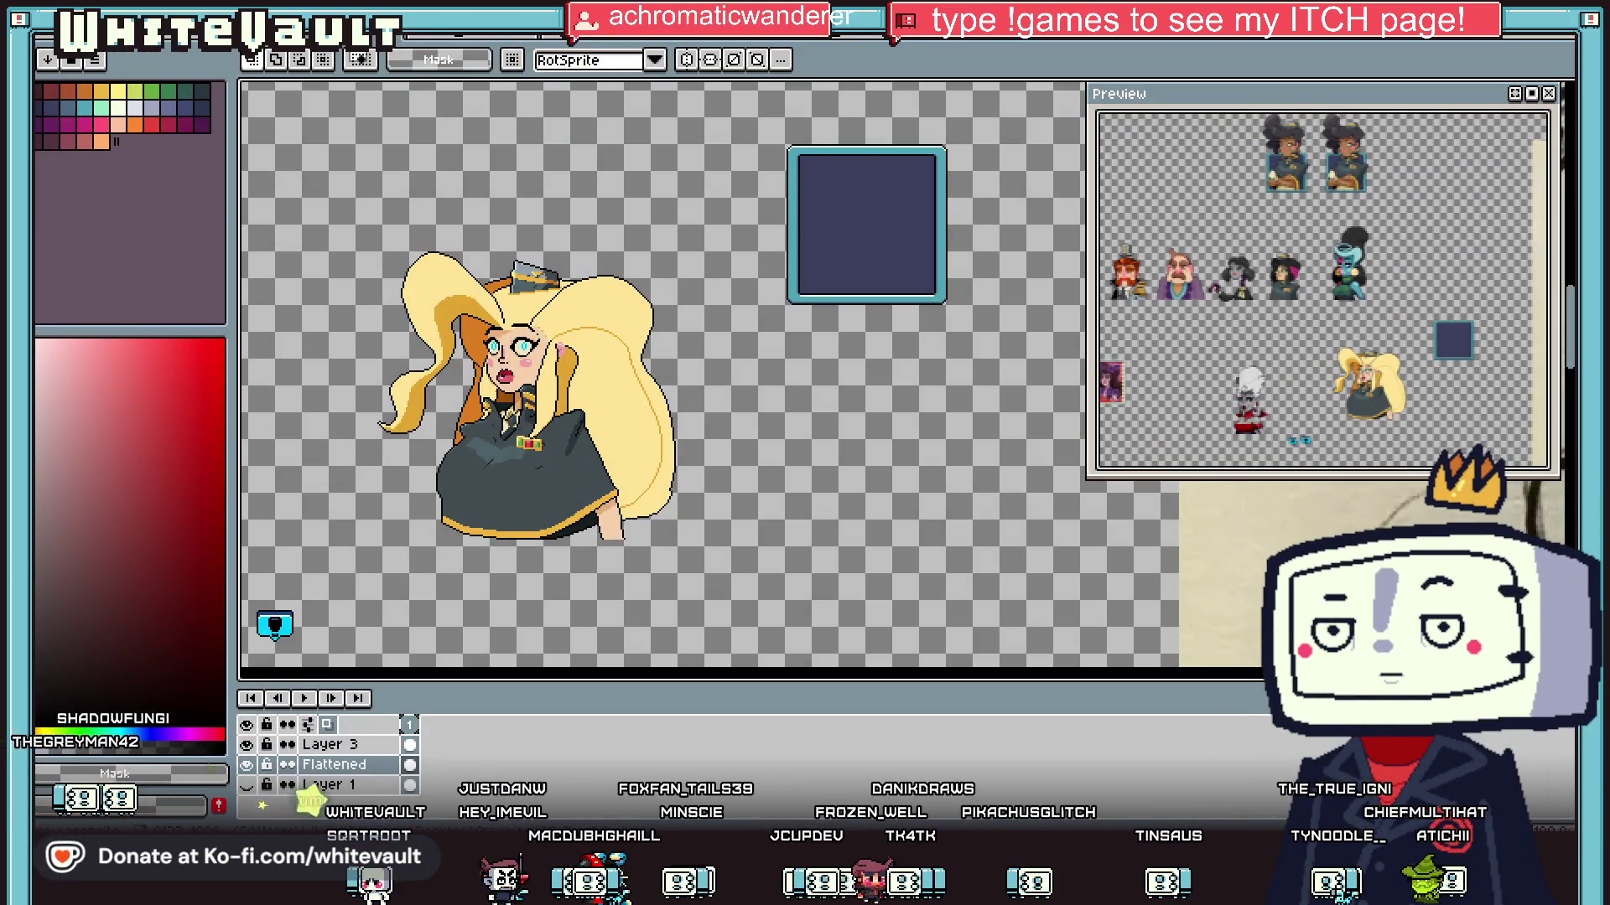
Step: Select the blonde woman sprite on the canvas, deselect it, and start a new sprite
{"action": "scroll", "coordinate": [998, 95], "scroll_direction": "down", "scroll_amount": 2}
{"action": "scroll", "coordinate": [923, 162], "scroll_direction": "up", "scroll_amount": 2}
{"action": "left_click_drag", "start_coordinate": [428, 169], "coordinate": [772, 442]}
{"action": "key", "text": "ctrl+d"}
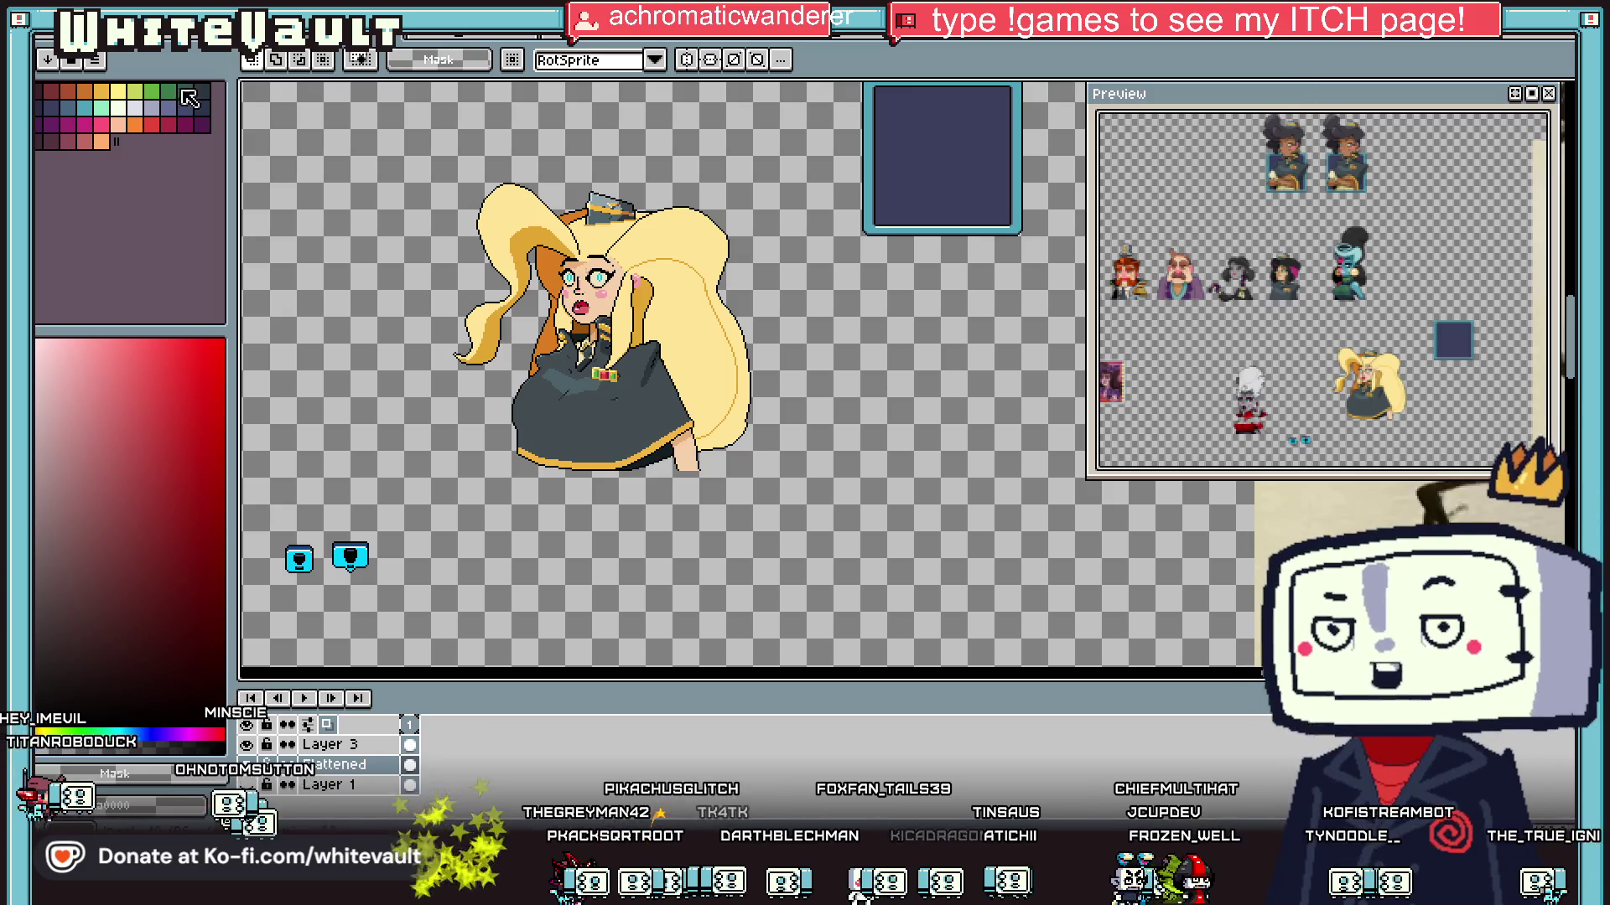
{"action": "left_click", "coordinate": [44, 44]}
Step: Create a 1152×1152 transparent RGBA sprite and paste the orange fox image into it
{"action": "left_click", "coordinate": [51, 50]}
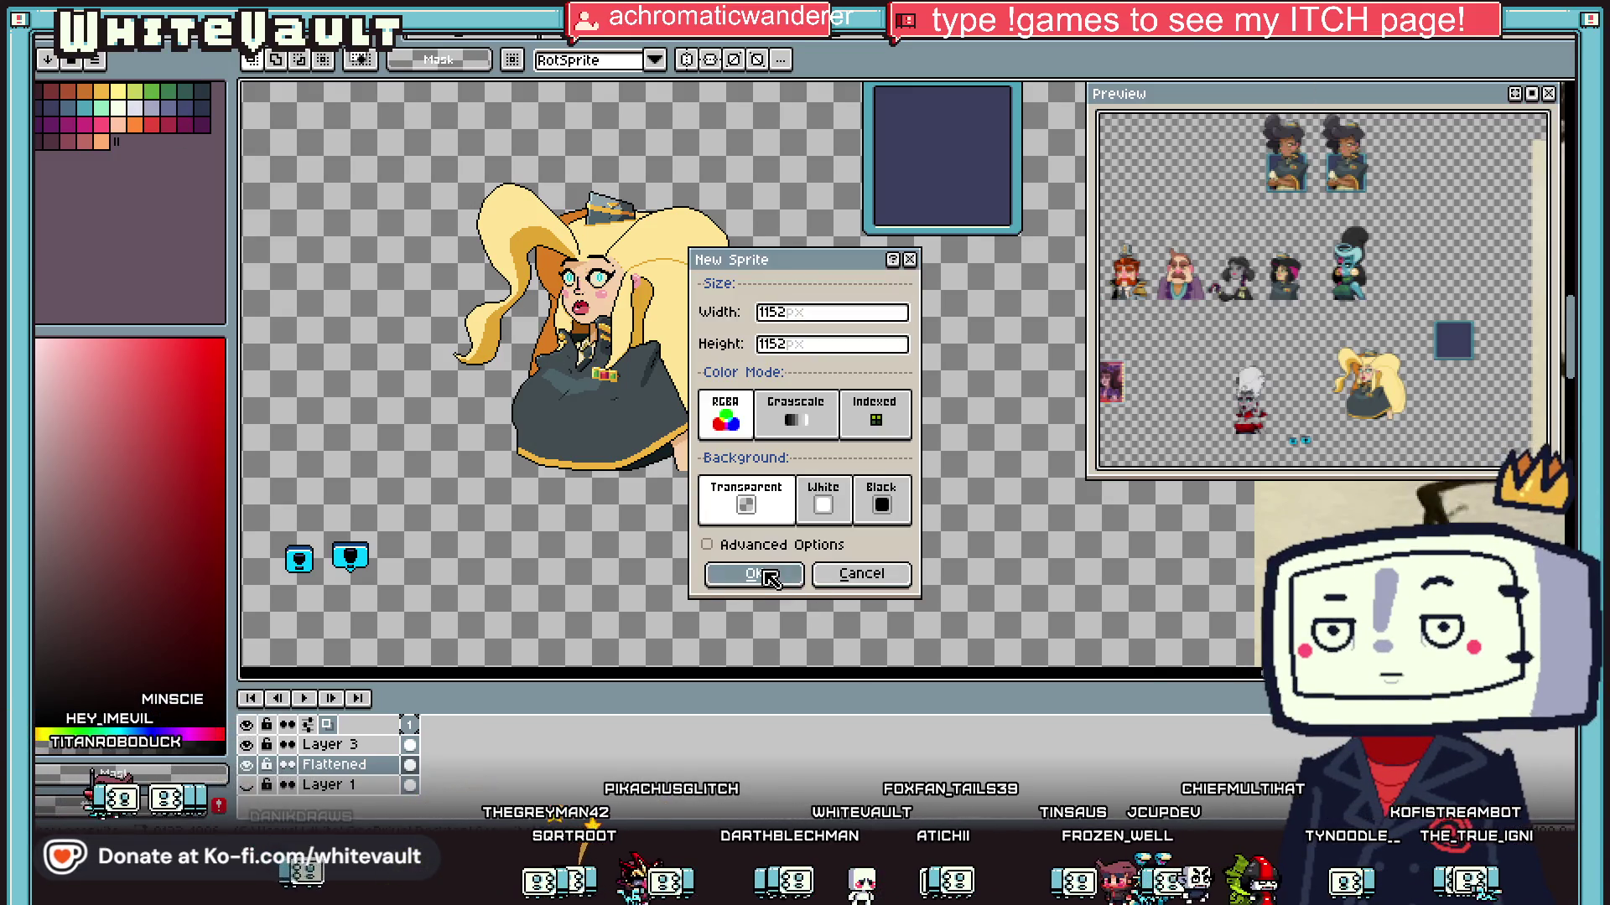
{"action": "left_click", "coordinate": [756, 574]}
{"action": "key", "text": "ctrl+v"}
{"action": "scroll", "coordinate": [839, 536], "scroll_direction": "down", "scroll_amount": 3}
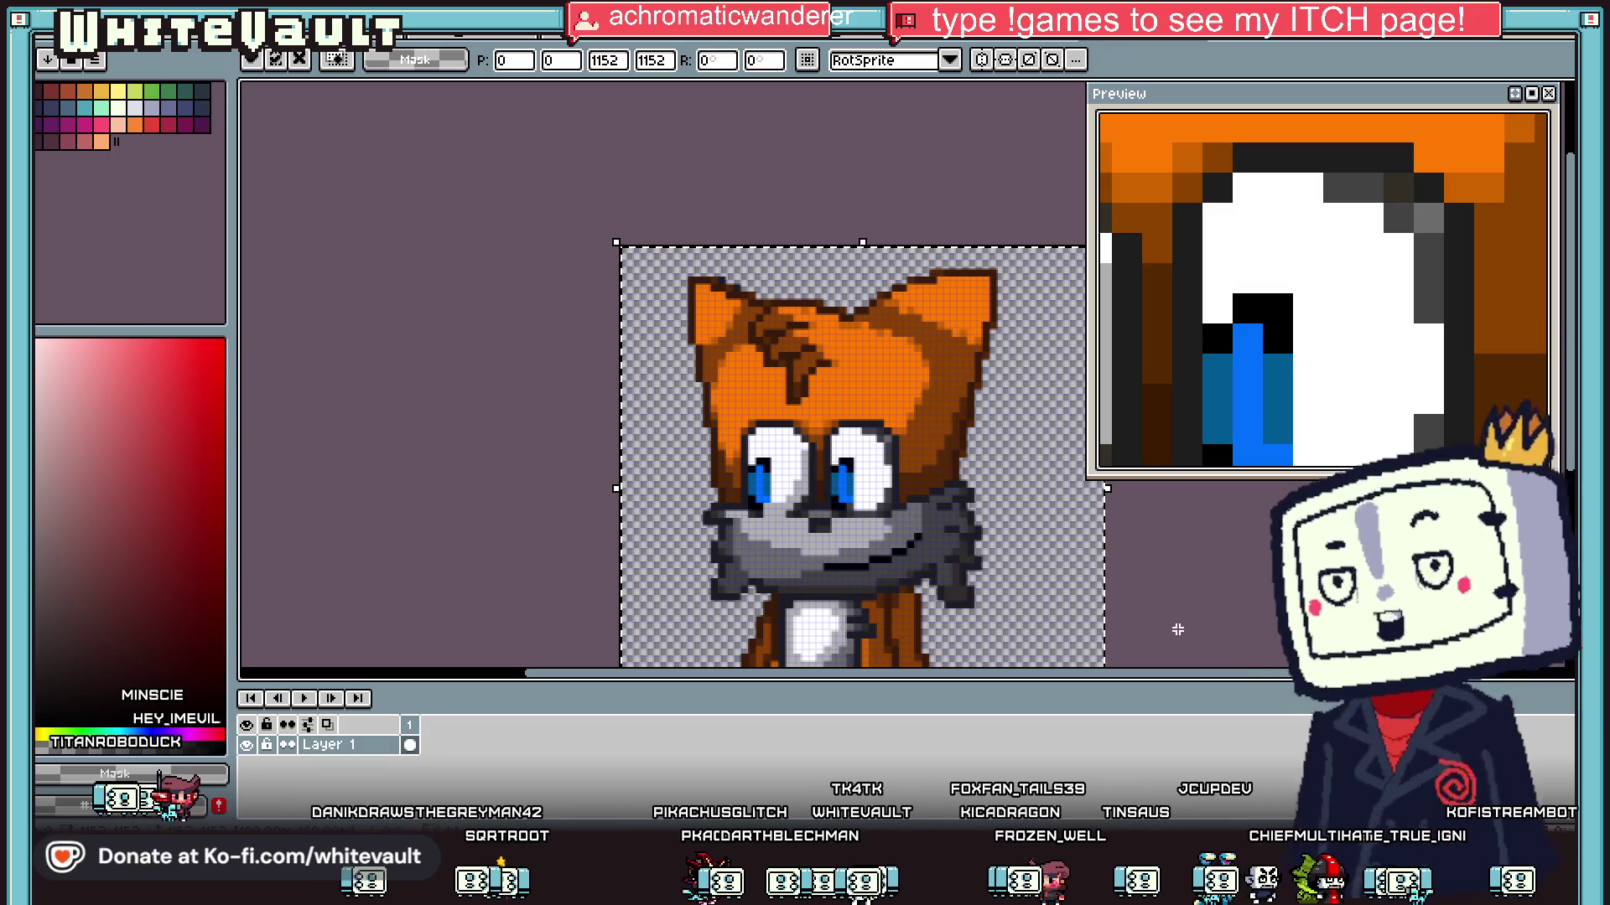
{"action": "left_click", "coordinate": [327, 25]}
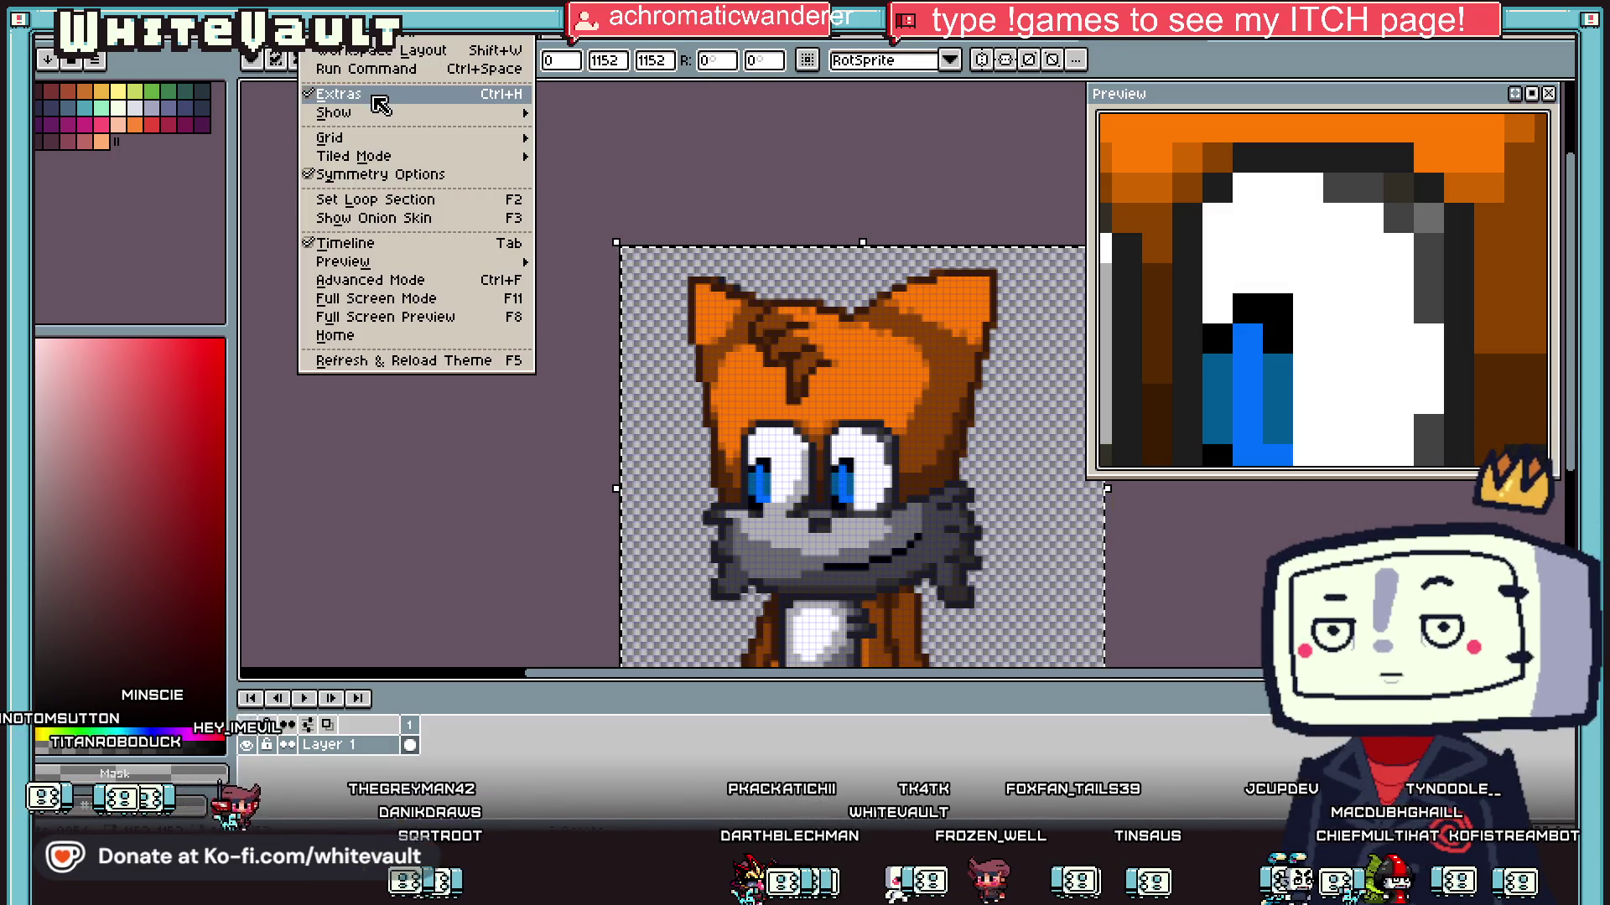
{"action": "key", "text": "Escape"}
{"action": "scroll", "coordinate": [922, 536], "scroll_direction": "down", "scroll_amount": 1}
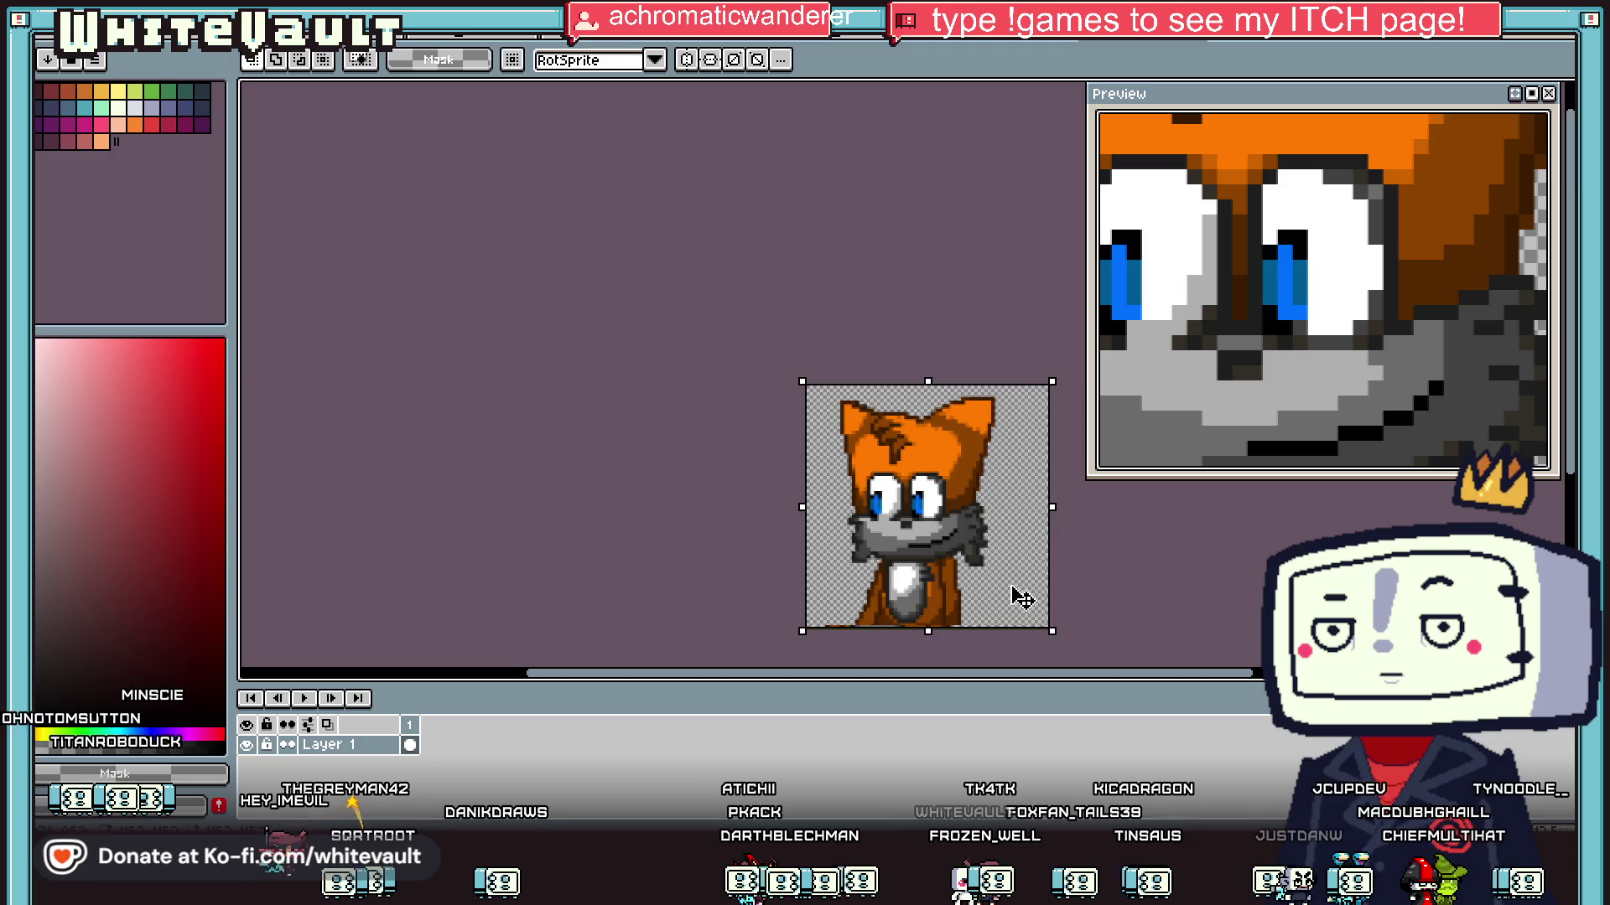
{"action": "scroll", "coordinate": [1020, 600], "scroll_direction": "up", "scroll_amount": 2}
{"action": "scroll", "coordinate": [1027, 611], "scroll_direction": "down", "scroll_amount": 1}
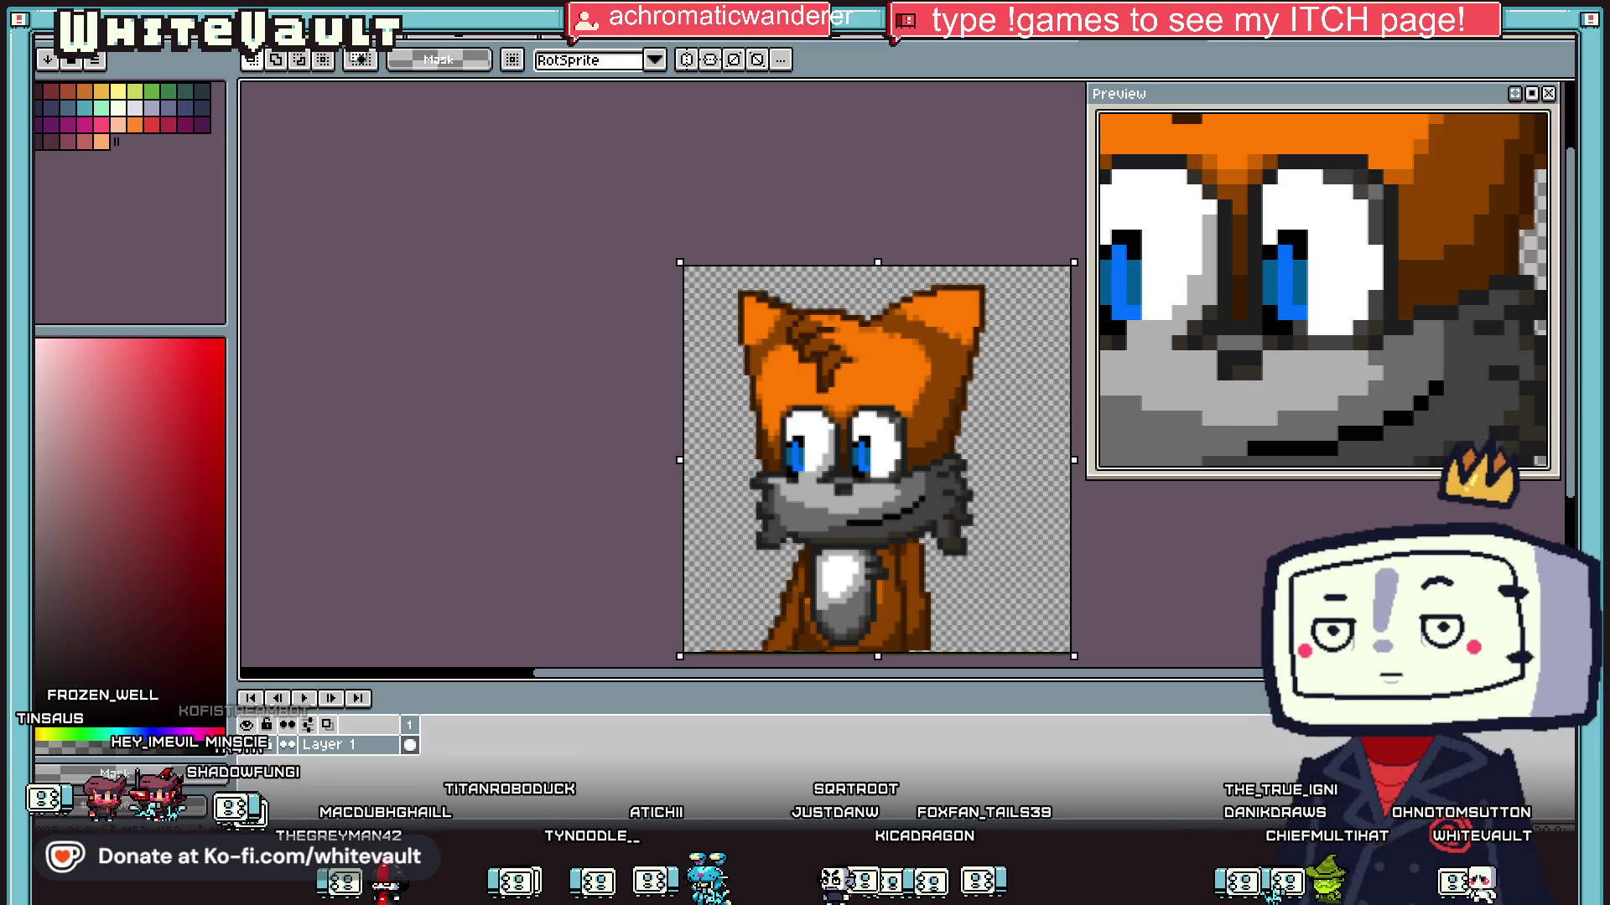
Step: Drop the pasted fox image in place and zoom around to inspect it
{"action": "key", "text": "Escape"}
{"action": "scroll", "coordinate": [1013, 461], "scroll_direction": "up", "scroll_amount": 2}
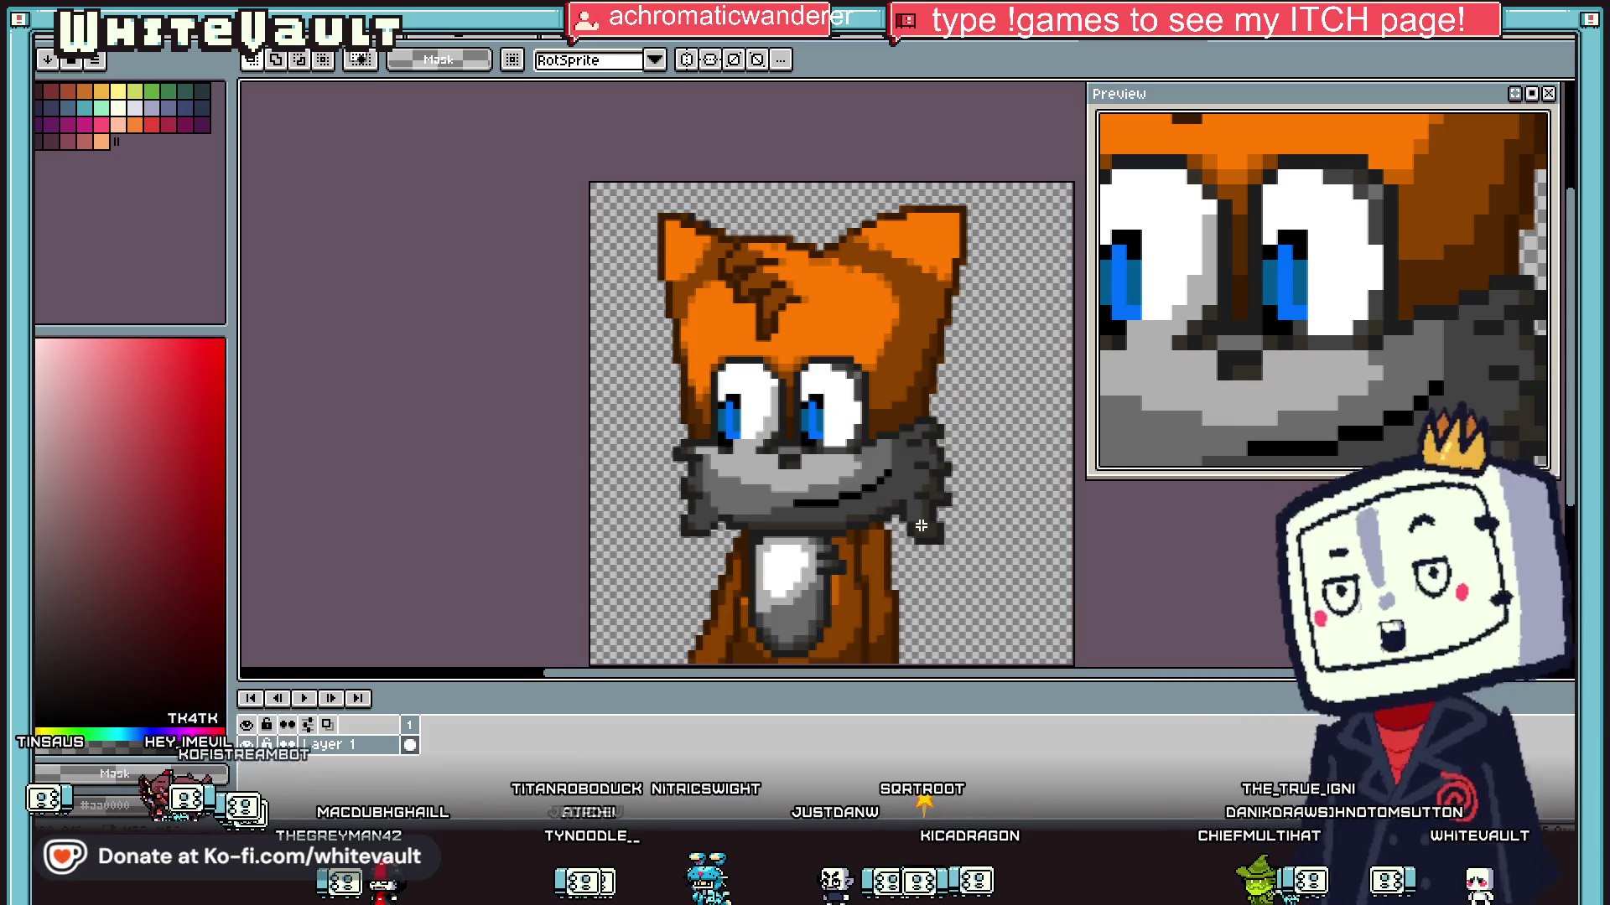
{"action": "scroll", "coordinate": [912, 546], "scroll_direction": "up", "scroll_amount": 1}
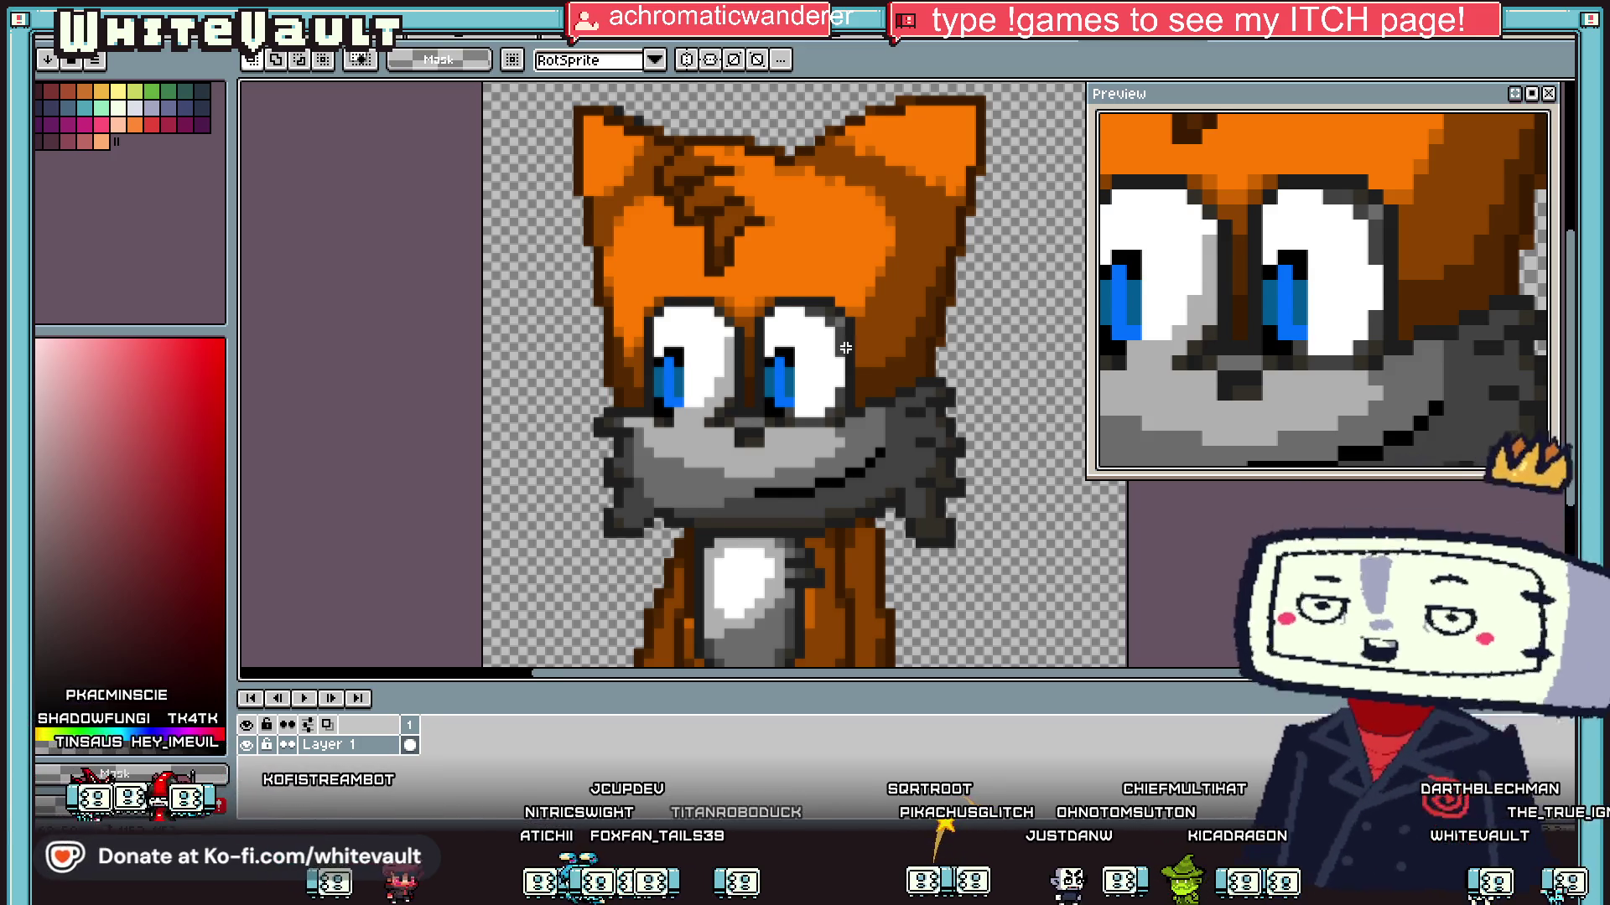
{"action": "scroll", "coordinate": [989, 333], "scroll_direction": "down", "scroll_amount": 1}
{"action": "scroll", "coordinate": [990, 333], "scroll_direction": "up", "scroll_amount": 1}
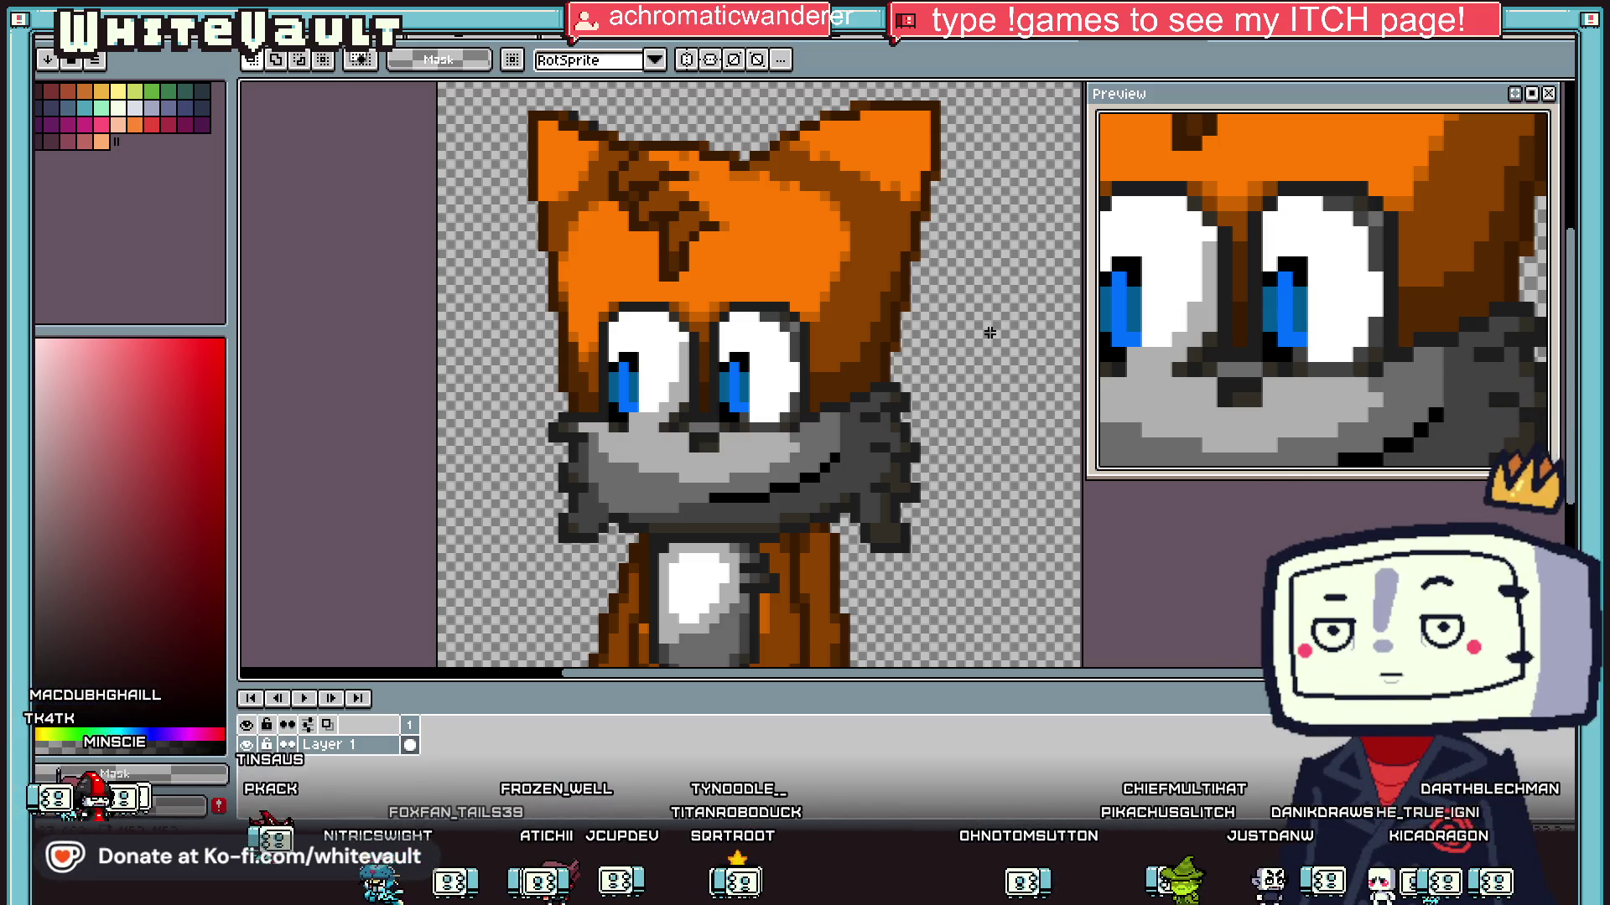
{"action": "scroll", "coordinate": [1059, 336], "scroll_direction": "up", "scroll_amount": 1}
{"action": "scroll", "coordinate": [1021, 486], "scroll_direction": "down", "scroll_amount": 1}
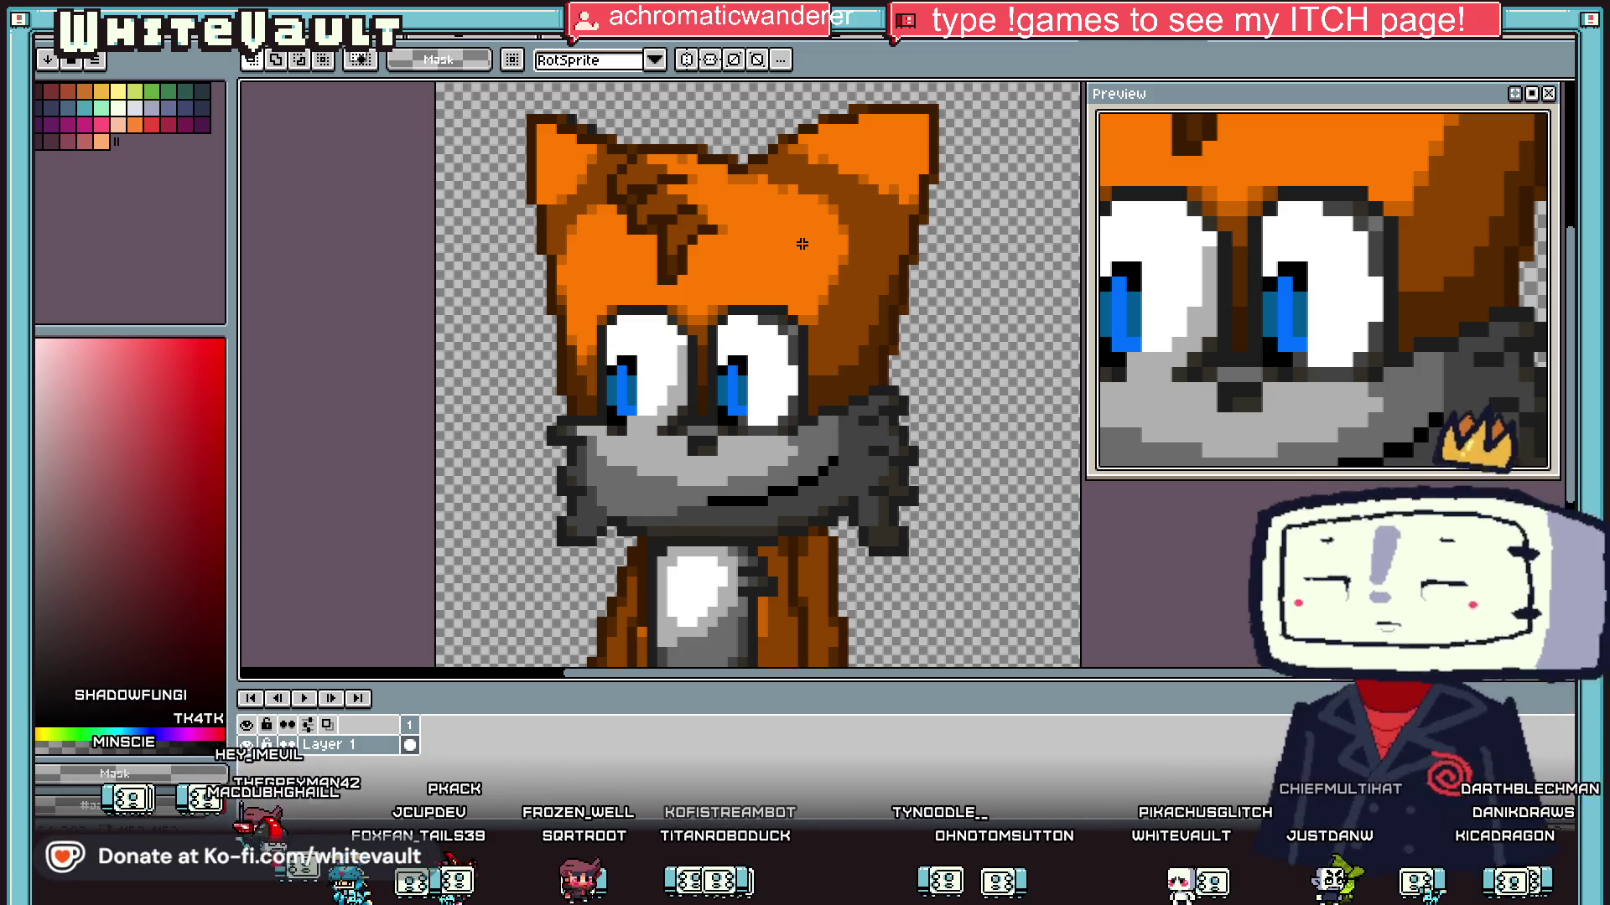
{"action": "key", "text": "i"}
{"action": "scroll", "coordinate": [818, 287], "scroll_direction": "down", "scroll_amount": 3}
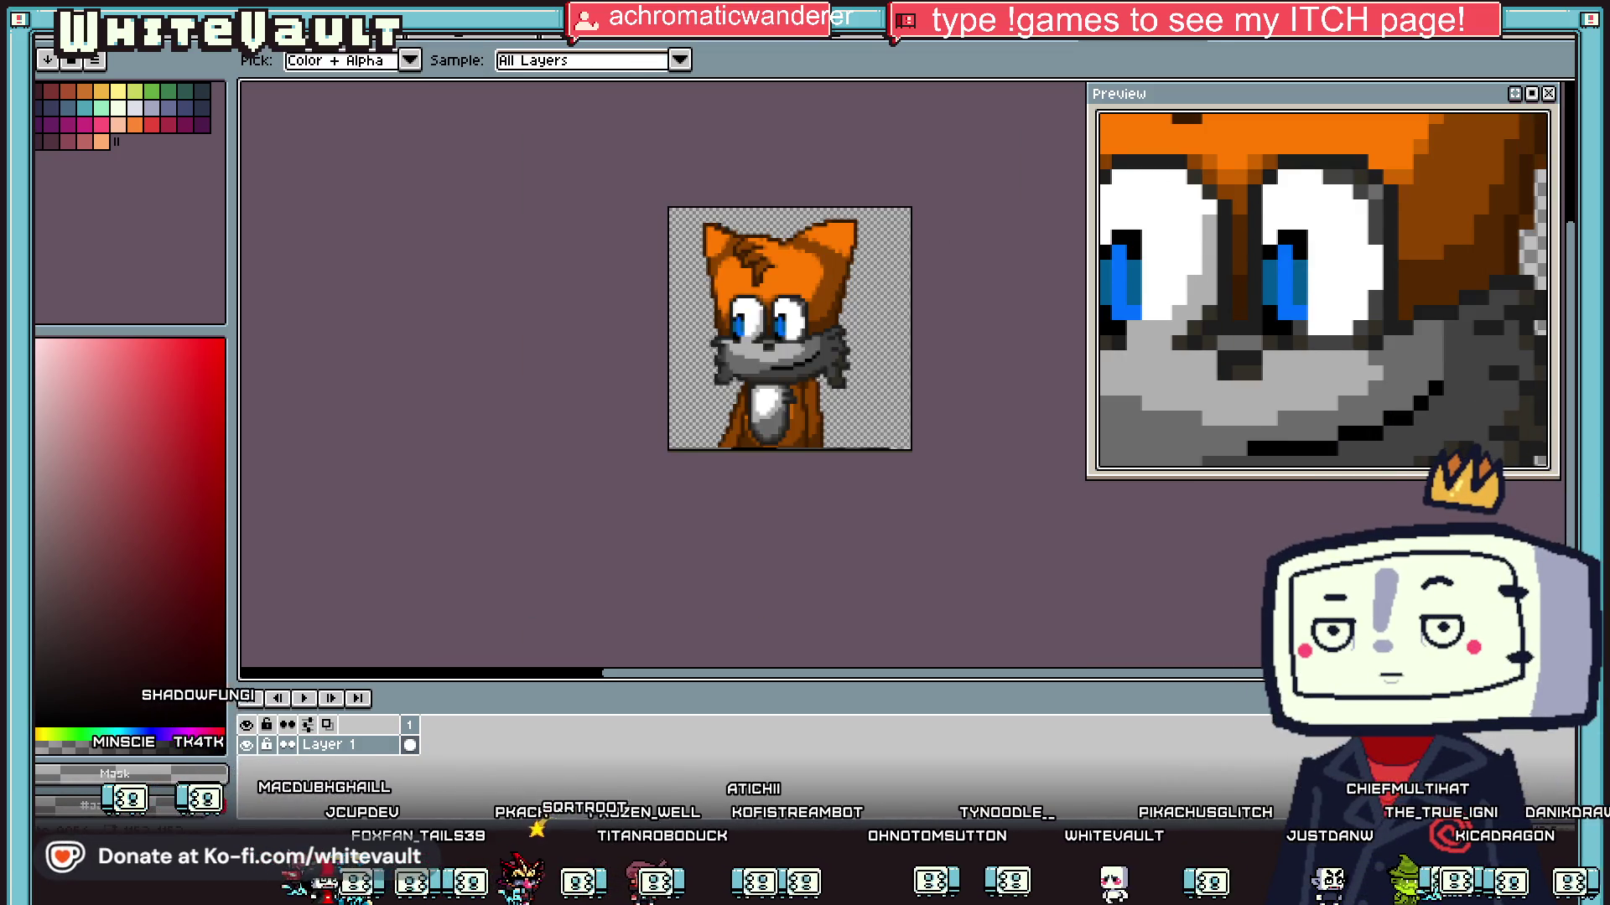
Step: Select the whole fox, scale it down to about 64×64 pixels, and drag a copy rightward
{"action": "key", "text": "m"}
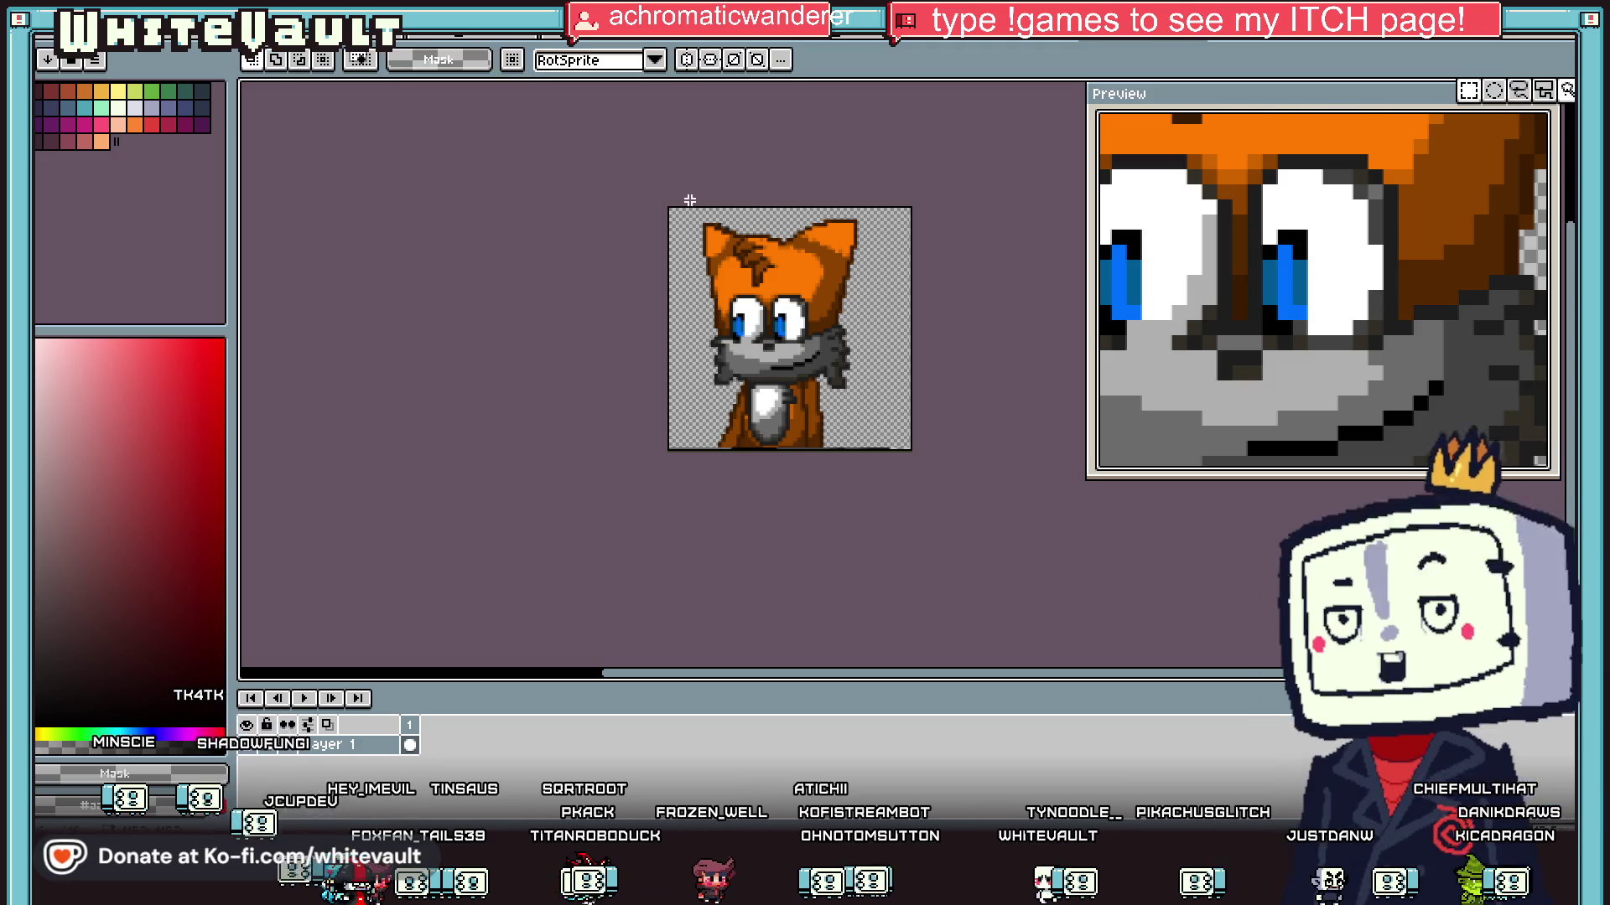
{"action": "key", "text": "ctrl+a"}
{"action": "left_click_drag", "start_coordinate": [918, 454], "coordinate": [731, 280]}
{"action": "scroll", "coordinate": [715, 251], "scroll_direction": "up", "scroll_amount": 1}
{"action": "scroll", "coordinate": [713, 249], "scroll_direction": "up", "scroll_amount": 2}
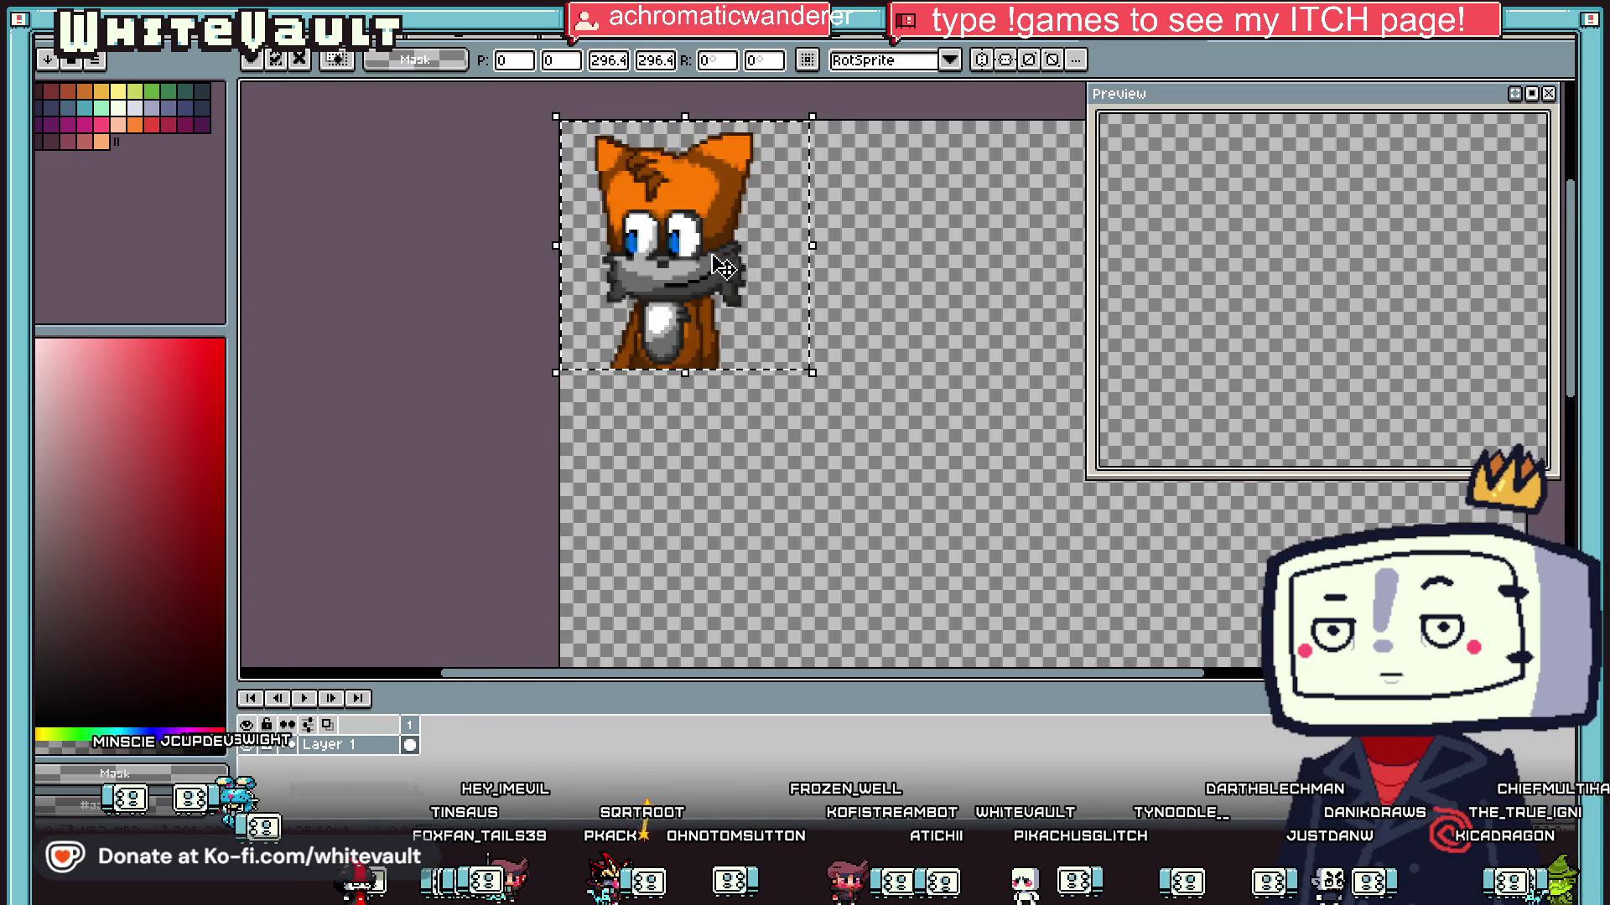
{"action": "left_click_drag", "start_coordinate": [811, 370], "coordinate": [695, 256]}
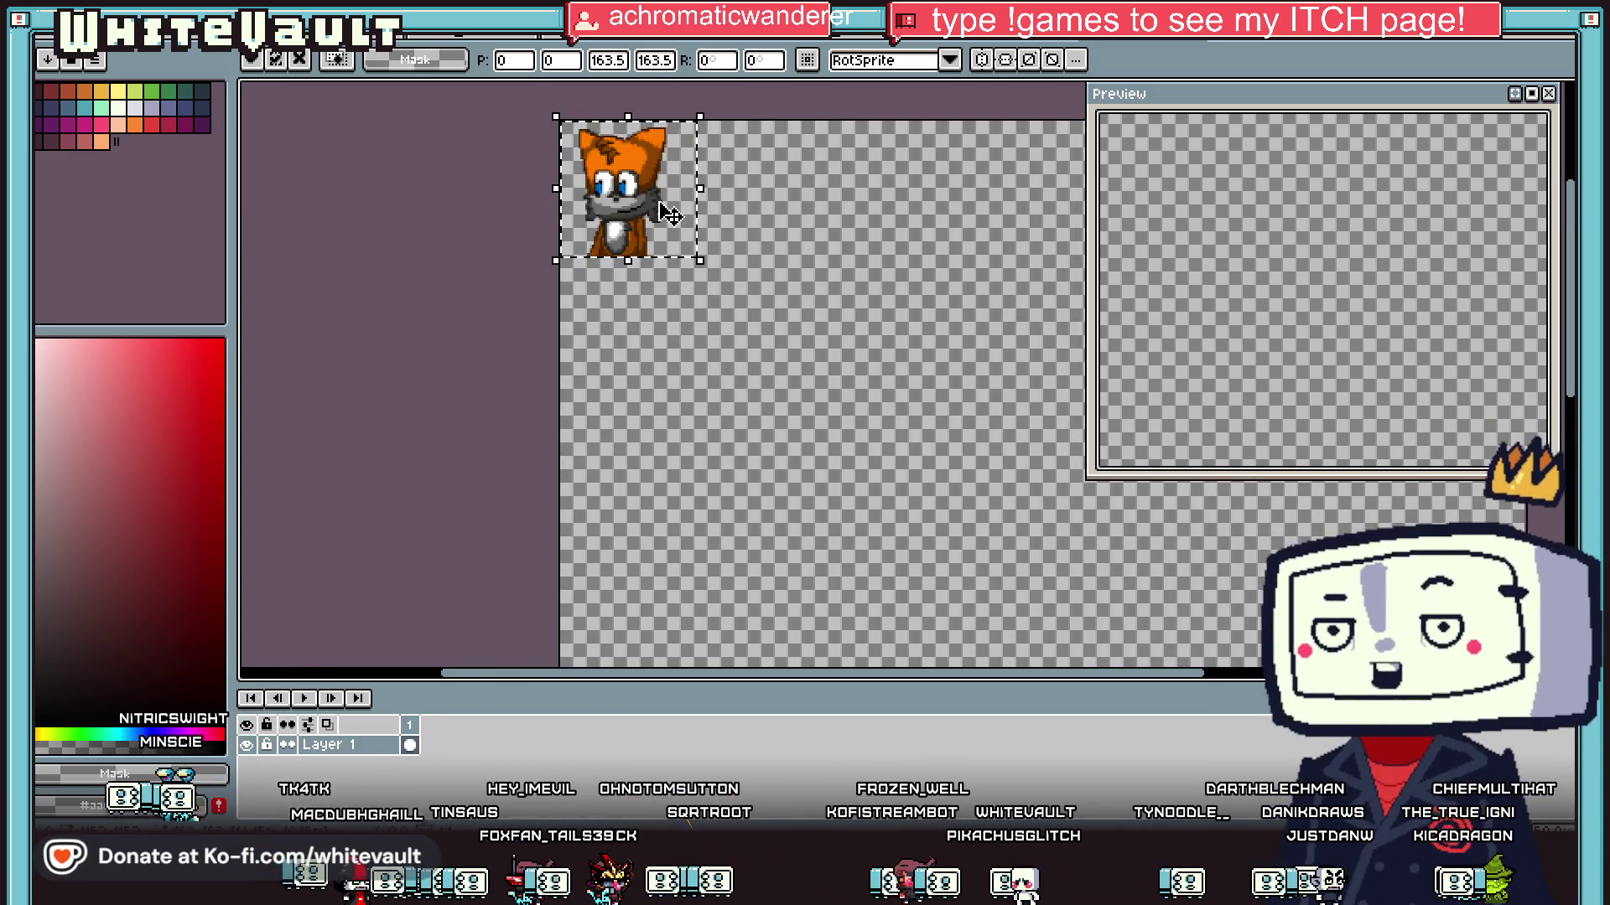
{"action": "scroll", "coordinate": [654, 203], "scroll_direction": "up", "scroll_amount": 2}
{"action": "left_click_drag", "start_coordinate": [817, 430], "coordinate": [513, 216]}
{"action": "scroll", "coordinate": [729, 377], "scroll_direction": "down", "scroll_amount": 2}
{"action": "mouse_move", "coordinate": [736, 381]}
{"action": "left_mouse_down"}
{"action": "mouse_move", "coordinate": [755, 416]}
{"action": "mouse_move", "coordinate": [783, 417]}
{"action": "left_mouse_up"}
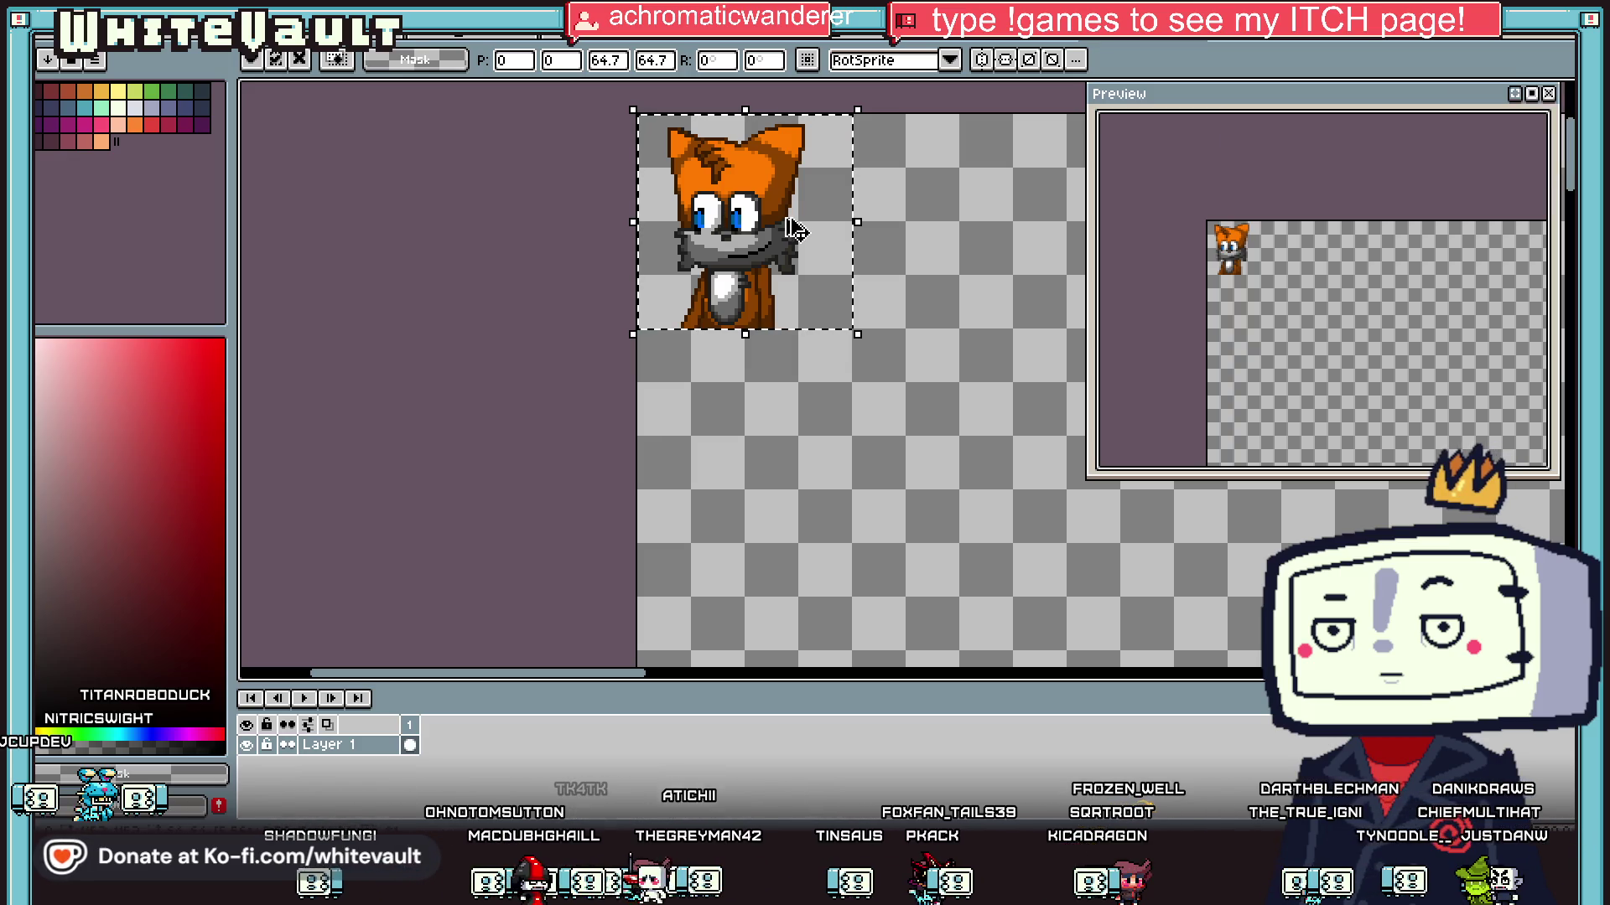
{"action": "left_click_drag", "start_coordinate": [788, 222], "coordinate": [948, 236]}
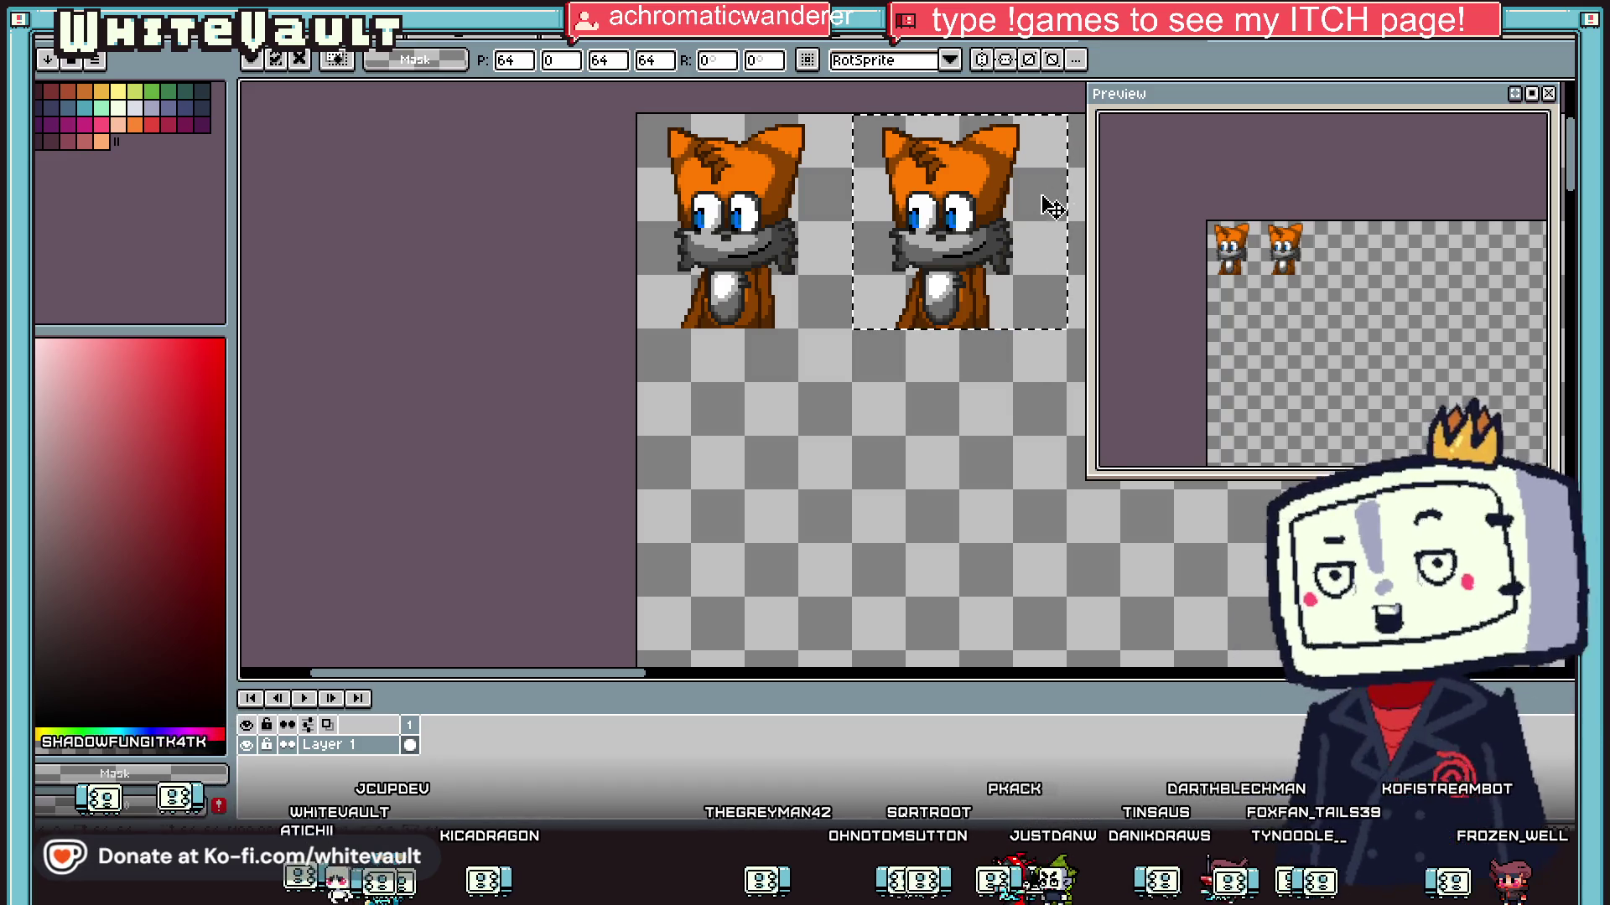
Step: Narrow the Preview panel, zoom in, and deselect the copied fox
{"action": "left_click_drag", "start_coordinate": [1090, 192], "coordinate": [1336, 193]}
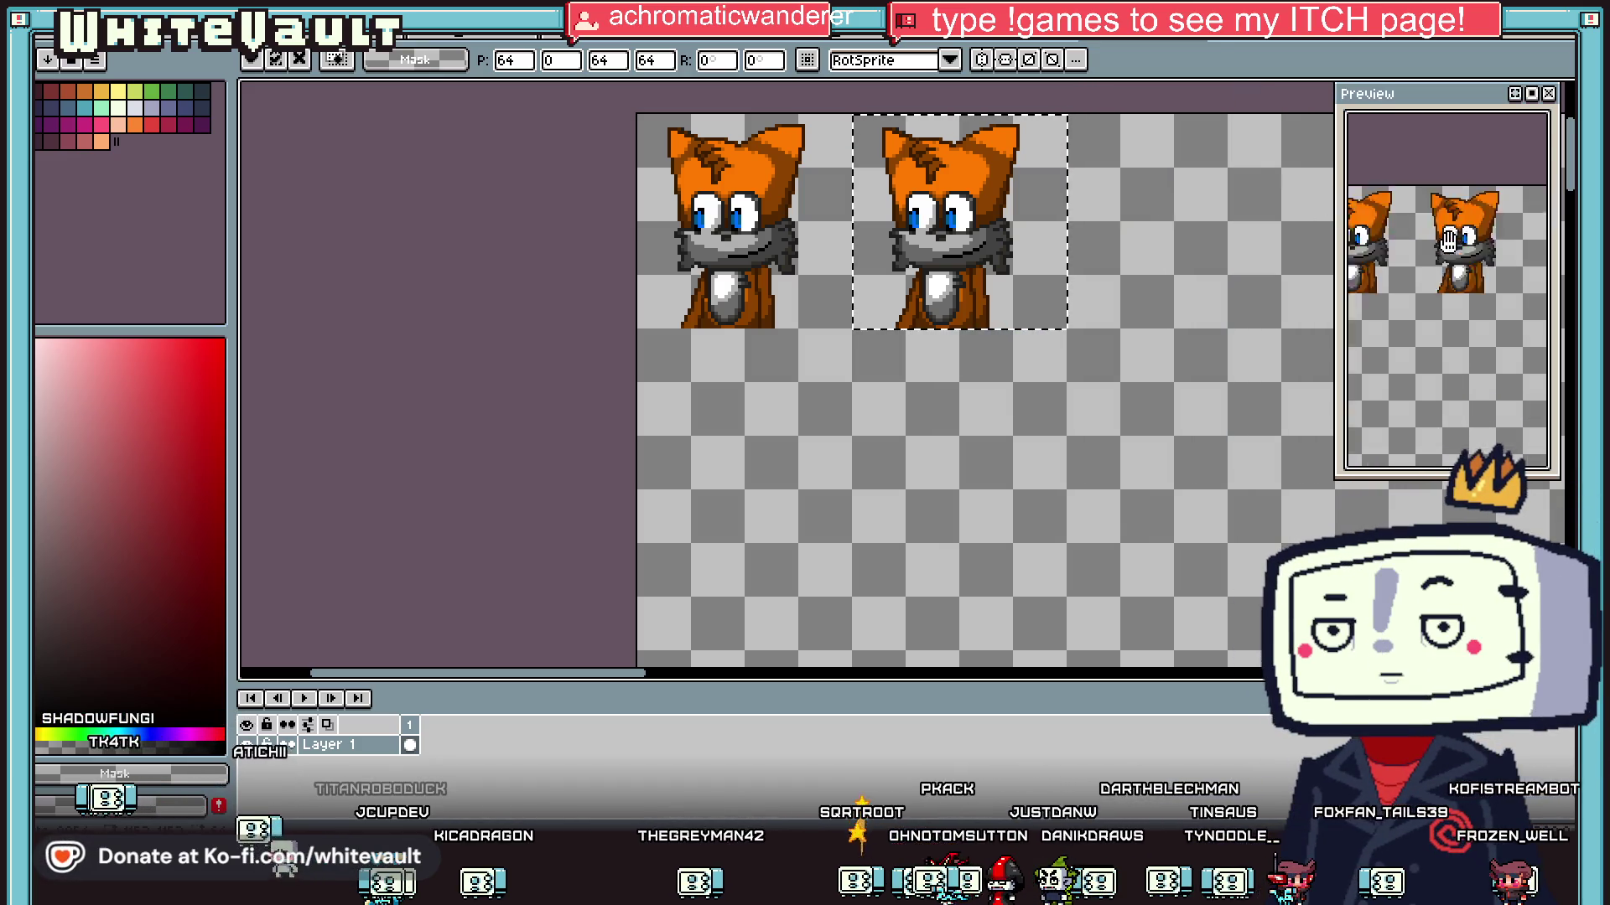
{"action": "scroll", "coordinate": [956, 191], "scroll_direction": "up", "scroll_amount": 4}
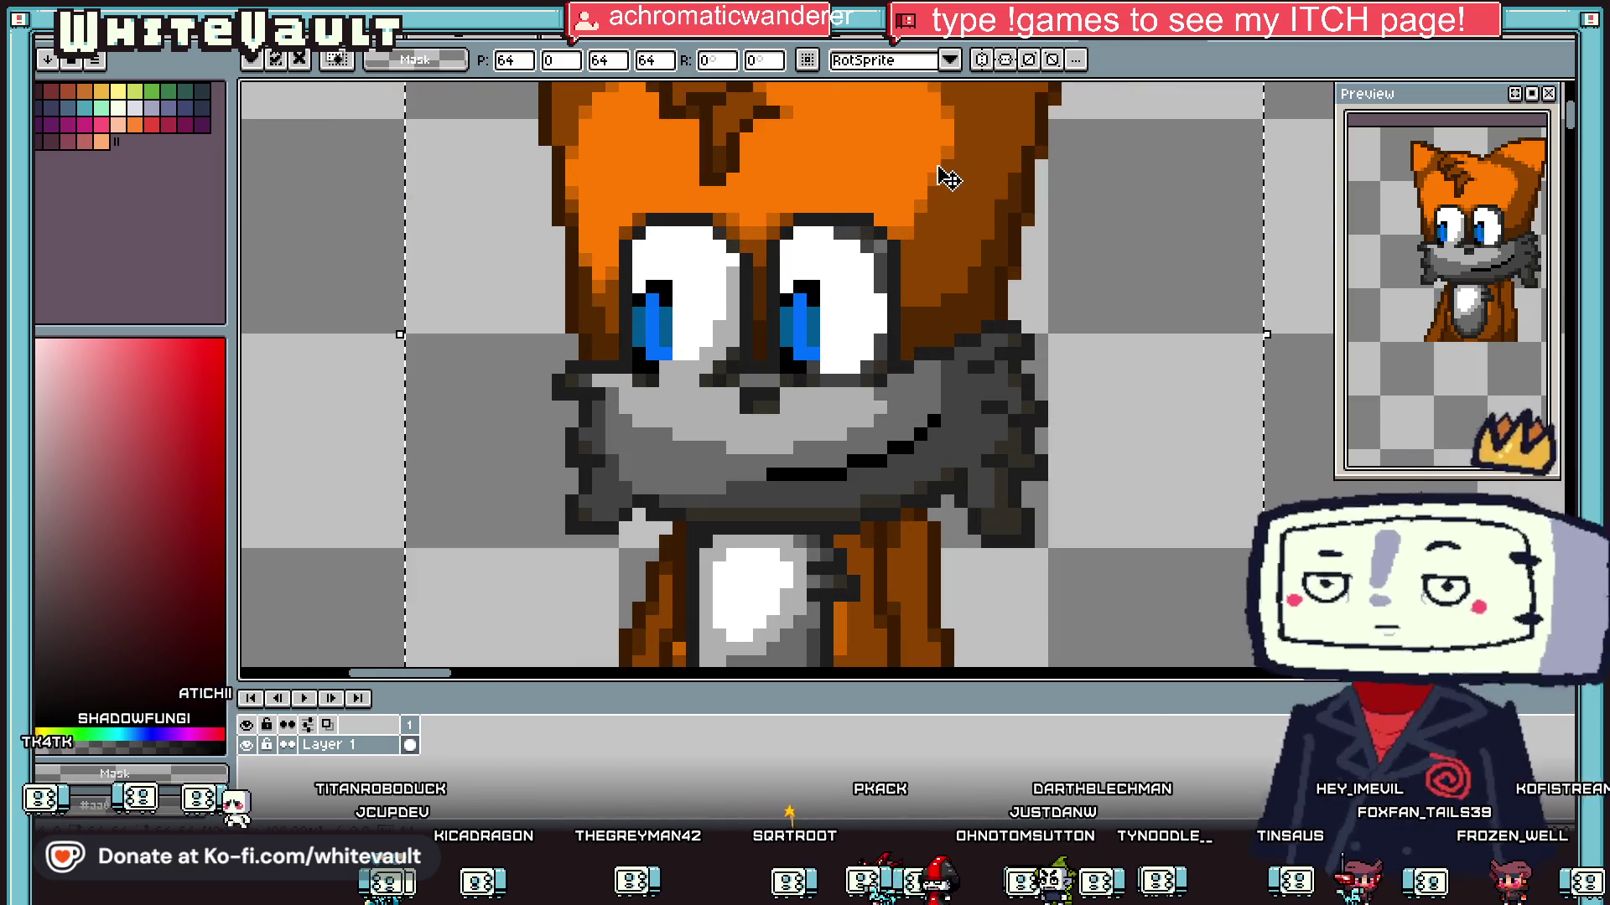
{"action": "key", "text": "ctrl+d"}
{"action": "key", "text": "i"}
{"action": "scroll", "coordinate": [664, 224], "scroll_direction": "down", "scroll_amount": 4}
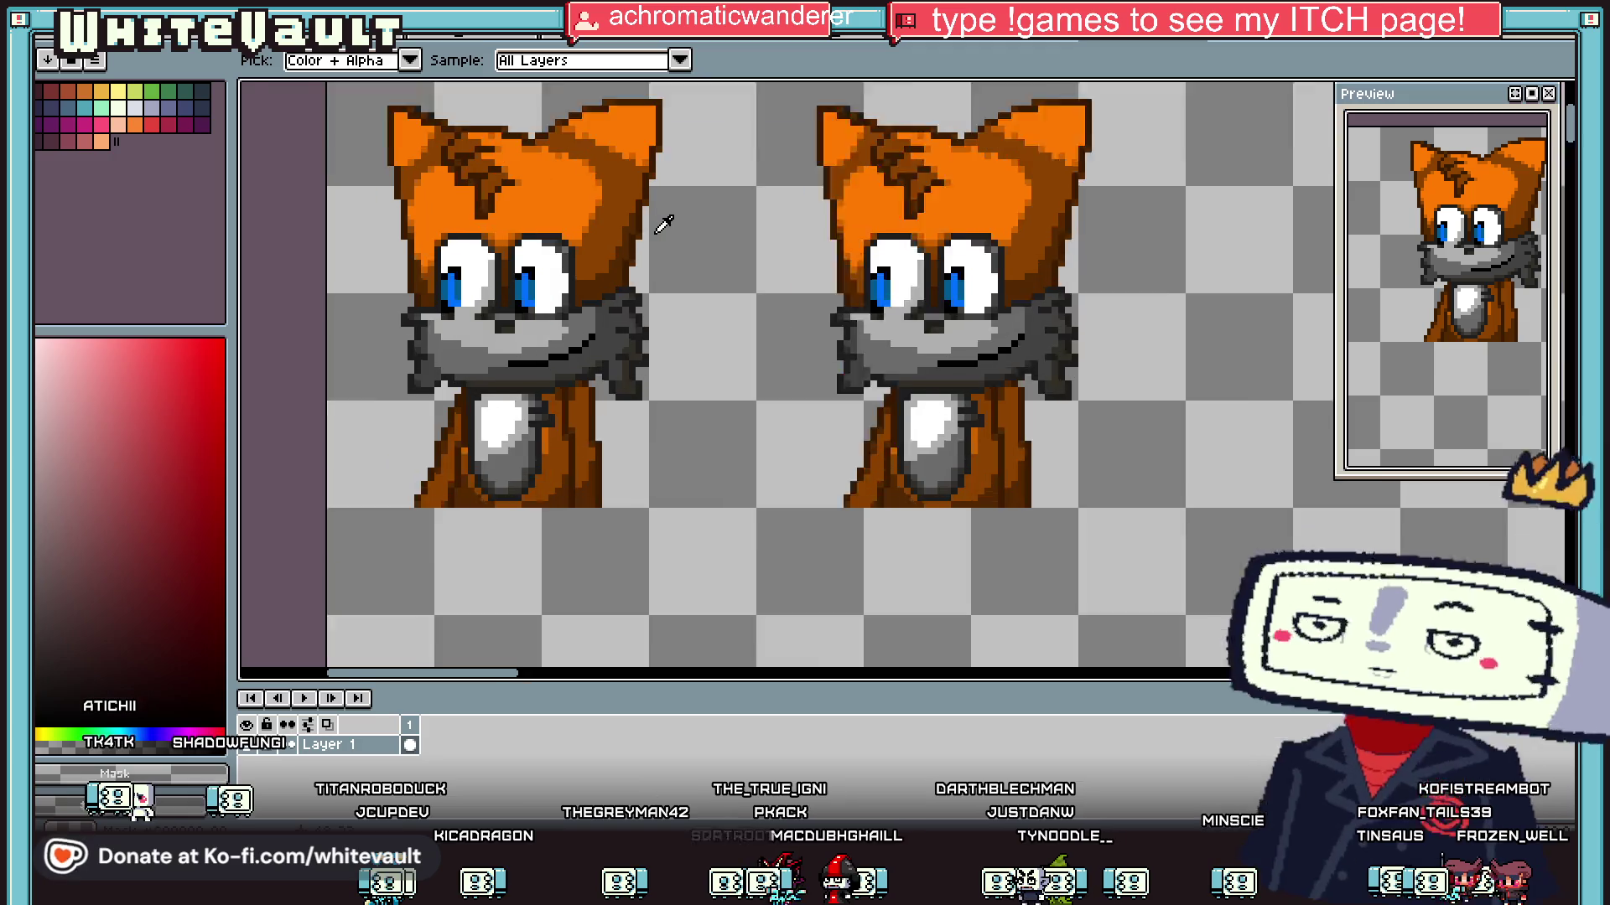
Step: Sample the fox ear's orange and paint orange and darker-orange swatches with a 6px pencil
{"action": "scroll", "coordinate": [658, 233], "scroll_direction": "up", "scroll_amount": 1}
{"action": "left_click", "coordinate": [531, 172]}
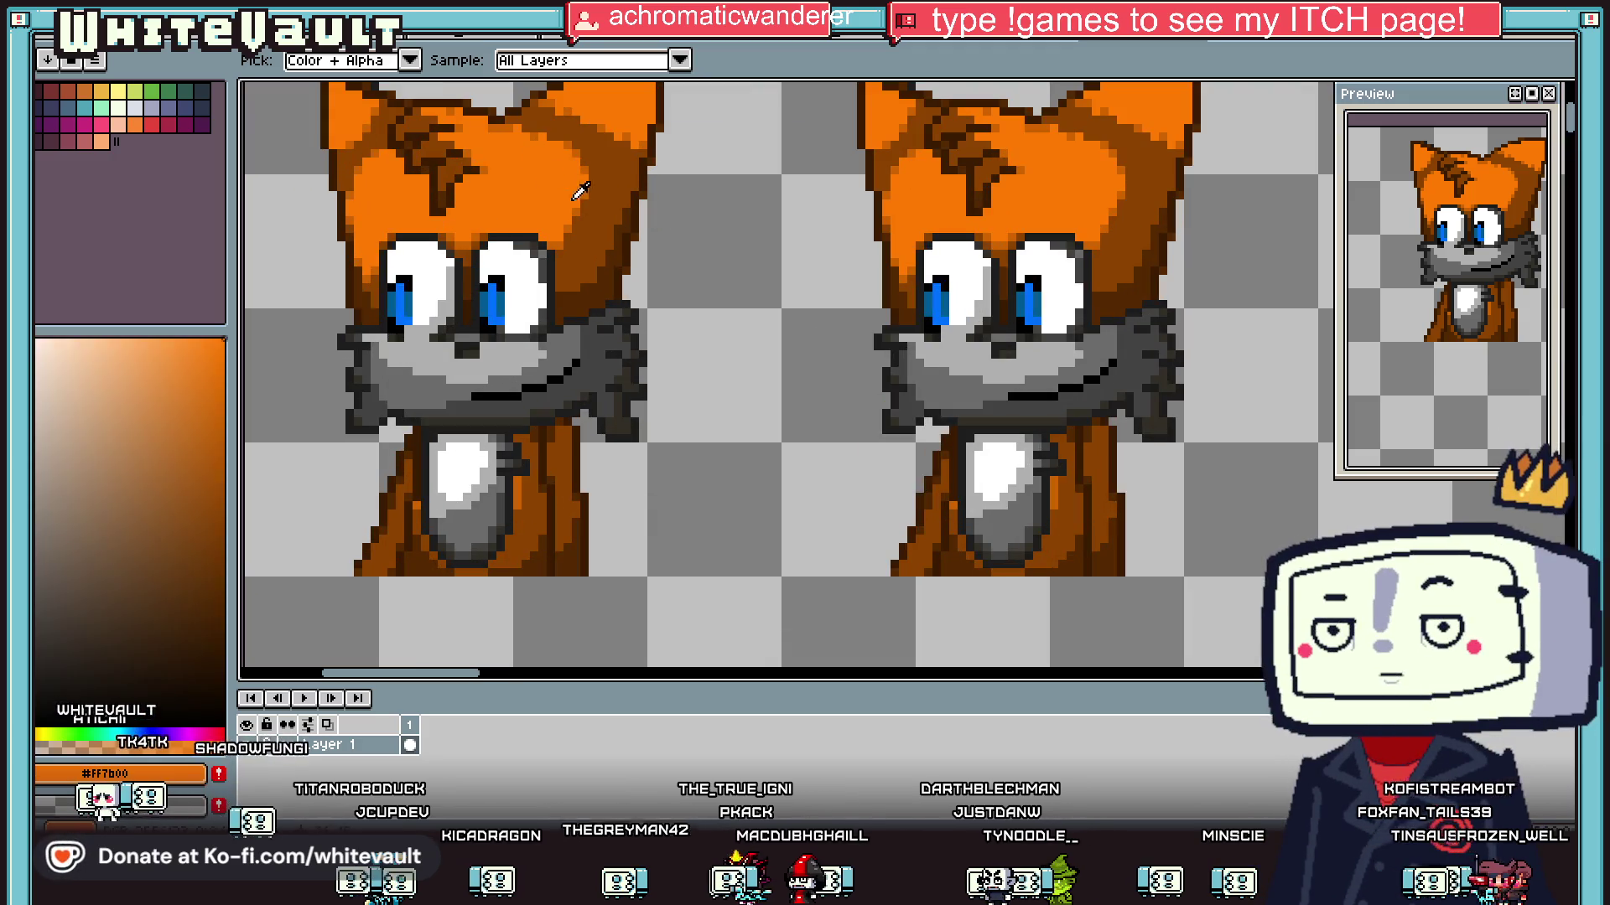
{"action": "key", "text": "b"}
{"action": "key", "text": "plus"}
{"action": "key", "text": "plus"}
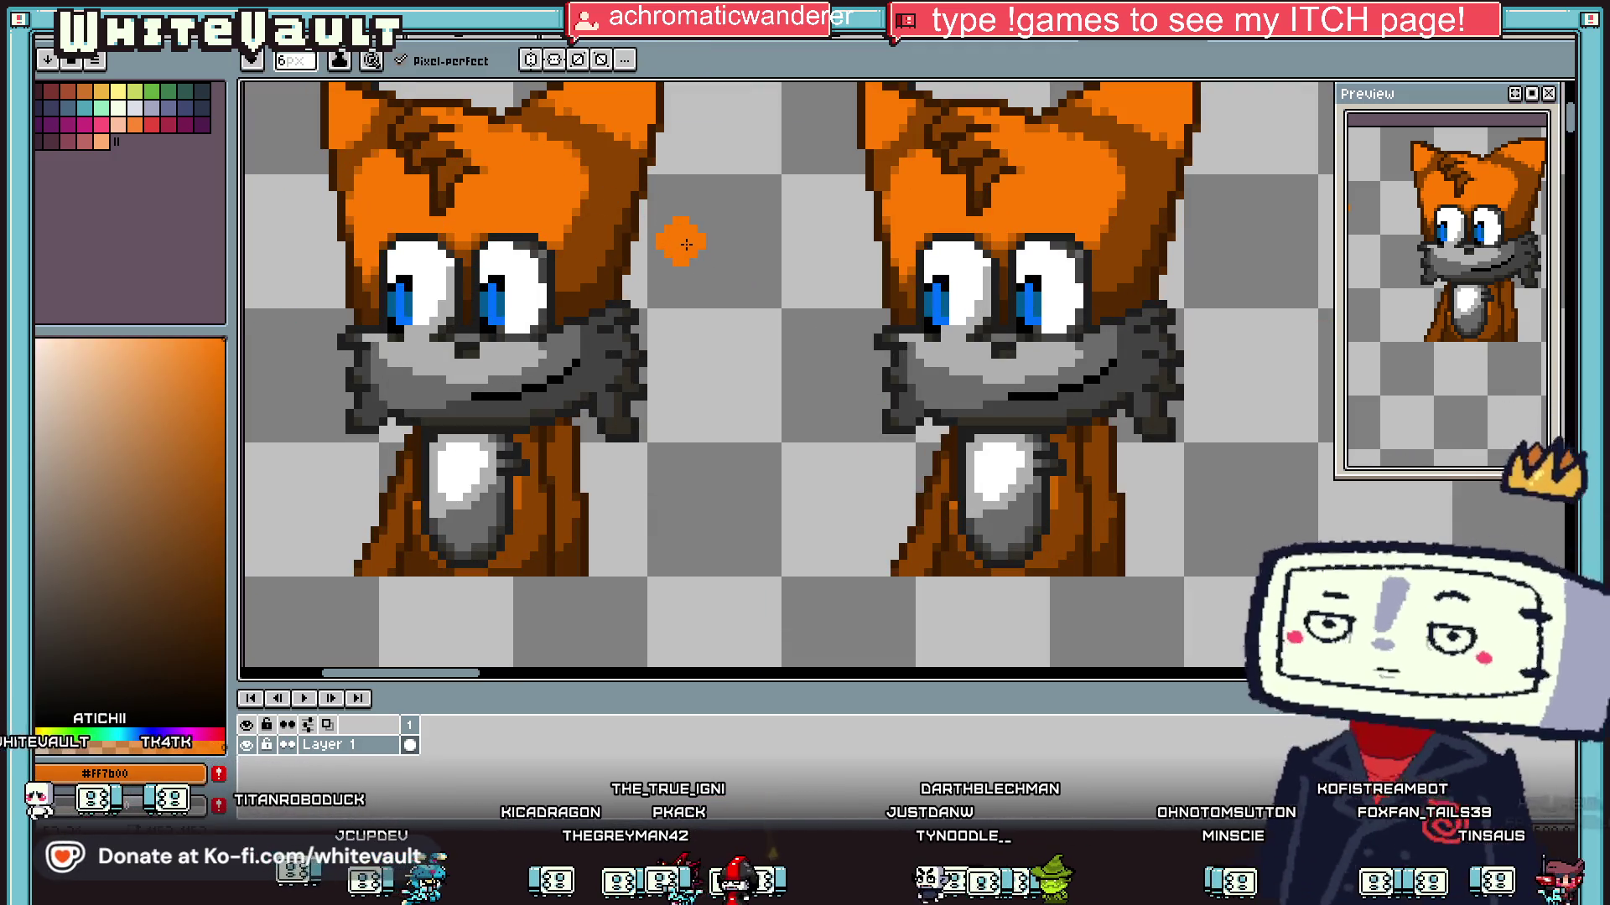
{"action": "key", "text": "e"}
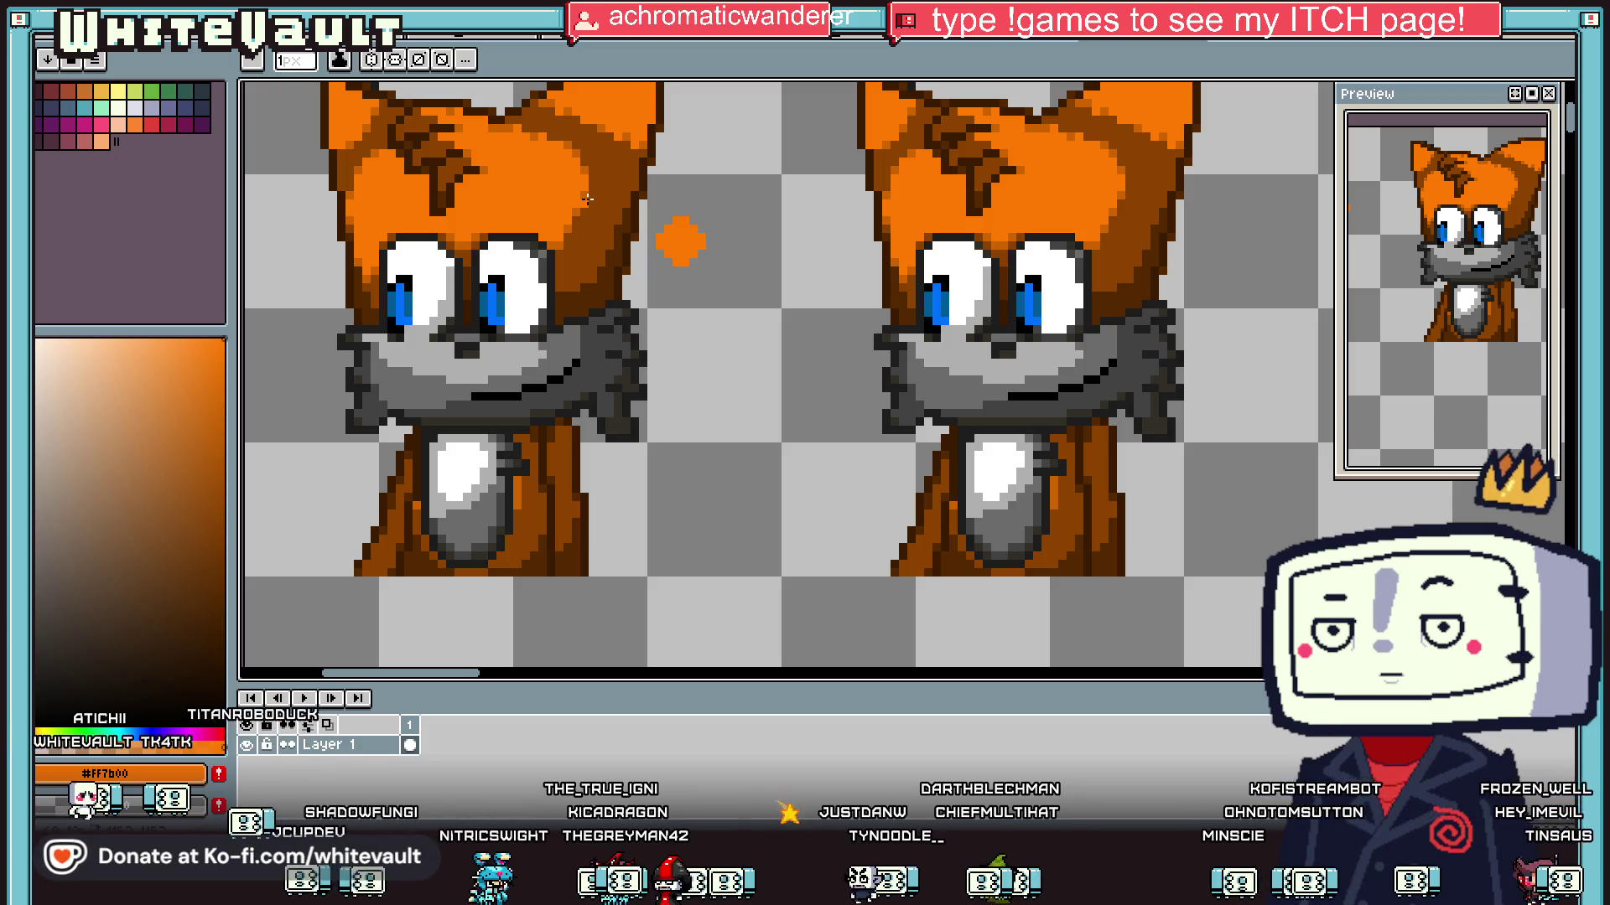
{"action": "key", "text": "i"}
{"action": "left_click_drag", "start_coordinate": [681, 251], "coordinate": [681, 275]}
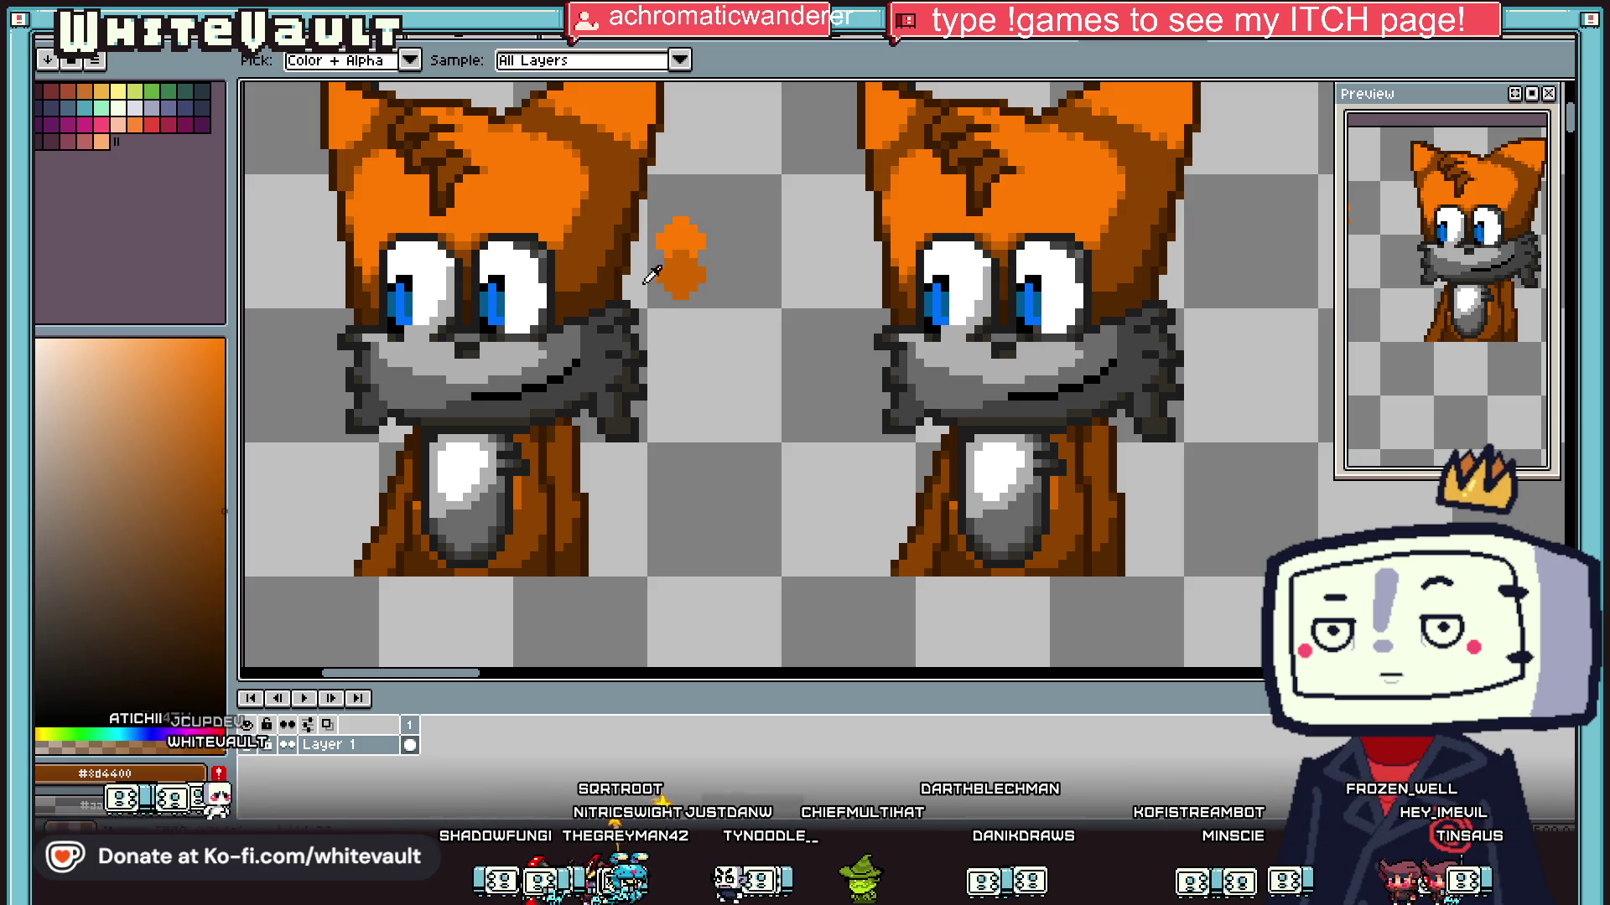
{"action": "key", "text": "b"}
{"action": "left_click_drag", "start_coordinate": [680, 283], "coordinate": [682, 303]}
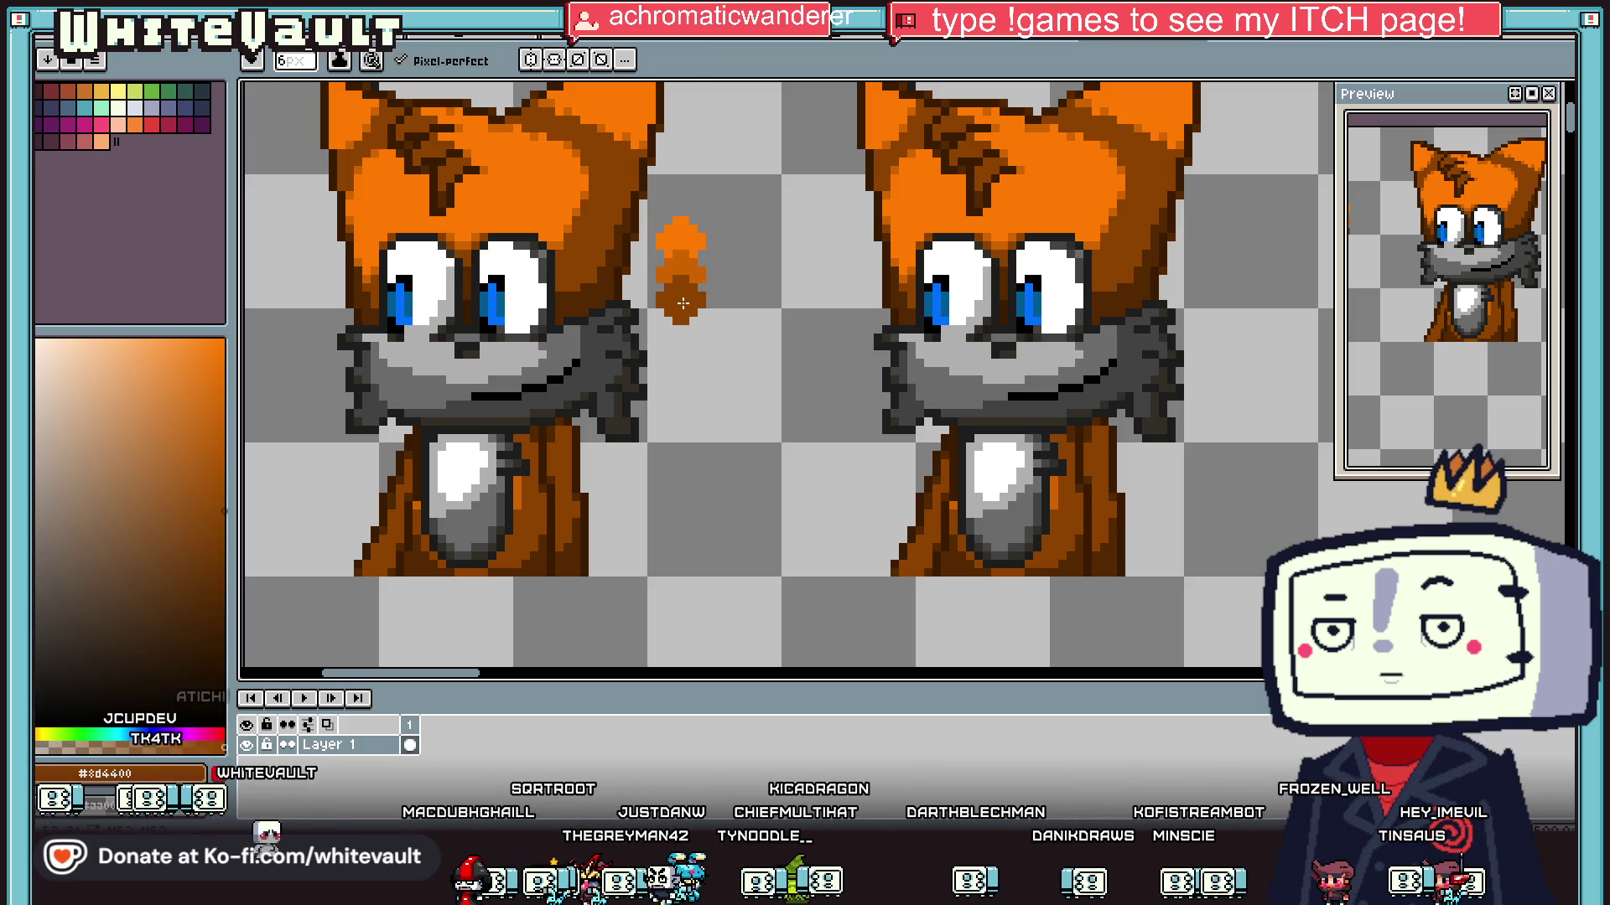
Step: Add dark brown steps below the swatches, sampling the darkest brown for the 6px pencil
{"action": "key", "text": "shift+u"}
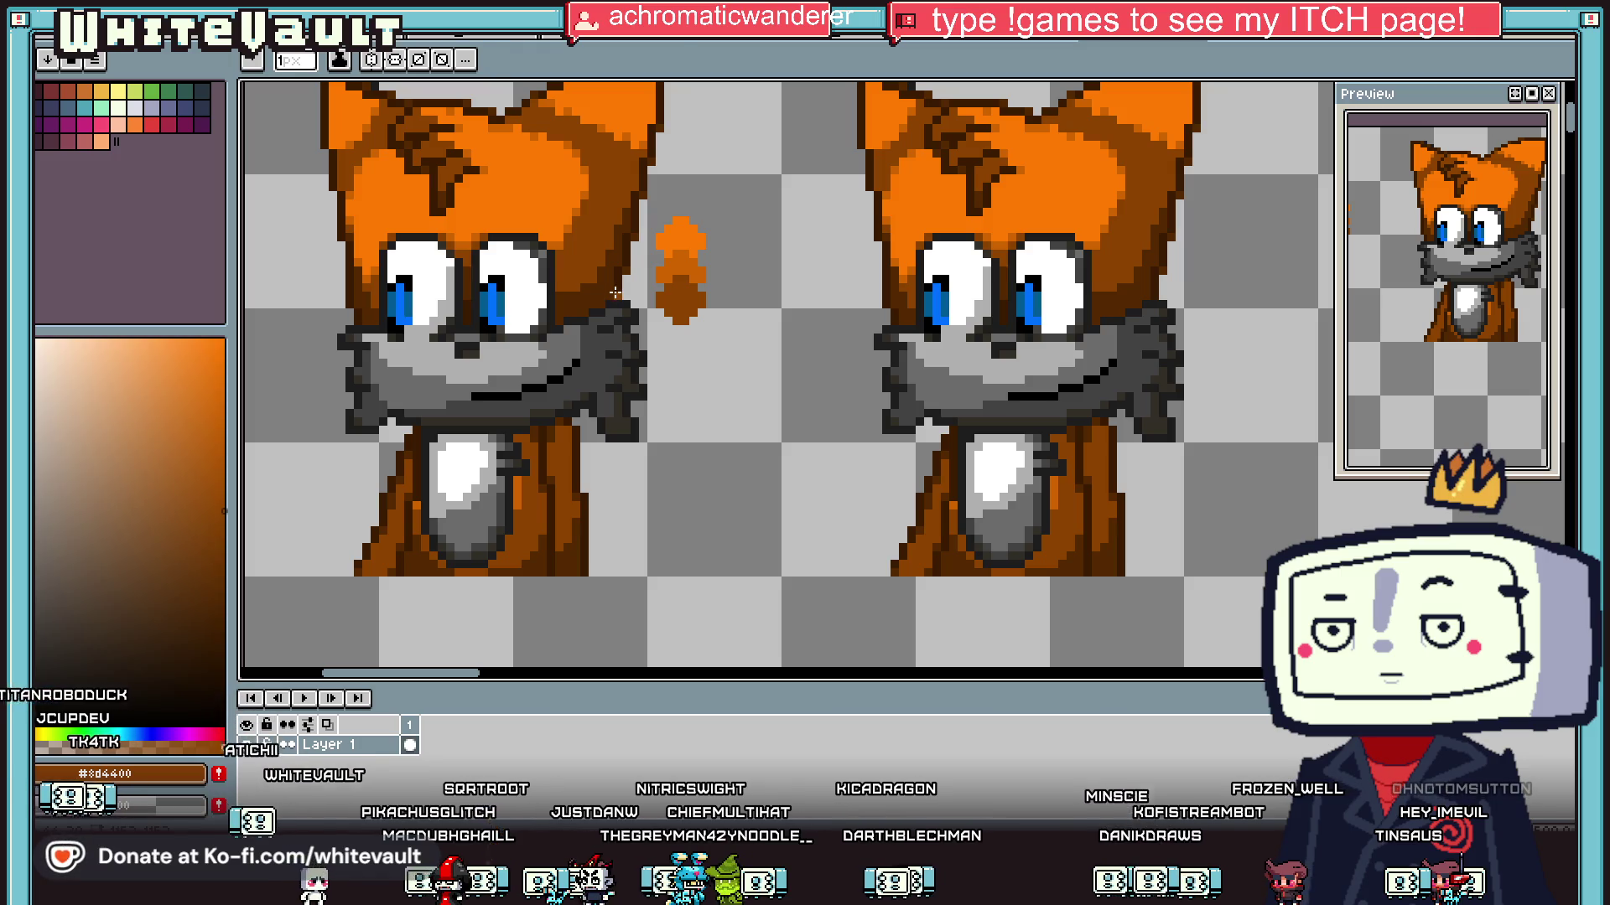
{"action": "key", "text": "i"}
{"action": "scroll", "coordinate": [661, 316], "scroll_direction": "up", "scroll_amount": 1}
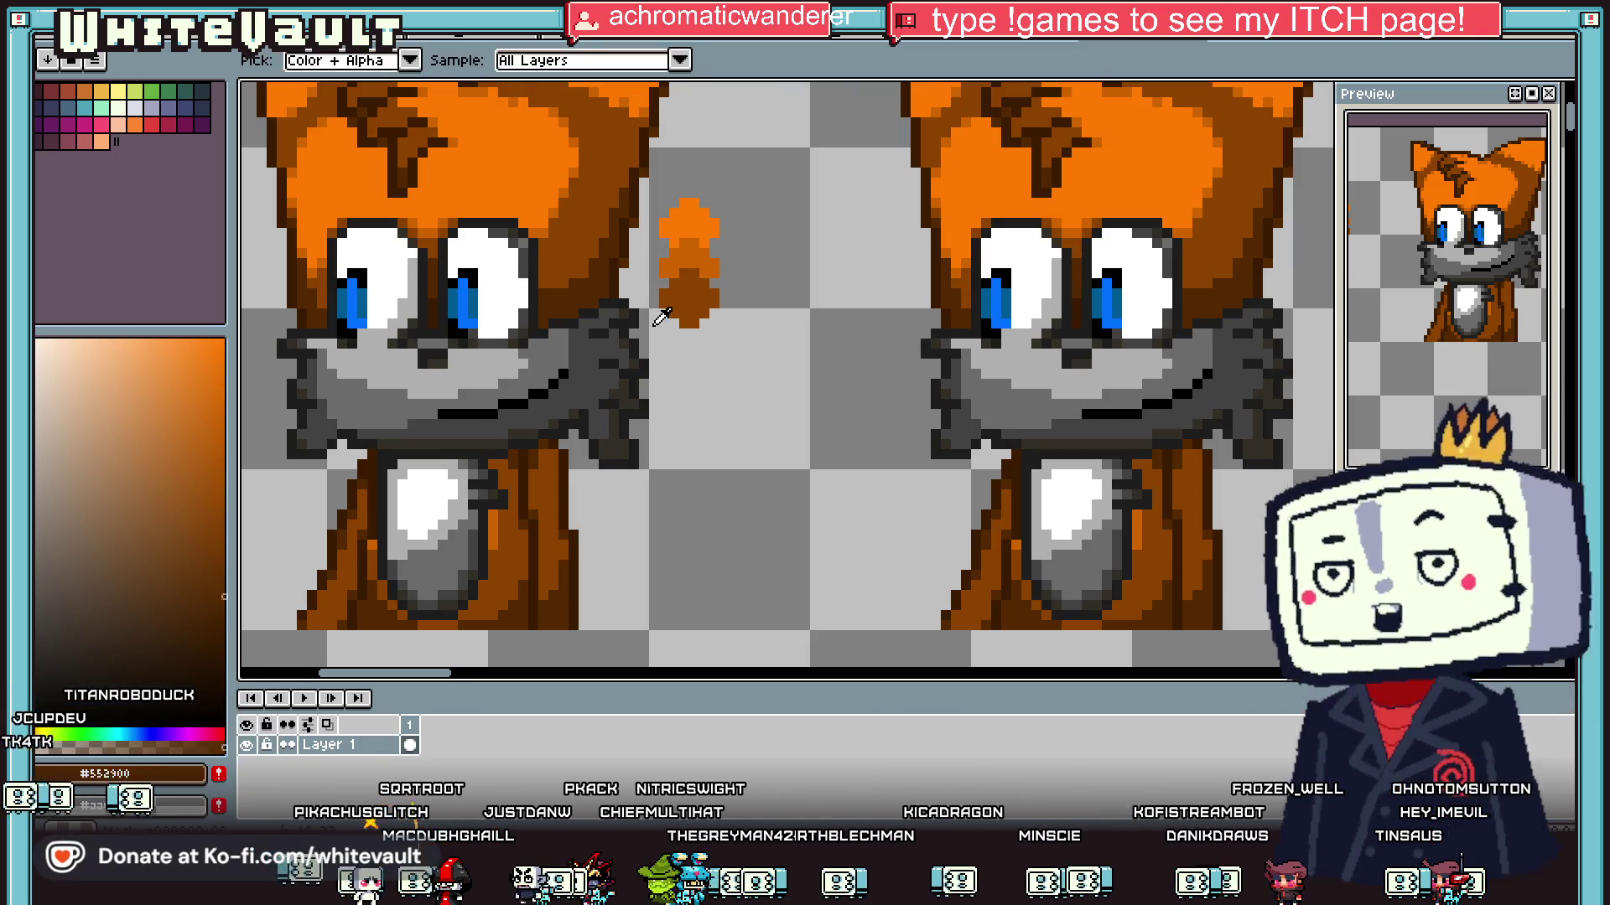
{"action": "key", "text": "b"}
{"action": "left_click", "coordinate": [689, 336]}
{"action": "key", "text": "i"}
{"action": "left_click", "coordinate": [690, 351]}
{"action": "key", "text": "b"}
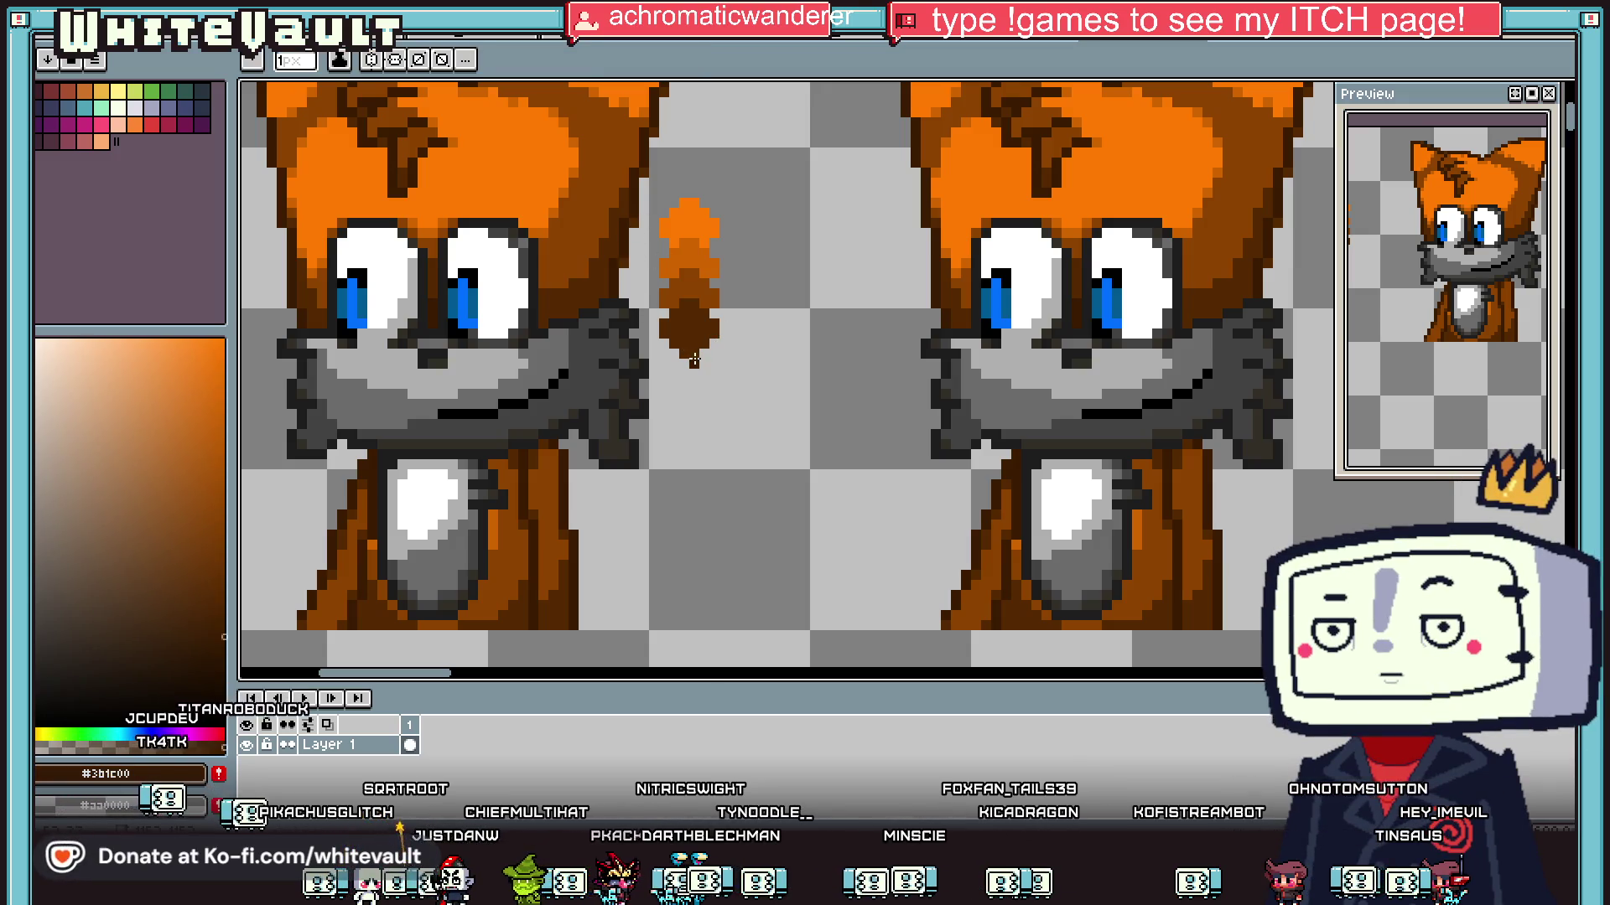
{"action": "key", "text": "plus"}
{"action": "key", "text": "plus"}
{"action": "key", "text": "plus"}
{"action": "scroll", "coordinate": [754, 348], "scroll_direction": "down", "scroll_amount": 2}
{"action": "scroll", "coordinate": [799, 348], "scroll_direction": "down", "scroll_amount": 4}
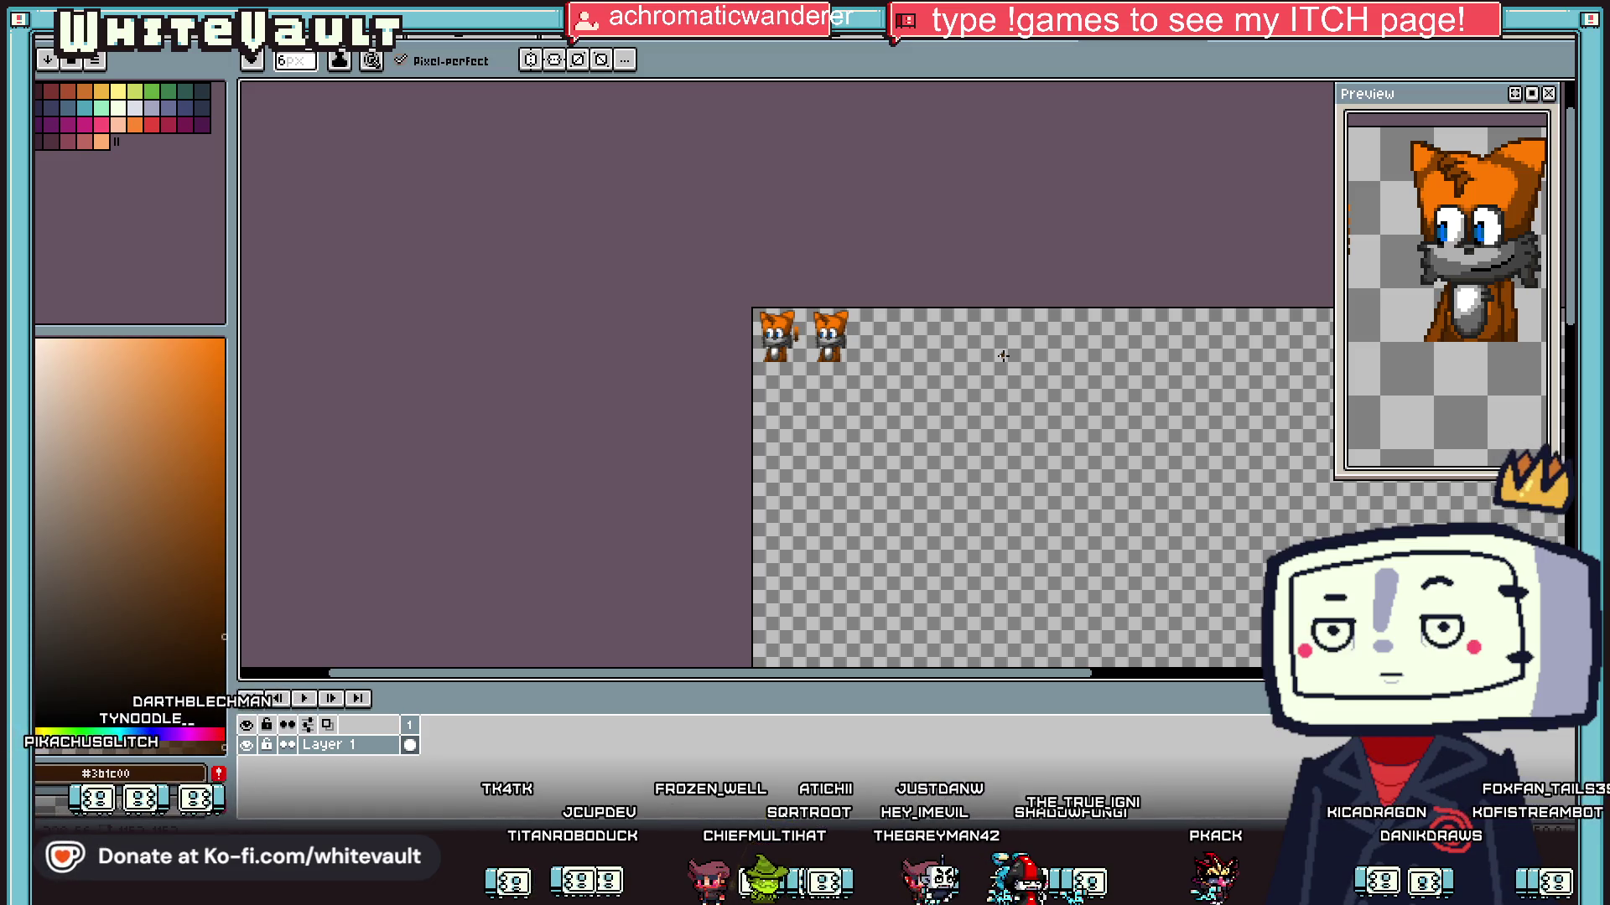
Step: Place an orange dot beside the right fox and mix darker, redder orange shades
{"action": "scroll", "coordinate": [813, 350], "scroll_direction": "up", "scroll_amount": 4}
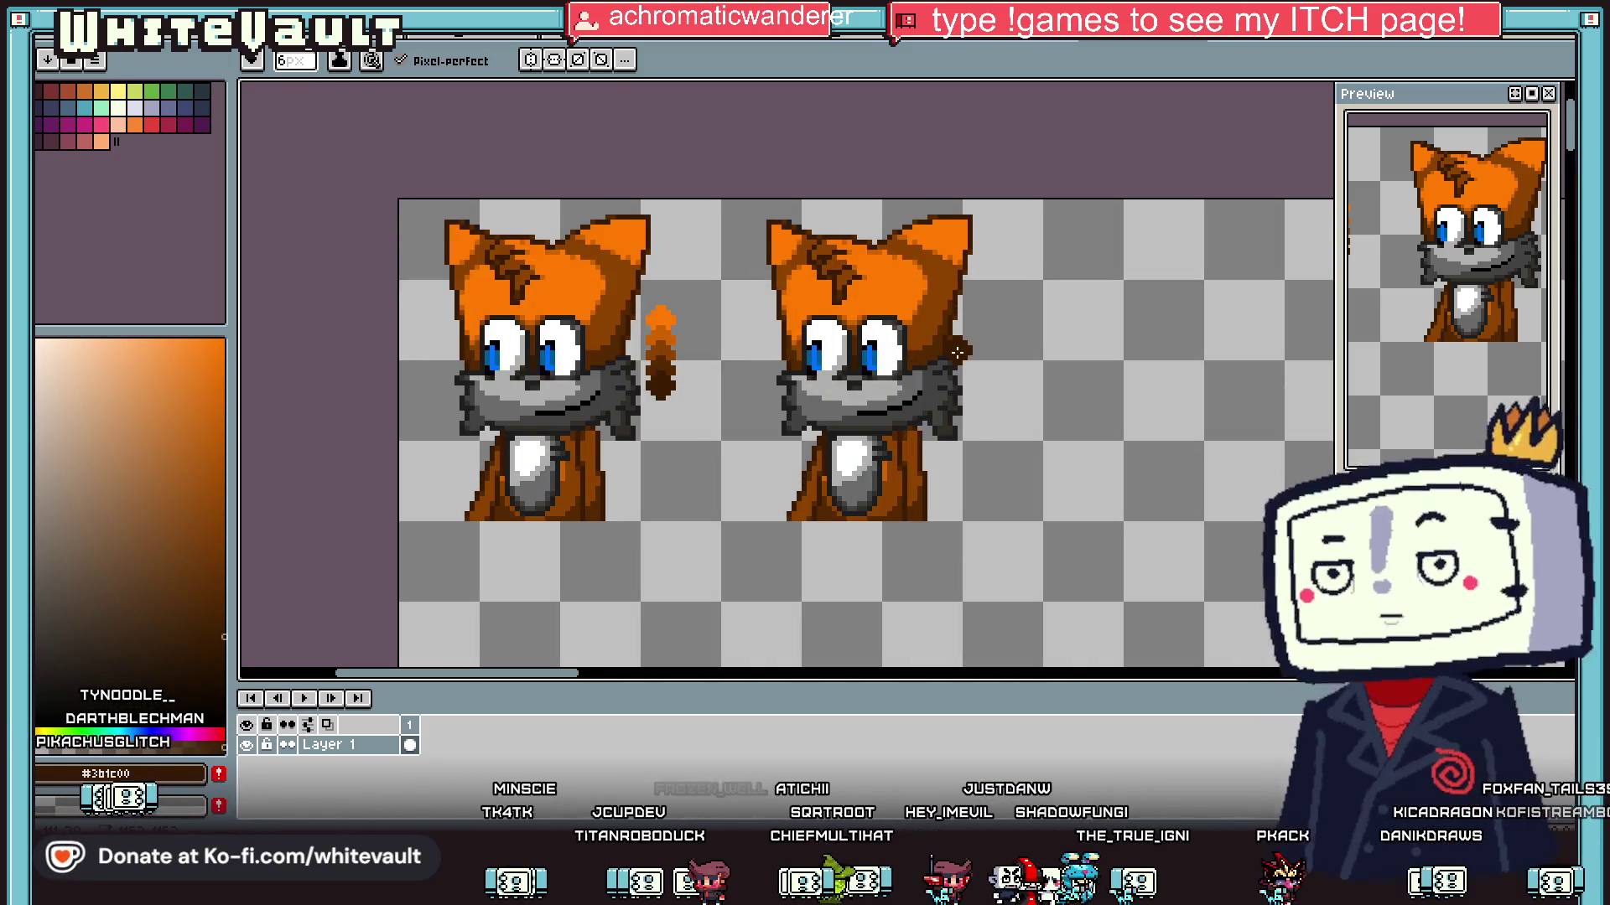
{"action": "key", "text": "i"}
{"action": "left_click", "coordinate": [1004, 335]}
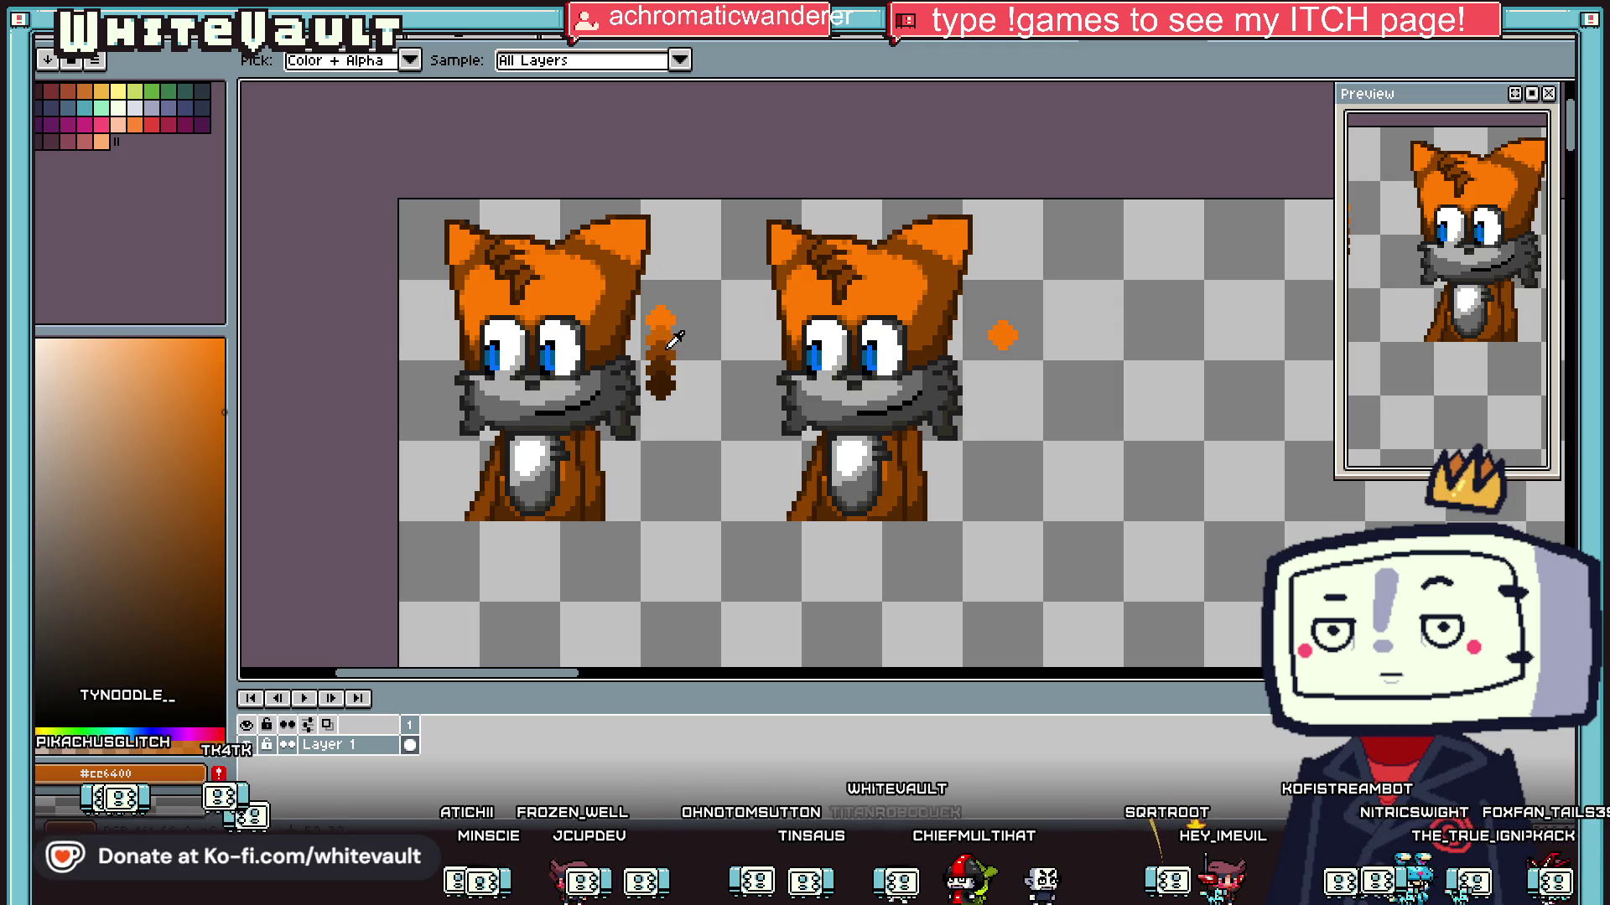
{"action": "left_click", "coordinate": [670, 366]}
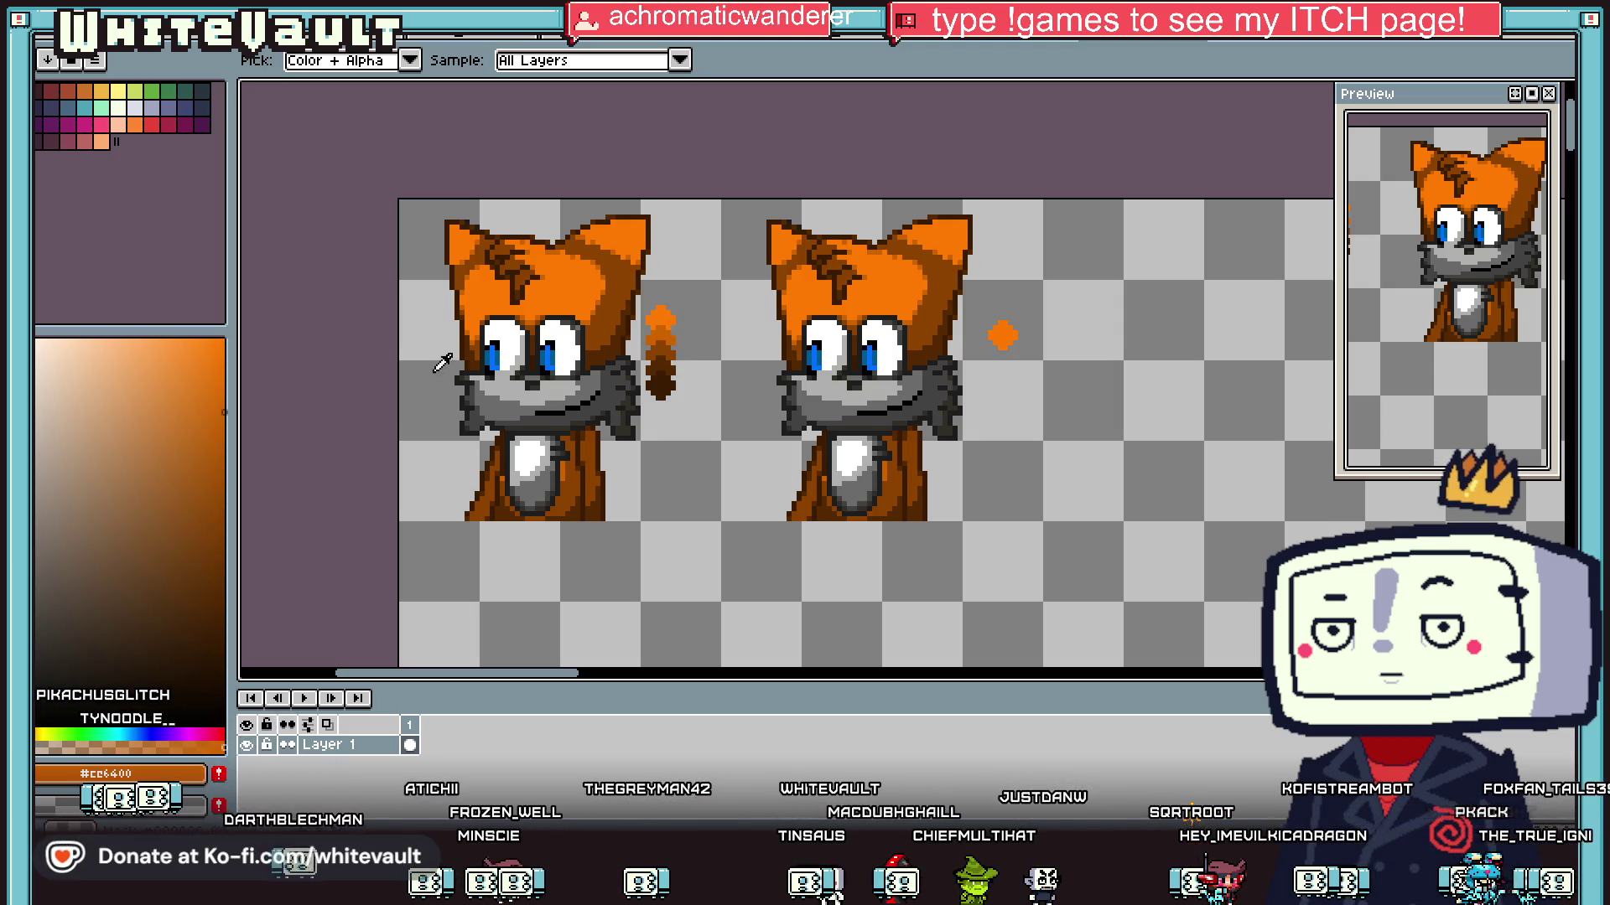
{"action": "left_click", "coordinate": [185, 563]}
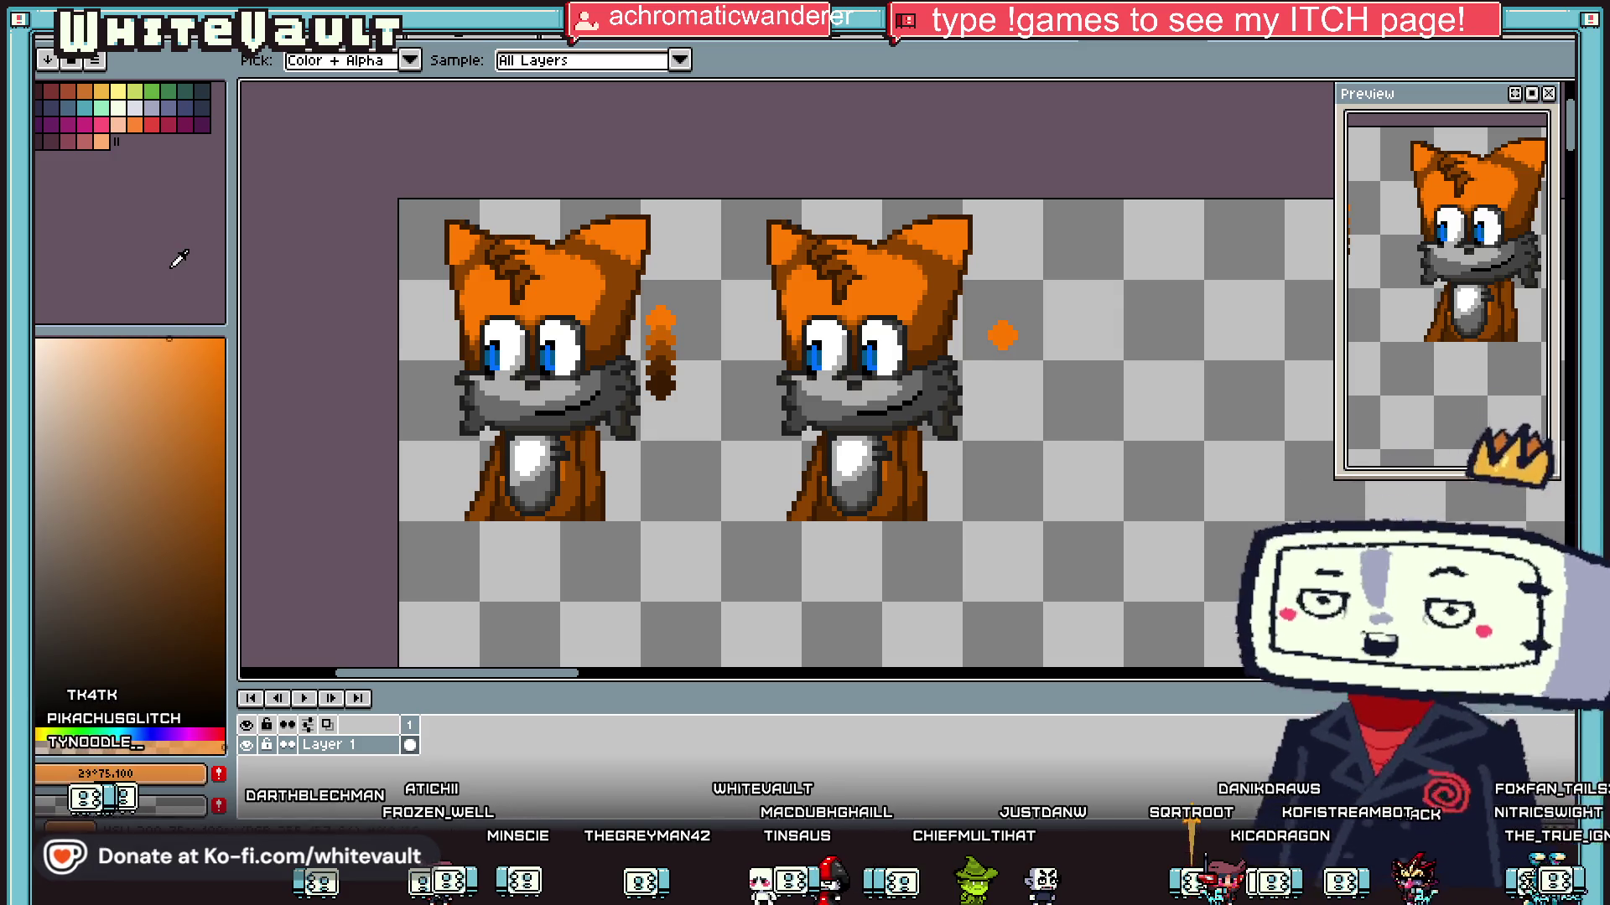
{"action": "left_click", "coordinate": [157, 338]}
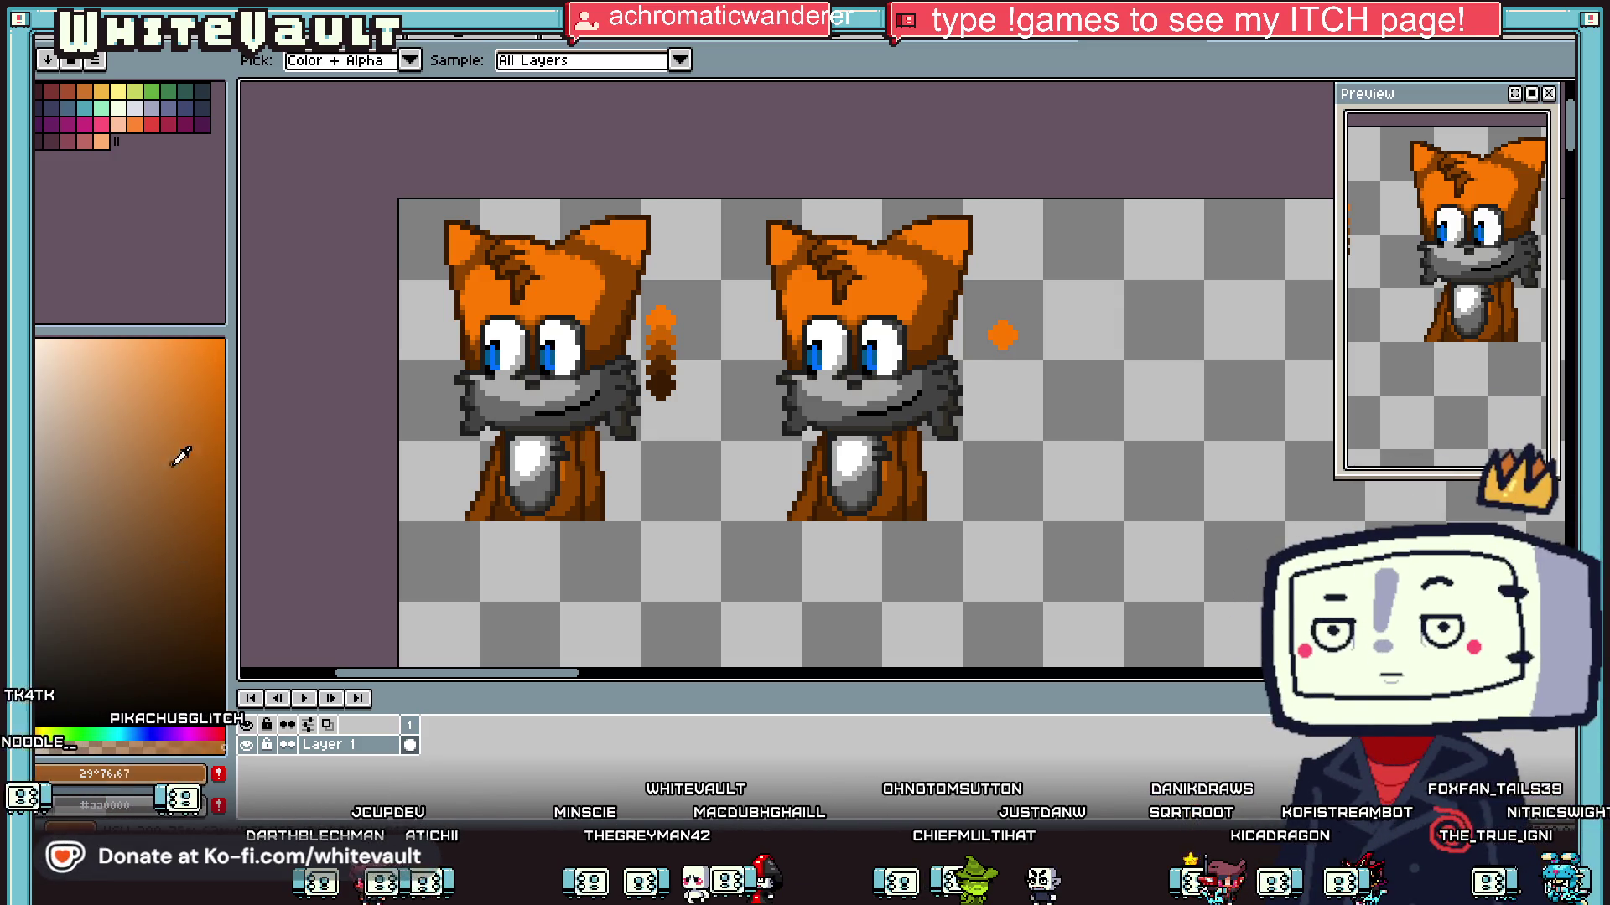
{"action": "left_click", "coordinate": [172, 628]}
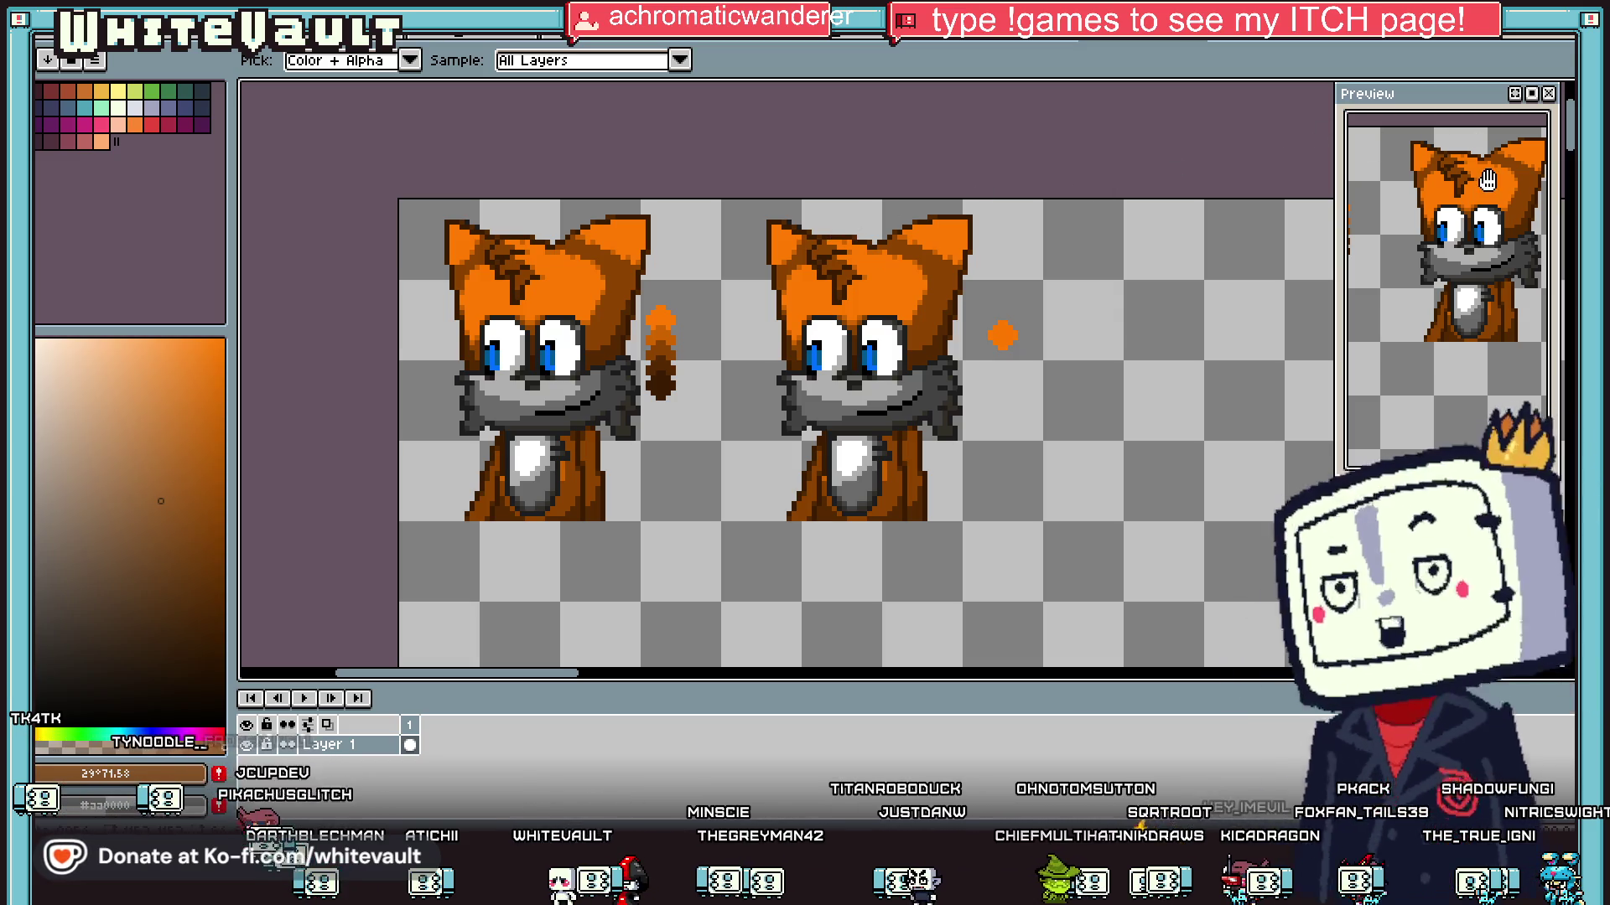
{"action": "key", "text": "m"}
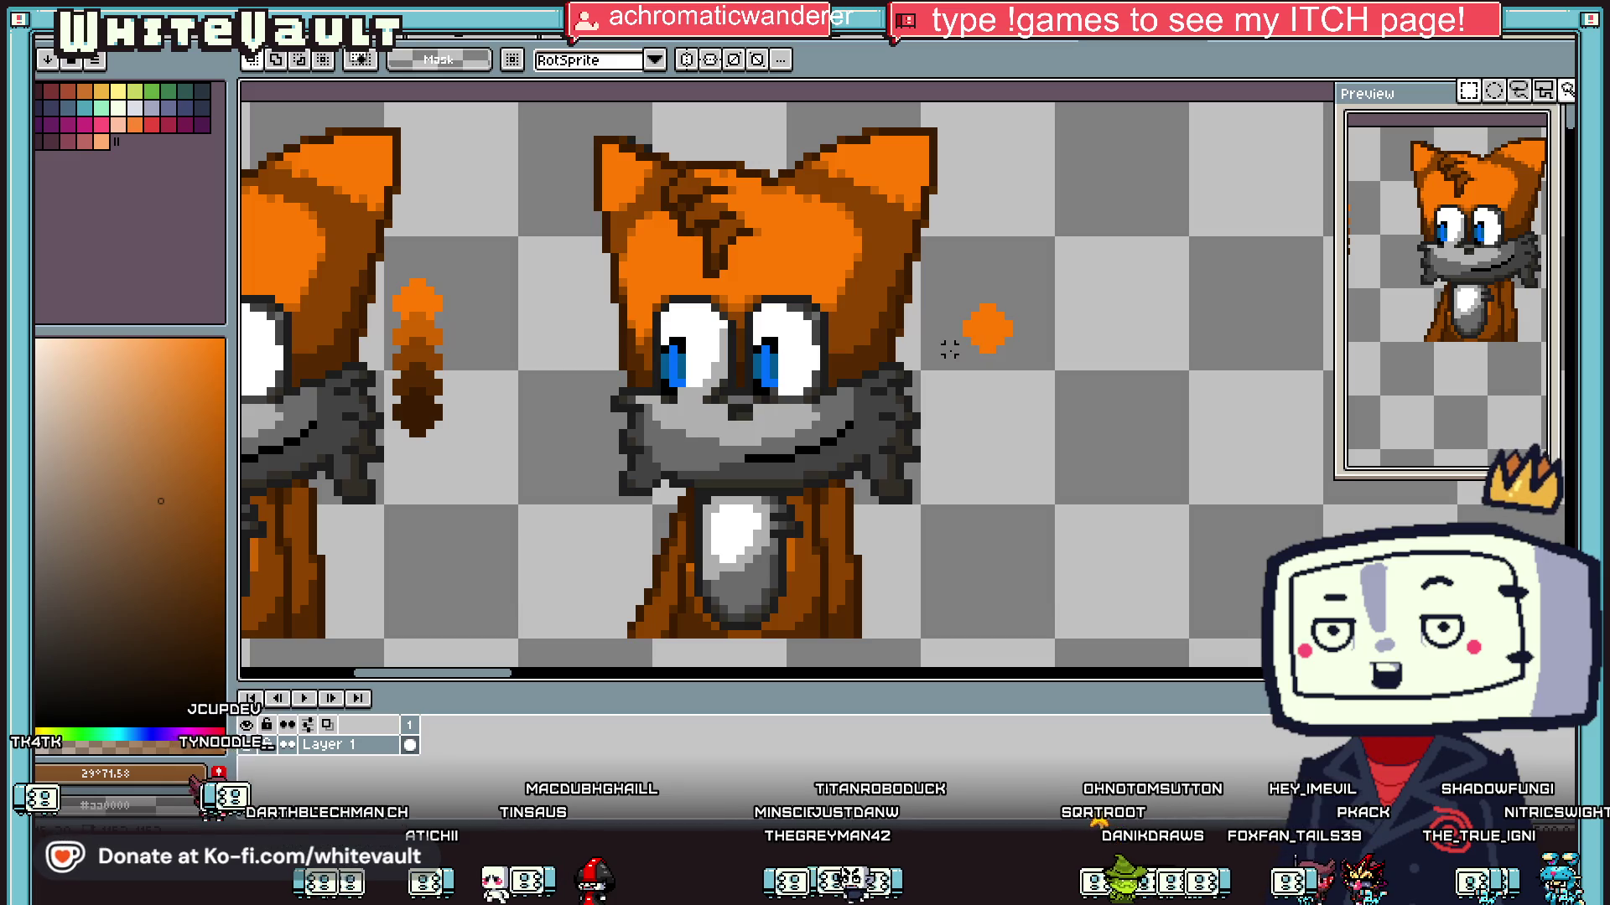
{"action": "key", "text": "i"}
{"action": "left_click", "coordinate": [987, 329]}
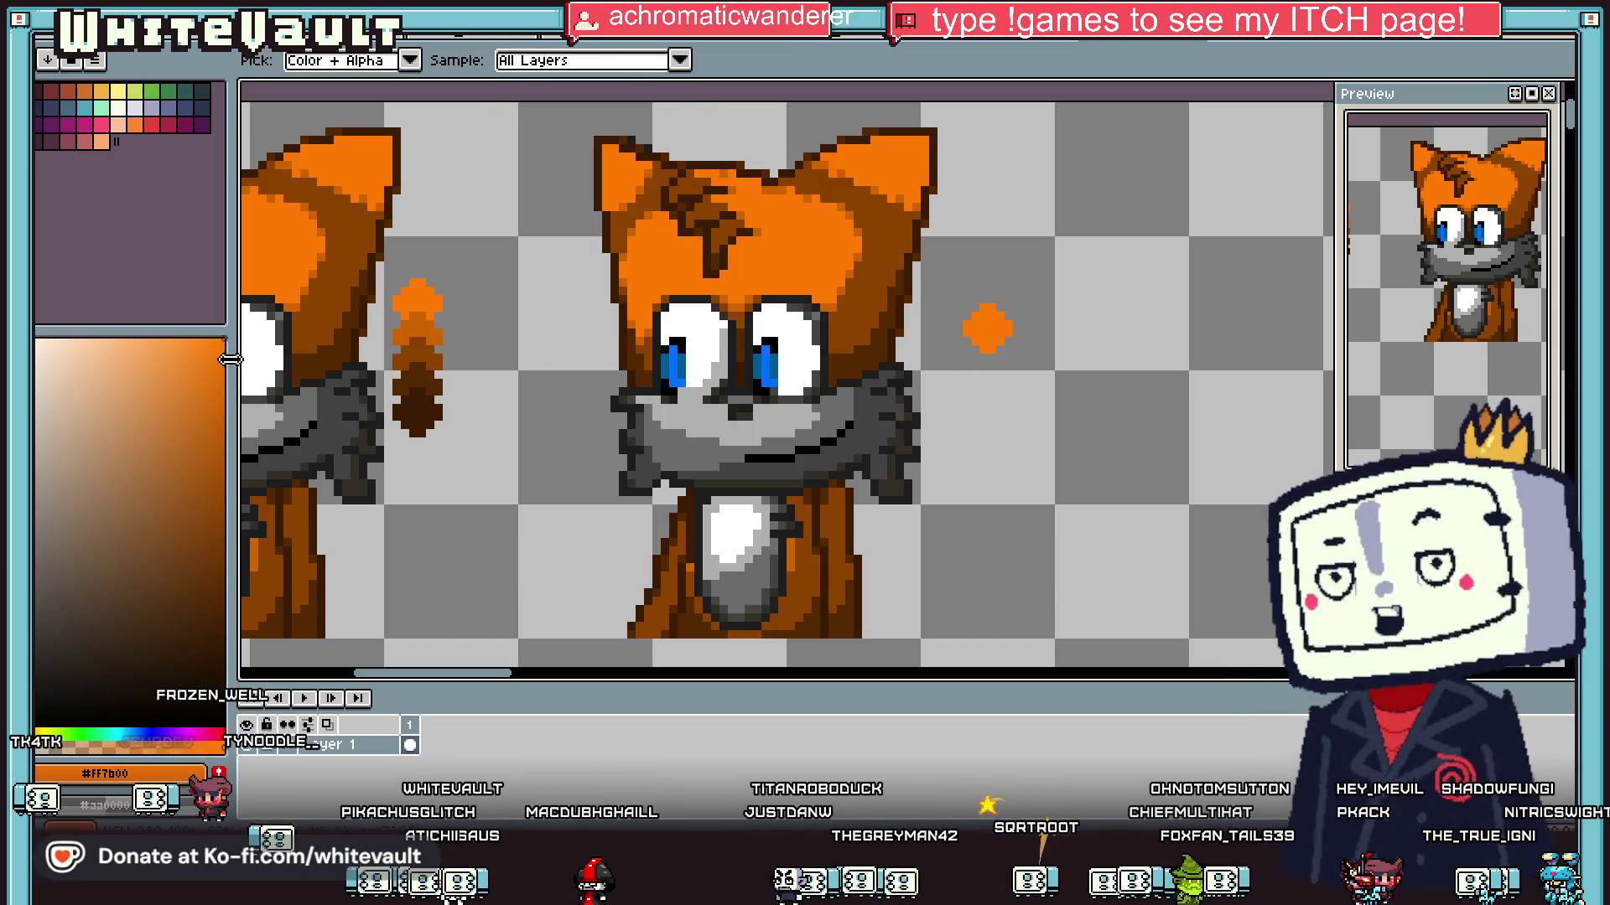
{"action": "left_click", "coordinate": [225, 440]}
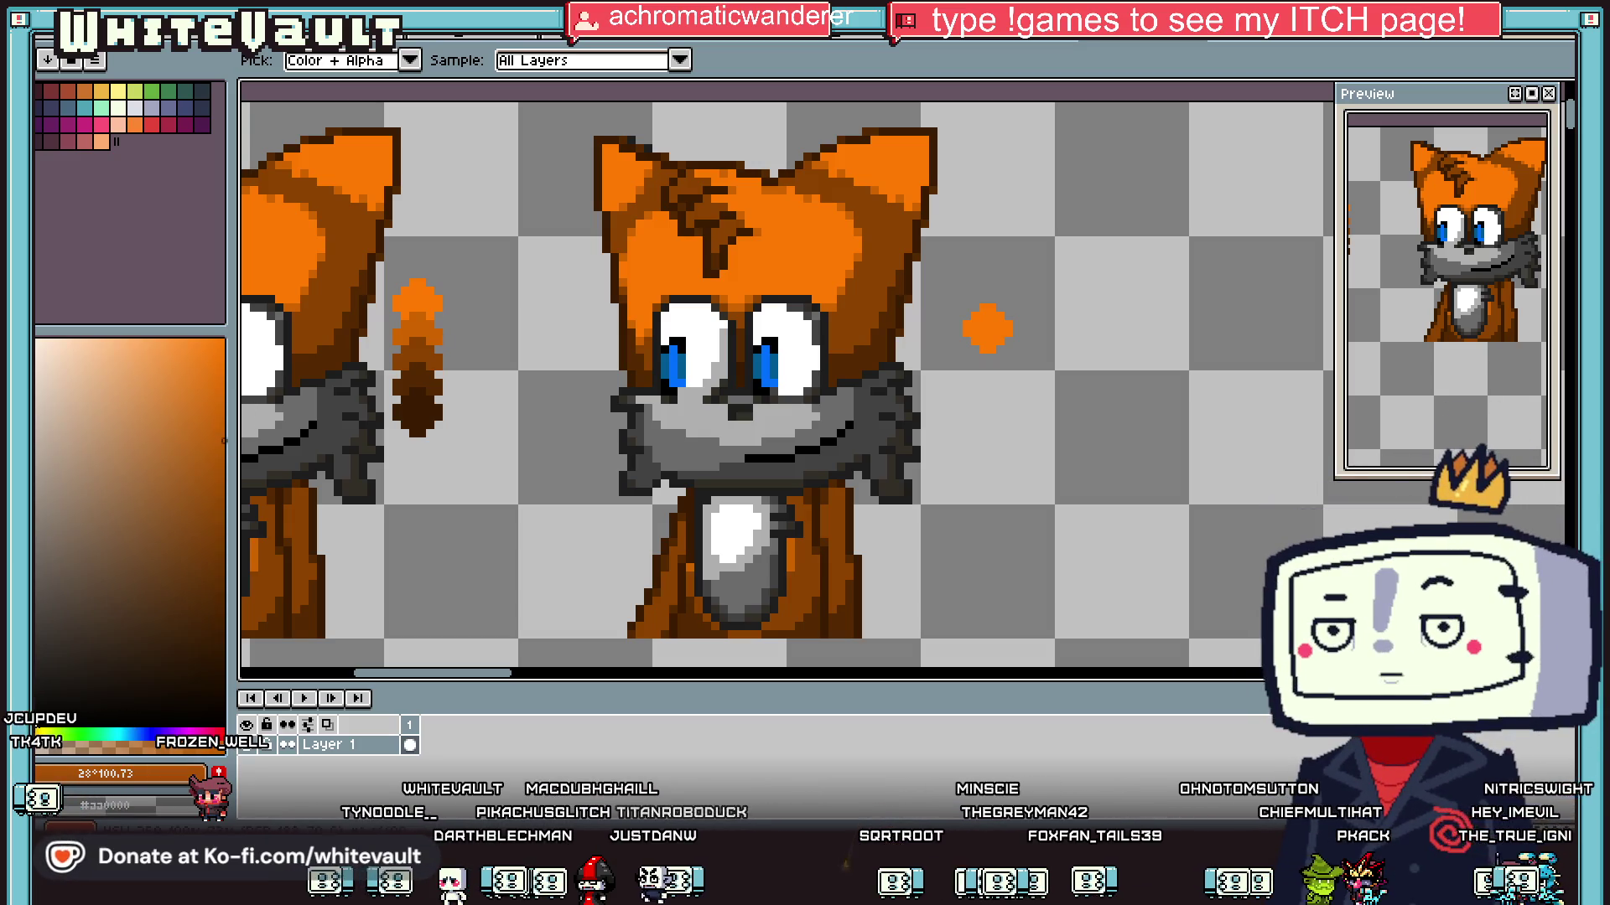
{"action": "left_click", "coordinate": [39, 729]}
{"action": "left_click_drag", "start_coordinate": [39, 729], "coordinate": [39, 732]}
Step: Paint red-orange, dark red and crimson dabs down the strip below the orange dot
{"action": "key", "text": "b"}
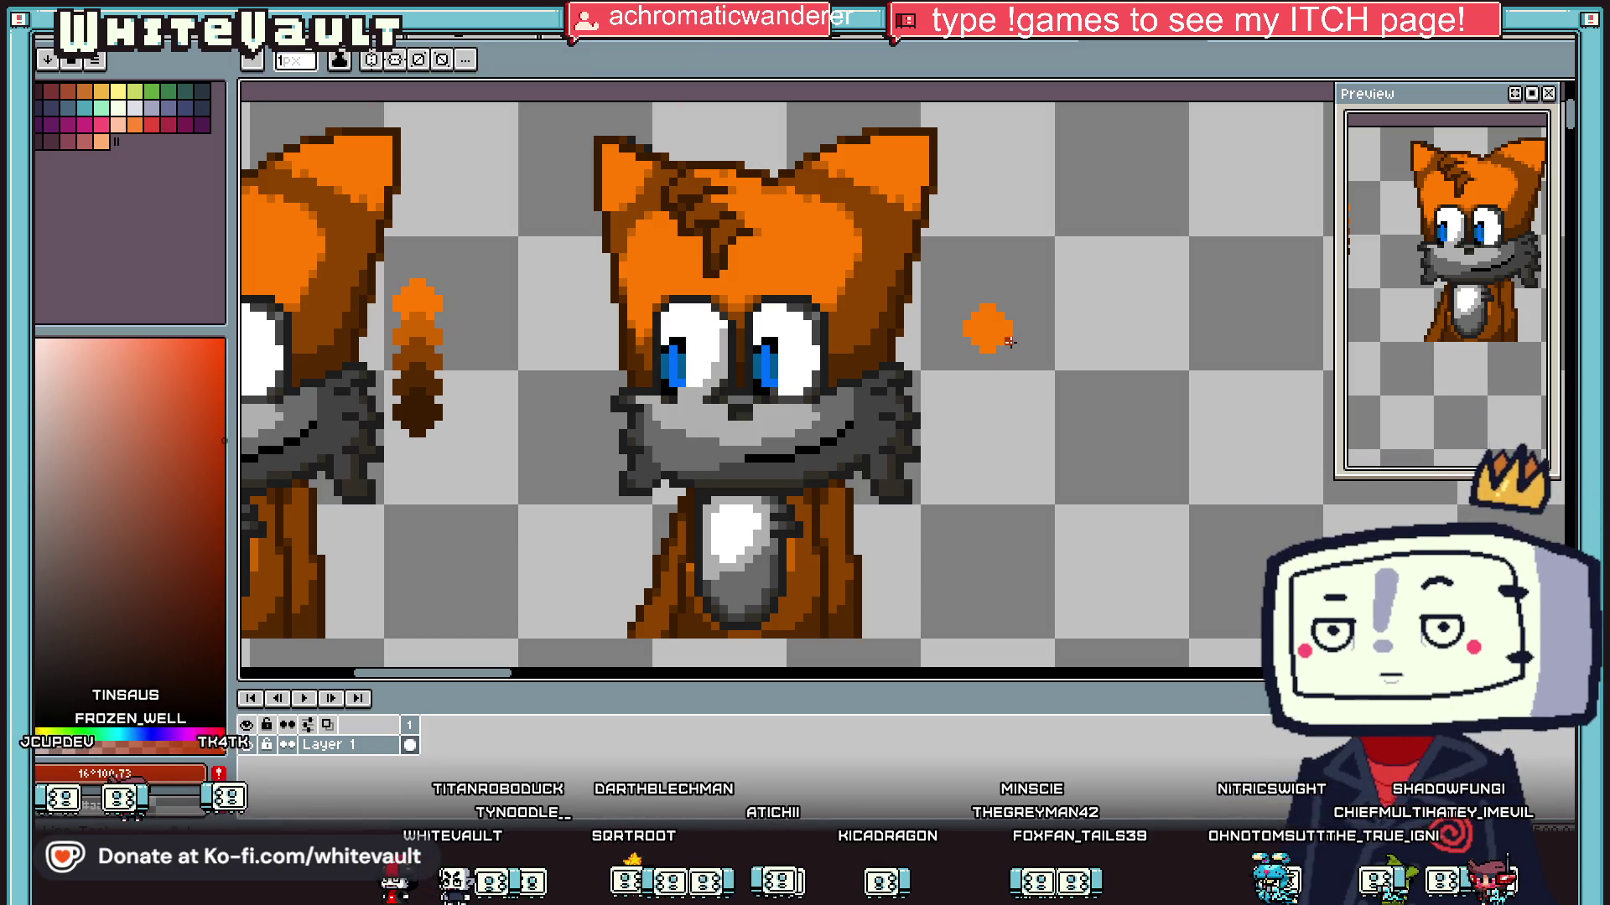
{"action": "left_click", "coordinate": [979, 362]}
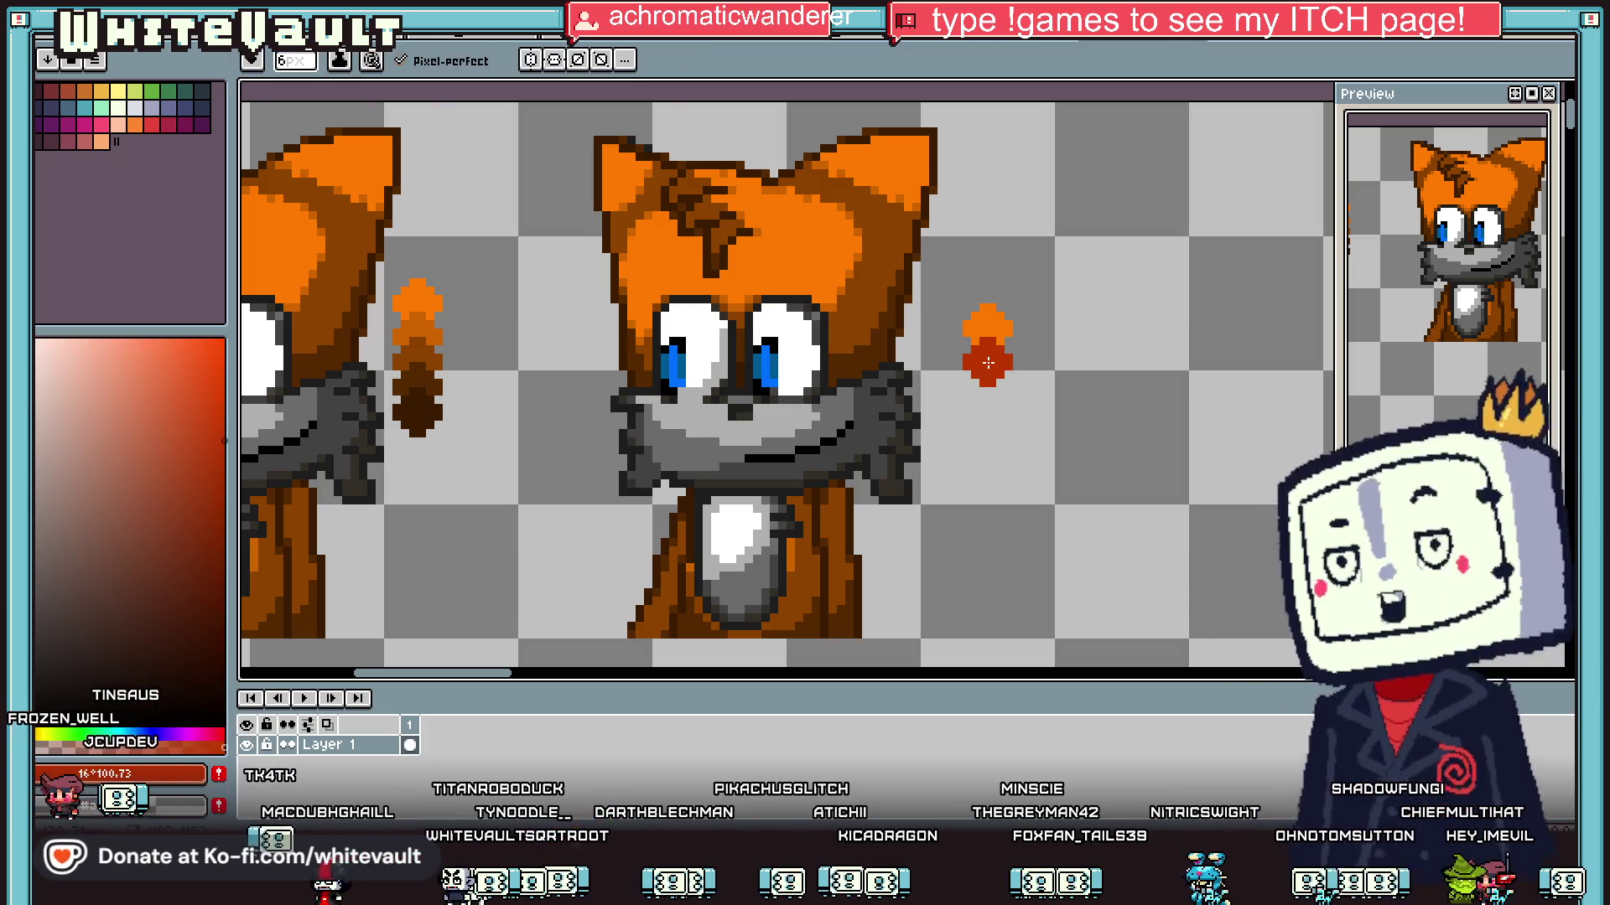
{"action": "key", "text": "i"}
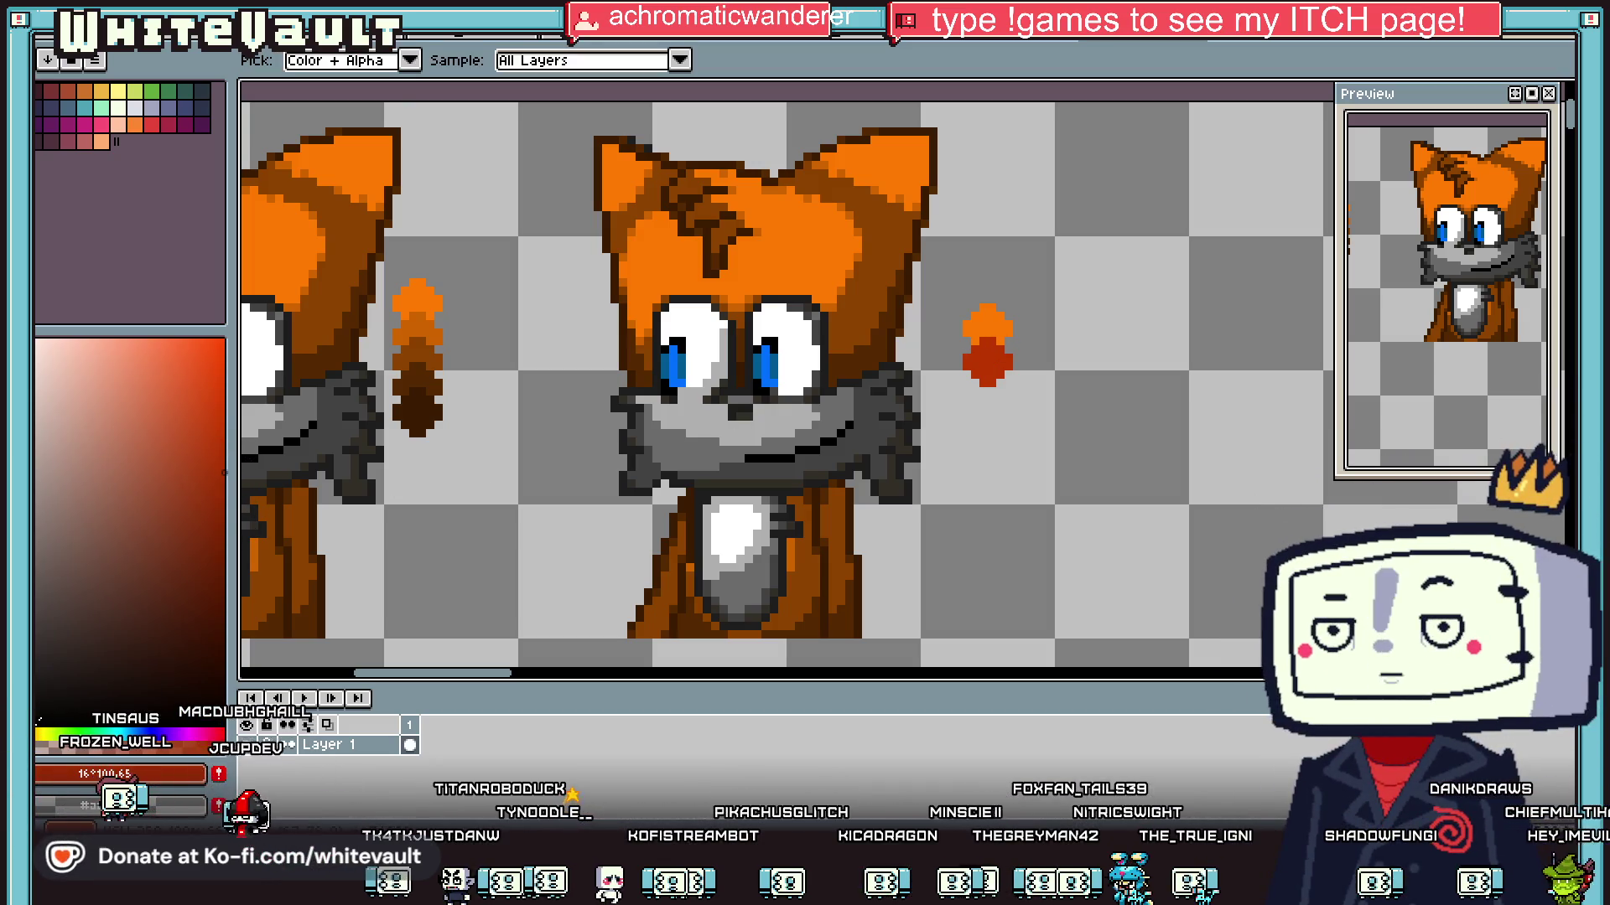
{"action": "left_click", "coordinate": [988, 365]}
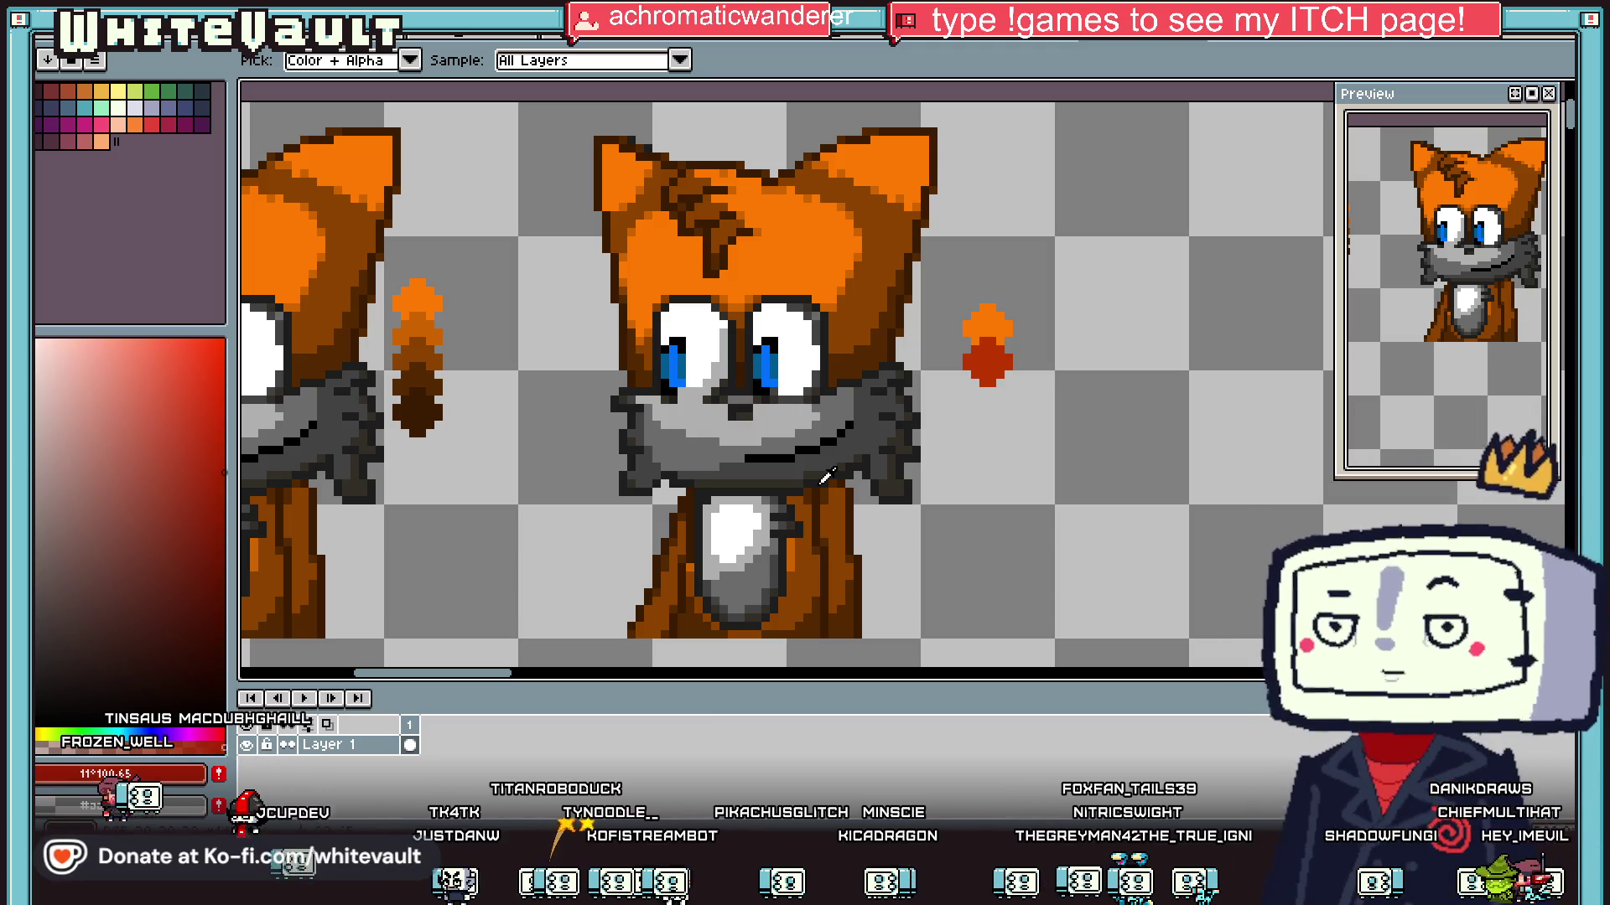
{"action": "key", "text": "b"}
{"action": "left_click", "coordinate": [994, 397]}
{"action": "left_click", "coordinate": [997, 395]}
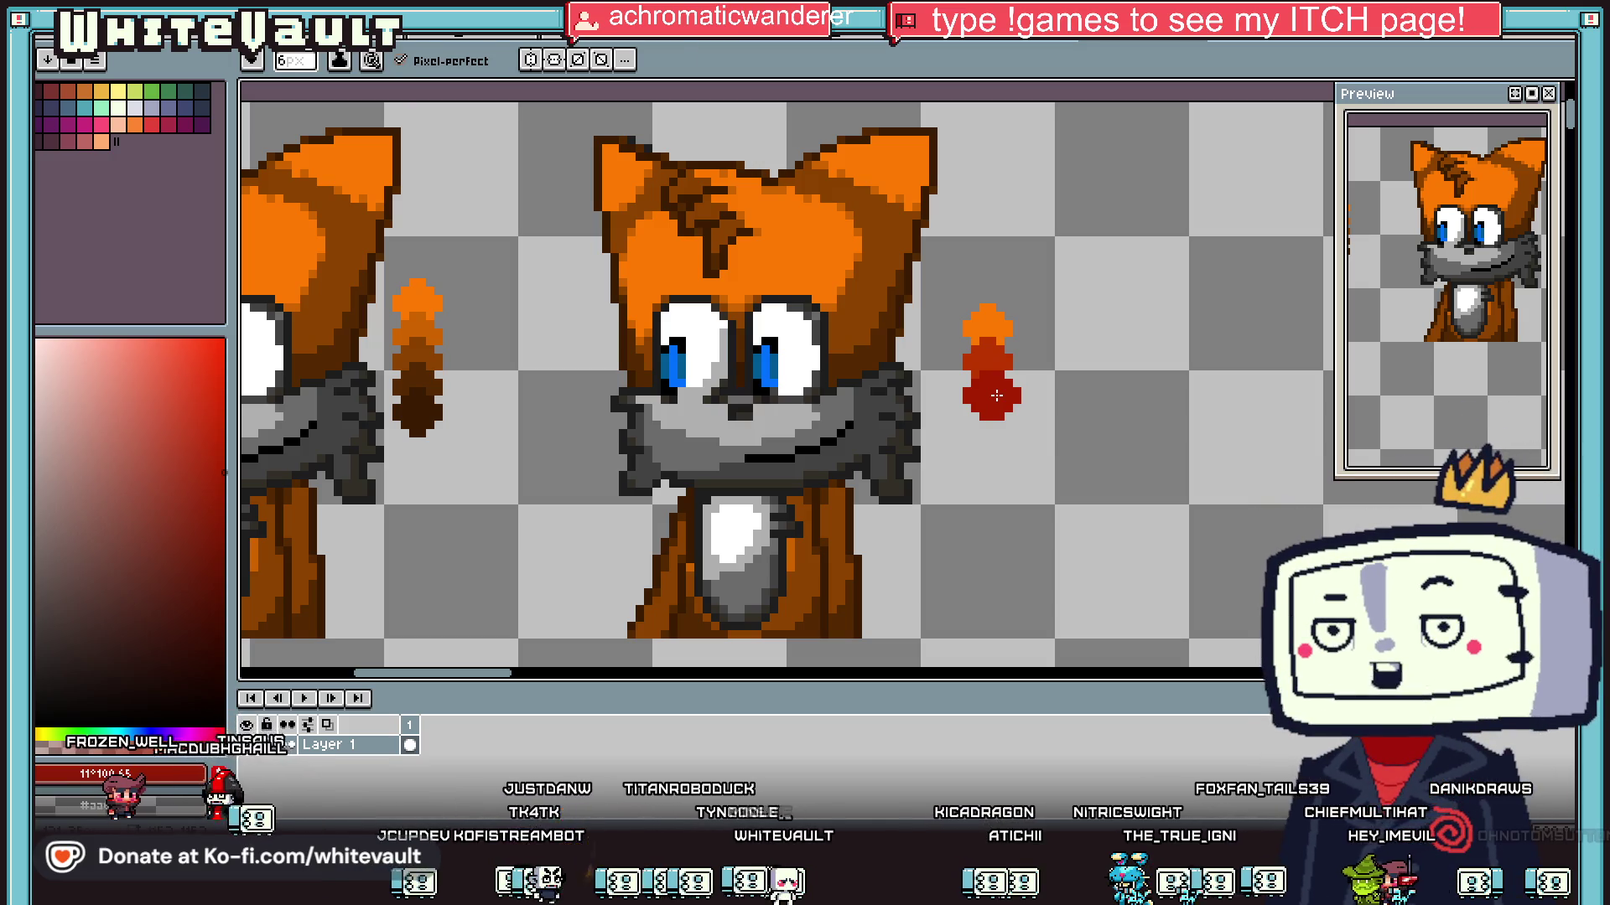
{"action": "key", "text": "i"}
{"action": "key", "text": "ctrl+z"}
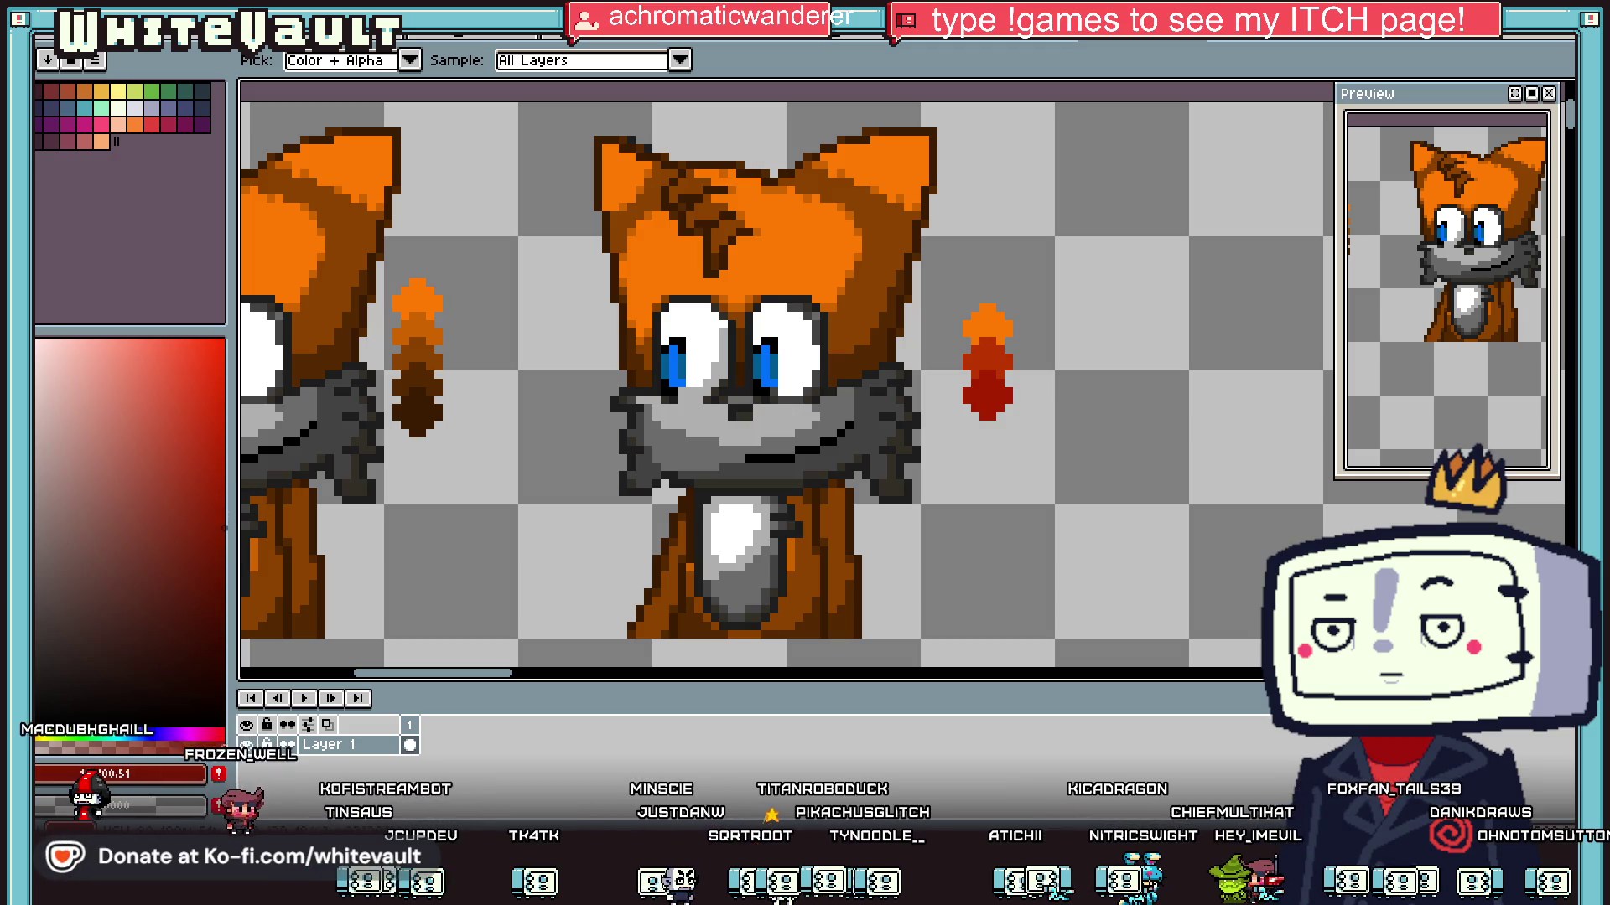
{"action": "left_click", "coordinate": [224, 528]}
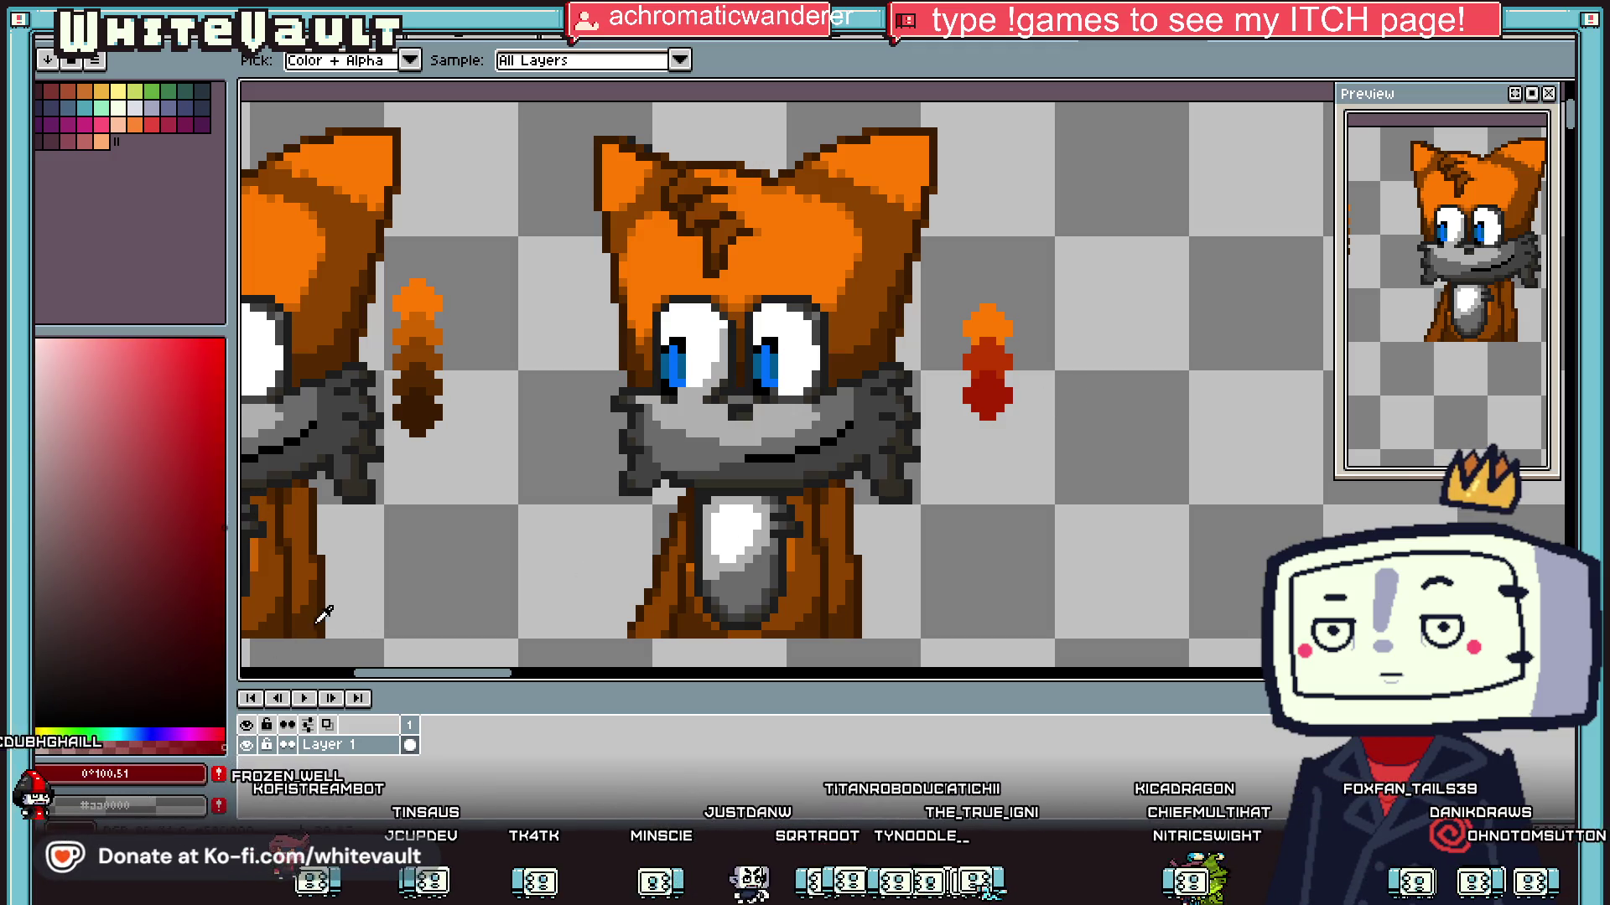
{"action": "key", "text": "b"}
{"action": "left_click", "coordinate": [846, 474]}
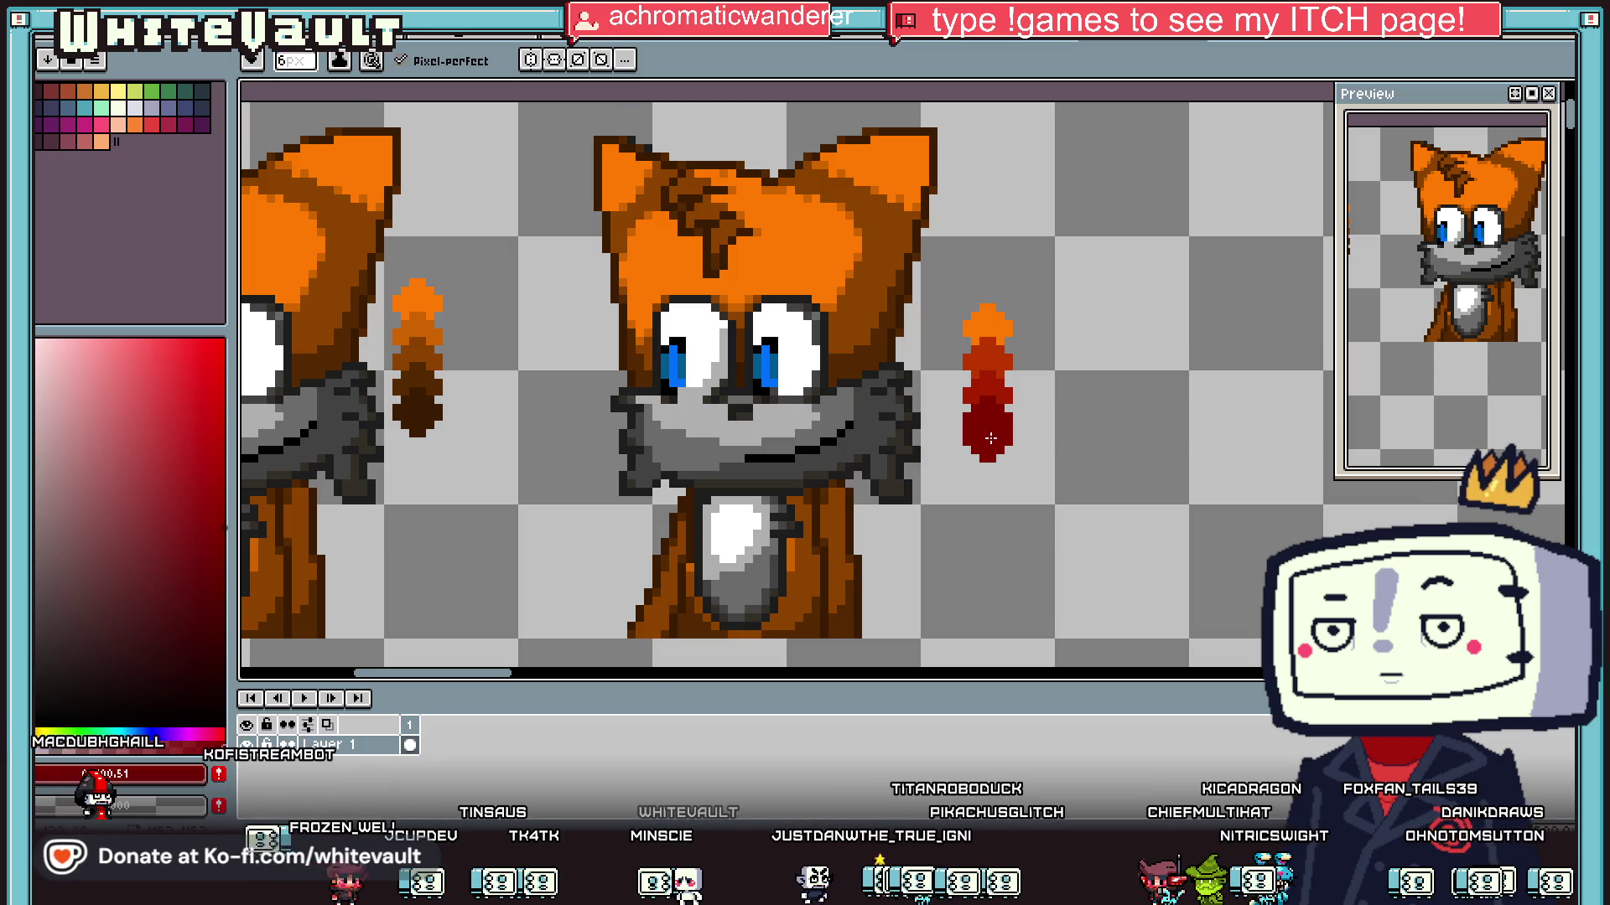
Step: Select the colour strip beside the second fox with a rectangular selection
{"action": "scroll", "coordinate": [990, 436], "scroll_direction": "down", "scroll_amount": 4}
{"action": "key", "text": "m"}
{"action": "left_click_drag", "start_coordinate": [807, 285], "coordinate": [978, 568]}
{"action": "scroll", "coordinate": [980, 474], "scroll_direction": "up", "scroll_amount": 1}
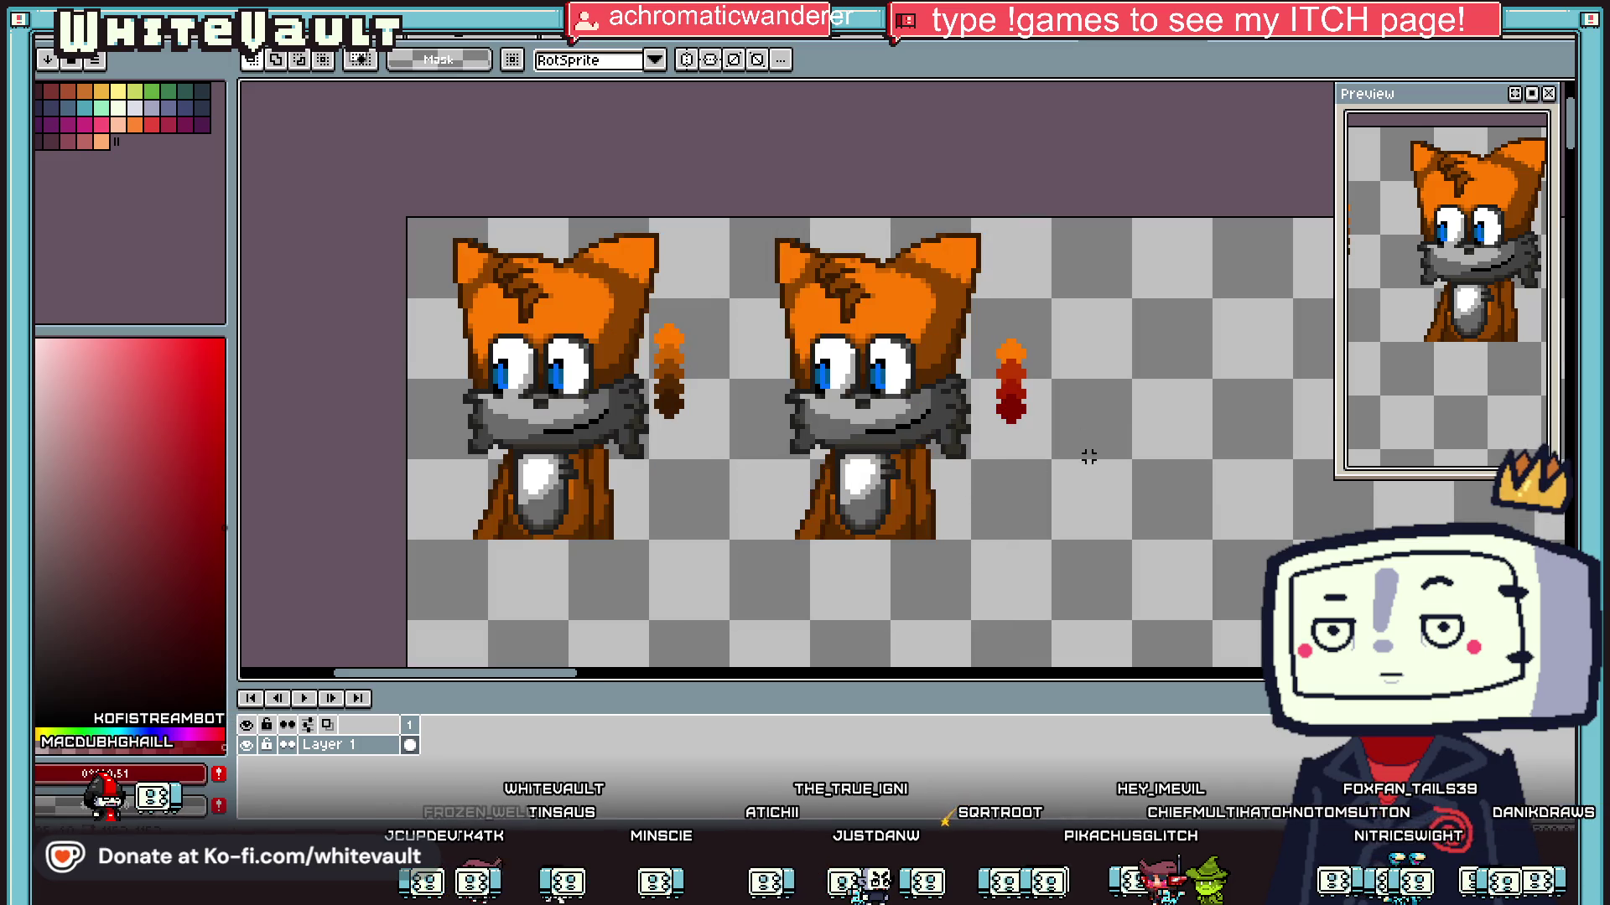
Step: Select the second Tails and recolour his coat shading with the strip's red-orange
{"action": "left_click_drag", "start_coordinate": [1053, 390], "coordinate": [1083, 391]}
{"action": "left_click_drag", "start_coordinate": [736, 218], "coordinate": [997, 573]}
{"action": "scroll", "coordinate": [1007, 352], "scroll_direction": "up", "scroll_amount": 2}
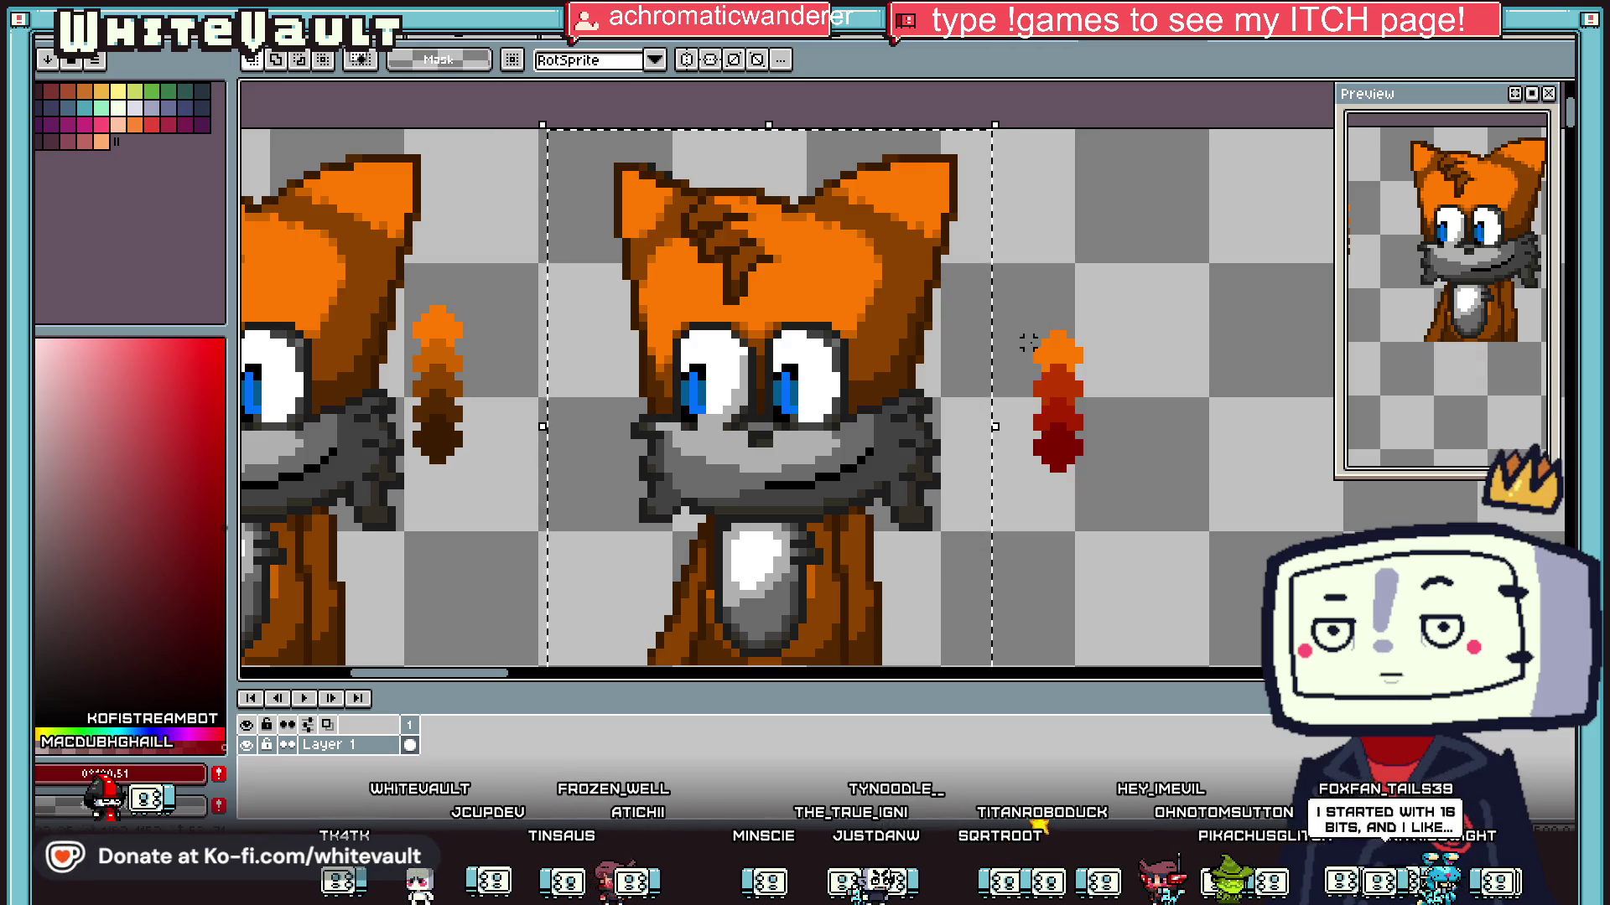
{"action": "left_click", "coordinate": [1062, 375], "text": "alt"}
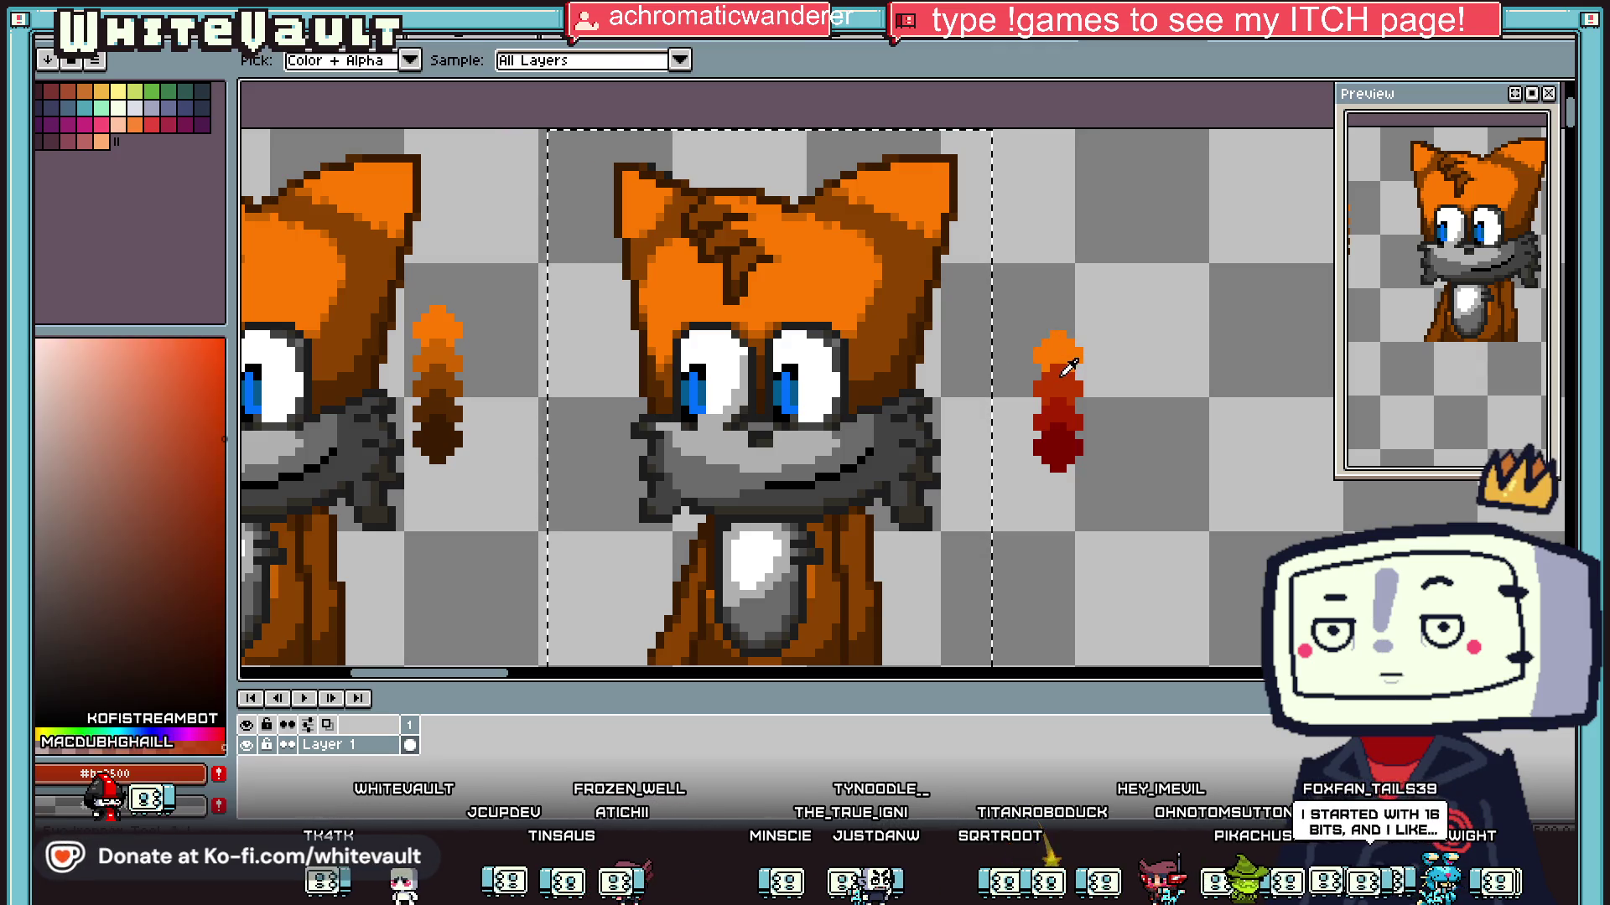
{"action": "left_click", "coordinate": [911, 240], "text": "shift"}
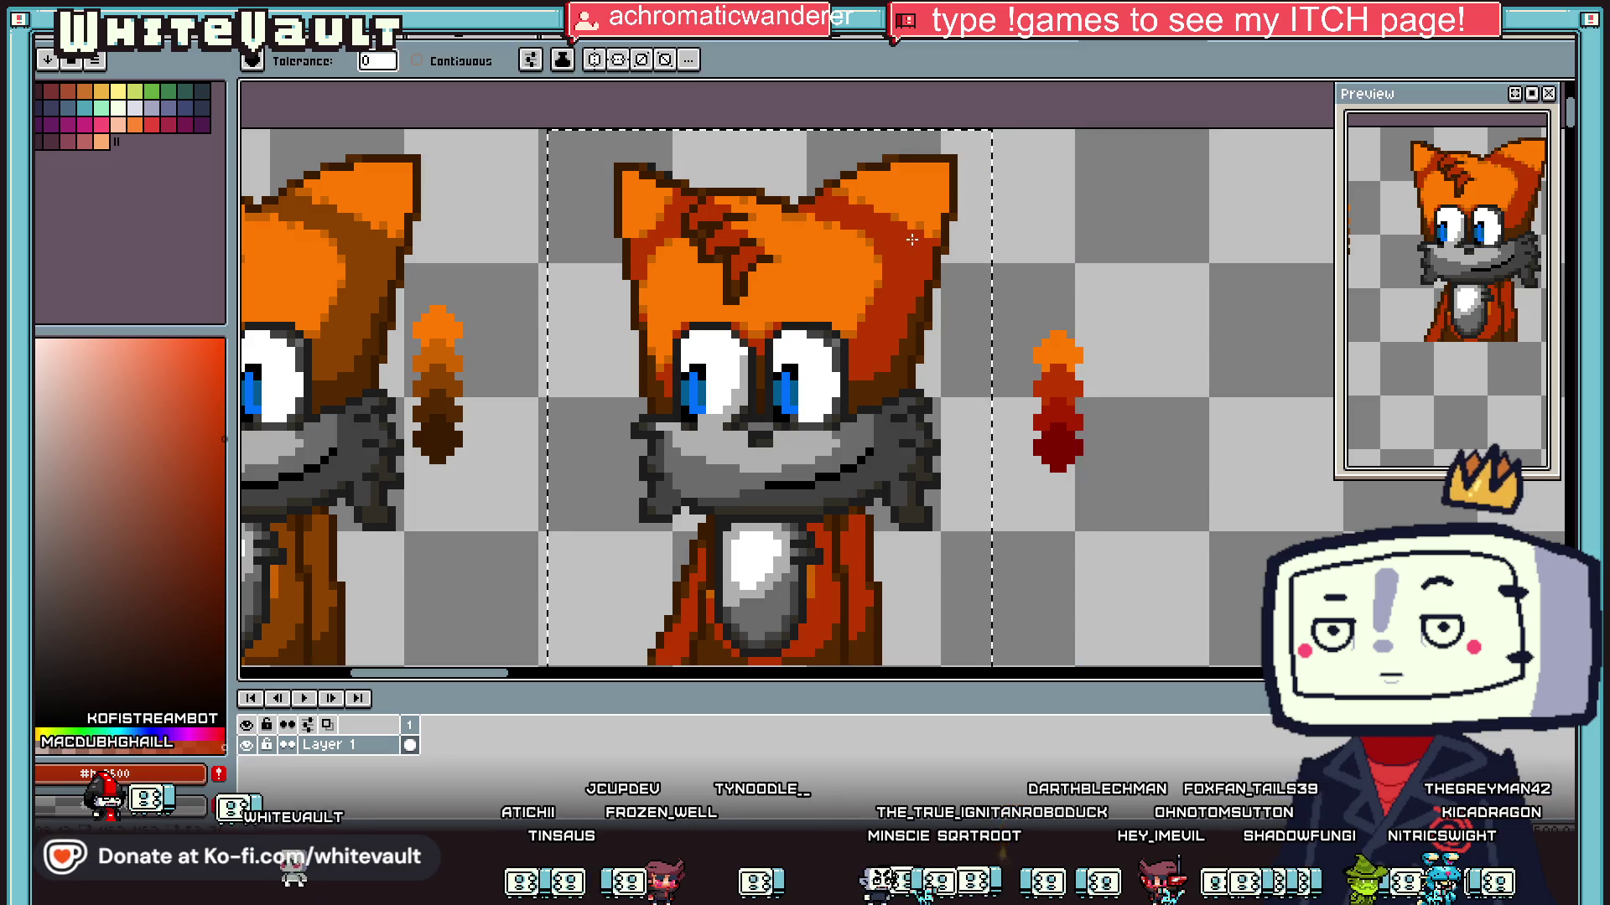
Step: Recolour his body with the strip's dark red and an even deeper red
{"action": "scroll", "coordinate": [905, 279], "scroll_direction": "up", "scroll_amount": 2}
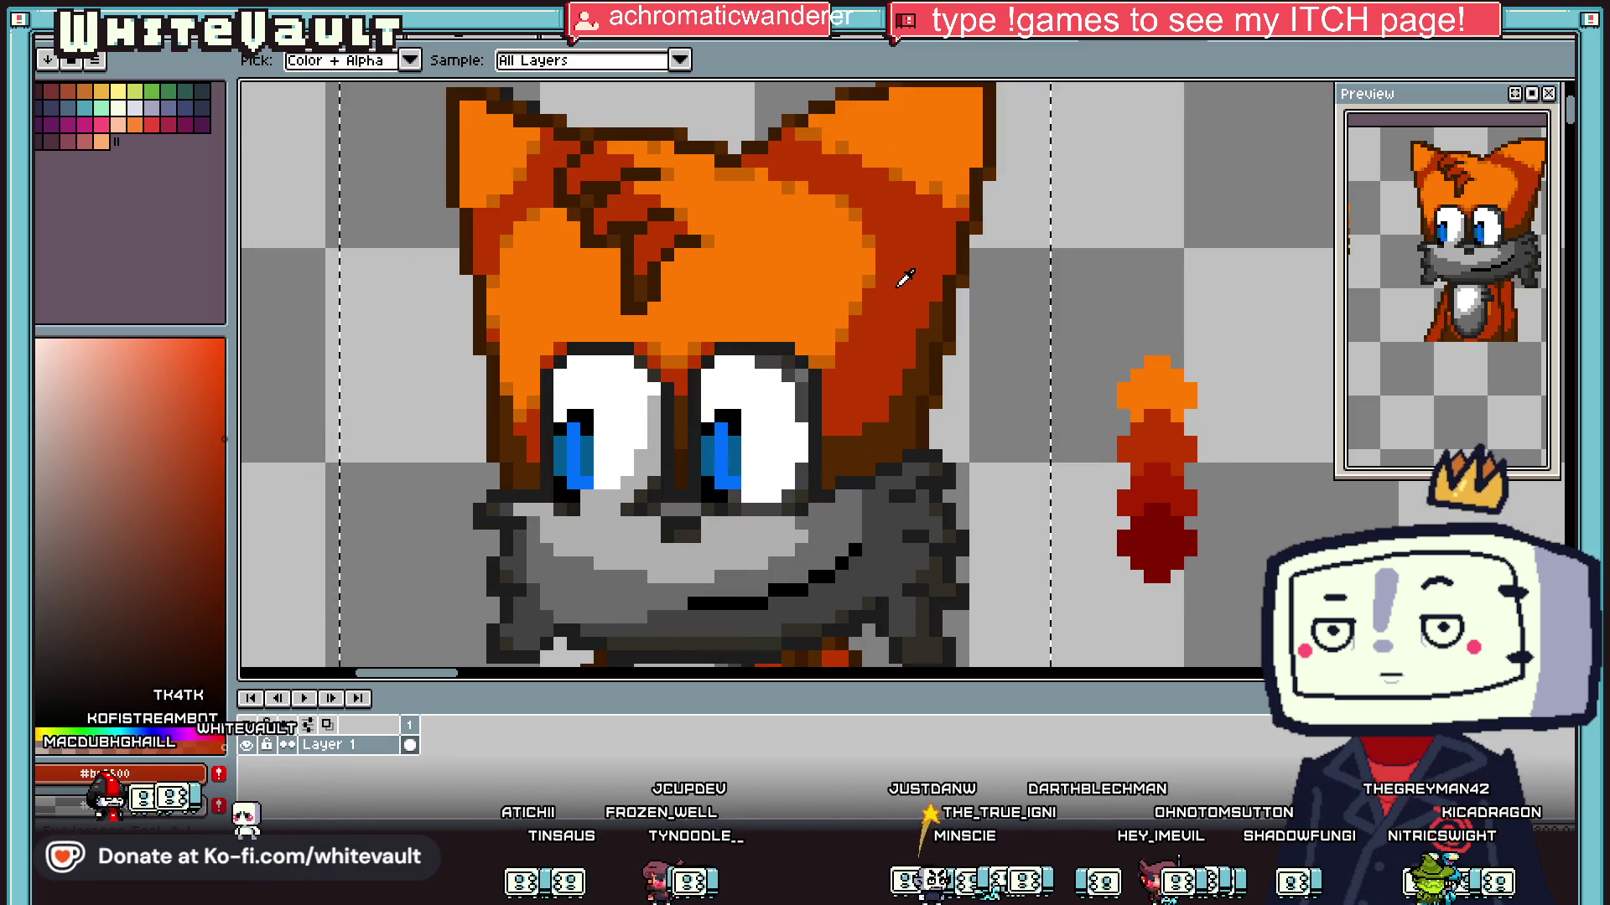
{"action": "left_click", "coordinate": [220, 399]}
{"action": "scroll", "coordinate": [867, 278], "scroll_direction": "down", "scroll_amount": 5}
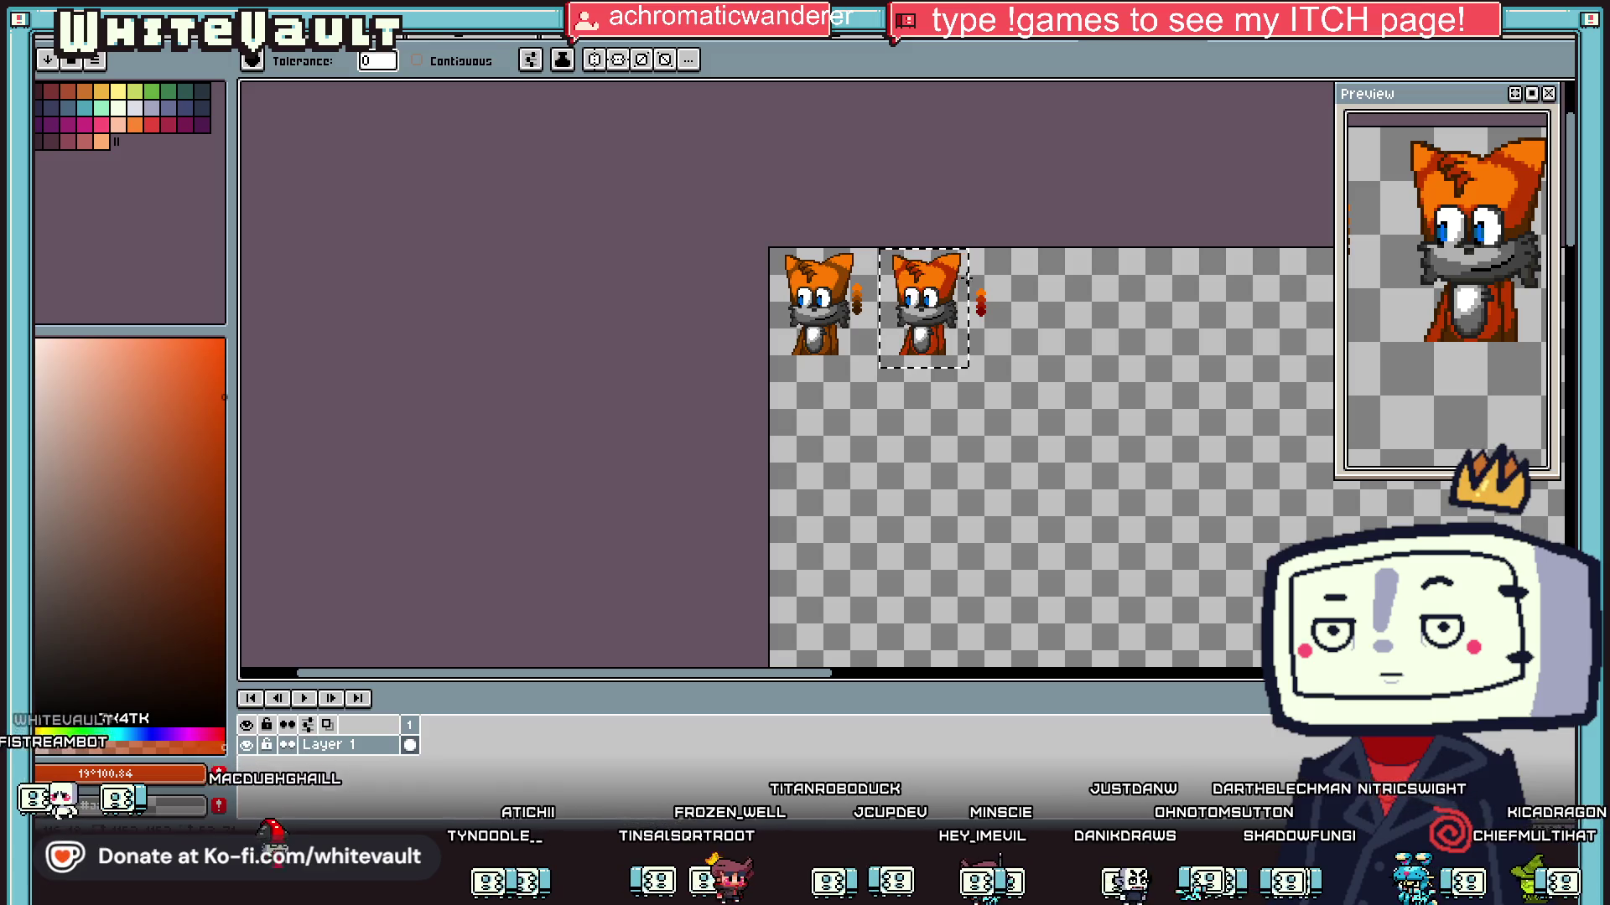
{"action": "scroll", "coordinate": [960, 277], "scroll_direction": "up", "scroll_amount": 4}
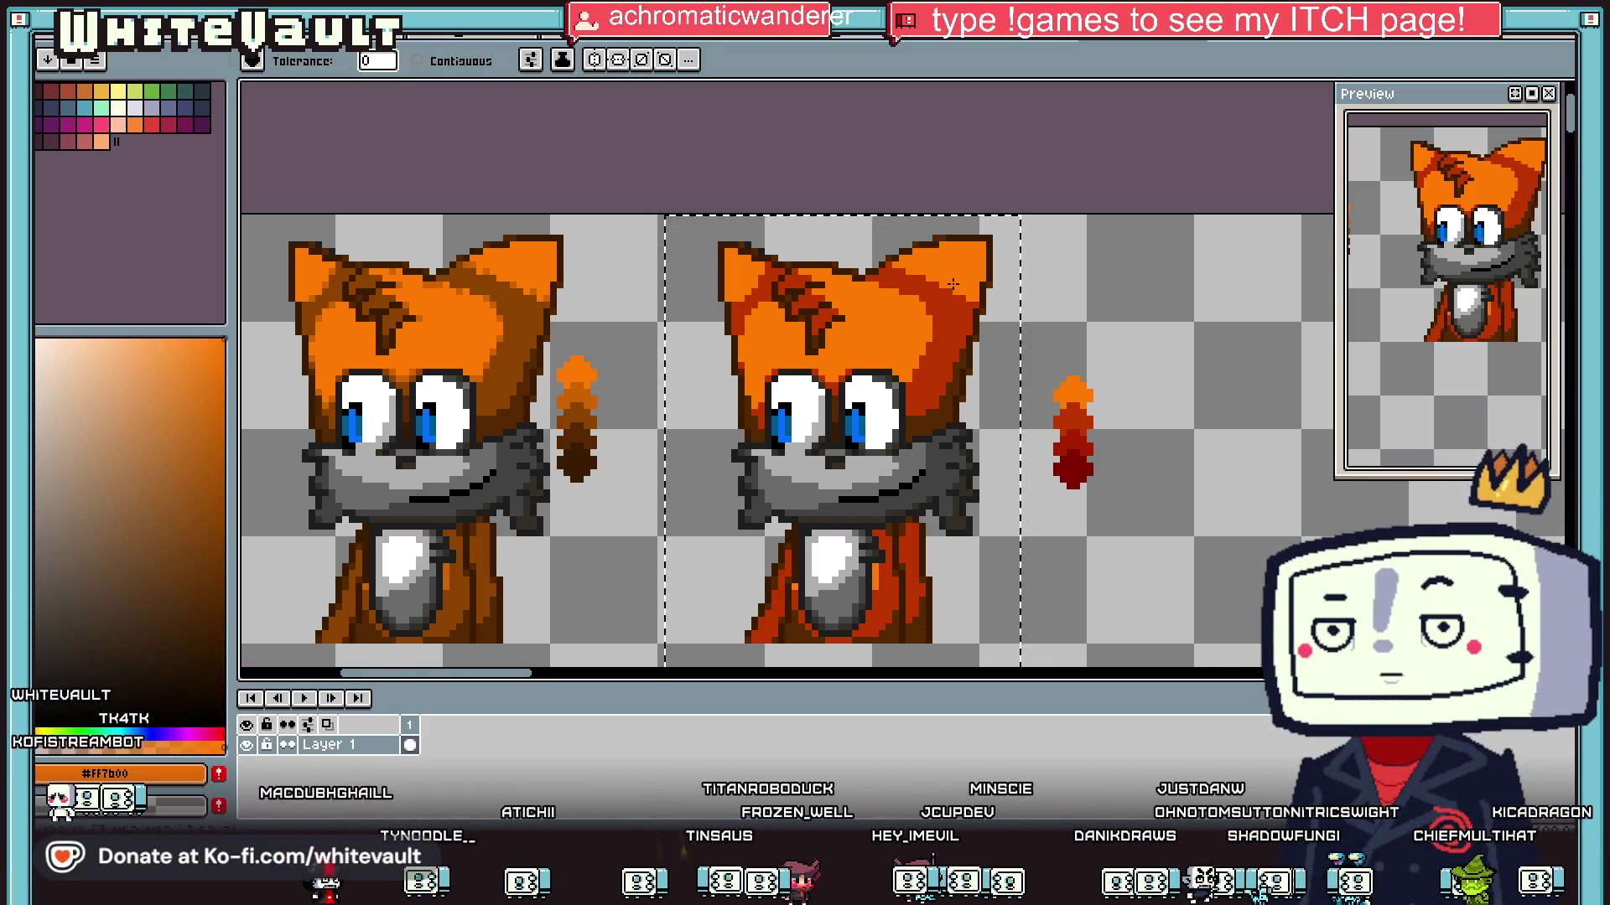
{"action": "scroll", "coordinate": [954, 284], "scroll_direction": "down", "scroll_amount": 4}
{"action": "scroll", "coordinate": [983, 289], "scroll_direction": "up", "scroll_amount": 4}
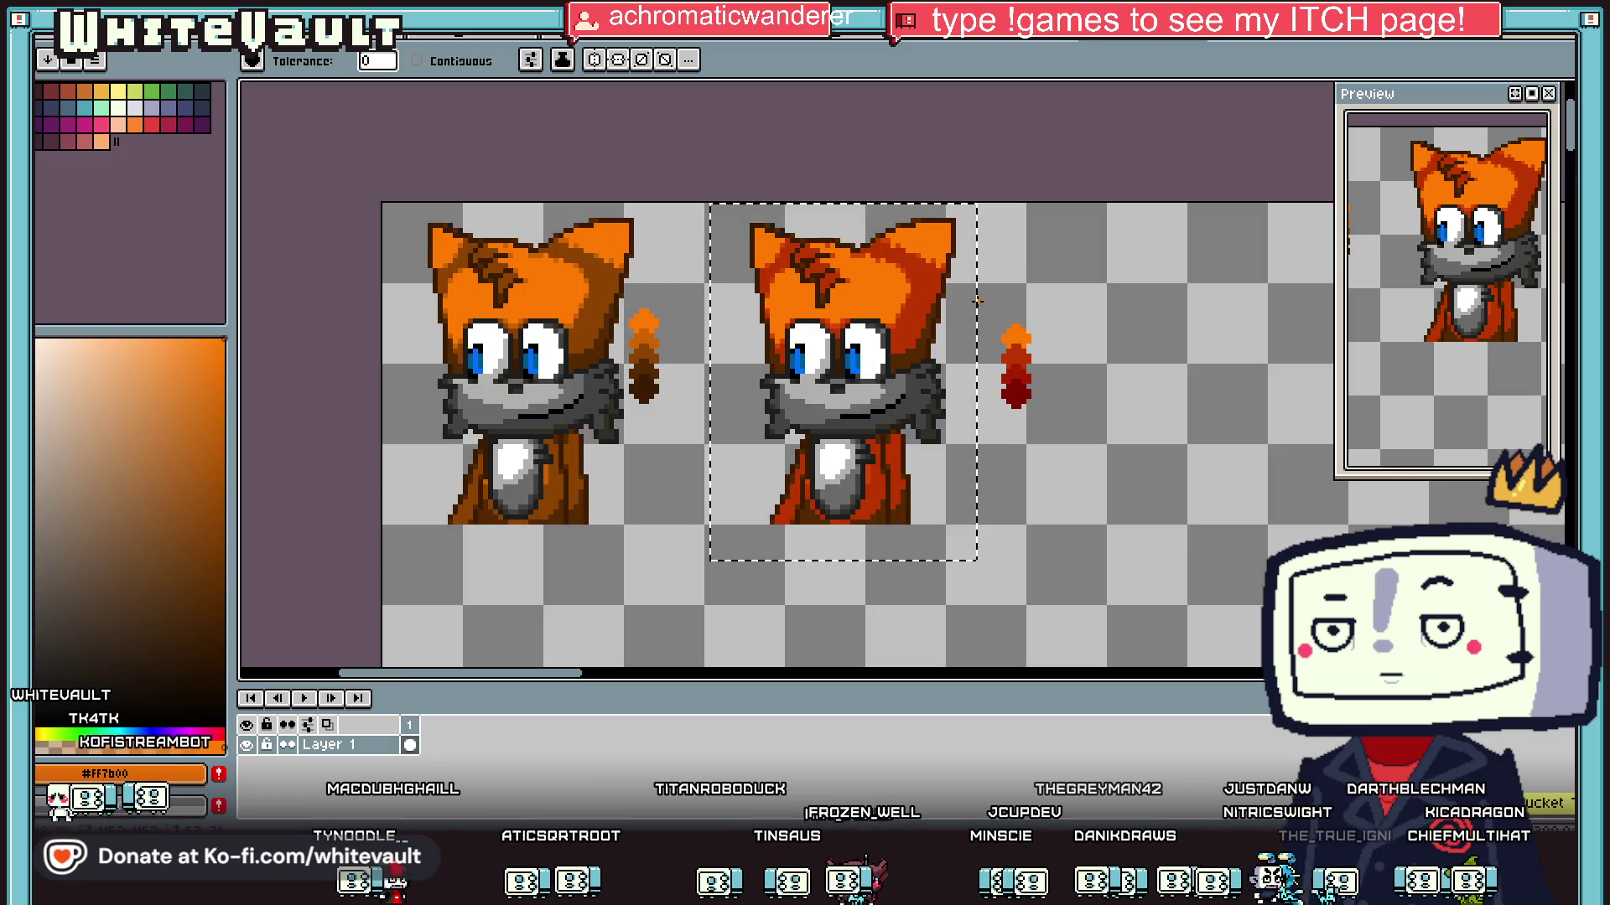
{"action": "scroll", "coordinate": [1015, 369], "scroll_direction": "up", "scroll_amount": 2}
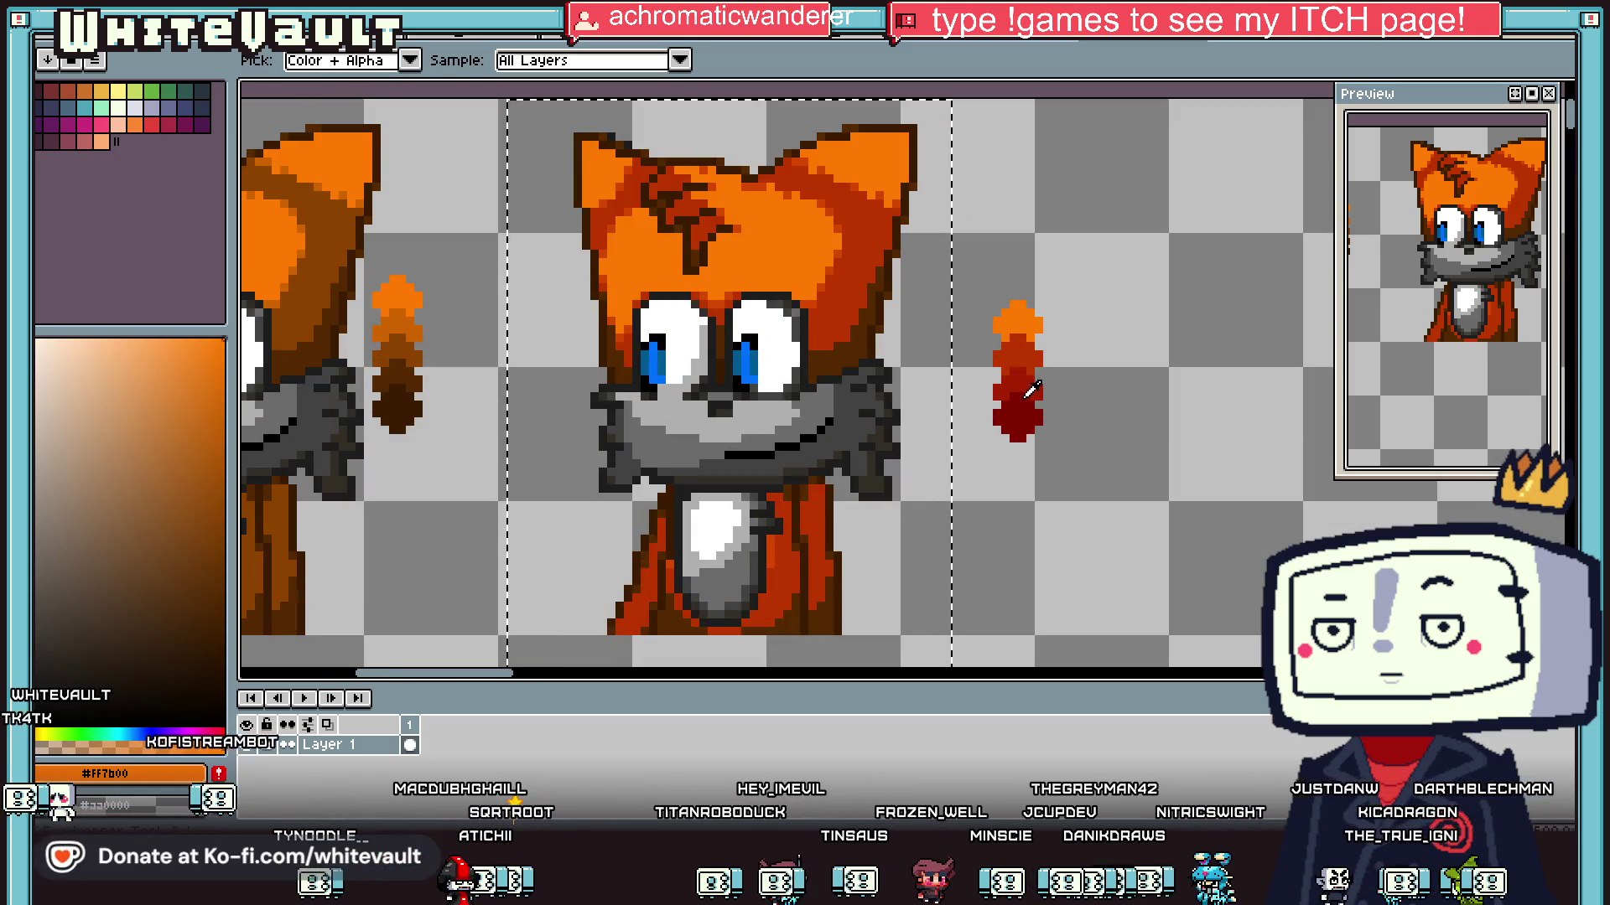
{"action": "left_click", "coordinate": [1016, 369], "text": "alt"}
{"action": "left_click", "coordinate": [881, 315], "text": "alt"}
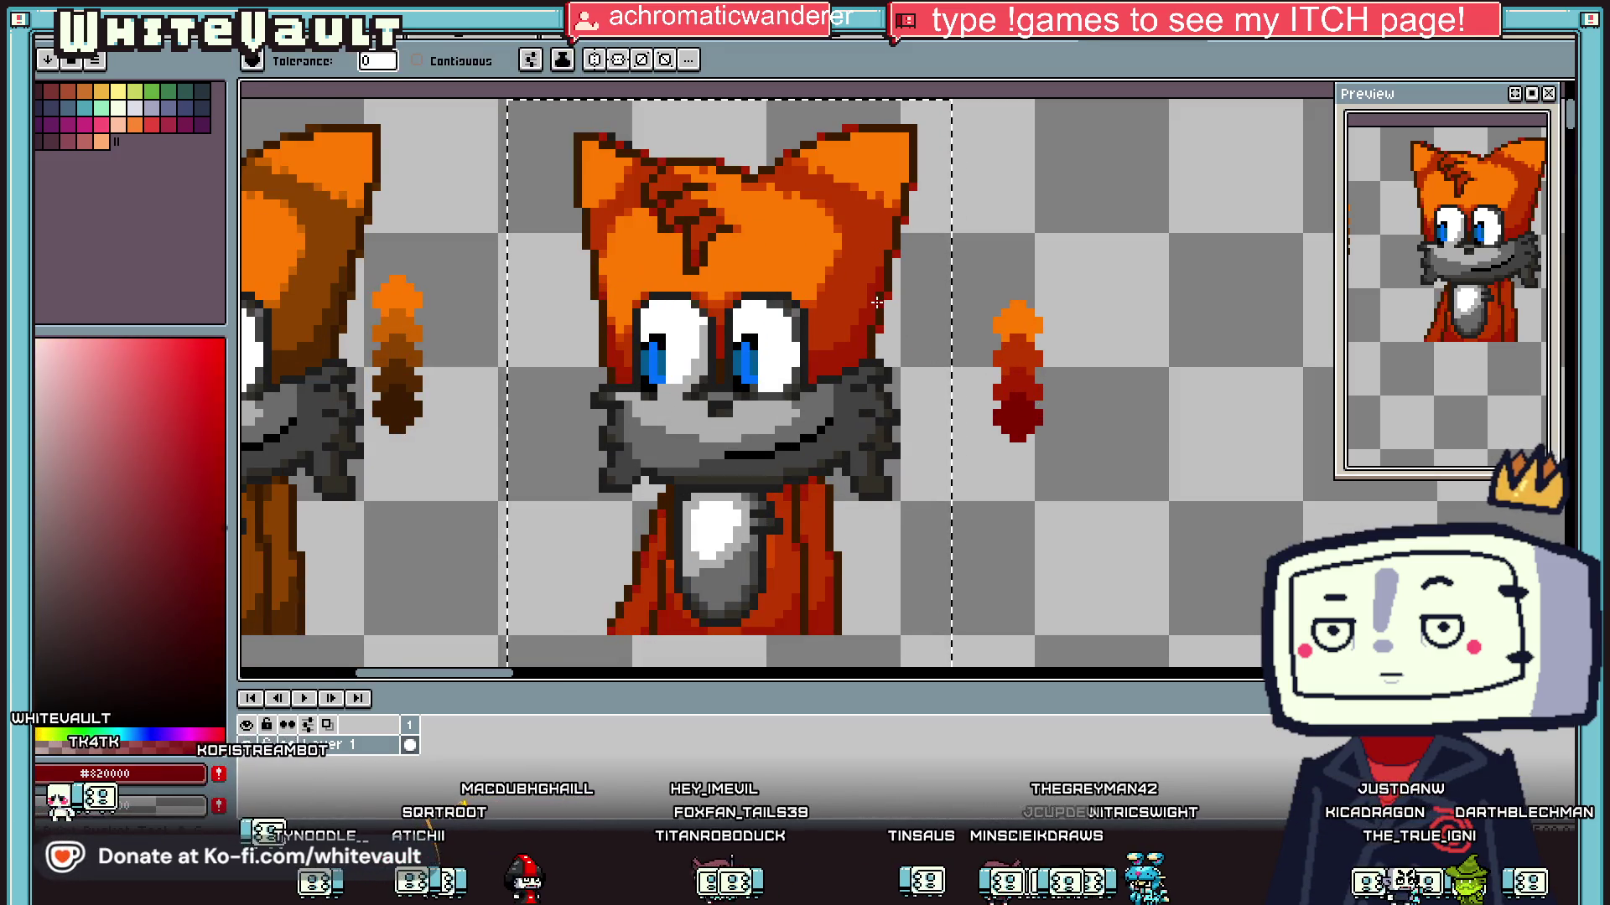
{"action": "left_click", "coordinate": [223, 587]}
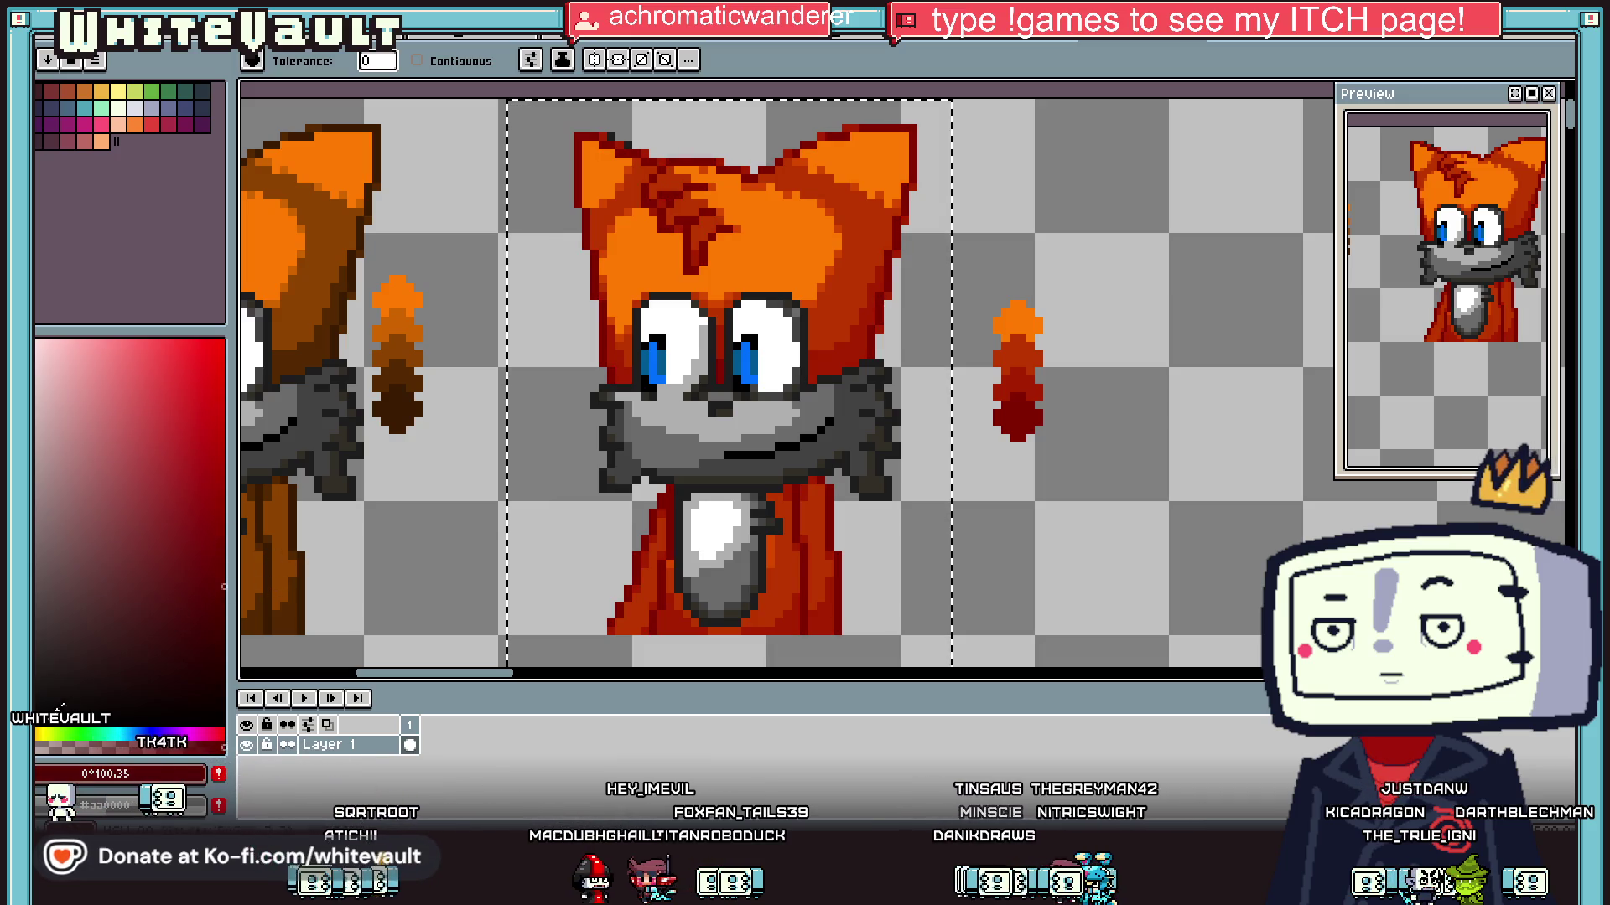
{"action": "scroll", "coordinate": [892, 234], "scroll_direction": "down", "scroll_amount": 4}
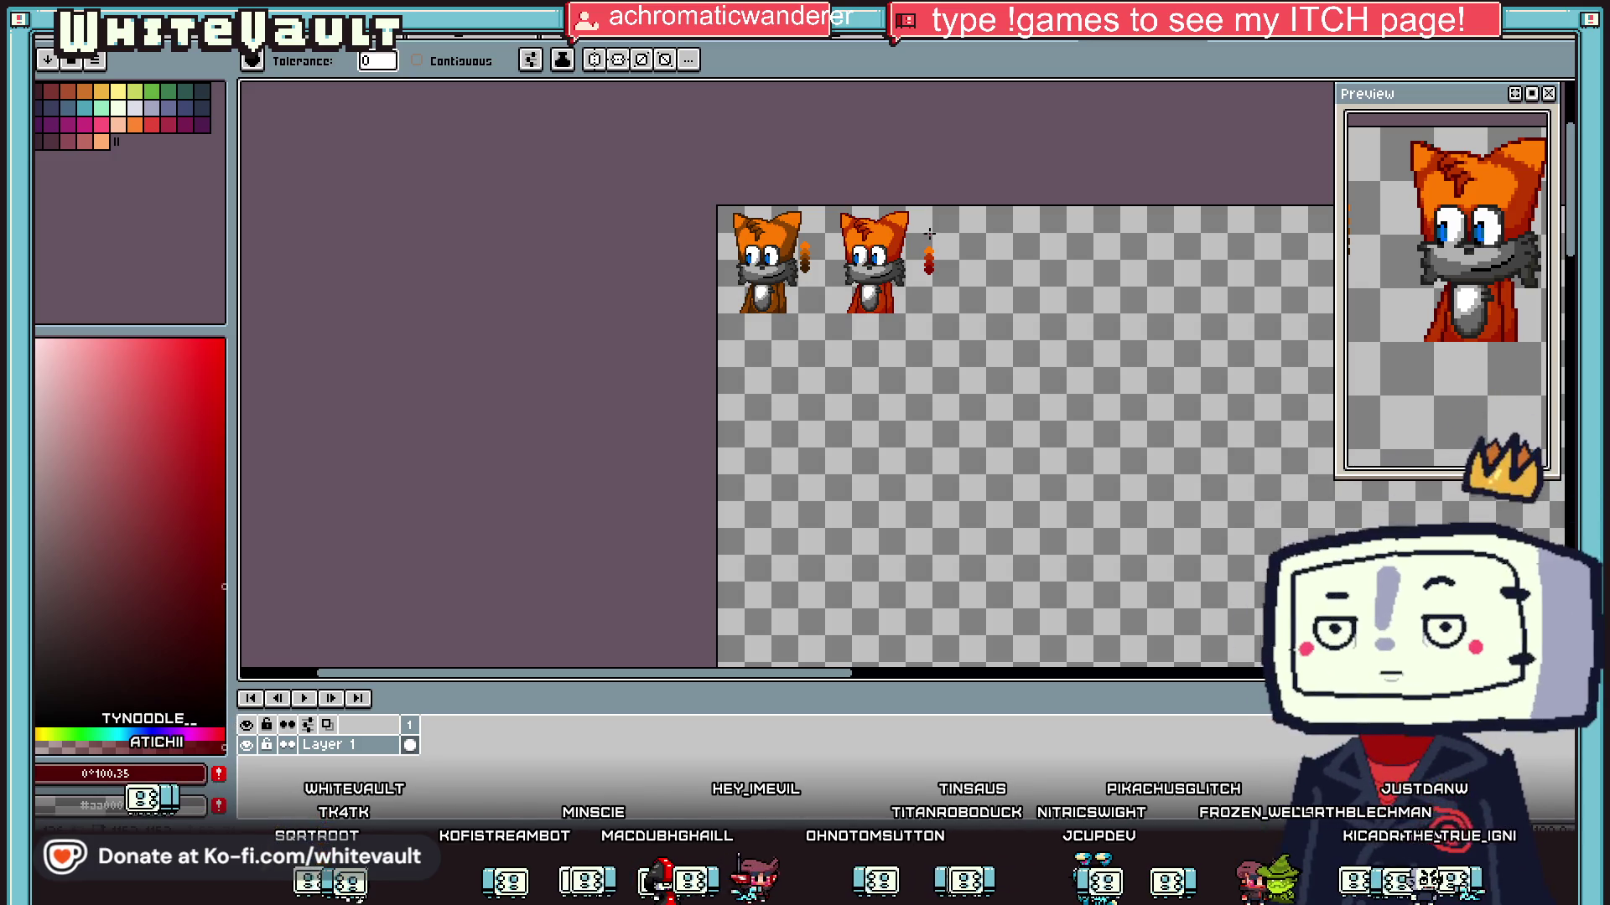
{"action": "scroll", "coordinate": [910, 210], "scroll_direction": "down", "scroll_amount": 3}
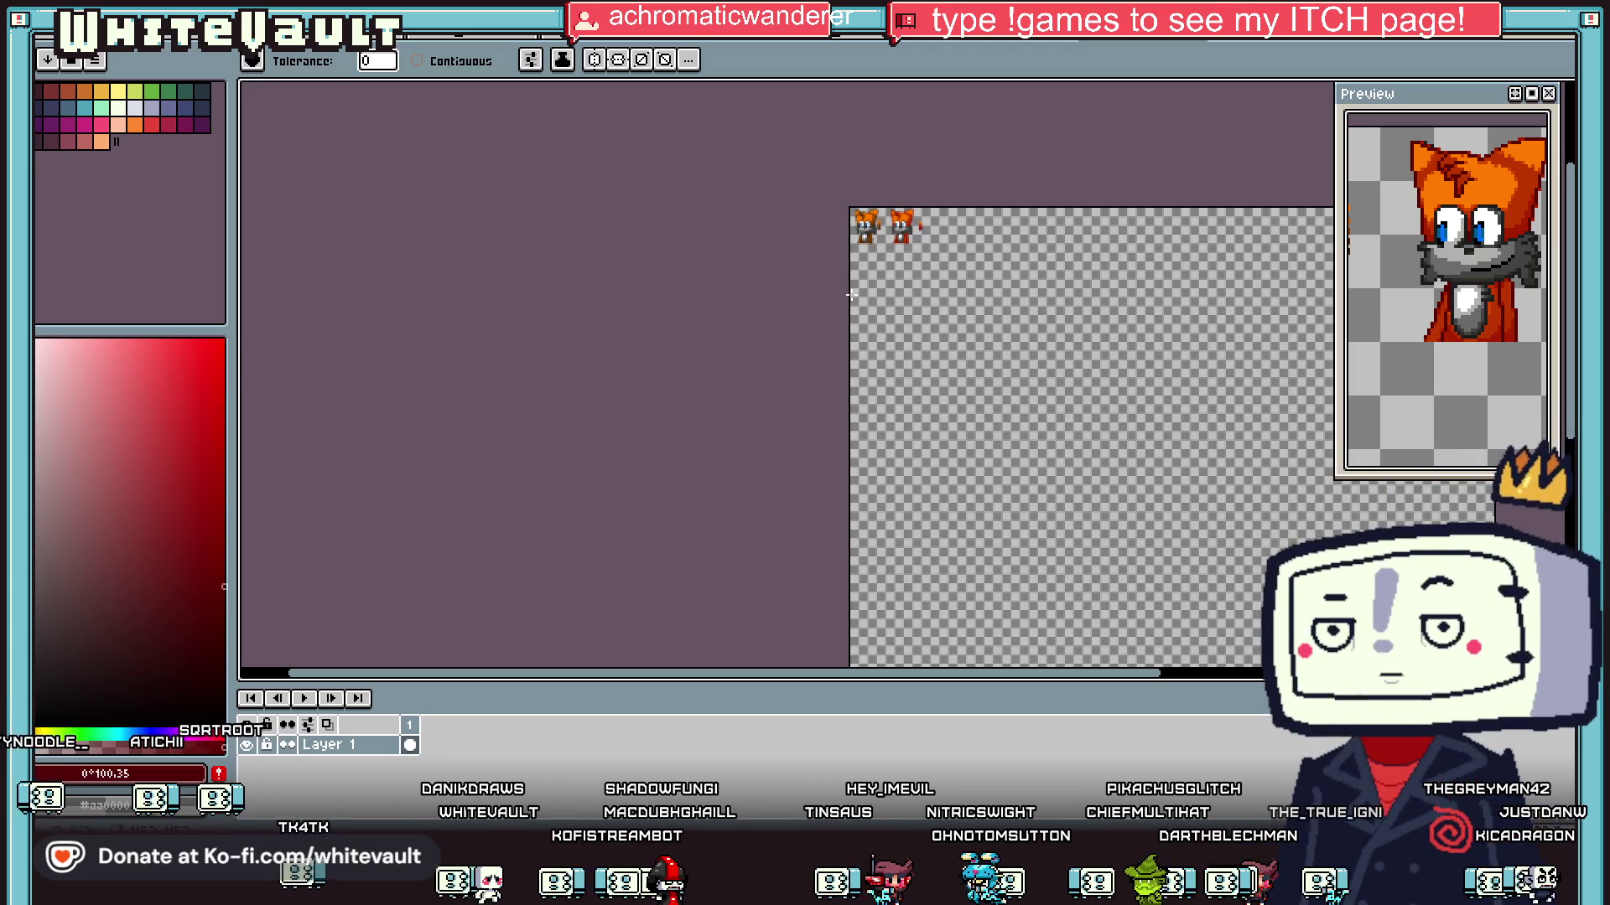
{"action": "scroll", "coordinate": [919, 224], "scroll_direction": "up", "scroll_amount": 4}
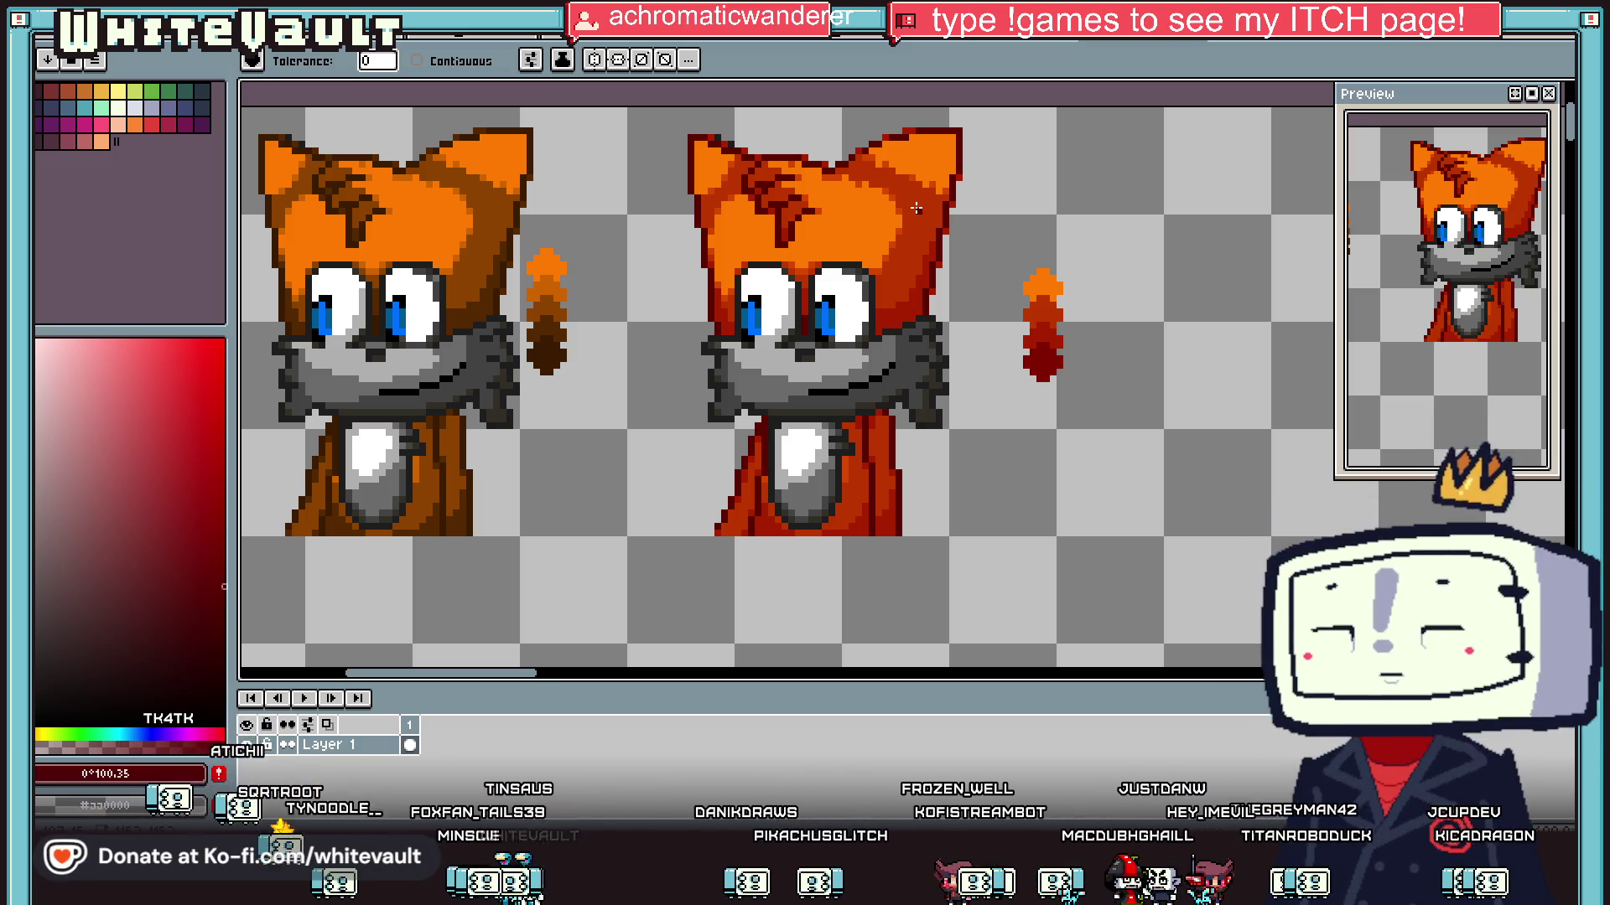
Step: Switch over to the large character sprite sheet document
{"action": "key", "text": "ctrl+Tab"}
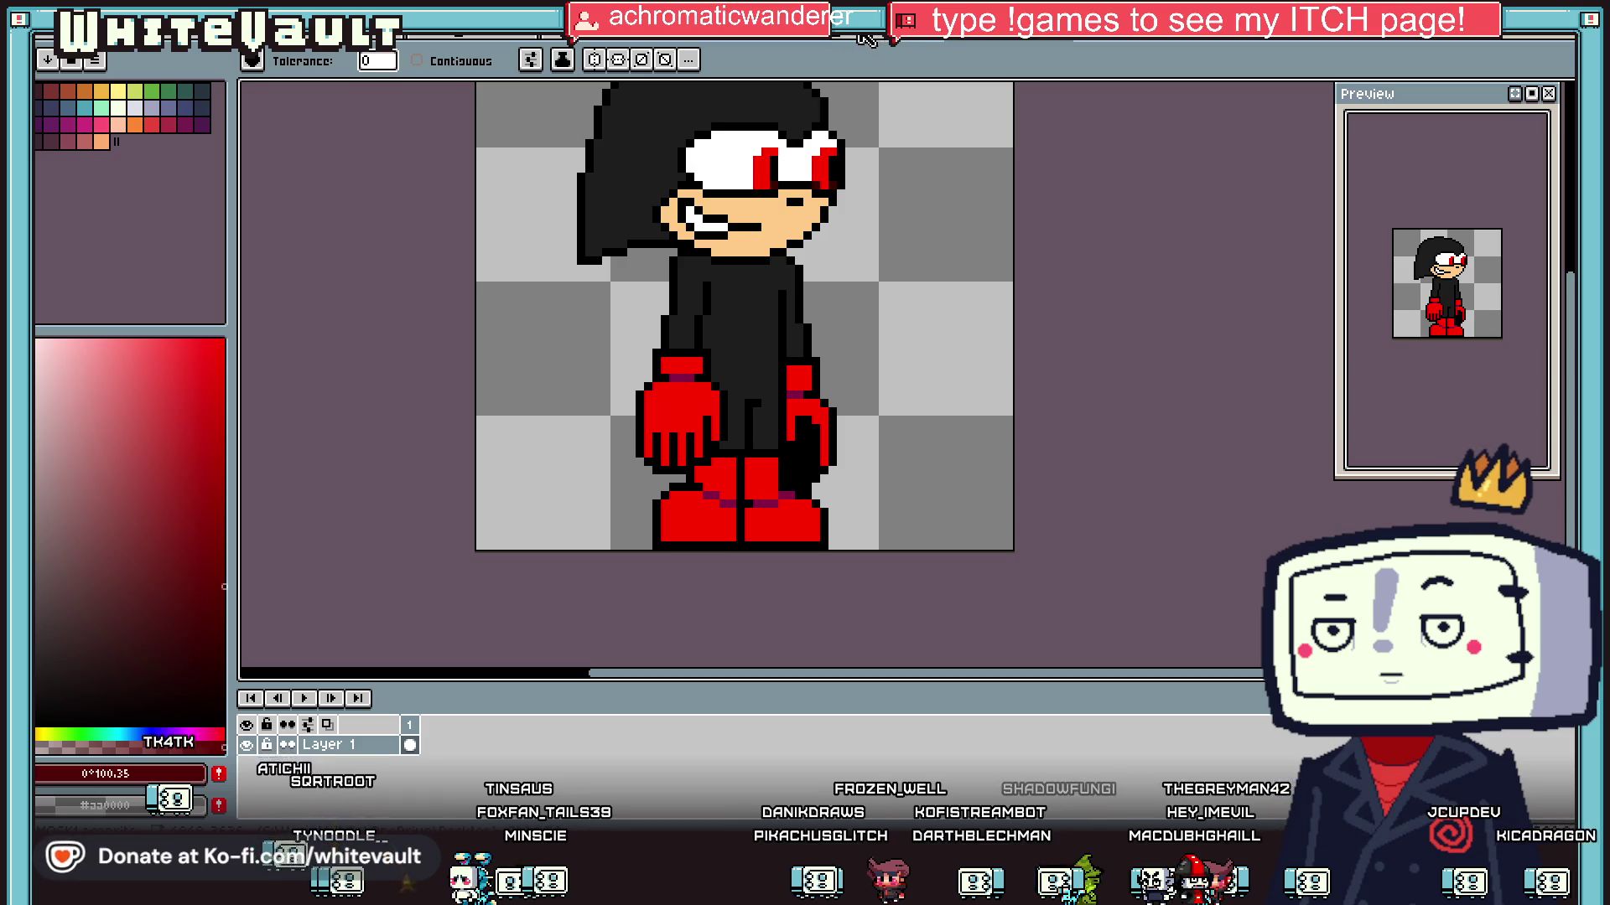
{"action": "key", "text": "ctrl+Tab"}
{"action": "key", "text": "ctrl+Tab"}
{"action": "key", "text": "ctrl+Tab"}
{"action": "key", "text": "ctrl+Tab"}
{"action": "key", "text": "ctrl+Tab"}
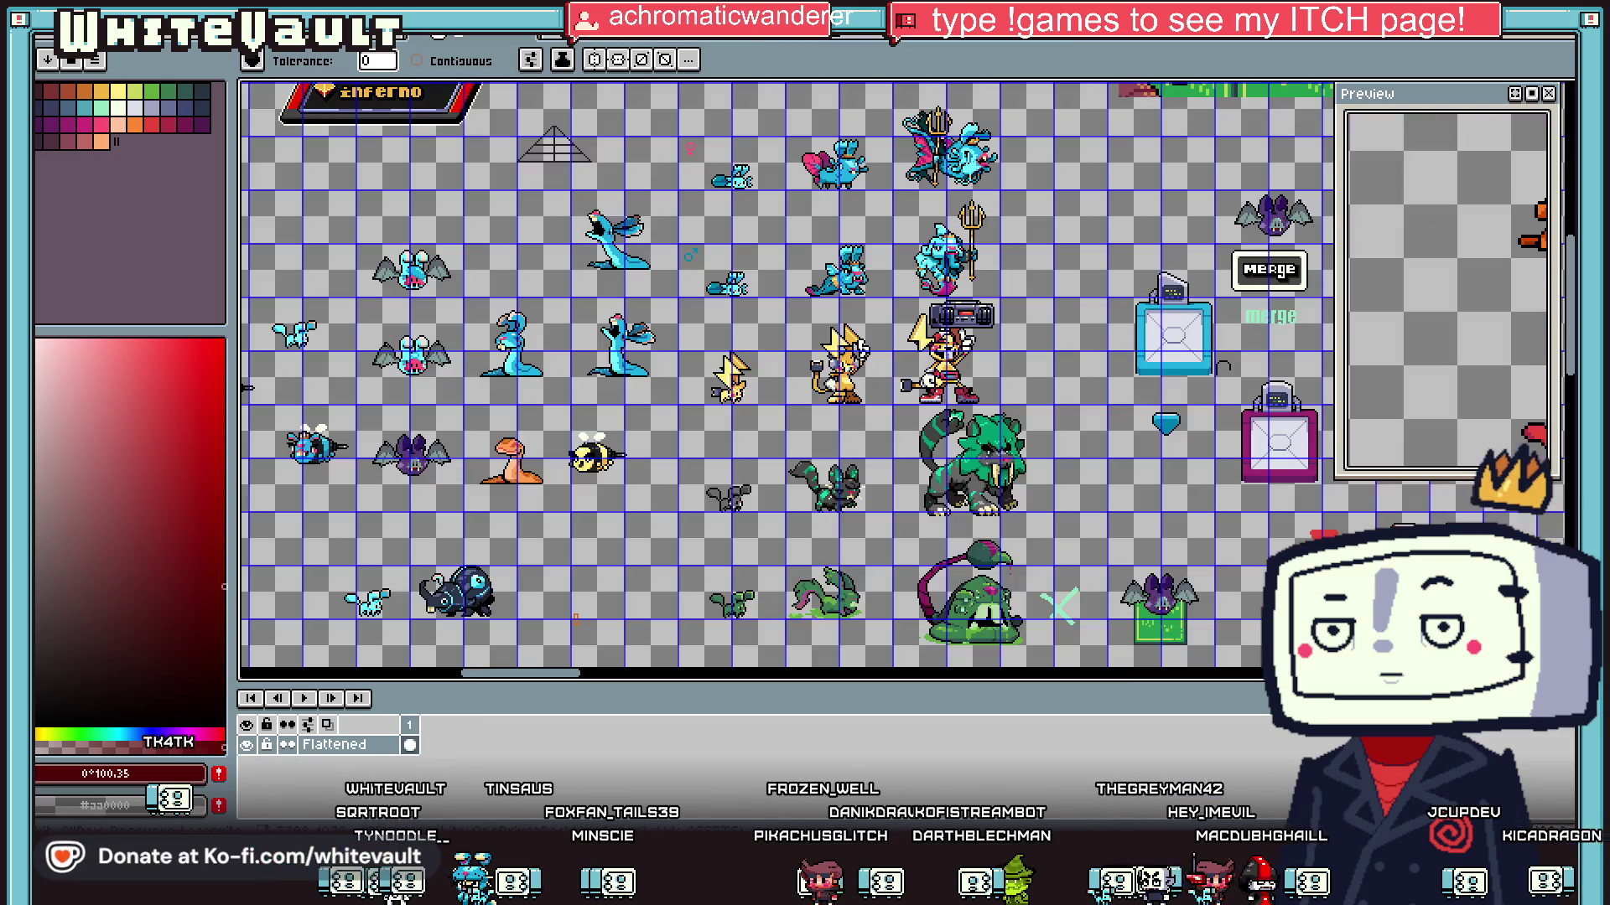
{"action": "scroll", "coordinate": [830, 235], "scroll_direction": "down", "scroll_amount": 1}
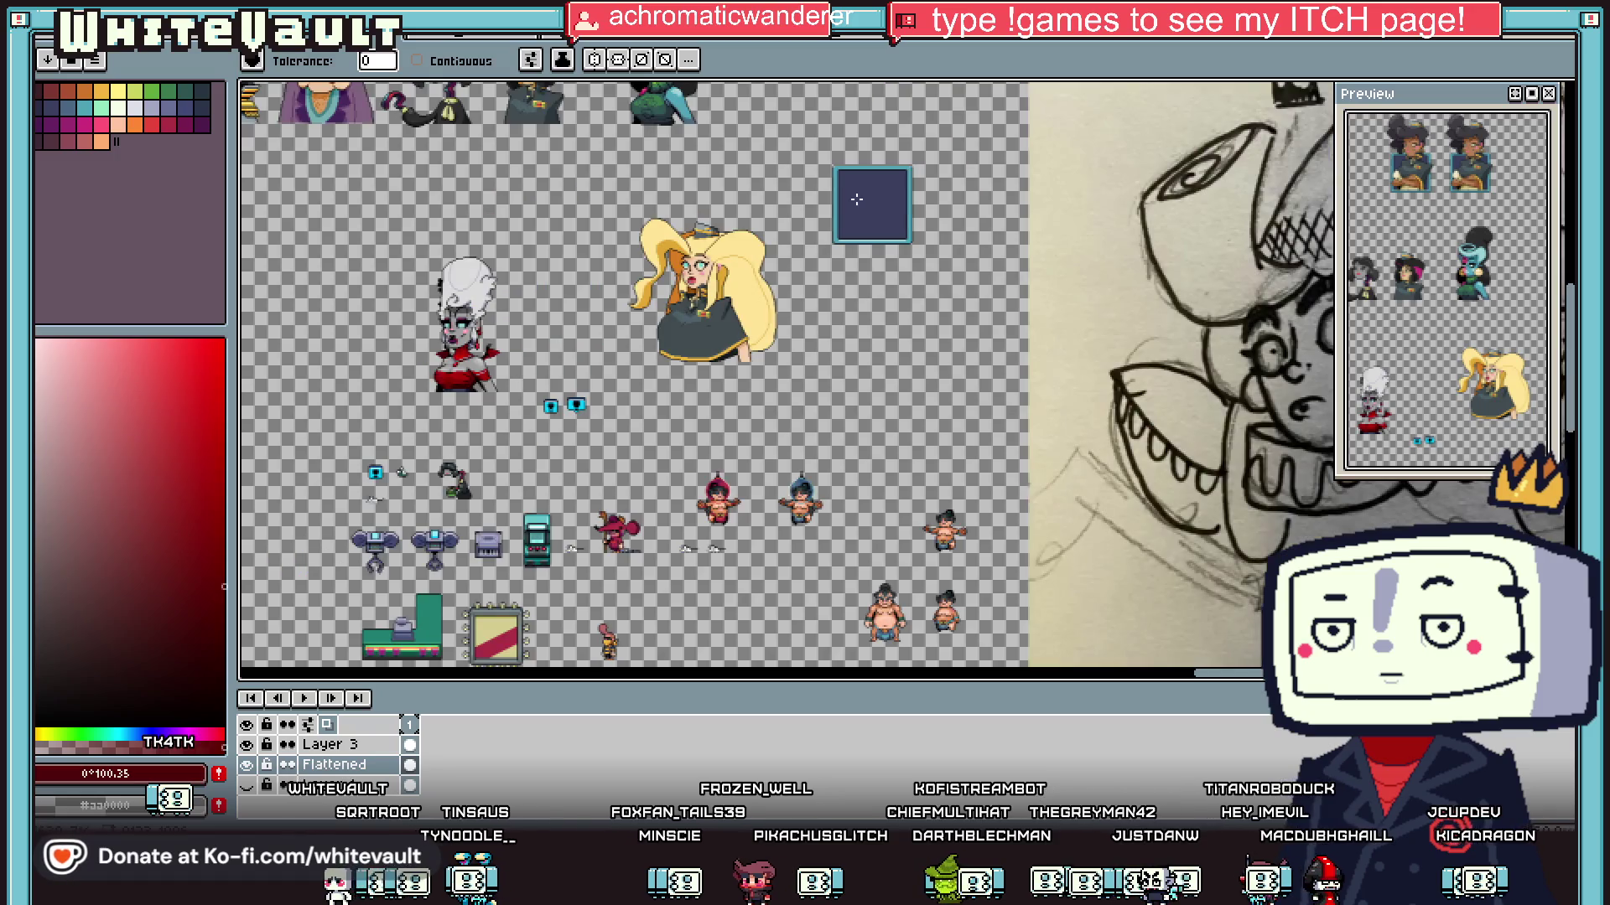
{"action": "scroll", "coordinate": [853, 174], "scroll_direction": "up", "scroll_amount": 1}
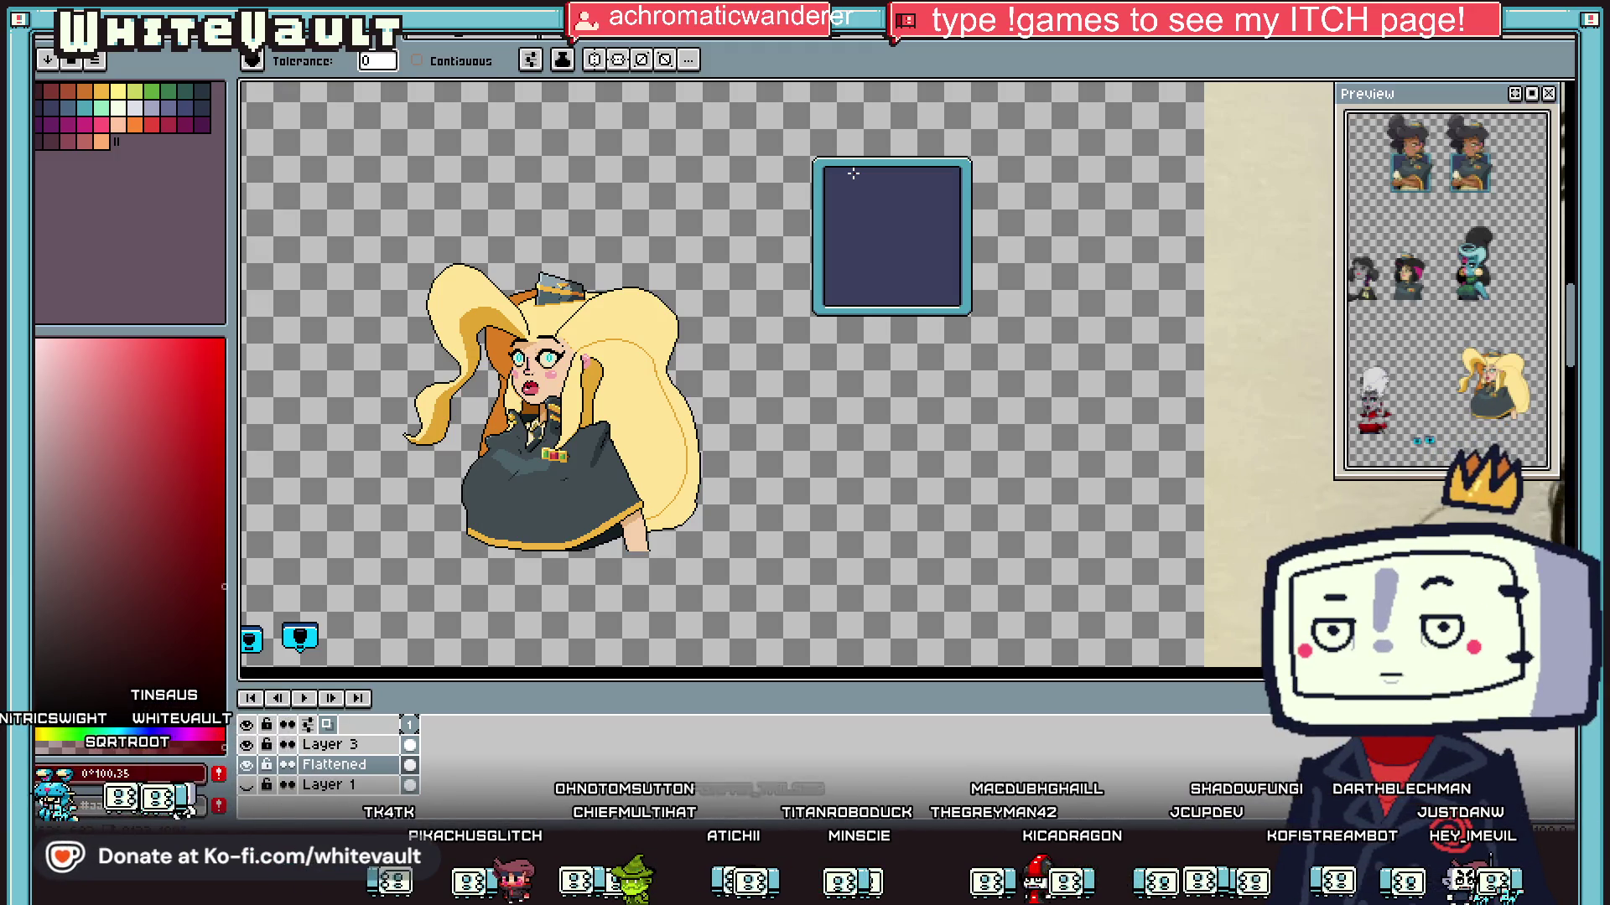
Step: Pan across the sheet to the bald head with glasses and switch to the marquee tool
{"action": "key", "text": "i"}
{"action": "scroll", "coordinate": [872, 172], "scroll_direction": "down", "scroll_amount": 2}
{"action": "scroll", "coordinate": [889, 176], "scroll_direction": "up", "scroll_amount": 2}
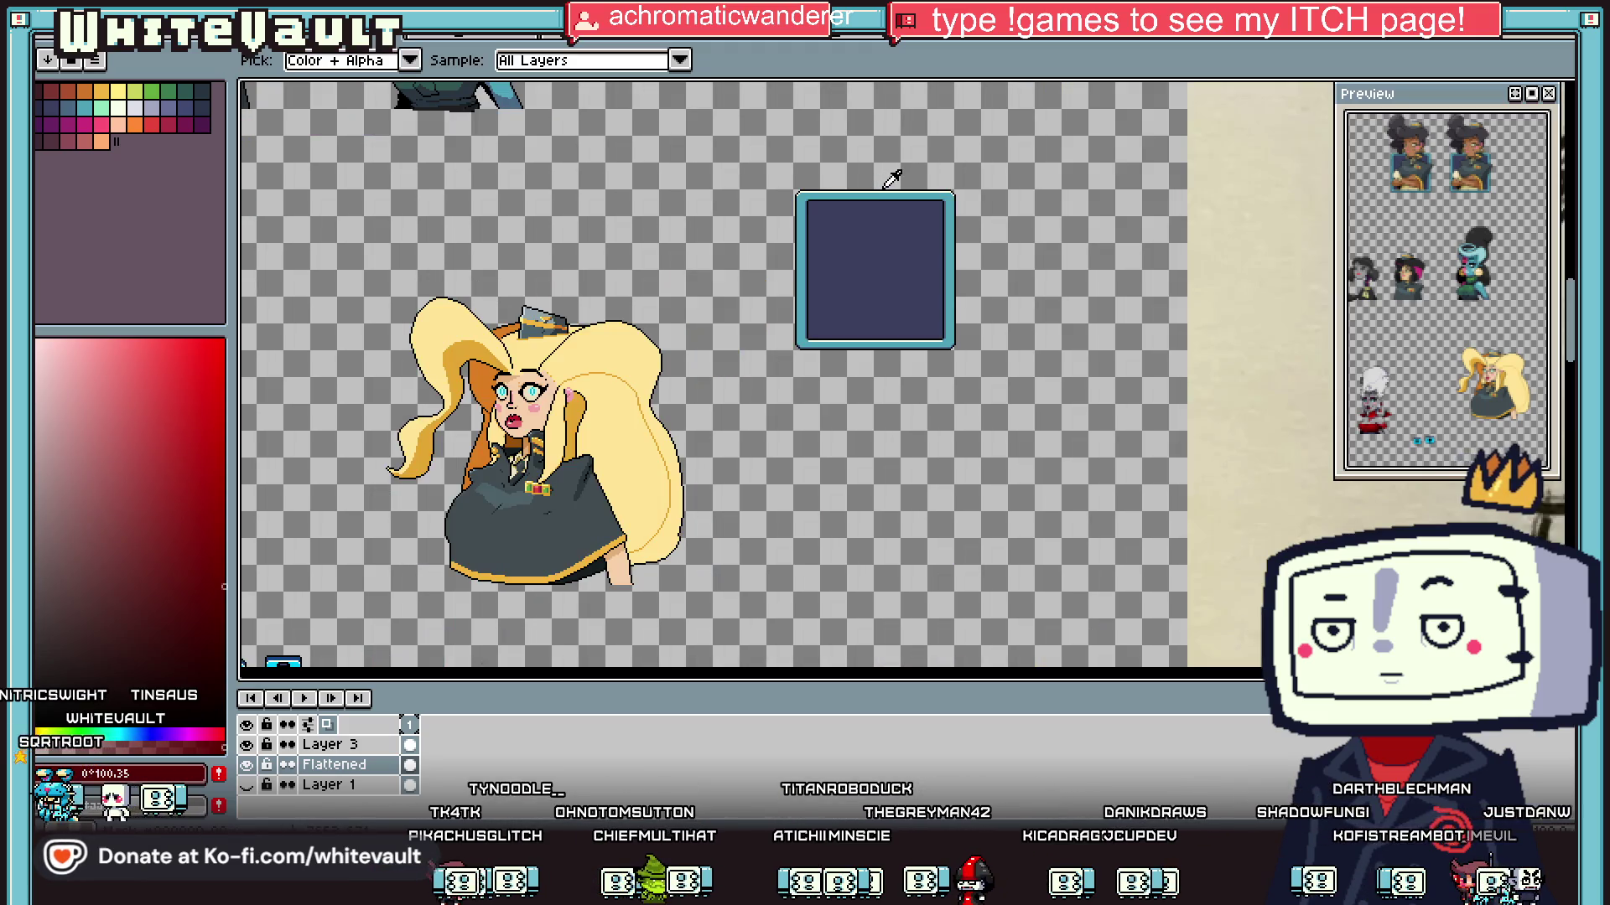
{"action": "scroll", "coordinate": [812, 225], "scroll_direction": "down", "scroll_amount": 2}
{"action": "scroll", "coordinate": [587, 335], "scroll_direction": "down", "scroll_amount": 1}
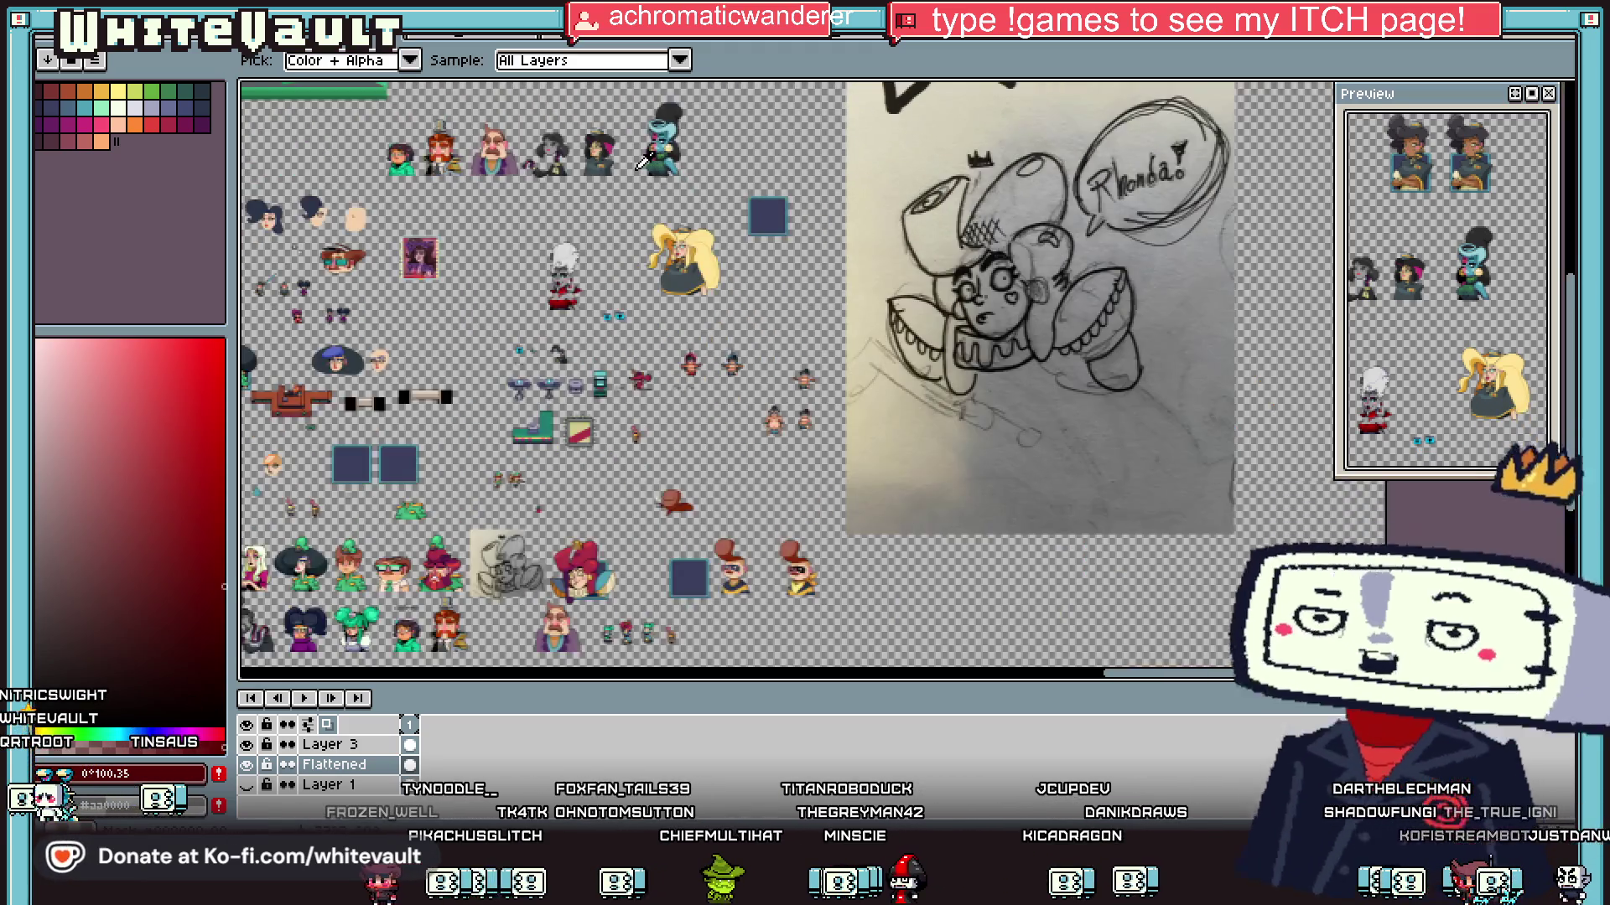
{"action": "scroll", "coordinate": [303, 388], "scroll_direction": "up", "scroll_amount": 1}
{"action": "left_click_drag", "start_coordinate": [1302, 674], "coordinate": [1218, 686]}
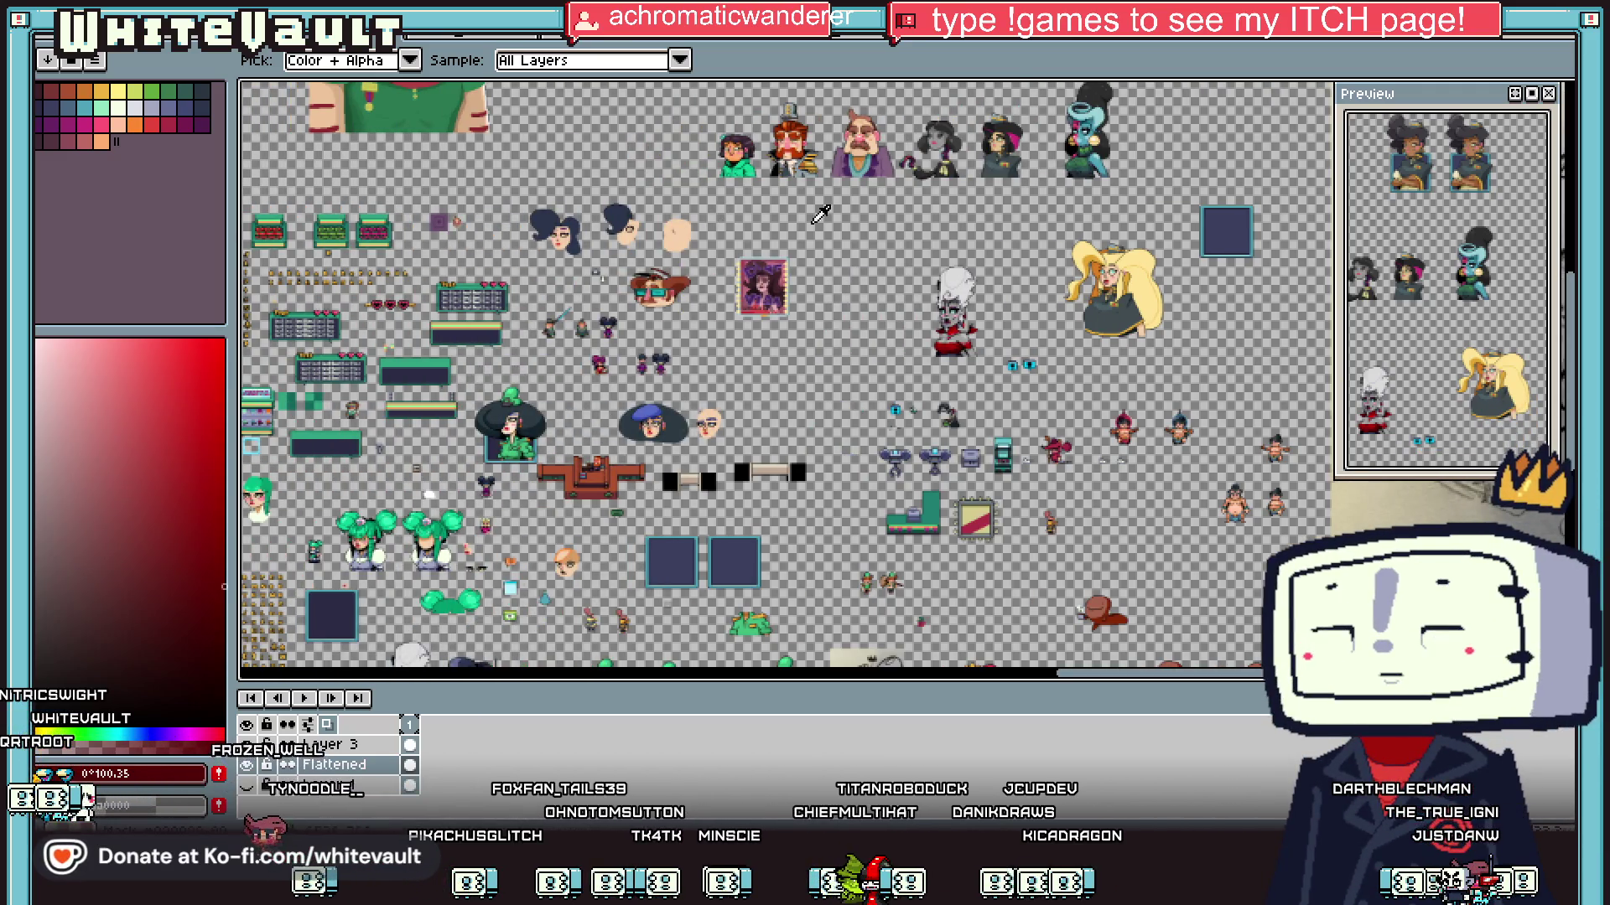
{"action": "key", "text": "m"}
{"action": "scroll", "coordinate": [708, 423], "scroll_direction": "up", "scroll_amount": 2}
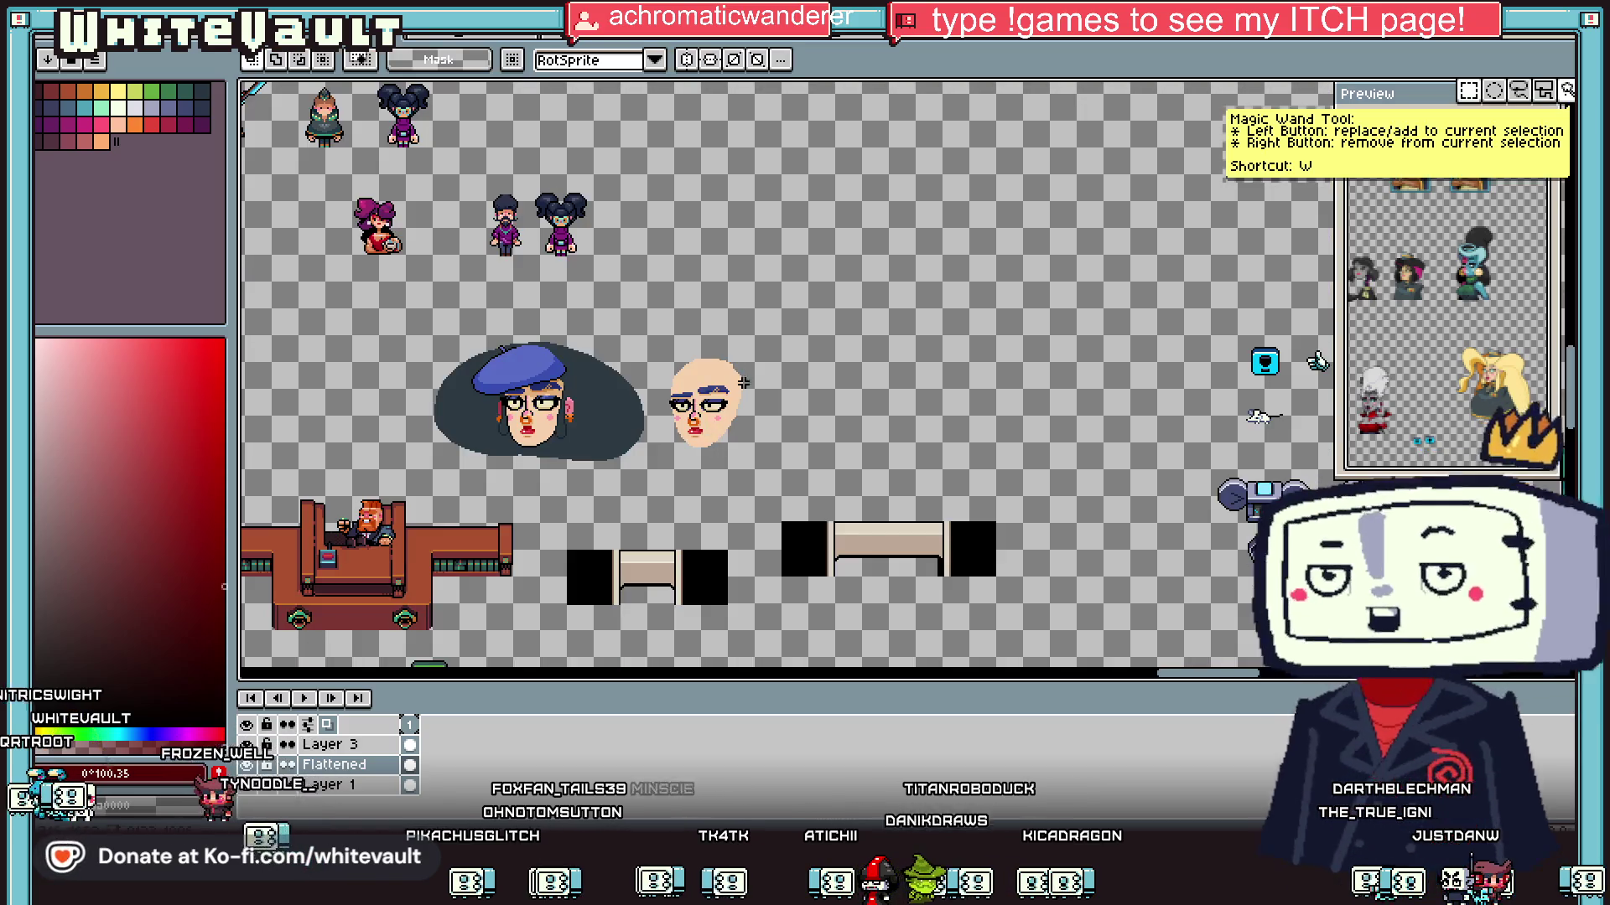
Step: Select the bald head with glasses and drag it up onto the dark panel
{"action": "left_click_drag", "start_coordinate": [775, 324], "coordinate": [654, 488]}
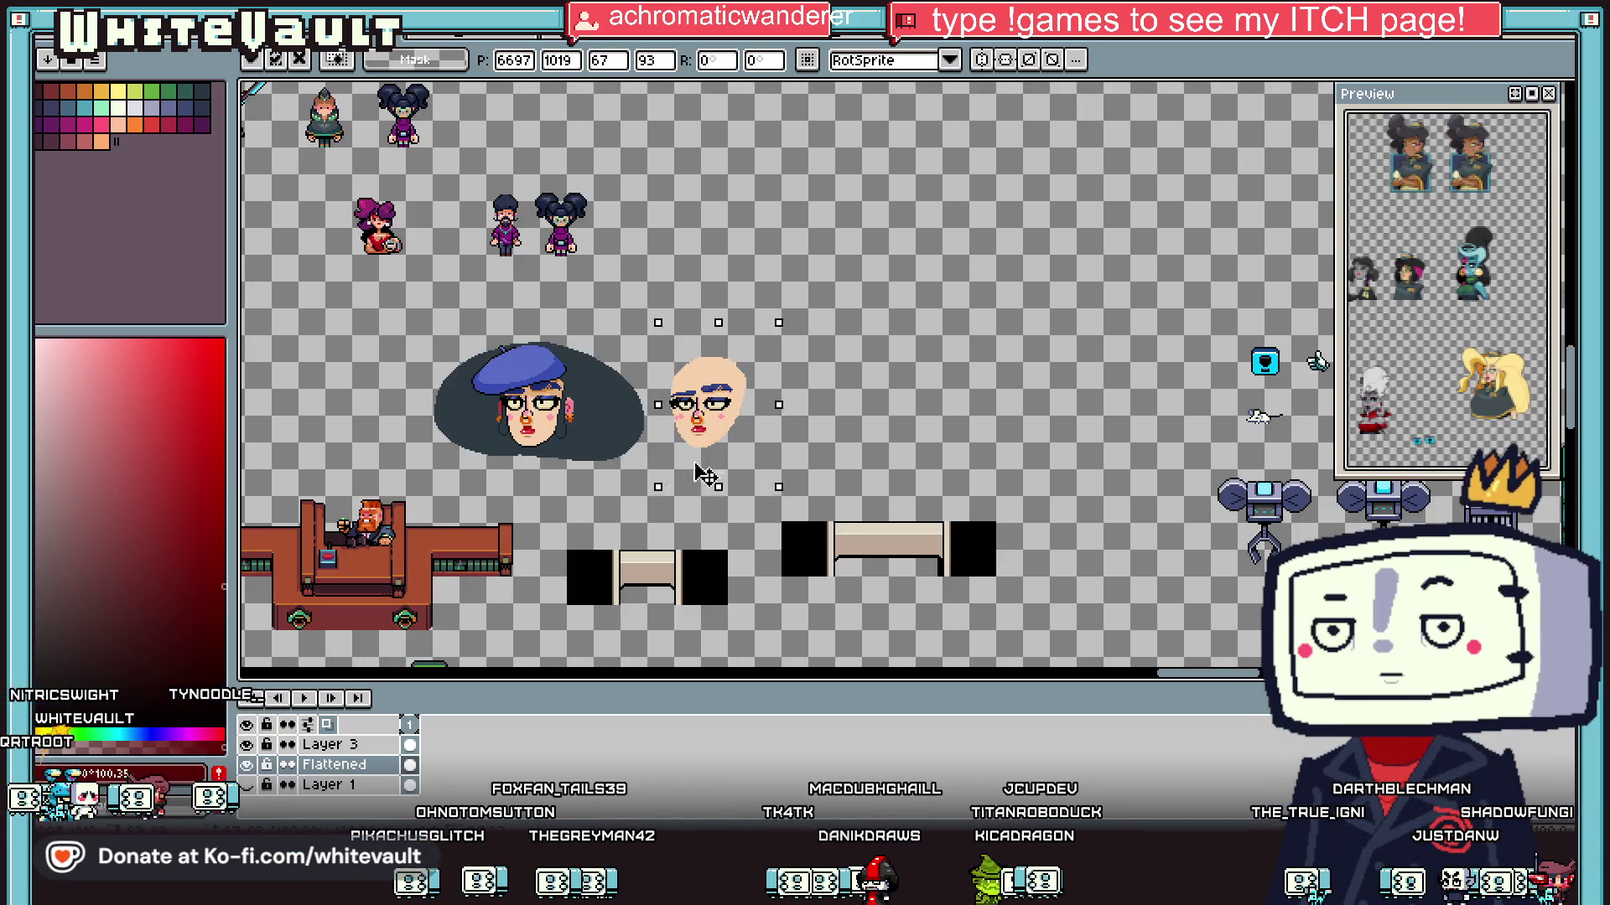
{"action": "scroll", "coordinate": [705, 478], "scroll_direction": "up", "scroll_amount": 3}
{"action": "mouse_move", "coordinate": [1425, 394]}
{"action": "left_mouse_down"}
{"action": "mouse_move", "coordinate": [1537, 267]}
{"action": "mouse_move", "coordinate": [1425, 159]}
{"action": "mouse_move", "coordinate": [1442, 352]}
{"action": "left_mouse_up"}
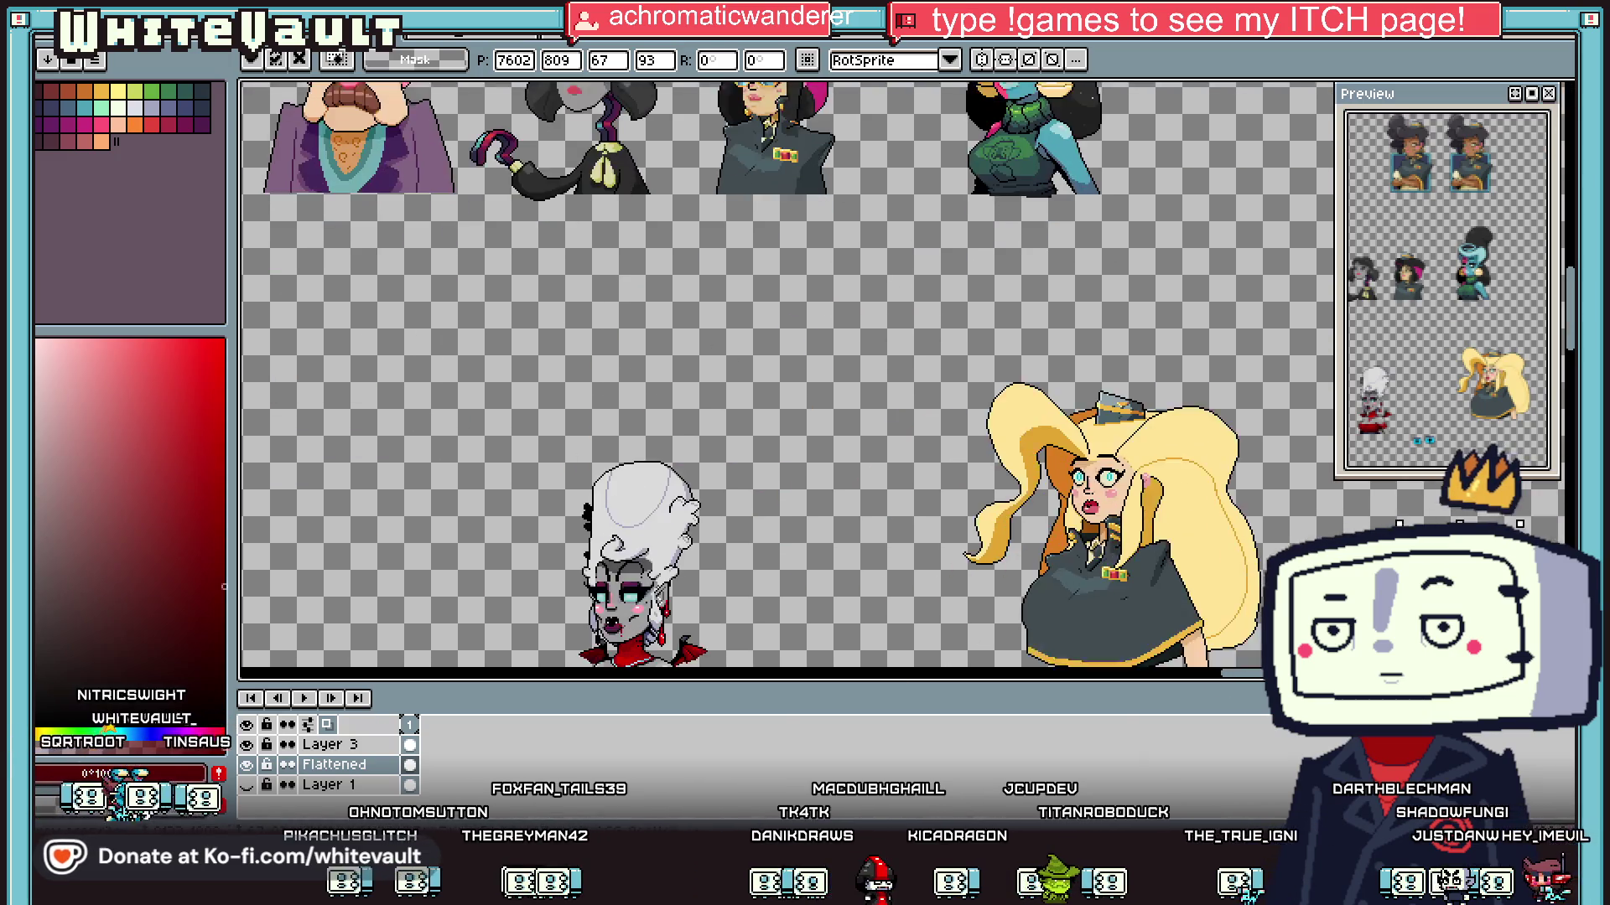
{"action": "scroll", "coordinate": [1164, 513], "scroll_direction": "down", "scroll_amount": 2}
{"action": "left_click_drag", "start_coordinate": [868, 241], "coordinate": [867, 203]}
{"action": "scroll", "coordinate": [872, 218], "scroll_direction": "down", "scroll_amount": 2}
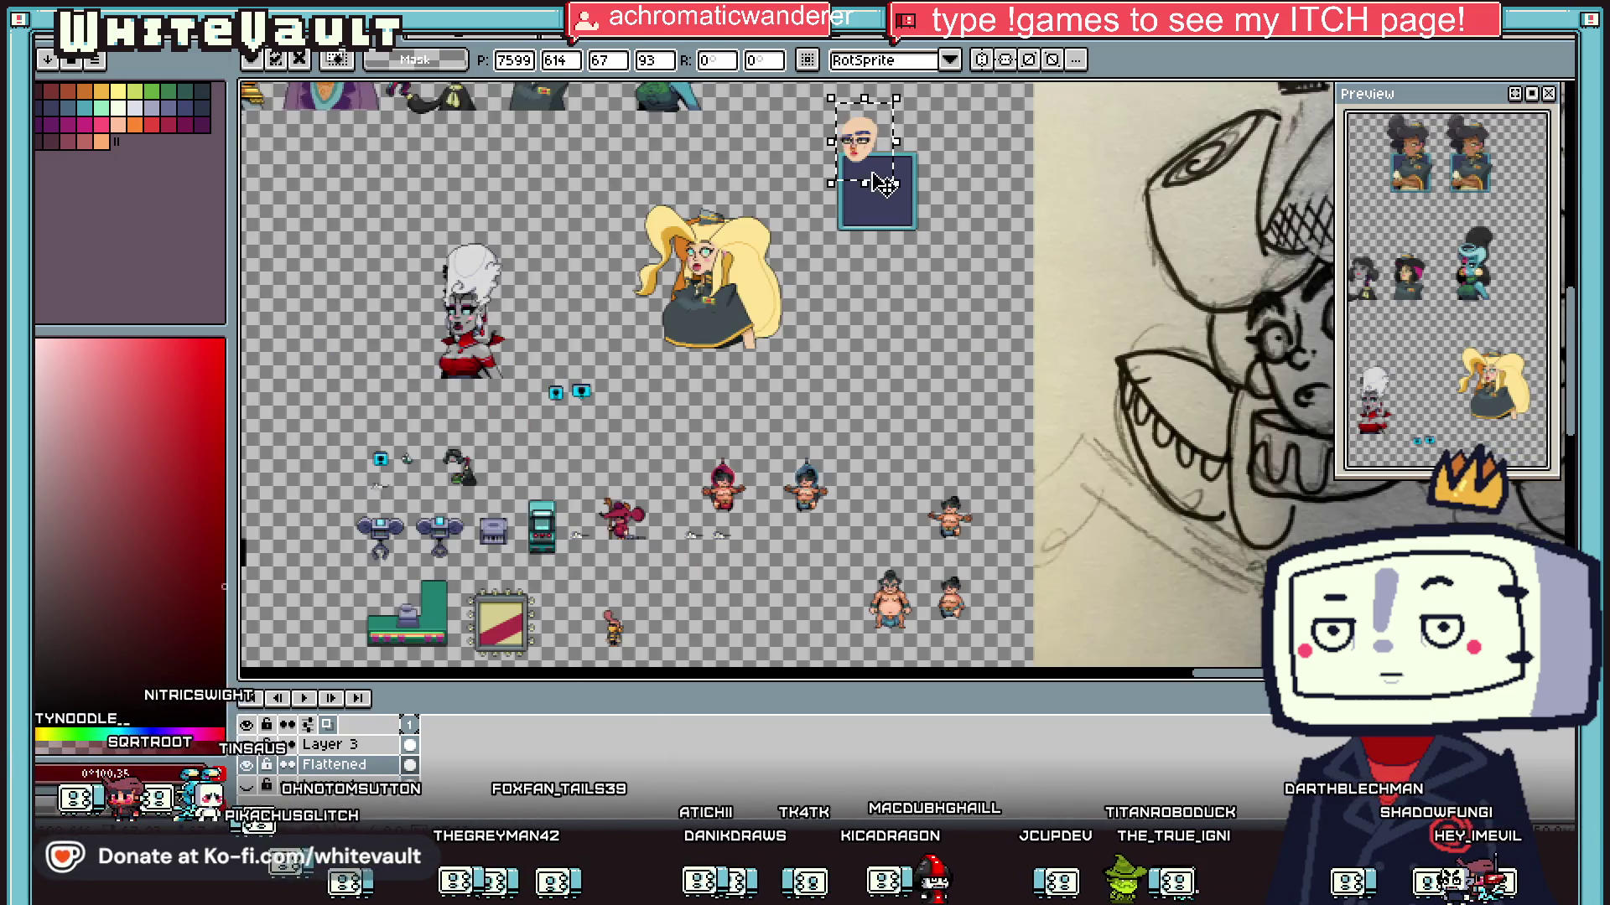
{"action": "scroll", "coordinate": [881, 245], "scroll_direction": "up", "scroll_amount": 4}
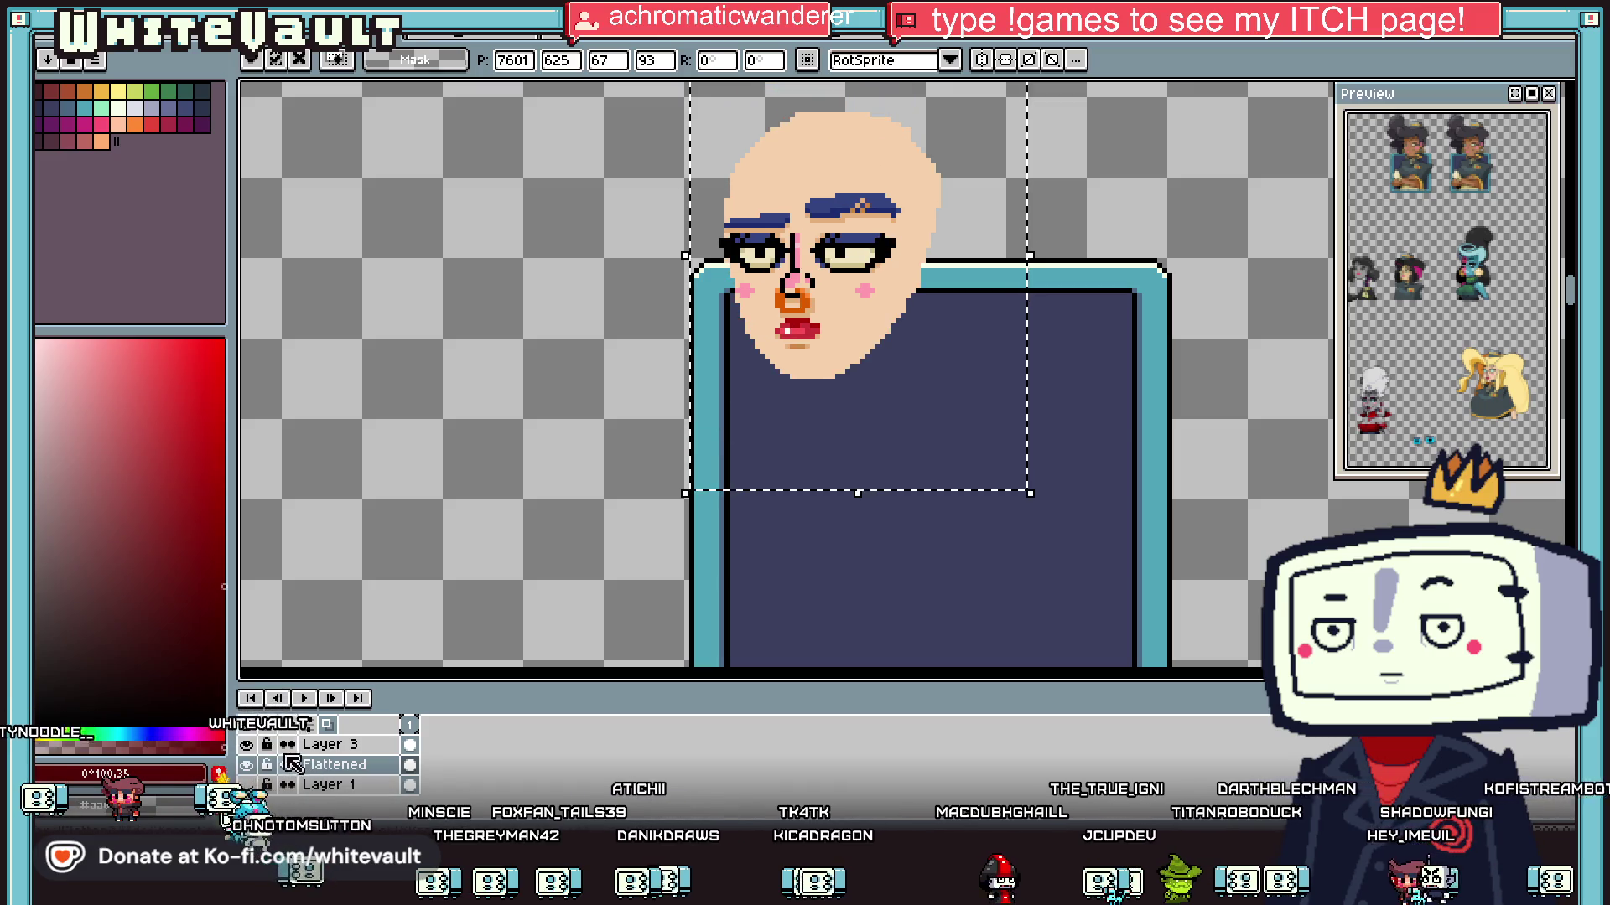
{"action": "key", "text": "Delete"}
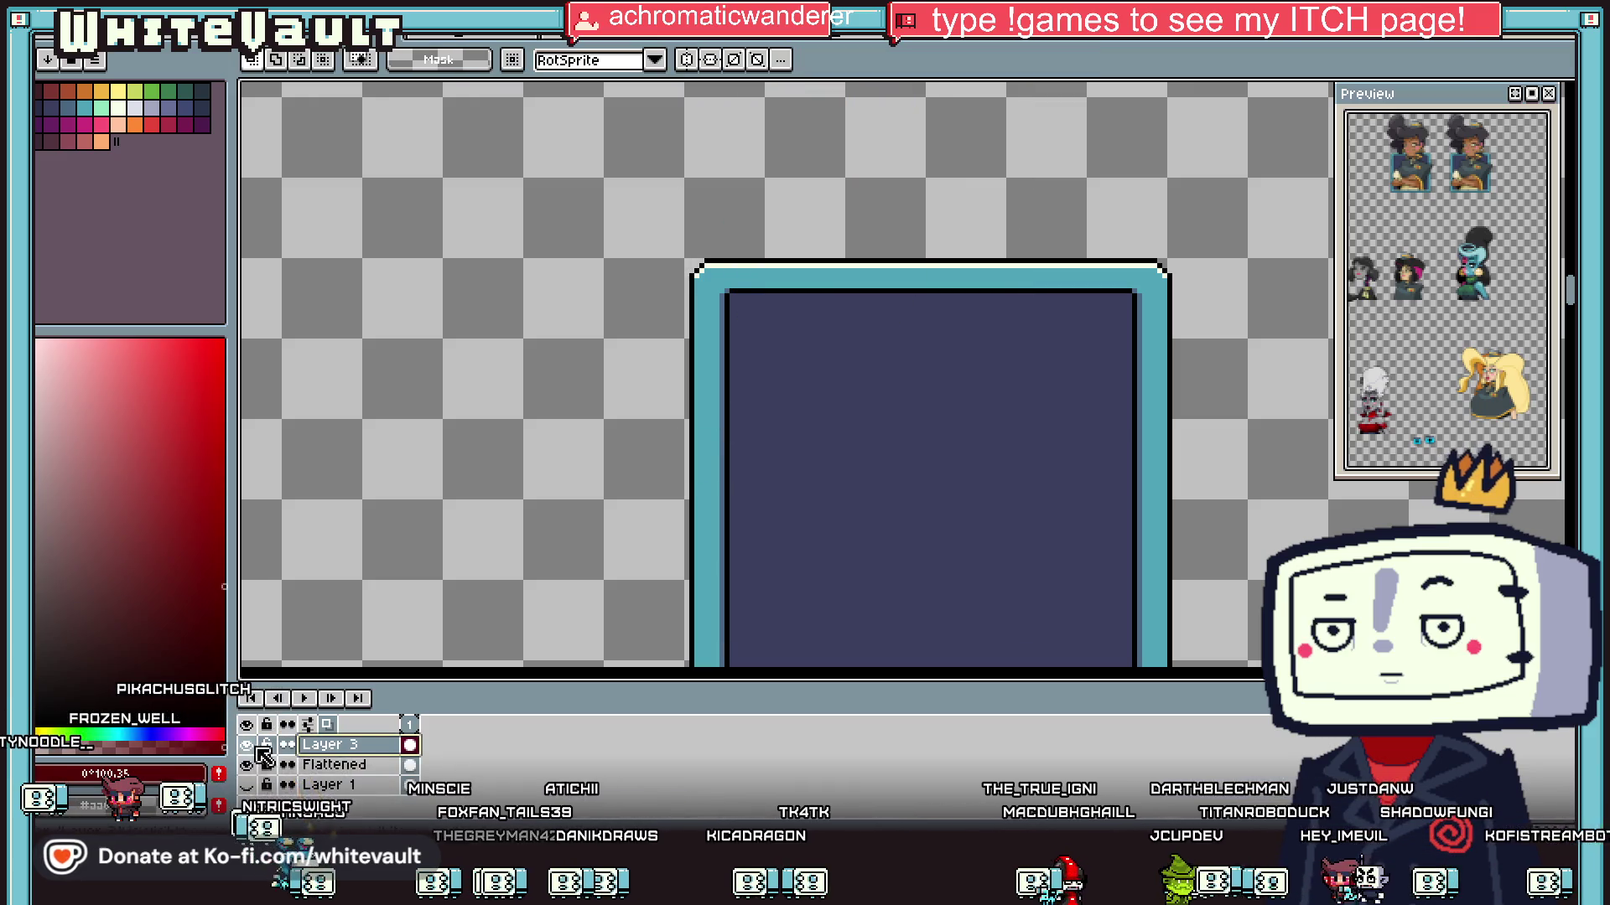
{"action": "key", "text": "ctrl+z"}
{"action": "key", "text": "ctrl+z"}
Step: Nudge the head down over the panel and commit its placement on Layer 3
{"action": "left_click_drag", "start_coordinate": [1450, 419], "coordinate": [1448, 321]}
{"action": "scroll", "coordinate": [1448, 322], "scroll_direction": "up", "scroll_amount": 3}
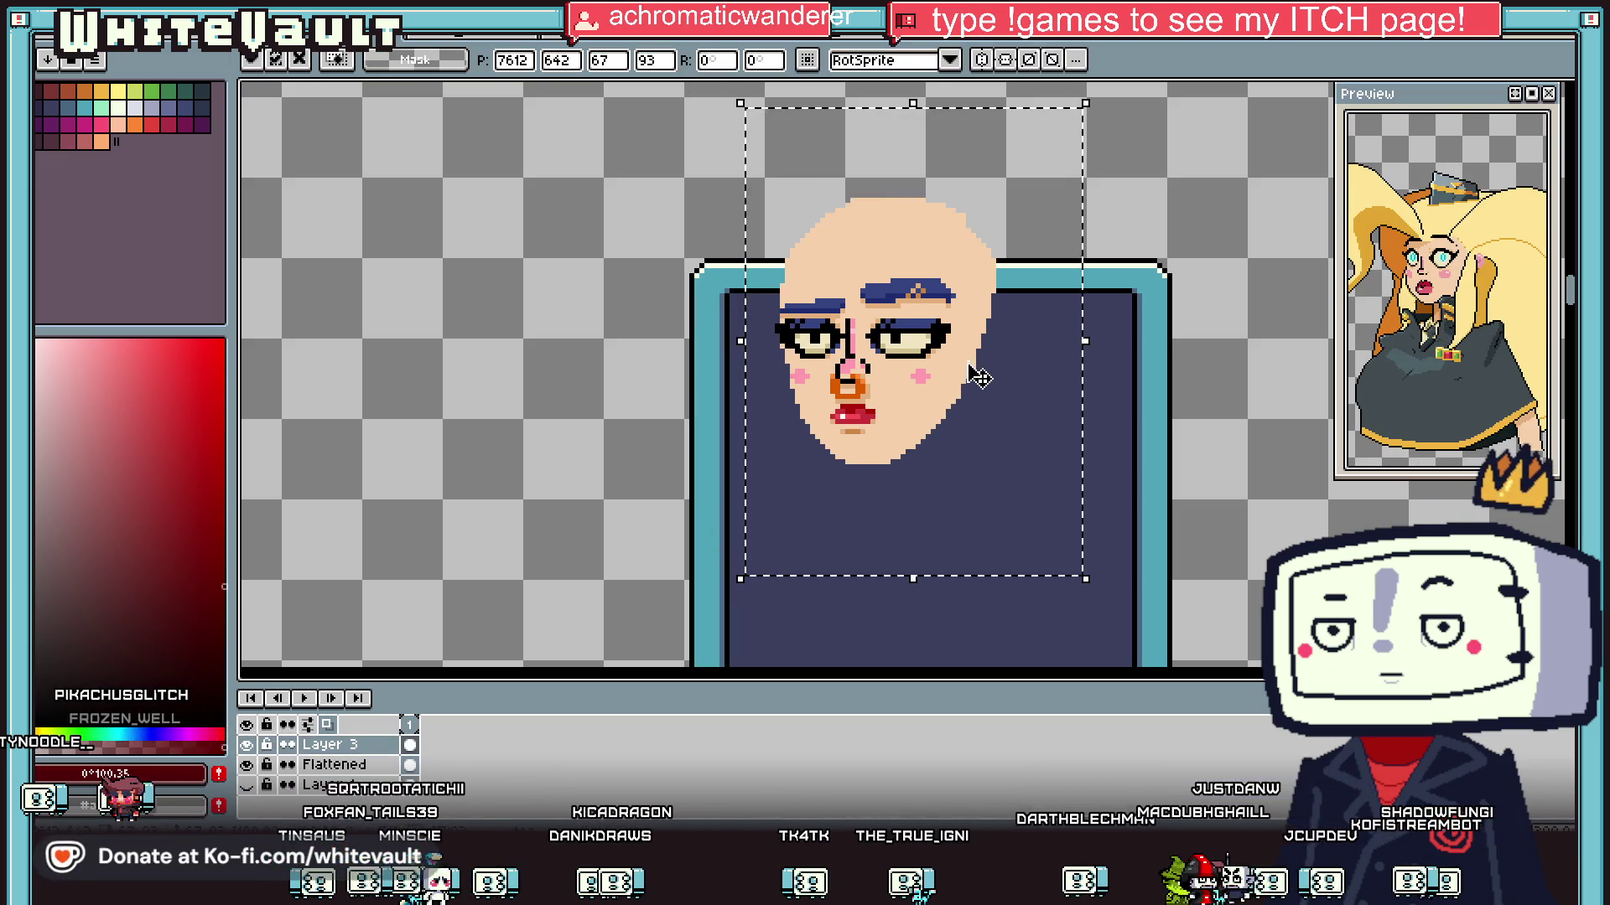
{"action": "left_click_drag", "start_coordinate": [970, 363], "coordinate": [978, 391]}
{"action": "key", "text": "ctrl+d"}
{"action": "scroll", "coordinate": [978, 392], "scroll_direction": "down", "scroll_amount": 4}
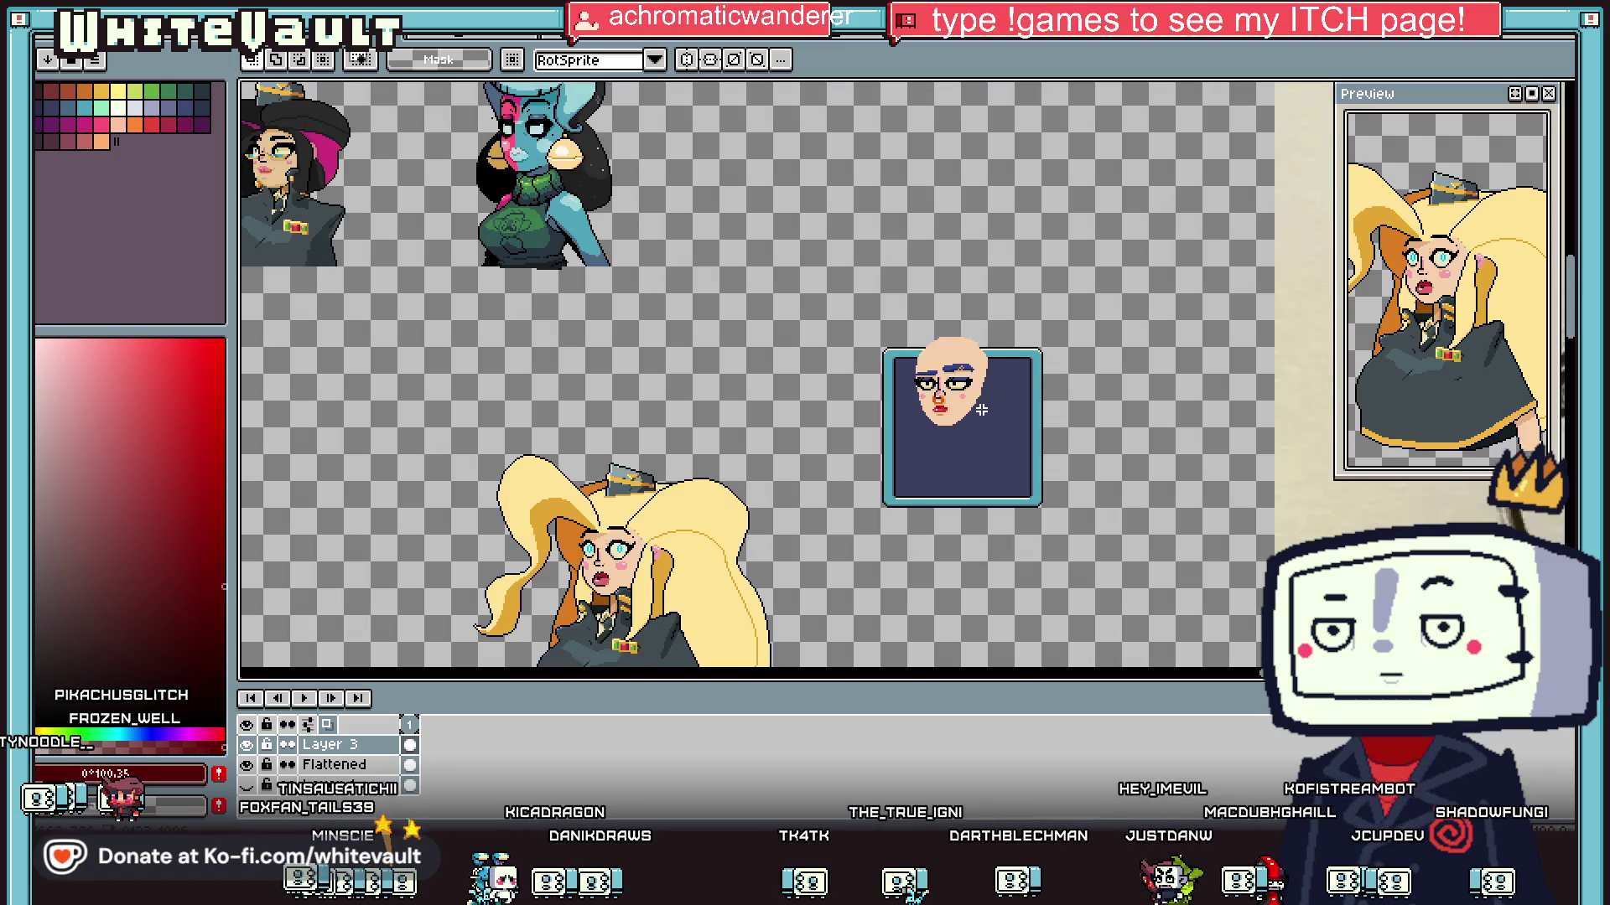
{"action": "scroll", "coordinate": [978, 391], "scroll_direction": "up", "scroll_amount": 3}
{"action": "left_click_drag", "start_coordinate": [659, 164], "coordinate": [986, 522]}
{"action": "key", "text": "ctrl+d"}
{"action": "mouse_move", "coordinate": [688, 169]}
{"action": "left_mouse_down"}
{"action": "mouse_move", "coordinate": [1081, 550]}
{"action": "mouse_move", "coordinate": [1064, 528]}
{"action": "left_mouse_up"}
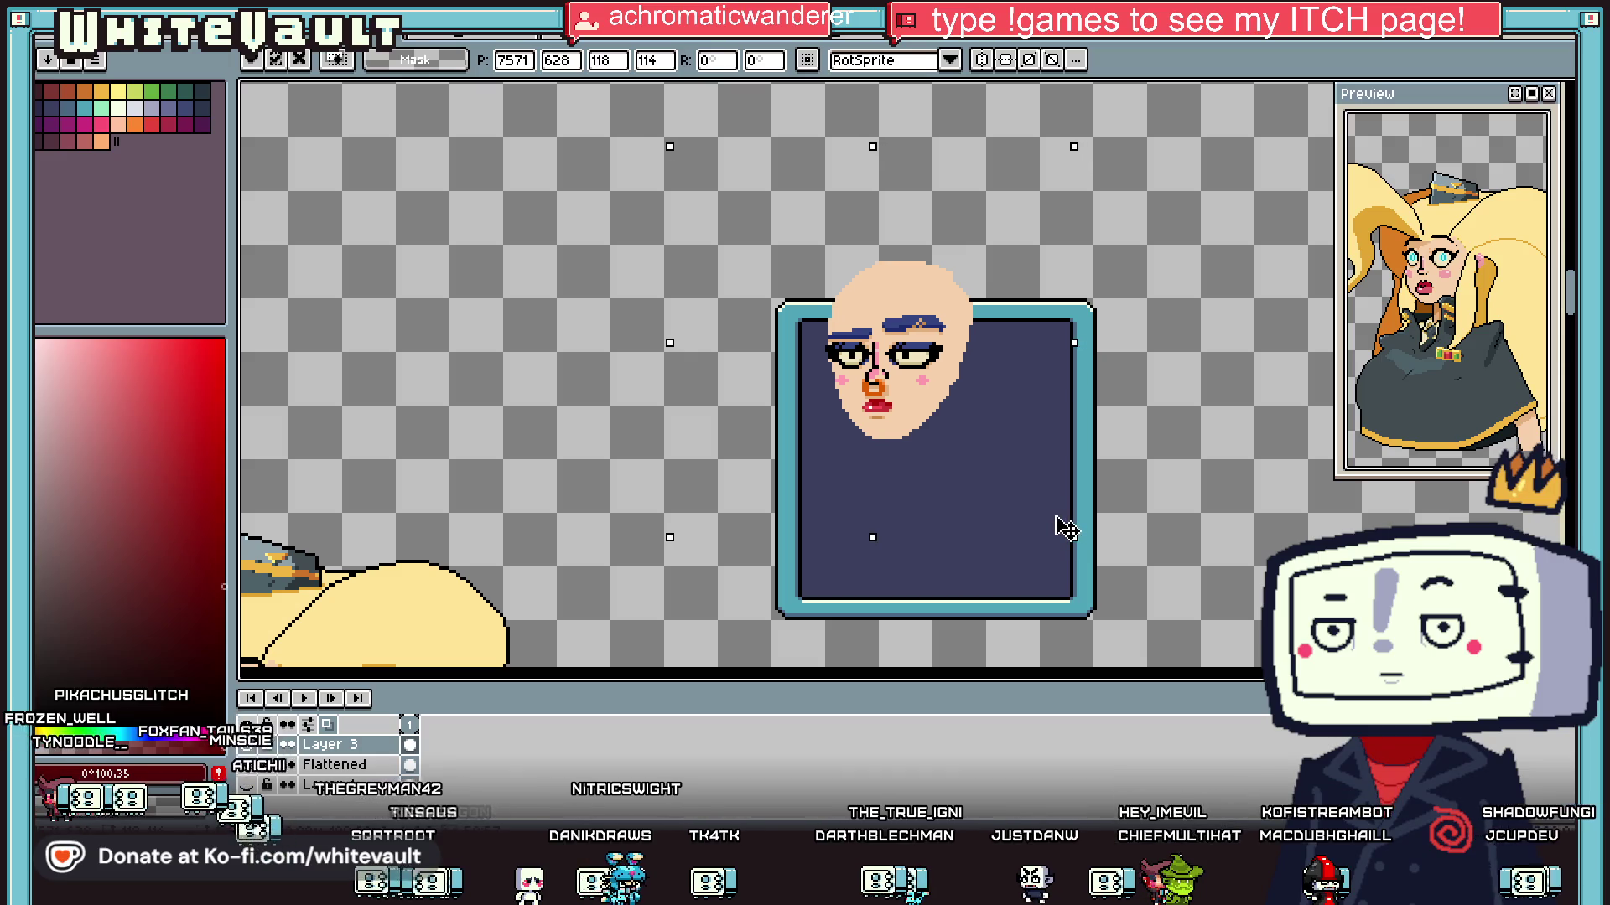
{"action": "key", "text": "Return"}
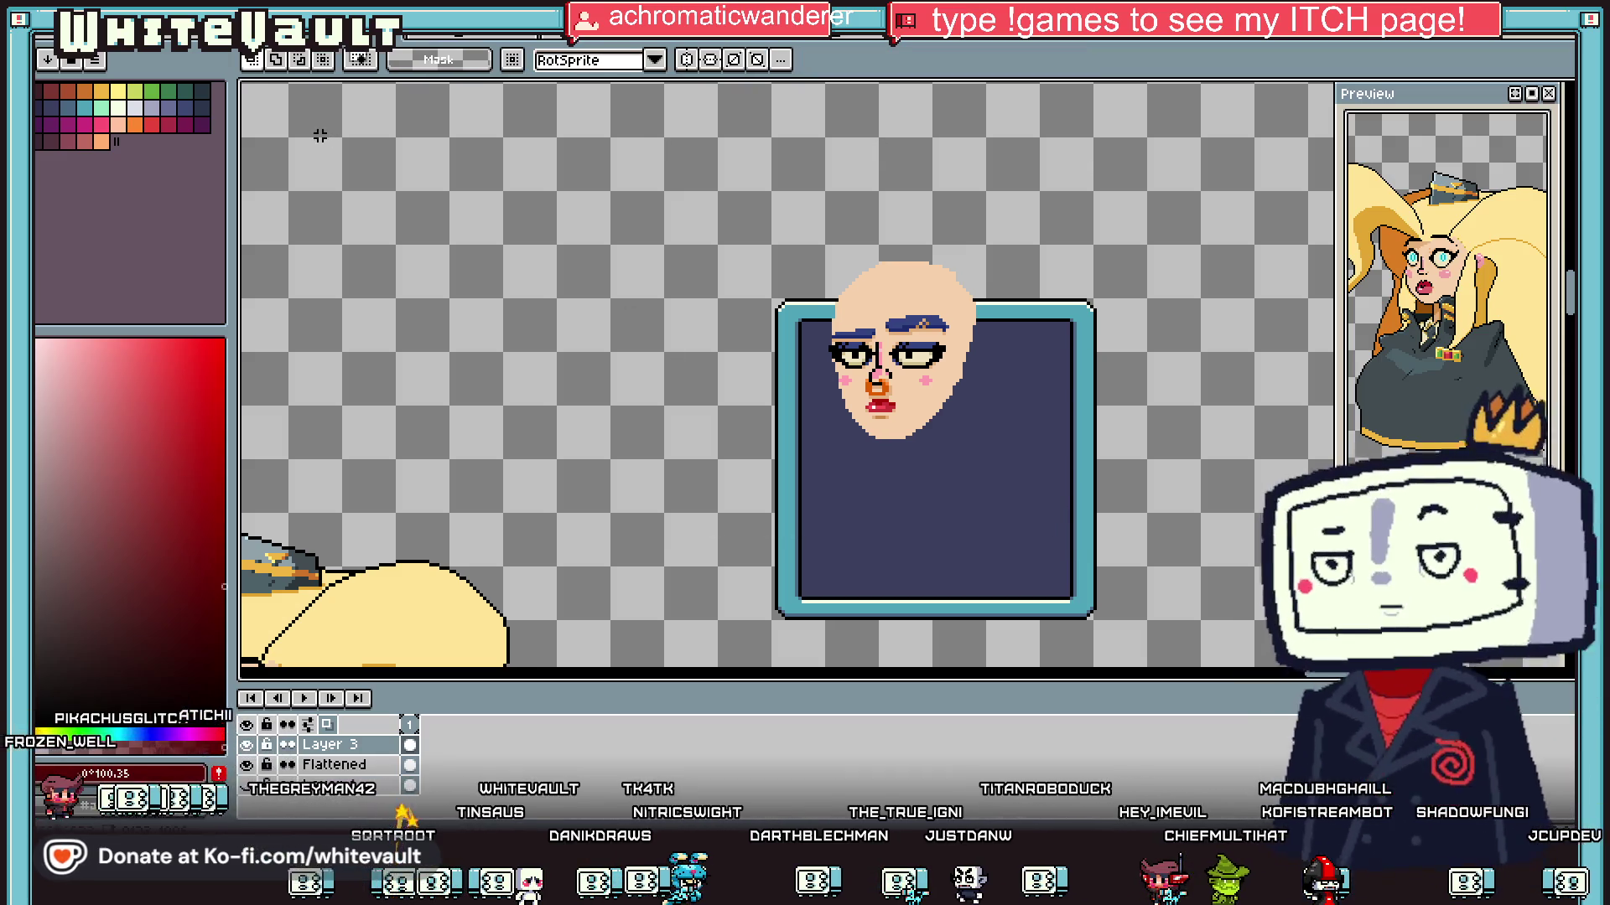
Step: Pencil an orange hair curve rising from the head, then switch to dark navy at 2px
{"action": "key", "text": "b"}
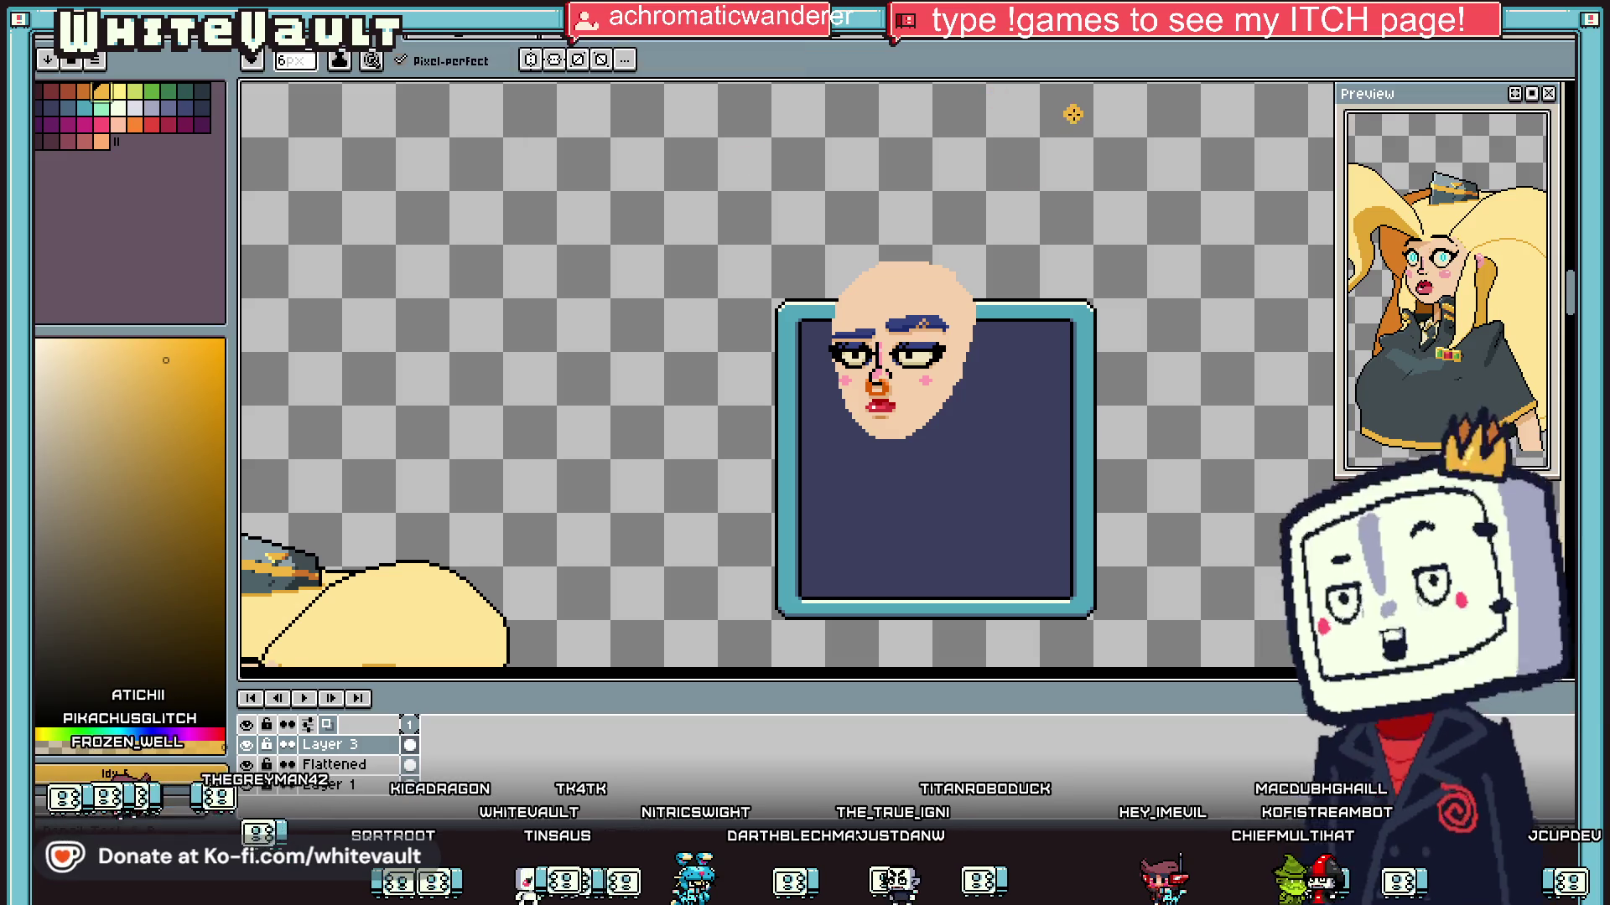
{"action": "mouse_move", "coordinate": [925, 295]}
{"action": "left_mouse_down"}
{"action": "mouse_move", "coordinate": [945, 245]}
{"action": "mouse_move", "coordinate": [1011, 220]}
{"action": "left_mouse_up"}
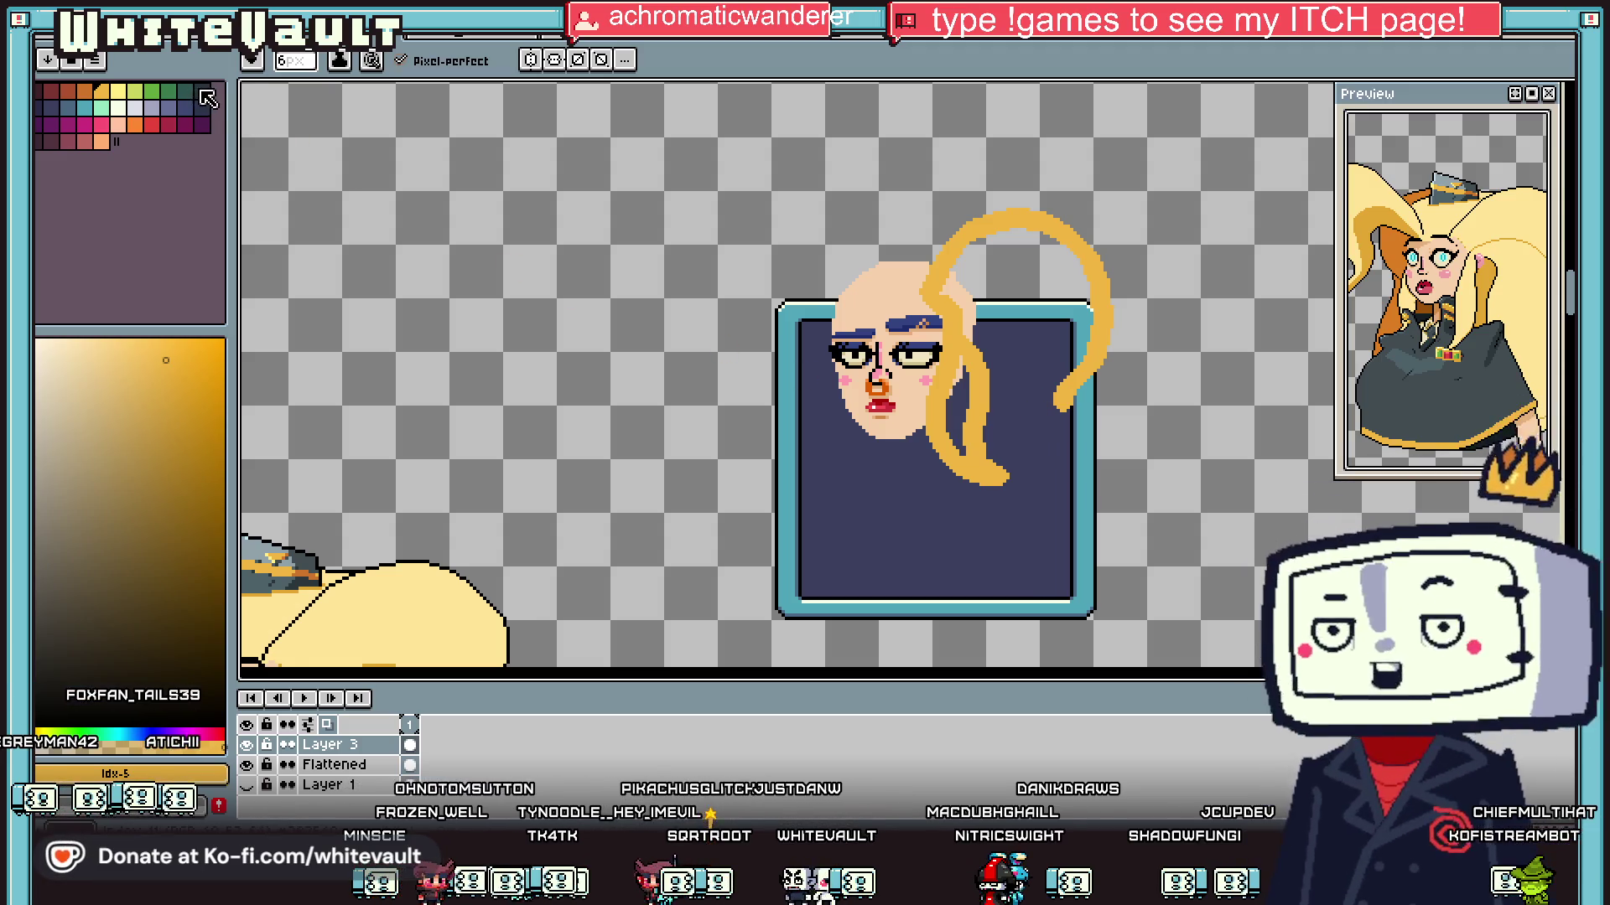
{"action": "left_click", "coordinate": [962, 466], "text": "alt"}
{"action": "scroll", "coordinate": [961, 467], "scroll_direction": "up", "scroll_amount": 3}
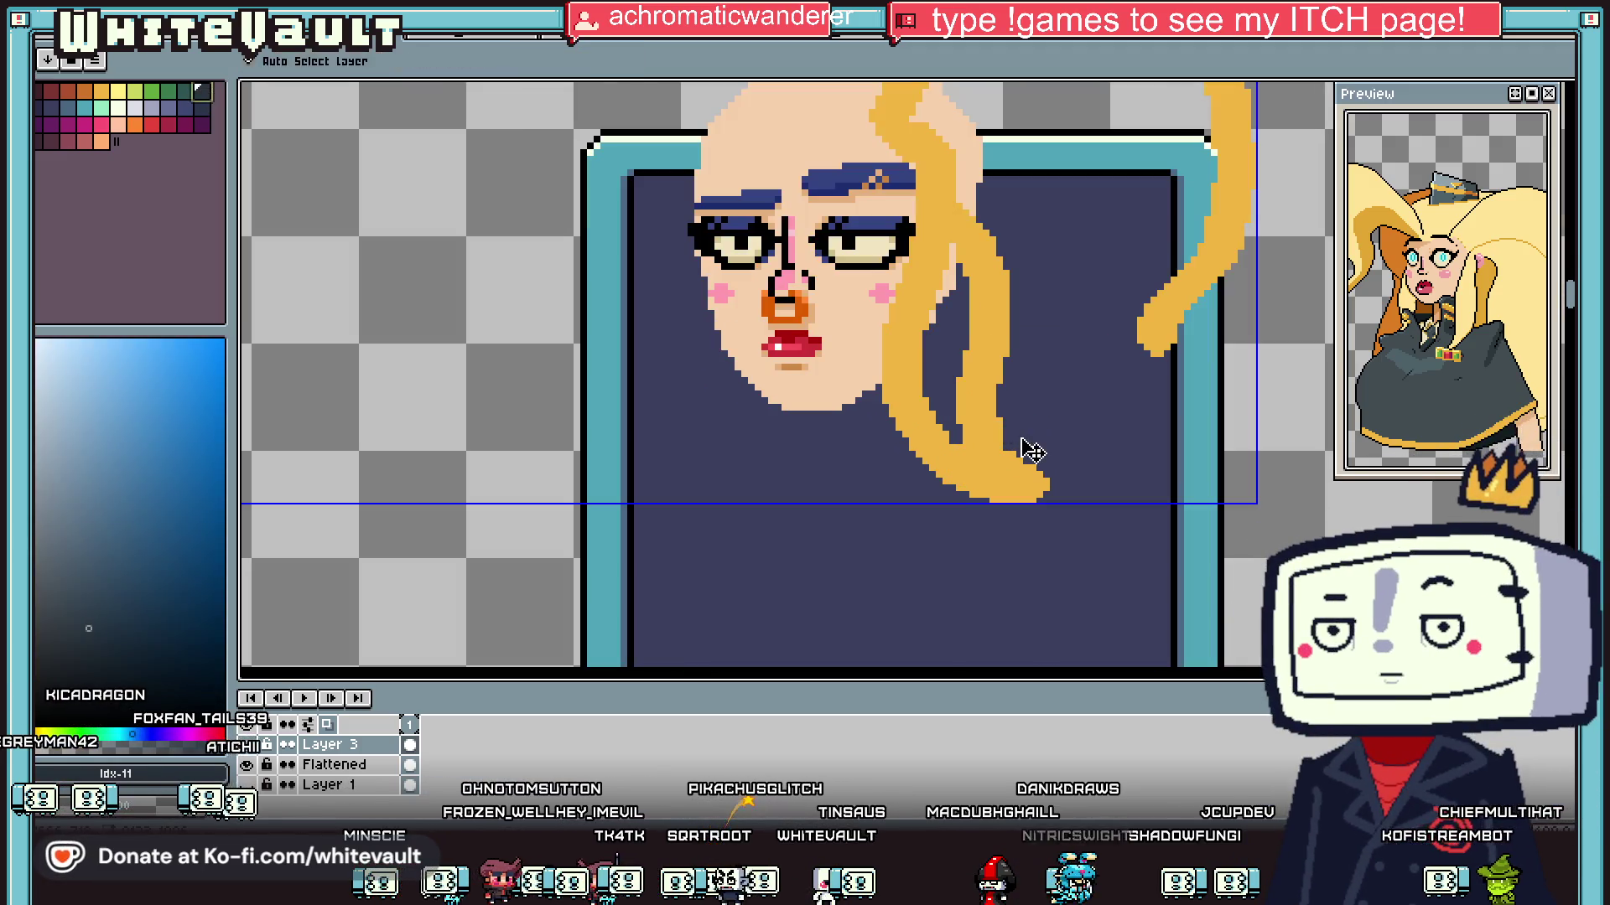
{"action": "key", "text": "minus"}
{"action": "key", "text": "minus"}
{"action": "key", "text": "minus"}
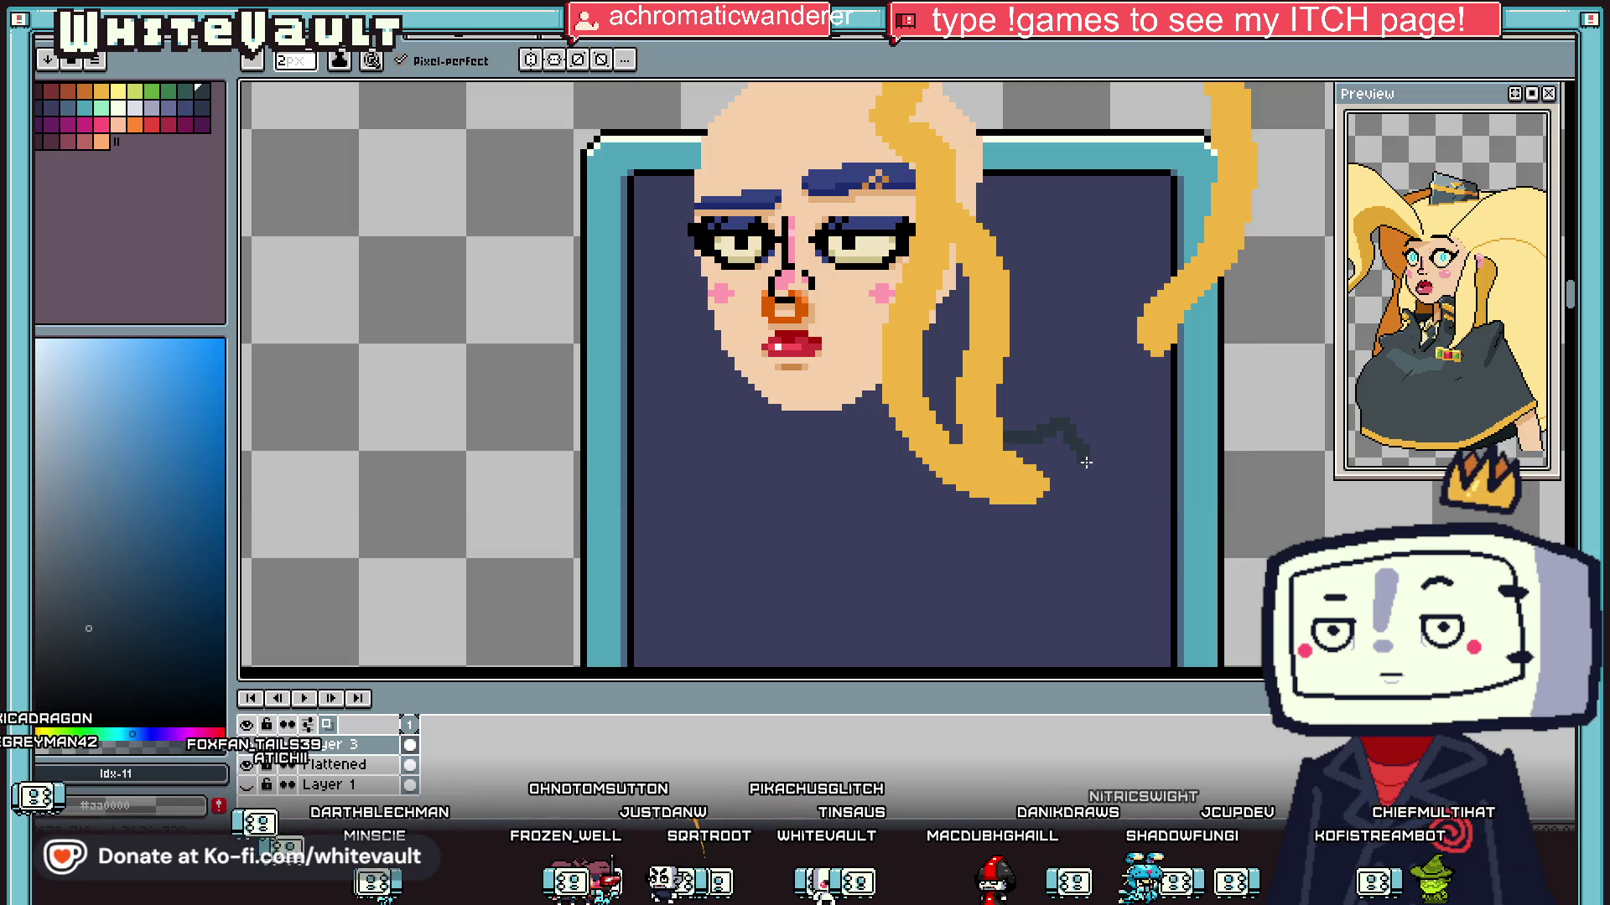
{"action": "scroll", "coordinate": [1130, 581], "scroll_direction": "down", "scroll_amount": 2}
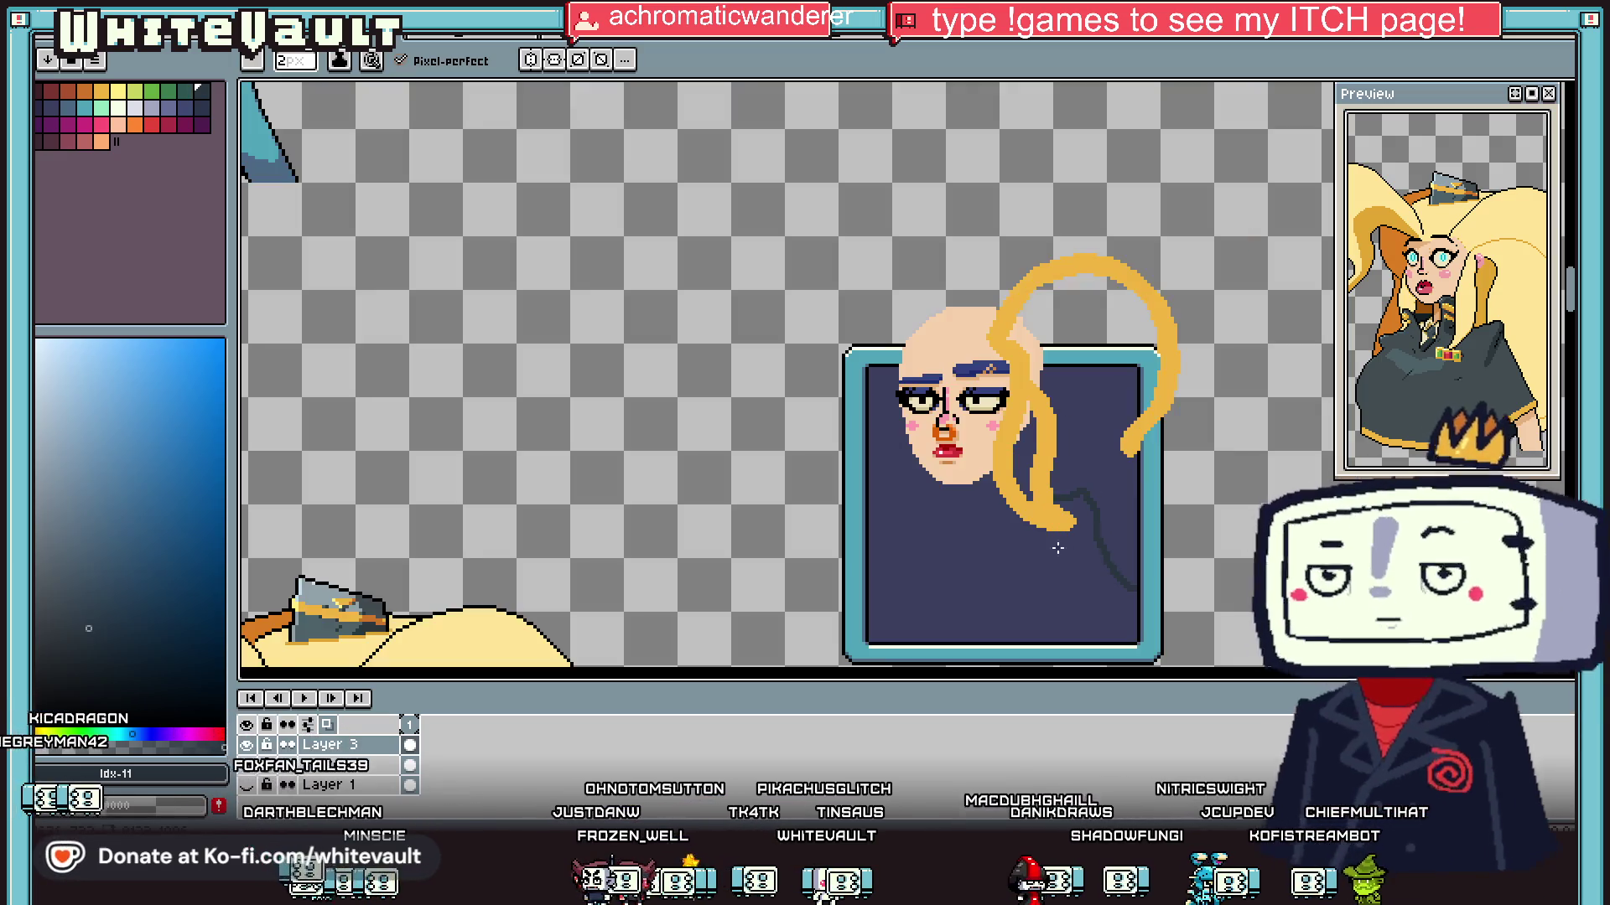
{"action": "scroll", "coordinate": [981, 549], "scroll_direction": "up", "scroll_amount": 3}
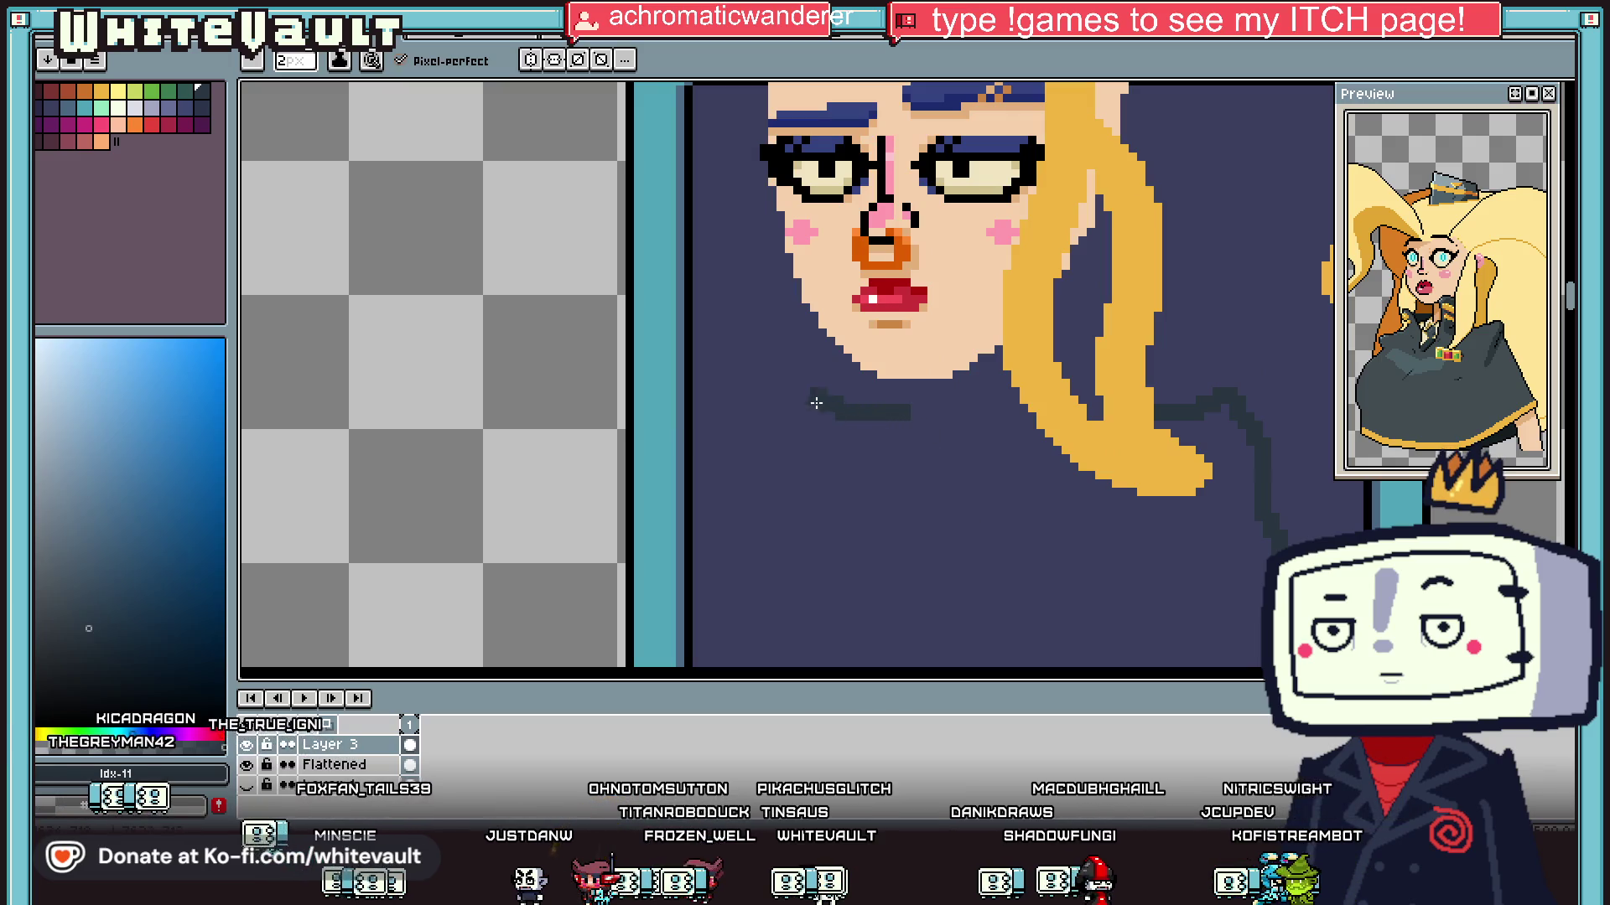
{"action": "scroll", "coordinate": [836, 445], "scroll_direction": "down", "scroll_amount": 2}
{"action": "scroll", "coordinate": [836, 445], "scroll_direction": "up", "scroll_amount": 1}
Step: Draw dark navy collar and shoulder lines down to the bottom and up to the chin
{"action": "left_click_drag", "start_coordinate": [845, 387], "coordinate": [795, 489]}
{"action": "left_click_drag", "start_coordinate": [814, 638], "coordinate": [824, 640]}
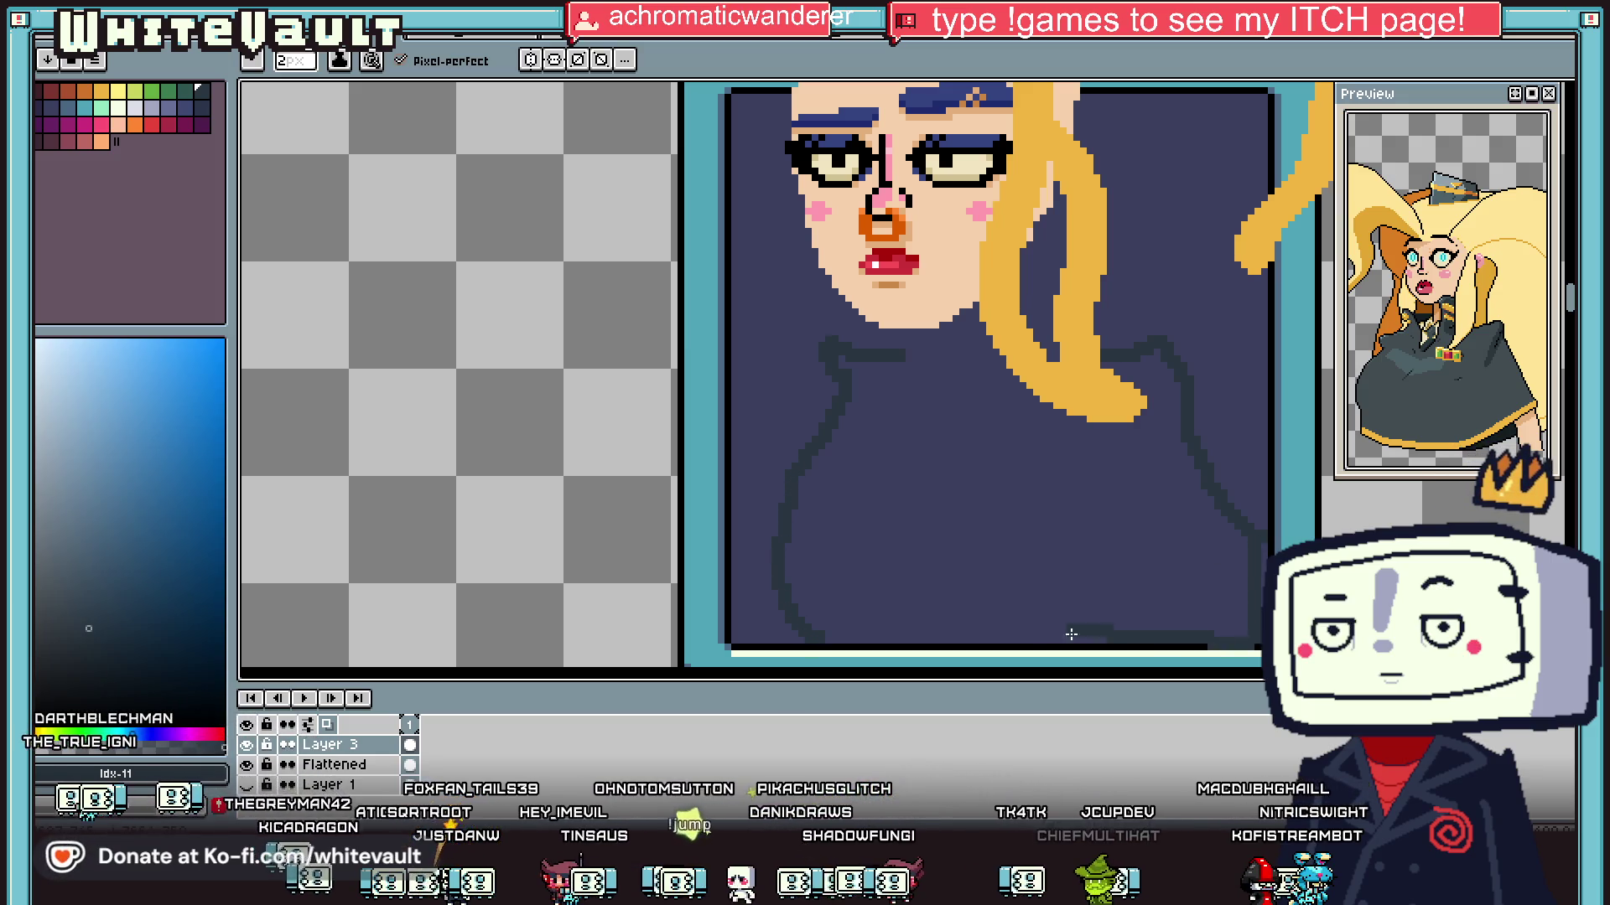
{"action": "scroll", "coordinate": [956, 520], "scroll_direction": "down", "scroll_amount": 1}
{"action": "scroll", "coordinate": [922, 403], "scroll_direction": "up", "scroll_amount": 2}
{"action": "left_click_drag", "start_coordinate": [930, 356], "coordinate": [919, 382]}
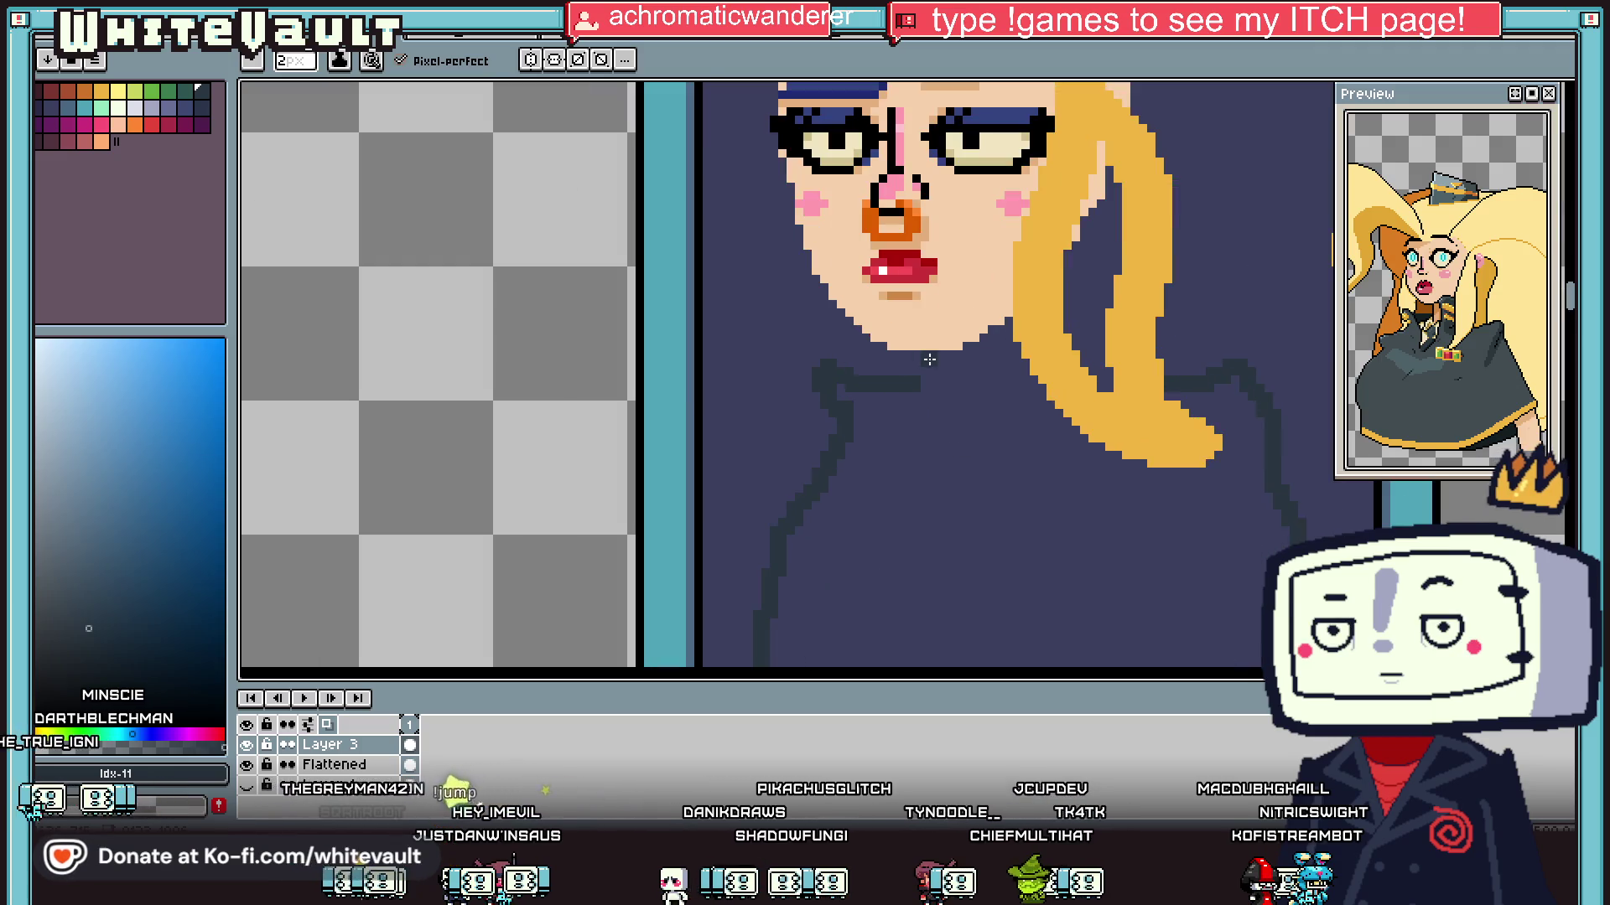
{"action": "scroll", "coordinate": [919, 381], "scroll_direction": "down", "scroll_amount": 4}
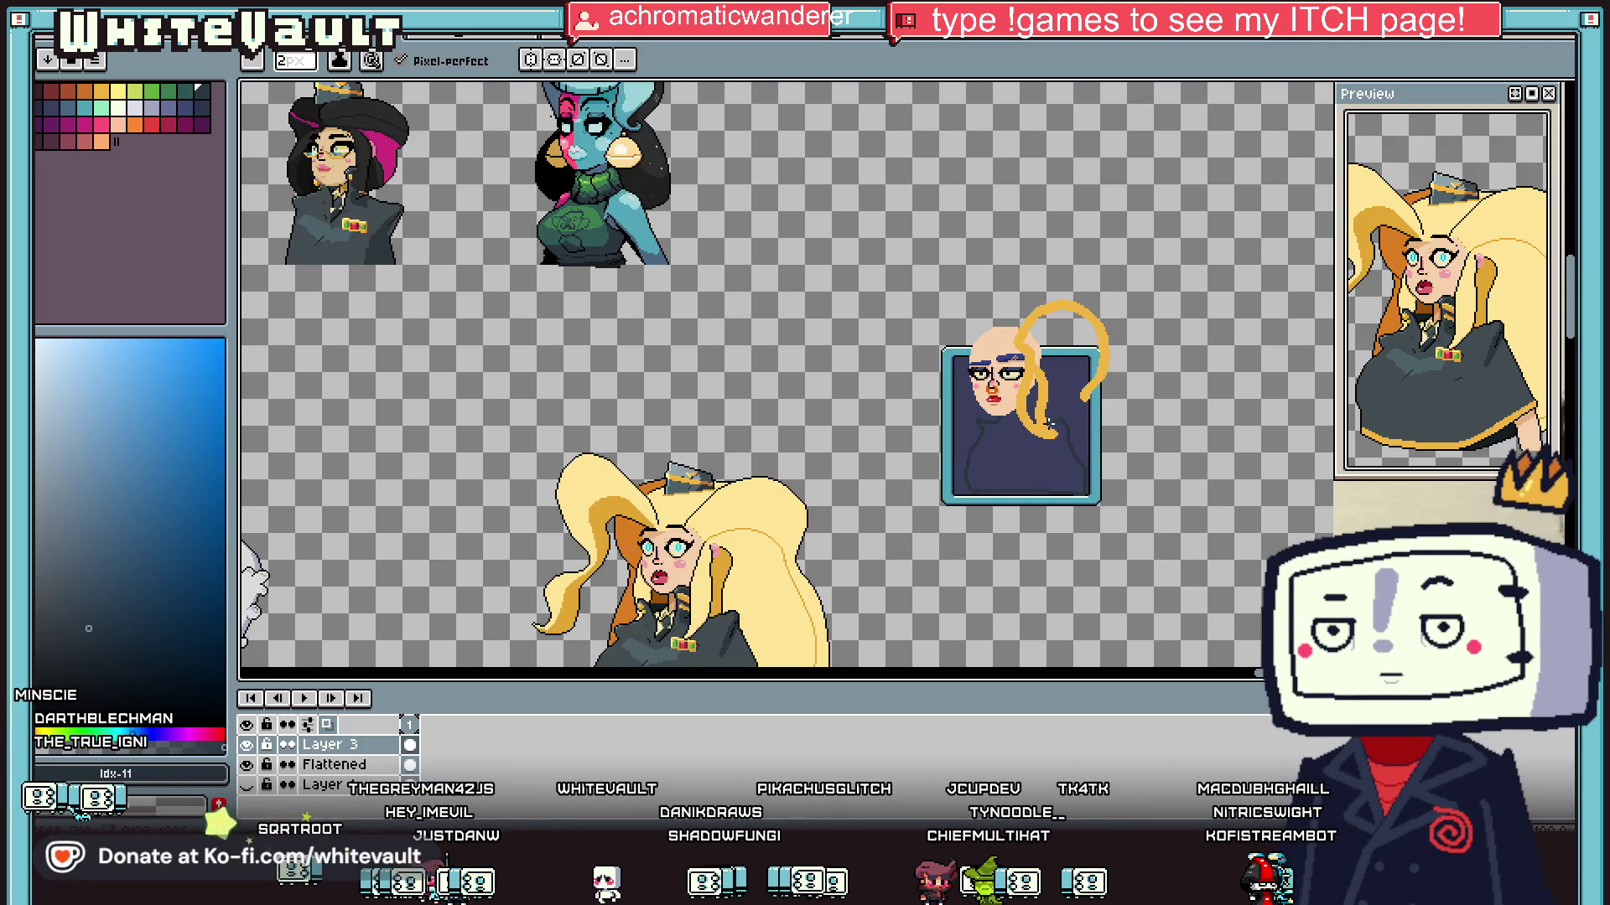
Step: Sample the hair yellow #F0B541 and draw a strand down the face's left side
{"action": "scroll", "coordinate": [914, 332], "scroll_direction": "up", "scroll_amount": 3}
{"action": "key", "text": "i"}
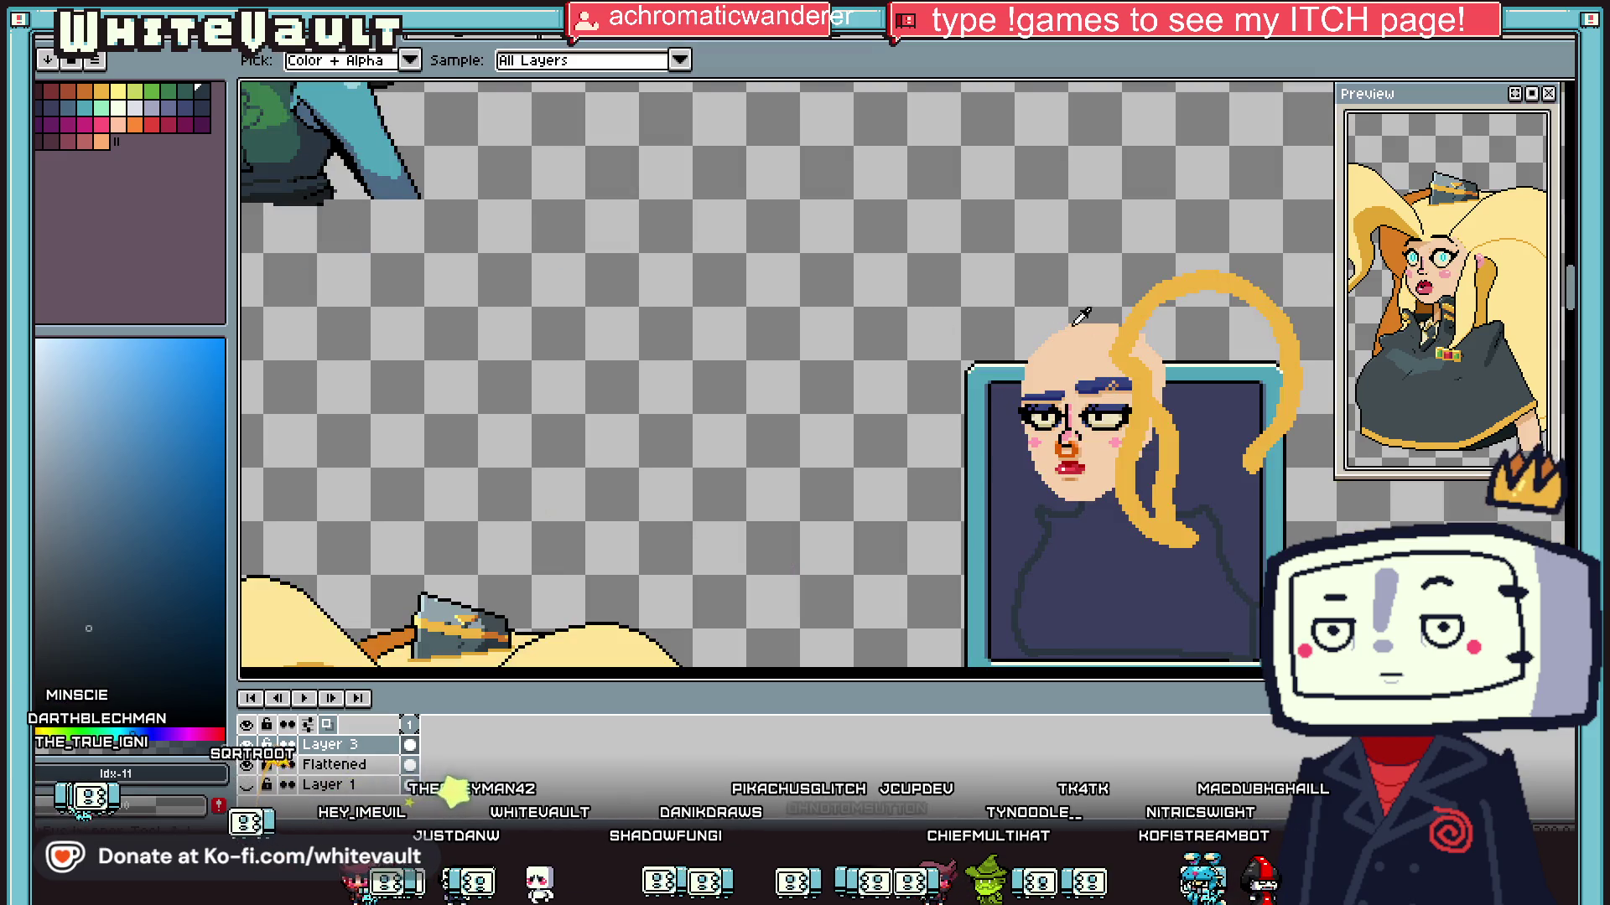
{"action": "left_click", "coordinate": [1121, 351]}
{"action": "key", "text": "v"}
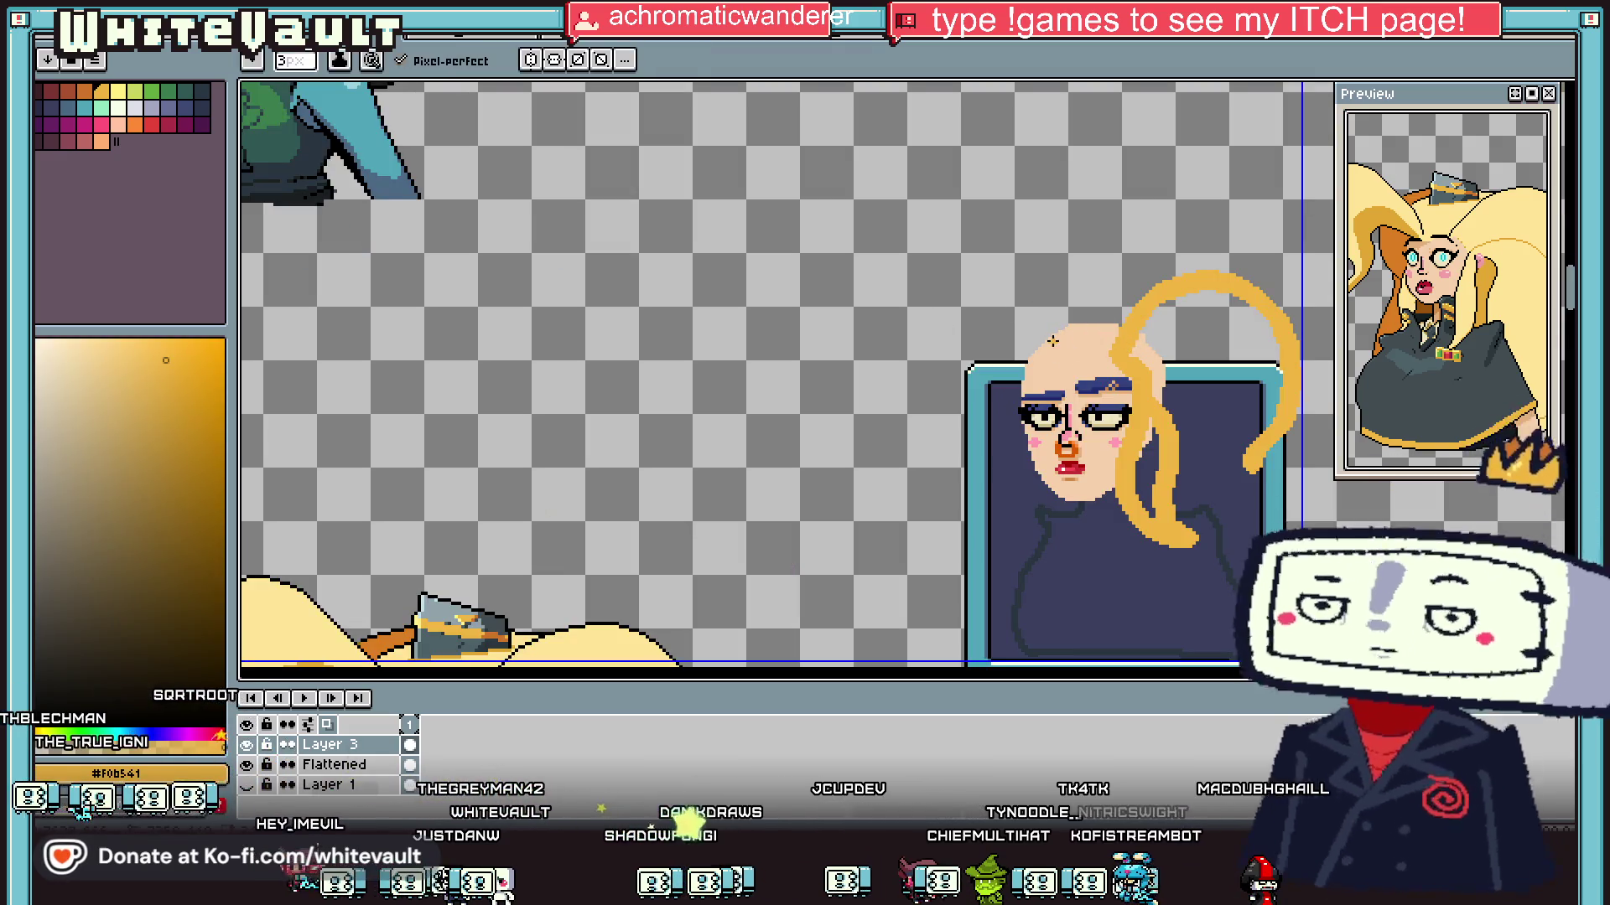
{"action": "key", "text": "b"}
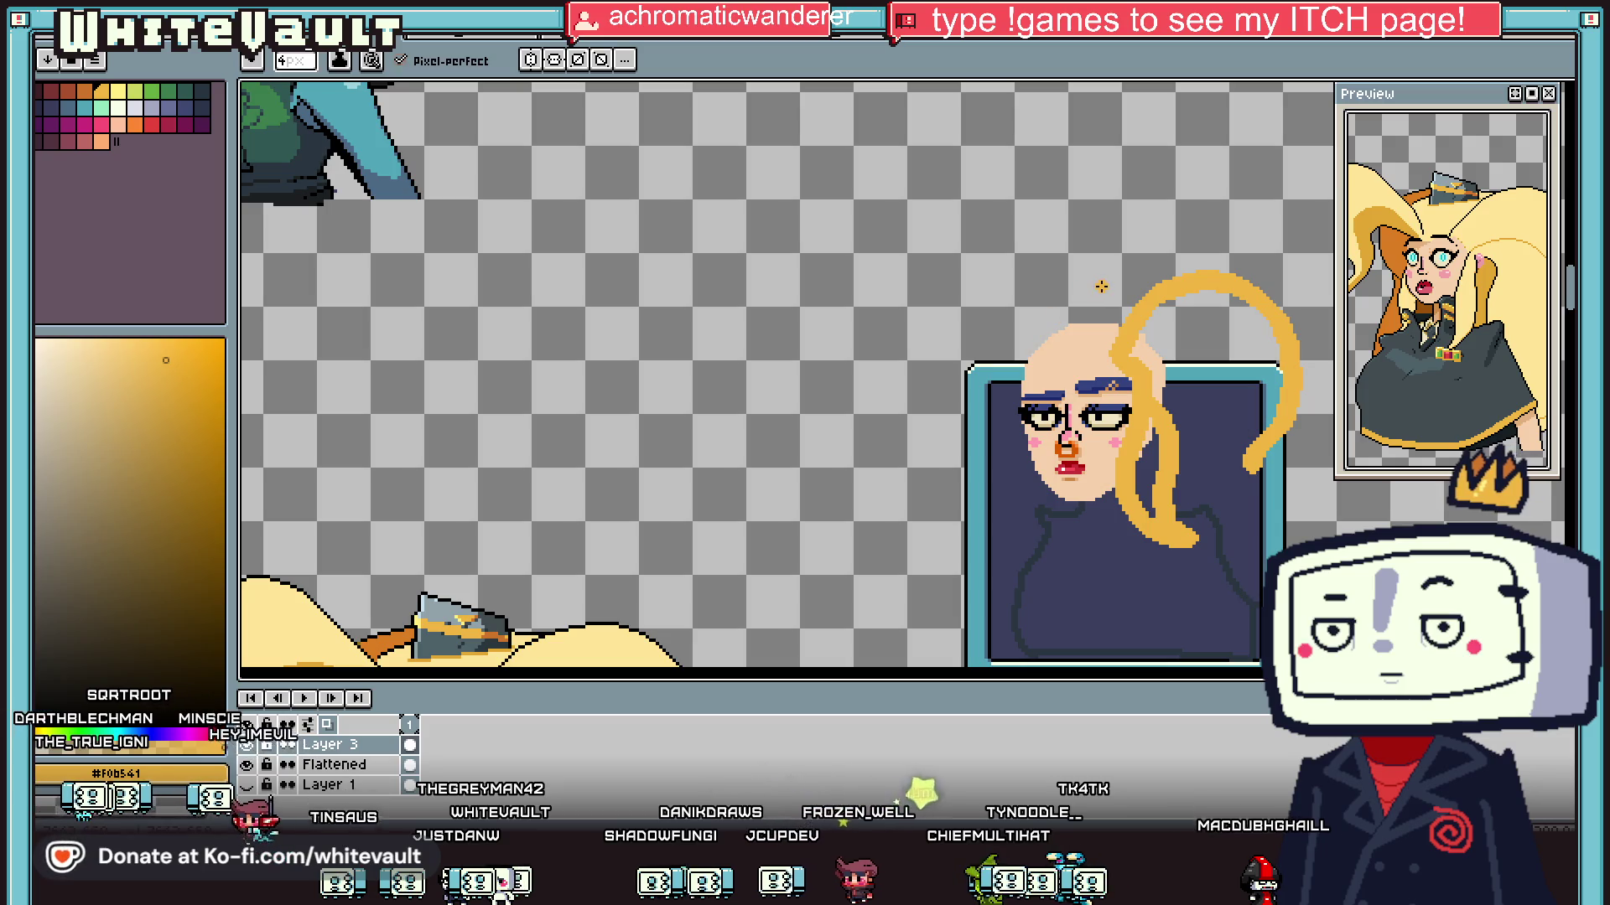
{"action": "mouse_move", "coordinate": [981, 369]}
{"action": "left_mouse_down"}
{"action": "mouse_move", "coordinate": [1011, 473]}
{"action": "mouse_move", "coordinate": [956, 533]}
{"action": "left_mouse_up"}
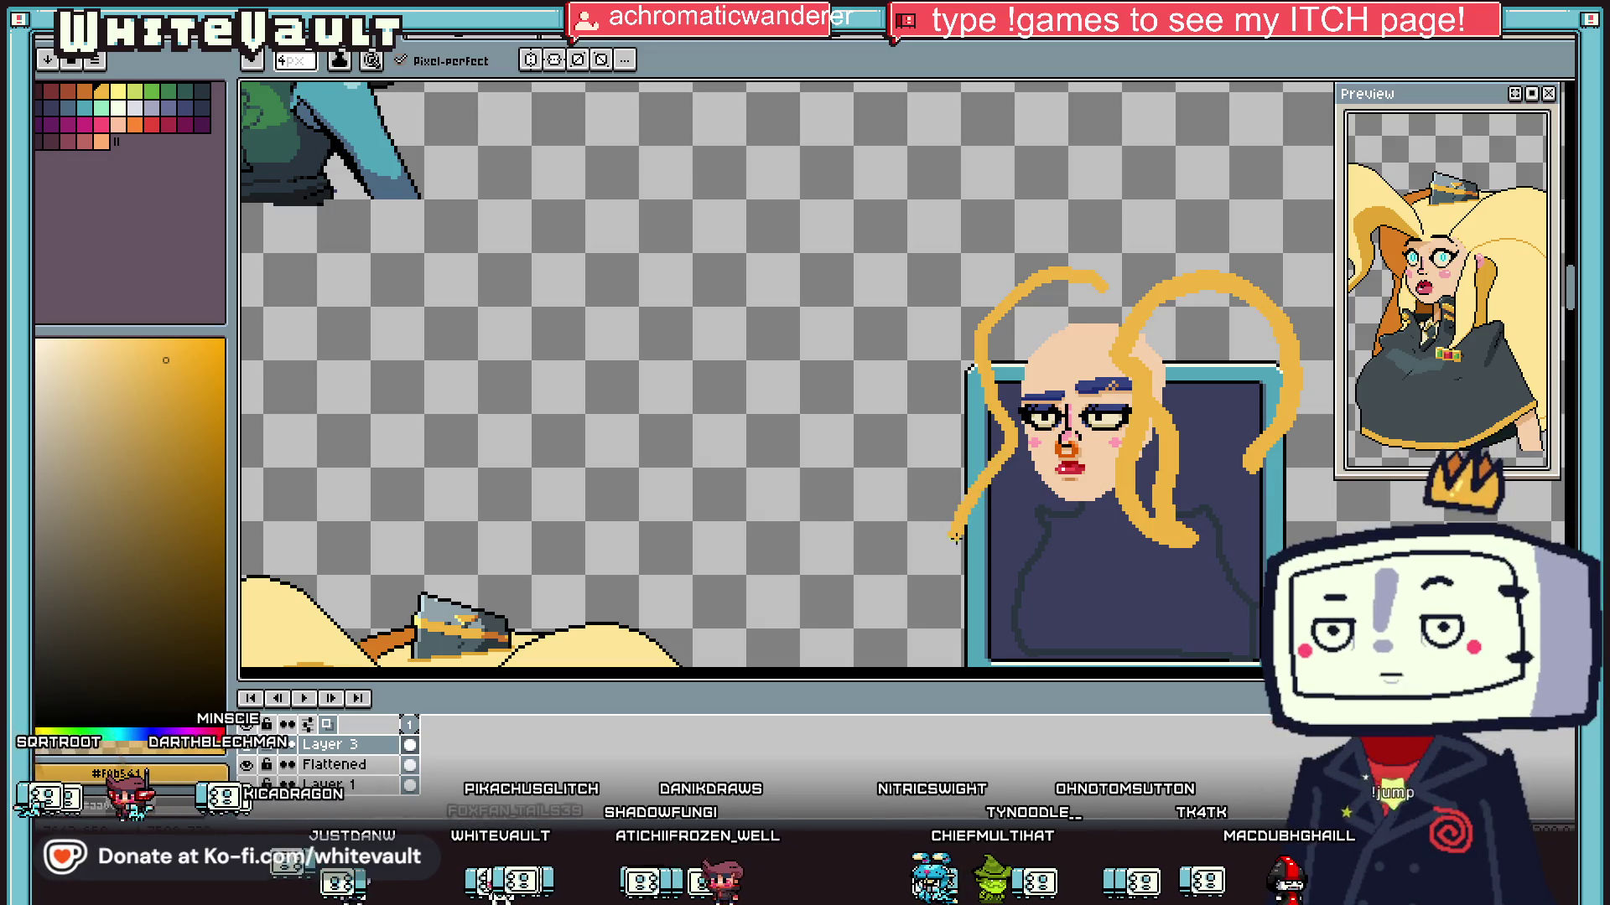
{"action": "scroll", "coordinate": [968, 620], "scroll_direction": "down", "scroll_amount": 2}
{"action": "scroll", "coordinate": [1098, 471], "scroll_direction": "up", "scroll_amount": 2}
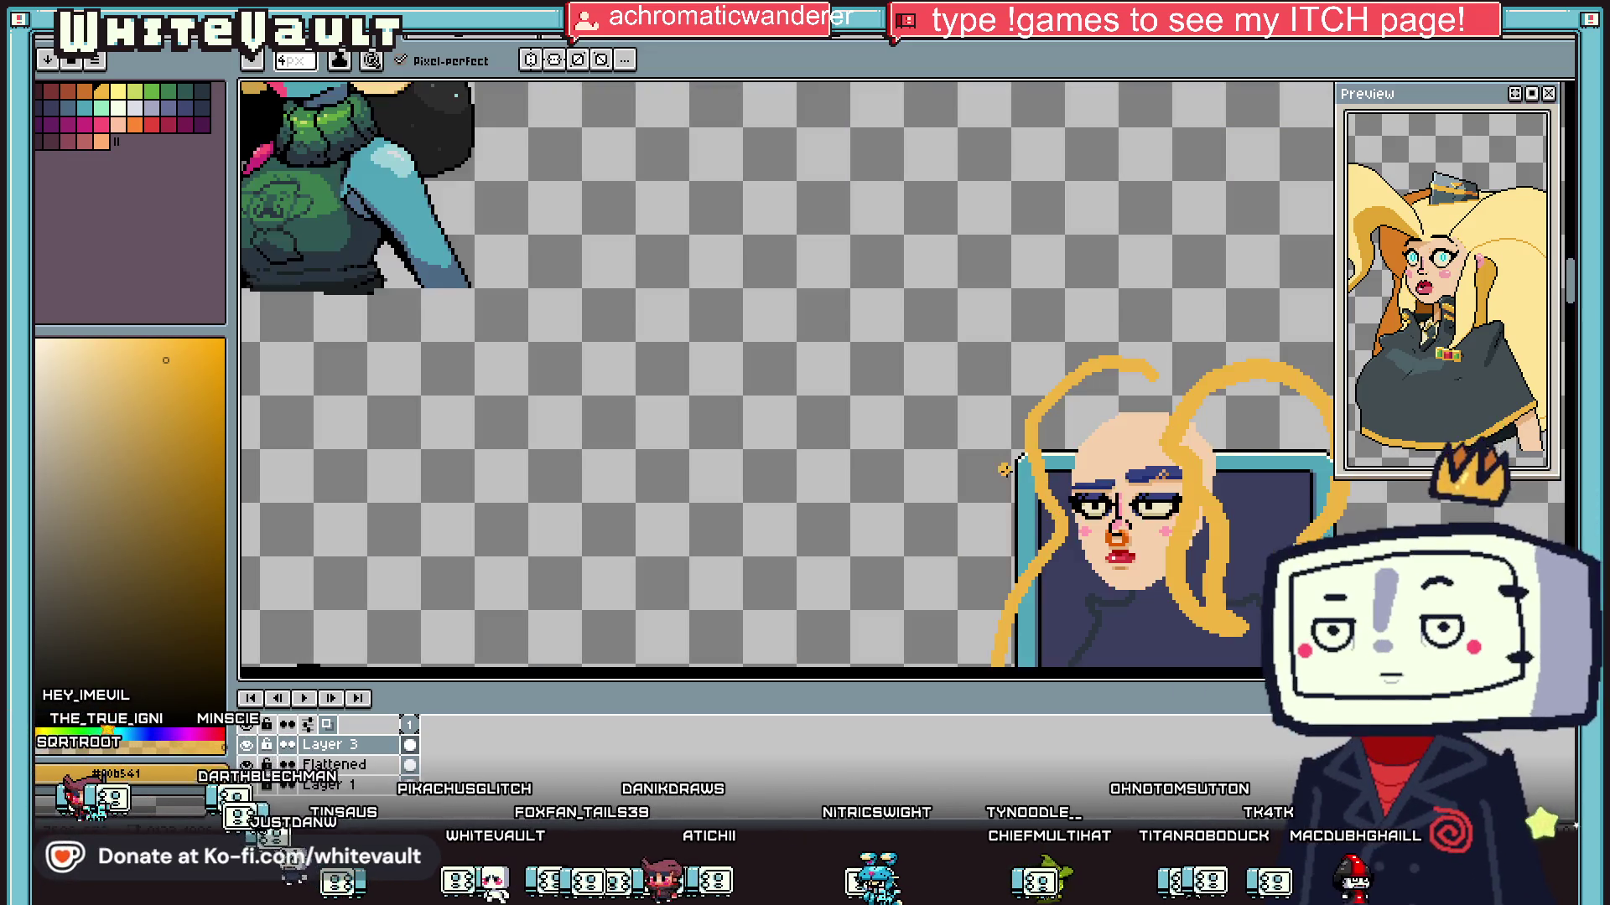
Step: Extend the orange hair stroke into a large loop with a 5px orange brush
{"action": "left_click", "coordinate": [85, 91]}
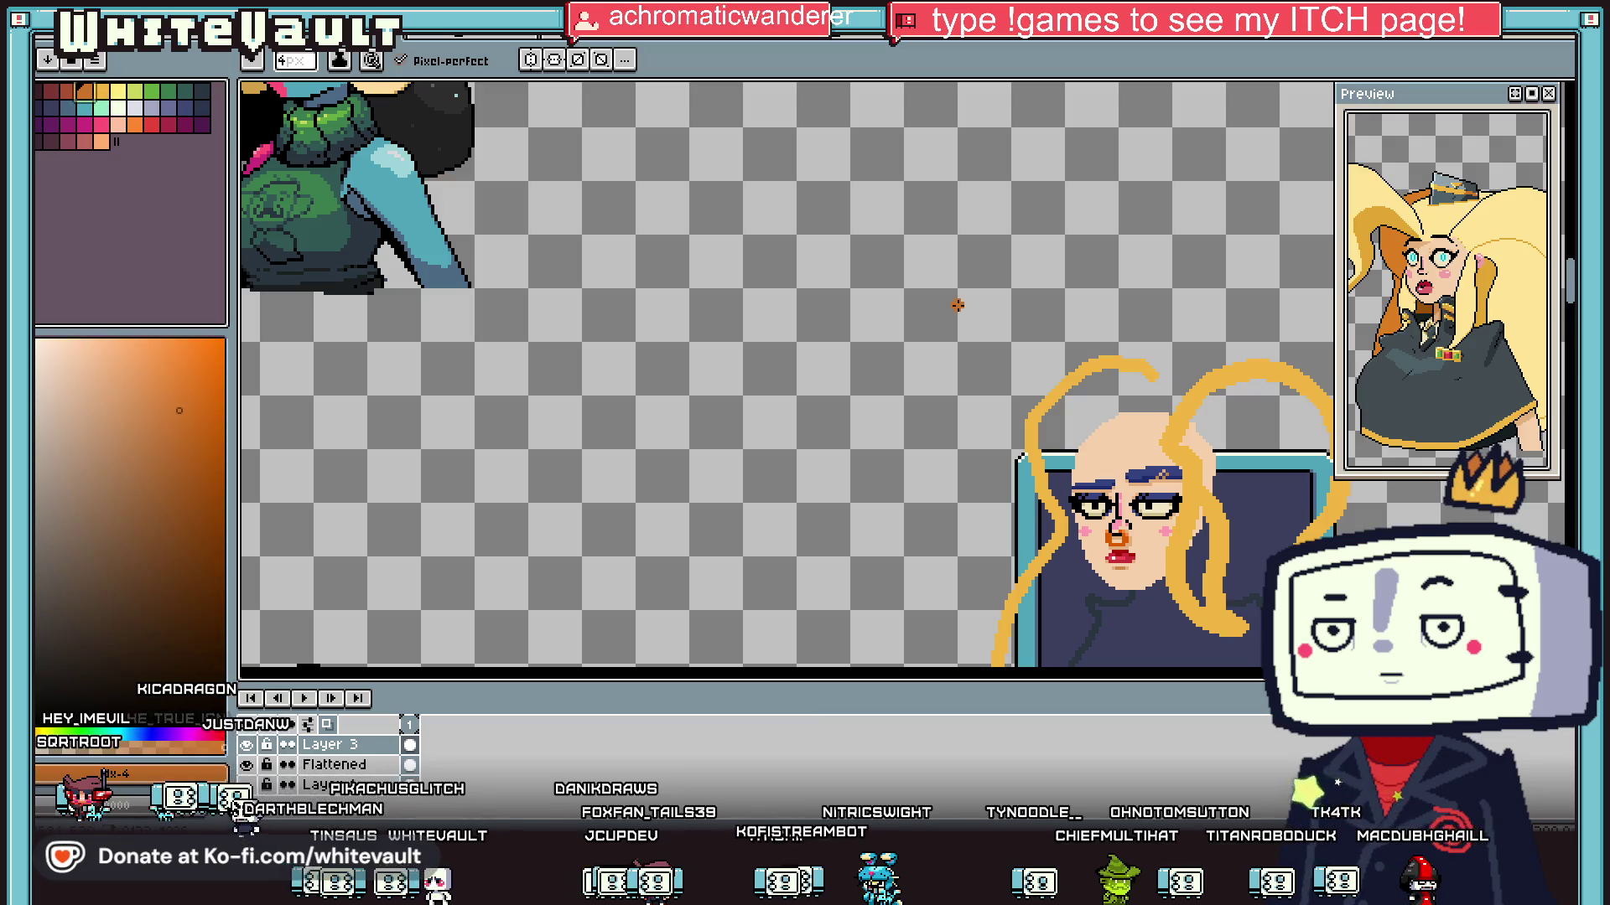
{"action": "key", "text": "plus"}
{"action": "left_click_drag", "start_coordinate": [1437, 298], "coordinate": [1492, 300]}
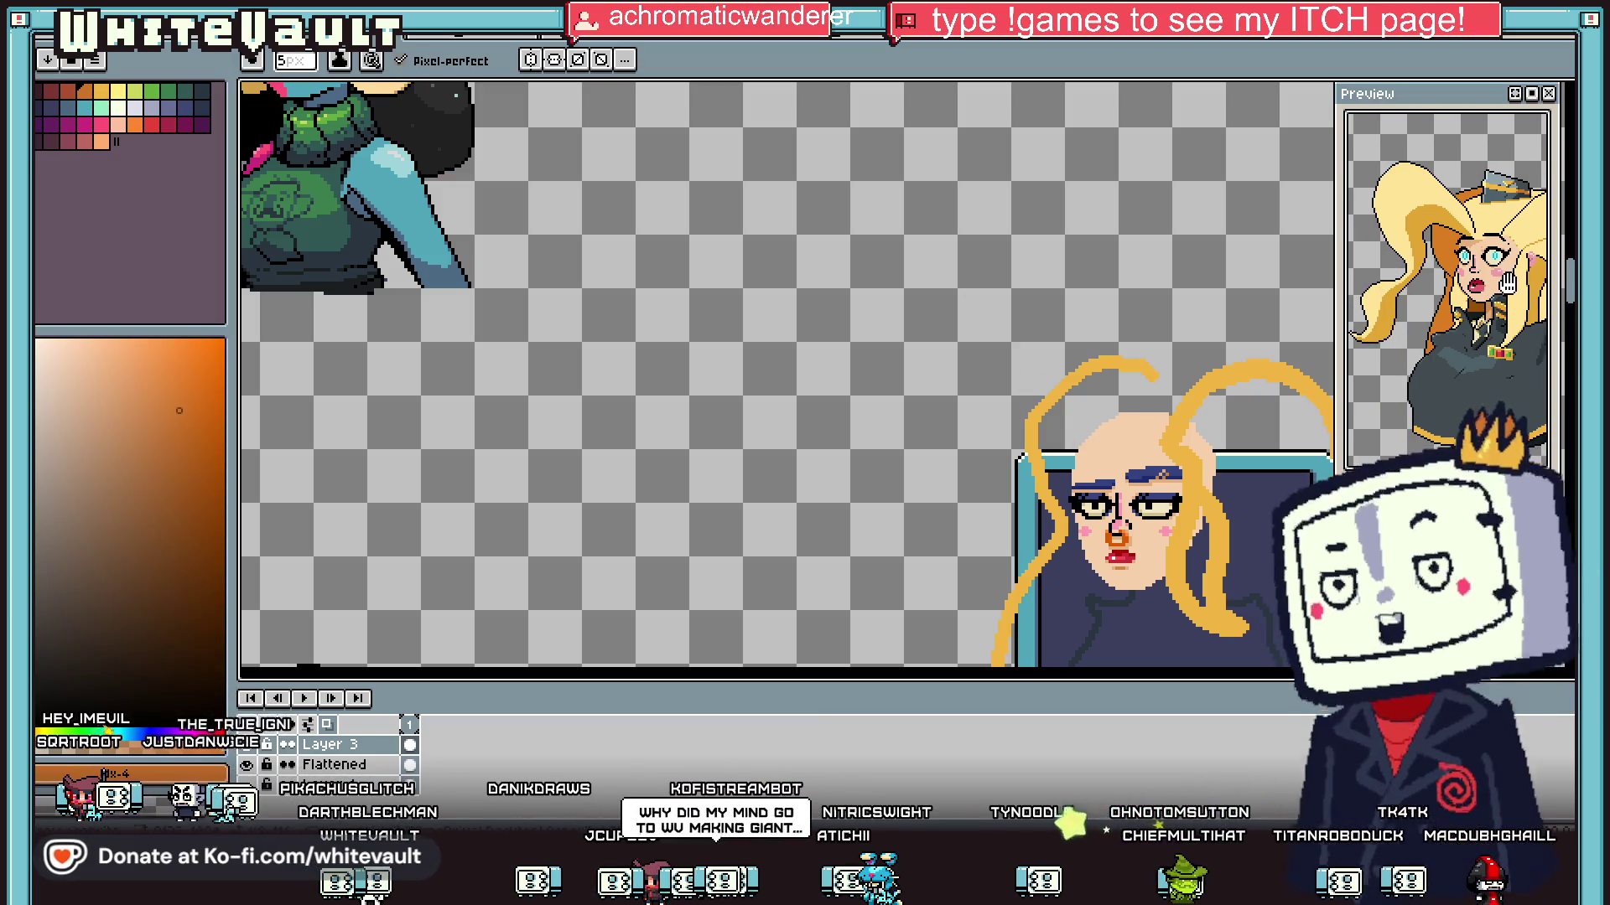
{"action": "scroll", "coordinate": [1491, 300], "scroll_direction": "down", "scroll_amount": 3}
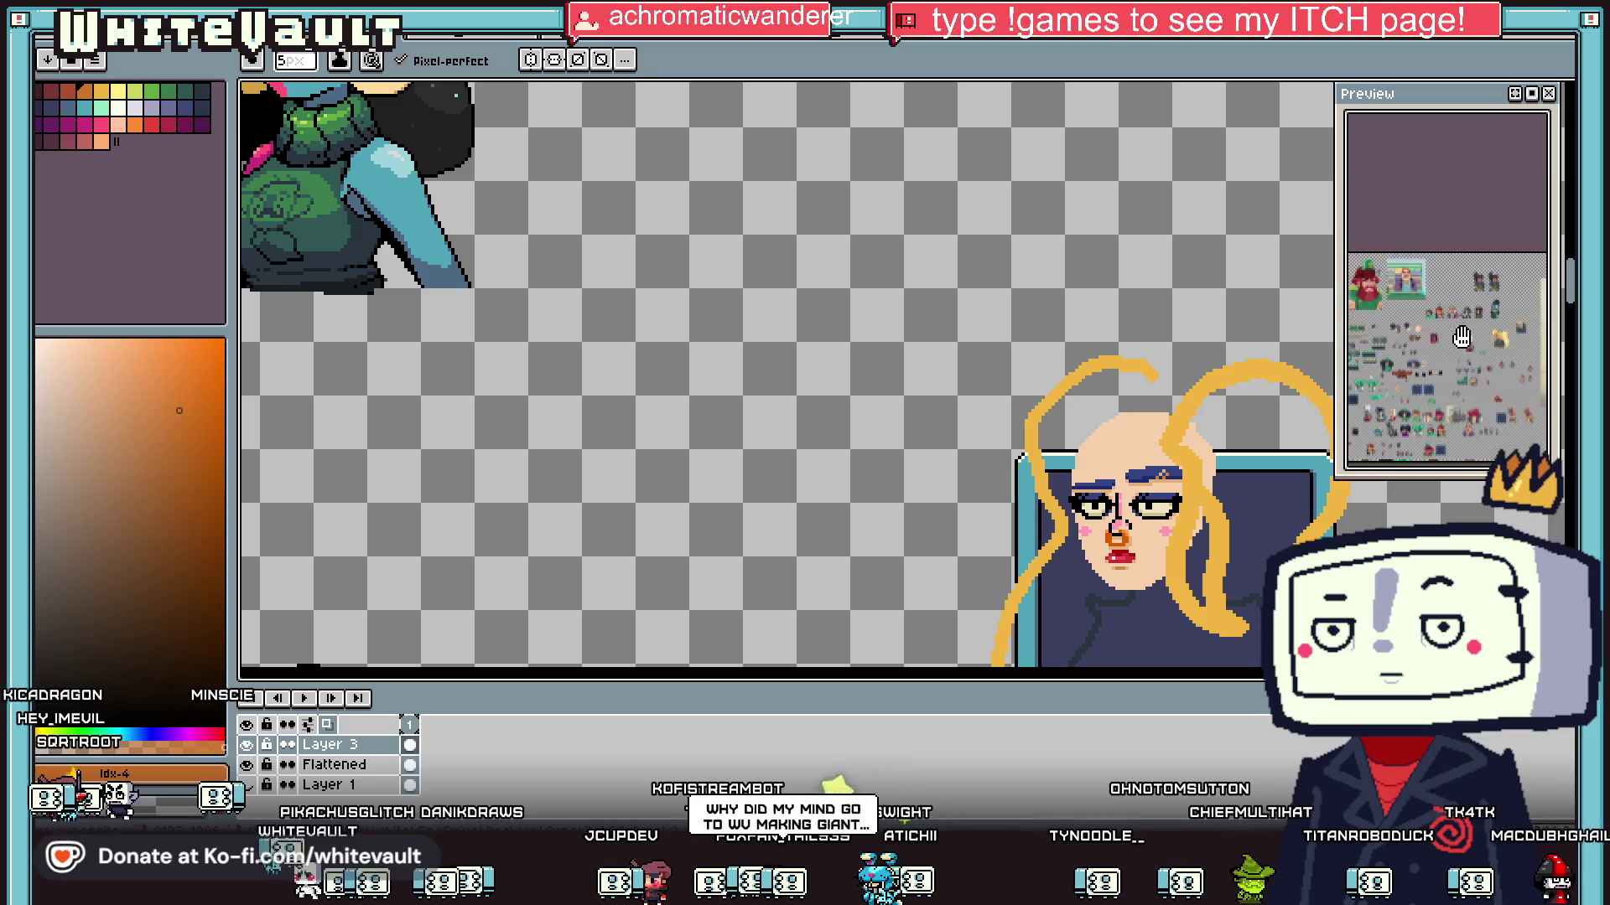
{"action": "mouse_move", "coordinate": [1478, 388]}
{"action": "left_mouse_down"}
{"action": "mouse_move", "coordinate": [1467, 329]}
{"action": "mouse_move", "coordinate": [1516, 318]}
{"action": "mouse_move", "coordinate": [1487, 355]}
{"action": "mouse_move", "coordinate": [1494, 292]}
{"action": "mouse_move", "coordinate": [1466, 263]}
{"action": "mouse_move", "coordinate": [1287, 291]}
{"action": "left_mouse_up"}
{"action": "scroll", "coordinate": [1417, 293], "scroll_direction": "up", "scroll_amount": 3}
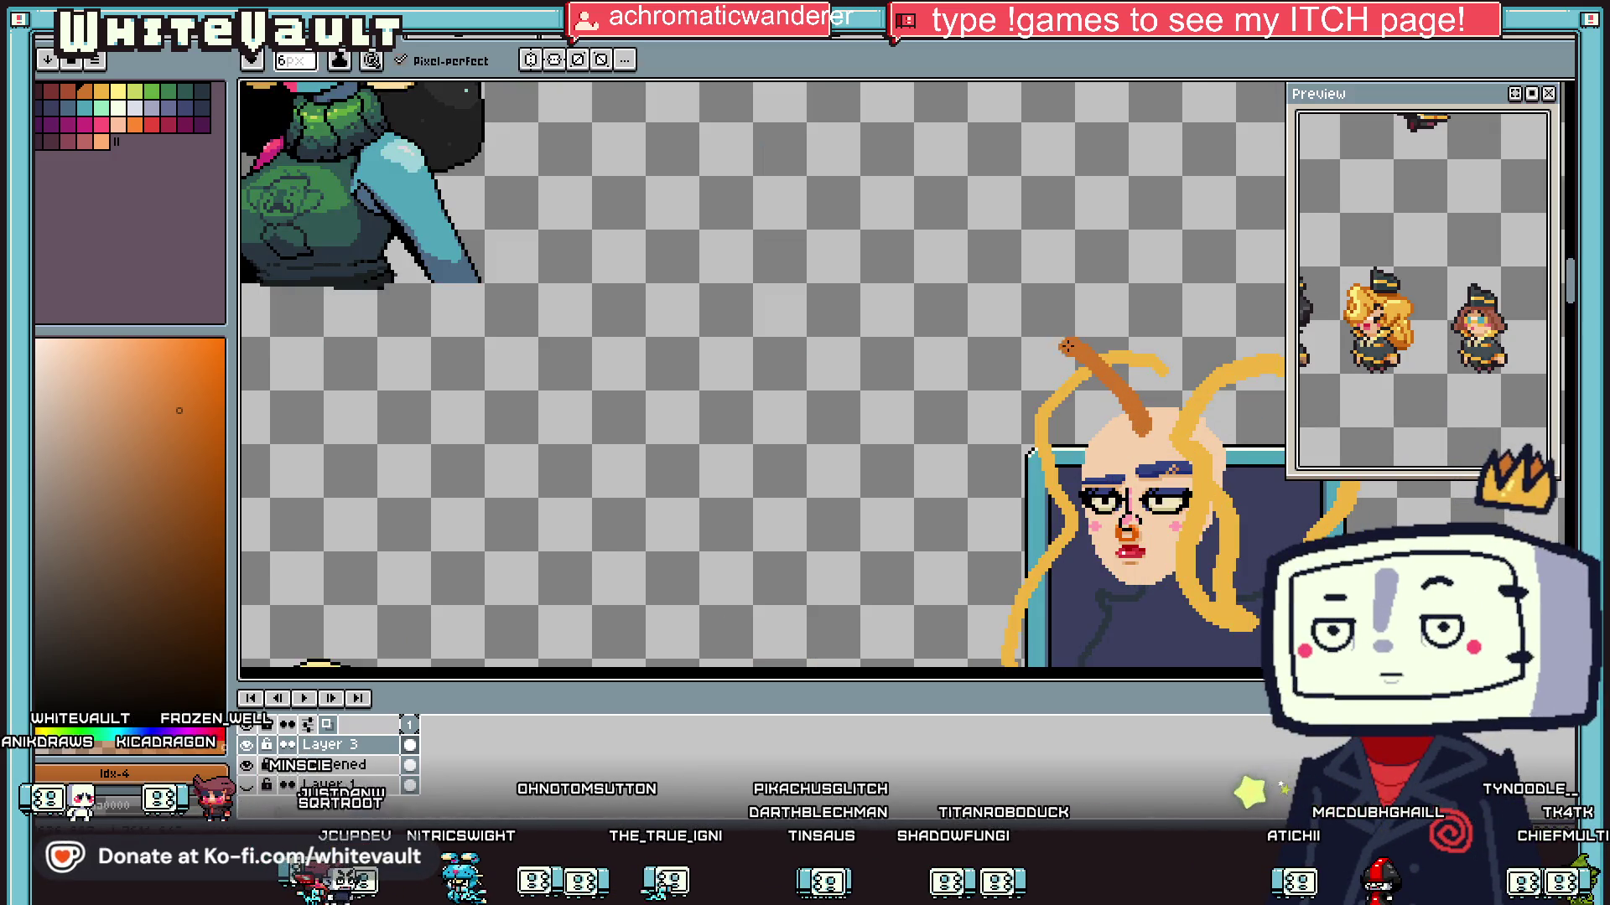
{"action": "mouse_move", "coordinate": [999, 365]}
{"action": "left_mouse_down"}
{"action": "mouse_move", "coordinate": [989, 423]}
{"action": "mouse_move", "coordinate": [1058, 451]}
{"action": "mouse_move", "coordinate": [1030, 490]}
{"action": "mouse_move", "coordinate": [1058, 495]}
{"action": "mouse_move", "coordinate": [1074, 442]}
{"action": "left_mouse_up"}
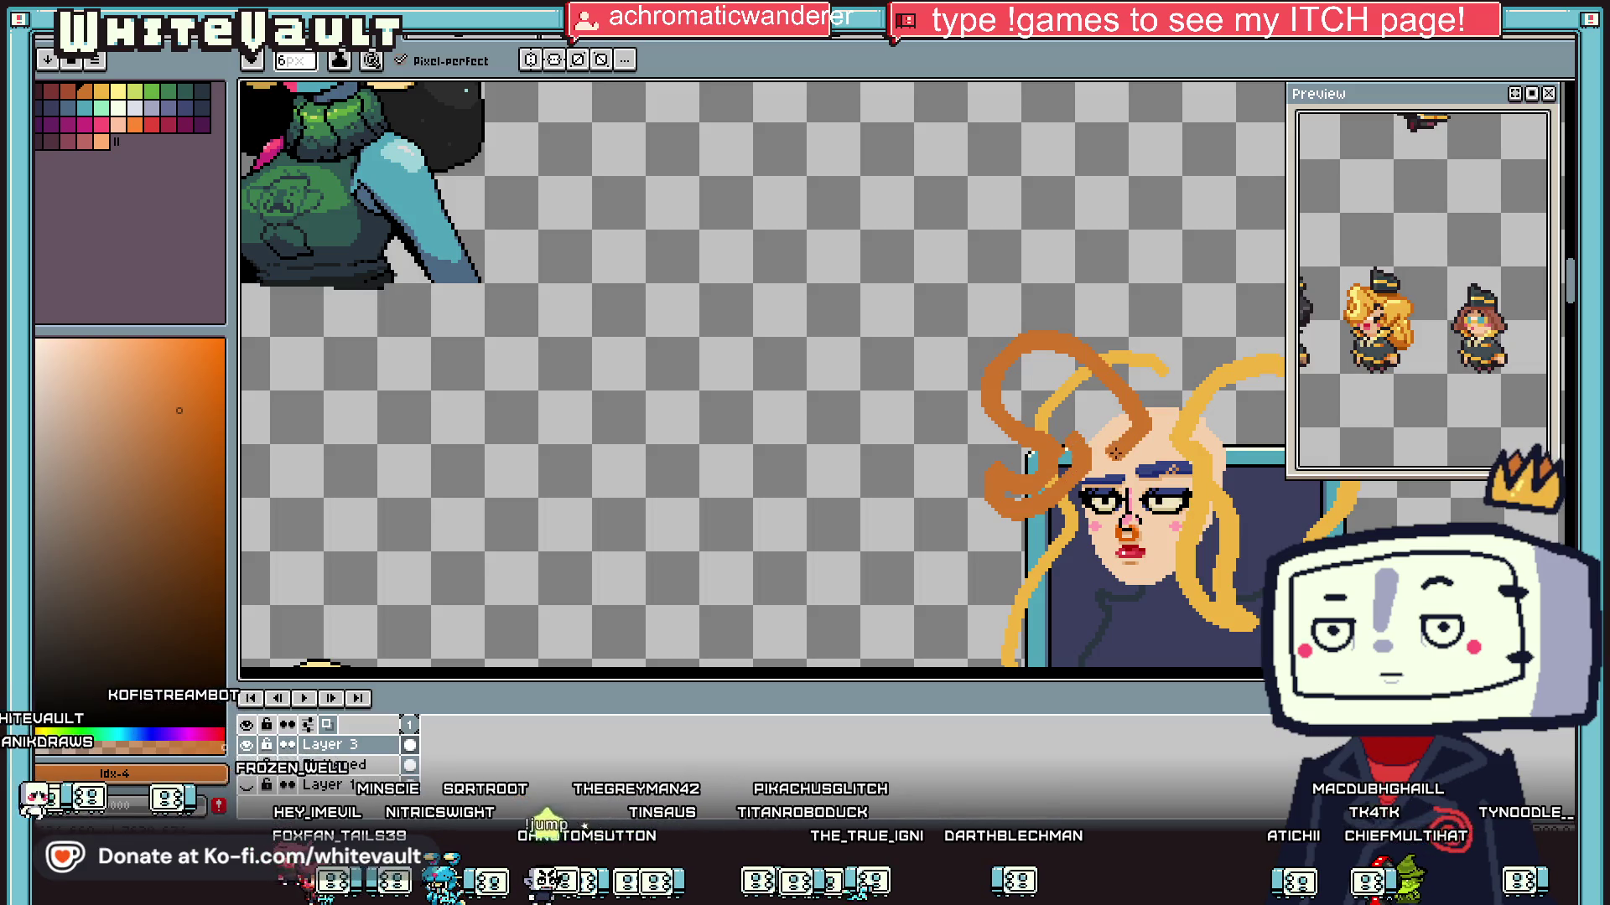
{"action": "scroll", "coordinate": [1090, 457], "scroll_direction": "down", "scroll_amount": 3}
{"action": "scroll", "coordinate": [1090, 456], "scroll_direction": "up", "scroll_amount": 3}
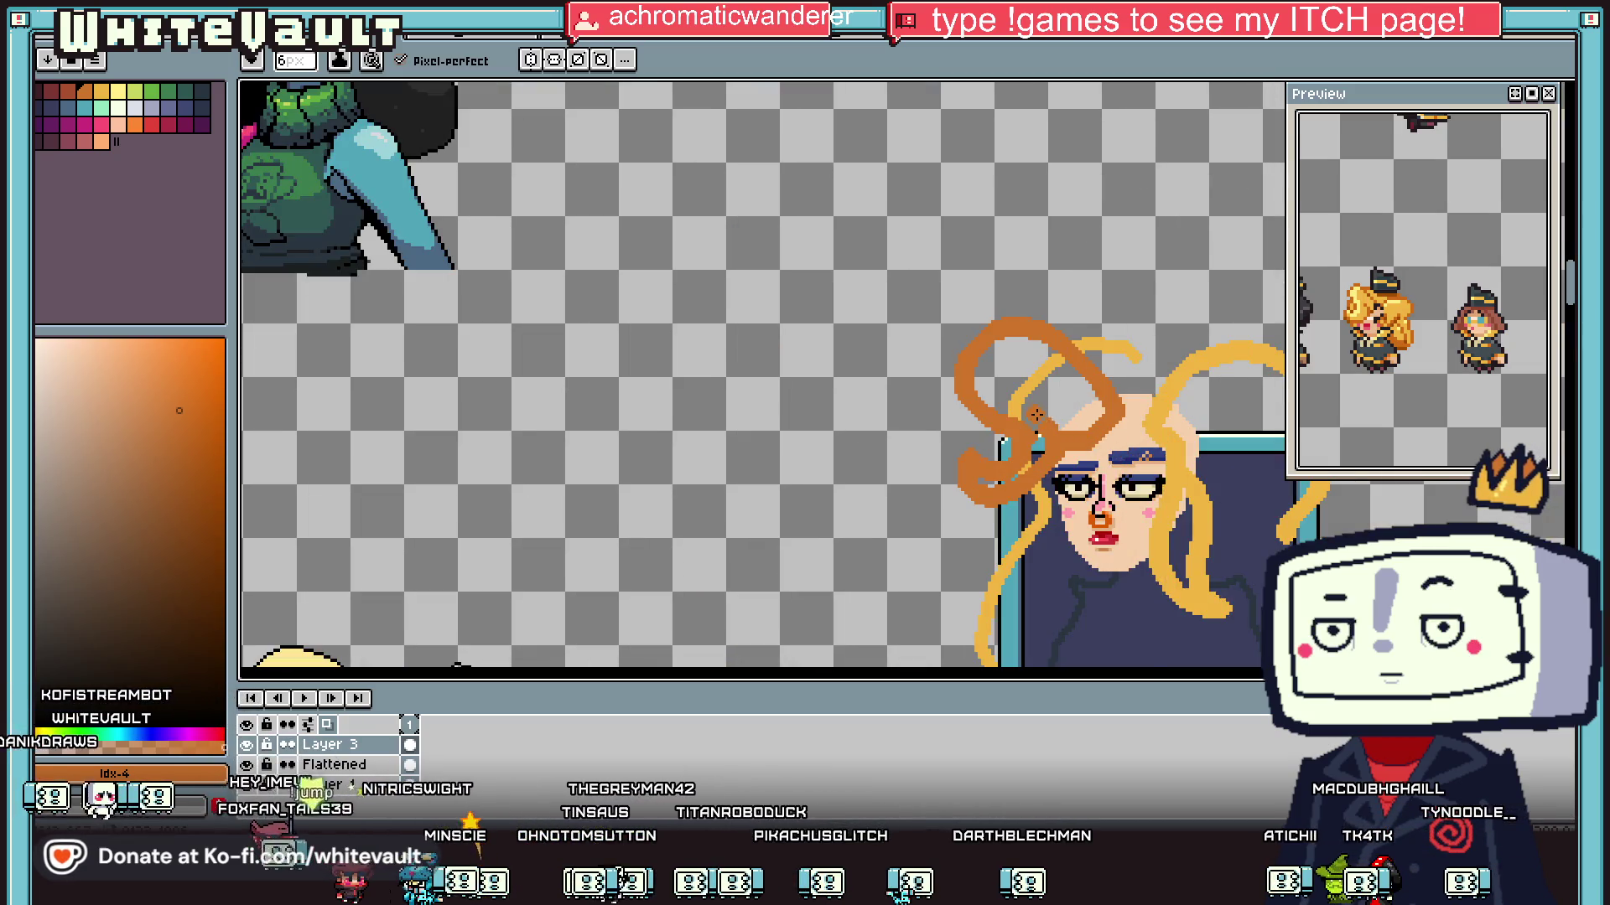
{"action": "scroll", "coordinate": [1106, 457], "scroll_direction": "up", "scroll_amount": 1}
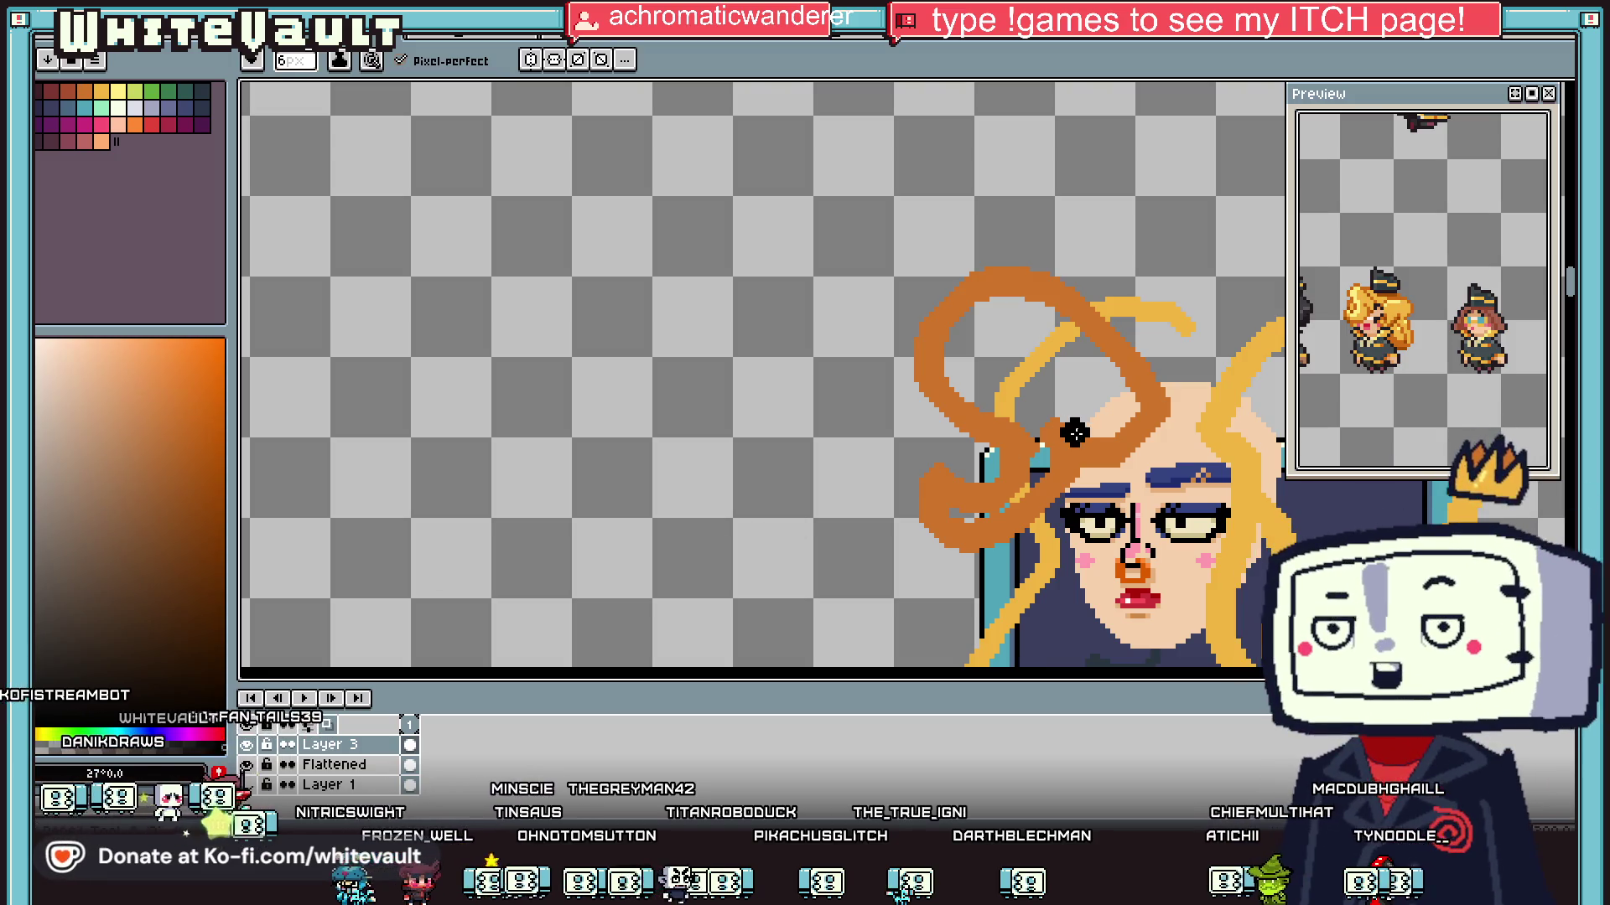
Step: Outline the loop's top and side in 1px black, then flood-fill an area with the hair orange
{"action": "key", "text": "e"}
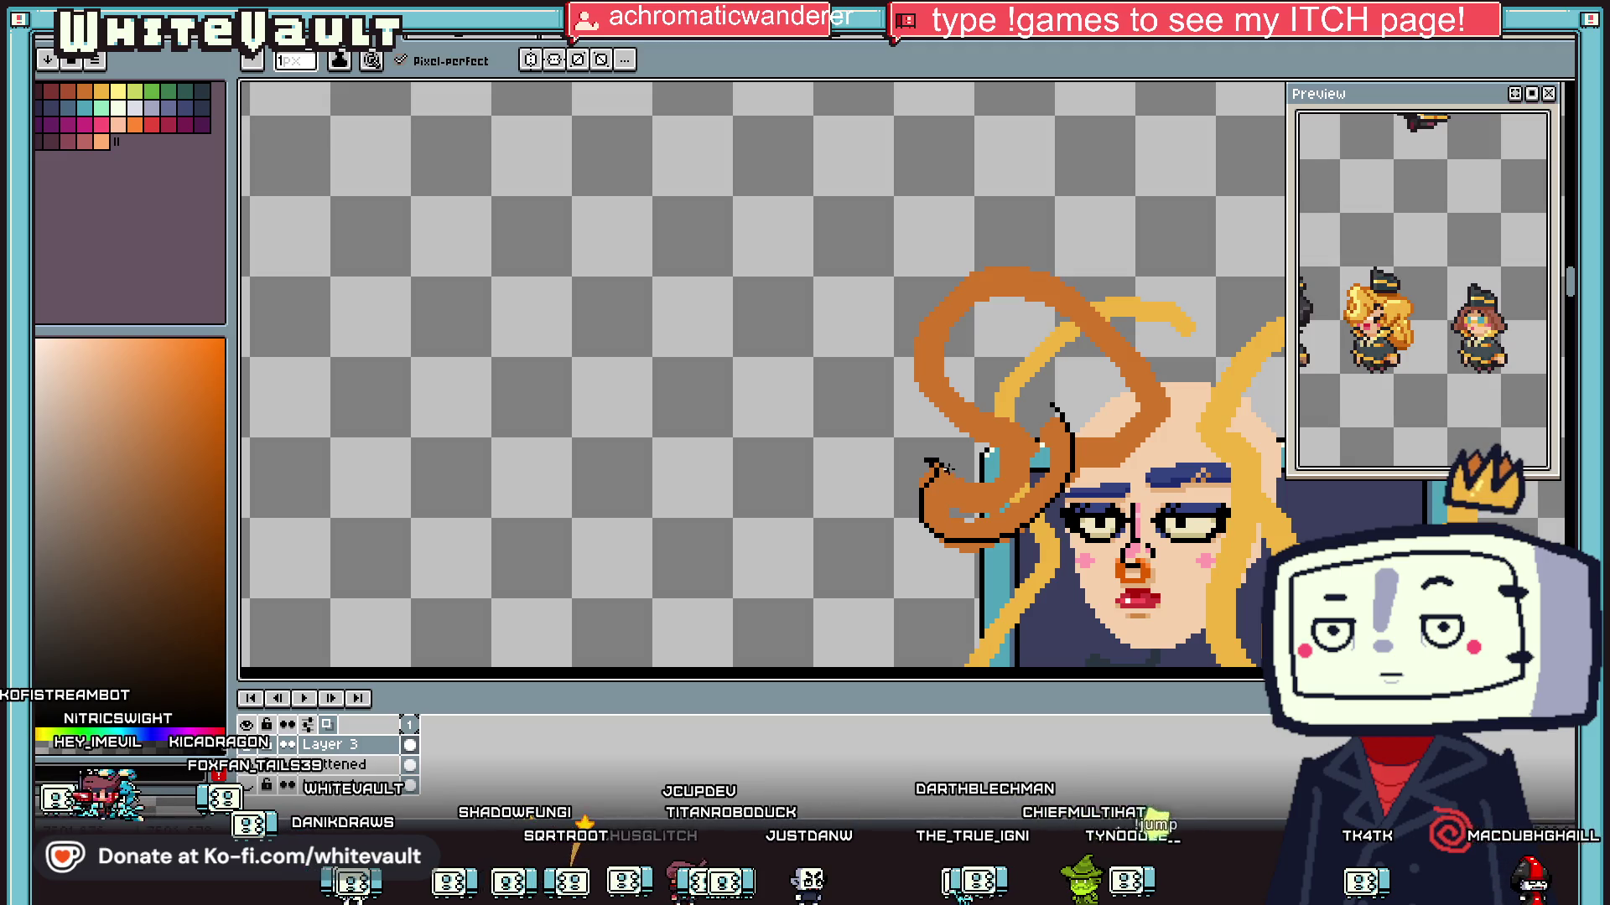
{"action": "mouse_move", "coordinate": [1053, 274]}
{"action": "left_mouse_down"}
{"action": "mouse_move", "coordinate": [993, 271]}
{"action": "mouse_move", "coordinate": [933, 303]}
{"action": "mouse_move", "coordinate": [913, 404]}
{"action": "left_mouse_up"}
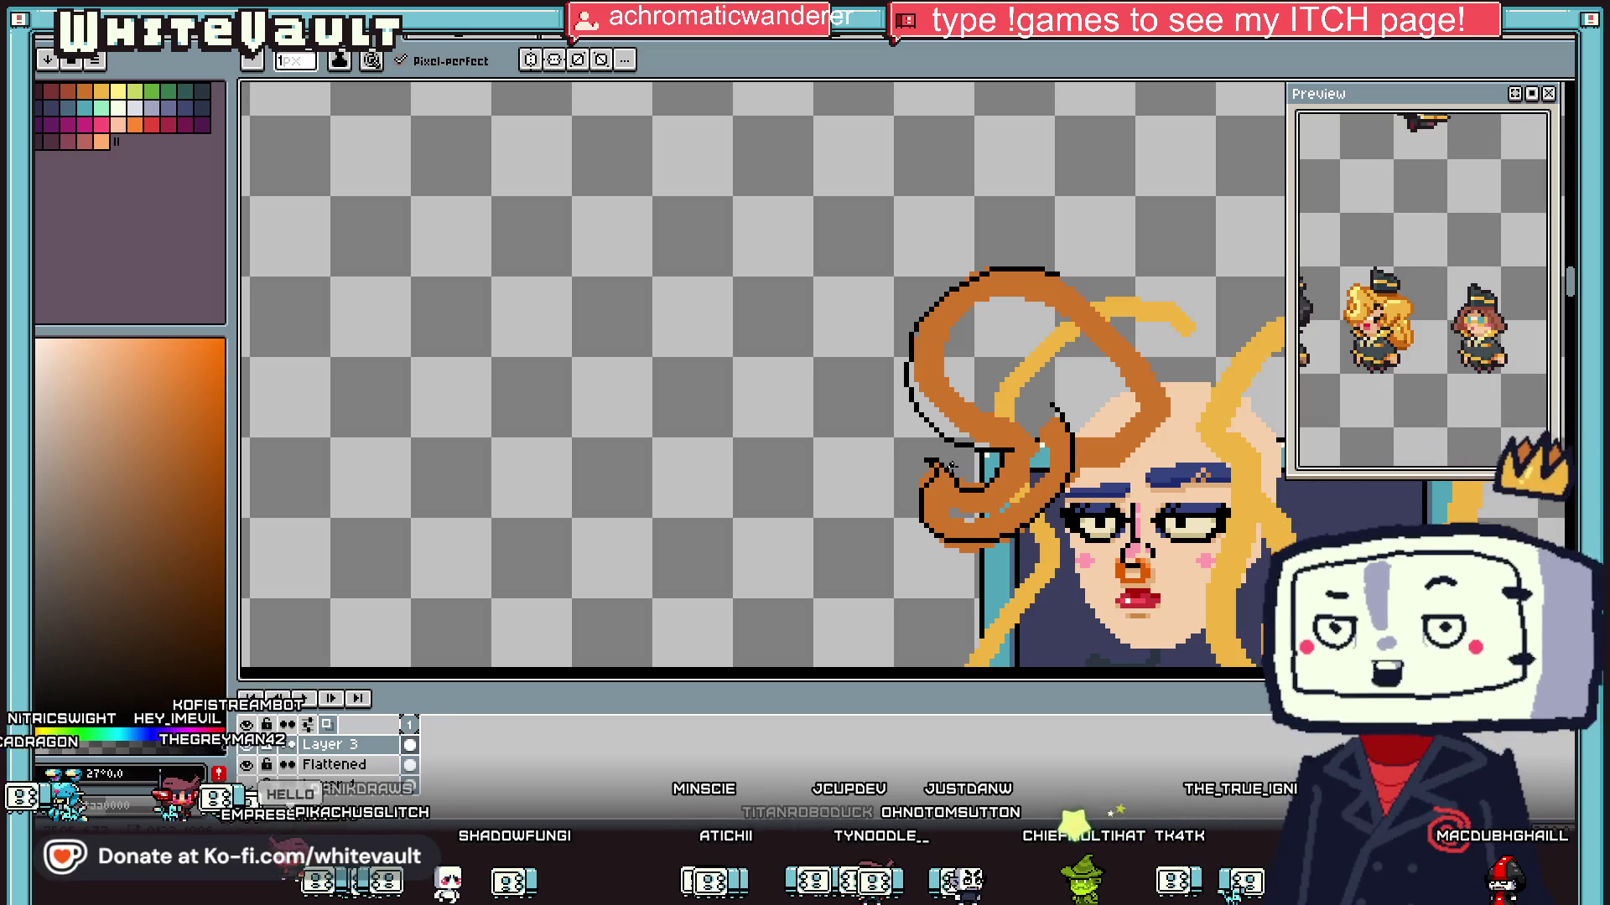
{"action": "scroll", "coordinate": [949, 467], "scroll_direction": "down", "scroll_amount": 3}
{"action": "scroll", "coordinate": [939, 469], "scroll_direction": "up", "scroll_amount": 4}
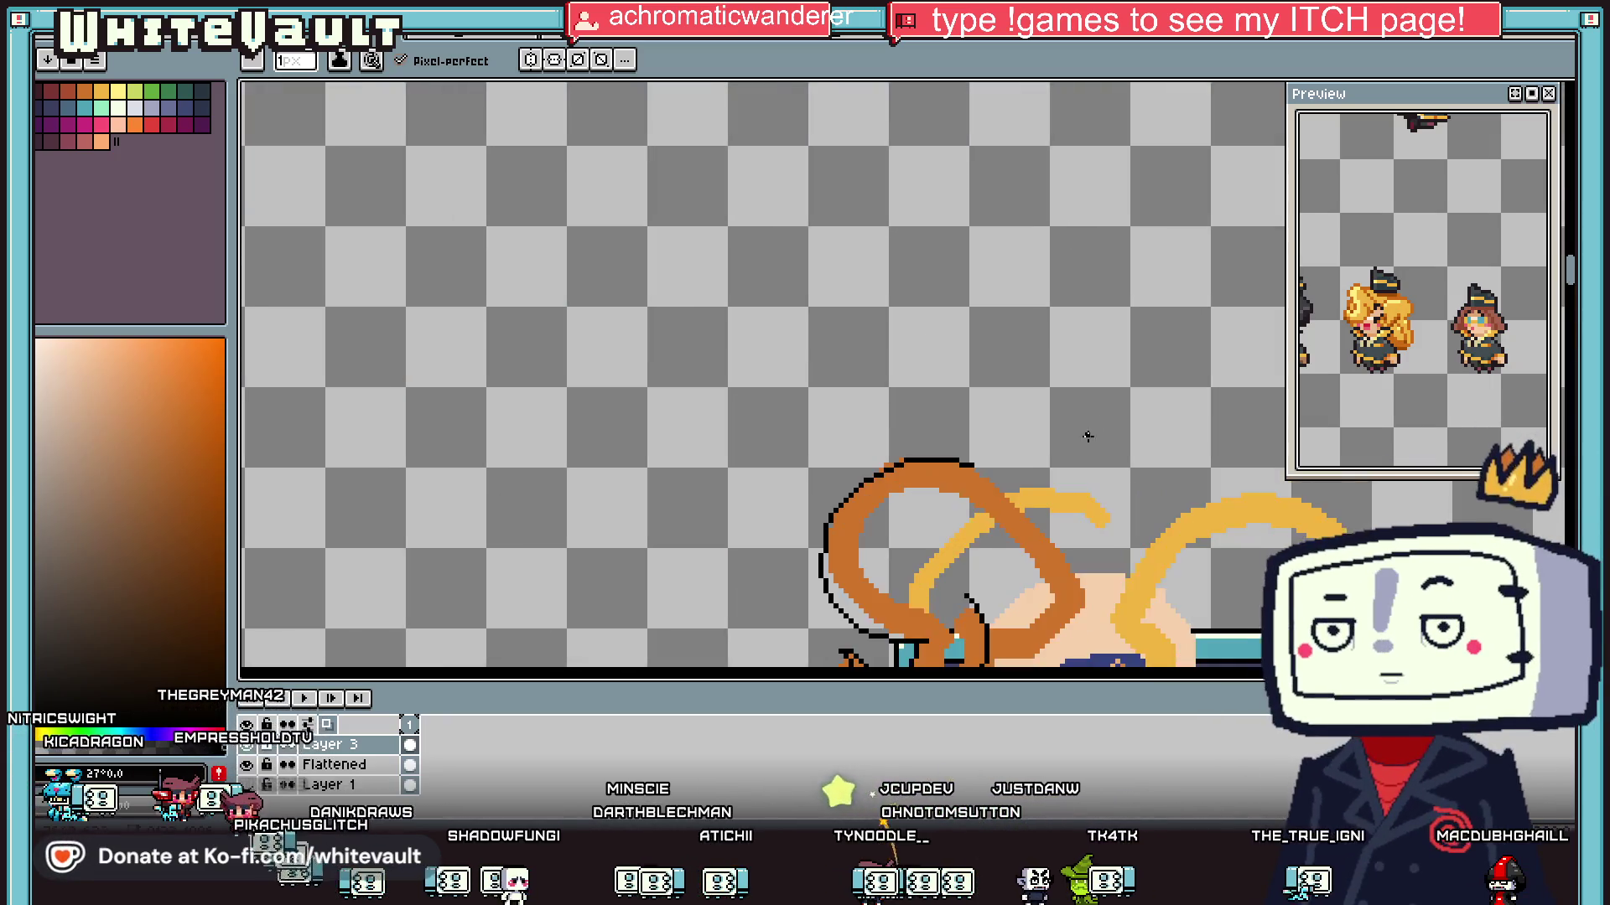
{"action": "left_click_drag", "start_coordinate": [936, 473], "coordinate": [1018, 542]}
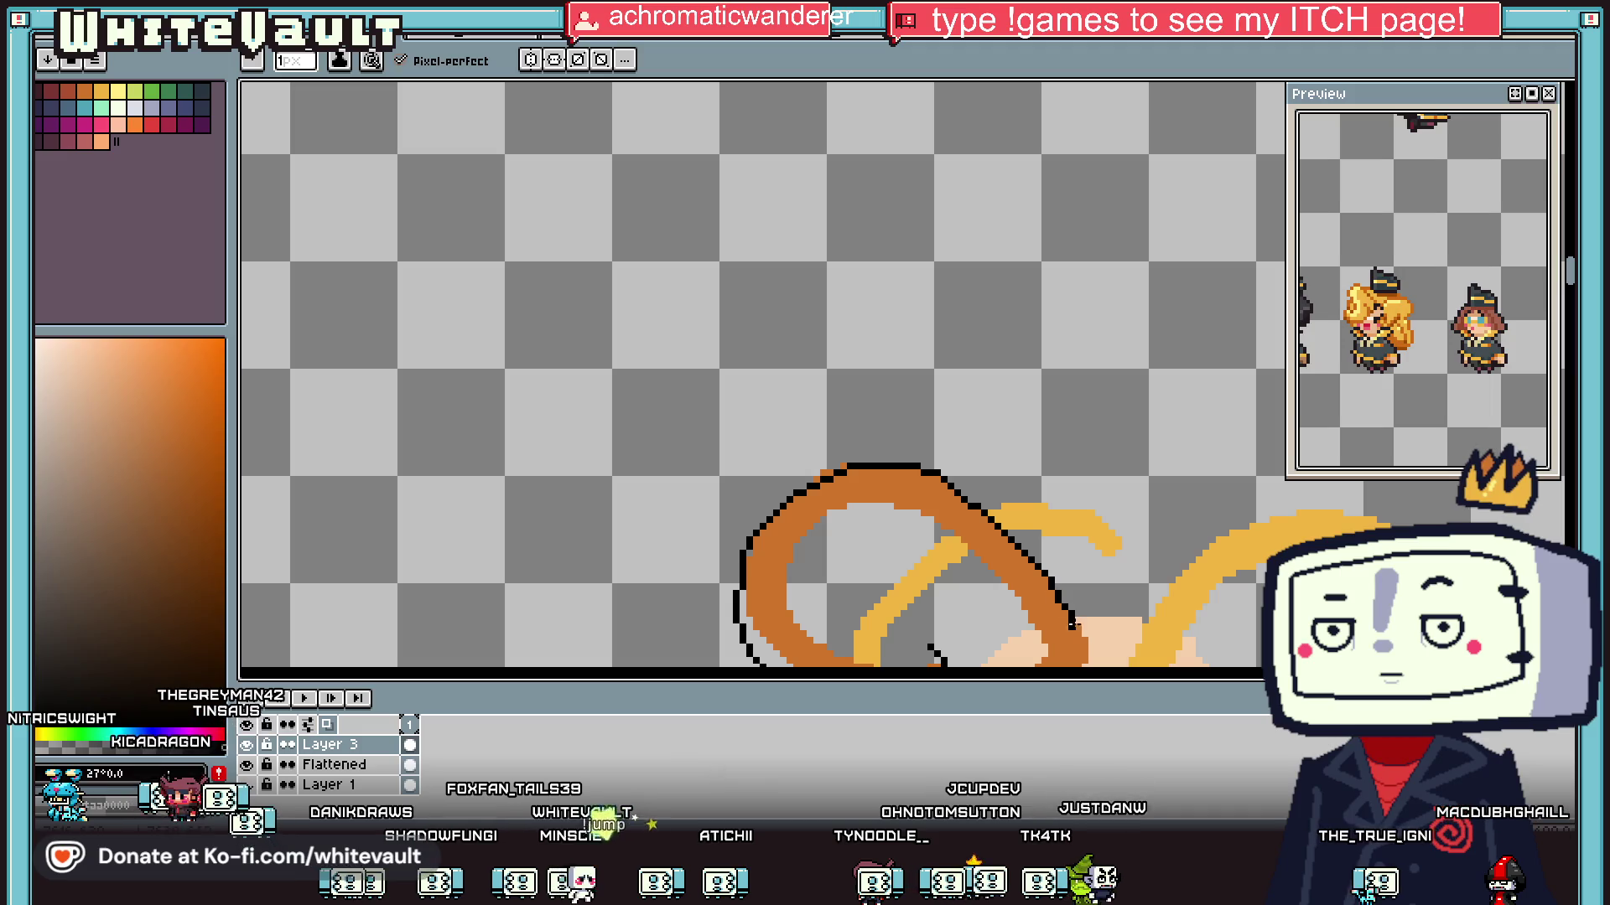
{"action": "scroll", "coordinate": [1099, 585], "scroll_direction": "down", "scroll_amount": 3}
{"action": "scroll", "coordinate": [1064, 575], "scroll_direction": "up", "scroll_amount": 5}
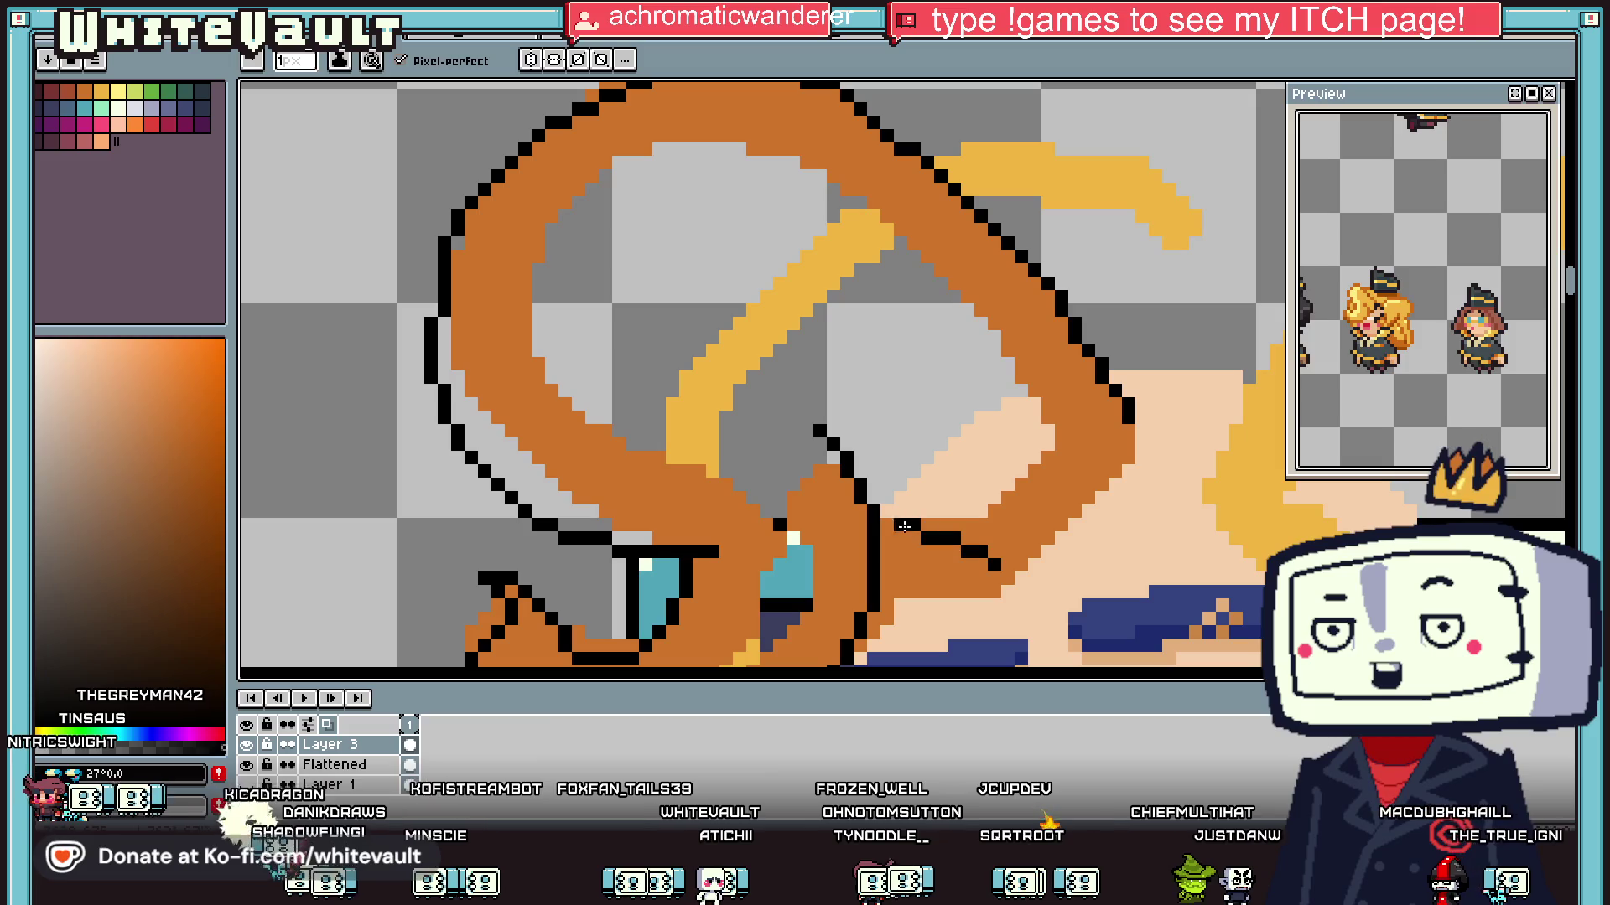
{"action": "scroll", "coordinate": [916, 511], "scroll_direction": "down", "scroll_amount": 2}
{"action": "scroll", "coordinate": [993, 500], "scroll_direction": "up", "scroll_amount": 1}
{"action": "key", "text": "alt"}
{"action": "left_click", "coordinate": [959, 472]}
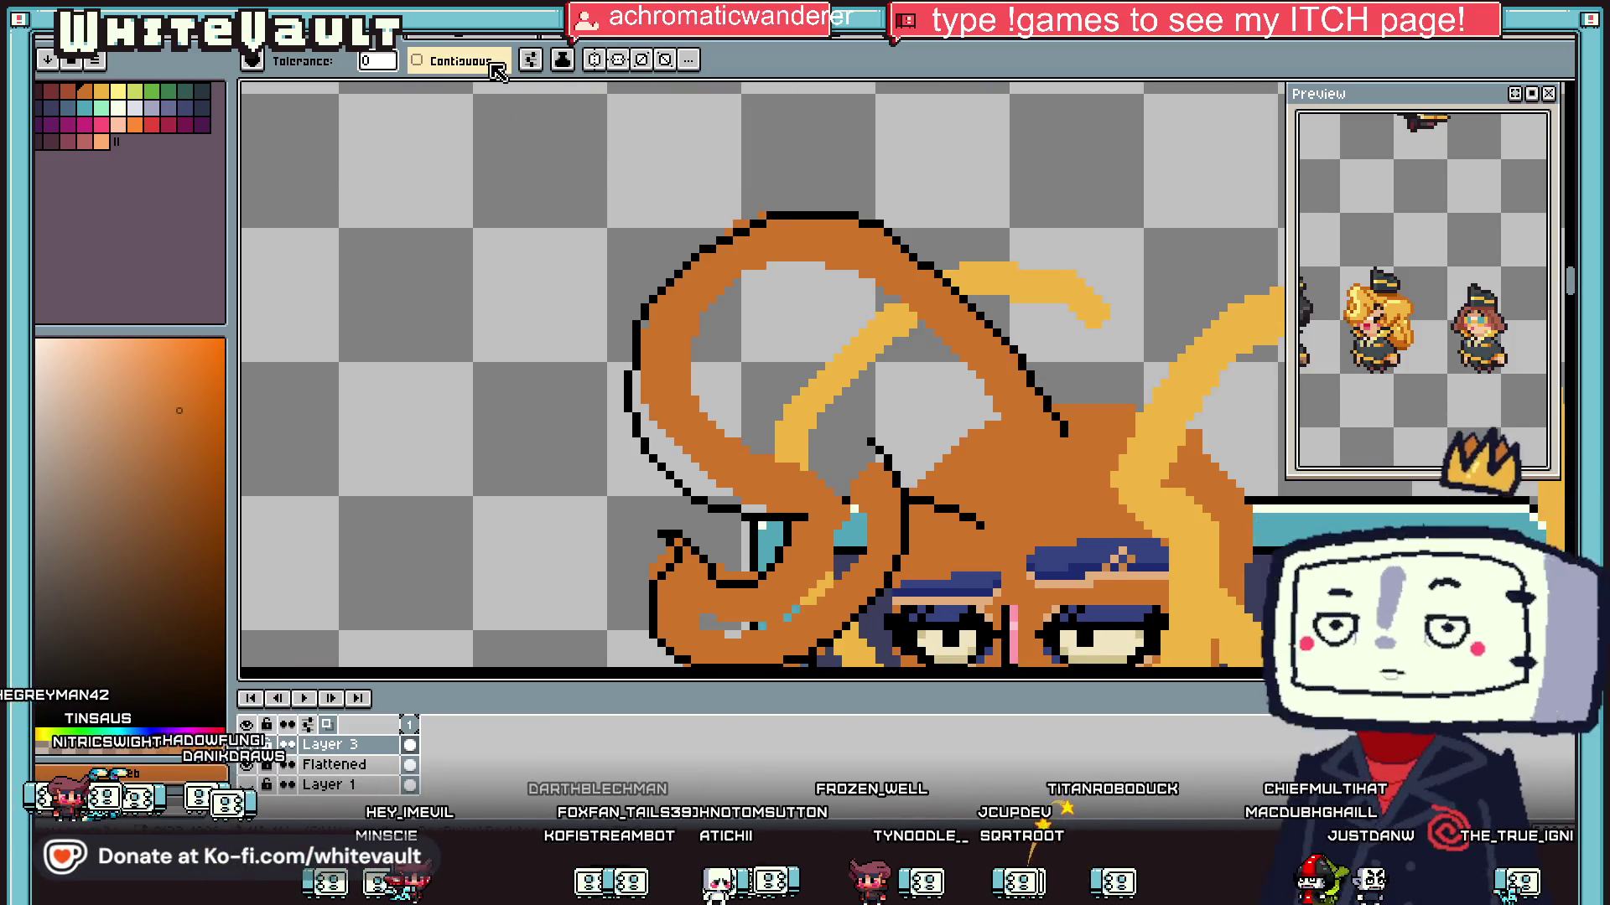
Step: Undo the stray face fill and fill the loop's gaps, yellow strip and grey areas orange
{"action": "key", "text": "ctrl+z"}
{"action": "left_click", "coordinate": [935, 380]}
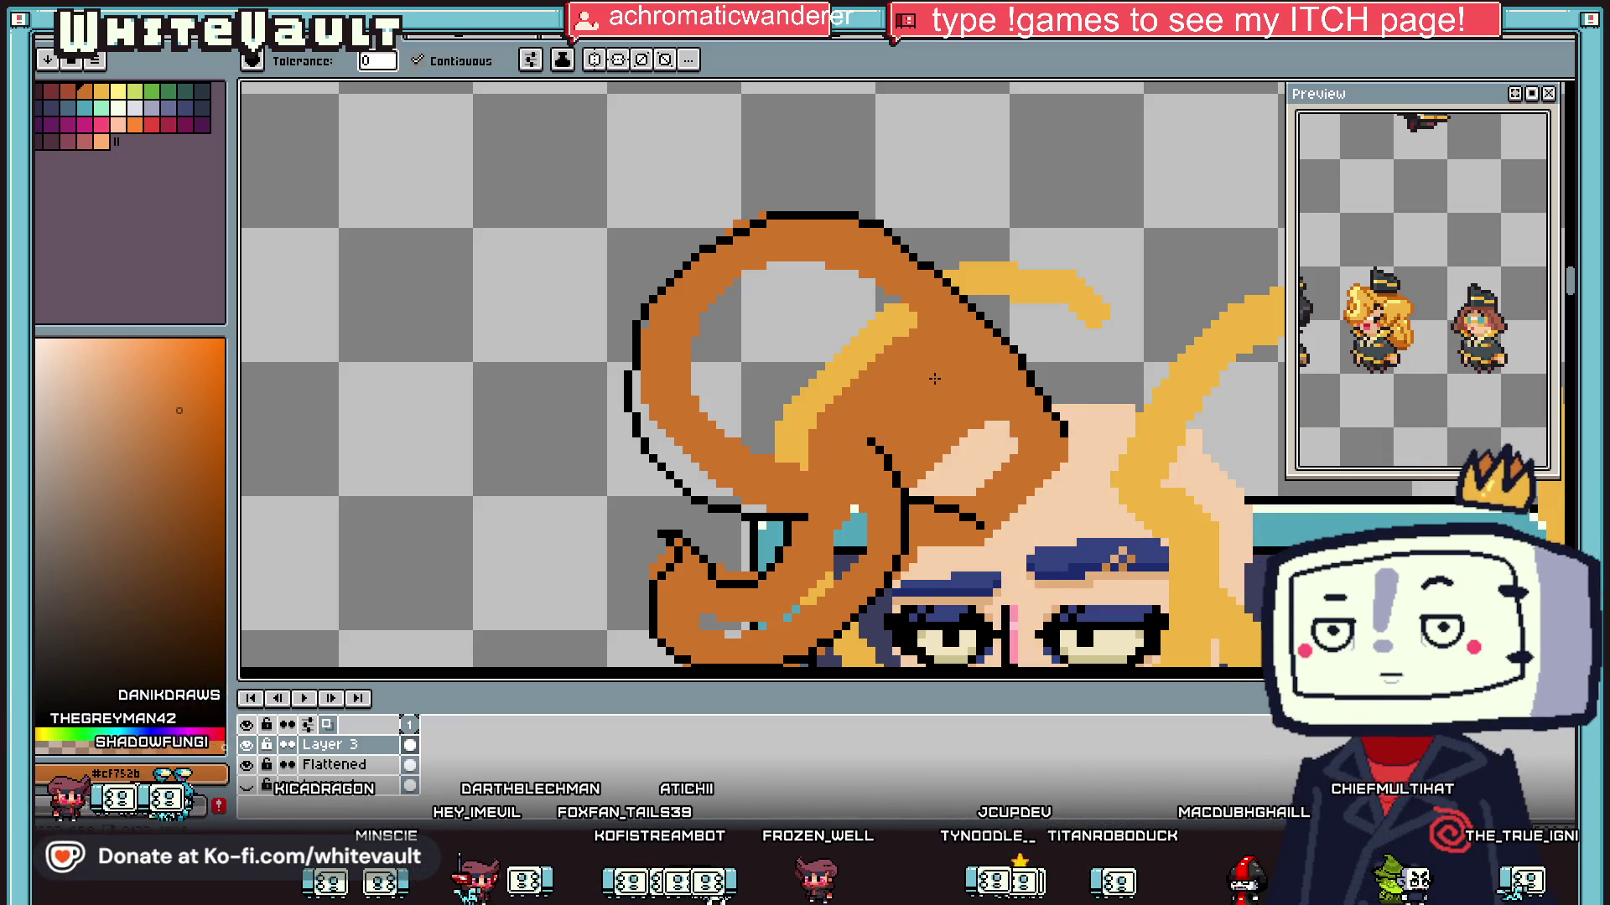
{"action": "left_click", "coordinate": [961, 448]}
{"action": "left_click", "coordinate": [839, 397]}
{"action": "left_click", "coordinate": [777, 361]}
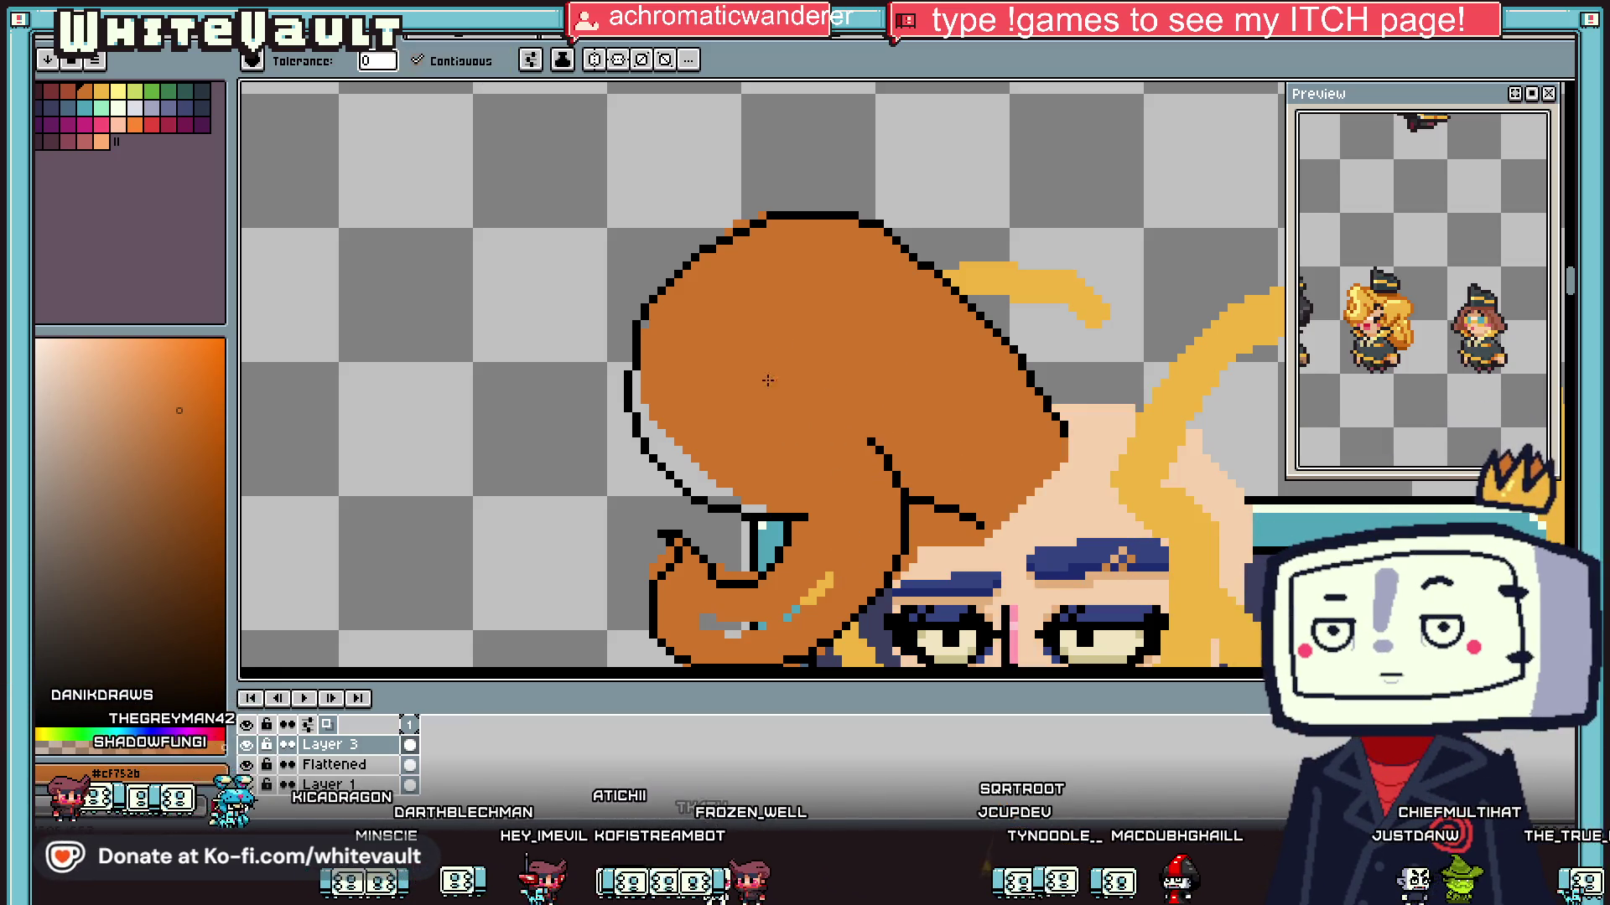
{"action": "left_click", "coordinate": [683, 472]}
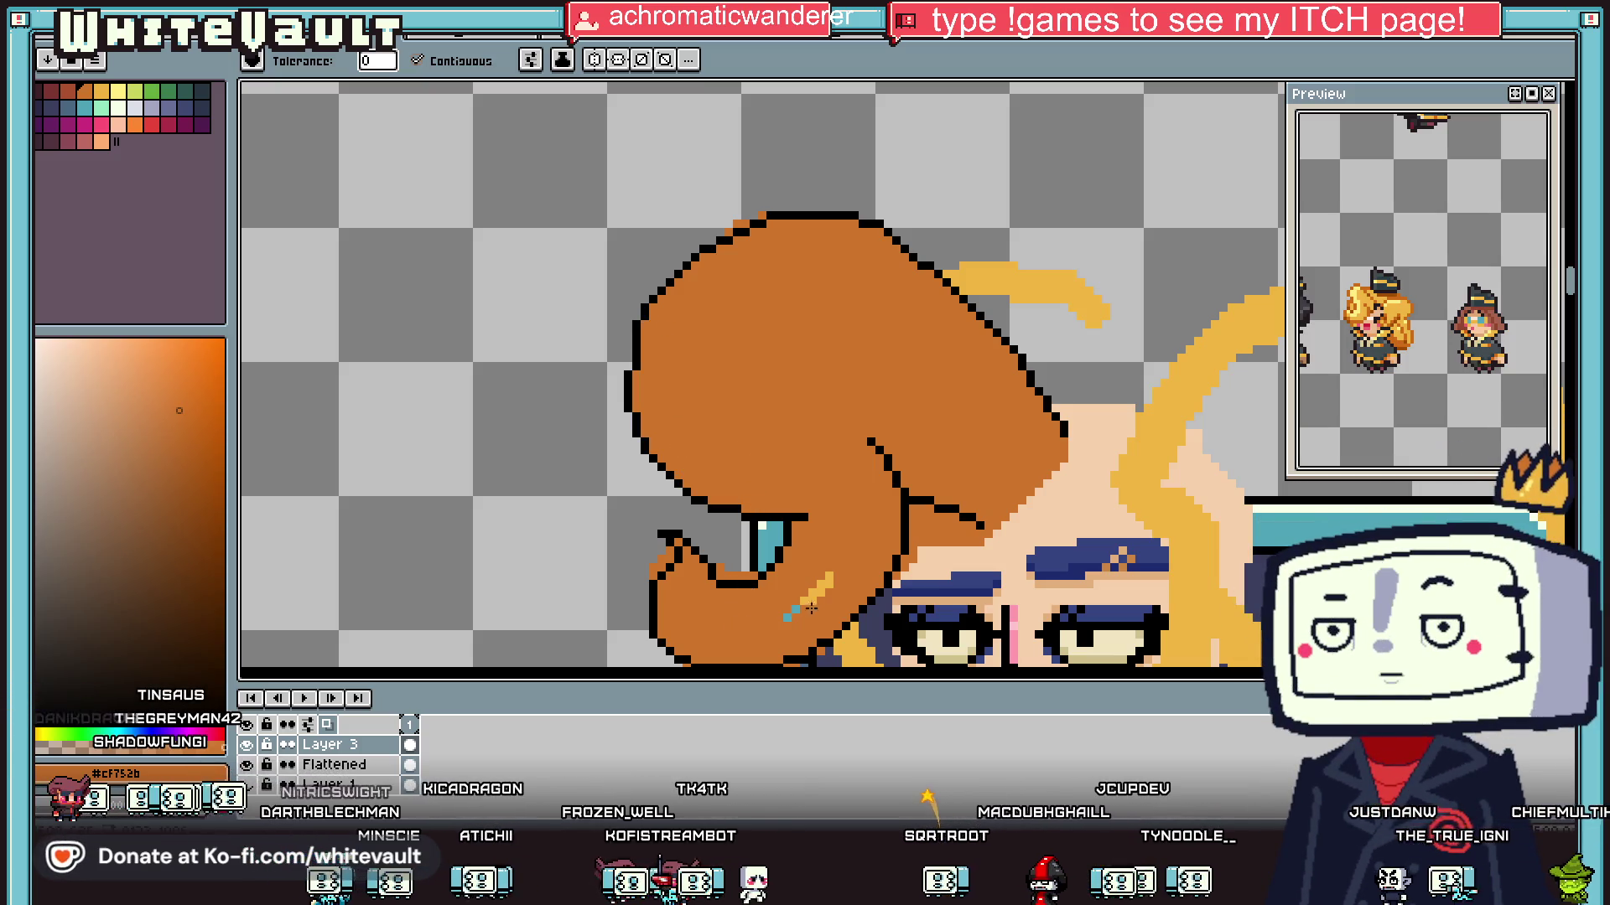
{"action": "scroll", "coordinate": [786, 620], "scroll_direction": "down", "scroll_amount": 3}
{"action": "scroll", "coordinate": [767, 604], "scroll_direction": "up", "scroll_amount": 3}
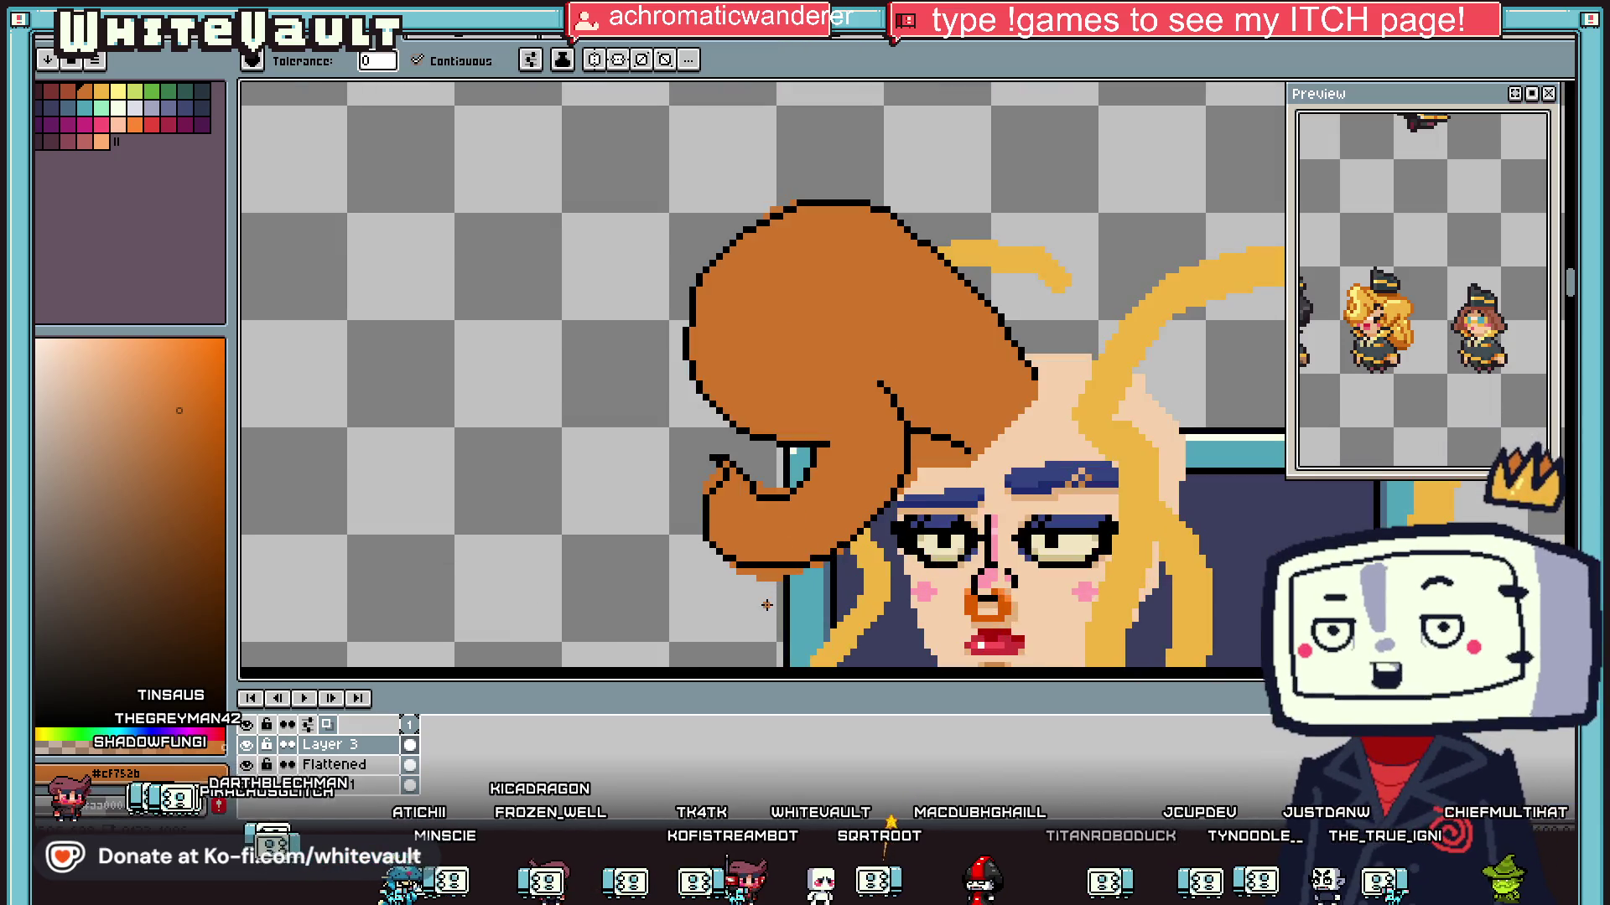
Step: Redraw the black hair line near the forehead and turn two stray black pixels orange
{"action": "left_click", "coordinate": [761, 578], "text": "alt"}
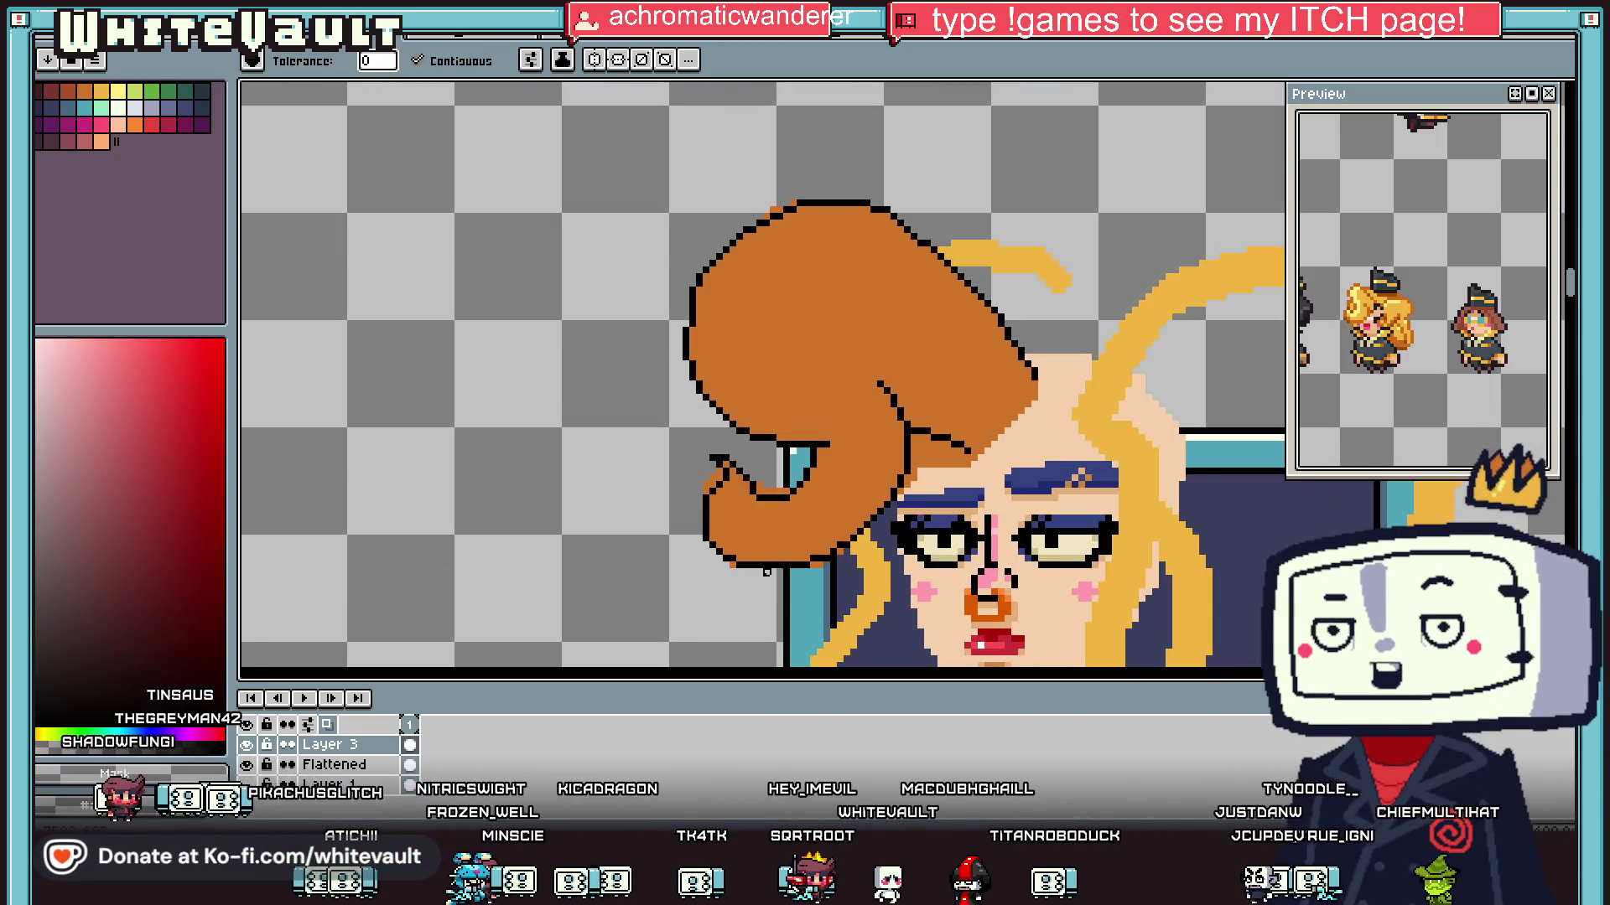
{"action": "scroll", "coordinate": [733, 492], "scroll_direction": "up", "scroll_amount": 1}
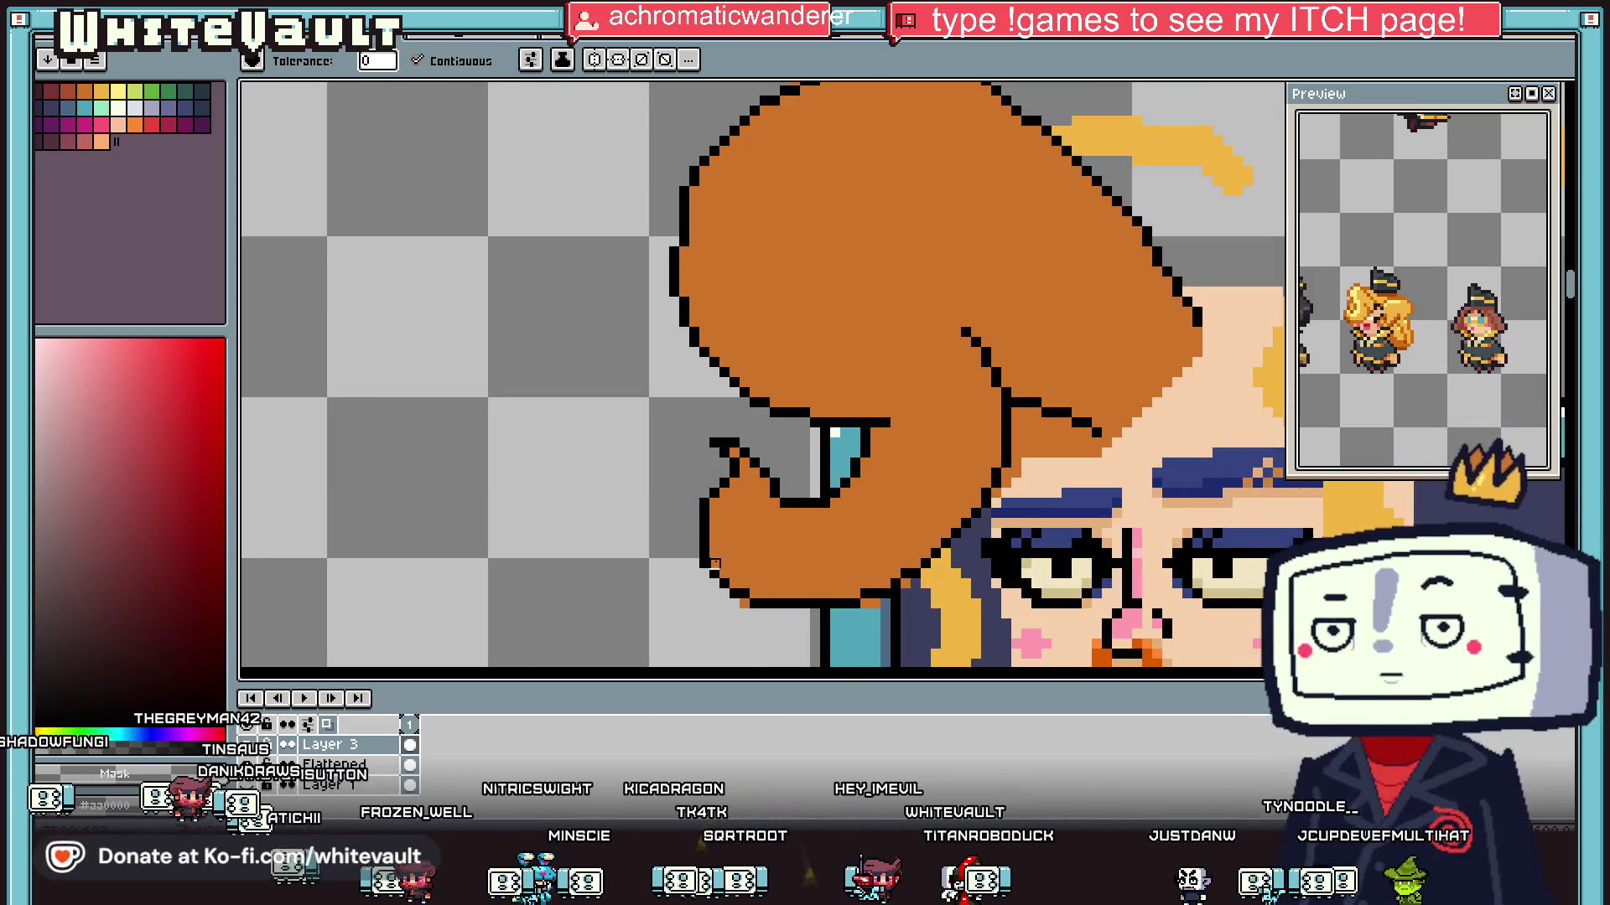
{"action": "key", "text": "alt"}
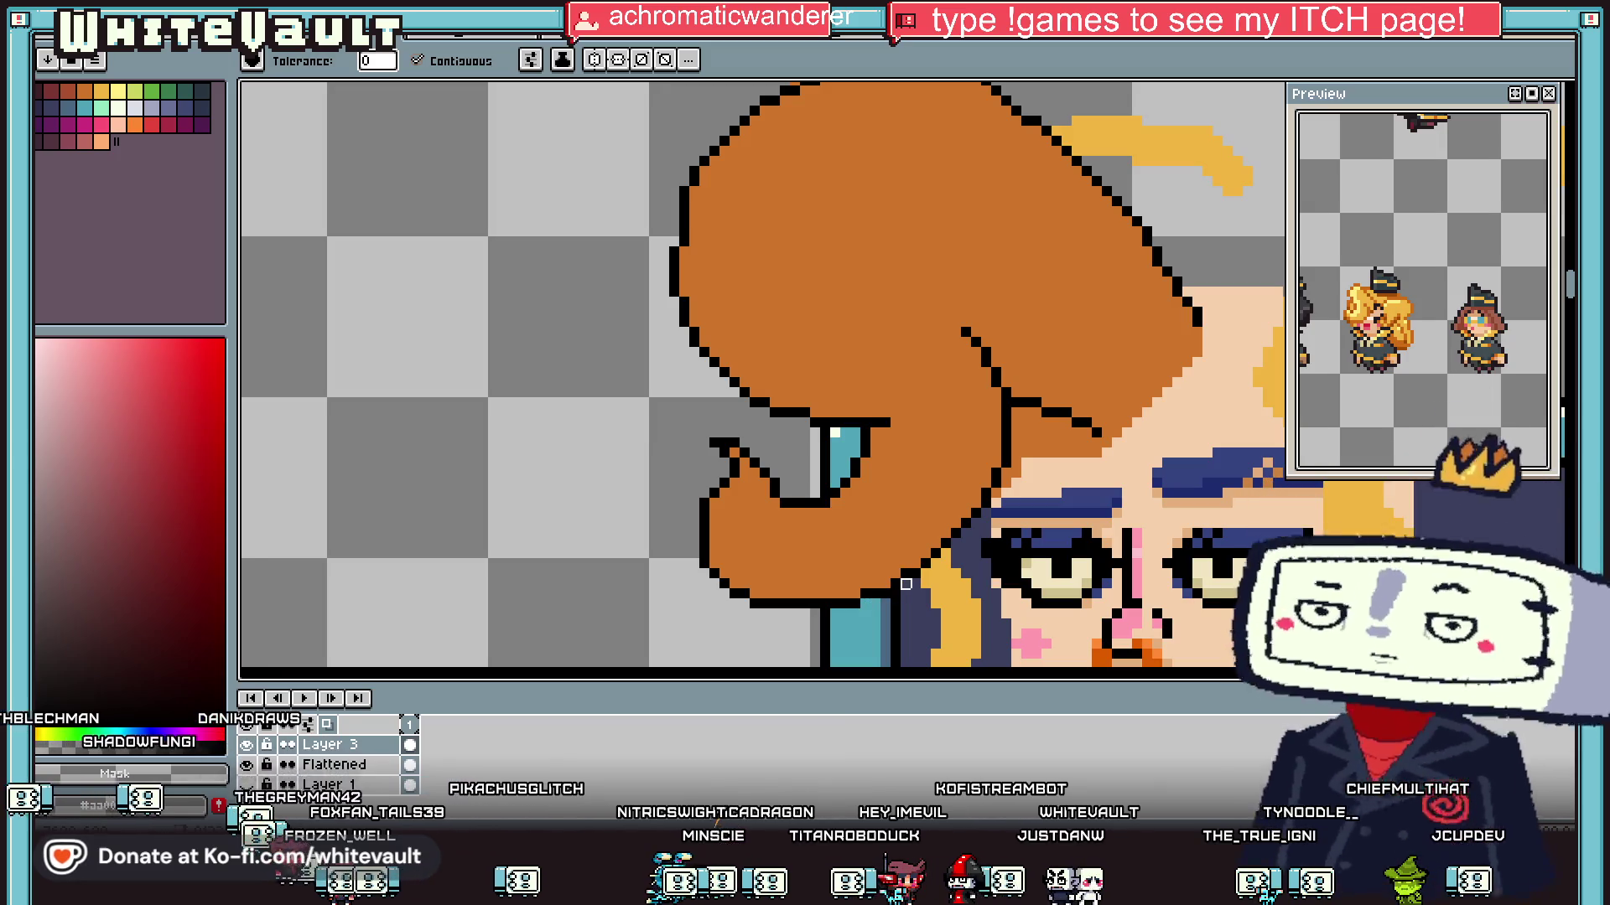
{"action": "key", "text": "alt"}
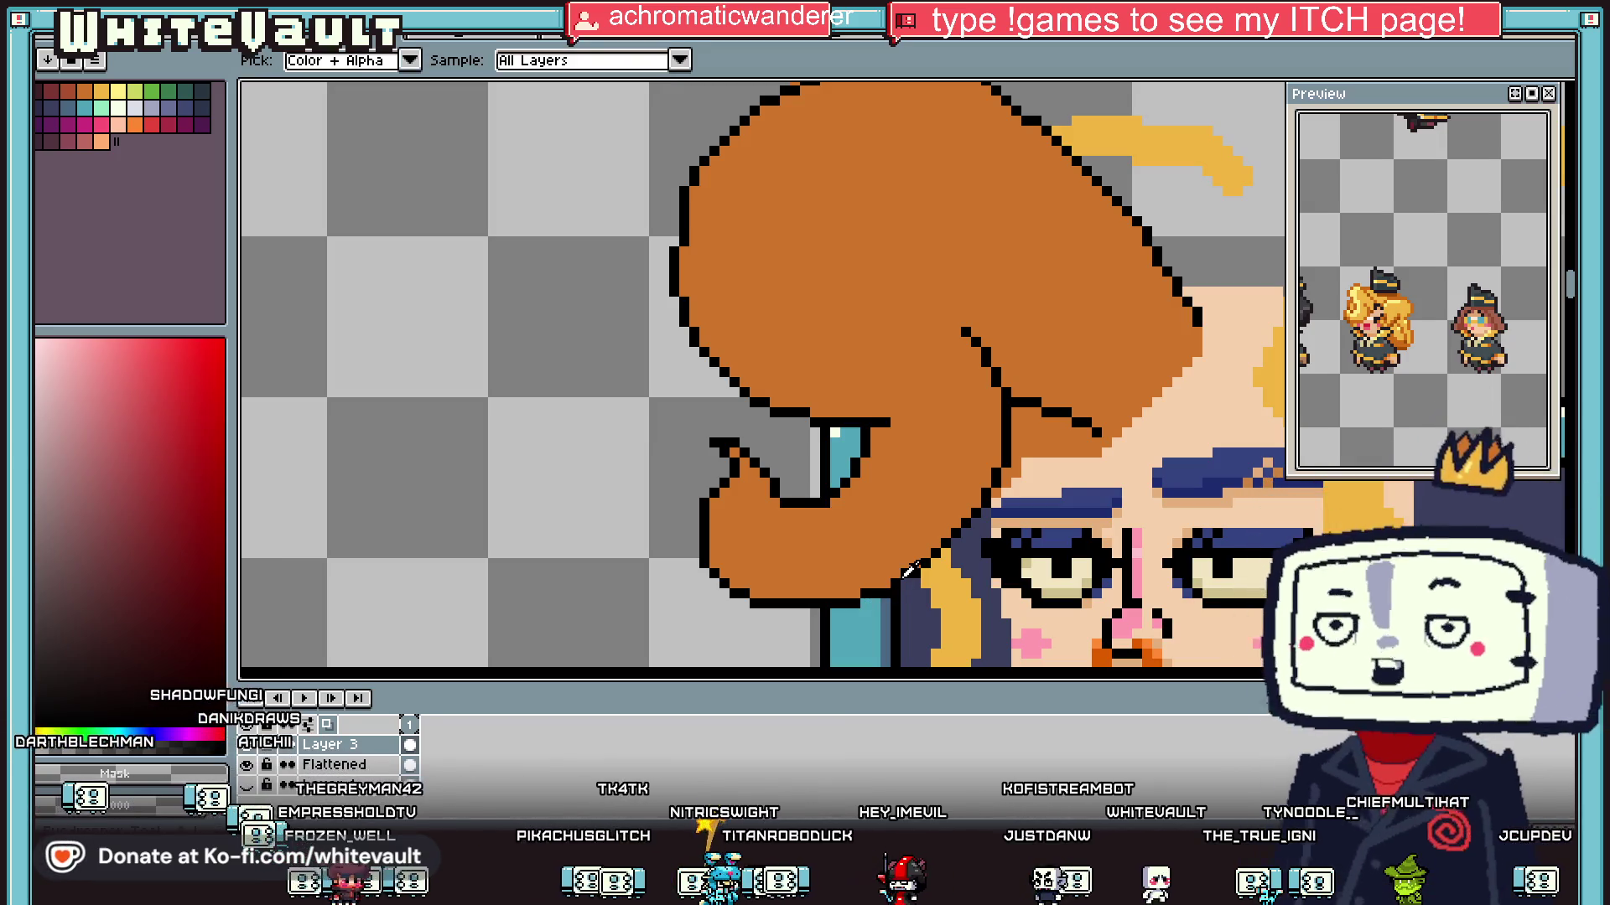
{"action": "scroll", "coordinate": [1145, 448], "scroll_direction": "down", "scroll_amount": 1}
{"action": "scroll", "coordinate": [929, 398], "scroll_direction": "up", "scroll_amount": 2}
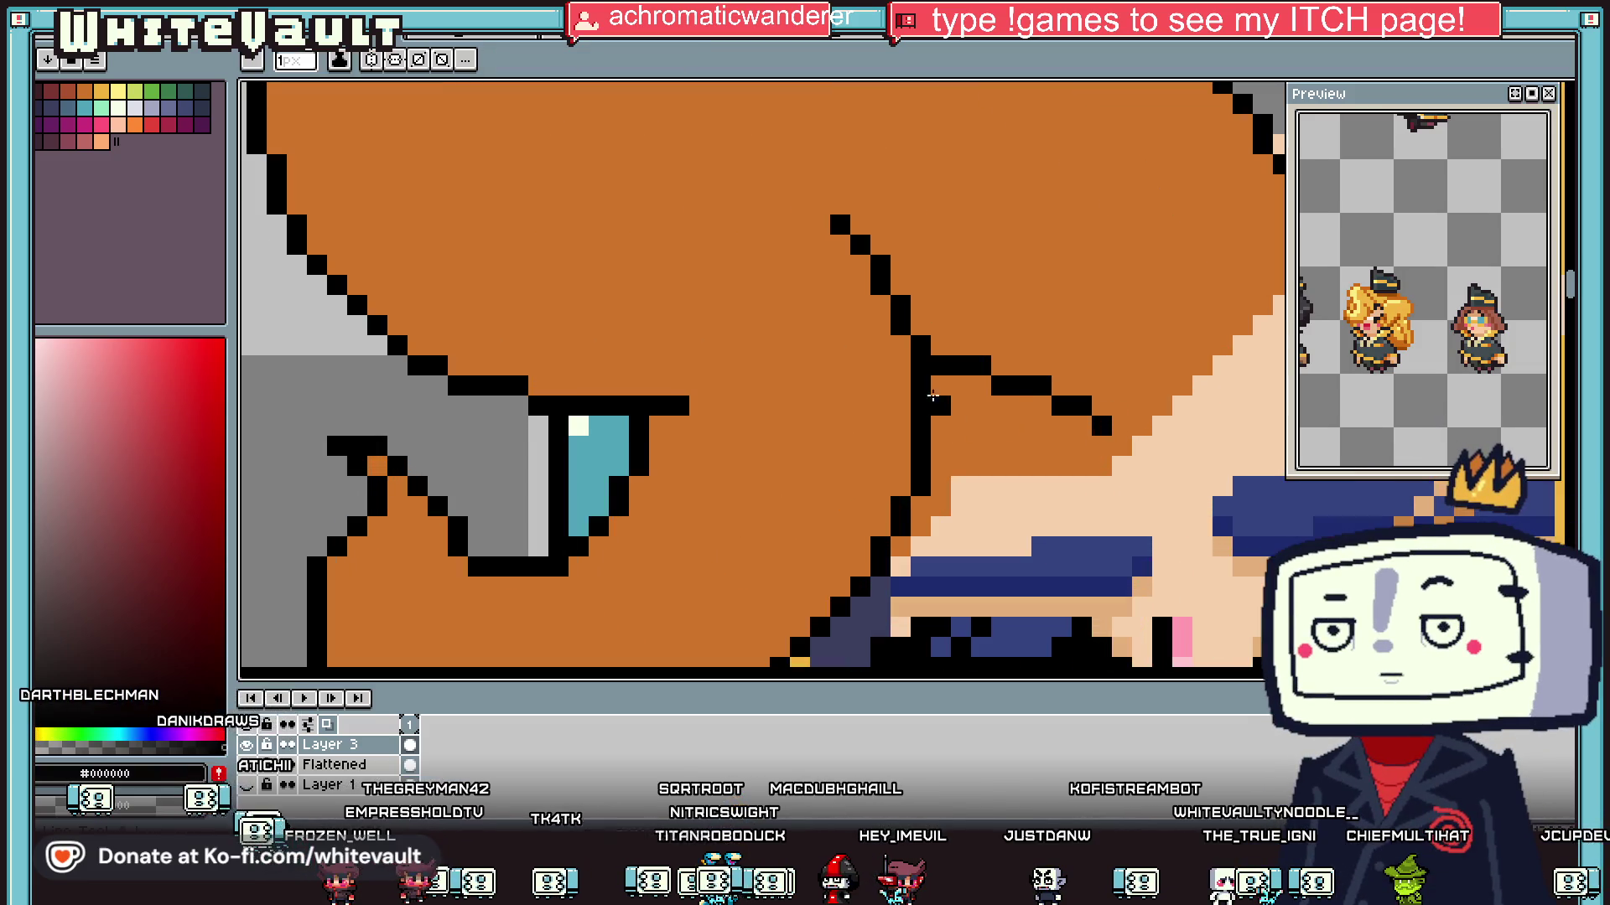
{"action": "left_click_drag", "start_coordinate": [978, 408], "coordinate": [1101, 427]}
{"action": "left_click", "coordinate": [1079, 408], "text": "alt"}
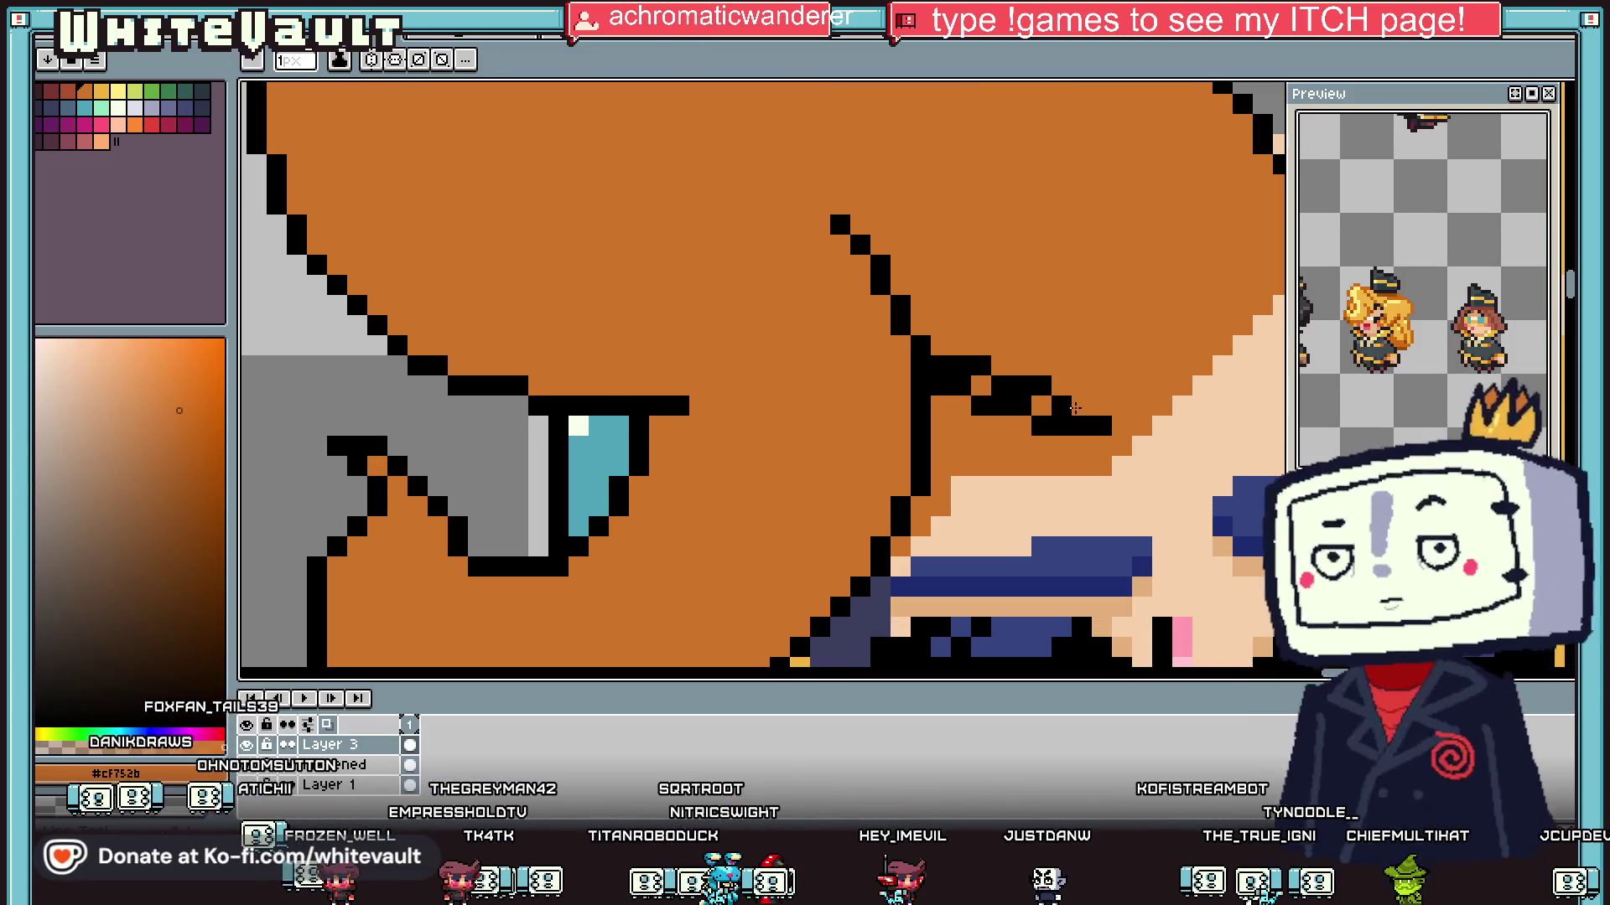
{"action": "left_click", "coordinate": [956, 367]}
{"action": "scroll", "coordinate": [1006, 419], "scroll_direction": "down", "scroll_amount": 1}
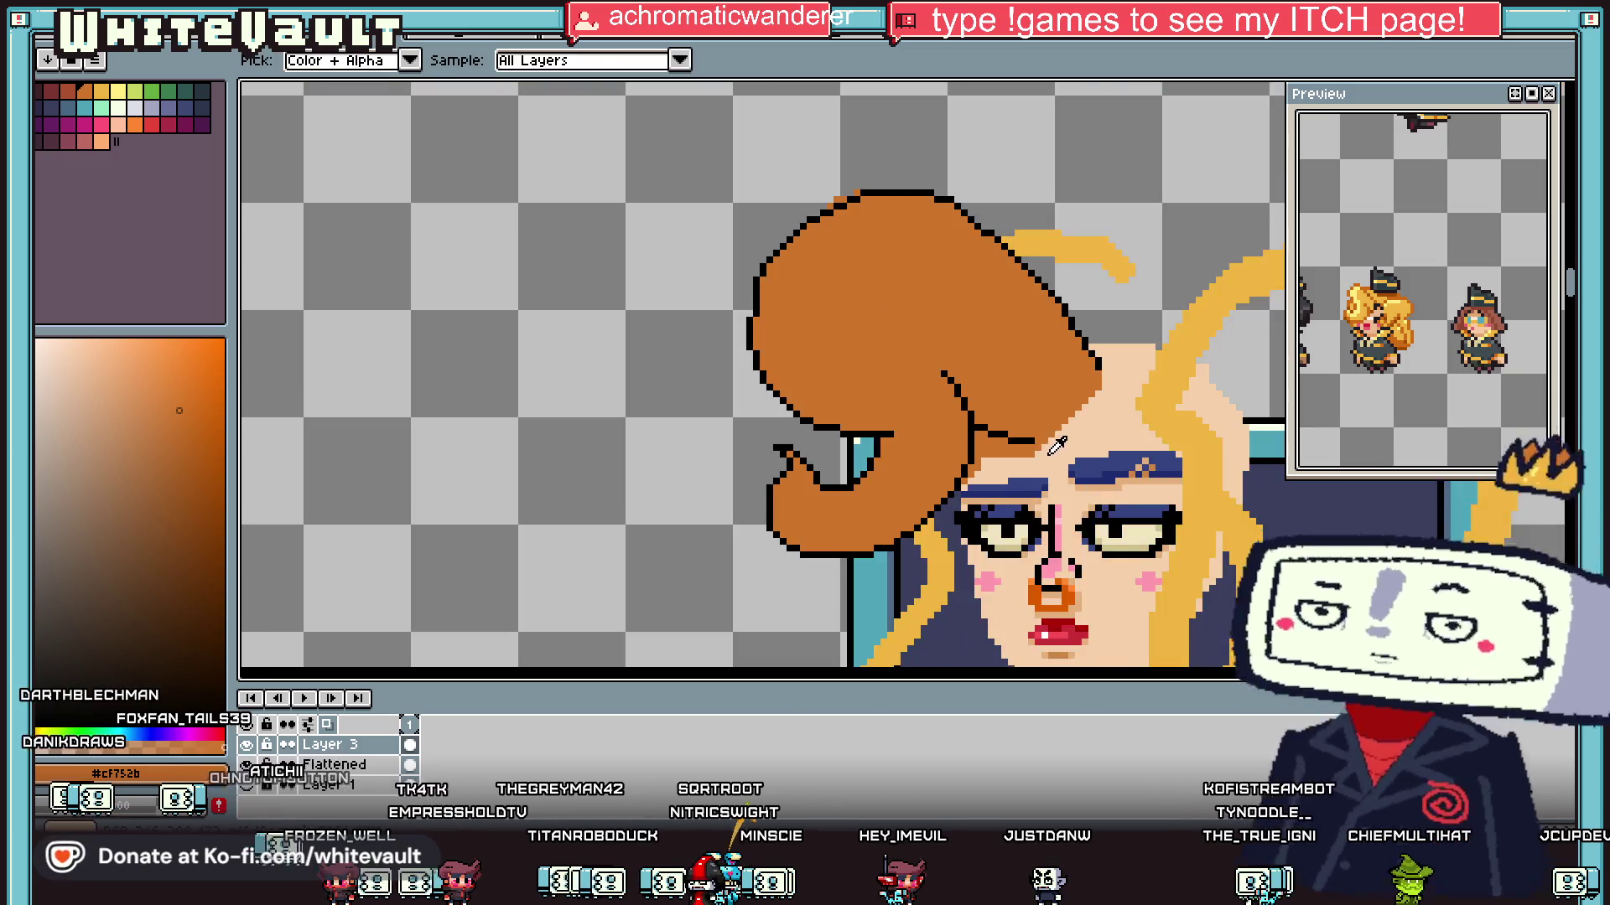
{"action": "scroll", "coordinate": [1014, 424], "scroll_direction": "up", "scroll_amount": 1}
{"action": "left_click", "coordinate": [1018, 424], "text": "alt"}
{"action": "scroll", "coordinate": [1341, 338], "scroll_direction": "down", "scroll_amount": 3}
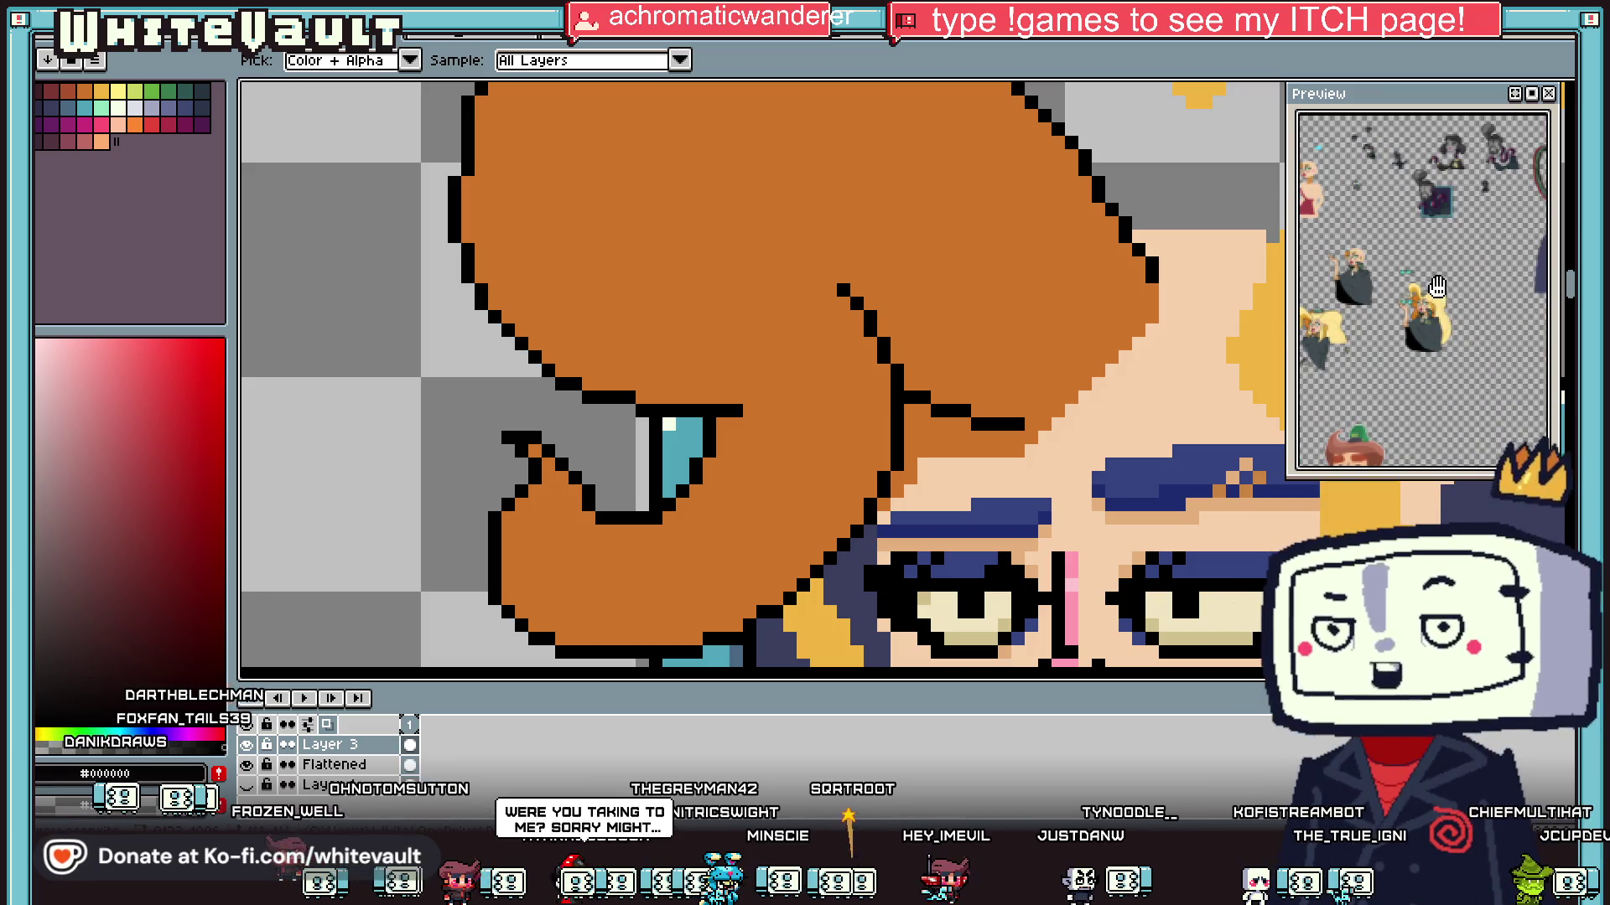
Step: Sample the hair yellow and paint a yellow hair strand over the skin beside the face
{"action": "scroll", "coordinate": [1437, 287], "scroll_direction": "up", "scroll_amount": 4}
{"action": "left_click_drag", "start_coordinate": [1393, 335], "coordinate": [1406, 423]}
{"action": "scroll", "coordinate": [1442, 353], "scroll_direction": "down", "scroll_amount": 3}
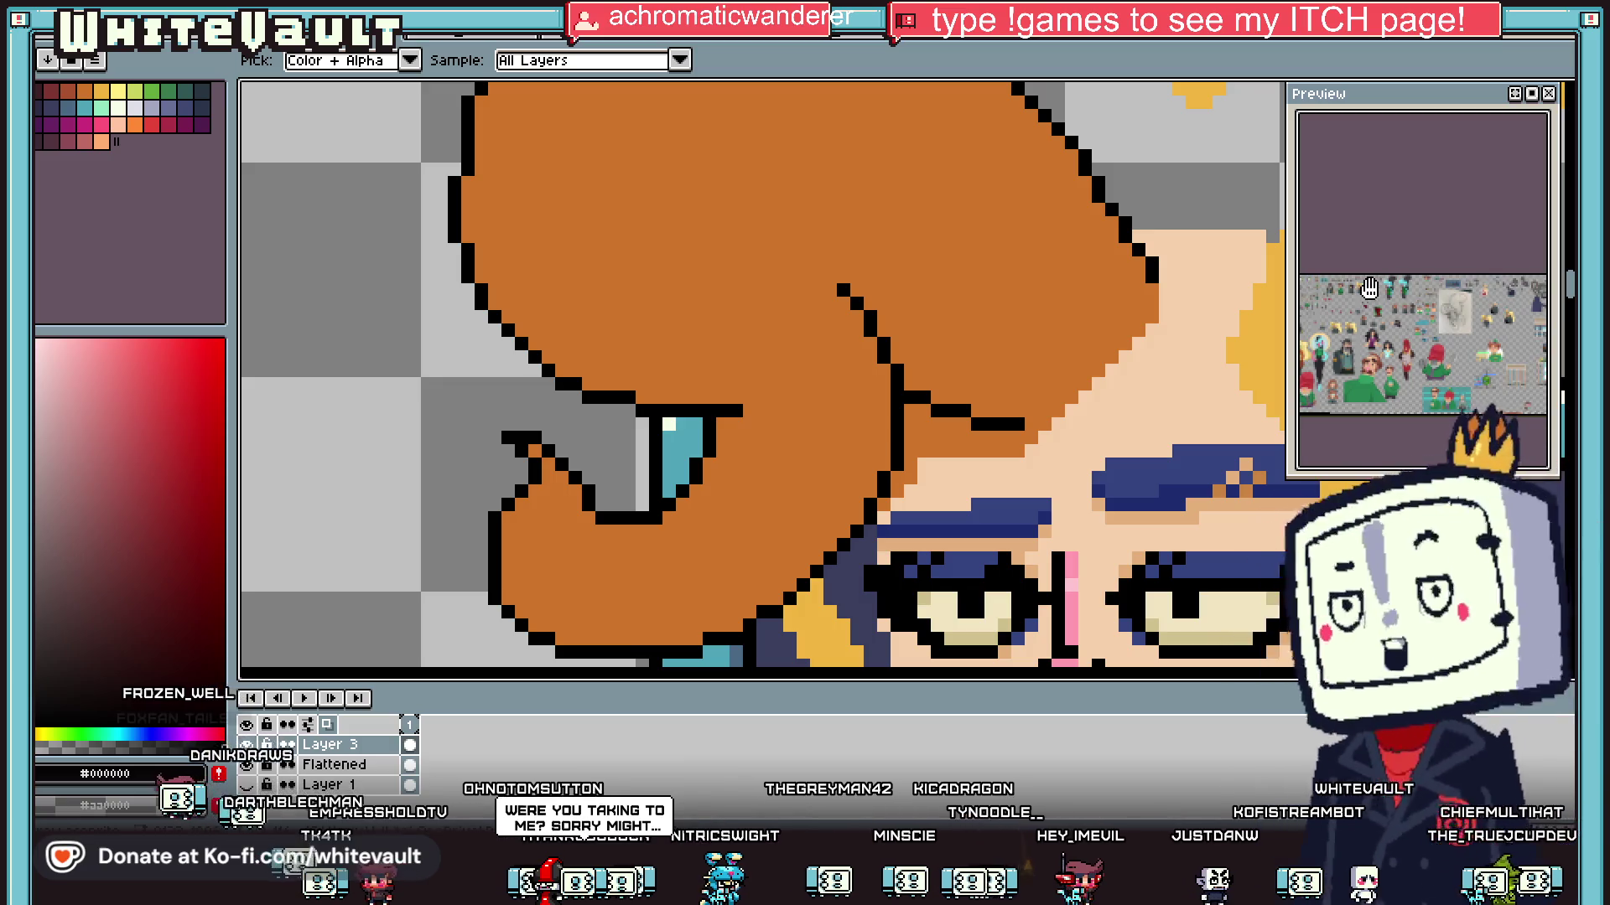
{"action": "scroll", "coordinate": [1369, 288], "scroll_direction": "up", "scroll_amount": 5}
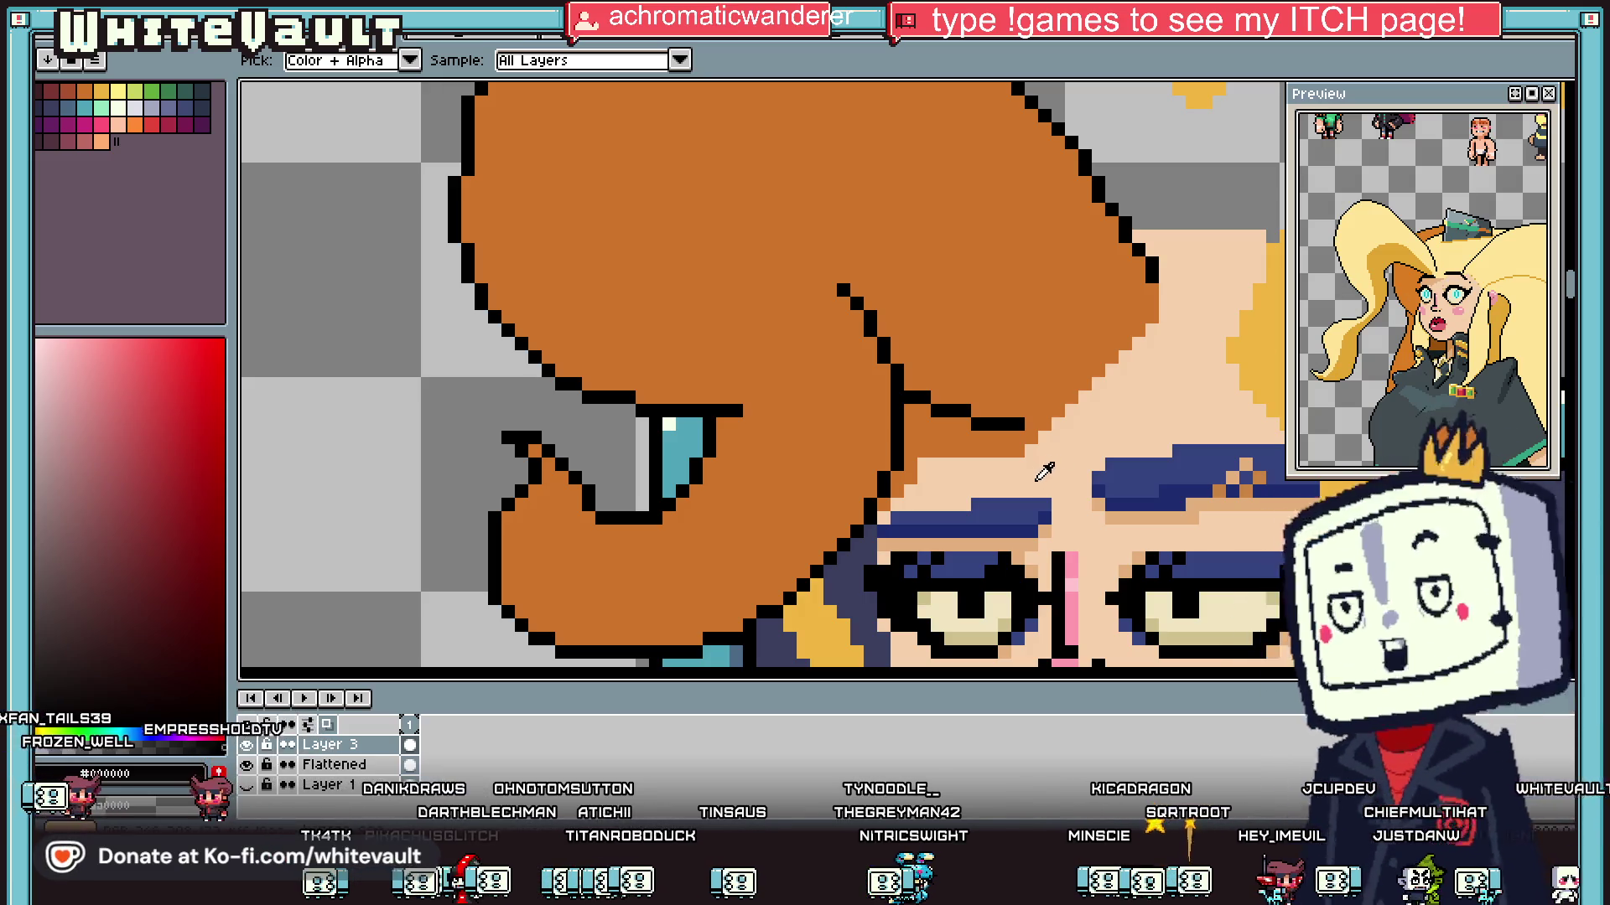
{"action": "scroll", "coordinate": [1043, 475], "scroll_direction": "up", "scroll_amount": 2}
{"action": "left_click", "coordinate": [1017, 420]}
{"action": "scroll", "coordinate": [936, 455], "scroll_direction": "down", "scroll_amount": 4}
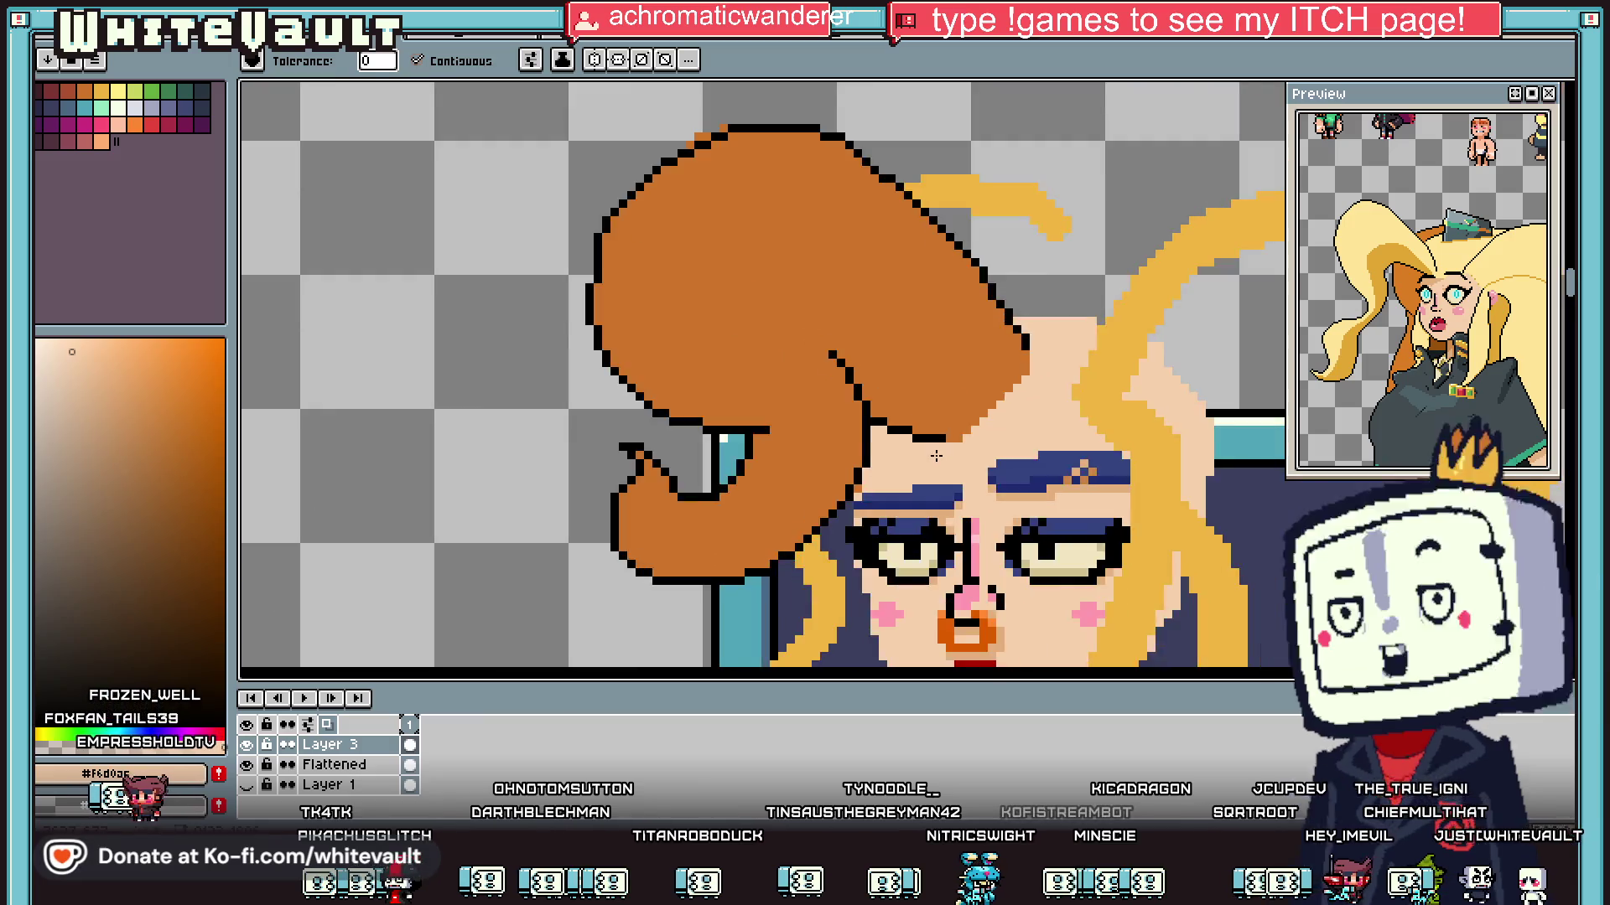
{"action": "scroll", "coordinate": [936, 455], "scroll_direction": "down", "scroll_amount": 2}
{"action": "scroll", "coordinate": [931, 466], "scroll_direction": "up", "scroll_amount": 3}
{"action": "left_click", "coordinate": [838, 543]}
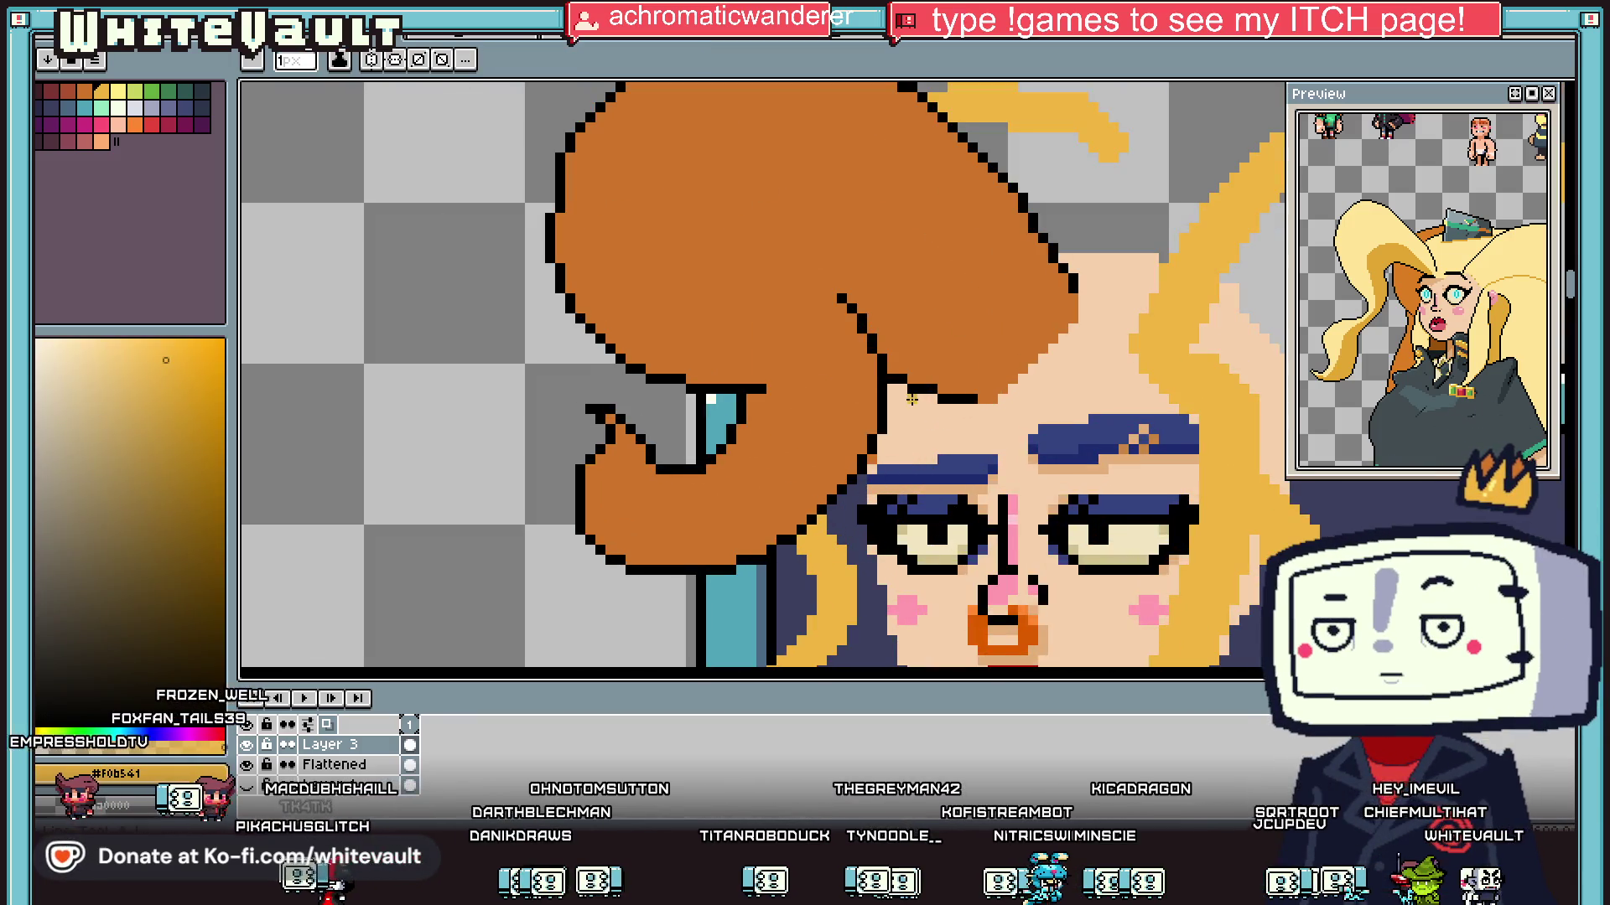
{"action": "left_click", "coordinate": [913, 399]}
{"action": "scroll", "coordinate": [937, 414], "scroll_direction": "up", "scroll_amount": 2}
{"action": "left_click_drag", "start_coordinate": [876, 429], "coordinate": [824, 508]}
{"action": "left_click", "coordinate": [848, 408]}
Step: Sample a dark colour from the drawing and add a dark pixel beside the face
{"action": "scroll", "coordinate": [848, 407], "scroll_direction": "down", "scroll_amount": 3}
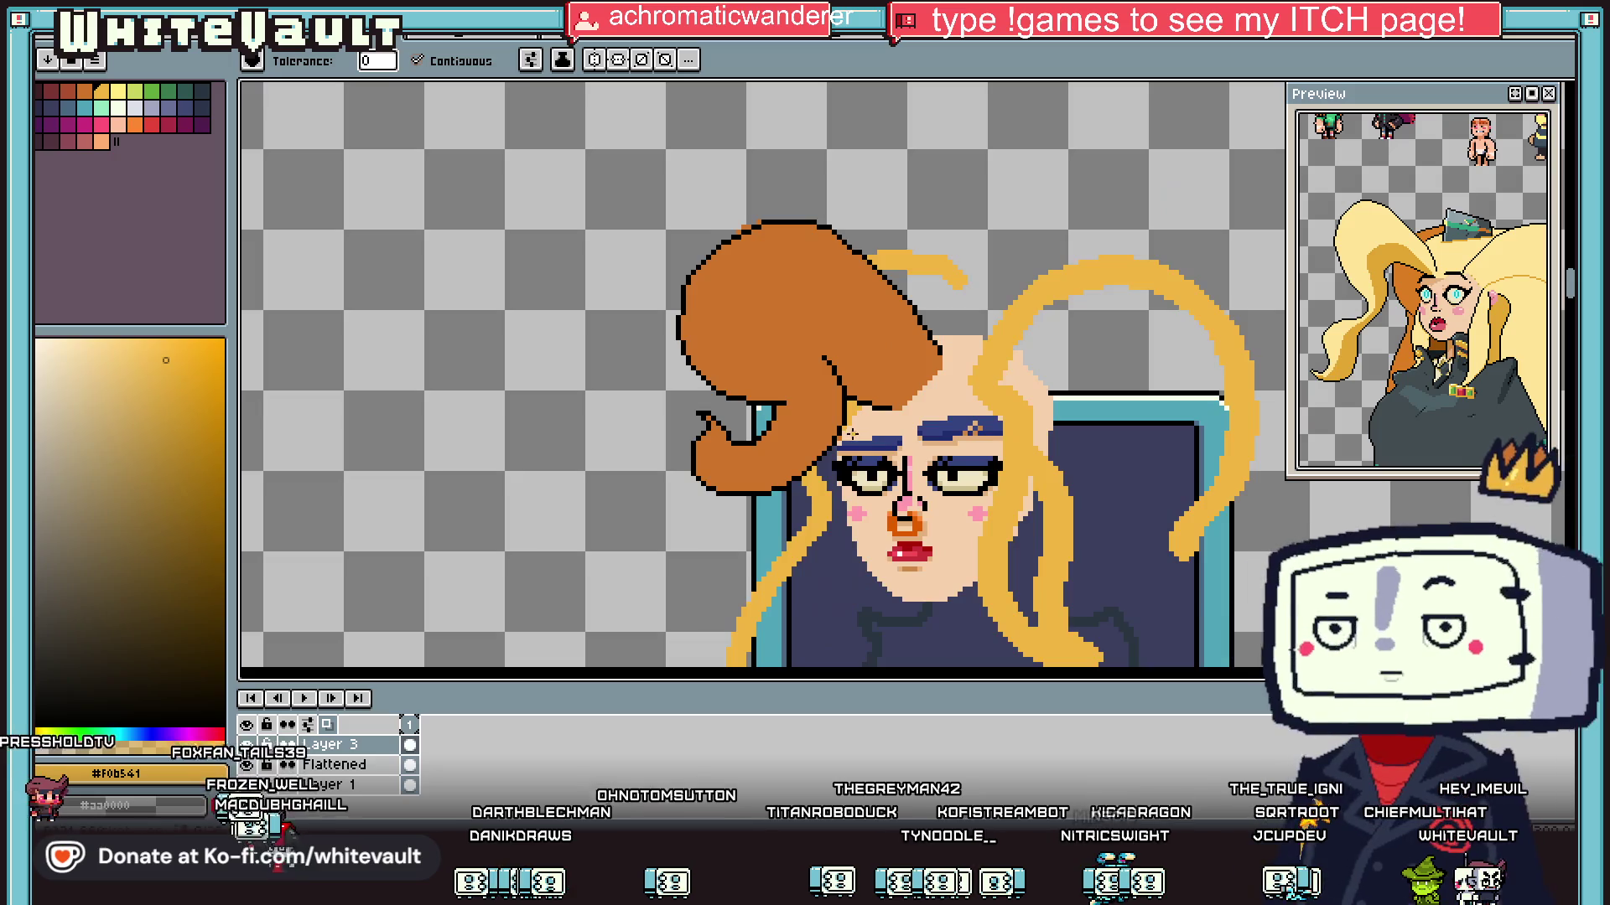
{"action": "scroll", "coordinate": [846, 437], "scroll_direction": "up", "scroll_amount": 2}
{"action": "left_click", "coordinate": [851, 376], "text": "alt"}
{"action": "left_click", "coordinate": [830, 410]}
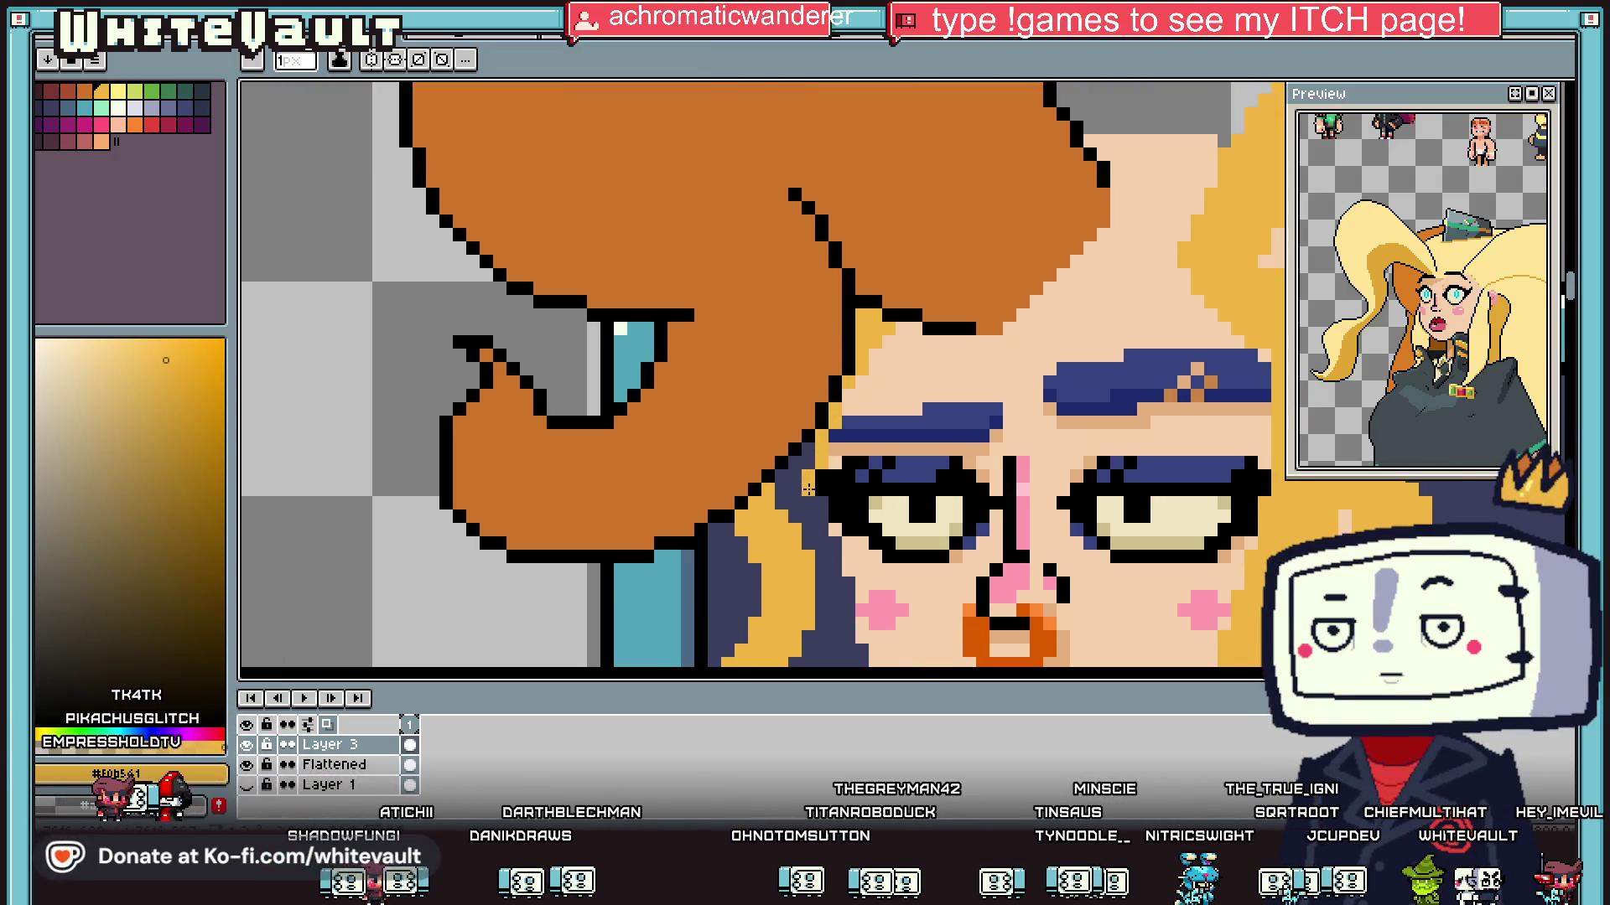
{"action": "left_click_drag", "start_coordinate": [819, 520], "coordinate": [830, 337]}
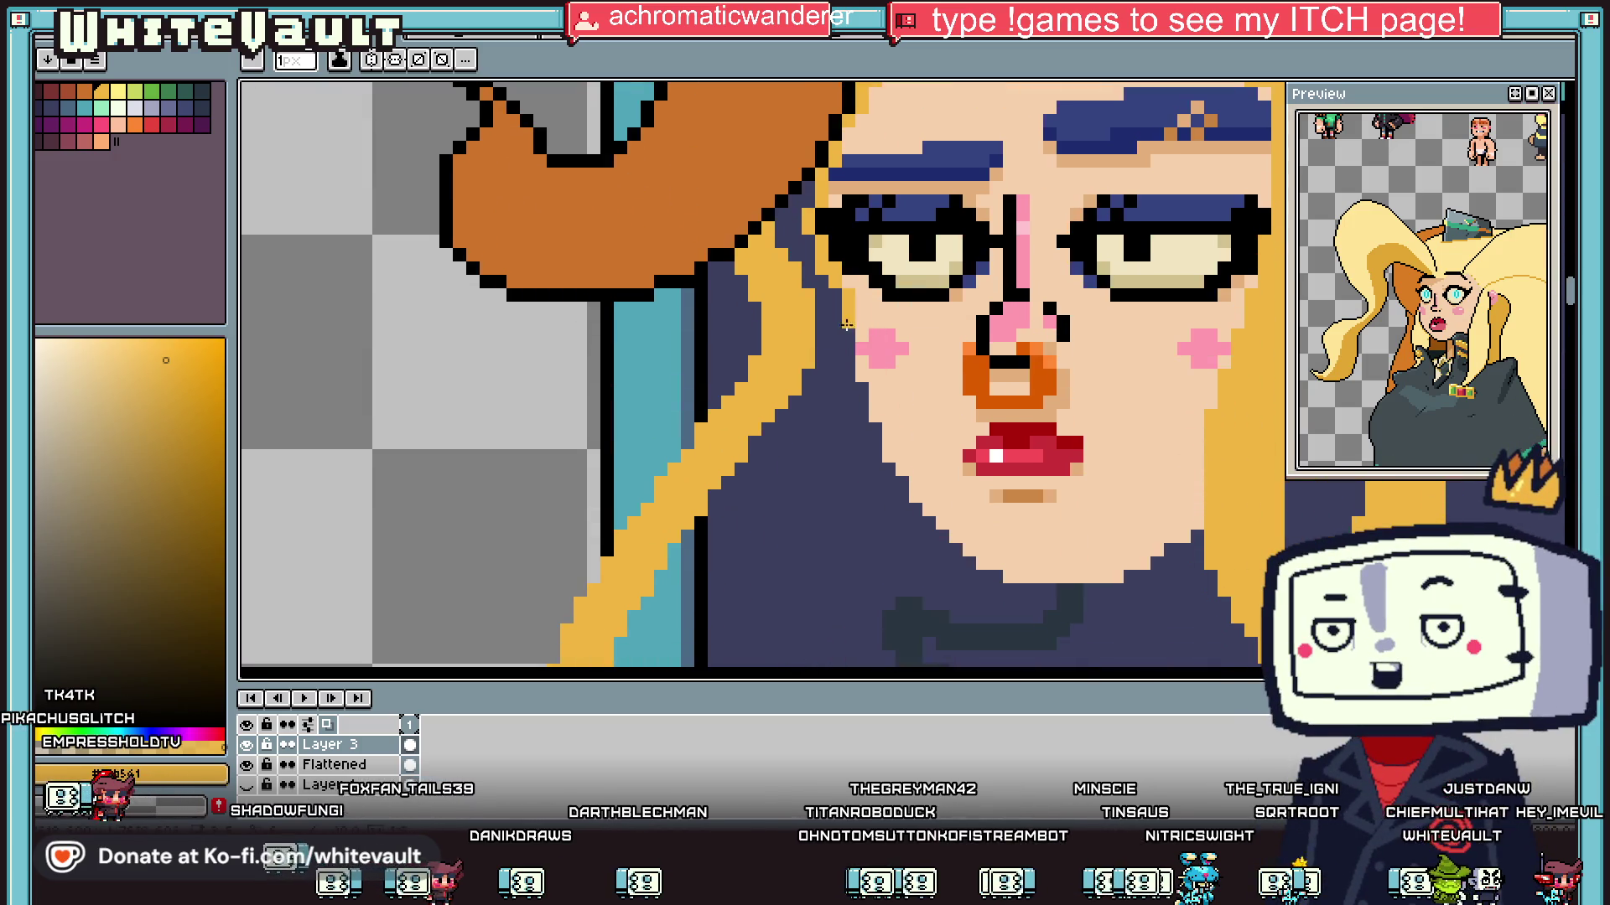
{"action": "scroll", "coordinate": [851, 380], "scroll_direction": "down", "scroll_amount": 2}
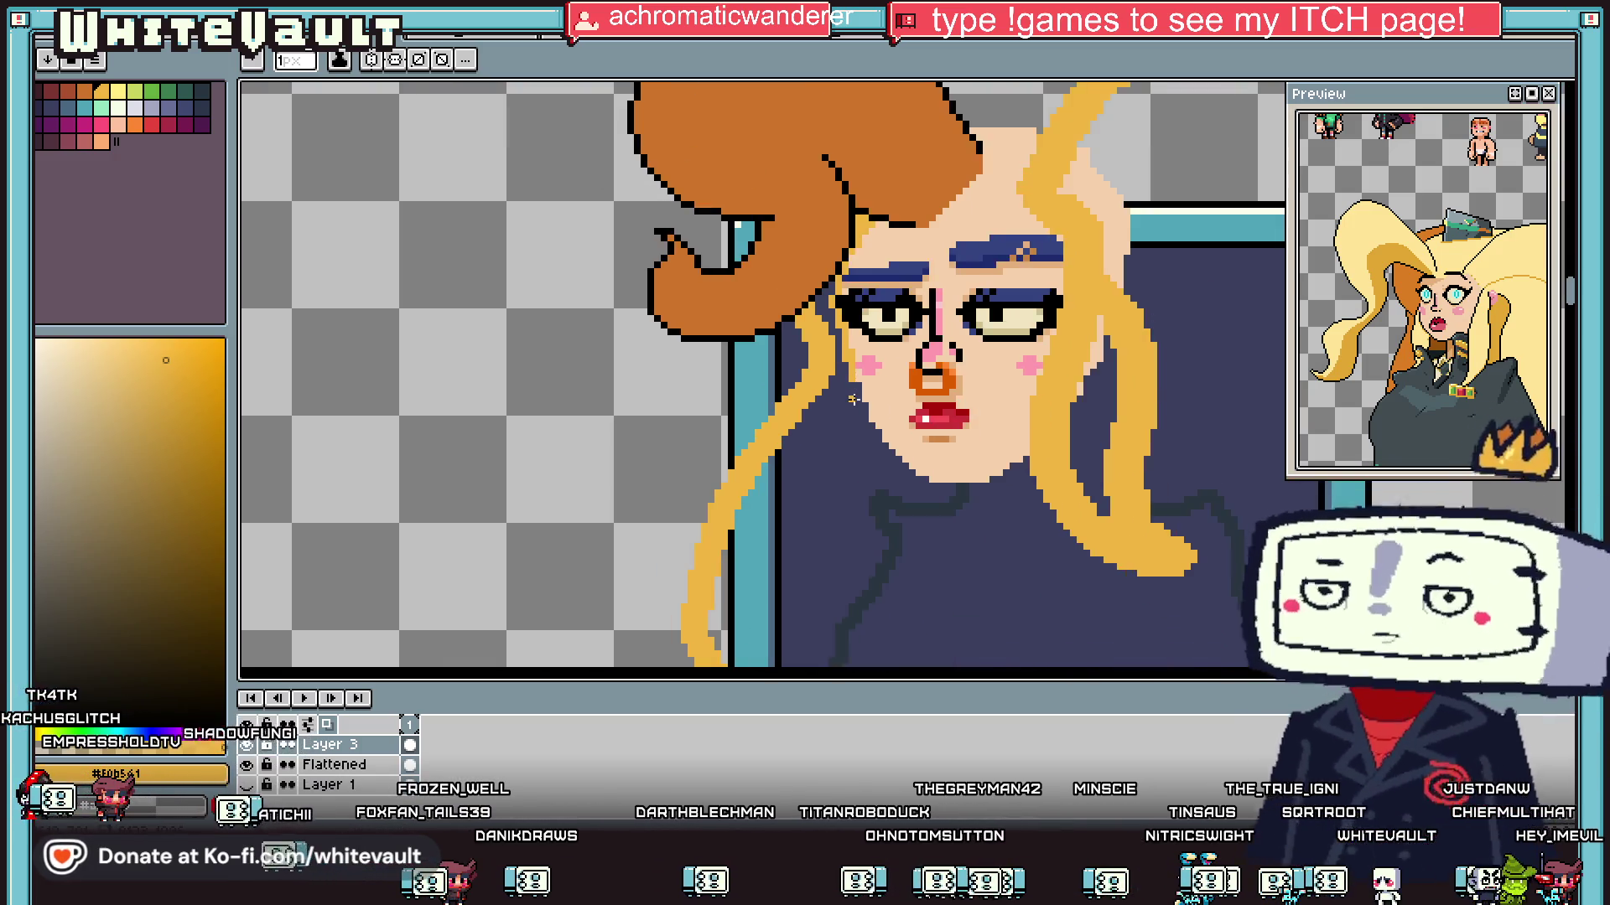
{"action": "scroll", "coordinate": [850, 380], "scroll_direction": "up", "scroll_amount": 2}
Step: Paint a thin gold strand down from the cheek and bucket-fill the area beside it gold
{"action": "mouse_move", "coordinate": [861, 367]}
{"action": "left_mouse_down"}
{"action": "mouse_move", "coordinate": [875, 417]}
{"action": "mouse_move", "coordinate": [860, 661]}
{"action": "left_mouse_up"}
{"action": "scroll", "coordinate": [860, 661], "scroll_direction": "down", "scroll_amount": 1}
{"action": "left_click_drag", "start_coordinate": [830, 495], "coordinate": [801, 579]}
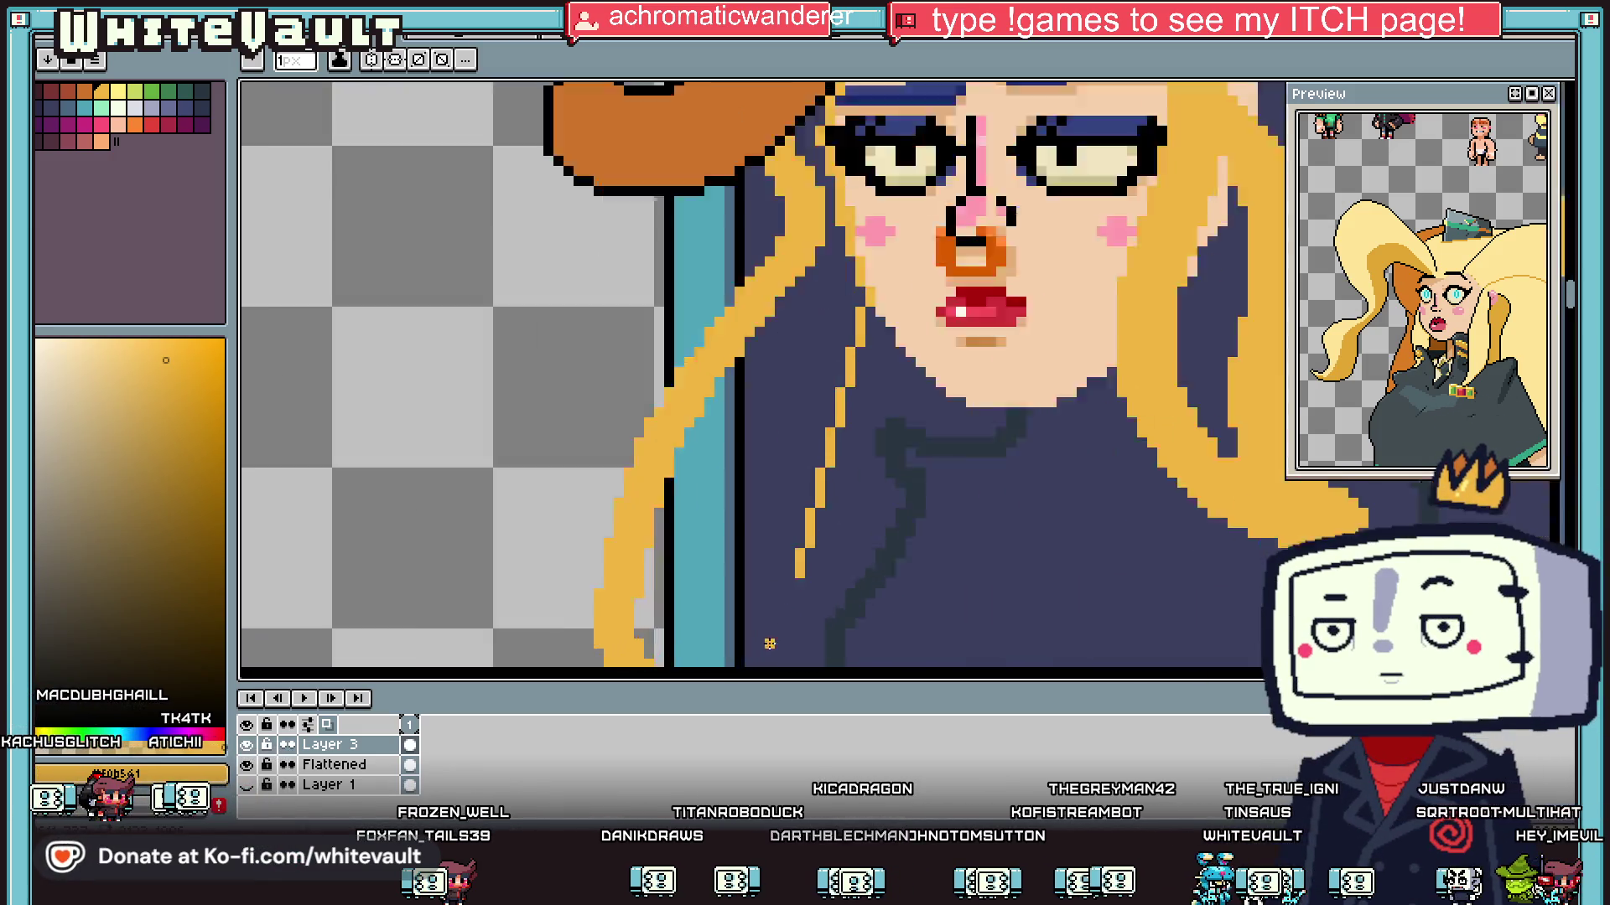
{"action": "mouse_move", "coordinate": [769, 644]}
{"action": "left_mouse_down"}
{"action": "mouse_move", "coordinate": [779, 444]}
{"action": "mouse_move", "coordinate": [819, 334]}
{"action": "left_mouse_up"}
{"action": "key", "text": "g"}
{"action": "left_click", "coordinate": [724, 471]}
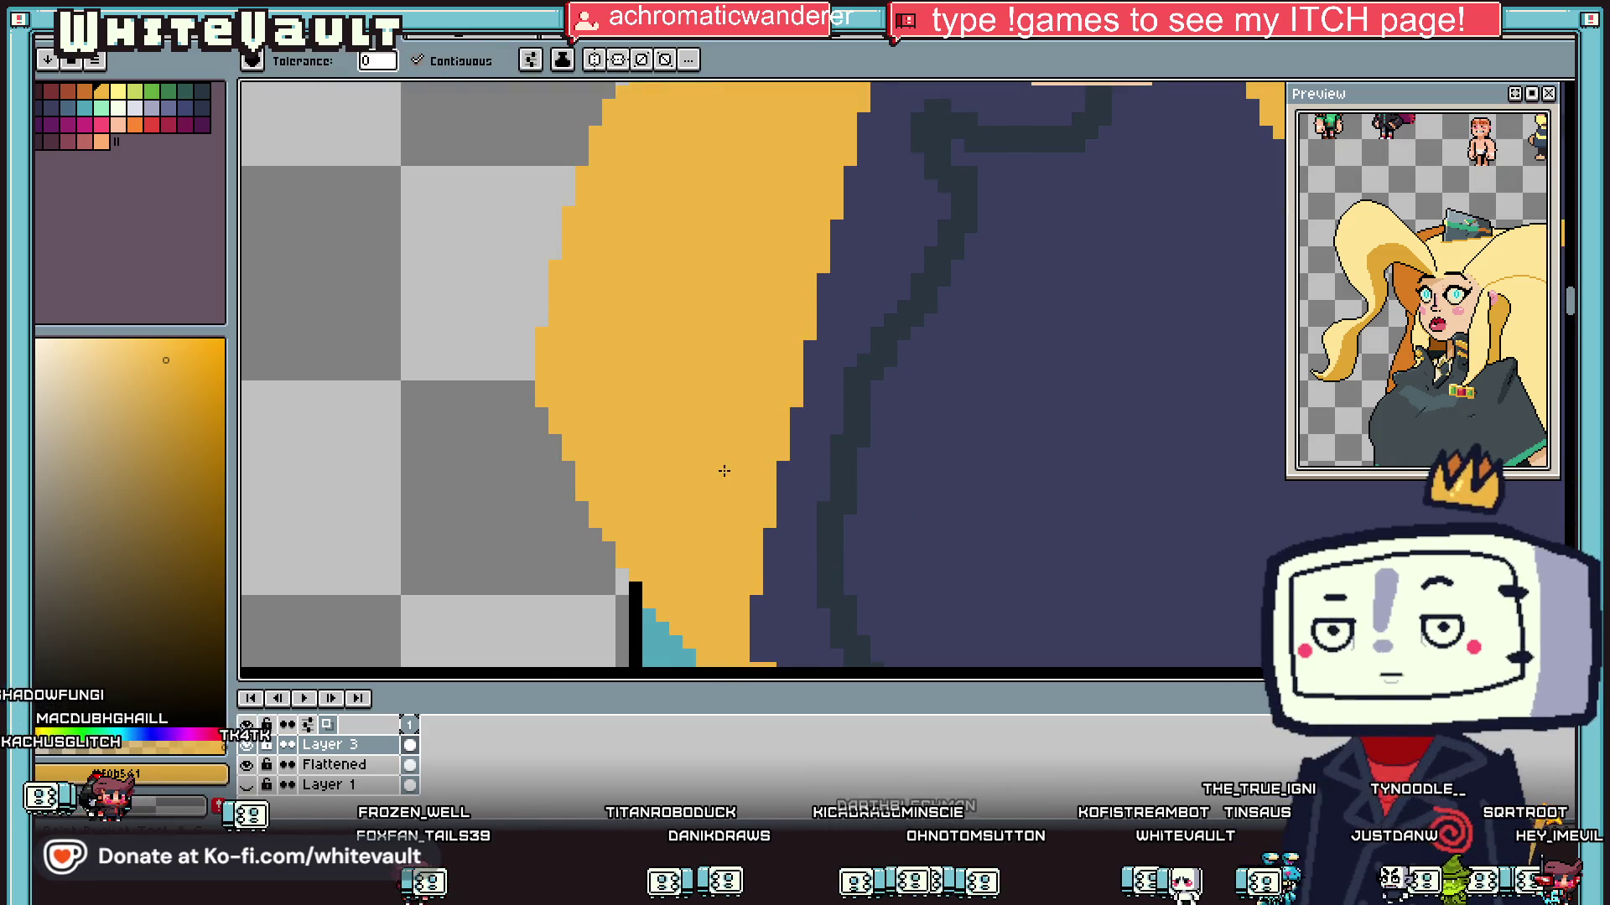
{"action": "scroll", "coordinate": [725, 471], "scroll_direction": "down", "scroll_amount": 3}
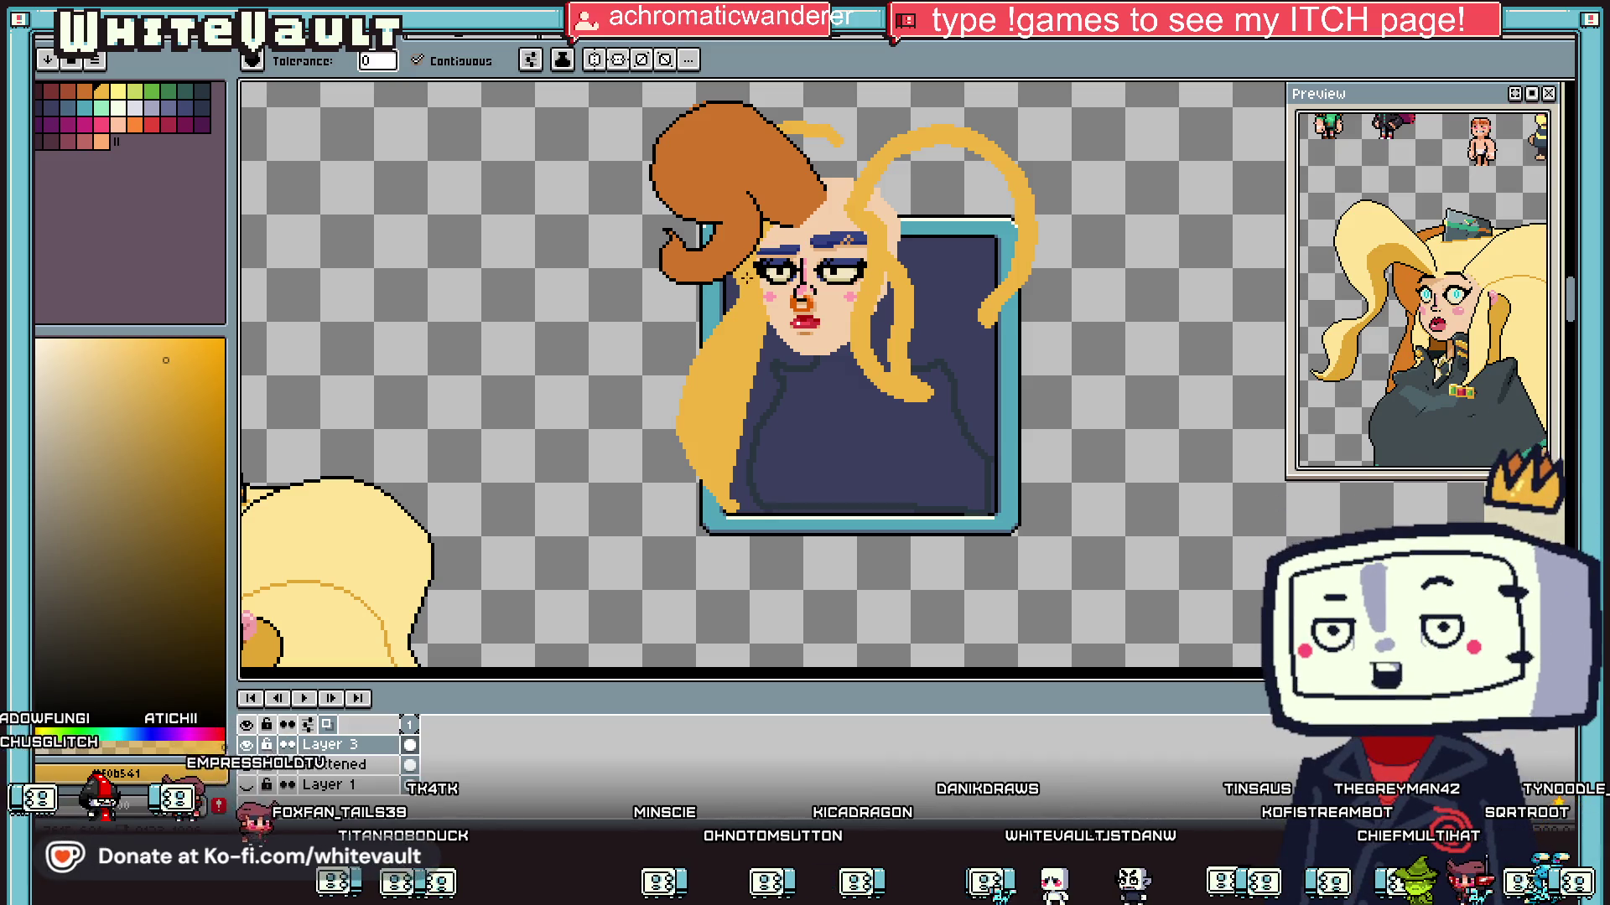
Step: Eyedrop black from the outline and draw a black line down the face edge
{"action": "key", "text": "i"}
{"action": "scroll", "coordinate": [788, 243], "scroll_direction": "up", "scroll_amount": 5}
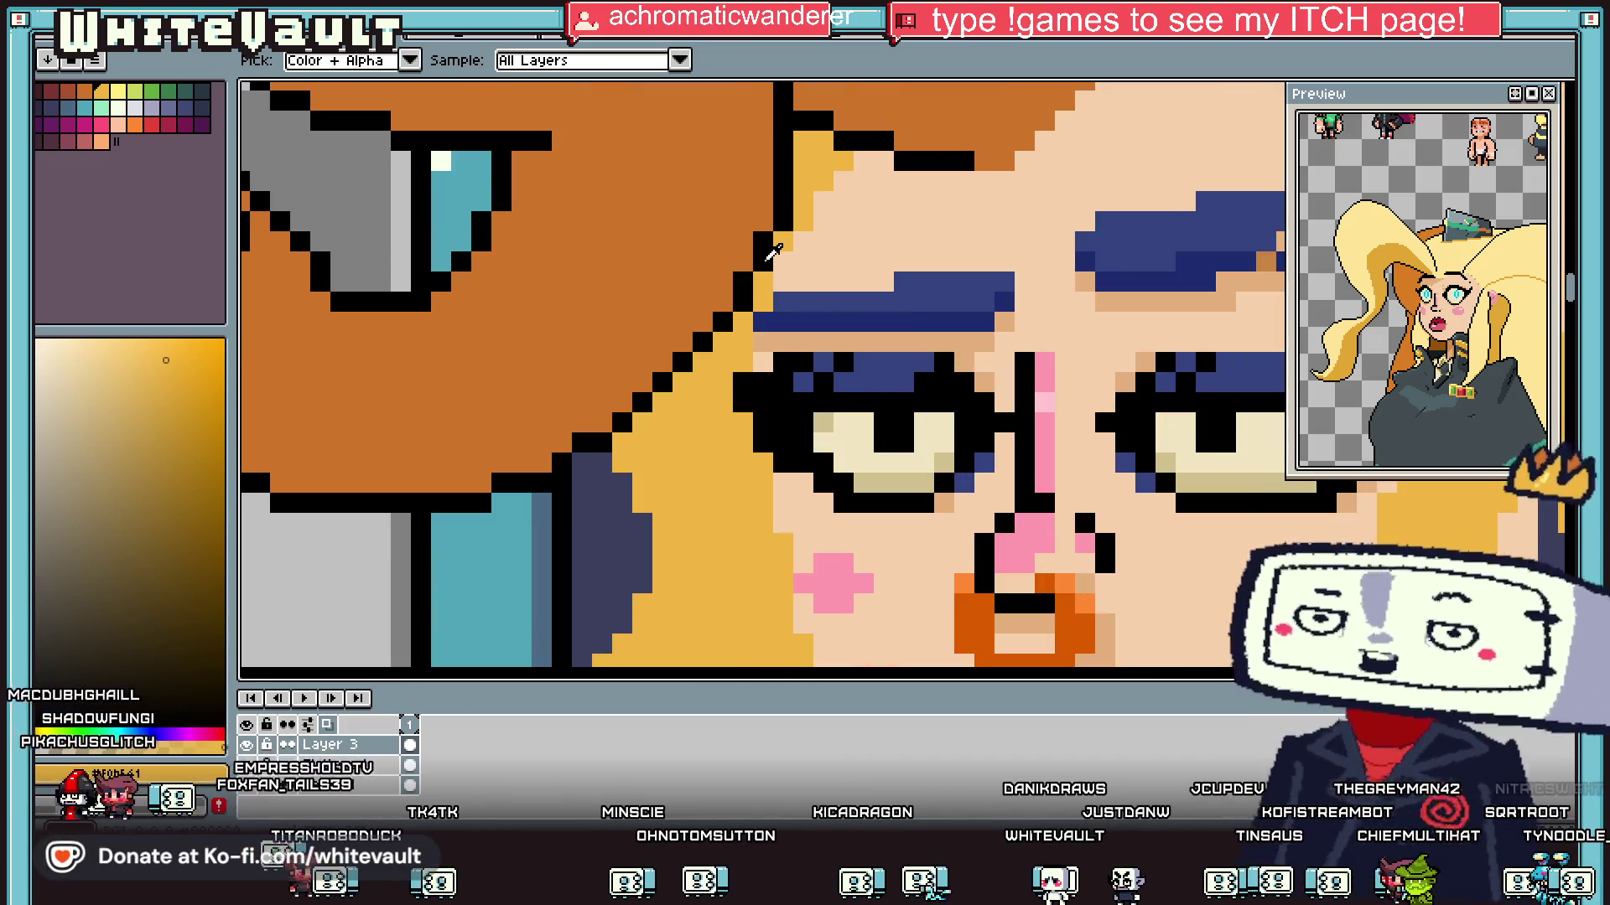
{"action": "left_click", "coordinate": [763, 285]}
{"action": "scroll", "coordinate": [761, 360], "scroll_direction": "down", "scroll_amount": 3}
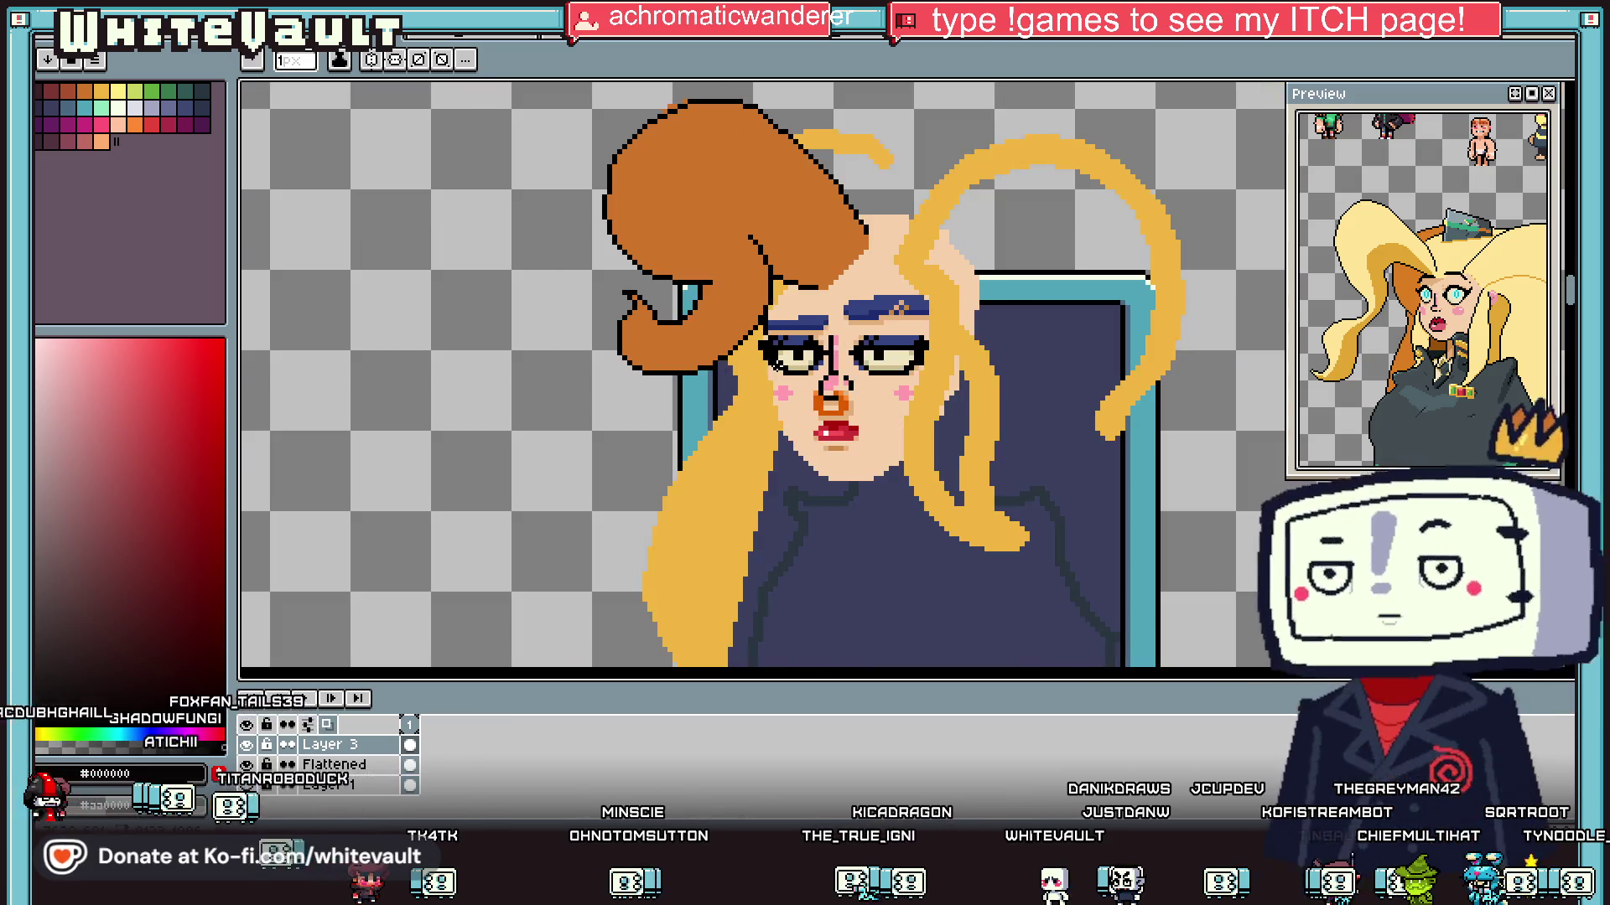
{"action": "scroll", "coordinate": [761, 379], "scroll_direction": "up", "scroll_amount": 3}
{"action": "mouse_move", "coordinate": [762, 379]}
{"action": "left_mouse_down"}
{"action": "mouse_move", "coordinate": [784, 440]}
{"action": "mouse_move", "coordinate": [779, 499]}
{"action": "left_mouse_up"}
{"action": "left_click", "coordinate": [805, 518]}
{"action": "scroll", "coordinate": [802, 521], "scroll_direction": "down", "scroll_amount": 3}
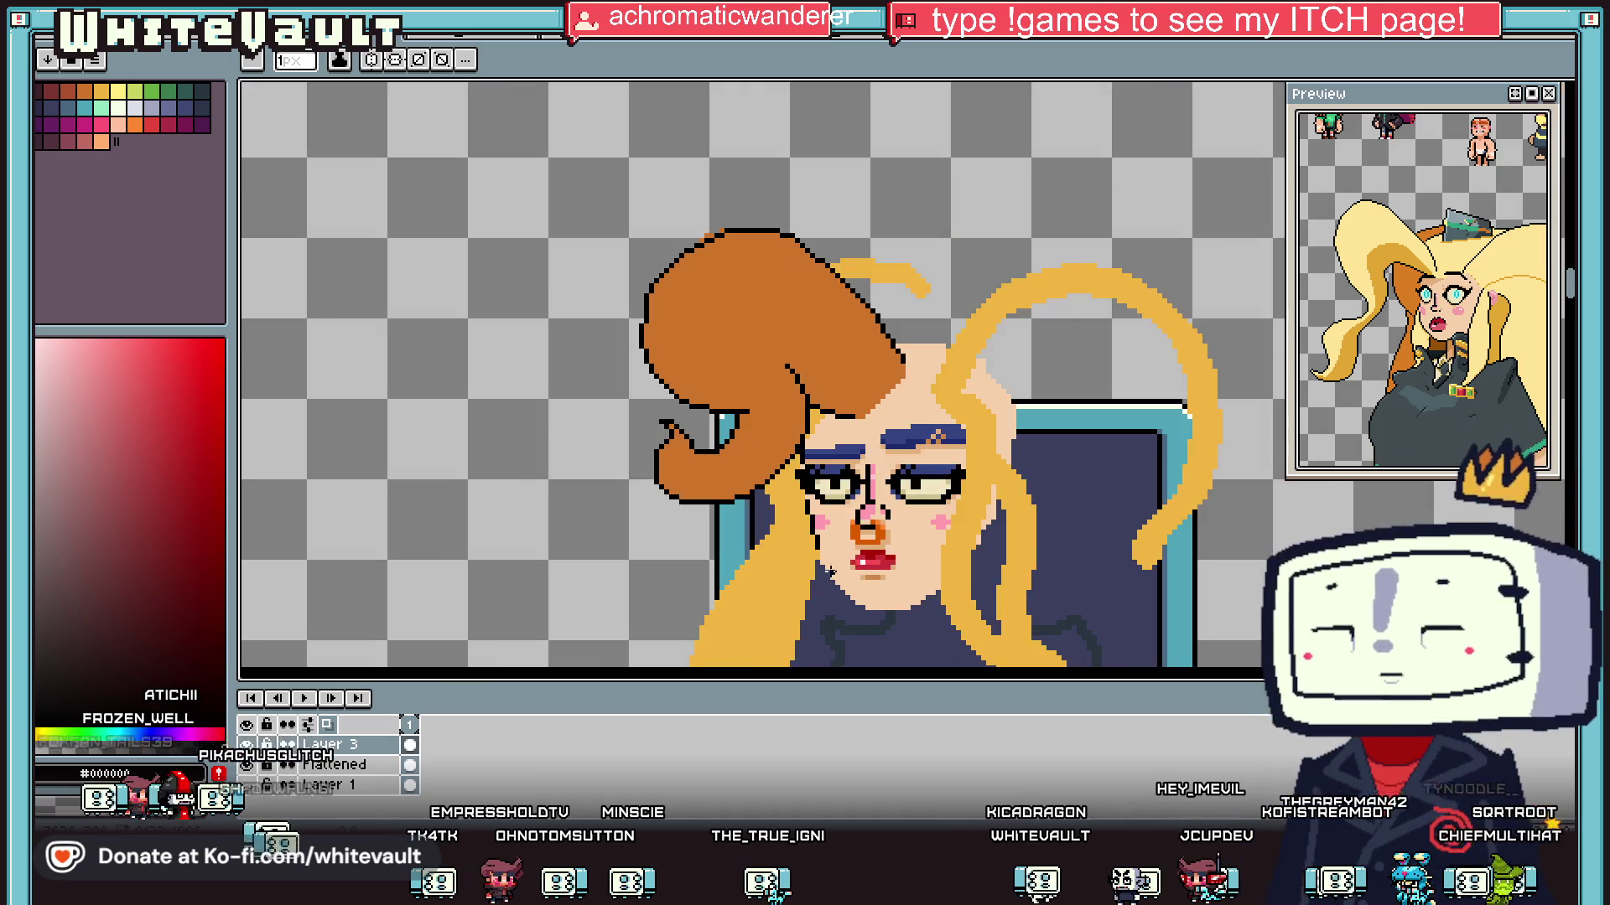
{"action": "scroll", "coordinate": [802, 522], "scroll_direction": "up", "scroll_amount": 4}
{"action": "left_click_drag", "start_coordinate": [801, 468], "coordinate": [806, 525]}
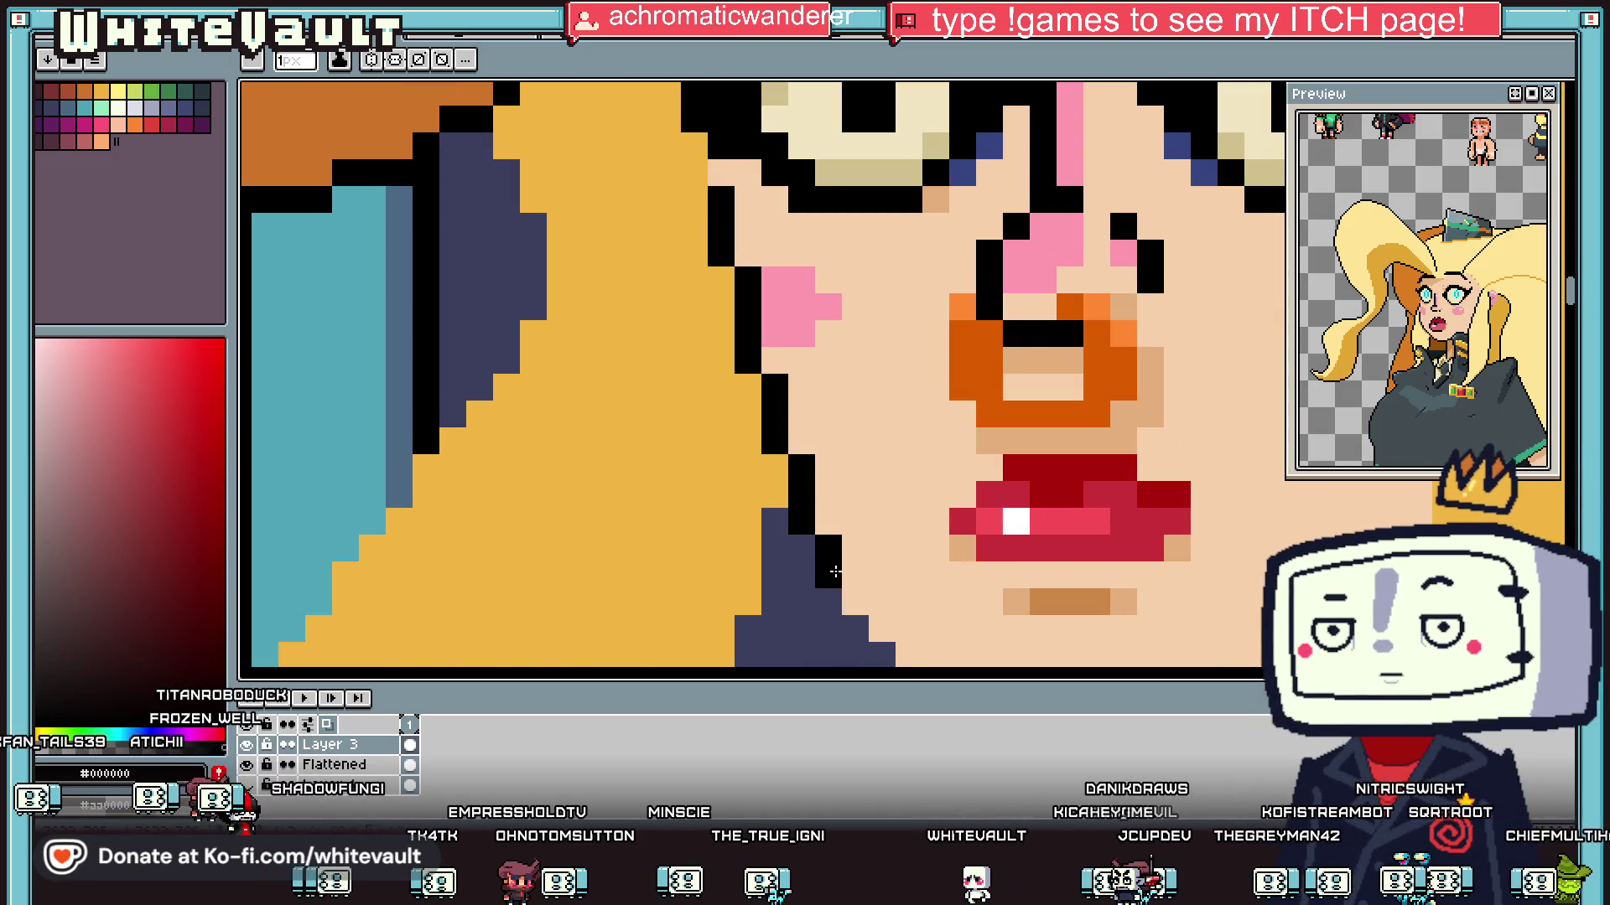
{"action": "scroll", "coordinate": [836, 566], "scroll_direction": "down", "scroll_amount": 3}
{"action": "scroll", "coordinate": [831, 533], "scroll_direction": "up", "scroll_amount": 2}
Step: Continue the outline as a diagonal staircase along the jaw, across the chin and up the right side
{"action": "left_click", "coordinate": [831, 533]}
{"action": "left_click", "coordinate": [839, 523]}
{"action": "left_click", "coordinate": [859, 543]}
{"action": "left_click", "coordinate": [879, 563]}
{"action": "left_click", "coordinate": [899, 583]}
{"action": "left_click", "coordinate": [919, 603]}
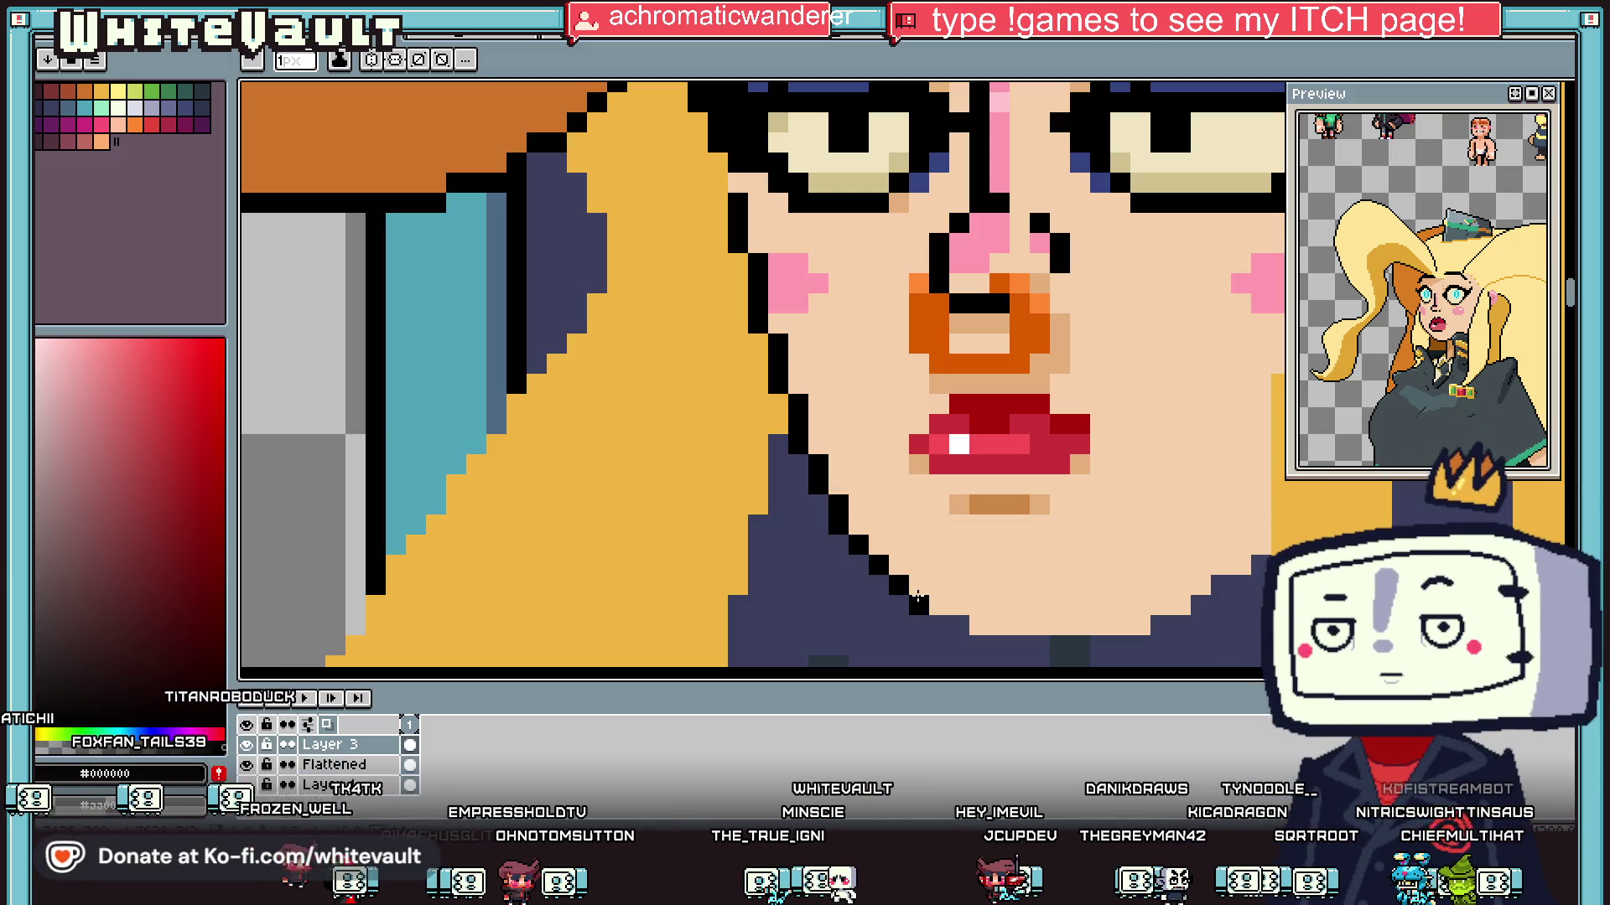
{"action": "mouse_move", "coordinate": [935, 613]}
{"action": "left_mouse_down"}
{"action": "mouse_move", "coordinate": [1115, 622]}
{"action": "mouse_move", "coordinate": [1262, 527]}
{"action": "left_mouse_up"}
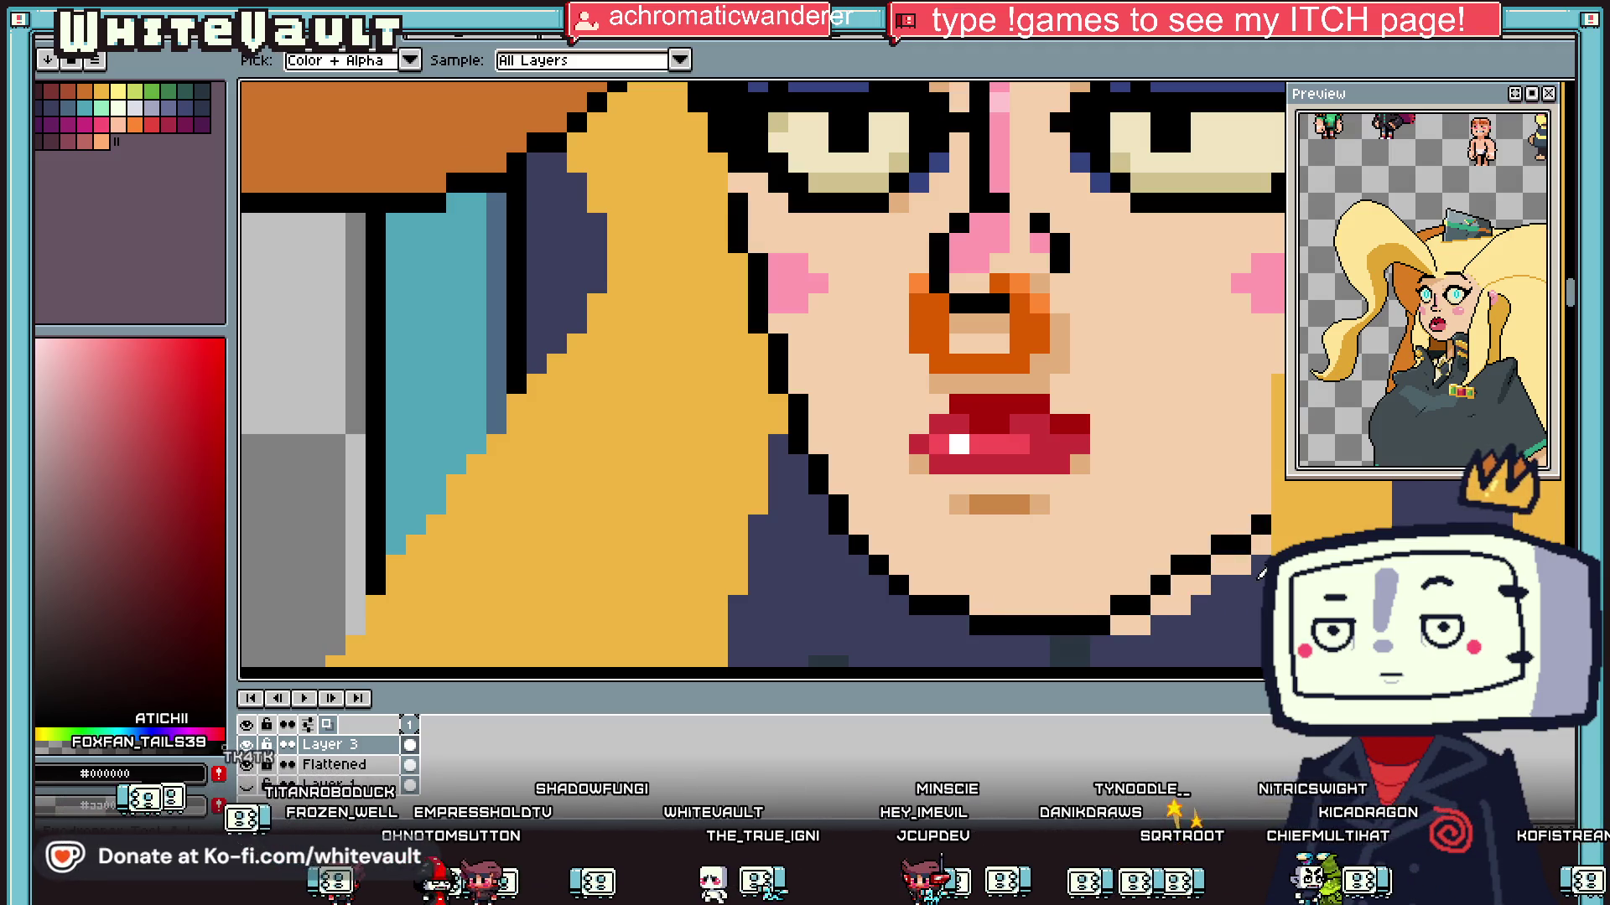
{"action": "left_click", "coordinate": [1264, 543], "text": "alt"}
{"action": "key", "text": "g"}
{"action": "scroll", "coordinate": [1190, 591], "scroll_direction": "down", "scroll_amount": 3}
{"action": "left_click", "coordinate": [1047, 545], "text": "alt"}
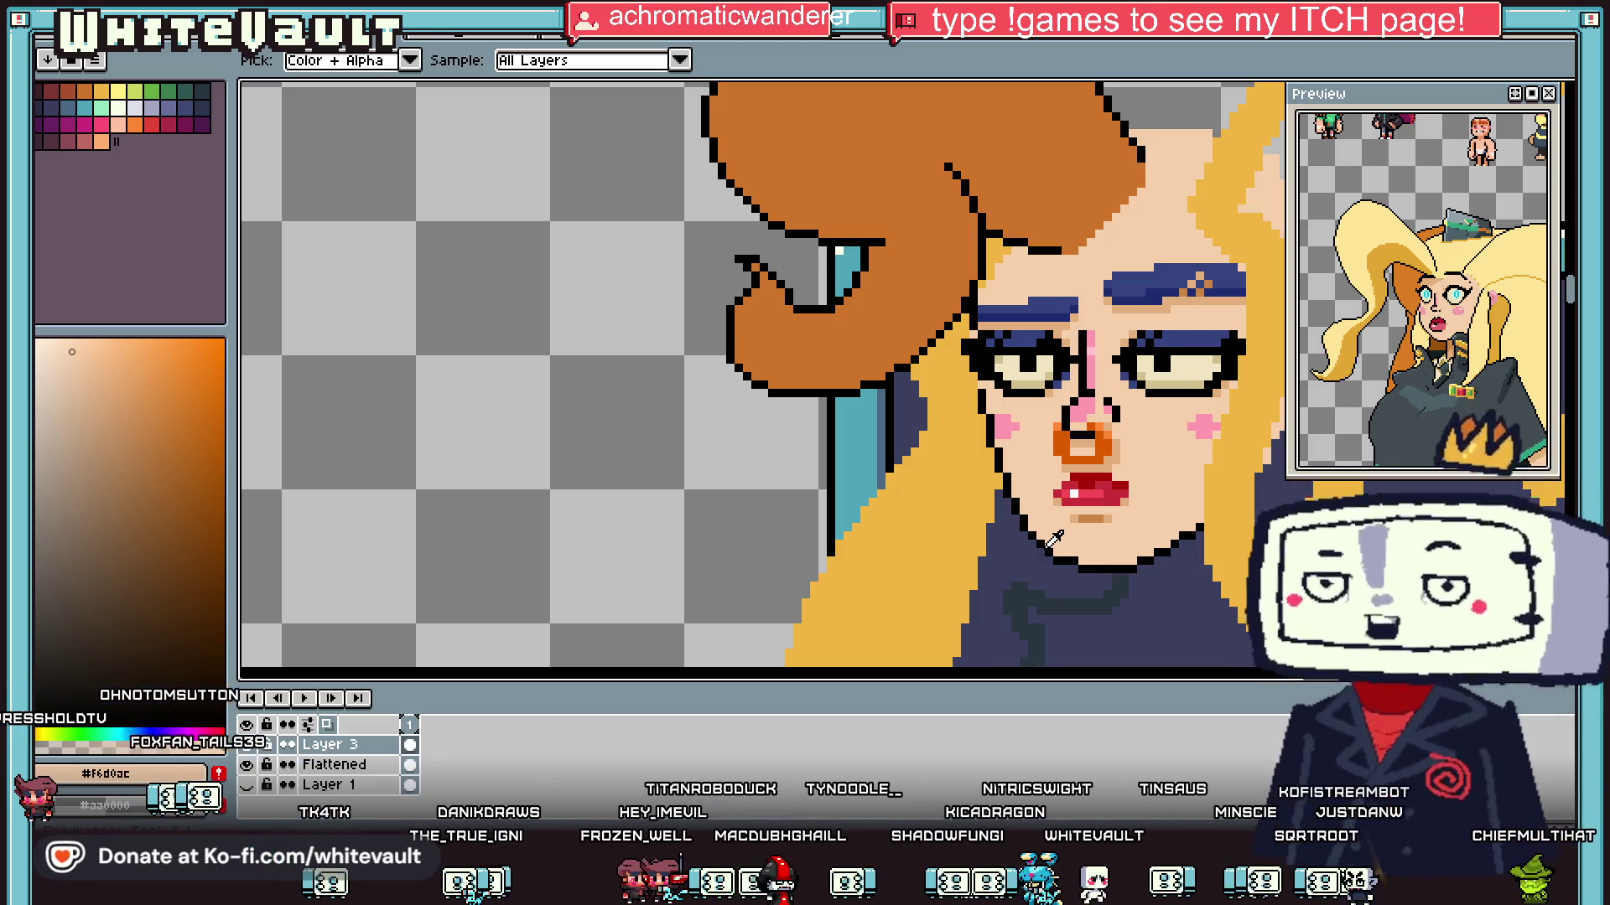
Step: Rectangle-select the lower face and chin, move it up and commit
{"action": "scroll", "coordinate": [1055, 536], "scroll_direction": "down", "scroll_amount": 3}
{"action": "scroll", "coordinate": [1157, 474], "scroll_direction": "up", "scroll_amount": 2}
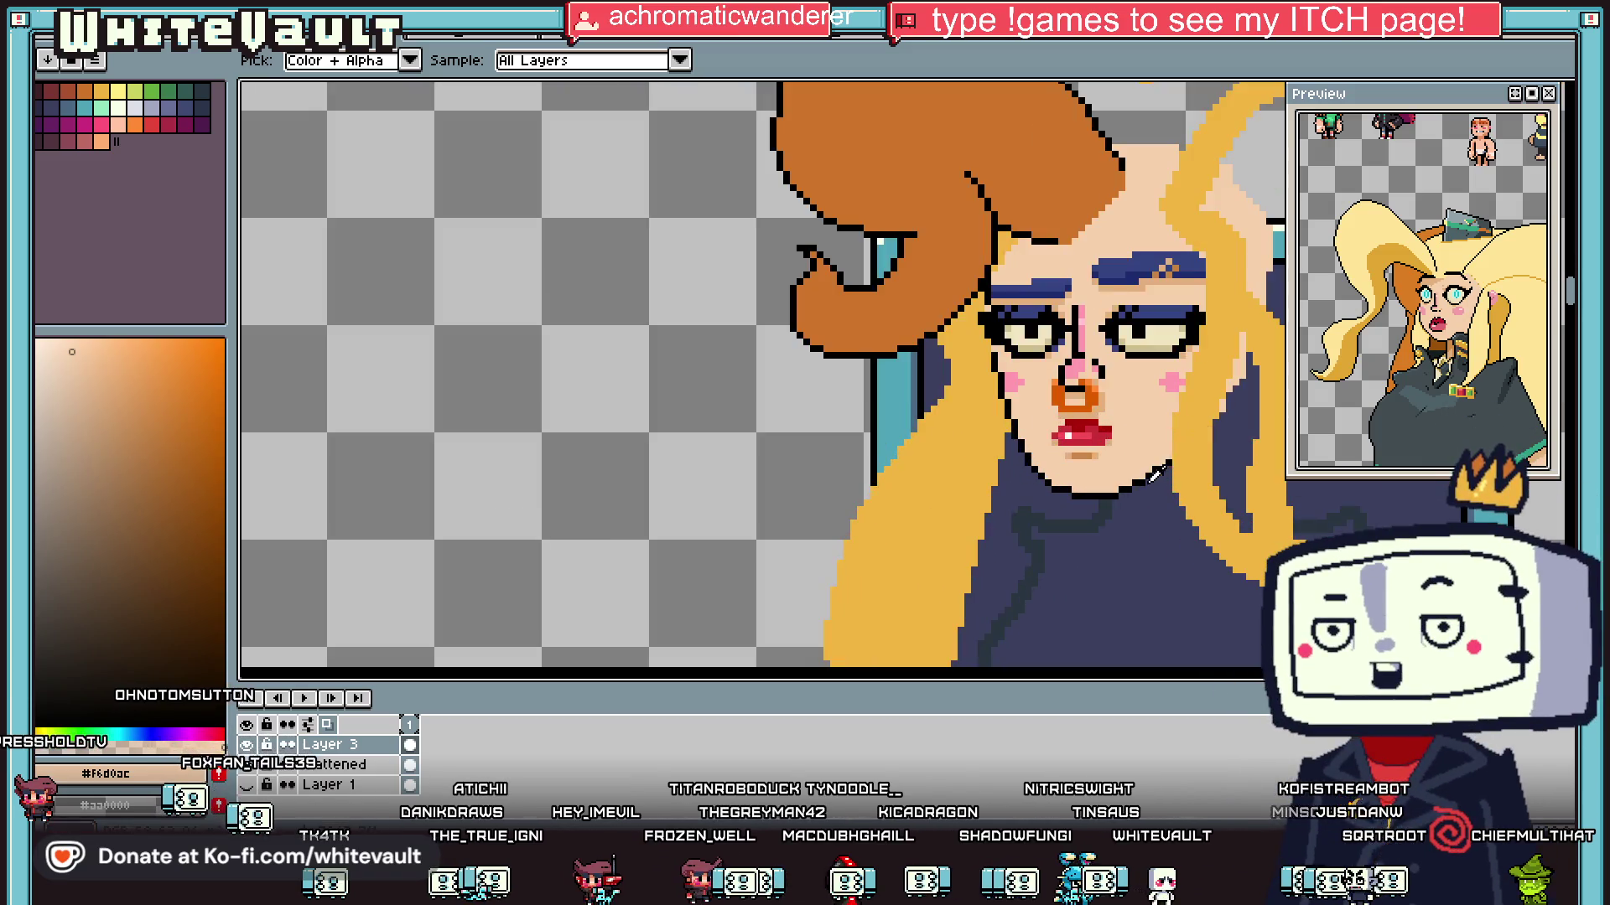
{"action": "scroll", "coordinate": [1158, 474], "scroll_direction": "up", "scroll_amount": 1}
{"action": "key", "text": "m"}
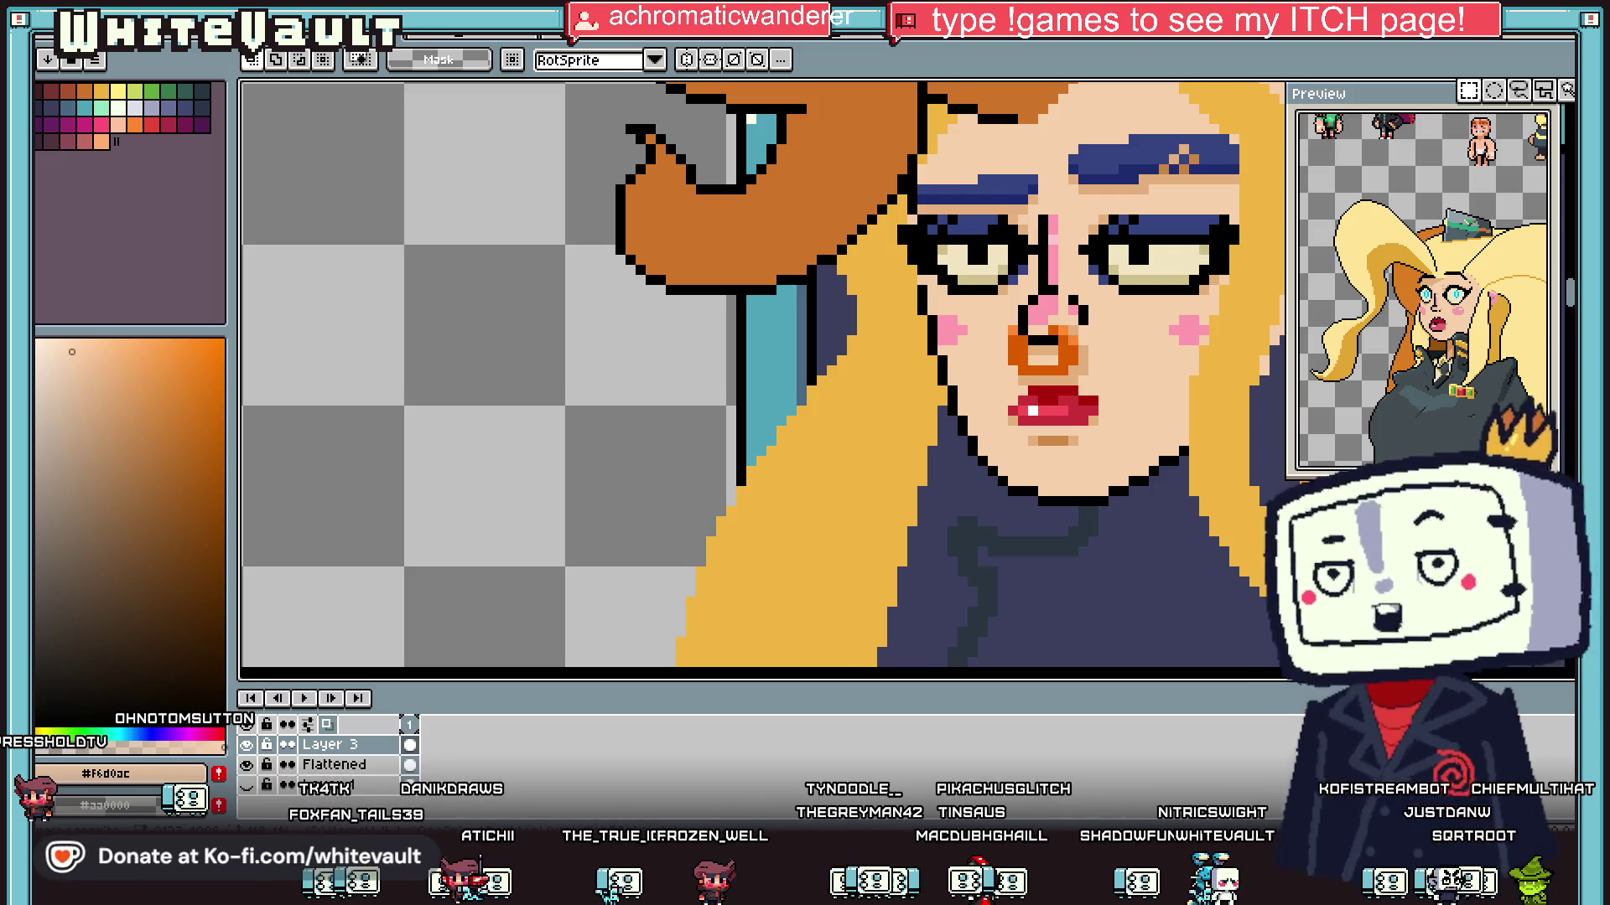
{"action": "left_click", "coordinate": [1566, 90]}
{"action": "scroll", "coordinate": [962, 471], "scroll_direction": "up", "scroll_amount": 2}
{"action": "mouse_move", "coordinate": [1260, 544]}
{"action": "left_mouse_down"}
{"action": "mouse_move", "coordinate": [956, 520]}
{"action": "mouse_move", "coordinate": [888, 375]}
{"action": "left_mouse_up"}
{"action": "left_click_drag", "start_coordinate": [1037, 507], "coordinate": [1037, 487]}
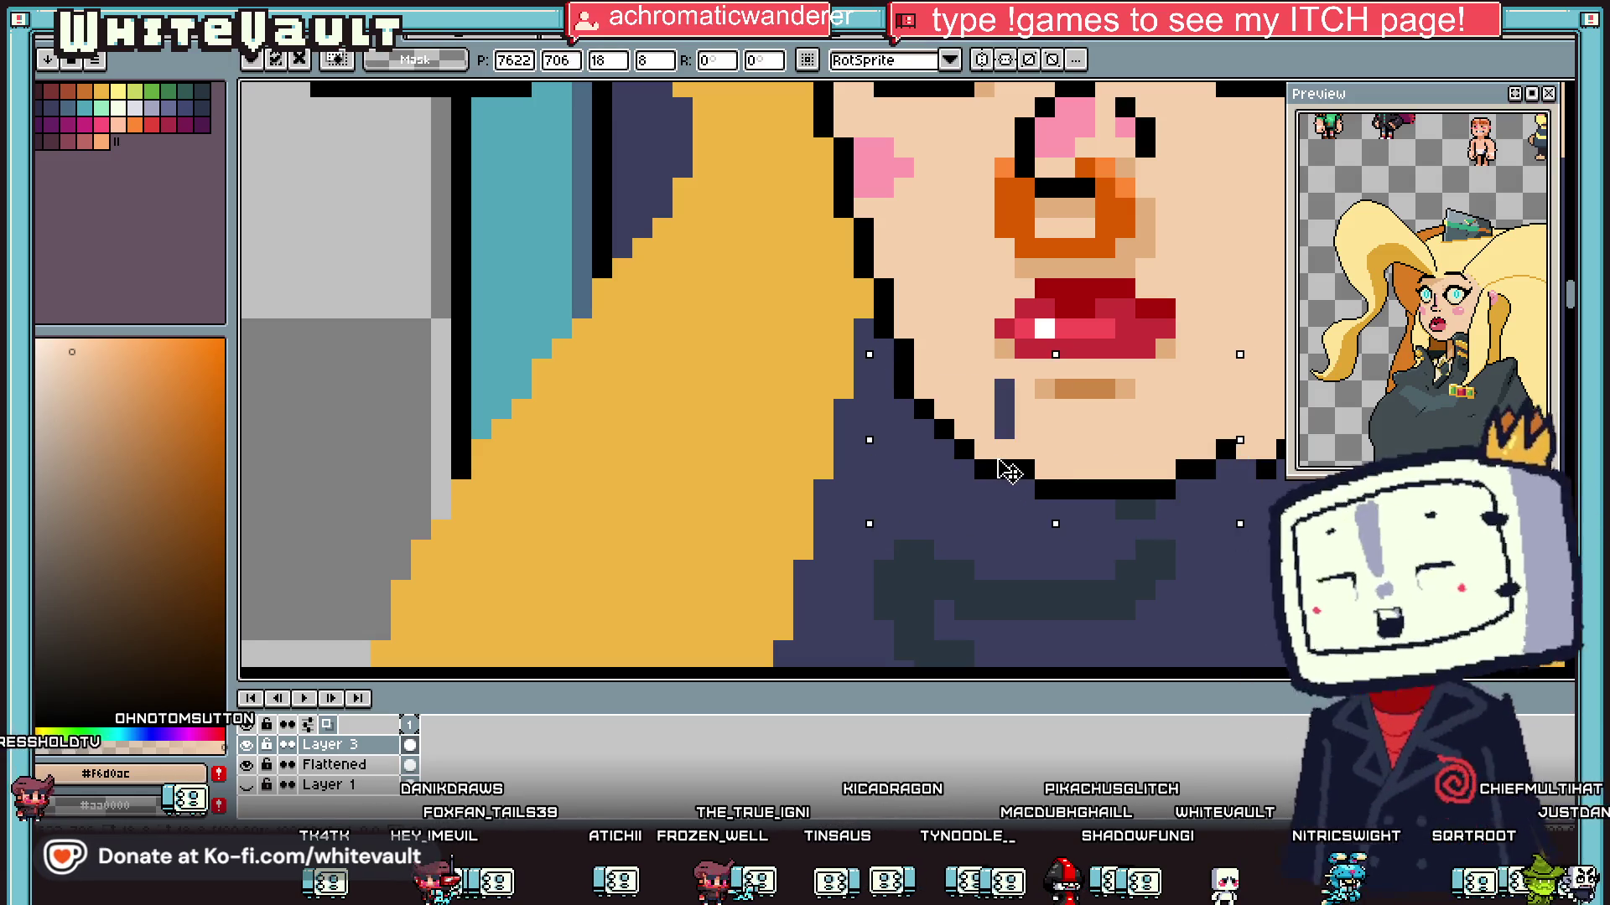
{"action": "key", "text": "Return"}
Step: Paint the leftover chin line in skin tone and redraw it in black lower down
{"action": "scroll", "coordinate": [1073, 408], "scroll_direction": "down", "scroll_amount": 3}
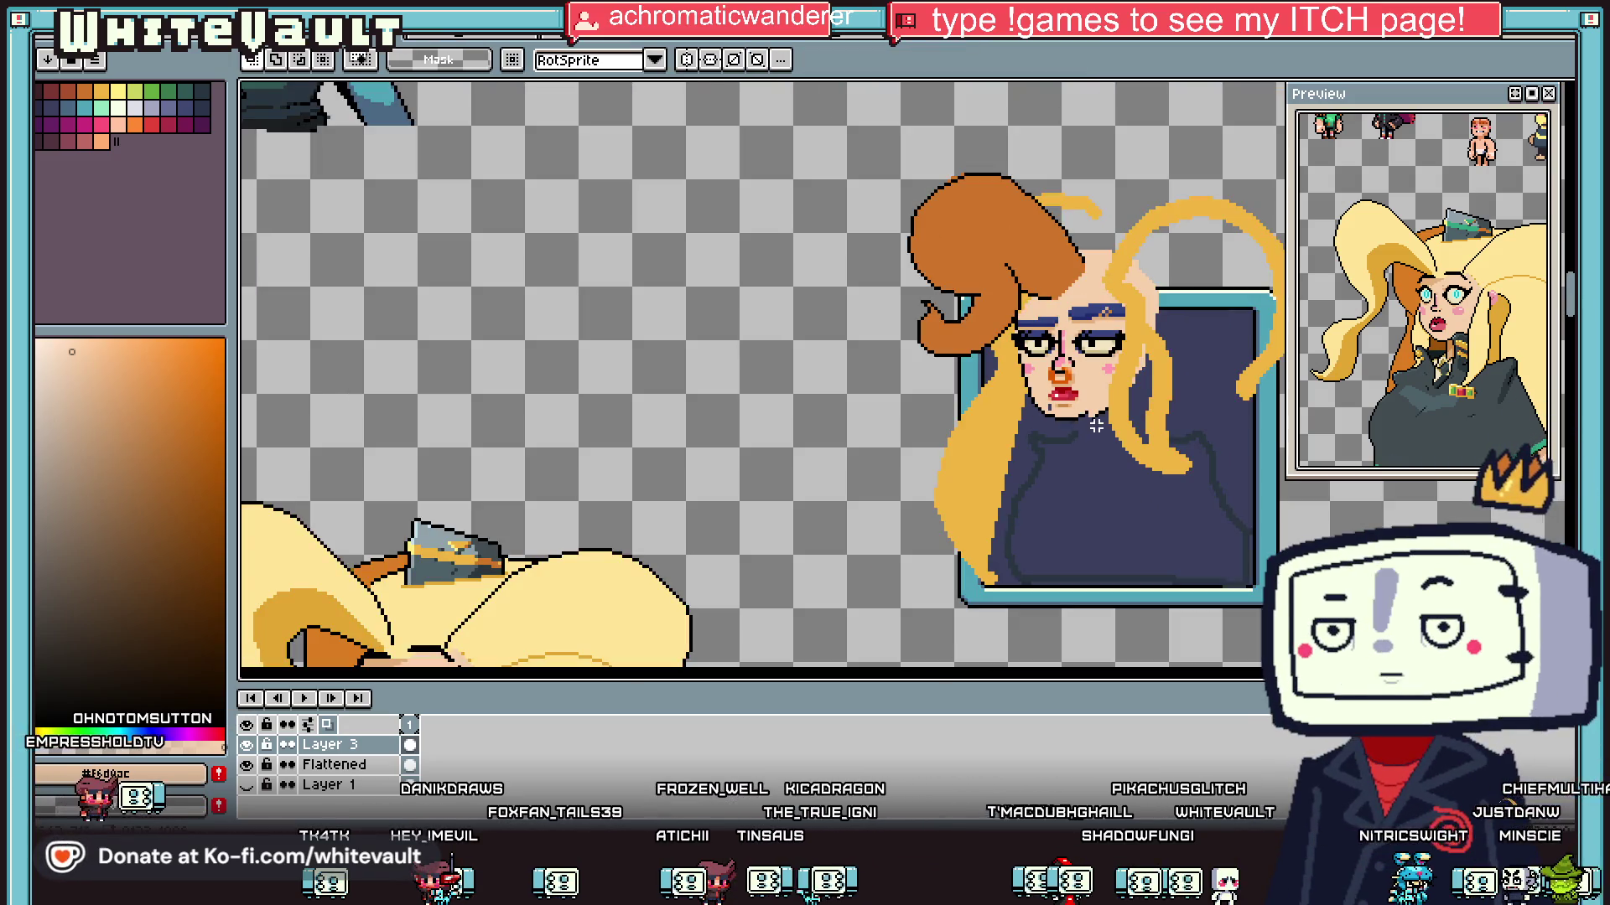
{"action": "scroll", "coordinate": [1076, 406], "scroll_direction": "up", "scroll_amount": 2}
{"action": "scroll", "coordinate": [1046, 433], "scroll_direction": "up", "scroll_amount": 2}
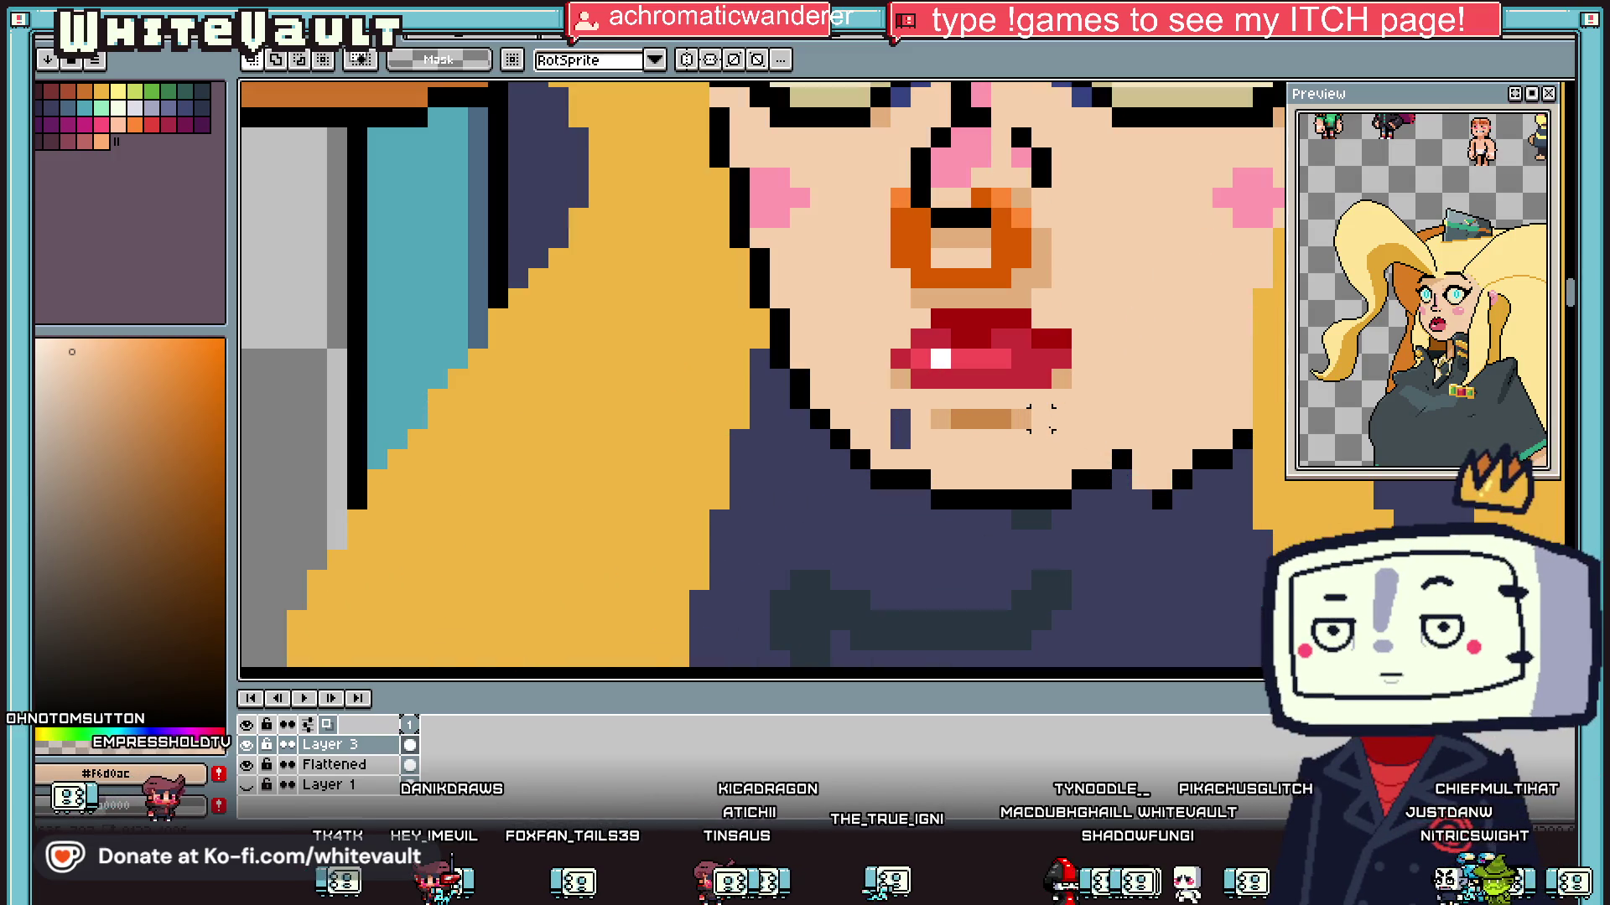
{"action": "key", "text": "i"}
{"action": "key", "text": "b"}
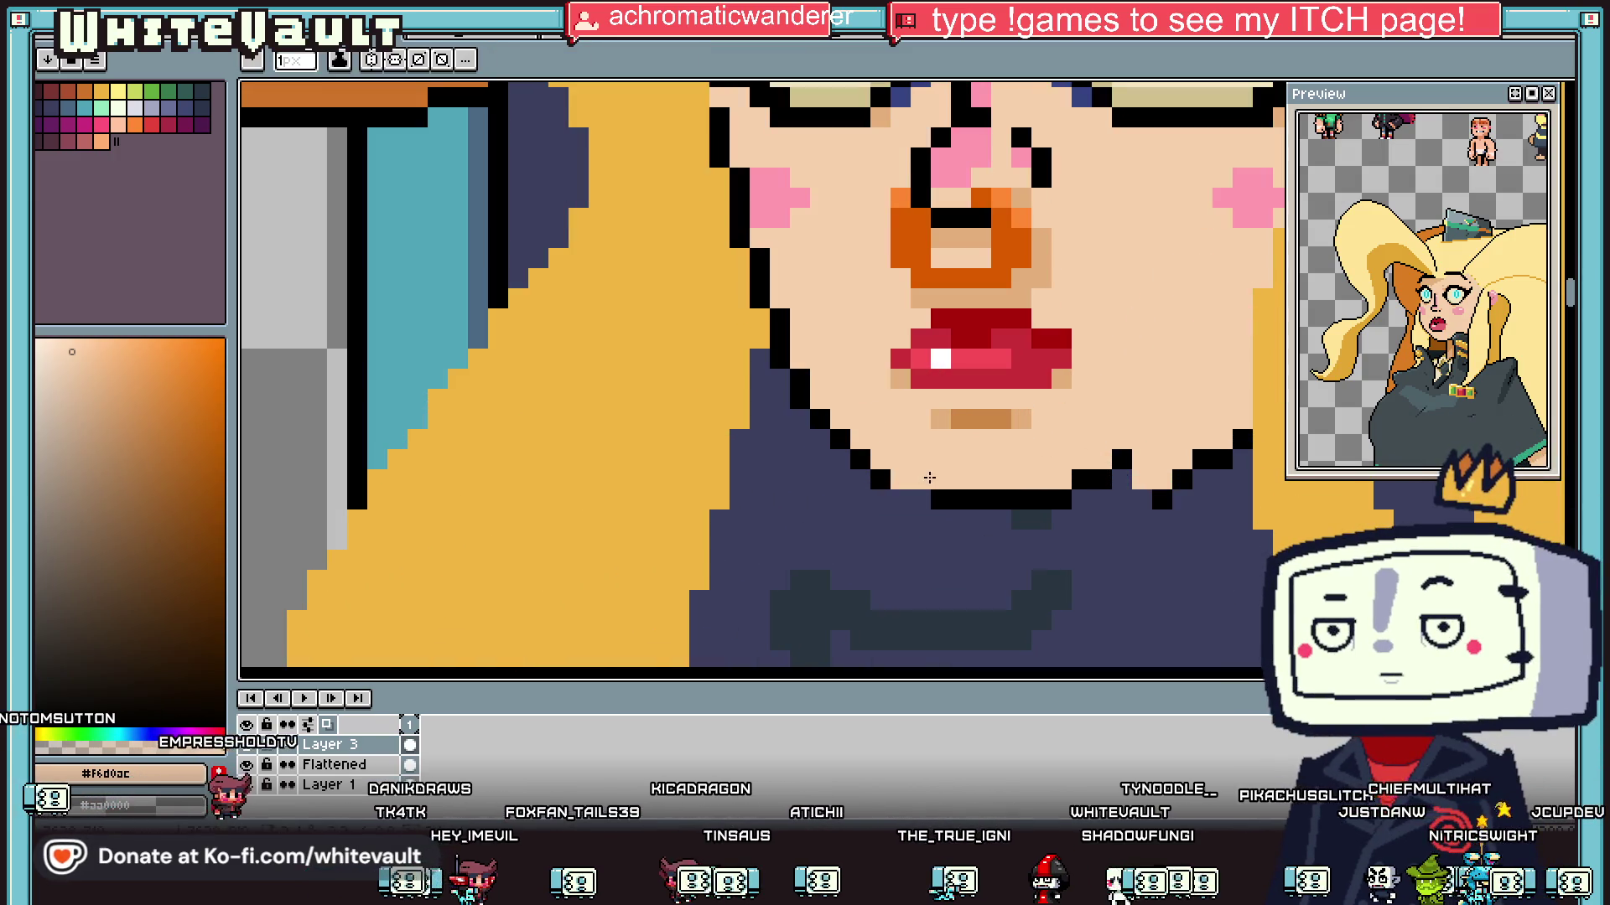
{"action": "left_click", "coordinate": [903, 485], "text": "alt"}
{"action": "left_click", "coordinate": [945, 460], "text": "alt"}
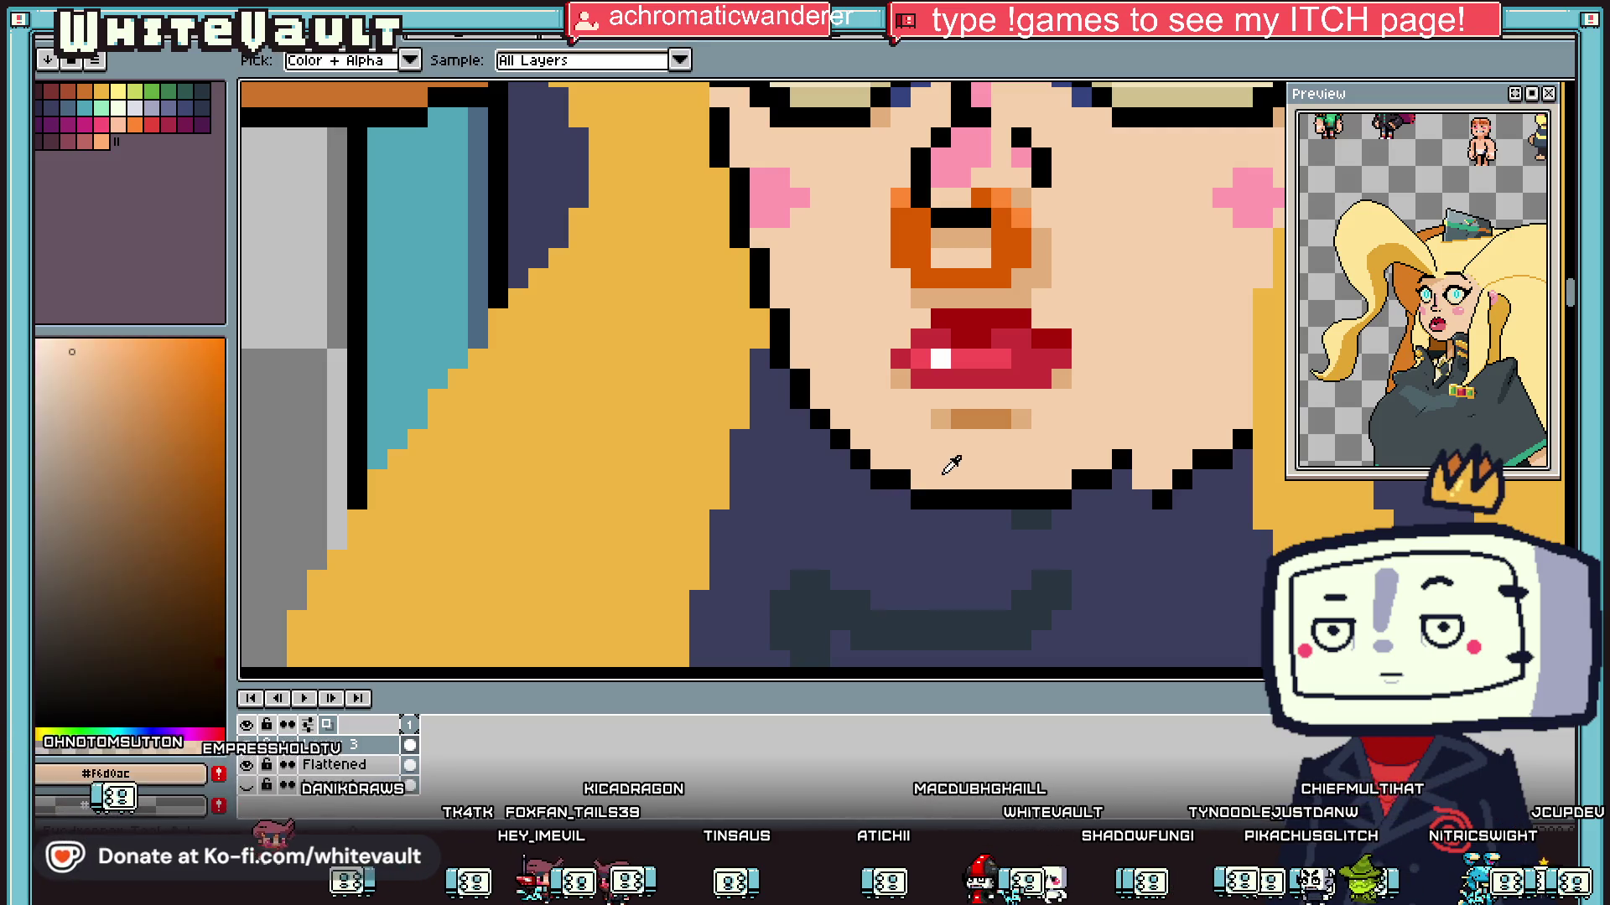
{"action": "left_click_drag", "start_coordinate": [961, 500], "coordinate": [1041, 500]}
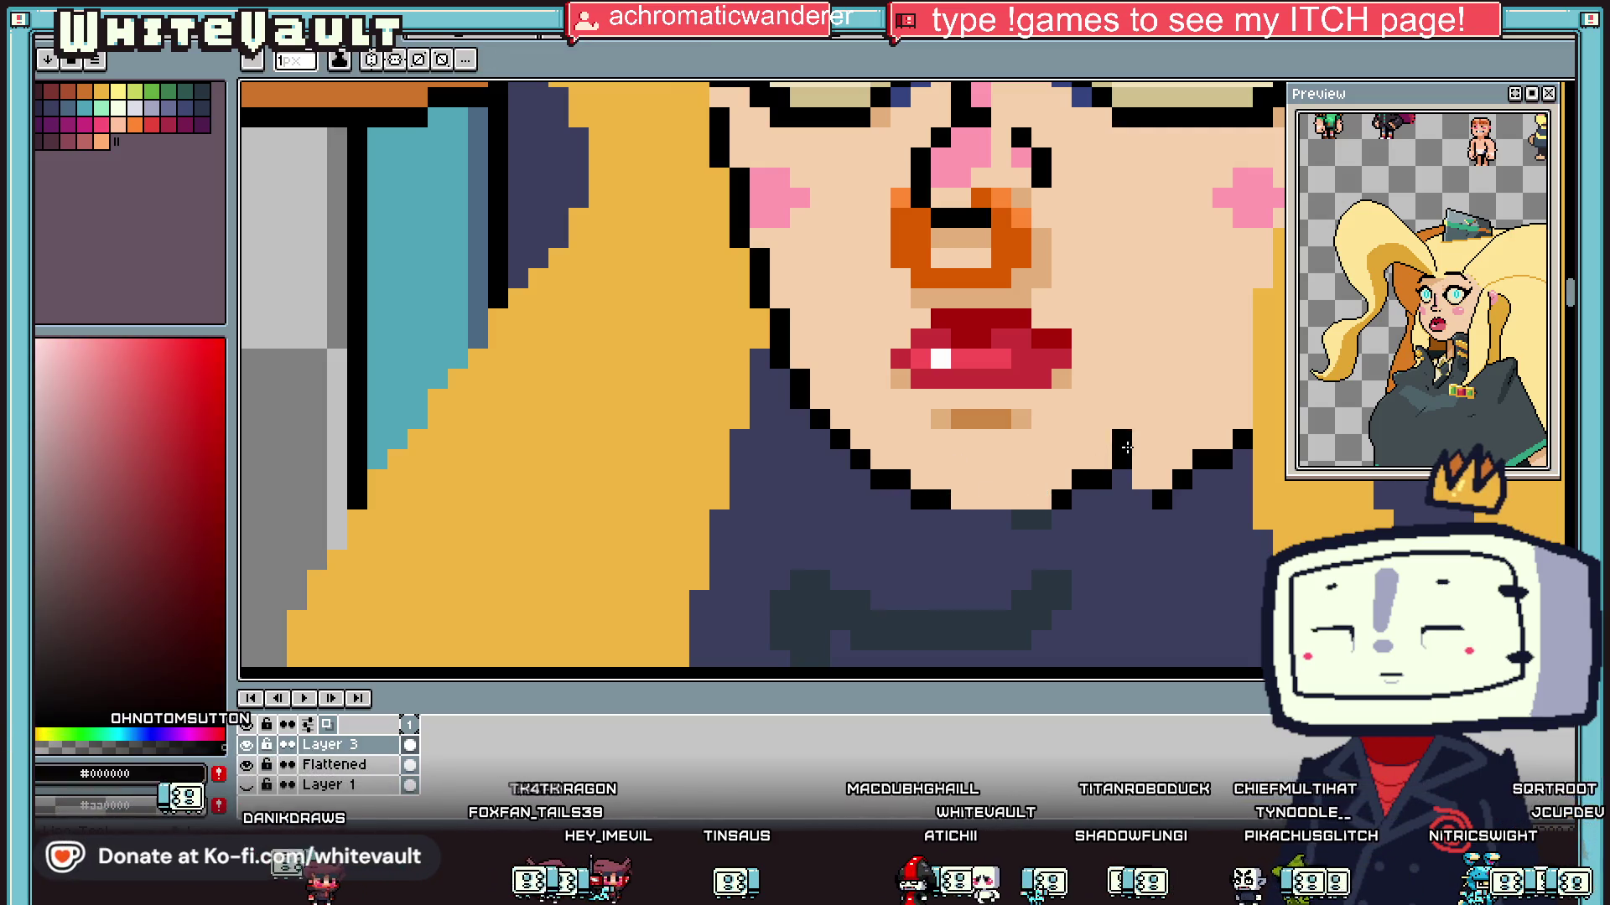
{"action": "left_click", "coordinate": [1059, 498], "text": "alt"}
{"action": "mouse_move", "coordinate": [960, 520]}
{"action": "left_mouse_down"}
{"action": "mouse_move", "coordinate": [1107, 517]}
{"action": "mouse_move", "coordinate": [1051, 499]}
{"action": "left_mouse_up"}
{"action": "scroll", "coordinate": [1107, 517], "scroll_direction": "down", "scroll_amount": 1}
{"action": "left_click", "coordinate": [1090, 482], "text": "alt"}
Step: Add black pixels along the jaw outline from its right edge down to the chin
{"action": "scroll", "coordinate": [1043, 495], "scroll_direction": "down", "scroll_amount": 1}
{"action": "scroll", "coordinate": [1043, 494], "scroll_direction": "down", "scroll_amount": 1}
{"action": "scroll", "coordinate": [981, 377], "scroll_direction": "up", "scroll_amount": 3}
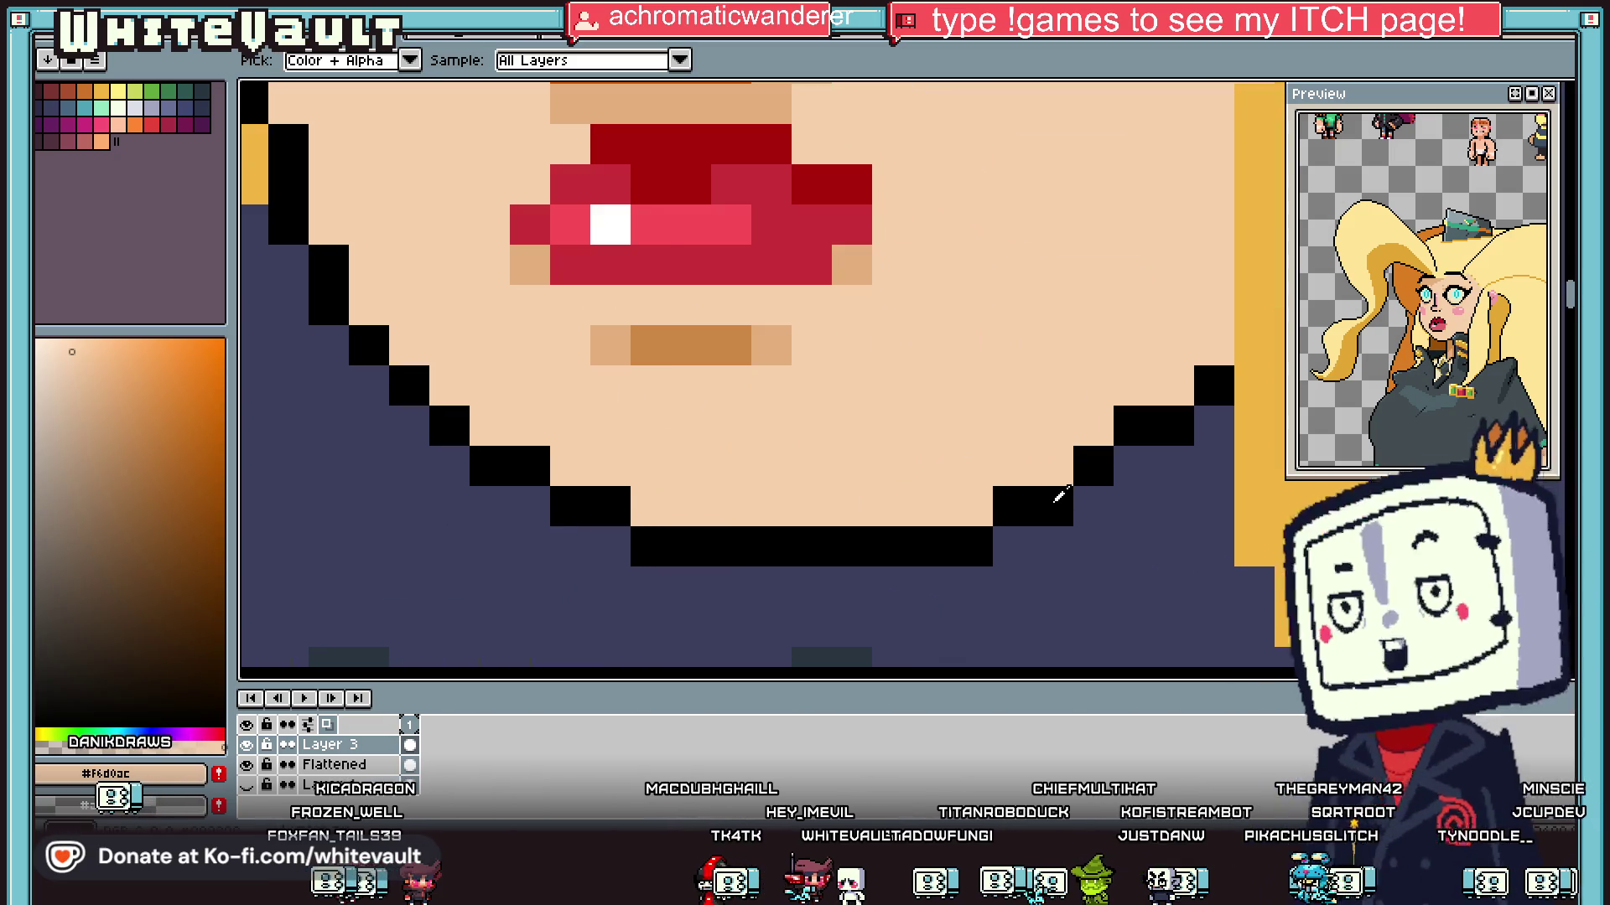
{"action": "left_click", "coordinate": [1053, 467], "text": "alt"}
{"action": "left_click", "coordinate": [1214, 345]}
{"action": "left_click", "coordinate": [1171, 388]}
{"action": "left_click", "coordinate": [1089, 431]}
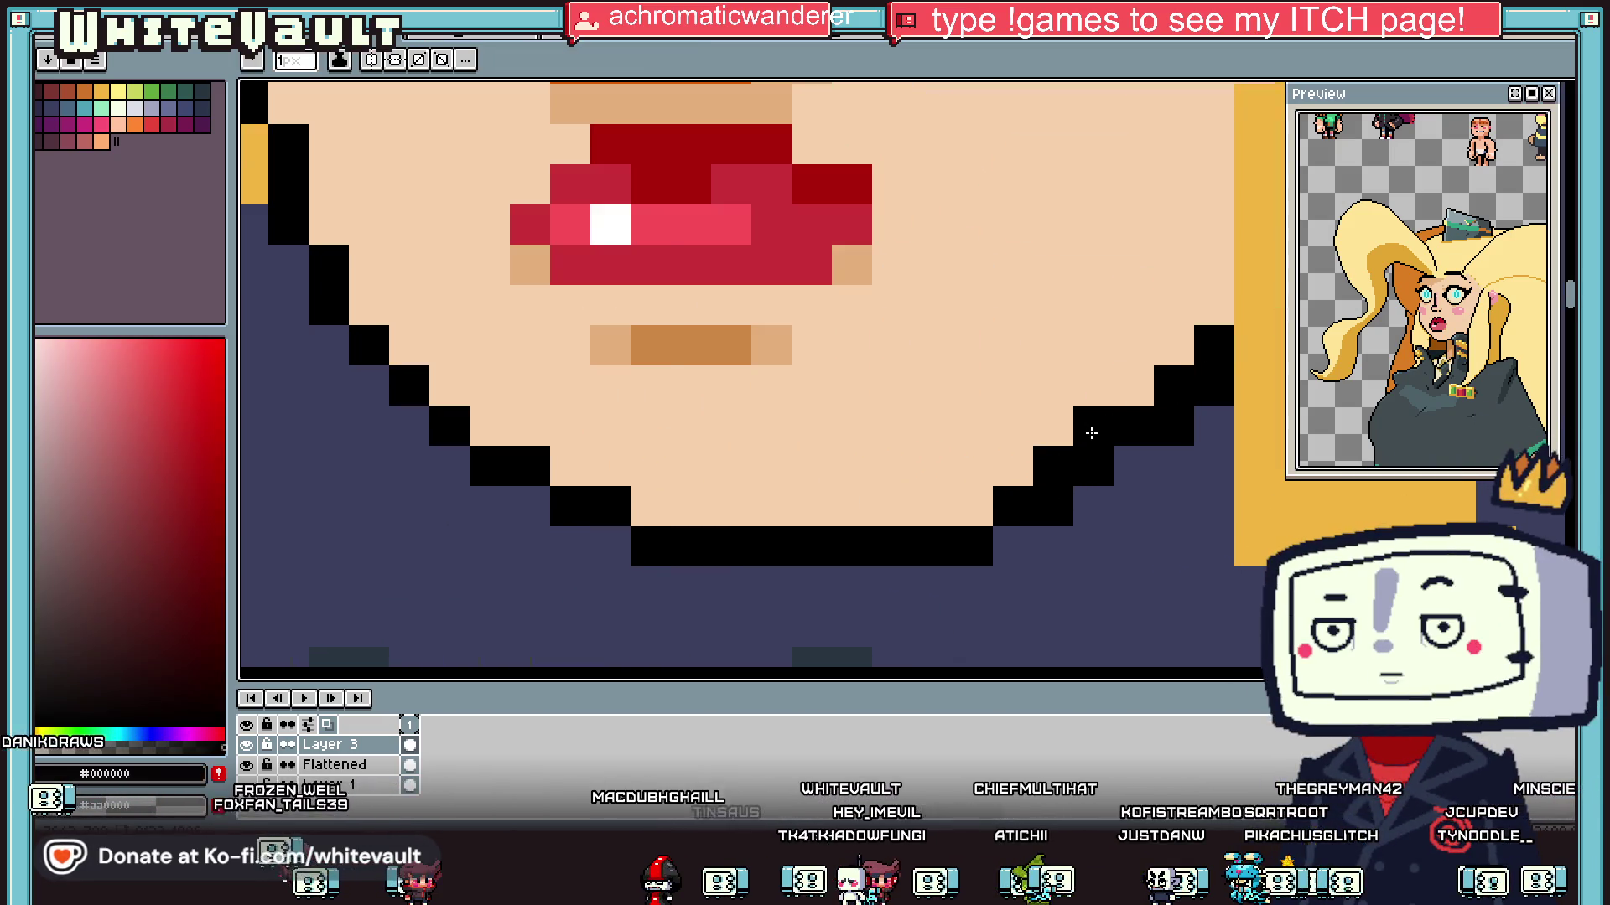
{"action": "left_click", "coordinate": [964, 510]}
{"action": "left_click", "coordinate": [945, 518]}
Step: Repaint stray jaw pixels in clothing navy and reshape the chin staircase
{"action": "left_click", "coordinate": [1013, 466]}
{"action": "left_click", "coordinate": [1031, 545], "text": "alt"}
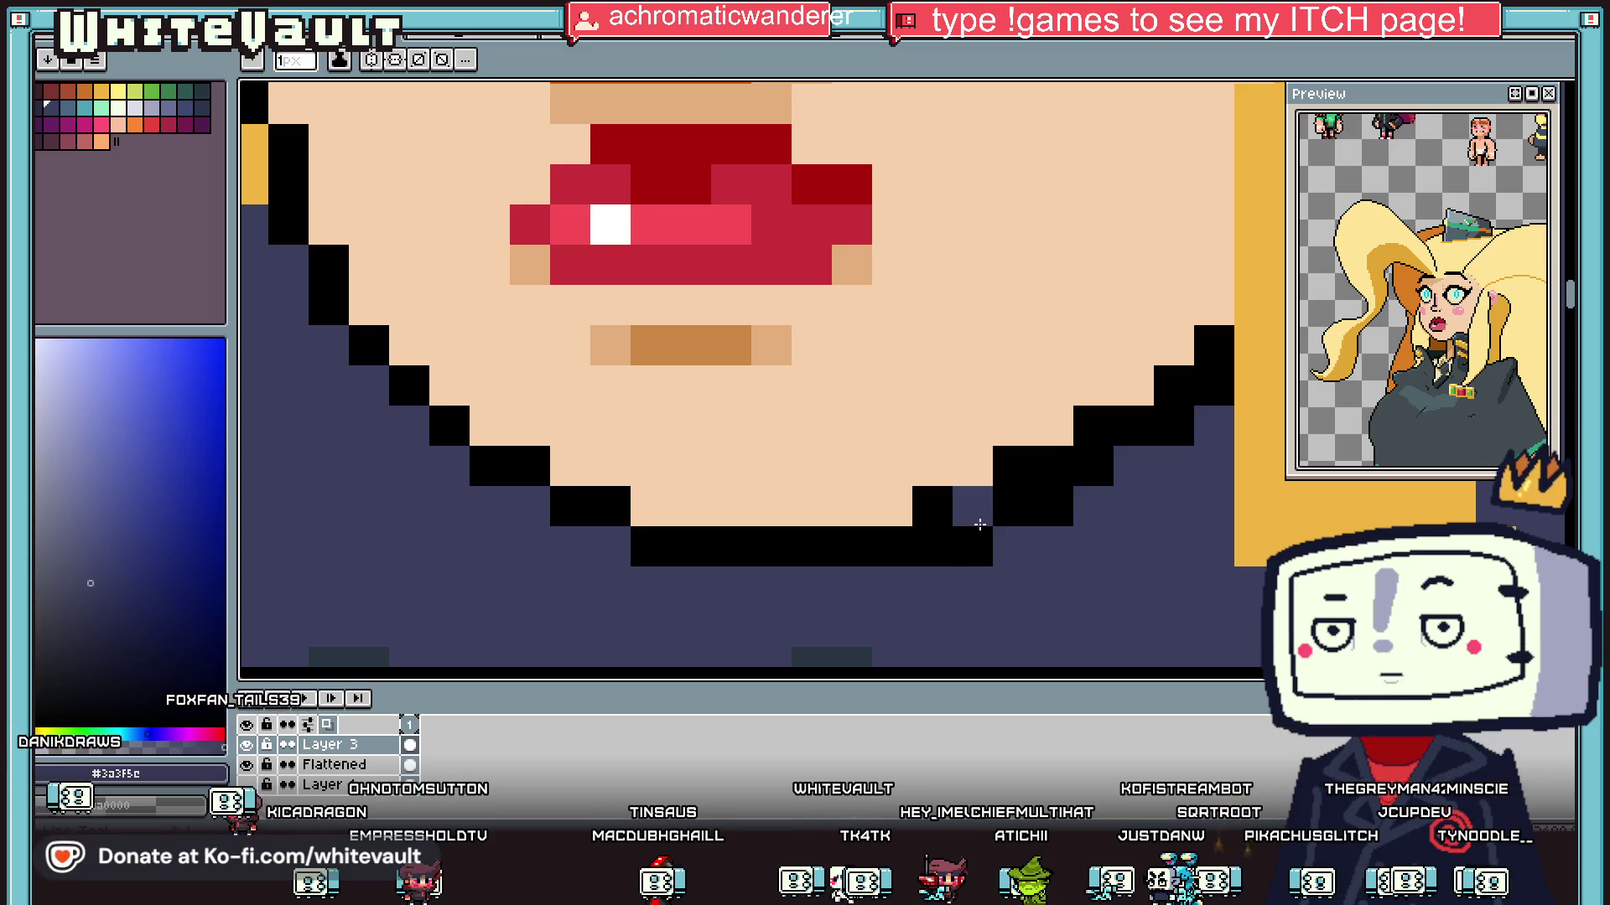
{"action": "left_click", "coordinate": [972, 546]}
{"action": "left_click", "coordinate": [932, 546]}
{"action": "left_click", "coordinate": [1053, 506]}
{"action": "left_click", "coordinate": [1012, 506]}
{"action": "left_click", "coordinate": [1080, 471]}
{"action": "left_click", "coordinate": [1174, 426]}
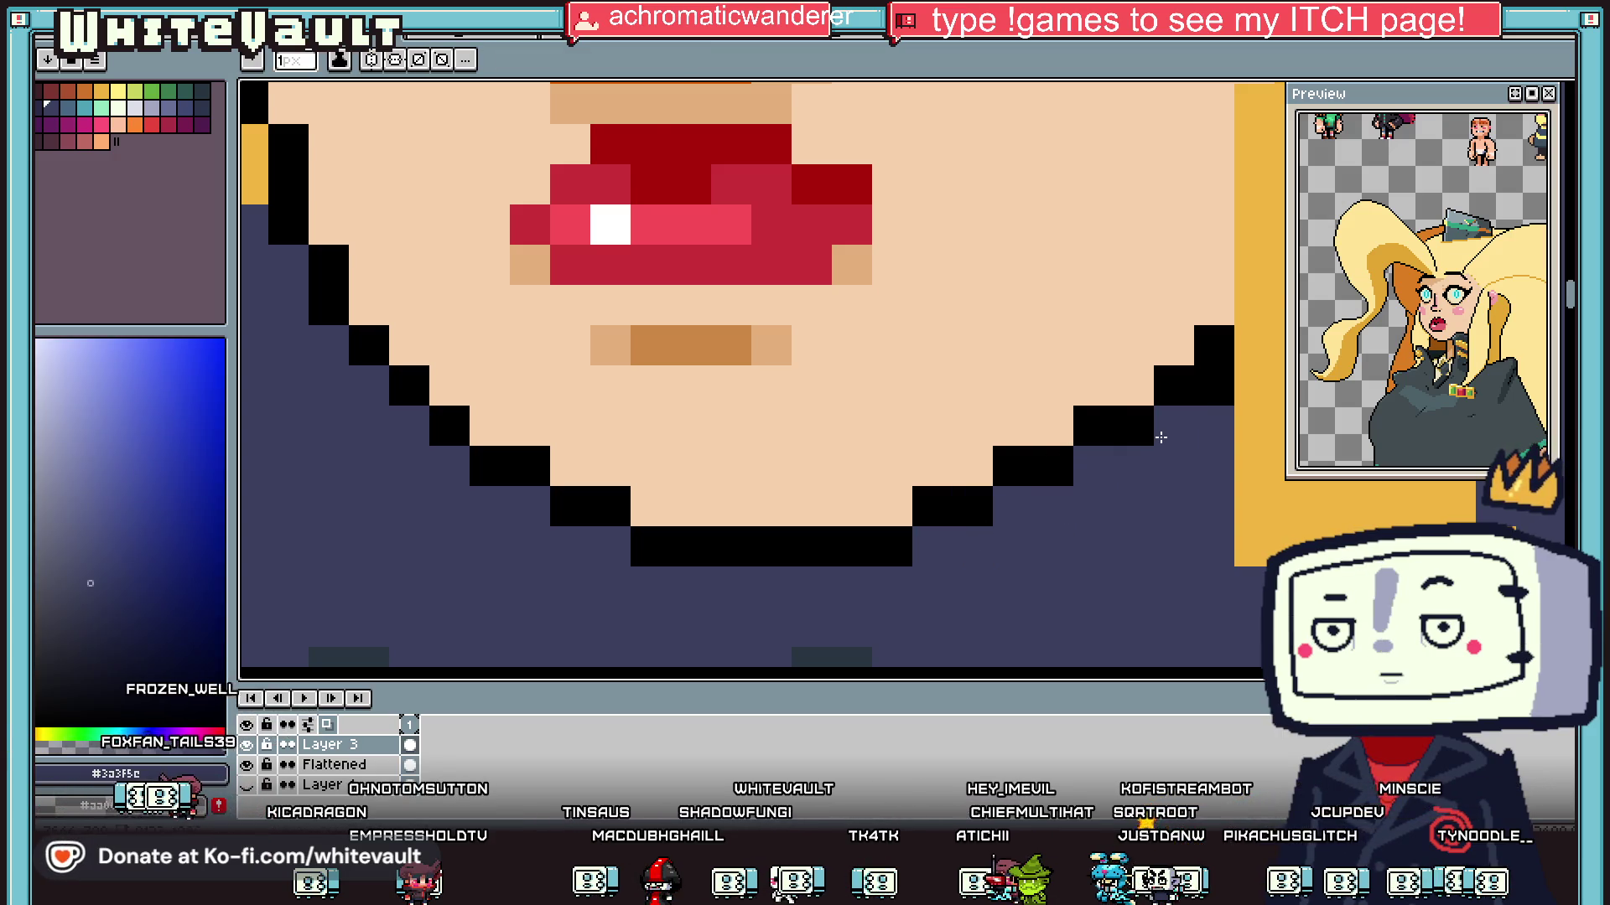
{"action": "scroll", "coordinate": [1193, 423], "scroll_direction": "down", "scroll_amount": 5}
{"action": "scroll", "coordinate": [1173, 411], "scroll_direction": "up", "scroll_amount": 5}
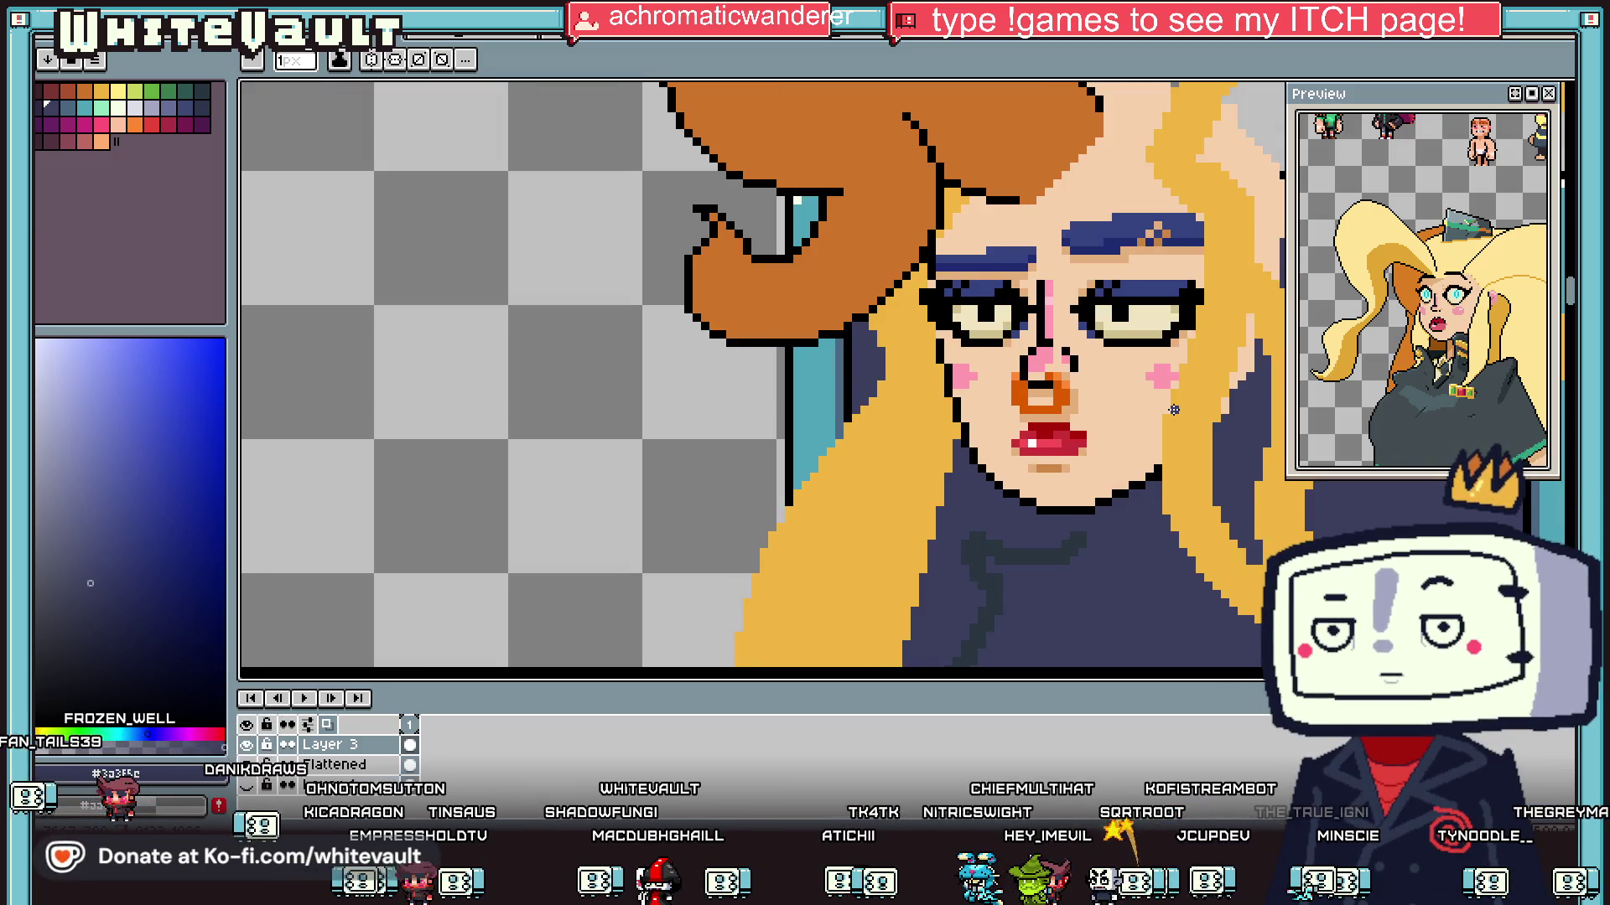
Step: Paint the upper lip rows in skin tone and add a row of tan mouth pixels
{"action": "scroll", "coordinate": [1142, 416], "scroll_direction": "up", "scroll_amount": 3}
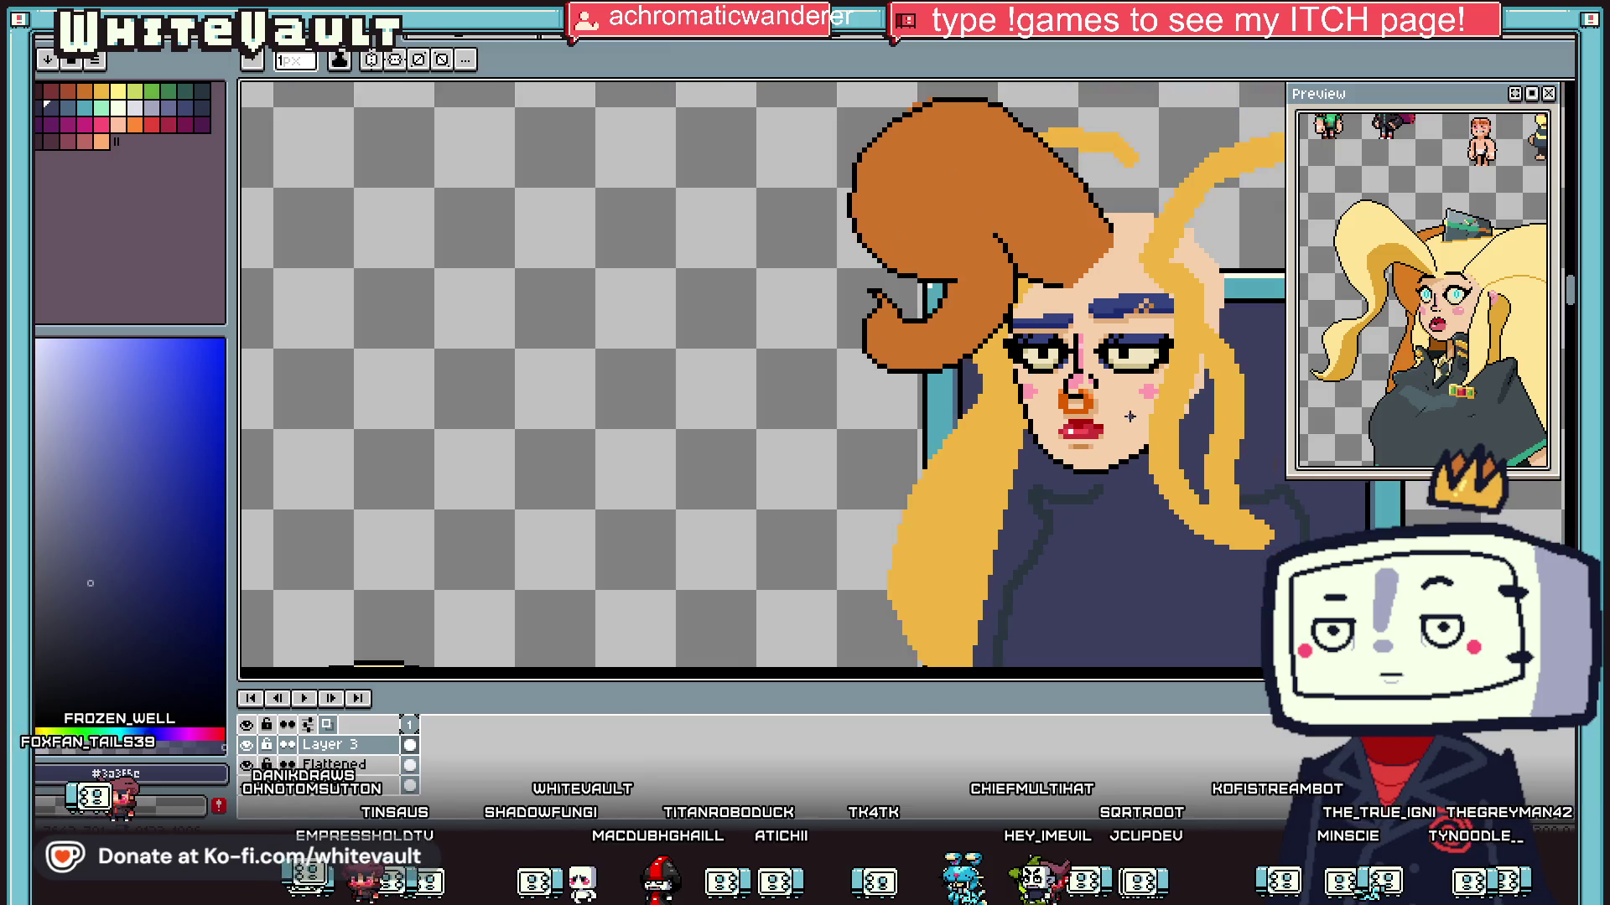
{"action": "key", "text": "alt"}
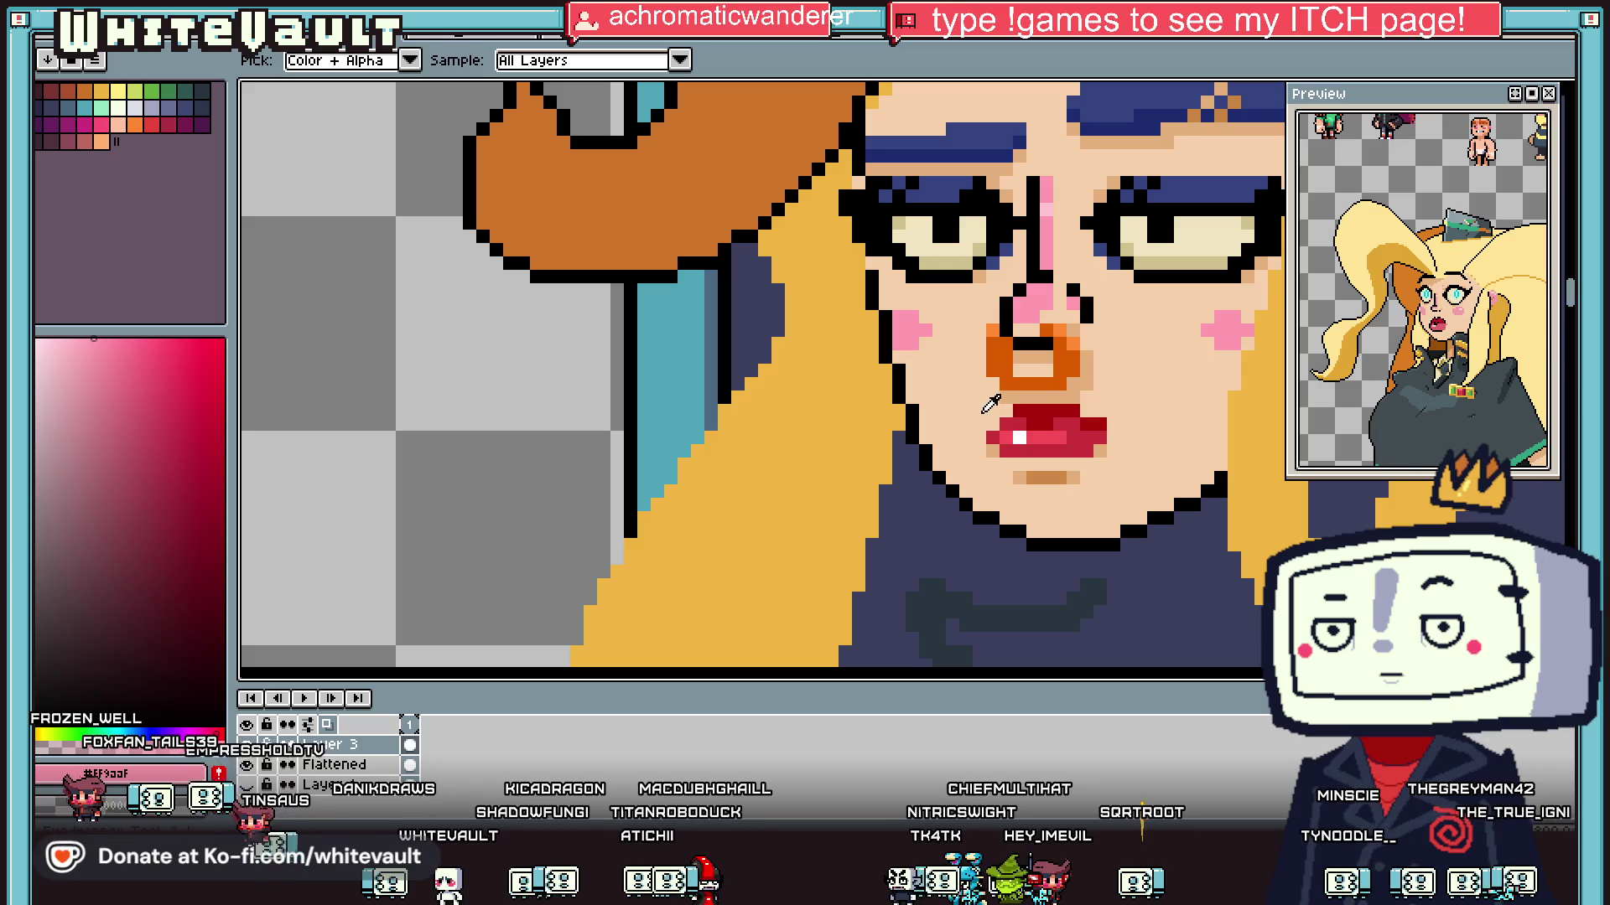
{"action": "left_click", "coordinate": [1002, 407], "text": "alt"}
{"action": "mouse_move", "coordinate": [1105, 426]}
{"action": "left_mouse_down"}
{"action": "mouse_move", "coordinate": [999, 424]}
{"action": "mouse_move", "coordinate": [1113, 438]}
{"action": "left_mouse_up"}
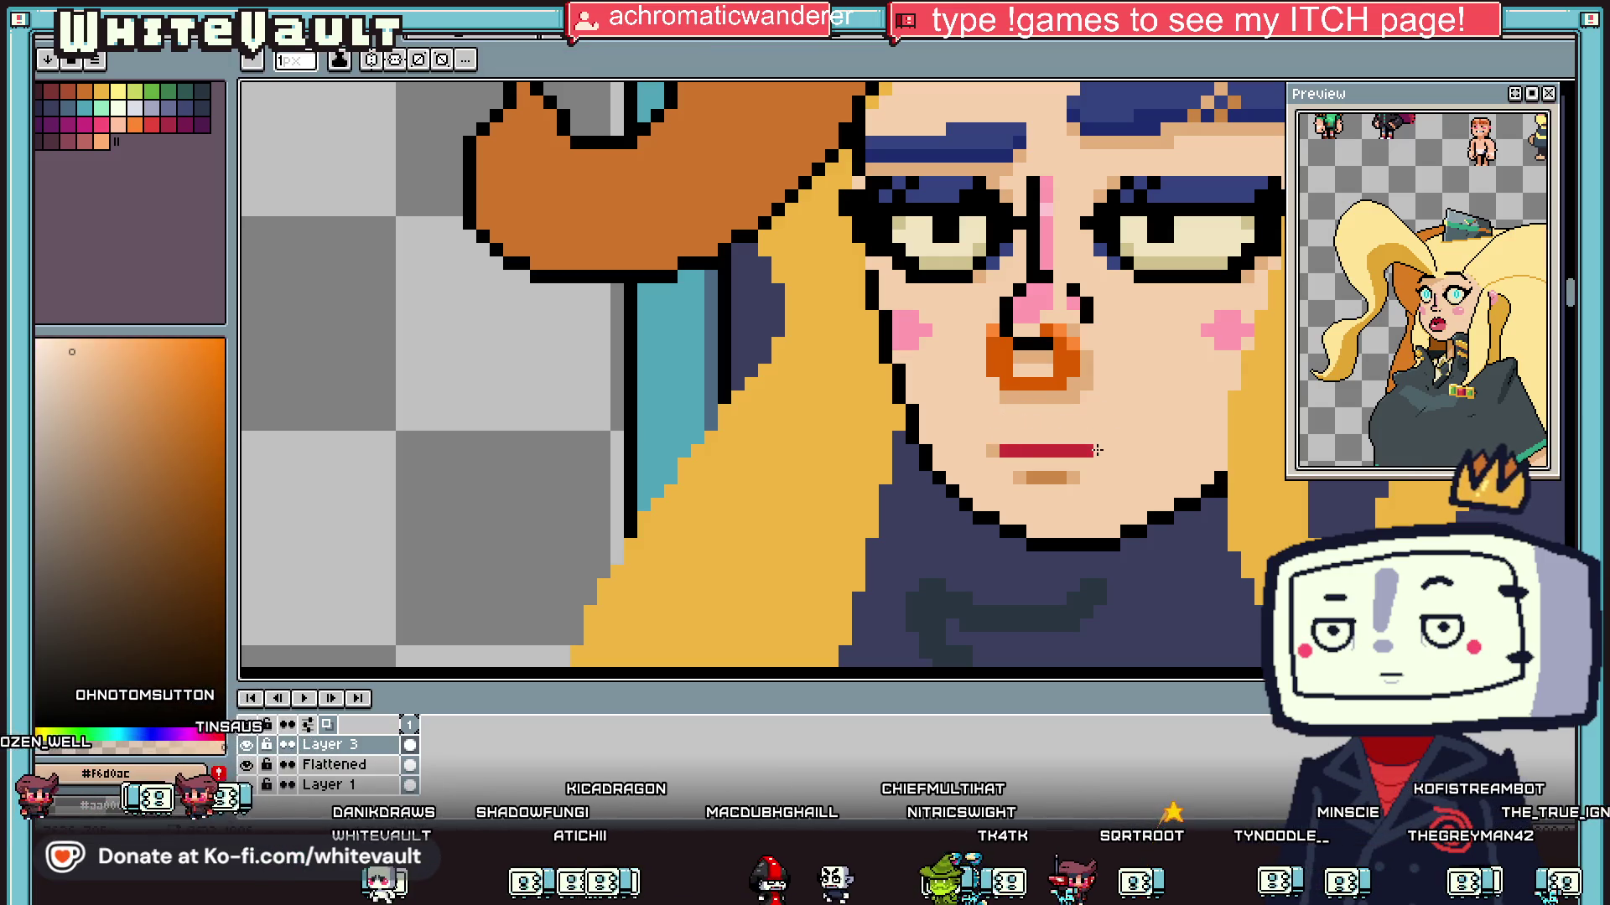
{"action": "scroll", "coordinate": [1062, 482], "scroll_direction": "up", "scroll_amount": 3}
{"action": "left_click", "coordinate": [1030, 457], "text": "alt"}
{"action": "left_click_drag", "start_coordinate": [972, 503], "coordinate": [1056, 503]}
{"action": "left_click", "coordinate": [1099, 458], "text": "alt"}
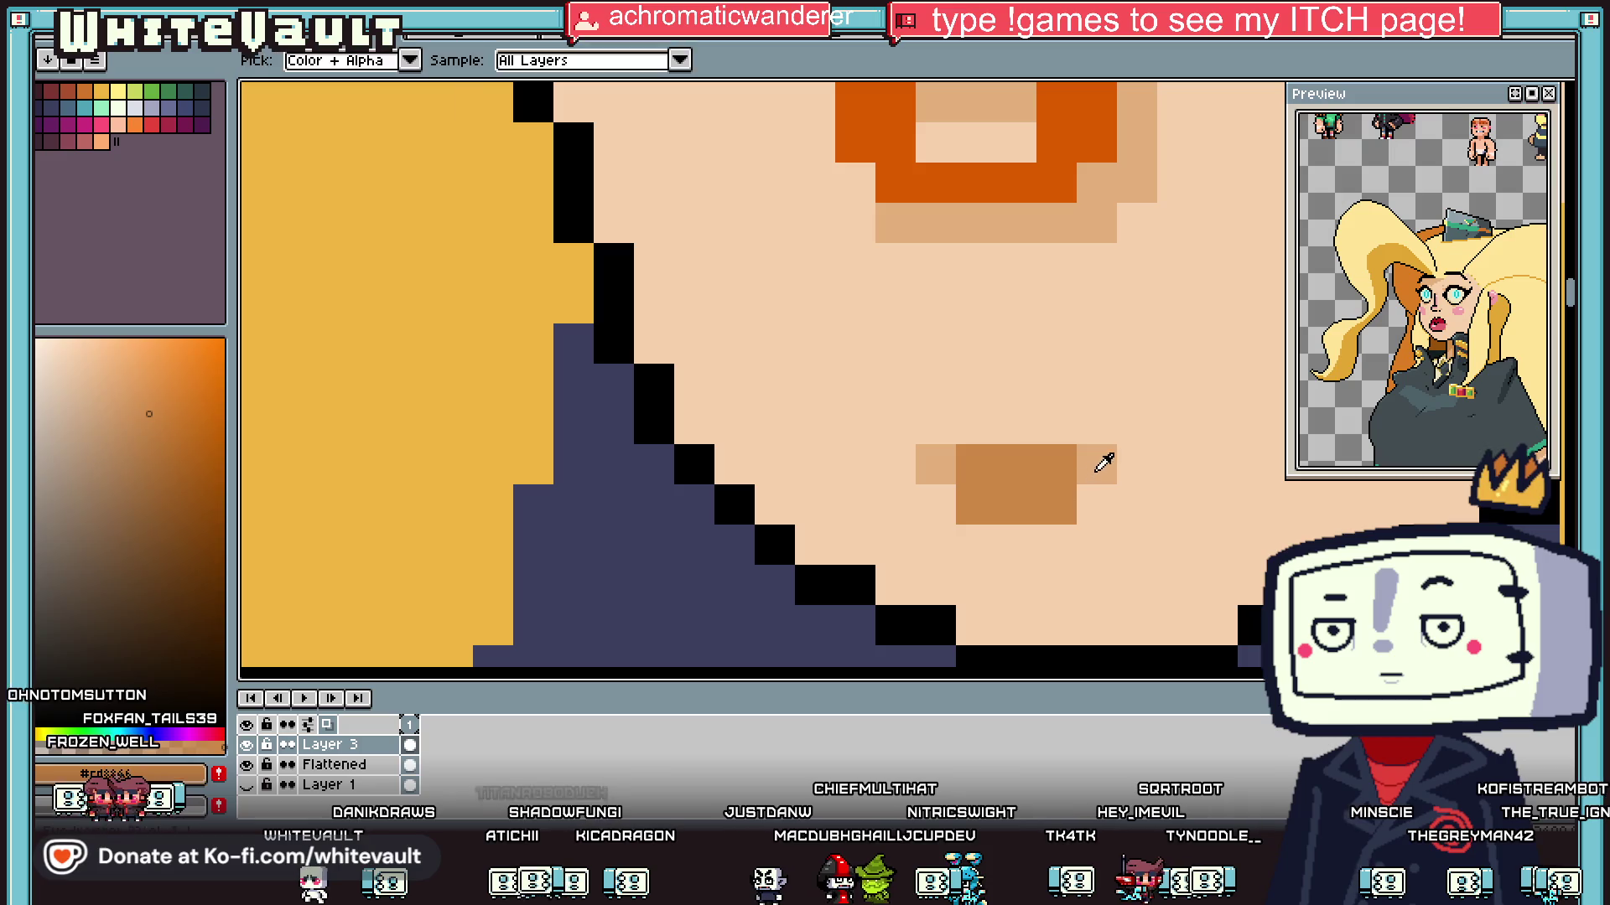
{"action": "left_click", "coordinate": [937, 501]}
Step: Paint over the remaining lip and mouth rows and the orange nose-ring pixels in skin tone
{"action": "left_click", "coordinate": [938, 460], "text": "alt"}
{"action": "left_click_drag", "start_coordinate": [956, 463], "coordinate": [1114, 452]}
{"action": "scroll", "coordinate": [1124, 419], "scroll_direction": "down", "scroll_amount": 2}
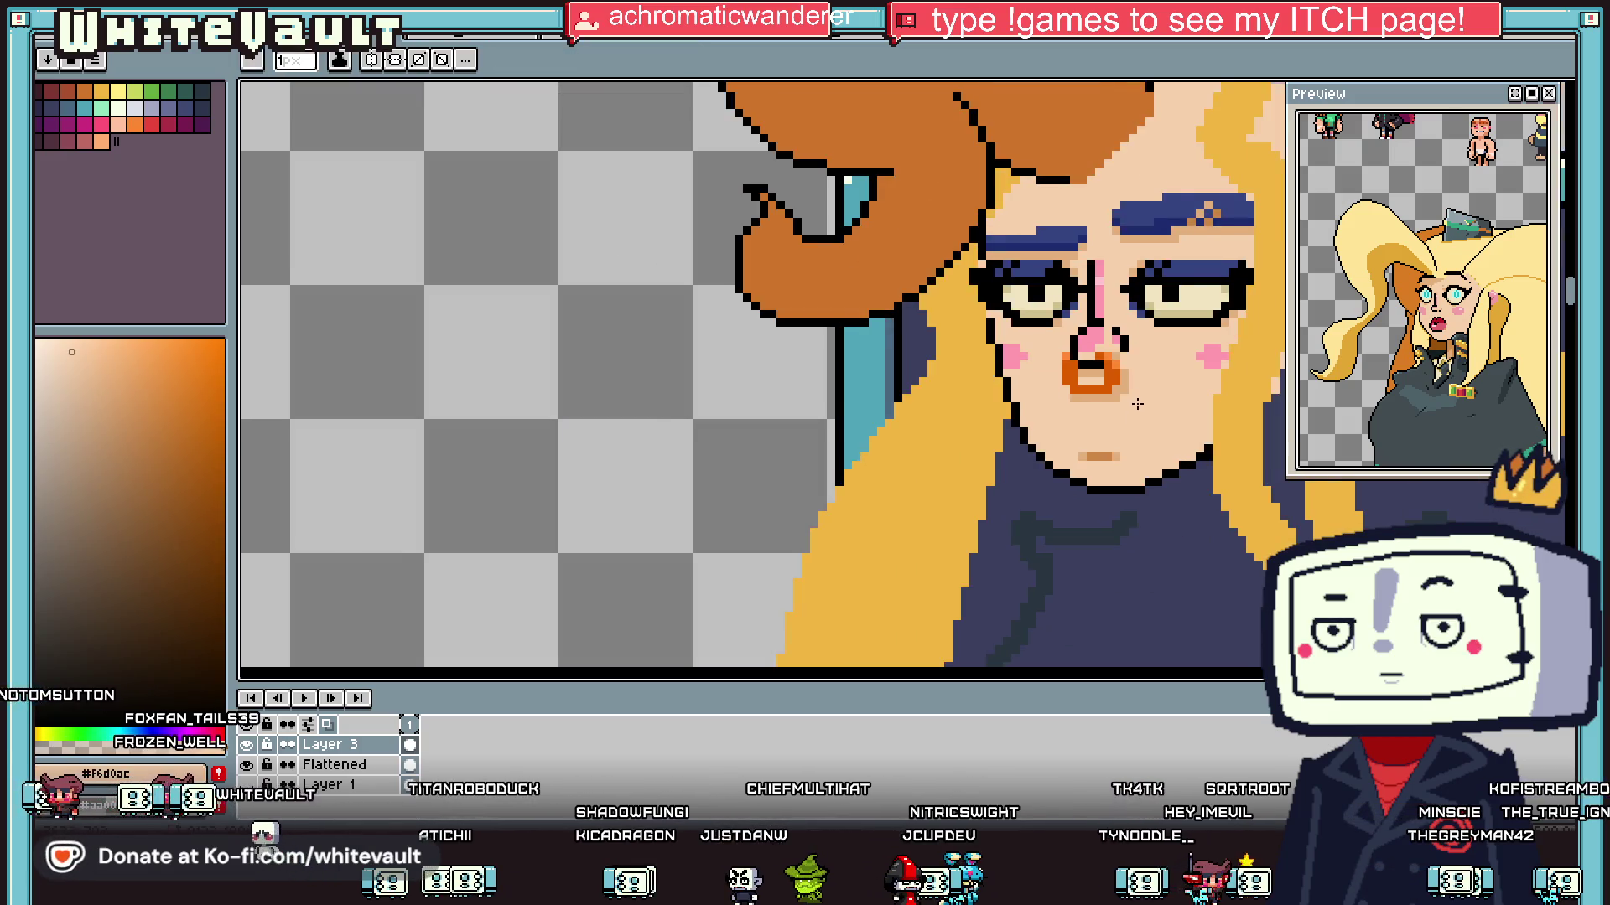
{"action": "mouse_move", "coordinate": [1123, 367]}
{"action": "left_mouse_down"}
{"action": "mouse_move", "coordinate": [1031, 369]}
{"action": "mouse_move", "coordinate": [982, 390]}
{"action": "left_mouse_up"}
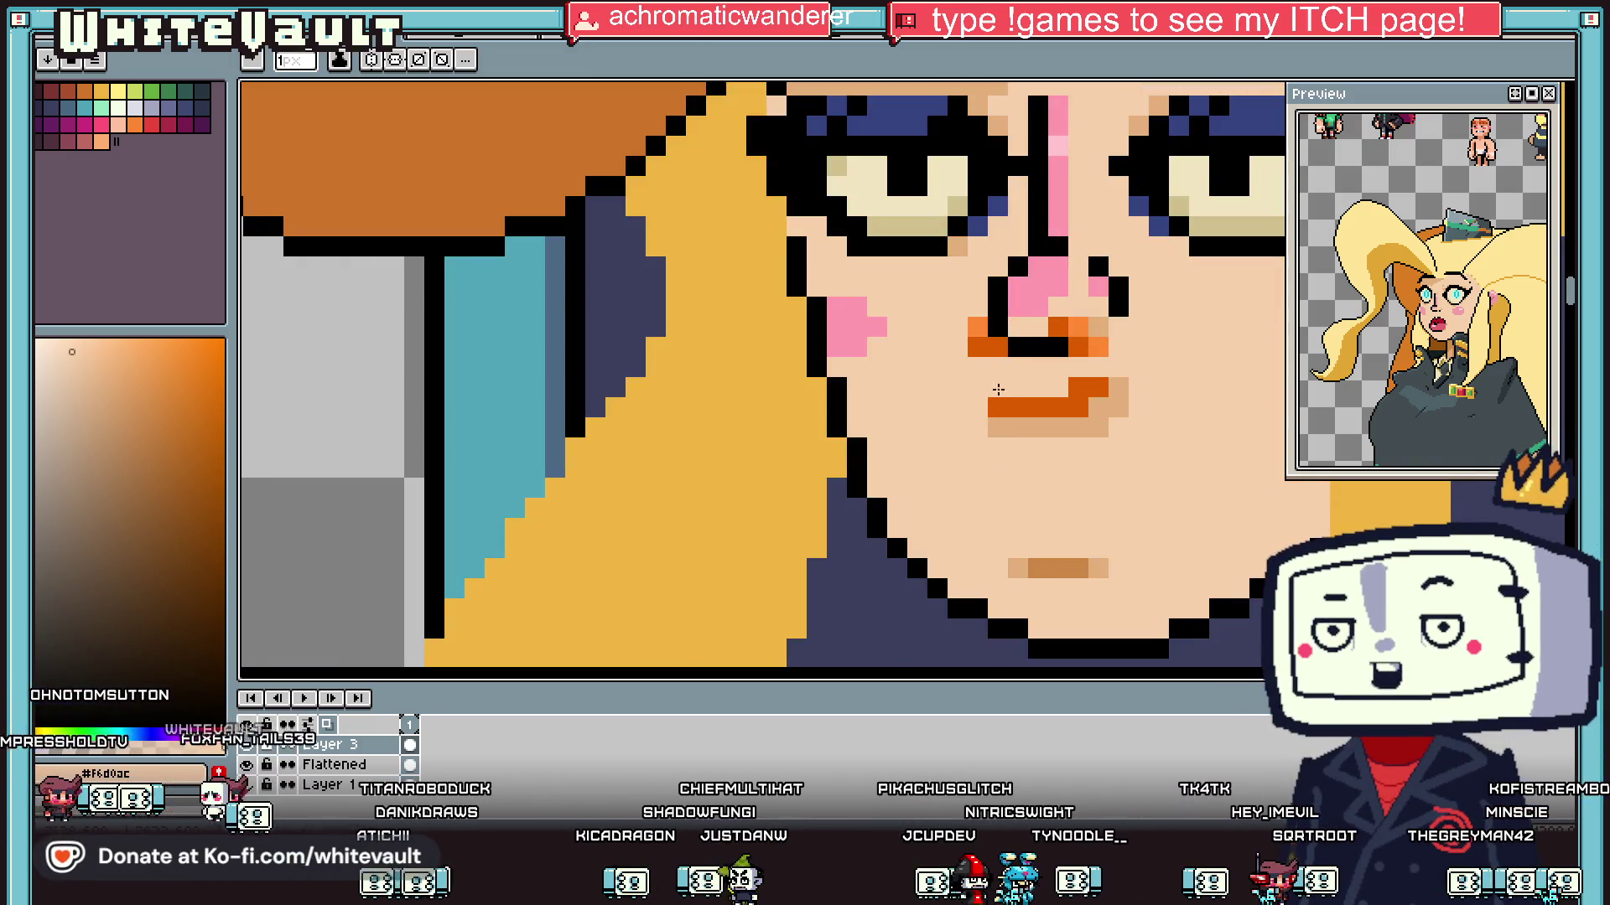
{"action": "mouse_move", "coordinate": [1134, 419]}
{"action": "left_mouse_down"}
{"action": "mouse_move", "coordinate": [993, 409]}
{"action": "mouse_move", "coordinate": [993, 428]}
{"action": "left_mouse_up"}
{"action": "left_click_drag", "start_coordinate": [972, 346], "coordinate": [1002, 345]}
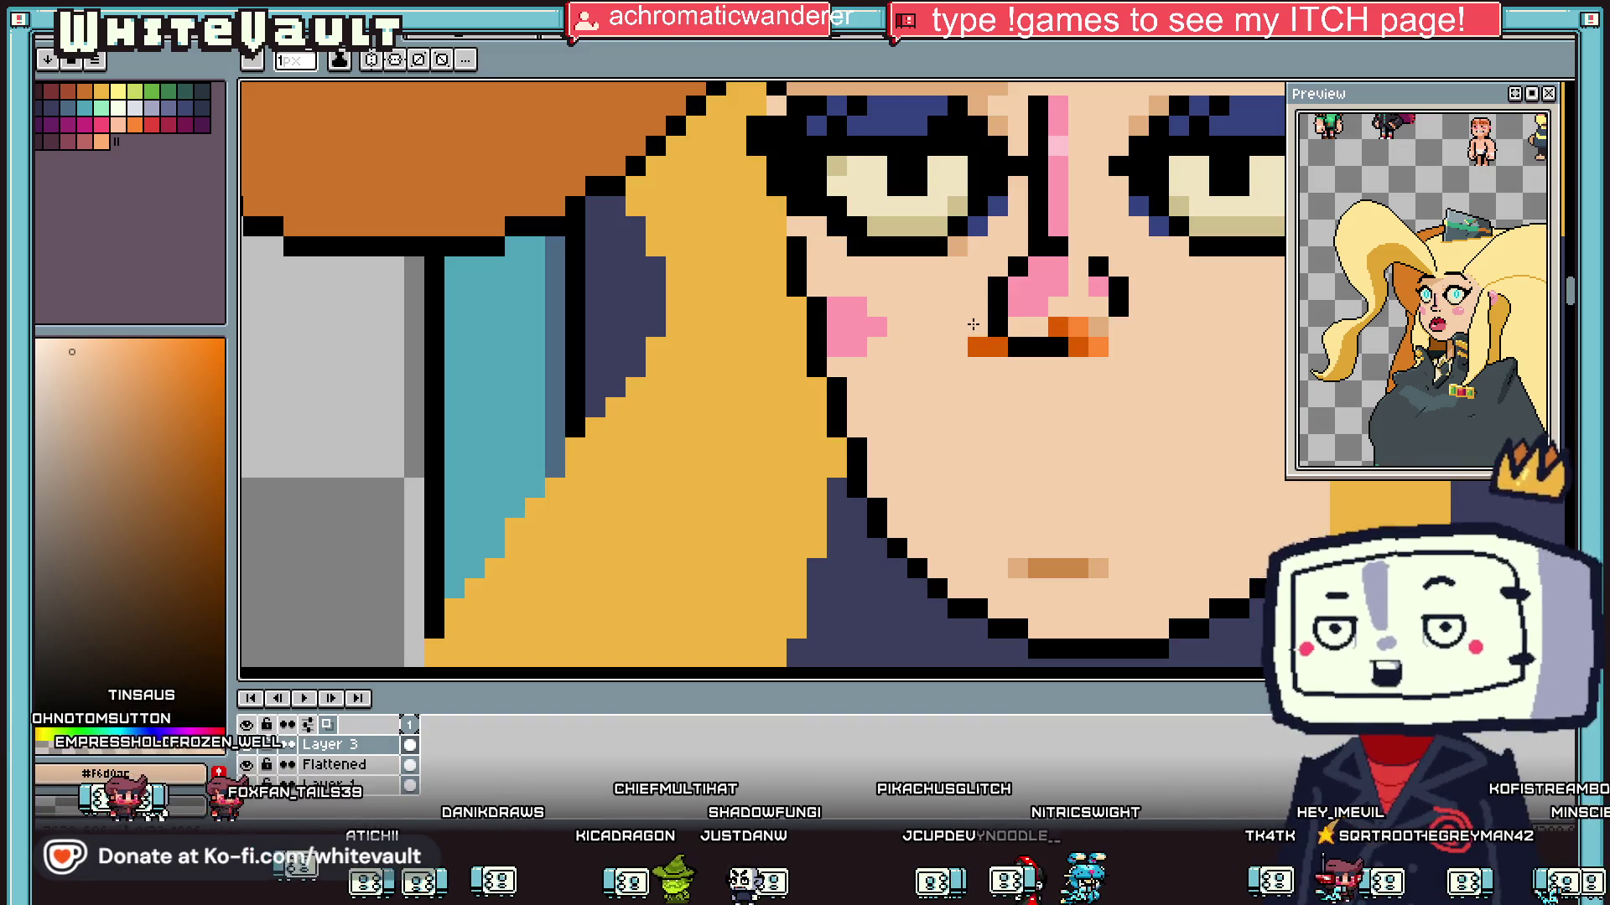
{"action": "left_click", "coordinate": [1089, 344]}
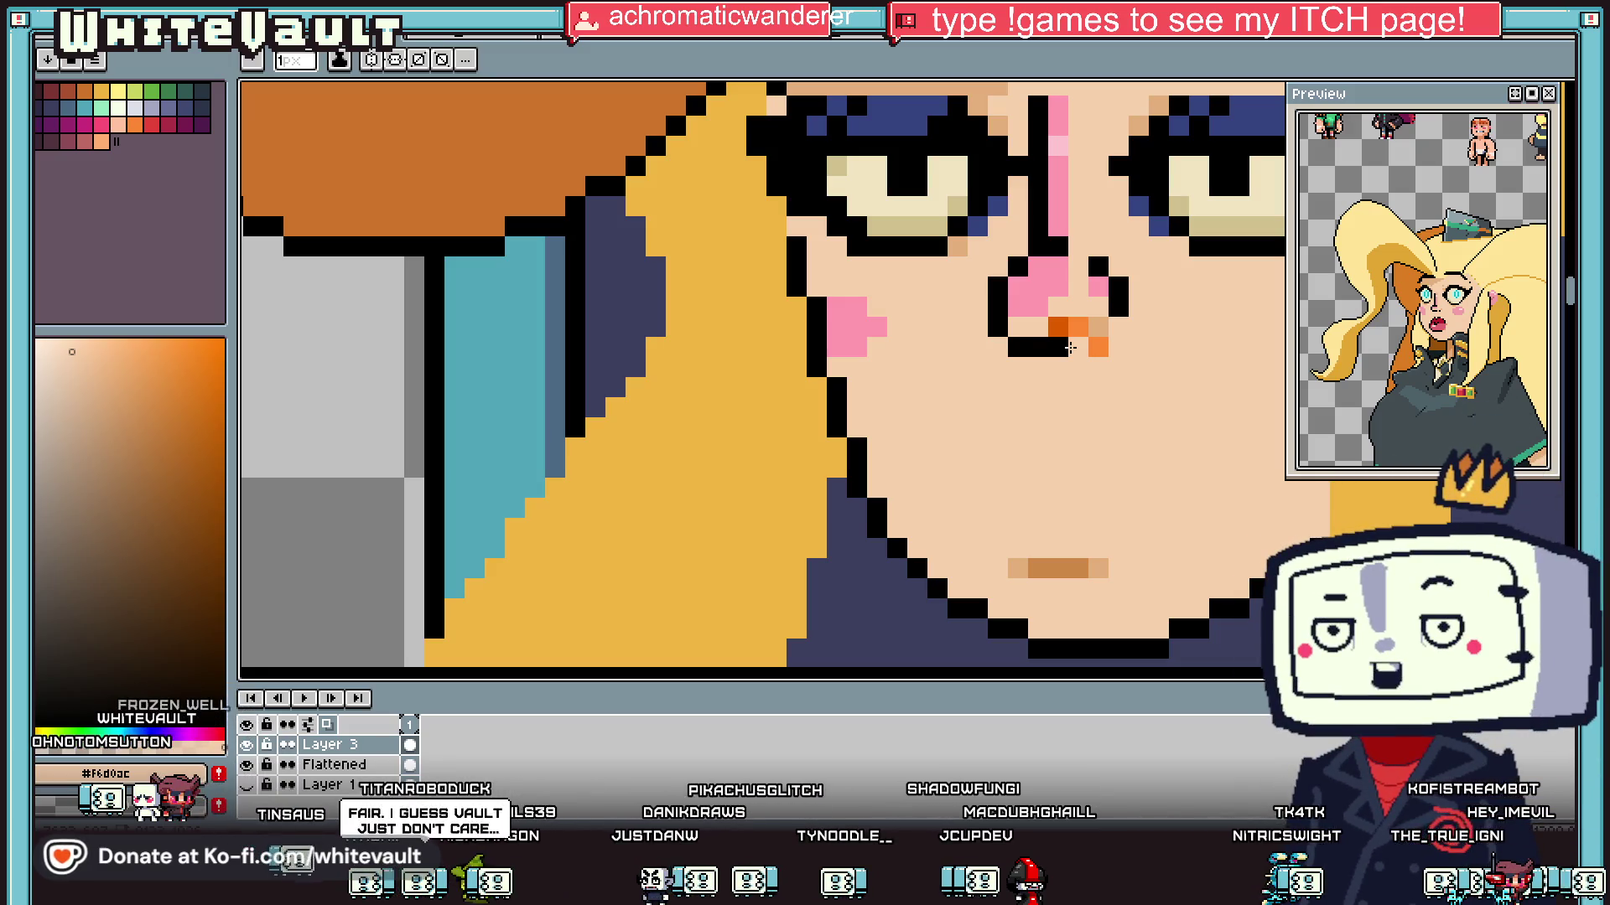
{"action": "scroll", "coordinate": [1070, 347], "scroll_direction": "down", "scroll_amount": 3}
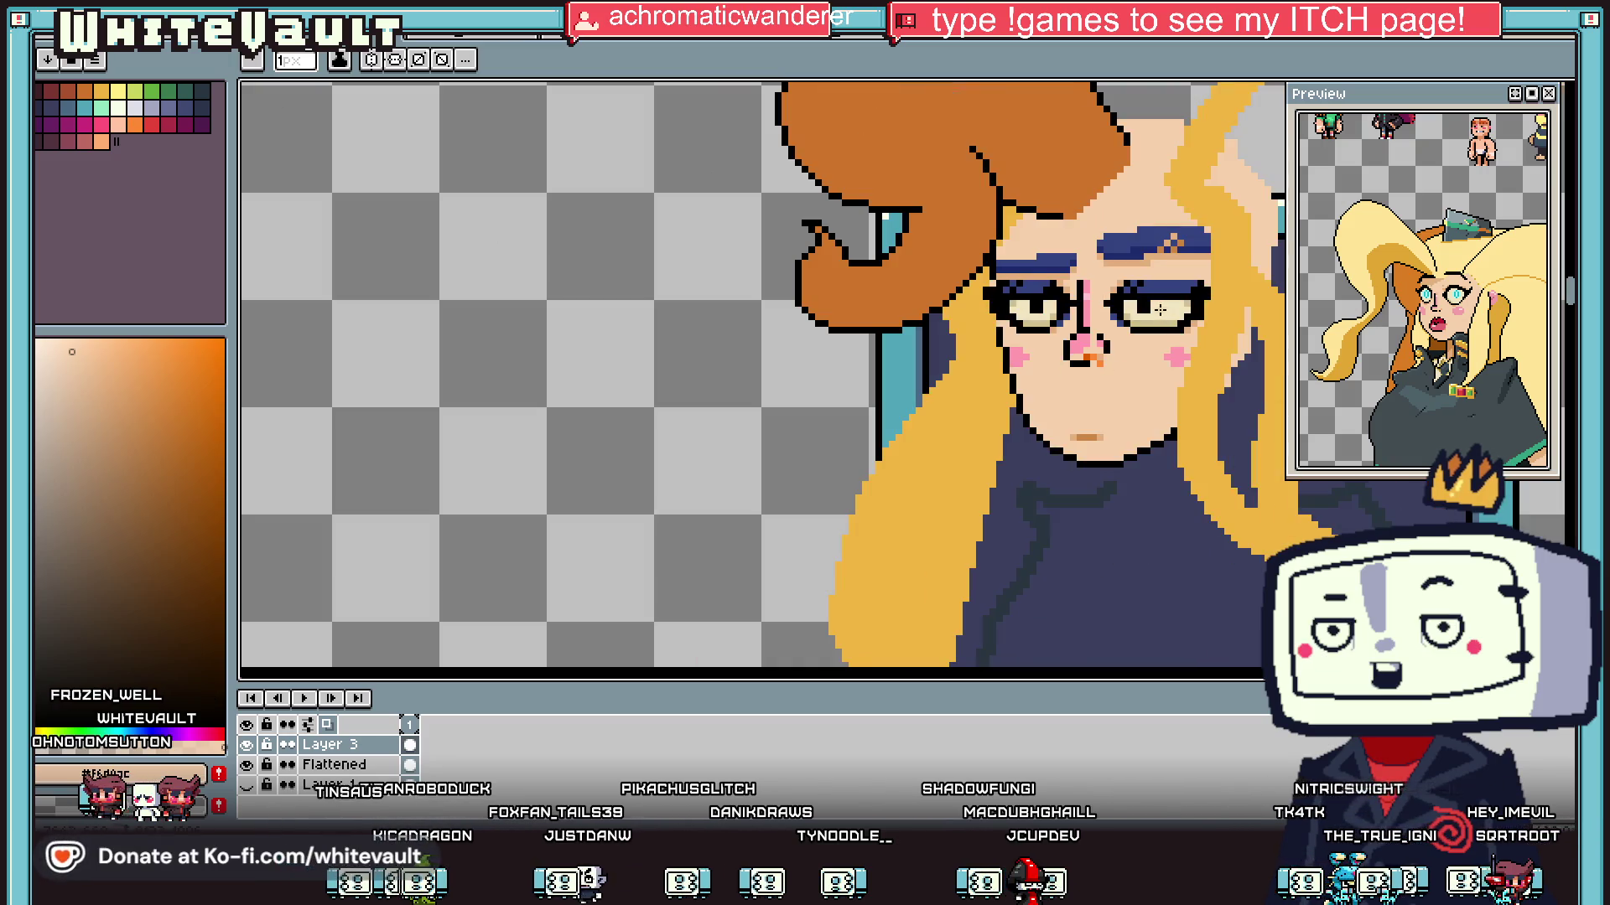
Step: Zoom in on the nose and blacken one pixel of its outline
{"action": "scroll", "coordinate": [1119, 336], "scroll_direction": "up", "scroll_amount": 2}
{"action": "scroll", "coordinate": [1036, 353], "scroll_direction": "up", "scroll_amount": 1}
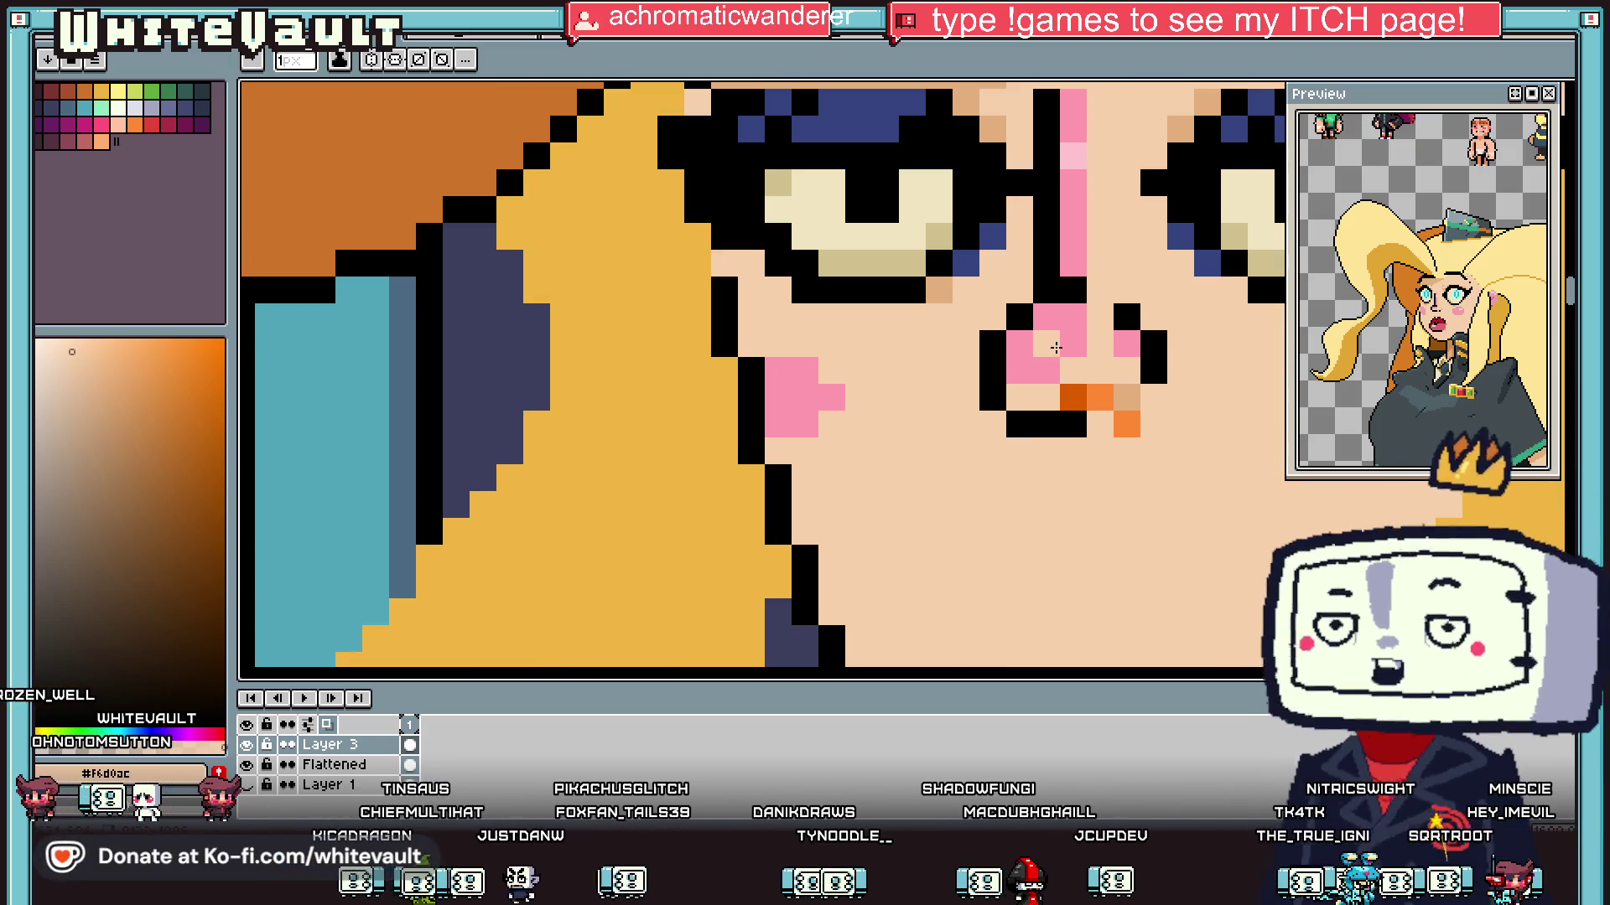
{"action": "key", "text": "i"}
{"action": "left_click", "coordinate": [1052, 287]}
{"action": "key", "text": "b"}
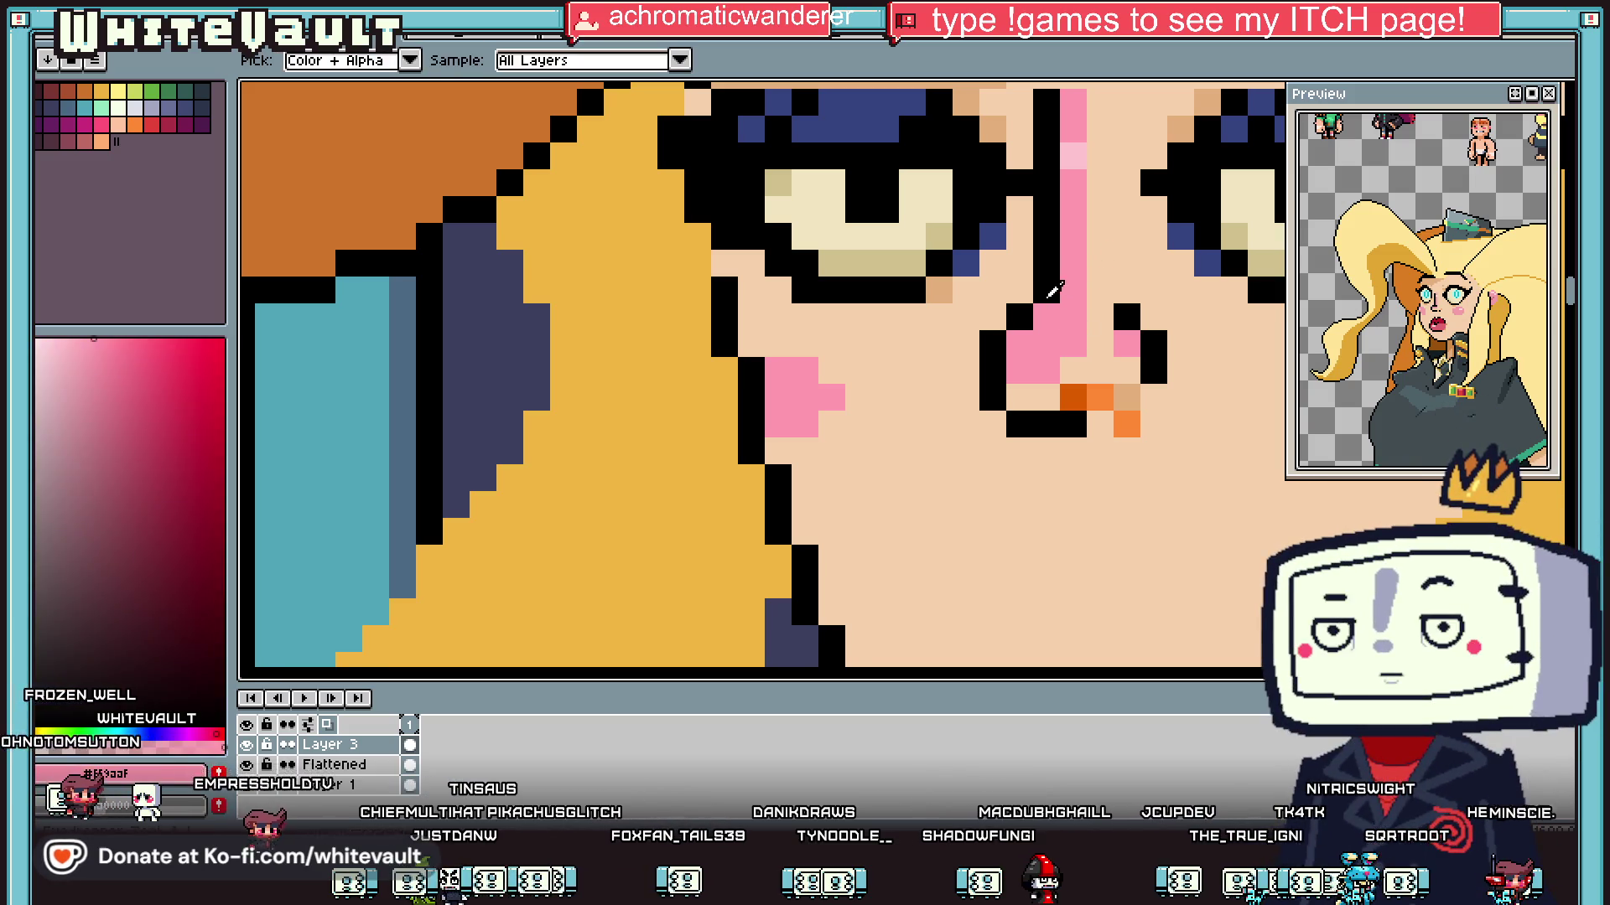
{"action": "left_click", "coordinate": [1042, 315]}
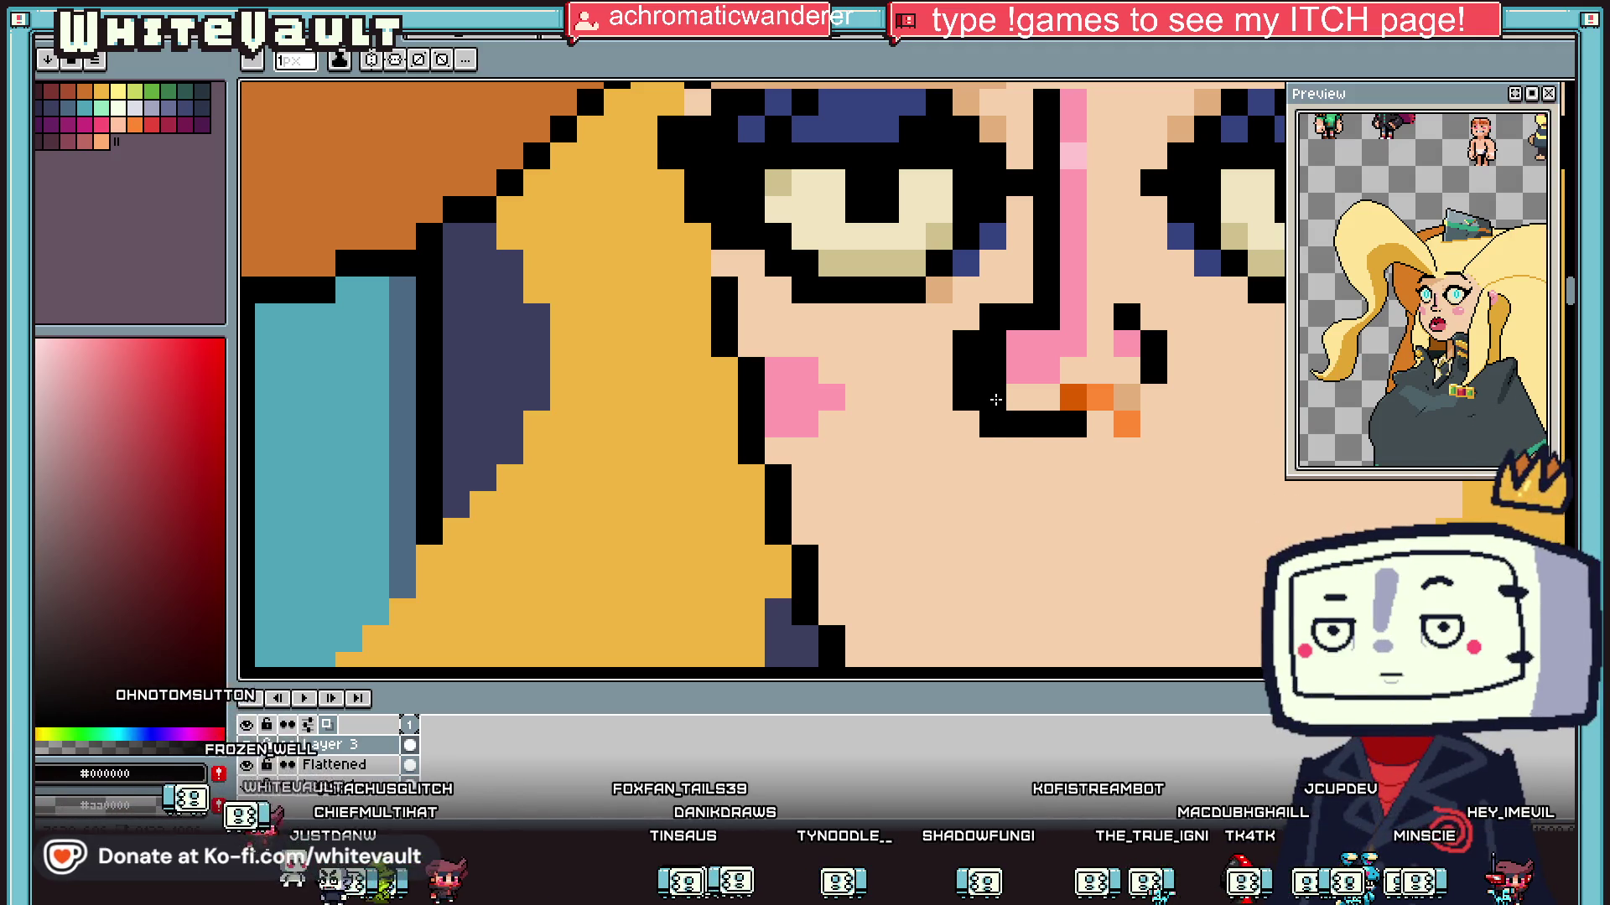
Step: Repaint a pixel under the nostril with the sampled skin tone
{"action": "key", "text": "i"}
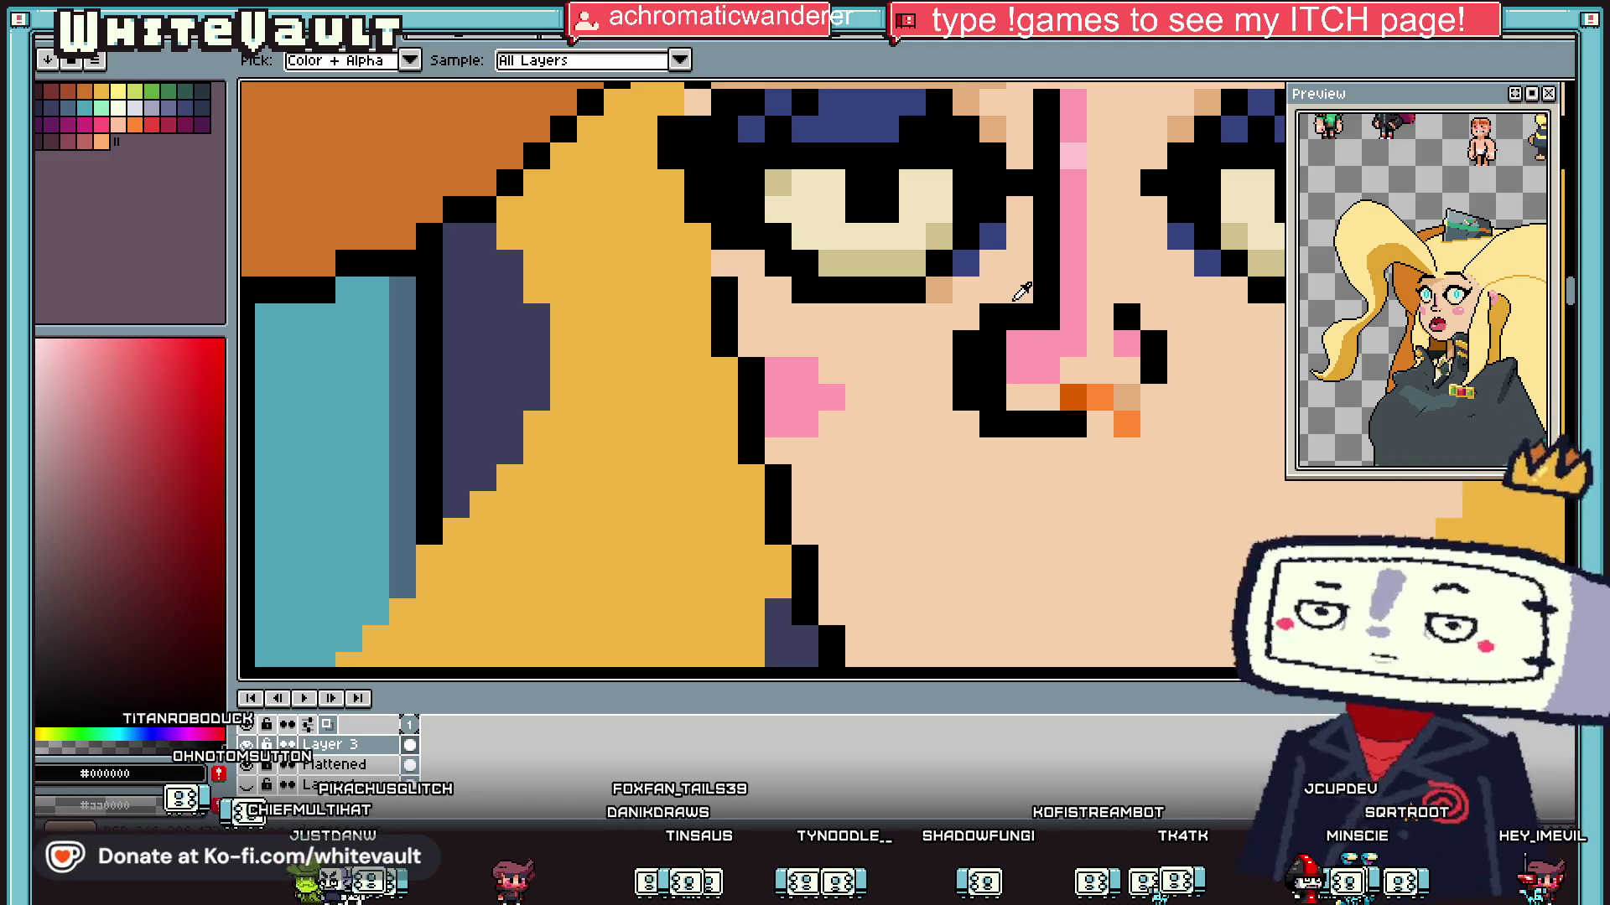
{"action": "left_click", "coordinate": [1186, 129]}
{"action": "key", "text": "b"}
{"action": "left_click", "coordinate": [991, 318]}
{"action": "key", "text": "ctrl+z"}
{"action": "left_click", "coordinate": [993, 423]}
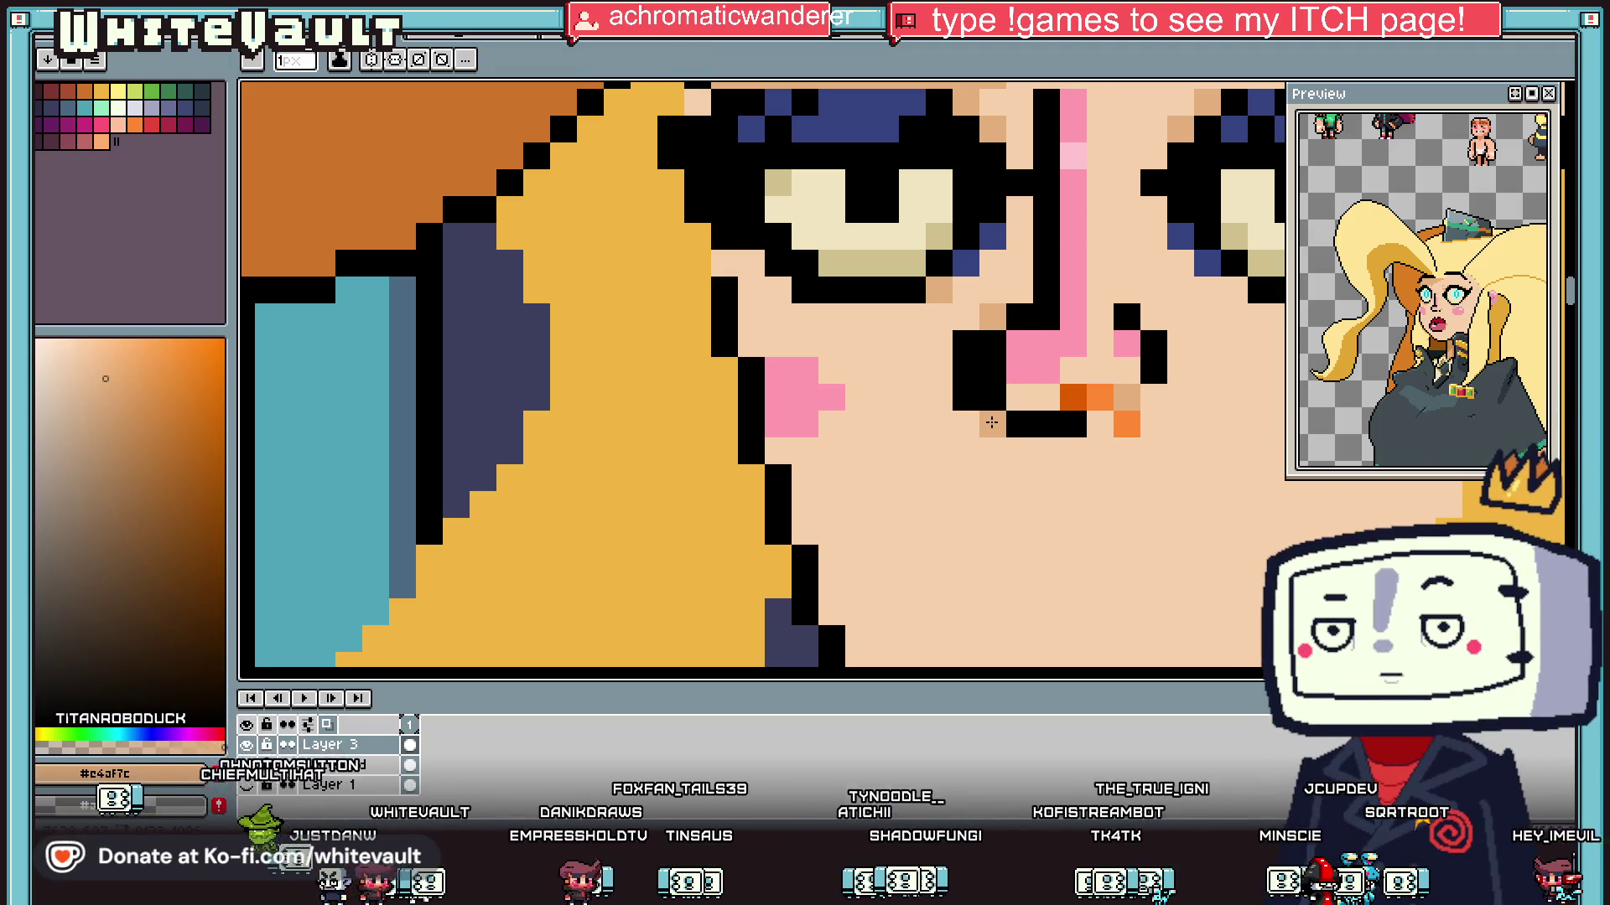
Step: Blacken a pixel on the nose side and paint the nose underside pink
{"action": "key", "text": "i"}
{"action": "left_click", "coordinate": [1019, 319]}
{"action": "key", "text": "b"}
{"action": "left_click", "coordinate": [993, 317]}
{"action": "key", "text": "i"}
{"action": "left_click", "coordinate": [1033, 361]}
{"action": "key", "text": "b"}
{"action": "left_click_drag", "start_coordinate": [992, 344], "coordinate": [998, 369]}
Step: Turn a black nose pixel into skin and blacken the pixel below the nostril
{"action": "left_click", "coordinate": [1020, 397], "text": "alt"}
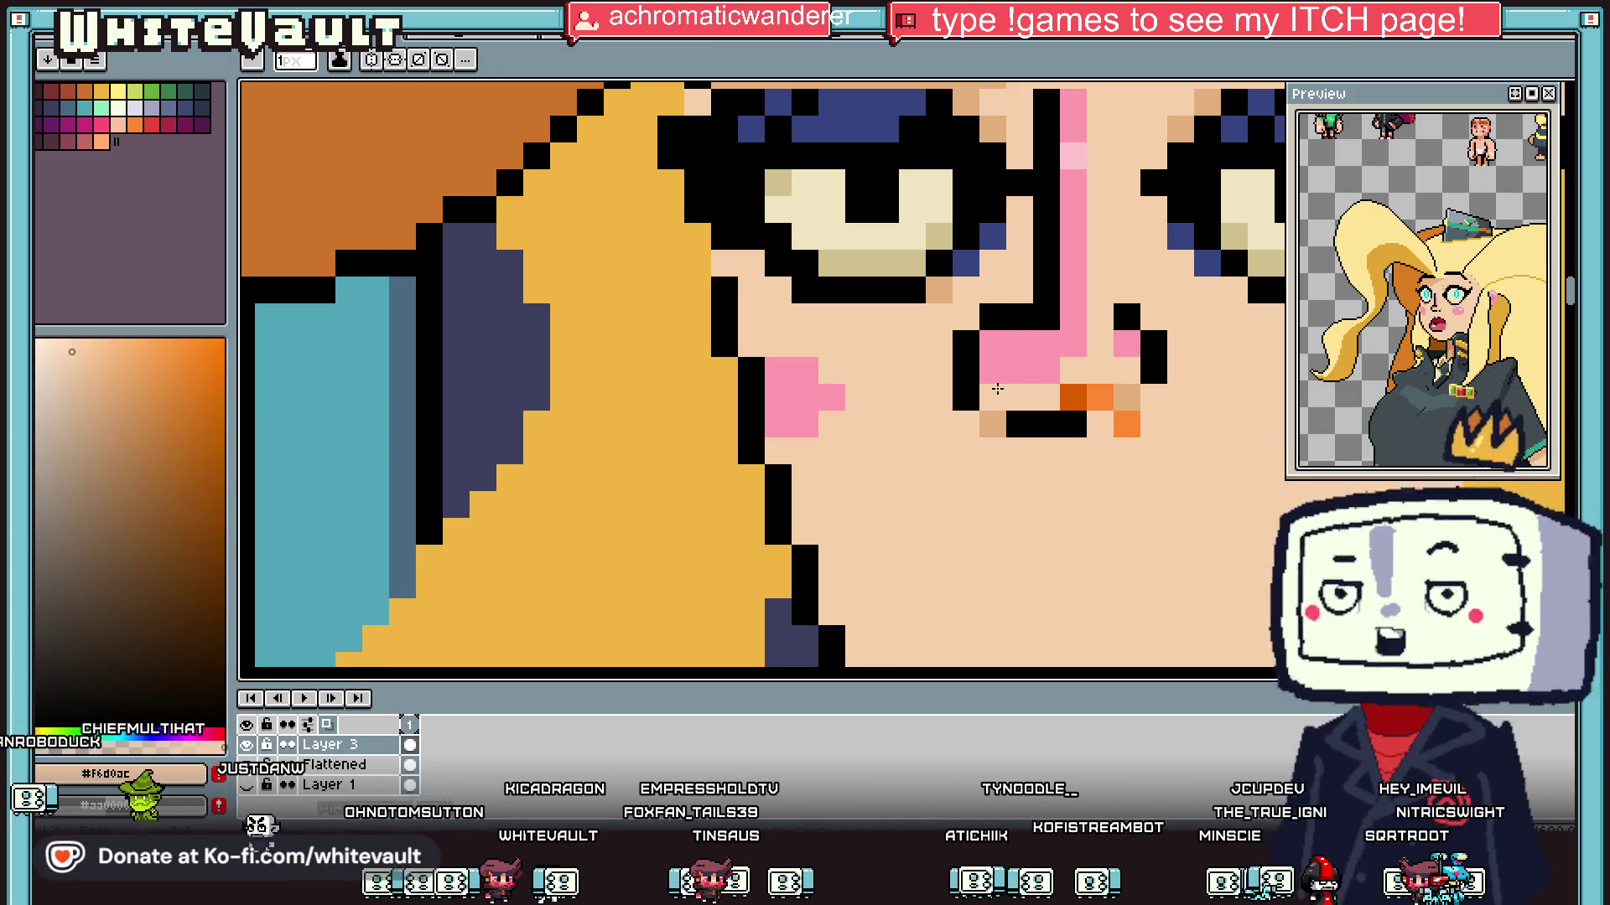
{"action": "left_click", "coordinate": [992, 397]}
{"action": "left_click", "coordinate": [966, 397], "text": "alt"}
{"action": "left_click", "coordinate": [992, 423]}
{"action": "left_click", "coordinate": [986, 396], "text": "alt"}
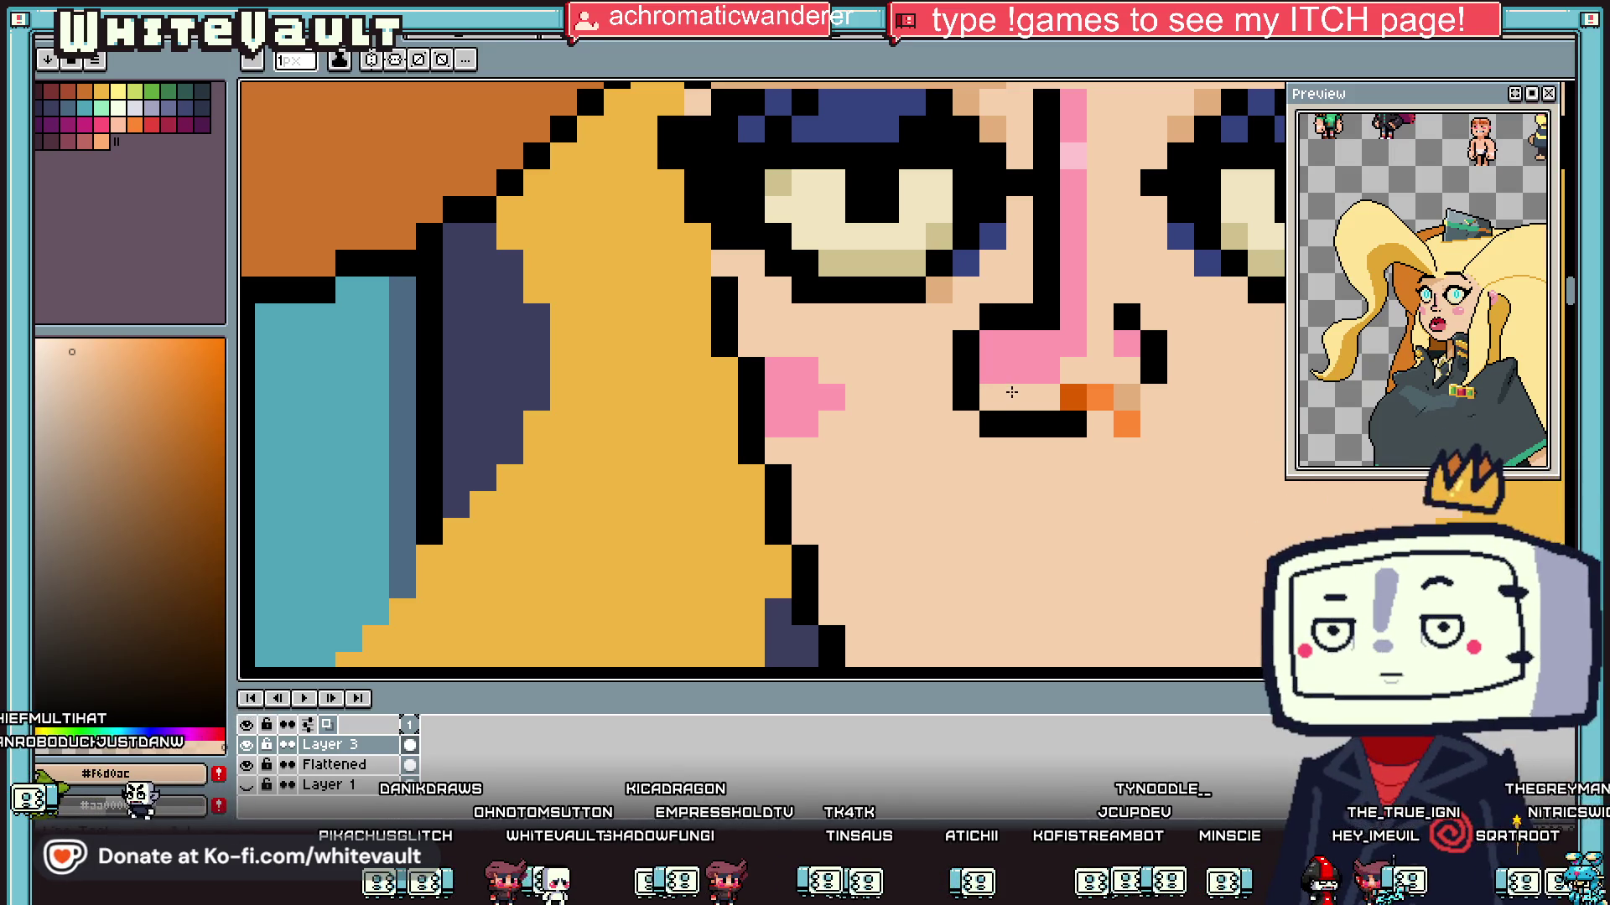
Step: Paint over the orange nose pixels with skin tone
{"action": "key", "text": "i"}
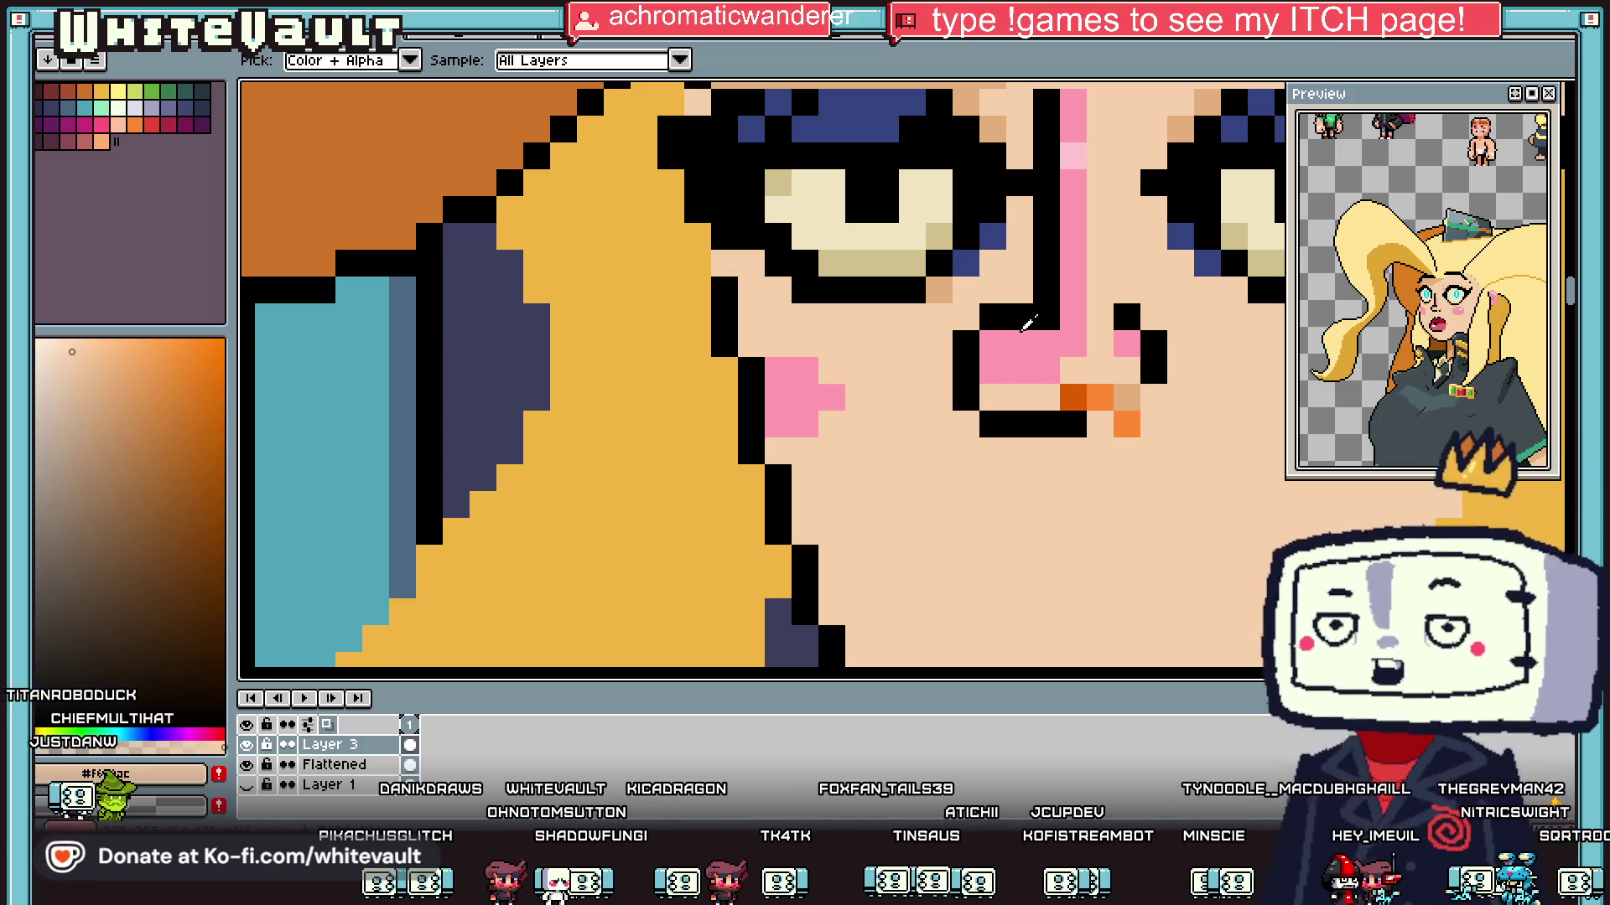
{"action": "scroll", "coordinate": [1022, 327], "scroll_direction": "down", "scroll_amount": 3}
{"action": "scroll", "coordinate": [1093, 343], "scroll_direction": "up", "scroll_amount": 2}
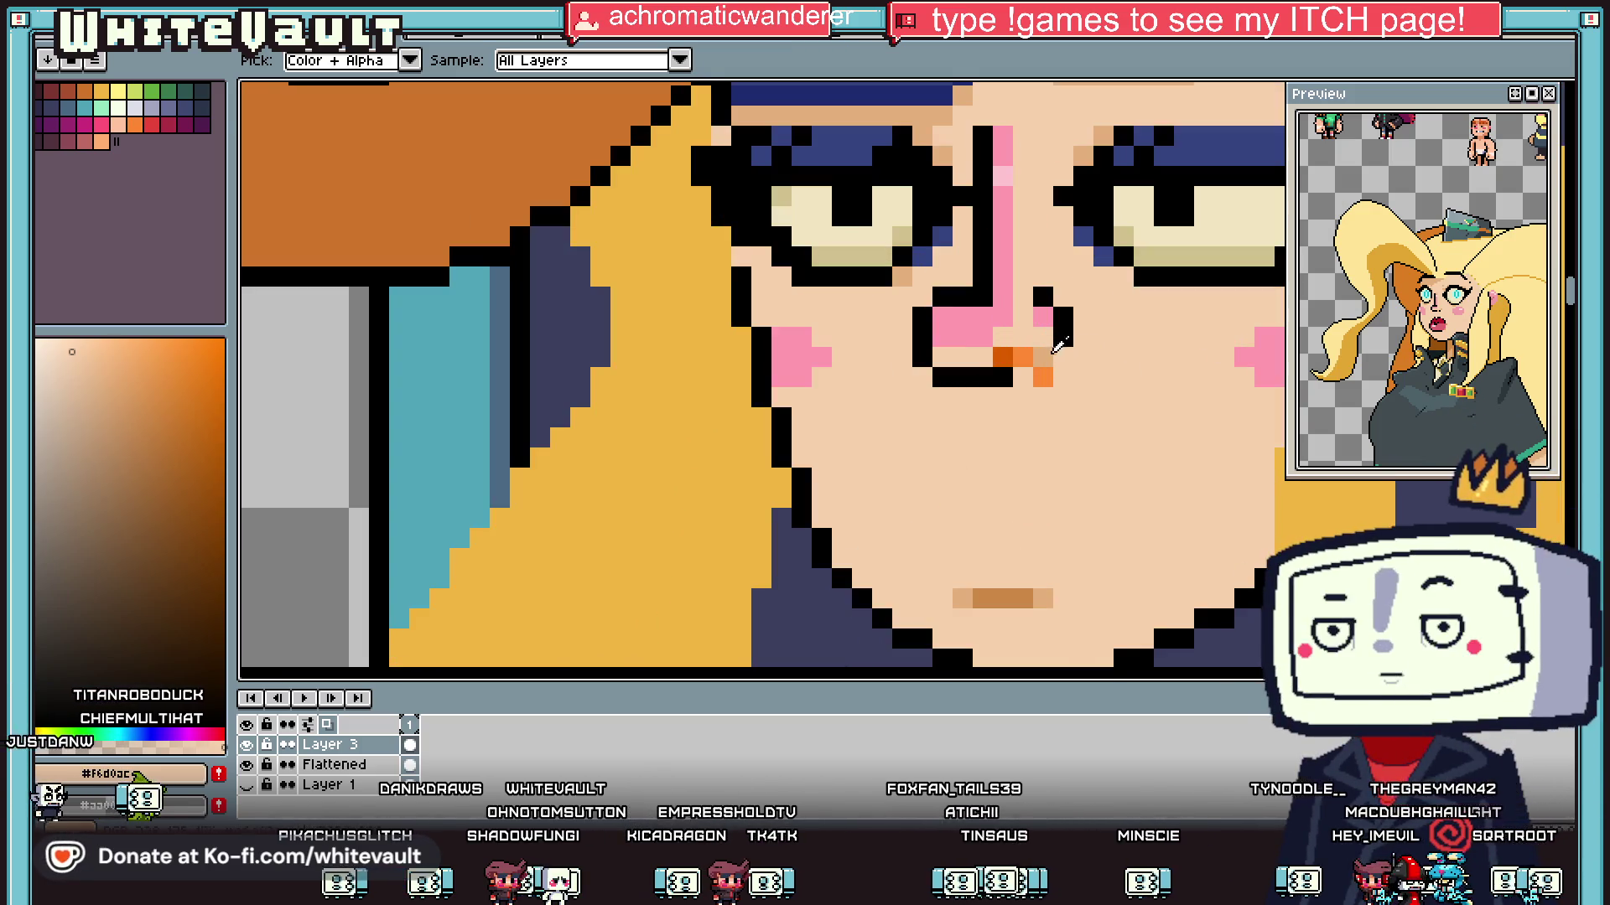
{"action": "scroll", "coordinate": [1064, 345], "scroll_direction": "up", "scroll_amount": 2}
{"action": "key", "text": "b"}
{"action": "left_click_drag", "start_coordinate": [1035, 352], "coordinate": [1092, 390]}
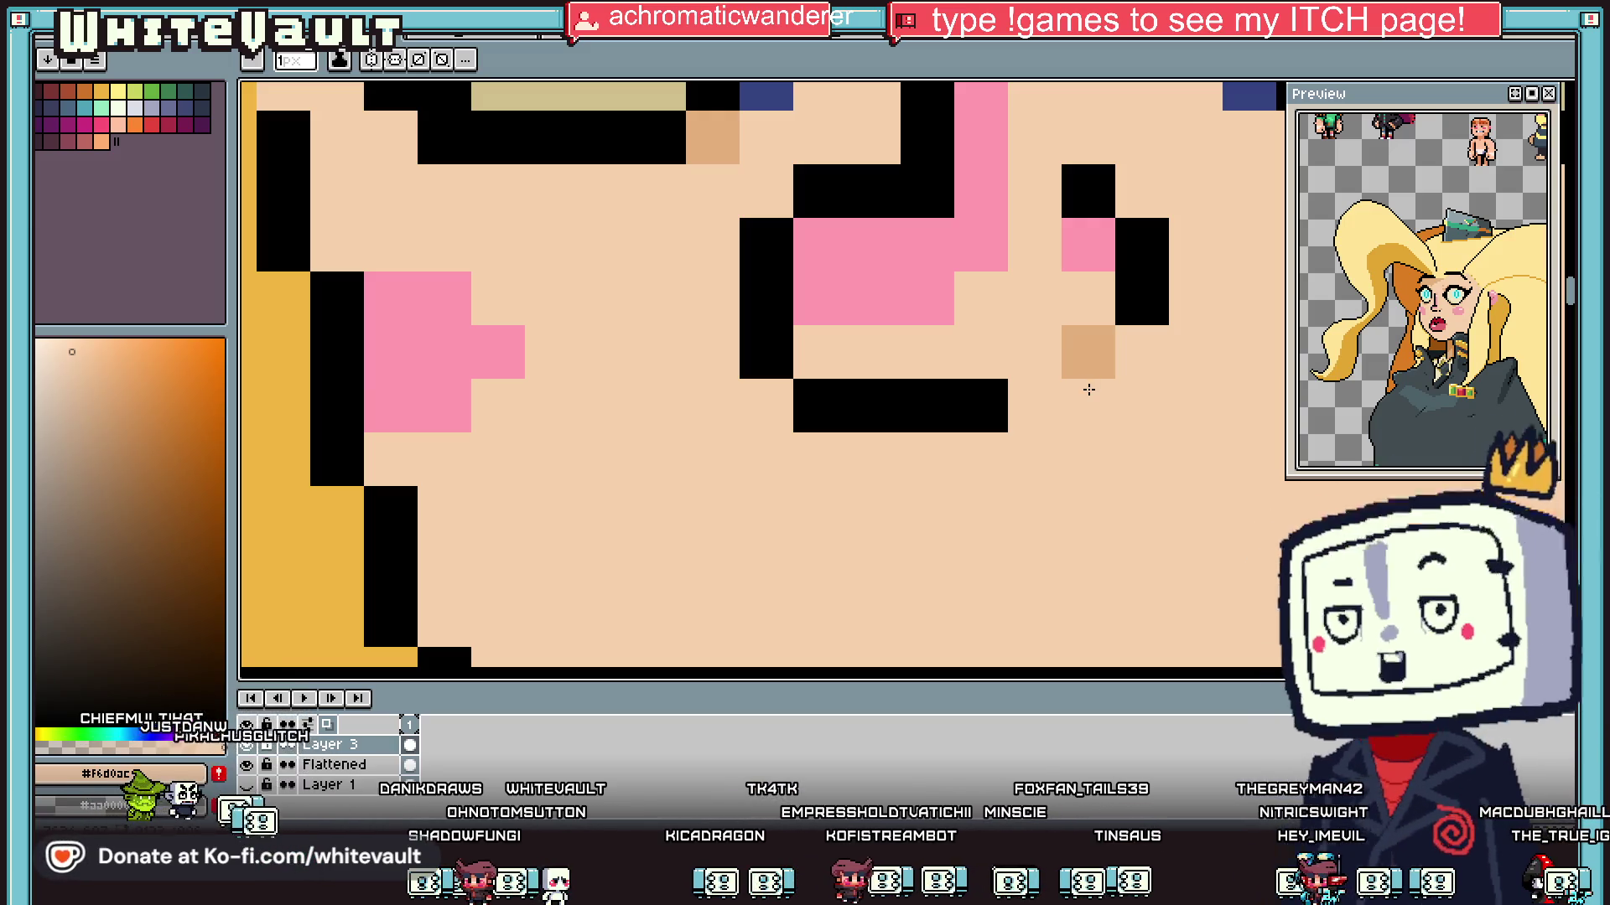
Step: Blacken the pink nostril pixel and paint stray black nose pixels back to skin
{"action": "key", "text": "i"}
{"action": "left_click", "coordinate": [1093, 184]}
{"action": "key", "text": "b"}
{"action": "left_click", "coordinate": [1088, 245]}
{"action": "left_click", "coordinate": [1035, 193], "text": "alt"}
{"action": "left_click_drag", "start_coordinate": [1088, 192], "coordinate": [1135, 231]}
Step: Try adding a black pixel to the nostril, then erase it
{"action": "key", "text": "i"}
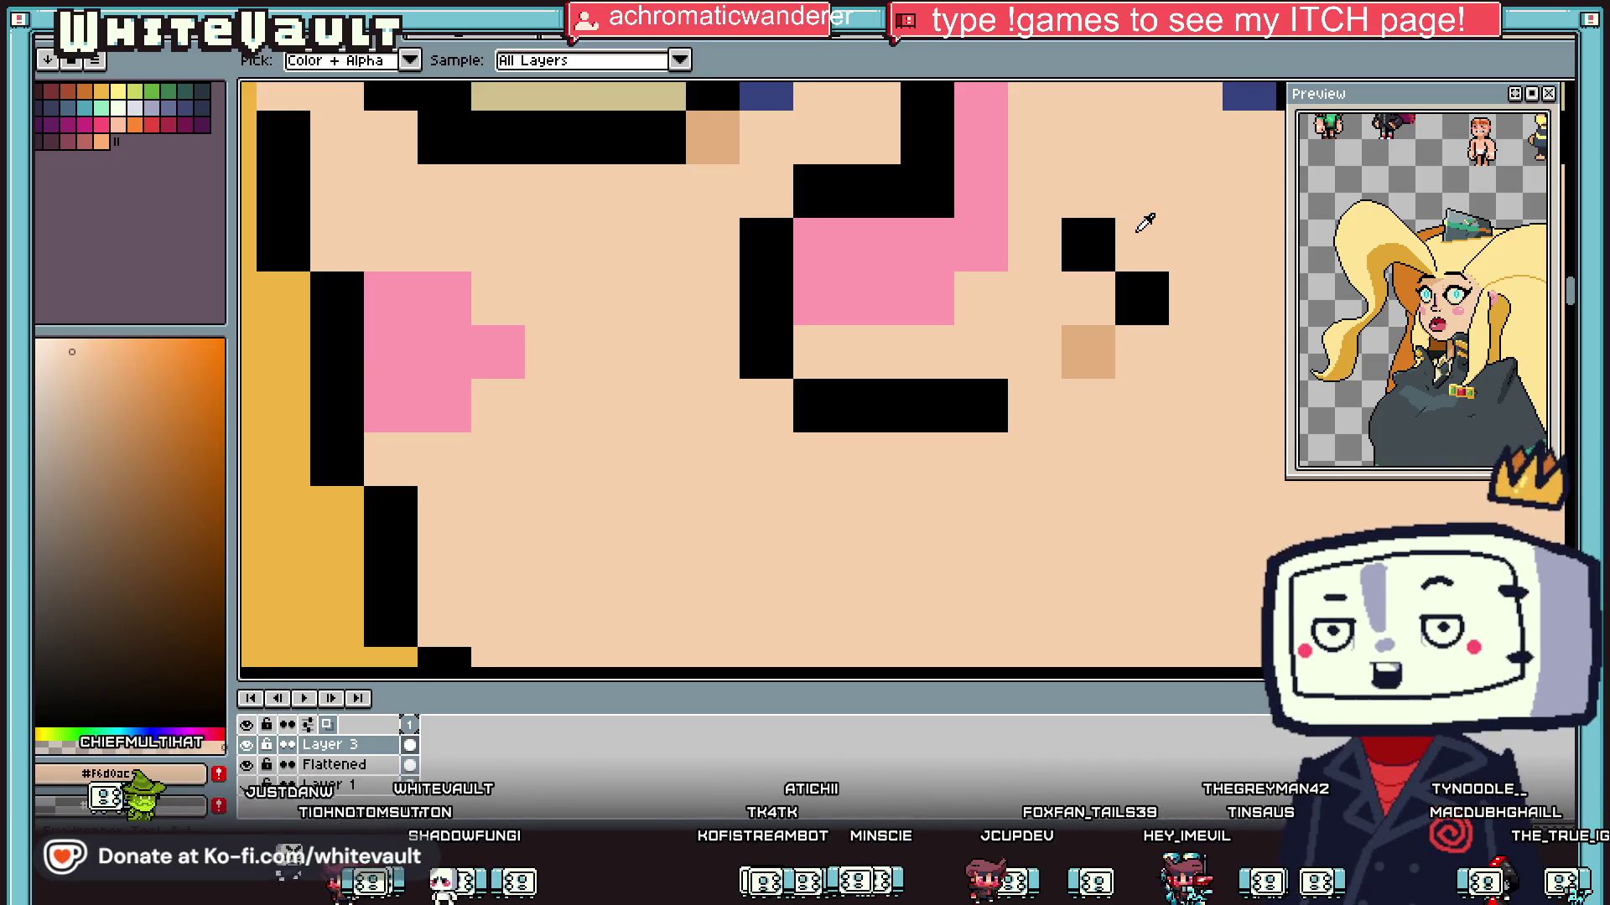
{"action": "scroll", "coordinate": [1150, 335], "scroll_direction": "down", "scroll_amount": 1}
{"action": "scroll", "coordinate": [1157, 348], "scroll_direction": "down", "scroll_amount": 1}
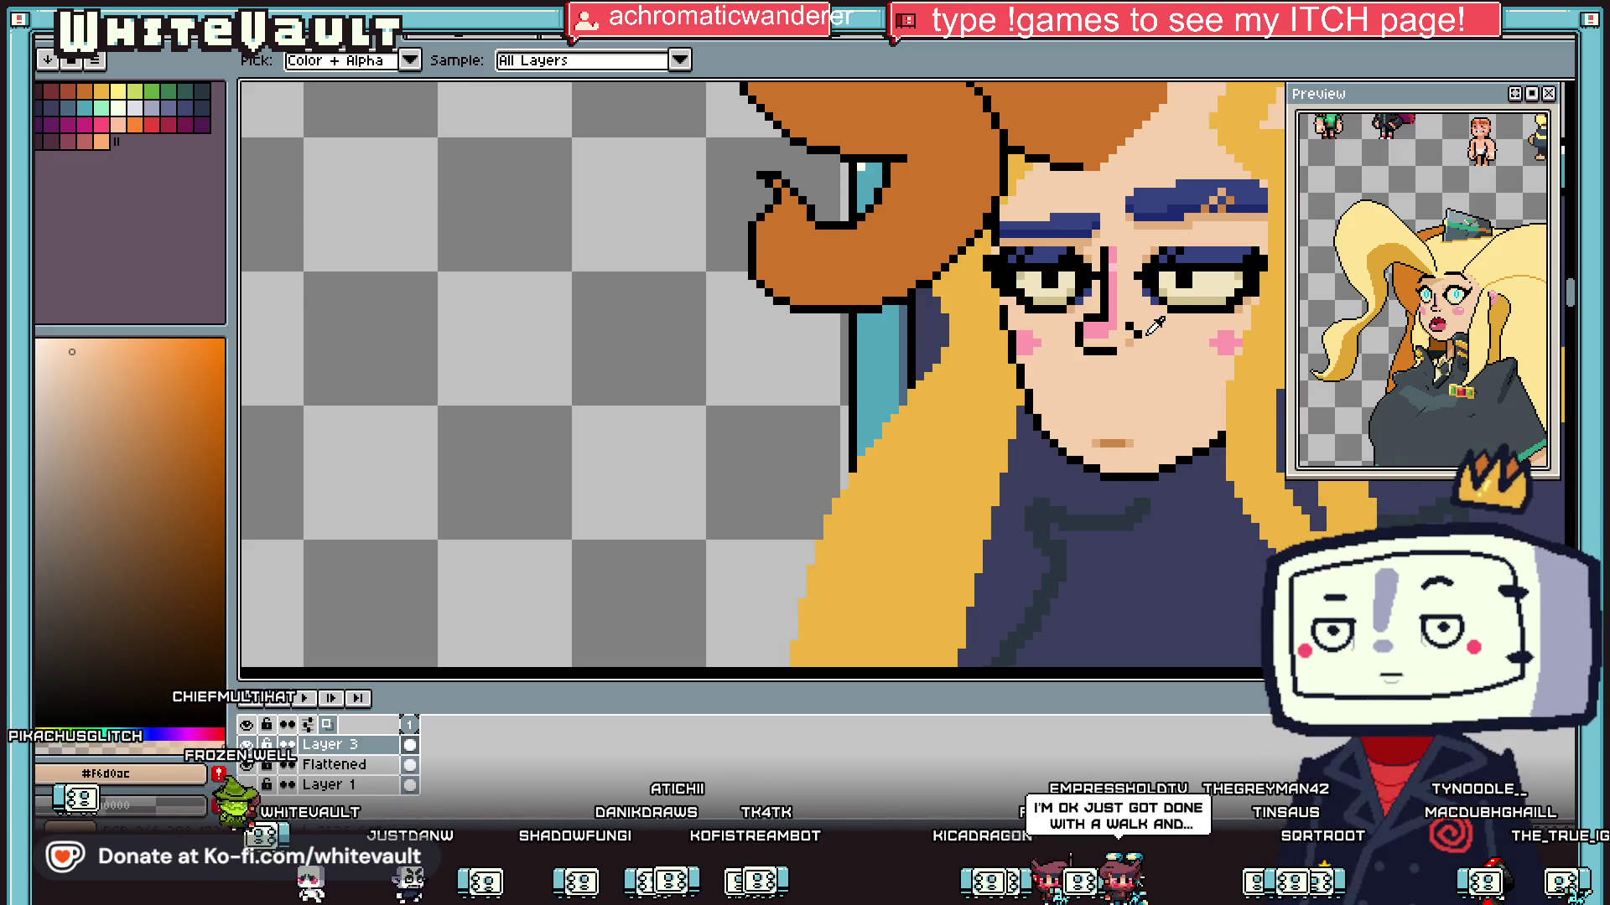
{"action": "scroll", "coordinate": [1155, 327], "scroll_direction": "up", "scroll_amount": 3}
{"action": "left_click", "coordinate": [1064, 295]}
{"action": "key", "text": "b"}
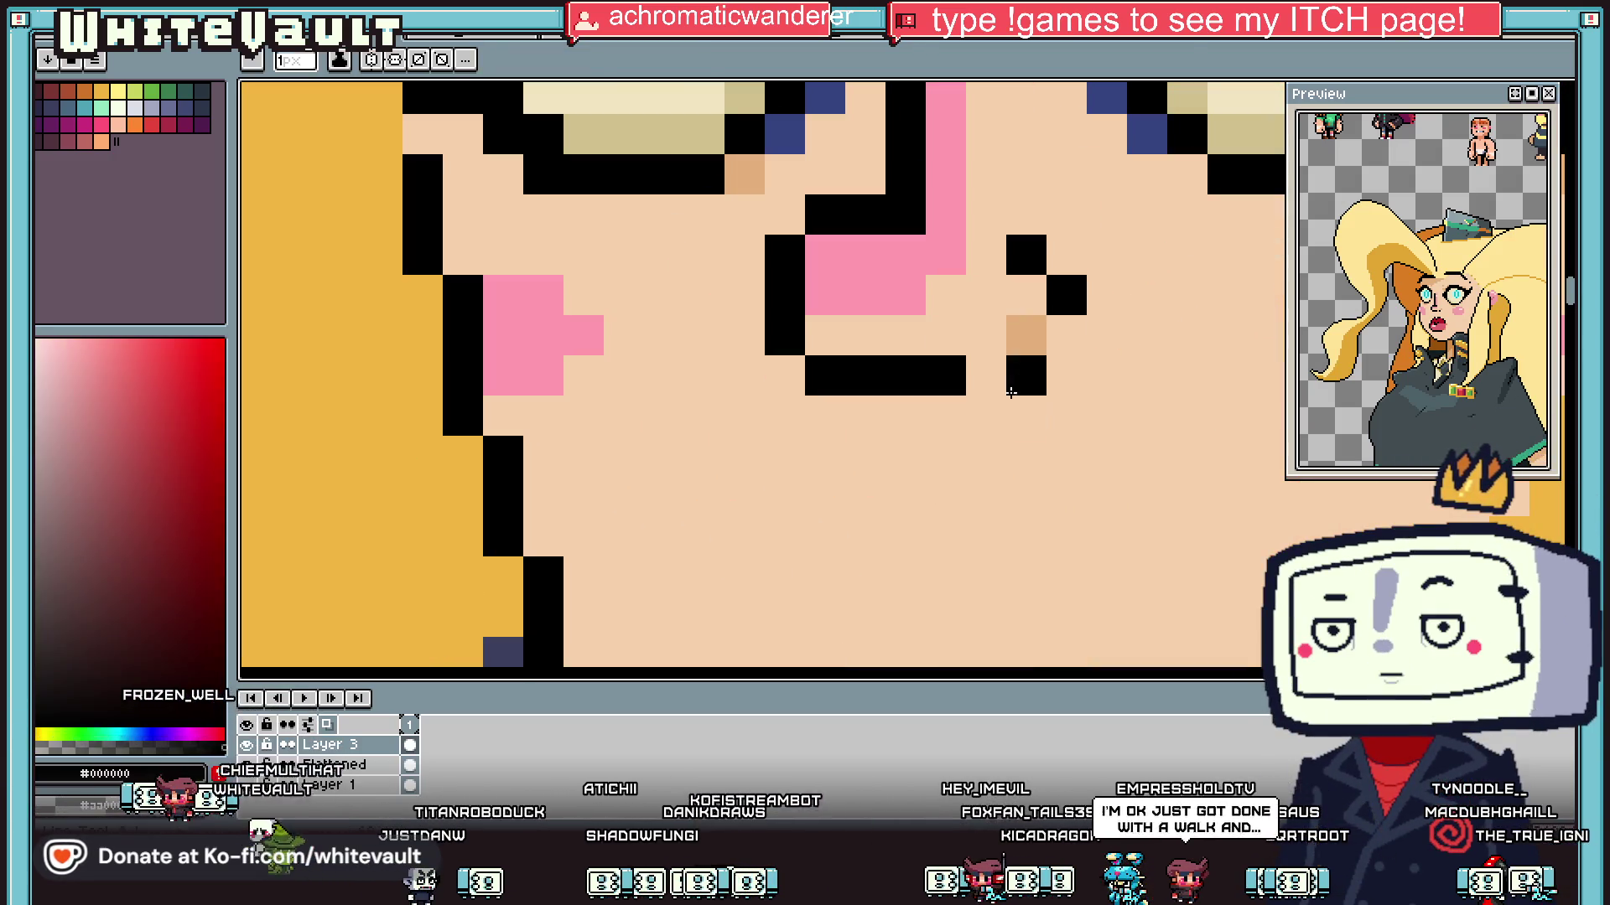
{"action": "left_click", "coordinate": [1023, 372]}
{"action": "key", "text": "e"}
{"action": "left_click", "coordinate": [1063, 294]}
{"action": "key", "text": "i"}
Step: Blacken a pink pixel under the nose to form the black underside
{"action": "scroll", "coordinate": [1043, 346], "scroll_direction": "down", "scroll_amount": 2}
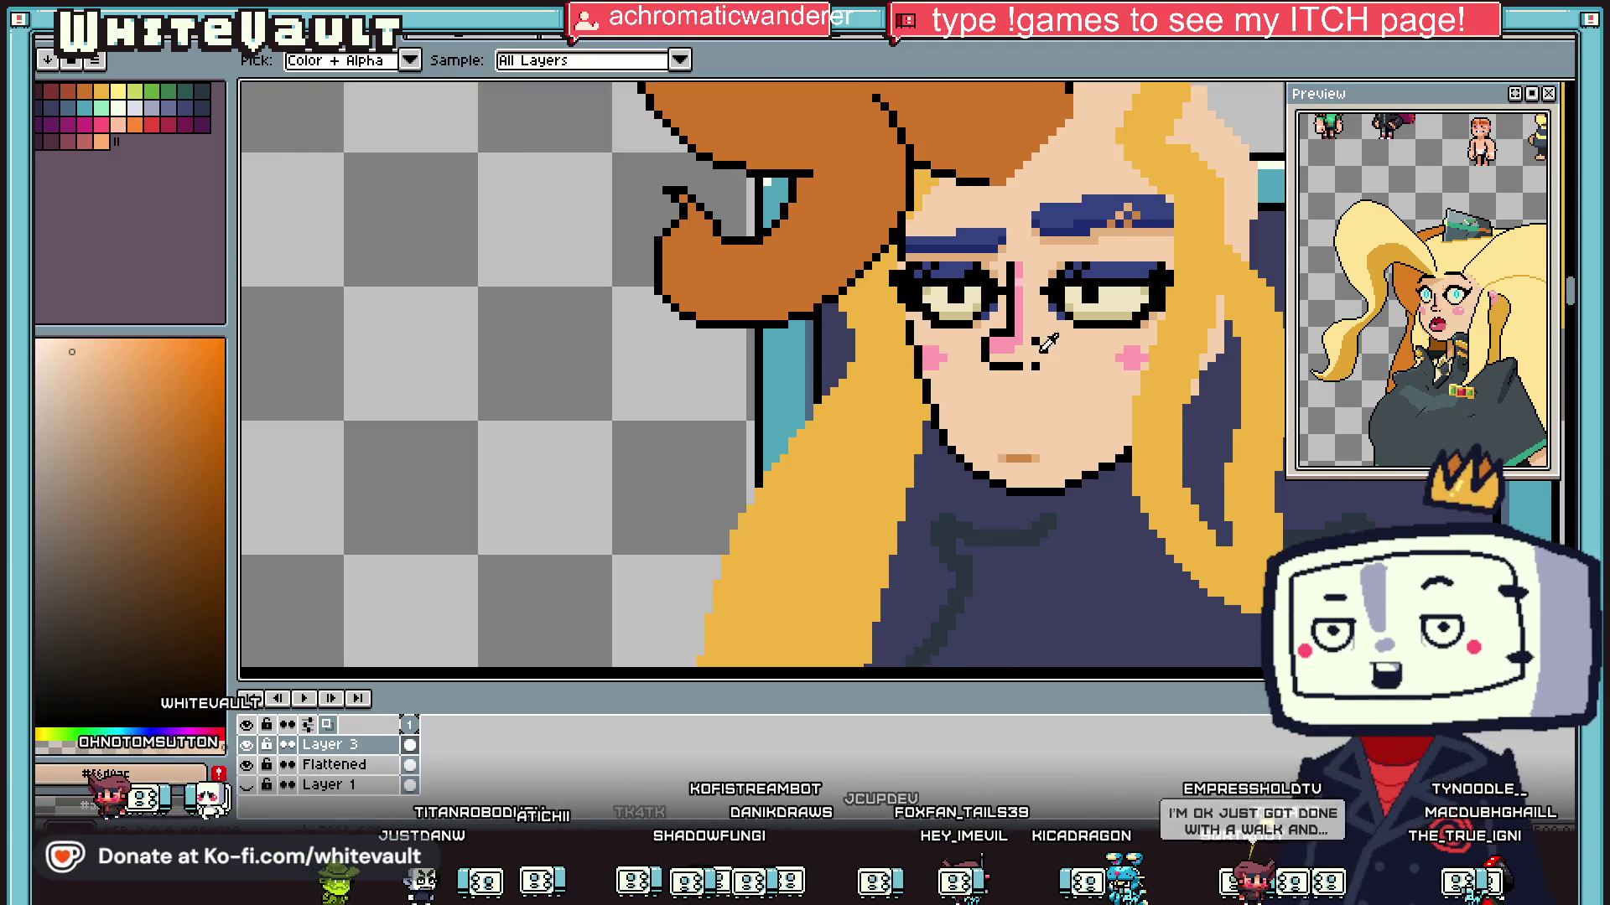
{"action": "scroll", "coordinate": [997, 264], "scroll_direction": "up", "scroll_amount": 1}
{"action": "left_click", "coordinate": [1042, 348]}
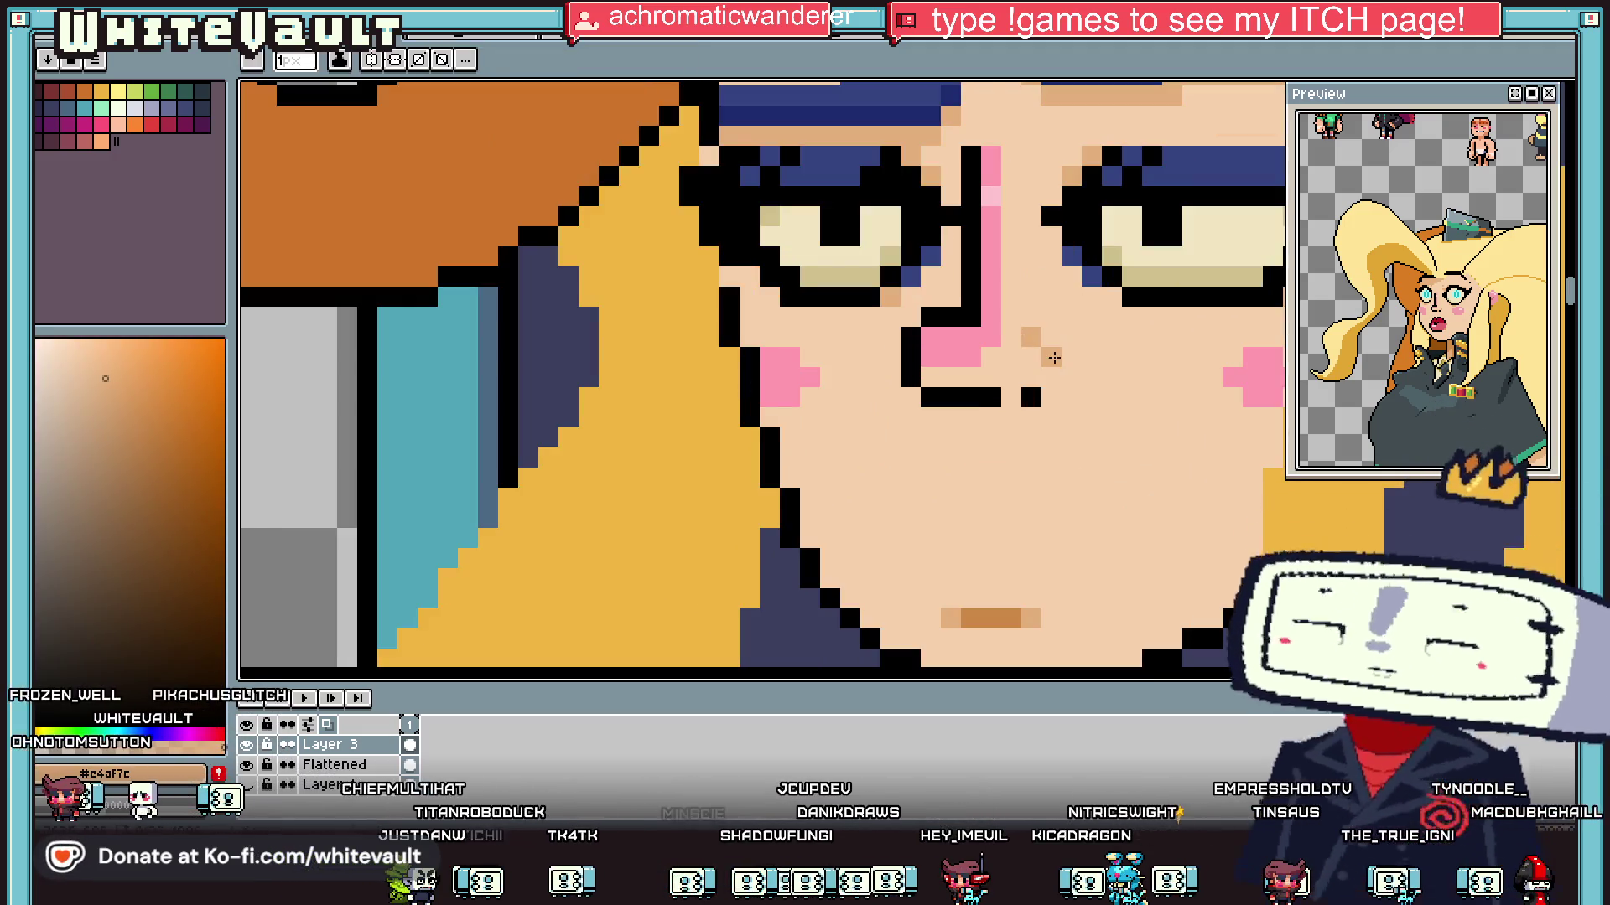
{"action": "scroll", "coordinate": [1042, 349], "scroll_direction": "down", "scroll_amount": 3}
{"action": "scroll", "coordinate": [1126, 367], "scroll_direction": "up", "scroll_amount": 5}
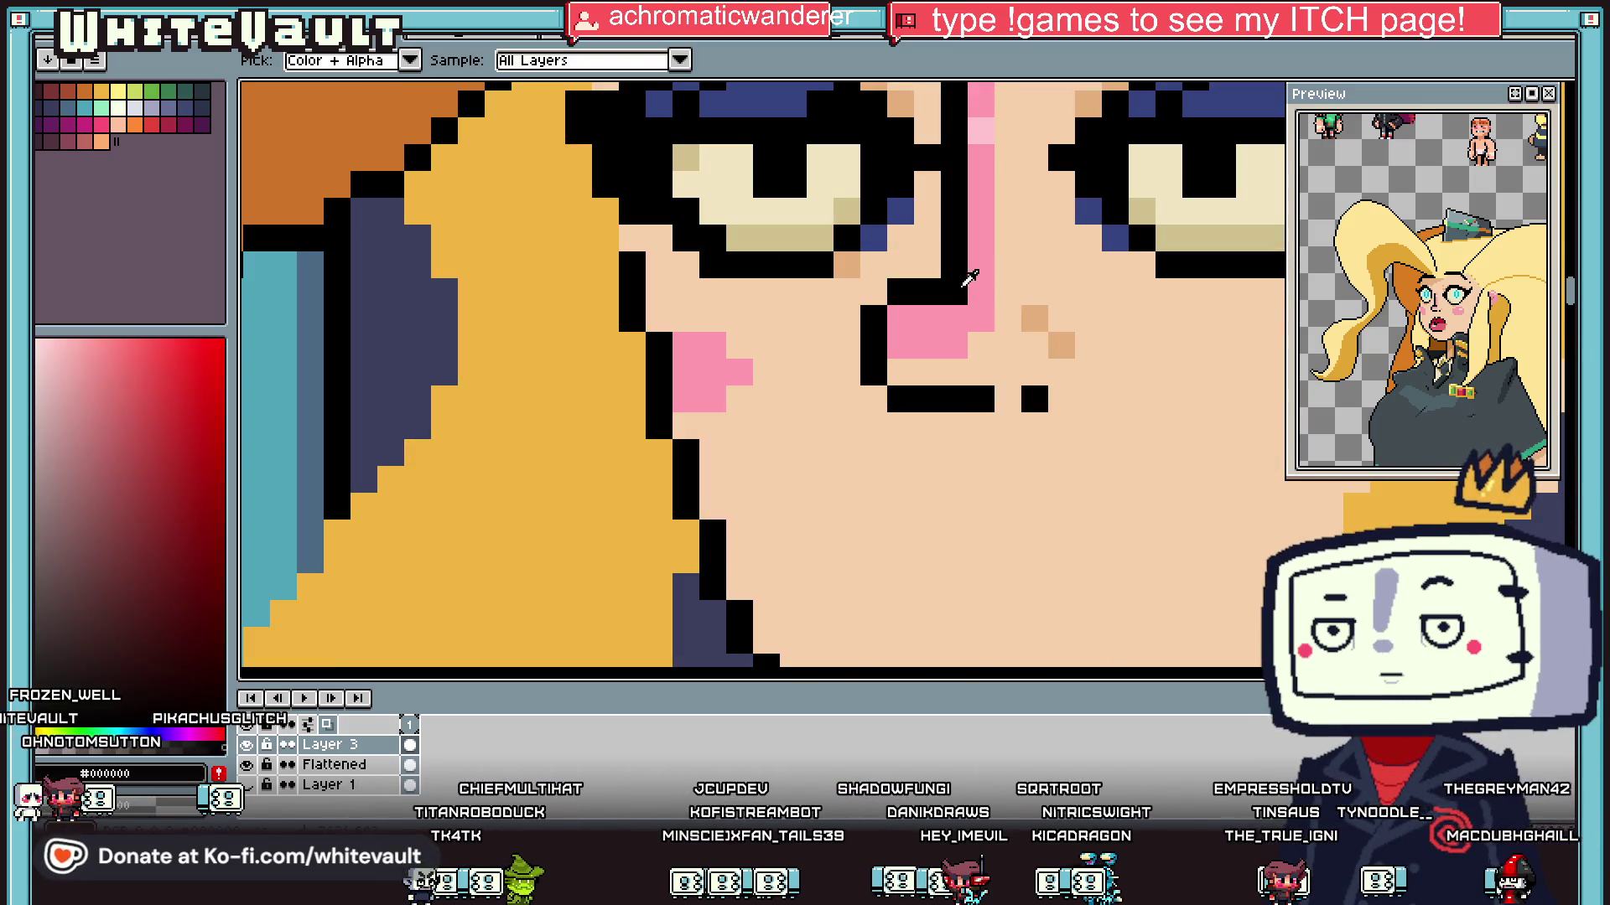
{"action": "left_click", "coordinate": [958, 285]}
{"action": "key", "text": "b"}
{"action": "left_click", "coordinate": [981, 289]}
Step: Turn a black nose pixel into skin and add a tan shadow pixel under the nose
{"action": "key", "text": "i"}
{"action": "scroll", "coordinate": [1058, 272], "scroll_direction": "down", "scroll_amount": 4}
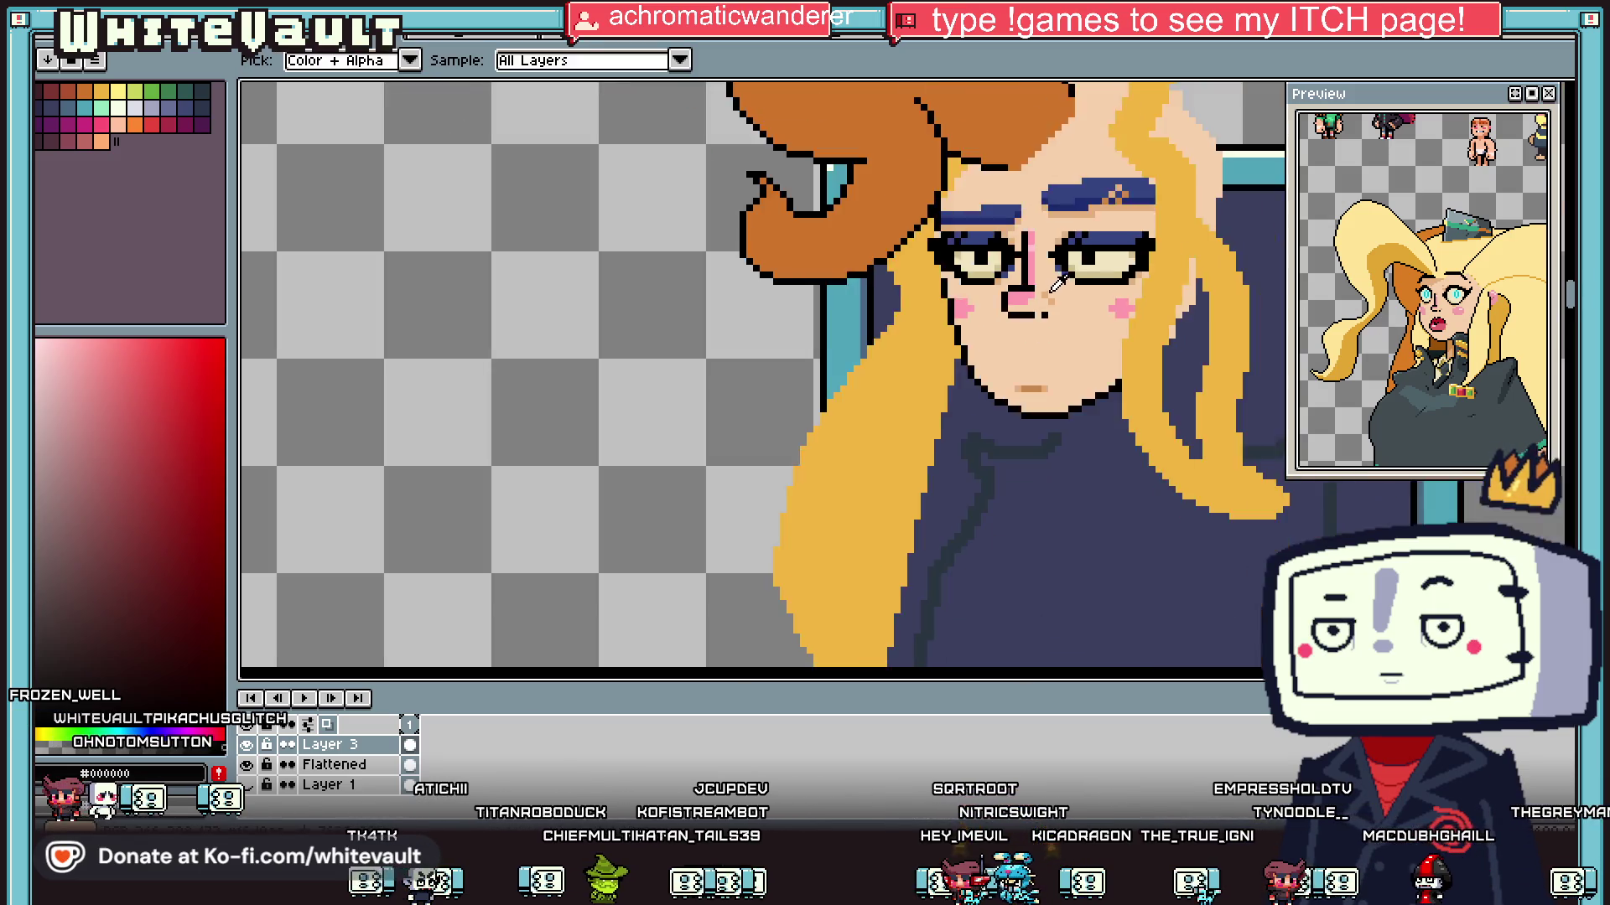
{"action": "scroll", "coordinate": [1077, 273], "scroll_direction": "up", "scroll_amount": 4}
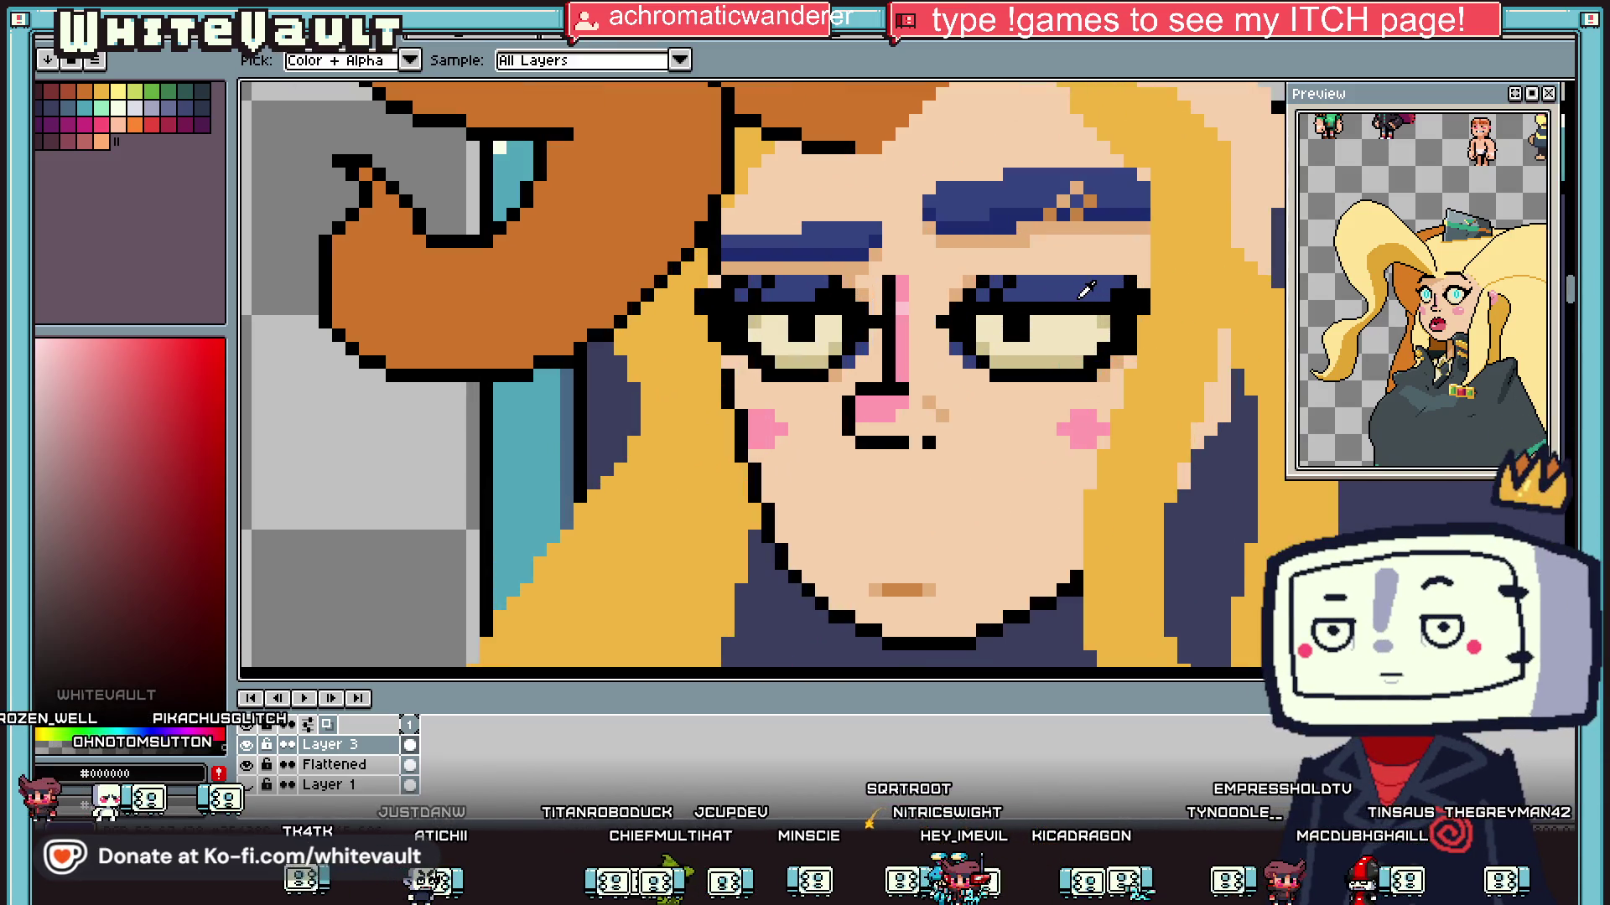
{"action": "scroll", "coordinate": [1081, 285], "scroll_direction": "down", "scroll_amount": 1}
{"action": "scroll", "coordinate": [981, 402], "scroll_direction": "up", "scroll_amount": 1}
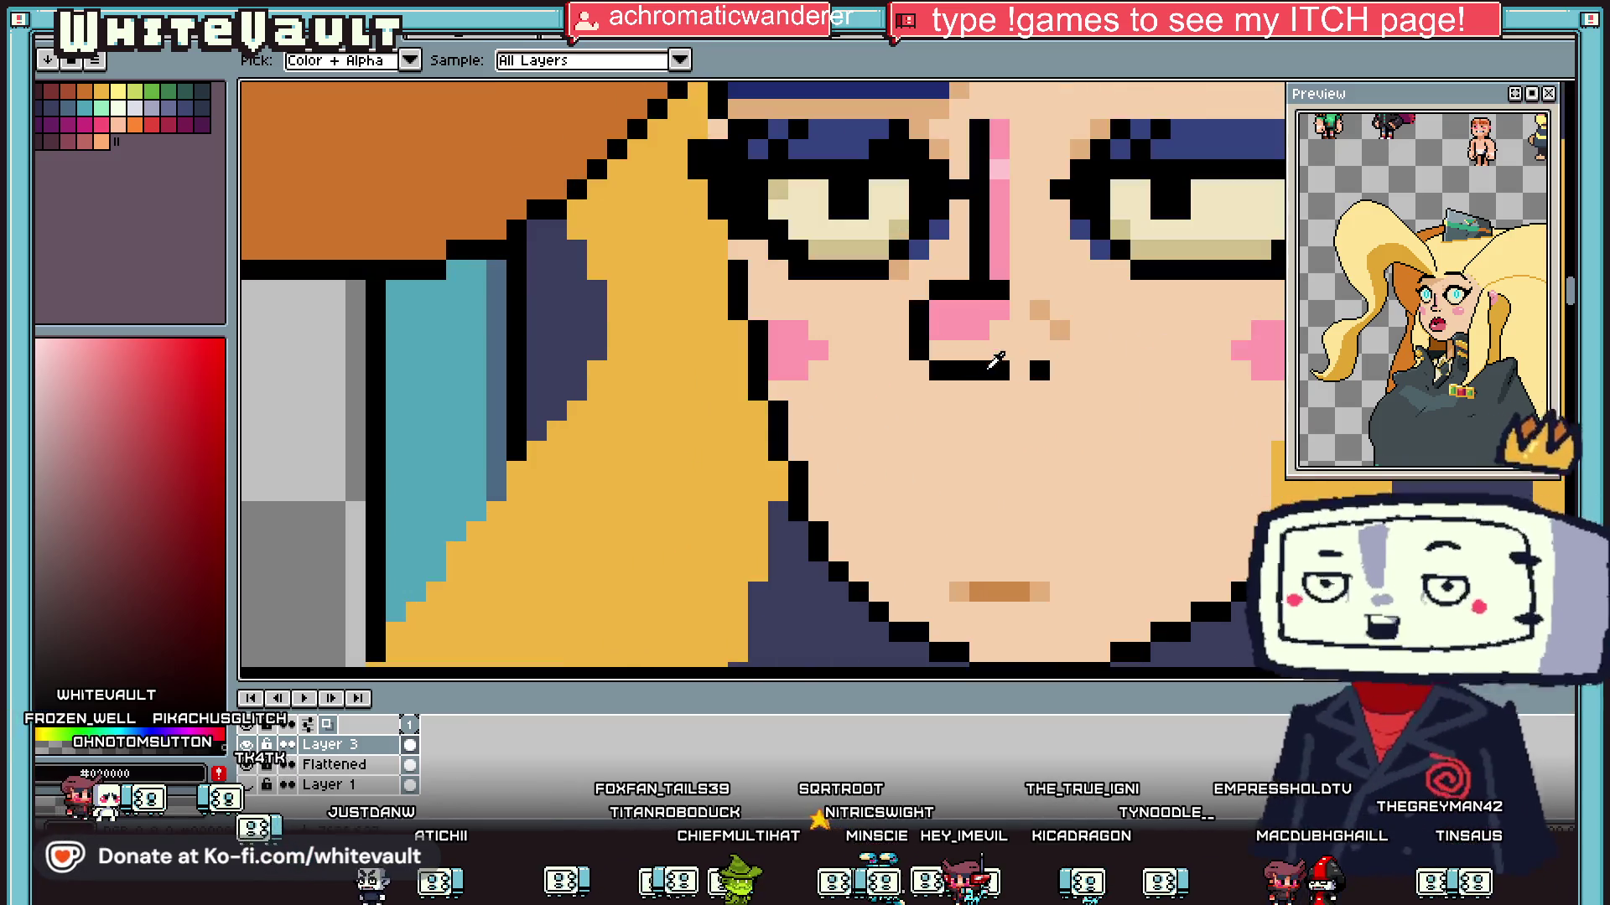
{"action": "left_click", "coordinate": [993, 352]}
{"action": "key", "text": "b"}
{"action": "left_click", "coordinate": [1002, 370]}
{"action": "key", "text": "i"}
{"action": "left_click", "coordinate": [1042, 323], "text": "alt"}
{"action": "left_click", "coordinate": [1012, 369]}
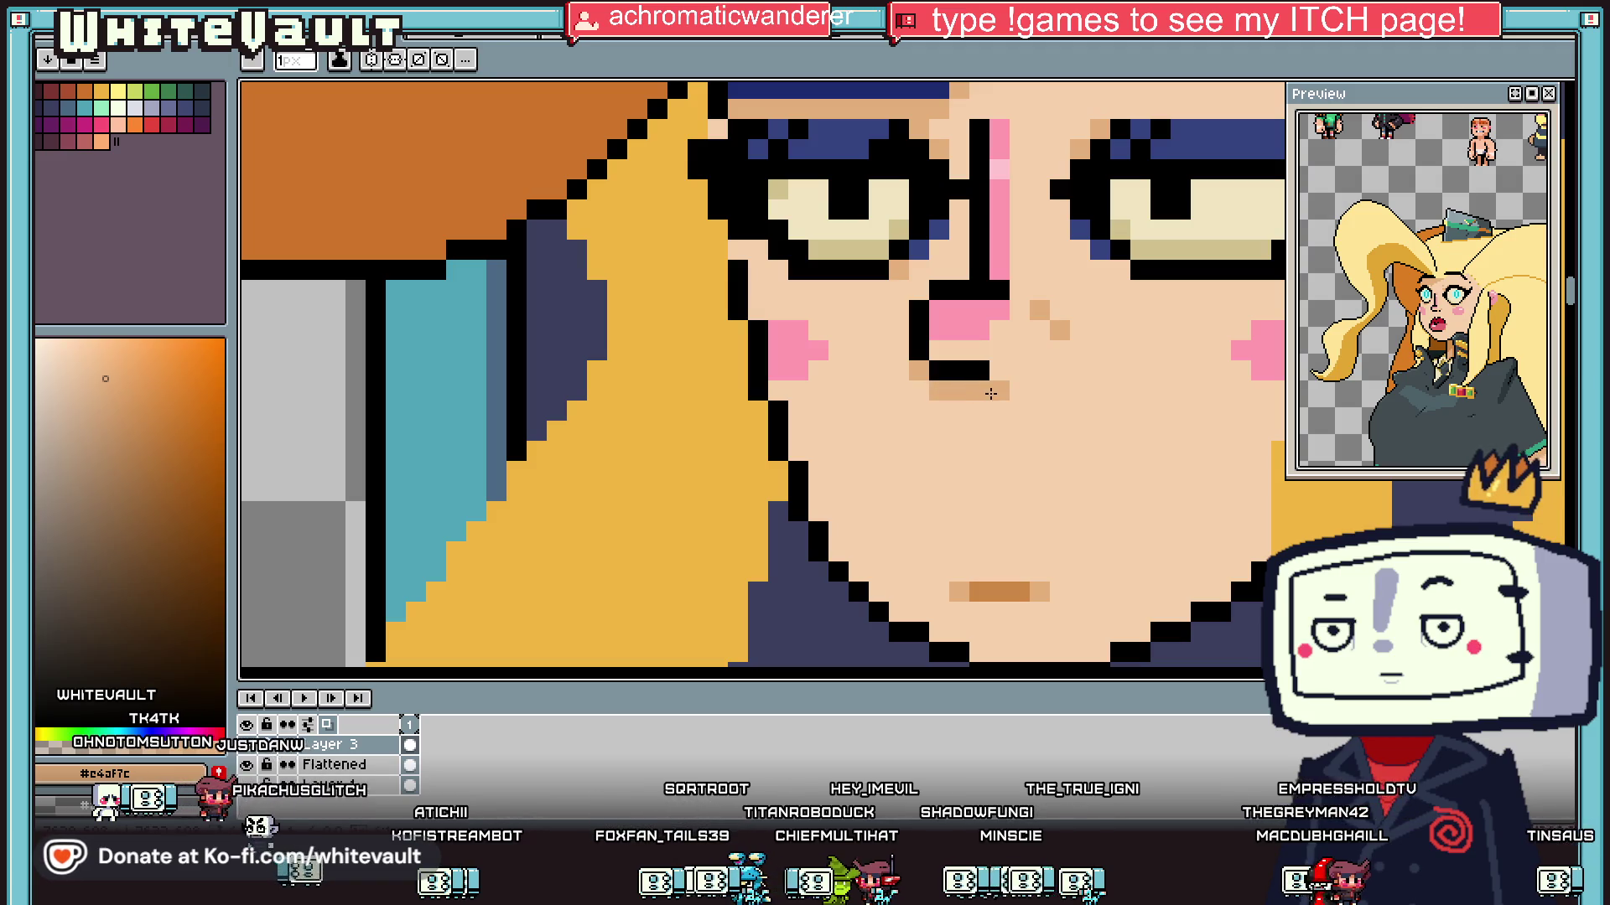
{"action": "right_click", "coordinate": [1031, 316]}
Step: Add tan shading beneath the nose, then sample the eye's pale yellow
{"action": "key", "text": "alt"}
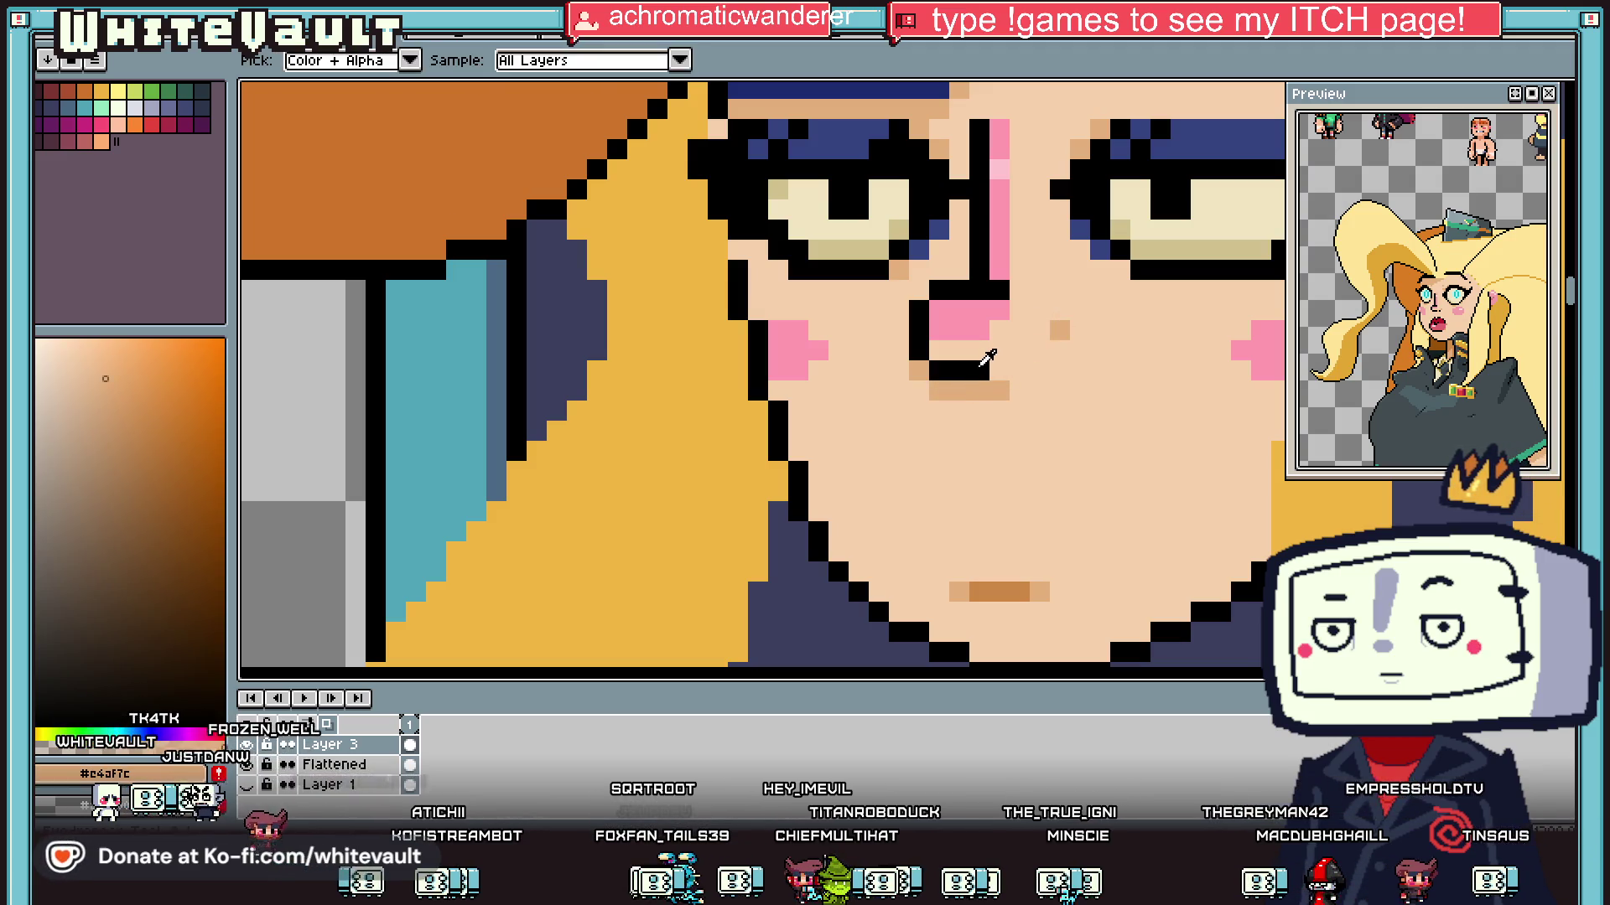
{"action": "left_click", "coordinate": [1078, 305], "text": "alt"}
{"action": "scroll", "coordinate": [1078, 305], "scroll_direction": "down", "scroll_amount": 5}
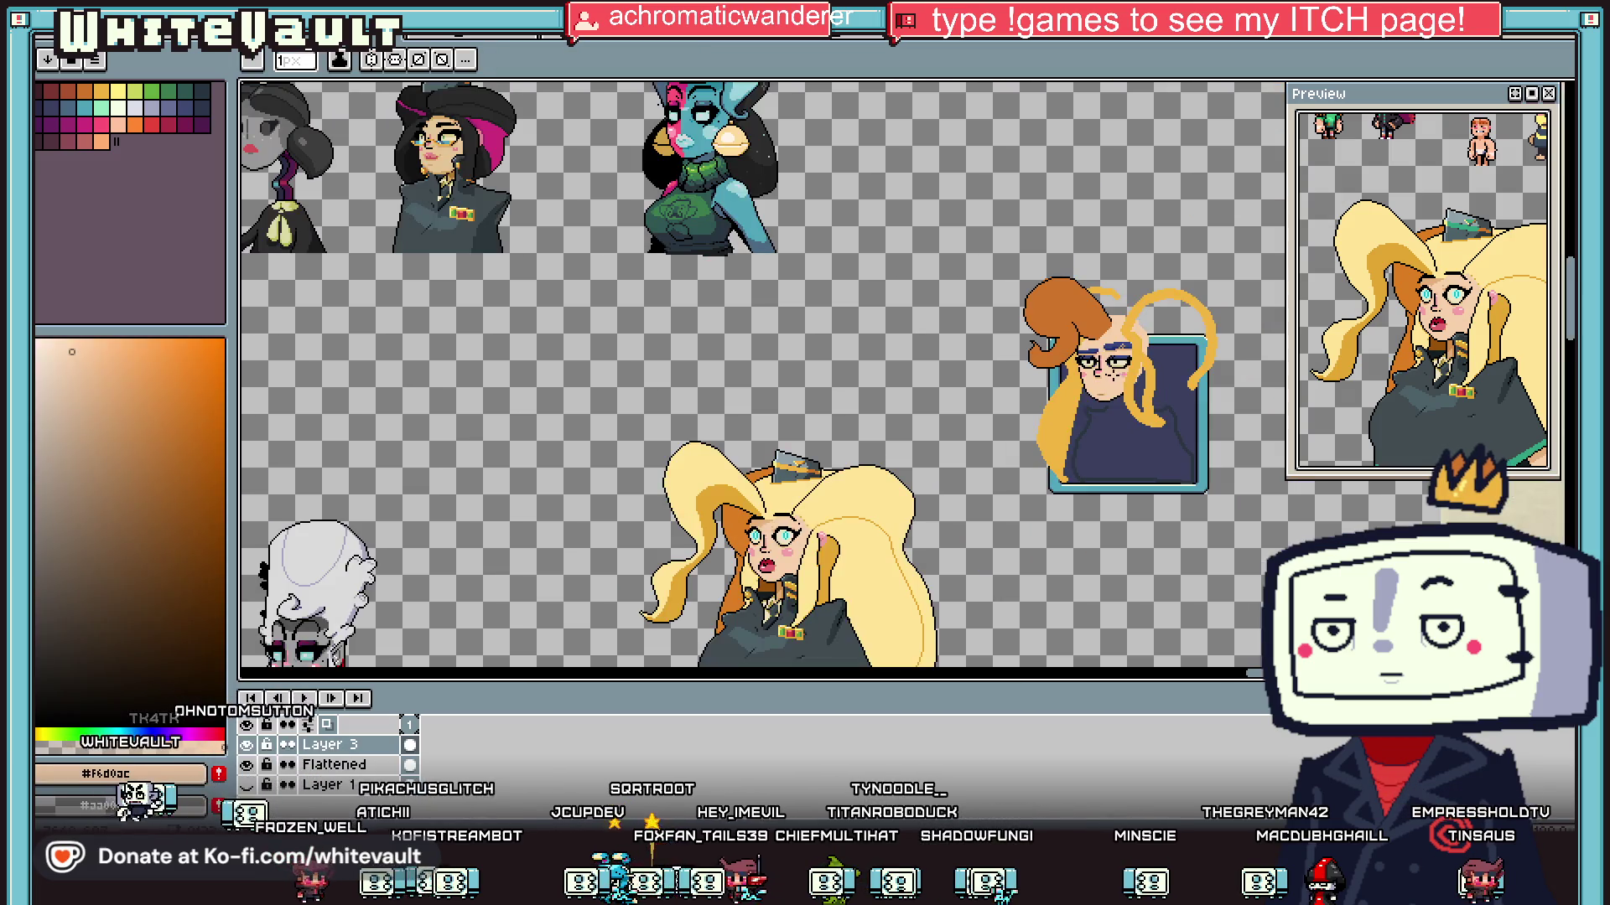
{"action": "scroll", "coordinate": [1099, 387], "scroll_direction": "up", "scroll_amount": 5}
{"action": "left_click", "coordinate": [1069, 387], "text": "alt"}
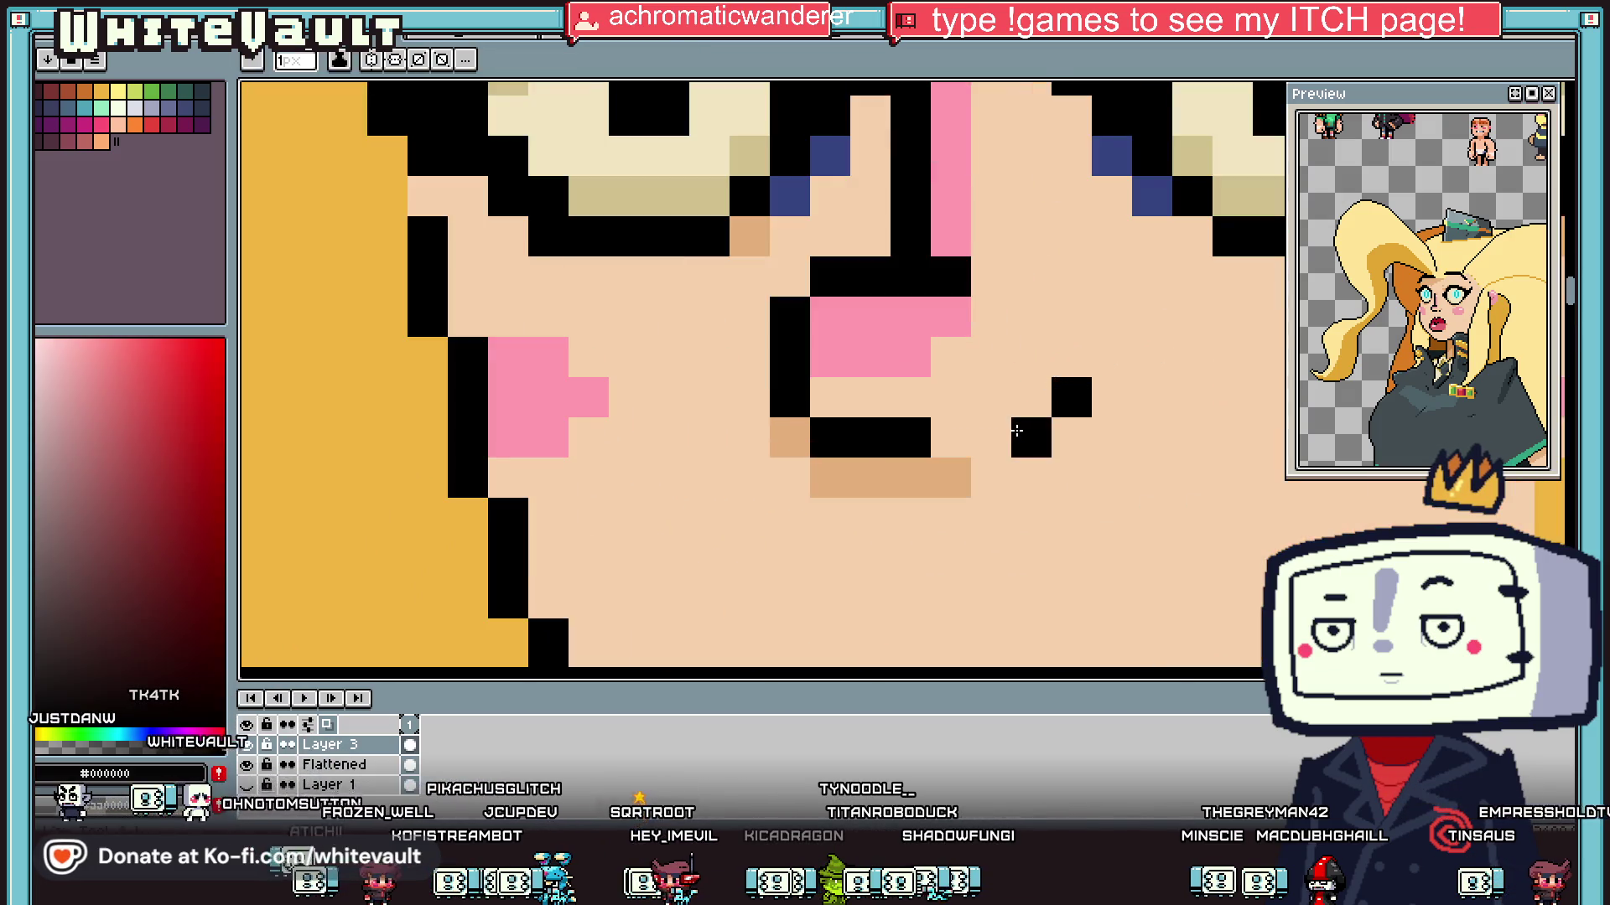
{"action": "scroll", "coordinate": [1072, 450], "scroll_direction": "down", "scroll_amount": 1}
{"action": "scroll", "coordinate": [1071, 450], "scroll_direction": "up", "scroll_amount": 1}
{"action": "left_click", "coordinate": [1044, 424], "text": "alt"}
{"action": "left_click", "coordinate": [1097, 407]}
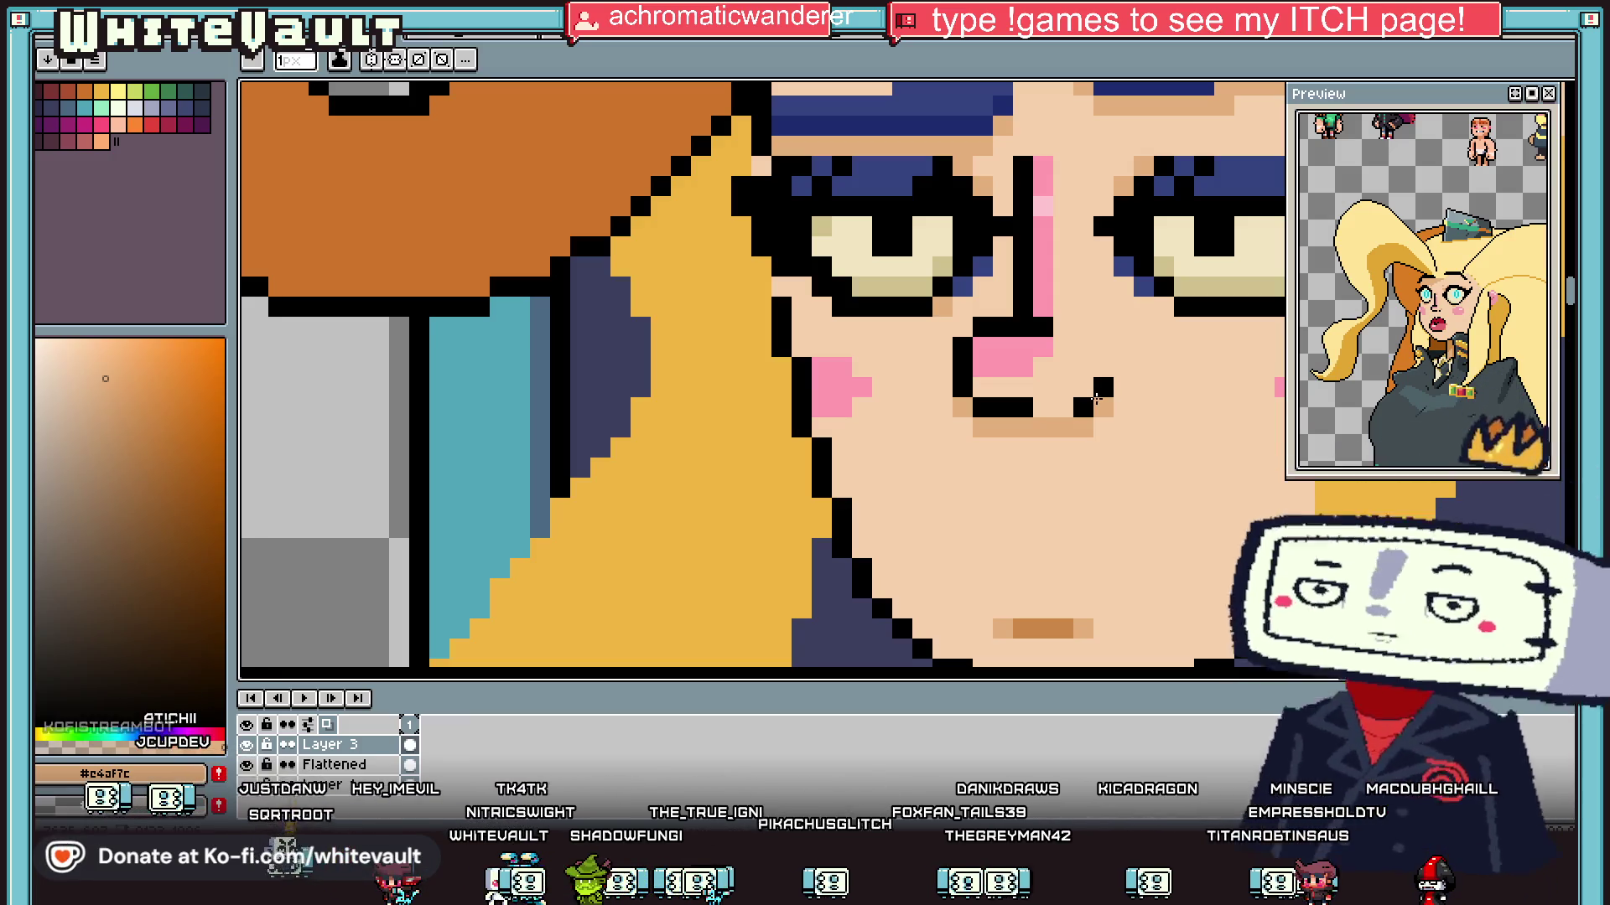
{"action": "scroll", "coordinate": [1095, 400], "scroll_direction": "down", "scroll_amount": 3}
{"action": "scroll", "coordinate": [1095, 233], "scroll_direction": "up", "scroll_amount": 3}
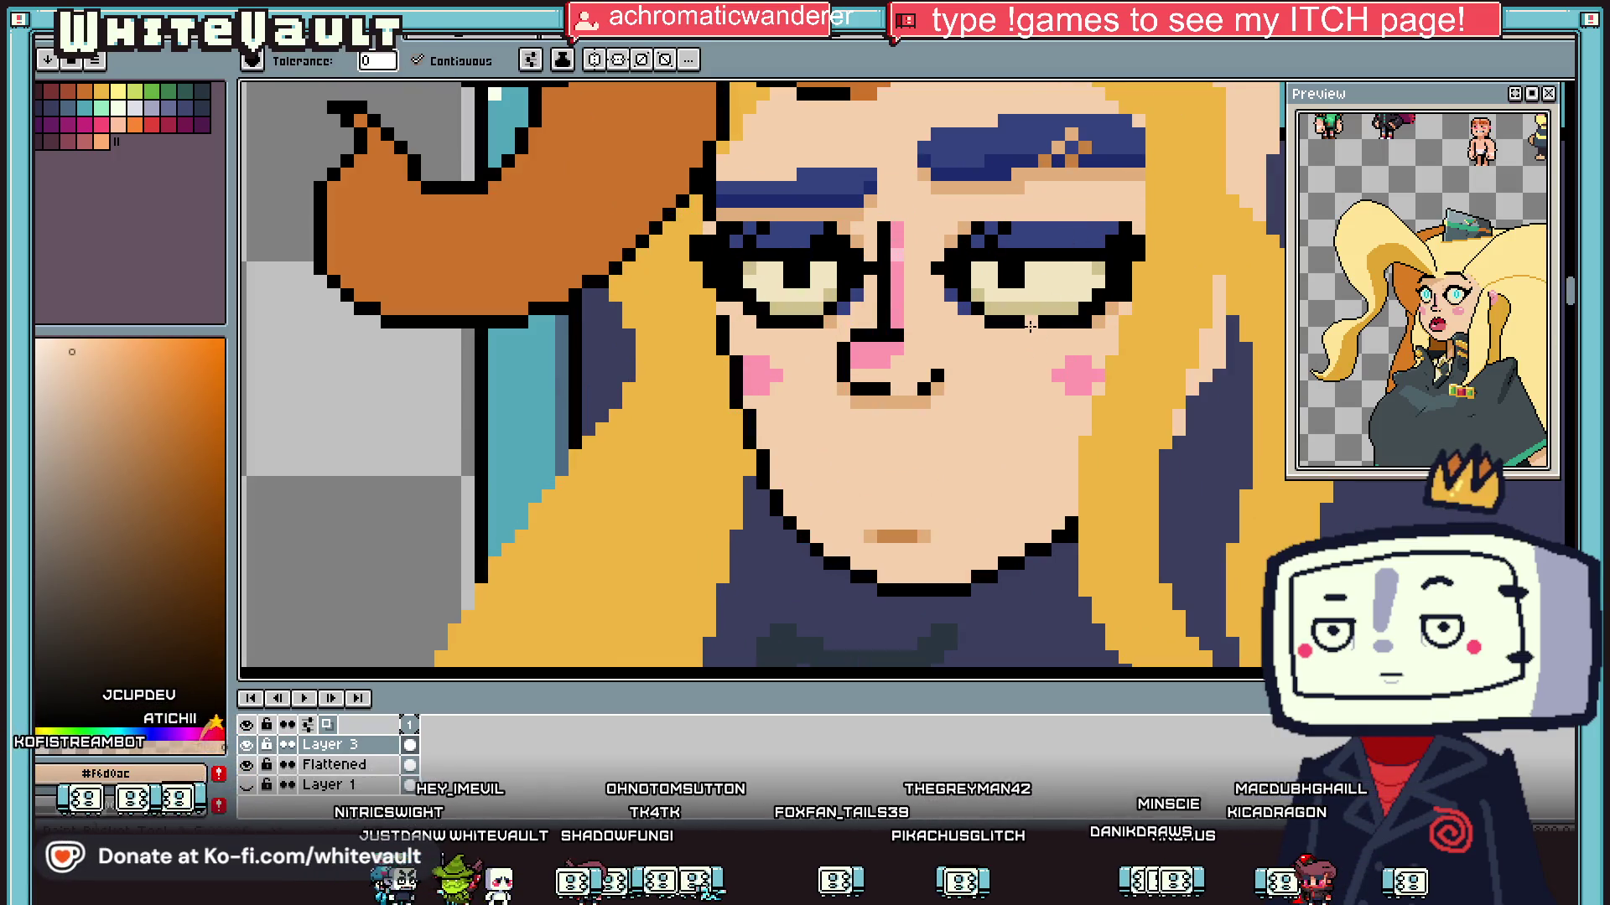
{"action": "left_click", "coordinate": [1028, 252], "text": "alt"}
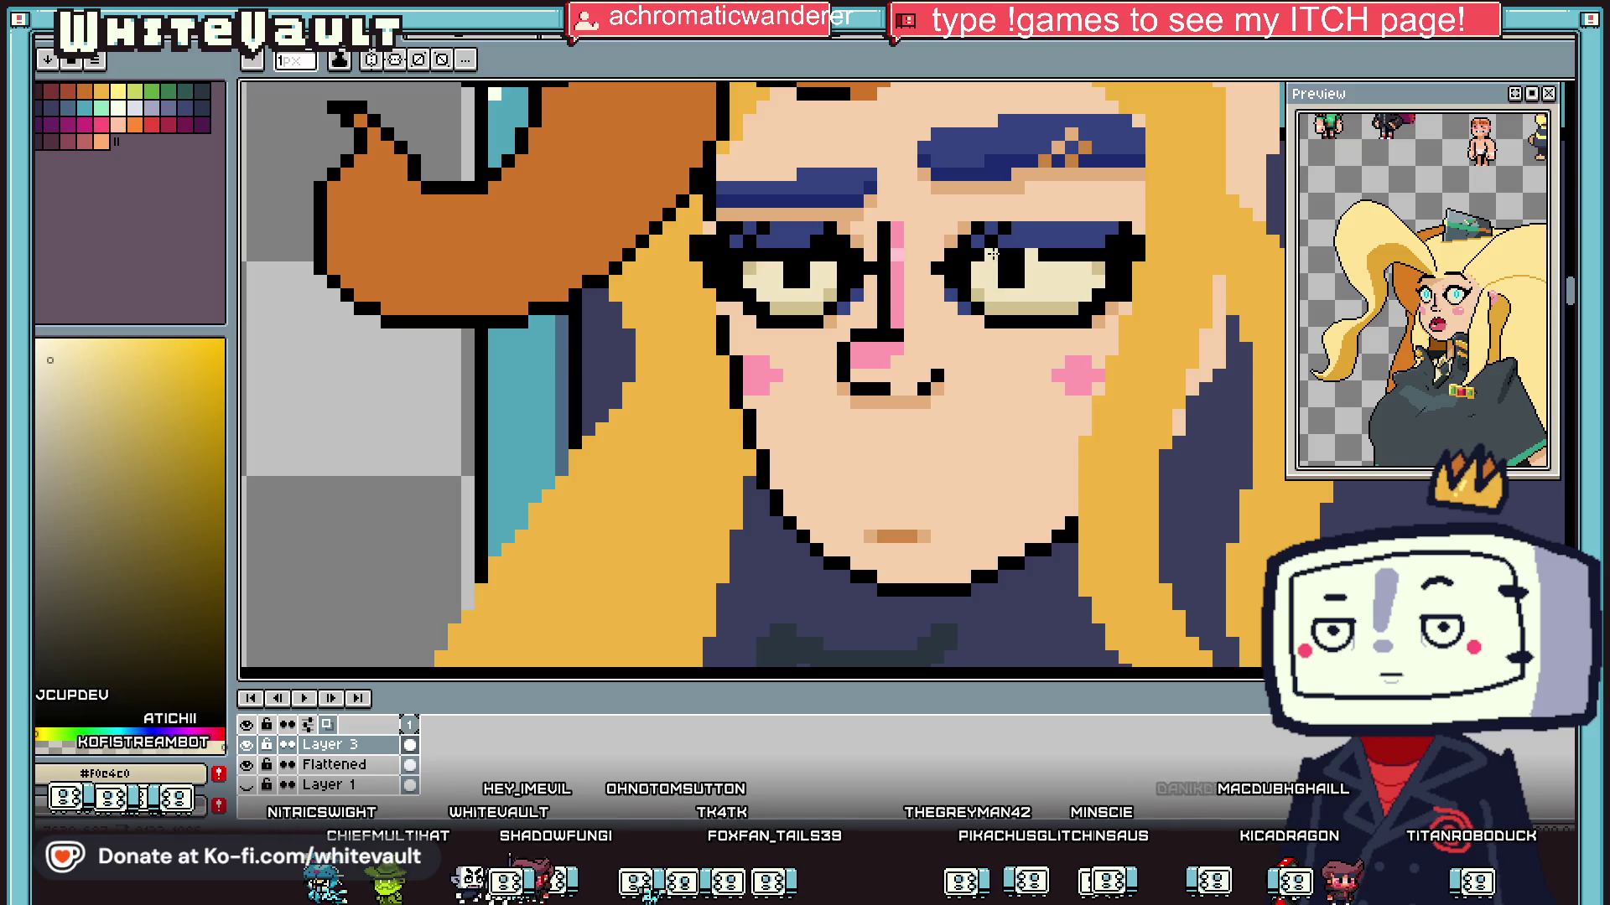
Step: Flood-fill the right eye's dark parts and eyelid line pale yellow, fixing stray pixels
{"action": "key", "text": "f"}
{"action": "left_click", "coordinate": [1090, 285]}
{"action": "left_click", "coordinate": [985, 307]}
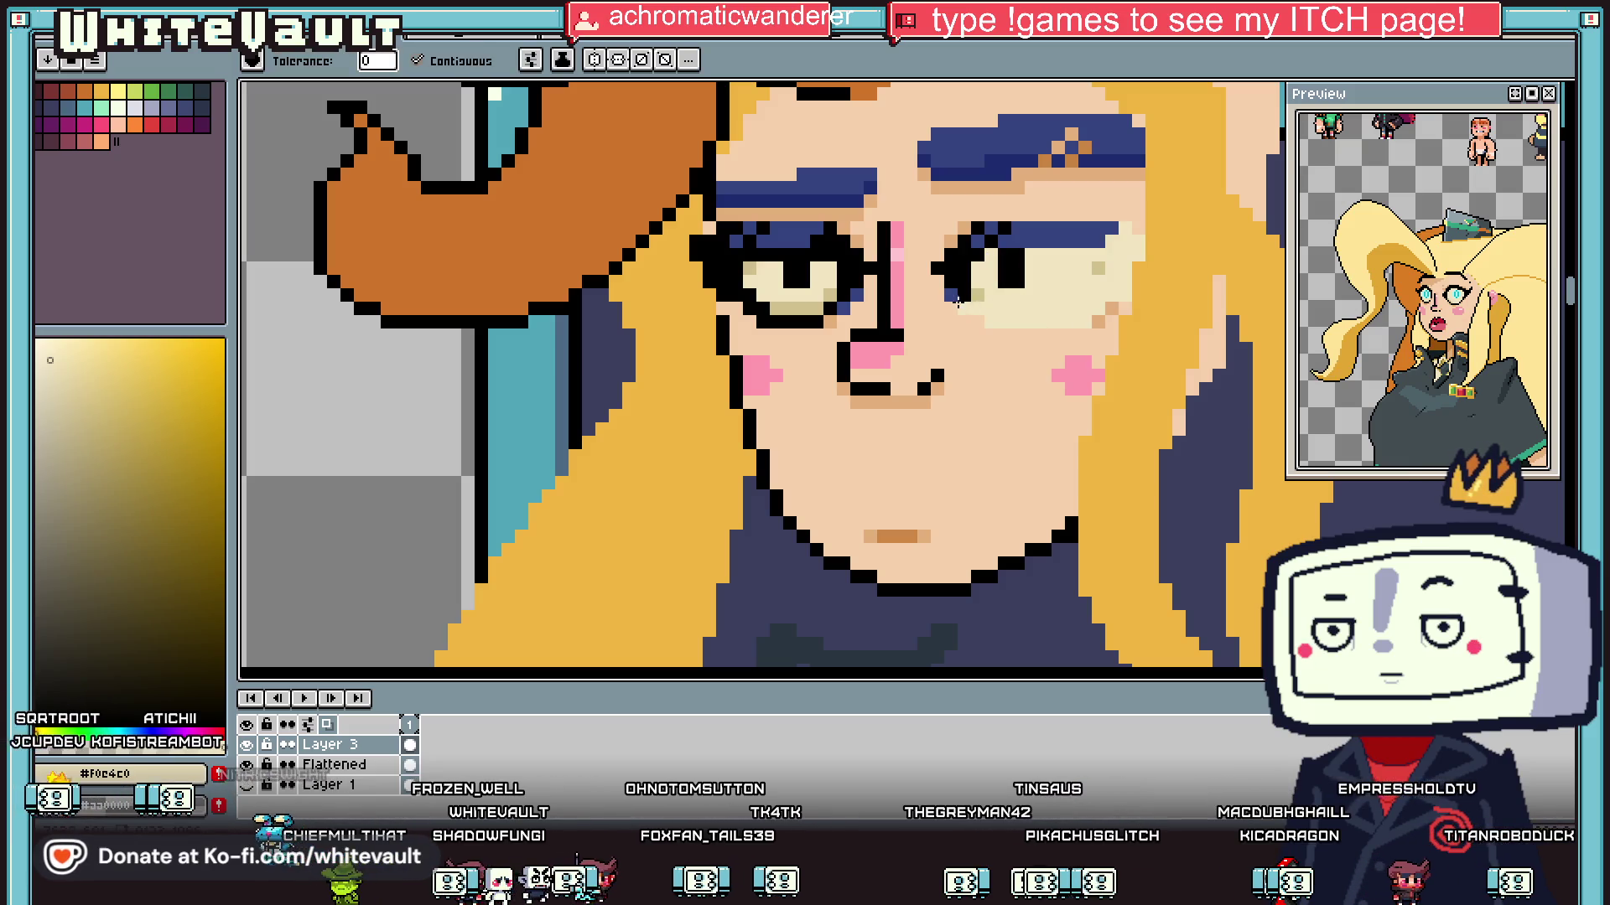
{"action": "left_click", "coordinate": [1036, 234]}
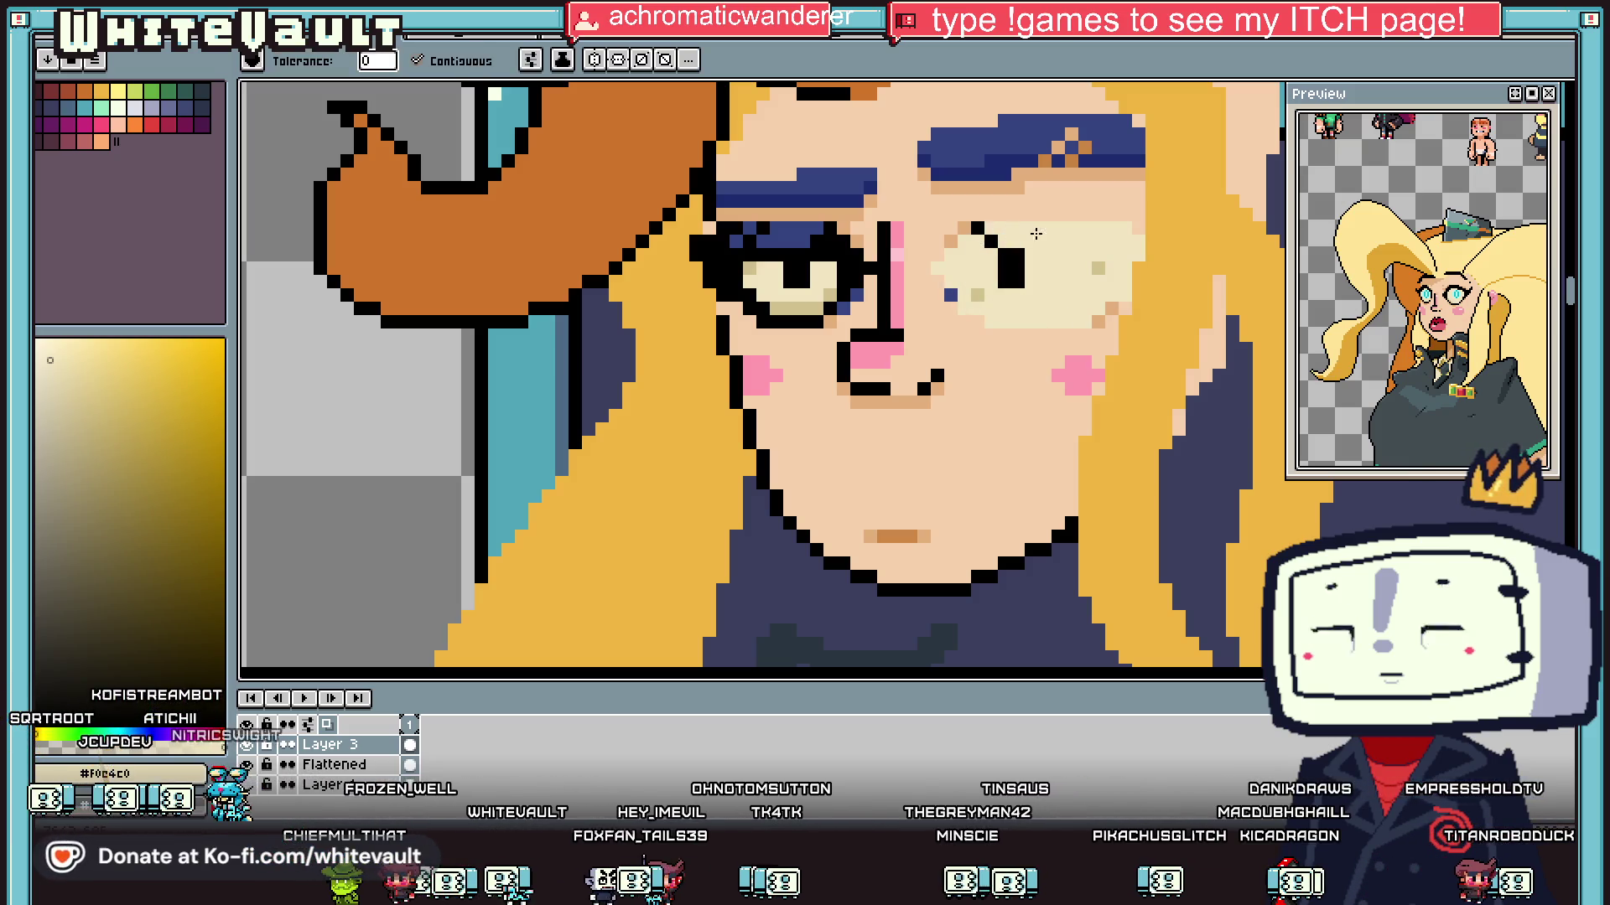
{"action": "key", "text": "b"}
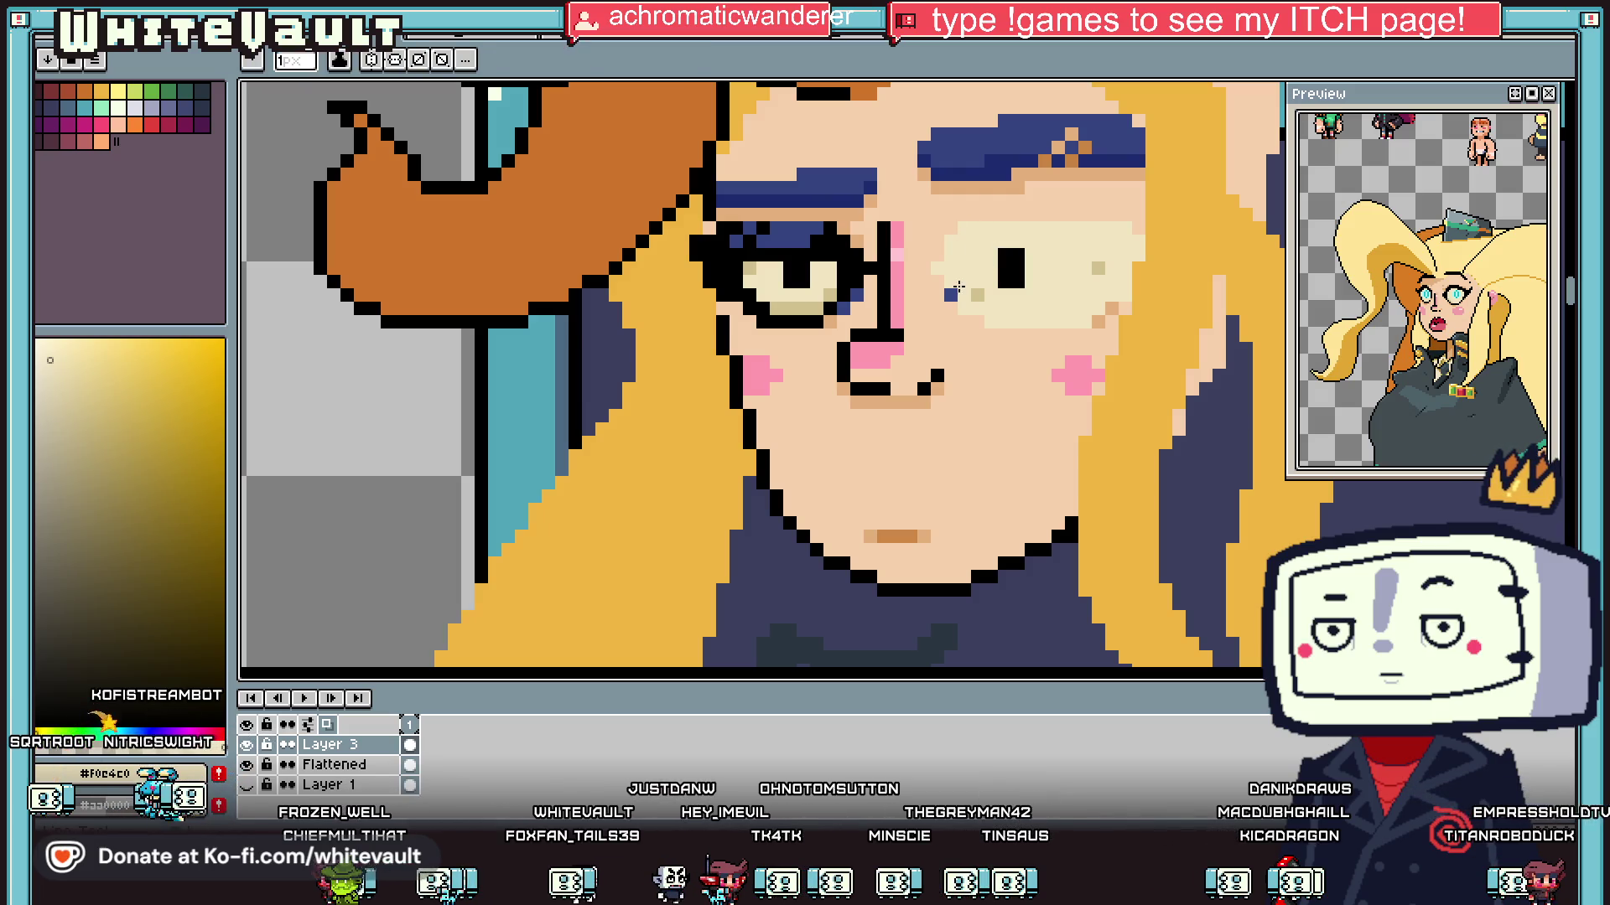
{"action": "left_click", "coordinate": [977, 294]}
{"action": "left_click", "coordinate": [1097, 268]}
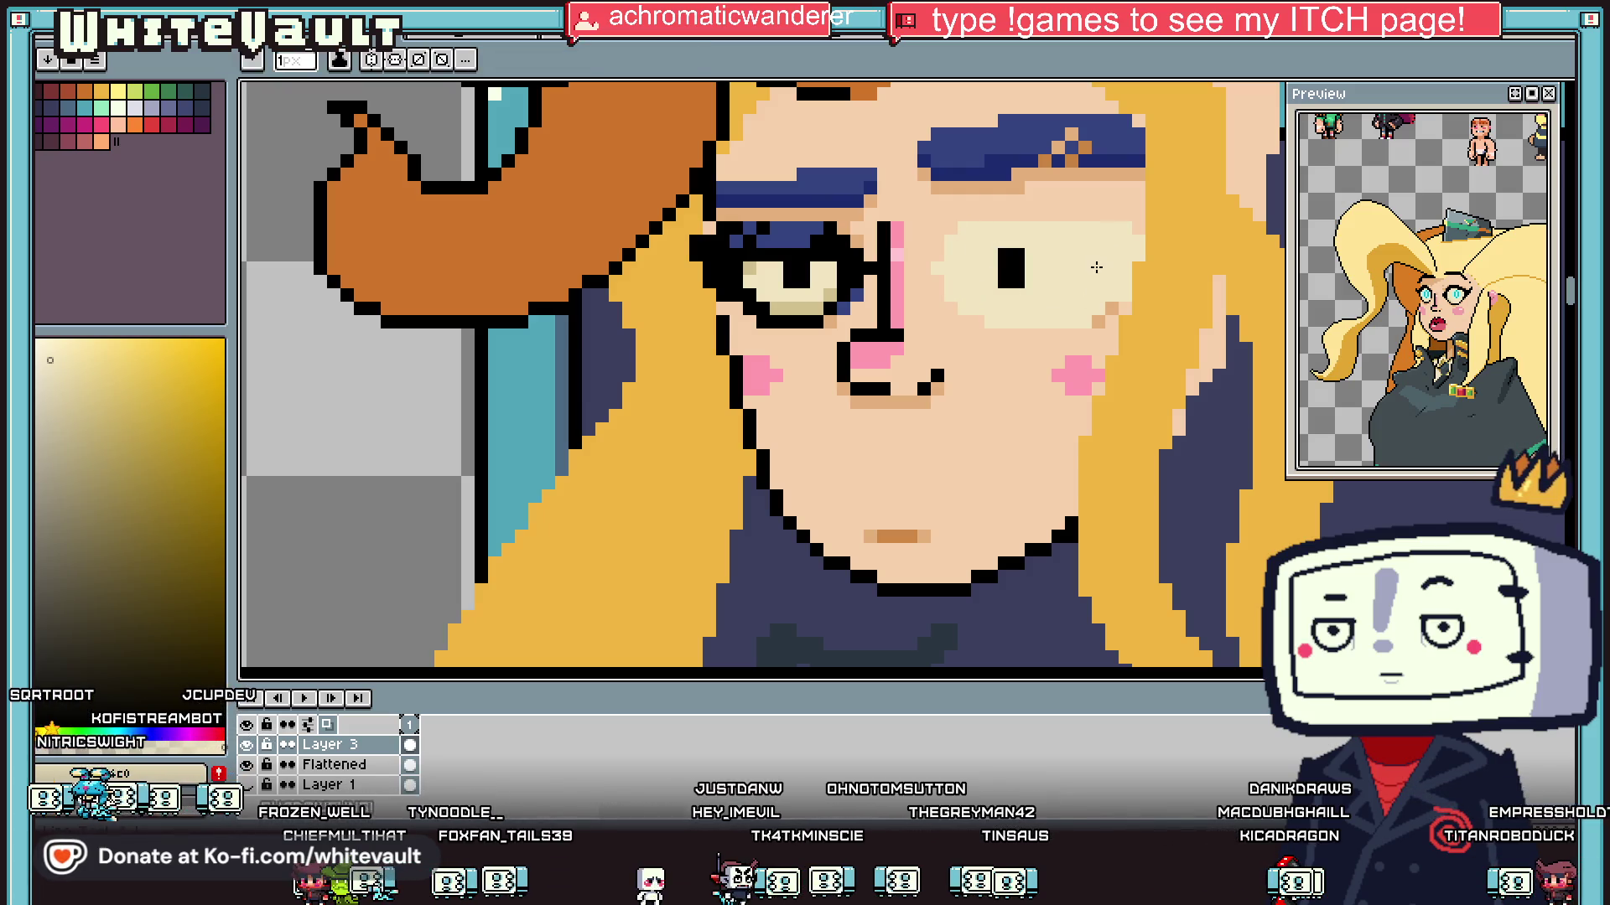
Step: Fill both eyes, pupils and adjacent outline with skin tone
{"action": "left_click", "coordinate": [1065, 339], "text": "alt"}
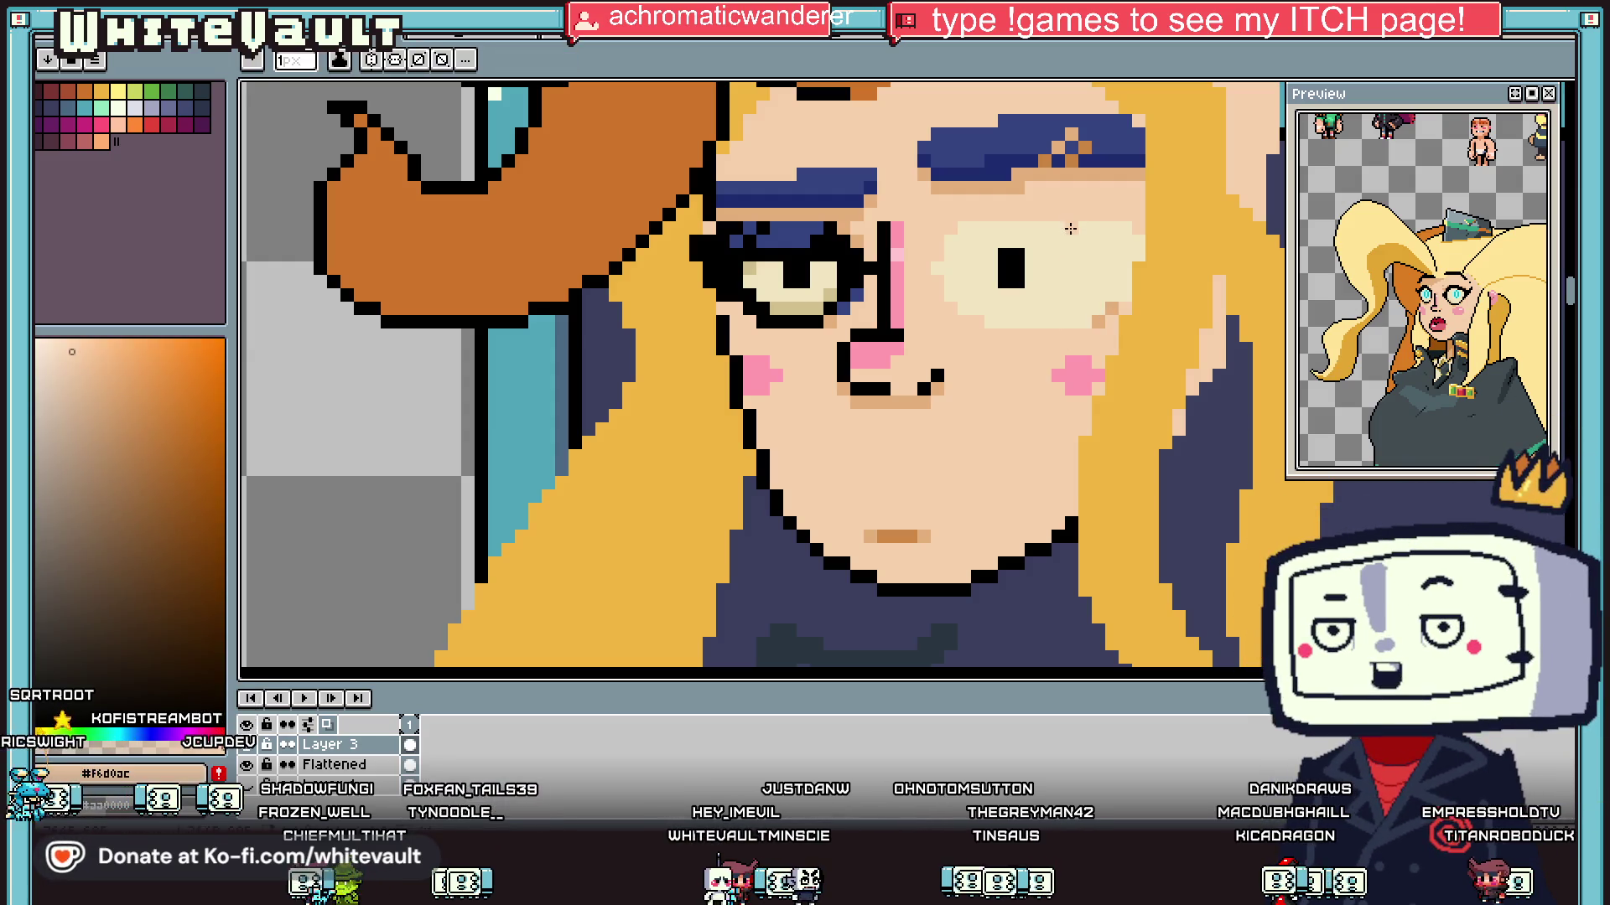
{"action": "key", "text": "f"}
{"action": "left_click", "coordinate": [1108, 296]}
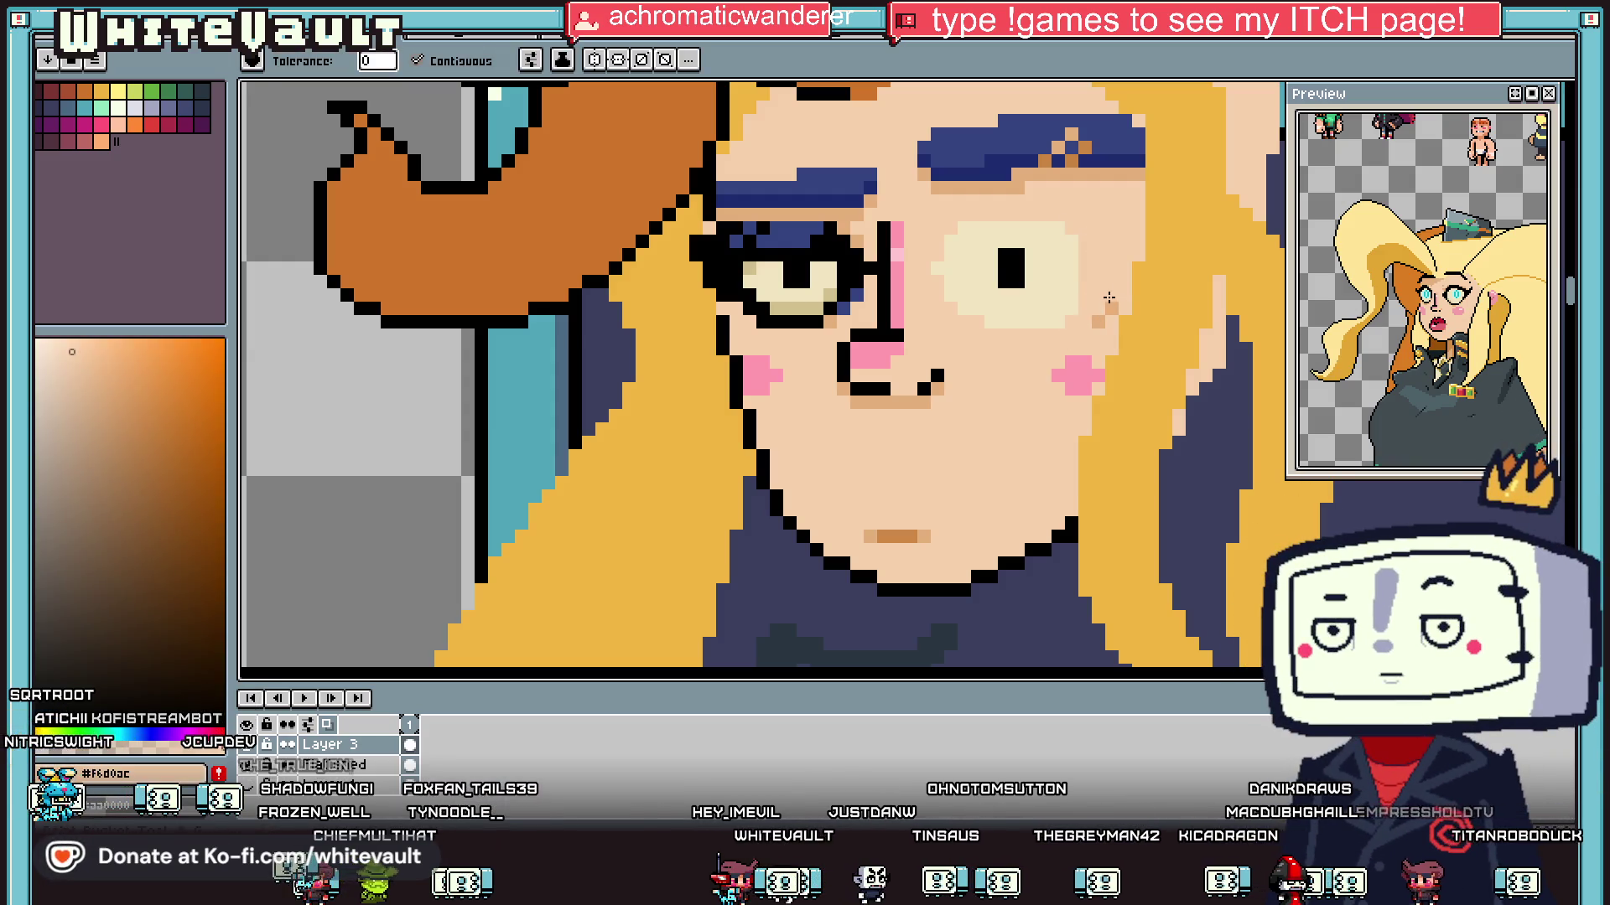
{"action": "key", "text": "alt"}
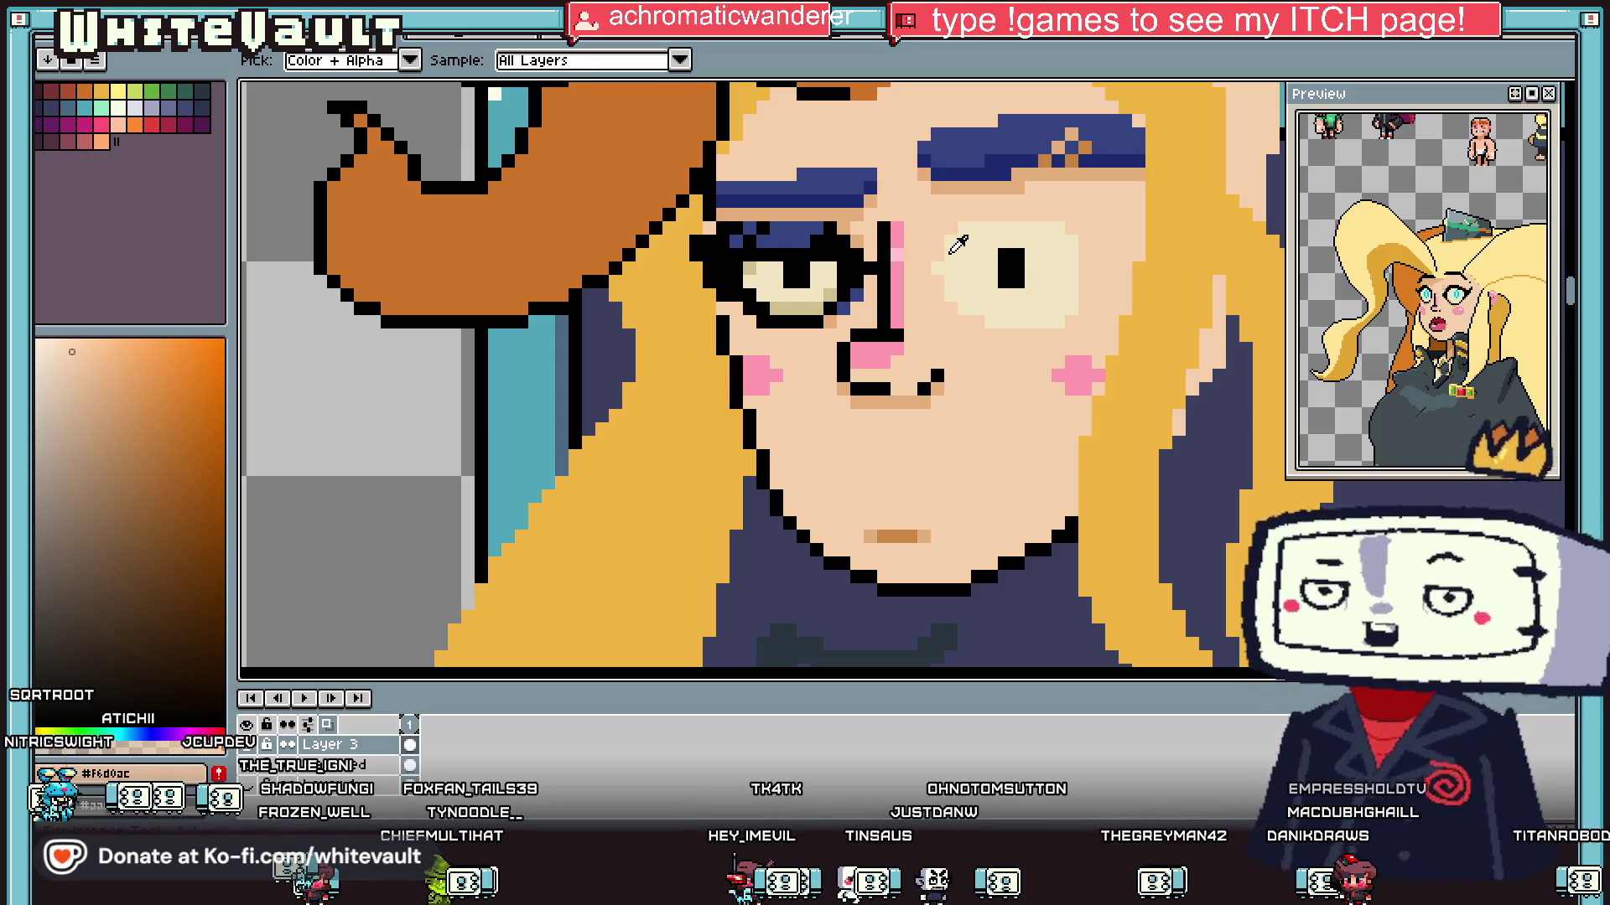
{"action": "scroll", "coordinate": [958, 243], "scroll_direction": "down", "scroll_amount": 3}
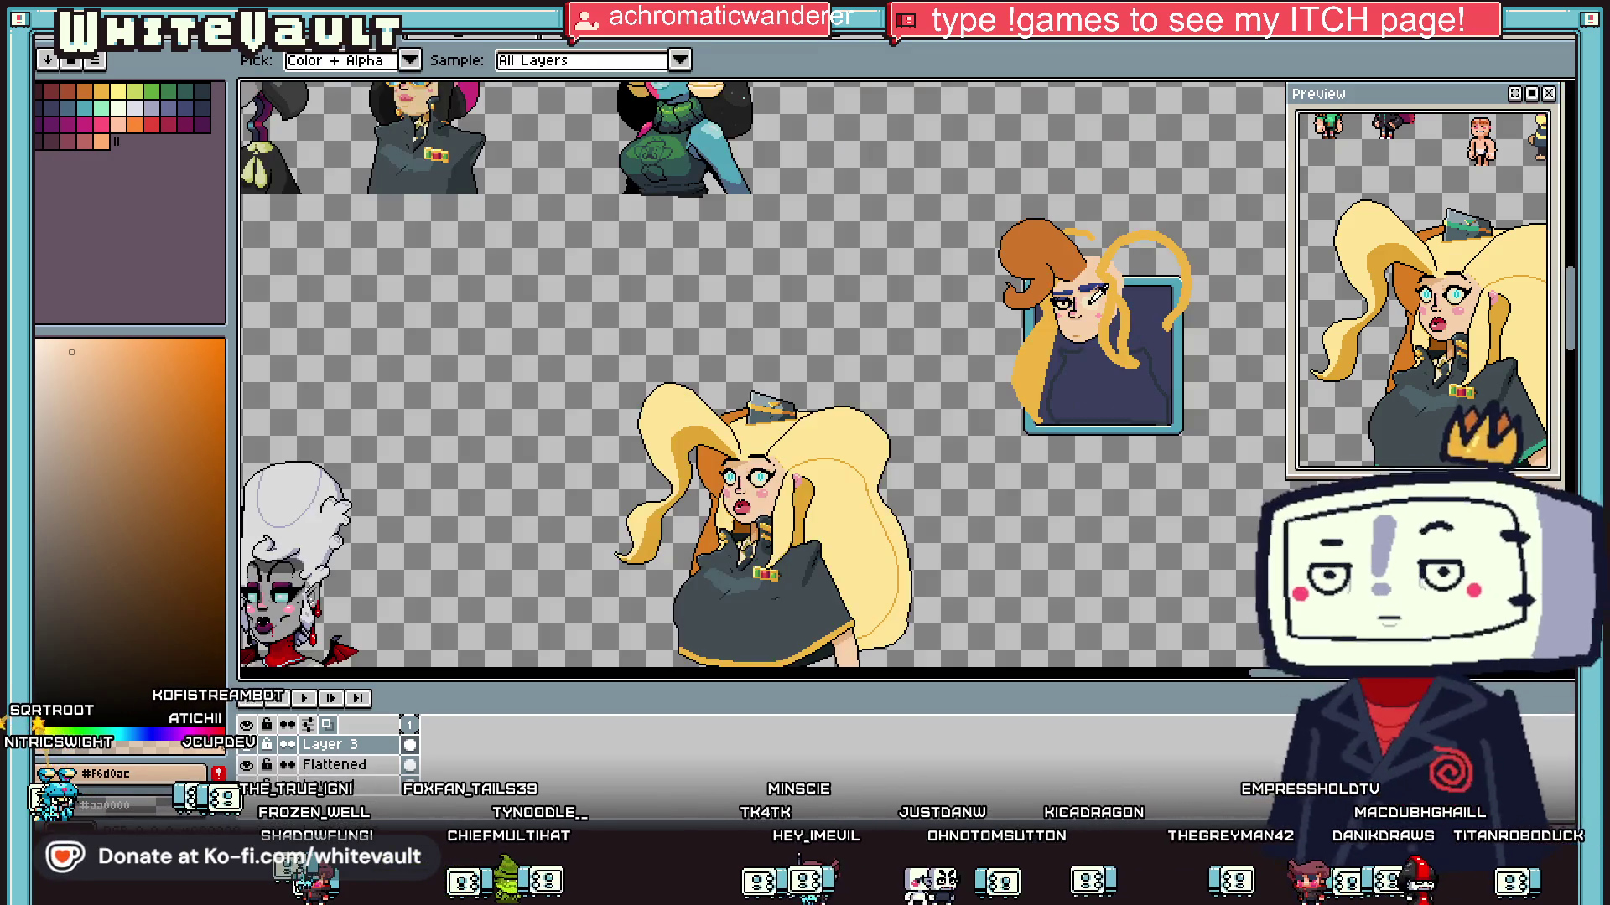
{"action": "scroll", "coordinate": [1078, 281], "scroll_direction": "up", "scroll_amount": 3}
{"action": "scroll", "coordinate": [939, 339], "scroll_direction": "up", "scroll_amount": 2}
{"action": "left_click", "coordinate": [889, 361]}
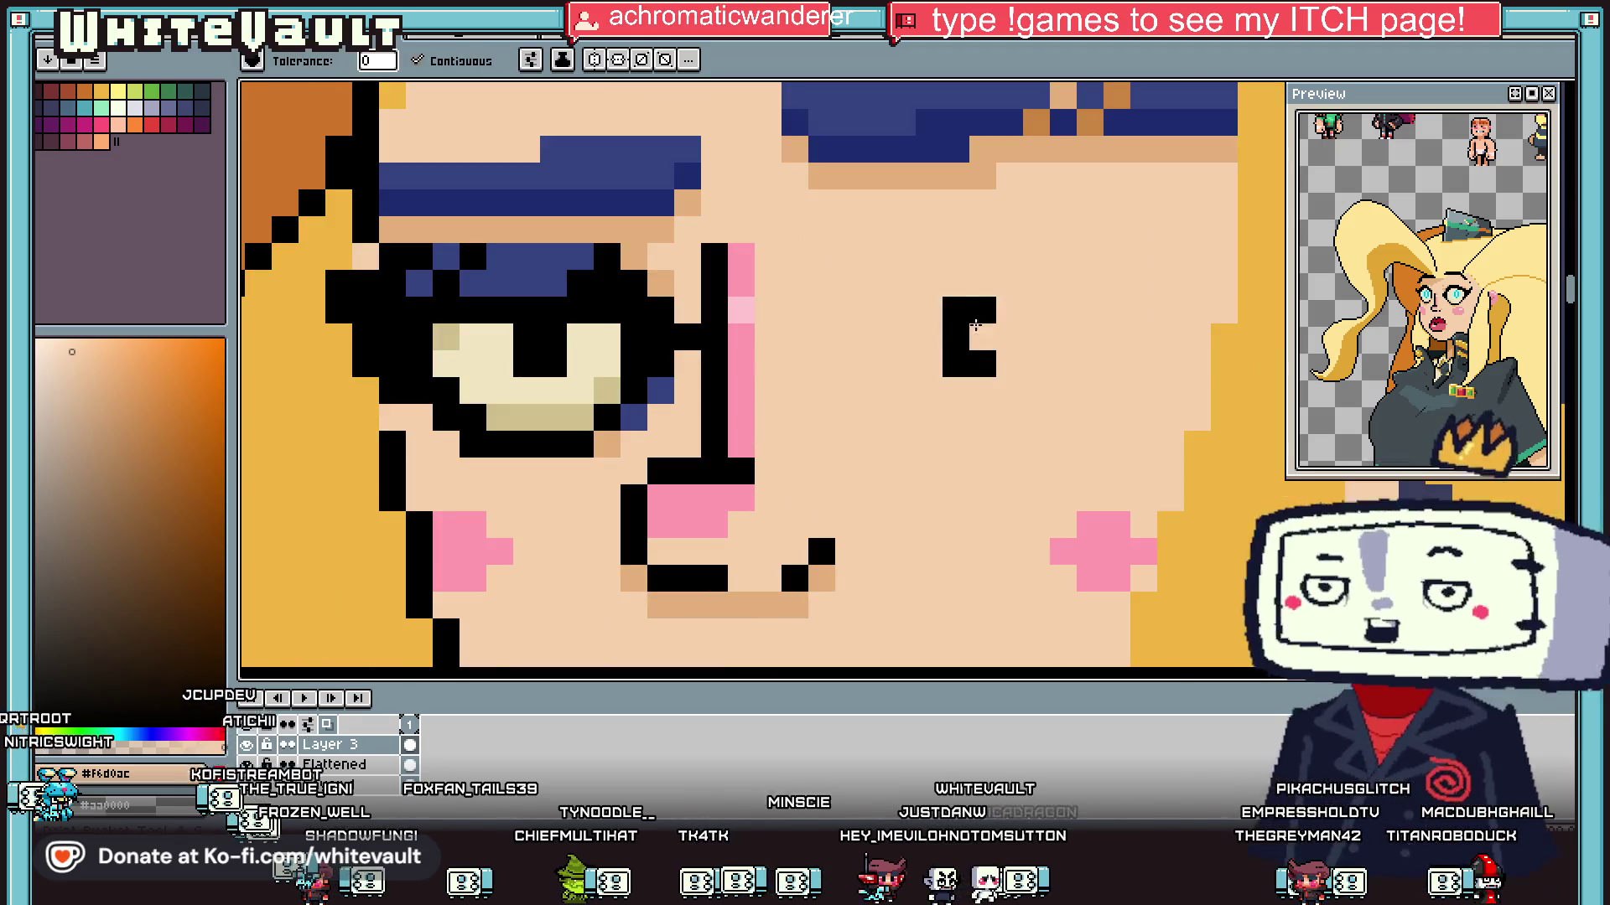
{"action": "left_click", "coordinate": [968, 335]}
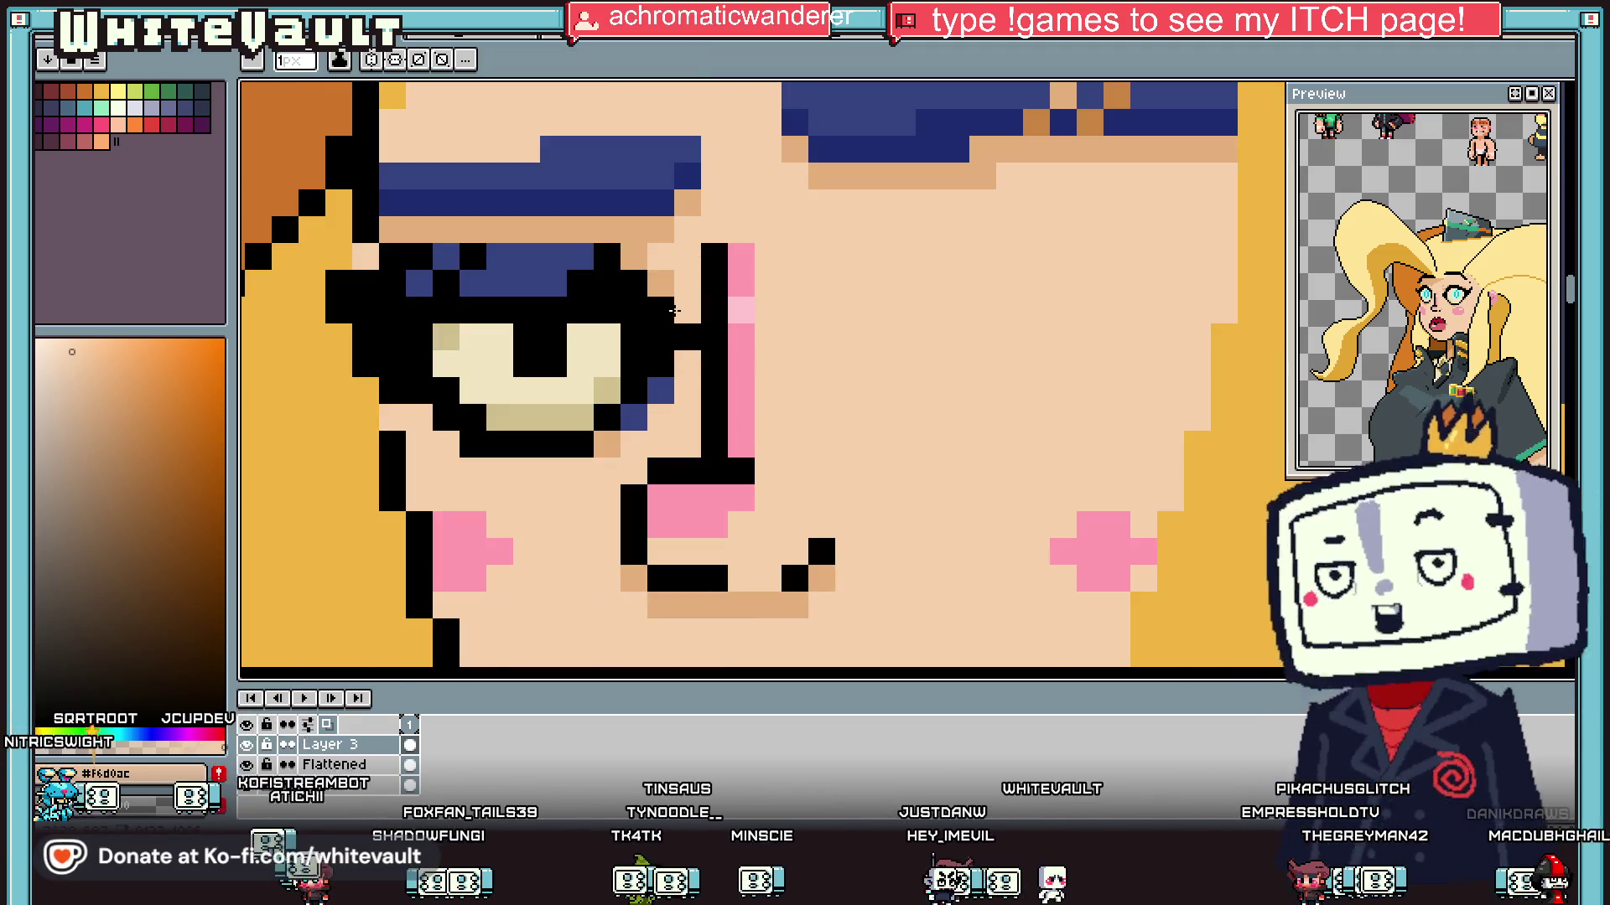
{"action": "mouse_move", "coordinate": [687, 335]}
{"action": "left_mouse_down"}
{"action": "mouse_move", "coordinate": [655, 329]}
{"action": "mouse_move", "coordinate": [587, 435]}
{"action": "mouse_move", "coordinate": [644, 384]}
{"action": "left_mouse_up"}
{"action": "mouse_move", "coordinate": [604, 285]}
{"action": "left_mouse_down"}
{"action": "mouse_move", "coordinate": [444, 285]}
{"action": "mouse_move", "coordinate": [445, 400]}
{"action": "mouse_move", "coordinate": [485, 441]}
{"action": "mouse_move", "coordinate": [532, 346]}
{"action": "left_mouse_up"}
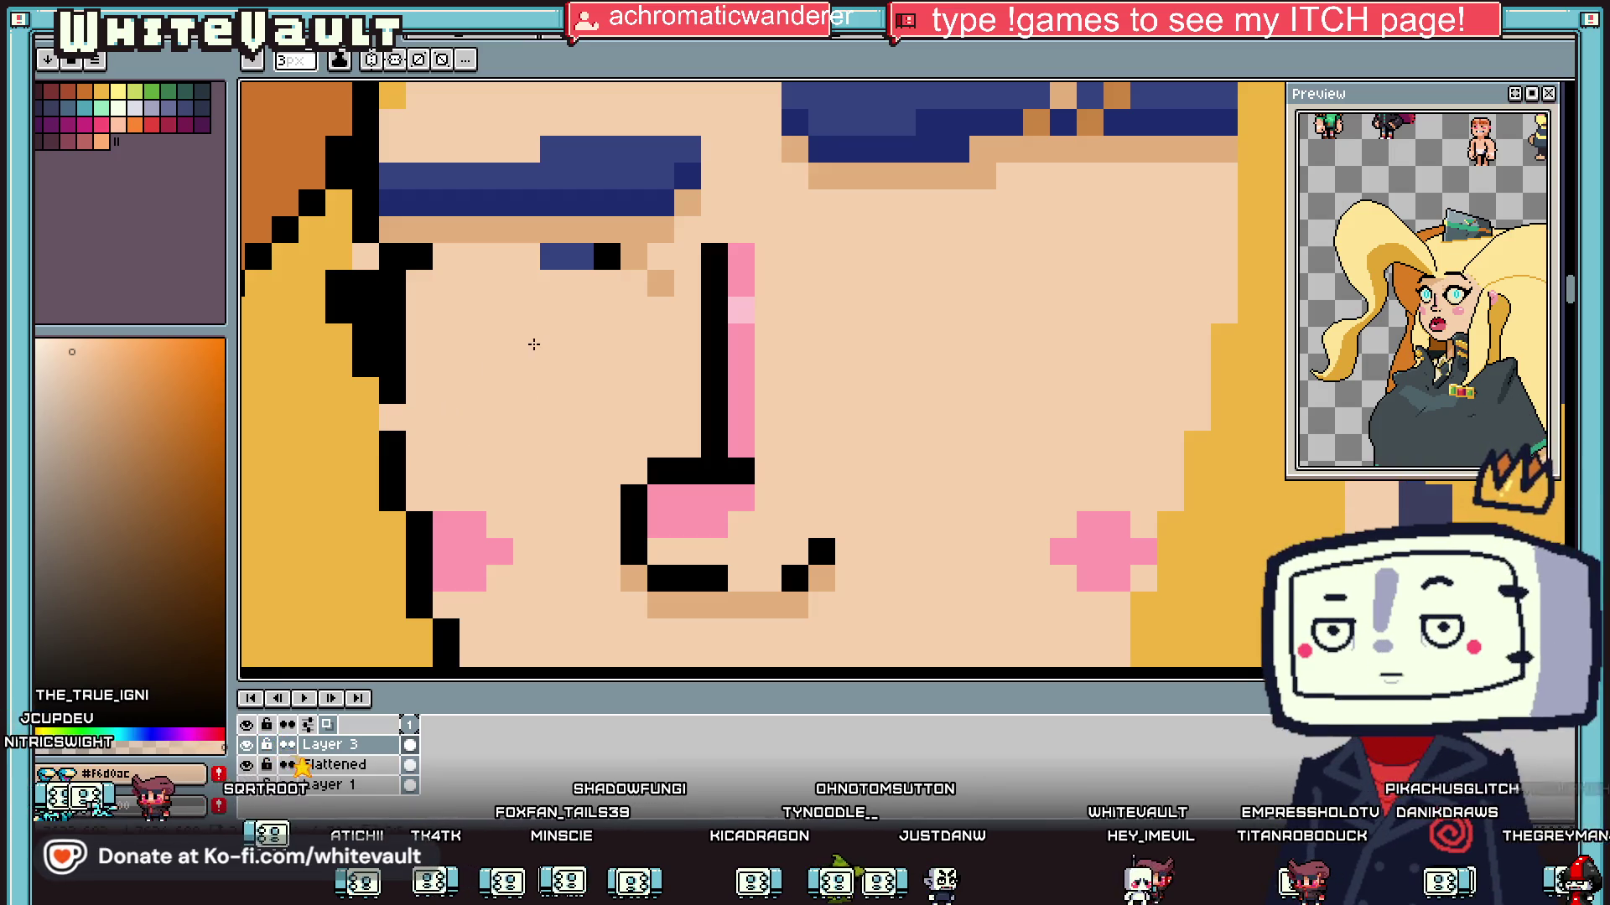
Step: Undo a yellow eye-corner attempt and restore the gap in the face outline in black
{"action": "scroll", "coordinate": [490, 373], "scroll_direction": "down", "scroll_amount": 3}
{"action": "key", "text": "minus"}
{"action": "key", "text": "minus"}
{"action": "scroll", "coordinate": [493, 335], "scroll_direction": "up", "scroll_amount": 3}
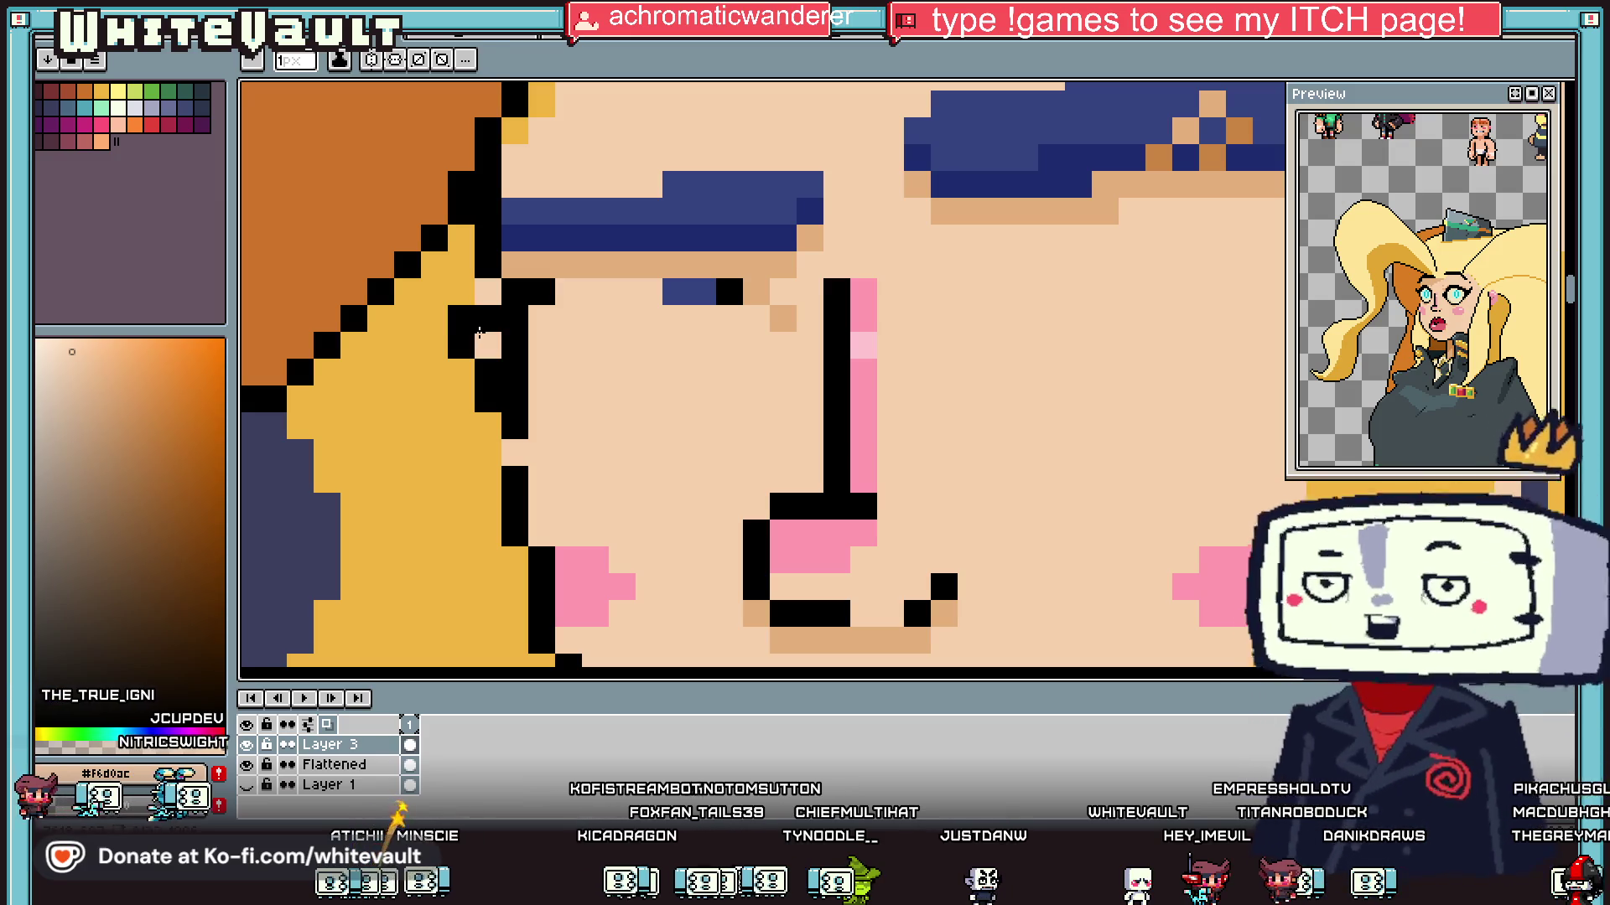
{"action": "left_click", "coordinate": [451, 327], "text": "alt"}
{"action": "key", "text": "plus"}
{"action": "key", "text": "plus"}
{"action": "left_click", "coordinate": [478, 295]}
{"action": "key", "text": "ctrl+z"}
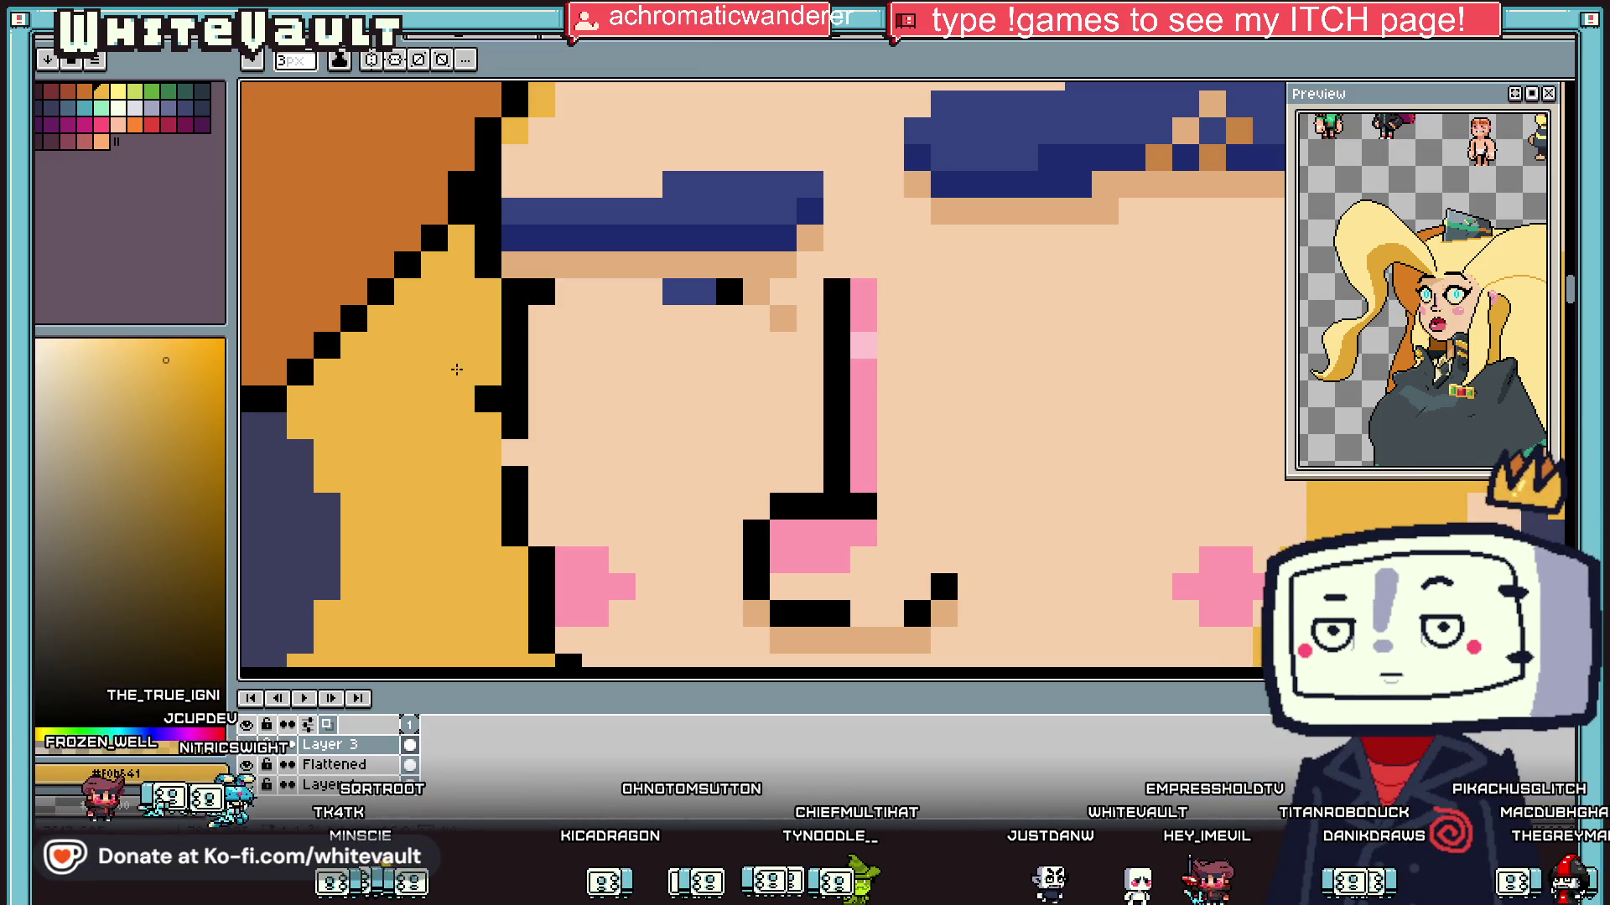
{"action": "scroll", "coordinate": [455, 449], "scroll_direction": "down", "scroll_amount": 3}
{"action": "scroll", "coordinate": [501, 386], "scroll_direction": "up", "scroll_amount": 3}
{"action": "left_click", "coordinate": [501, 386], "text": "alt"}
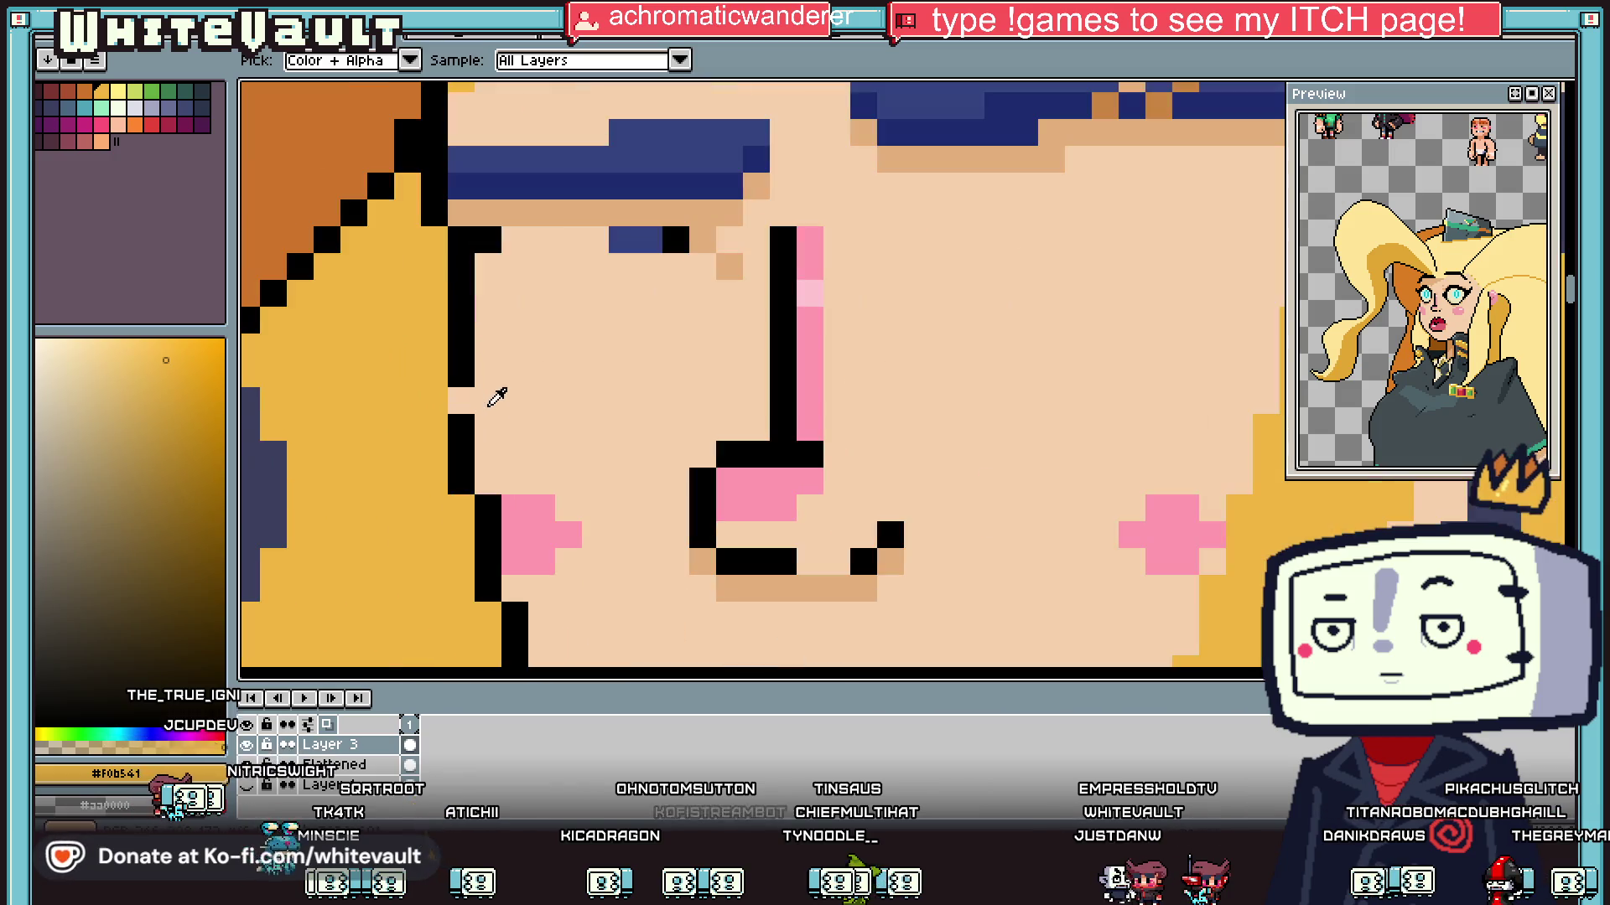
{"action": "left_click", "coordinate": [461, 360], "text": "alt"}
{"action": "left_click", "coordinate": [465, 401]}
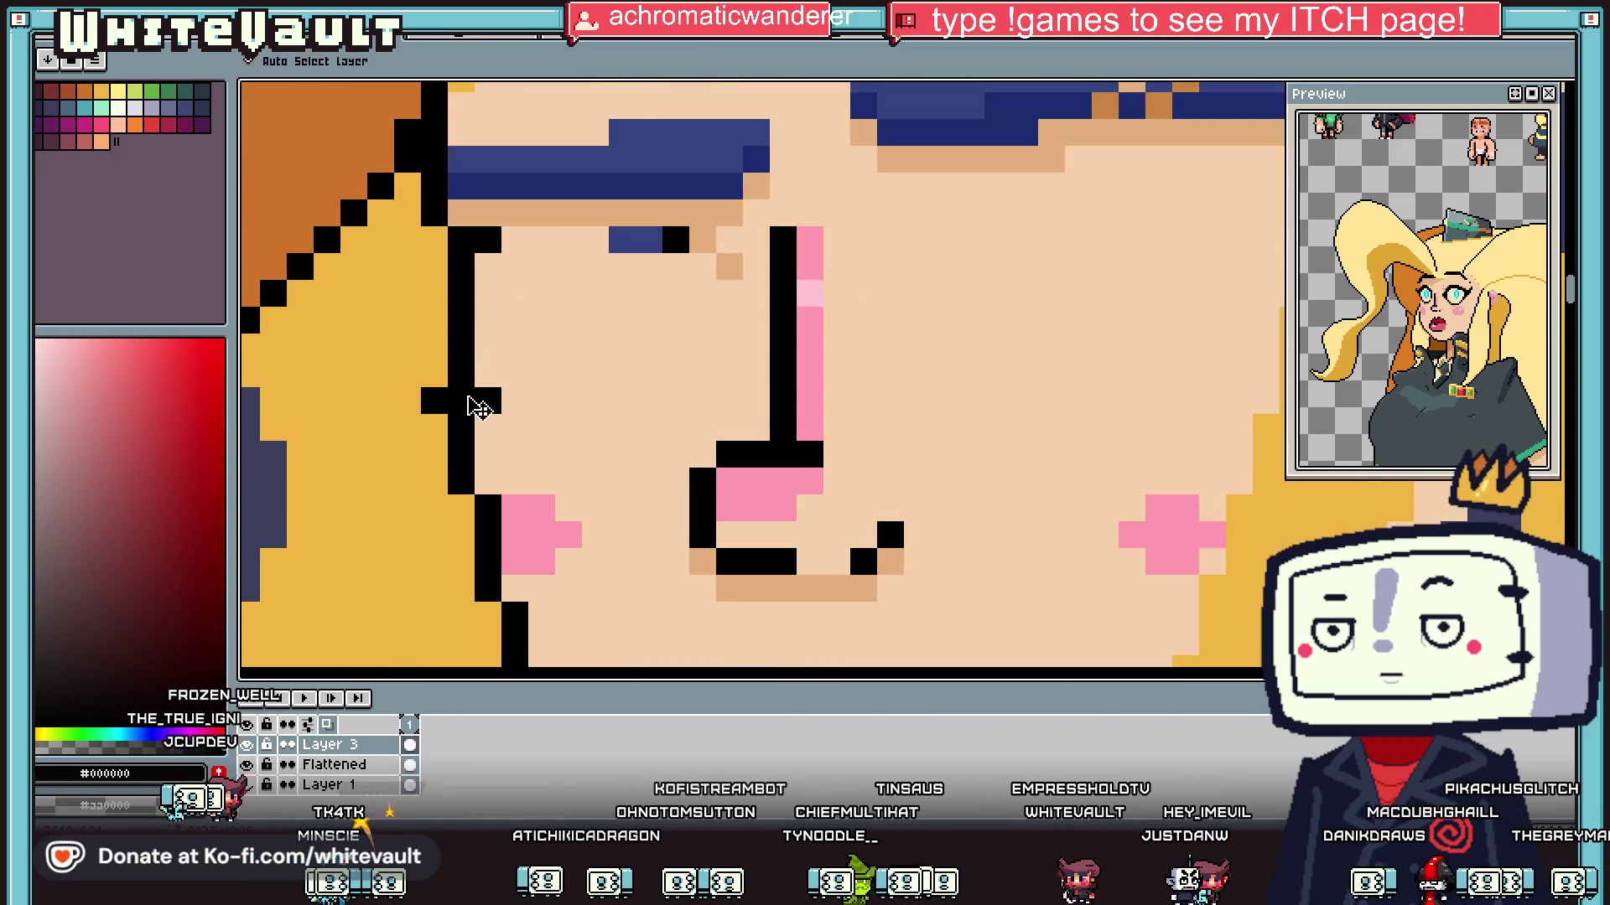
{"action": "scroll", "coordinate": [628, 230], "scroll_direction": "down", "scroll_amount": 2}
{"action": "scroll", "coordinate": [557, 235], "scroll_direction": "up", "scroll_amount": 1}
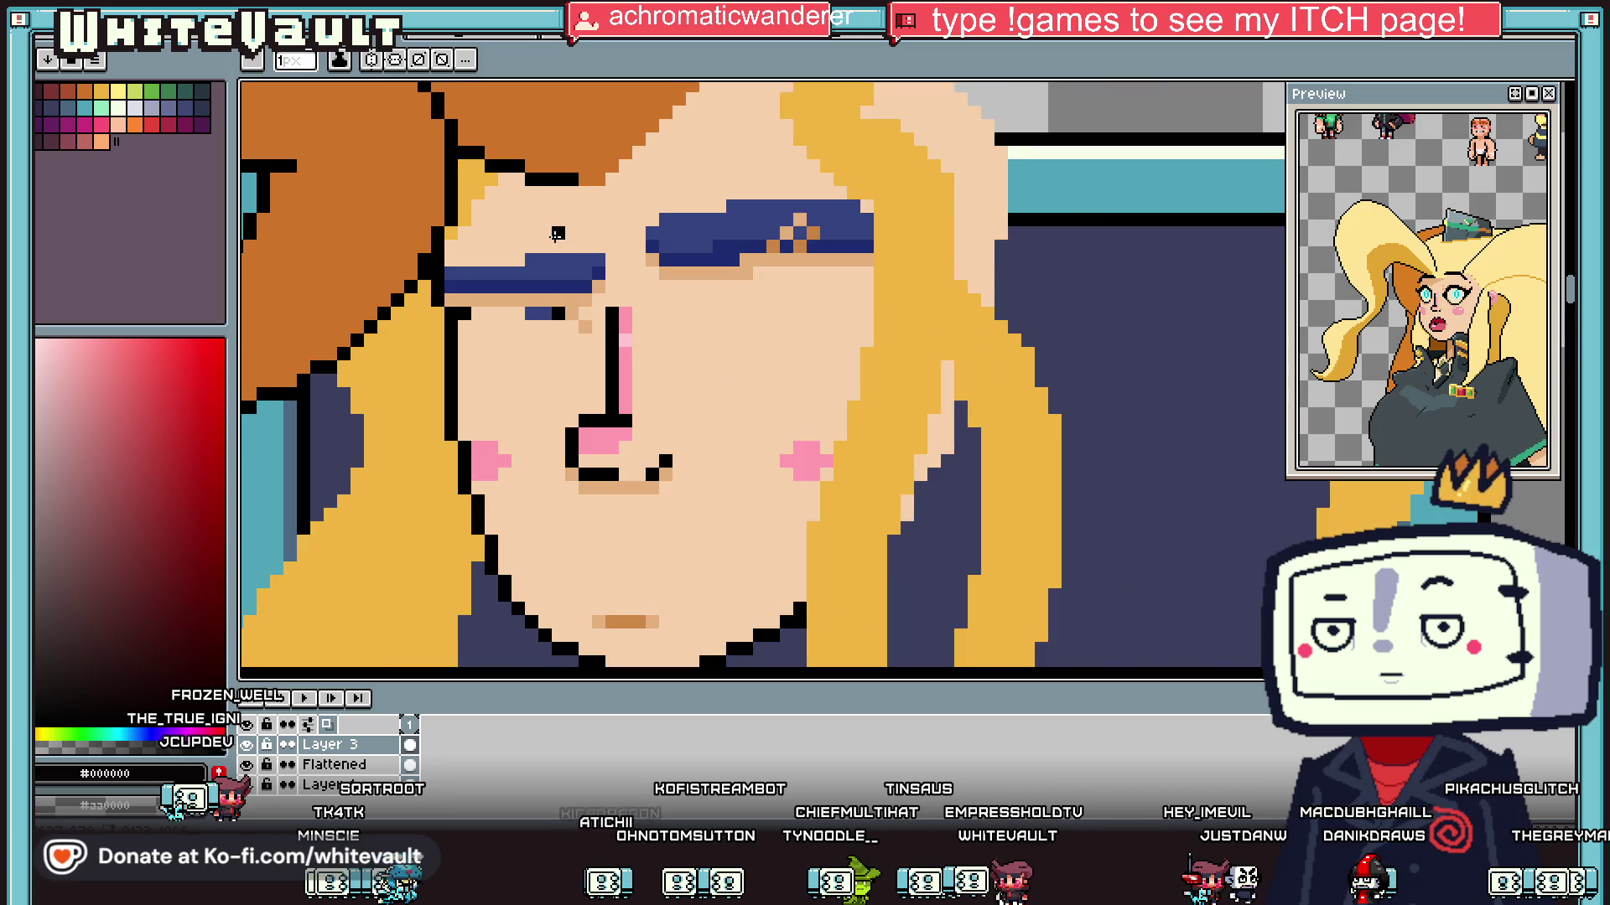
Step: Flood-fill both blue eyebrows and their tan shading with skin tone
{"action": "key", "text": "g"}
{"action": "left_click", "coordinate": [557, 235], "text": "alt"}
{"action": "left_click", "coordinate": [560, 267]}
{"action": "left_click", "coordinate": [562, 288]}
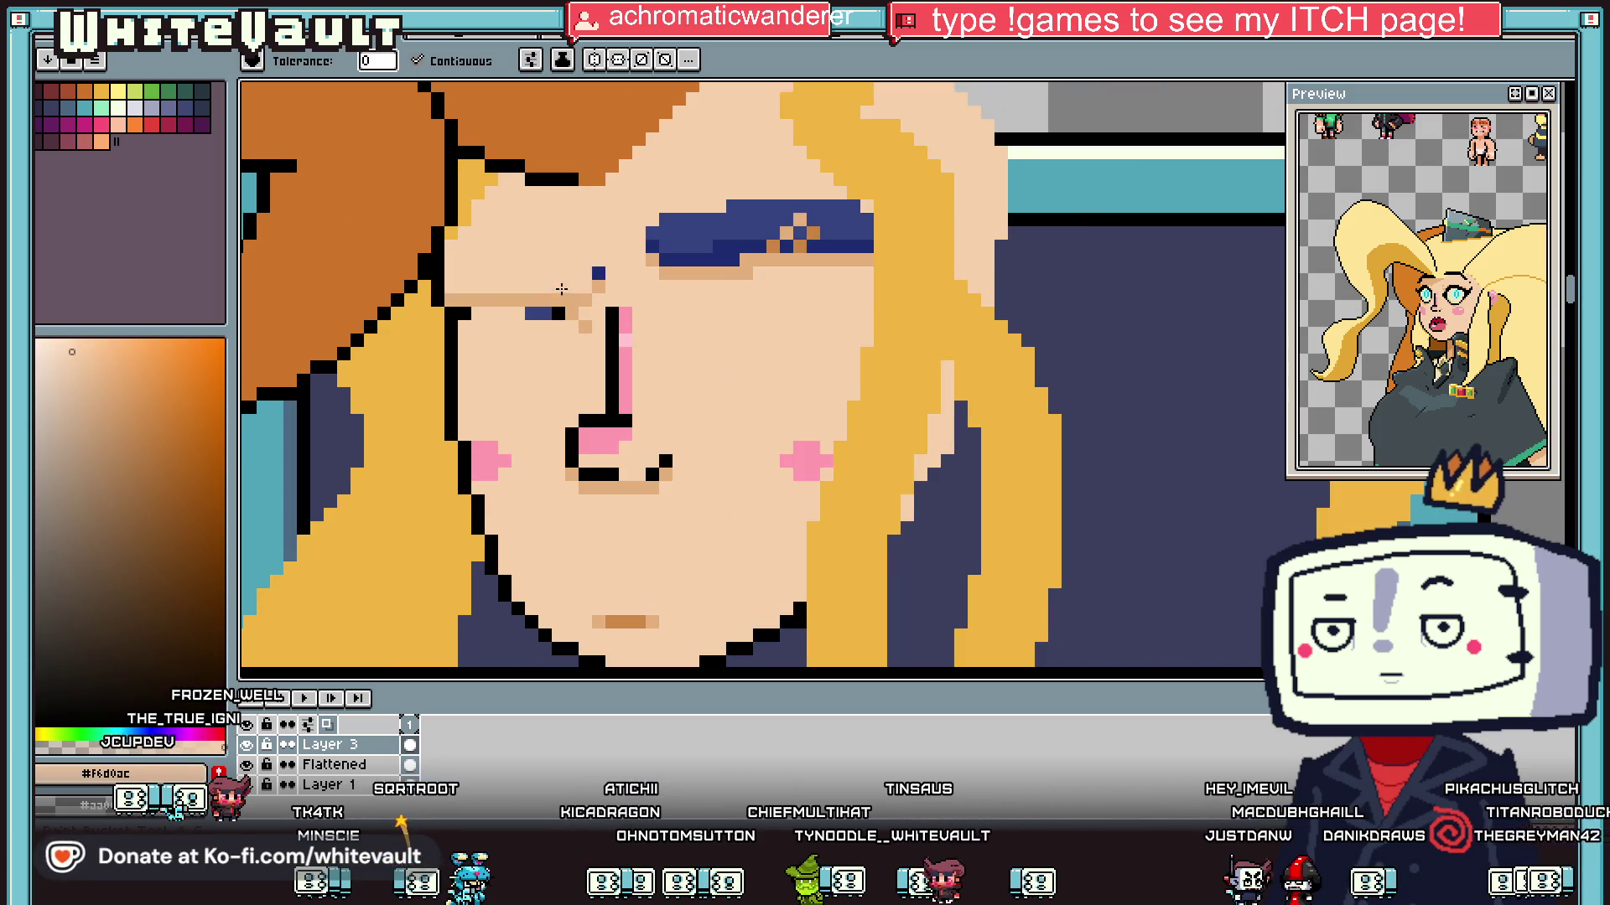
{"action": "left_click", "coordinate": [599, 286]}
{"action": "left_click", "coordinate": [586, 327]}
{"action": "left_click", "coordinate": [695, 235]}
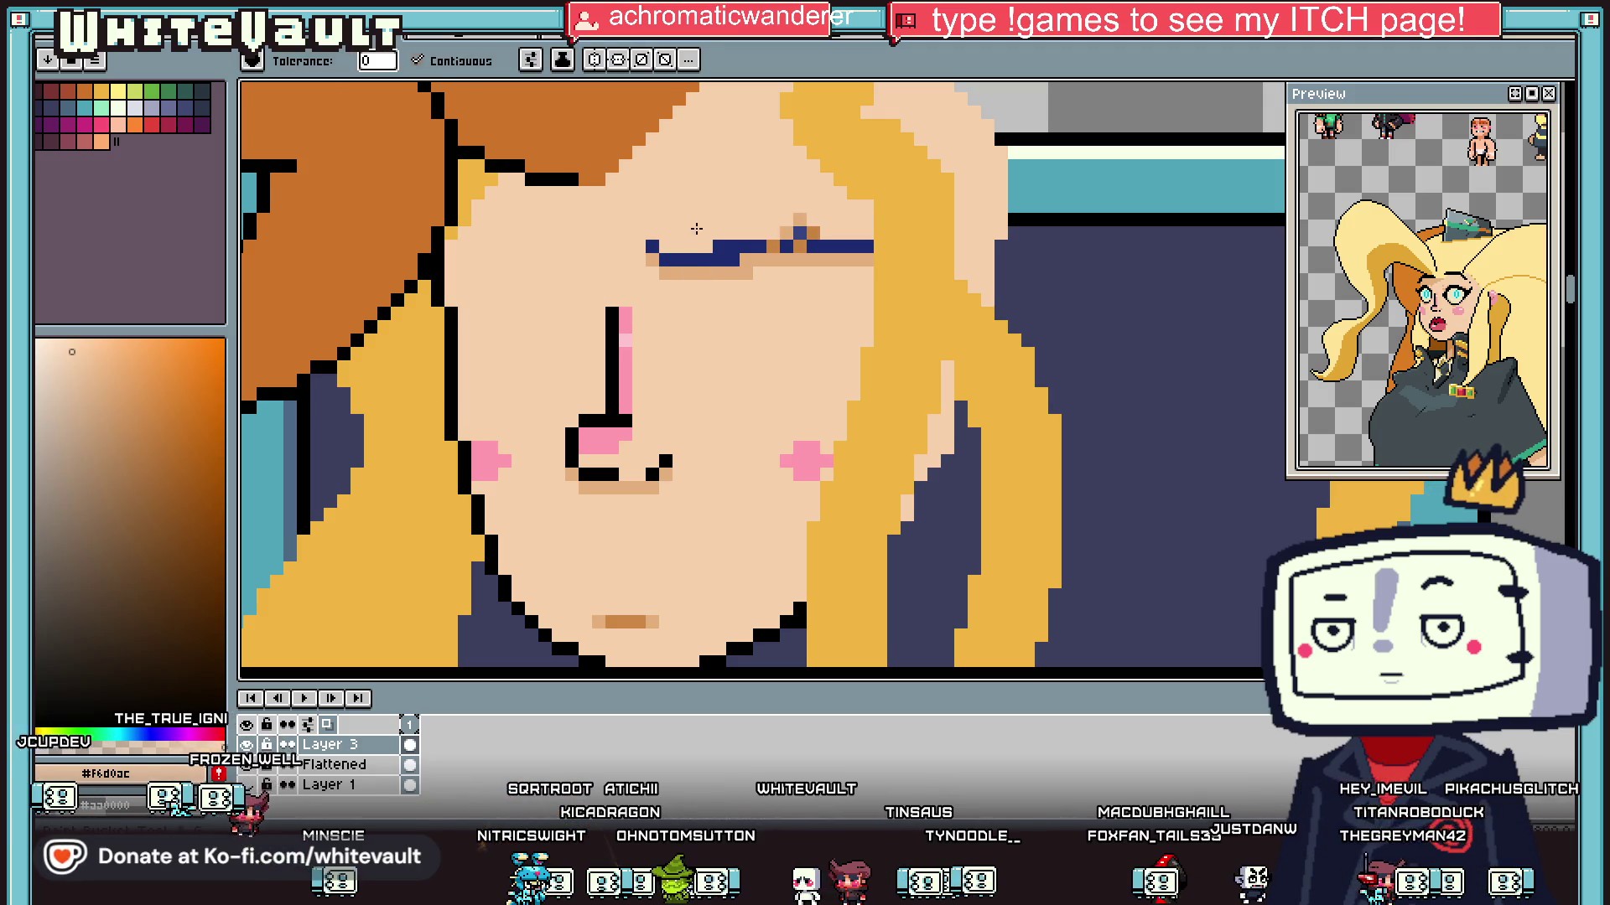
{"action": "left_click", "coordinate": [721, 257]}
{"action": "left_click", "coordinate": [763, 264]}
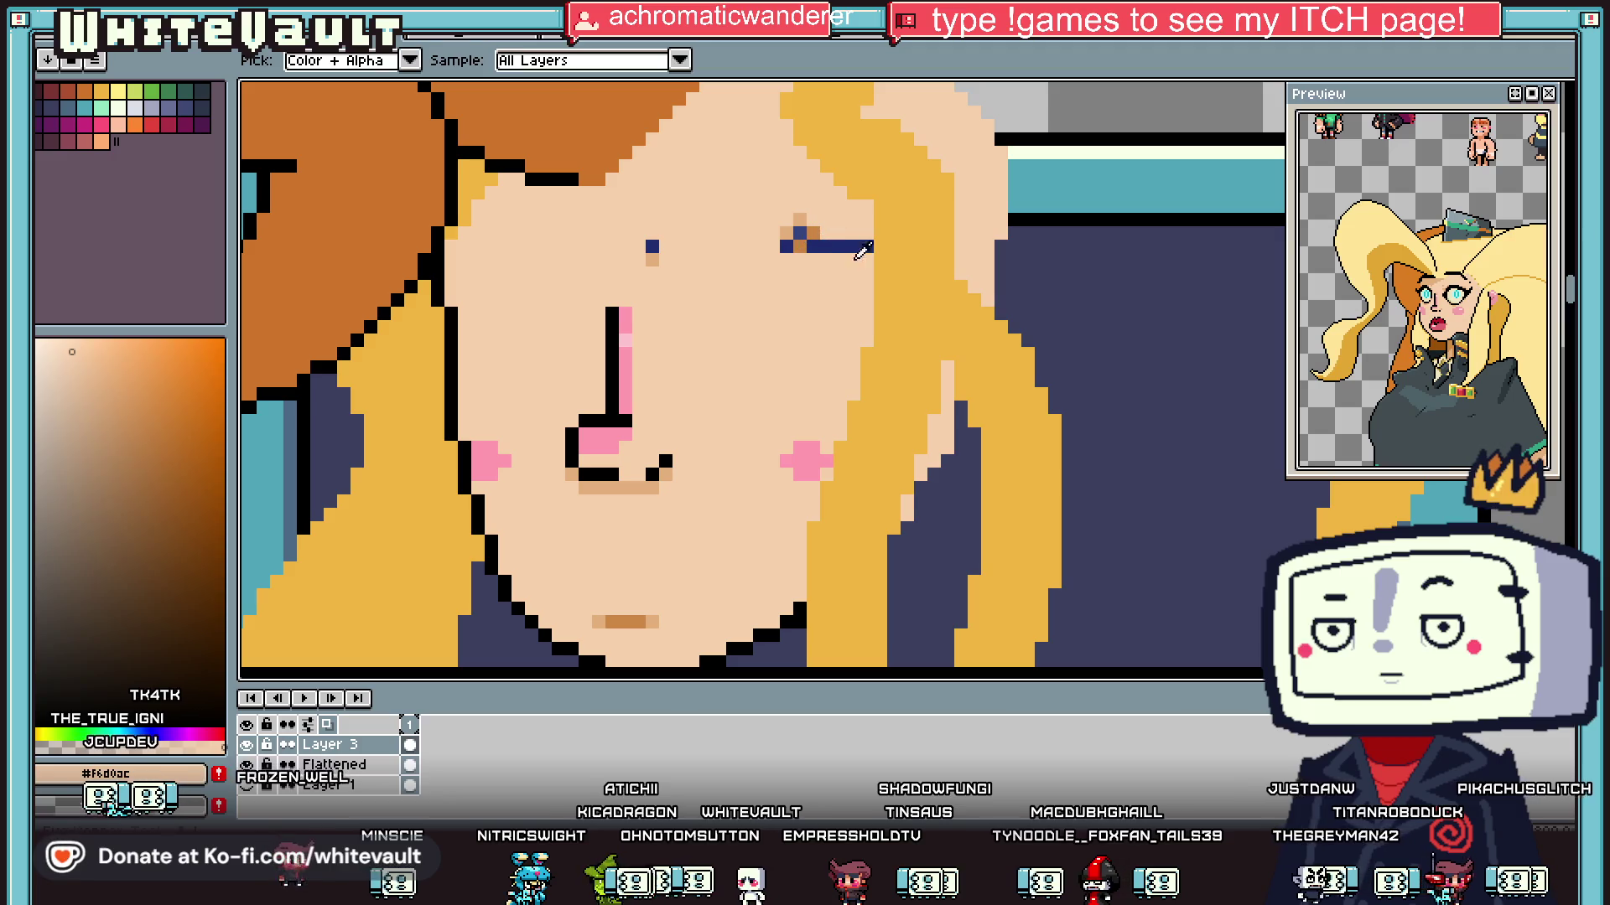
{"action": "left_click", "coordinate": [788, 246]}
{"action": "key", "text": "b"}
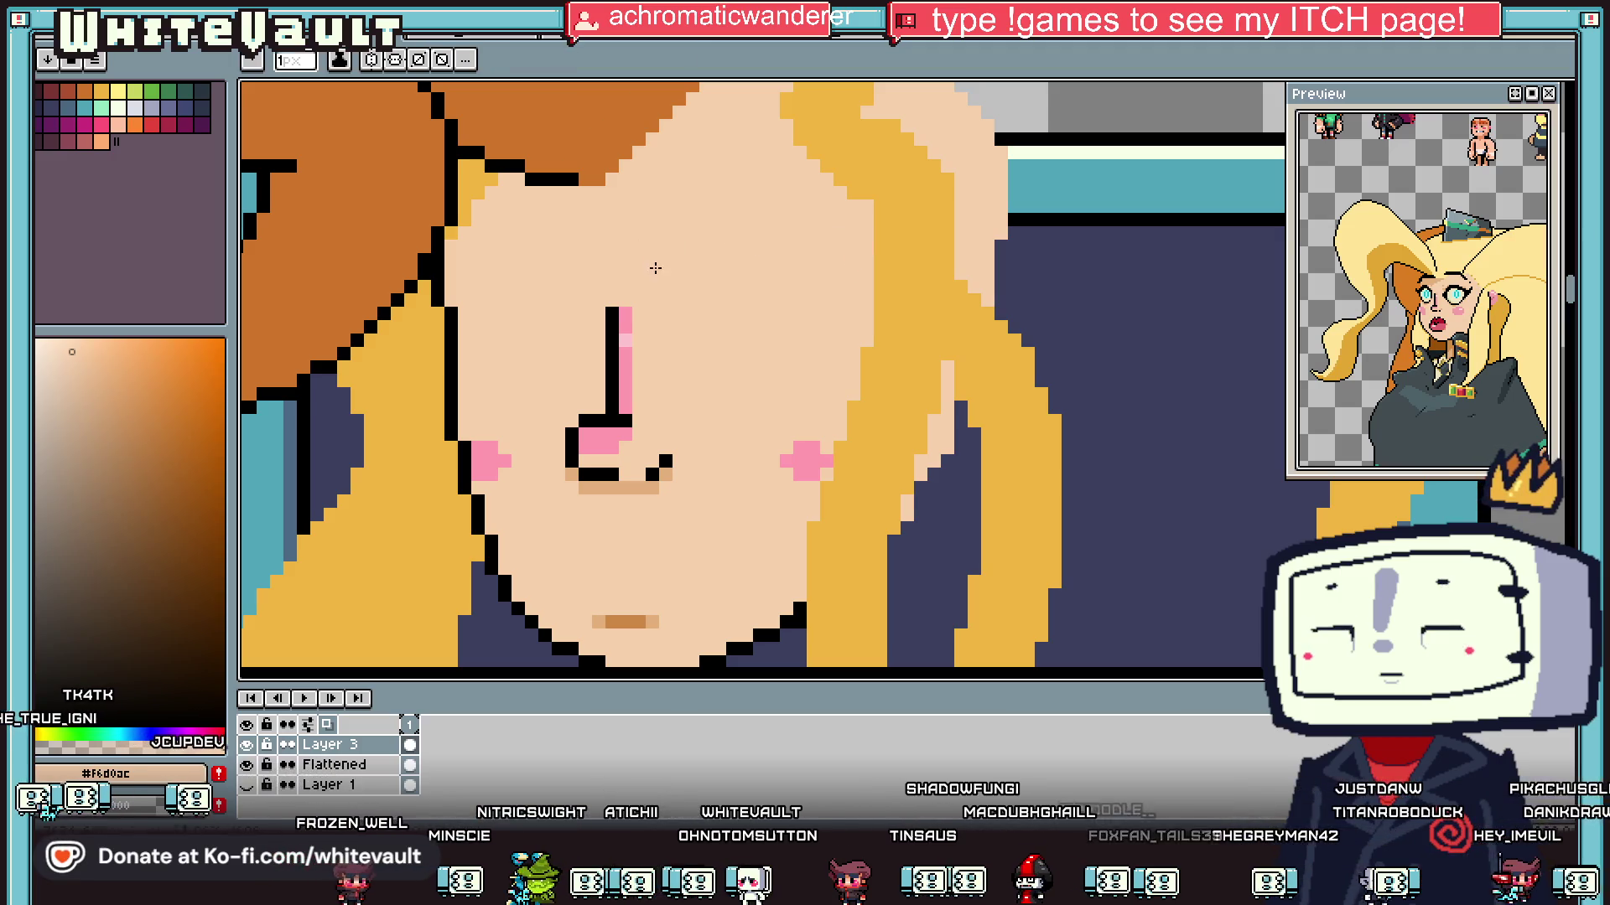
{"action": "scroll", "coordinate": [650, 262], "scroll_direction": "down", "scroll_amount": 5}
{"action": "scroll", "coordinate": [682, 293], "scroll_direction": "up", "scroll_amount": 3}
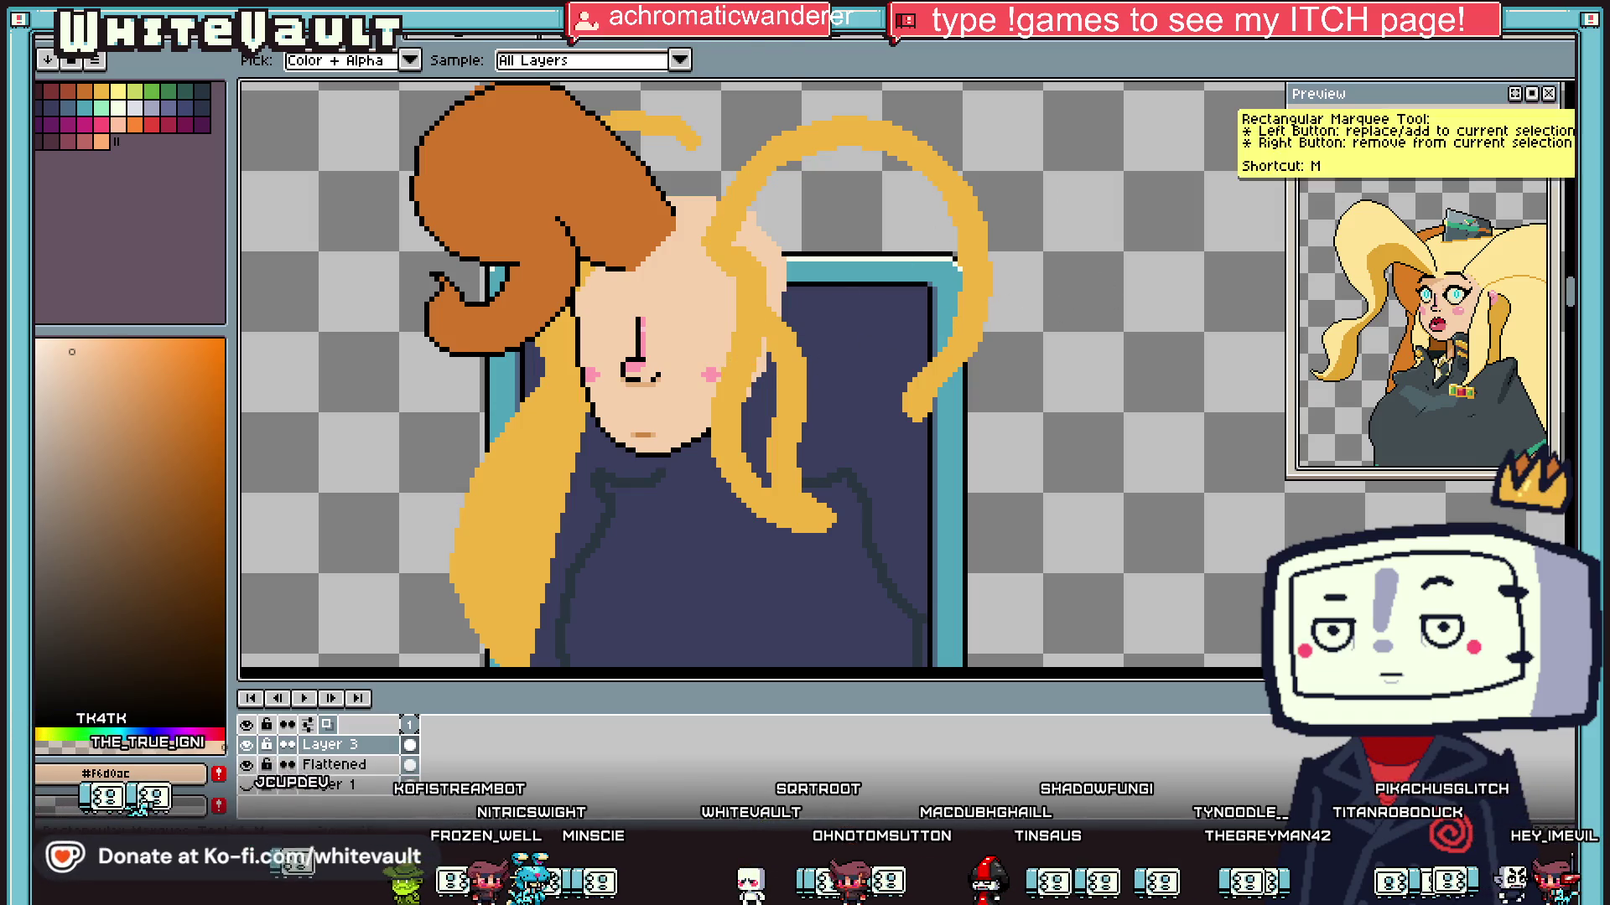
Step: Shift the yellow hair loops beside the face slightly to the left
{"action": "left_click", "coordinate": [1568, 99]}
{"action": "left_click_drag", "start_coordinate": [742, 134], "coordinate": [1157, 369]}
{"action": "mouse_move", "coordinate": [848, 206]}
{"action": "left_mouse_down"}
{"action": "mouse_move", "coordinate": [704, 592]}
{"action": "mouse_move", "coordinate": [681, 554]}
{"action": "left_mouse_up"}
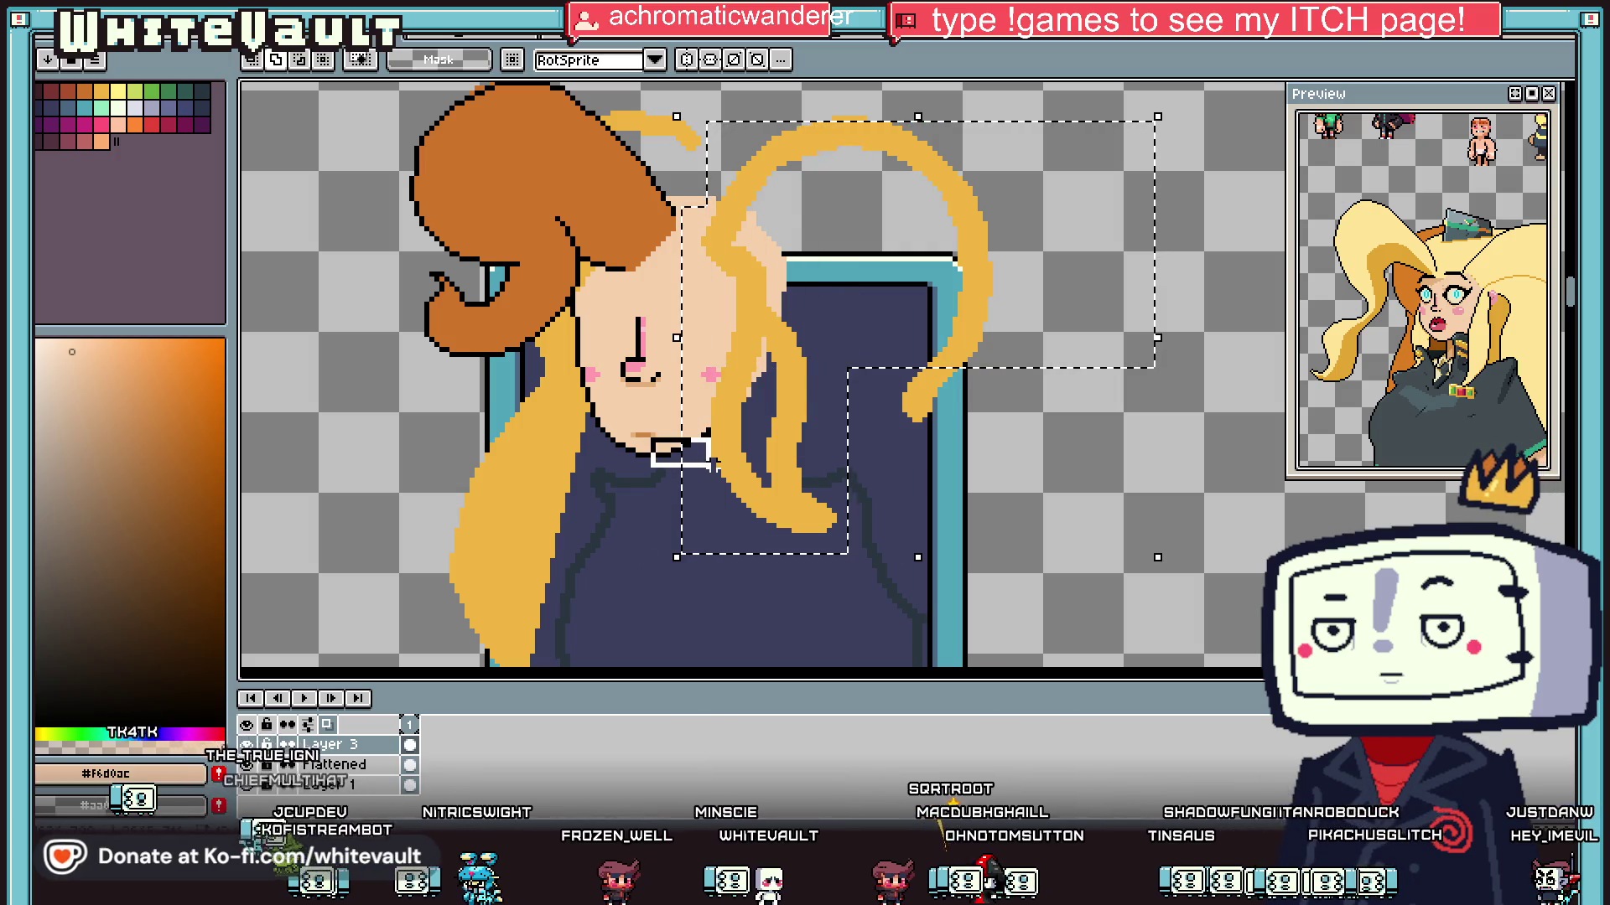
{"action": "left_click_drag", "start_coordinate": [731, 474], "coordinate": [719, 475]}
{"action": "key", "text": "ctrl+d"}
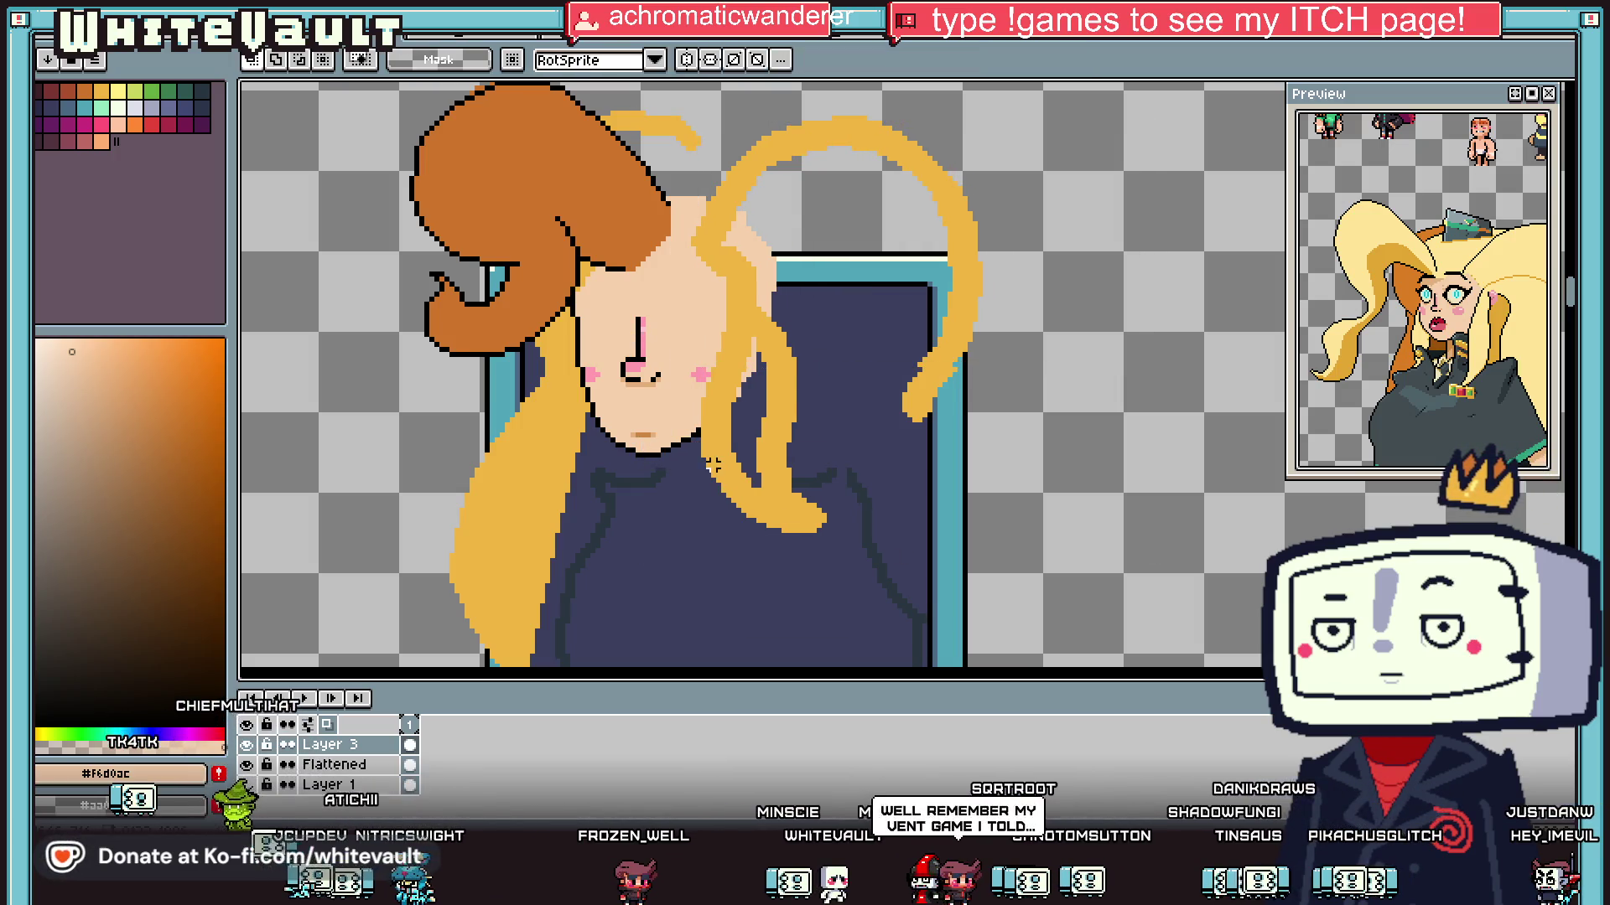
Step: Raise the nose and mouth by two pixels
{"action": "scroll", "coordinate": [653, 394], "scroll_direction": "up", "scroll_amount": 2}
{"action": "mouse_move", "coordinate": [542, 204]}
{"action": "left_mouse_down"}
{"action": "mouse_move", "coordinate": [672, 395]}
{"action": "mouse_move", "coordinate": [663, 378]}
{"action": "left_mouse_up"}
{"action": "key", "text": "ctrl+d"}
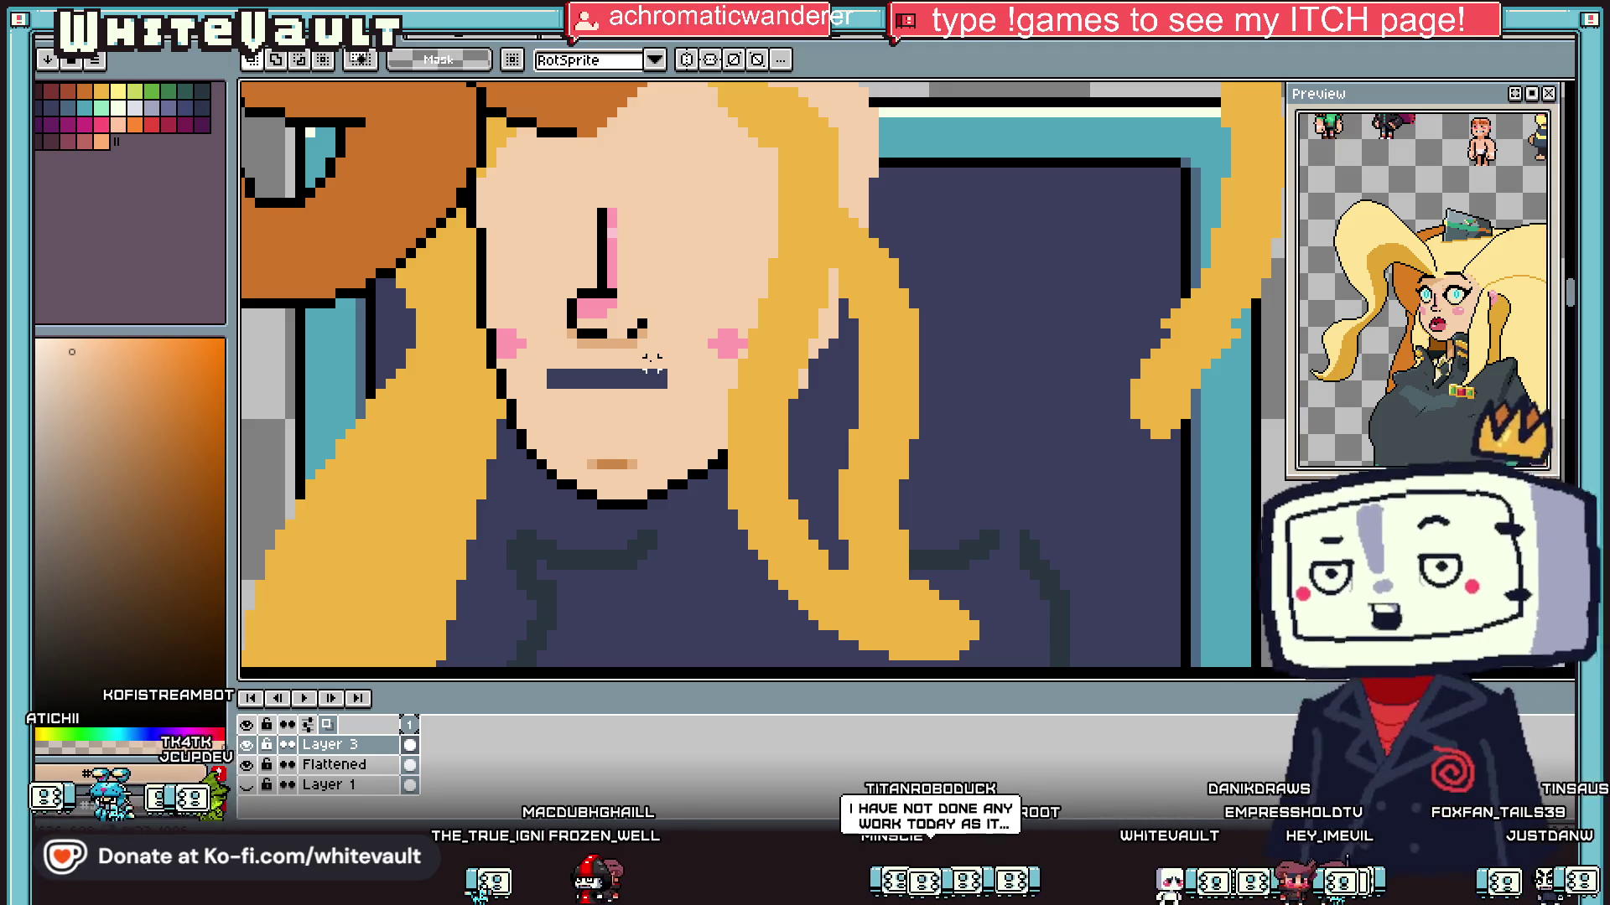
Step: Fill the dark strip left under the nose with skin colour
{"action": "scroll", "coordinate": [642, 377], "scroll_direction": "up", "scroll_amount": 1}
{"action": "key", "text": "g"}
{"action": "left_click", "coordinate": [643, 379]}
{"action": "key", "text": "i"}
{"action": "scroll", "coordinate": [646, 369], "scroll_direction": "down", "scroll_amount": 2}
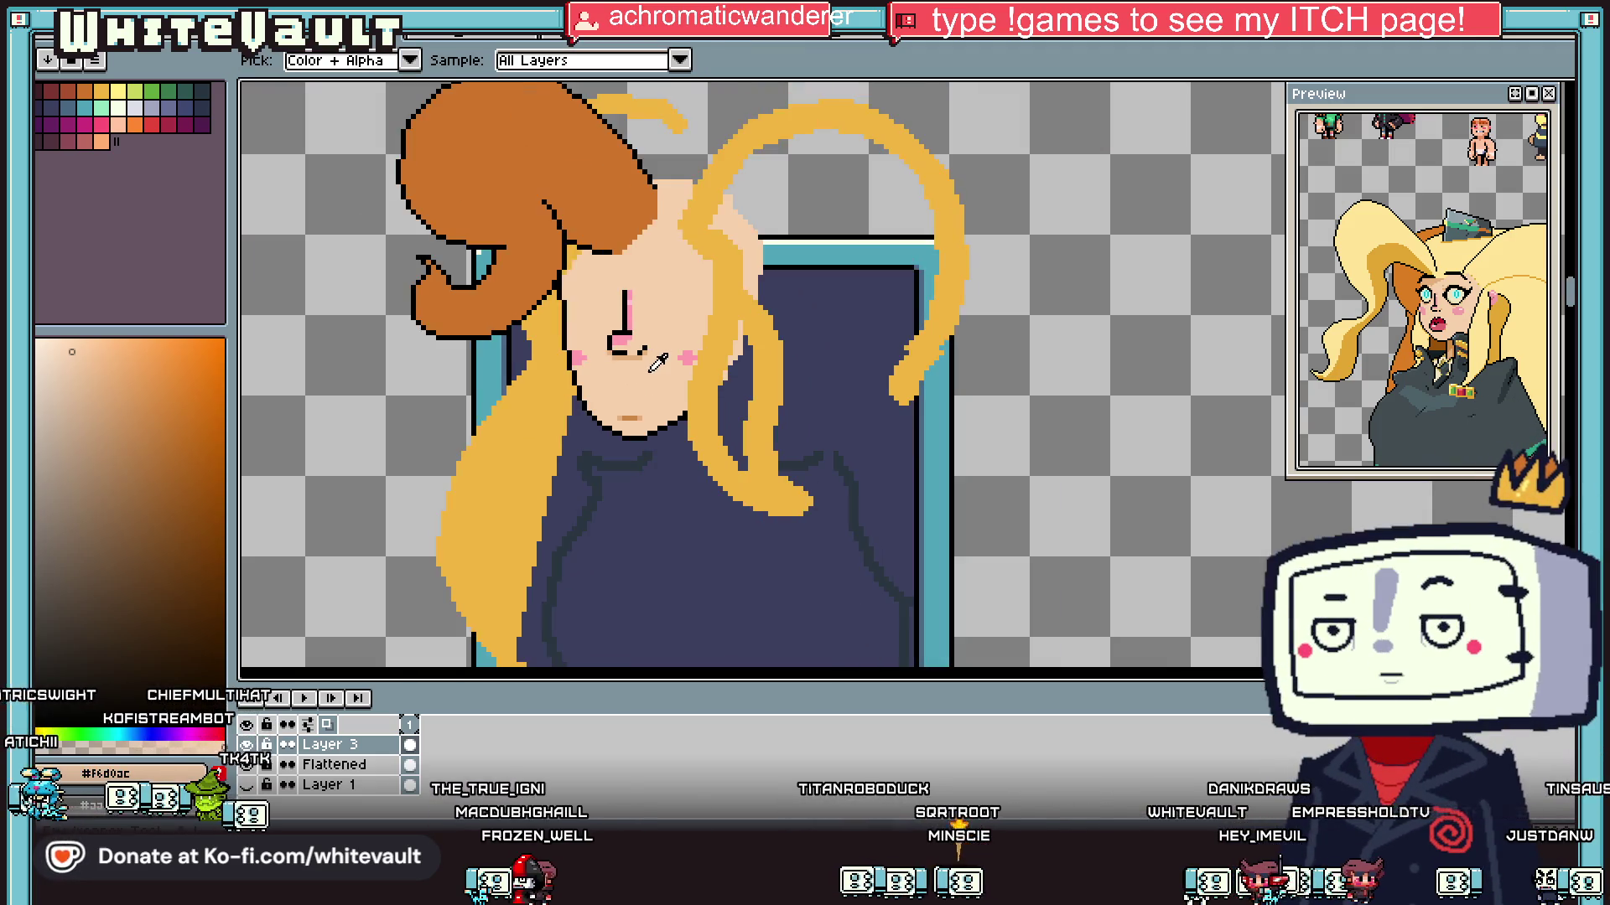
{"action": "scroll", "coordinate": [647, 349], "scroll_direction": "up", "scroll_amount": 2}
{"action": "key", "text": "b"}
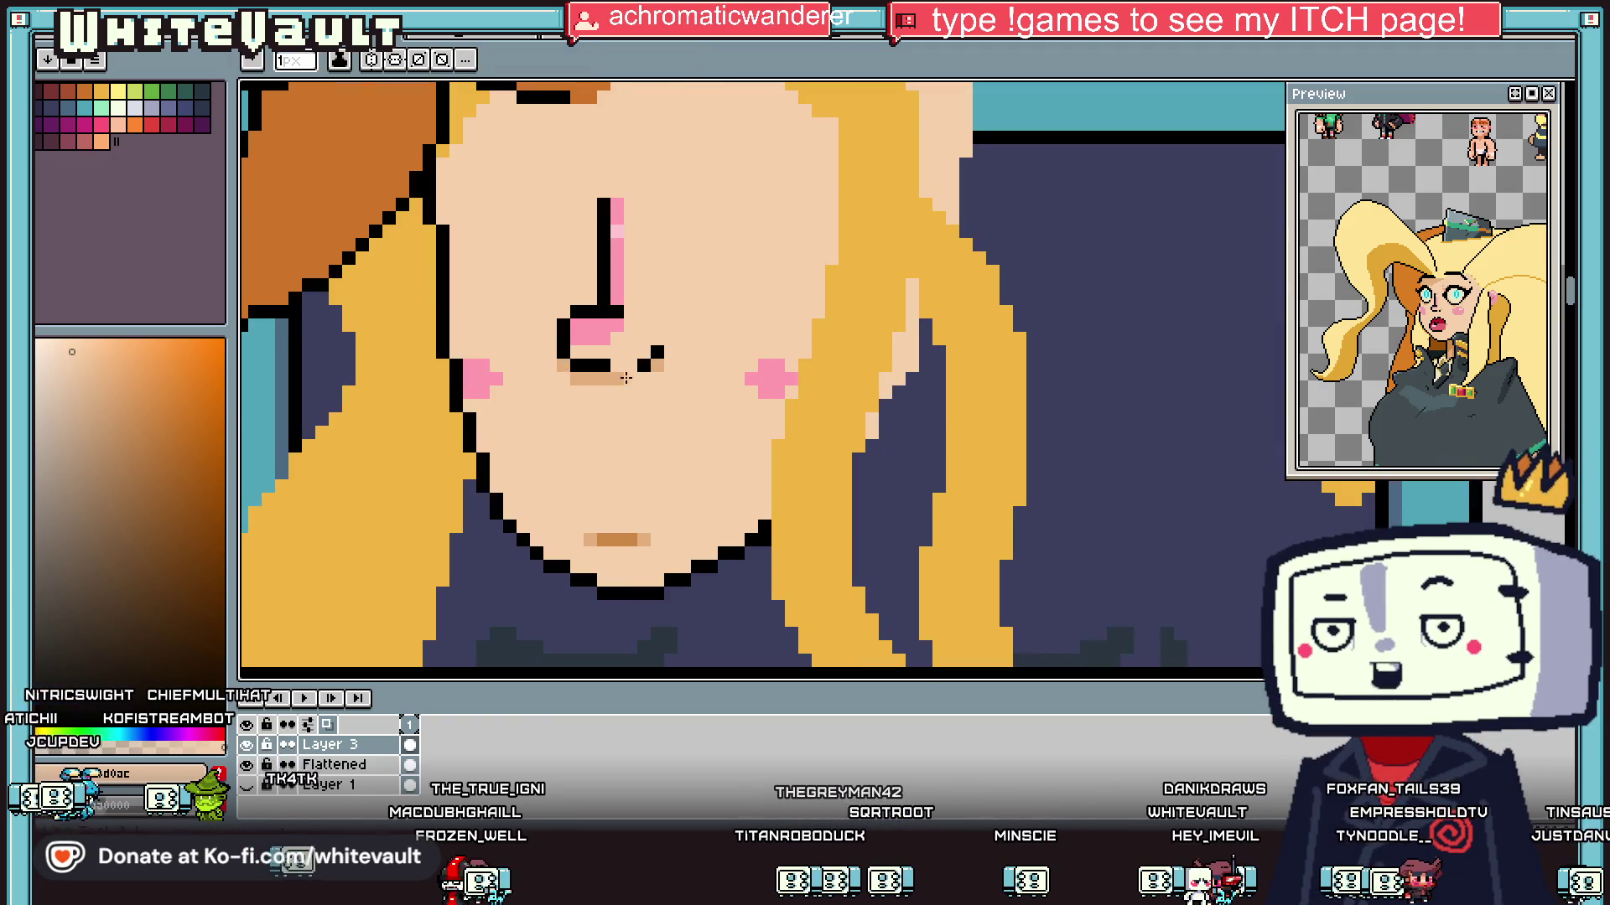
{"action": "scroll", "coordinate": [578, 379], "scroll_direction": "down", "scroll_amount": 1}
Step: Sample the tan mouth shading colour from the canvas
{"action": "key", "text": "i"}
{"action": "left_click", "coordinate": [574, 363]}
{"action": "key", "text": "b"}
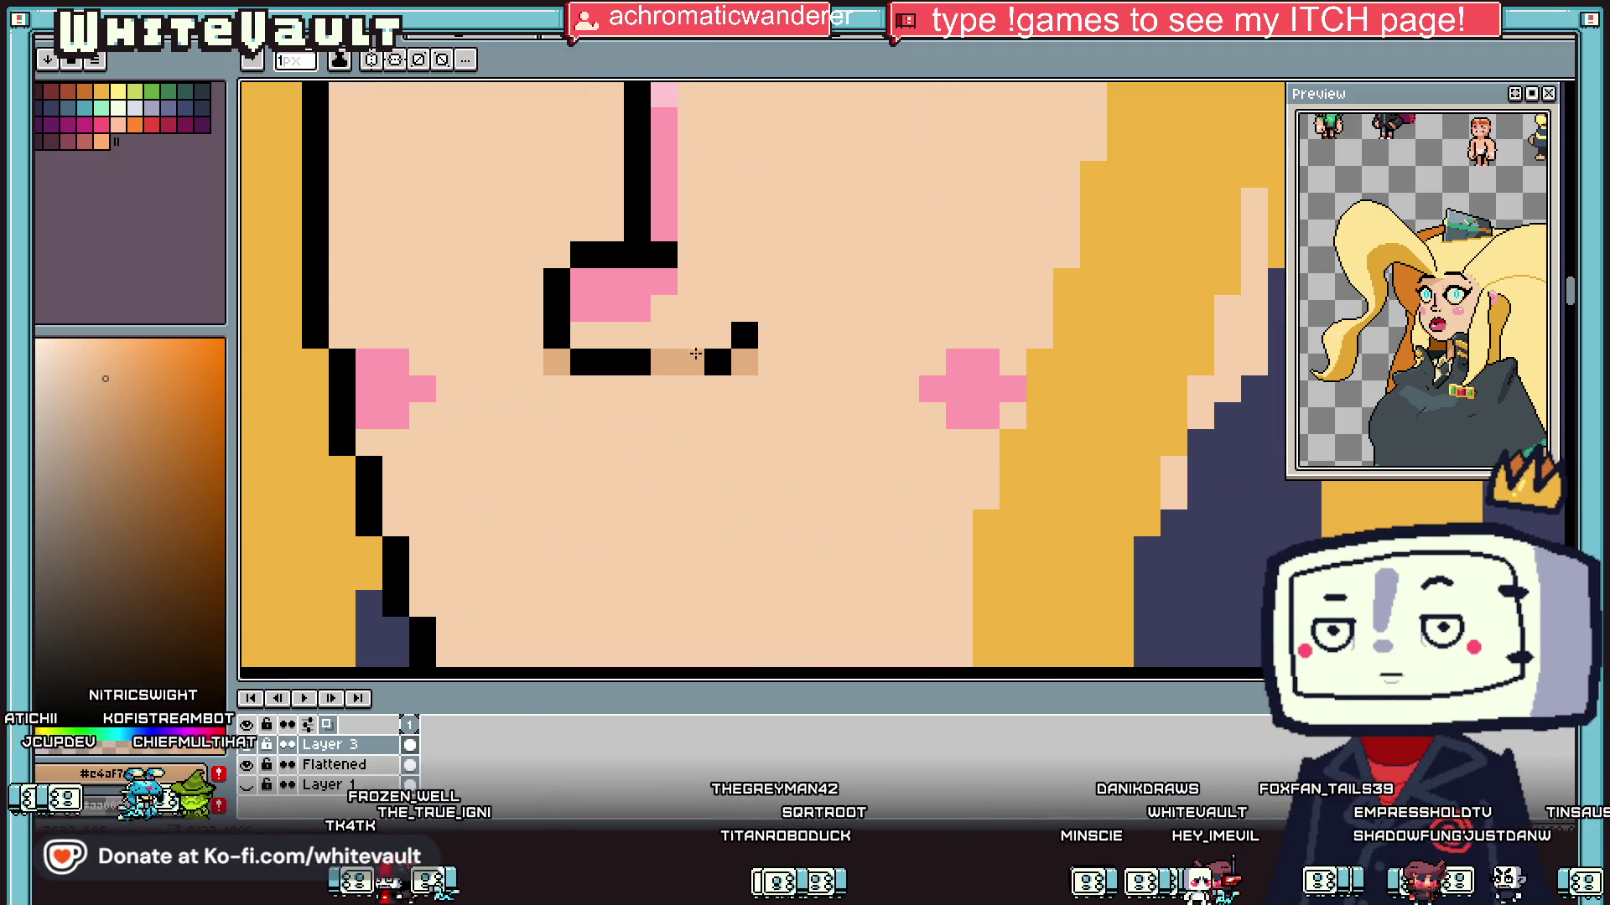
{"action": "key", "text": "i"}
{"action": "scroll", "coordinate": [753, 362], "scroll_direction": "down", "scroll_amount": 1}
{"action": "scroll", "coordinate": [760, 355], "scroll_direction": "down", "scroll_amount": 1}
{"action": "scroll", "coordinate": [736, 342], "scroll_direction": "up", "scroll_amount": 2}
{"action": "key", "text": "b"}
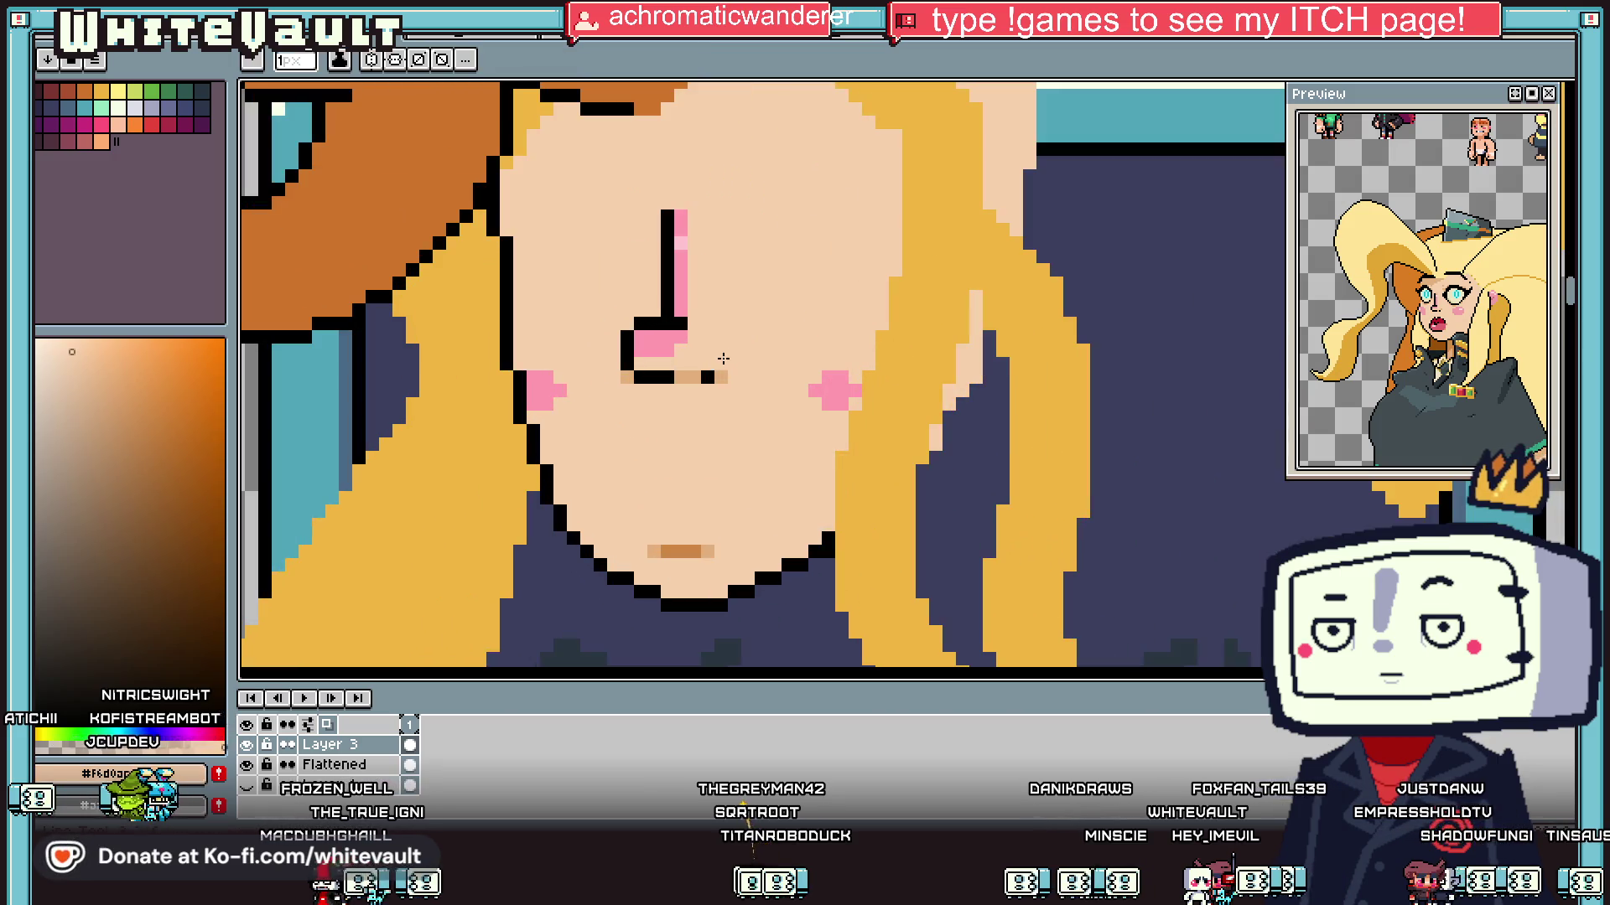
{"action": "scroll", "coordinate": [736, 342], "scroll_direction": "down", "scroll_amount": 2}
{"action": "scroll", "coordinate": [737, 327], "scroll_direction": "down", "scroll_amount": 1}
Step: Sample the face's skin colour, then black from the nose outline, for drawing
{"action": "key", "text": "i"}
{"action": "left_click", "coordinate": [734, 327]}
{"action": "scroll", "coordinate": [741, 319], "scroll_direction": "up", "scroll_amount": 2}
{"action": "scroll", "coordinate": [741, 318], "scroll_direction": "up", "scroll_amount": 2}
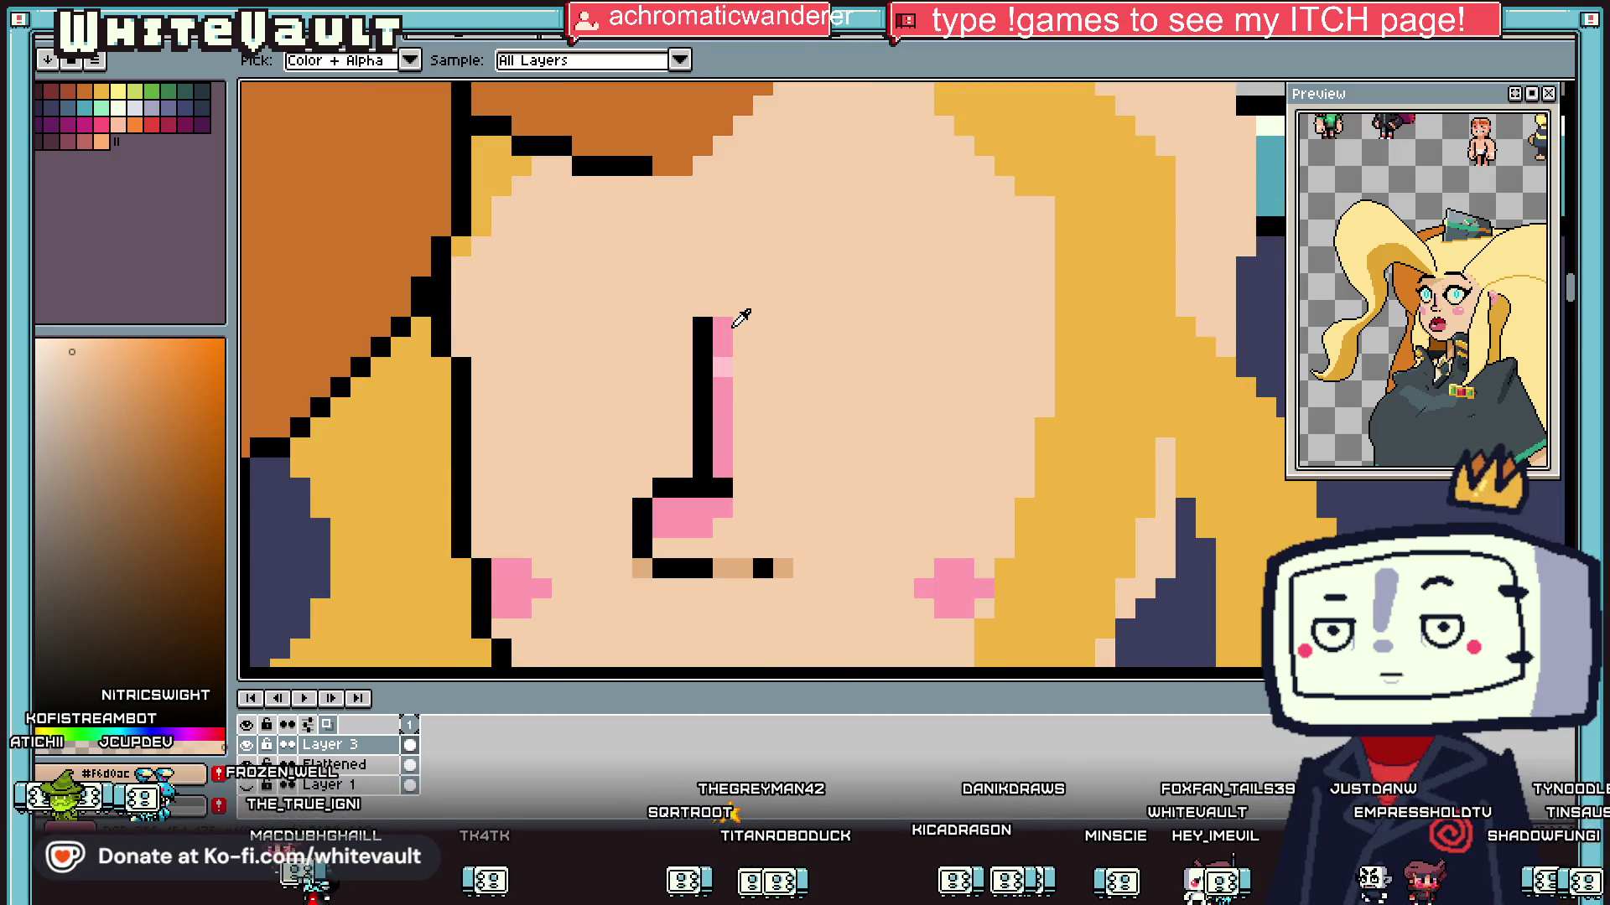
{"action": "left_click", "coordinate": [707, 352]}
{"action": "key", "text": "b"}
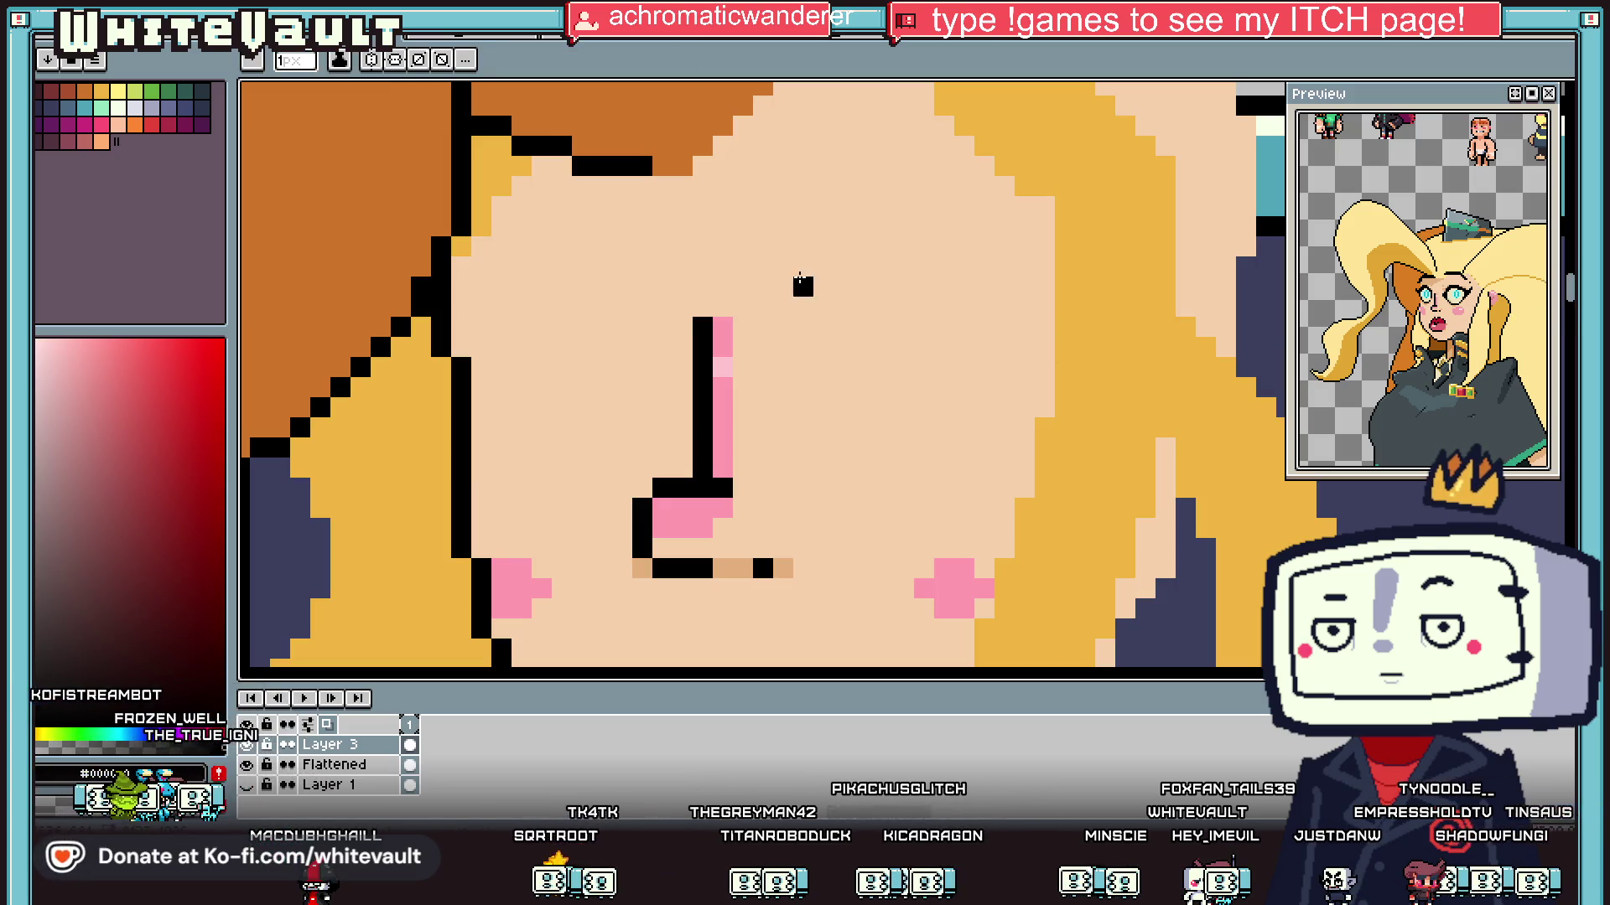
Step: Draw a round black eye outline, thickened at upper left, with a lash flick off its upper right
{"action": "mouse_move", "coordinate": [817, 287]}
{"action": "left_mouse_down"}
{"action": "mouse_move", "coordinate": [855, 348]}
{"action": "mouse_move", "coordinate": [1010, 474]}
{"action": "mouse_move", "coordinate": [797, 280]}
{"action": "mouse_move", "coordinate": [983, 475]}
{"action": "left_mouse_up"}
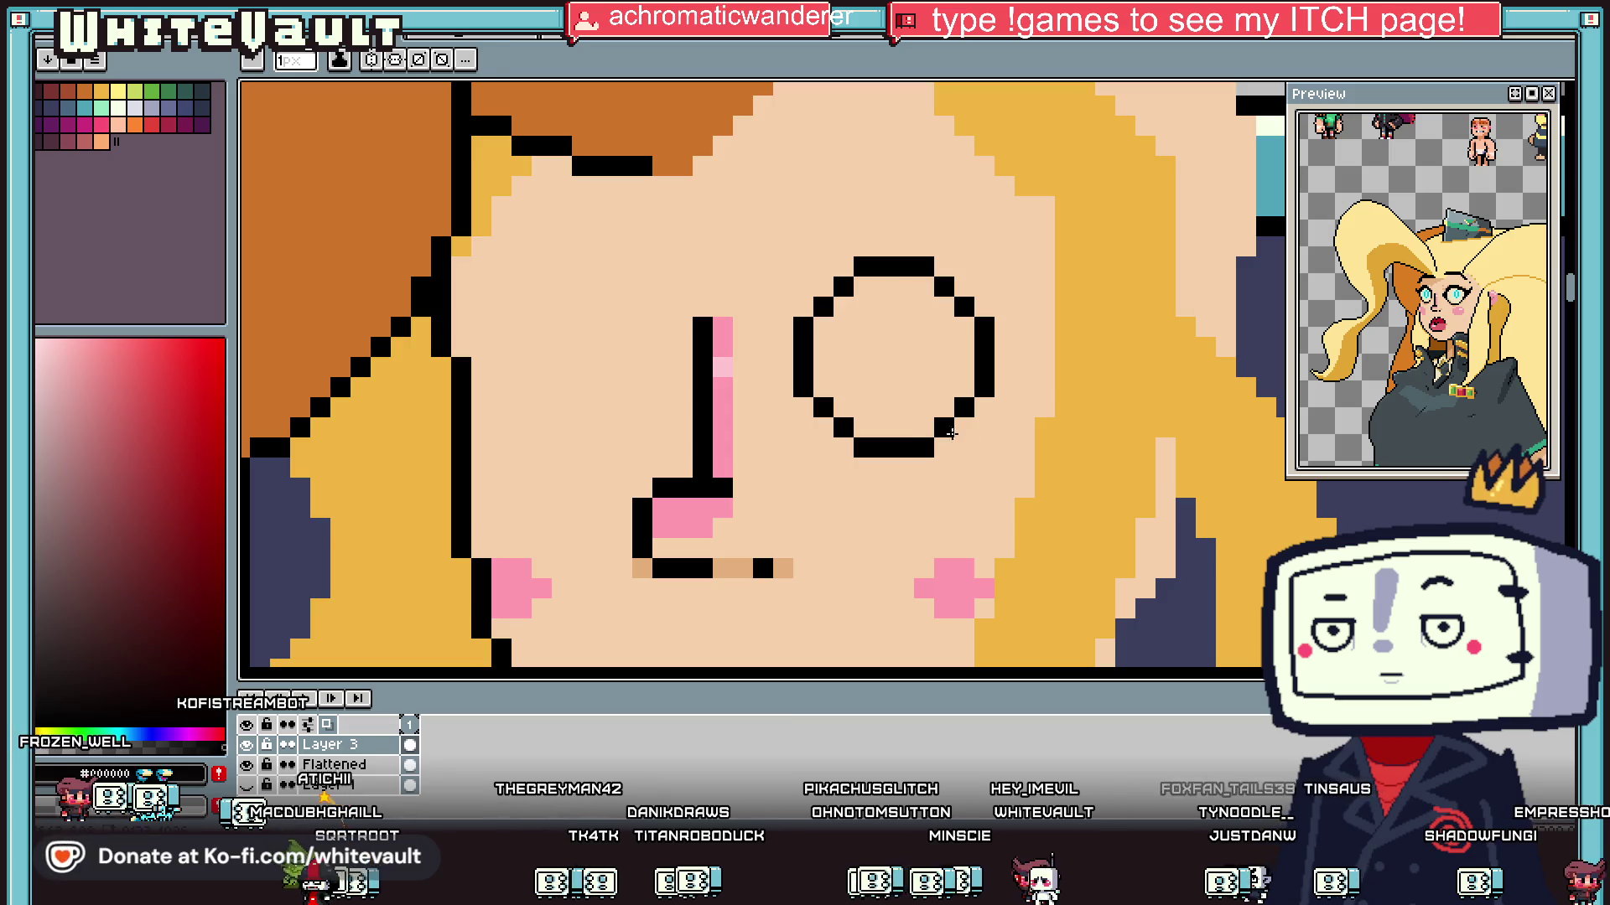
{"action": "mouse_move", "coordinate": [783, 346]}
{"action": "left_mouse_down"}
{"action": "mouse_move", "coordinate": [838, 272]}
{"action": "mouse_move", "coordinate": [935, 266]}
{"action": "left_mouse_up"}
{"action": "left_click_drag", "start_coordinate": [938, 269], "coordinate": [1048, 391]}
{"action": "left_click", "coordinate": [1145, 344]}
{"action": "left_click", "coordinate": [1074, 433]}
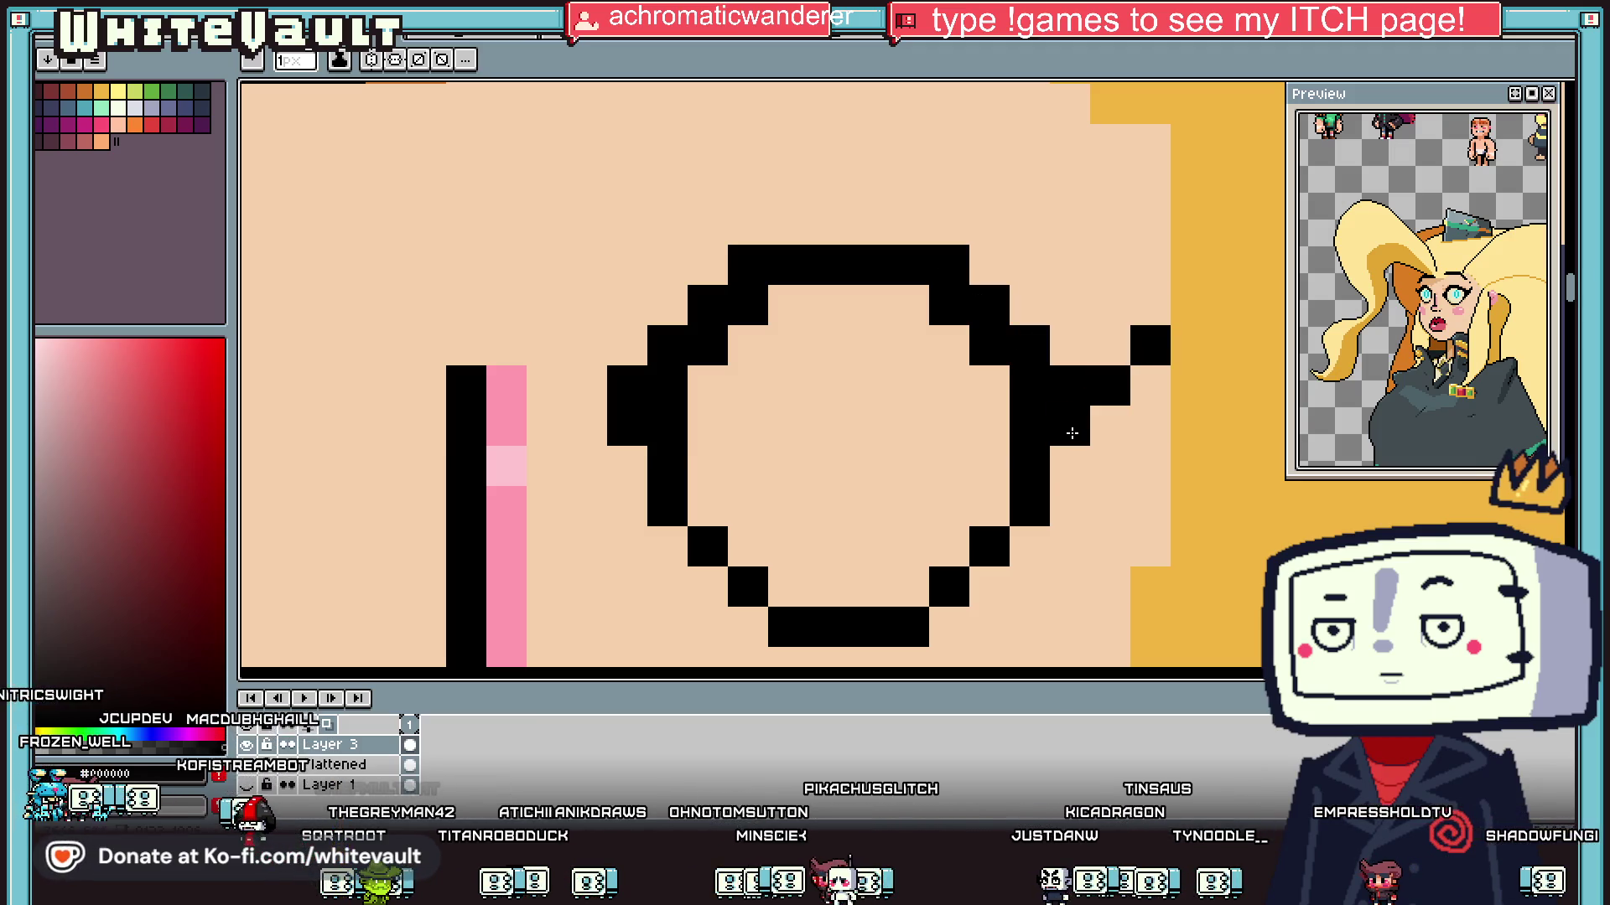
{"action": "mouse_move", "coordinate": [1072, 456]}
{"action": "left_mouse_down"}
{"action": "mouse_move", "coordinate": [1150, 349]}
{"action": "mouse_move", "coordinate": [1189, 330]}
{"action": "left_mouse_up"}
Step: Touch up the eye outline with an extra black pixel
{"action": "scroll", "coordinate": [1187, 360], "scroll_direction": "down", "scroll_amount": 5}
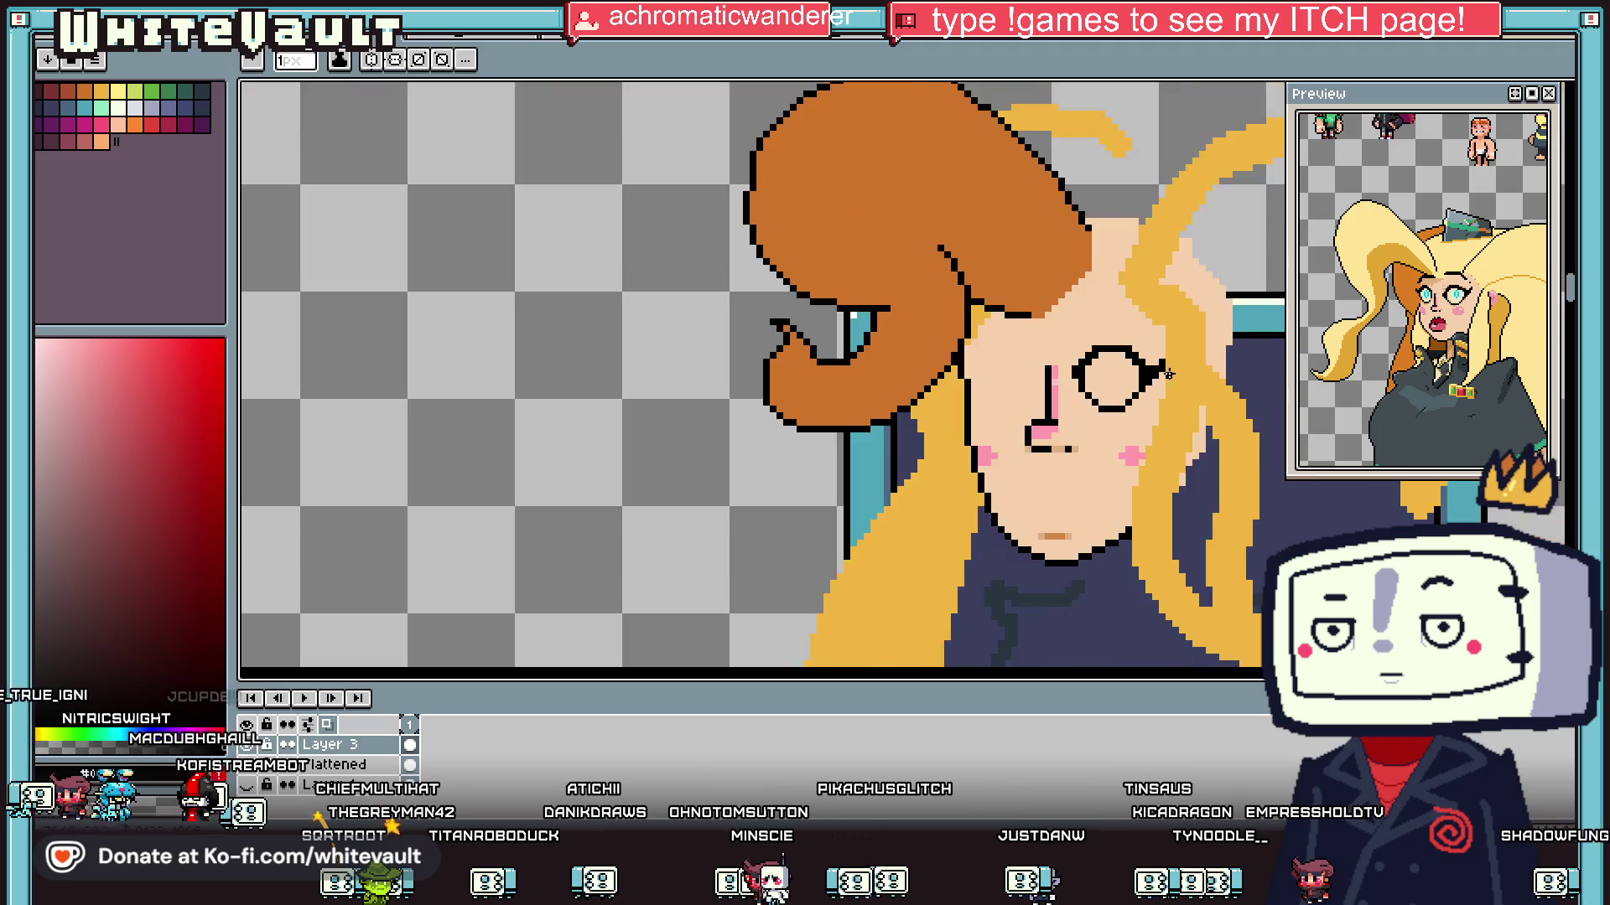
{"action": "scroll", "coordinate": [1182, 382], "scroll_direction": "up", "scroll_amount": 5}
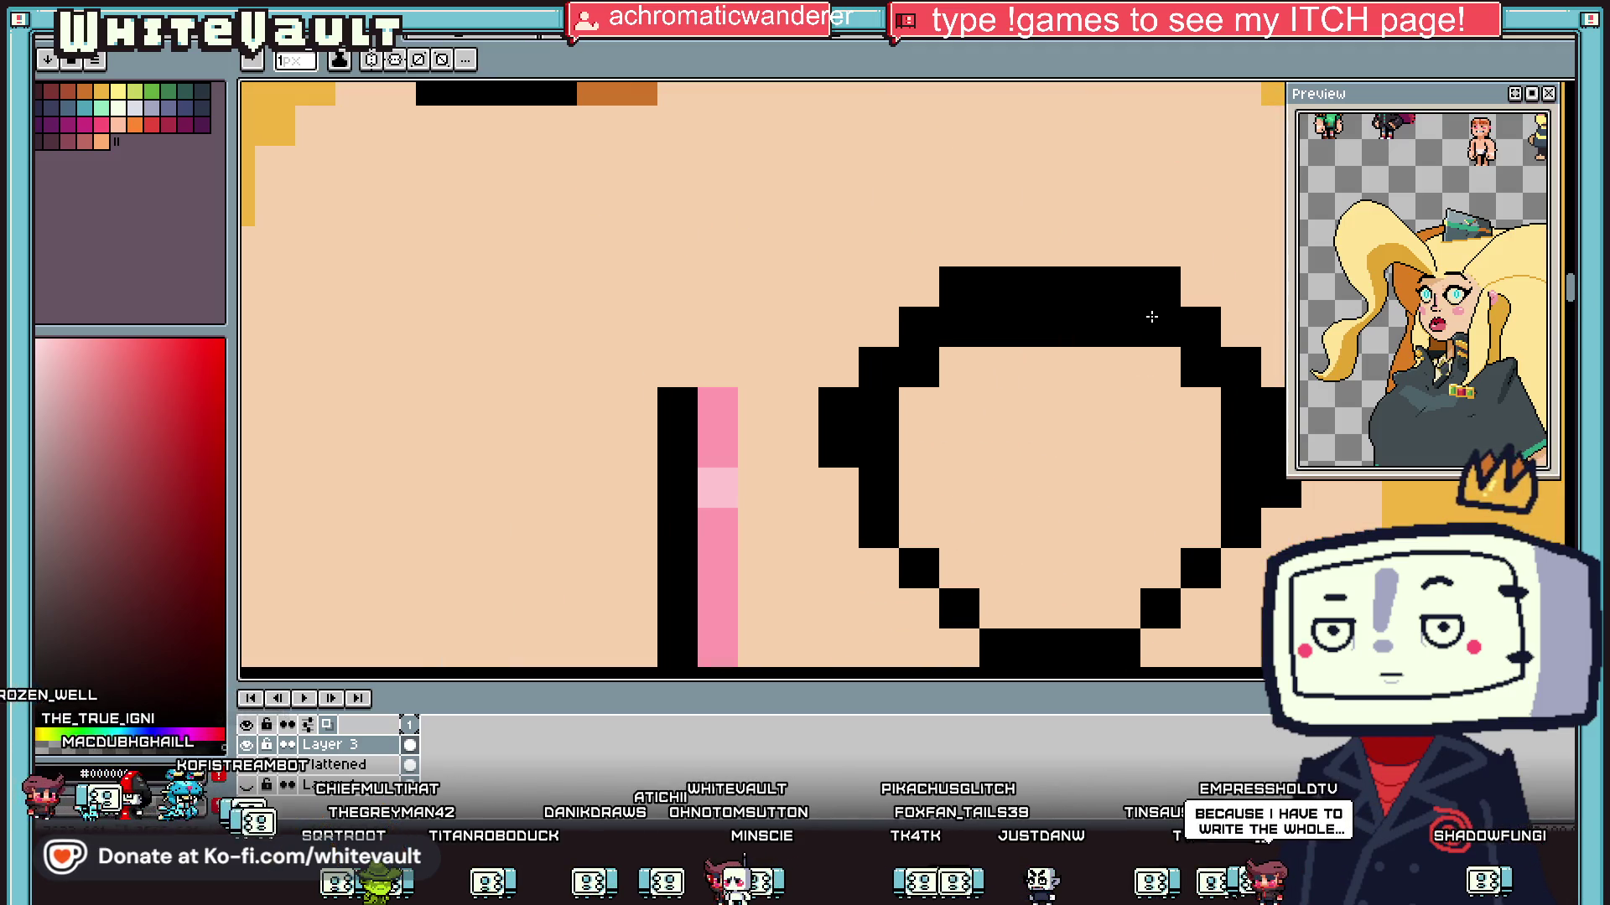
{"action": "scroll", "coordinate": [1161, 373], "scroll_direction": "down", "scroll_amount": 2}
{"action": "scroll", "coordinate": [1118, 419], "scroll_direction": "up", "scroll_amount": 2}
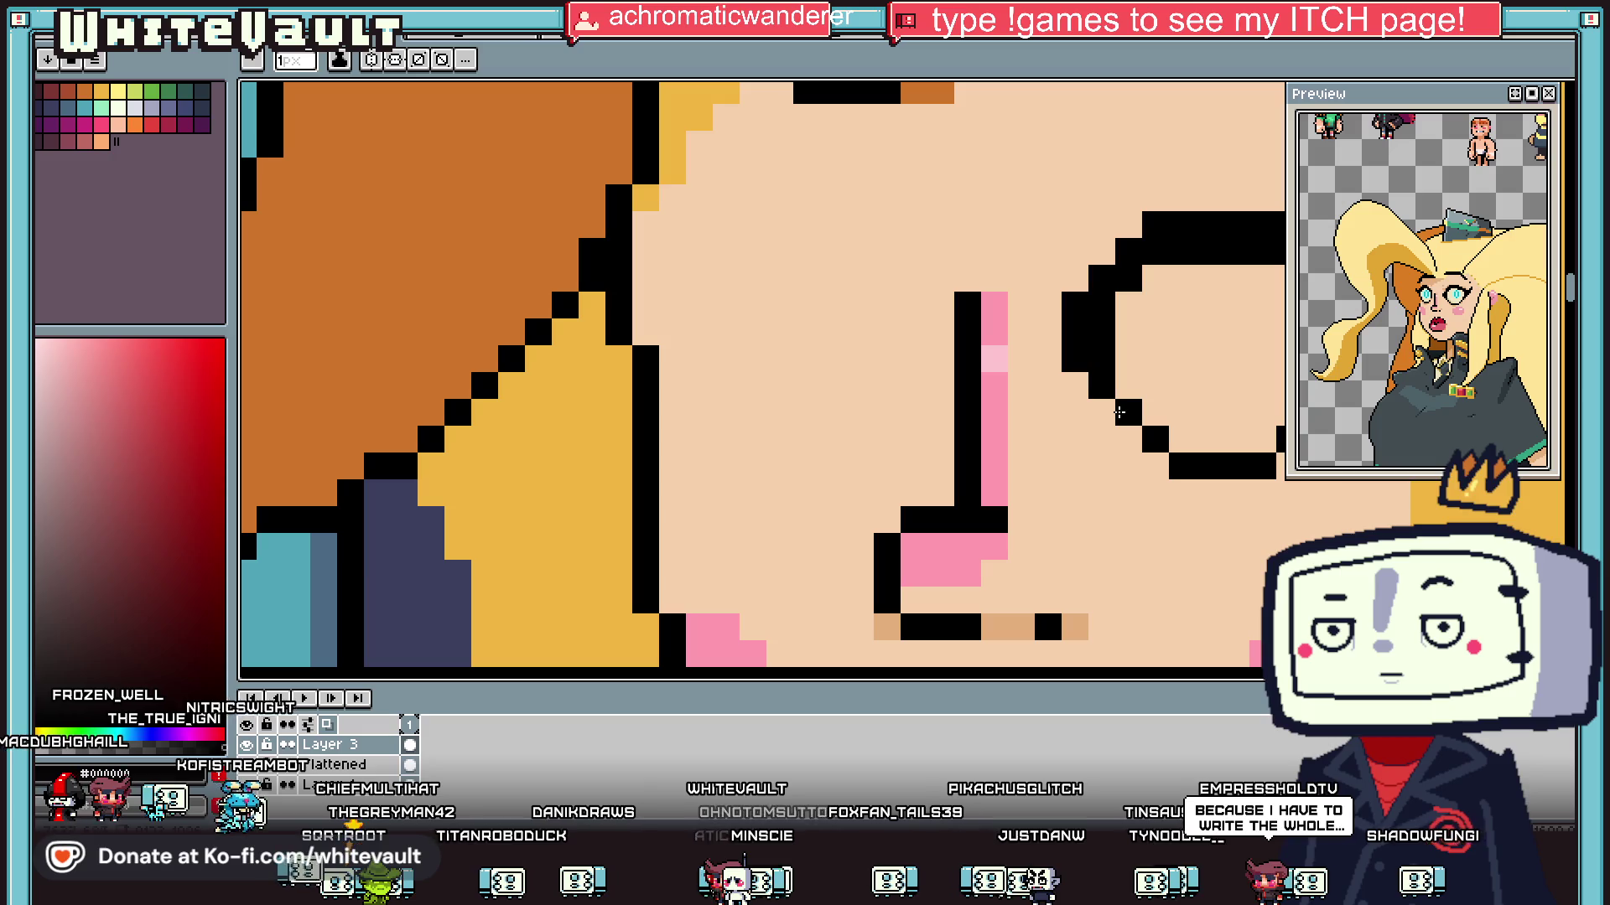
{"action": "left_click", "coordinate": [1128, 386]}
{"action": "scroll", "coordinate": [1123, 414], "scroll_direction": "down", "scroll_amount": 5}
{"action": "scroll", "coordinate": [1161, 415], "scroll_direction": "up", "scroll_amount": 4}
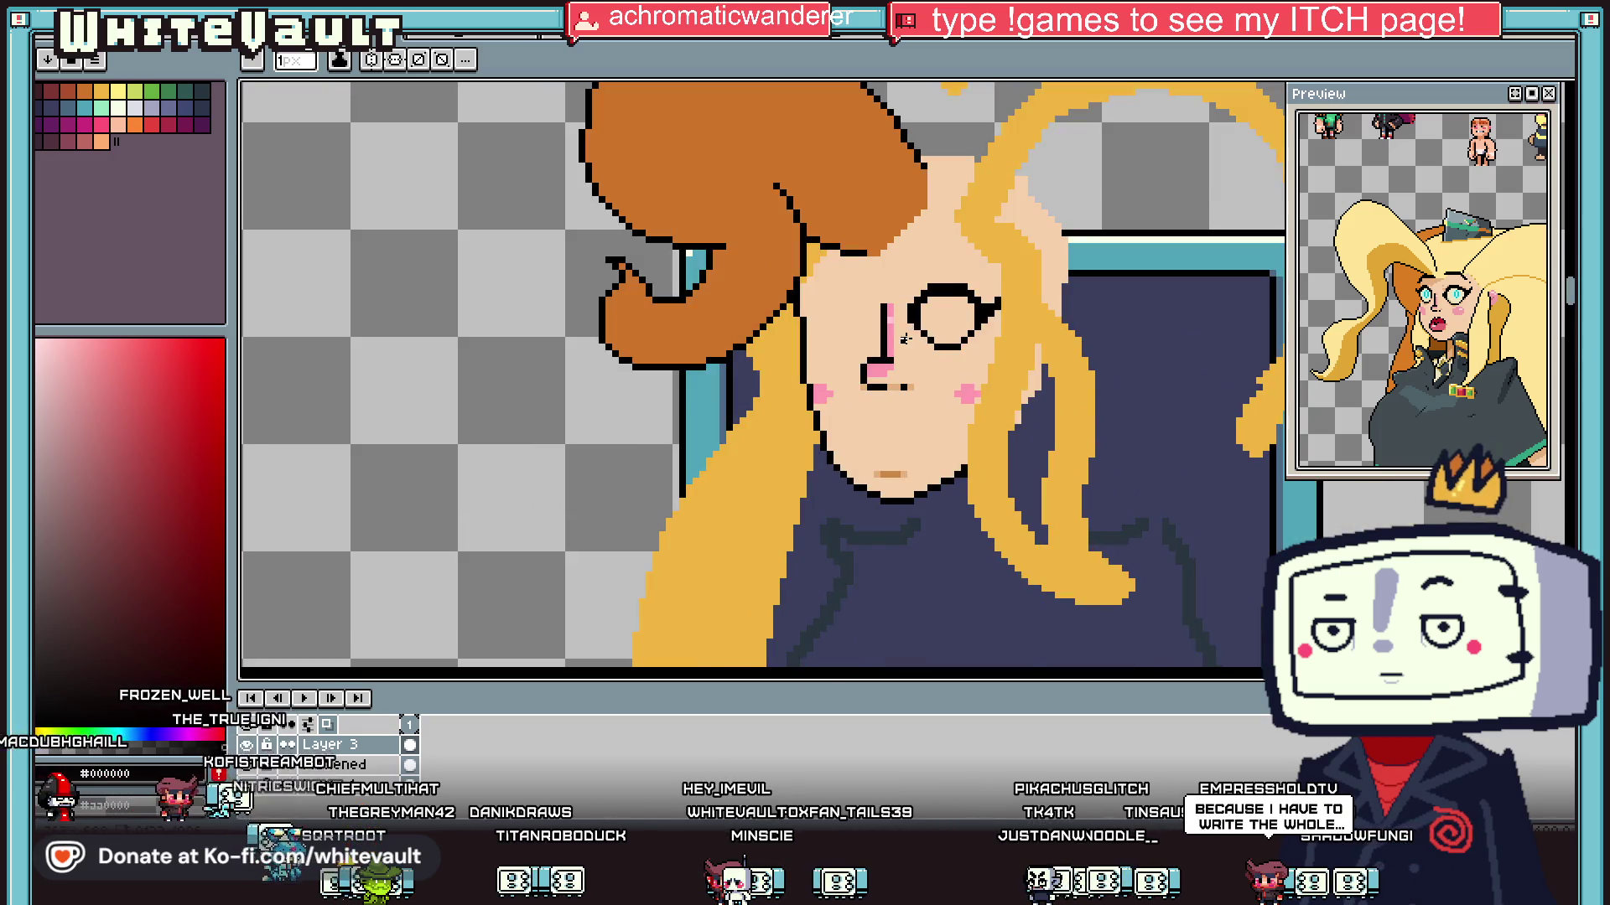
{"action": "scroll", "coordinate": [905, 339], "scroll_direction": "up", "scroll_amount": 2}
{"action": "left_click", "coordinate": [1566, 89]}
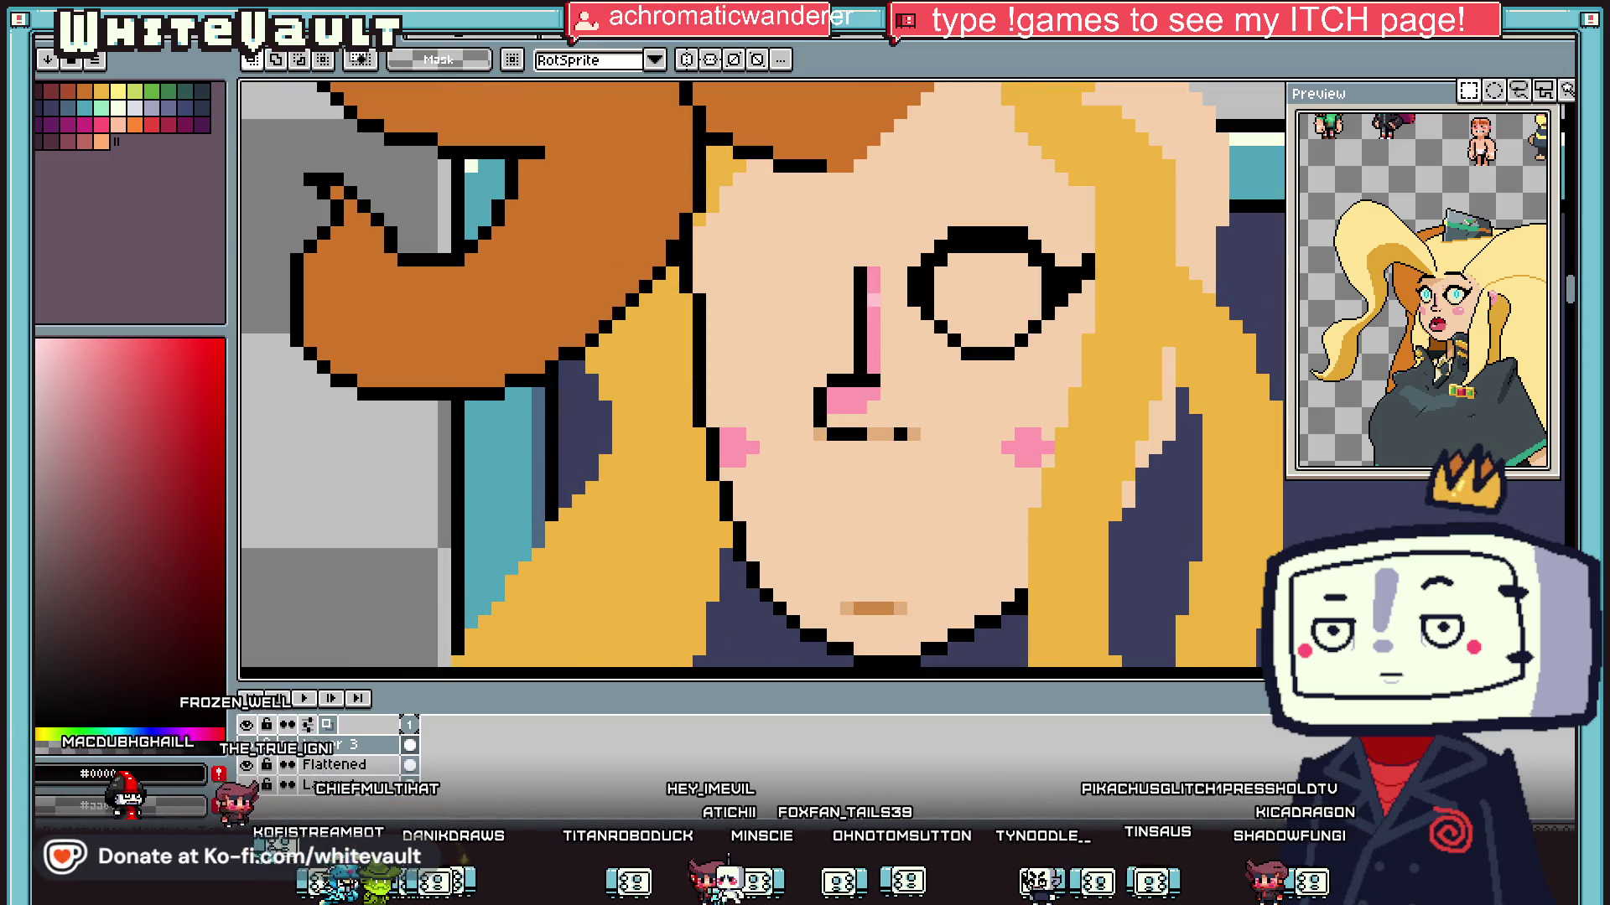
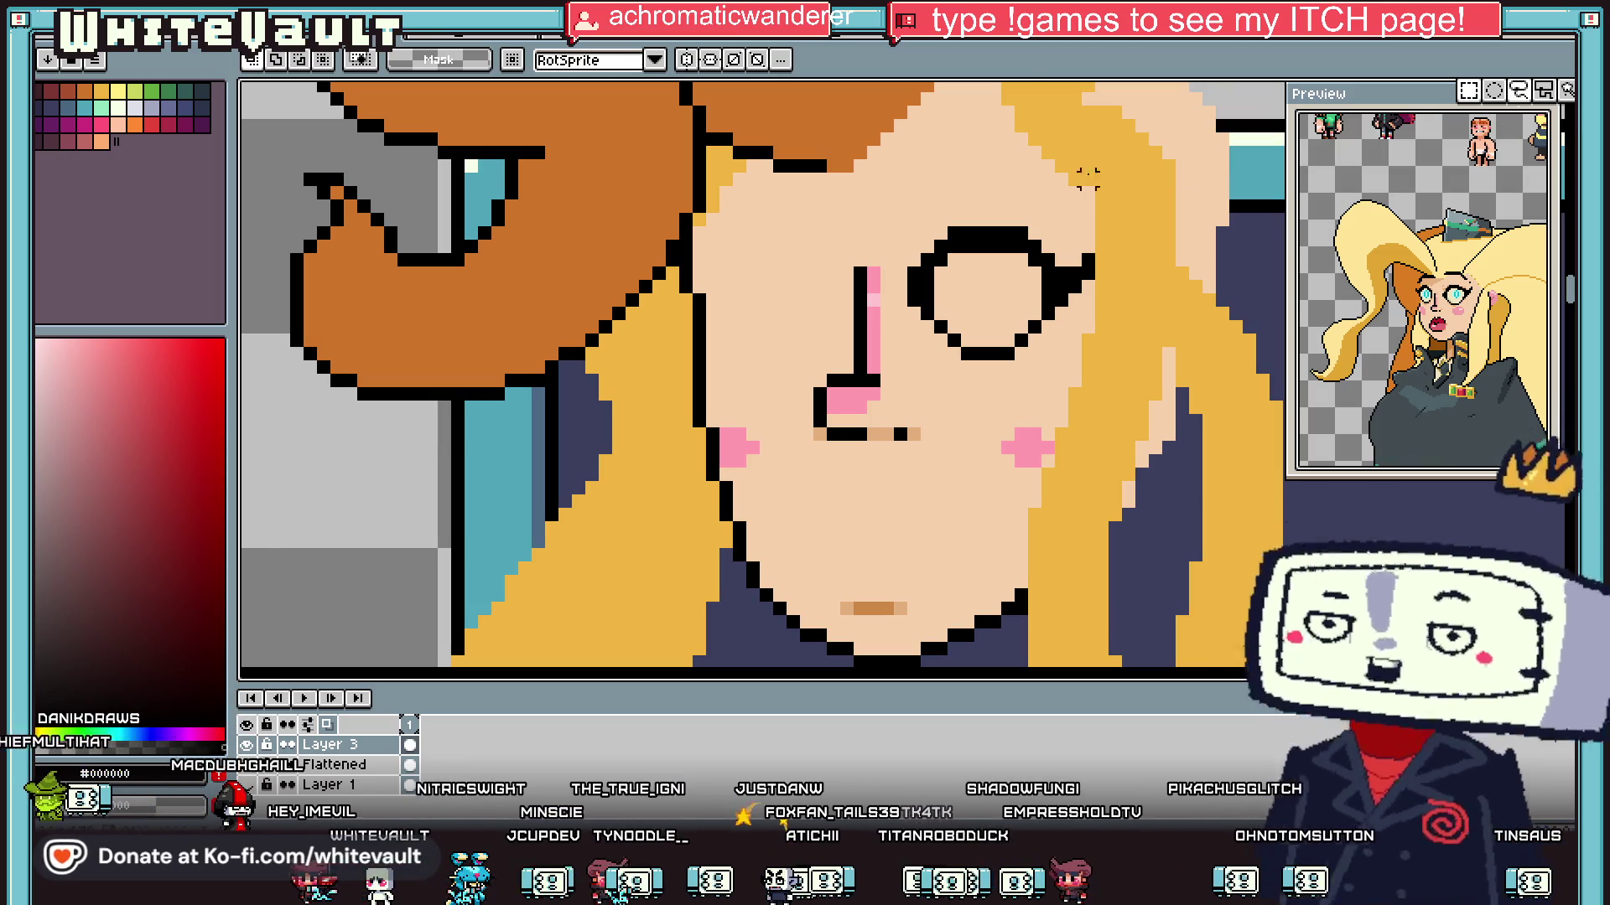
Step: Sample the face's skin tone as the drawing colour after clearing a trial nose-area selection
{"action": "scroll", "coordinate": [769, 365], "scroll_direction": "up", "scroll_amount": 1}
{"action": "left_click_drag", "start_coordinate": [769, 365], "coordinate": [1074, 562]}
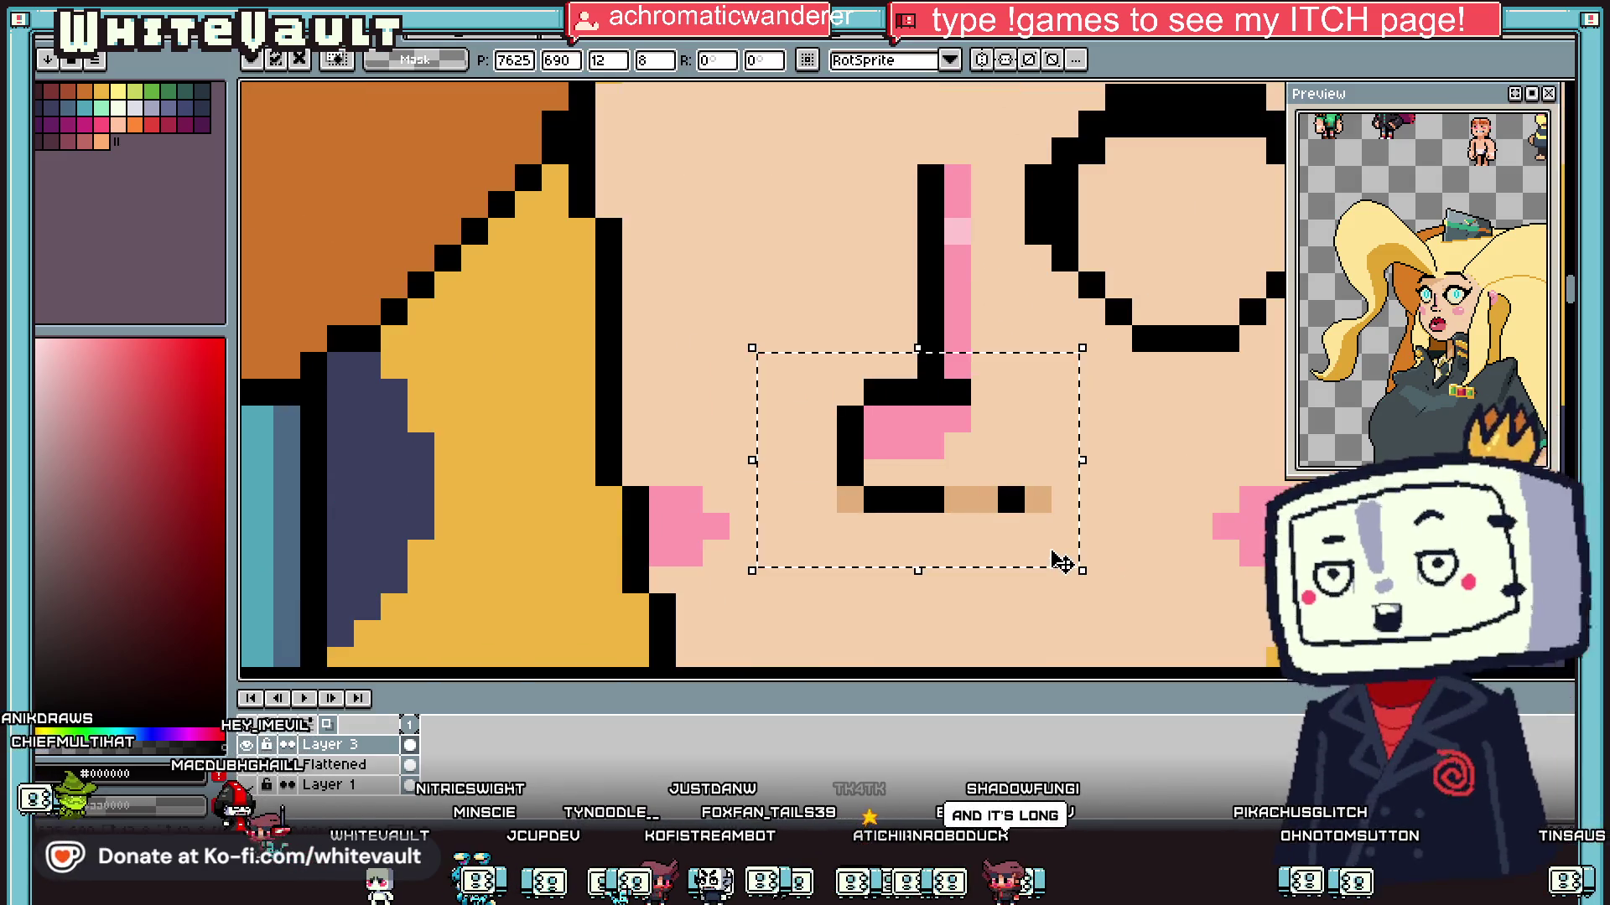
{"action": "key", "text": "ctrl+d"}
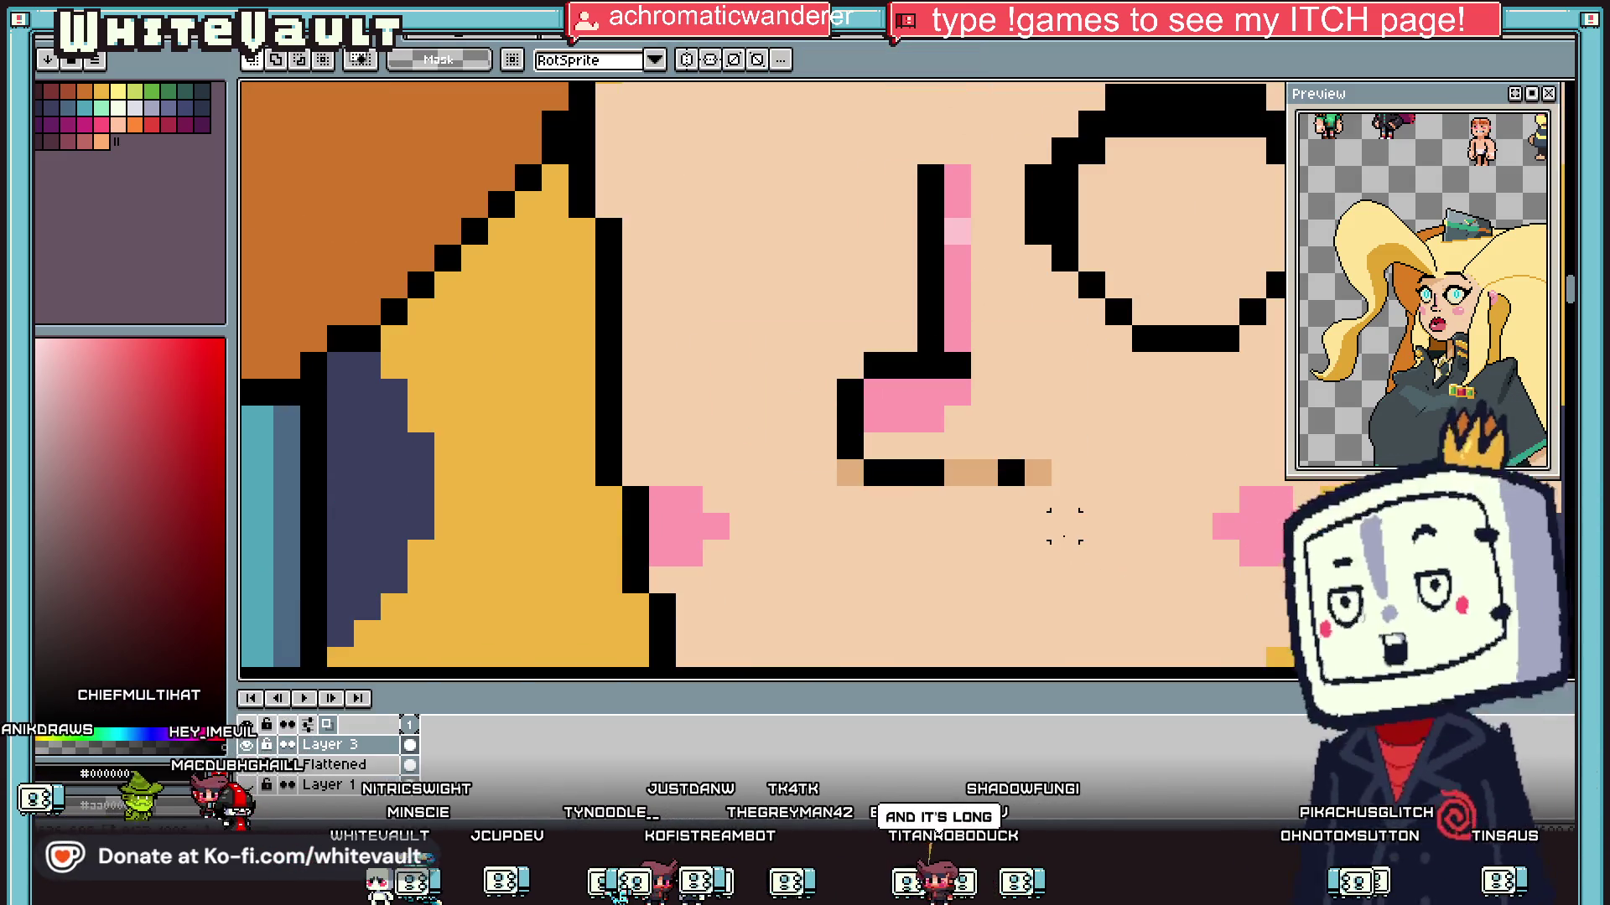
{"action": "scroll", "coordinate": [1082, 503], "scroll_direction": "down", "scroll_amount": 2}
{"action": "scroll", "coordinate": [1215, 453], "scroll_direction": "down", "scroll_amount": 1}
{"action": "scroll", "coordinate": [1174, 444], "scroll_direction": "up", "scroll_amount": 2}
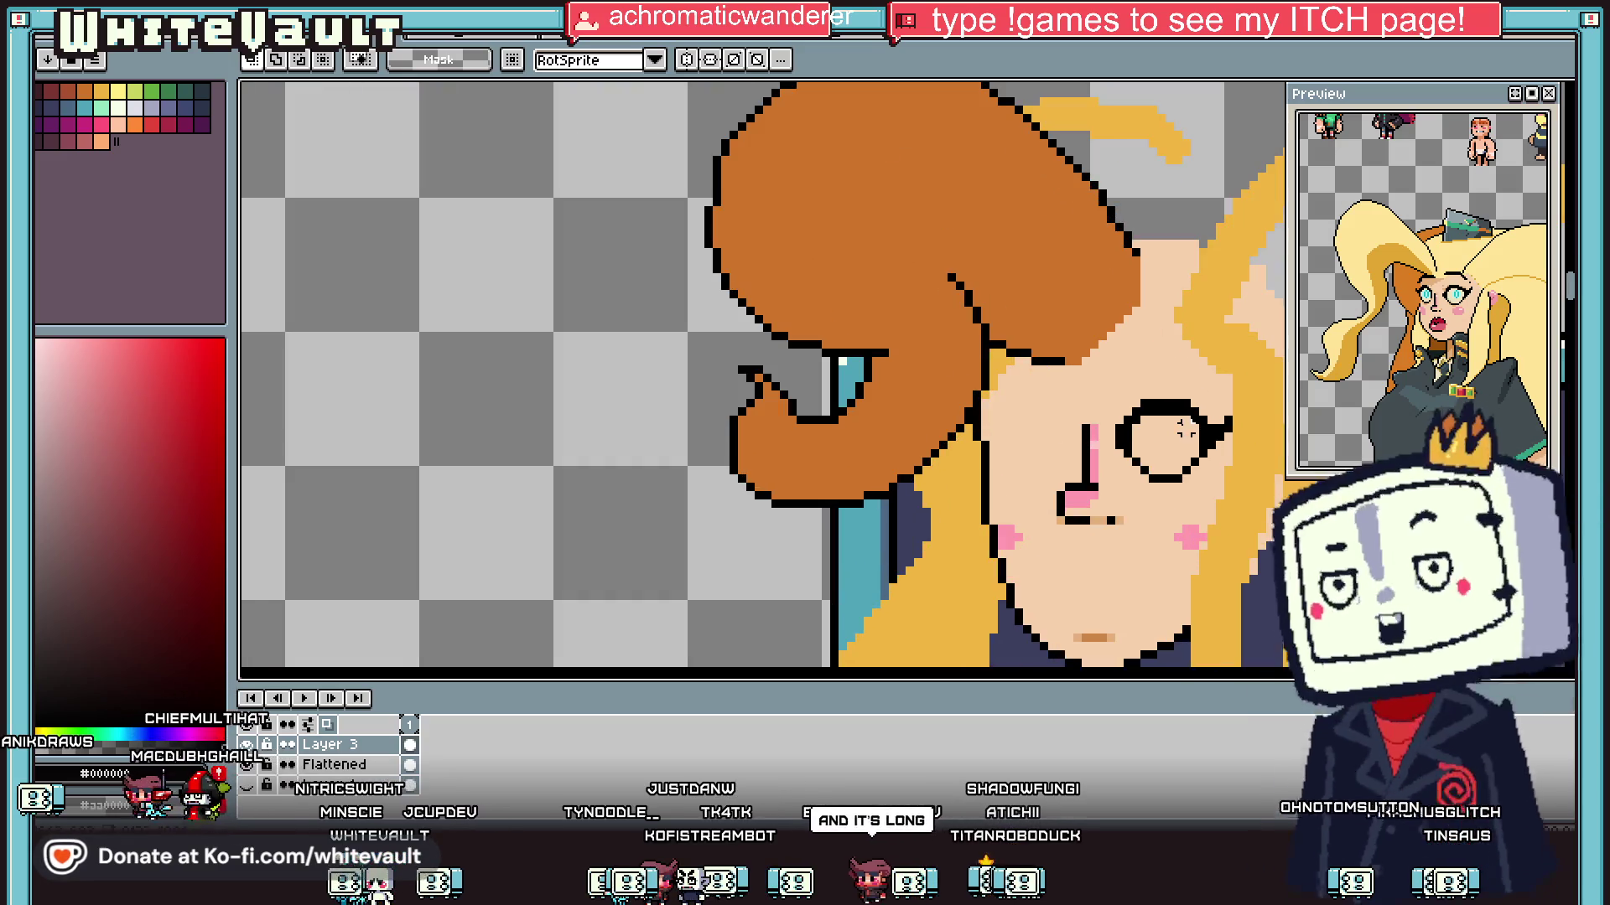
{"action": "scroll", "coordinate": [1103, 435], "scroll_direction": "up", "scroll_amount": 1}
{"action": "scroll", "coordinate": [1103, 436], "scroll_direction": "up", "scroll_amount": 1}
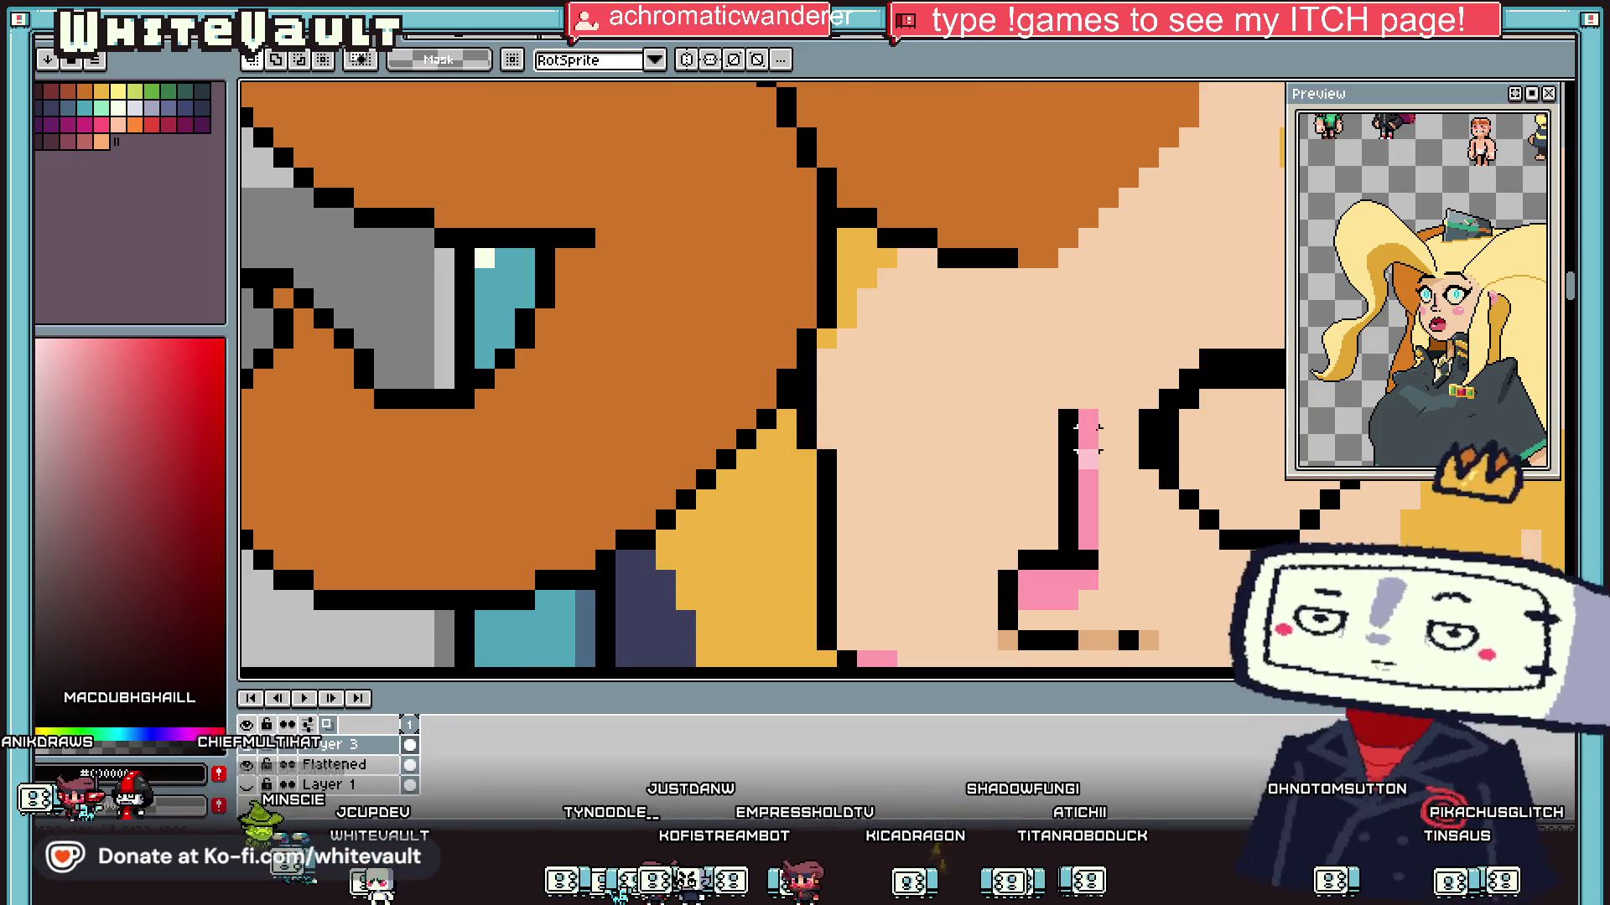
{"action": "key", "text": "i"}
{"action": "left_click", "coordinate": [1073, 420]}
{"action": "scroll", "coordinate": [1061, 421], "scroll_direction": "down", "scroll_amount": 2}
{"action": "scroll", "coordinate": [1115, 432], "scroll_direction": "up", "scroll_amount": 1}
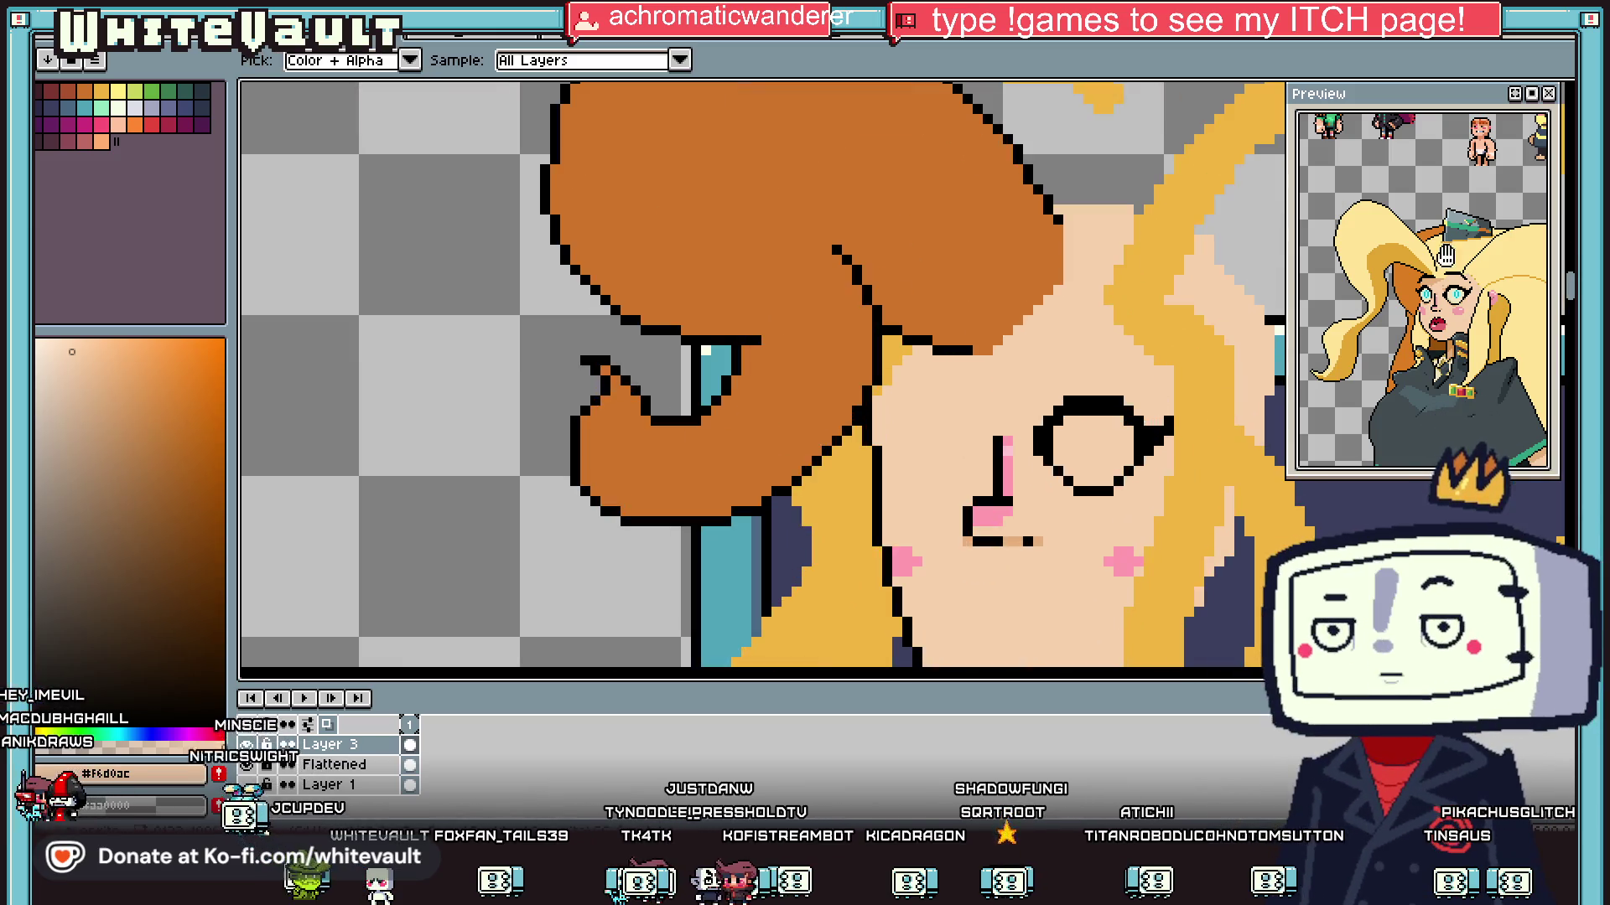
Step: Magic-wand the eye's black outline and reshape it into a smaller, rounder ring
{"action": "key", "text": "w"}
{"action": "scroll", "coordinate": [1148, 436], "scroll_direction": "up", "scroll_amount": 1}
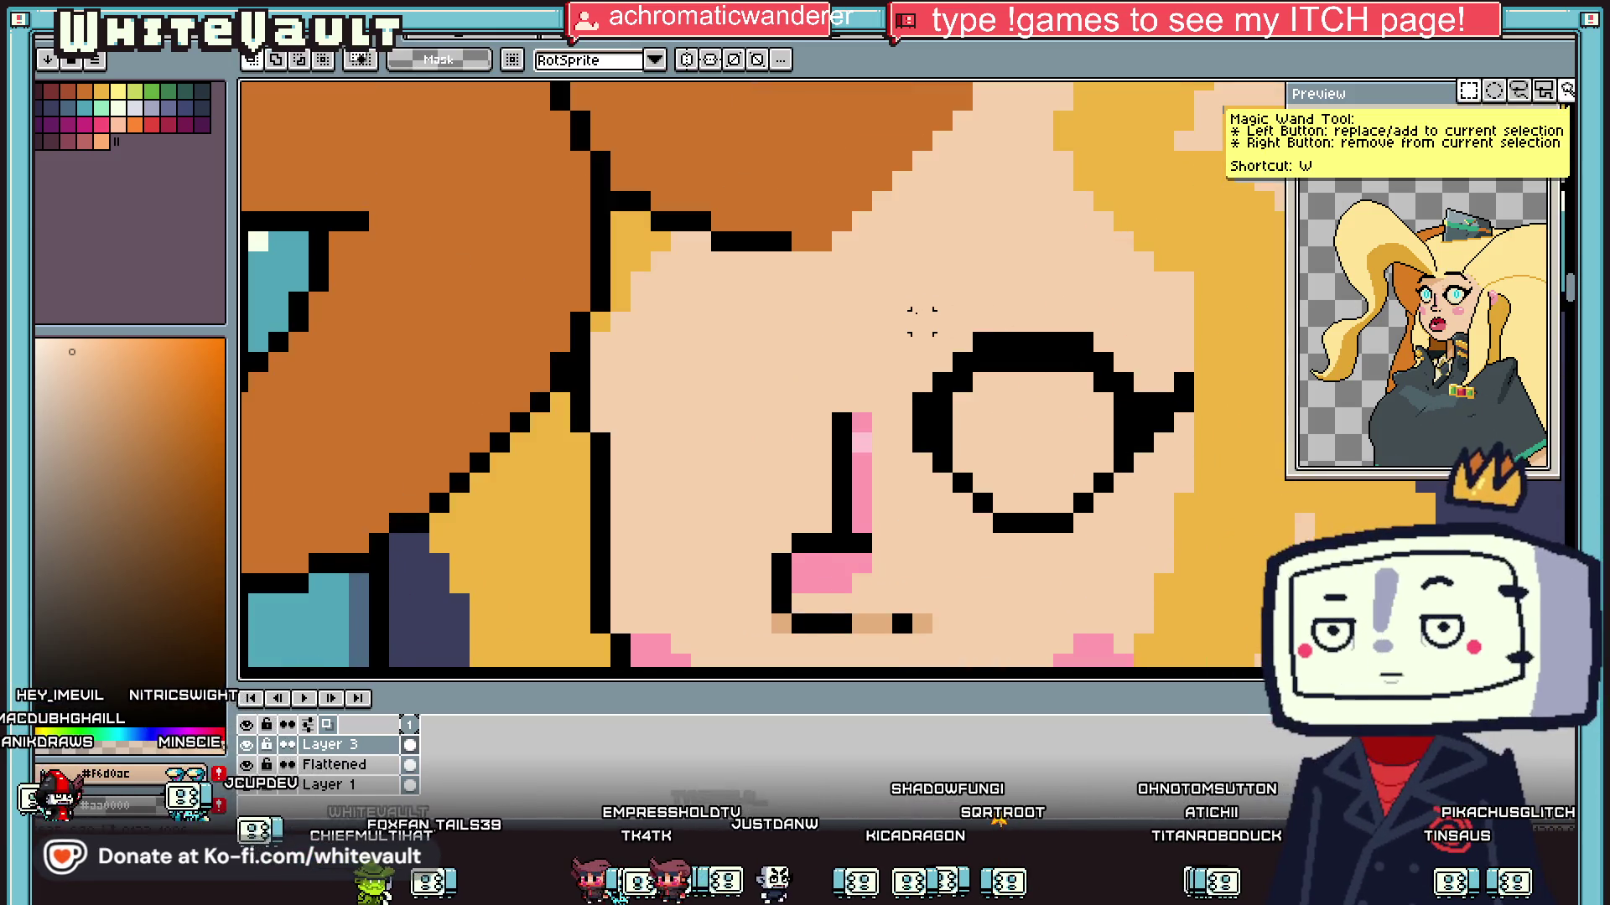
{"action": "left_click", "coordinate": [1161, 541]}
{"action": "left_click_drag", "start_coordinate": [1188, 489], "coordinate": [1098, 566]}
{"action": "scroll", "coordinate": [1094, 570], "scroll_direction": "down", "scroll_amount": 5}
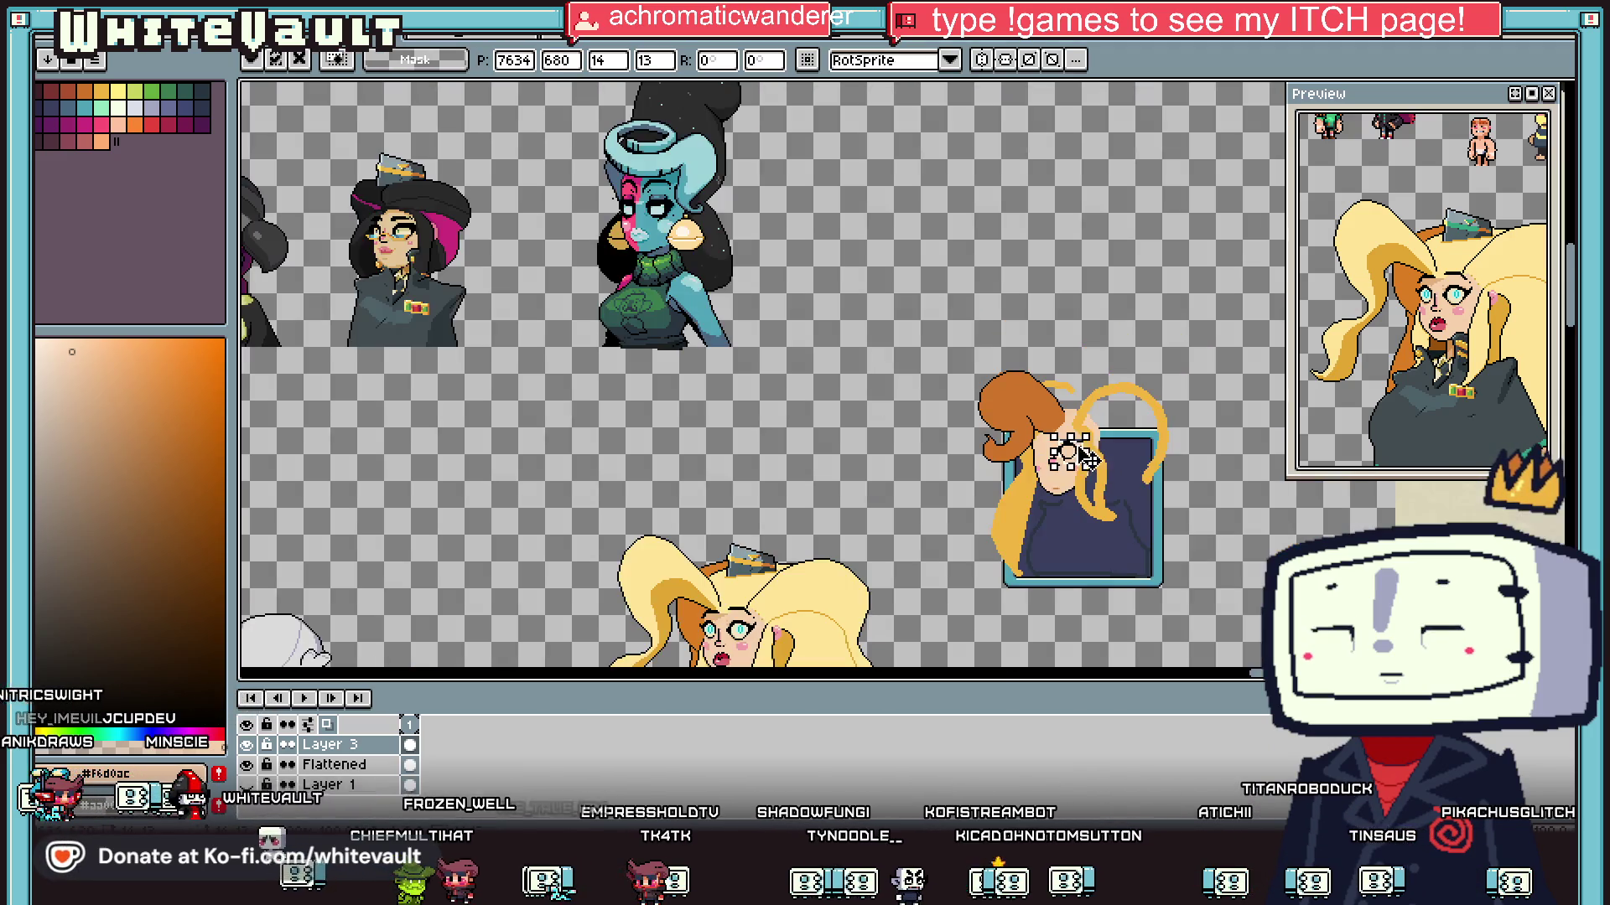
{"action": "key", "text": "Return"}
{"action": "scroll", "coordinate": [1075, 456], "scroll_direction": "up", "scroll_amount": 3}
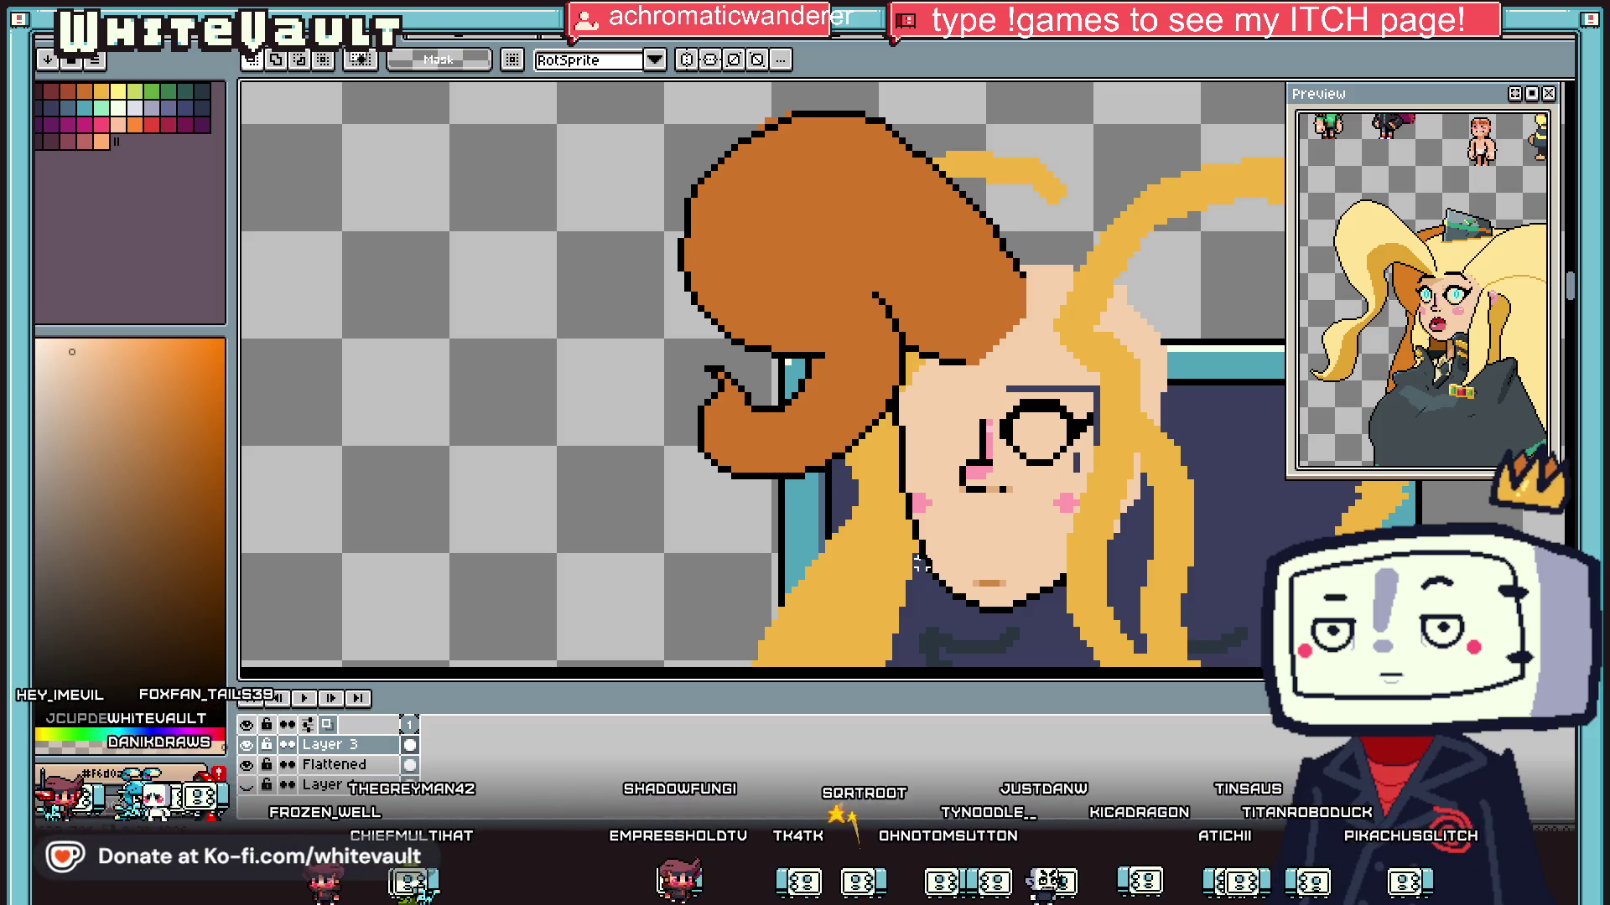
Step: Select the chin and jaw and nudge them up one pixel
{"action": "left_click_drag", "start_coordinate": [956, 576], "coordinate": [1071, 624]}
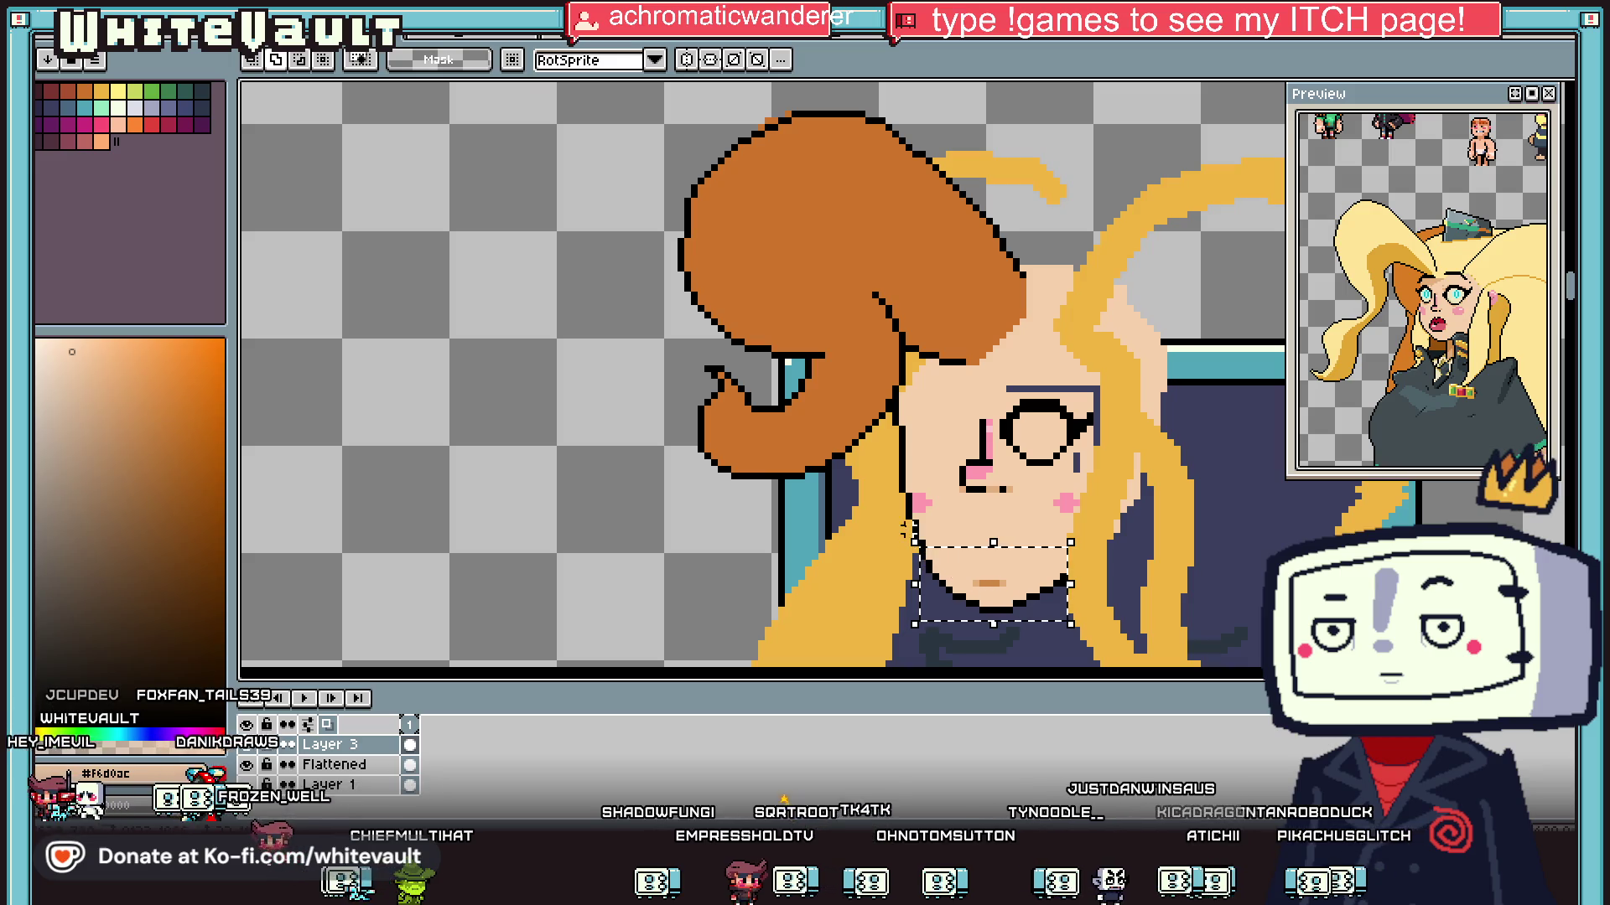
{"action": "key", "text": "ctrl+d"}
{"action": "key", "text": "ctrl+shift+d"}
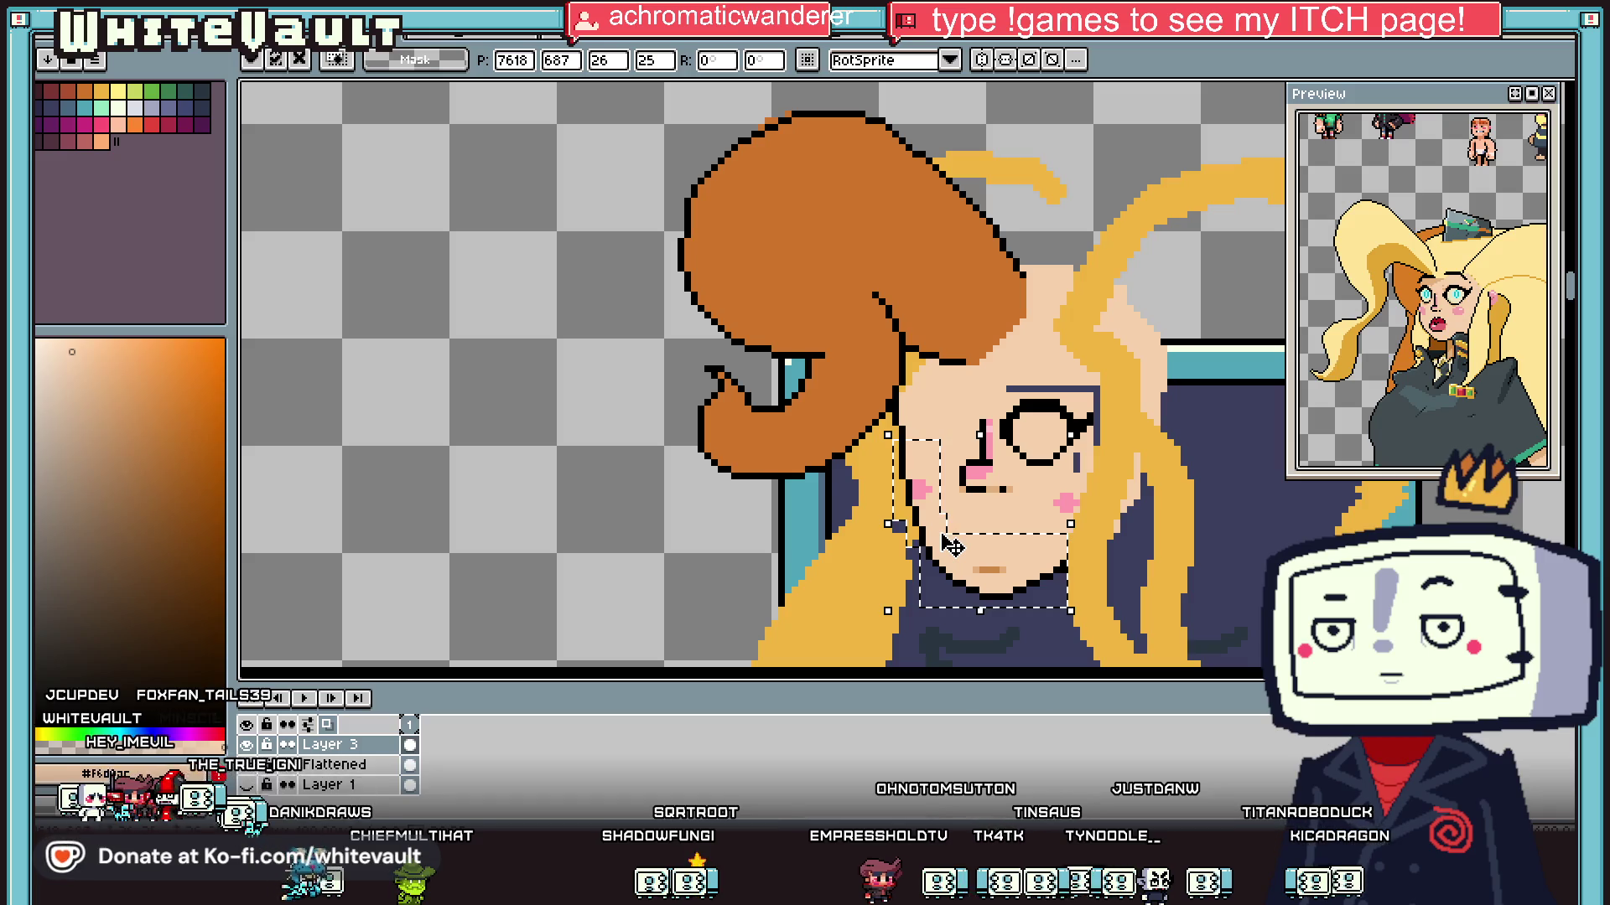
{"action": "key", "text": "Up"}
{"action": "key", "text": "ctrl+d"}
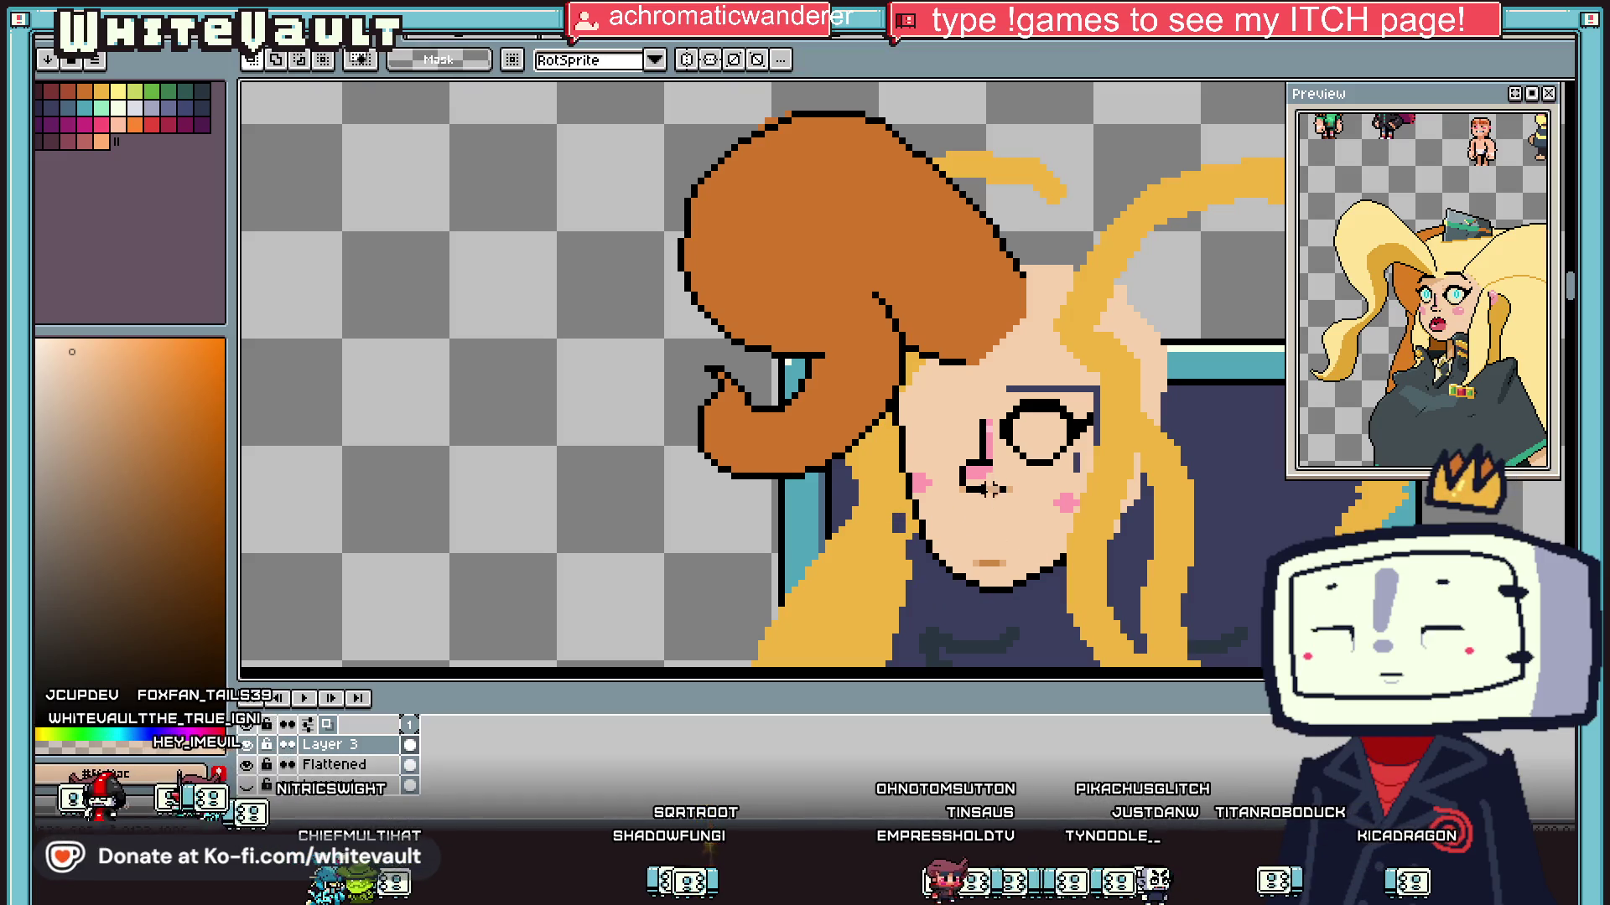
Step: Take the pink blush colour from the cheek as the drawing colour
{"action": "scroll", "coordinate": [990, 549], "scroll_direction": "up", "scroll_amount": 1}
{"action": "key", "text": "i"}
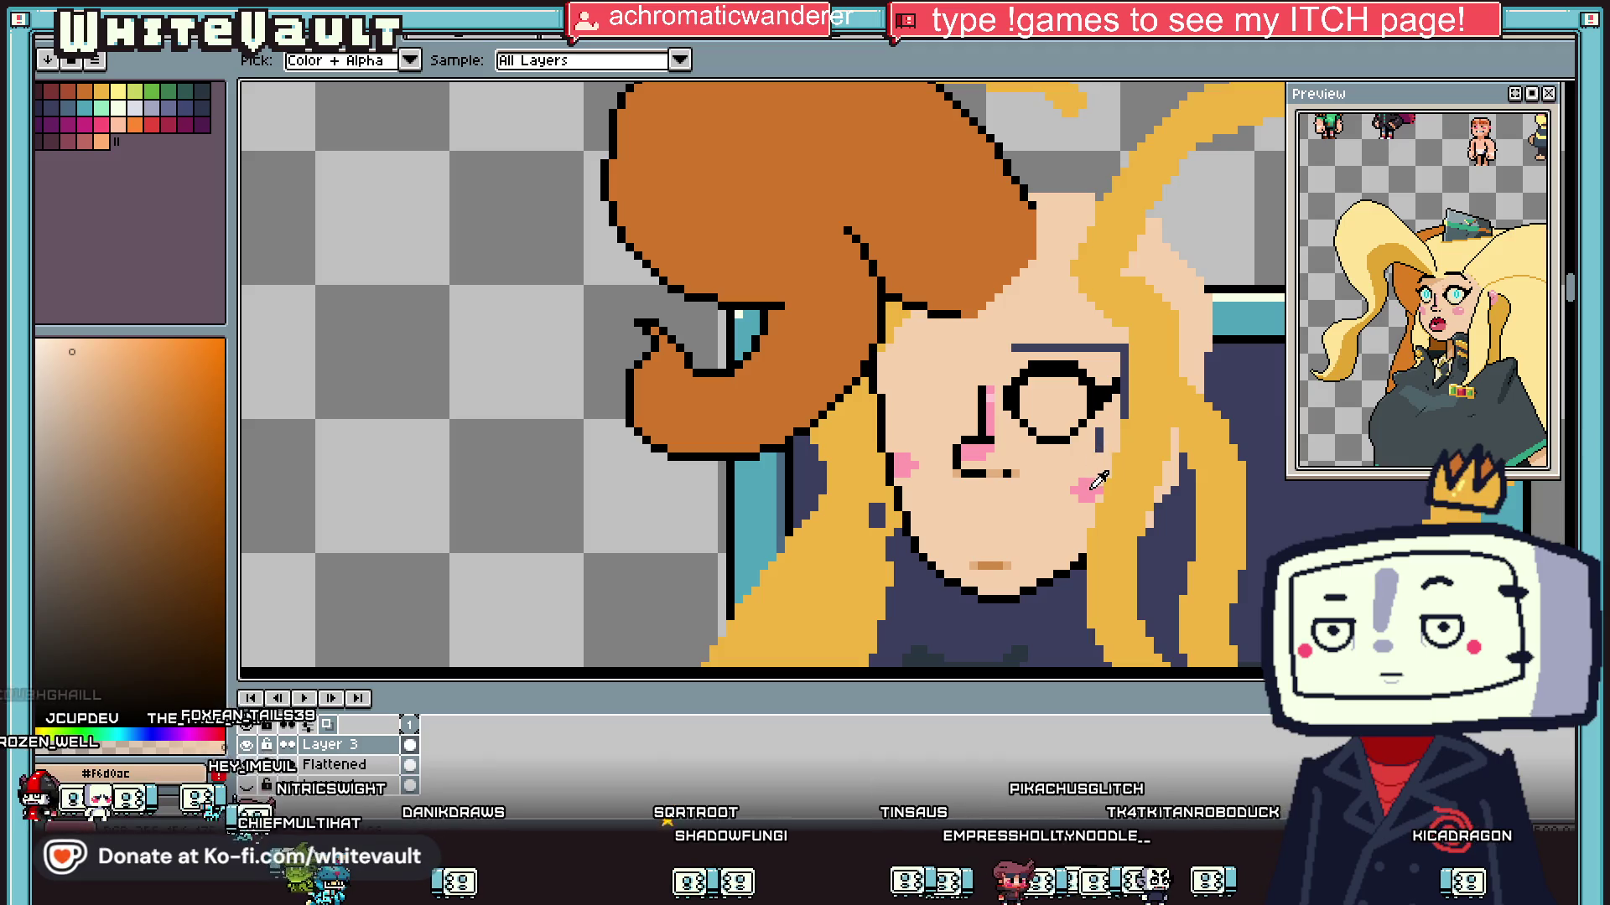
{"action": "left_click", "coordinate": [1092, 487]}
{"action": "scroll", "coordinate": [1090, 434], "scroll_direction": "down", "scroll_amount": 3}
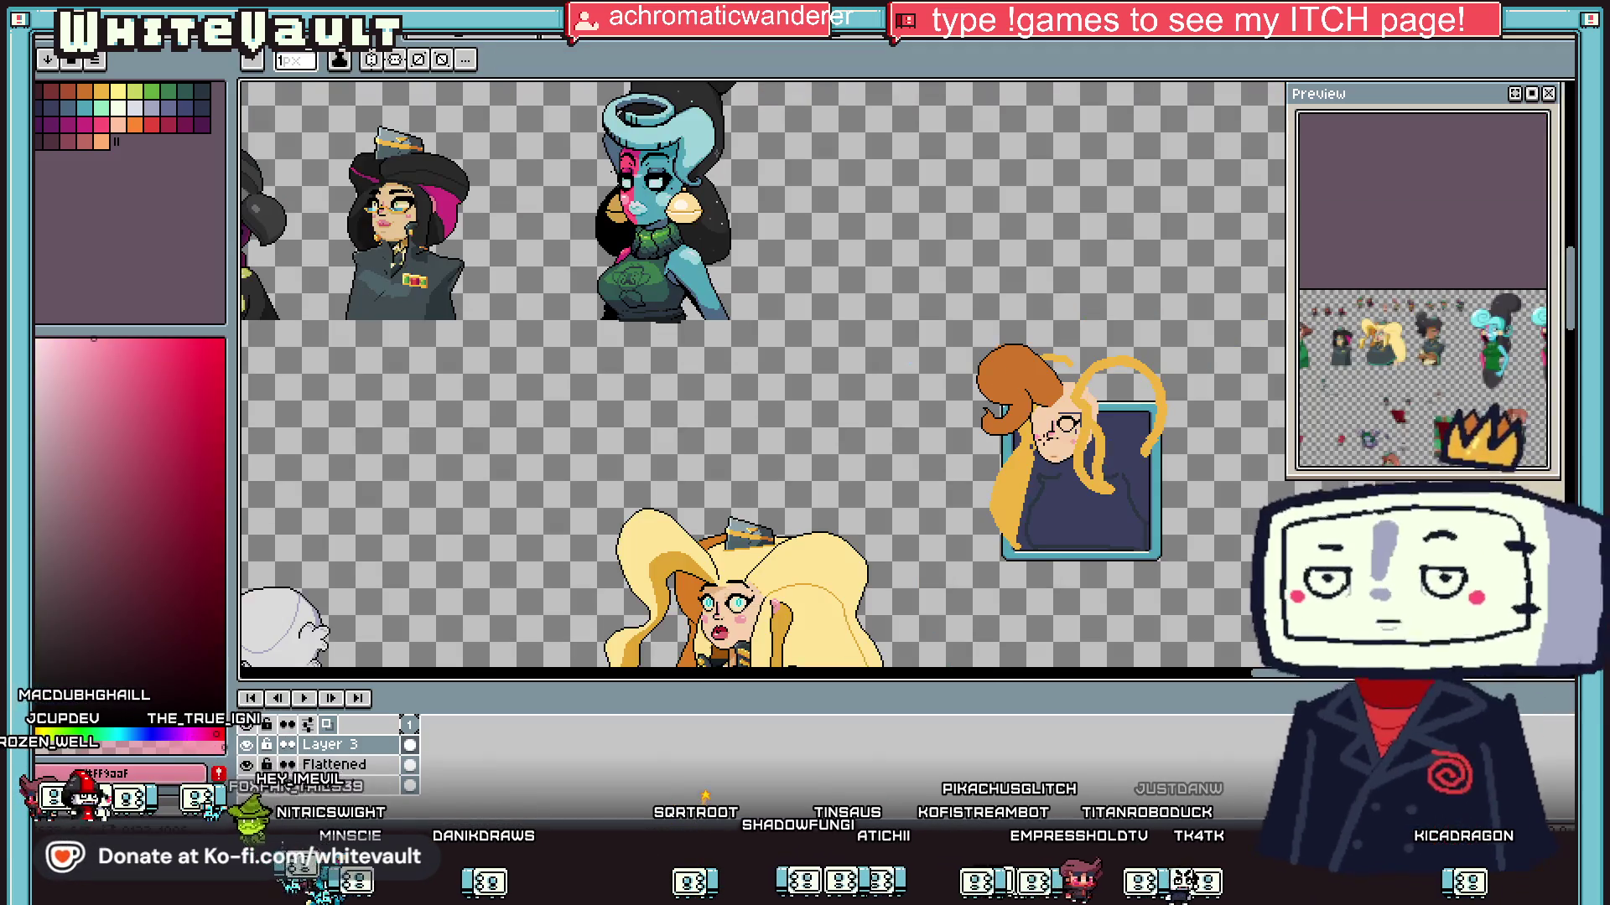
{"action": "scroll", "coordinate": [802, 569], "scroll_direction": "down", "scroll_amount": 1}
{"action": "scroll", "coordinate": [802, 568], "scroll_direction": "up", "scroll_amount": 3}
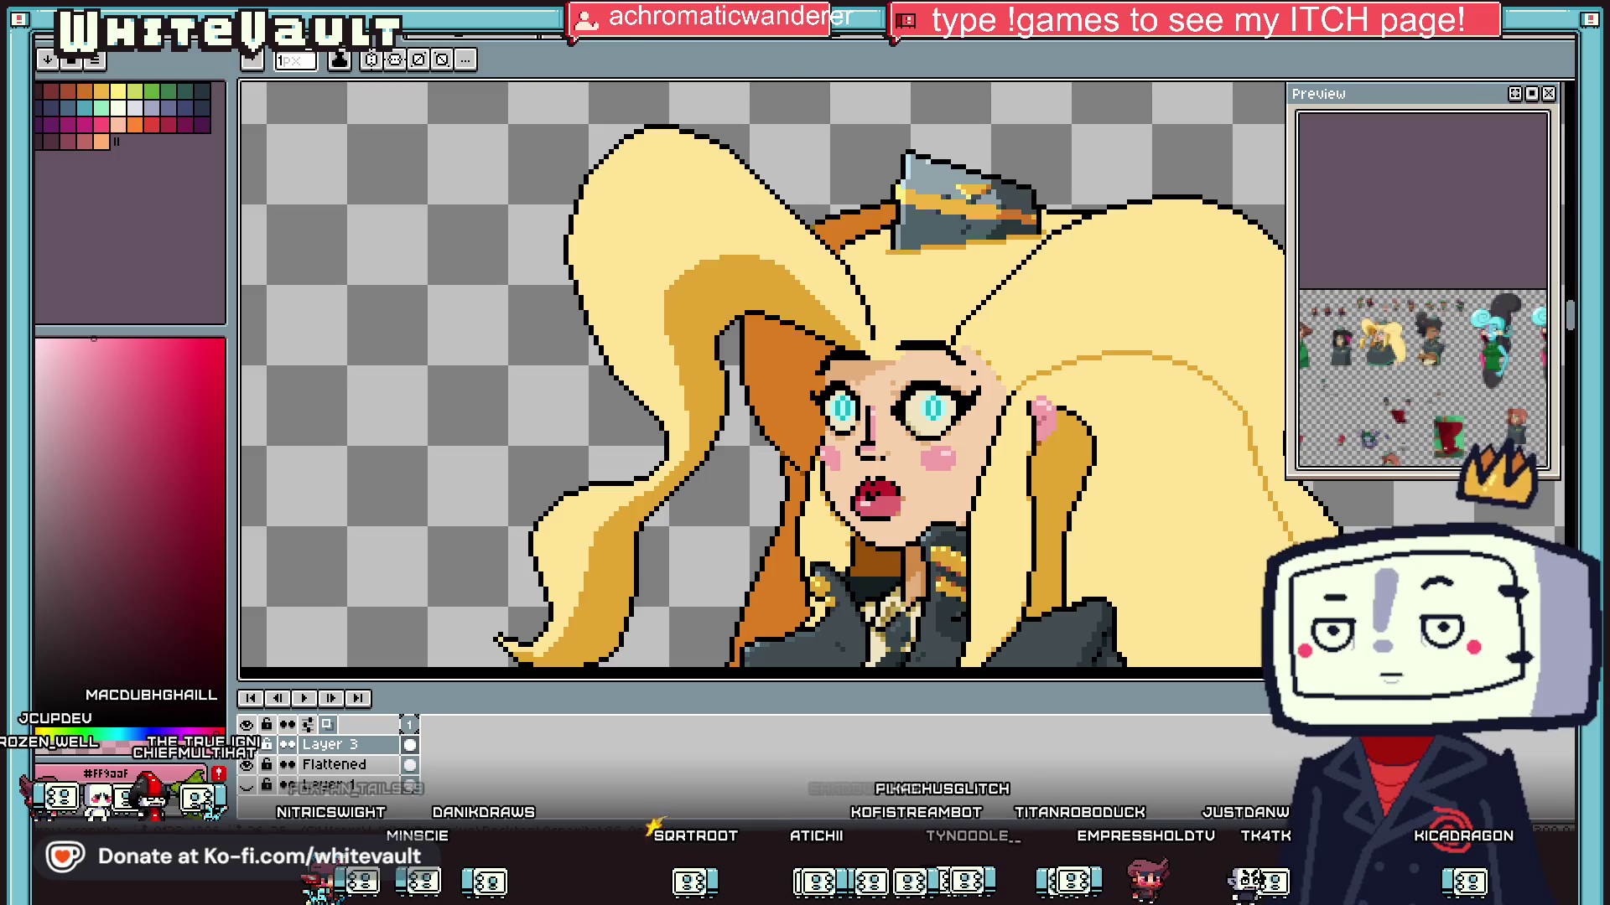
{"action": "key", "text": "w"}
{"action": "scroll", "coordinate": [882, 506], "scroll_direction": "up", "scroll_amount": 2}
{"action": "scroll", "coordinate": [883, 506], "scroll_direction": "up", "scroll_amount": 1}
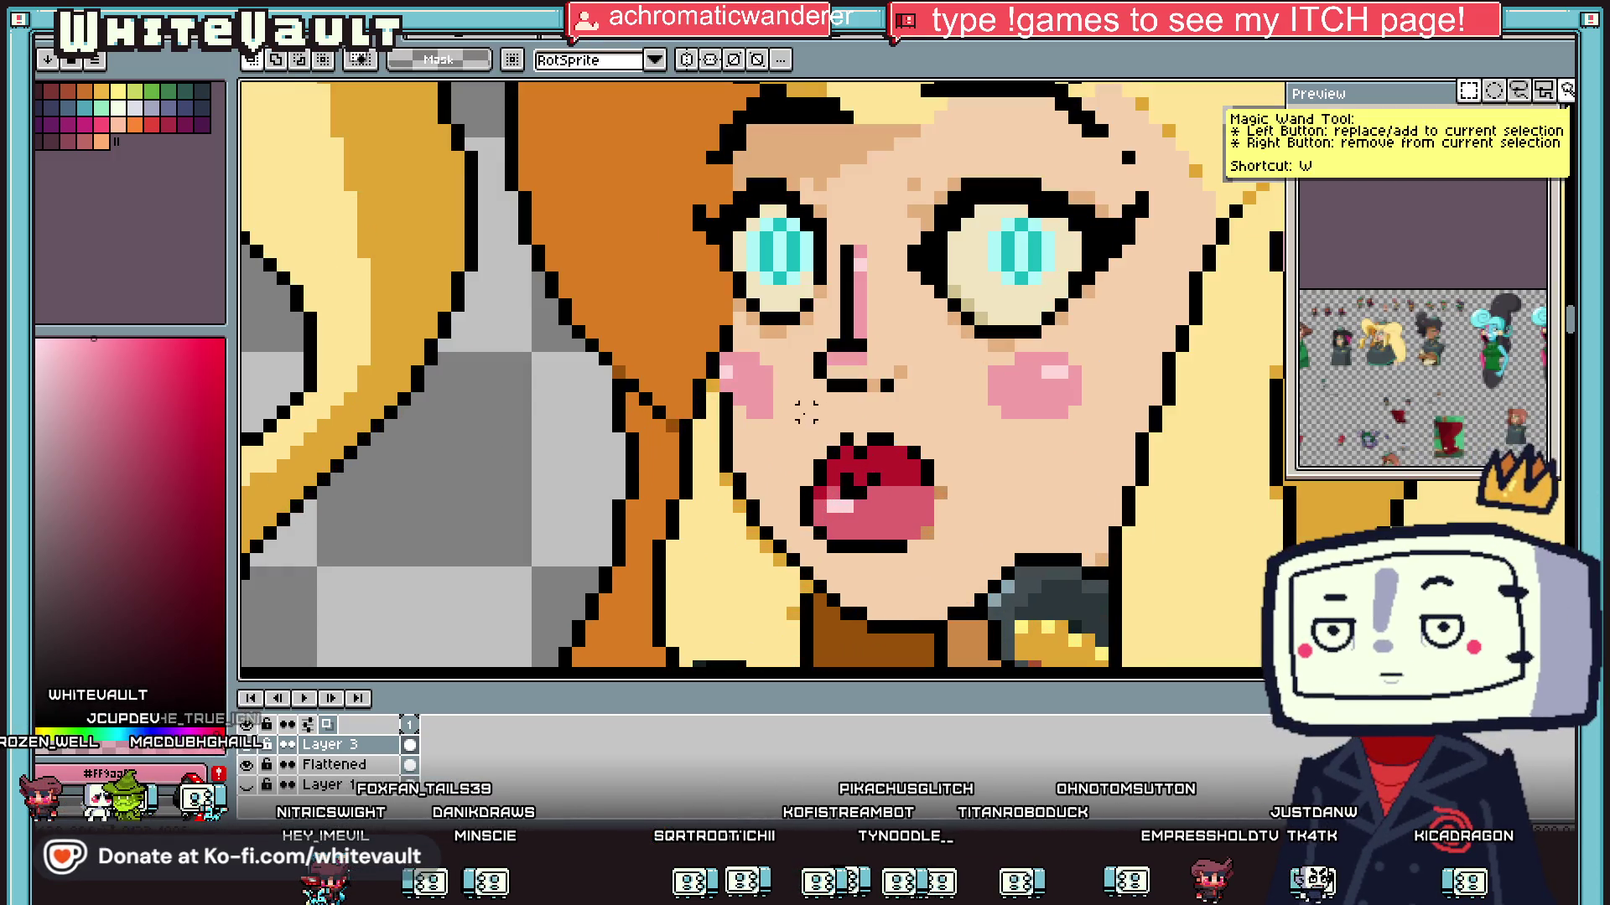
{"action": "left_click_drag", "start_coordinate": [782, 402], "coordinate": [965, 558]}
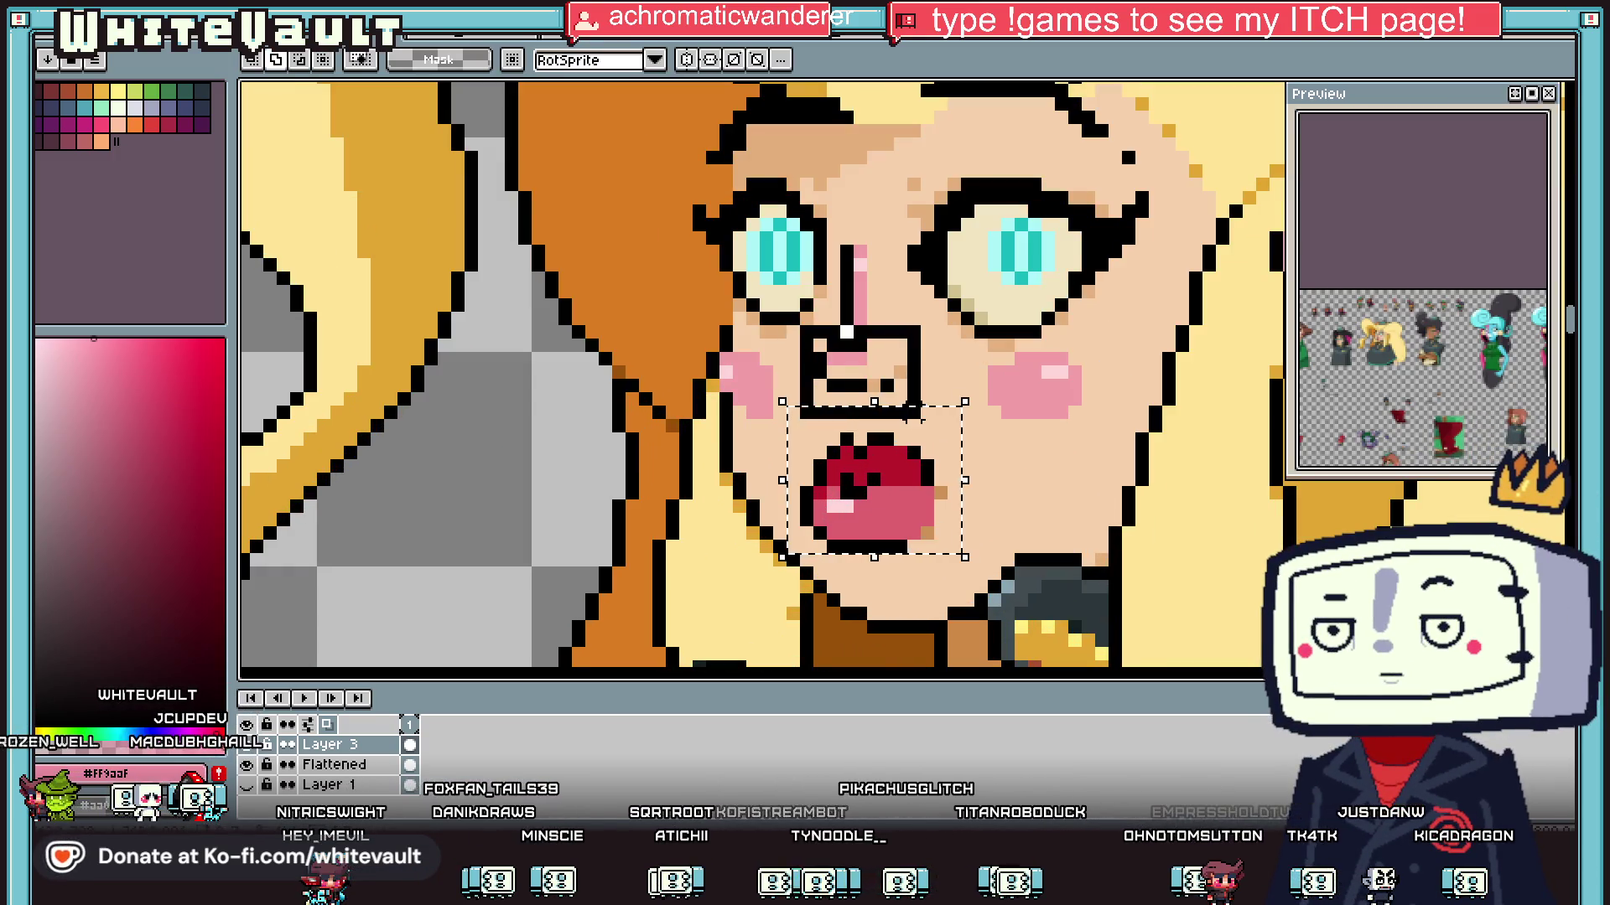
{"action": "scroll", "coordinate": [916, 406], "scroll_direction": "down", "scroll_amount": 2}
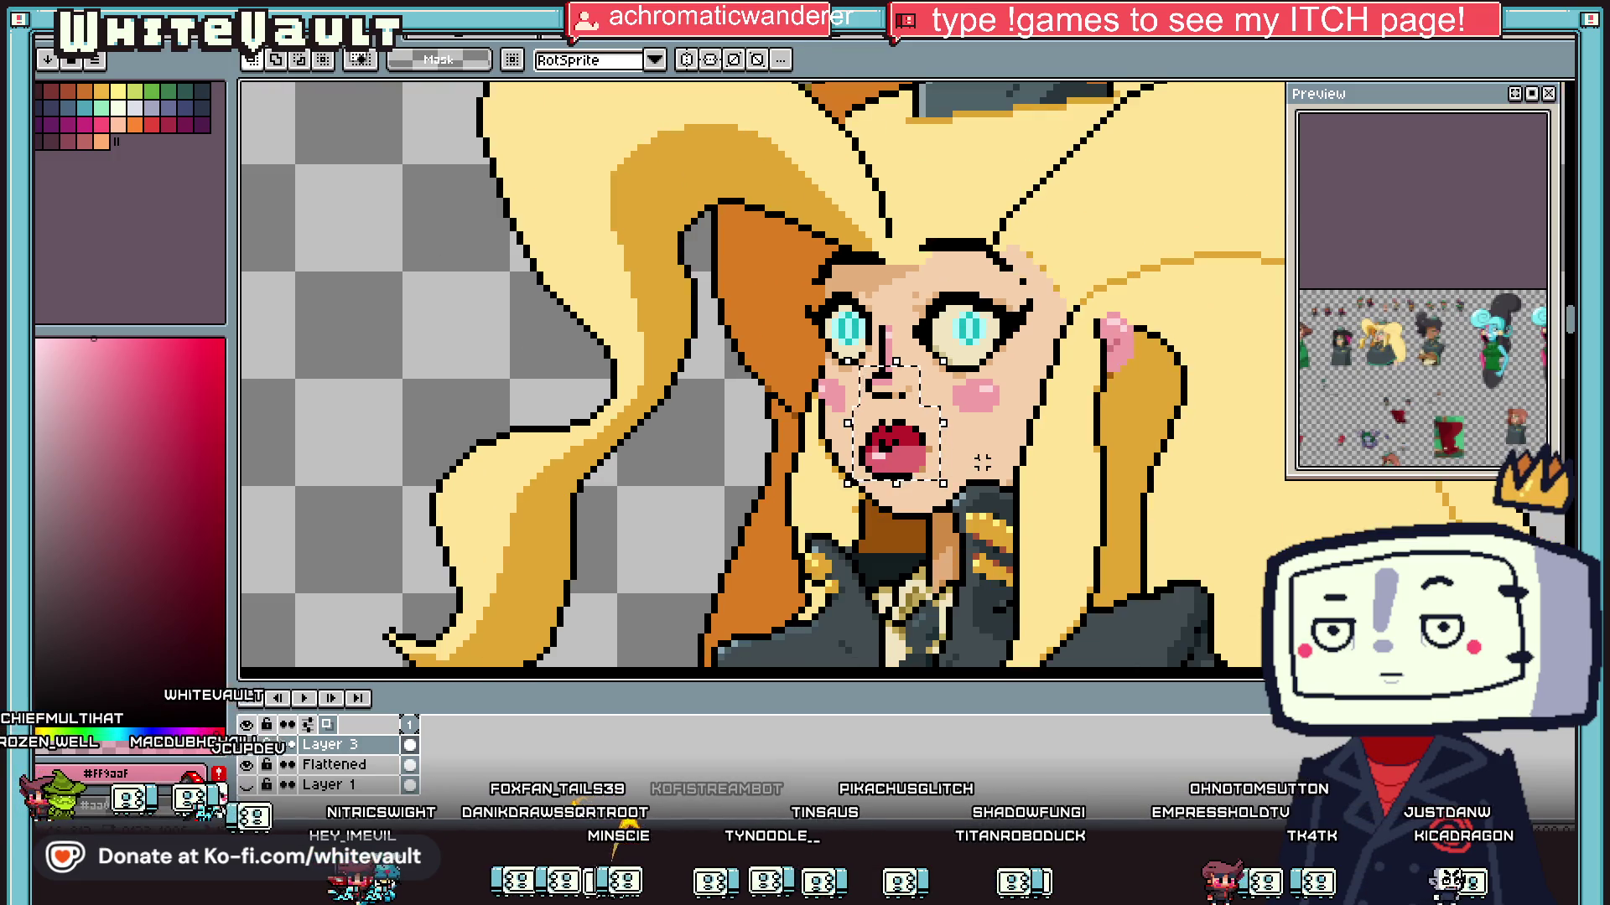
{"action": "mouse_move", "coordinate": [913, 286]}
{"action": "left_mouse_down"}
{"action": "mouse_move", "coordinate": [1031, 420]}
{"action": "mouse_move", "coordinate": [1039, 382]}
{"action": "mouse_move", "coordinate": [1251, 244]}
{"action": "mouse_move", "coordinate": [1270, 272]}
{"action": "left_mouse_up"}
{"action": "scroll", "coordinate": [1040, 381], "scroll_direction": "down", "scroll_amount": 3}
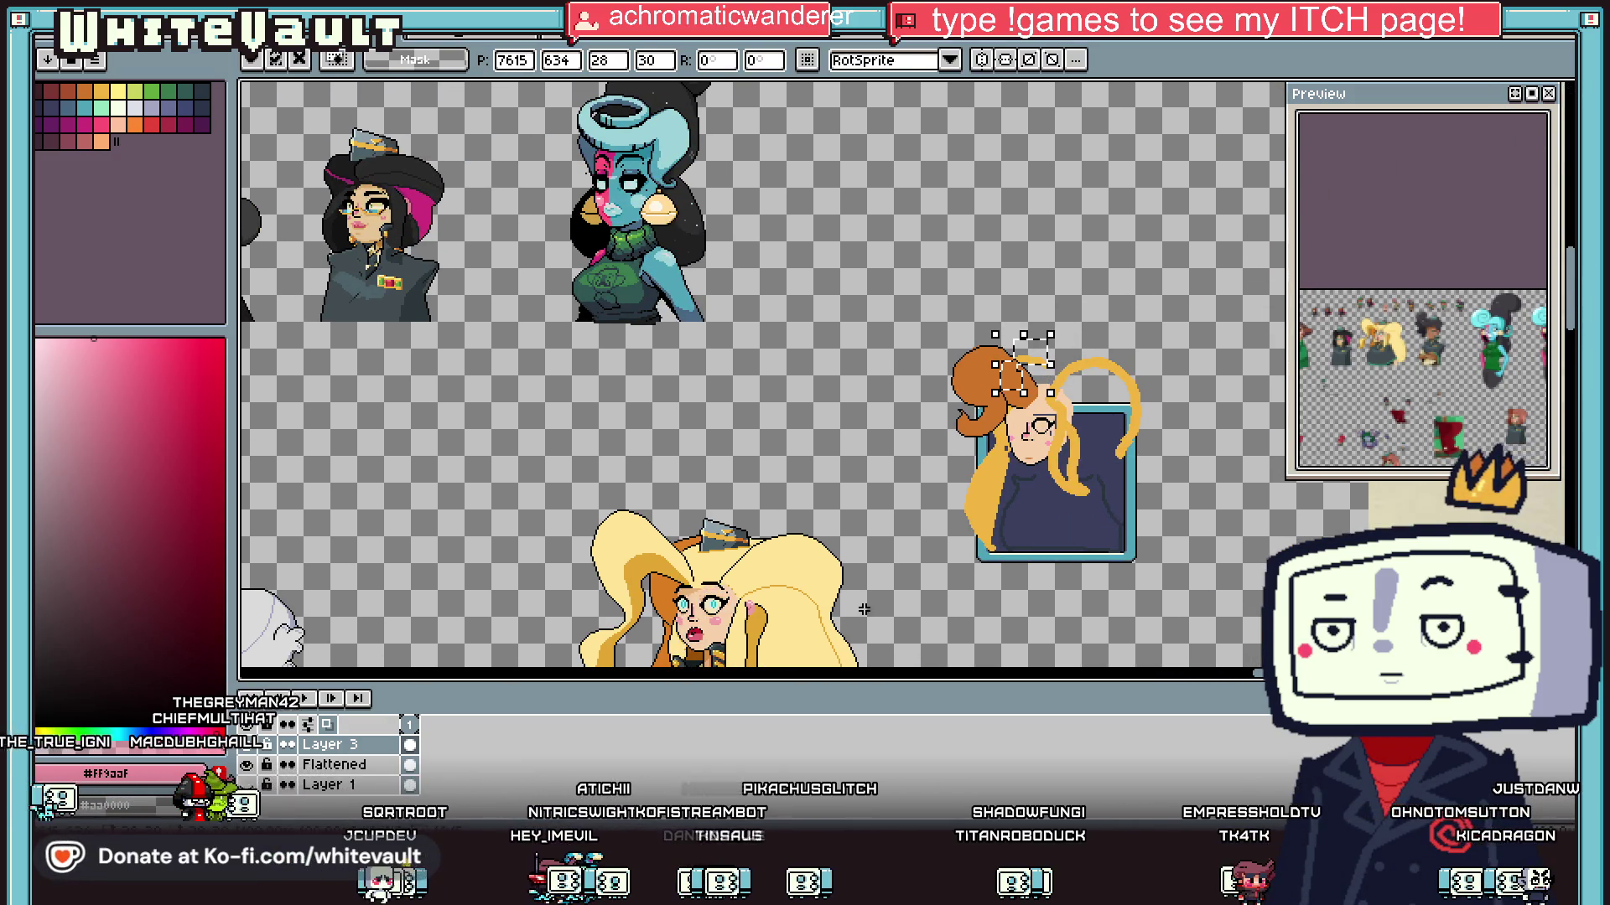
{"action": "key", "text": "Escape"}
{"action": "left_click_drag", "start_coordinate": [719, 612], "coordinate": [774, 516]}
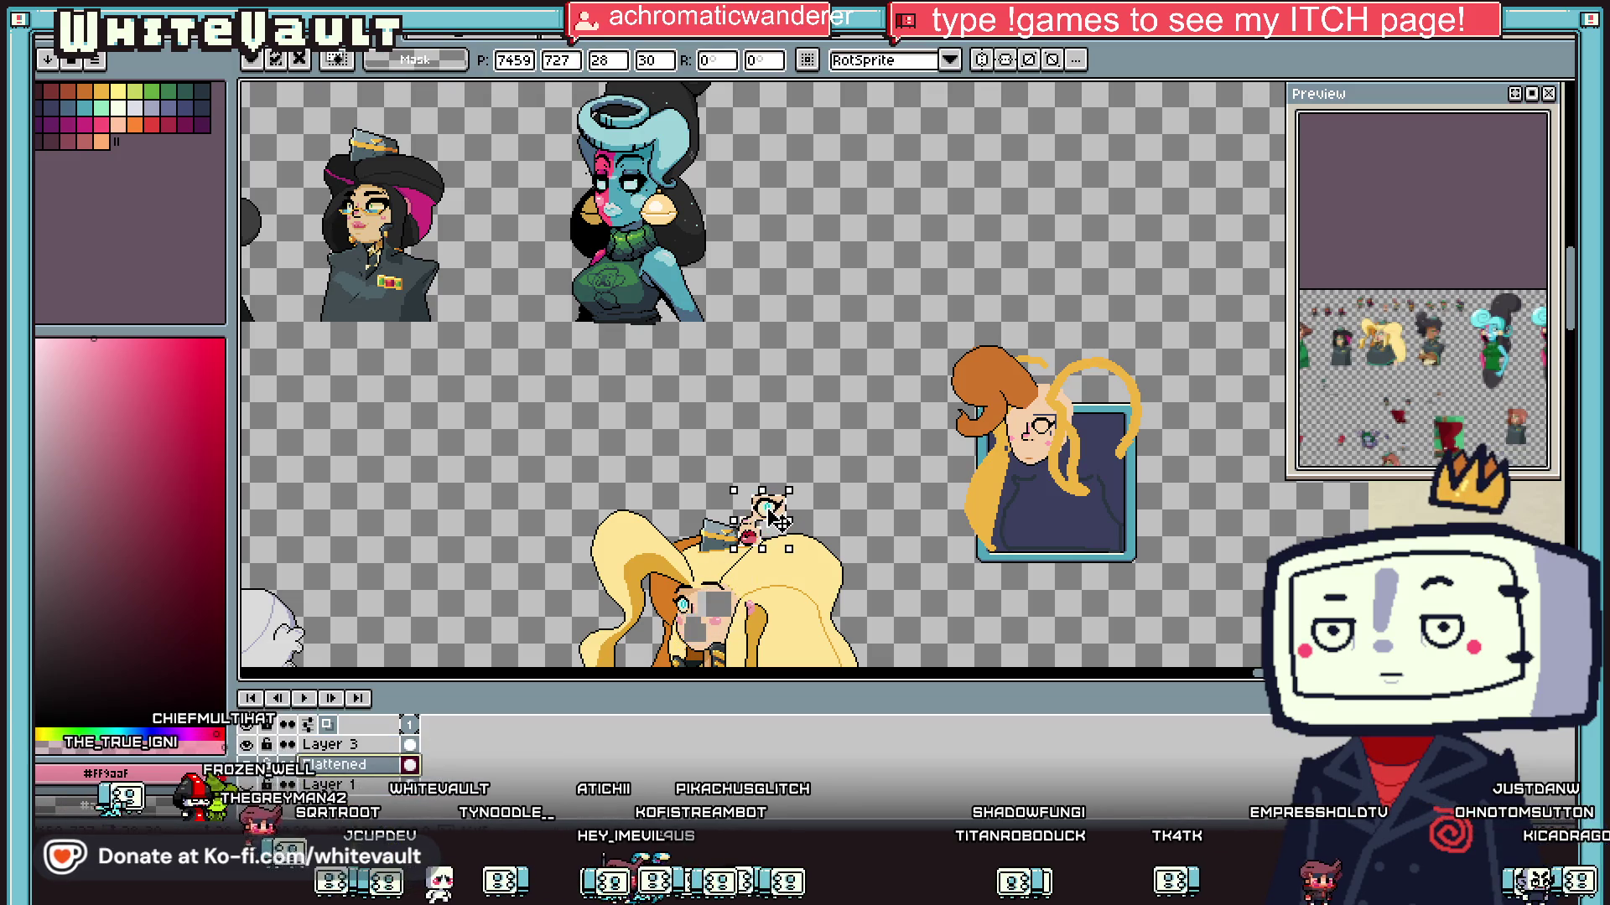
{"action": "key", "text": "Escape"}
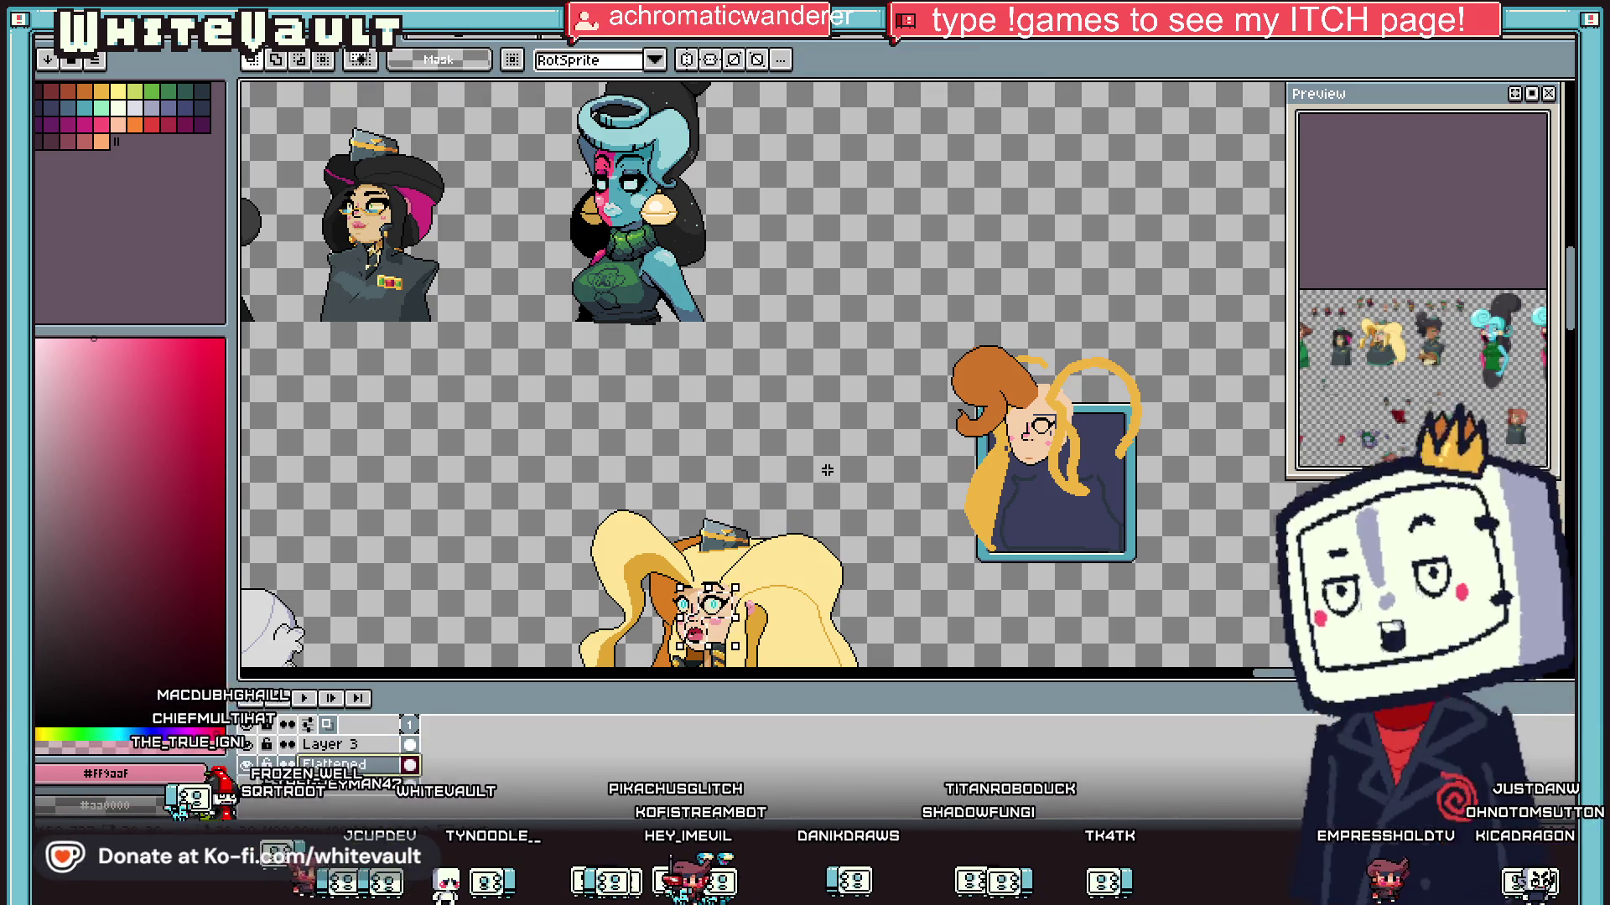
{"action": "scroll", "coordinate": [1038, 373], "scroll_direction": "up", "scroll_amount": 4}
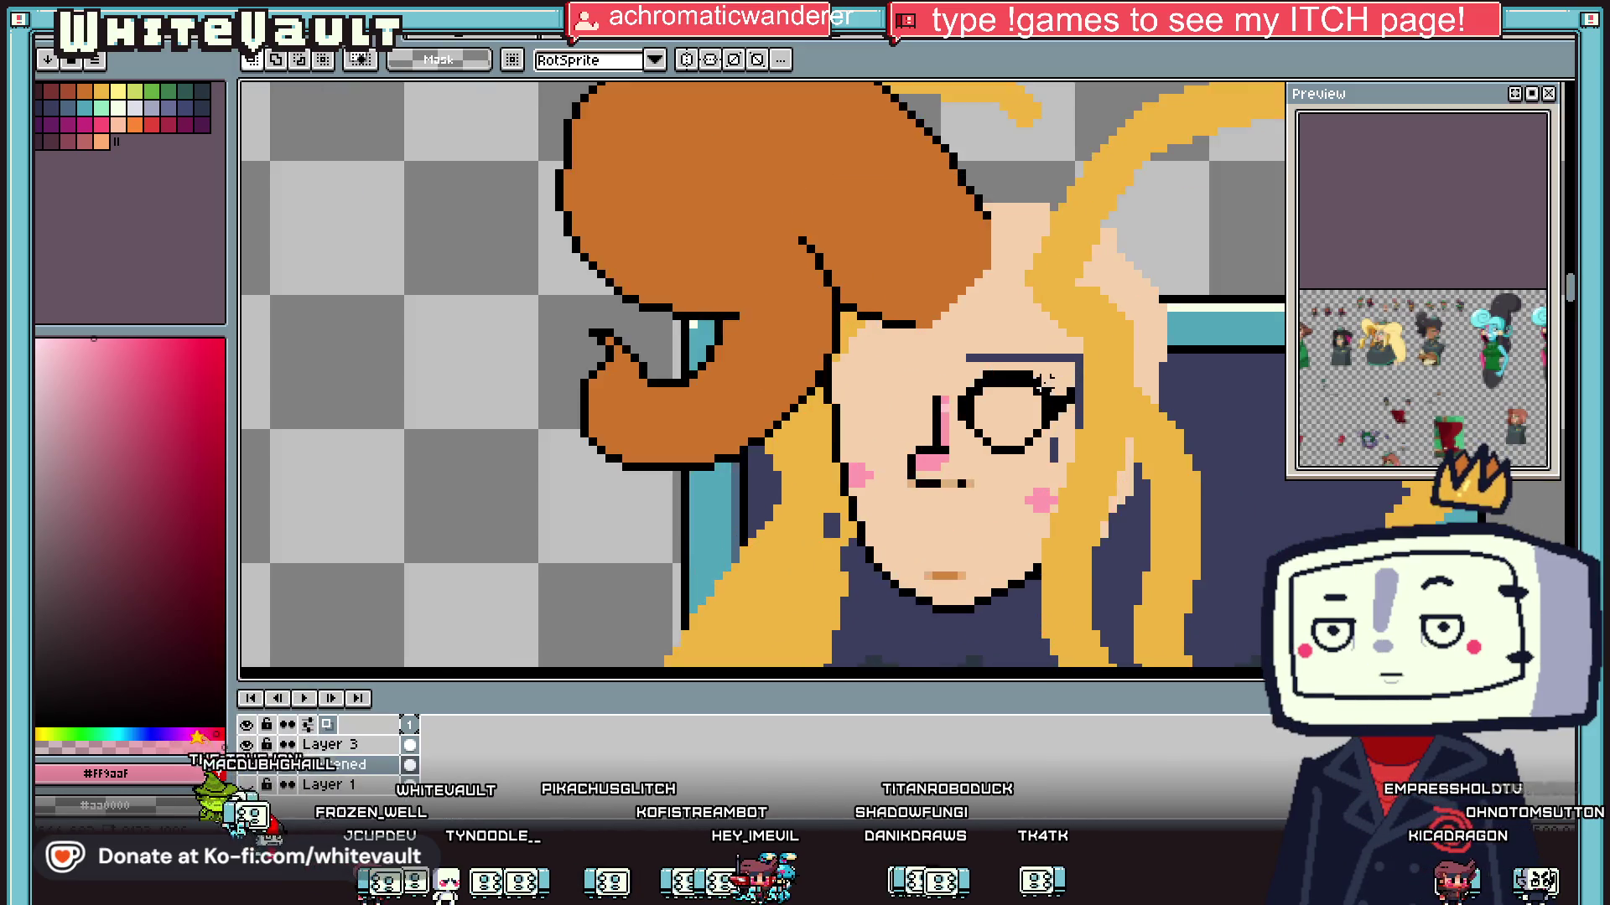
Step: Fill the navy brow line and the upper and lower eye outline with skin colour
{"action": "scroll", "coordinate": [1038, 375], "scroll_direction": "down", "scroll_amount": 2}
{"action": "scroll", "coordinate": [1031, 356], "scroll_direction": "up", "scroll_amount": 1}
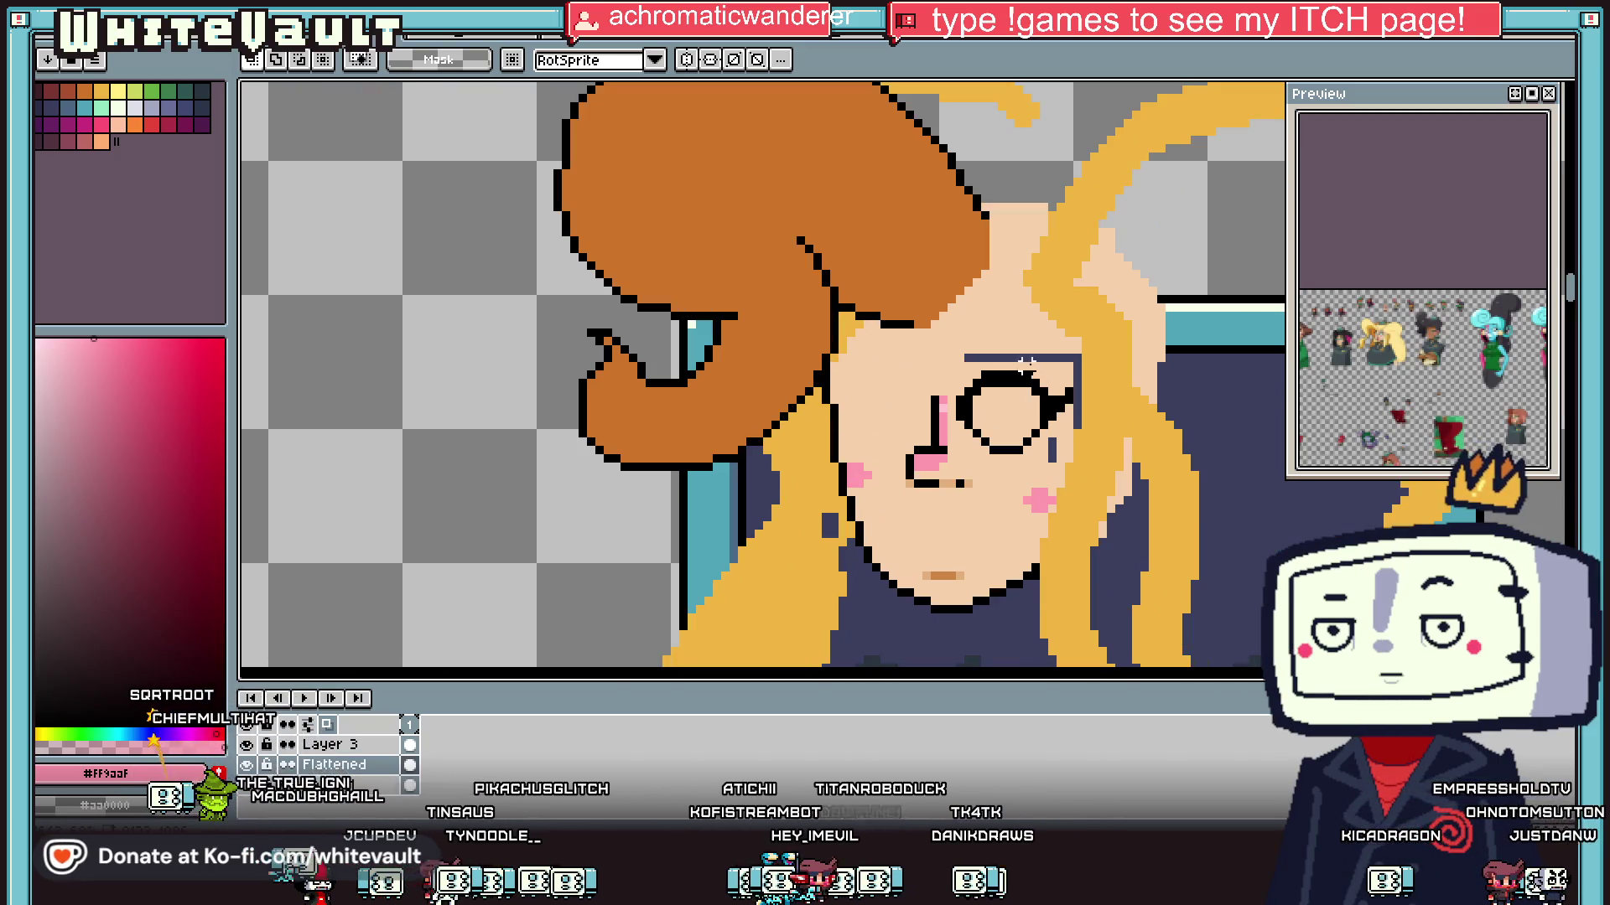
{"action": "left_click", "coordinate": [1024, 350], "text": "alt"}
{"action": "left_click", "coordinate": [1018, 359]}
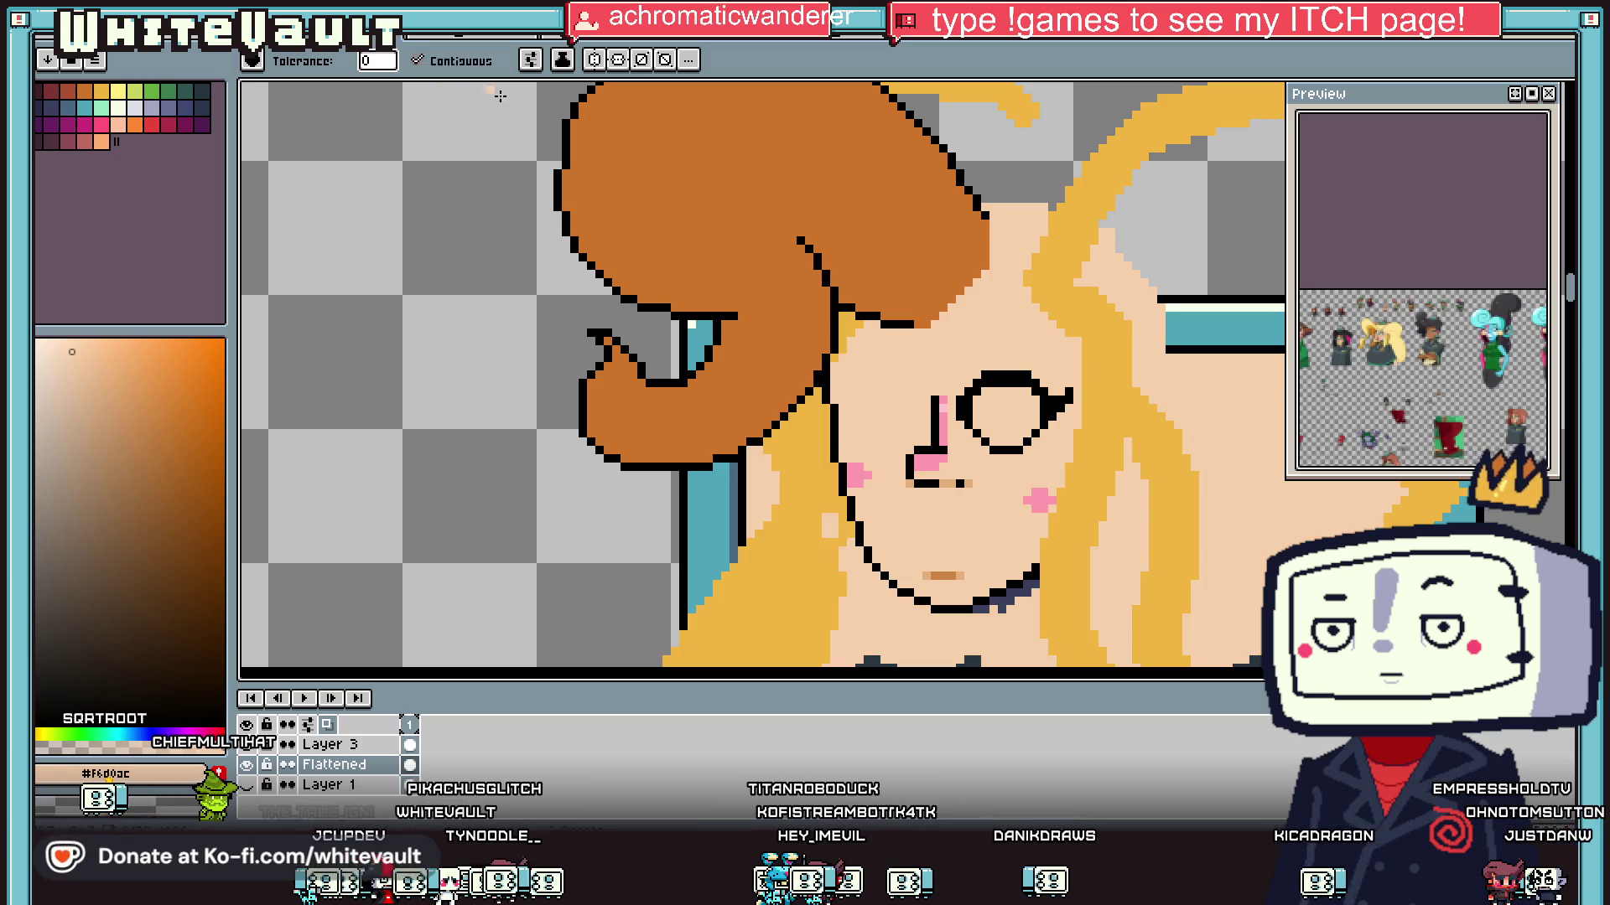
{"action": "key", "text": "ctrl+z"}
{"action": "scroll", "coordinate": [1068, 429], "scroll_direction": "up", "scroll_amount": 1}
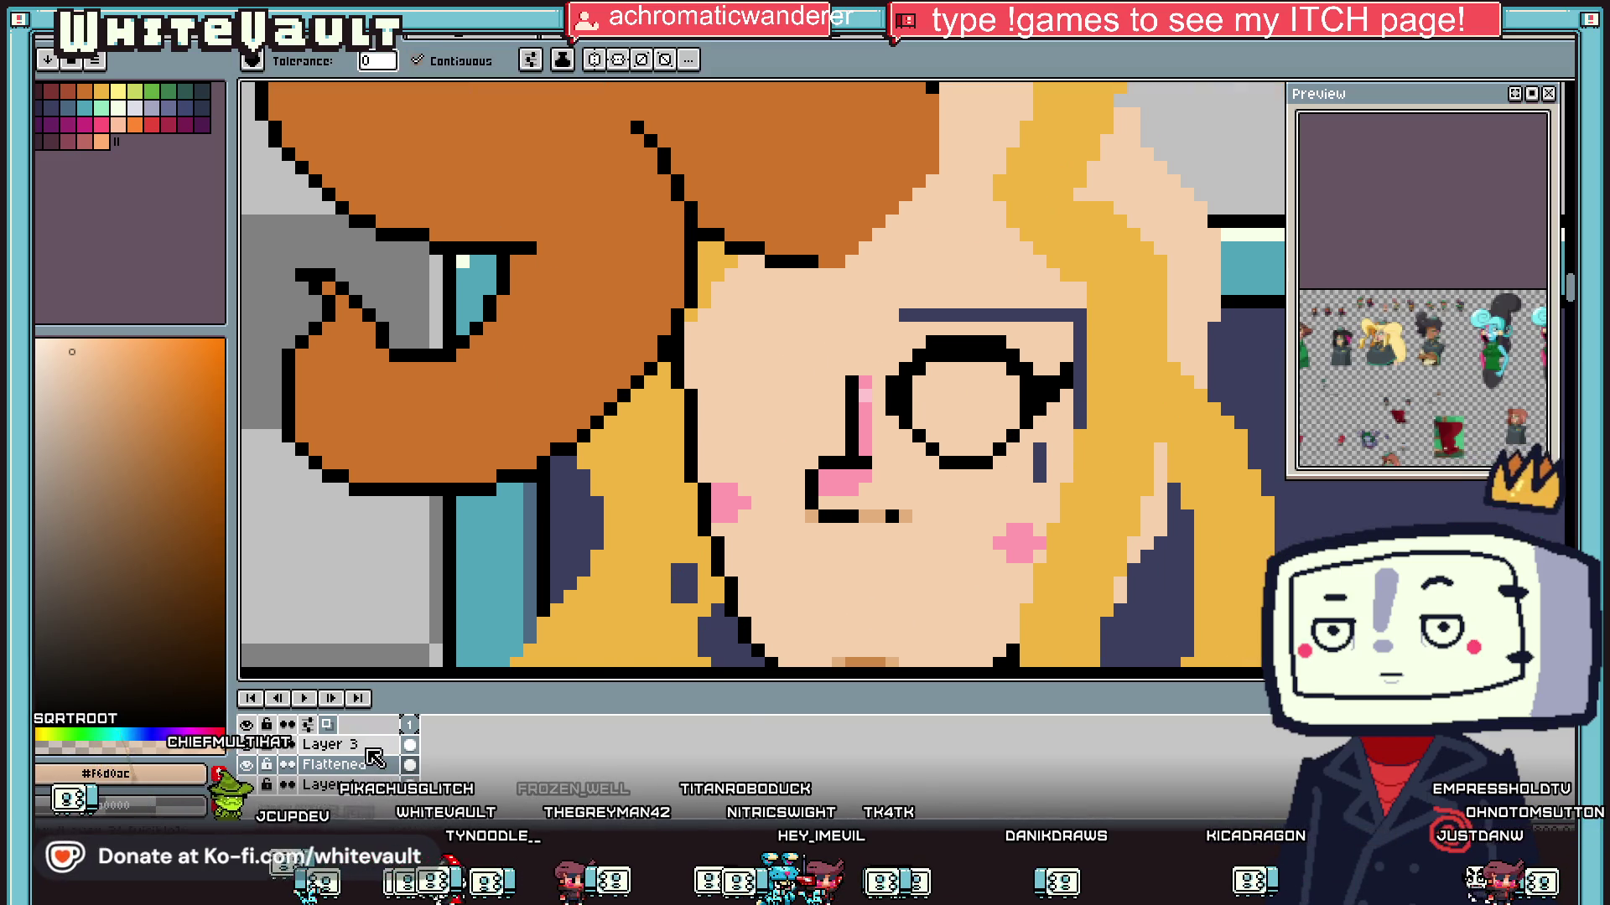
{"action": "left_click", "coordinate": [989, 315]}
{"action": "left_click", "coordinate": [998, 342]}
{"action": "left_click", "coordinate": [989, 461]}
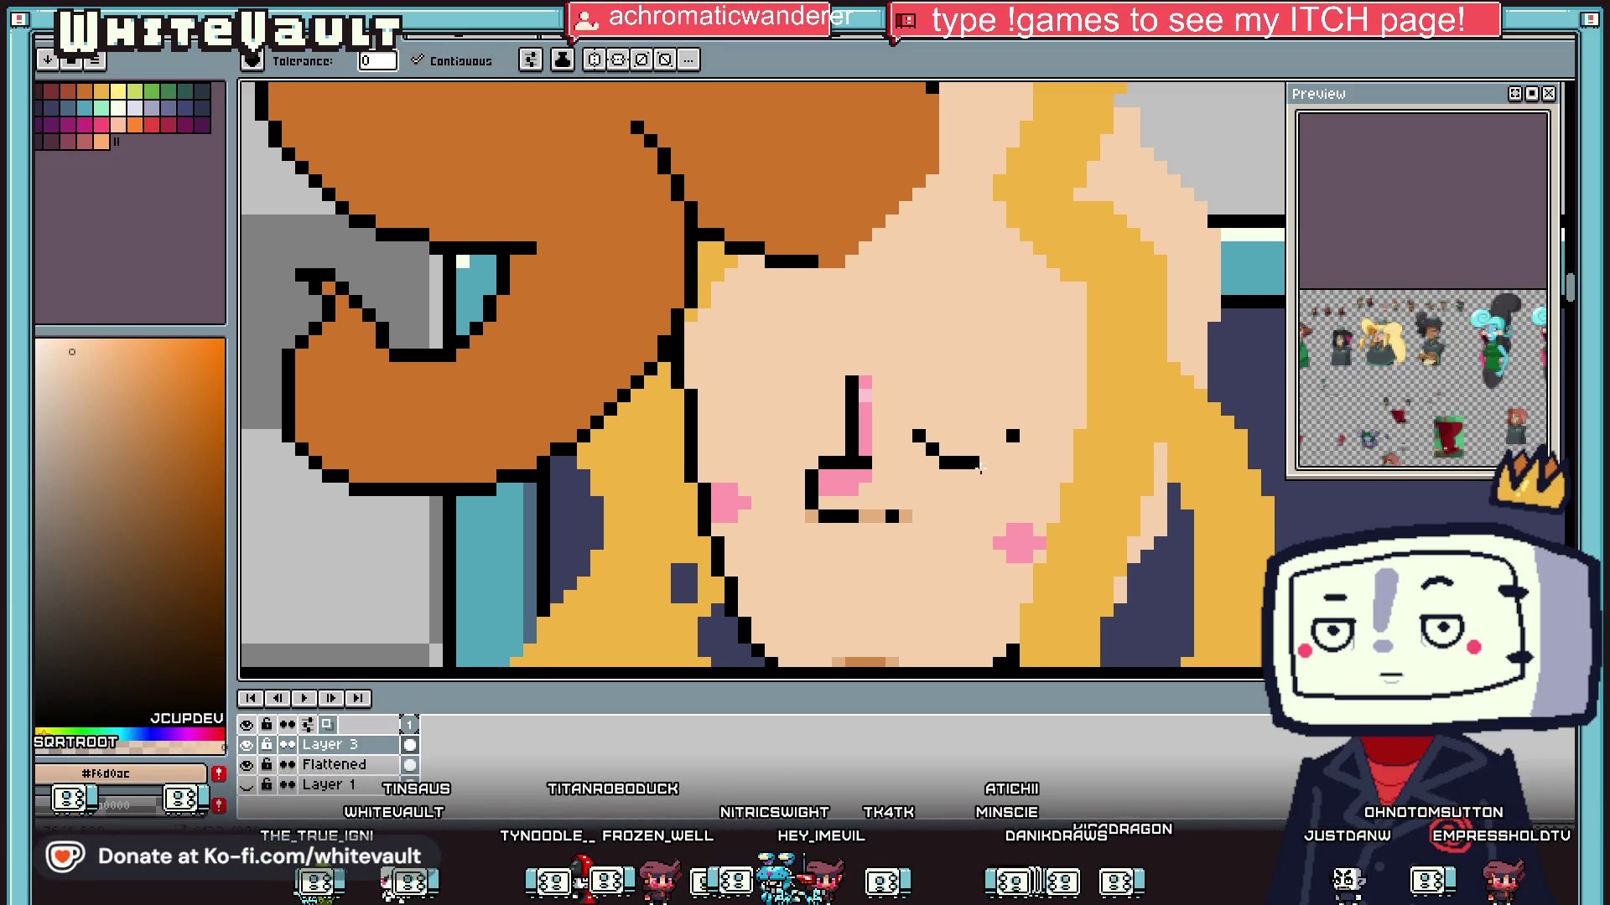
Step: Paint over the nose marks and the mark beside the mouth in skin colour
{"action": "key", "text": "b"}
{"action": "mouse_move", "coordinate": [859, 465]}
{"action": "left_mouse_down"}
{"action": "mouse_move", "coordinate": [866, 500]}
{"action": "mouse_move", "coordinate": [851, 384]}
{"action": "mouse_move", "coordinate": [979, 400]}
{"action": "left_mouse_up"}
{"action": "left_click_drag", "start_coordinate": [836, 436], "coordinate": [859, 400]}
{"action": "scroll", "coordinate": [855, 419], "scroll_direction": "down", "scroll_amount": 5}
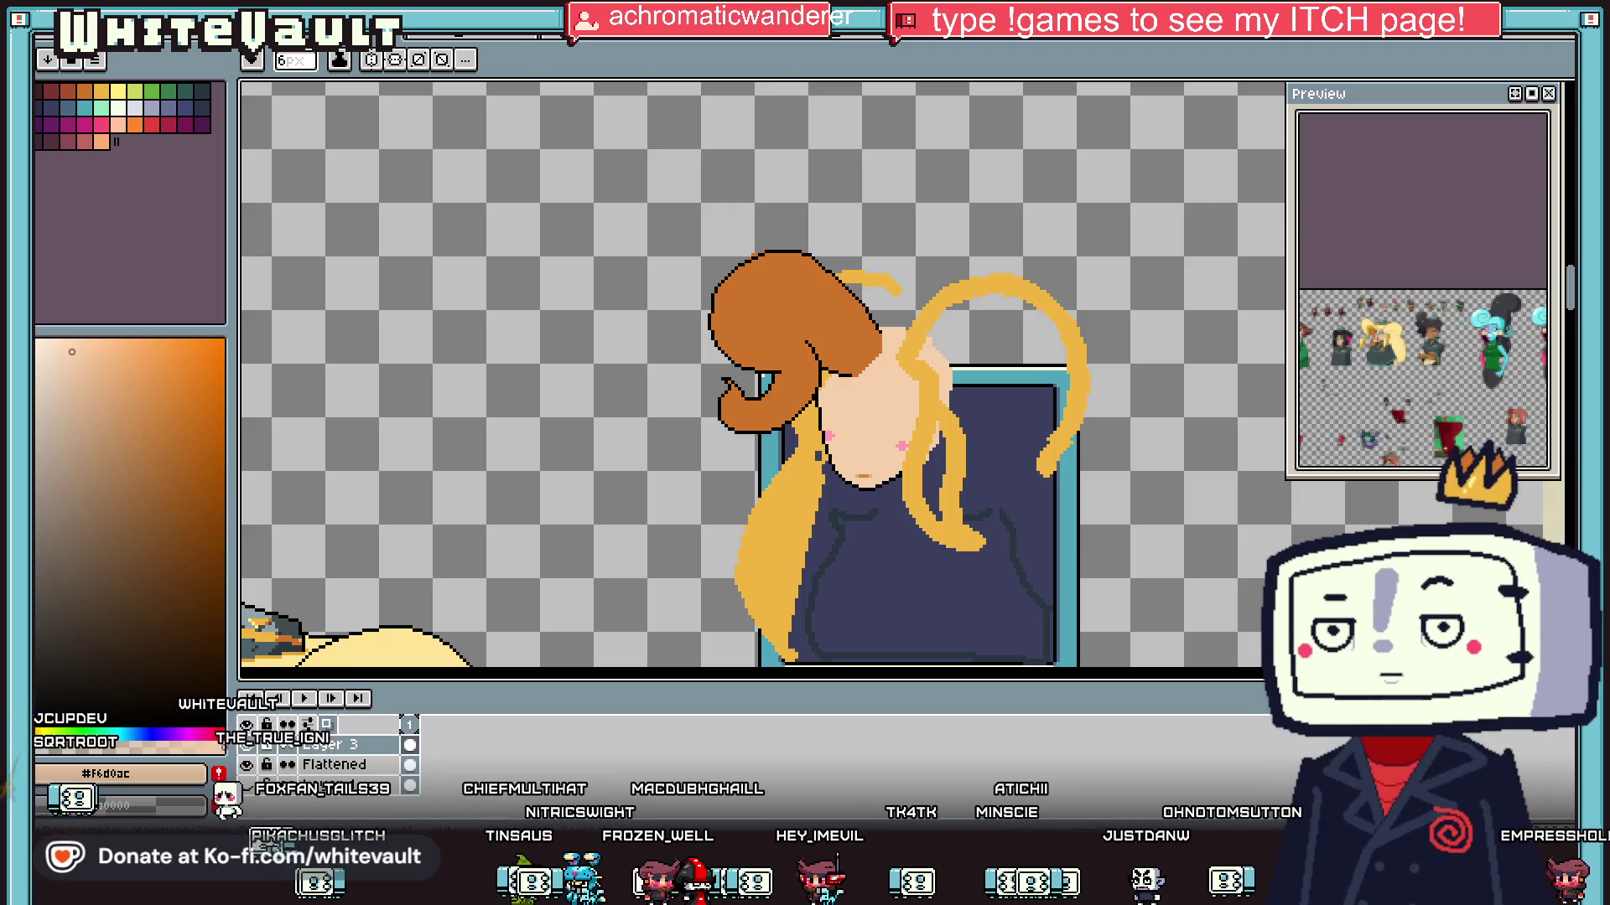
Step: Select the chin area and move it up to shorten the face
{"action": "key", "text": "m"}
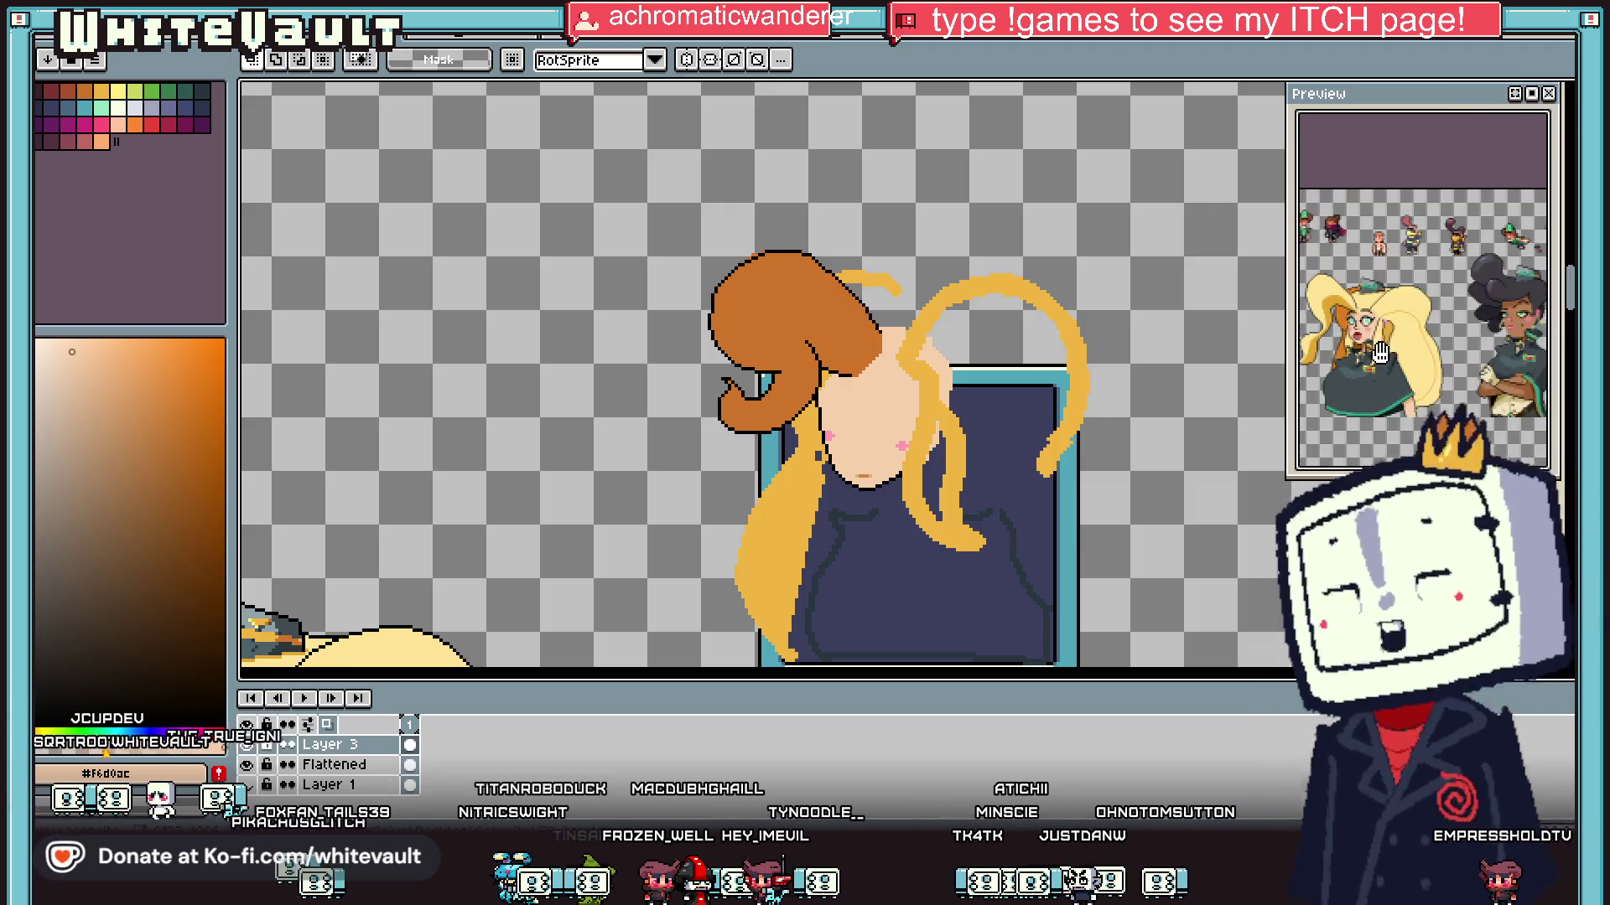
{"action": "scroll", "coordinate": [936, 343], "scroll_direction": "down", "scroll_amount": 3}
{"action": "scroll", "coordinate": [936, 343], "scroll_direction": "up", "scroll_amount": 5}
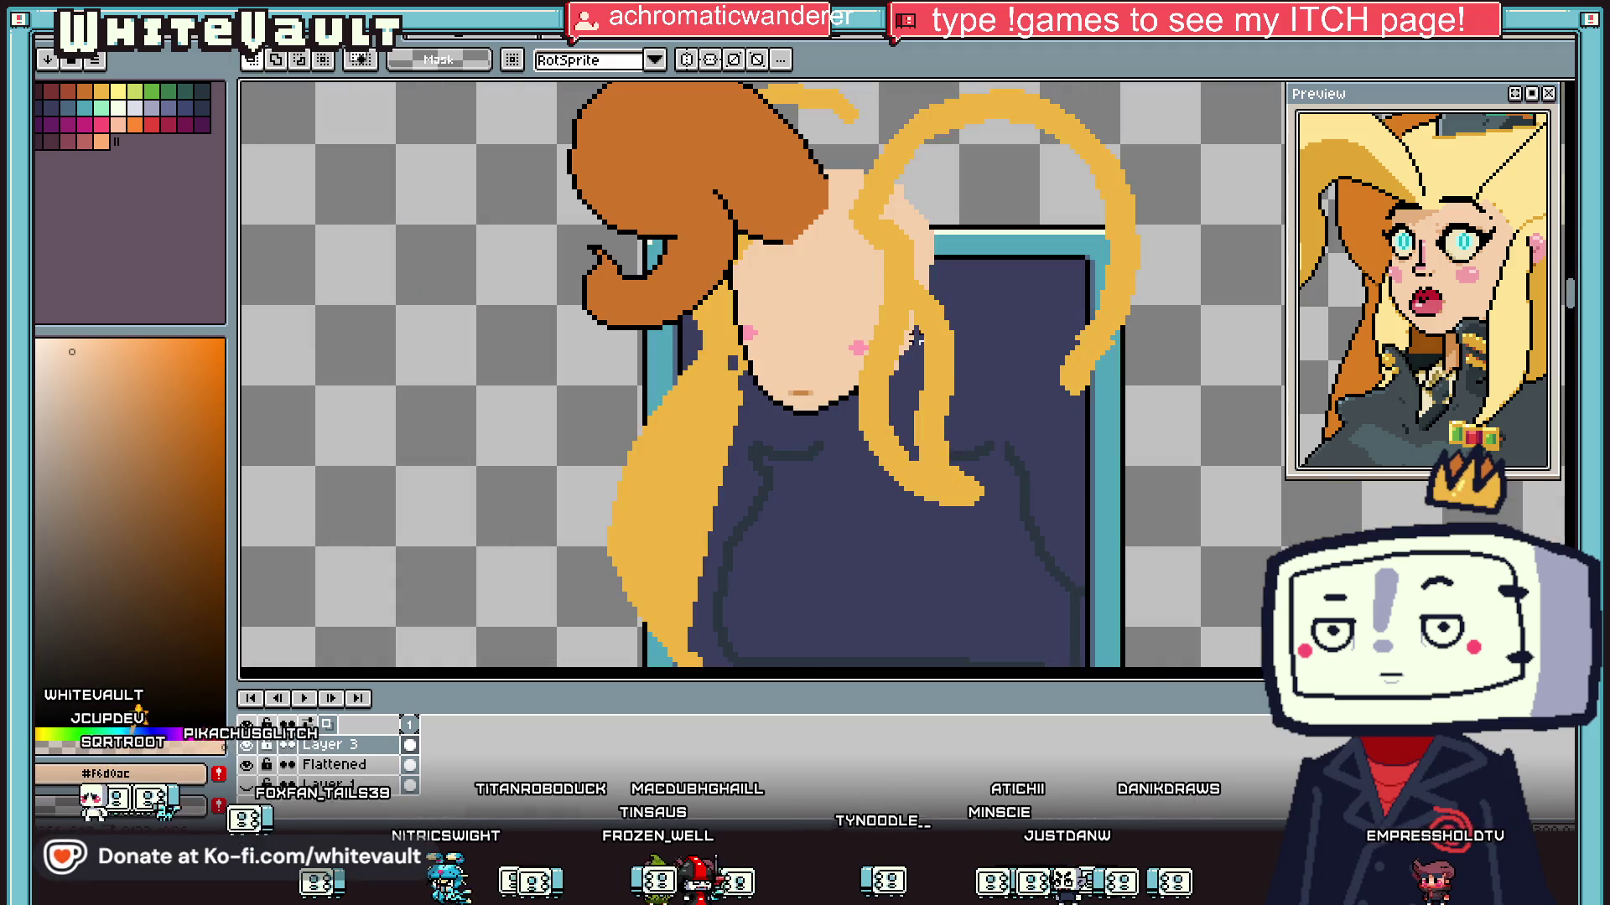
{"action": "scroll", "coordinate": [760, 342], "scroll_direction": "up", "scroll_amount": 2}
{"action": "left_click_drag", "start_coordinate": [719, 343], "coordinate": [958, 501]}
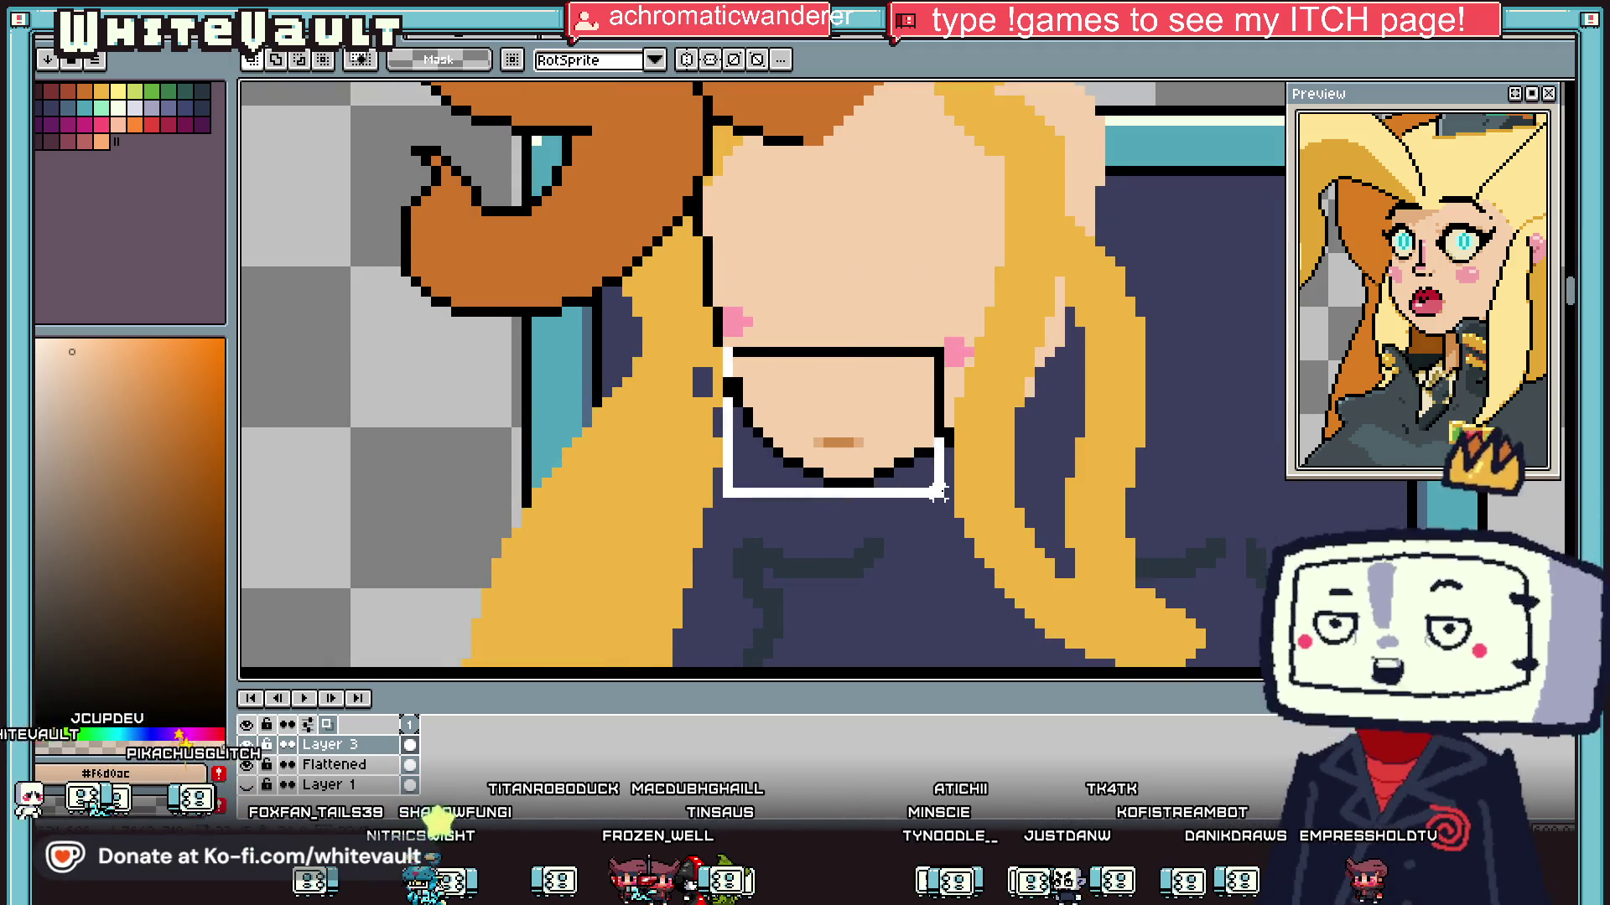
{"action": "left_click_drag", "start_coordinate": [707, 270], "coordinate": [959, 502]}
{"action": "mouse_move", "coordinate": [862, 420]}
{"action": "left_mouse_down"}
{"action": "mouse_move", "coordinate": [845, 406]}
{"action": "mouse_move", "coordinate": [852, 372]}
{"action": "left_mouse_up"}
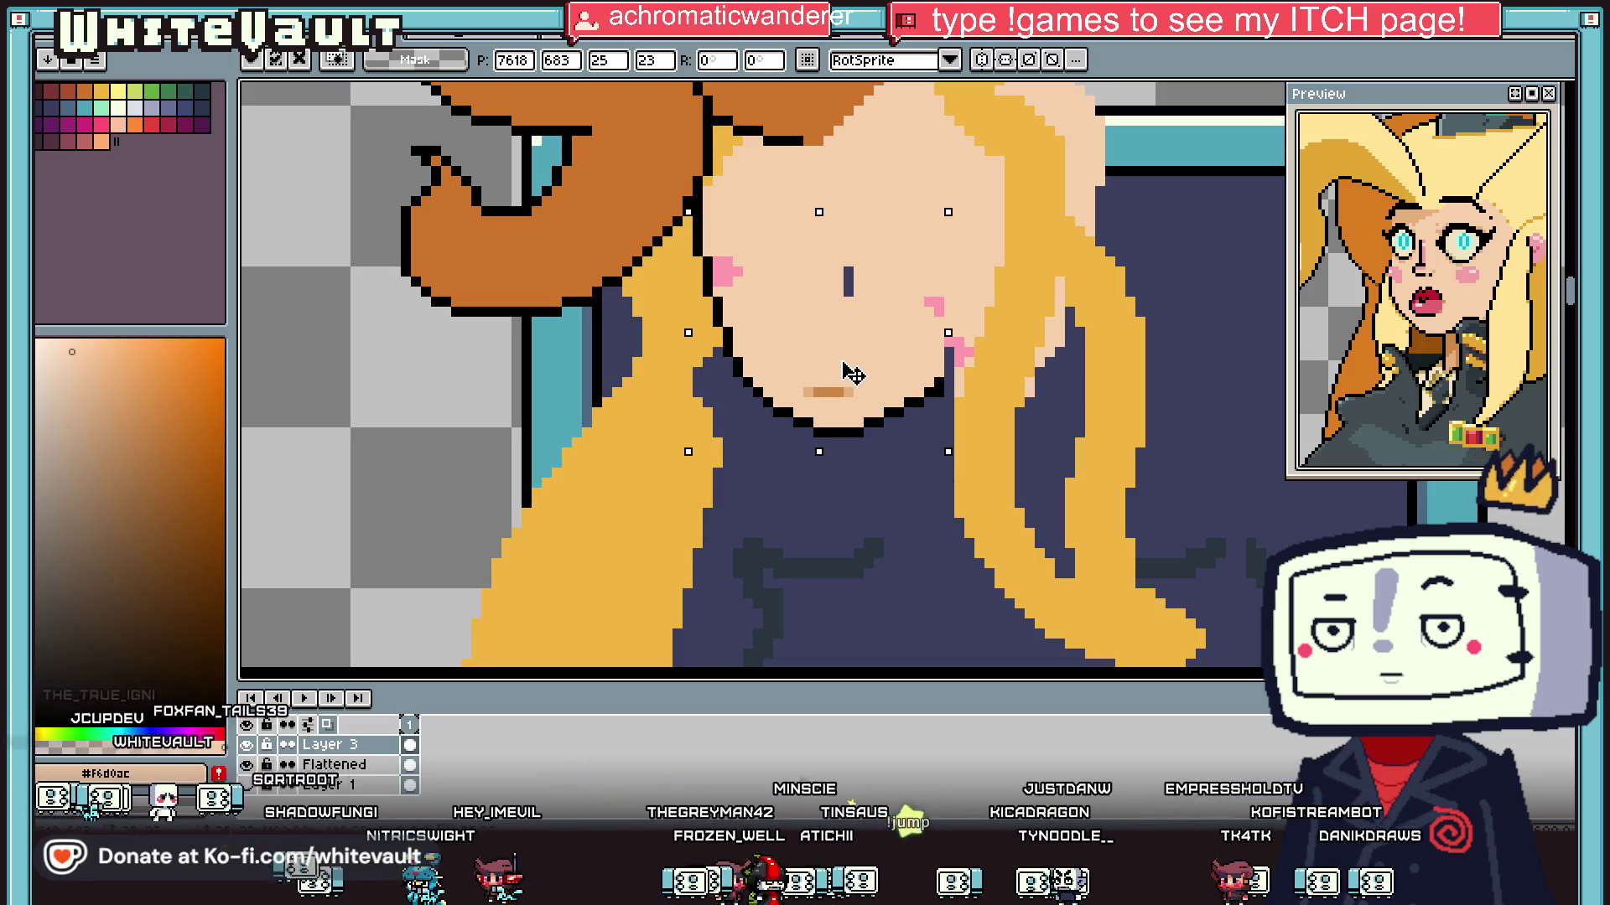
{"action": "scroll", "coordinate": [853, 374], "scroll_direction": "down", "scroll_amount": 3}
{"action": "key", "text": "Return"}
{"action": "scroll", "coordinate": [882, 342], "scroll_direction": "up", "scroll_amount": 4}
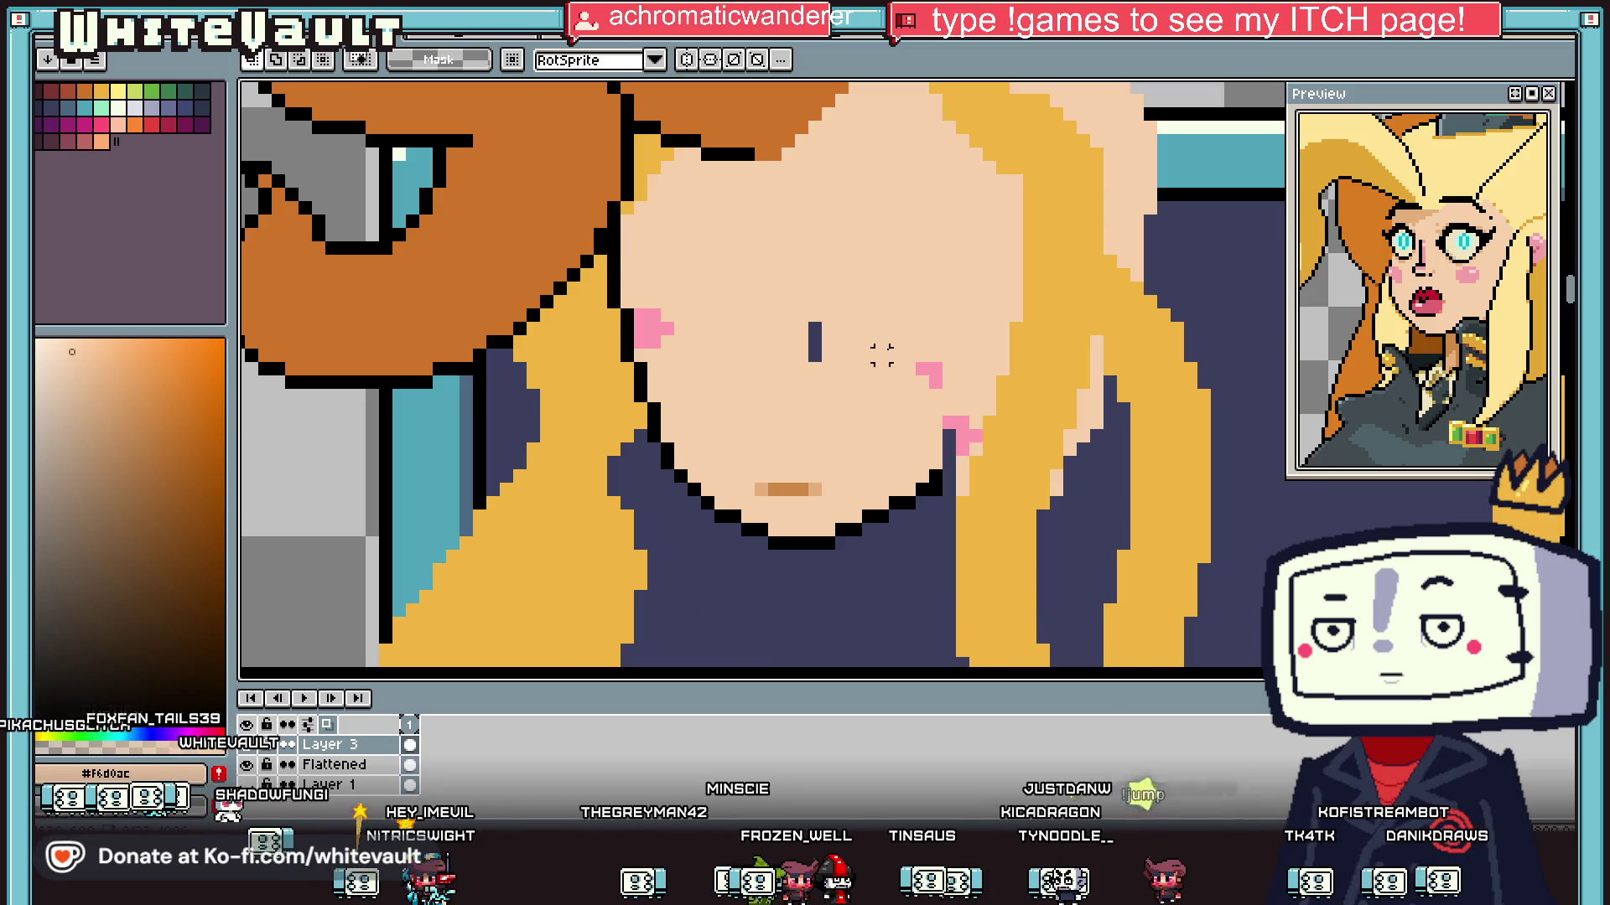
Step: Add a black pixel to the jaw outline using black sampled from the outline
{"action": "key", "text": "i"}
{"action": "left_click", "coordinate": [940, 480]}
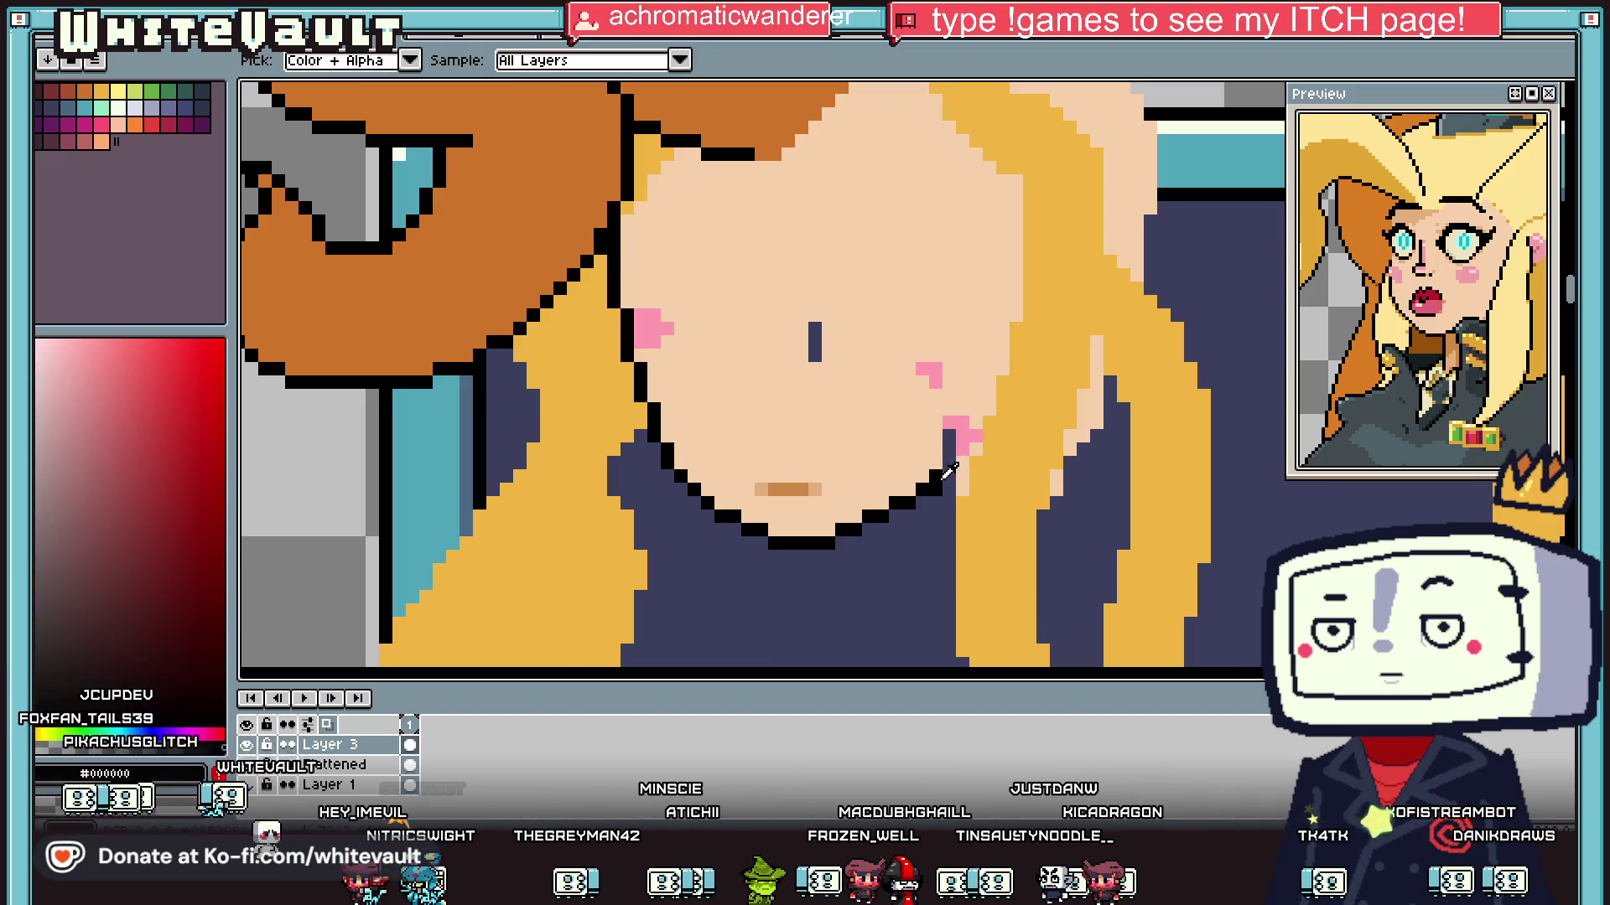
{"action": "key", "text": "b"}
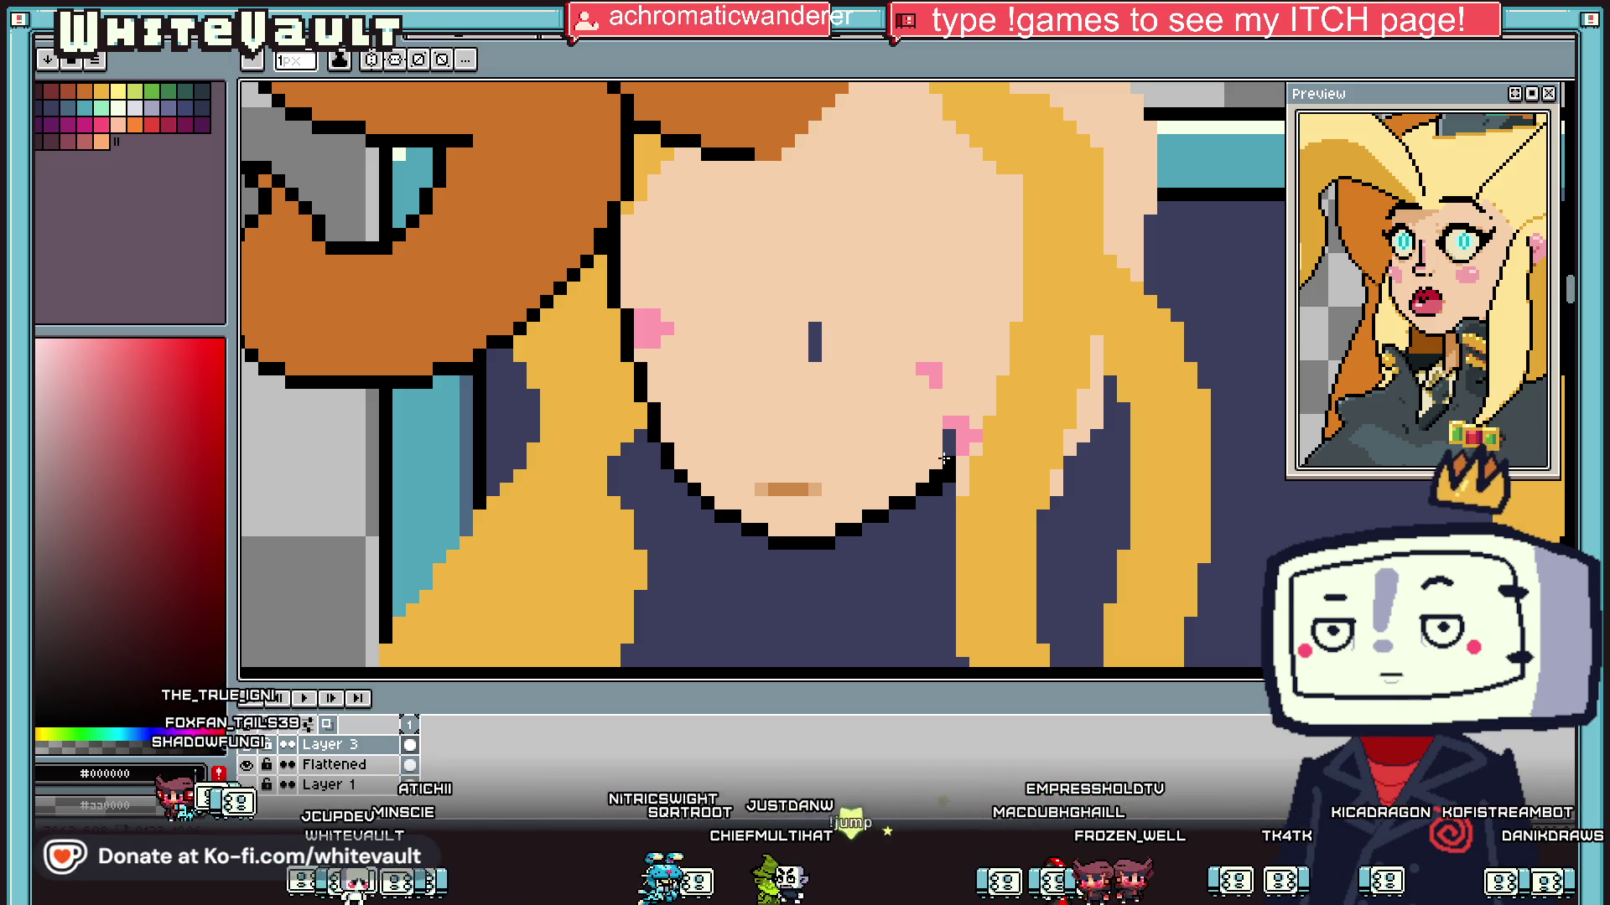
{"action": "key", "text": "i"}
{"action": "scroll", "coordinate": [956, 463], "scroll_direction": "up", "scroll_amount": 3}
{"action": "key", "text": "b"}
{"action": "left_click", "coordinate": [972, 409]}
{"action": "key", "text": "i"}
Step: Repaint the stray pink and navy pixels and the navy bar in skin tone #f6d0ac
{"action": "left_click", "coordinate": [1020, 287]}
{"action": "key", "text": "b"}
{"action": "left_click_drag", "start_coordinate": [997, 360], "coordinate": [930, 385]}
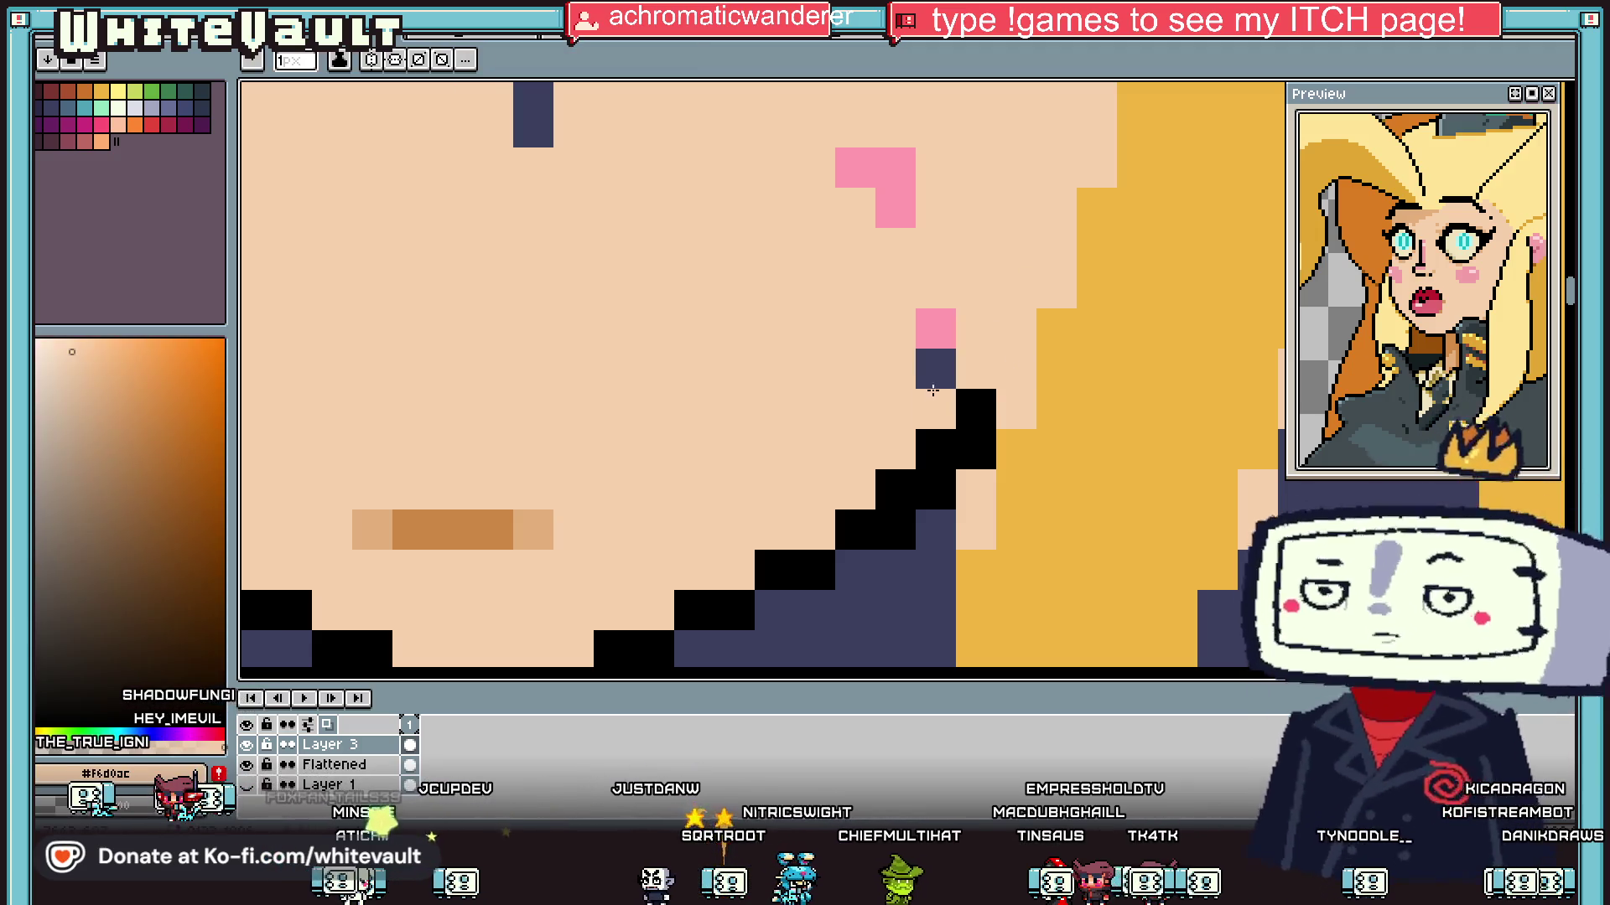
{"action": "scroll", "coordinate": [931, 385], "scroll_direction": "down", "scroll_amount": 3}
{"action": "scroll", "coordinate": [928, 319], "scroll_direction": "up", "scroll_amount": 2}
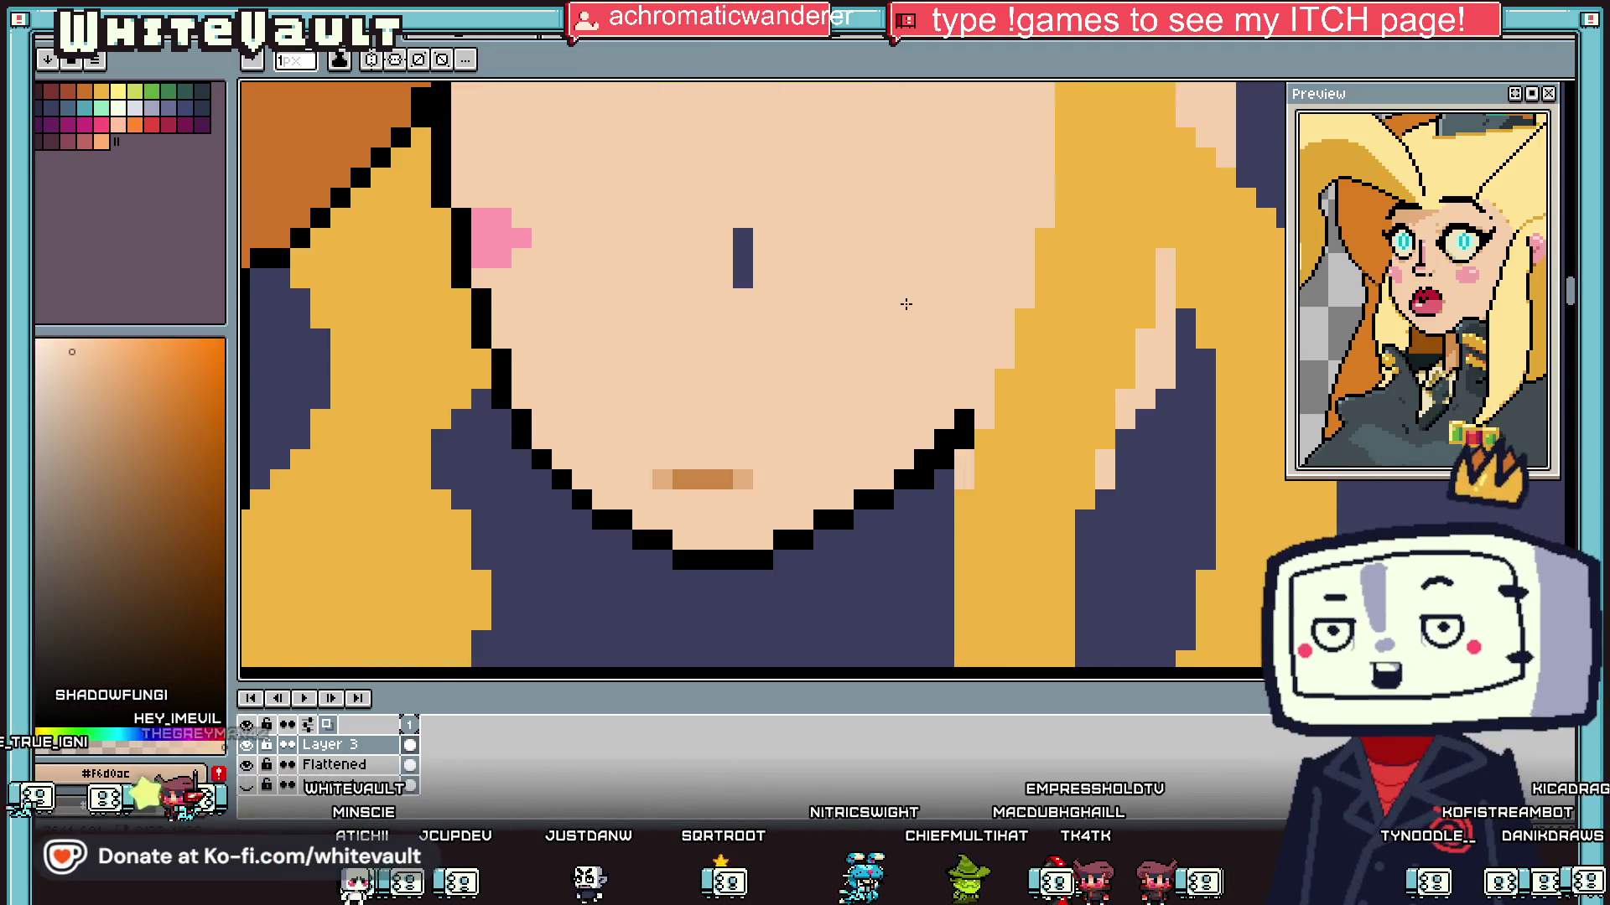
{"action": "left_click_drag", "start_coordinate": [744, 220], "coordinate": [743, 289]}
{"action": "left_click", "coordinate": [500, 222]}
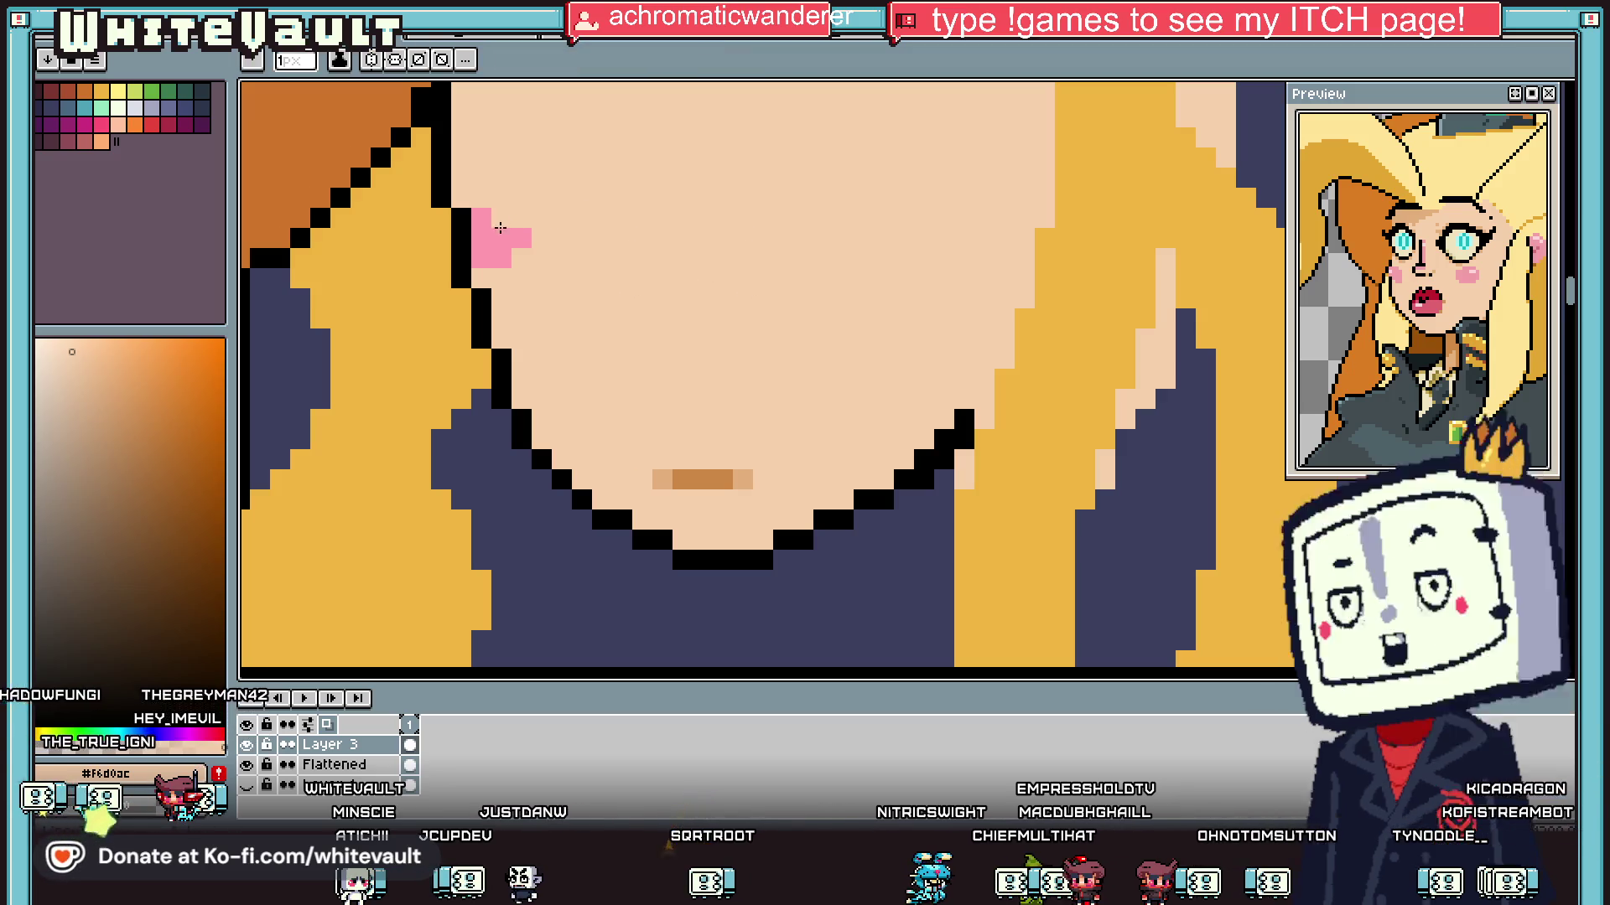
{"action": "scroll", "coordinate": [515, 247], "scroll_direction": "down", "scroll_amount": 3}
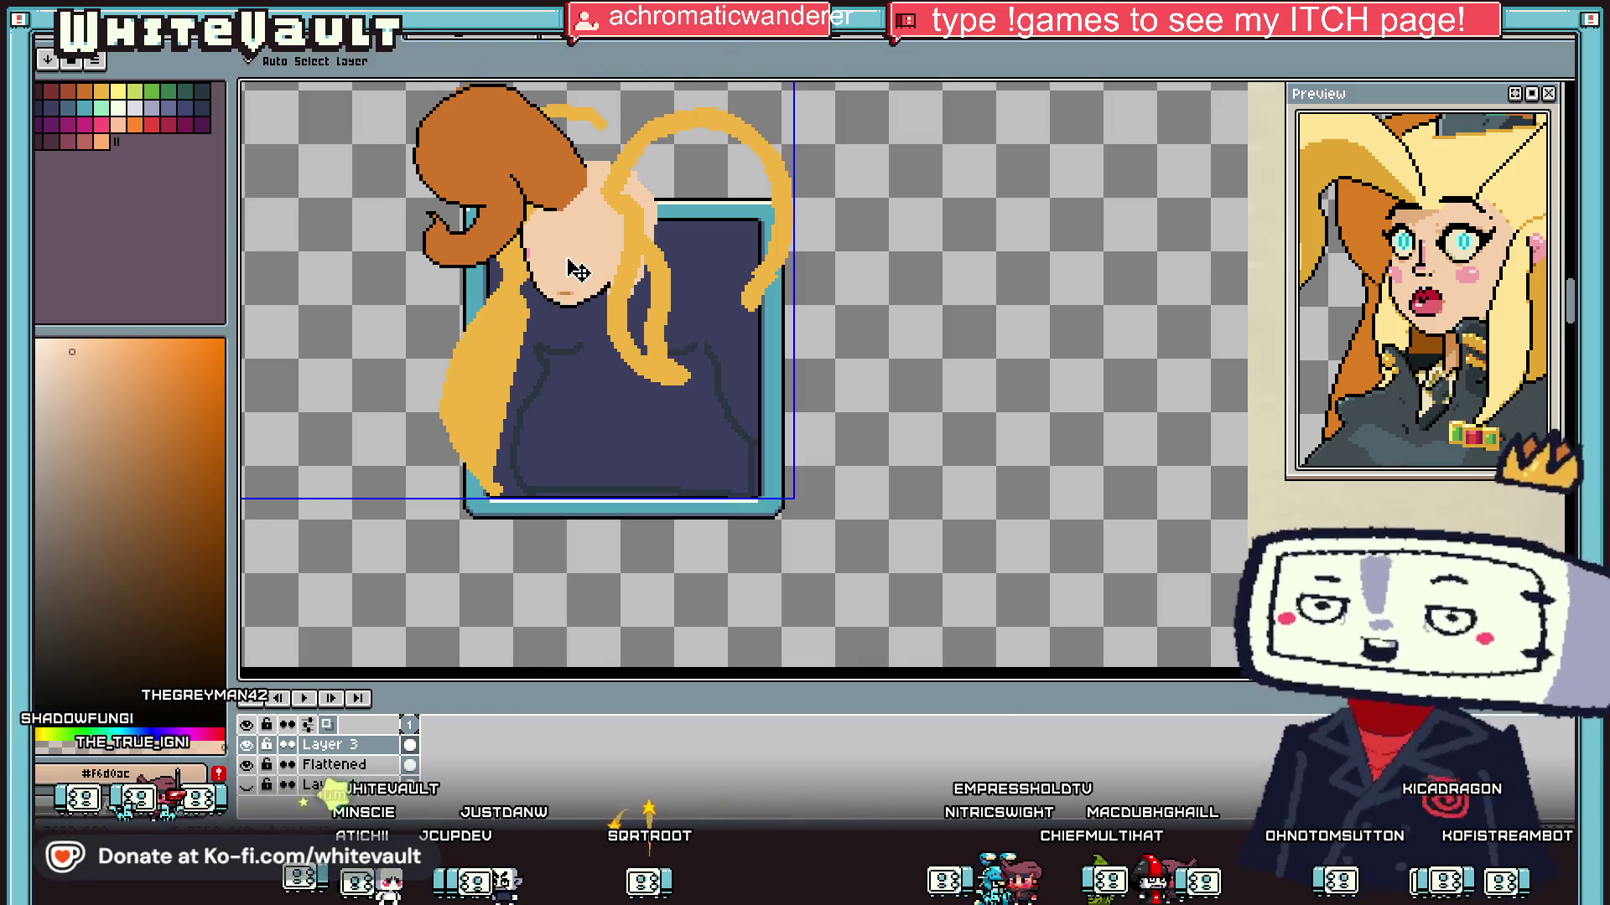
Step: Paste the eye and mouth pieces beside the bust and try the mouth on the face
{"action": "key", "text": "ctrl+v"}
{"action": "left_click_drag", "start_coordinate": [923, 430], "coordinate": [995, 353]}
{"action": "key", "text": "Return"}
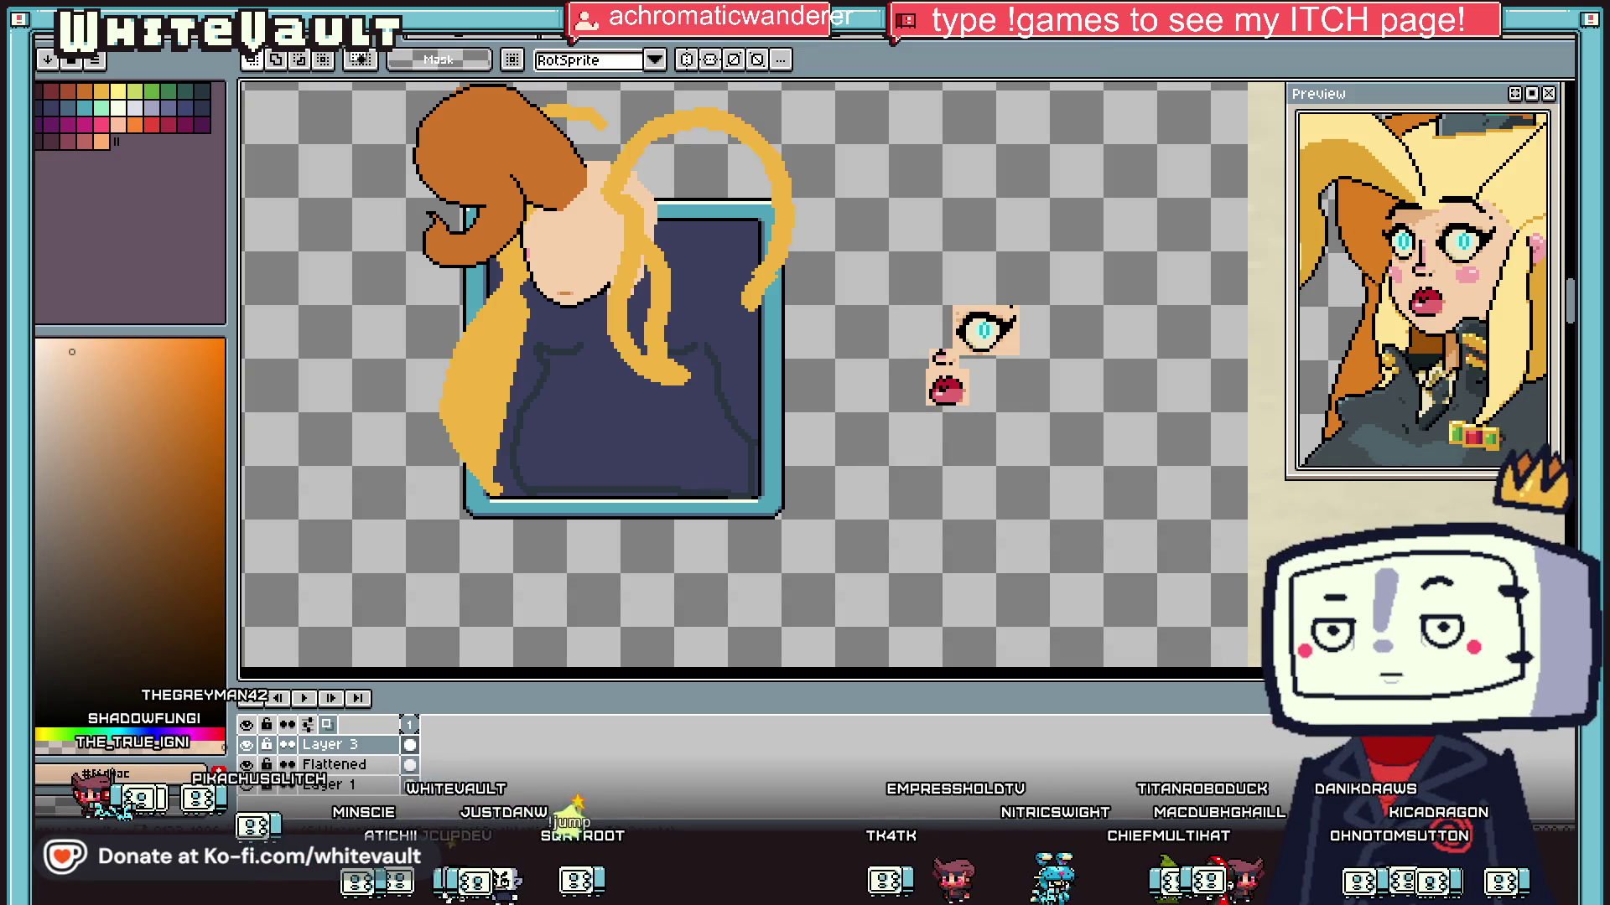
{"action": "scroll", "coordinate": [943, 332], "scroll_direction": "up", "scroll_amount": 1}
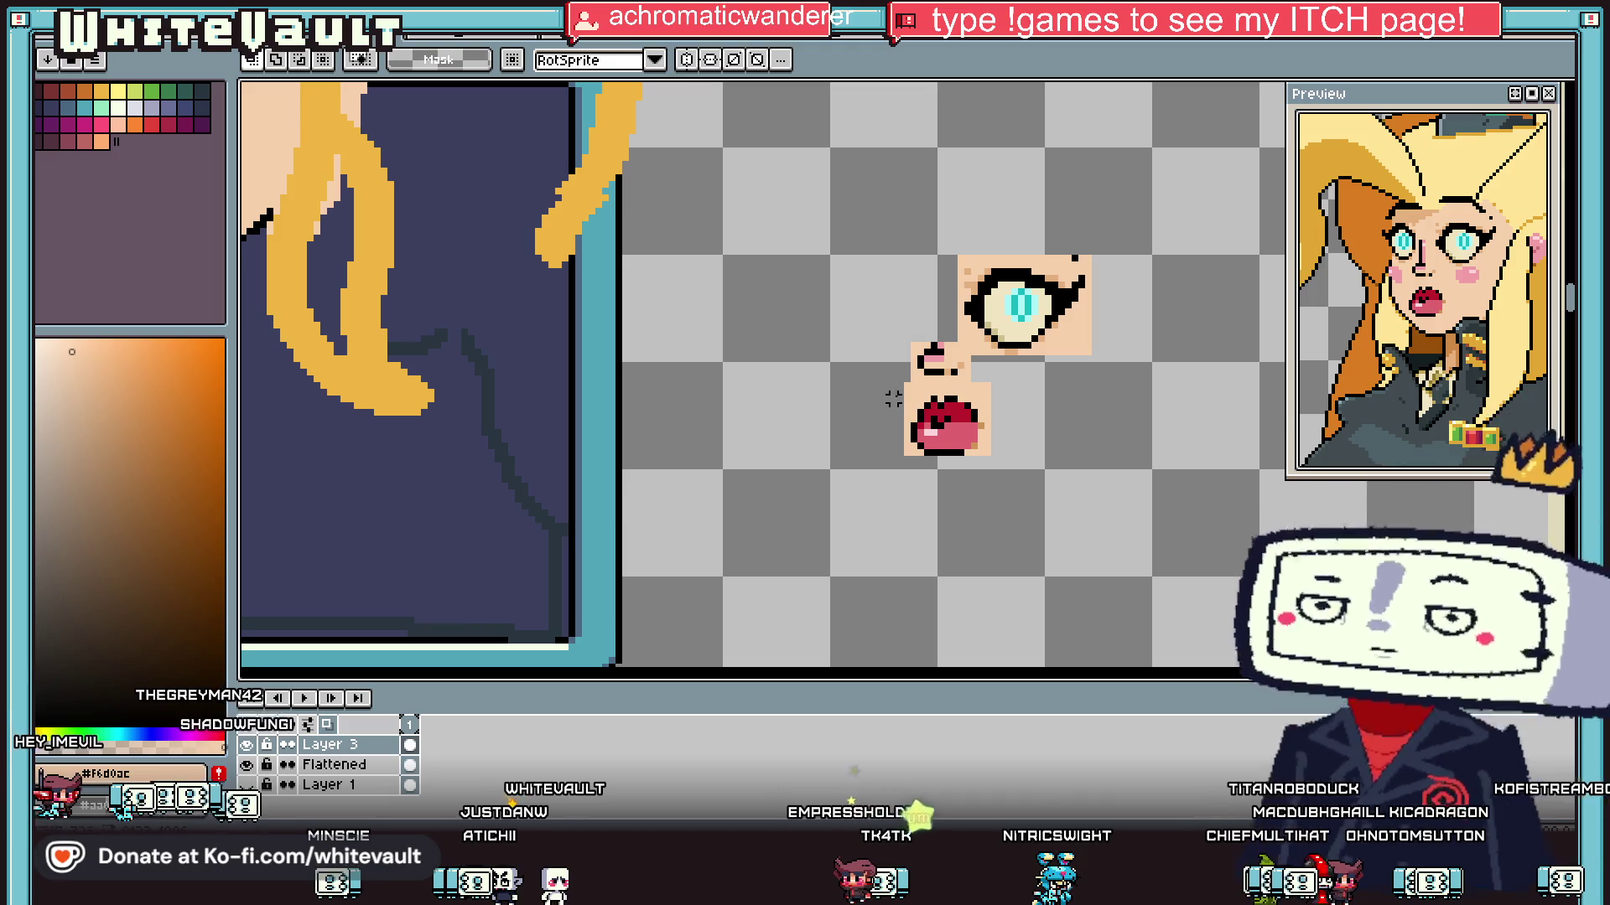
{"action": "mouse_move", "coordinate": [898, 388]}
{"action": "left_mouse_down"}
{"action": "mouse_move", "coordinate": [1042, 485]}
{"action": "mouse_move", "coordinate": [491, 303]}
{"action": "mouse_move", "coordinate": [456, 316]}
{"action": "mouse_move", "coordinate": [990, 551]}
{"action": "left_mouse_up"}
{"action": "scroll", "coordinate": [364, 294], "scroll_direction": "up", "scroll_amount": 1}
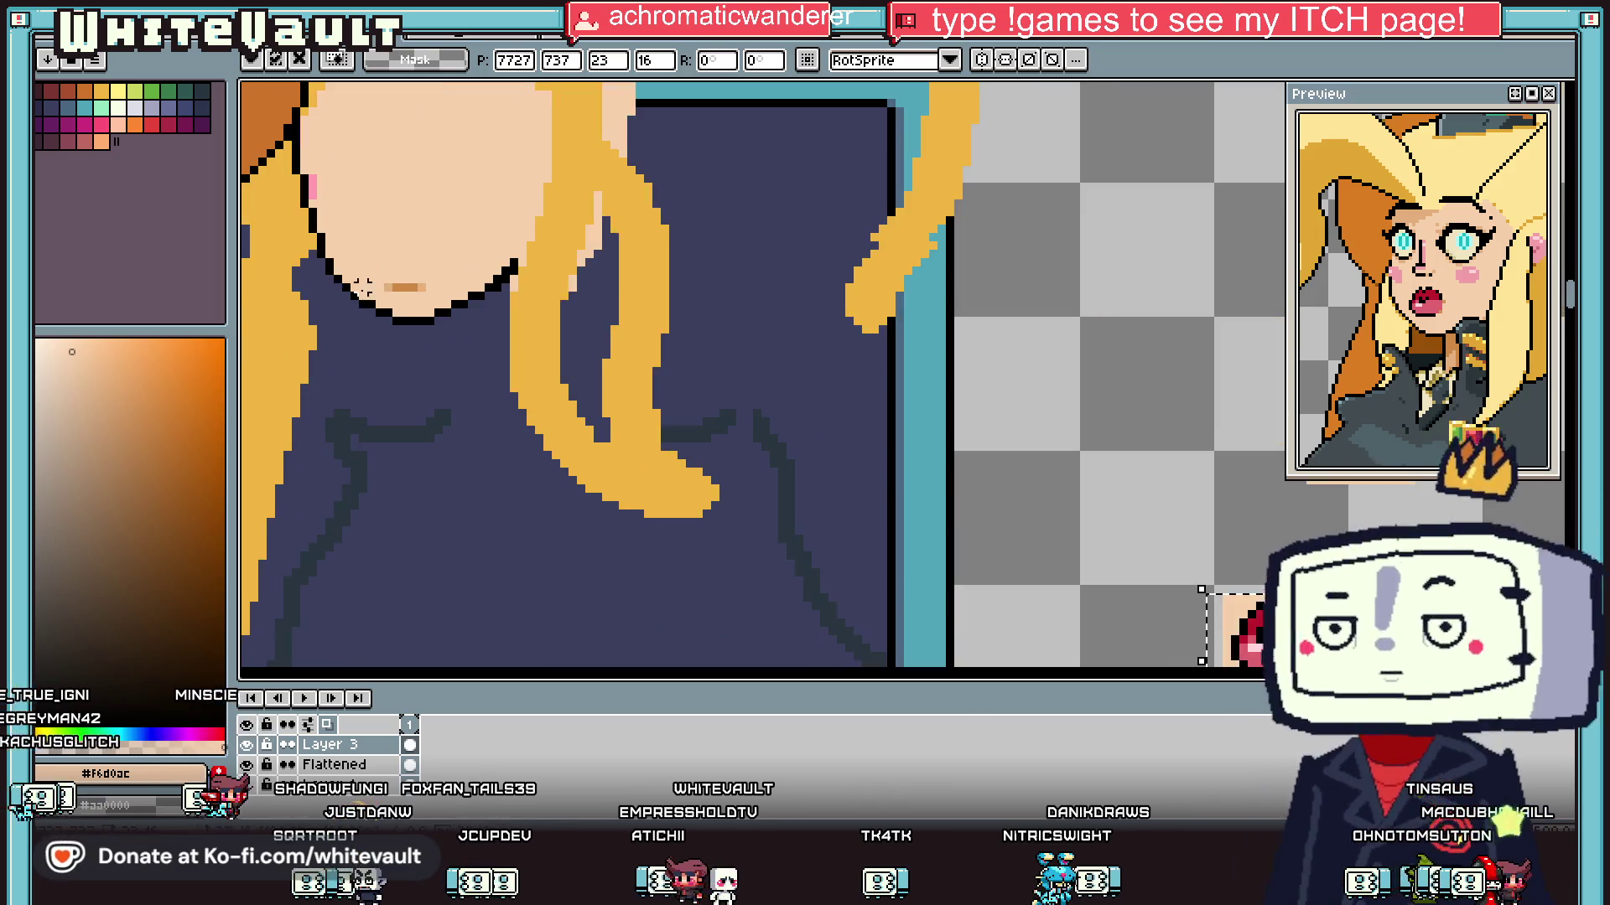
Step: Lower the chin block one pixel and move the red mouth back toward the chin
{"action": "mouse_move", "coordinate": [327, 268]}
{"action": "left_mouse_down"}
{"action": "mouse_move", "coordinate": [468, 368]}
{"action": "mouse_move", "coordinate": [512, 369]}
{"action": "left_mouse_up"}
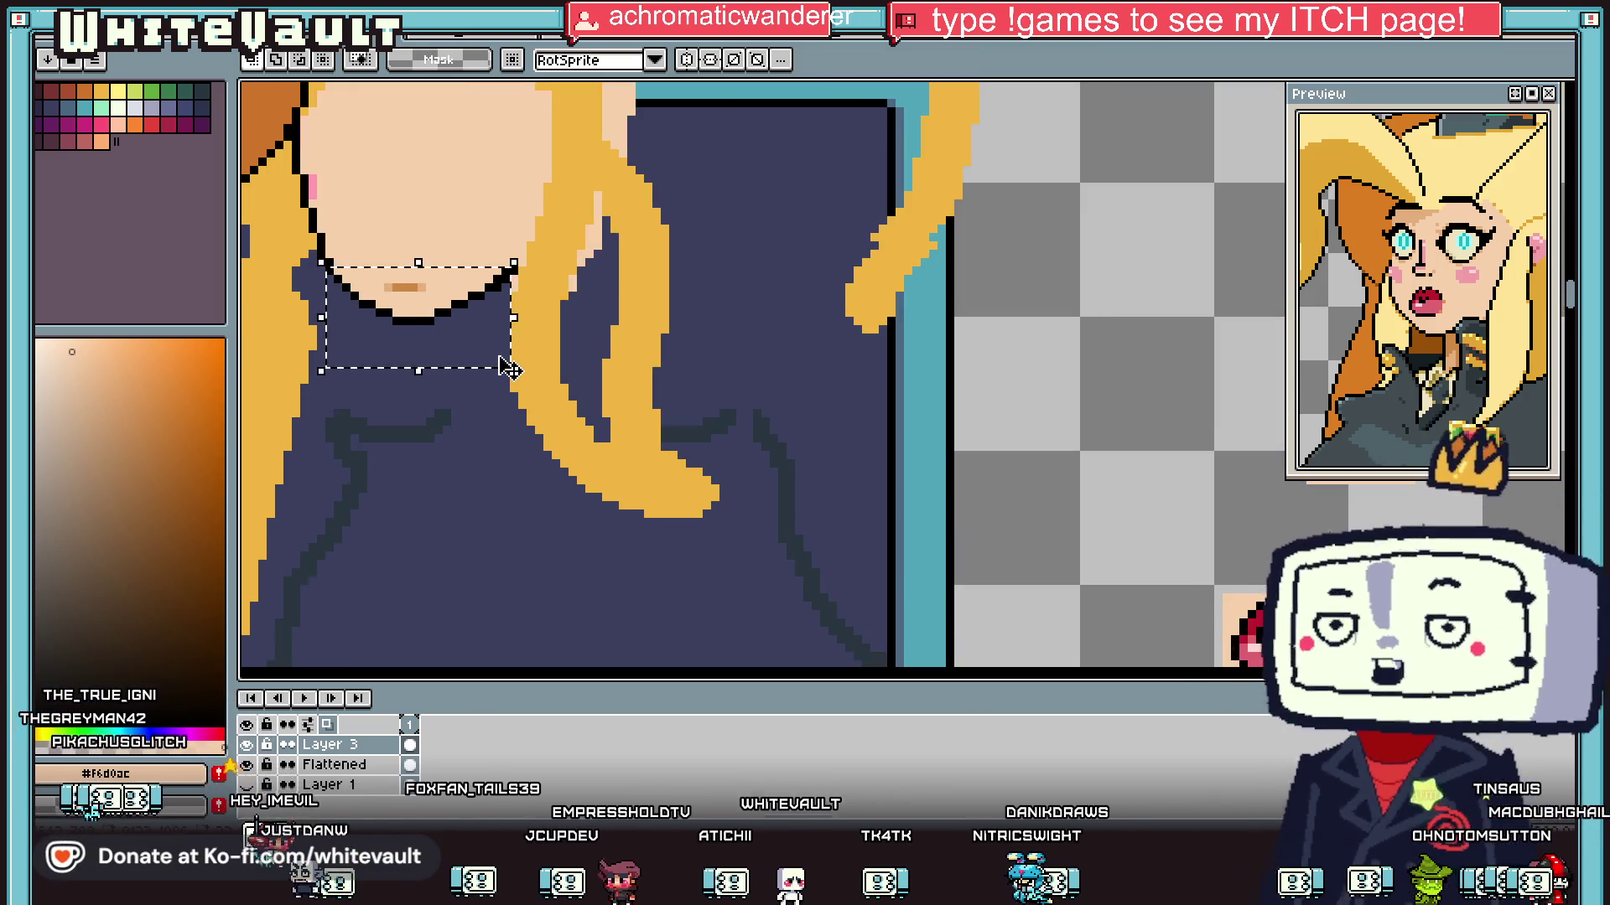
{"action": "key", "text": "Down"}
{"action": "key", "text": "ctrl+d"}
{"action": "scroll", "coordinate": [1109, 438], "scroll_direction": "down", "scroll_amount": 3}
{"action": "scroll", "coordinate": [1123, 489], "scroll_direction": "up", "scroll_amount": 1}
{"action": "mouse_move", "coordinate": [1232, 598]}
{"action": "left_mouse_down"}
{"action": "mouse_move", "coordinate": [706, 367]}
{"action": "mouse_move", "coordinate": [1103, 562]}
{"action": "left_mouse_up"}
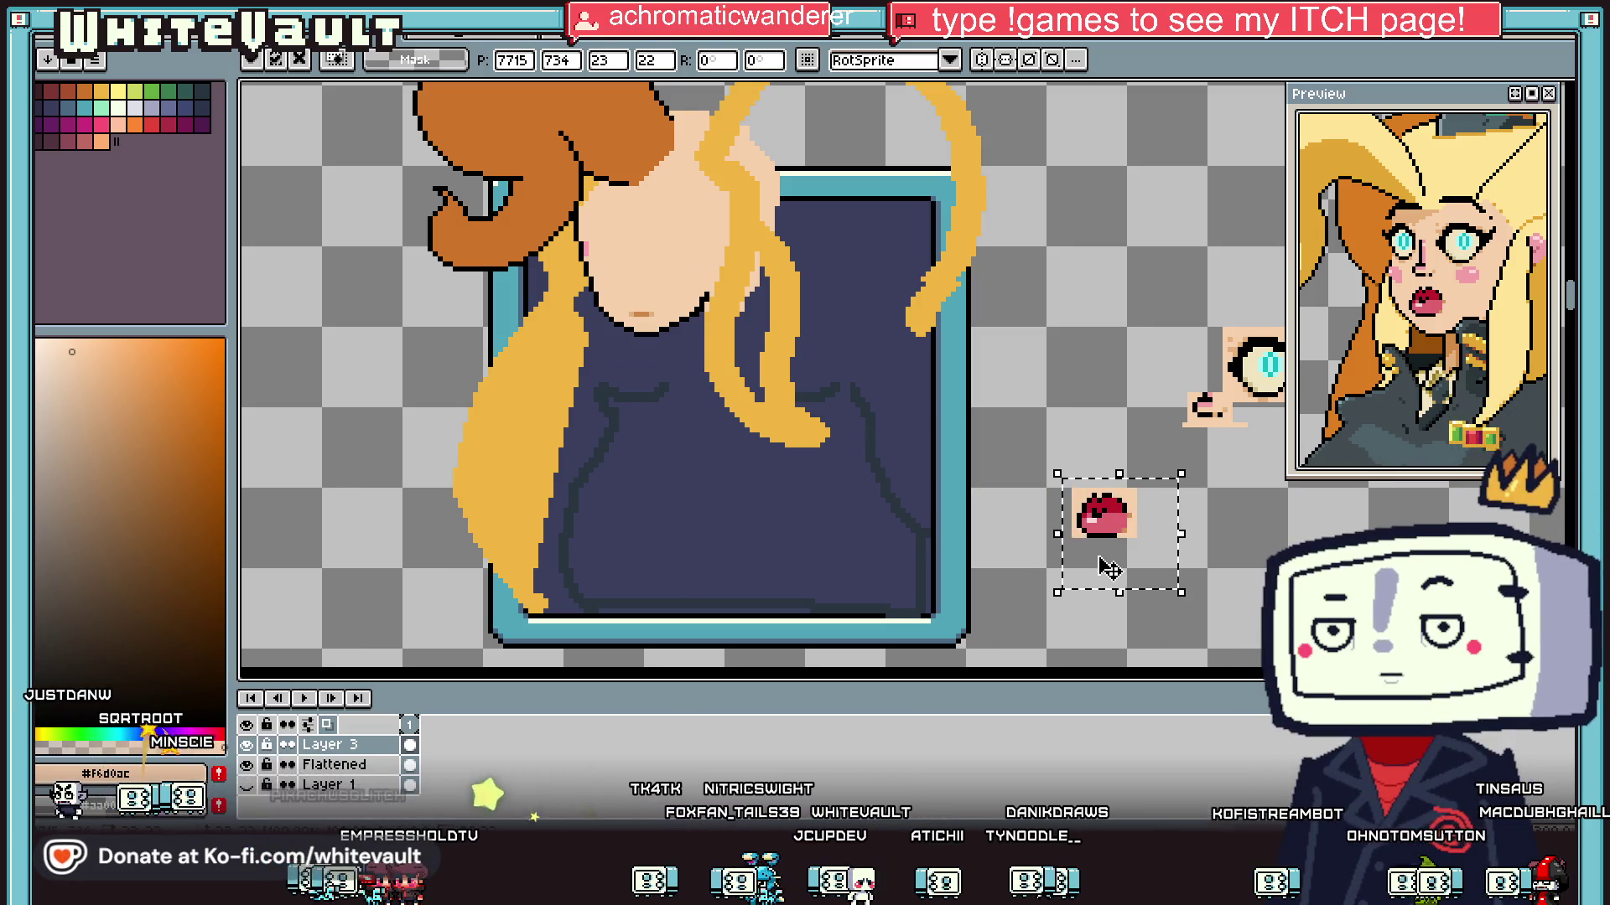
Step: Move the old small mouth line off the face to below the bust
{"action": "left_click", "coordinate": [1063, 511]}
{"action": "scroll", "coordinate": [610, 325], "scroll_direction": "up", "scroll_amount": 2}
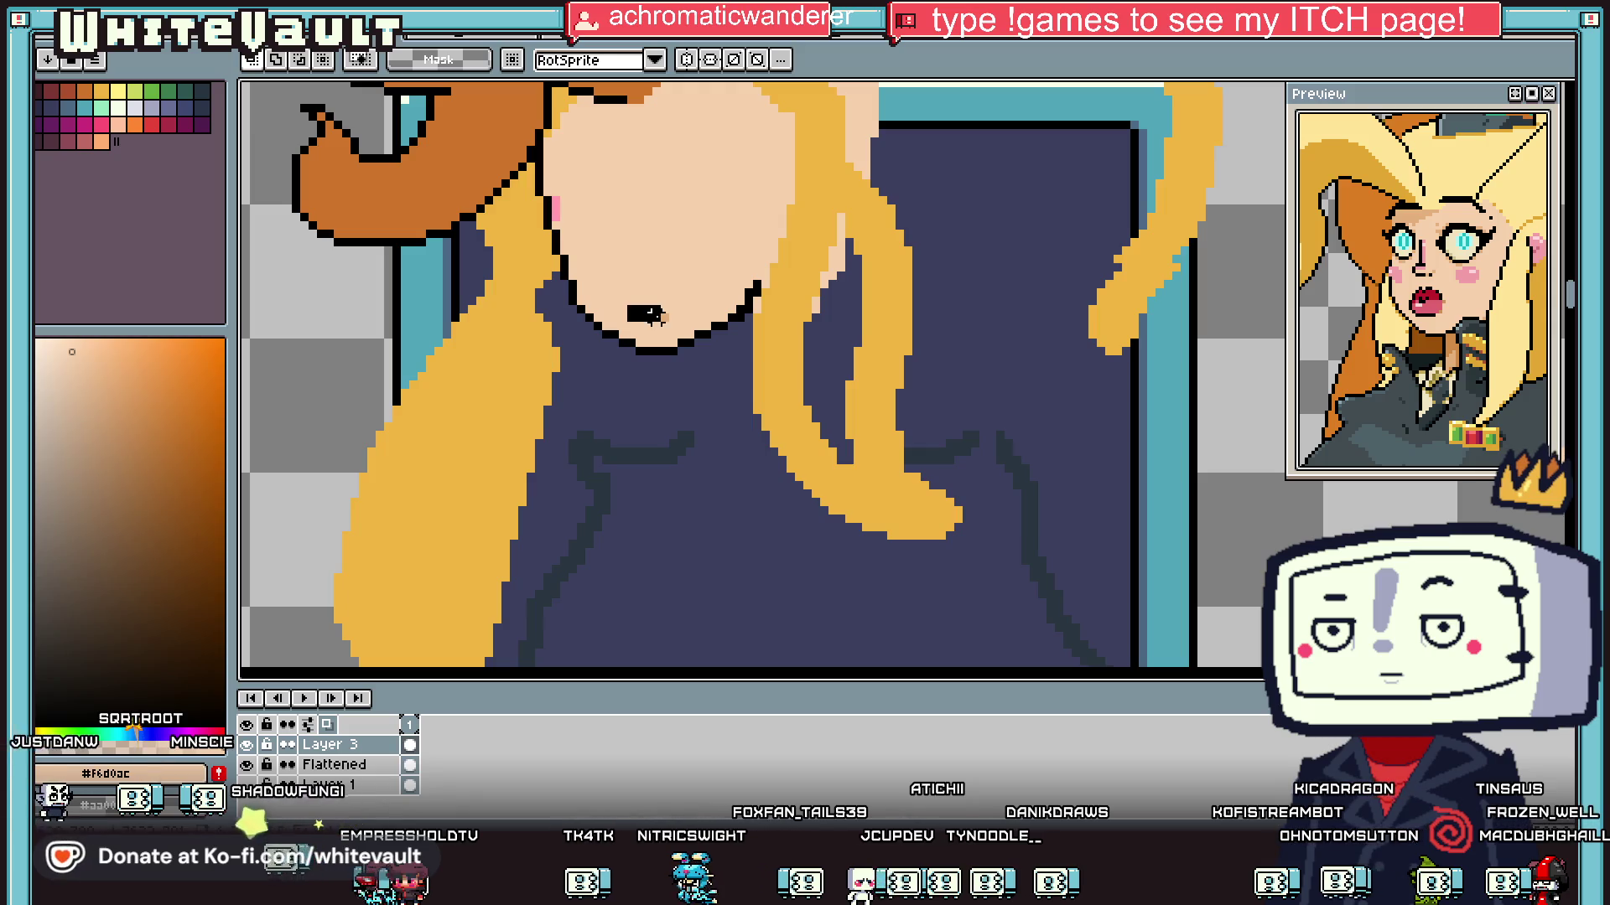
{"action": "left_click", "coordinate": [655, 316]}
{"action": "mouse_move", "coordinate": [671, 319]}
{"action": "left_mouse_down"}
{"action": "mouse_move", "coordinate": [1149, 593]}
{"action": "mouse_move", "coordinate": [765, 502]}
{"action": "left_mouse_up"}
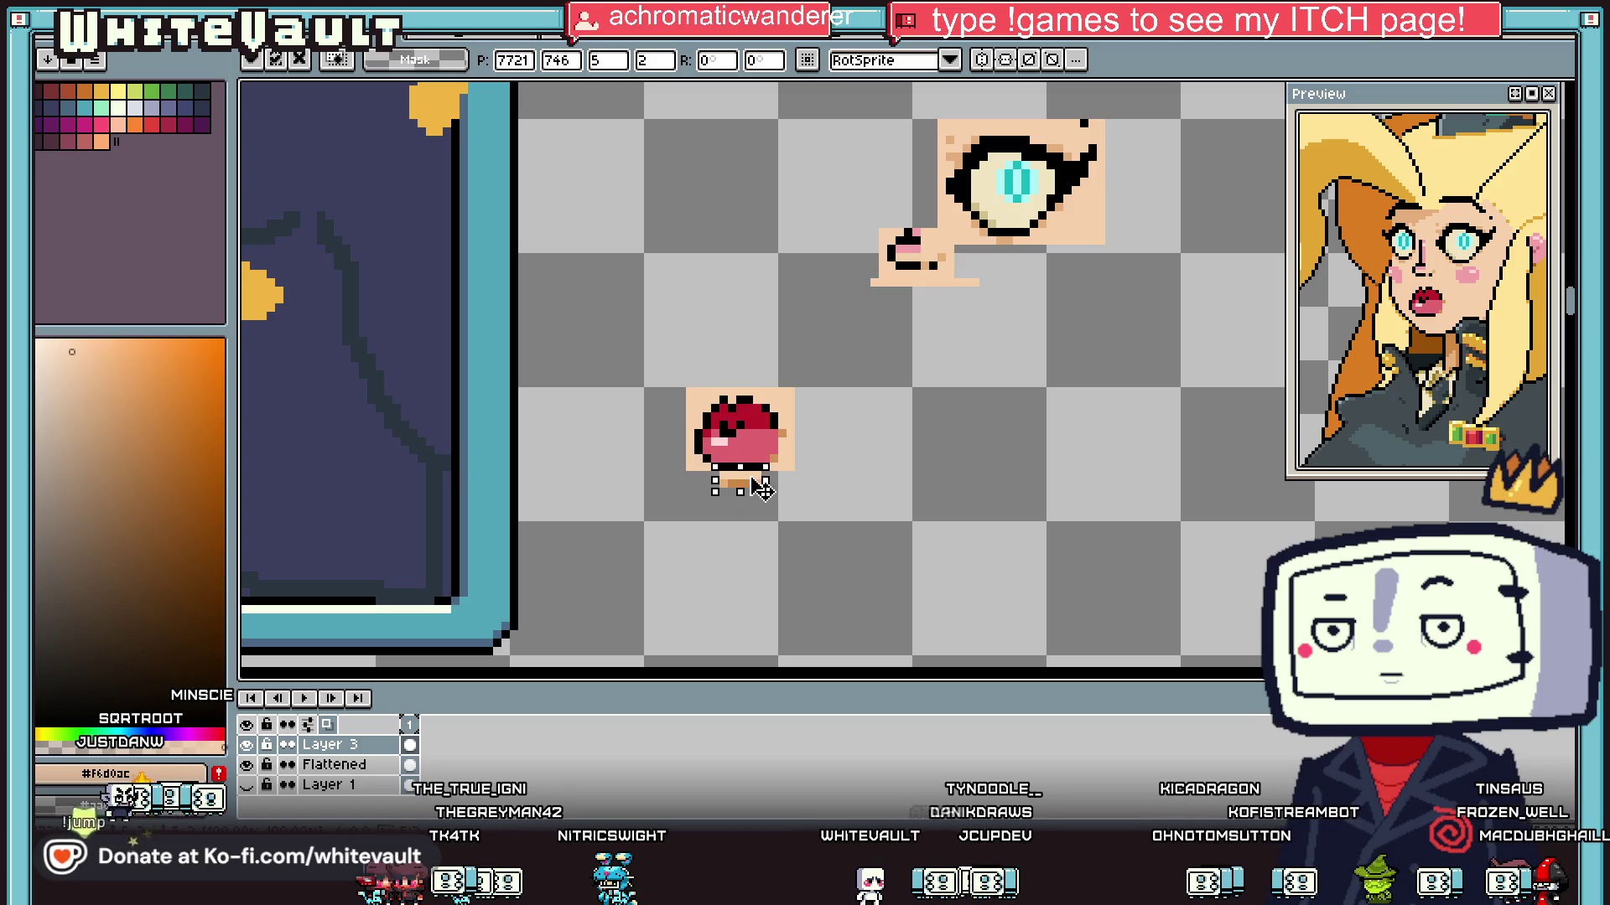
{"action": "left_click", "coordinate": [689, 417]}
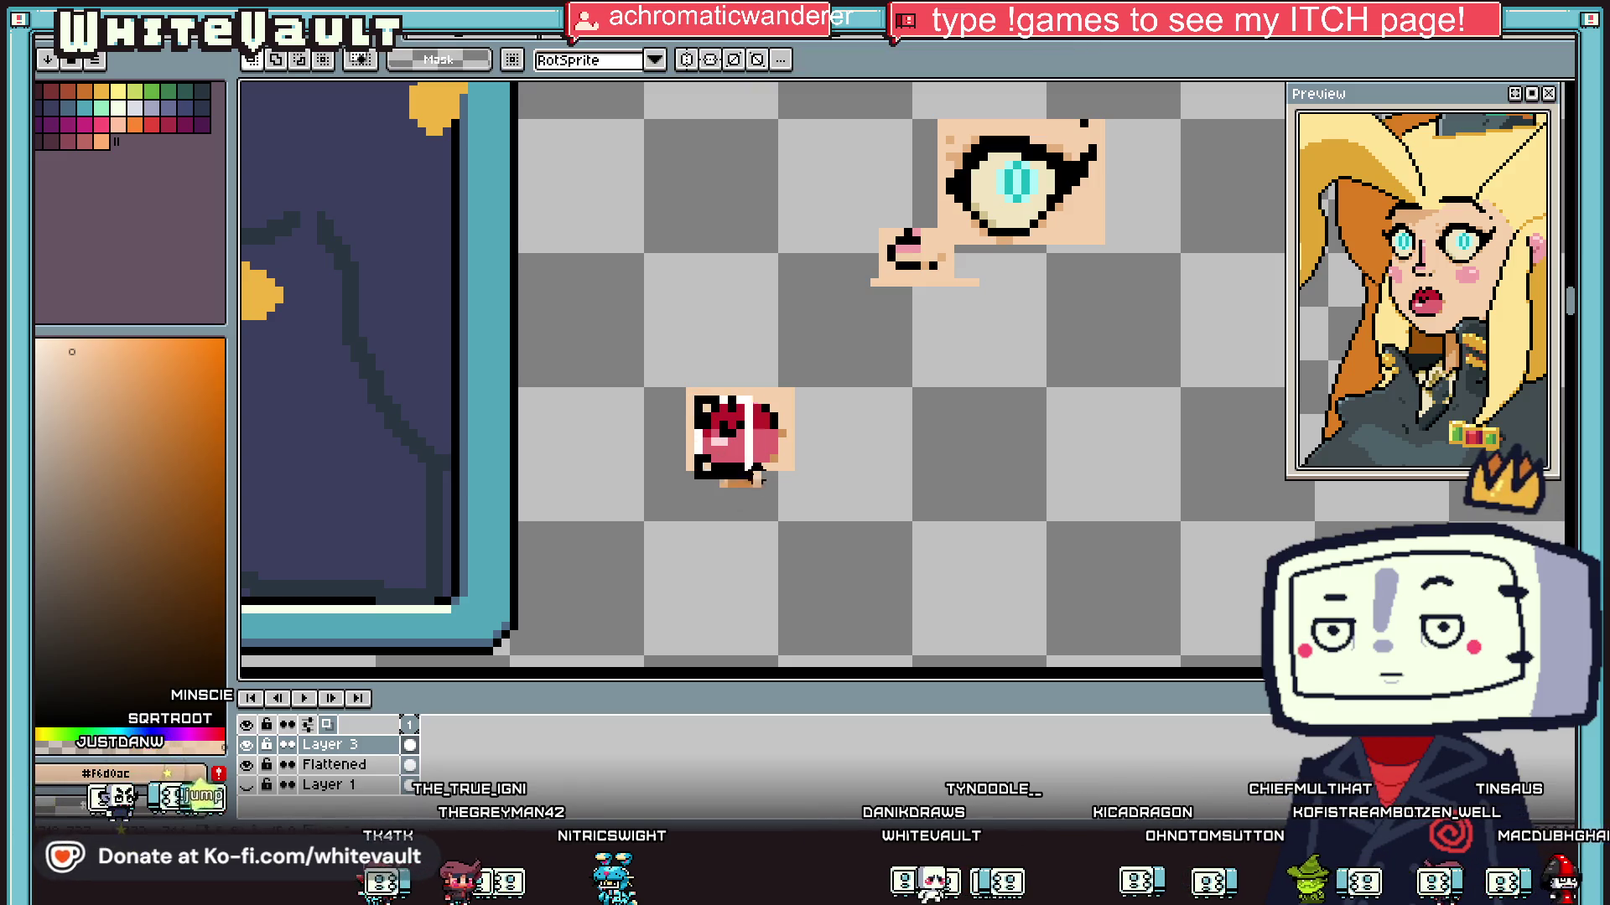
{"action": "scroll", "coordinate": [738, 467], "scroll_direction": "down", "scroll_amount": 3}
Step: Place the red open mouth on the lower face and move the chin down beneath it
{"action": "mouse_move", "coordinate": [762, 470]}
{"action": "left_mouse_down"}
{"action": "mouse_move", "coordinate": [394, 339]}
{"action": "mouse_move", "coordinate": [465, 344]}
{"action": "left_mouse_up"}
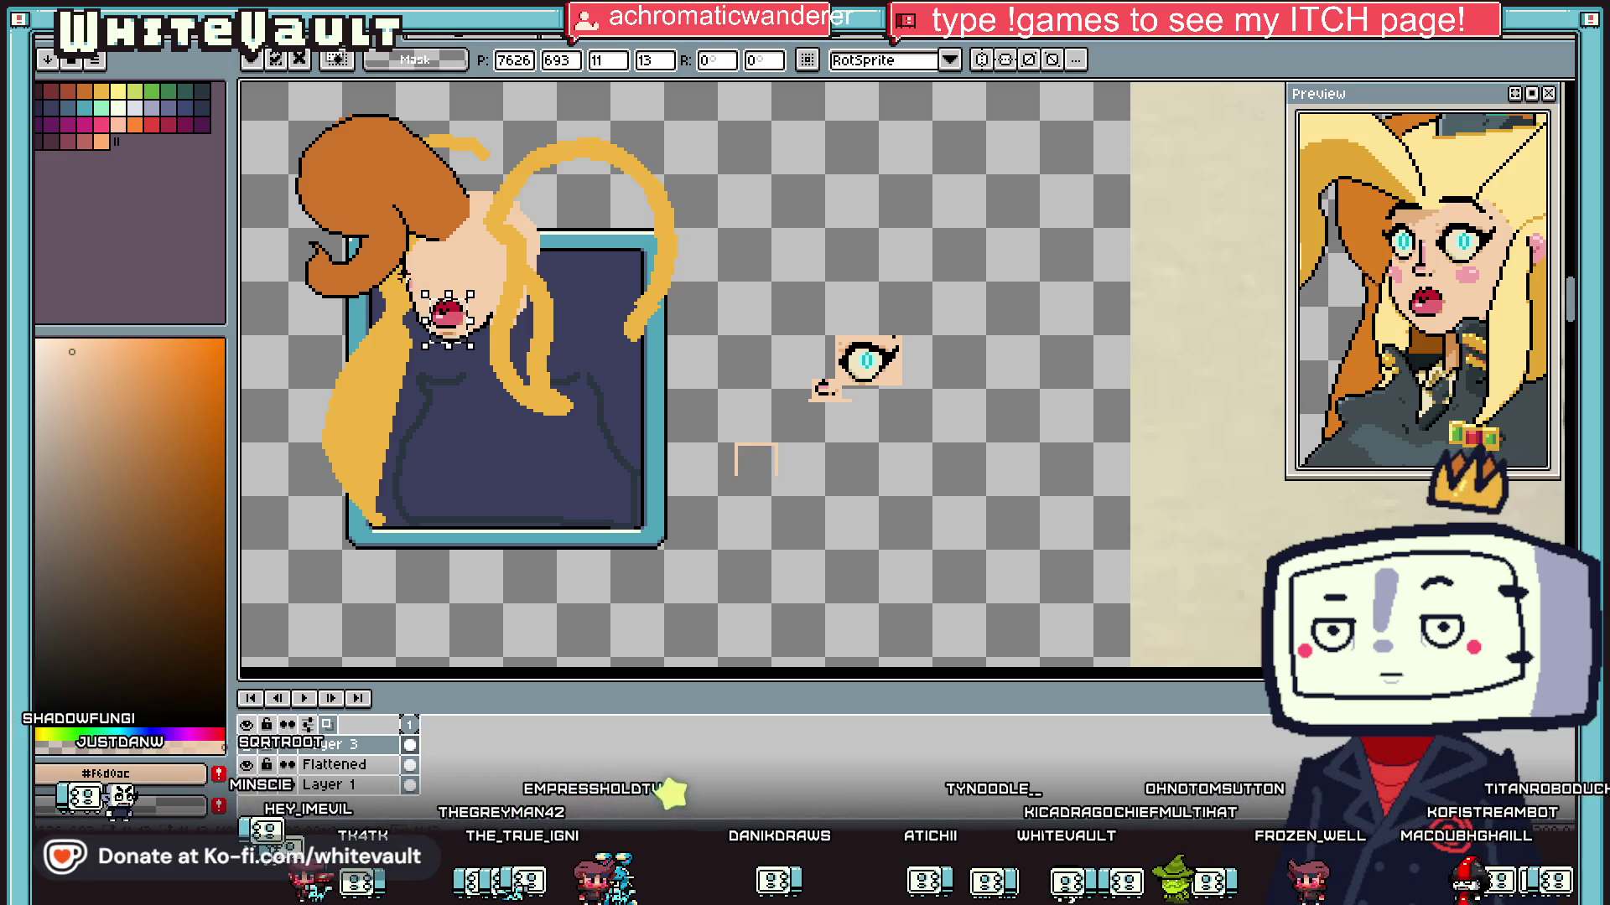
{"action": "scroll", "coordinate": [402, 275], "scroll_direction": "up", "scroll_amount": 2}
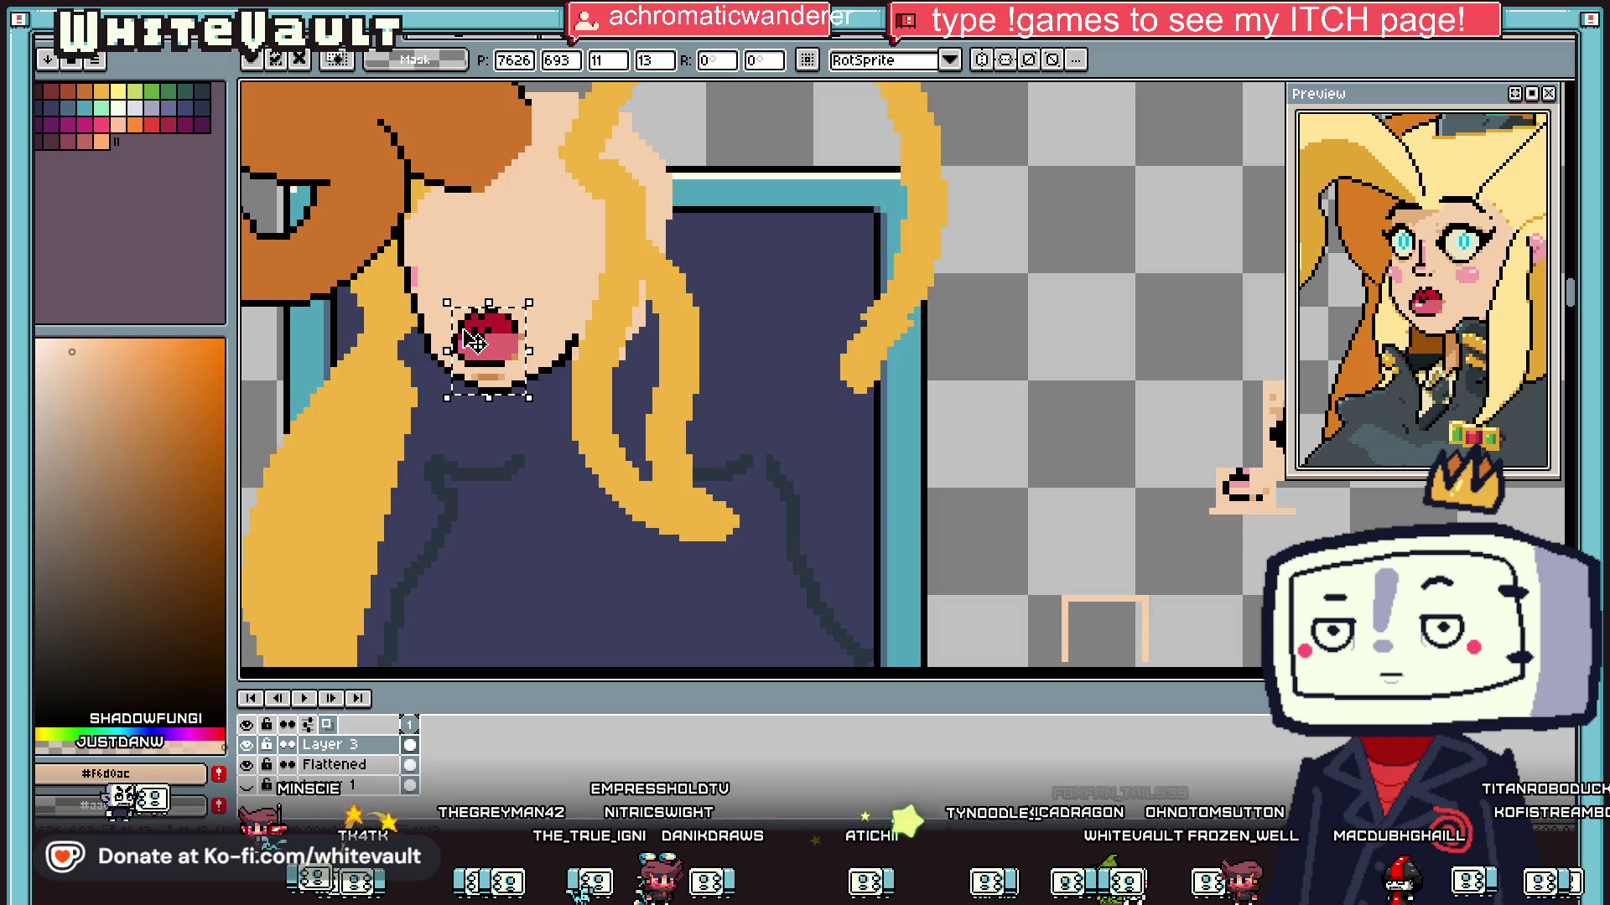
{"action": "scroll", "coordinate": [473, 342], "scroll_direction": "up", "scroll_amount": 2}
{"action": "left_click_drag", "start_coordinate": [382, 275], "coordinate": [629, 367]}
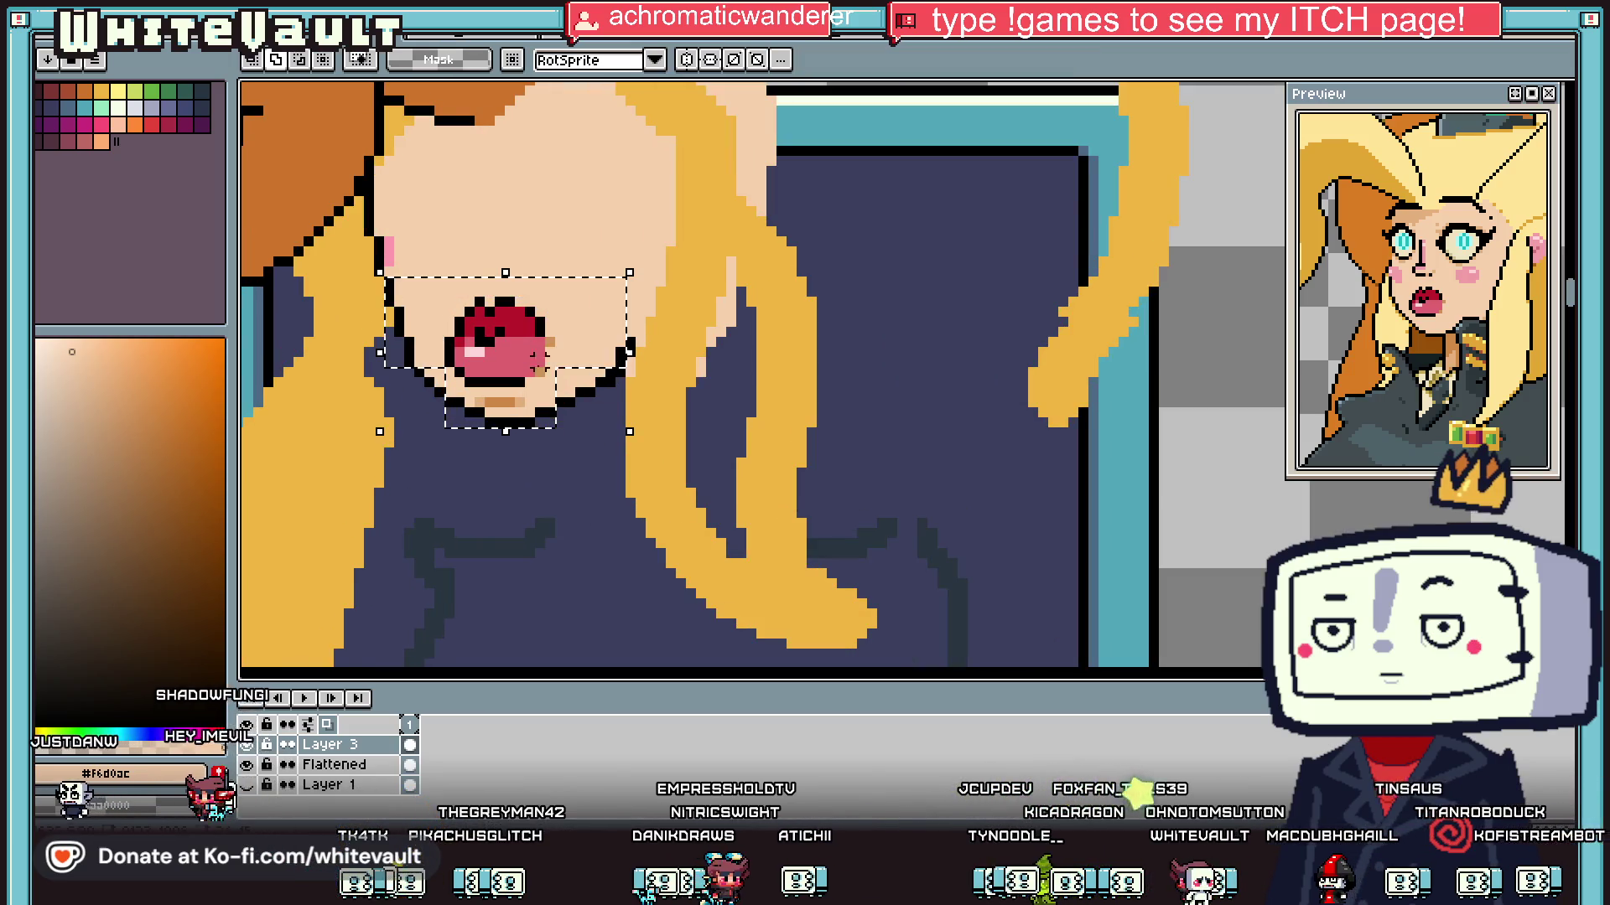
{"action": "mouse_move", "coordinate": [415, 362]}
{"action": "left_mouse_down"}
{"action": "mouse_move", "coordinate": [575, 466]}
{"action": "mouse_move", "coordinate": [627, 473]}
{"action": "mouse_move", "coordinate": [575, 444]}
{"action": "left_mouse_up"}
{"action": "key", "text": "Return"}
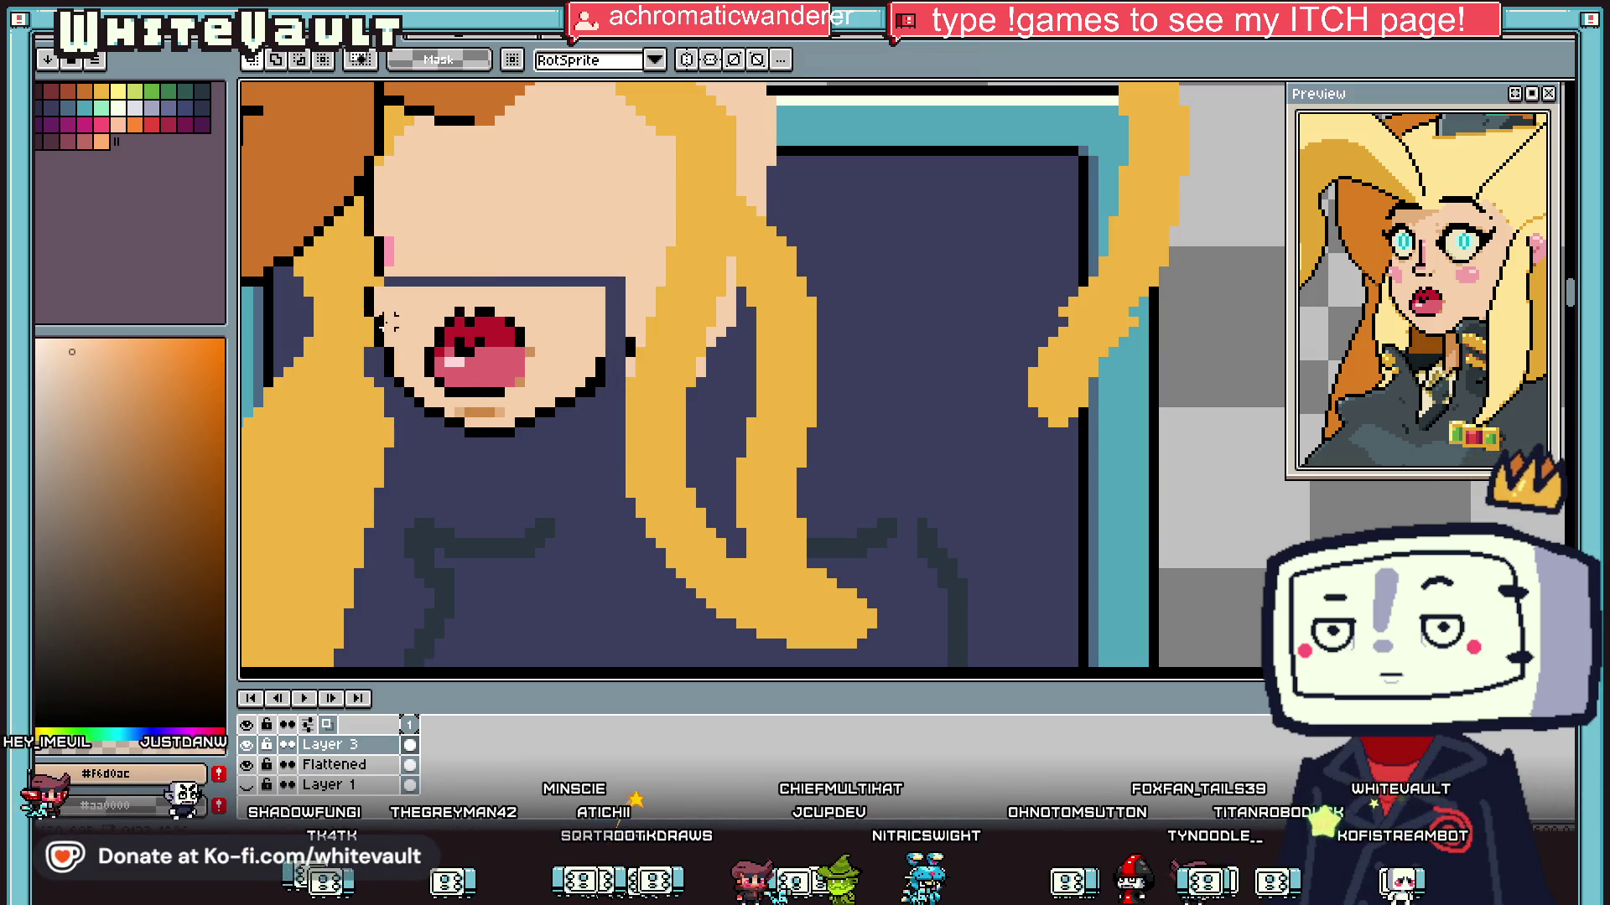
Step: Add a black jaw-outline pixel and turn stray outline pixels into skin colour
{"action": "scroll", "coordinate": [388, 322], "scroll_direction": "up", "scroll_amount": 1}
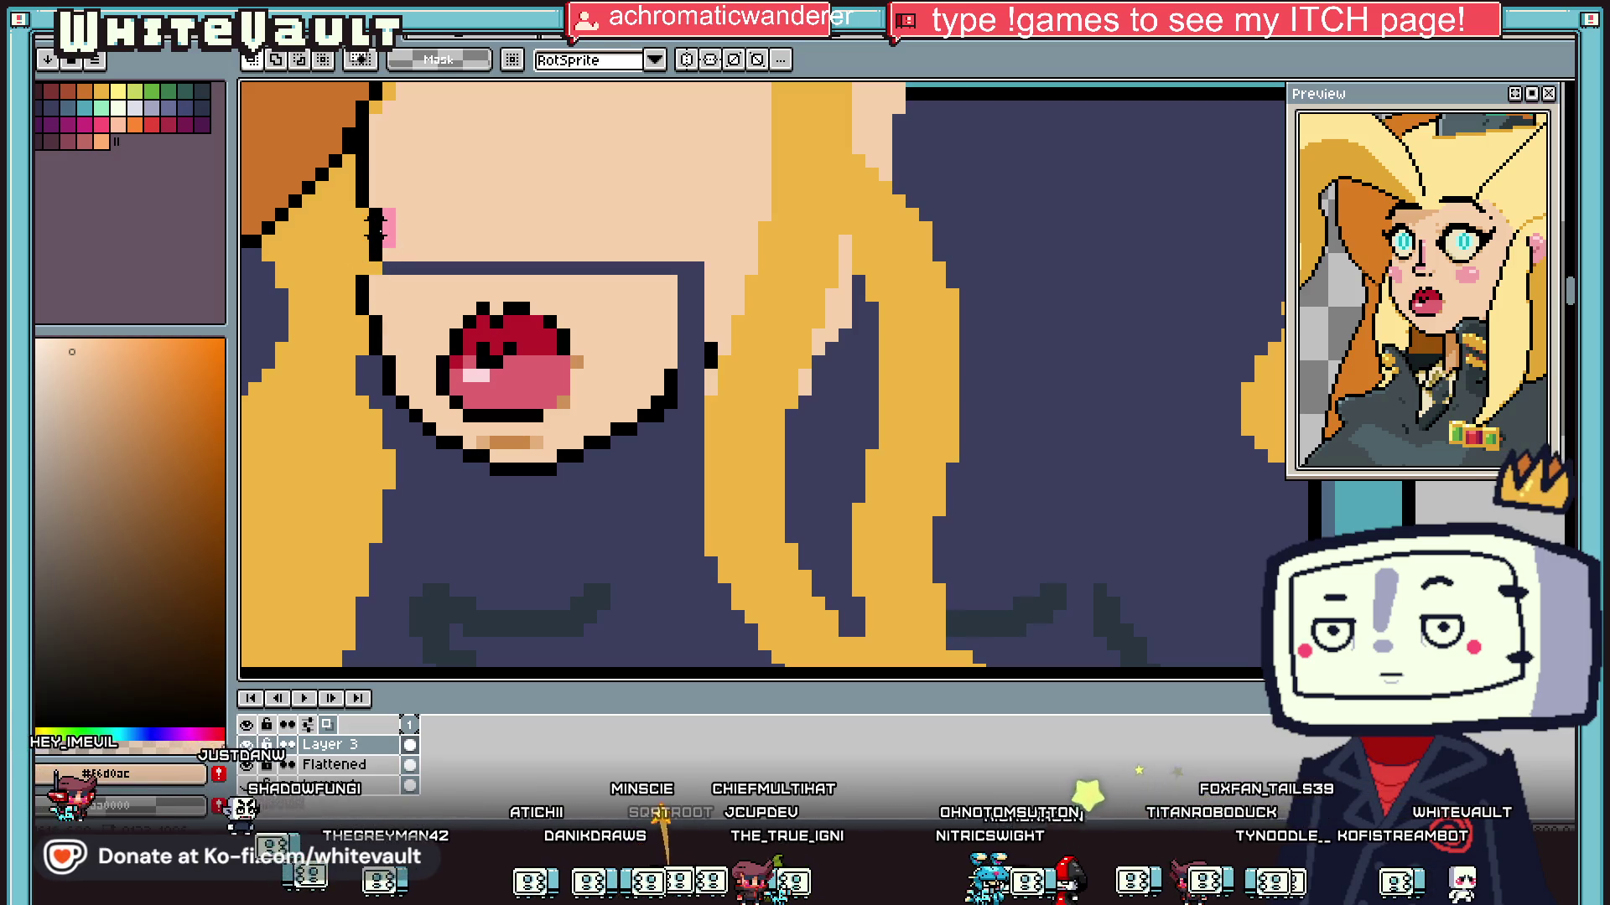
{"action": "key", "text": "b"}
{"action": "scroll", "coordinate": [679, 369], "scroll_direction": "up", "scroll_amount": 1}
{"action": "left_click", "coordinate": [696, 357], "text": "alt"}
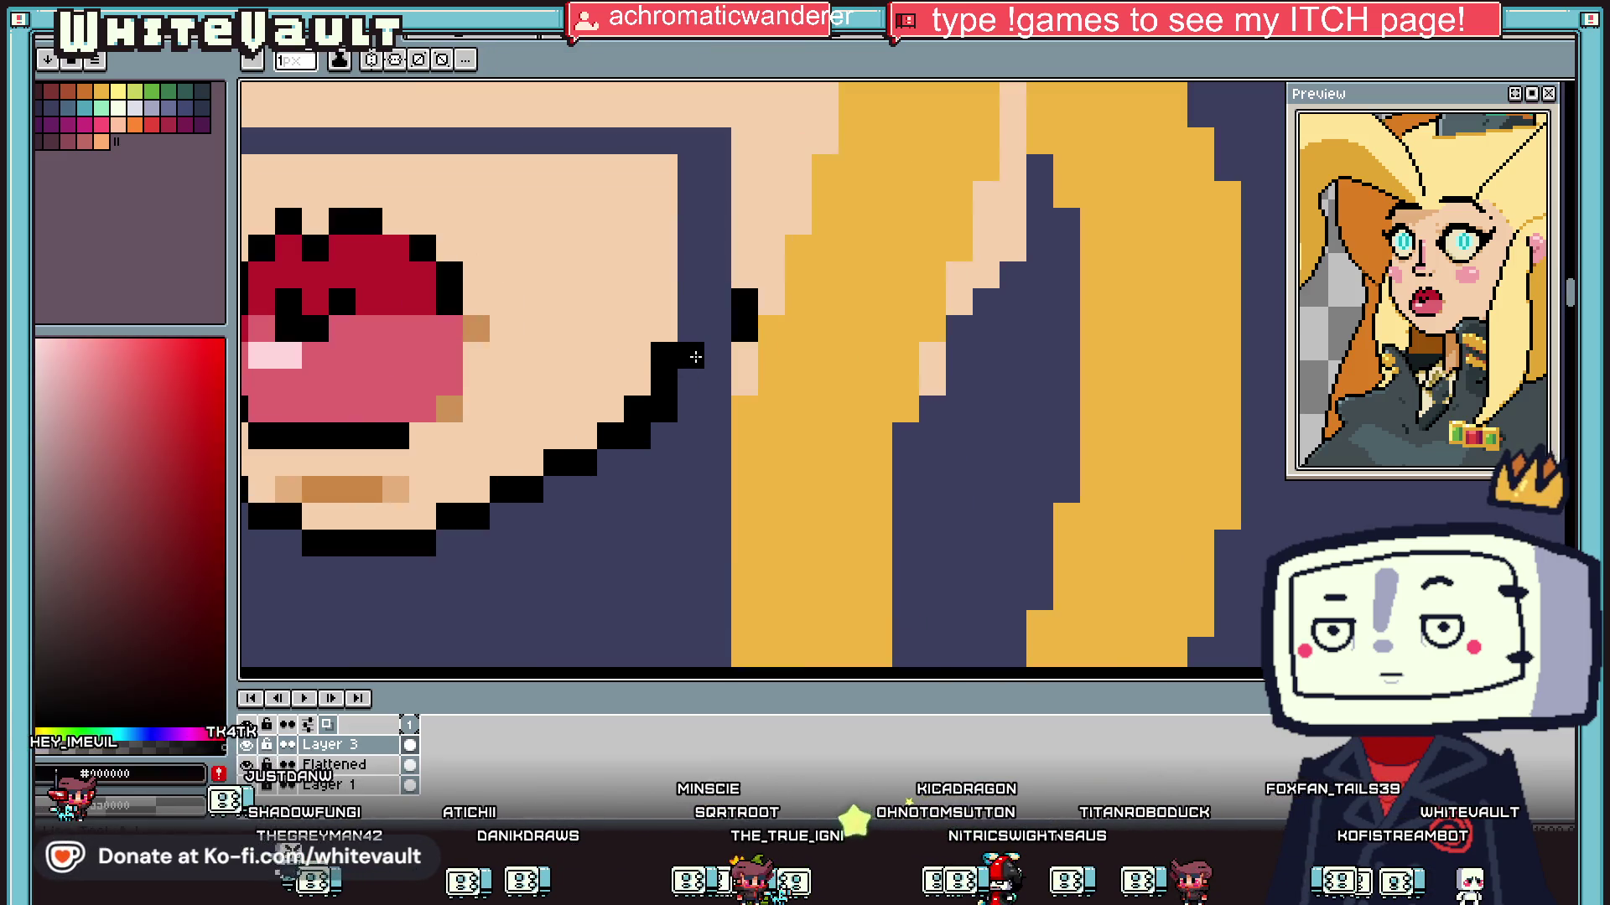
{"action": "left_click", "coordinate": [692, 381]}
{"action": "left_click", "coordinate": [645, 353], "text": "alt"}
{"action": "left_click", "coordinate": [656, 360]}
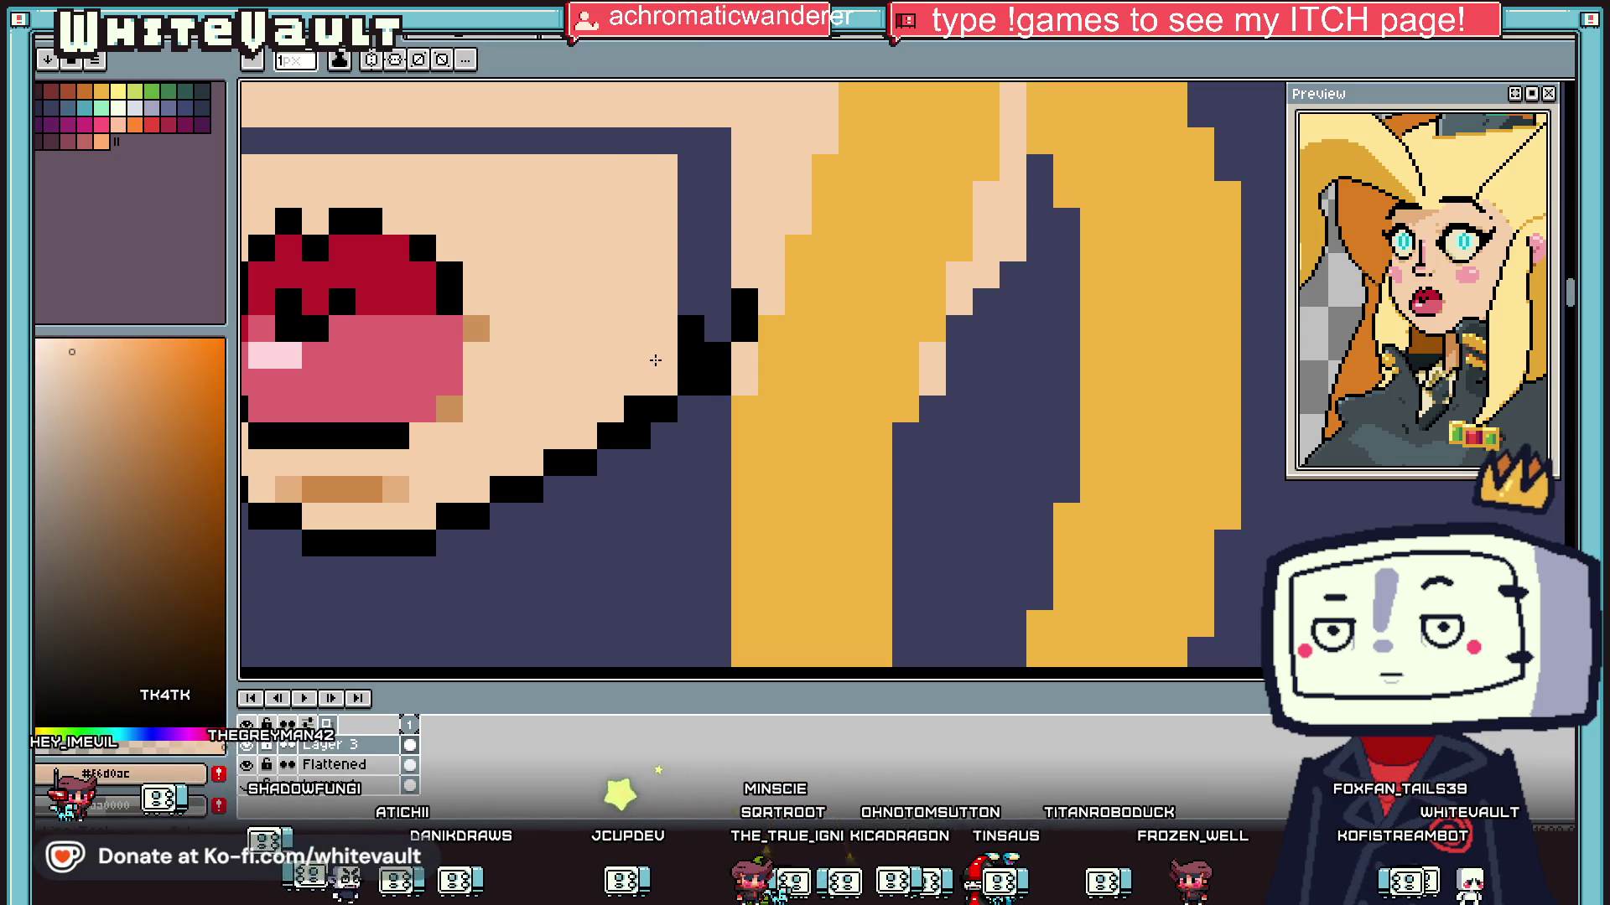
{"action": "left_click", "coordinate": [691, 329]}
{"action": "scroll", "coordinate": [587, 377], "scroll_direction": "down", "scroll_amount": 2}
{"action": "scroll", "coordinate": [474, 153], "scroll_direction": "up", "scroll_amount": 2}
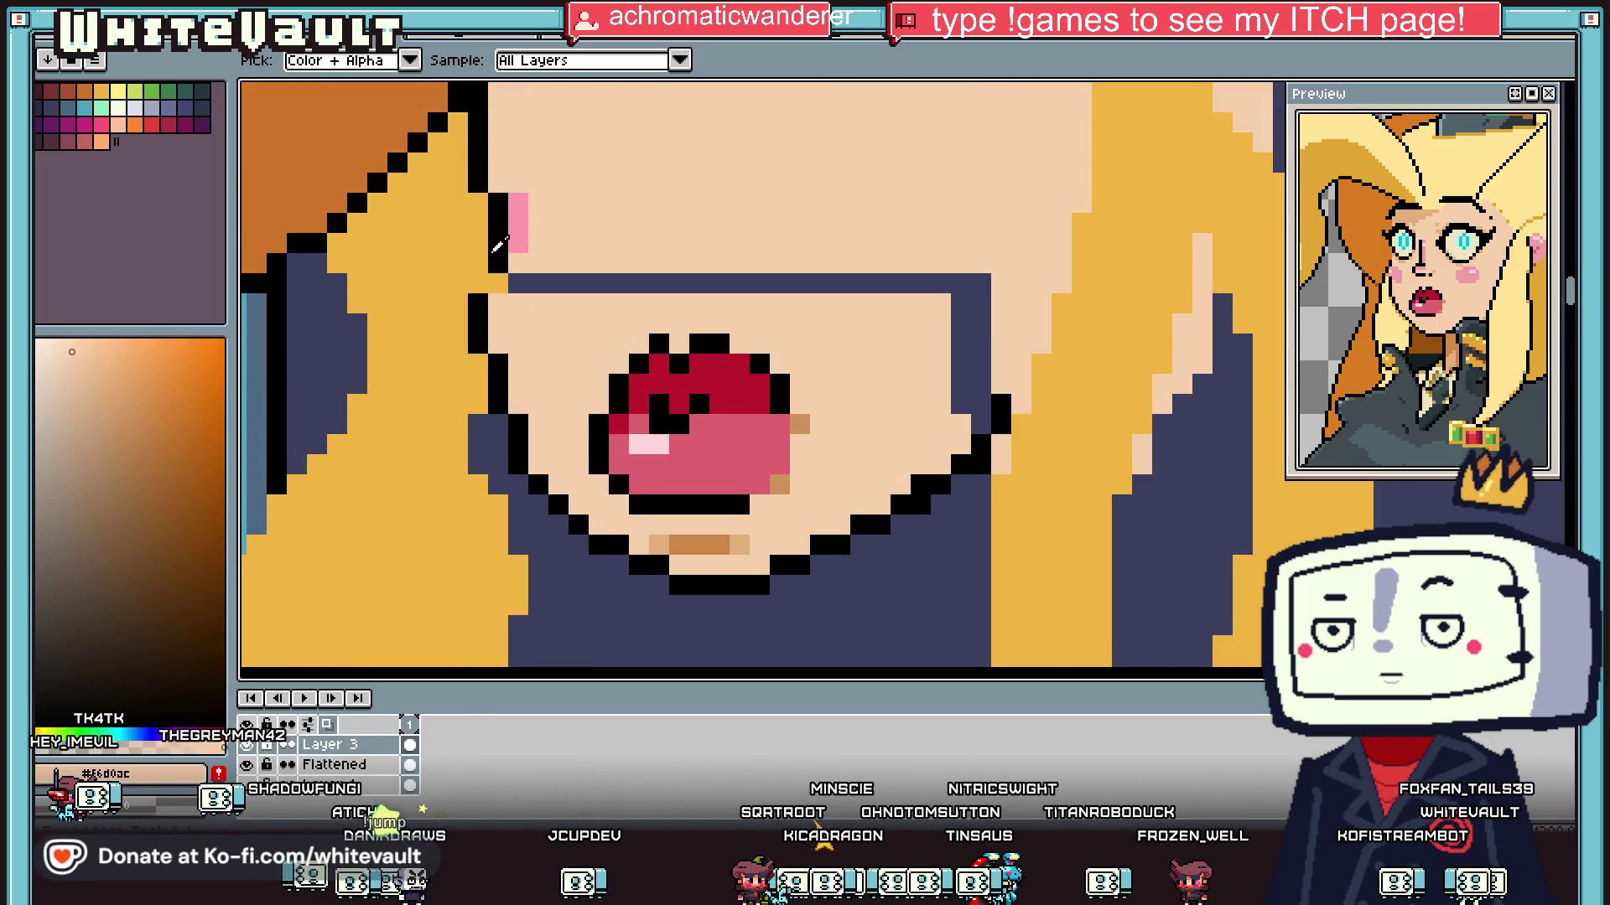
Step: Bucket-fill the dark gap across the lower face with skin tone #f6d0ac
{"action": "left_click", "coordinate": [474, 153], "text": "alt"}
{"action": "left_click", "coordinate": [509, 170], "text": "alt"}
{"action": "key", "text": "g"}
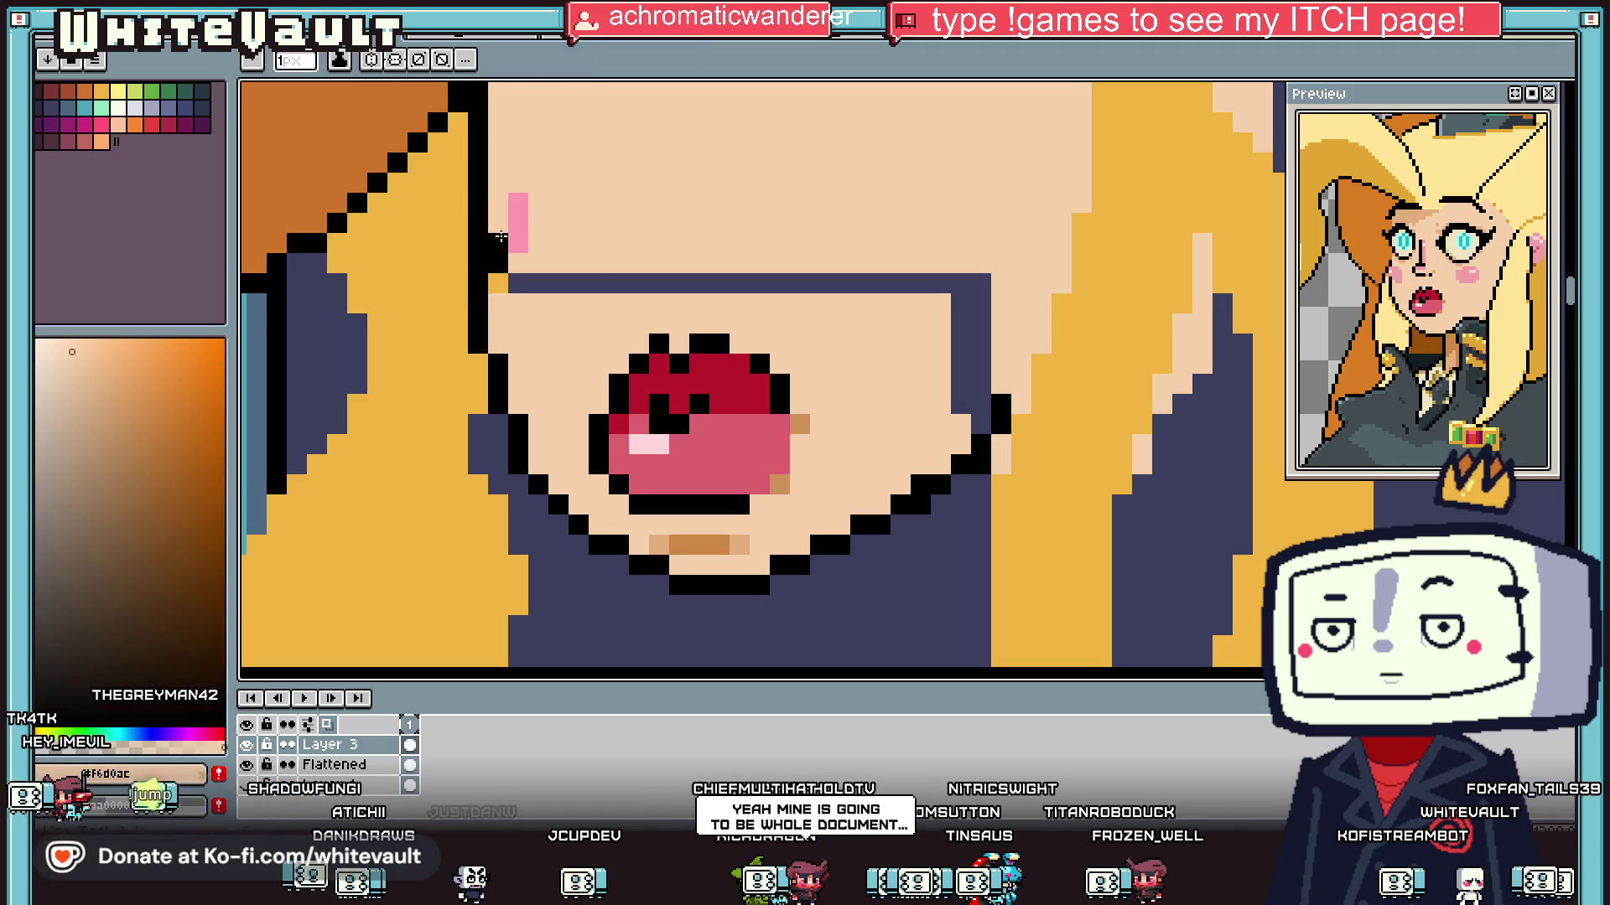
{"action": "left_click", "coordinate": [498, 243]}
{"action": "left_click", "coordinate": [547, 285]}
{"action": "scroll", "coordinate": [601, 288], "scroll_direction": "down", "scroll_amount": 3}
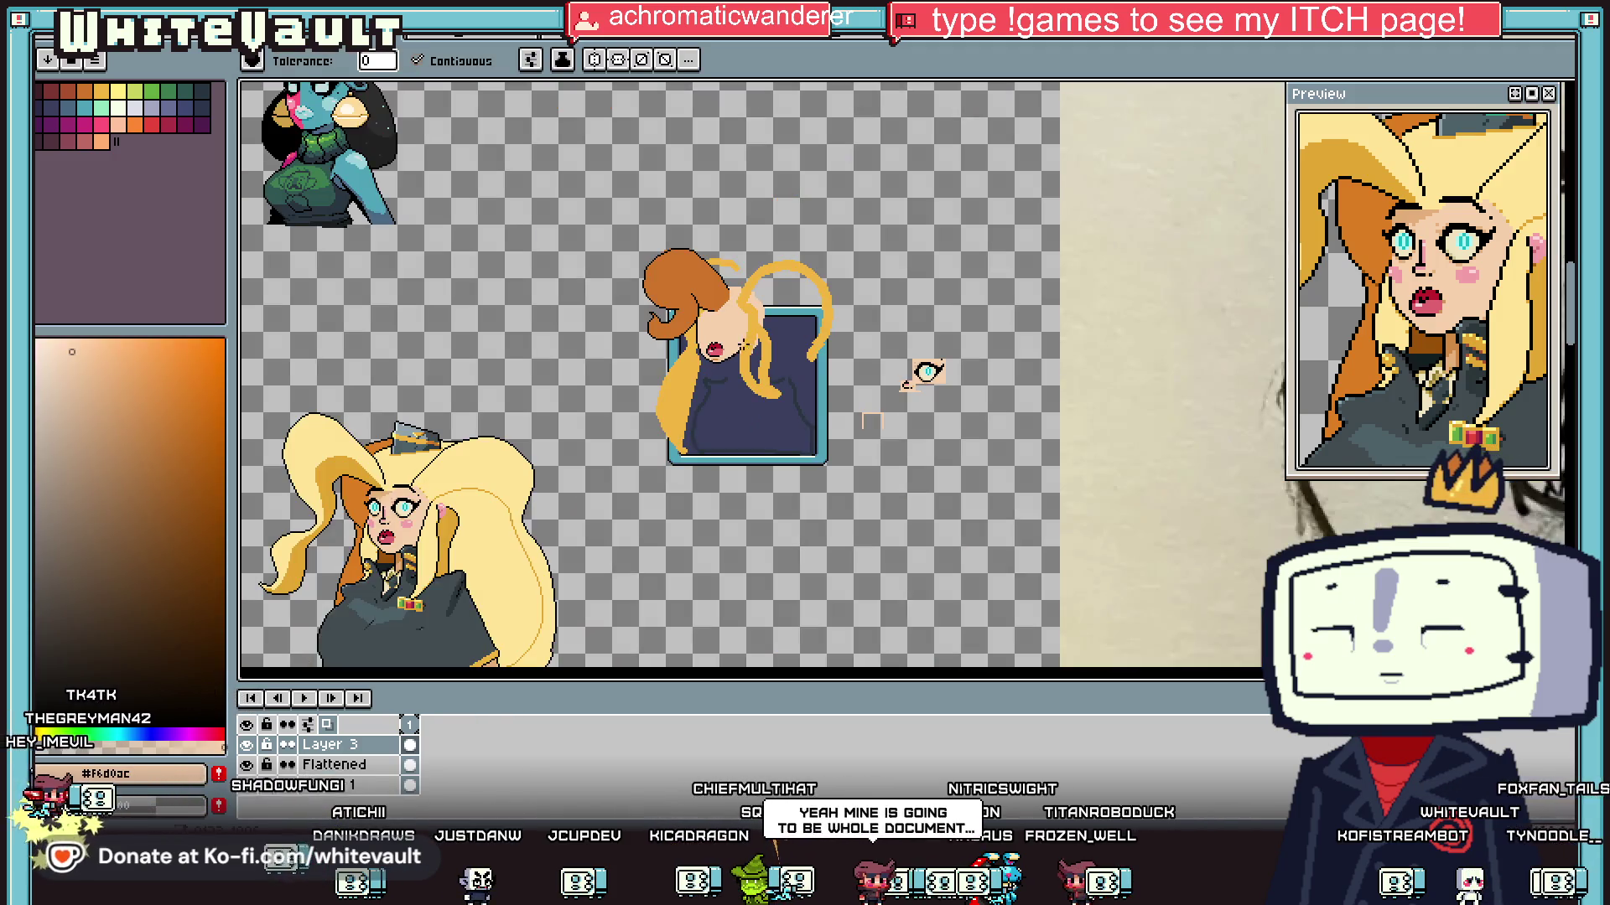
{"action": "scroll", "coordinate": [657, 399], "scroll_direction": "up", "scroll_amount": 3}
{"action": "scroll", "coordinate": [1008, 370], "scroll_direction": "down", "scroll_amount": 2}
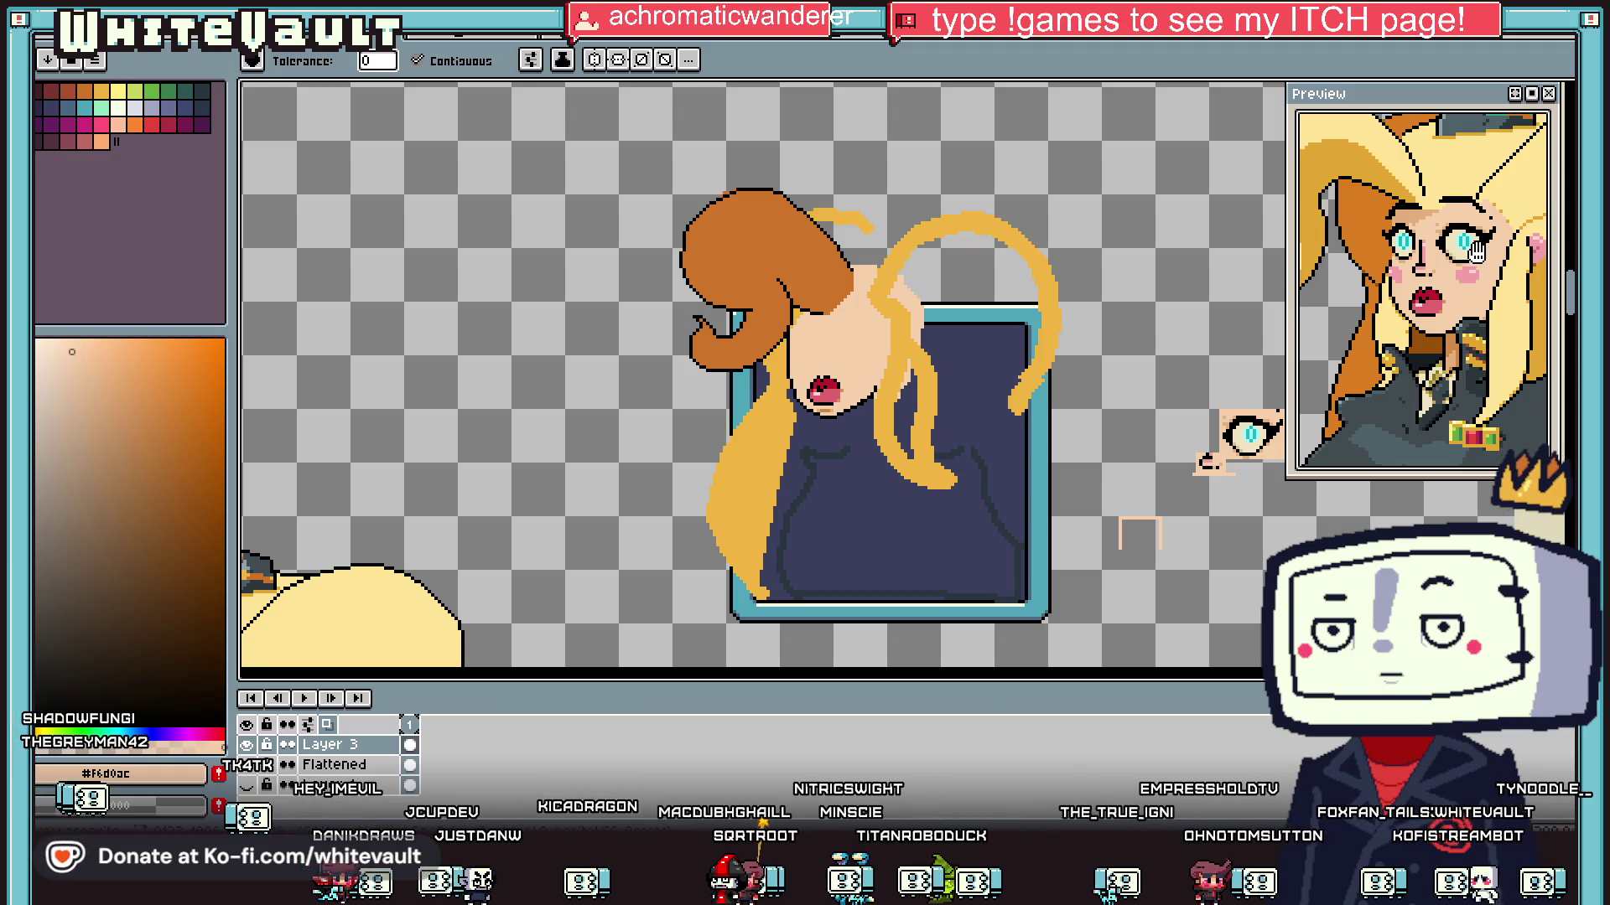
{"action": "key", "text": "m"}
{"action": "scroll", "coordinate": [1207, 478], "scroll_direction": "up", "scroll_amount": 2}
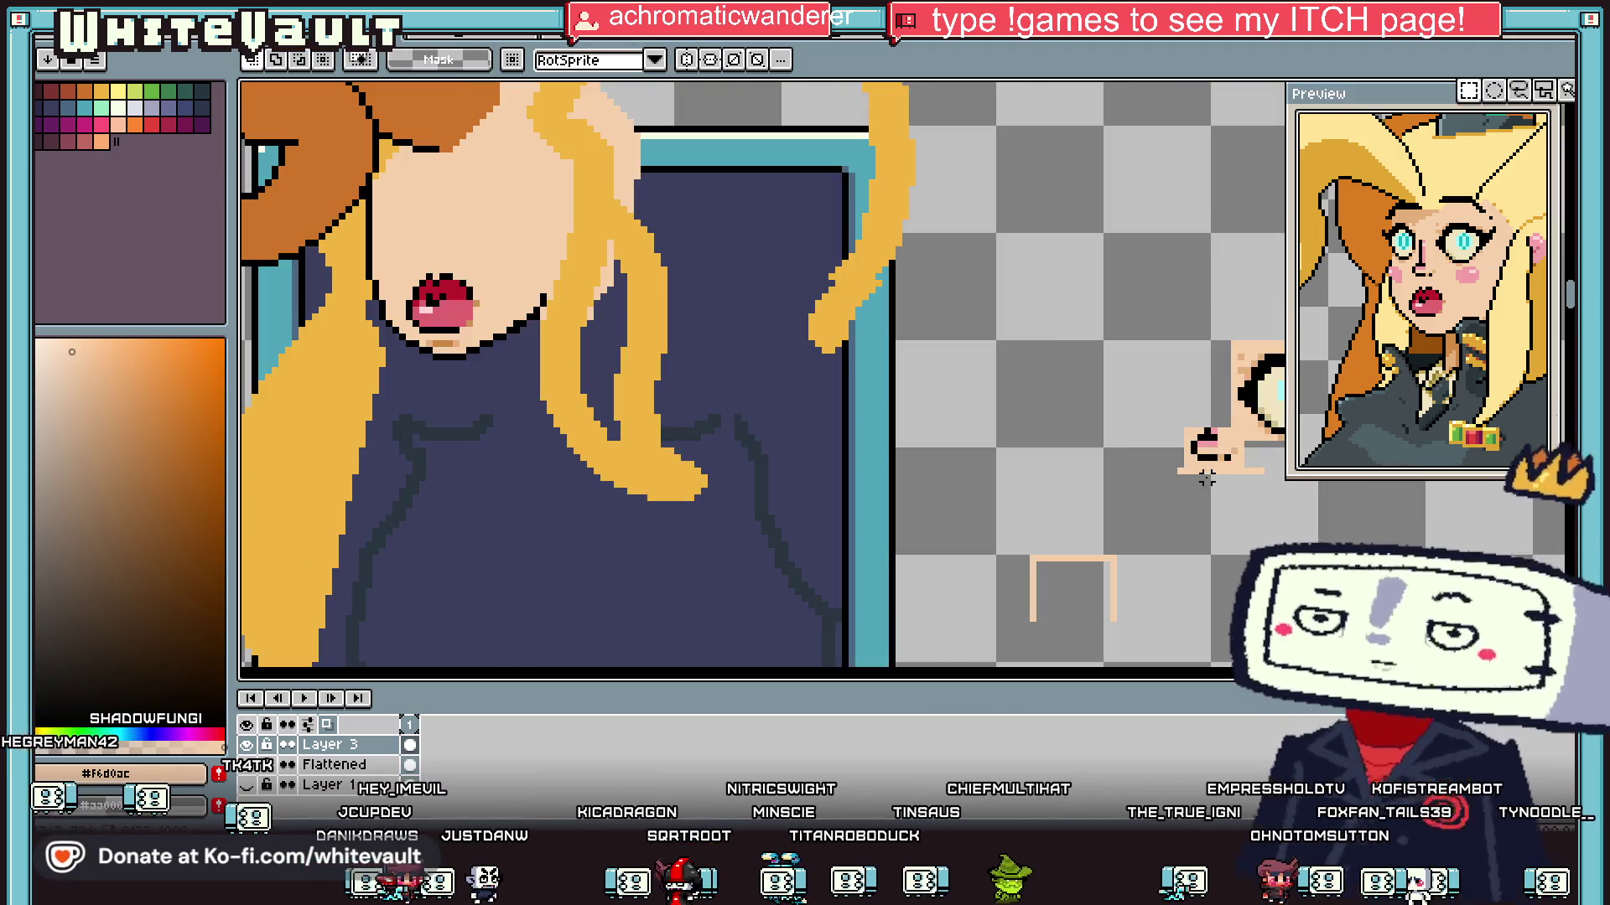
Step: Move the small leftover mouth piece over and drop it in place
{"action": "mouse_move", "coordinate": [1250, 476]}
{"action": "left_mouse_down"}
{"action": "mouse_move", "coordinate": [1184, 427]}
{"action": "mouse_move", "coordinate": [658, 352]}
{"action": "mouse_move", "coordinate": [660, 317]}
{"action": "left_mouse_up"}
{"action": "scroll", "coordinate": [1239, 464], "scroll_direction": "down", "scroll_amount": 1}
{"action": "key", "text": "ctrl+d"}
{"action": "scroll", "coordinate": [660, 293], "scroll_direction": "up", "scroll_amount": 1}
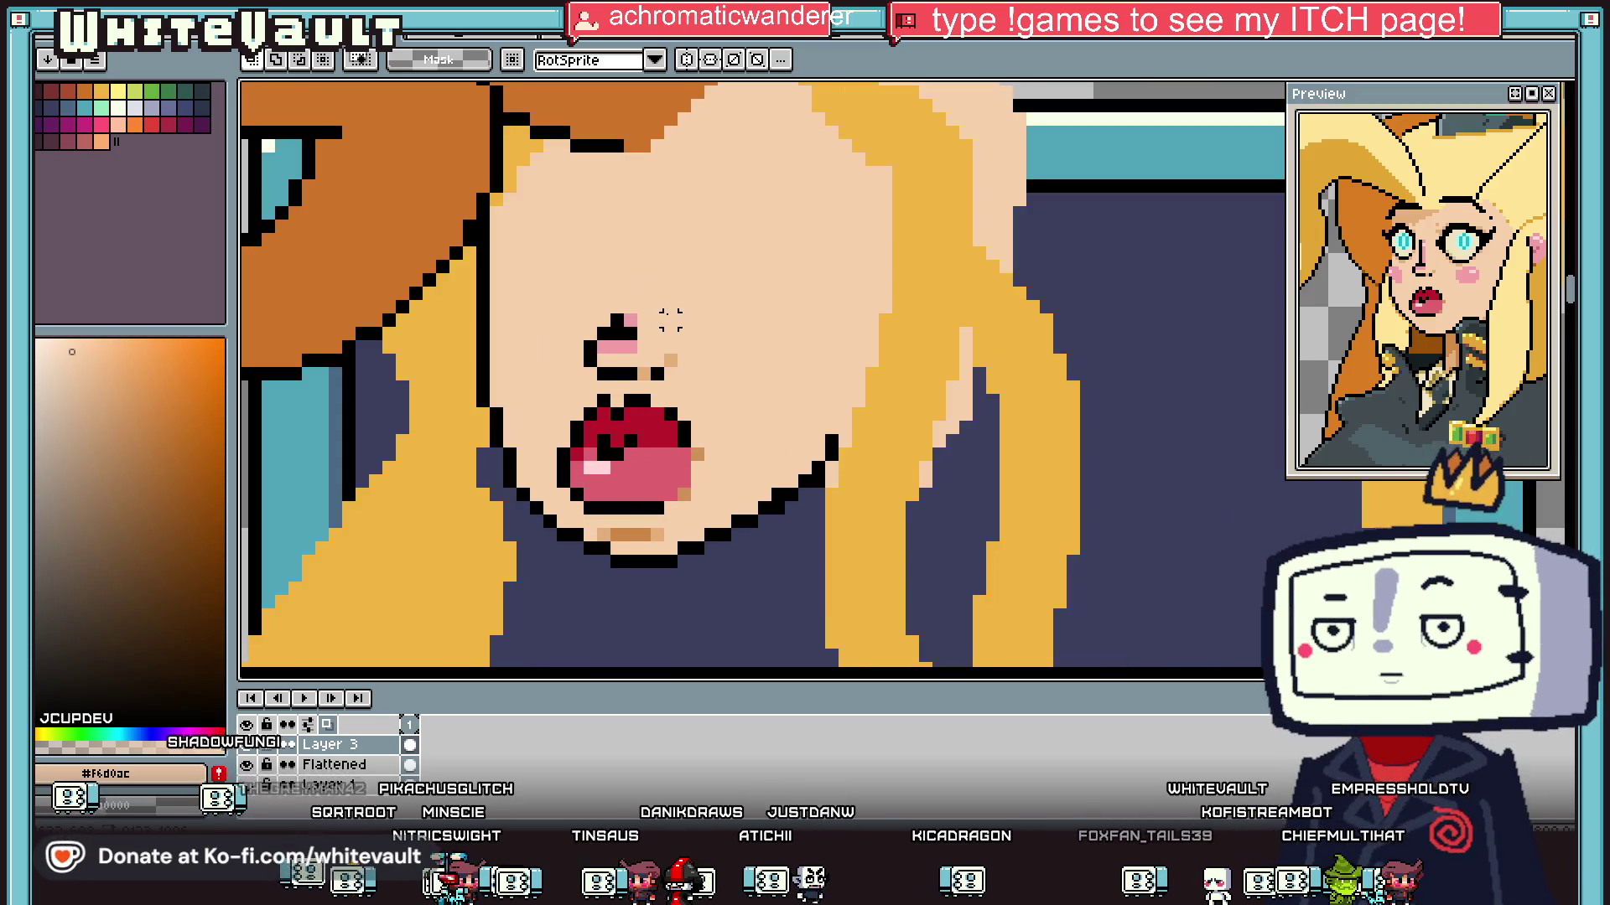
Step: Draw a black nose line above the nostril with a pink highlight beside it
{"action": "key", "text": "b"}
{"action": "left_click", "coordinate": [616, 320], "text": "alt"}
{"action": "left_click_drag", "start_coordinate": [617, 325], "coordinate": [631, 265]}
{"action": "left_click", "coordinate": [629, 320], "text": "alt"}
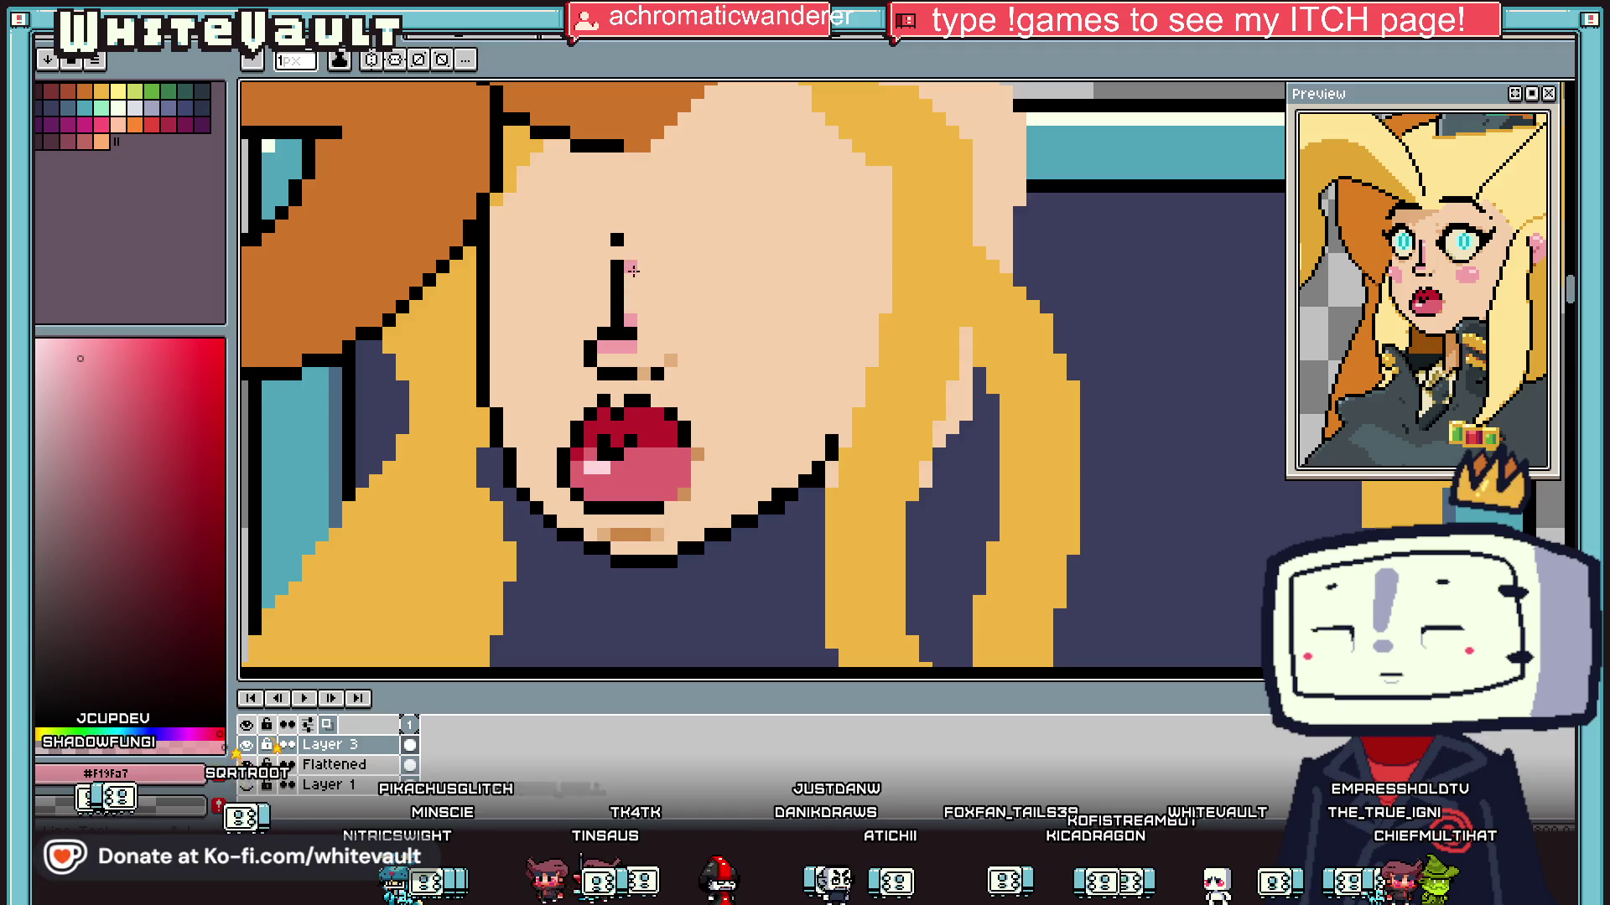
{"action": "key", "text": "alt"}
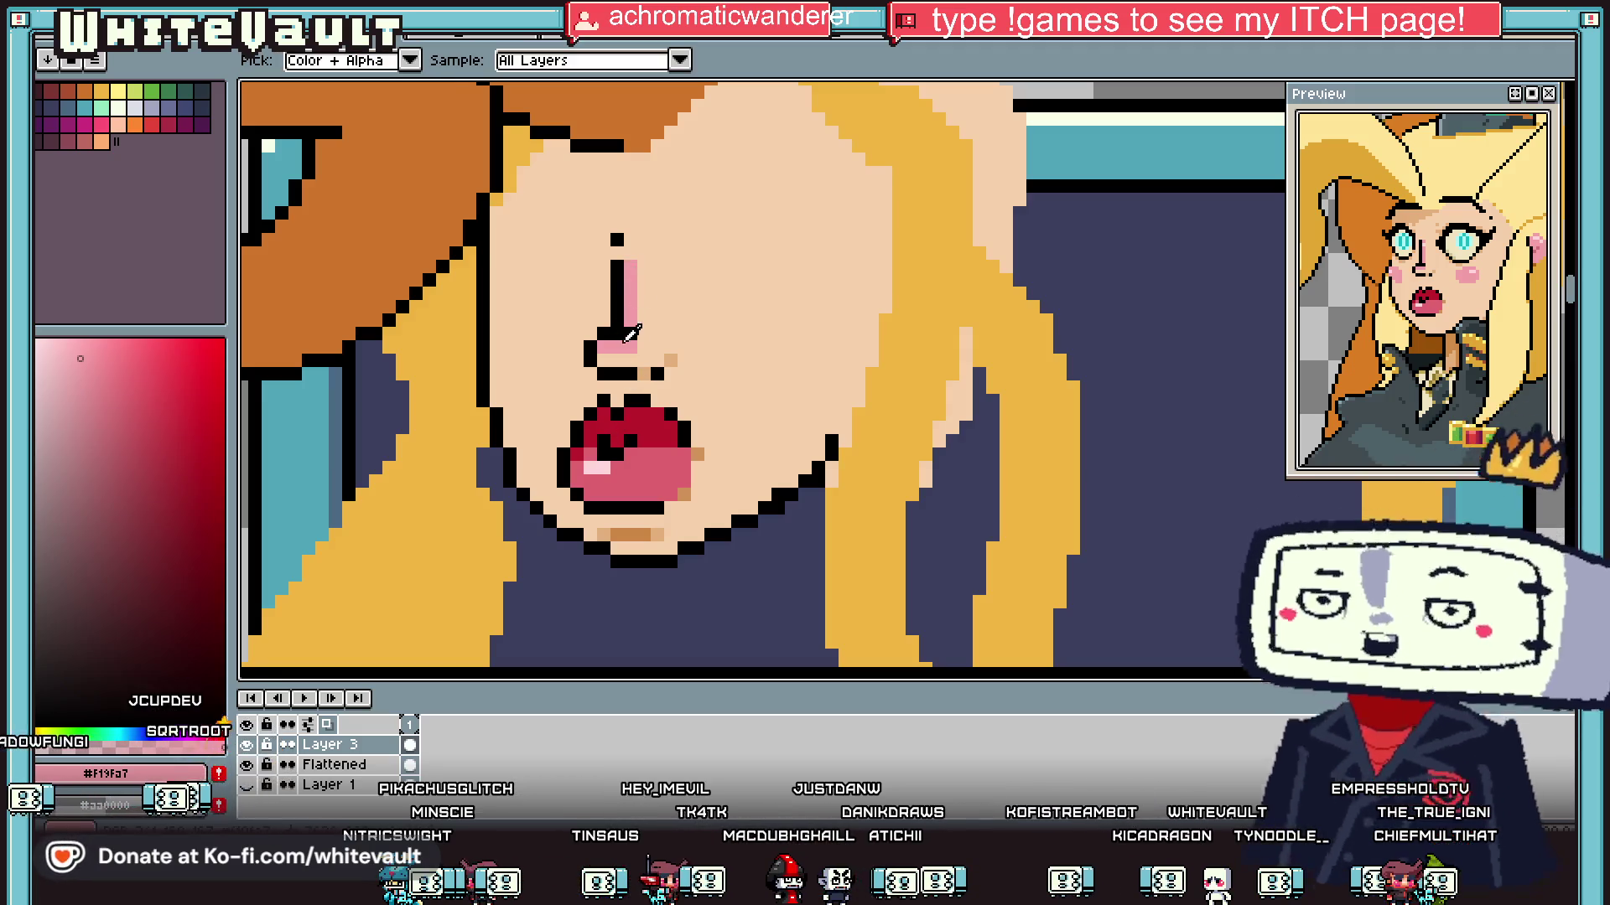
{"action": "left_click", "coordinate": [100, 391]}
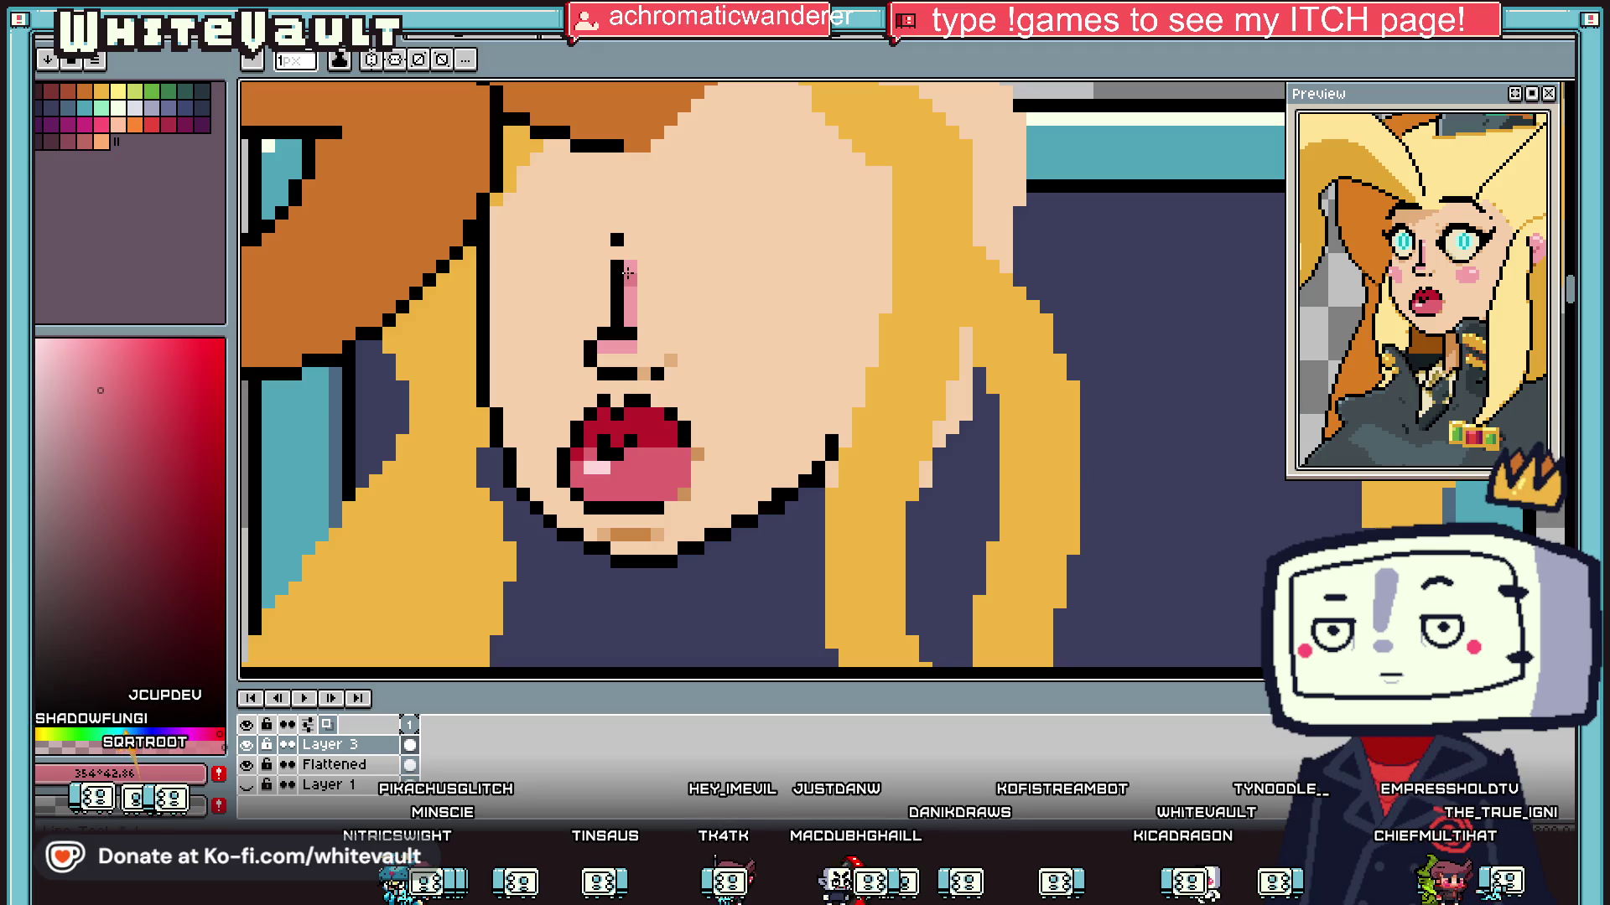
{"action": "scroll", "coordinate": [630, 265], "scroll_direction": "down", "scroll_amount": 4}
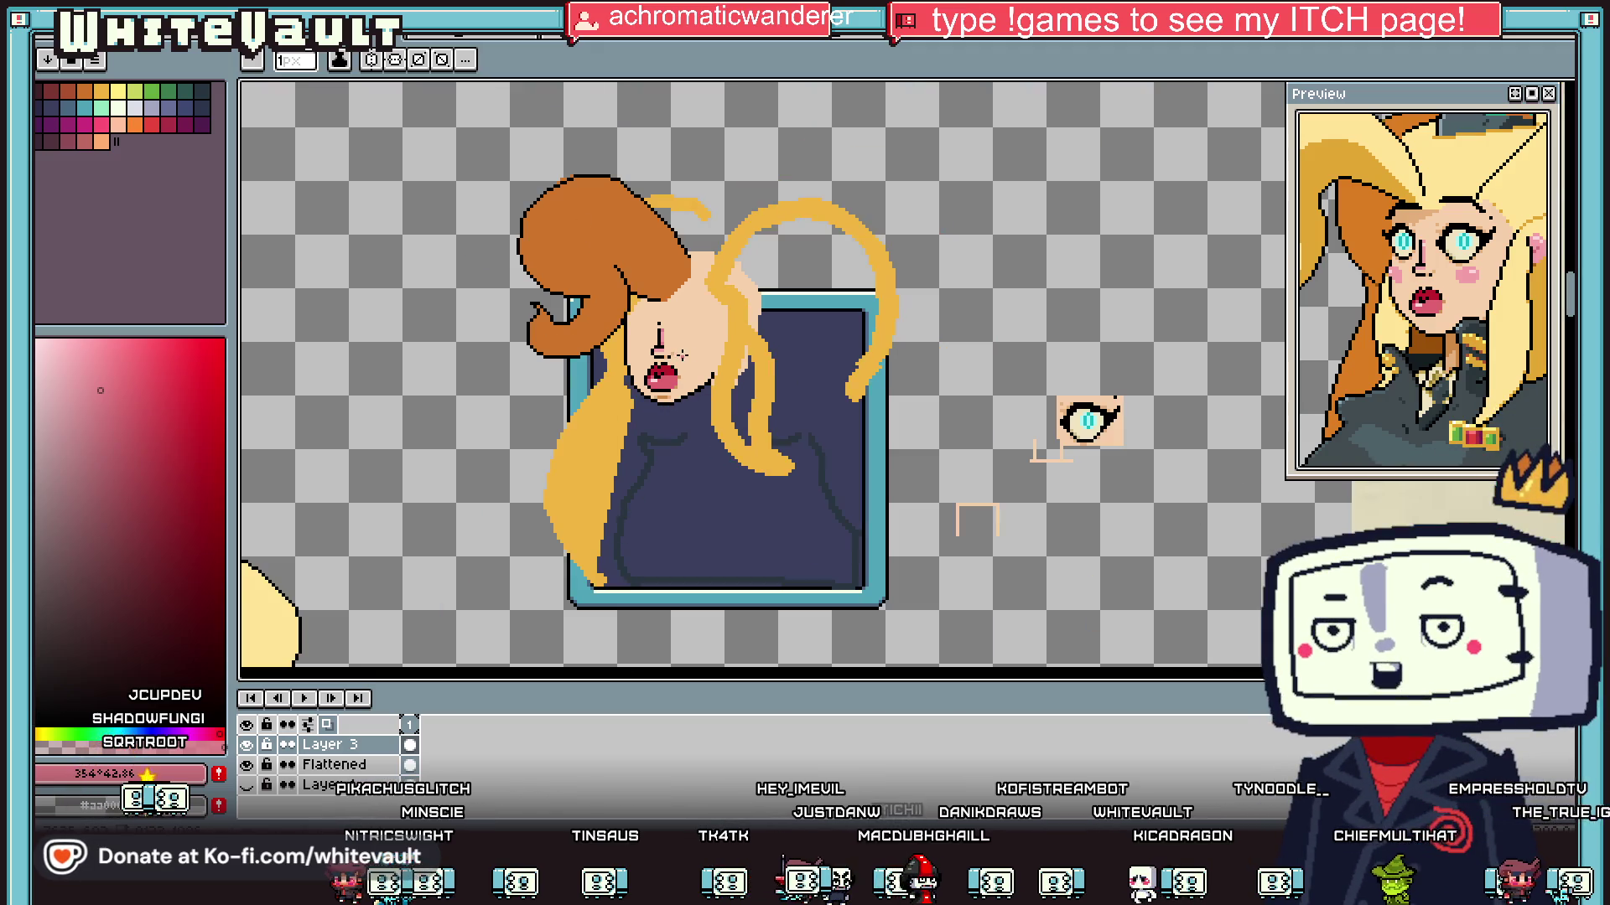
Step: Marquee-select the left eye in the blonde character drawing
{"action": "key", "text": "alt"}
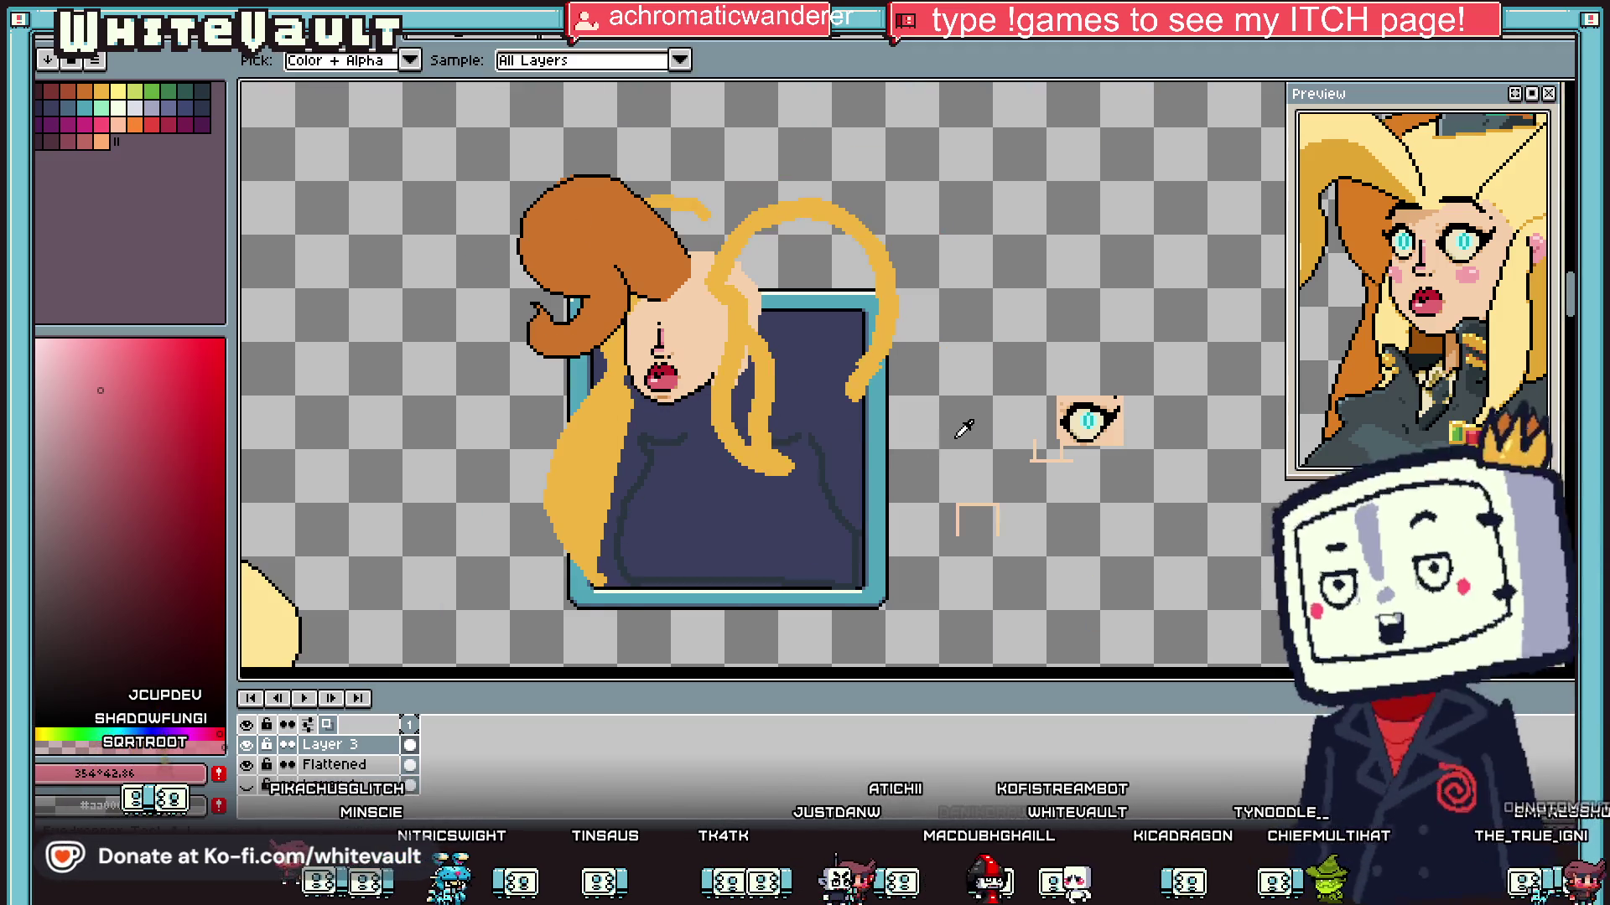
{"action": "key", "text": "m"}
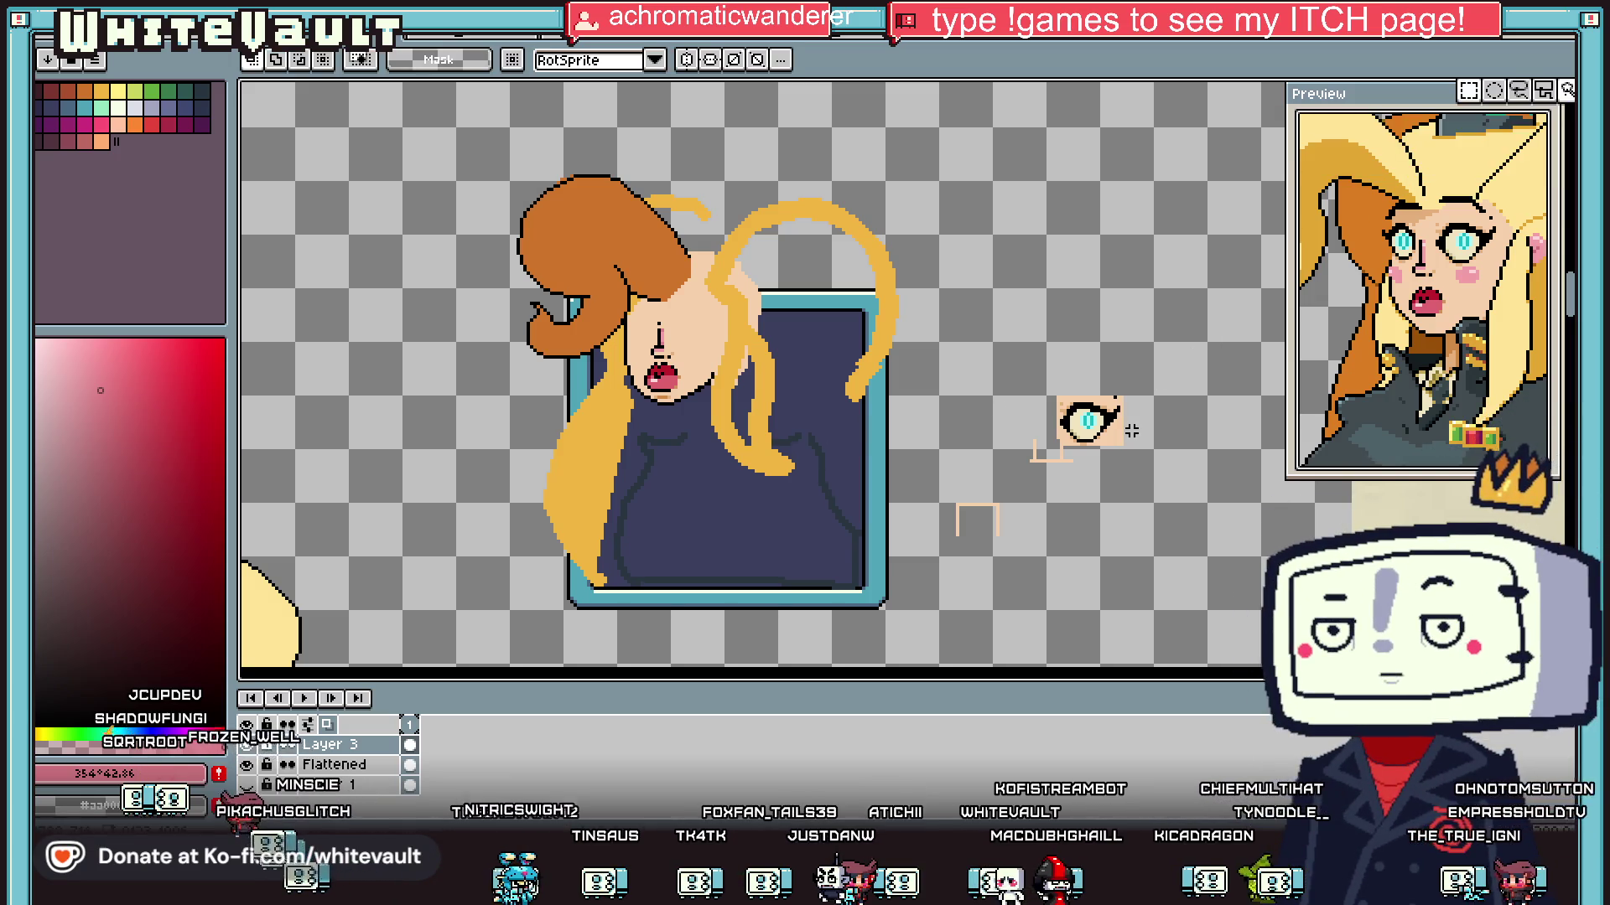
{"action": "key", "text": "ctrl+Tab"}
{"action": "key", "text": "ctrl+Tab"}
{"action": "scroll", "coordinate": [828, 321], "scroll_direction": "up", "scroll_amount": 2}
{"action": "mouse_move", "coordinate": [752, 327]}
{"action": "left_mouse_down"}
{"action": "mouse_move", "coordinate": [853, 436]}
{"action": "mouse_move", "coordinate": [1232, 242]}
{"action": "left_mouse_up"}
{"action": "scroll", "coordinate": [853, 436], "scroll_direction": "down", "scroll_amount": 2}
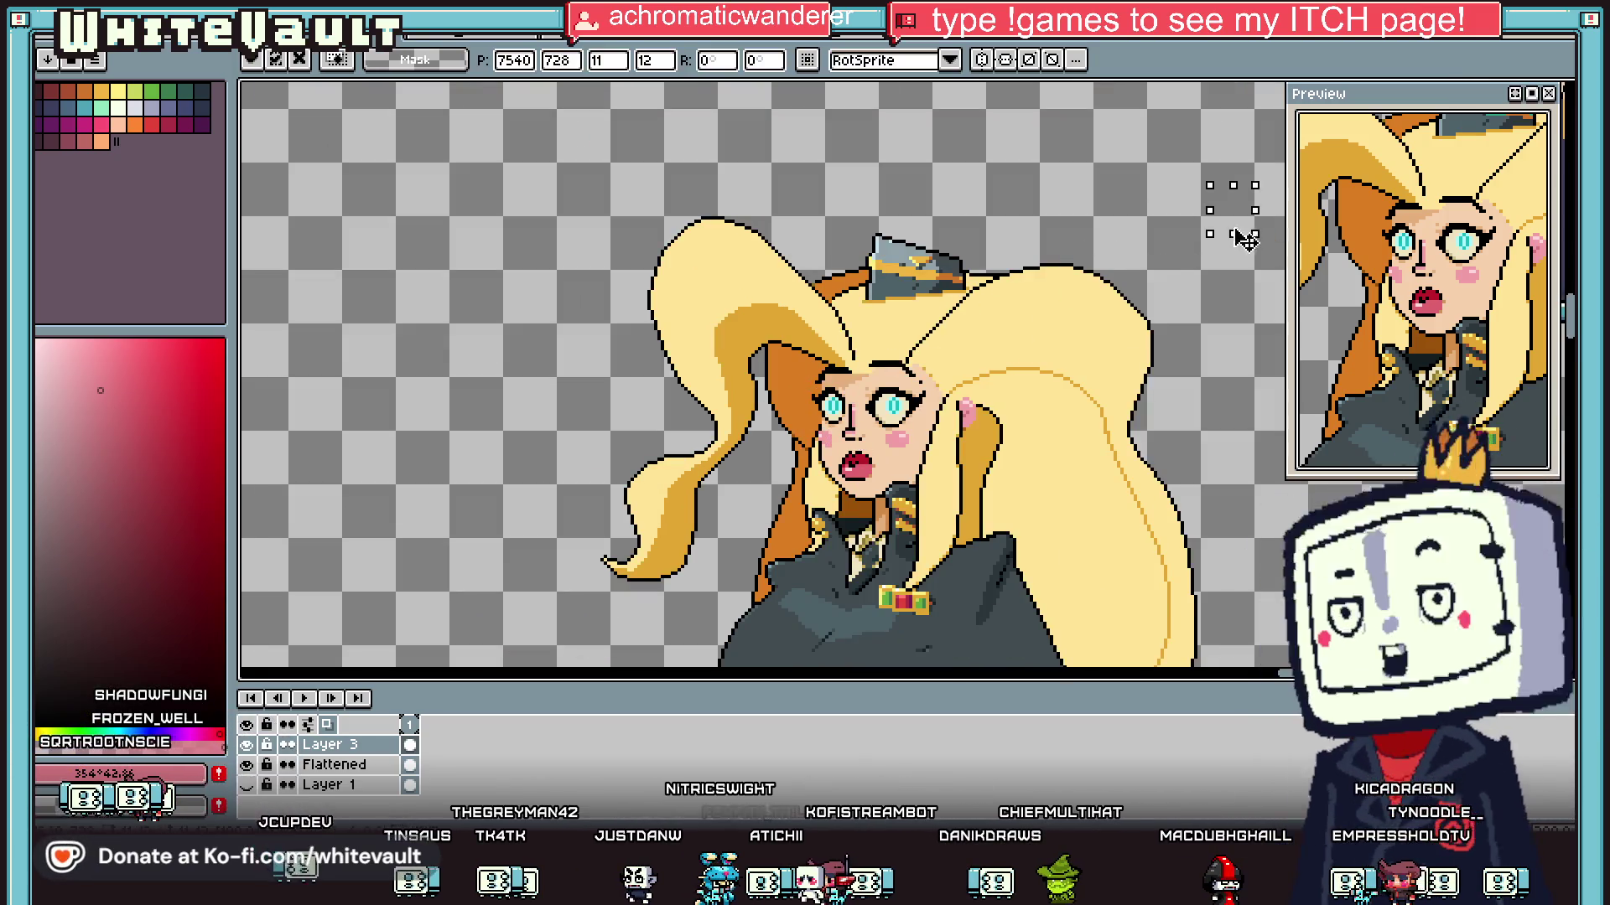
{"action": "key", "text": "ctrl+z"}
Step: Place the copied eye beside the face on the Flattened layer
{"action": "left_click", "coordinate": [386, 771]}
{"action": "key", "text": "Return"}
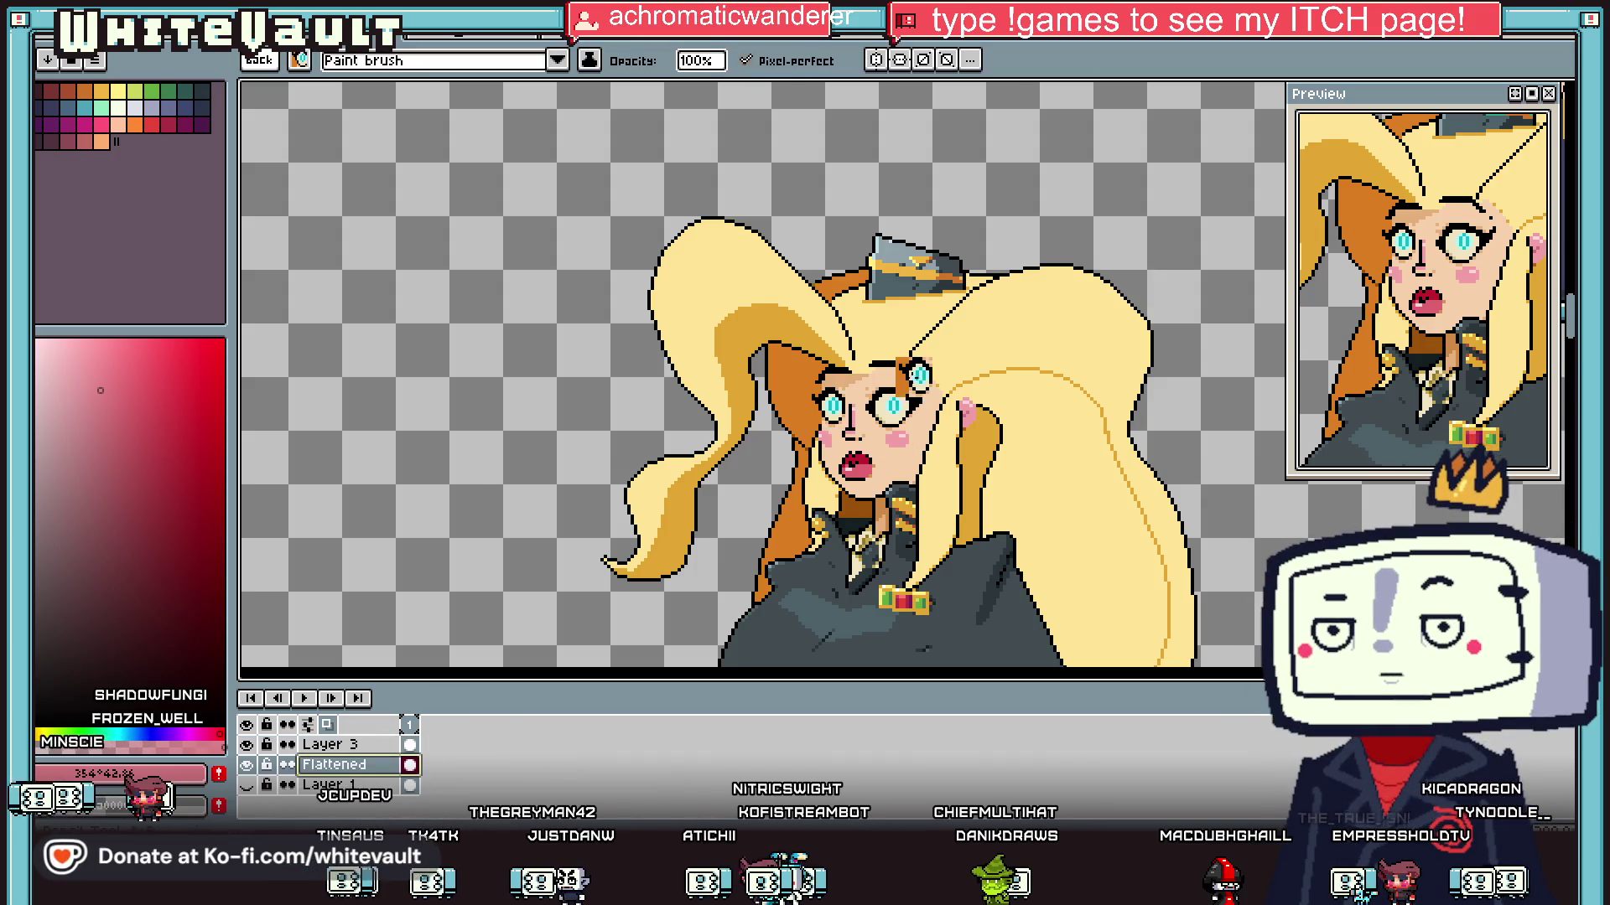
{"action": "scroll", "coordinate": [587, 336], "scroll_direction": "down", "scroll_amount": 3}
{"action": "scroll", "coordinate": [447, 174], "scroll_direction": "up", "scroll_amount": 2}
{"action": "scroll", "coordinate": [824, 574], "scroll_direction": "up", "scroll_amount": 4}
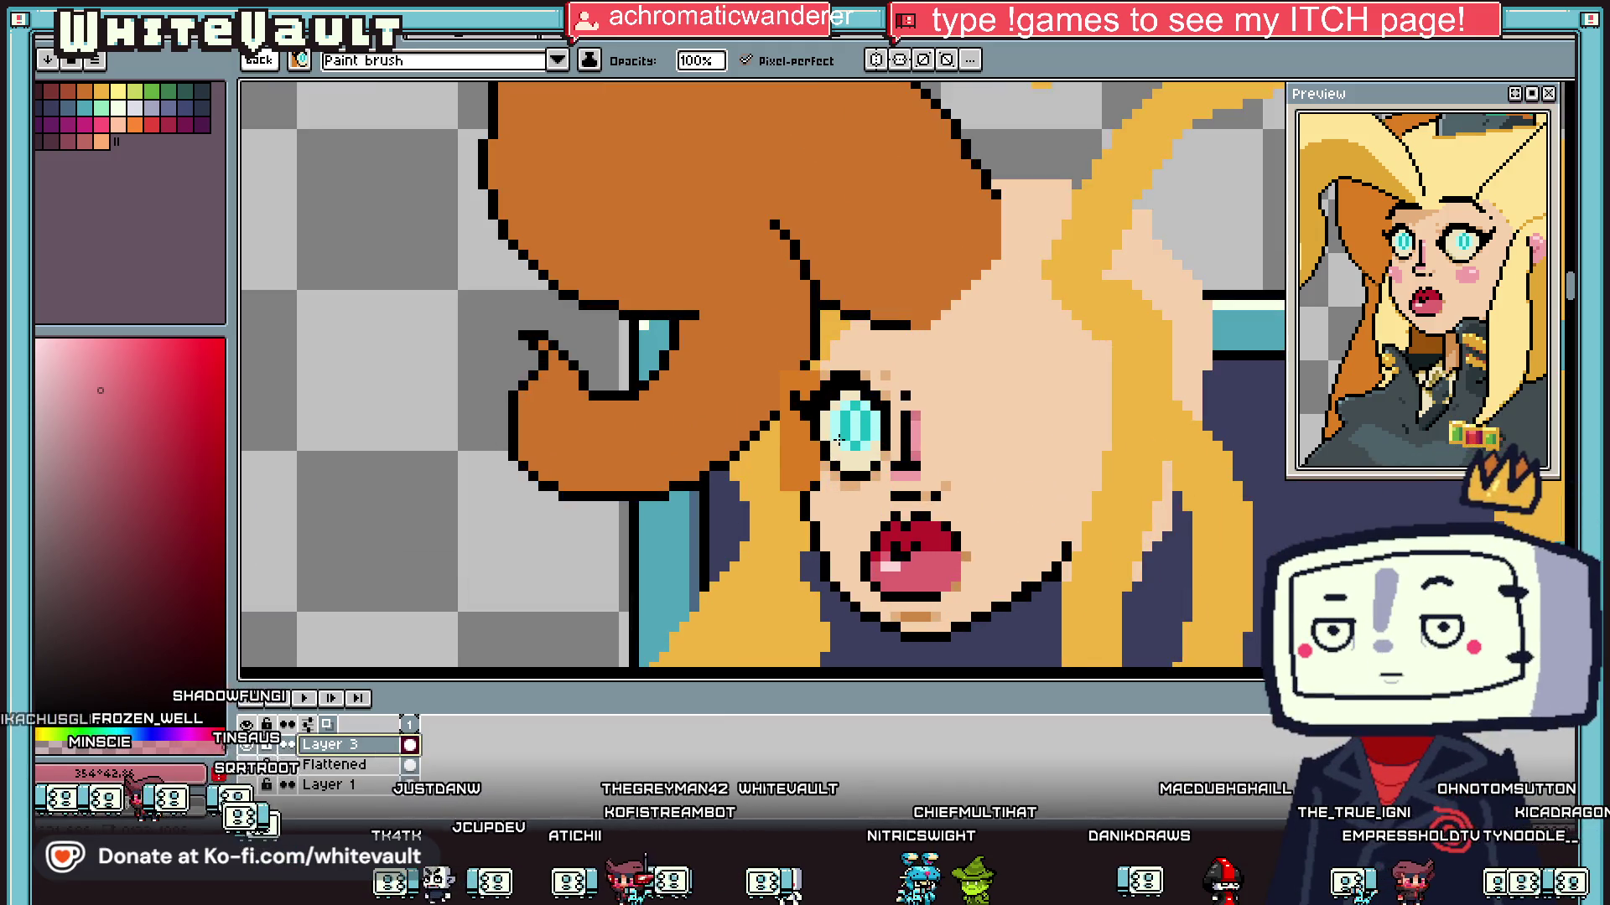
{"action": "scroll", "coordinate": [829, 429], "scroll_direction": "down", "scroll_amount": 3}
{"action": "mouse_move", "coordinate": [681, 436]}
{"action": "left_mouse_down"}
{"action": "mouse_move", "coordinate": [939, 459]}
{"action": "mouse_move", "coordinate": [1224, 237]}
{"action": "mouse_move", "coordinate": [1219, 292]}
{"action": "mouse_move", "coordinate": [1241, 260]}
{"action": "left_mouse_up"}
Step: Clear the orange block behind the eye with a transparent bucket fill
{"action": "scroll", "coordinate": [1245, 239], "scroll_direction": "up", "scroll_amount": 4}
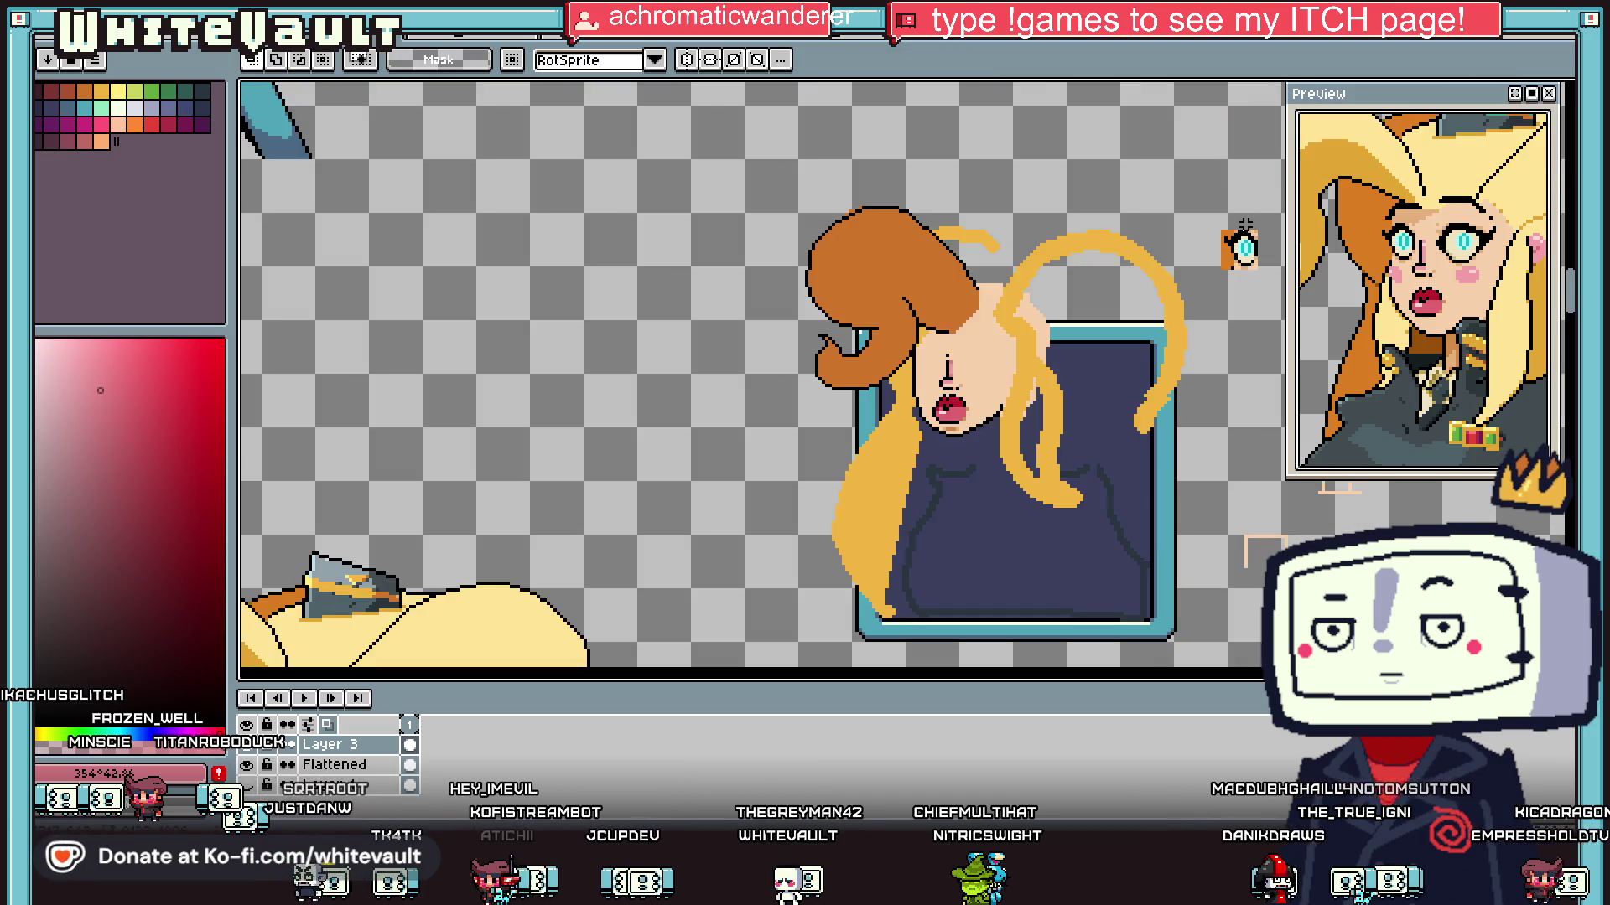
{"action": "key", "text": "i"}
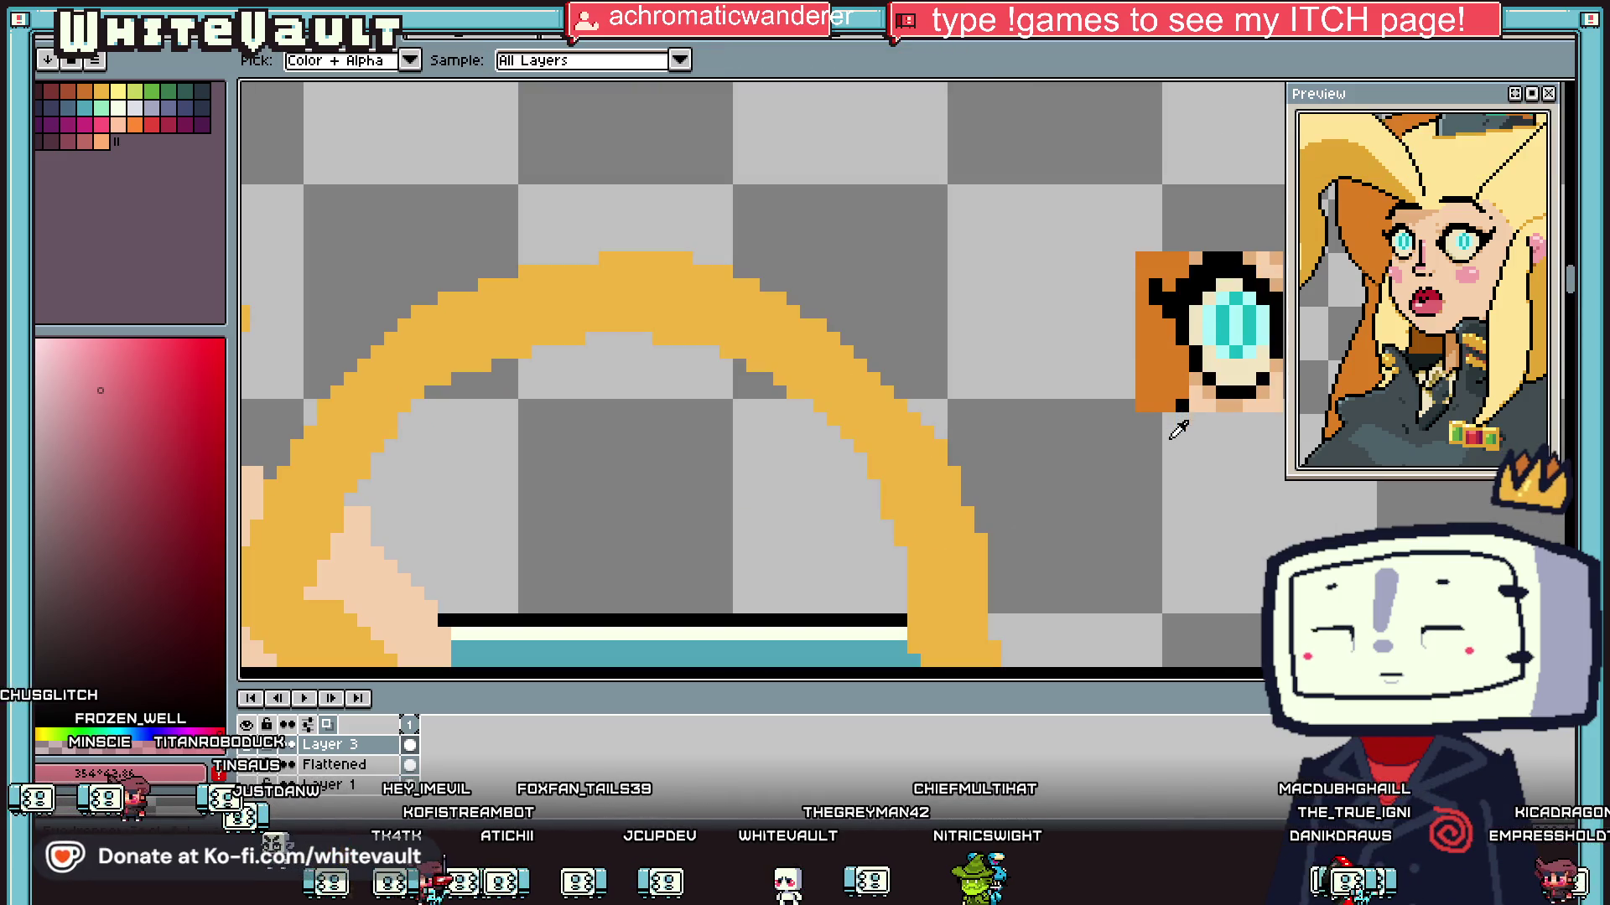
{"action": "left_click", "coordinate": [1172, 423]}
{"action": "key", "text": "g"}
{"action": "left_click", "coordinate": [1169, 394]}
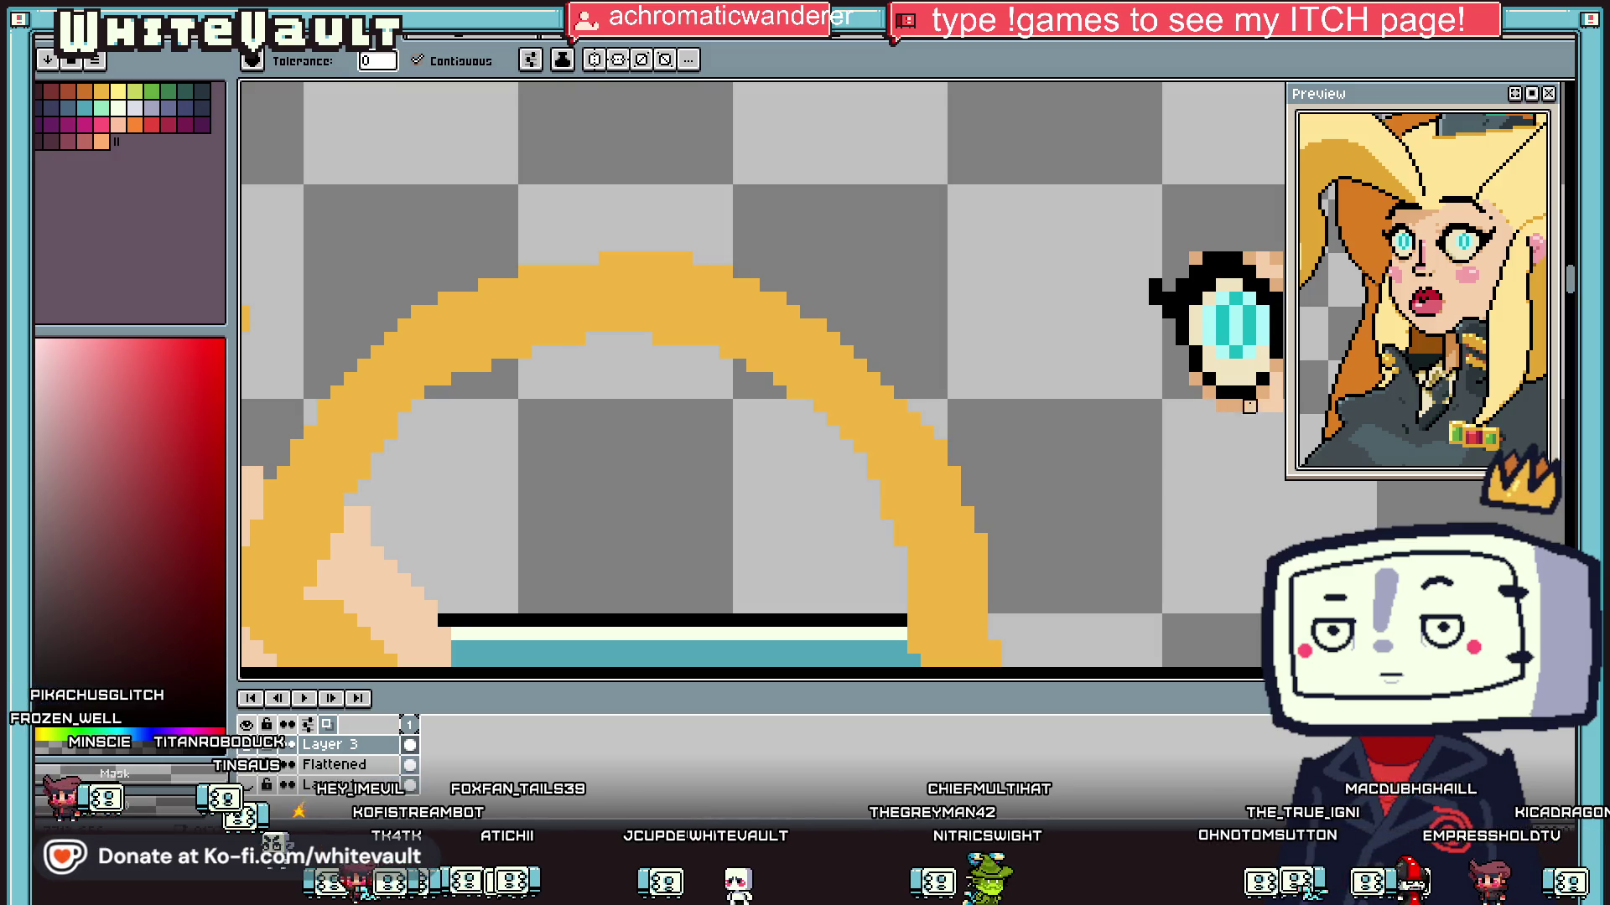
Step: Move the small eye onto the face's left eye
{"action": "scroll", "coordinate": [1275, 258], "scroll_direction": "down", "scroll_amount": 3}
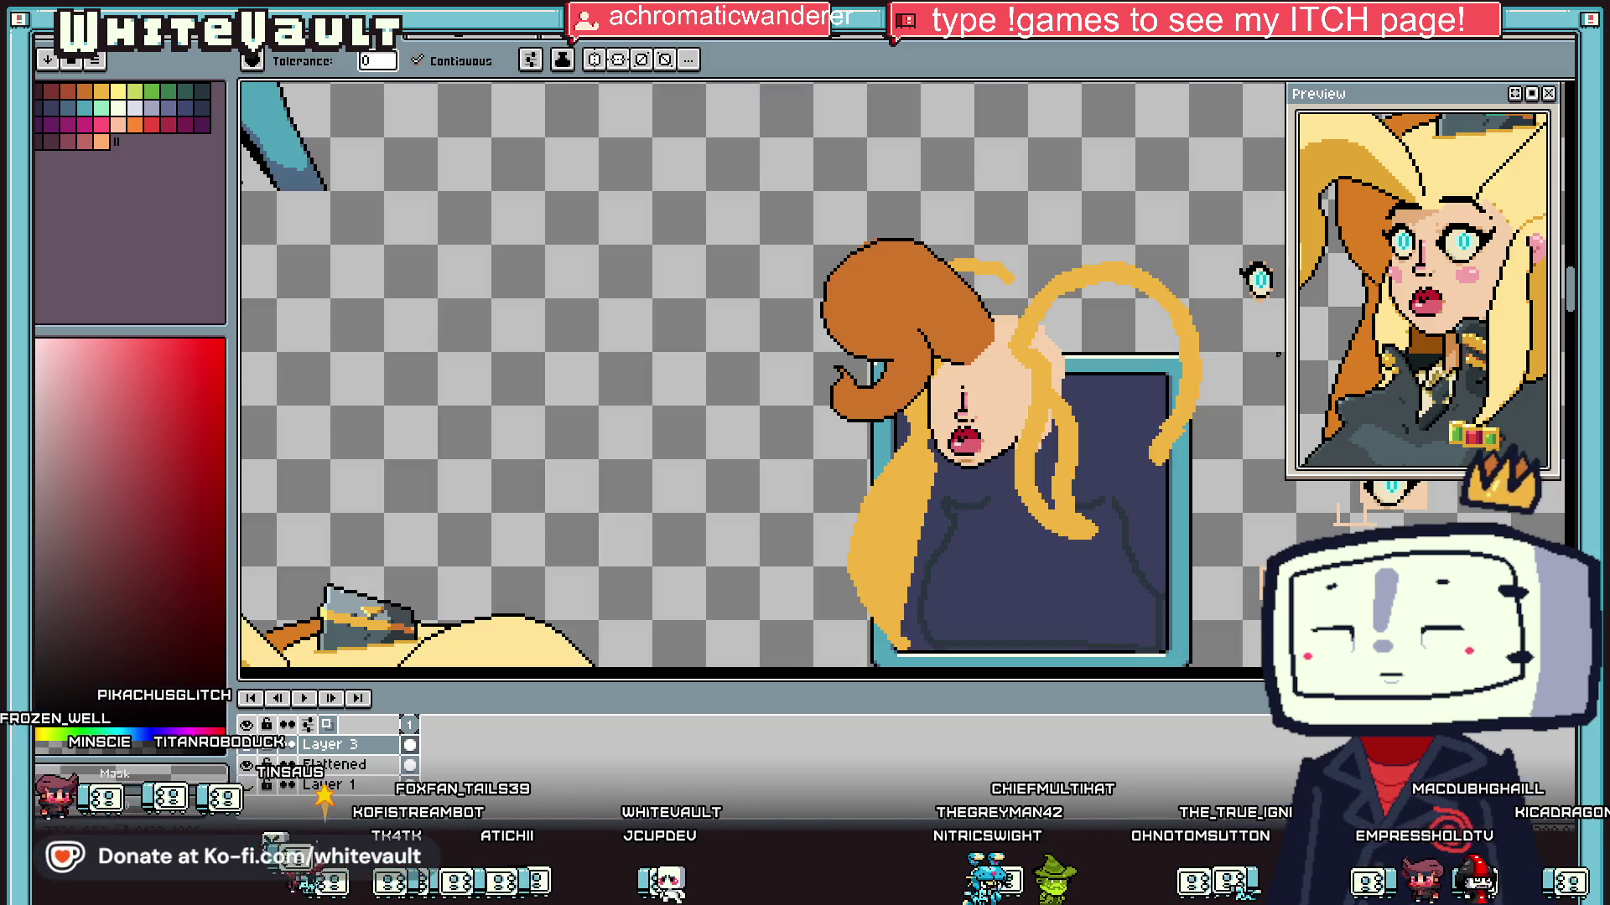
{"action": "scroll", "coordinate": [1090, 335], "scroll_direction": "right", "scroll_amount": 3}
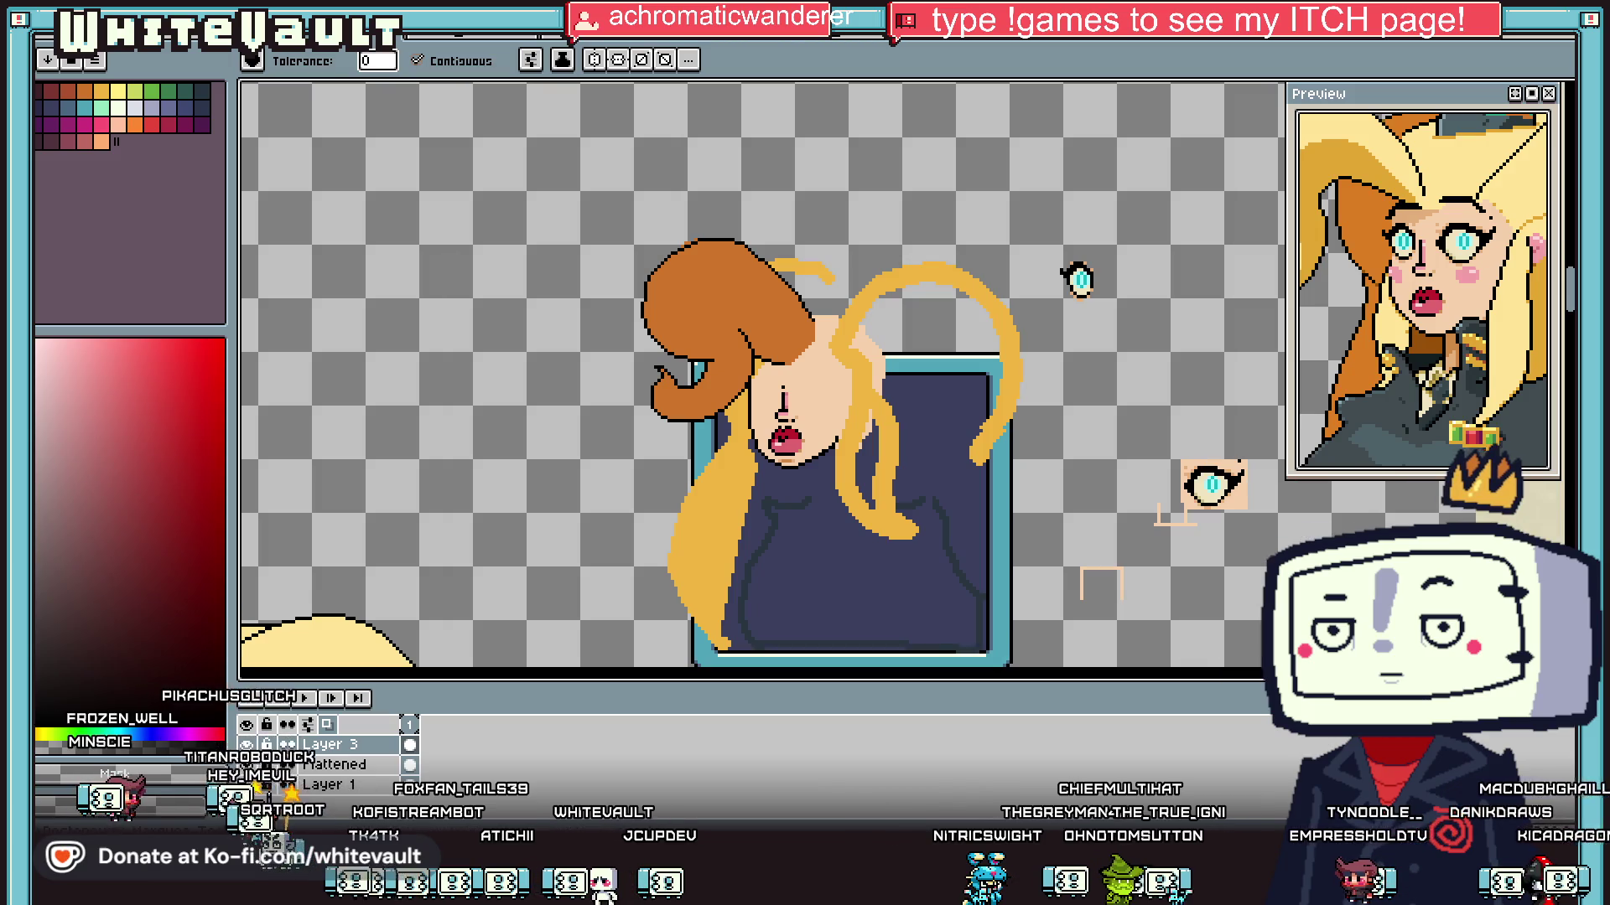
{"action": "key", "text": "m"}
{"action": "mouse_move", "coordinate": [1037, 217]}
{"action": "left_mouse_down"}
{"action": "mouse_move", "coordinate": [1156, 335]}
{"action": "mouse_move", "coordinate": [831, 455]}
{"action": "mouse_move", "coordinate": [826, 411]}
{"action": "left_mouse_up"}
{"action": "scroll", "coordinate": [806, 411], "scroll_direction": "up", "scroll_amount": 4}
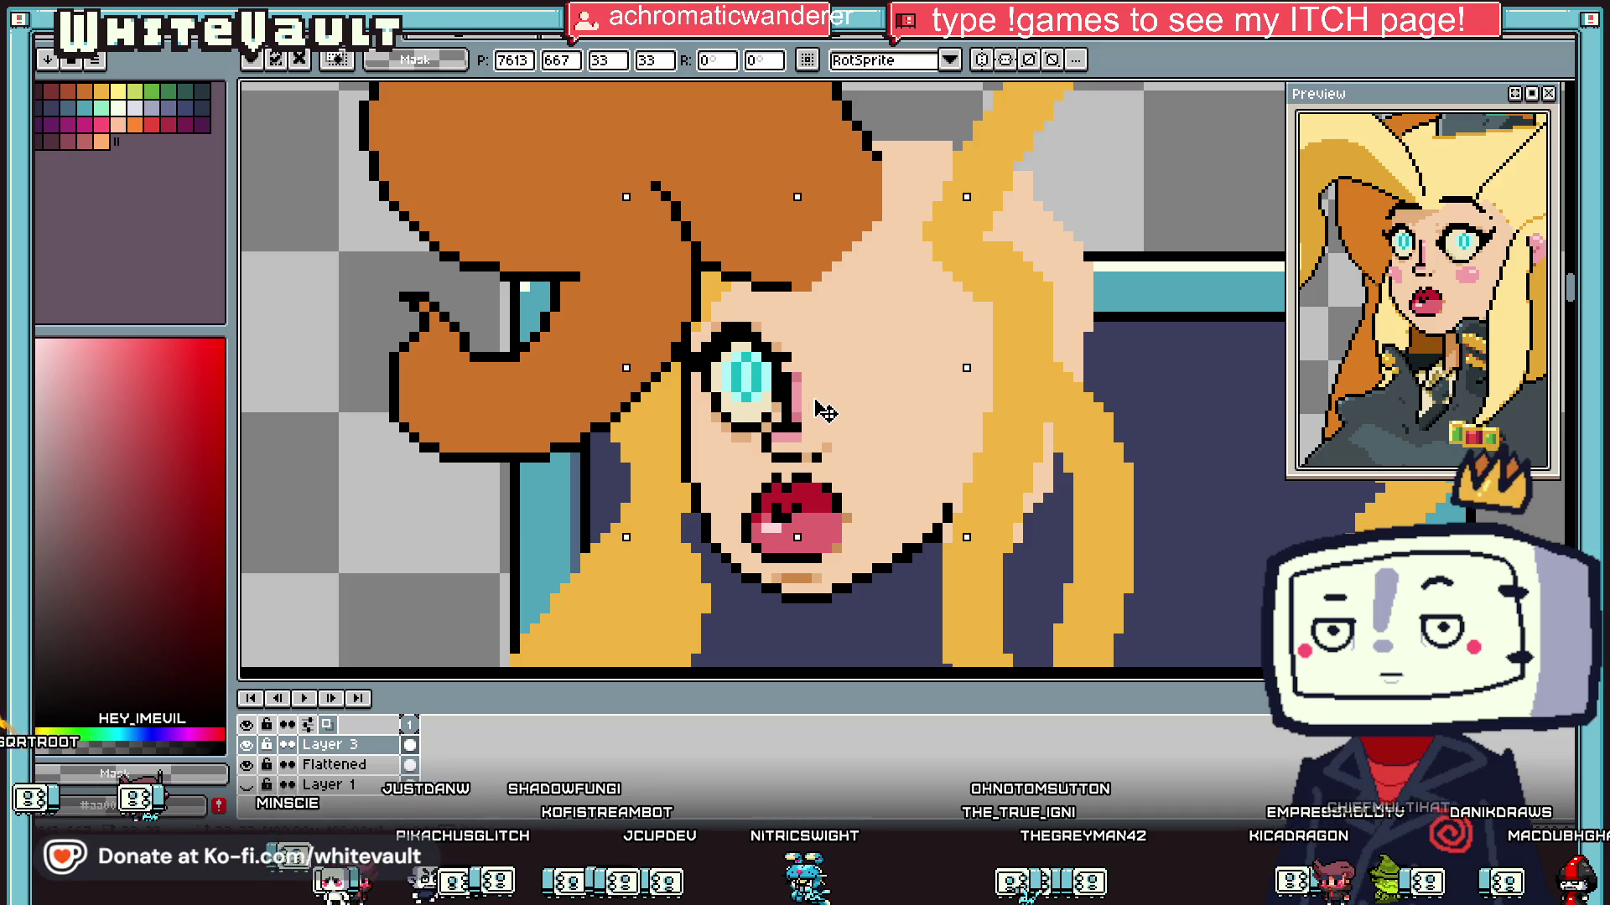
Step: Nudge the placed eye slightly left pixel by pixel and commit its position
{"action": "scroll", "coordinate": [828, 411], "scroll_direction": "down", "scroll_amount": 2}
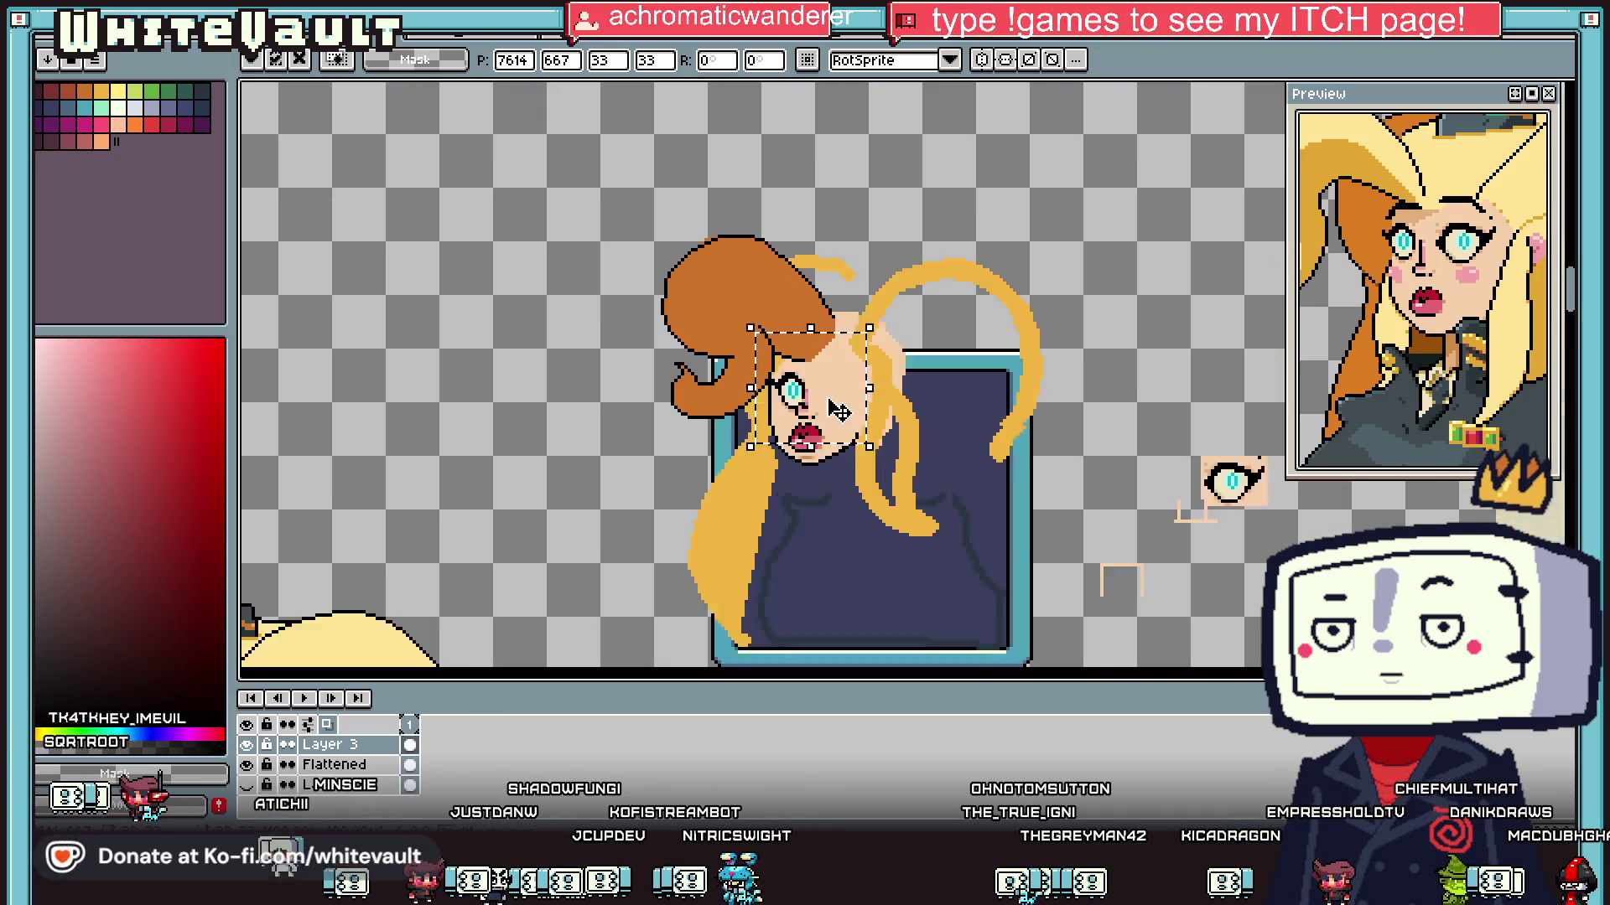
{"action": "left_click_drag", "start_coordinate": [830, 409], "coordinate": [825, 409]}
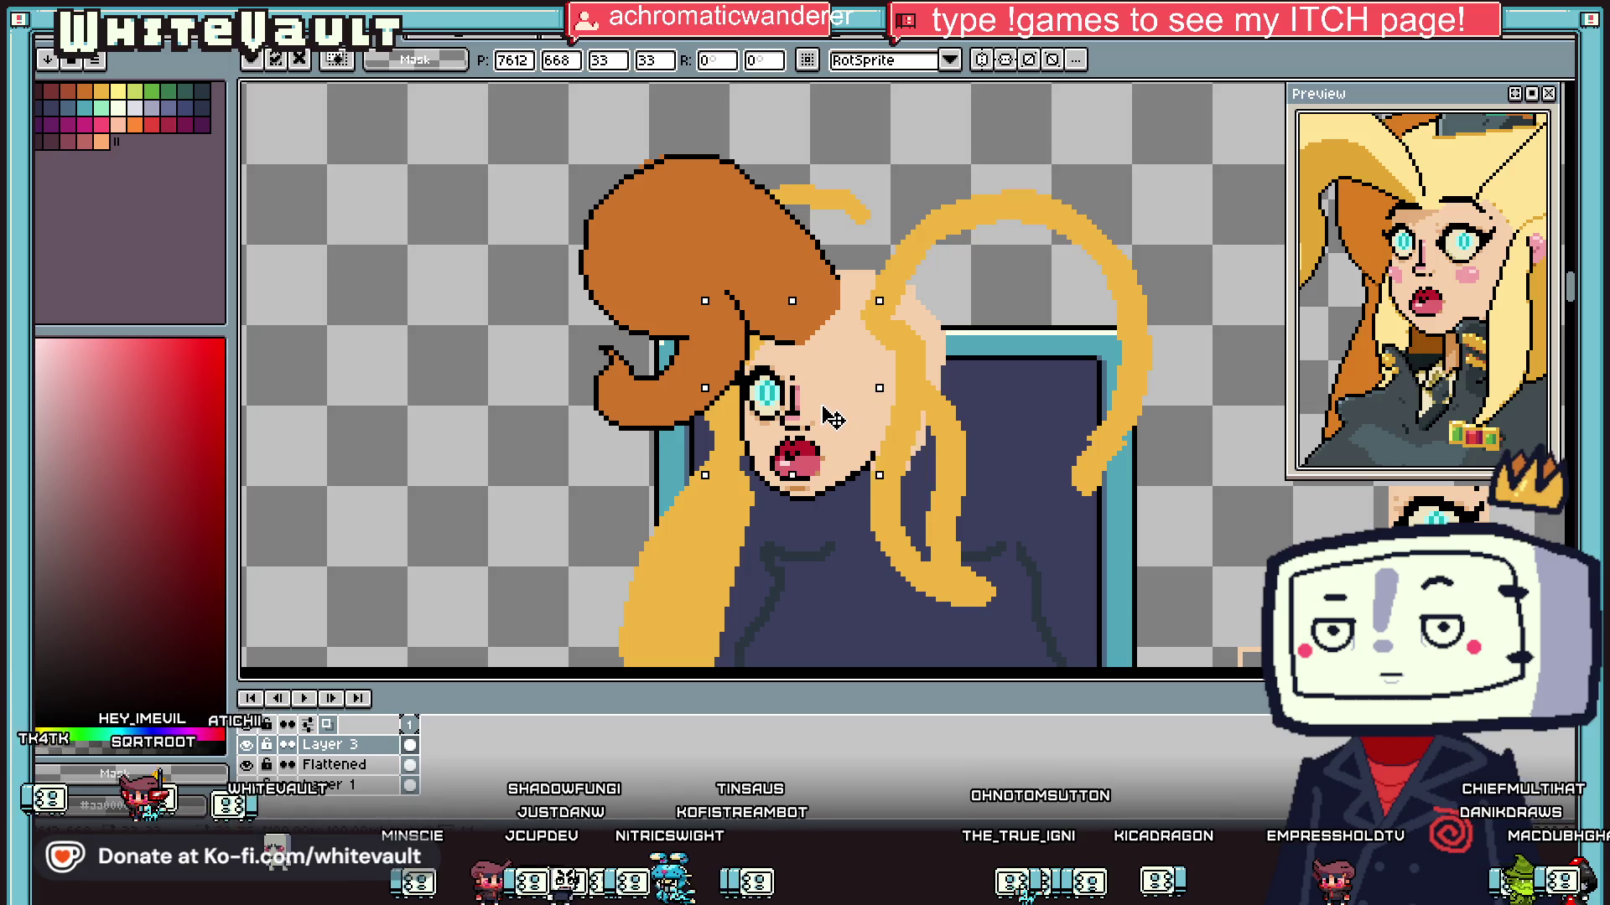
{"action": "key", "text": "Down"}
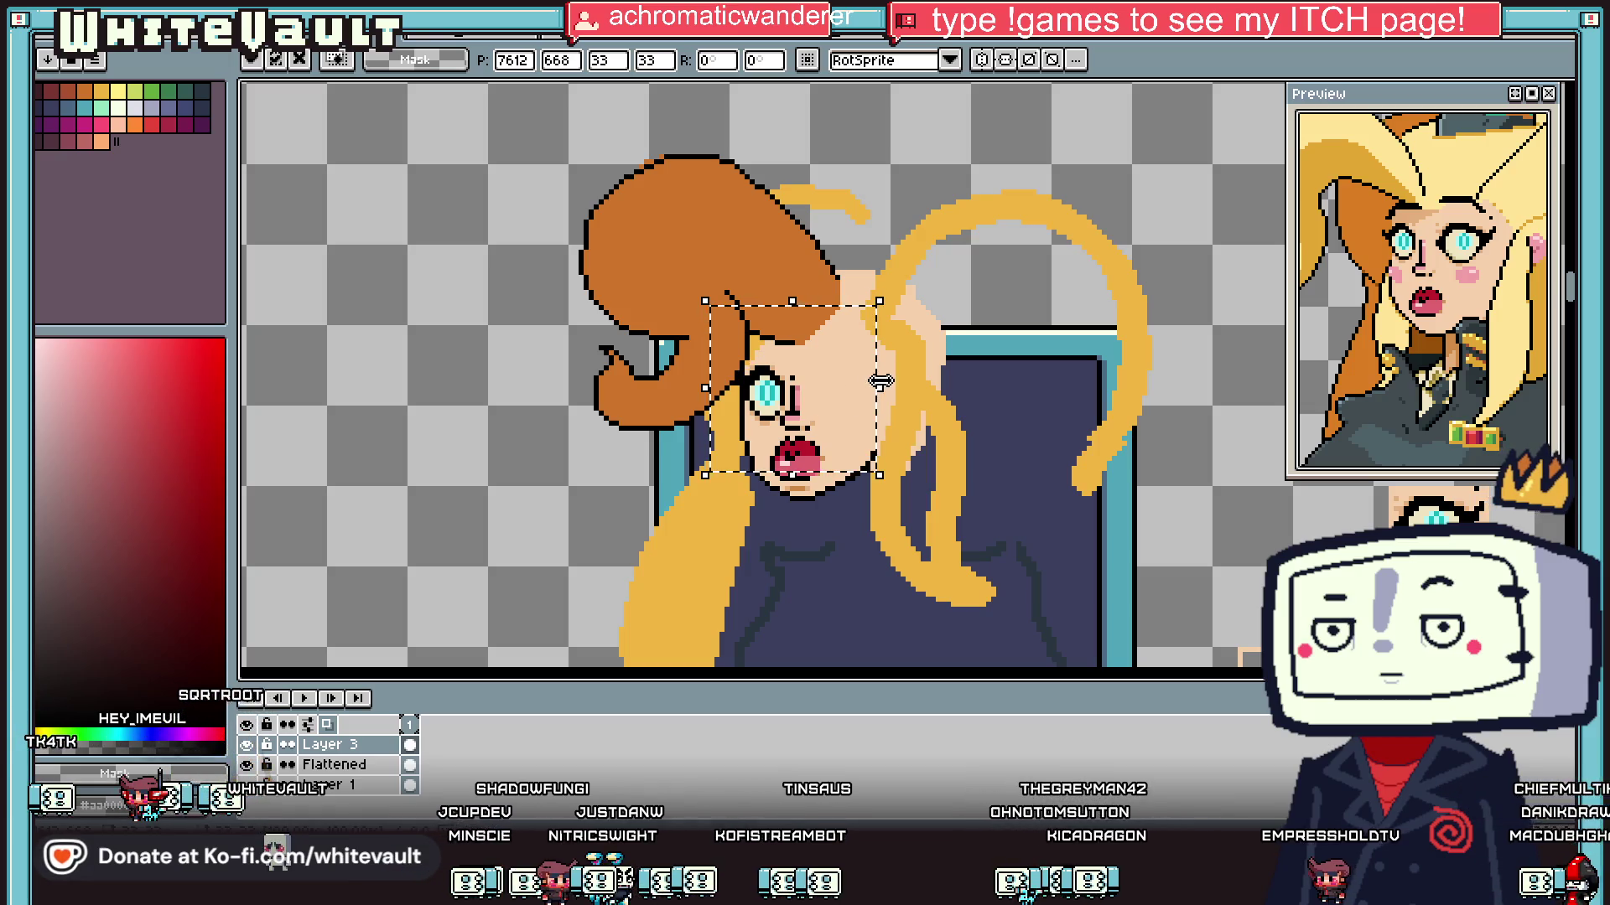
{"action": "scroll", "coordinate": [793, 419], "scroll_direction": "up", "scroll_amount": 1}
{"action": "key", "text": "Up"}
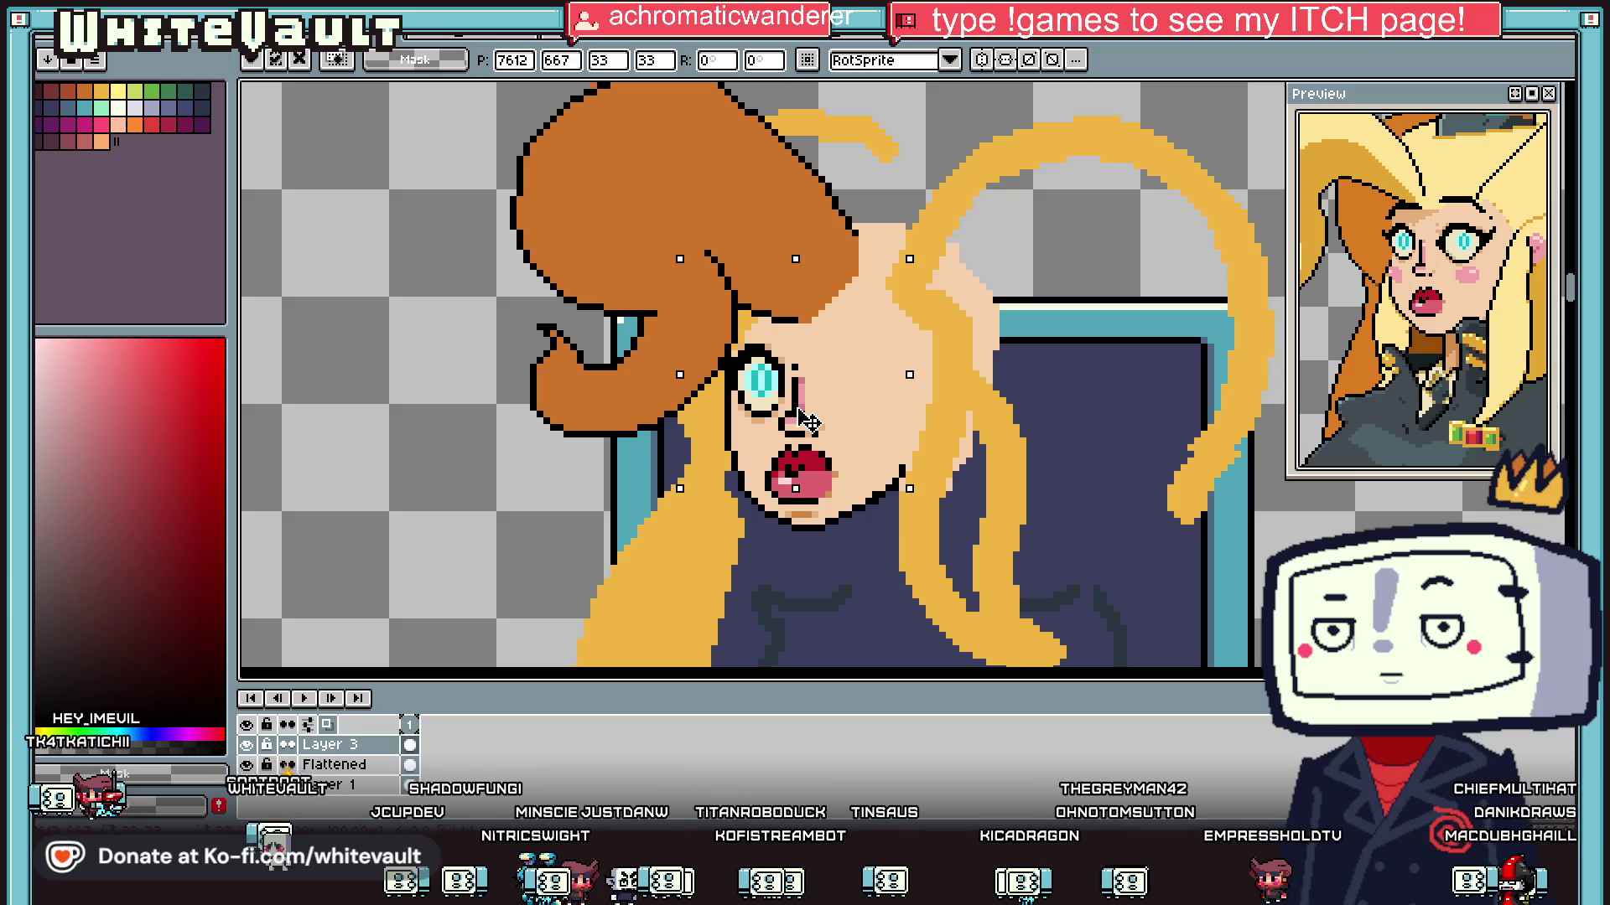
{"action": "key", "text": "Right"}
{"action": "key", "text": "Left"}
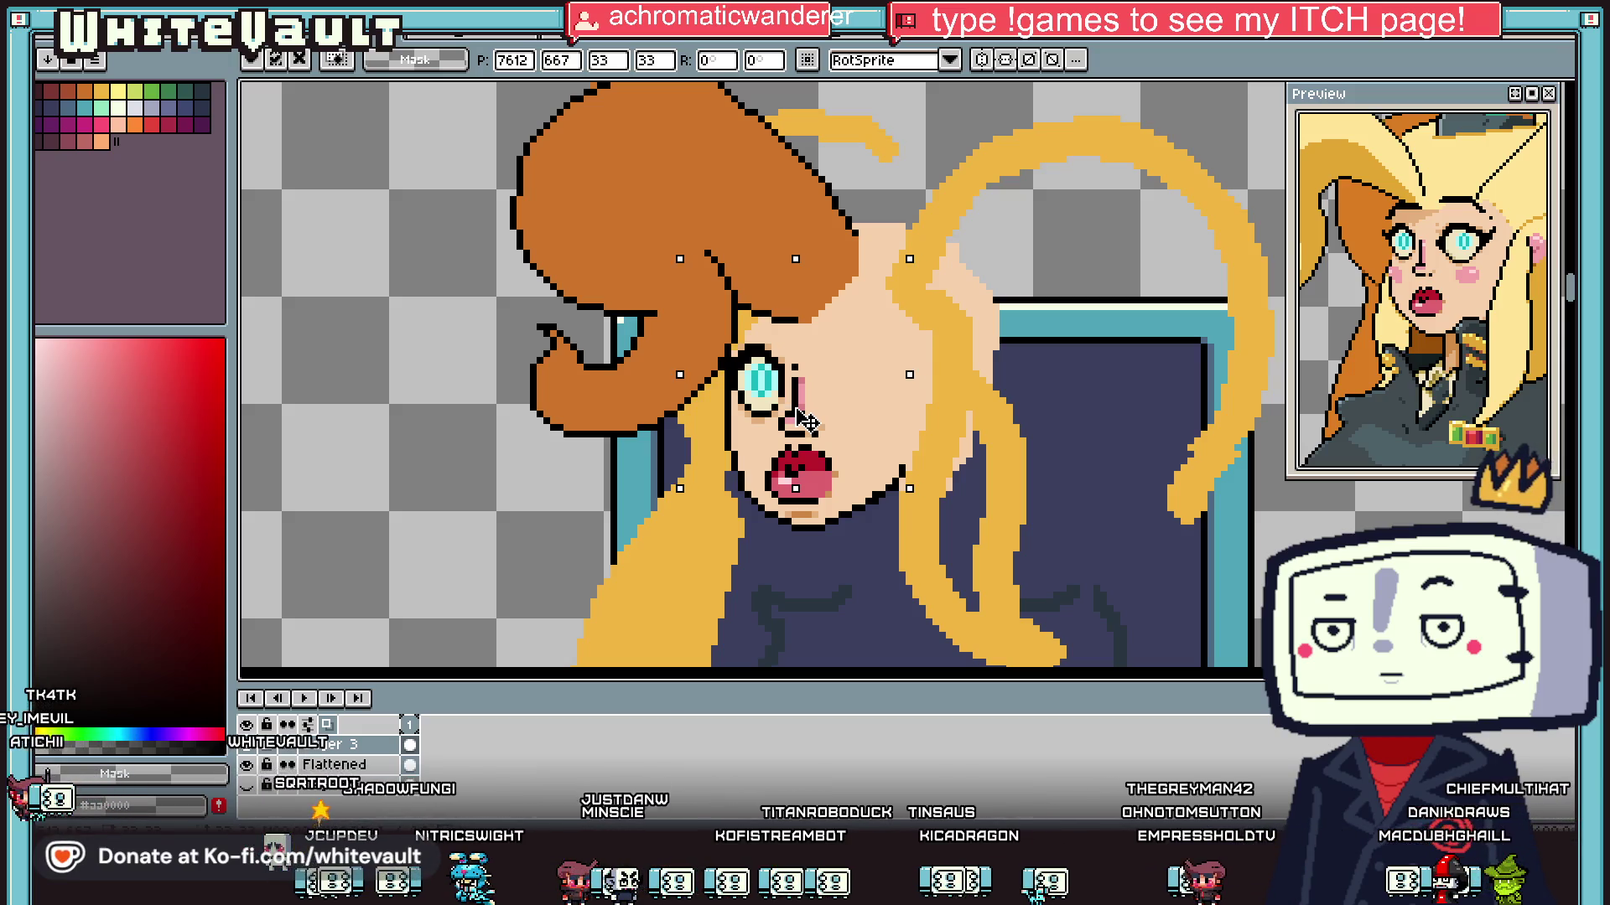
{"action": "key", "text": "Right"}
{"action": "key", "text": "Left"}
{"action": "key", "text": "ctrl+b"}
Step: Clear the beige patch and leftover L-shaped stroke around the second eye
{"action": "scroll", "coordinate": [1031, 445], "scroll_direction": "down", "scroll_amount": 4}
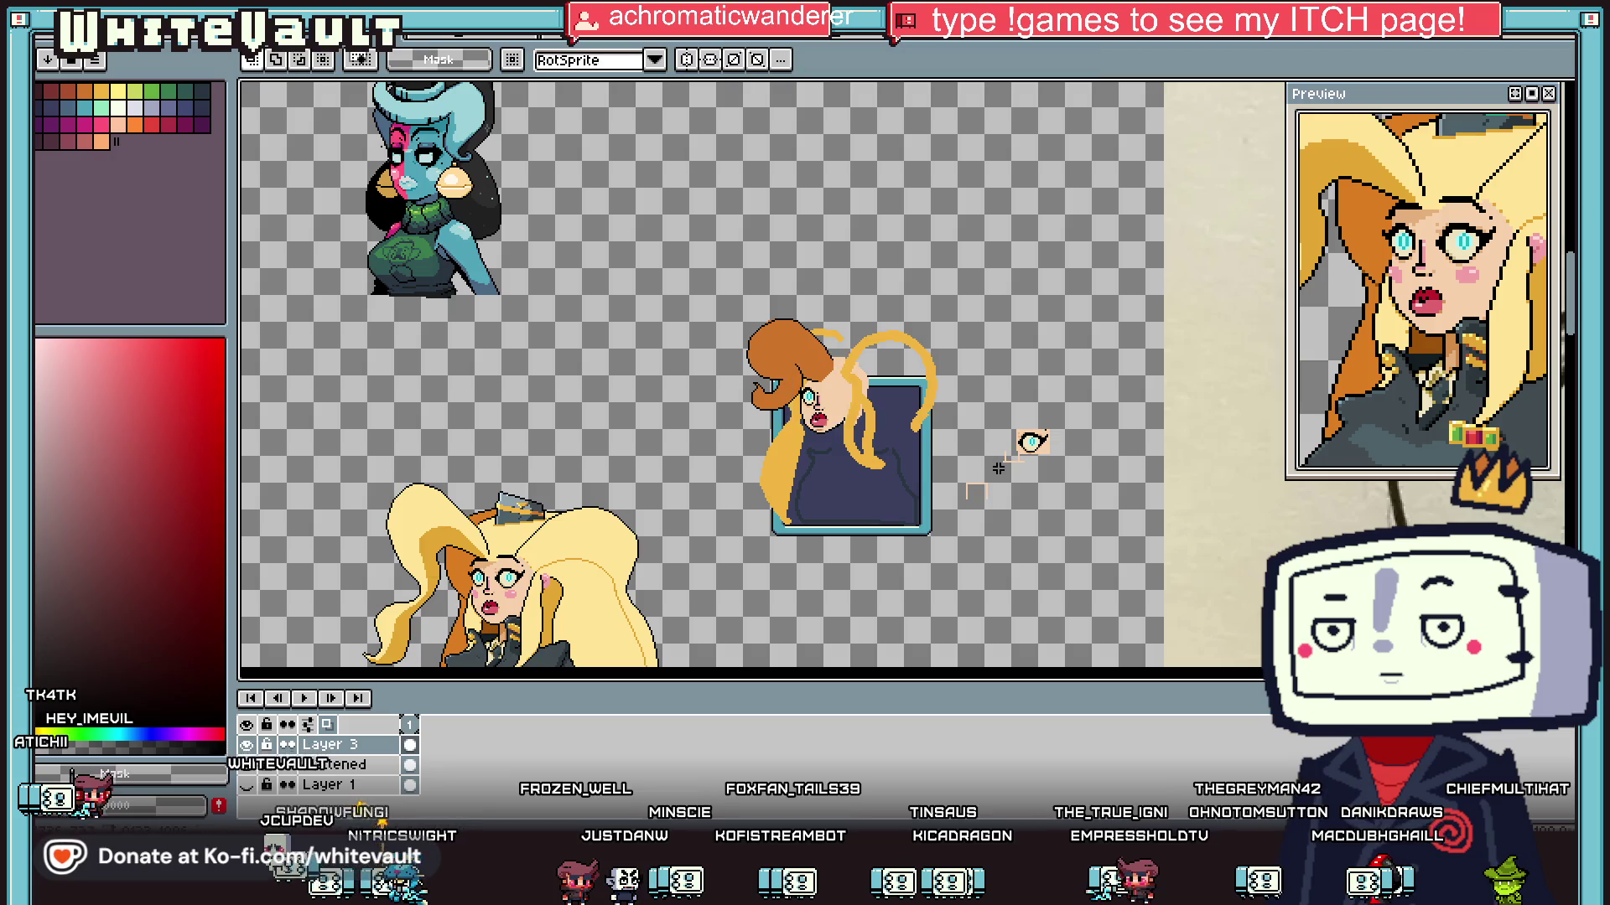
{"action": "scroll", "coordinate": [1004, 432], "scroll_direction": "up", "scroll_amount": 2}
{"action": "scroll", "coordinate": [1040, 443], "scroll_direction": "up", "scroll_amount": 2}
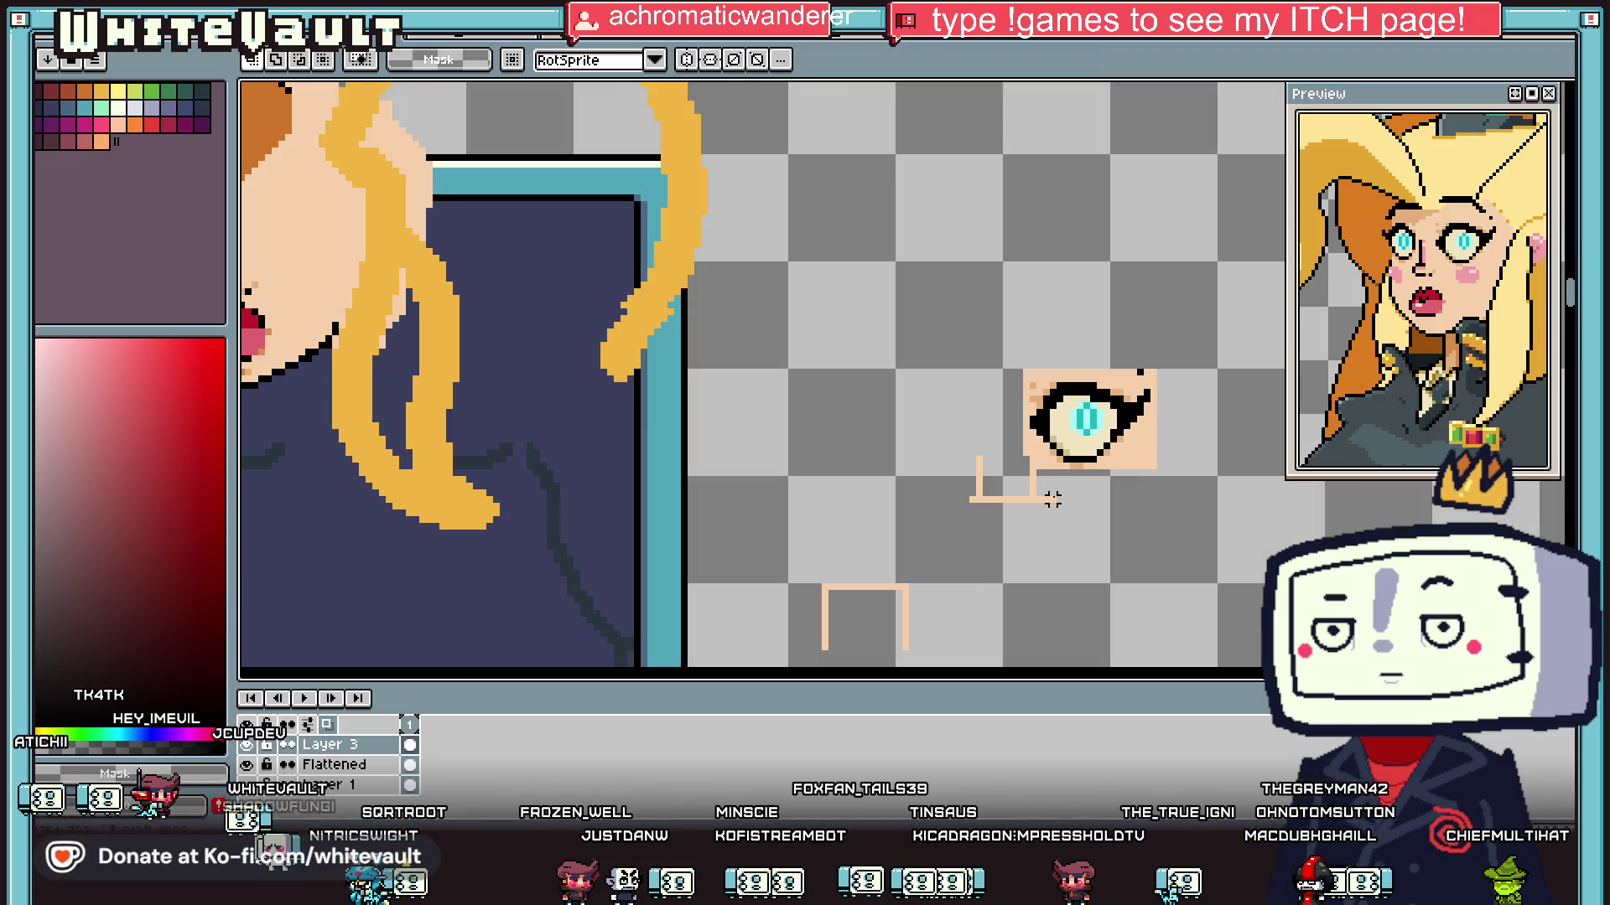
{"action": "left_click", "coordinate": [1064, 489], "text": "alt"}
{"action": "key", "text": "g"}
{"action": "left_click", "coordinate": [1036, 499]}
{"action": "scroll", "coordinate": [1200, 370], "scroll_direction": "down", "scroll_amount": 1}
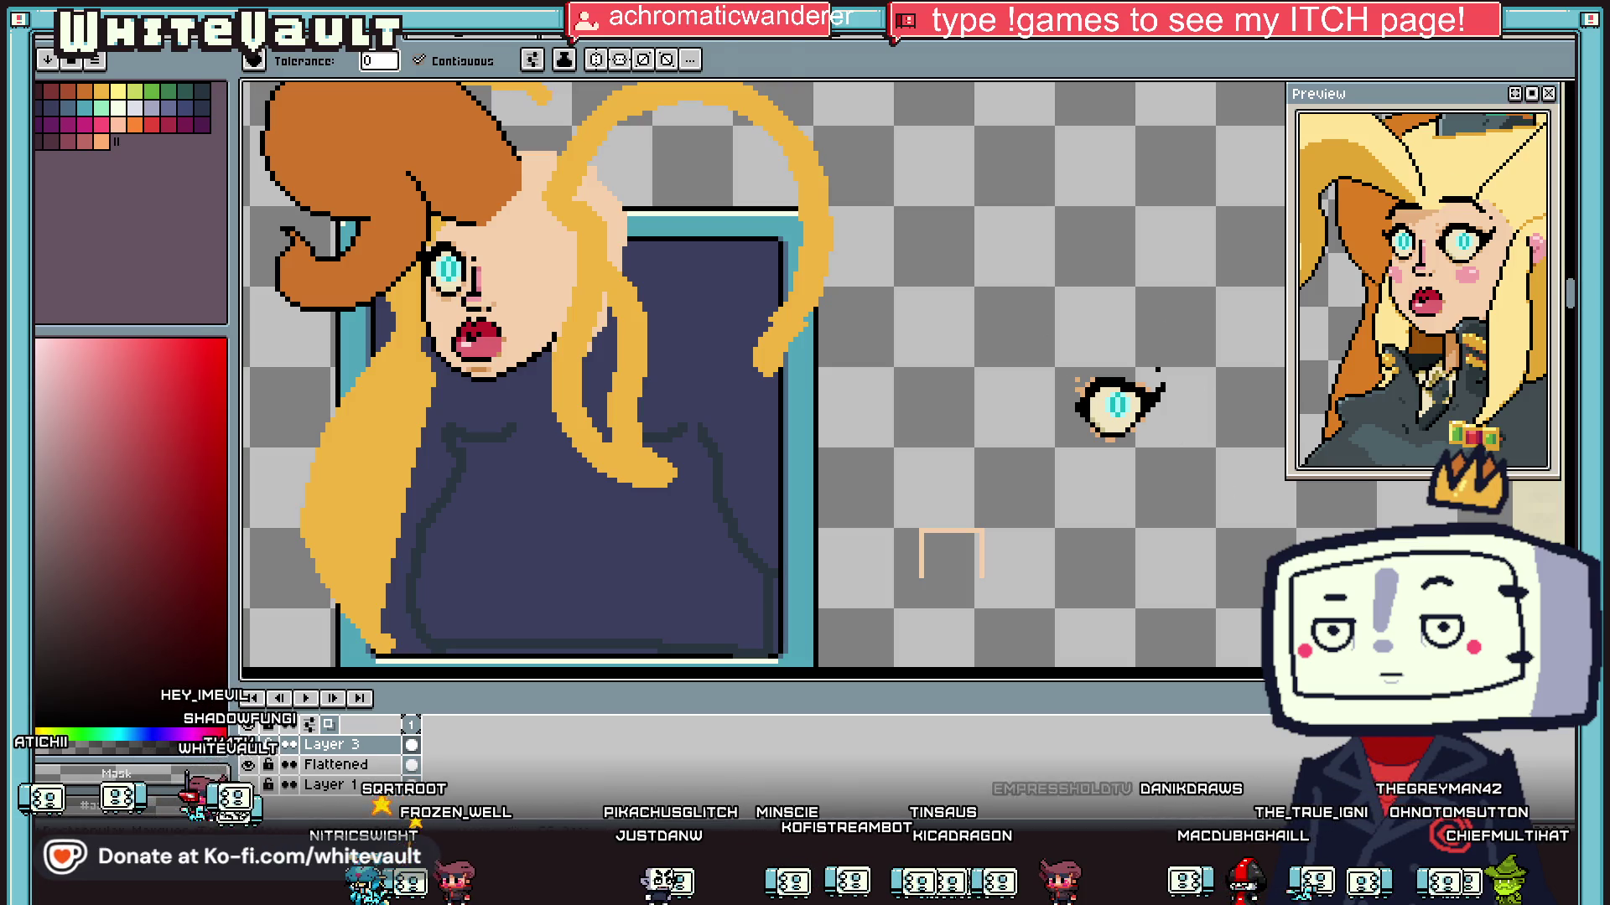
Step: Move the second eye onto the face's right side and deselect
{"action": "key", "text": "m"}
{"action": "mouse_move", "coordinate": [1027, 328]}
{"action": "left_mouse_down"}
{"action": "mouse_move", "coordinate": [1254, 510]}
{"action": "mouse_move", "coordinate": [642, 362]}
{"action": "left_mouse_up"}
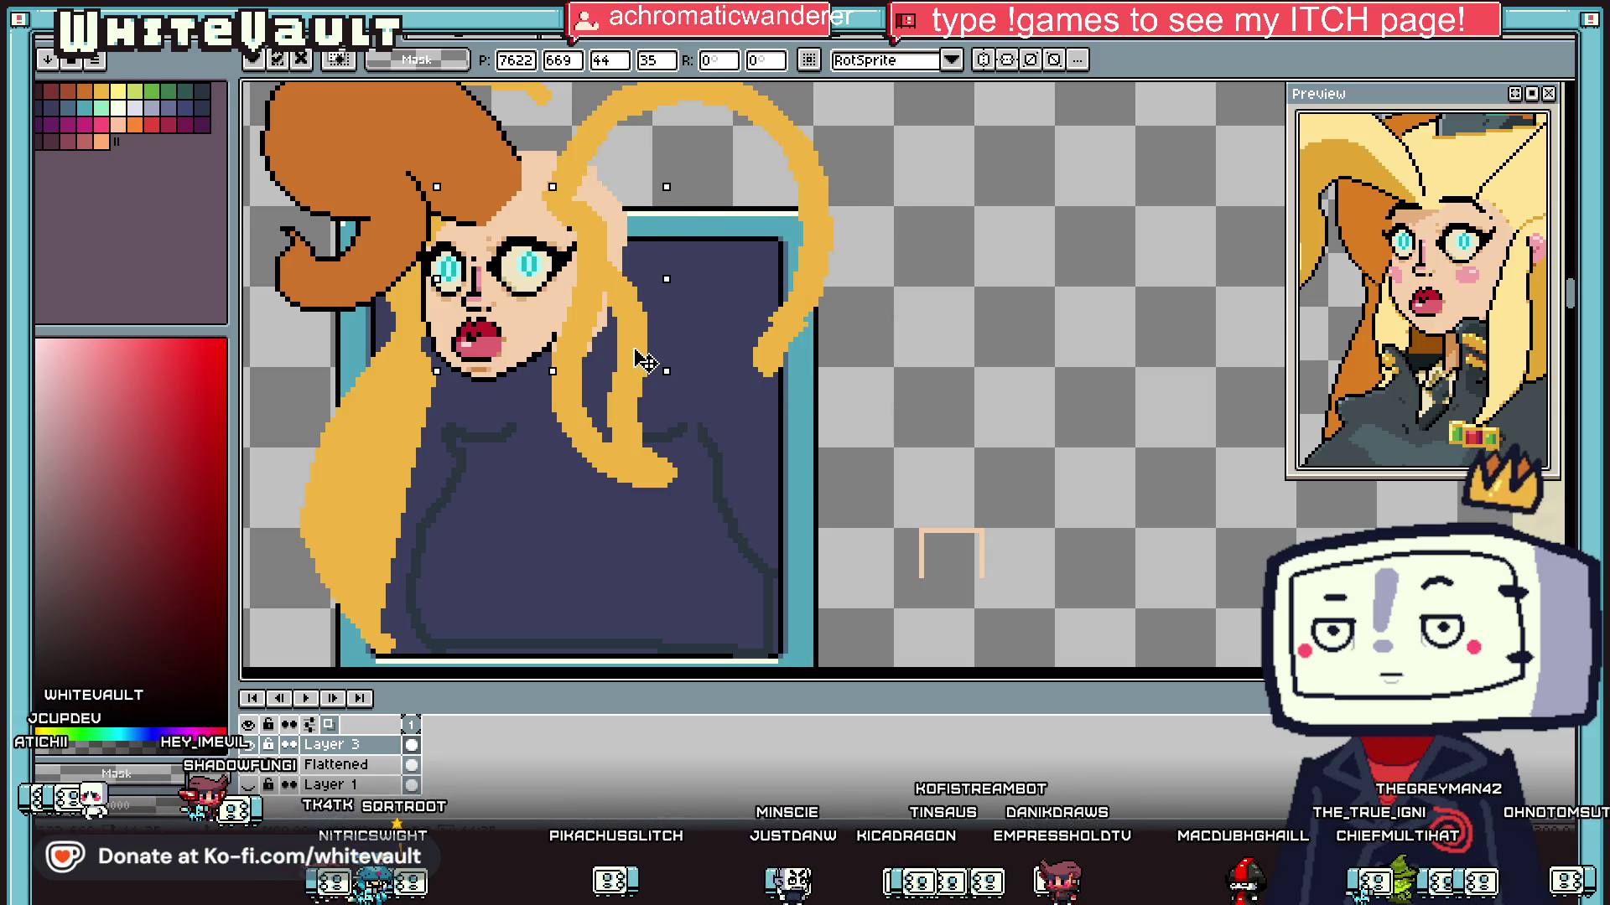
{"action": "scroll", "coordinate": [642, 363], "scroll_direction": "down", "scroll_amount": 3}
{"action": "key", "text": "ctrl+d"}
{"action": "scroll", "coordinate": [504, 365], "scroll_direction": "up", "scroll_amount": 4}
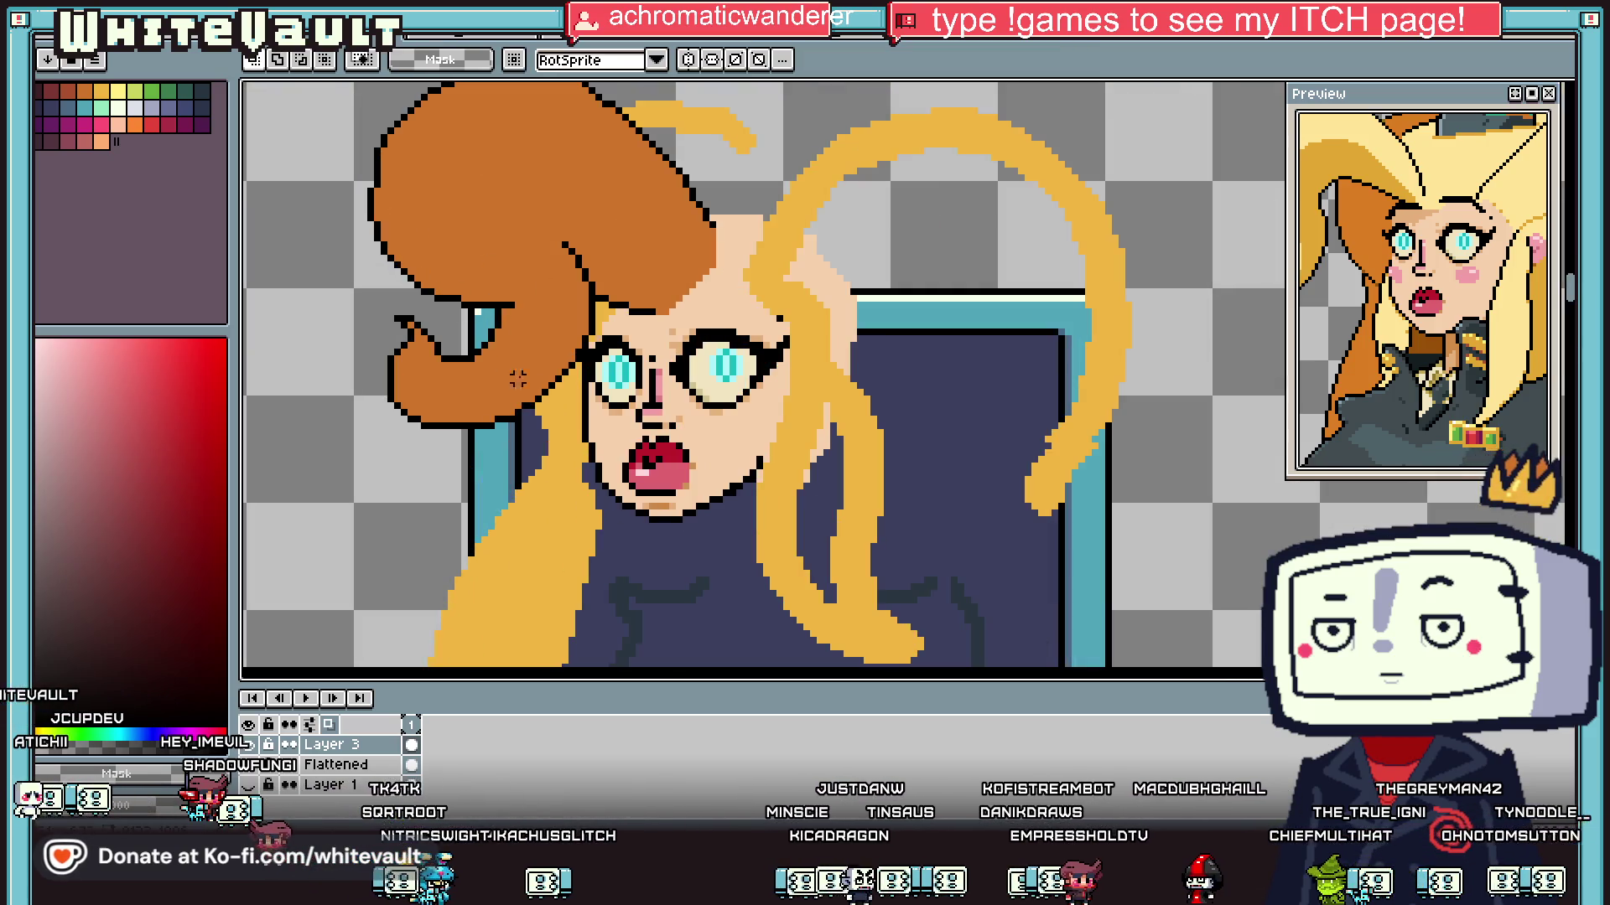
{"action": "scroll", "coordinate": [632, 426], "scroll_direction": "down", "scroll_amount": 3}
{"action": "scroll", "coordinate": [633, 426], "scroll_direction": "up", "scroll_amount": 2}
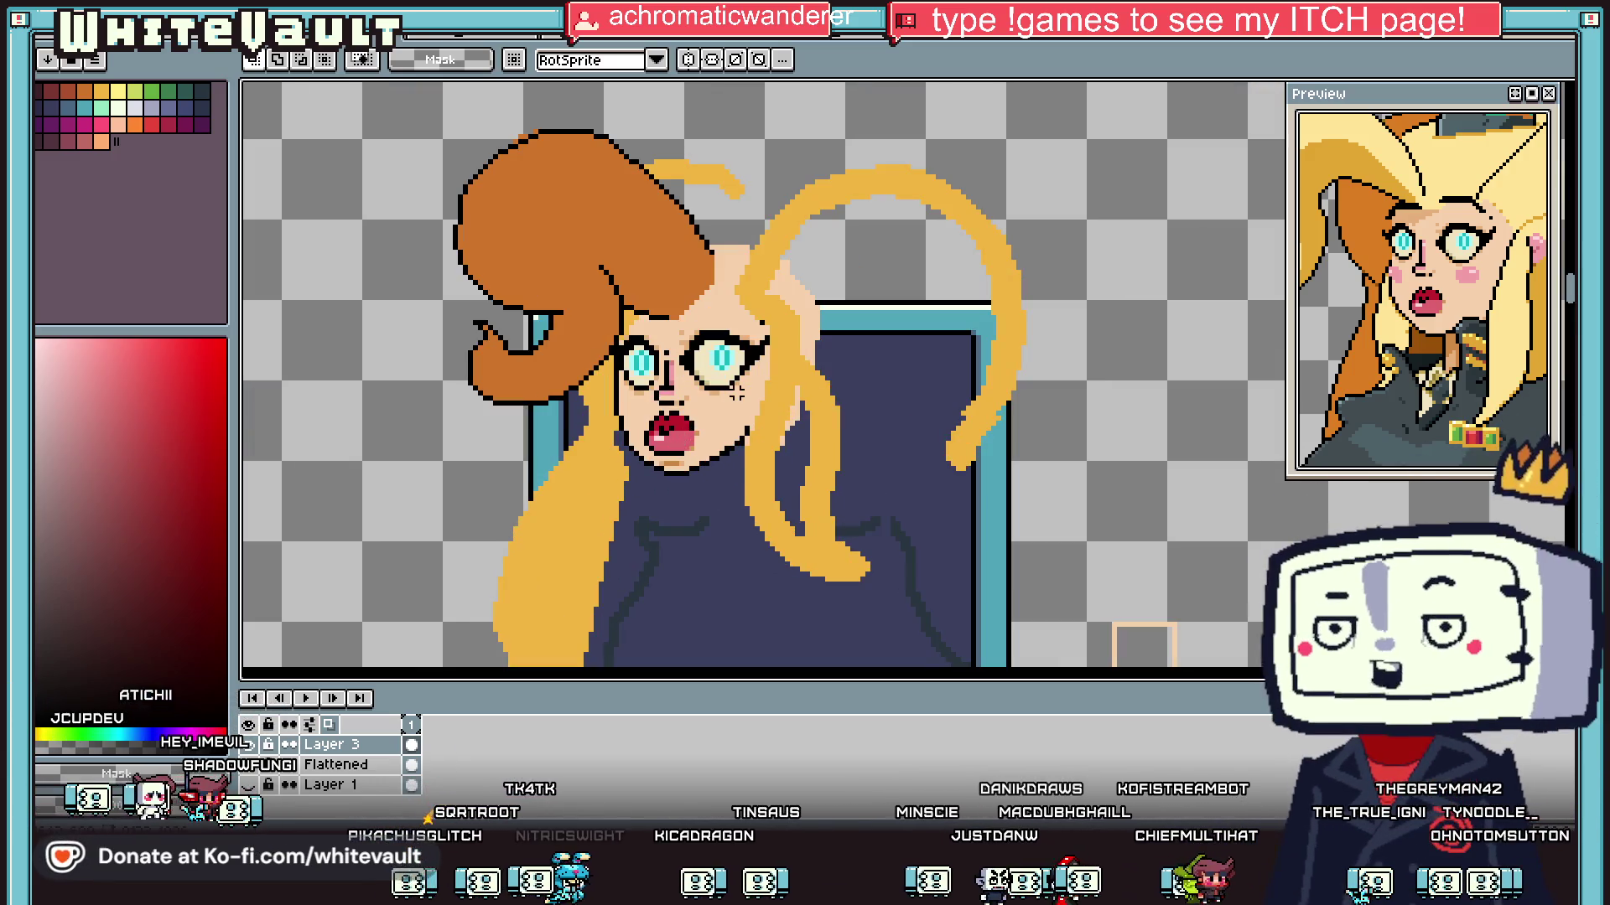
Step: Bucket-fill the cyan irises of both eyes with the sampled cream colour
{"action": "scroll", "coordinate": [676, 373], "scroll_direction": "up", "scroll_amount": 4}
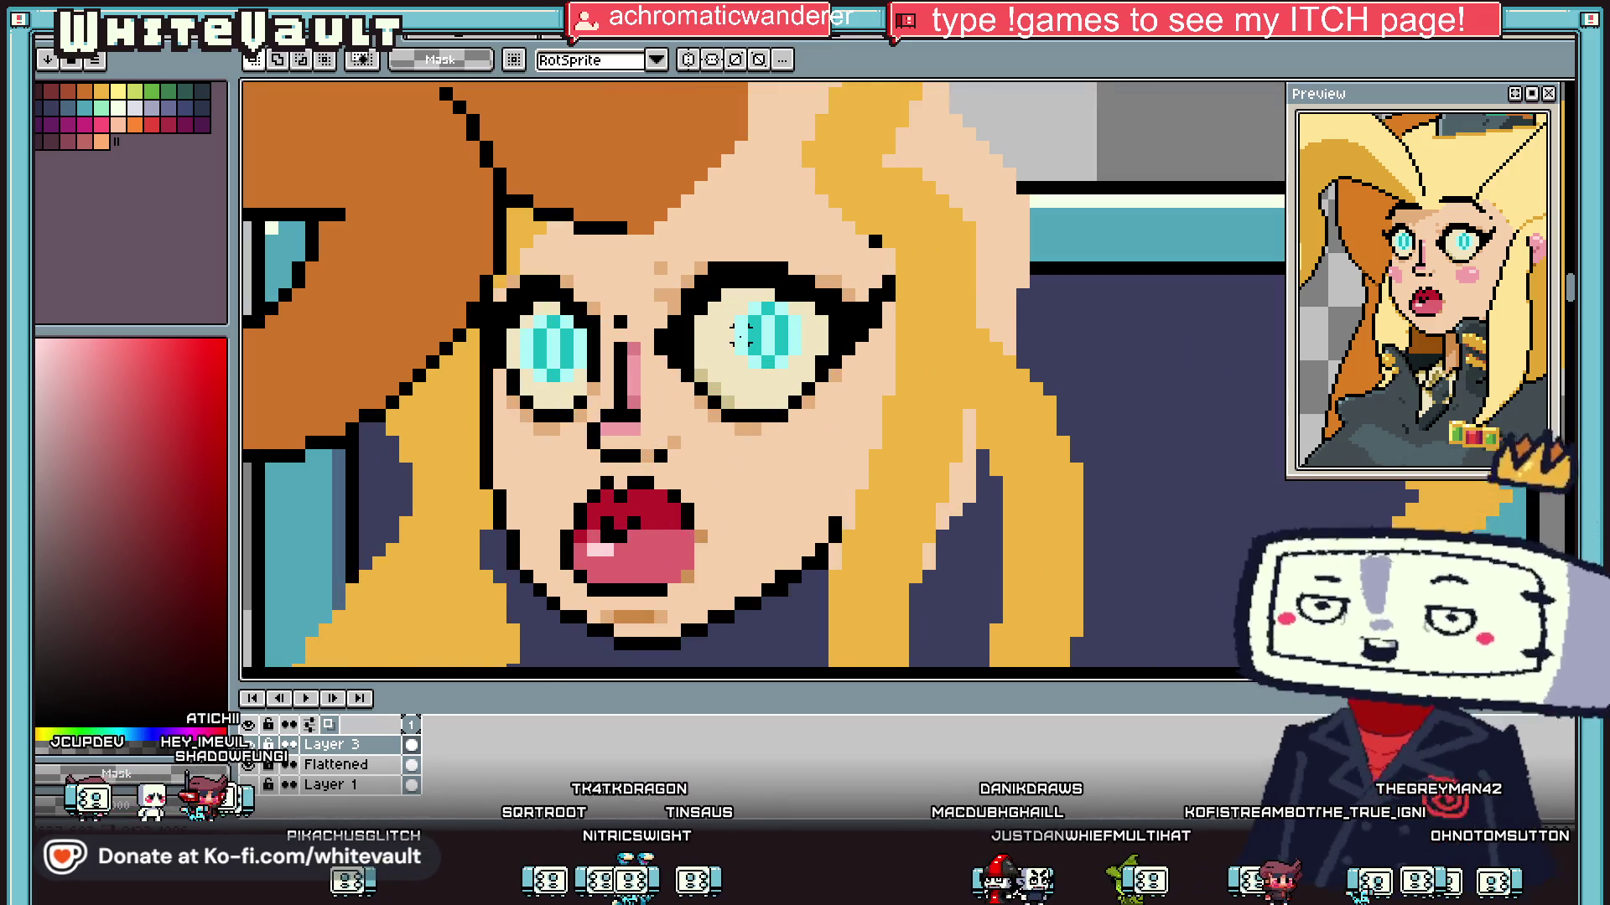
{"action": "scroll", "coordinate": [753, 333], "scroll_direction": "up", "scroll_amount": 3}
{"action": "left_click", "coordinate": [778, 306], "text": "alt"}
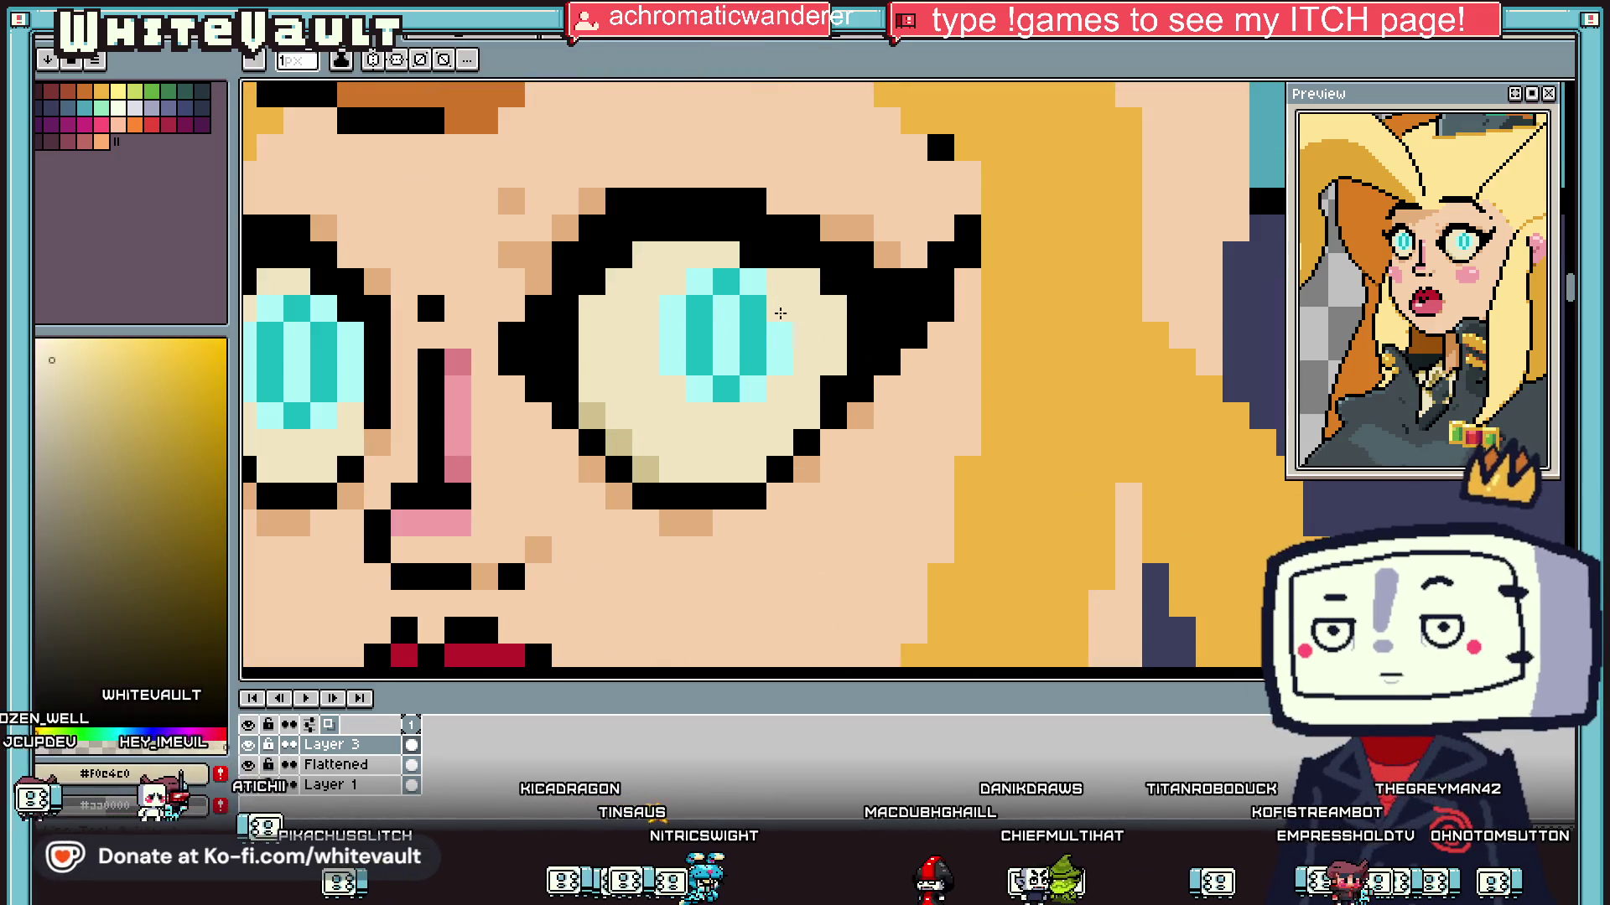
{"action": "key", "text": "g"}
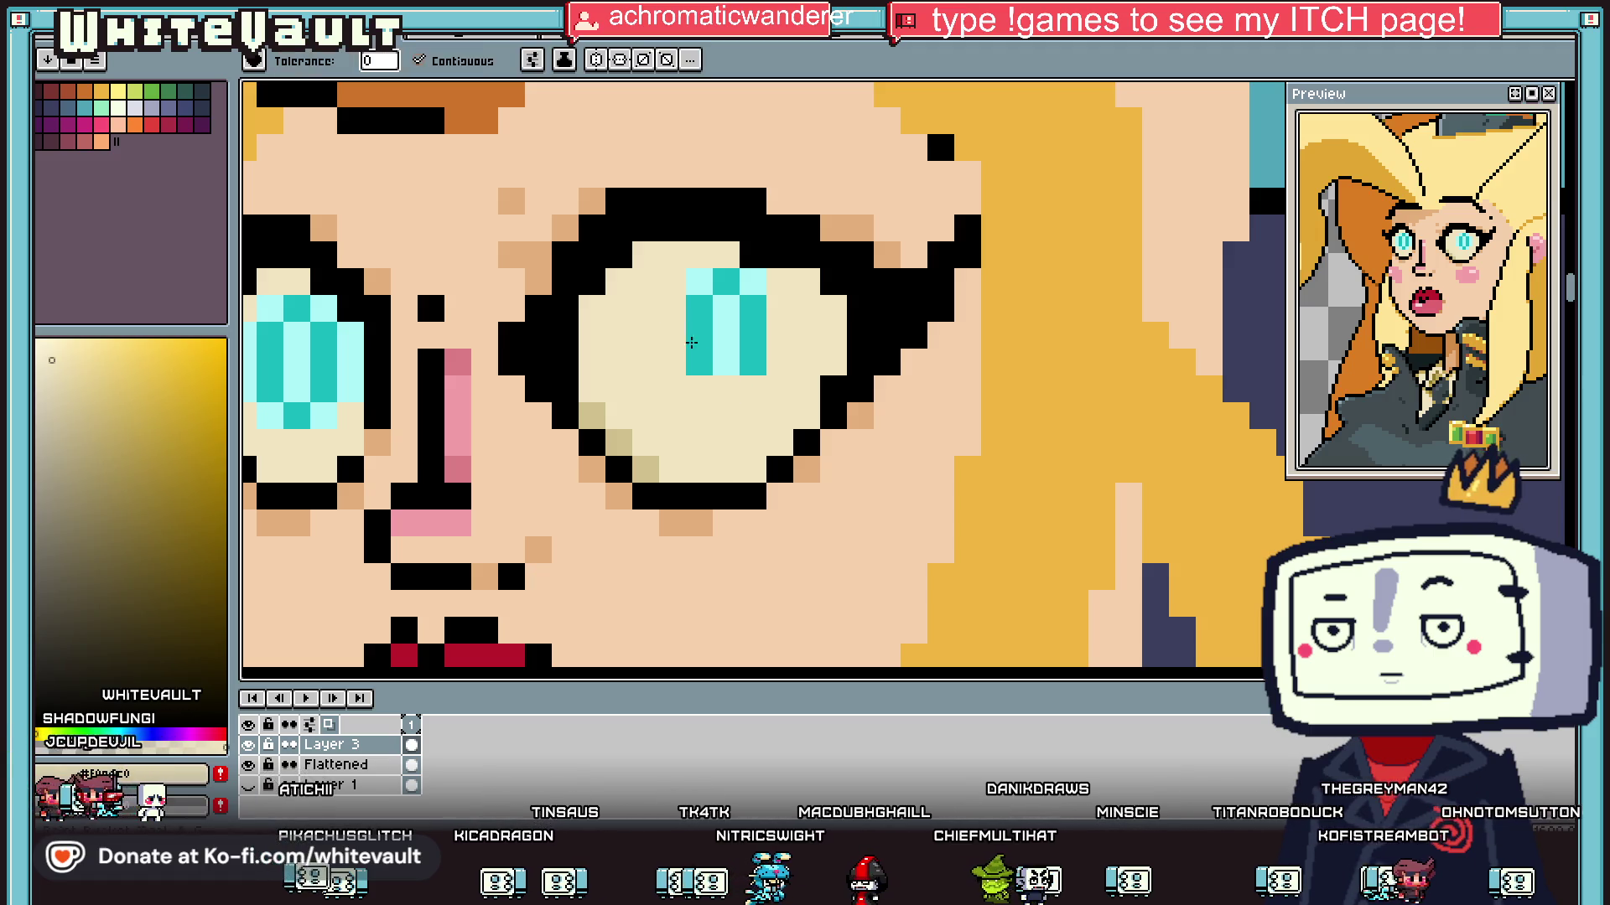
{"action": "left_click", "coordinate": [699, 360]}
{"action": "left_click", "coordinate": [728, 345]}
{"action": "left_click", "coordinate": [745, 312]}
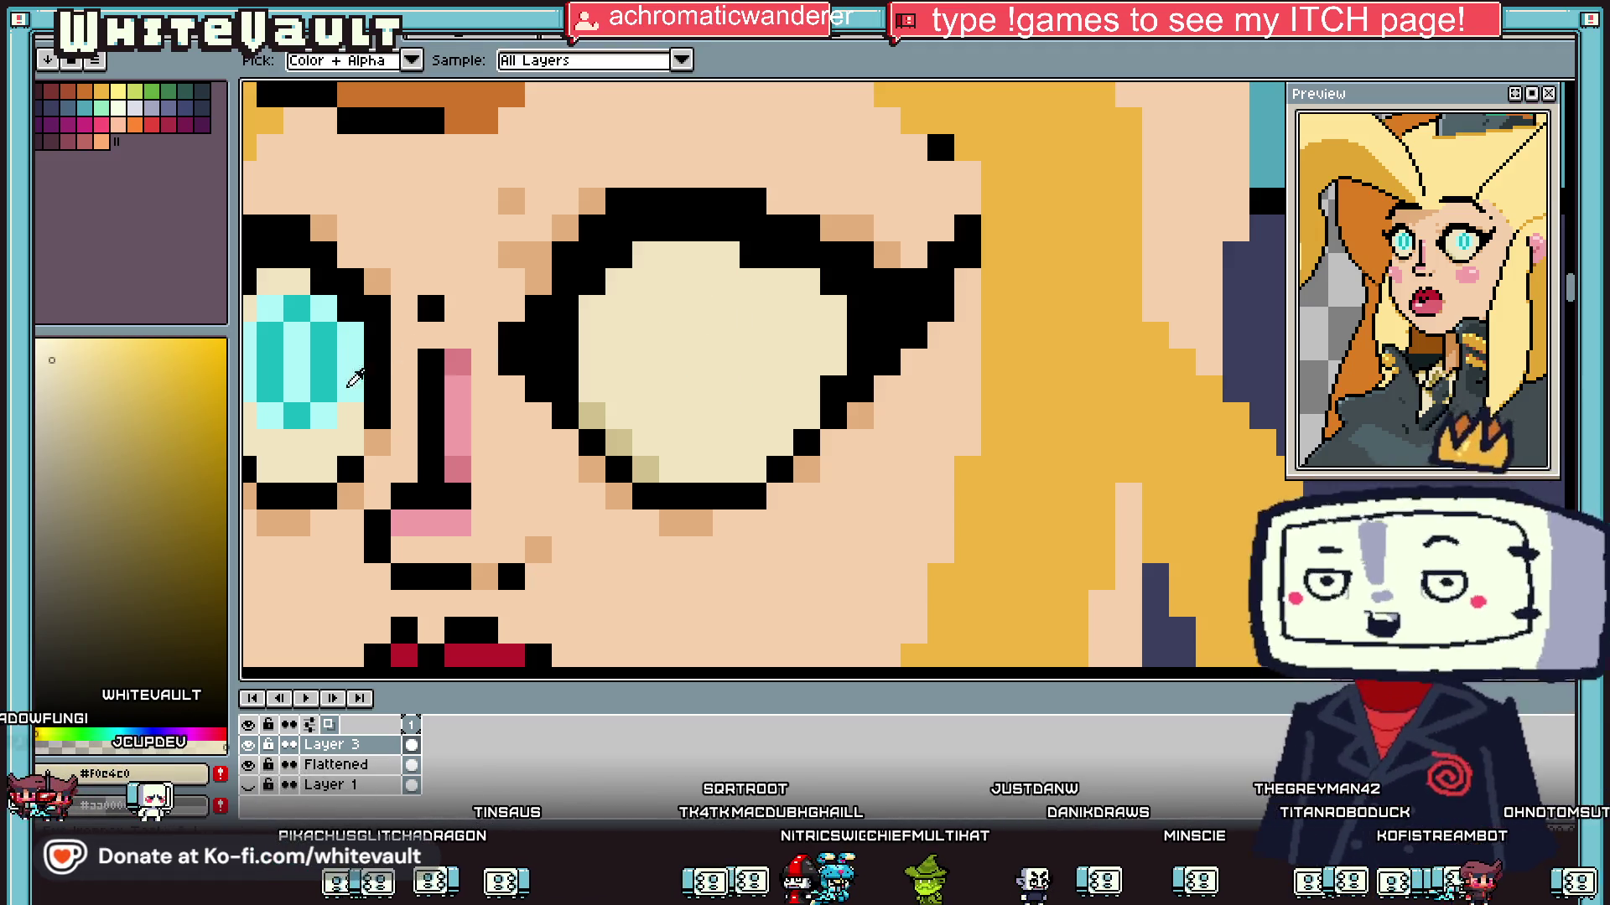
{"action": "left_click", "coordinate": [323, 394]}
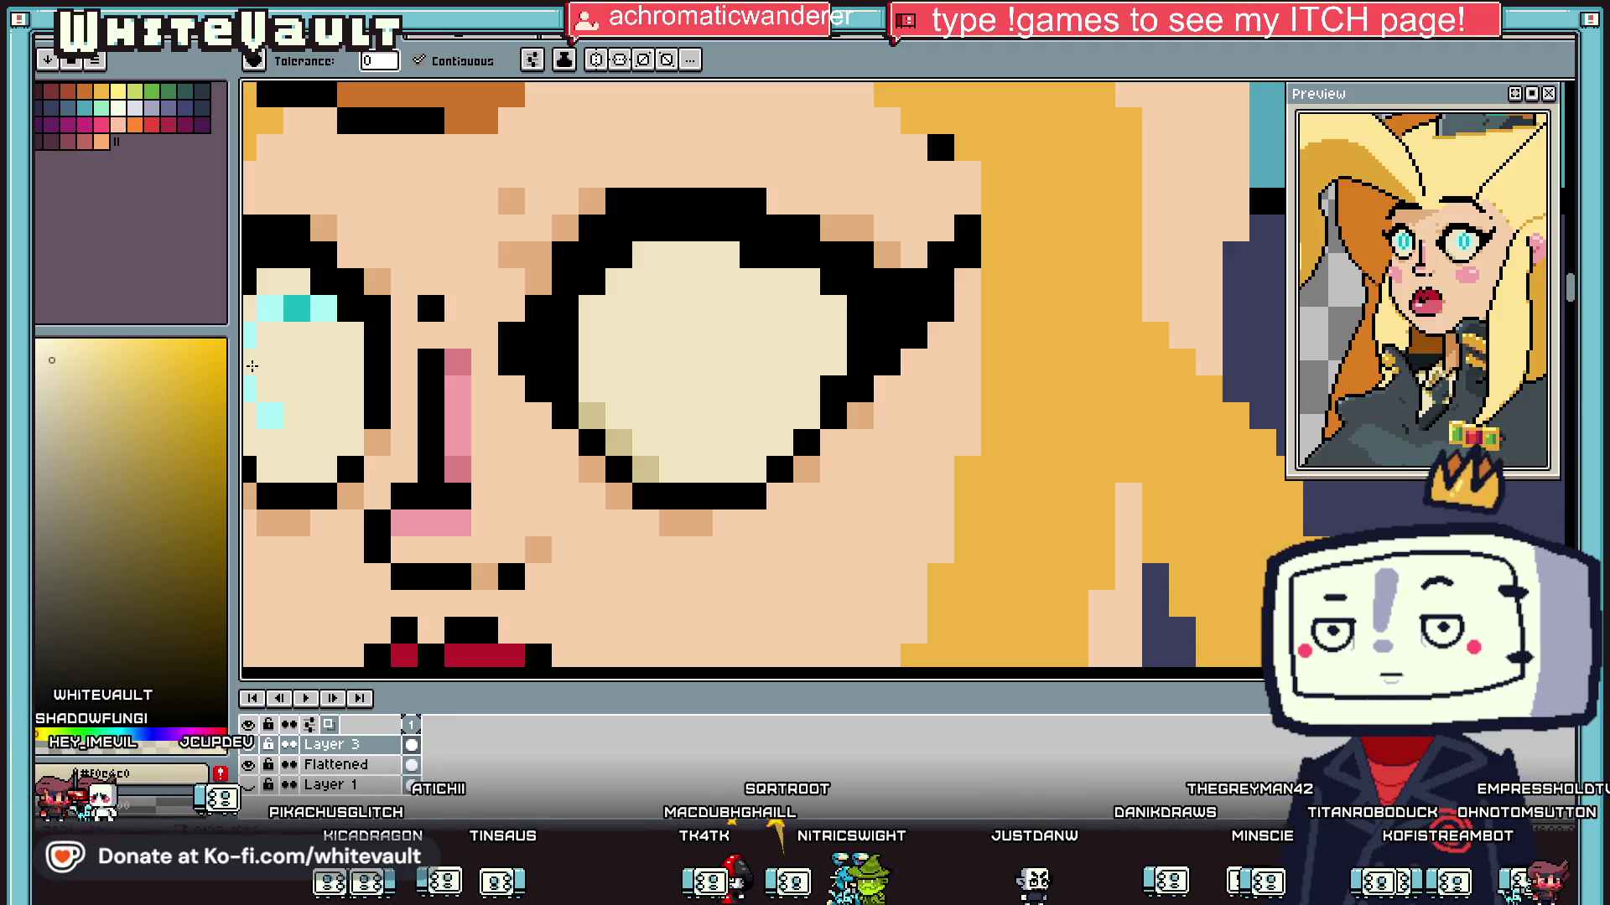
{"action": "left_click", "coordinate": [310, 309]}
Step: Draw small black pupils in both eyes and repaint the right pupil's top row cream
{"action": "key", "text": "b"}
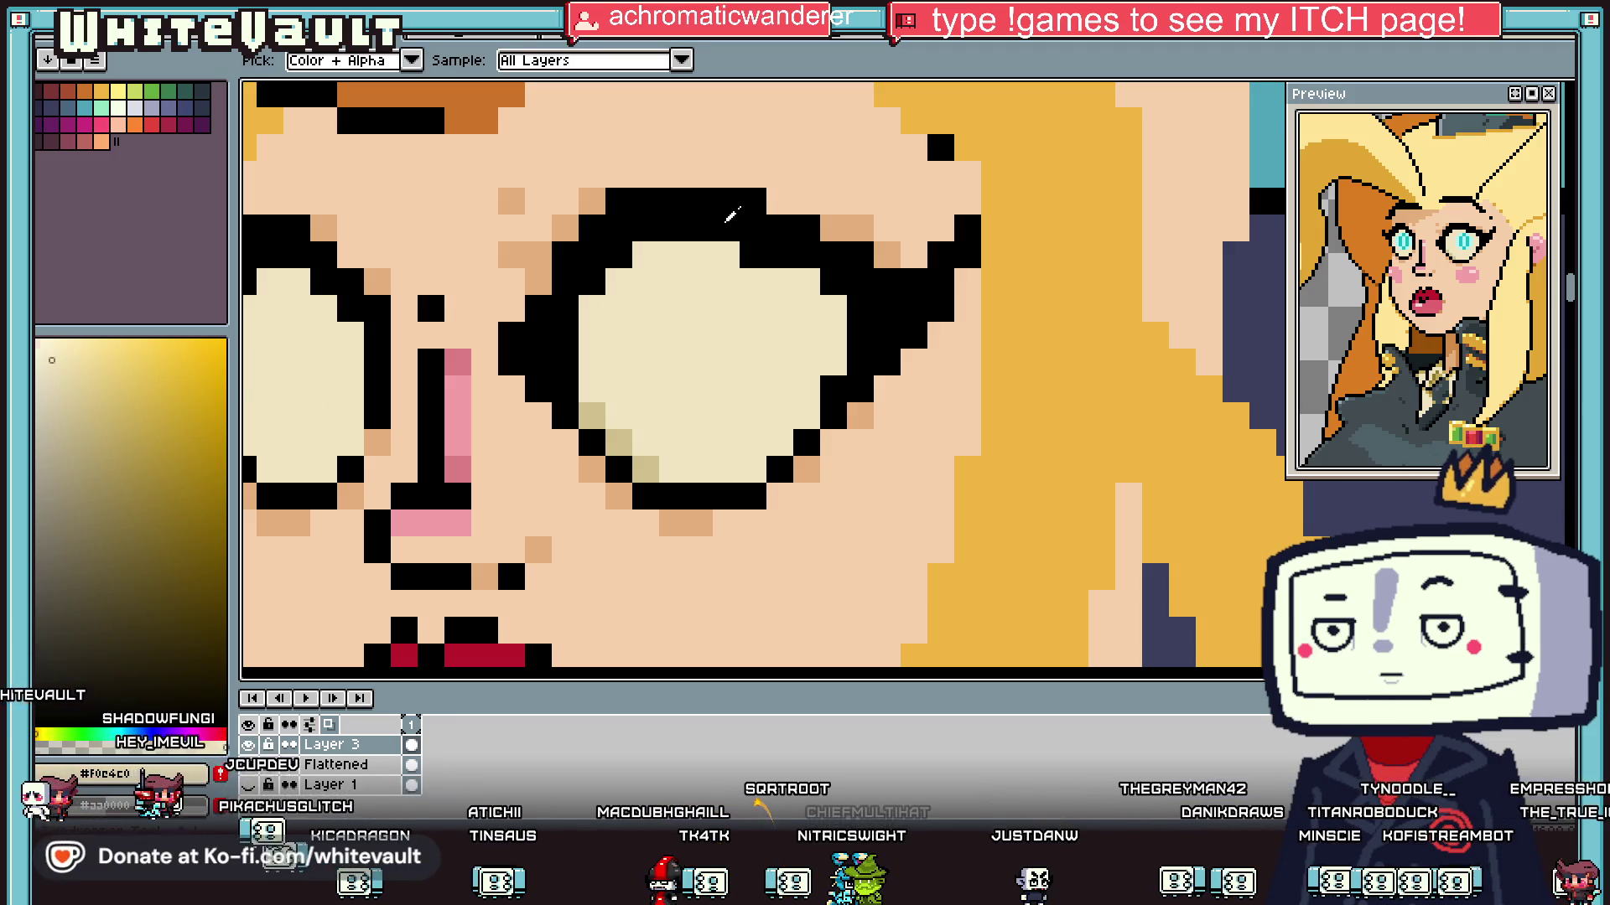
{"action": "left_click", "coordinate": [732, 214], "text": "alt"}
{"action": "left_click", "coordinate": [726, 308]}
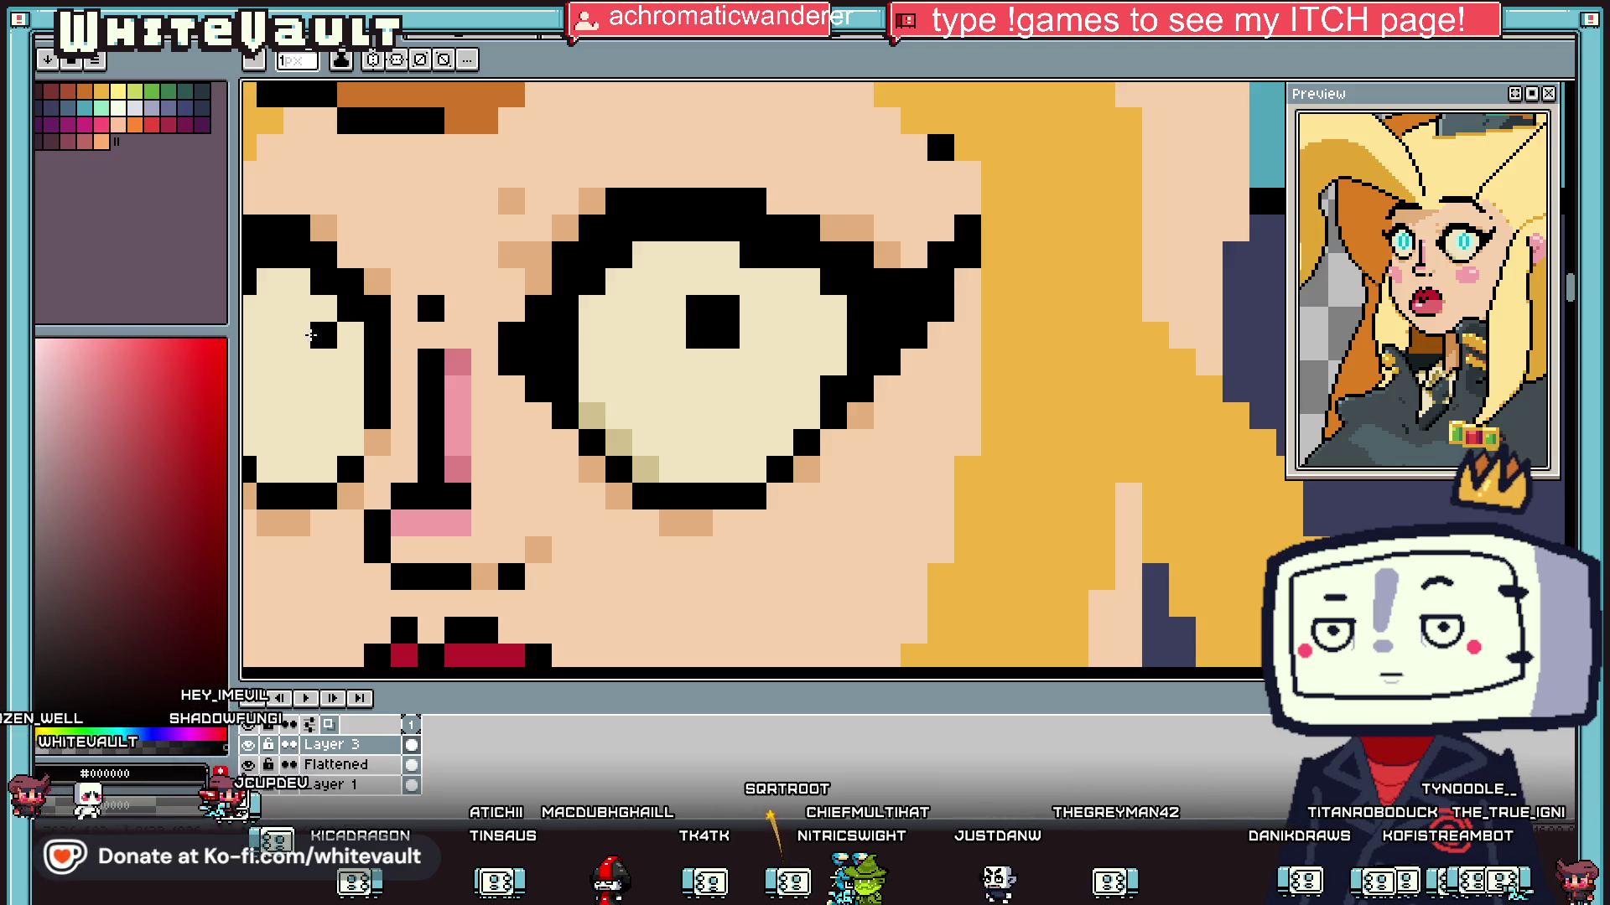
{"action": "left_click", "coordinate": [297, 335]}
{"action": "left_click", "coordinate": [777, 366]}
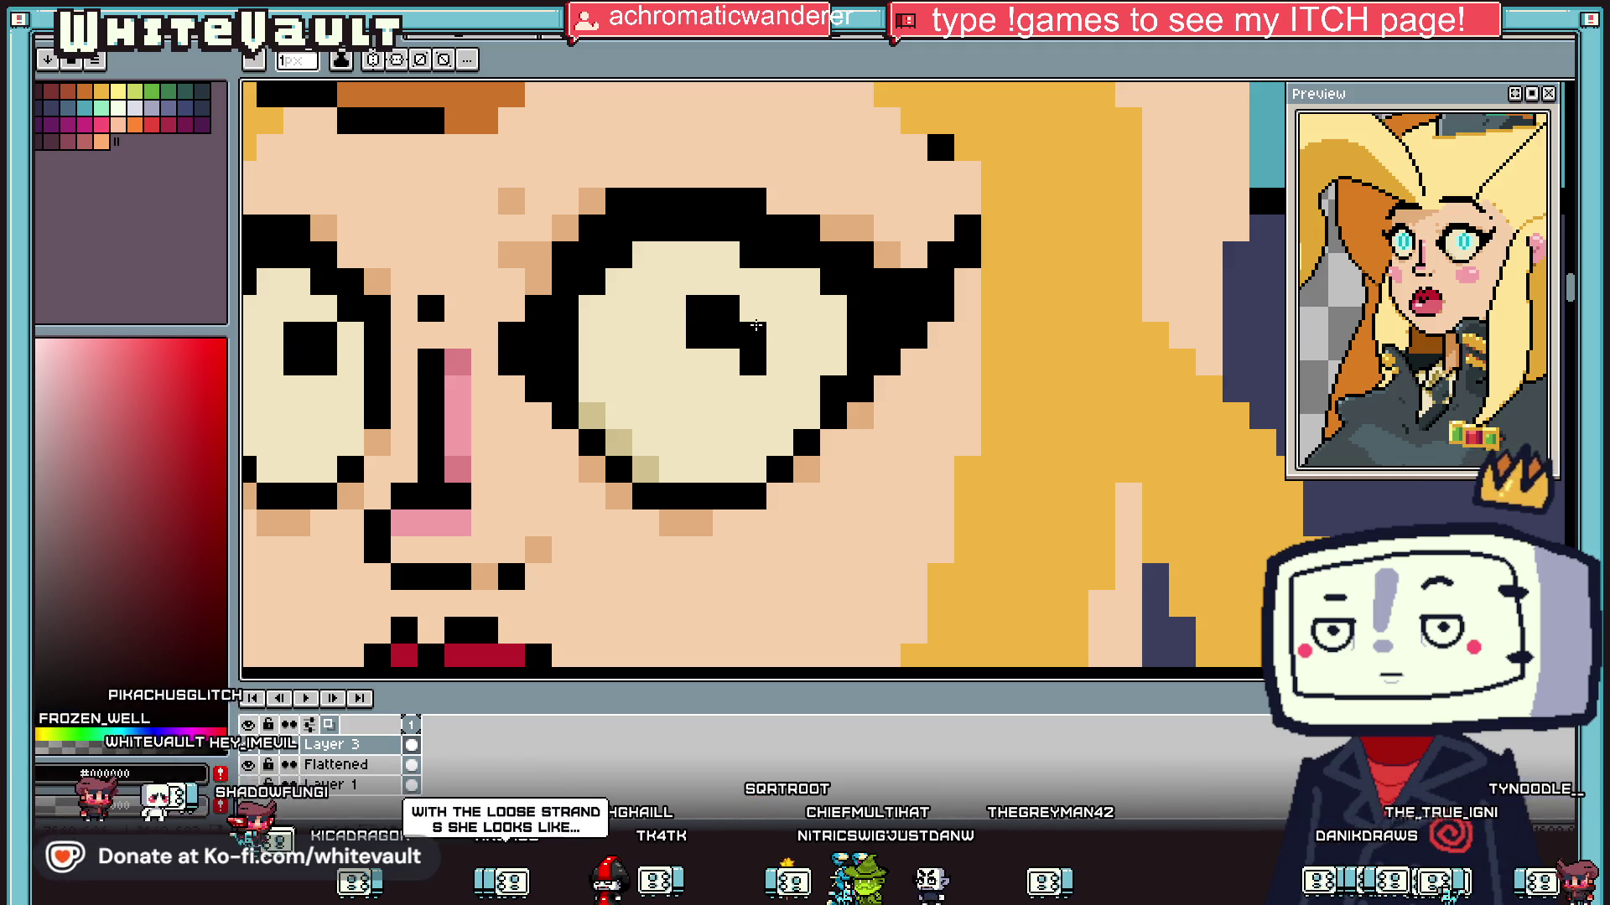
{"action": "left_click", "coordinate": [798, 287], "text": "alt"}
{"action": "left_click_drag", "start_coordinate": [753, 309], "coordinate": [699, 309]}
{"action": "scroll", "coordinate": [720, 356], "scroll_direction": "down", "scroll_amount": 5}
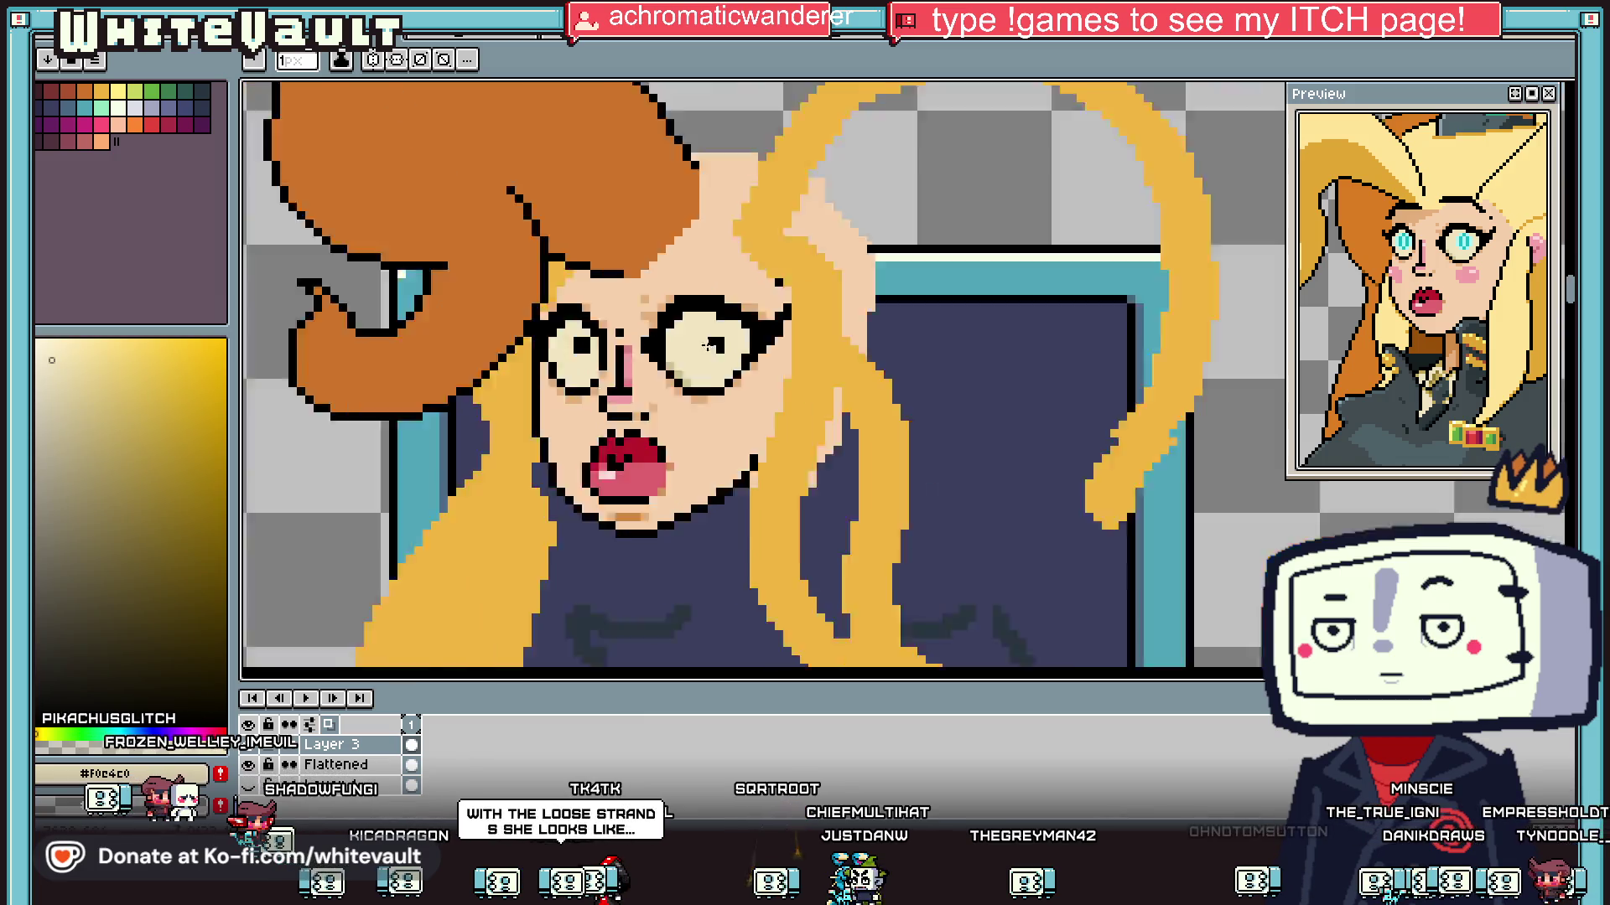
{"action": "scroll", "coordinate": [495, 280], "scroll_direction": "down", "scroll_amount": 5}
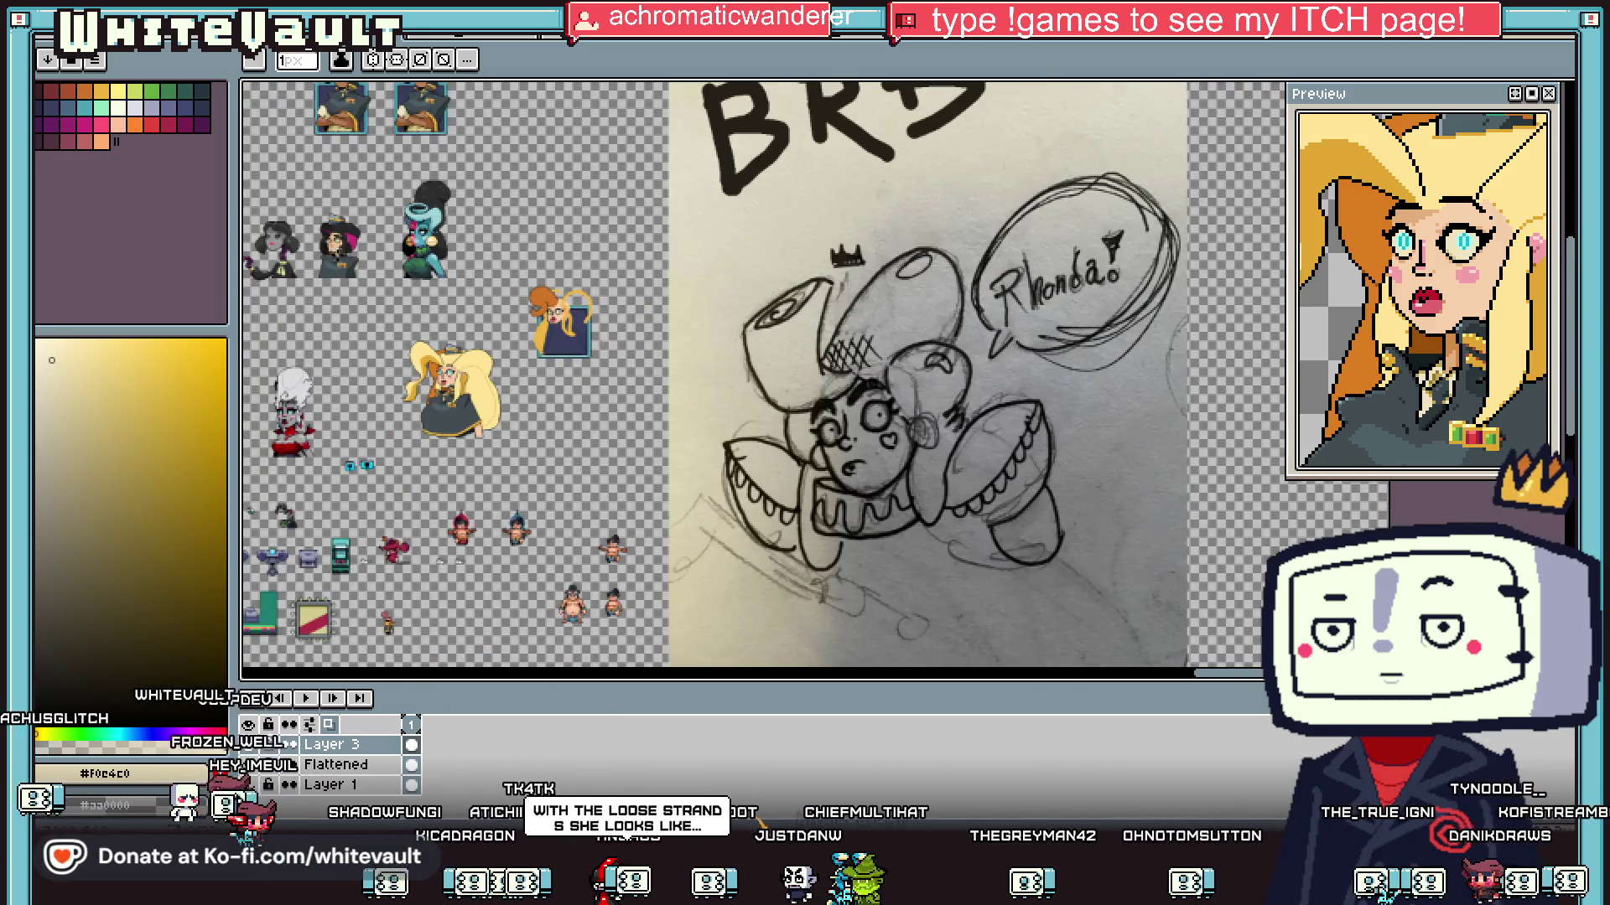
{"action": "scroll", "coordinate": [494, 281], "scroll_direction": "up", "scroll_amount": 5}
{"action": "scroll", "coordinate": [495, 281], "scroll_direction": "down", "scroll_amount": 2}
{"action": "scroll", "coordinate": [603, 359], "scroll_direction": "down", "scroll_amount": 4}
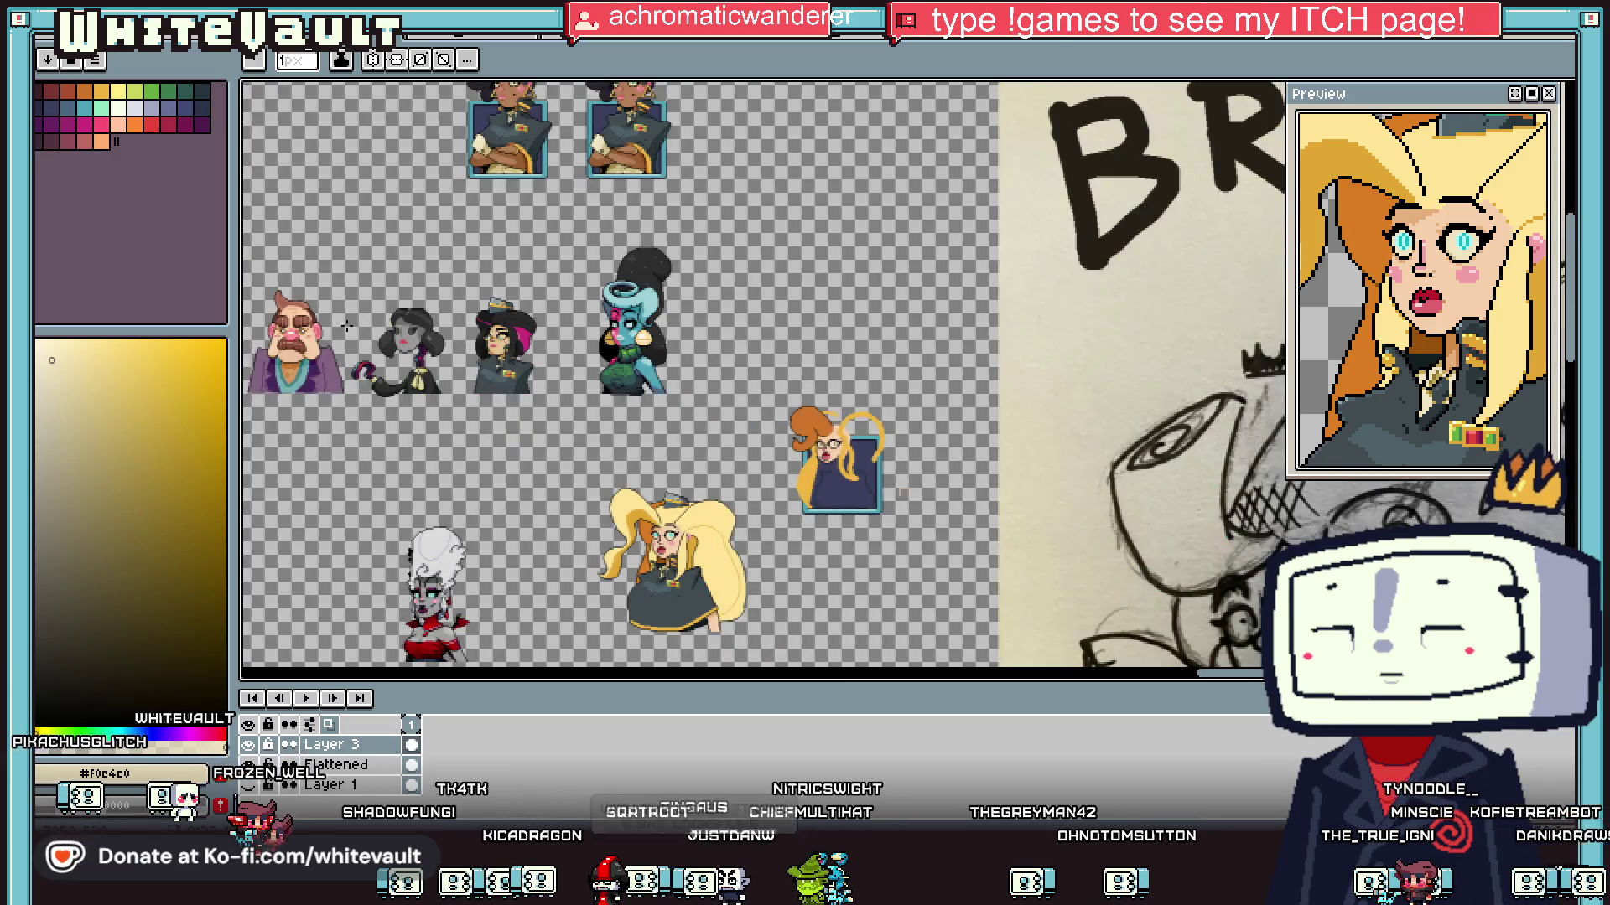
{"action": "scroll", "coordinate": [252, 353], "scroll_direction": "up", "scroll_amount": 5}
{"action": "scroll", "coordinate": [1216, 619], "scroll_direction": "down", "scroll_amount": 4}
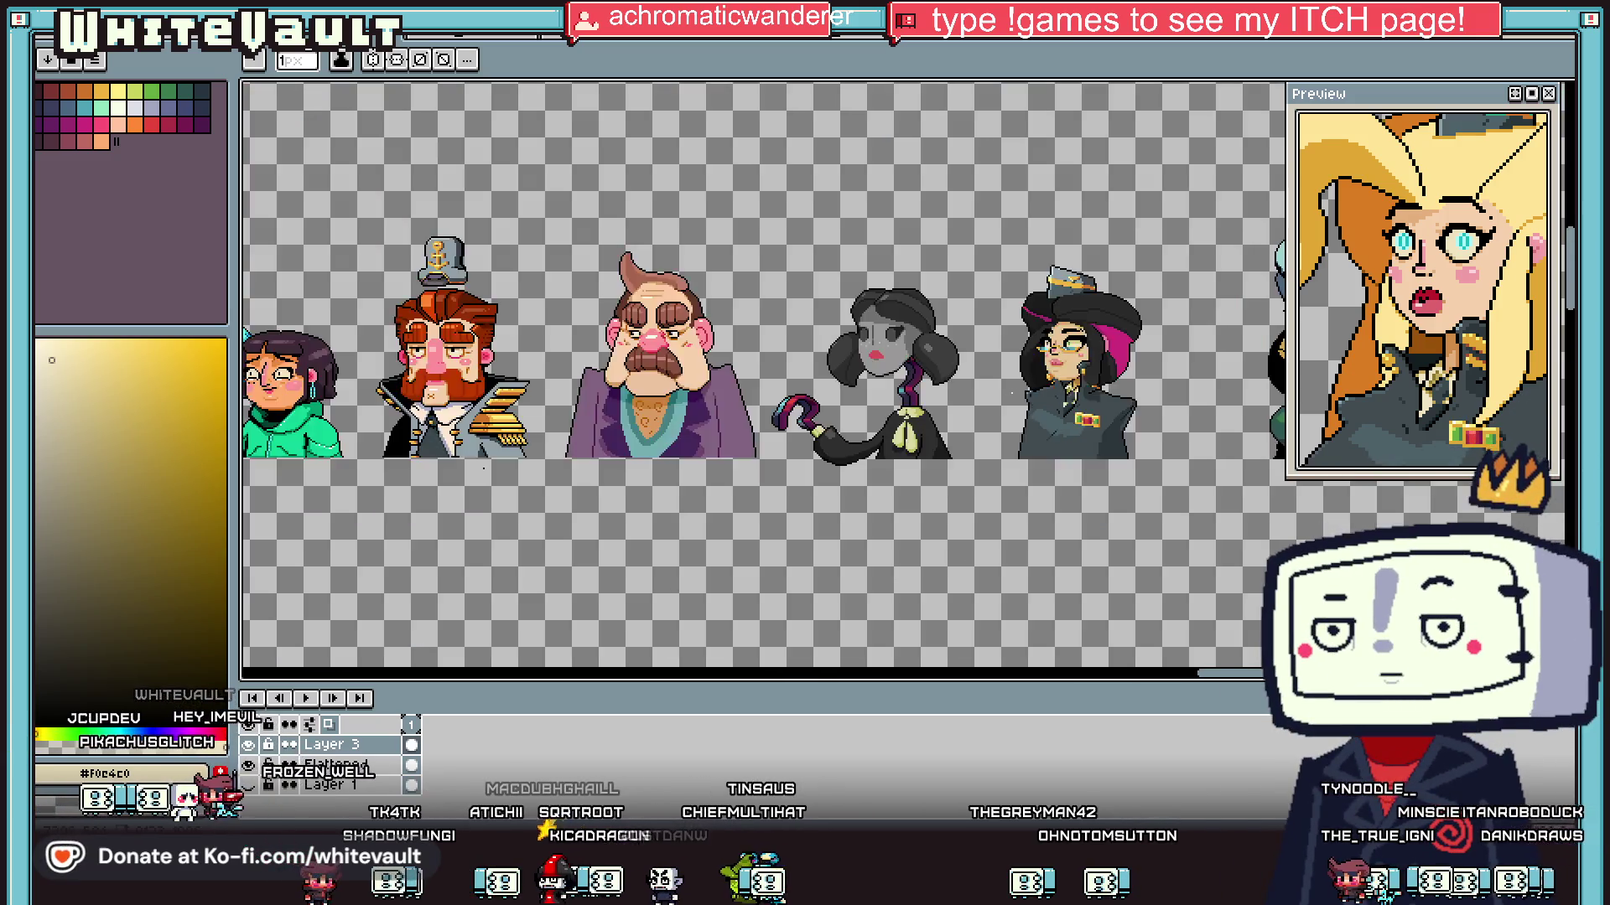
{"action": "scroll", "coordinate": [1217, 619], "scroll_direction": "up", "scroll_amount": 3}
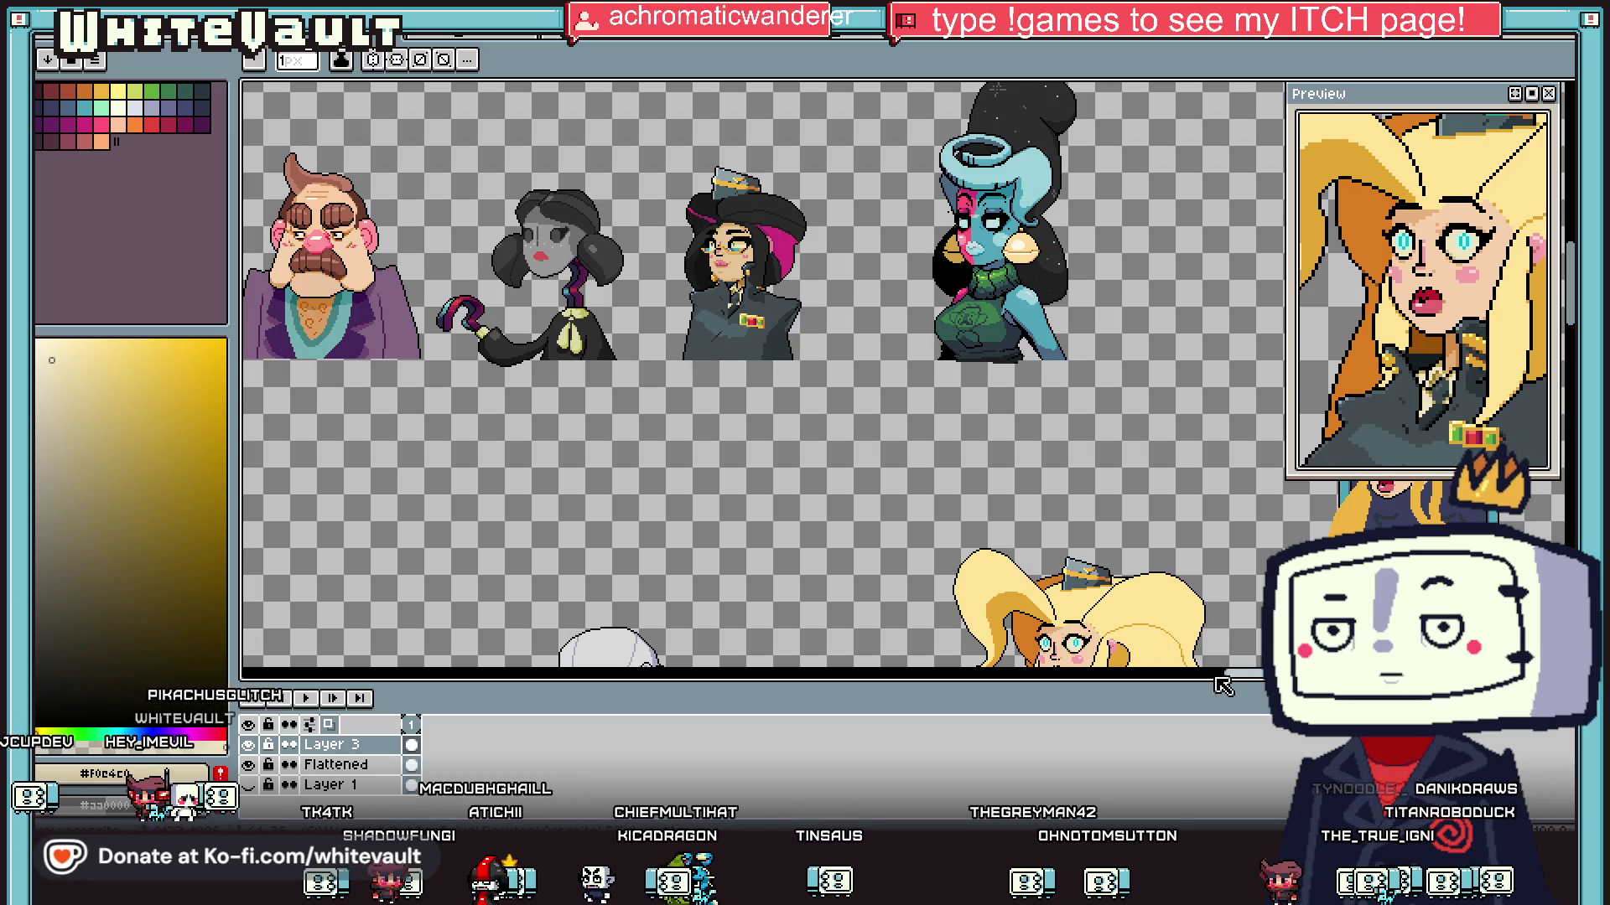
{"action": "scroll", "coordinate": [1216, 619], "scroll_direction": "up", "scroll_amount": 4}
{"action": "scroll", "coordinate": [874, 442], "scroll_direction": "up", "scroll_amount": 5}
{"action": "key", "text": "i"}
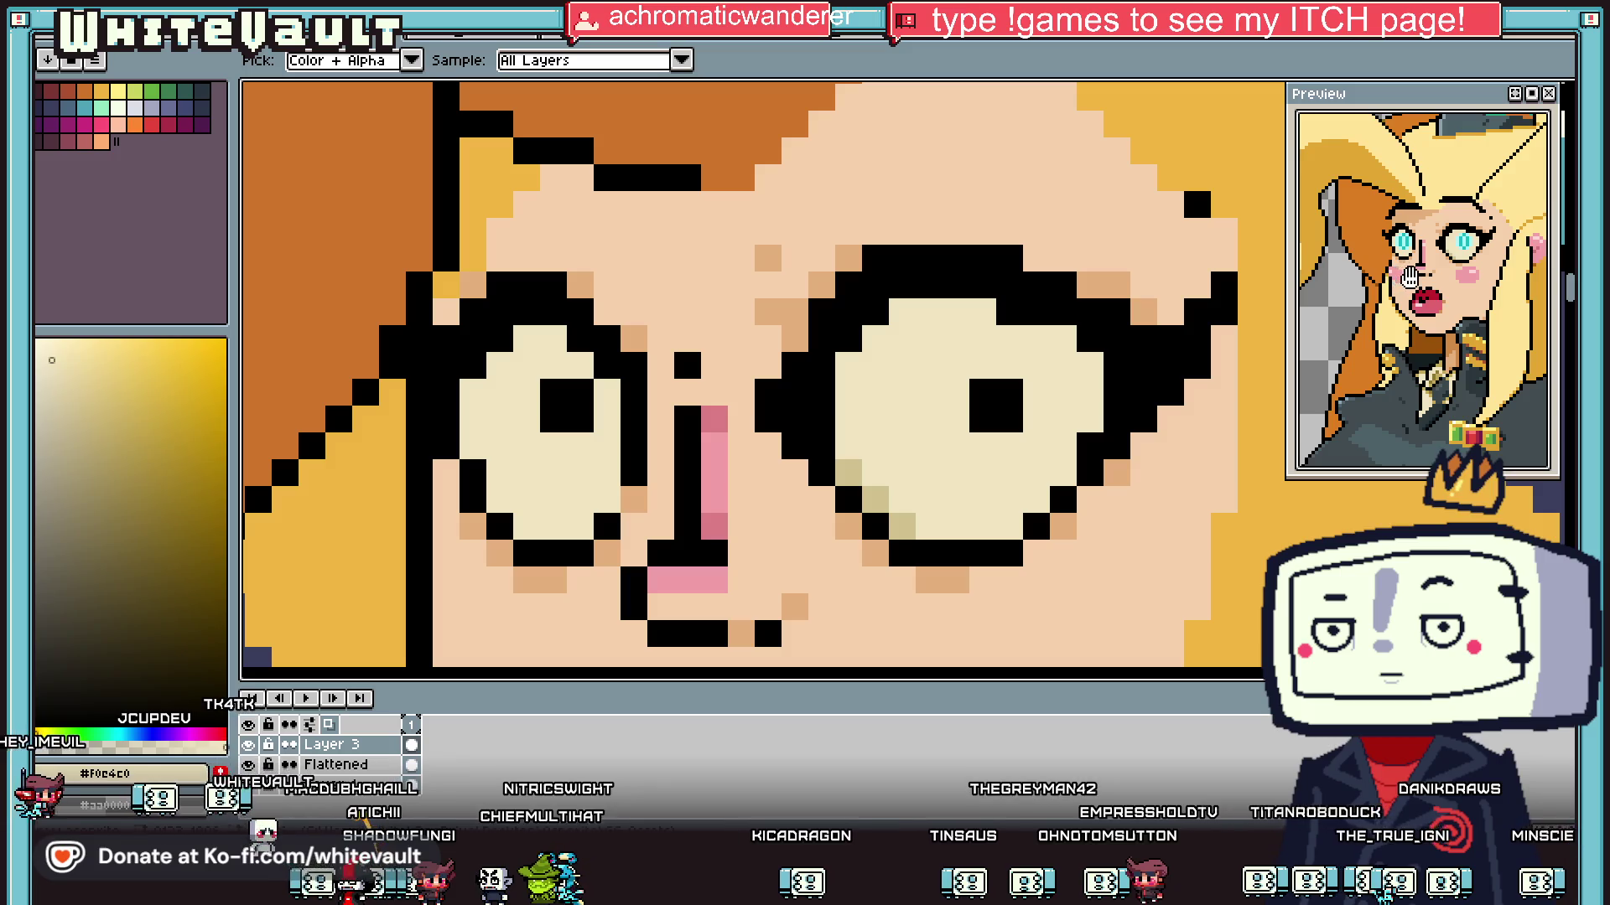
Step: Draw a black lowered eyelid line across the right eye
{"action": "scroll", "coordinate": [1408, 272], "scroll_direction": "down", "scroll_amount": 3}
{"action": "left_click_drag", "start_coordinate": [1469, 256], "coordinate": [1375, 263]}
{"action": "scroll", "coordinate": [1428, 275], "scroll_direction": "up", "scroll_amount": 3}
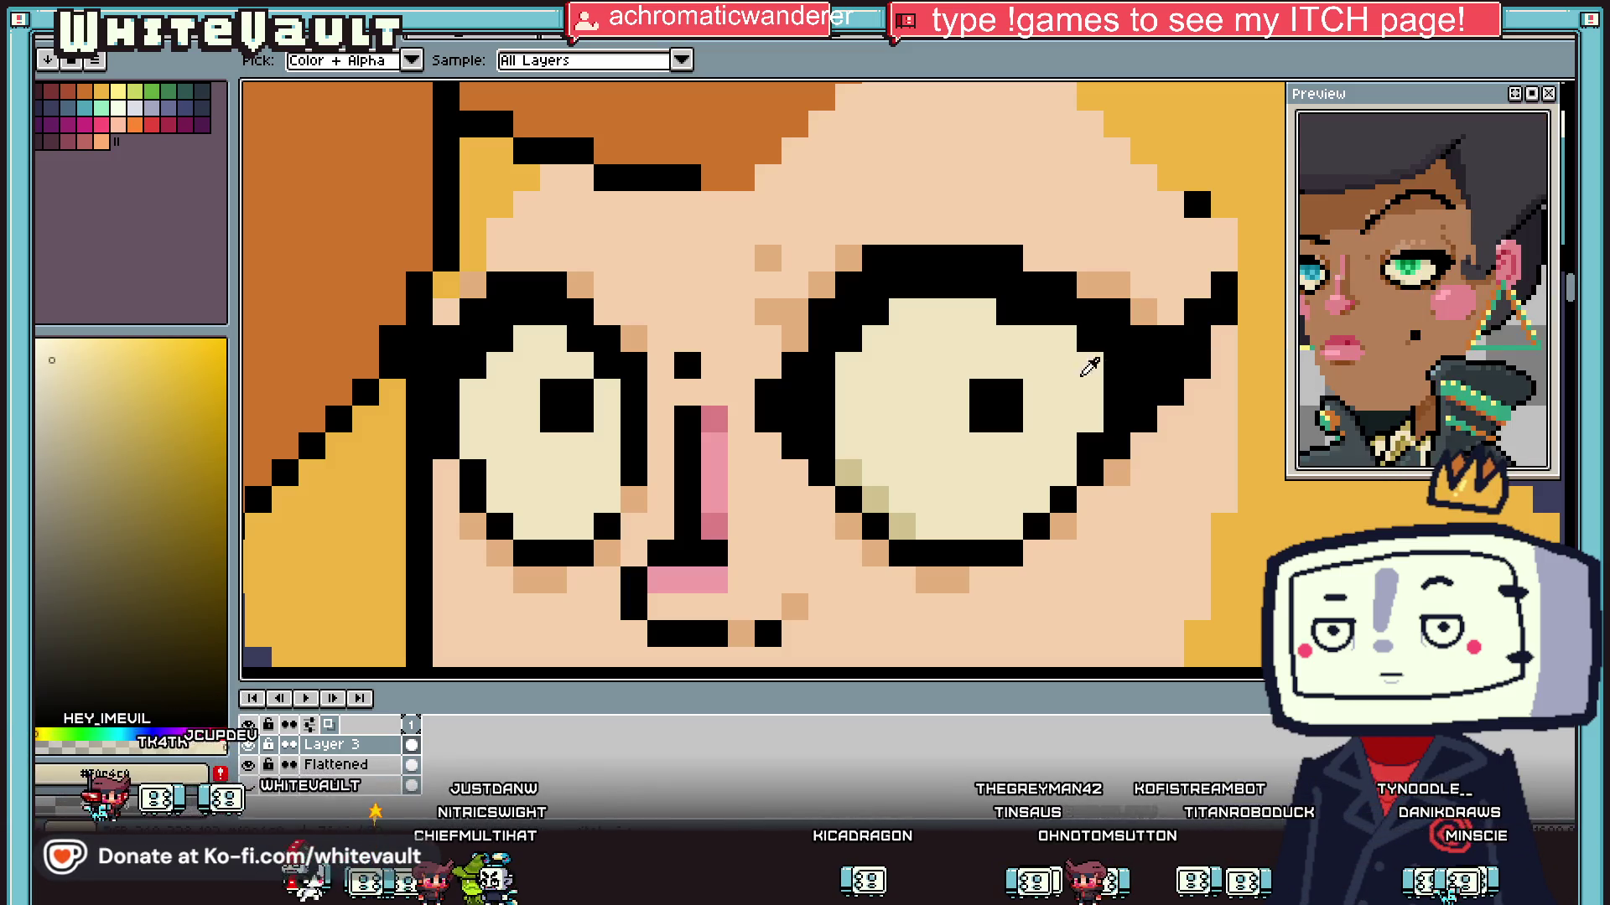
{"action": "left_click", "coordinate": [1094, 367]}
{"action": "left_click_drag", "start_coordinate": [1094, 366], "coordinate": [830, 363]}
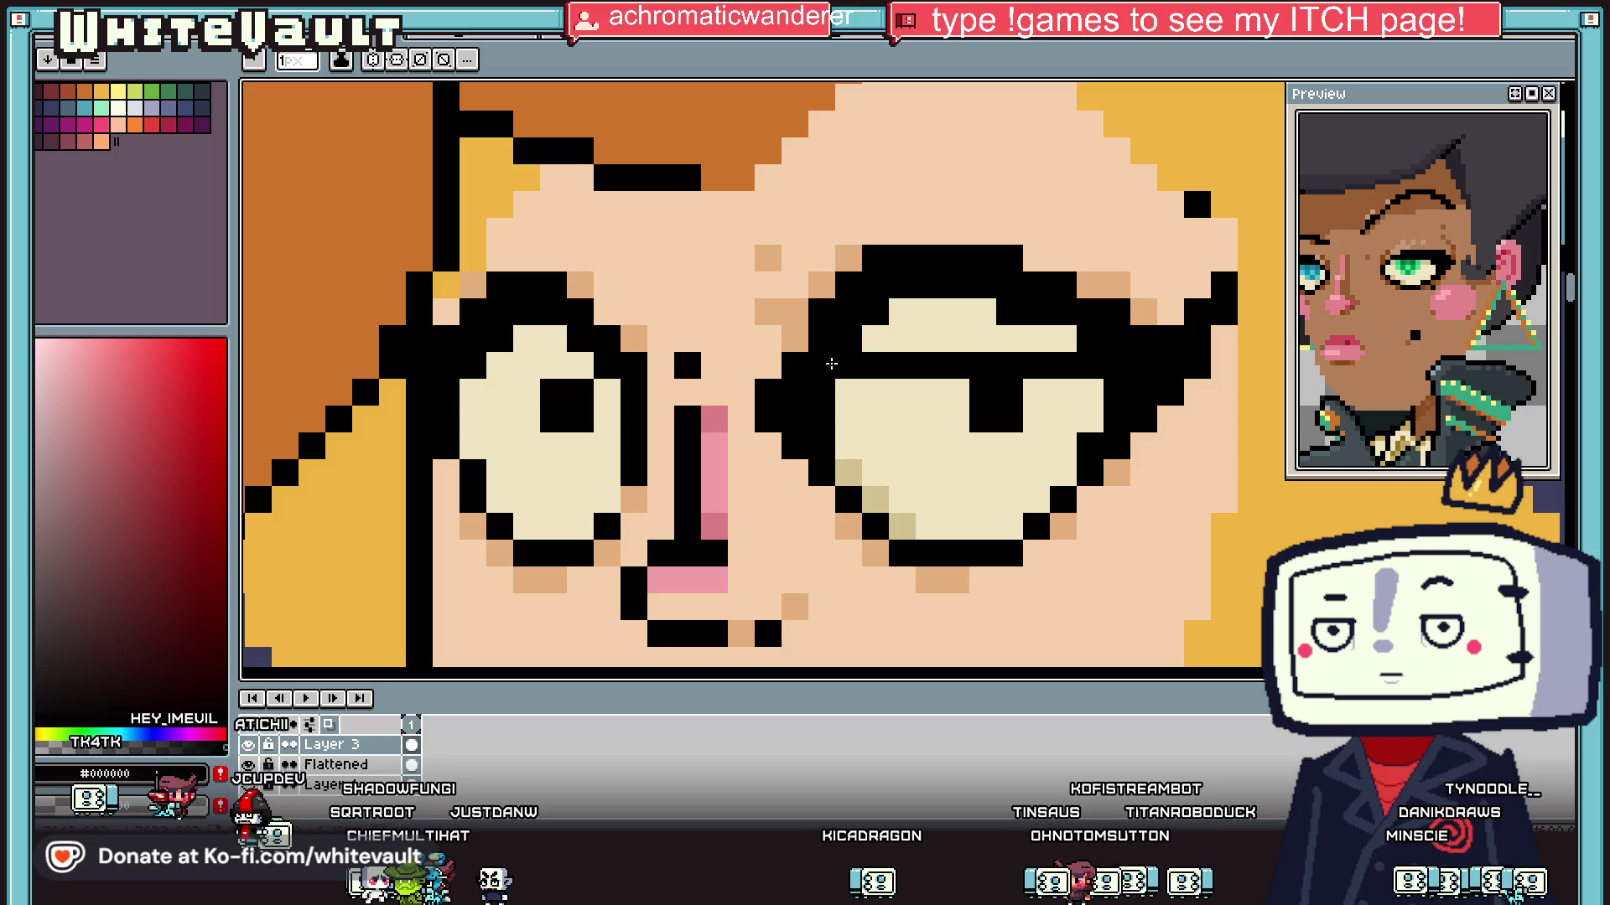
{"action": "scroll", "coordinate": [489, 367], "scroll_direction": "down", "scroll_amount": 3}
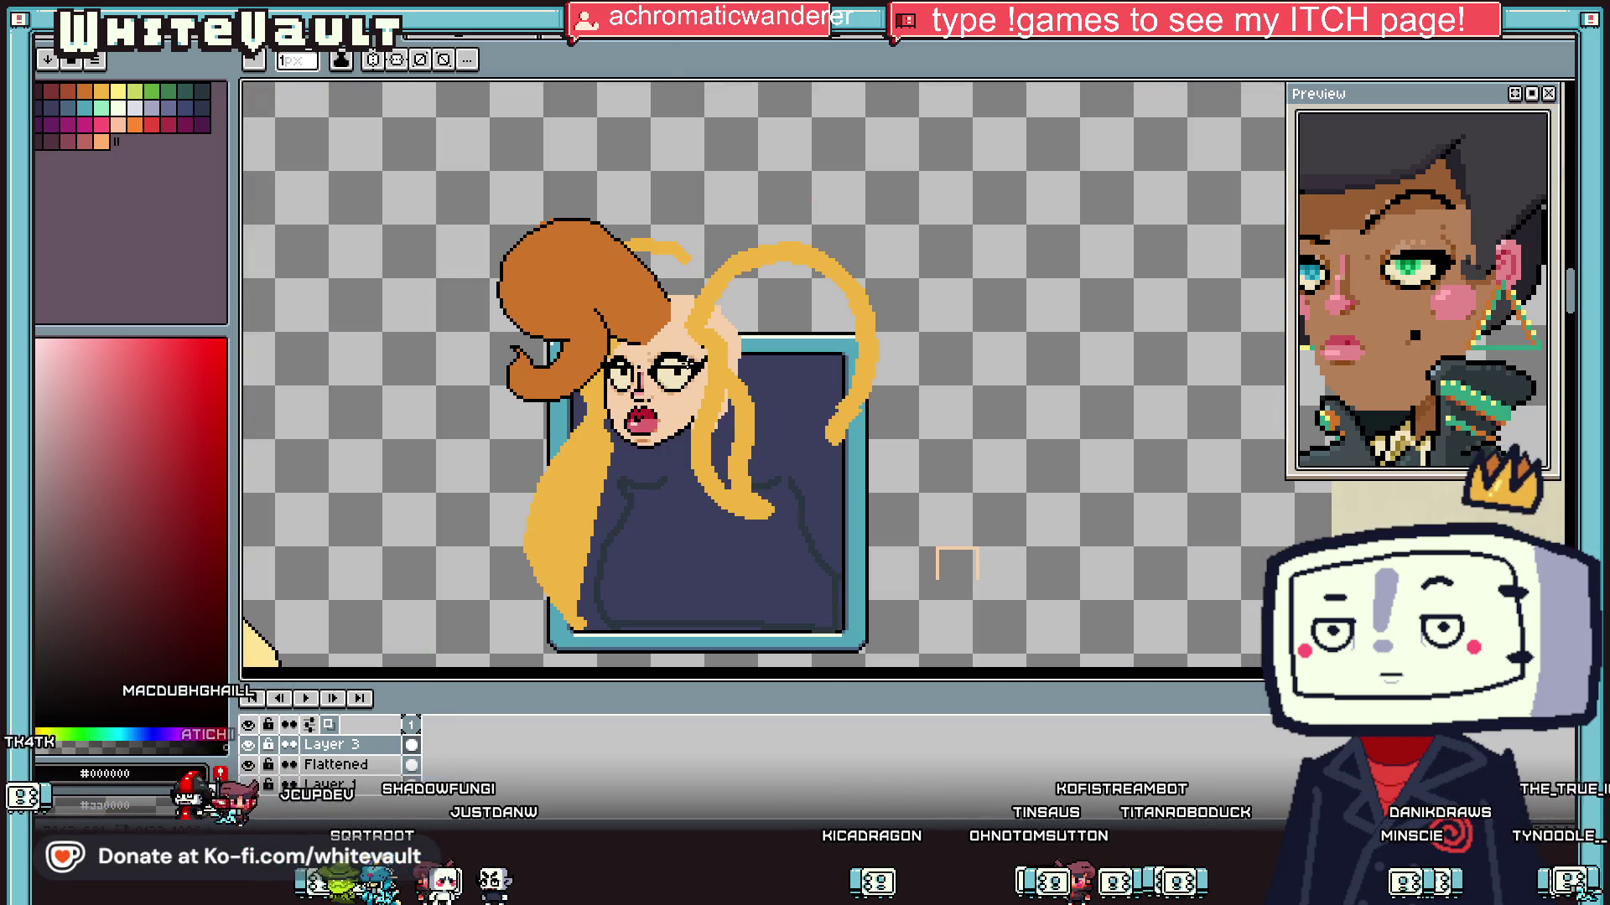
Step: Paint darker tan skin above the lowered eyelids, with an orange accent pixel
{"action": "key", "text": "i"}
{"action": "scroll", "coordinate": [684, 309], "scroll_direction": "up", "scroll_amount": 3}
{"action": "left_click", "coordinate": [684, 310]}
{"action": "left_click", "coordinate": [611, 343]}
{"action": "key", "text": "b"}
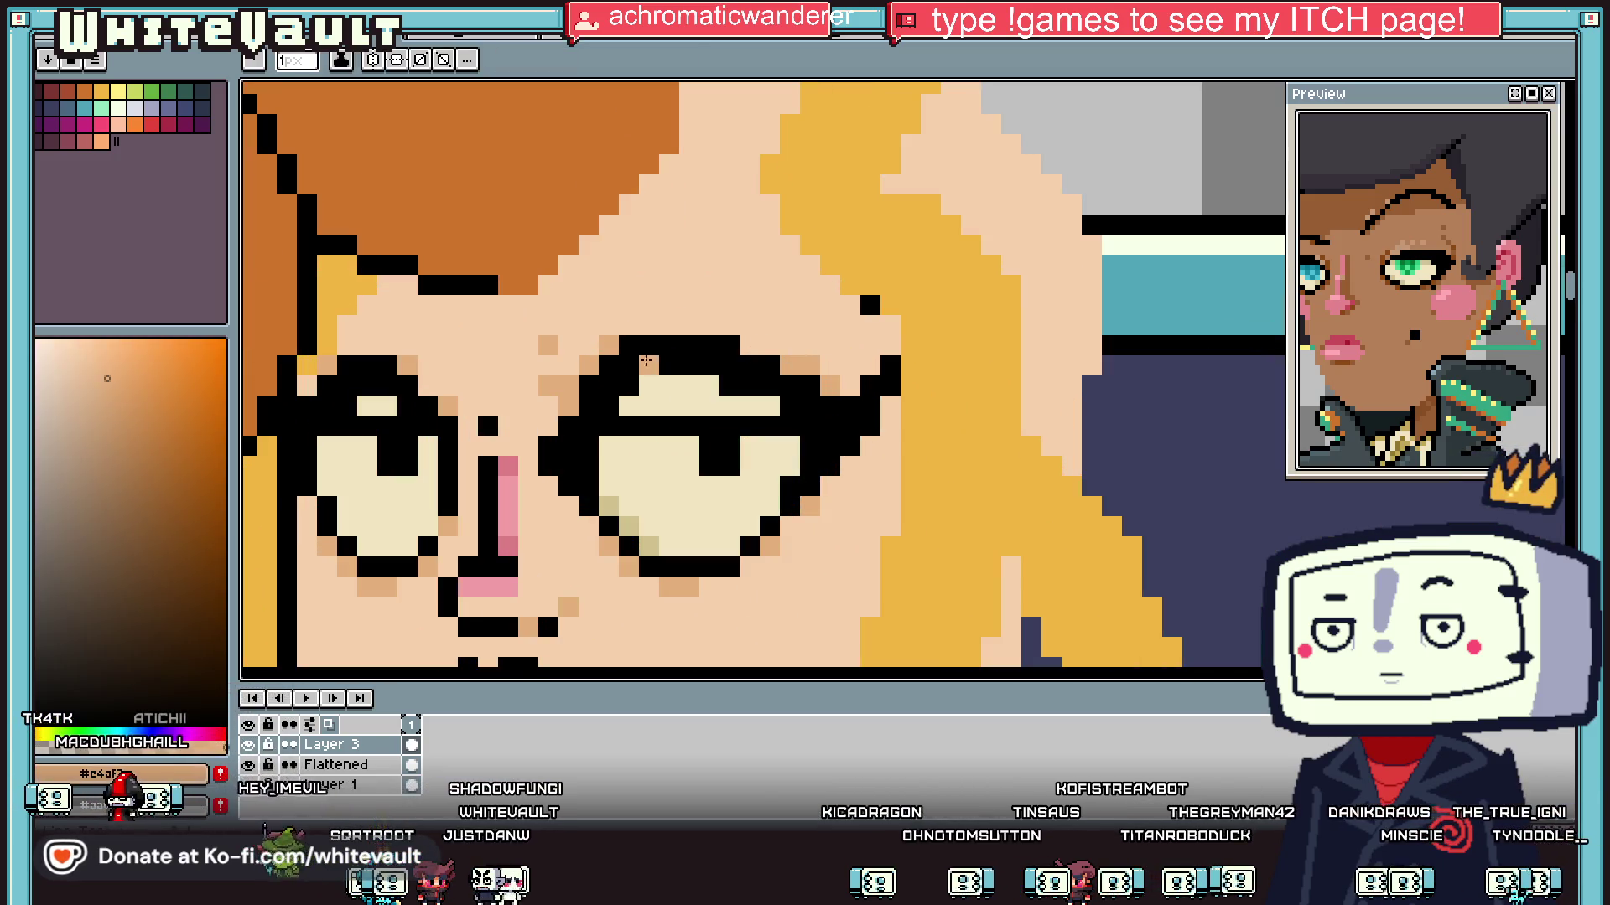
{"action": "scroll", "coordinate": [646, 360], "scroll_direction": "up", "scroll_amount": 1}
{"action": "mouse_move", "coordinate": [624, 367]}
{"action": "left_mouse_down"}
{"action": "mouse_move", "coordinate": [745, 360]}
{"action": "mouse_move", "coordinate": [620, 394]}
{"action": "mouse_move", "coordinate": [597, 419]}
{"action": "mouse_move", "coordinate": [849, 424]}
{"action": "left_mouse_up"}
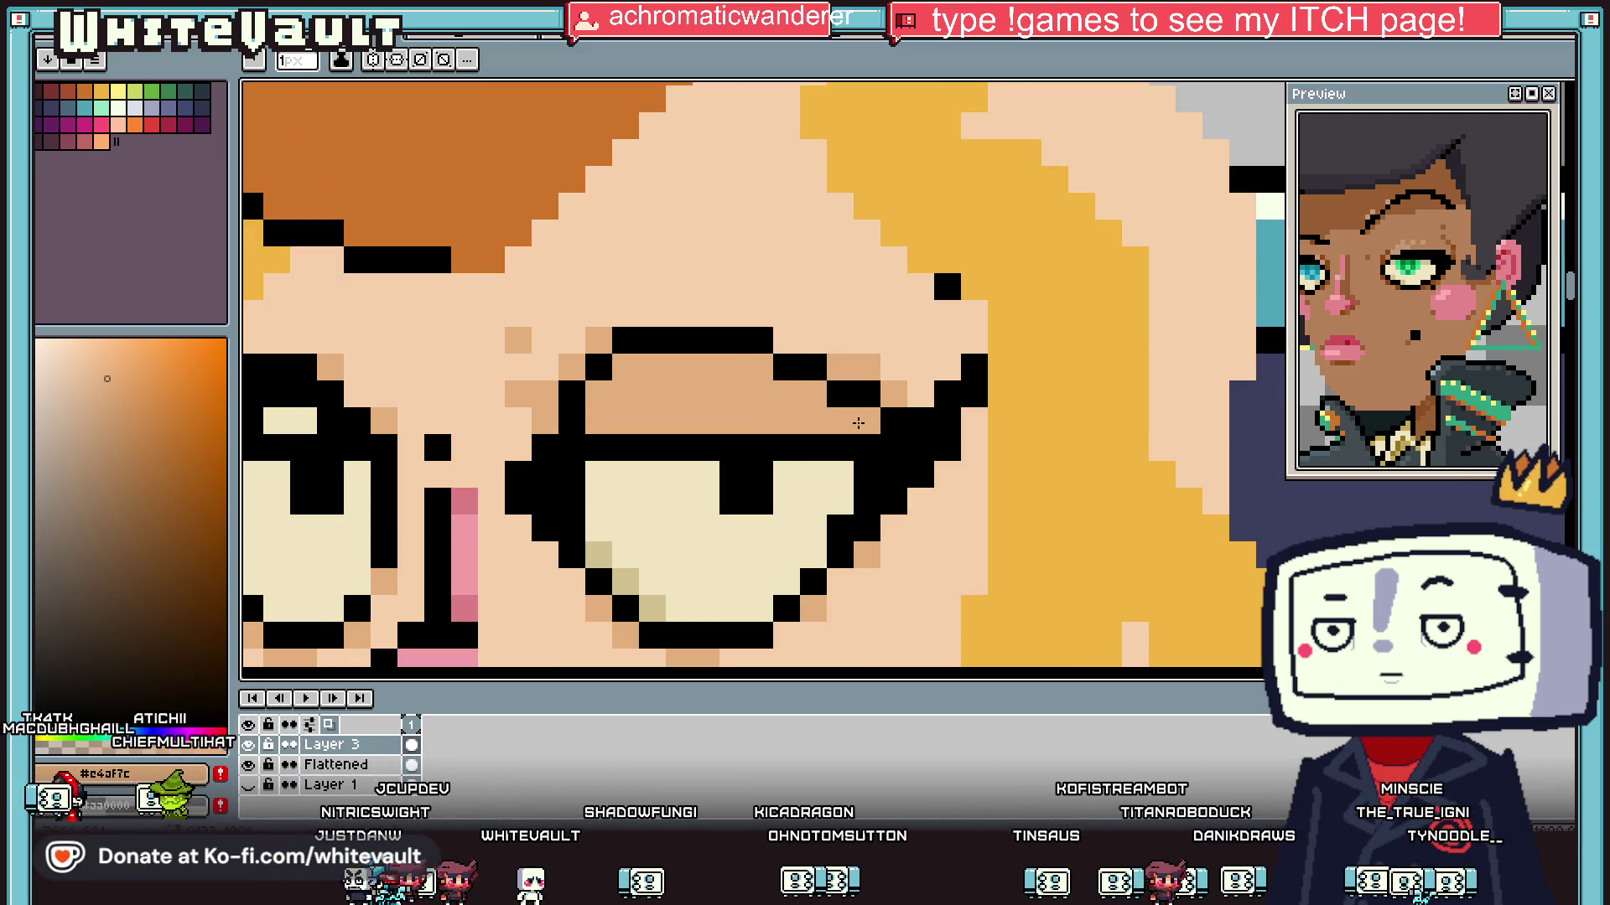
{"action": "scroll", "coordinate": [858, 423], "scroll_direction": "down", "scroll_amount": 3}
{"action": "scroll", "coordinate": [695, 419], "scroll_direction": "up", "scroll_amount": 3}
{"action": "left_click_drag", "start_coordinate": [706, 421], "coordinate": [734, 401]}
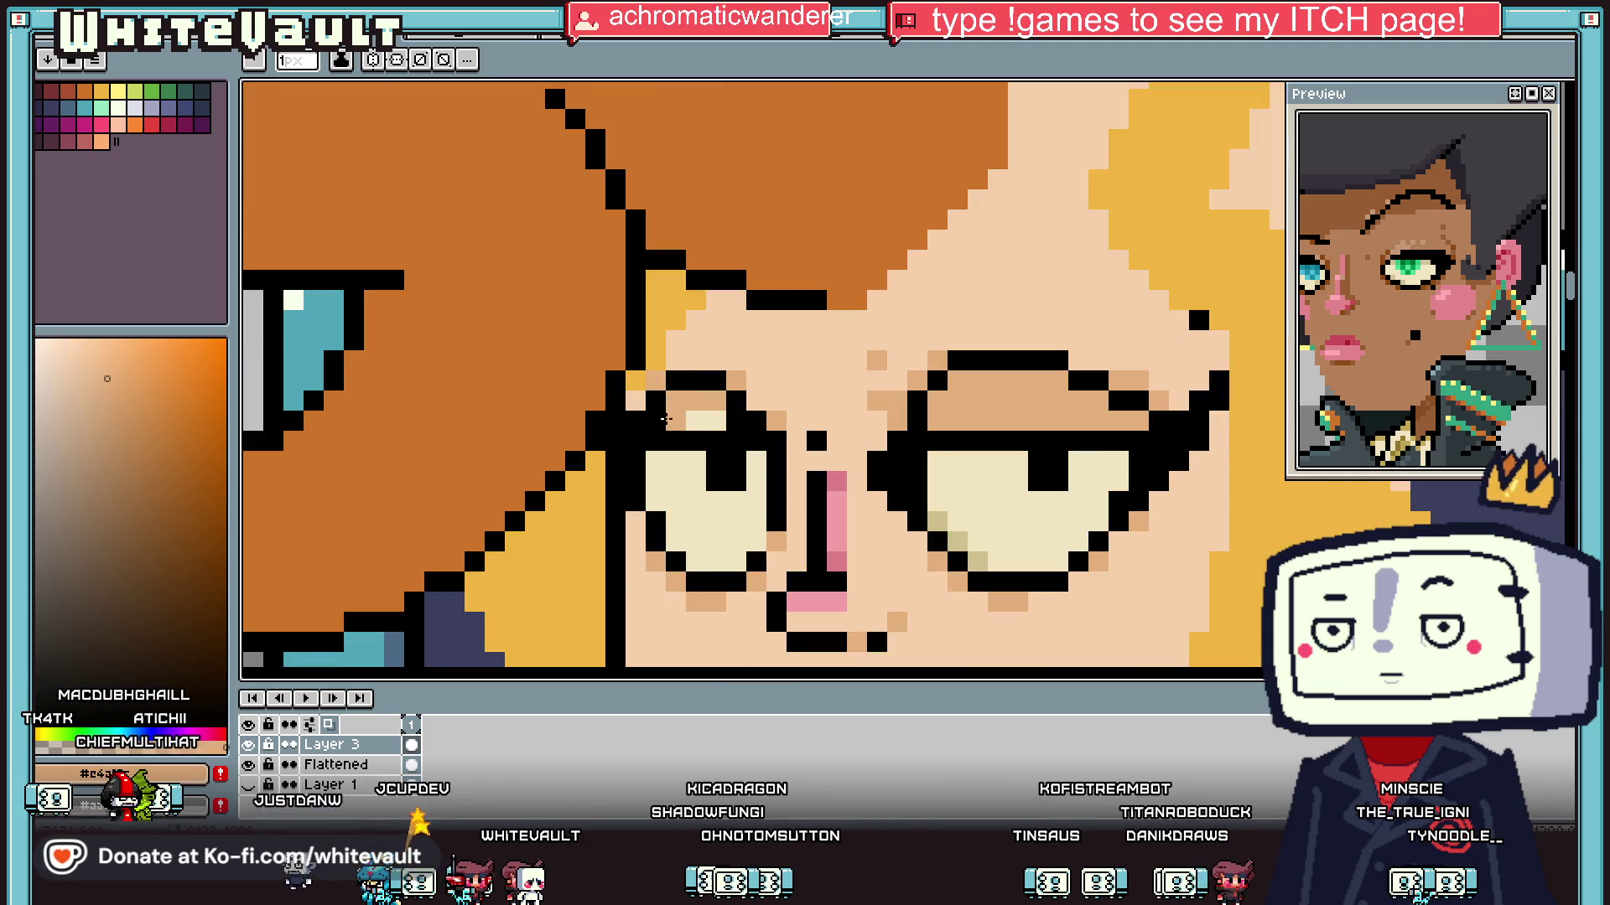
{"action": "left_click", "coordinate": [797, 244], "text": "alt"}
{"action": "left_click", "coordinate": [673, 398]}
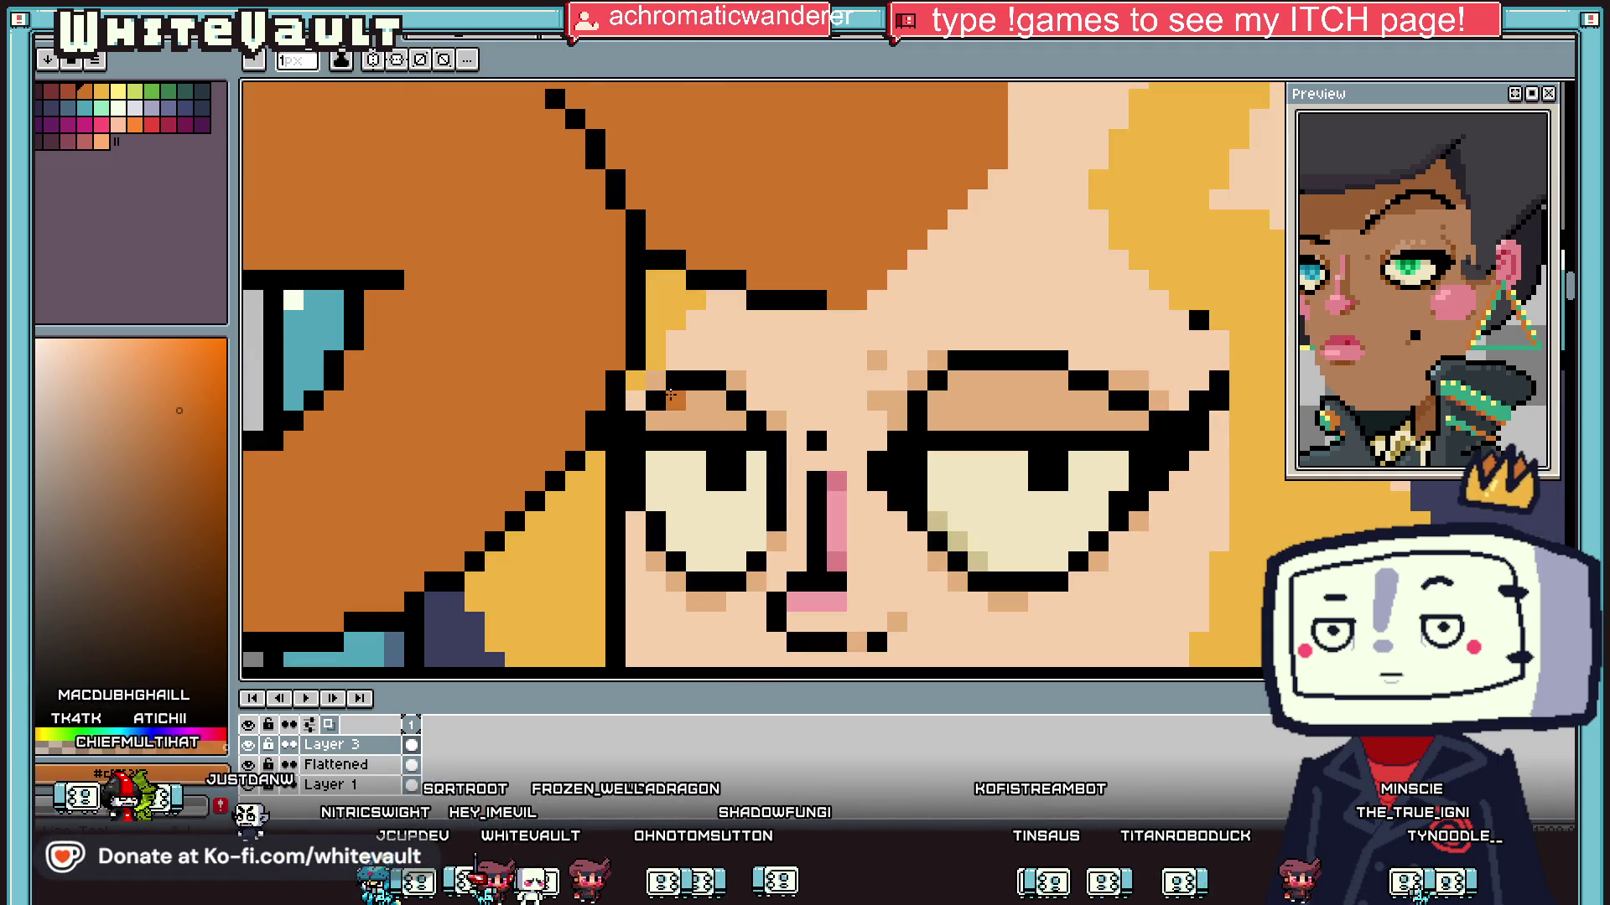
{"action": "scroll", "coordinate": [936, 410], "scroll_direction": "down", "scroll_amount": 4}
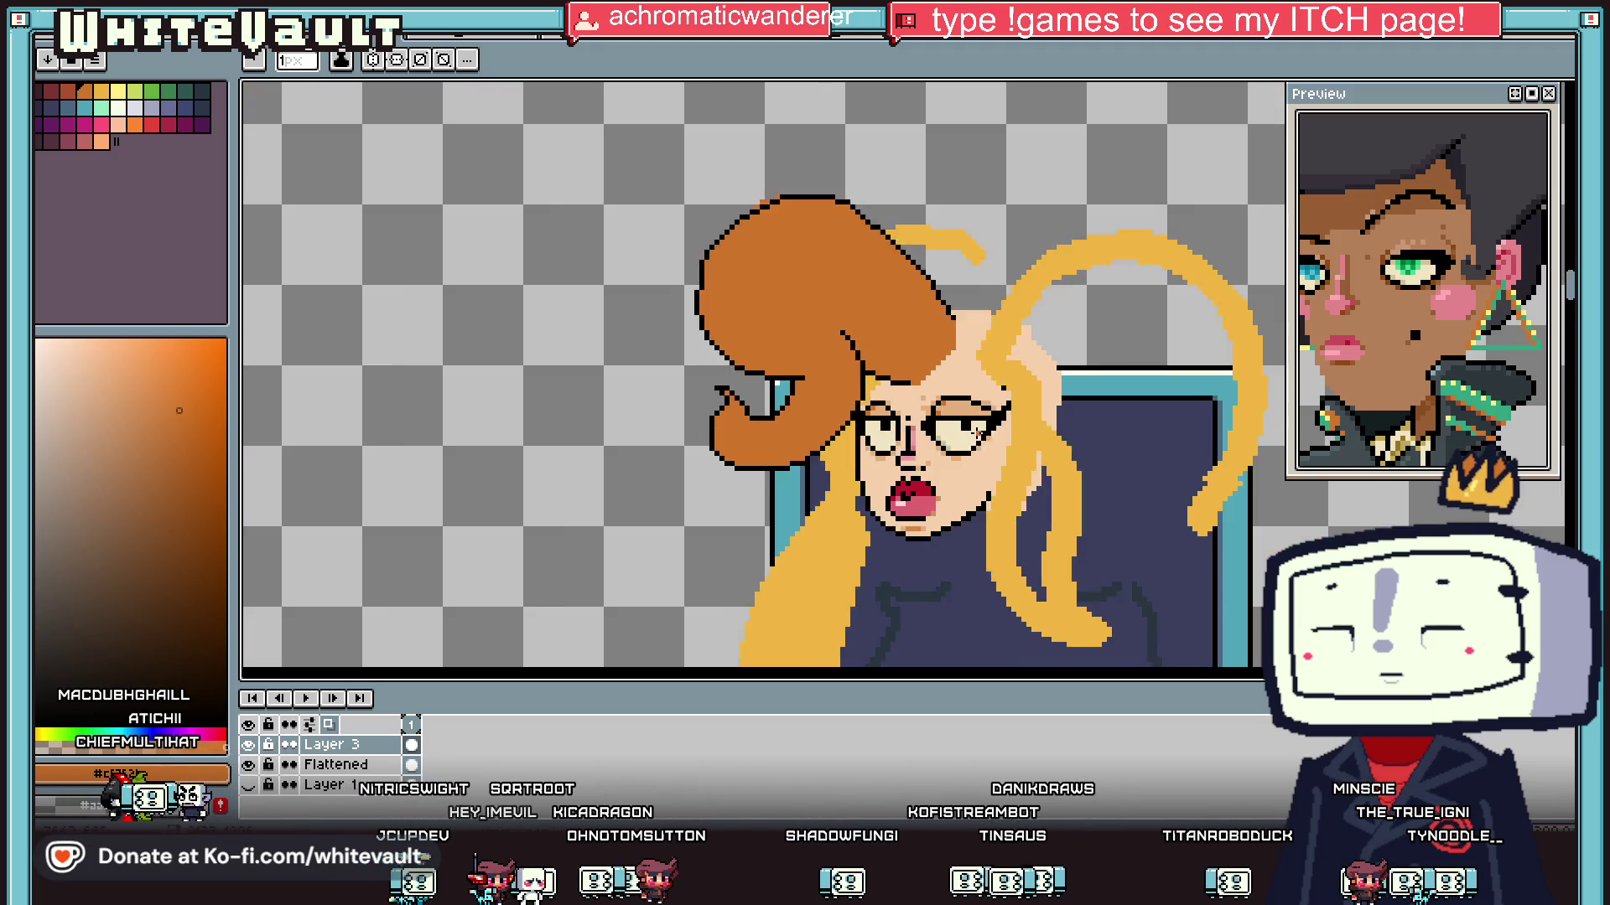
Step: Draw the black lowered eyelid on the left eye and cover stray pixels in cream
{"action": "key", "text": "alt"}
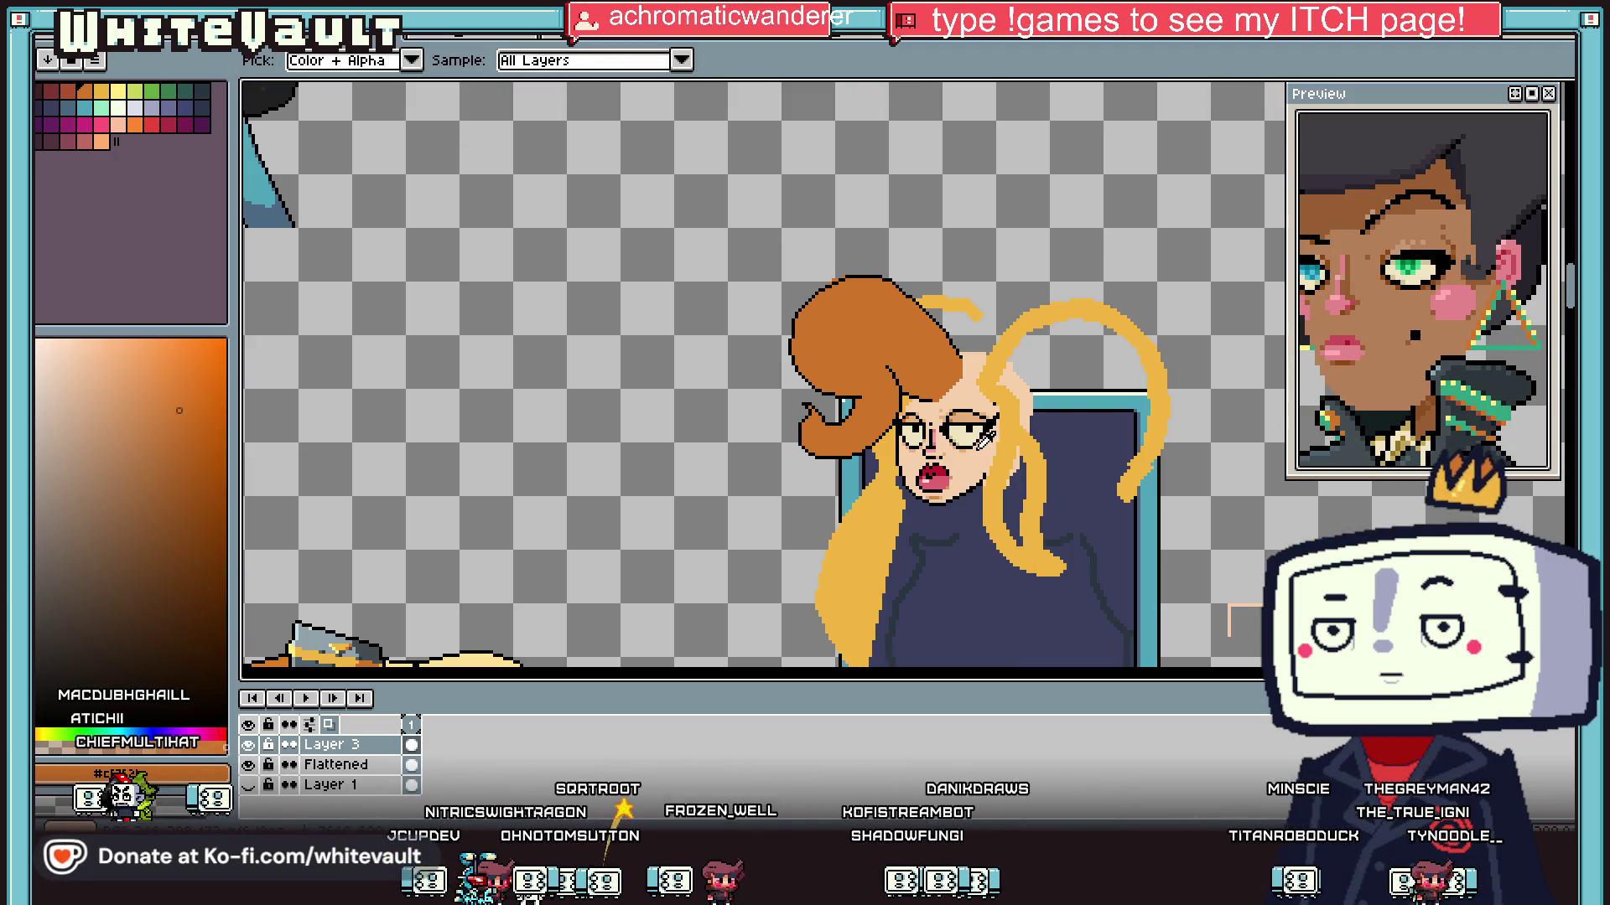
{"action": "scroll", "coordinate": [1362, 298], "scroll_direction": "down", "scroll_amount": 5}
{"action": "scroll", "coordinate": [1363, 297], "scroll_direction": "up", "scroll_amount": 3}
{"action": "scroll", "coordinate": [1006, 419], "scroll_direction": "up", "scroll_amount": 4}
{"action": "mouse_move", "coordinate": [1047, 409]}
{"action": "left_mouse_down"}
{"action": "mouse_move", "coordinate": [1115, 410]}
{"action": "mouse_move", "coordinate": [966, 396]}
{"action": "left_mouse_up"}
{"action": "left_click", "coordinate": [1136, 370], "text": "alt"}
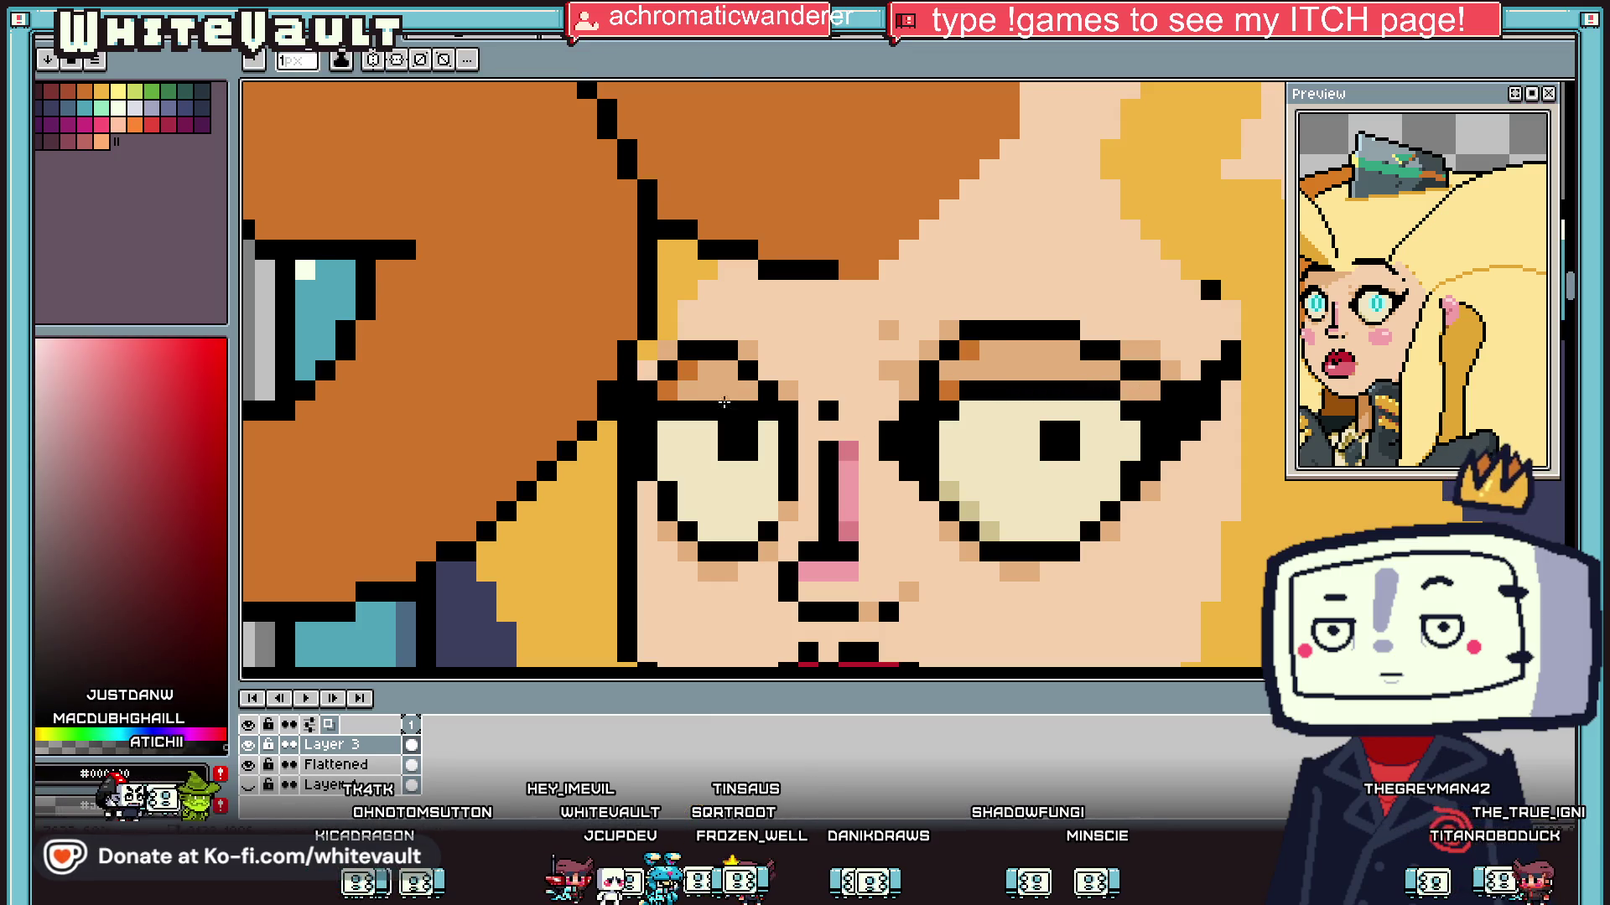
{"action": "left_click", "coordinate": [696, 432], "text": "alt"}
{"action": "left_click_drag", "start_coordinate": [713, 411], "coordinate": [683, 411]}
{"action": "left_click", "coordinate": [731, 394], "text": "alt"}
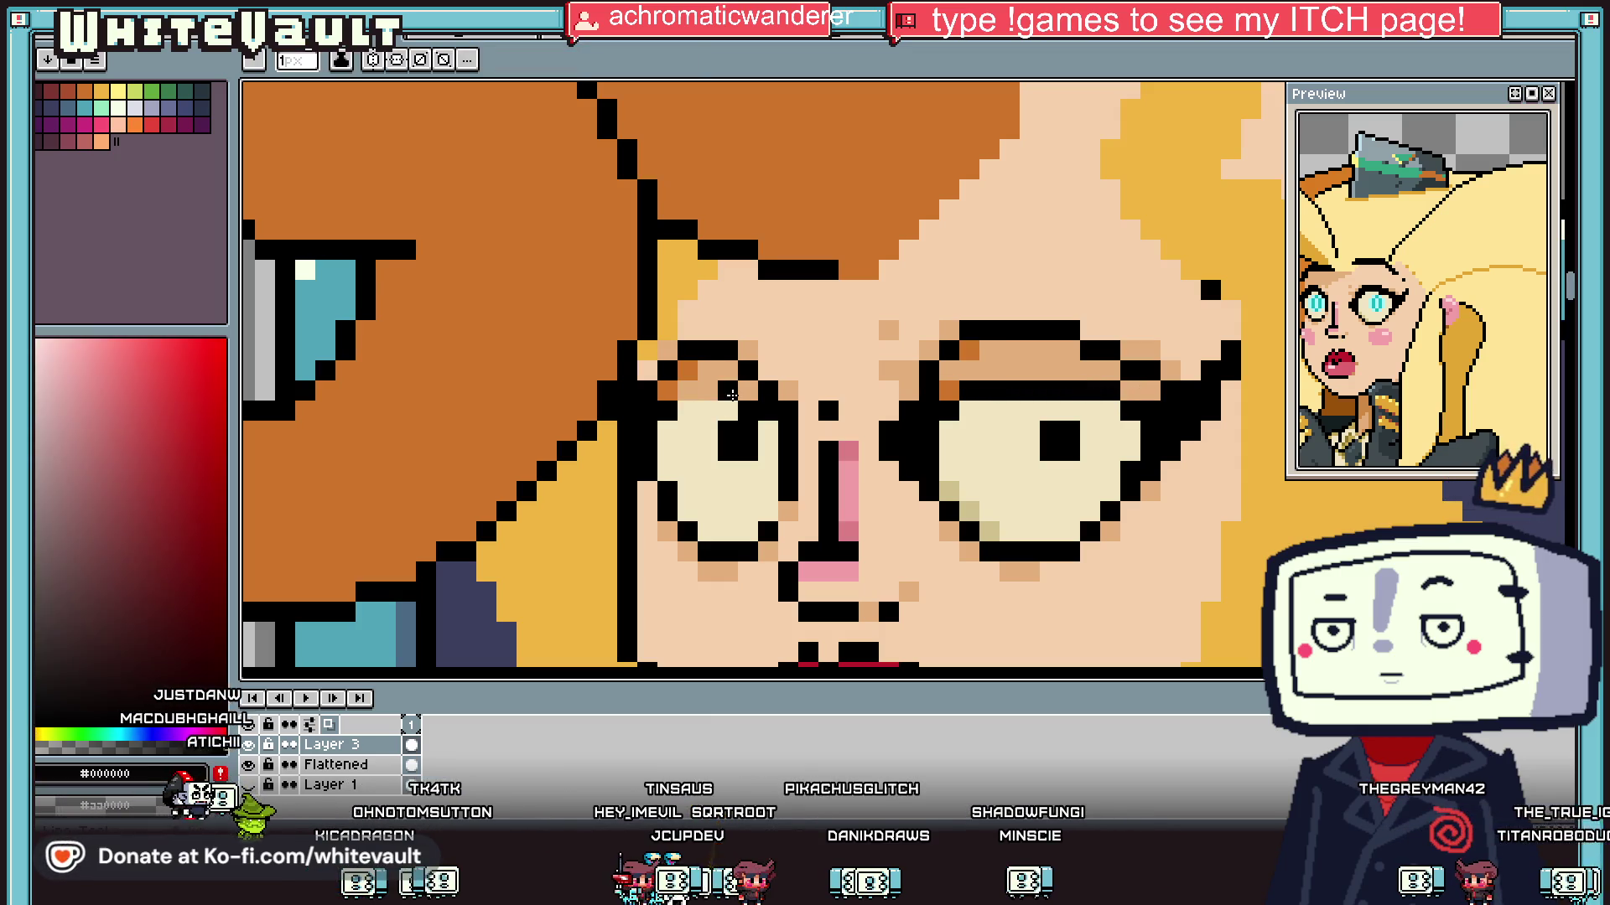
{"action": "scroll", "coordinate": [1003, 478], "scroll_direction": "down", "scroll_amount": 6}
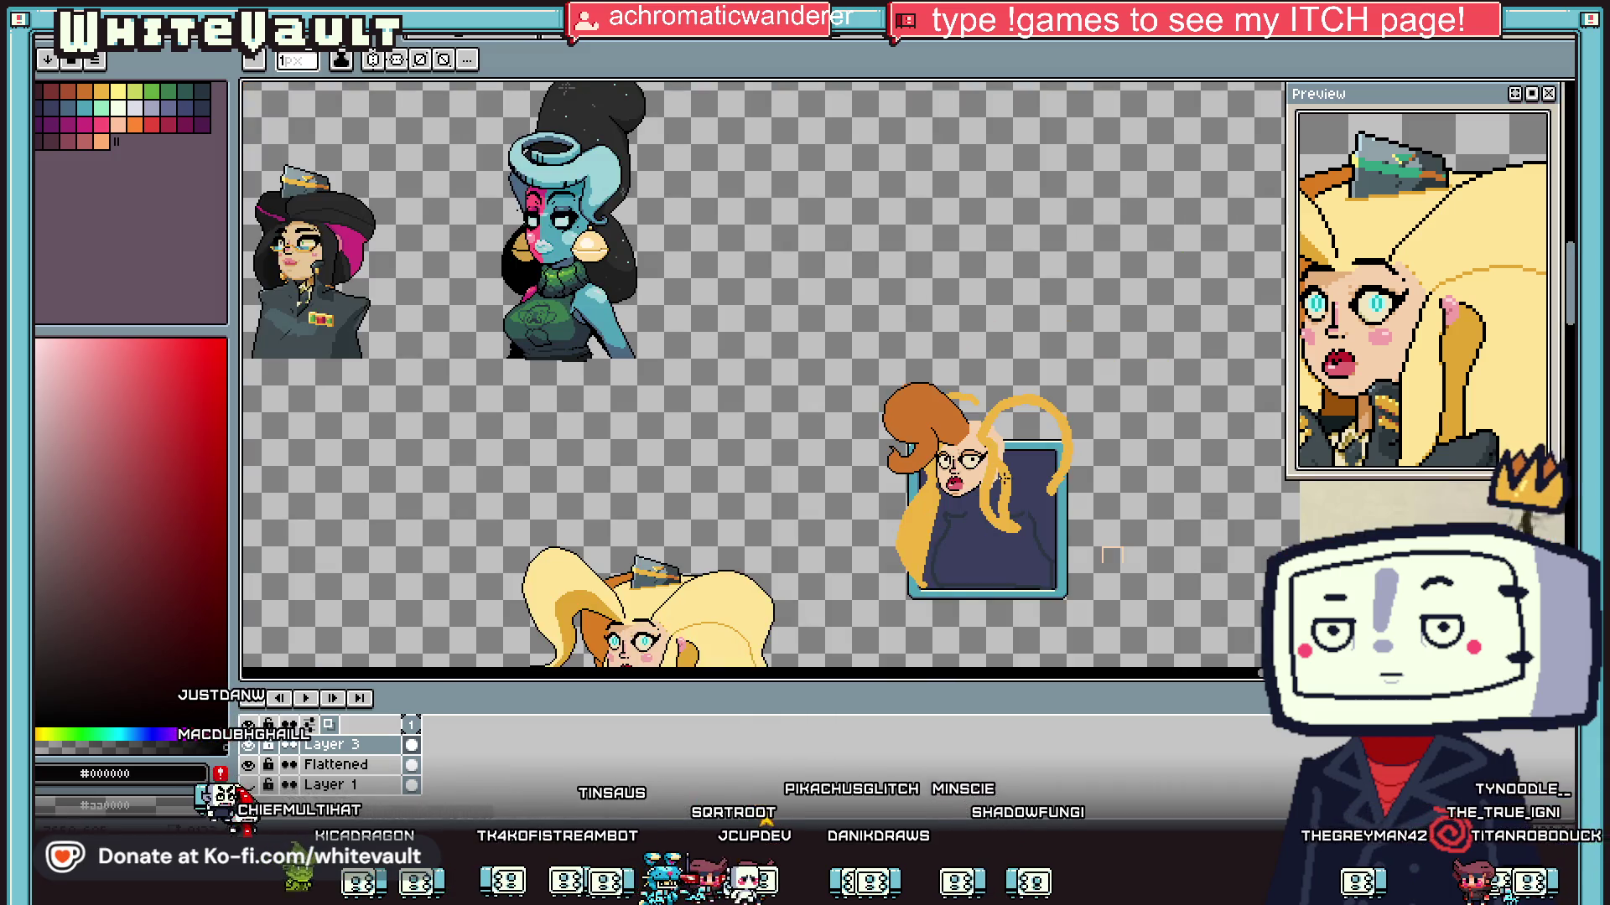
Step: Fill the top of the eye-whites with the #d0c08d shade and touch up the left eye
{"action": "scroll", "coordinate": [1003, 478], "scroll_direction": "up", "scroll_amount": 6}
{"action": "left_click", "coordinate": [840, 351], "text": "alt"}
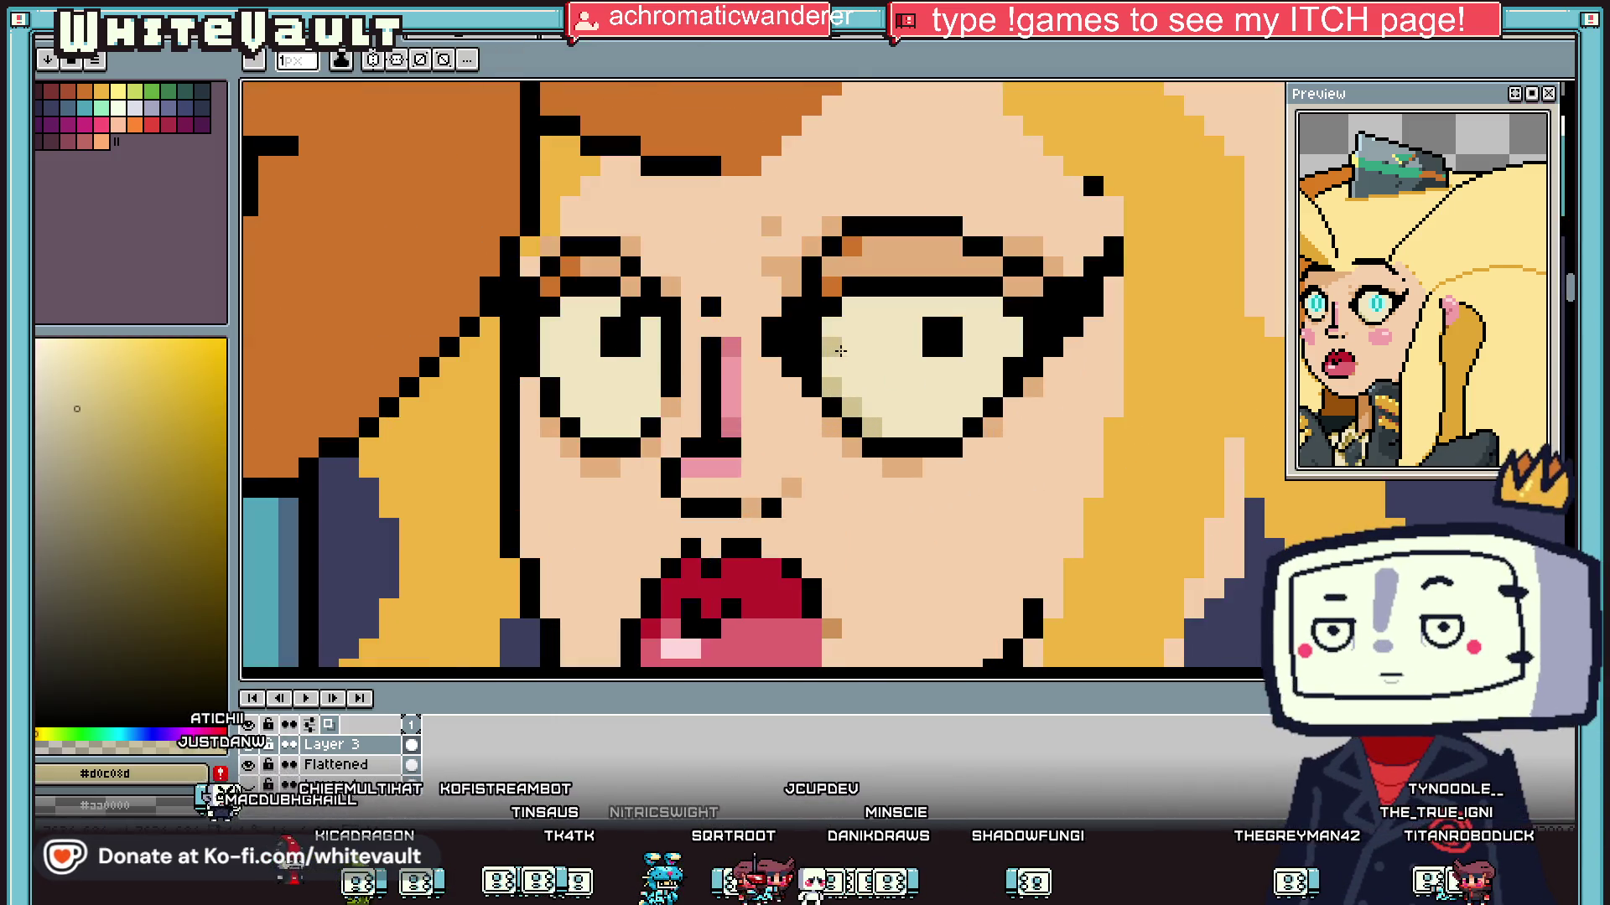
{"action": "key", "text": "g"}
{"action": "left_click", "coordinate": [989, 315]}
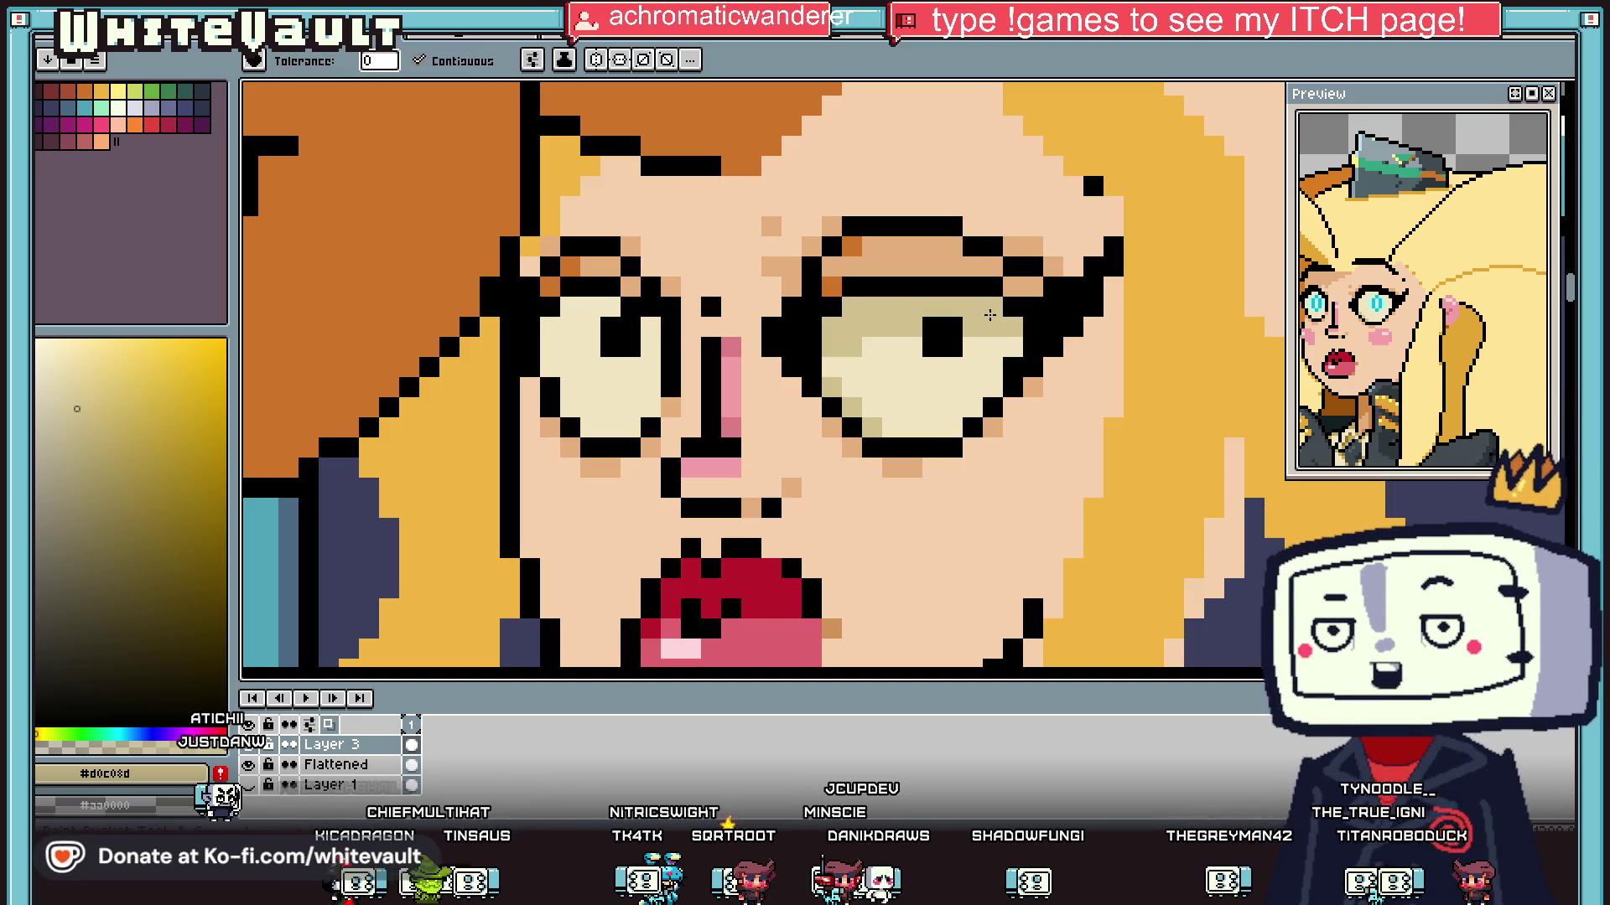
{"action": "key", "text": "i"}
{"action": "key", "text": "b"}
{"action": "left_click", "coordinate": [585, 334]}
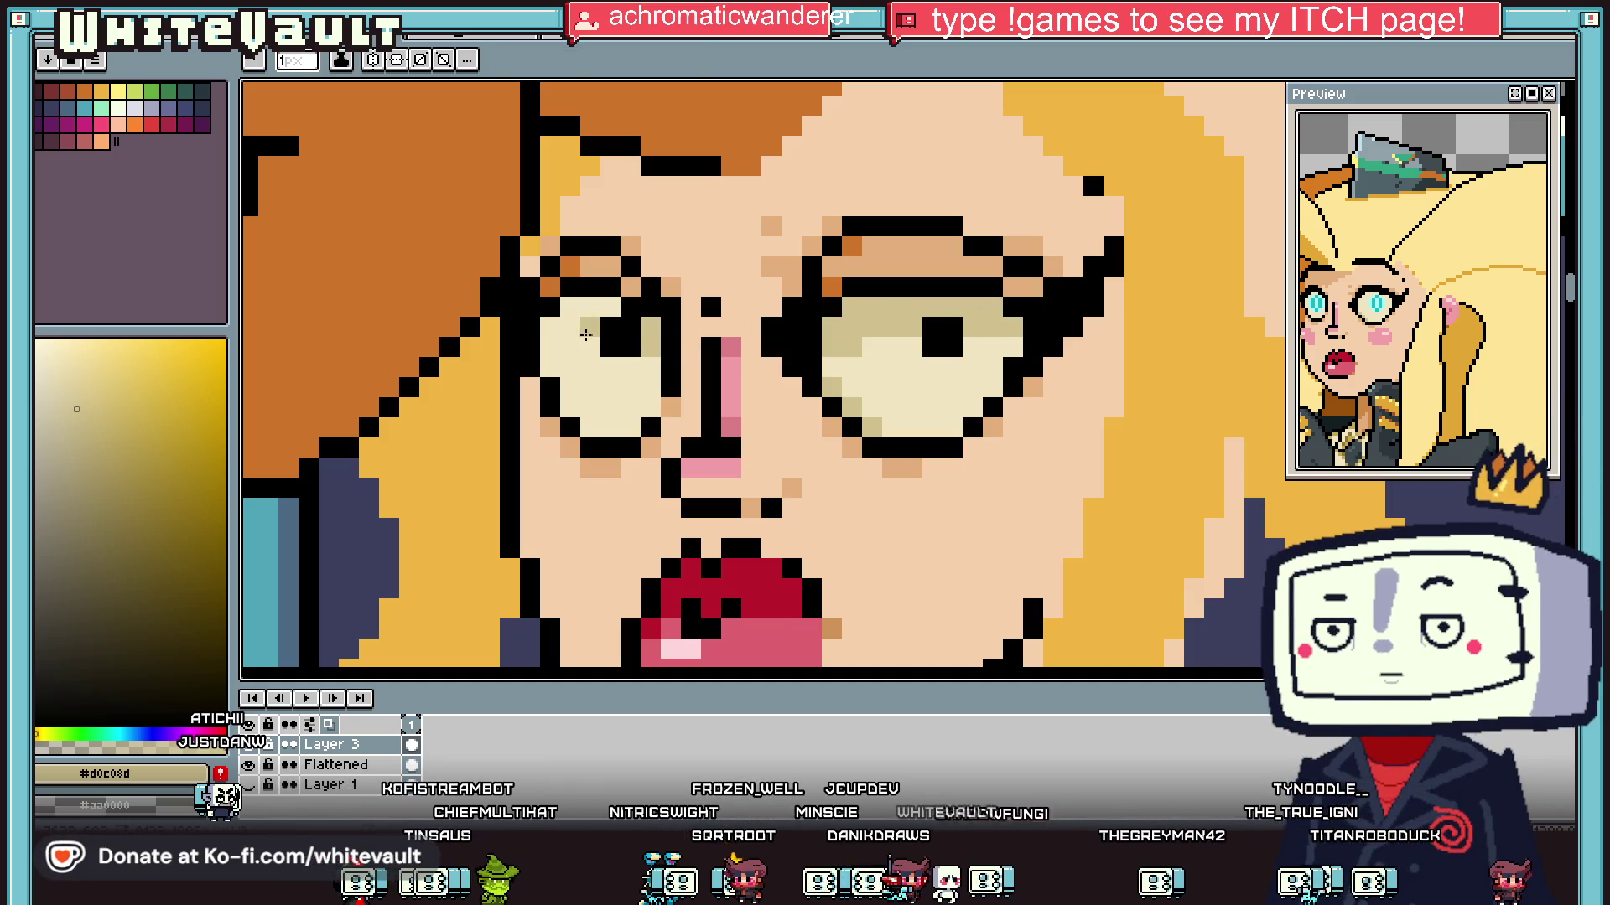
{"action": "key", "text": "g"}
{"action": "scroll", "coordinate": [941, 327], "scroll_direction": "down", "scroll_amount": 3}
Step: Pick the teal #4fa4b8 colour for drawing with the pencil
{"action": "key", "text": "i"}
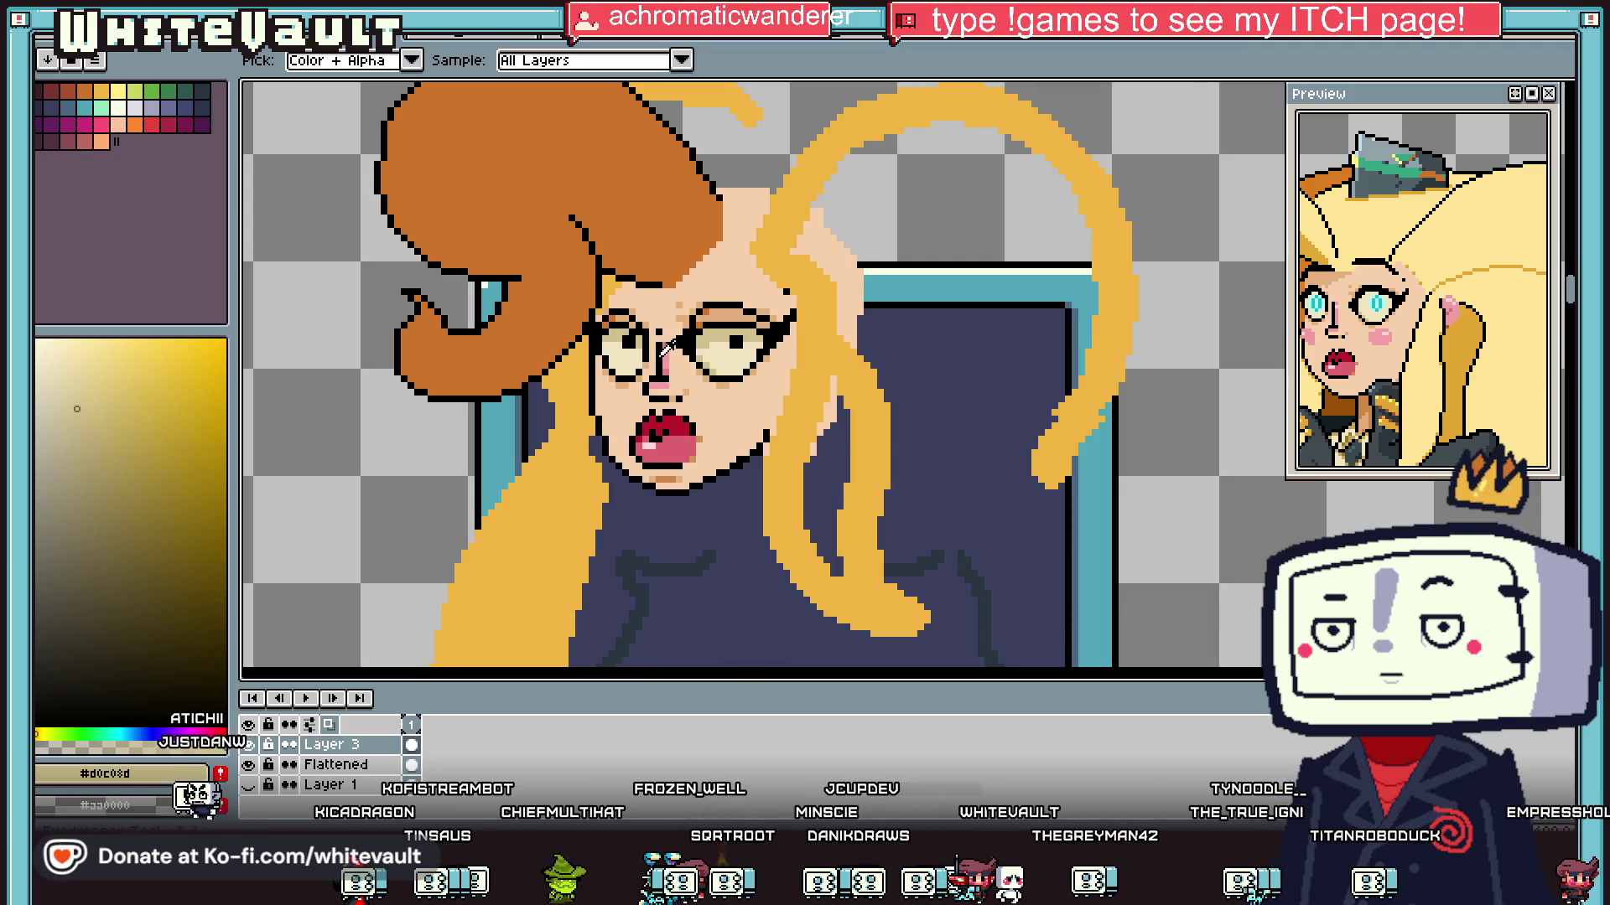
{"action": "scroll", "coordinate": [941, 327], "scroll_direction": "up", "scroll_amount": 3}
{"action": "left_click", "coordinate": [1048, 222]}
{"action": "key", "text": "b"}
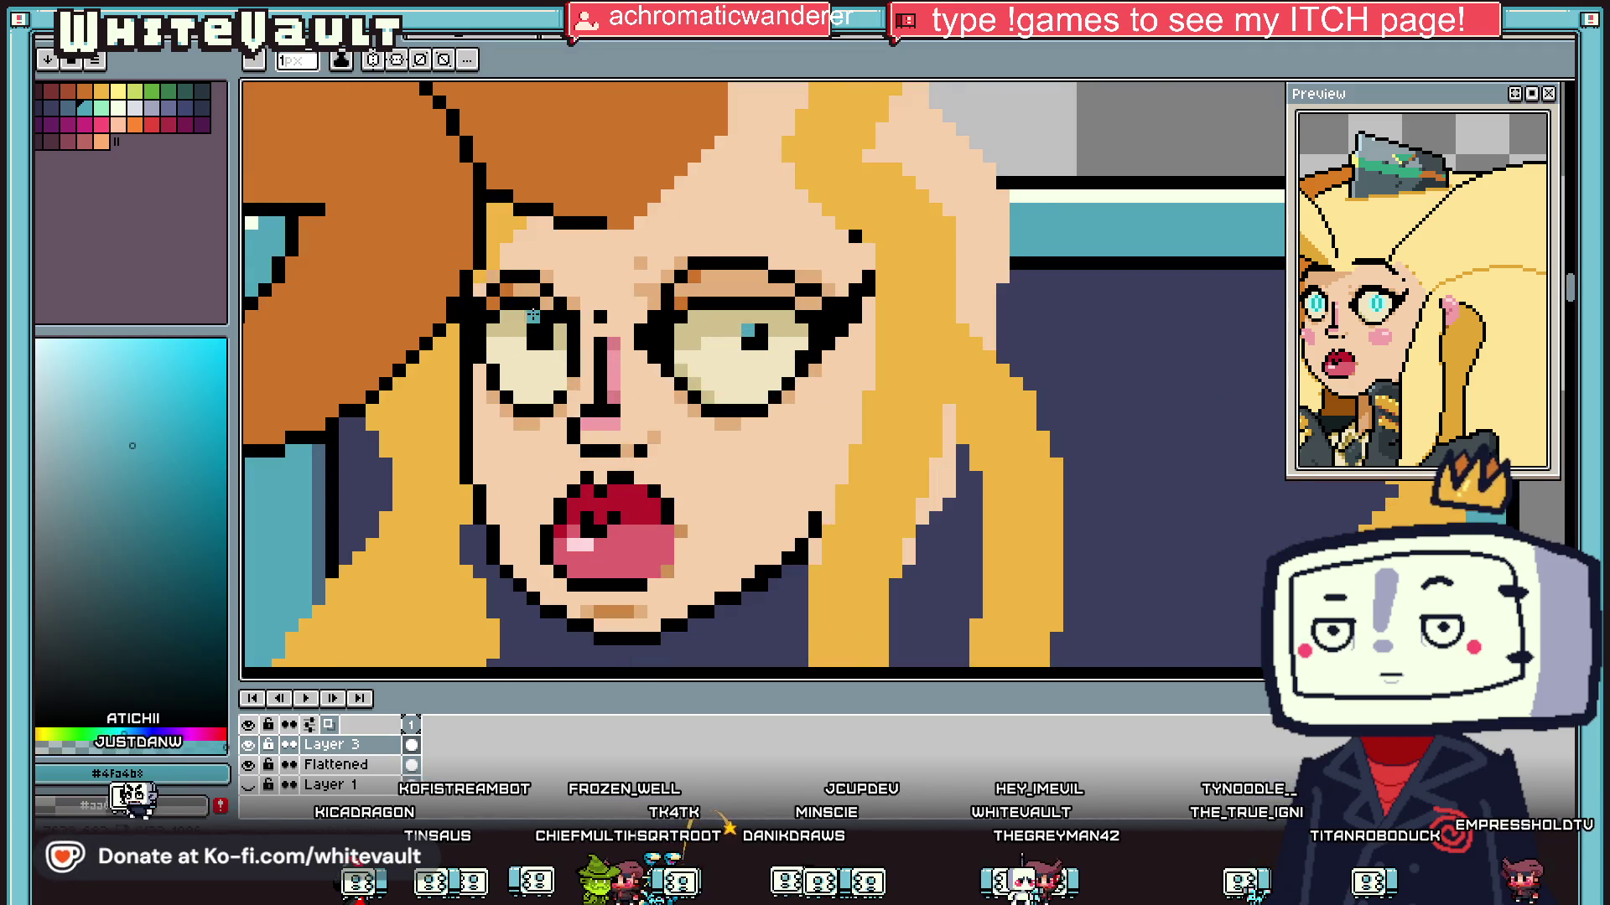
{"action": "scroll", "coordinate": [652, 395], "scroll_direction": "down", "scroll_amount": 4}
{"action": "scroll", "coordinate": [690, 400], "scroll_direction": "up", "scroll_amount": 2}
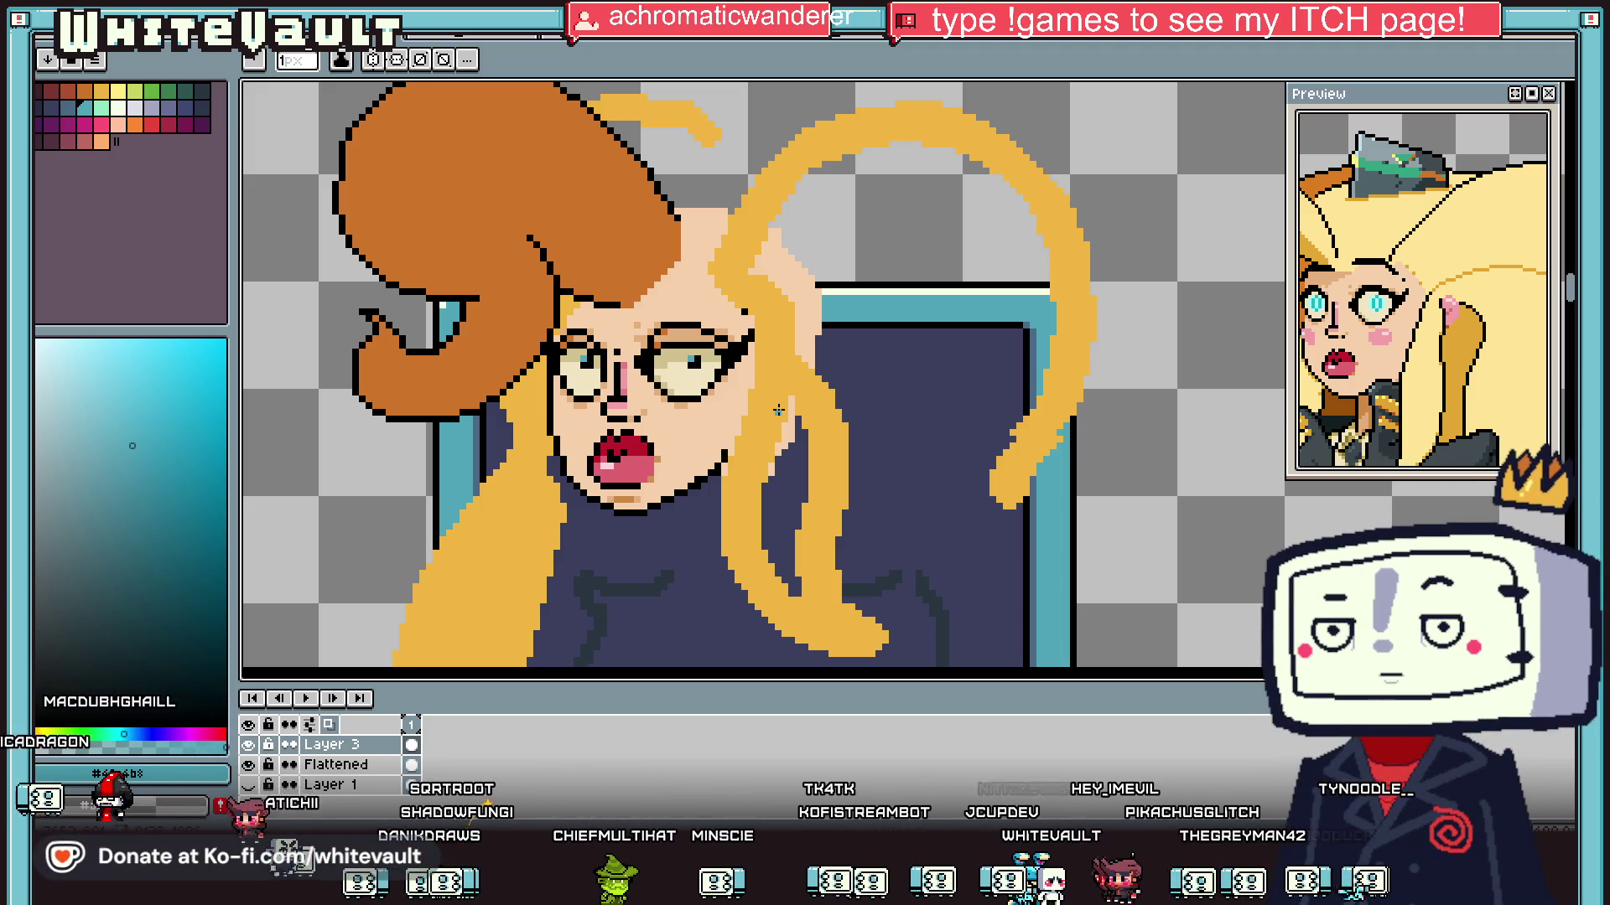
Step: Paint teal eyeshadow rows over the eyes
{"action": "scroll", "coordinate": [697, 361], "scroll_direction": "up", "scroll_amount": 2}
{"action": "key", "text": "i"}
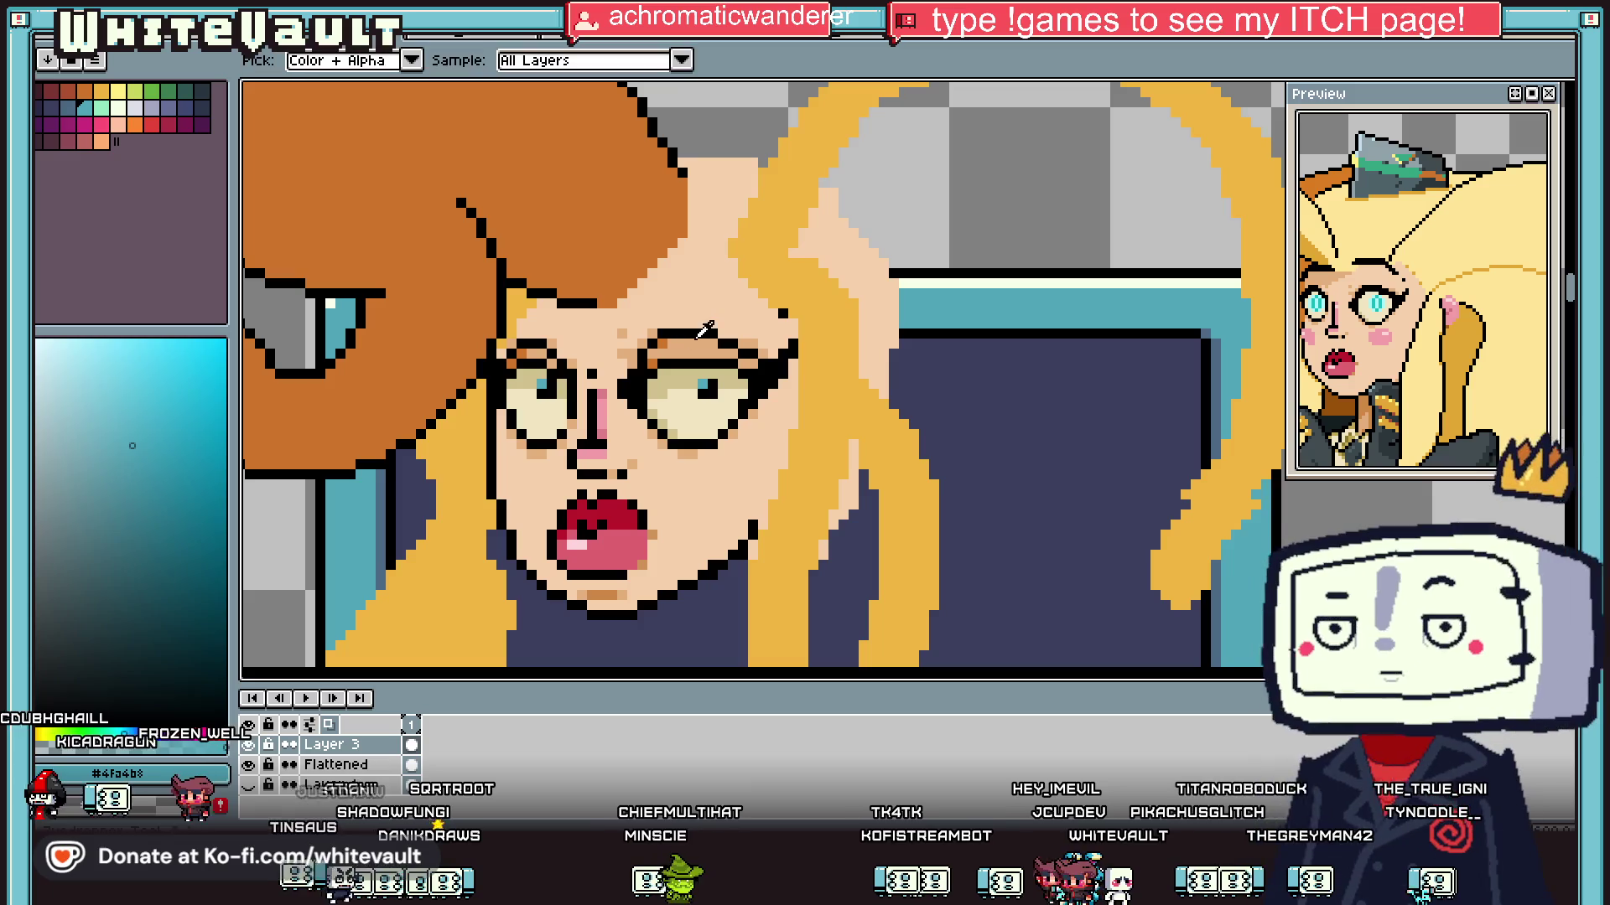
{"action": "scroll", "coordinate": [1480, 361], "scroll_direction": "down", "scroll_amount": 2}
{"action": "scroll", "coordinate": [656, 354], "scroll_direction": "up", "scroll_amount": 2}
{"action": "key", "text": "b"}
{"action": "mouse_move", "coordinate": [637, 346]}
{"action": "left_mouse_down"}
{"action": "mouse_move", "coordinate": [959, 345]}
{"action": "mouse_move", "coordinate": [880, 306]}
{"action": "mouse_move", "coordinate": [741, 323]}
{"action": "left_mouse_up"}
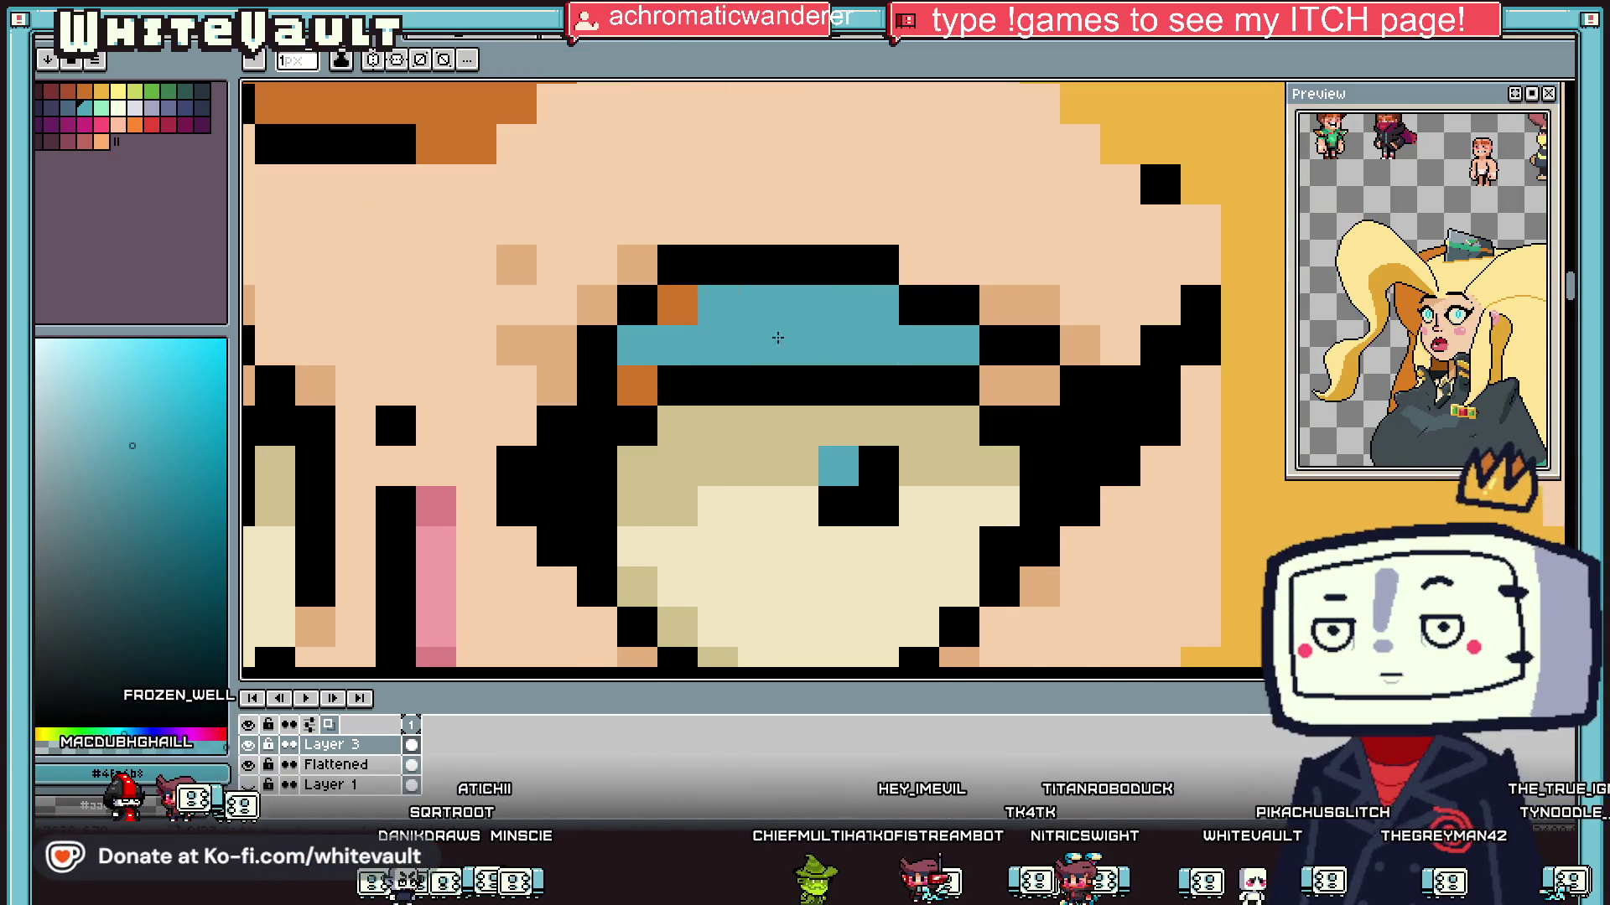
{"action": "scroll", "coordinate": [1064, 365], "scroll_direction": "down", "scroll_amount": 5}
{"action": "scroll", "coordinate": [805, 373], "scroll_direction": "up", "scroll_amount": 3}
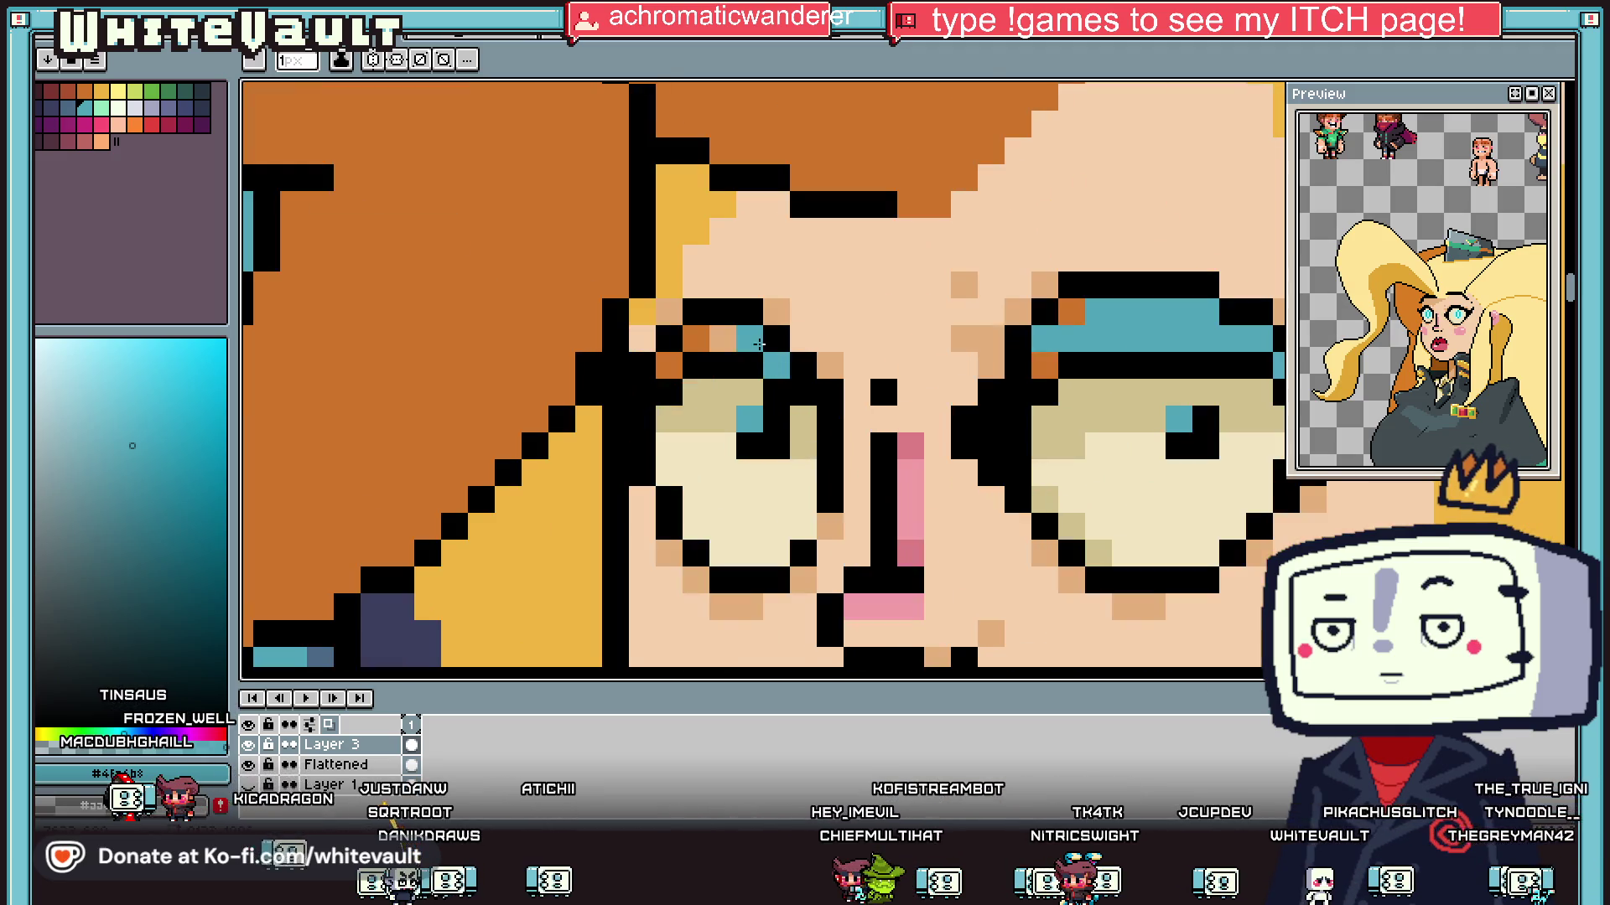
Step: Add a dark-blue shading pixel from the palette to the left eyeshadow
{"action": "key", "text": "i"}
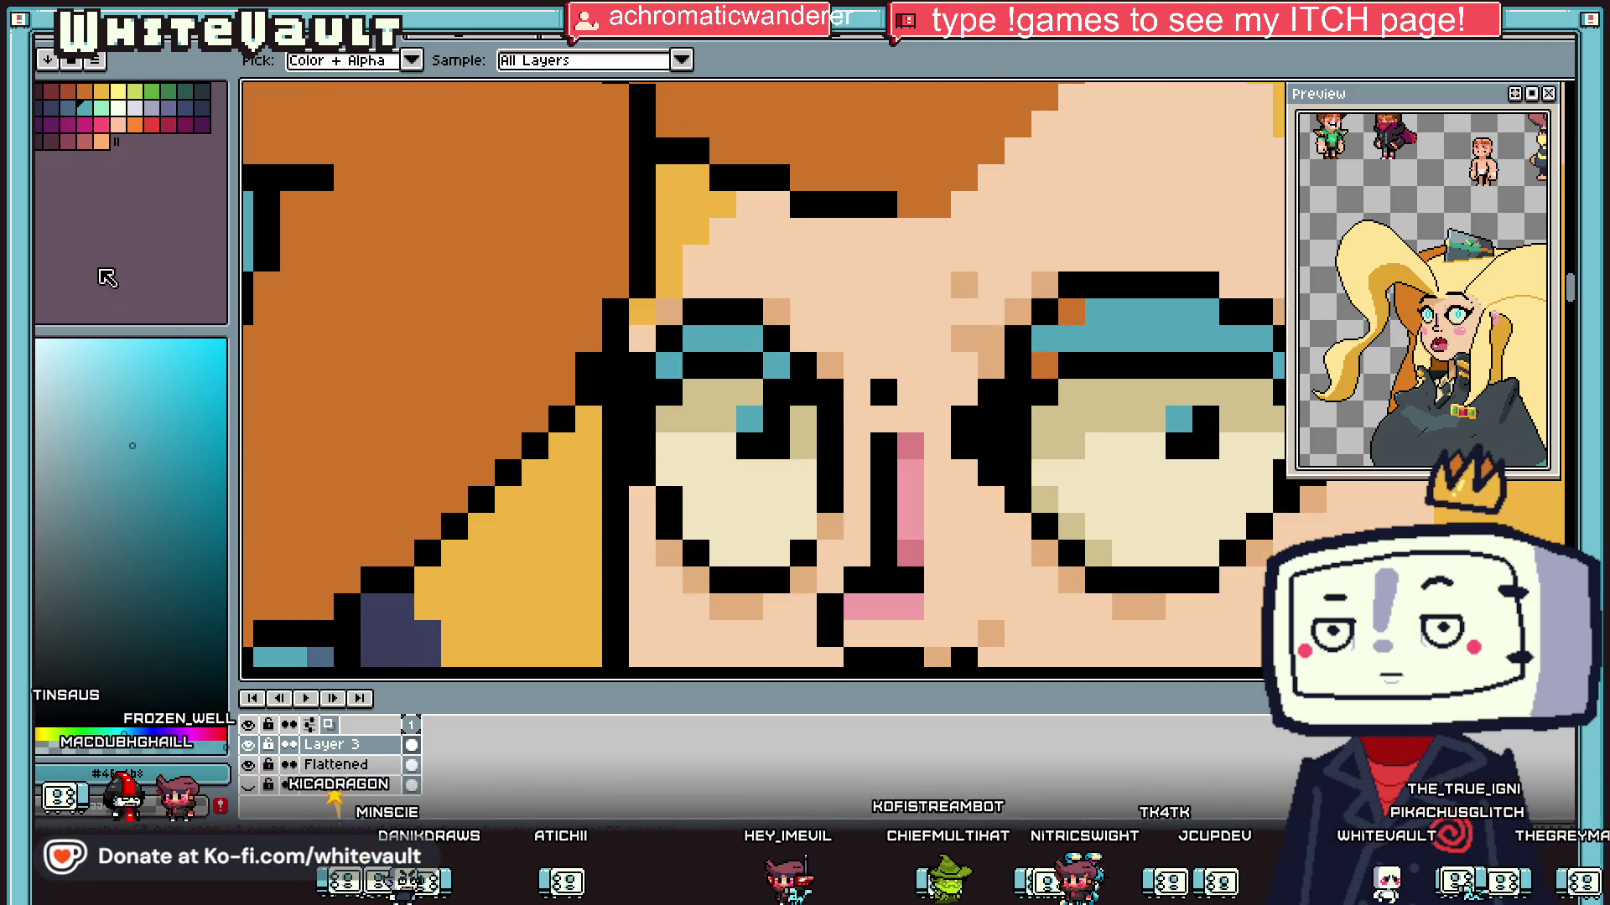
{"action": "left_click", "coordinate": [70, 112]}
{"action": "key", "text": "b"}
{"action": "left_click", "coordinate": [694, 333]}
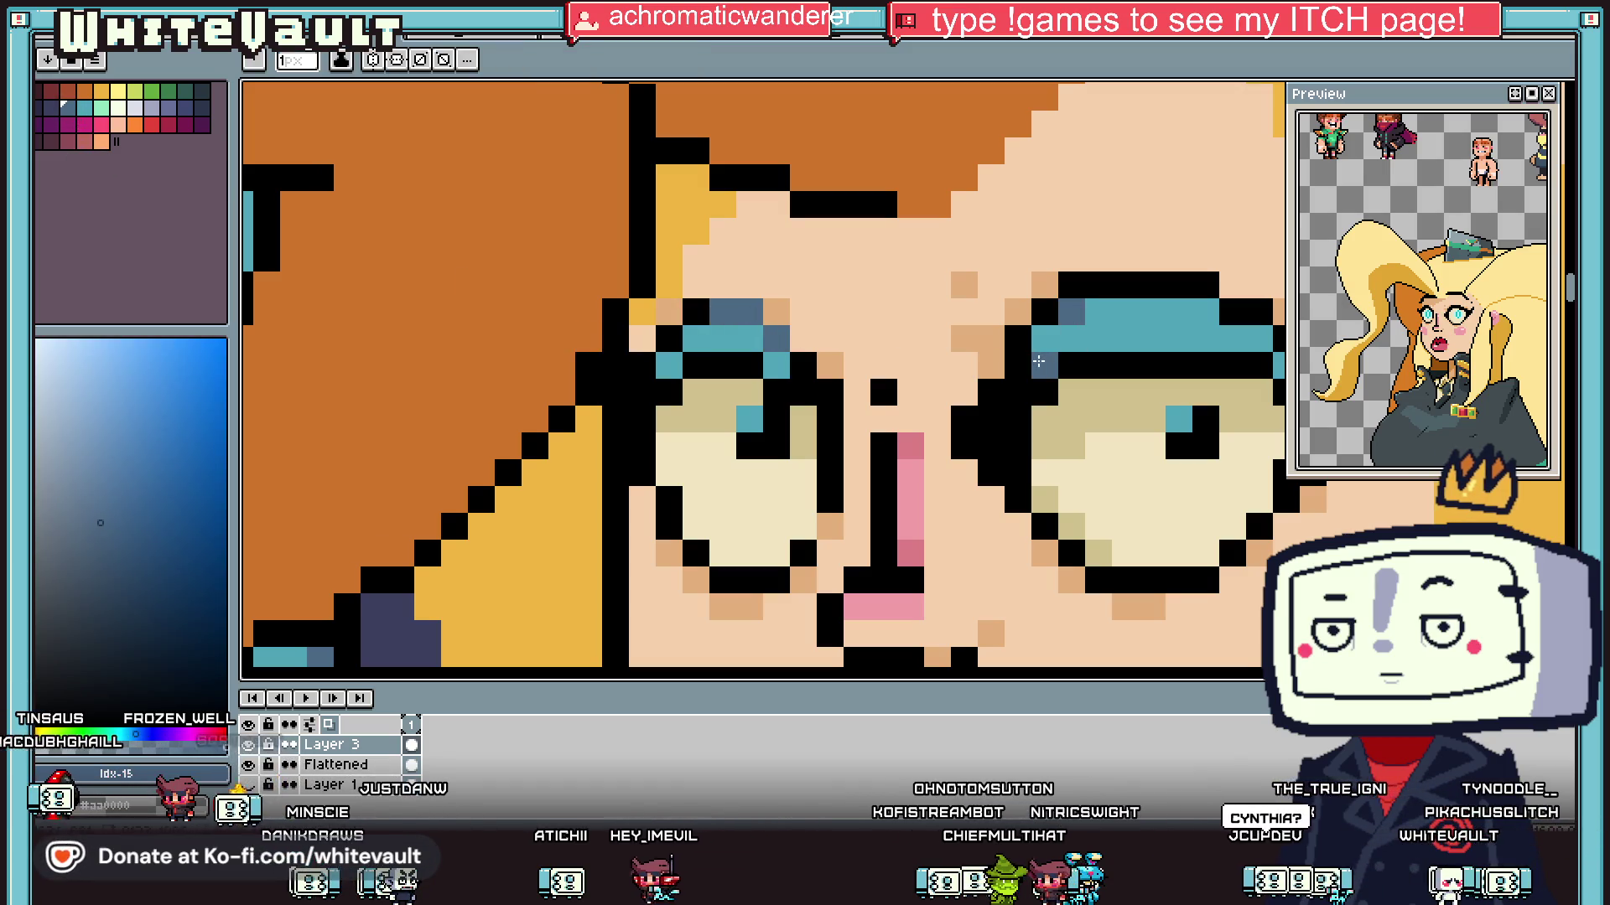
{"action": "key", "text": "i"}
{"action": "scroll", "coordinate": [1039, 365], "scroll_direction": "down", "scroll_amount": 2}
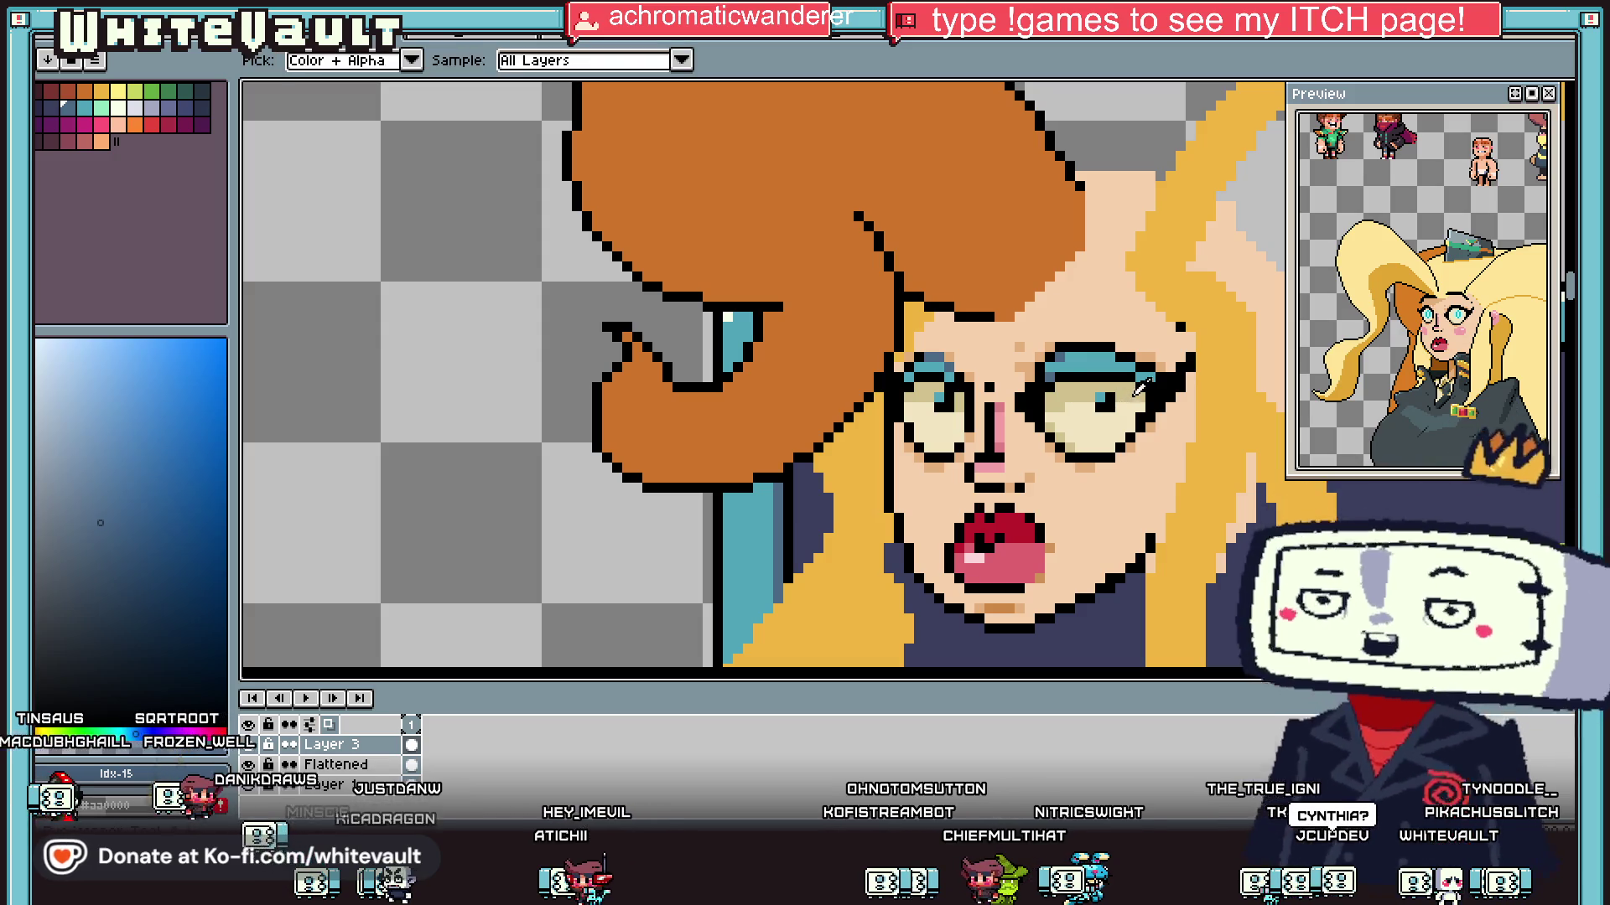
{"action": "scroll", "coordinate": [1138, 388], "scroll_direction": "up", "scroll_amount": 2}
Step: Shade the right eyeshadow with dark blue and turn a black pixel beside it teal
{"action": "scroll", "coordinate": [1148, 366], "scroll_direction": "up", "scroll_amount": 3}
{"action": "key", "text": "b"}
{"action": "left_click", "coordinate": [1182, 343]}
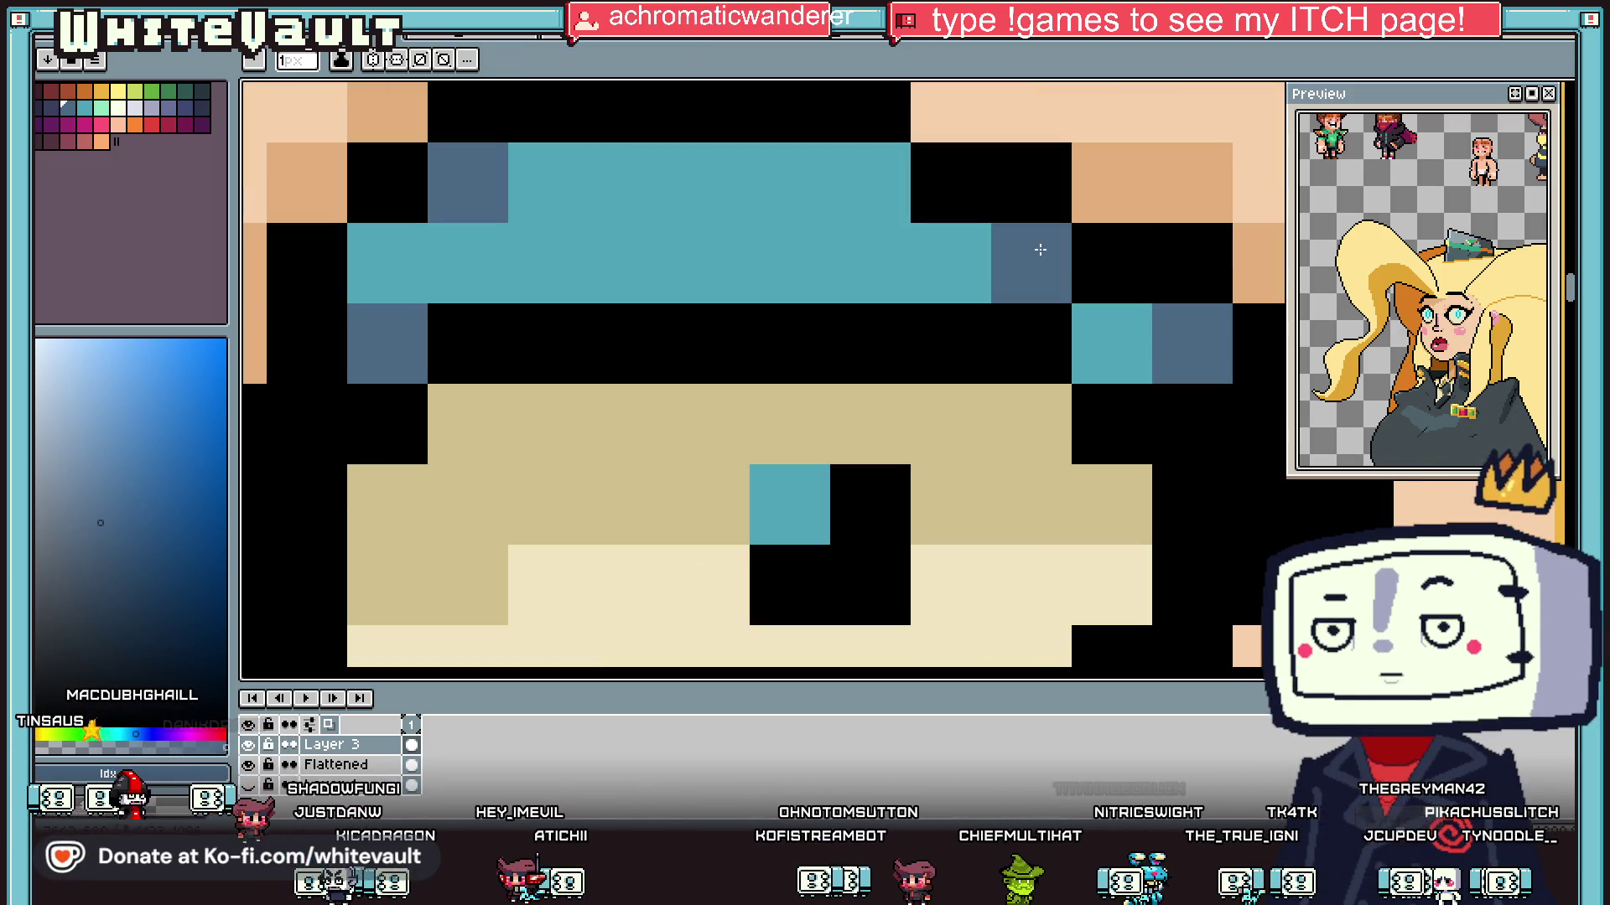
{"action": "left_click", "coordinate": [1107, 262]}
{"action": "left_click", "coordinate": [975, 185]}
{"action": "left_click", "coordinate": [1013, 316]}
{"action": "scroll", "coordinate": [1031, 327], "scroll_direction": "down", "scroll_amount": 5}
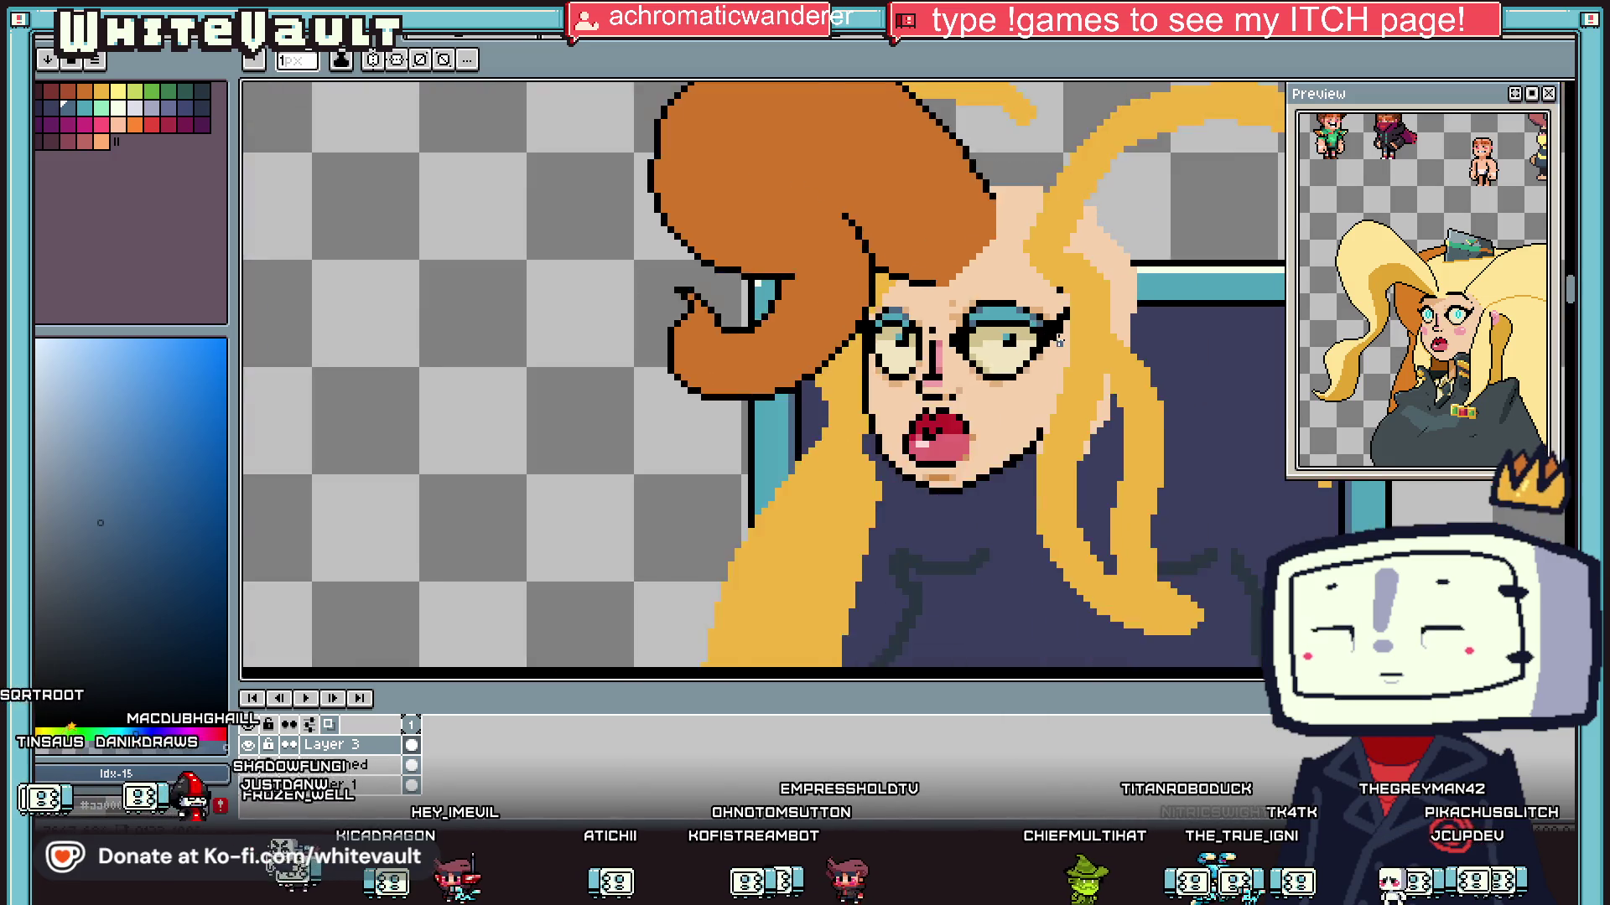
{"action": "scroll", "coordinate": [1085, 340], "scroll_direction": "up", "scroll_amount": 2}
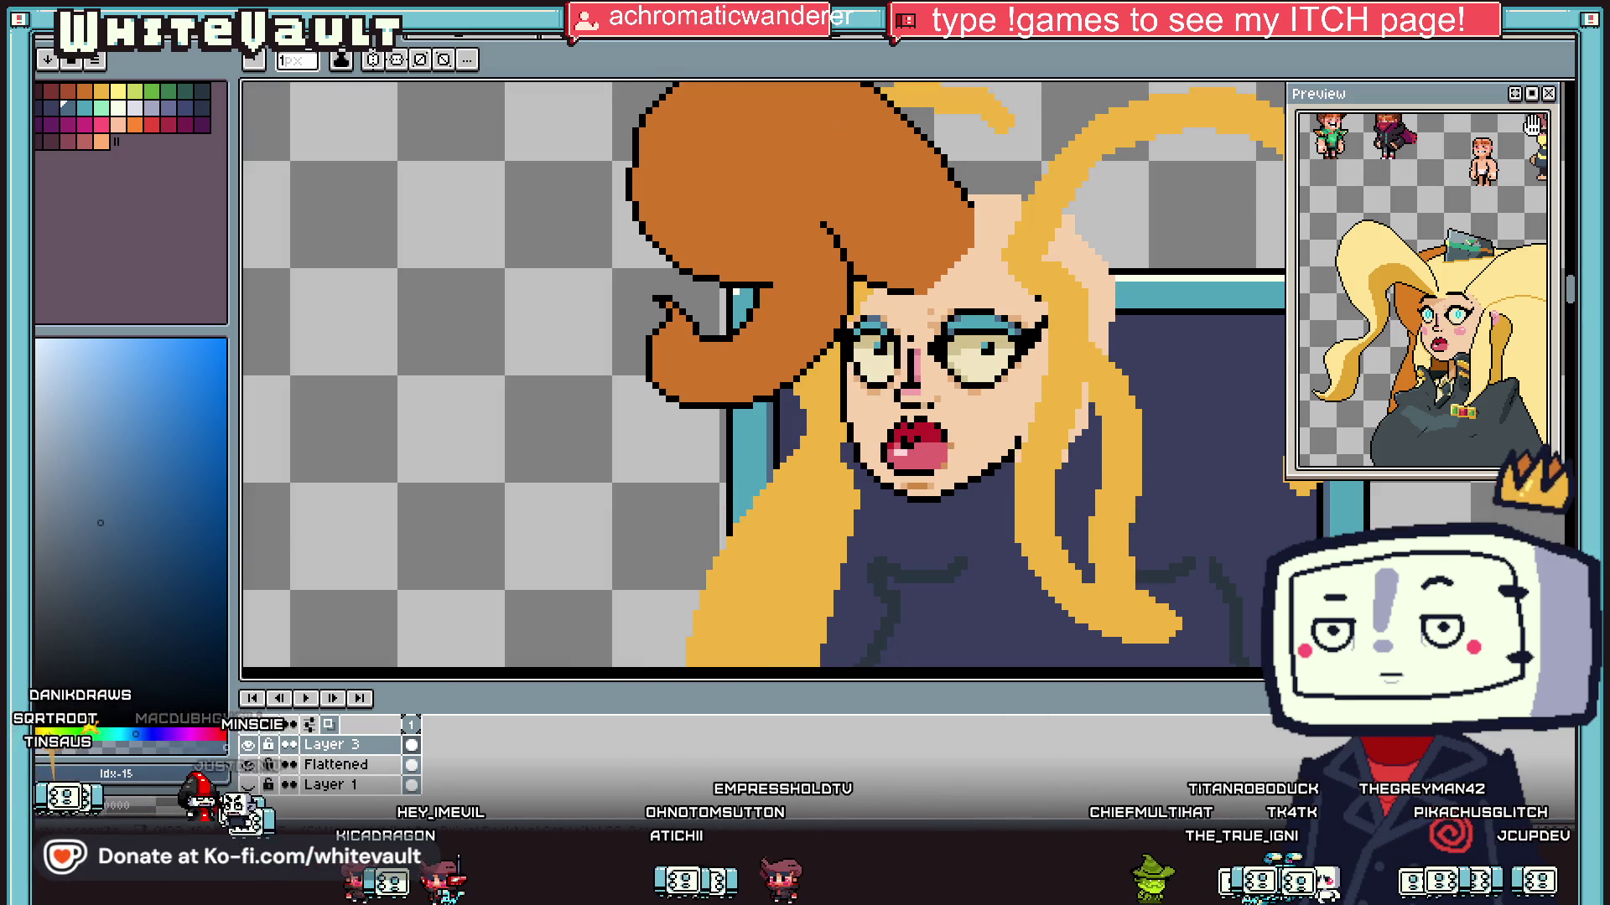
Step: Select the area around the right eye
{"action": "key", "text": "w"}
{"action": "scroll", "coordinate": [1046, 339], "scroll_direction": "up", "scroll_amount": 1}
{"action": "mouse_move", "coordinate": [946, 239]}
{"action": "left_mouse_down"}
{"action": "mouse_move", "coordinate": [988, 360]}
{"action": "mouse_move", "coordinate": [1058, 431]}
{"action": "left_mouse_up"}
Step: Slant the selected right eye's outline into a winged shape and commit it
{"action": "left_click_drag", "start_coordinate": [993, 369], "coordinate": [1006, 379]}
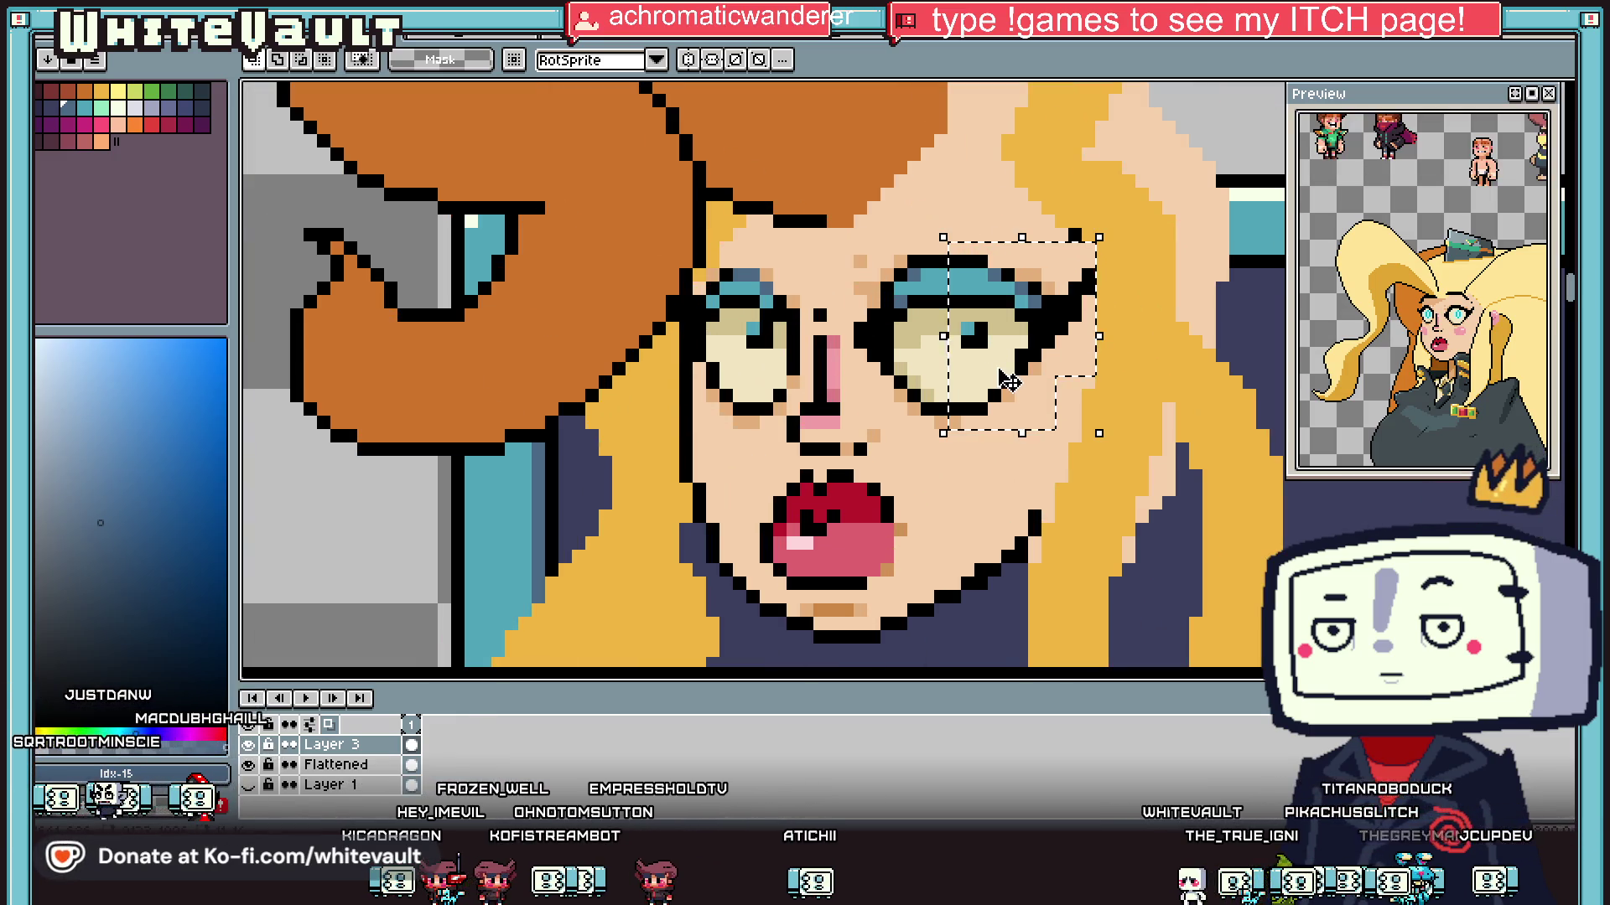
{"action": "key", "text": "ctrl+d"}
{"action": "scroll", "coordinate": [1114, 409], "scroll_direction": "down", "scroll_amount": 4}
{"action": "scroll", "coordinate": [1056, 377], "scroll_direction": "up", "scroll_amount": 3}
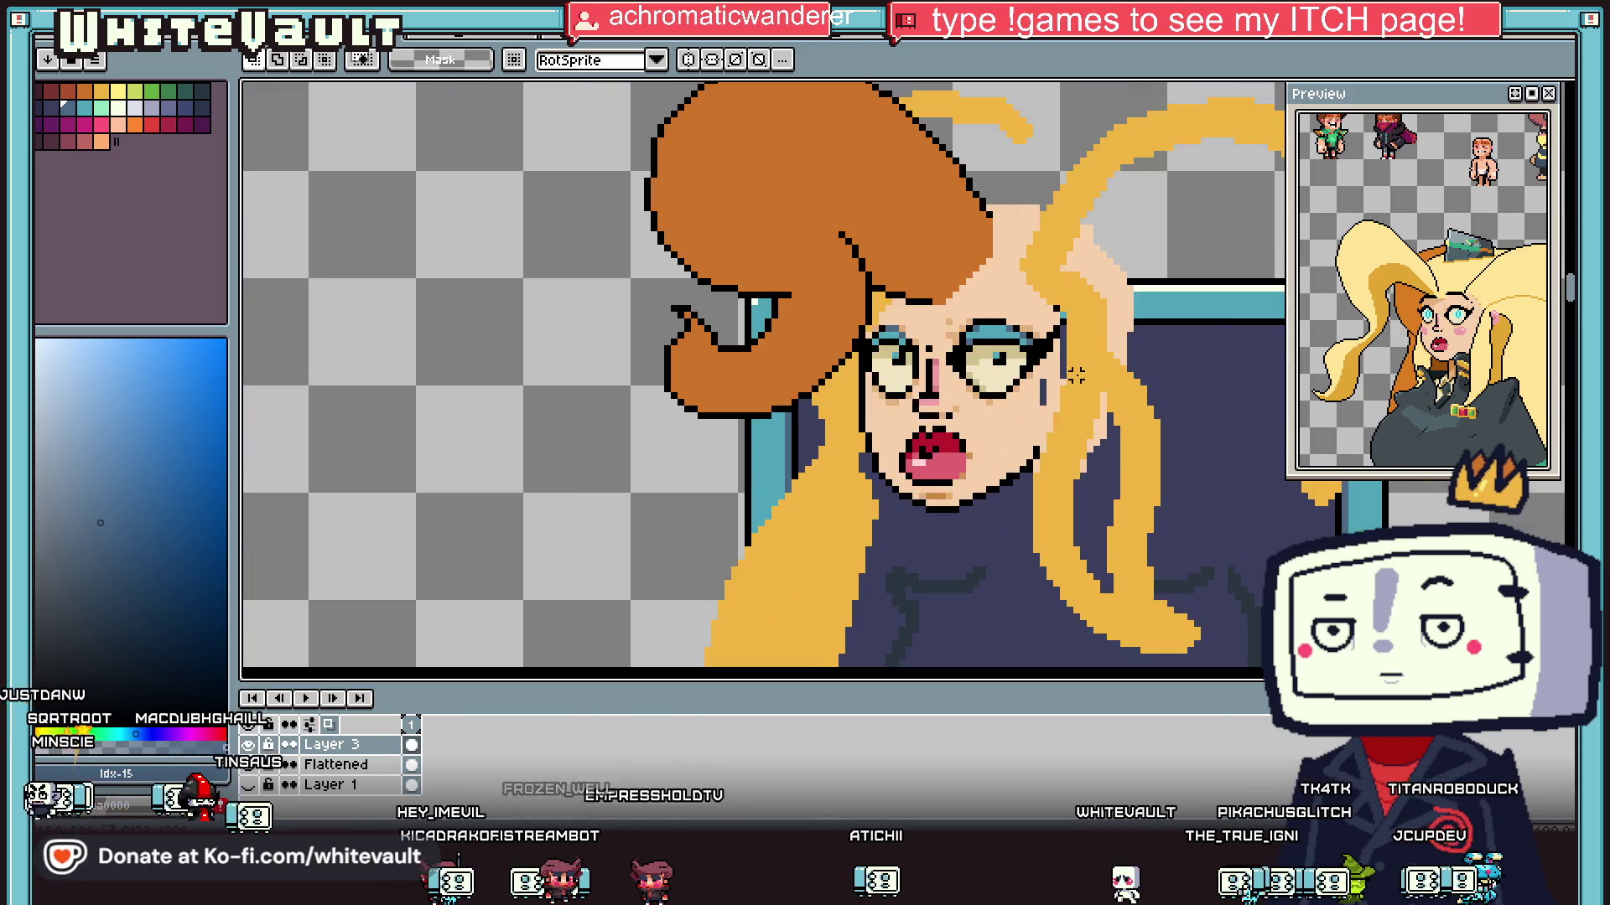
Step: Tidy the pixels around the right eye: sample skin and the teal eyeshadow, and blacken a pixel beside it
{"action": "key", "text": "i"}
{"action": "left_click", "coordinate": [1040, 357]}
{"action": "key", "text": "g"}
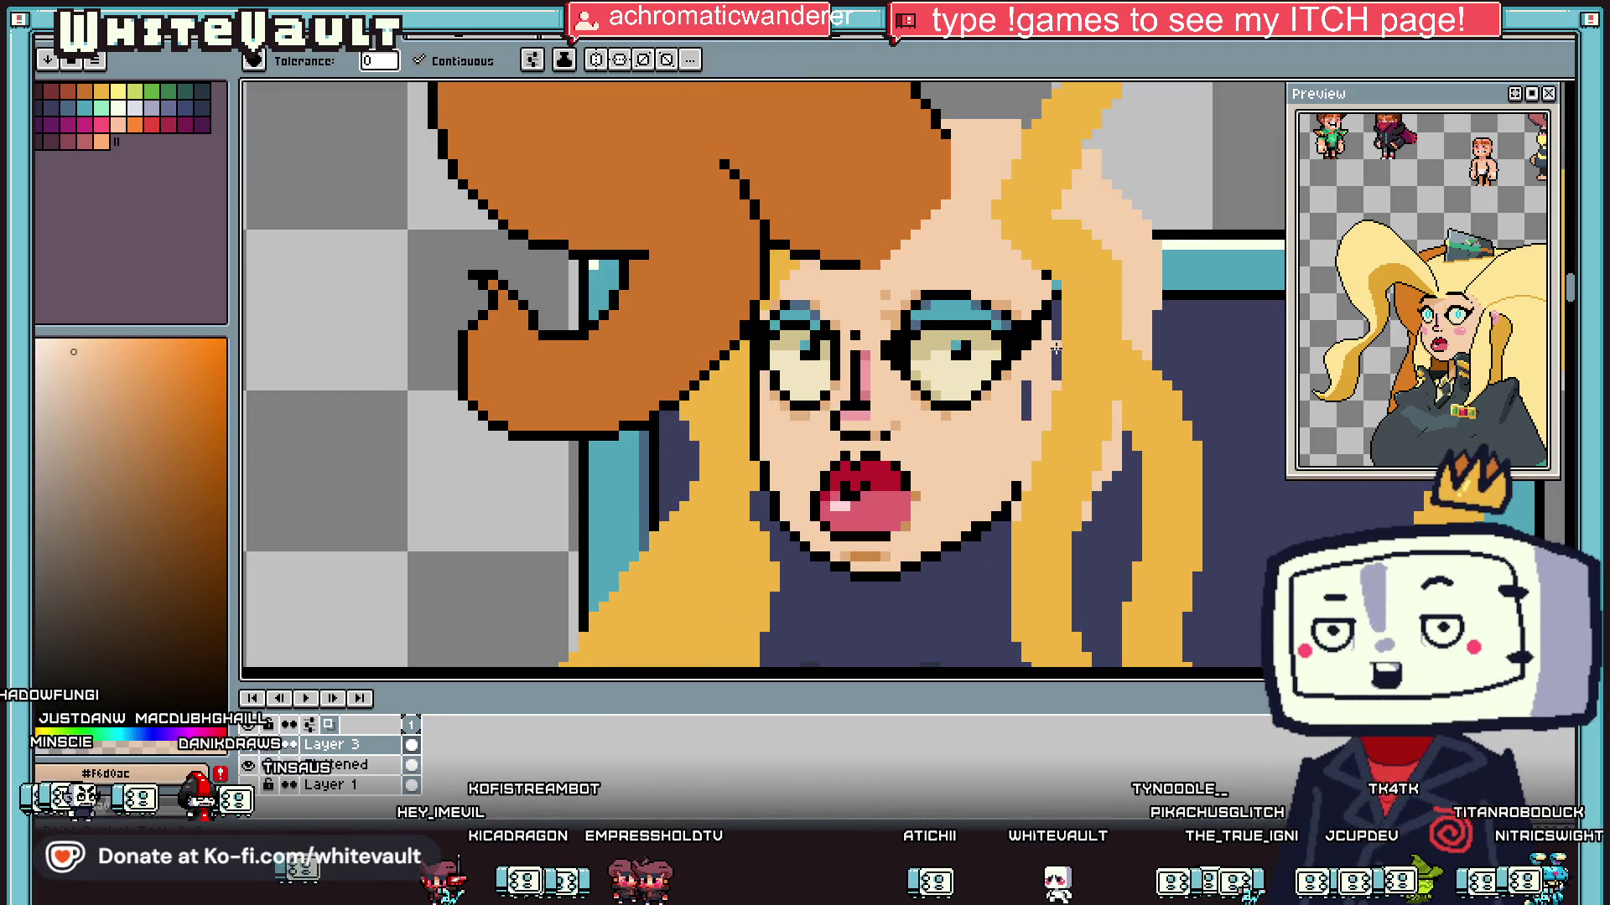
{"action": "key", "text": "i"}
{"action": "scroll", "coordinate": [1039, 285], "scroll_direction": "up", "scroll_amount": 2}
{"action": "key", "text": "b"}
{"action": "key", "text": "i"}
{"action": "scroll", "coordinate": [1051, 247], "scroll_direction": "down", "scroll_amount": 5}
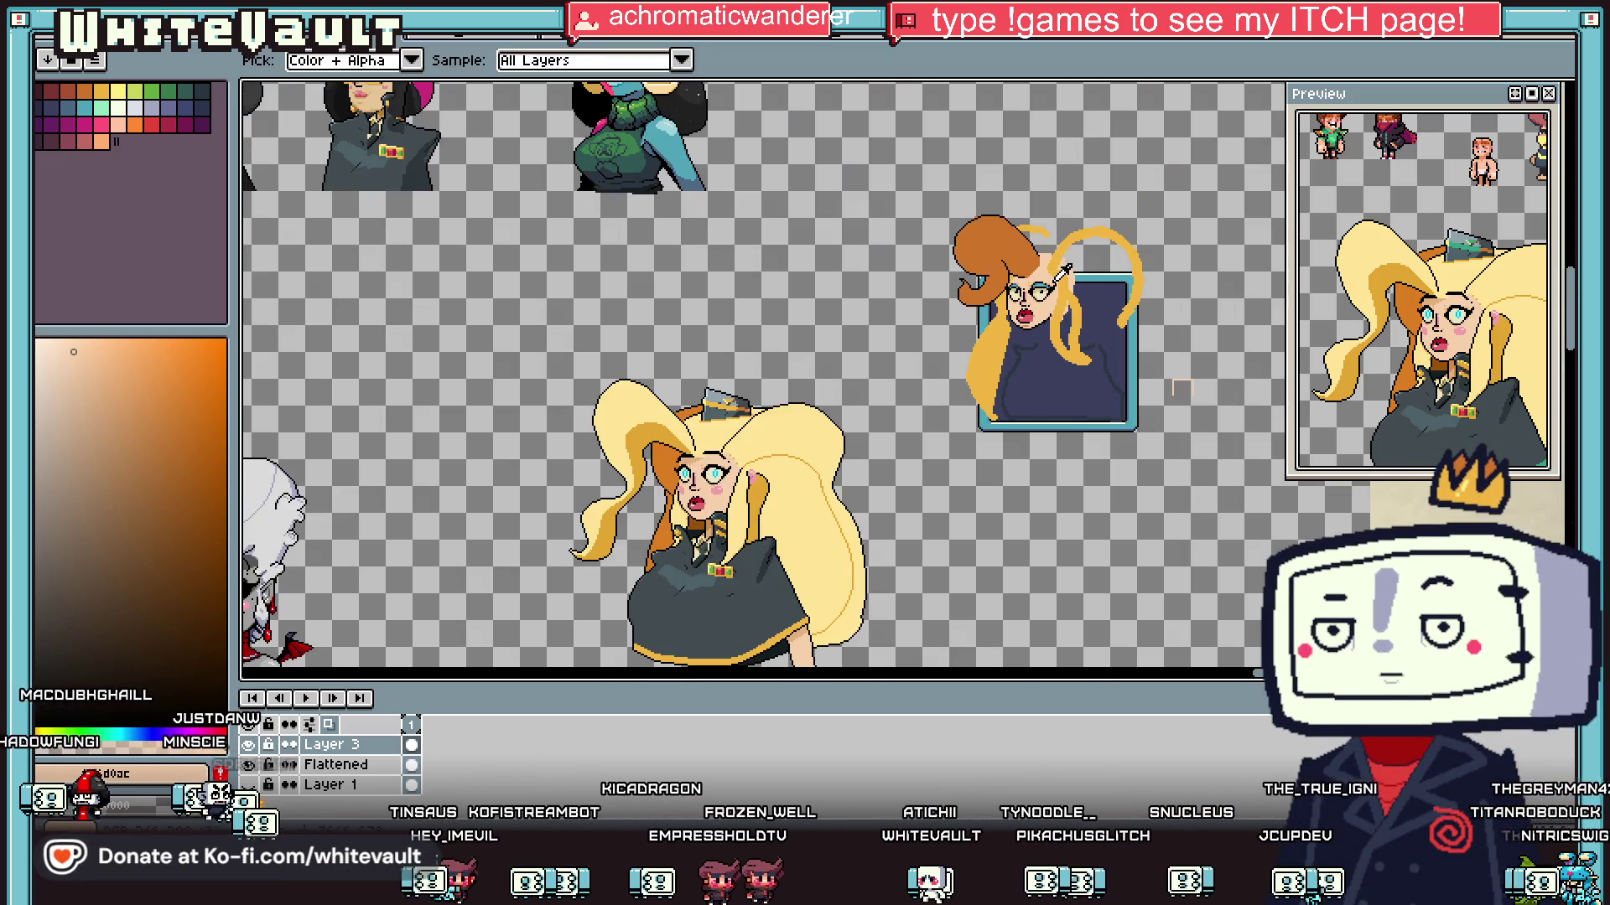
{"action": "scroll", "coordinate": [1060, 273], "scroll_direction": "up", "scroll_amount": 5}
{"action": "left_click", "coordinate": [784, 303]}
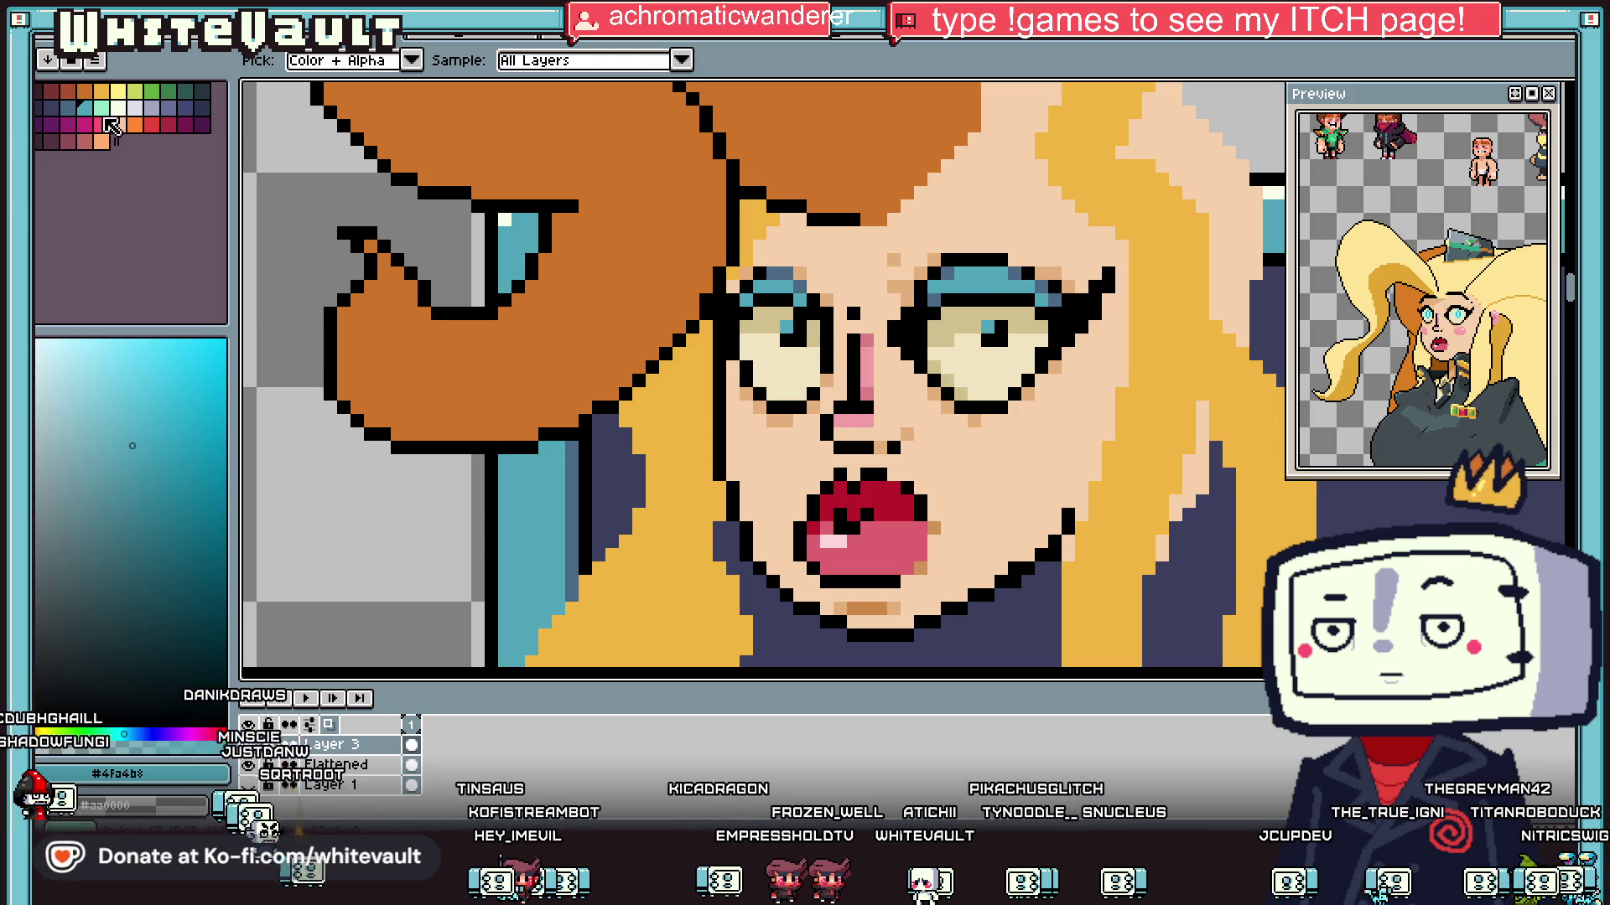
{"action": "key", "text": "b"}
{"action": "scroll", "coordinate": [1014, 268], "scroll_direction": "up", "scroll_amount": 2}
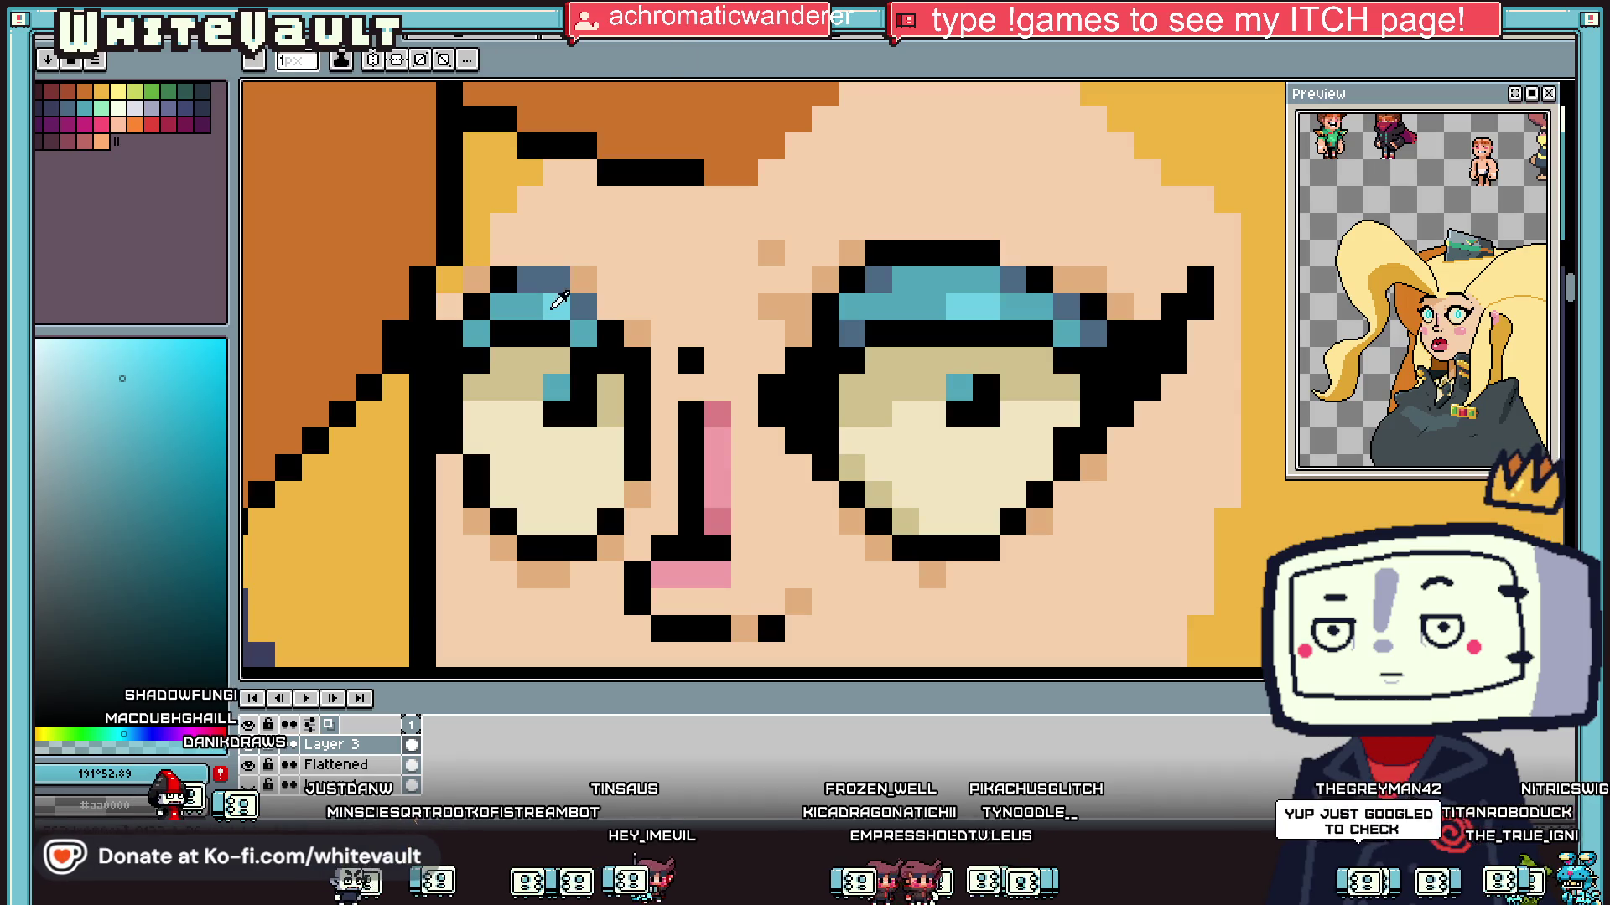
{"action": "key", "text": "i"}
{"action": "scroll", "coordinate": [701, 360], "scroll_direction": "down", "scroll_amount": 6}
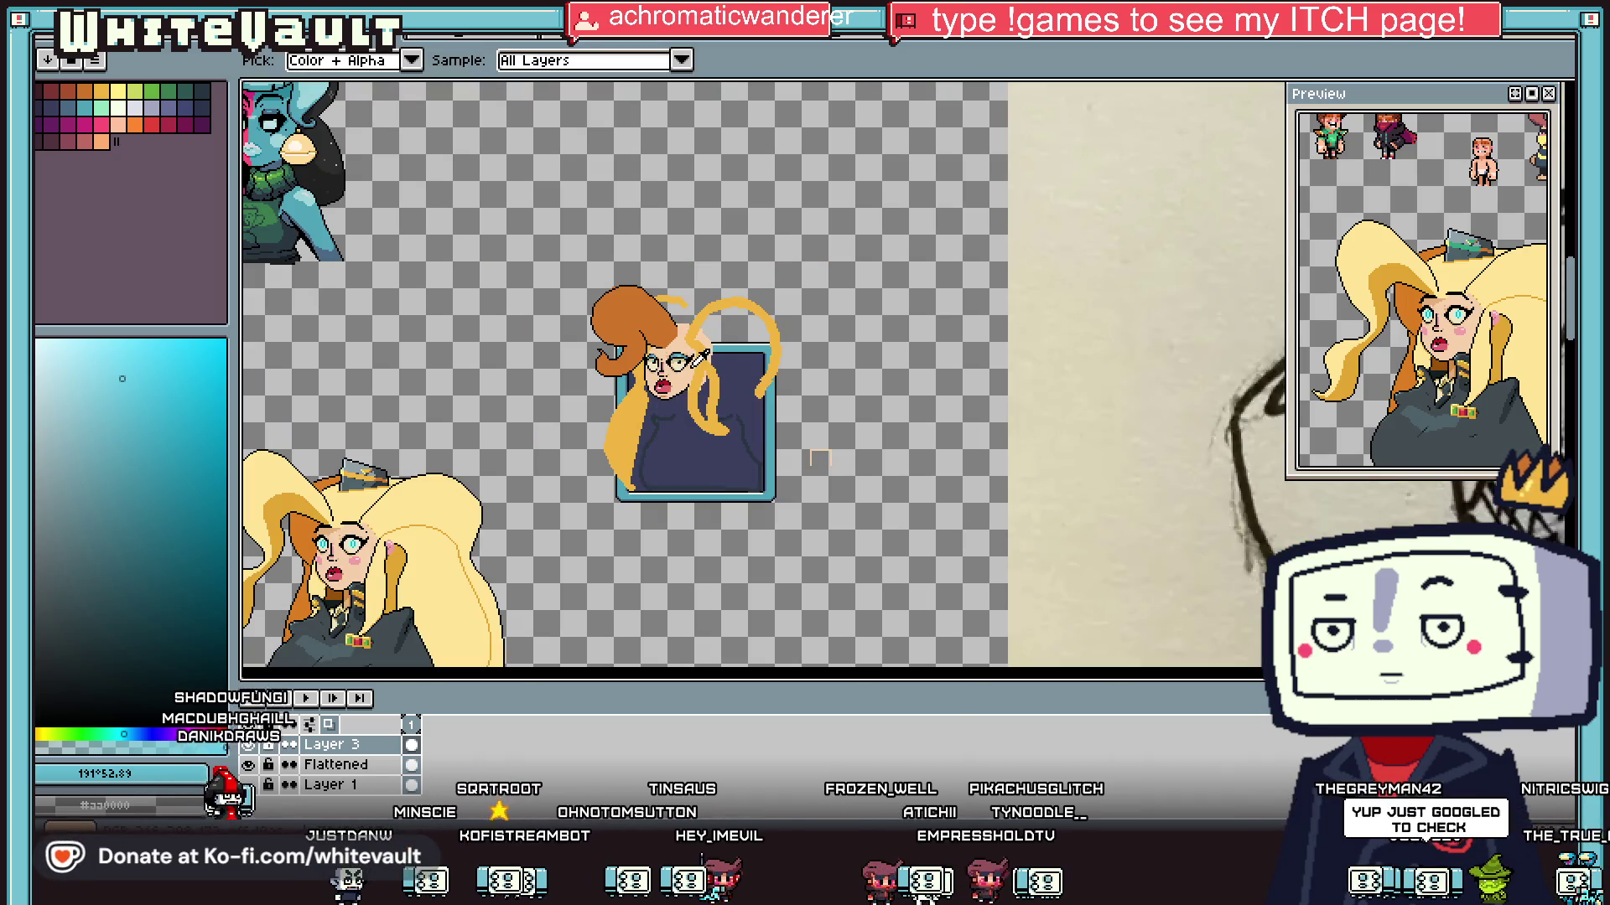
{"action": "scroll", "coordinate": [701, 357], "scroll_direction": "up", "scroll_amount": 6}
{"action": "left_click", "coordinate": [779, 337]}
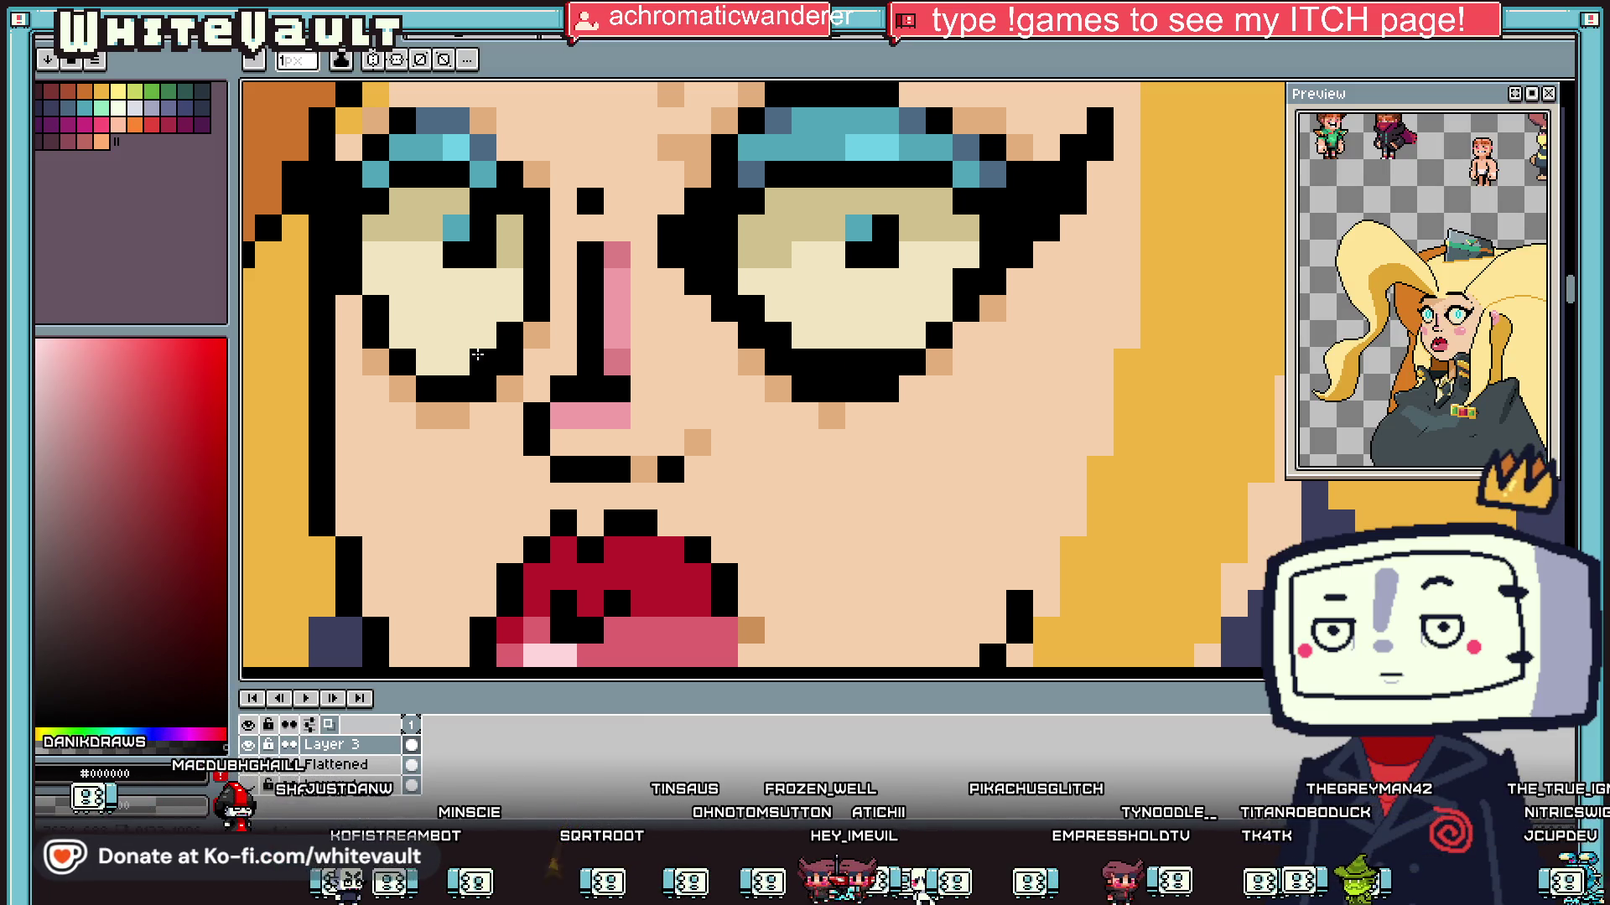
Step: Sample the light skin, the darker freckle shade and the nose pink from the face
{"action": "scroll", "coordinate": [861, 572], "scroll_direction": "down", "scroll_amount": 4}
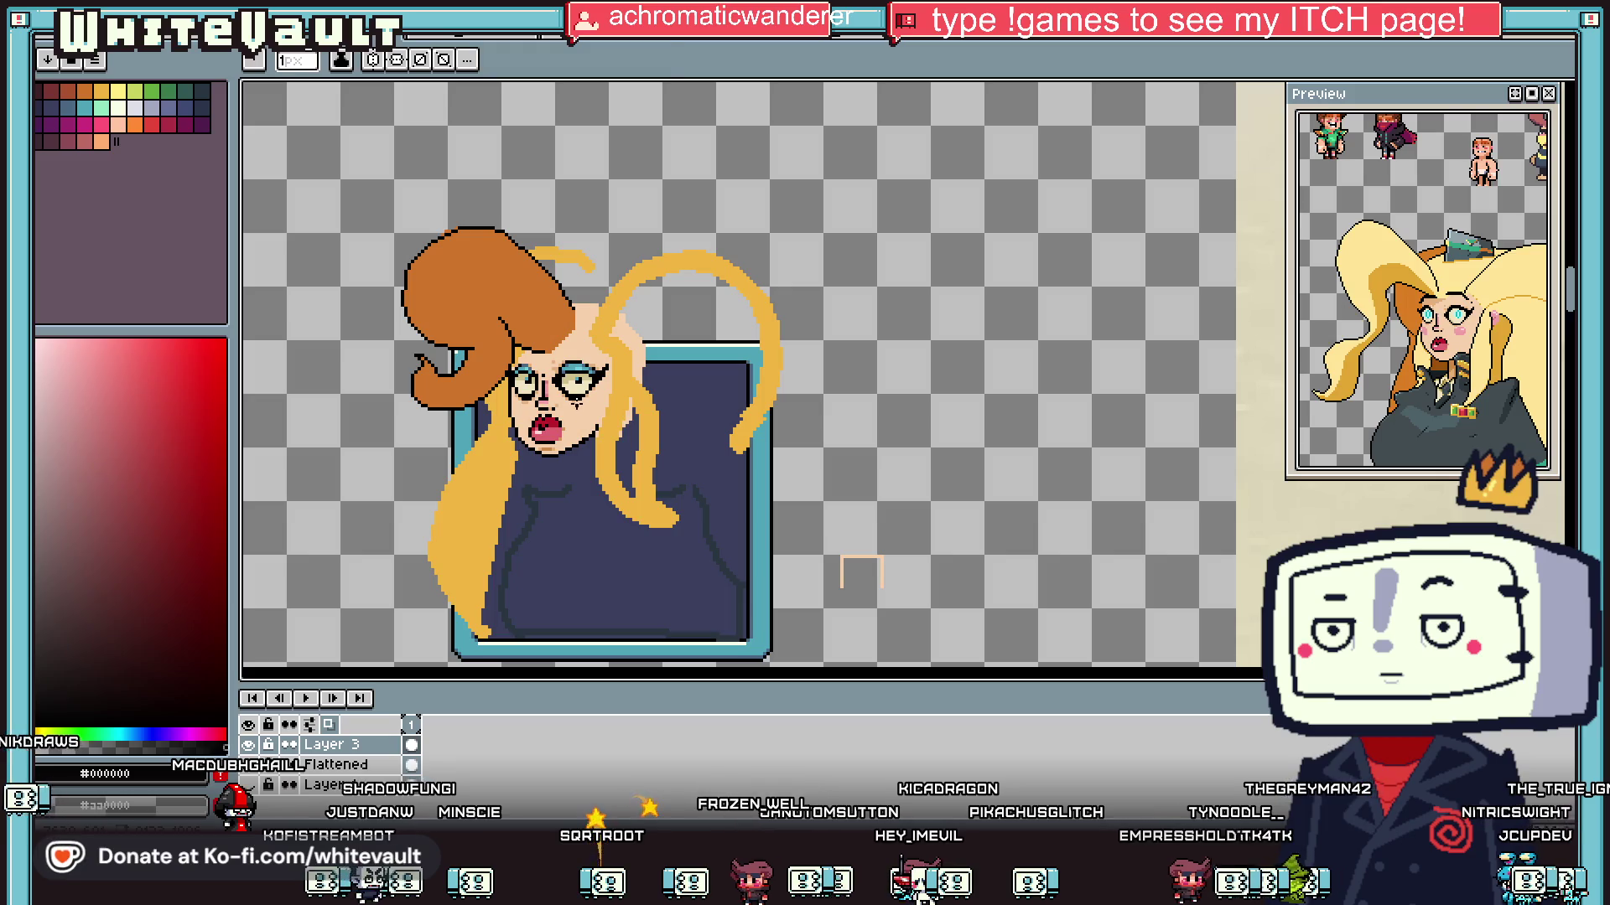
{"action": "scroll", "coordinate": [576, 408], "scroll_direction": "up", "scroll_amount": 4}
{"action": "left_click", "coordinate": [546, 360], "text": "alt"}
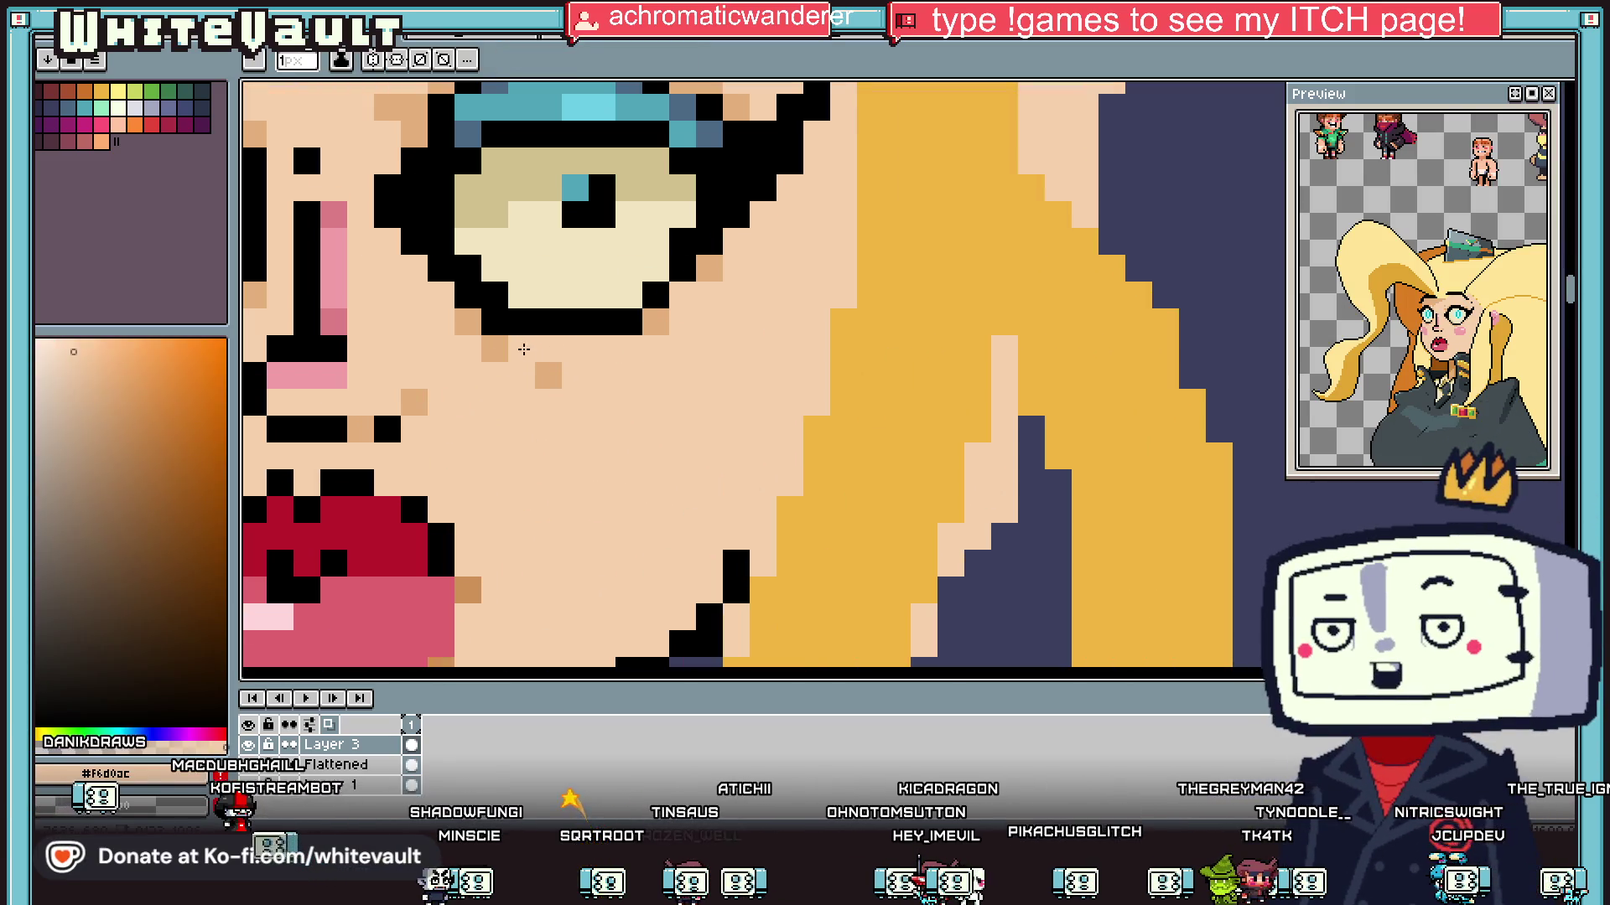
{"action": "scroll", "coordinate": [523, 346], "scroll_direction": "down", "scroll_amount": 3}
{"action": "scroll", "coordinate": [500, 370], "scroll_direction": "up", "scroll_amount": 3}
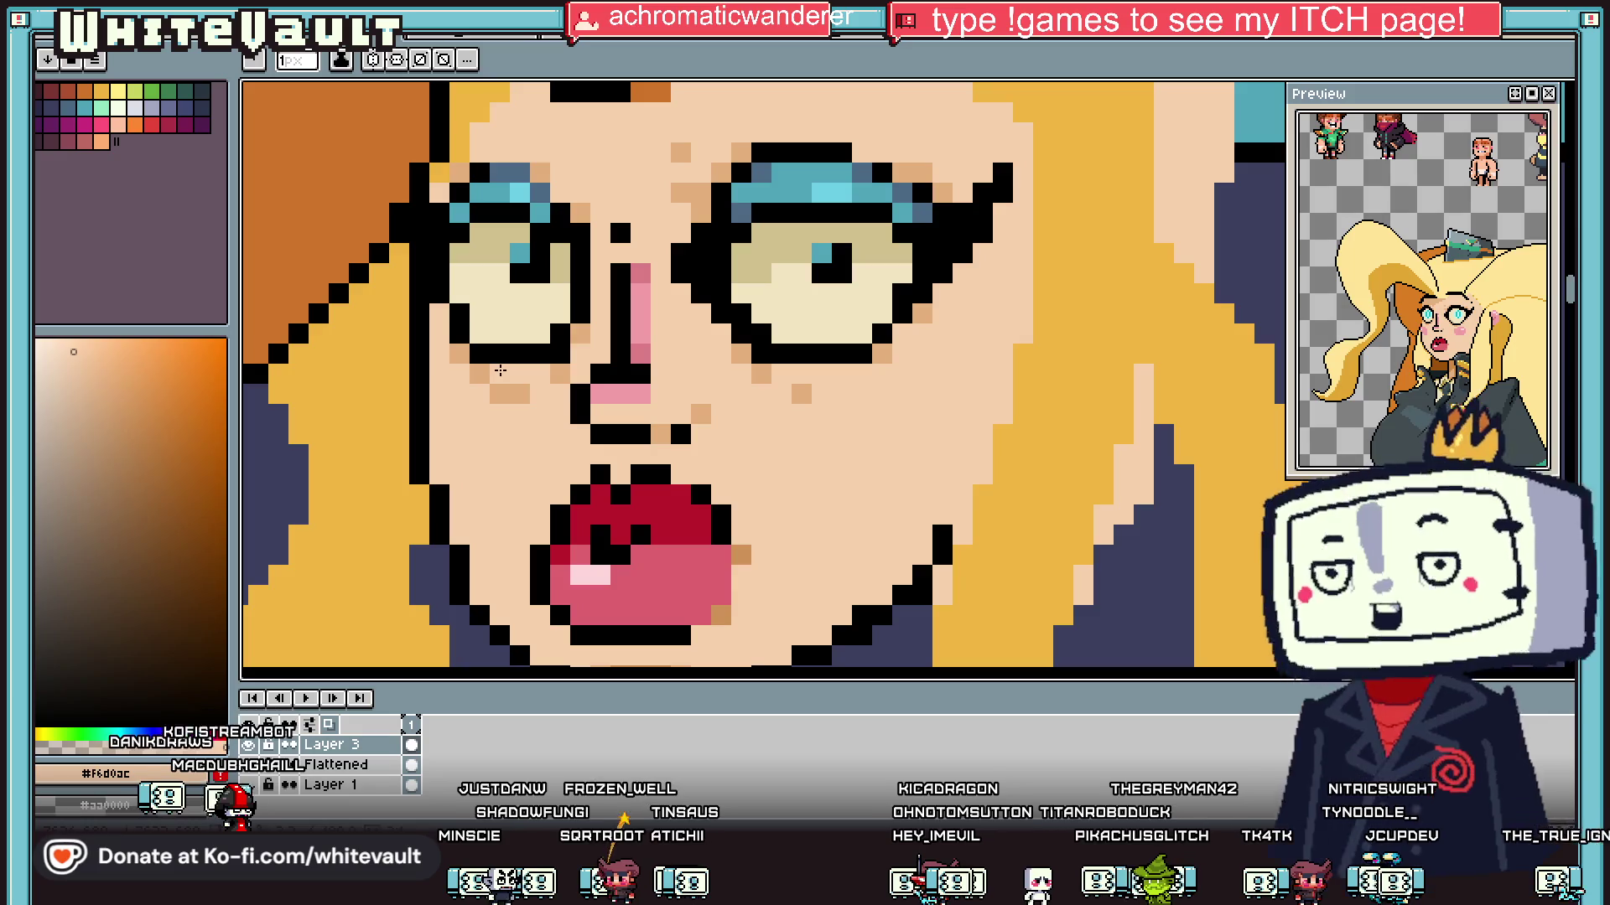
{"action": "left_click", "coordinate": [503, 370], "text": "alt"}
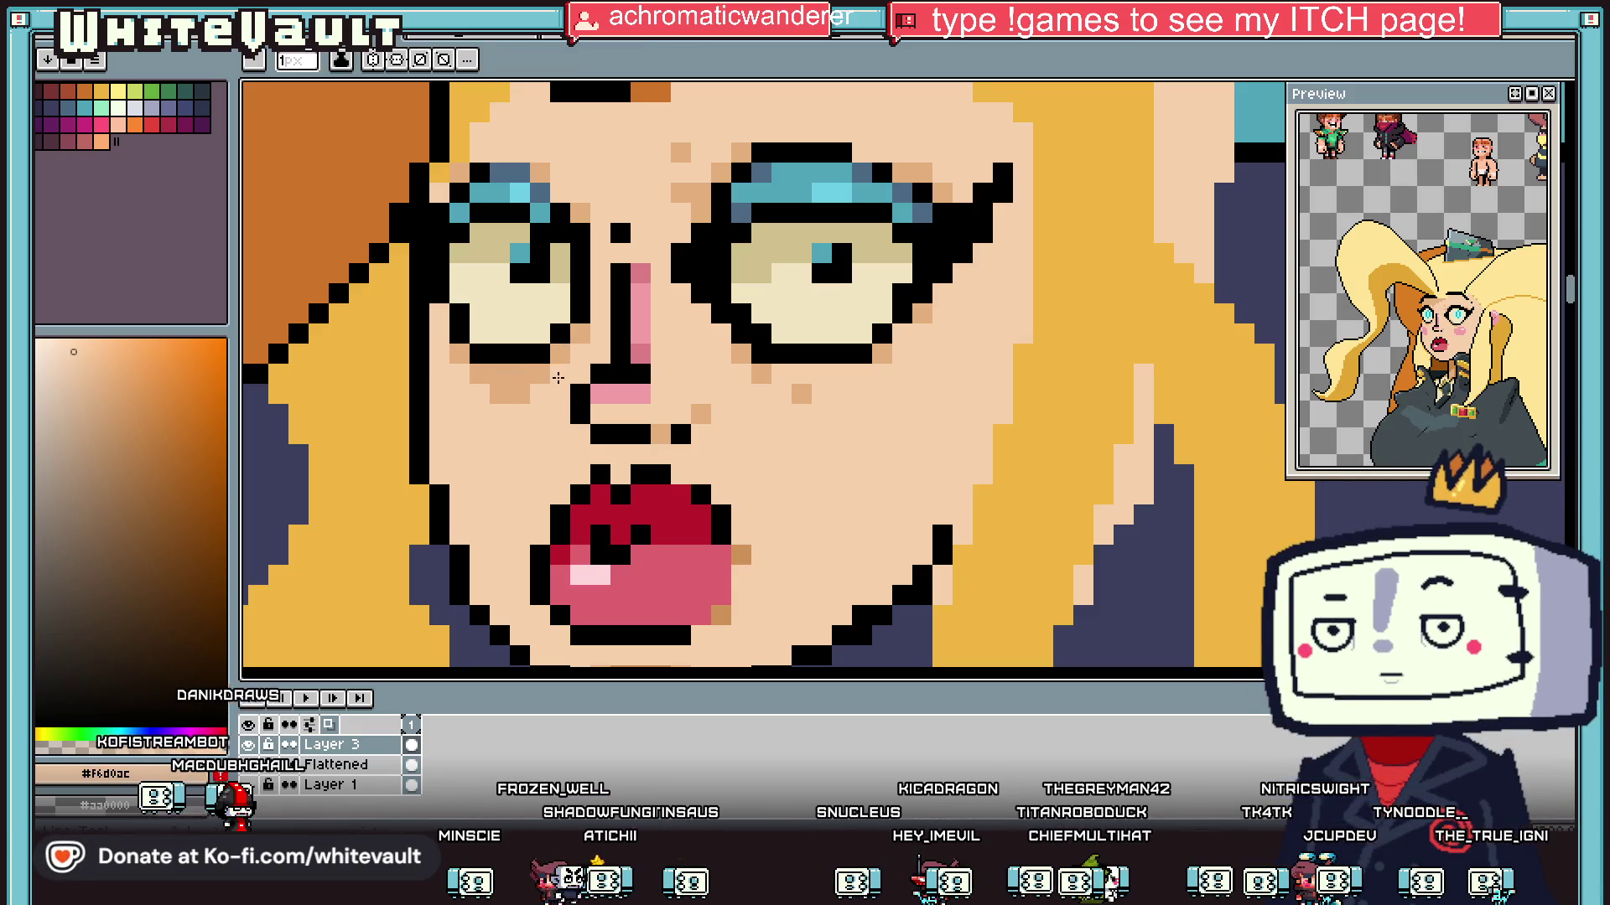
{"action": "scroll", "coordinate": [527, 397], "scroll_direction": "down", "scroll_amount": 4}
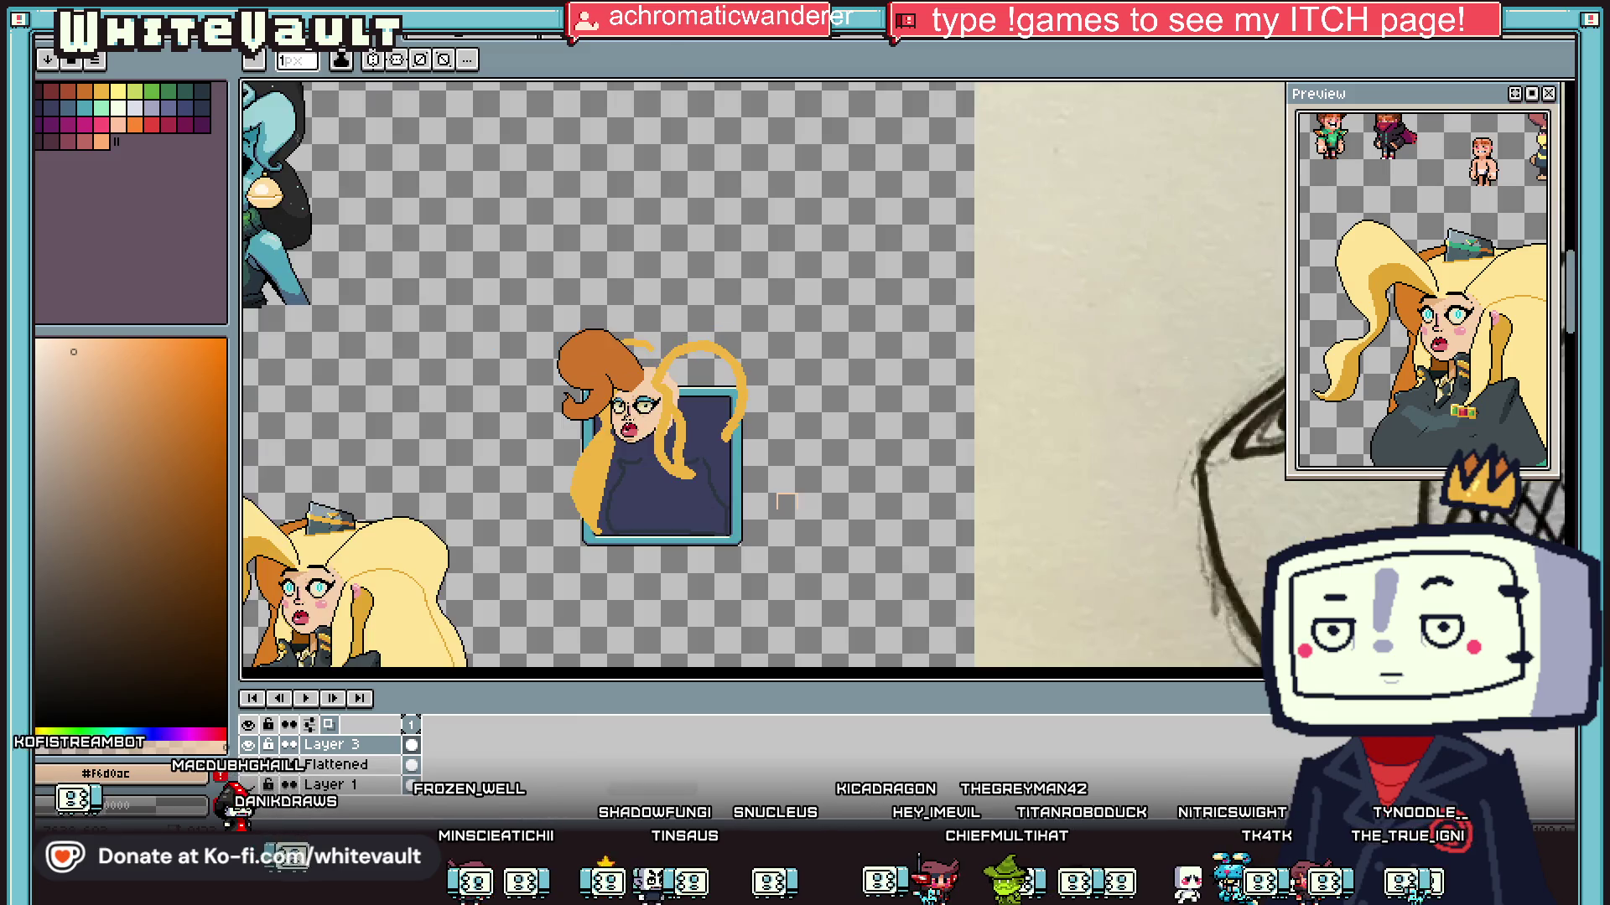
{"action": "scroll", "coordinate": [650, 424], "scroll_direction": "up", "scroll_amount": 4}
{"action": "left_click", "coordinate": [631, 379], "text": "alt"}
Step: Outline a pink blush on the right cheek and fill it solid pink
{"action": "mouse_move", "coordinate": [739, 411]}
{"action": "left_mouse_down"}
{"action": "mouse_move", "coordinate": [696, 404]}
{"action": "mouse_move", "coordinate": [667, 432]}
{"action": "mouse_move", "coordinate": [671, 495]}
{"action": "mouse_move", "coordinate": [804, 511]}
{"action": "mouse_move", "coordinate": [828, 489]}
{"action": "mouse_move", "coordinate": [805, 394]}
{"action": "left_mouse_up"}
{"action": "scroll", "coordinate": [748, 412], "scroll_direction": "up", "scroll_amount": 2}
{"action": "key", "text": "g"}
{"action": "left_click", "coordinate": [754, 442]}
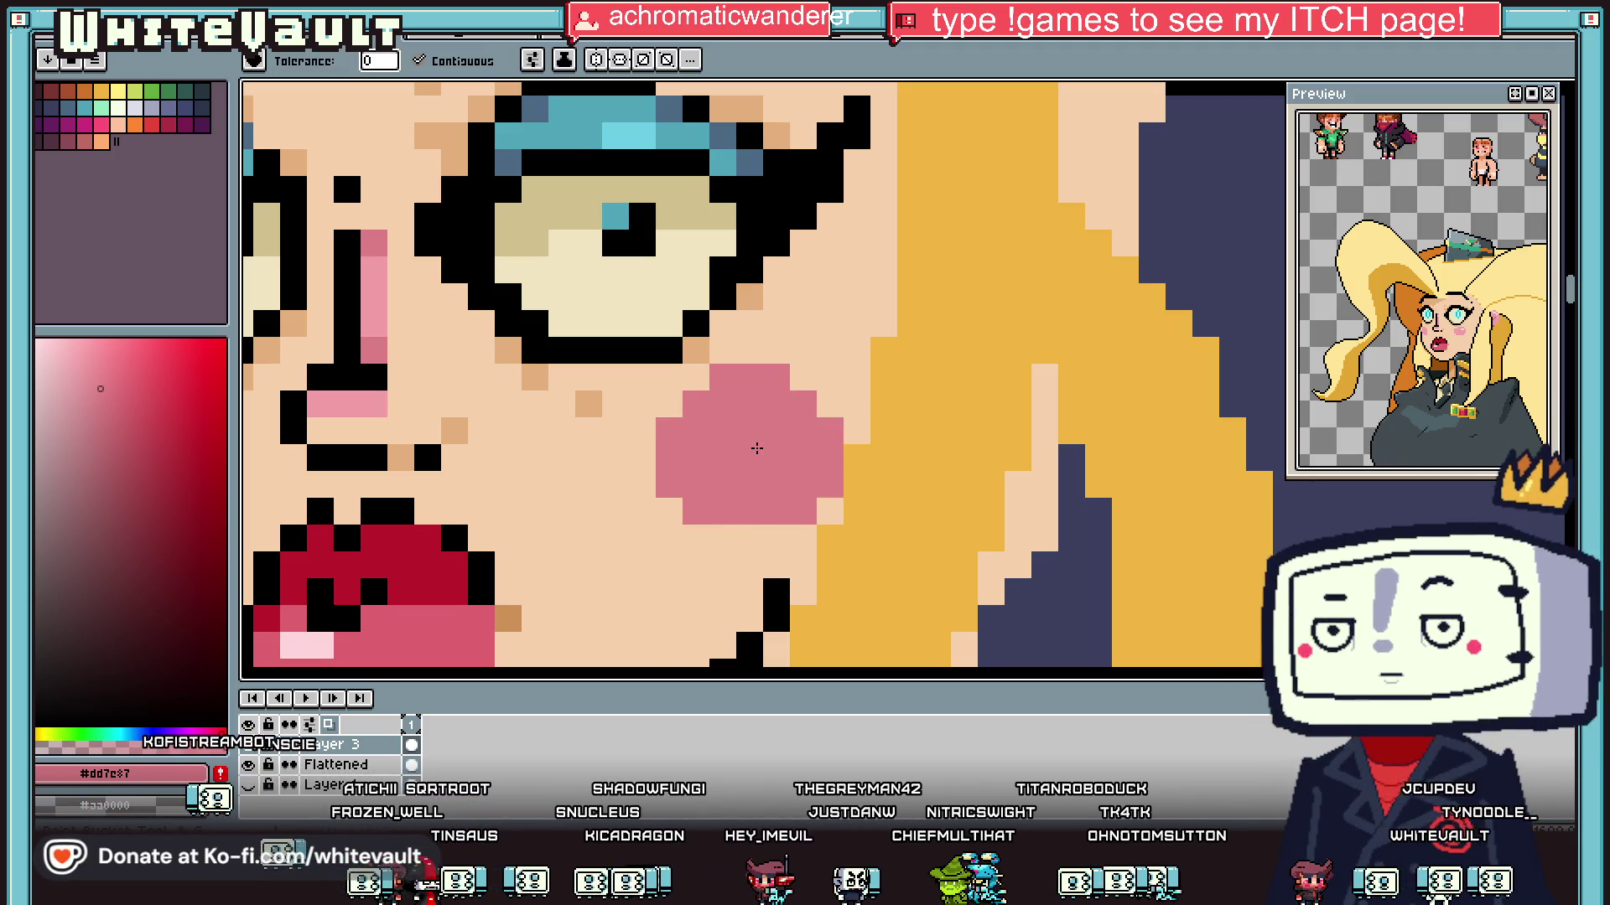
{"action": "scroll", "coordinate": [839, 436], "scroll_direction": "down", "scroll_amount": 2}
Step: Outline a matching pink blush on the left cheek and fill it
{"action": "key", "text": "b"}
{"action": "scroll", "coordinate": [469, 410], "scroll_direction": "up", "scroll_amount": 2}
{"action": "mouse_move", "coordinate": [554, 433]}
{"action": "left_mouse_down"}
{"action": "mouse_move", "coordinate": [593, 433]}
{"action": "mouse_move", "coordinate": [544, 411]}
{"action": "left_mouse_up"}
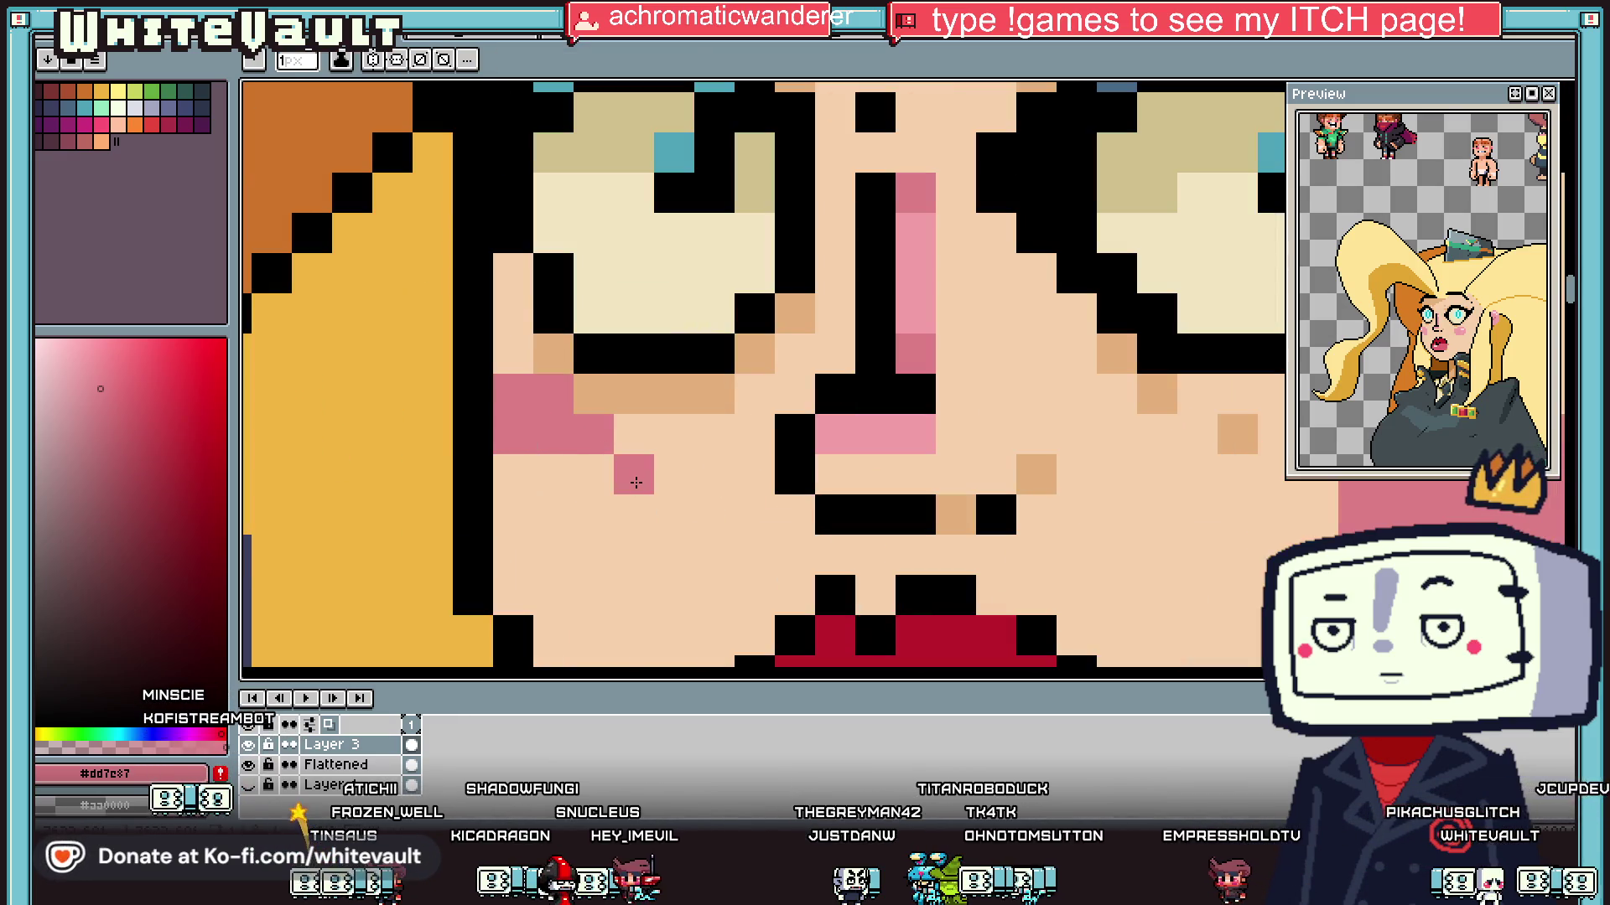
{"action": "left_click_drag", "start_coordinate": [613, 565], "coordinate": [512, 596]}
{"action": "key", "text": "g"}
{"action": "left_click", "coordinate": [537, 536]}
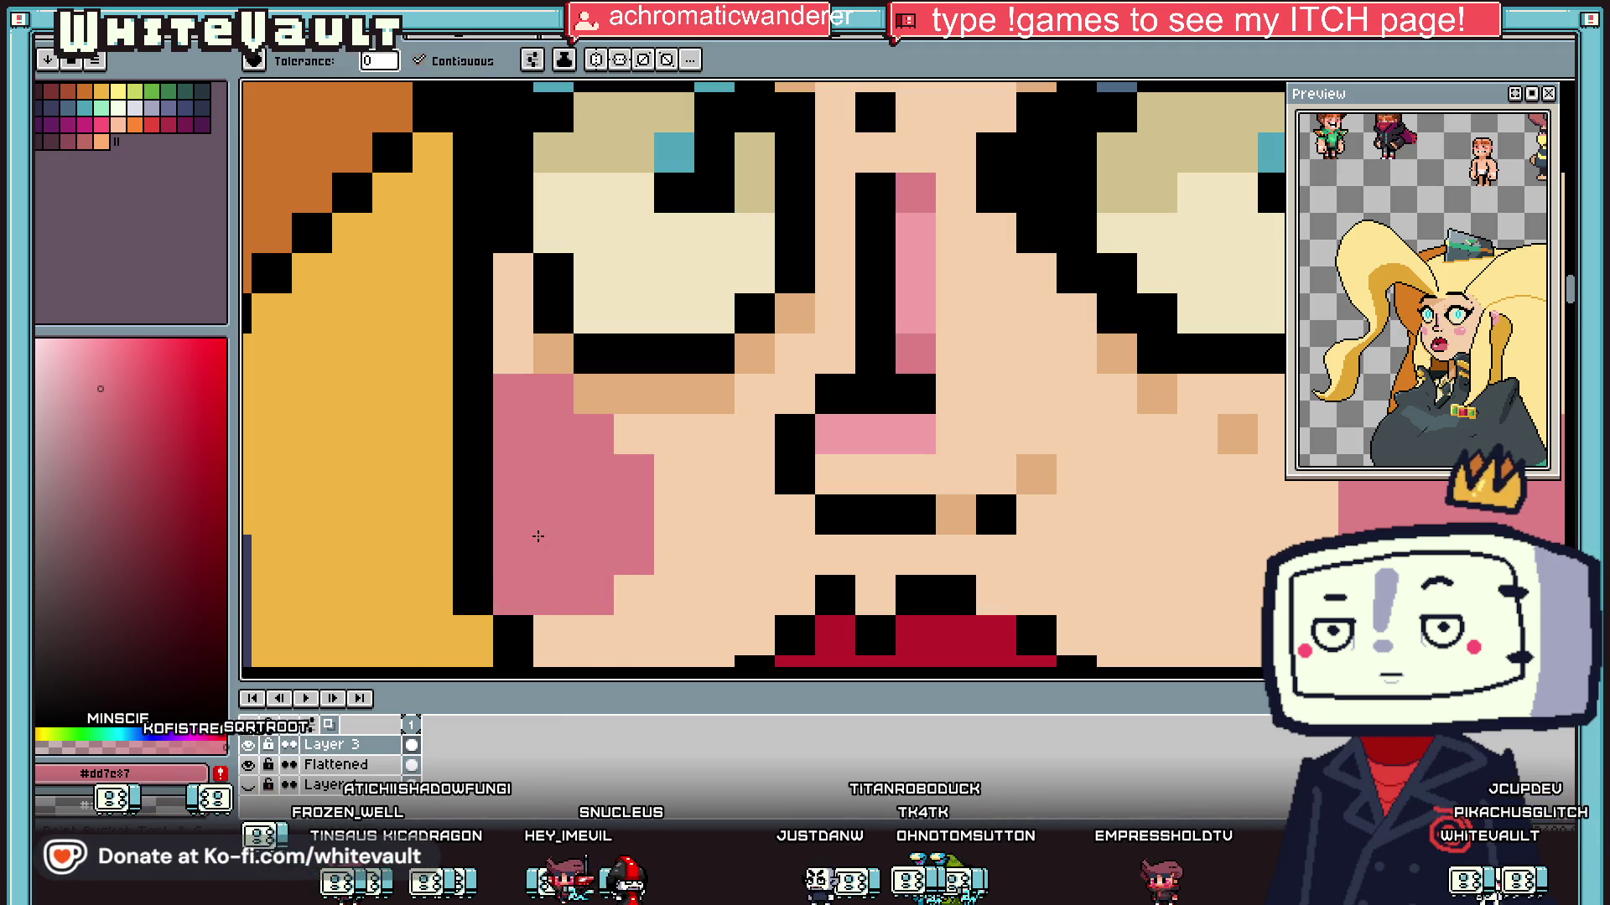
{"action": "scroll", "coordinate": [537, 545], "scroll_direction": "down", "scroll_amount": 5}
Step: Add a light-pink highlight, sampled from the nose, onto the blush
{"action": "key", "text": "i"}
{"action": "scroll", "coordinate": [637, 536], "scroll_direction": "up", "scroll_amount": 5}
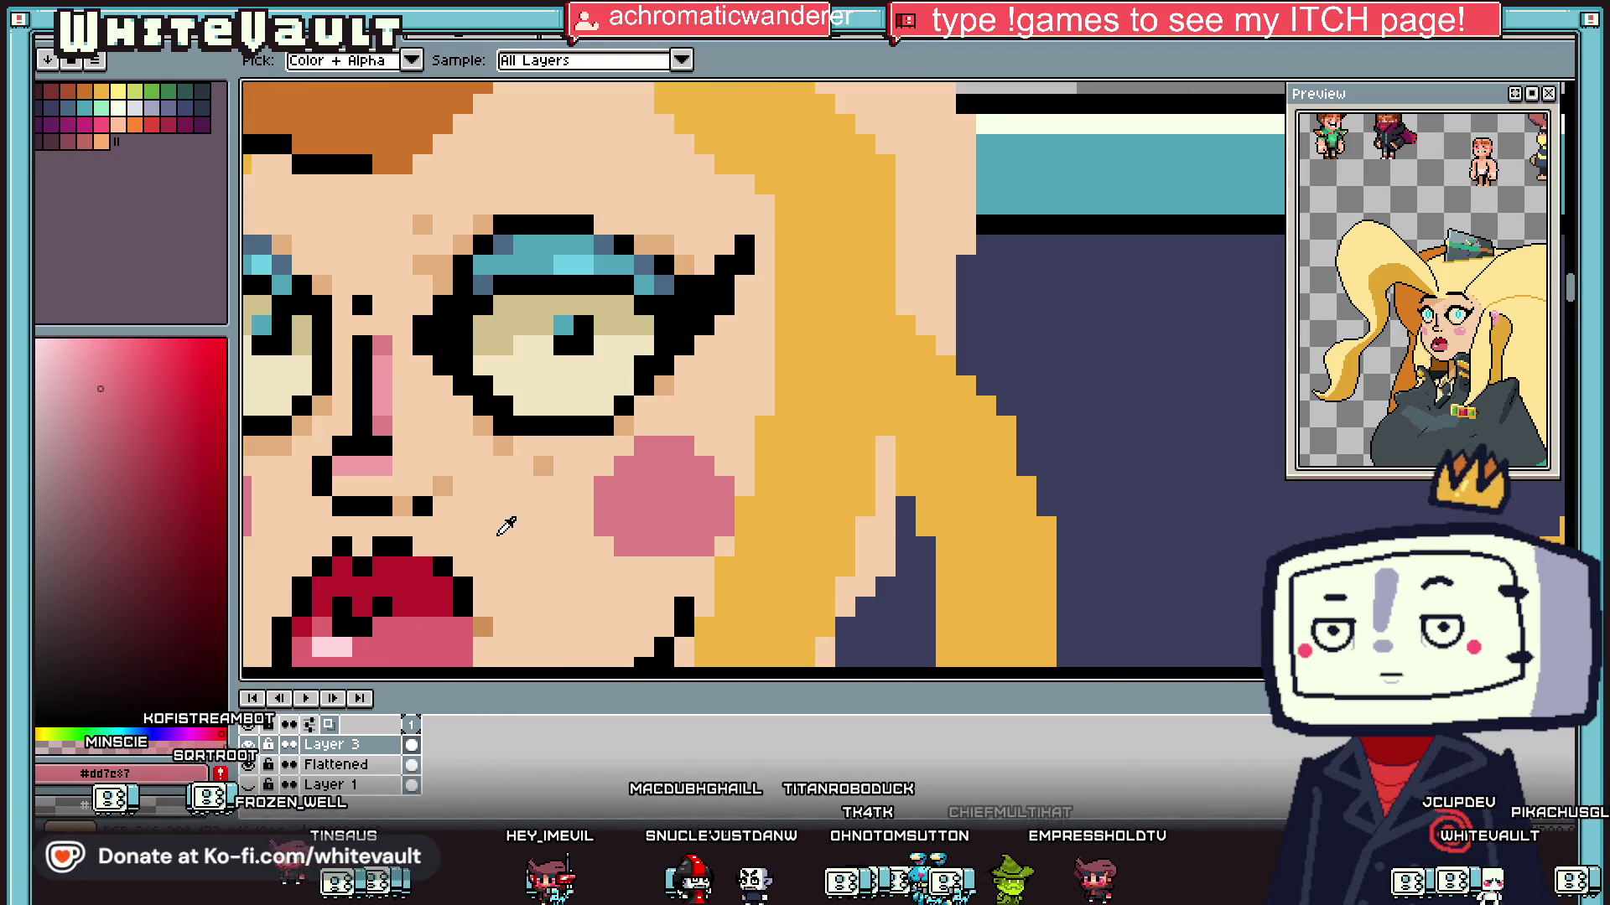
{"action": "left_click", "coordinate": [376, 379]}
{"action": "key", "text": "b"}
{"action": "left_click", "coordinate": [664, 486]}
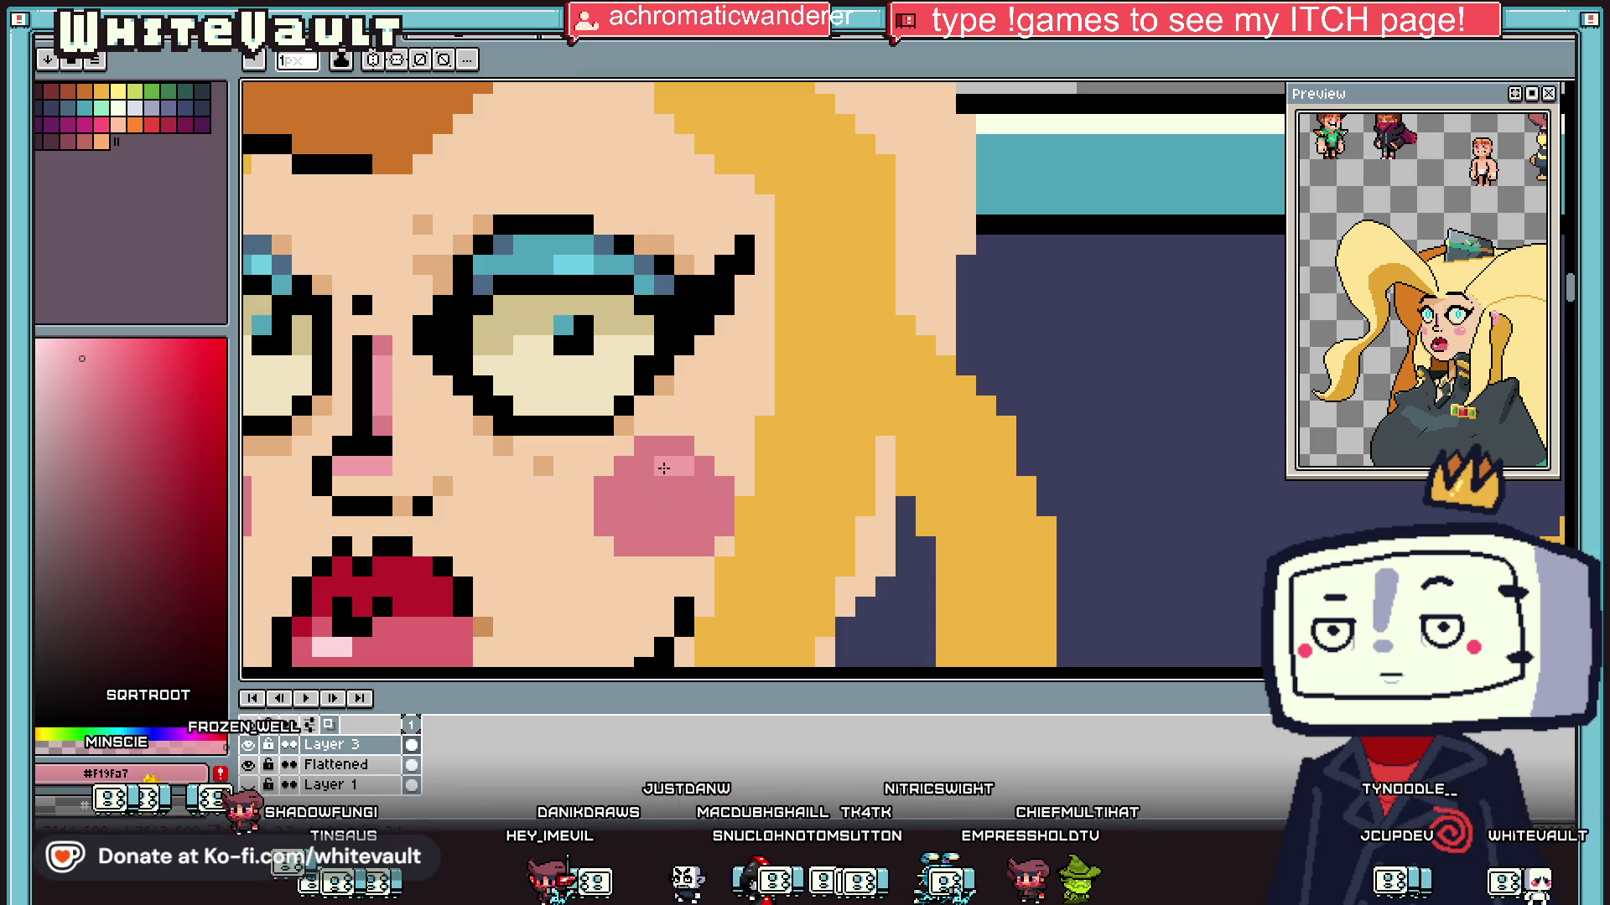
{"action": "scroll", "coordinate": [664, 467], "scroll_direction": "down", "scroll_amount": 4}
{"action": "scroll", "coordinate": [504, 476], "scroll_direction": "up", "scroll_amount": 3}
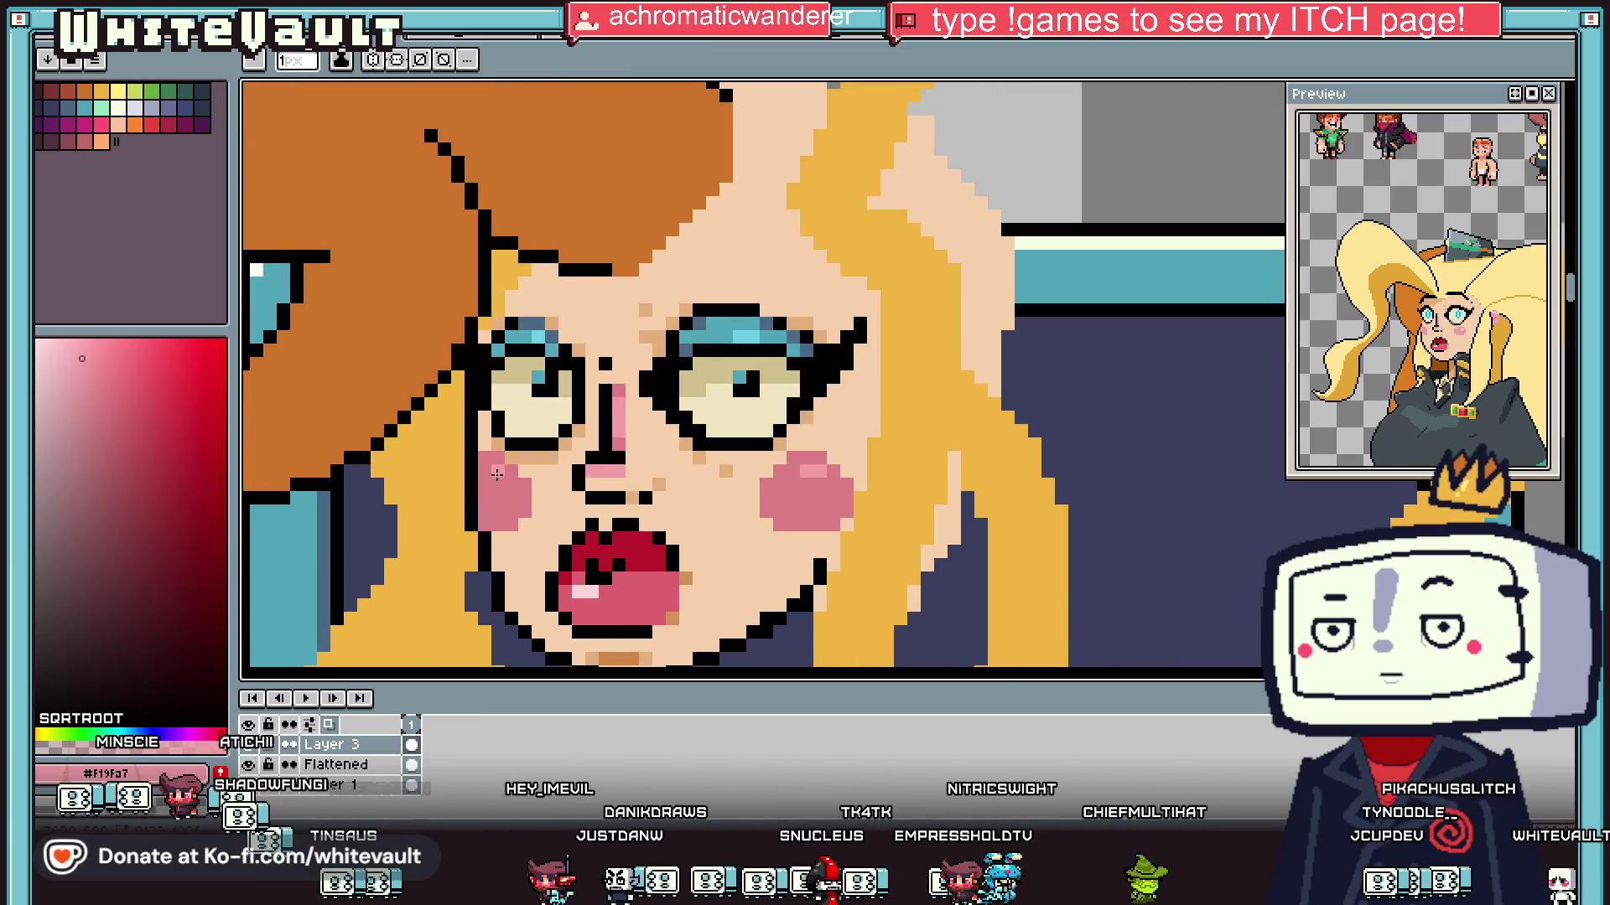
{"action": "key", "text": "i"}
{"action": "scroll", "coordinate": [749, 444], "scroll_direction": "down", "scroll_amount": 2}
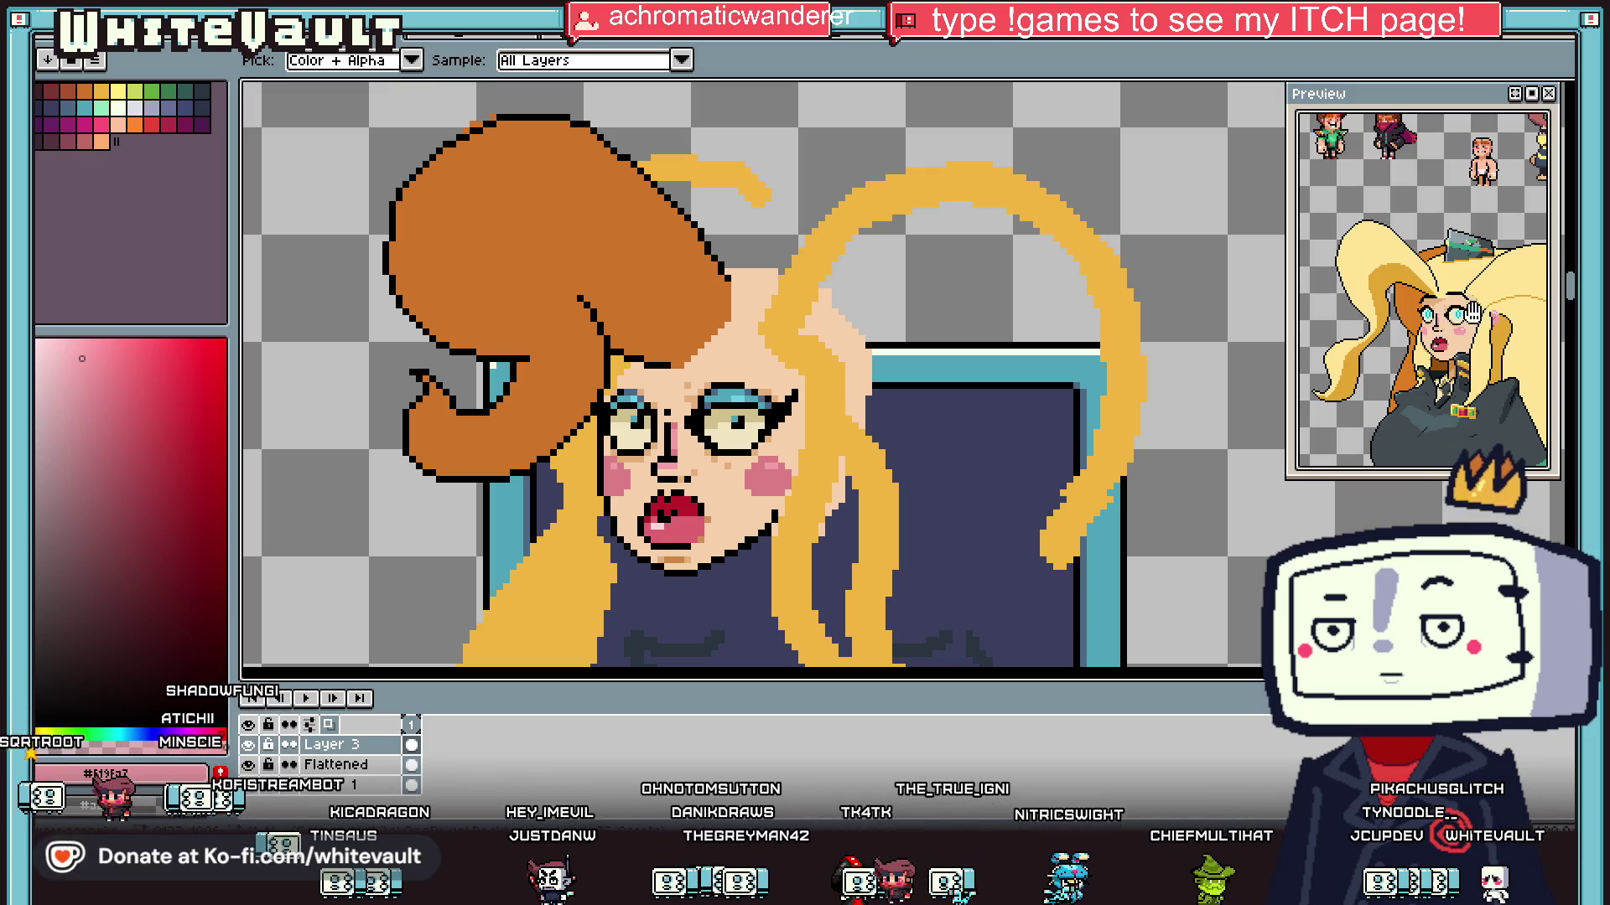
{"action": "scroll", "coordinate": [1473, 313], "scroll_direction": "up", "scroll_amount": 2}
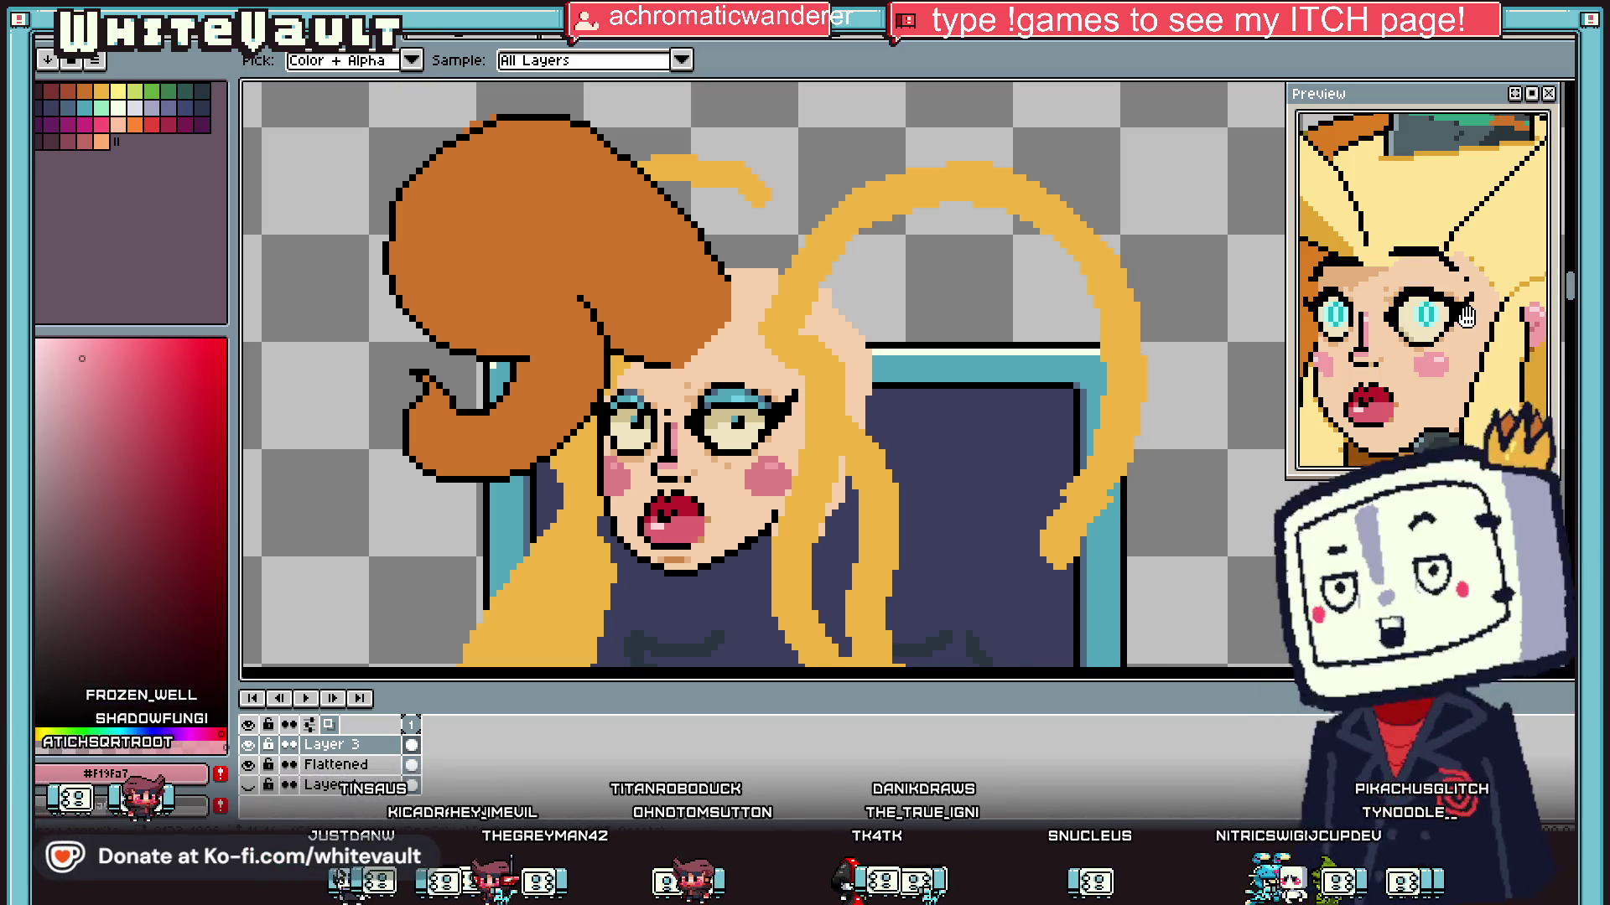
Step: Repaint the pink and blue eyebrow and outer eye-corner pixels with skin tone #f6d0ac
{"action": "scroll", "coordinate": [862, 526], "scroll_direction": "down", "scroll_amount": 5}
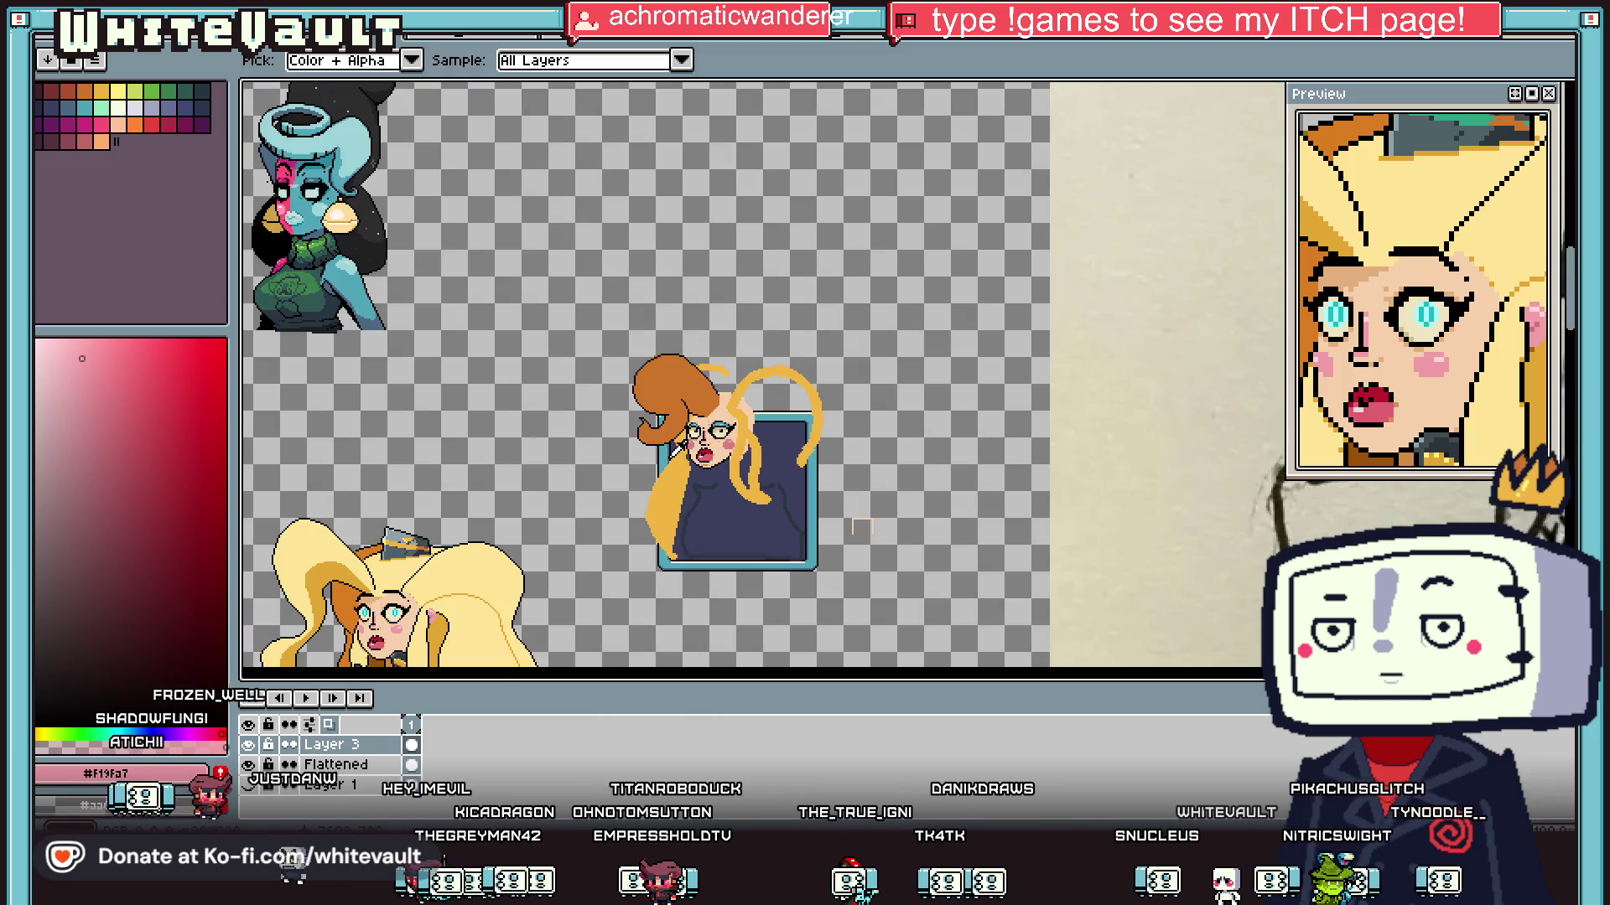
{"action": "scroll", "coordinate": [678, 448], "scroll_direction": "up", "scroll_amount": 5}
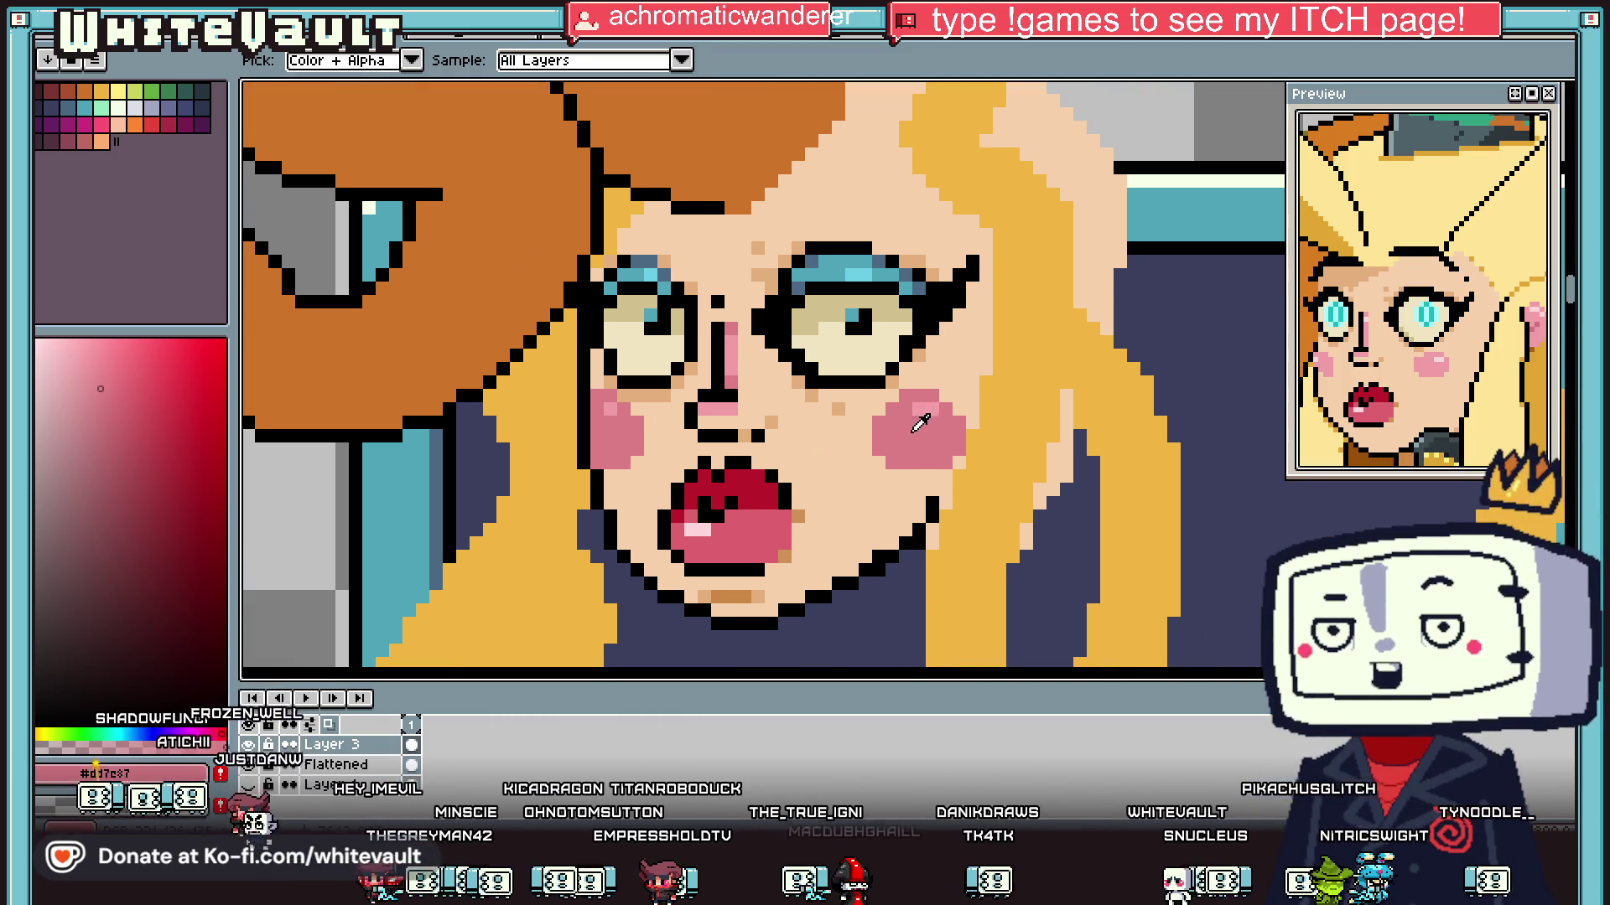
{"action": "left_click", "coordinate": [824, 275], "text": "alt"}
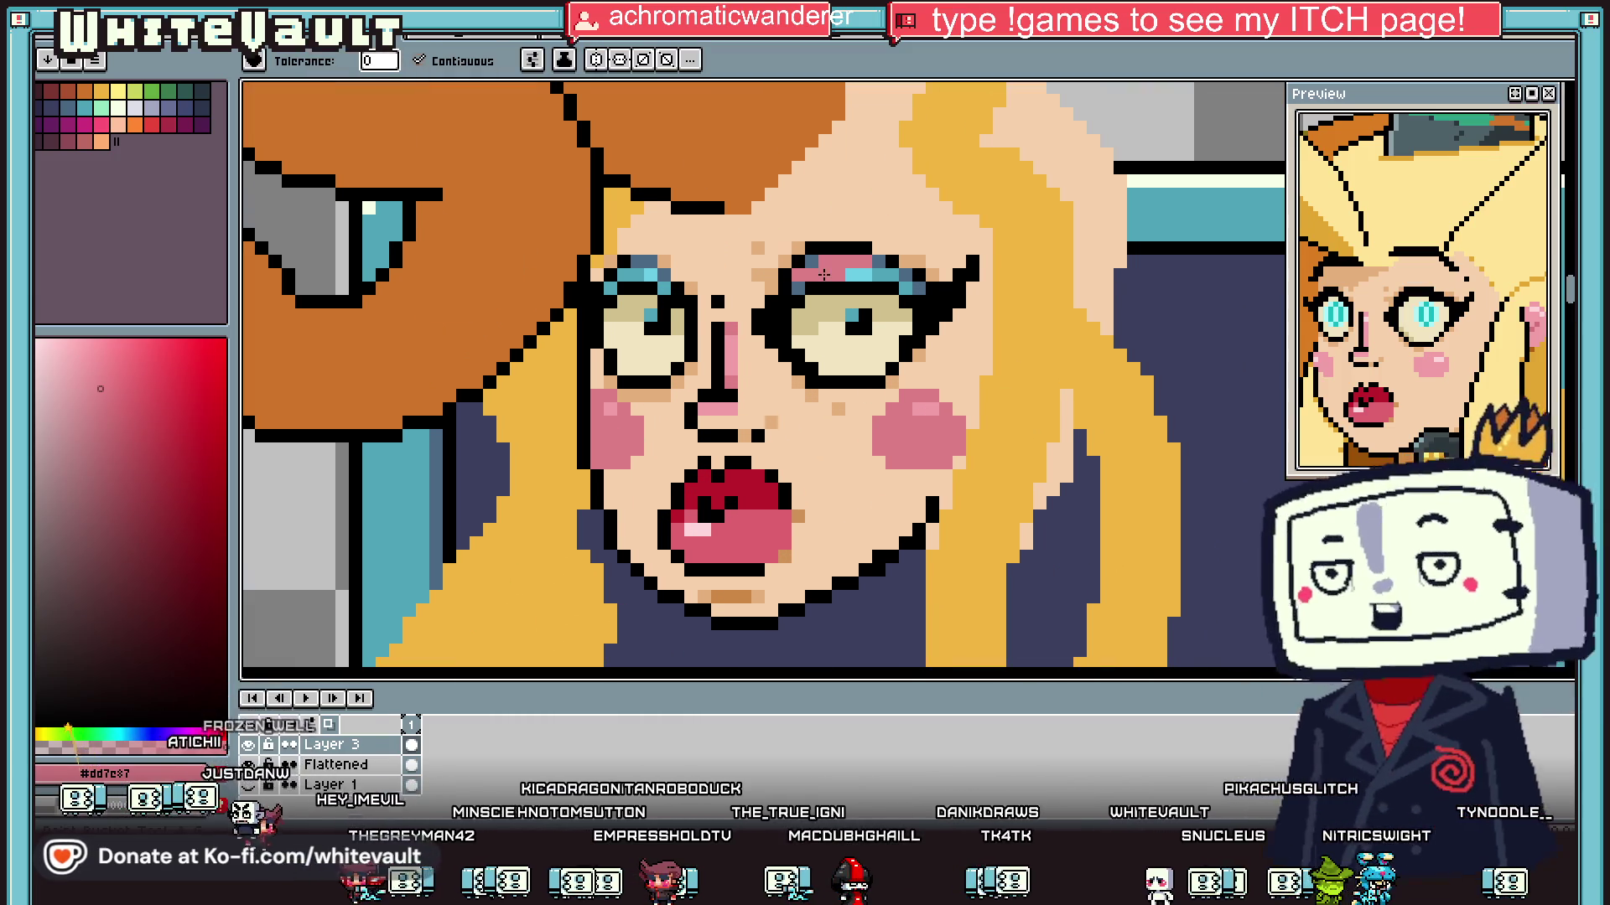
{"action": "key", "text": "b"}
{"action": "left_click", "coordinate": [824, 236], "text": "alt"}
{"action": "left_click", "coordinate": [824, 246]}
{"action": "scroll", "coordinate": [830, 245], "scroll_direction": "up", "scroll_amount": 2}
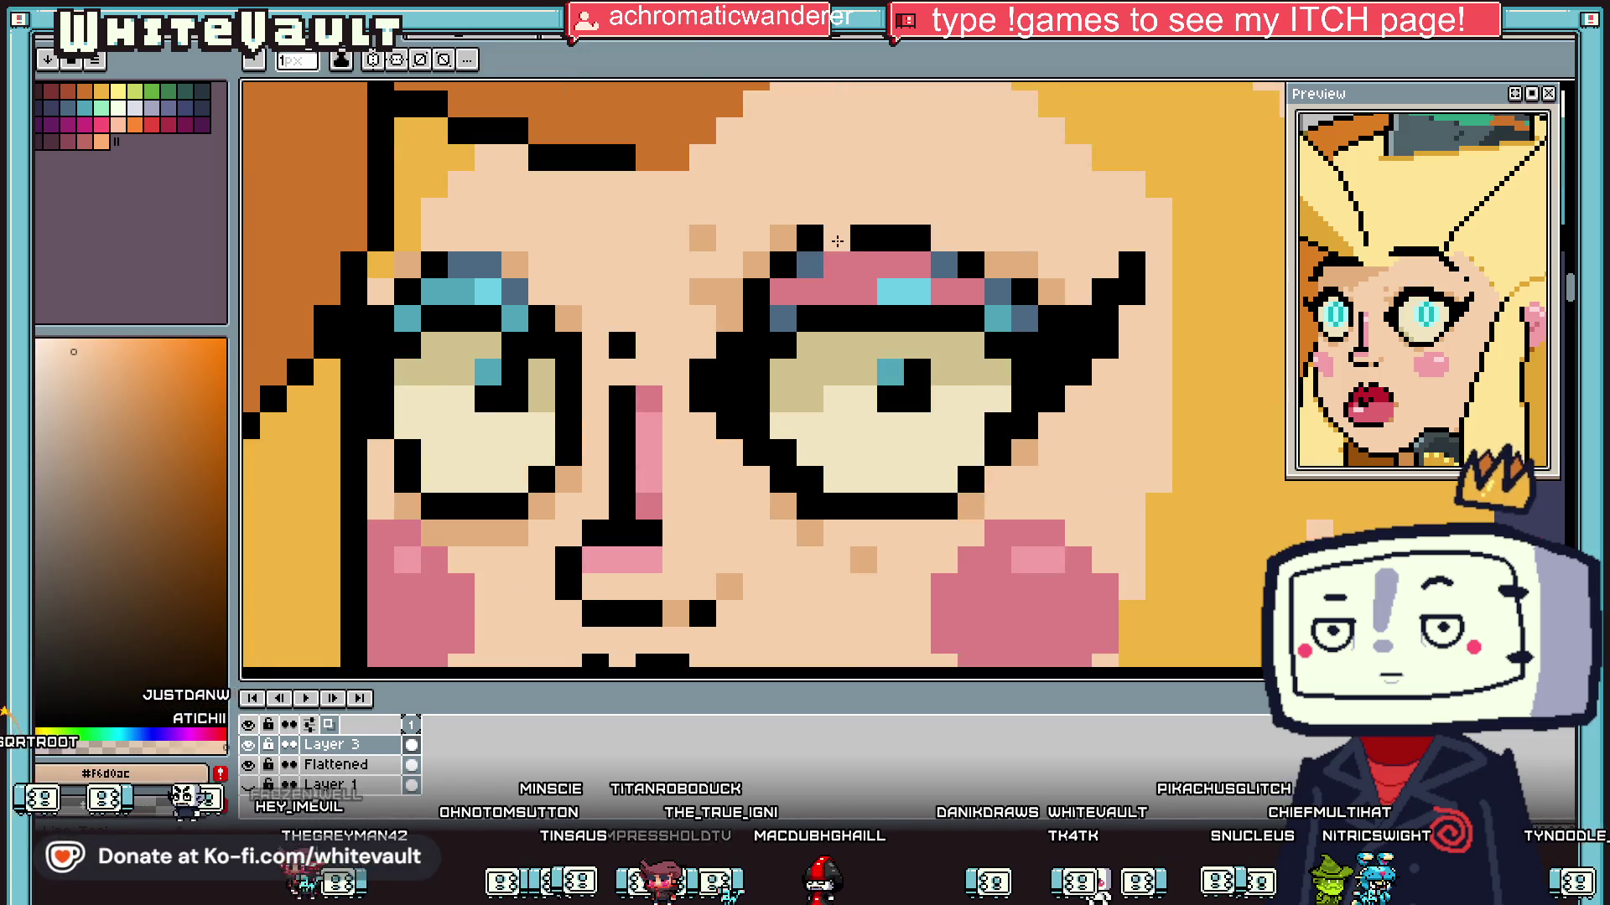
{"action": "mouse_move", "coordinate": [914, 241]}
{"action": "left_mouse_down"}
{"action": "mouse_move", "coordinate": [881, 262]}
{"action": "mouse_move", "coordinate": [880, 289]}
{"action": "mouse_move", "coordinate": [955, 290]}
{"action": "left_mouse_up"}
{"action": "left_click", "coordinate": [896, 273], "text": "alt"}
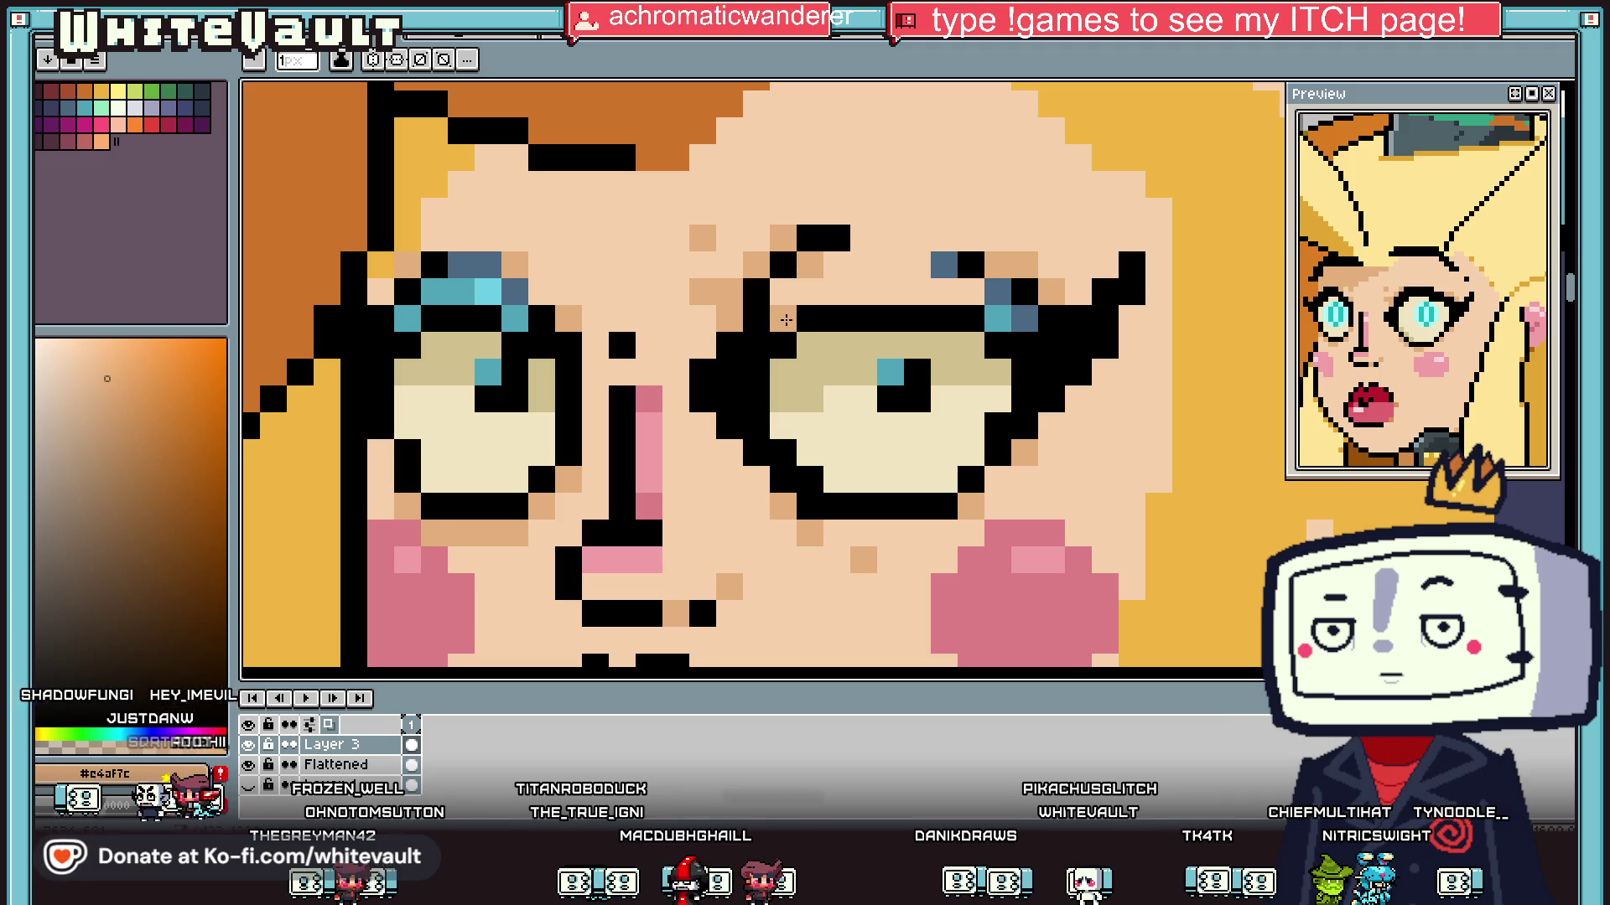
{"action": "left_click", "coordinate": [997, 319]}
{"action": "left_click", "coordinate": [997, 293]}
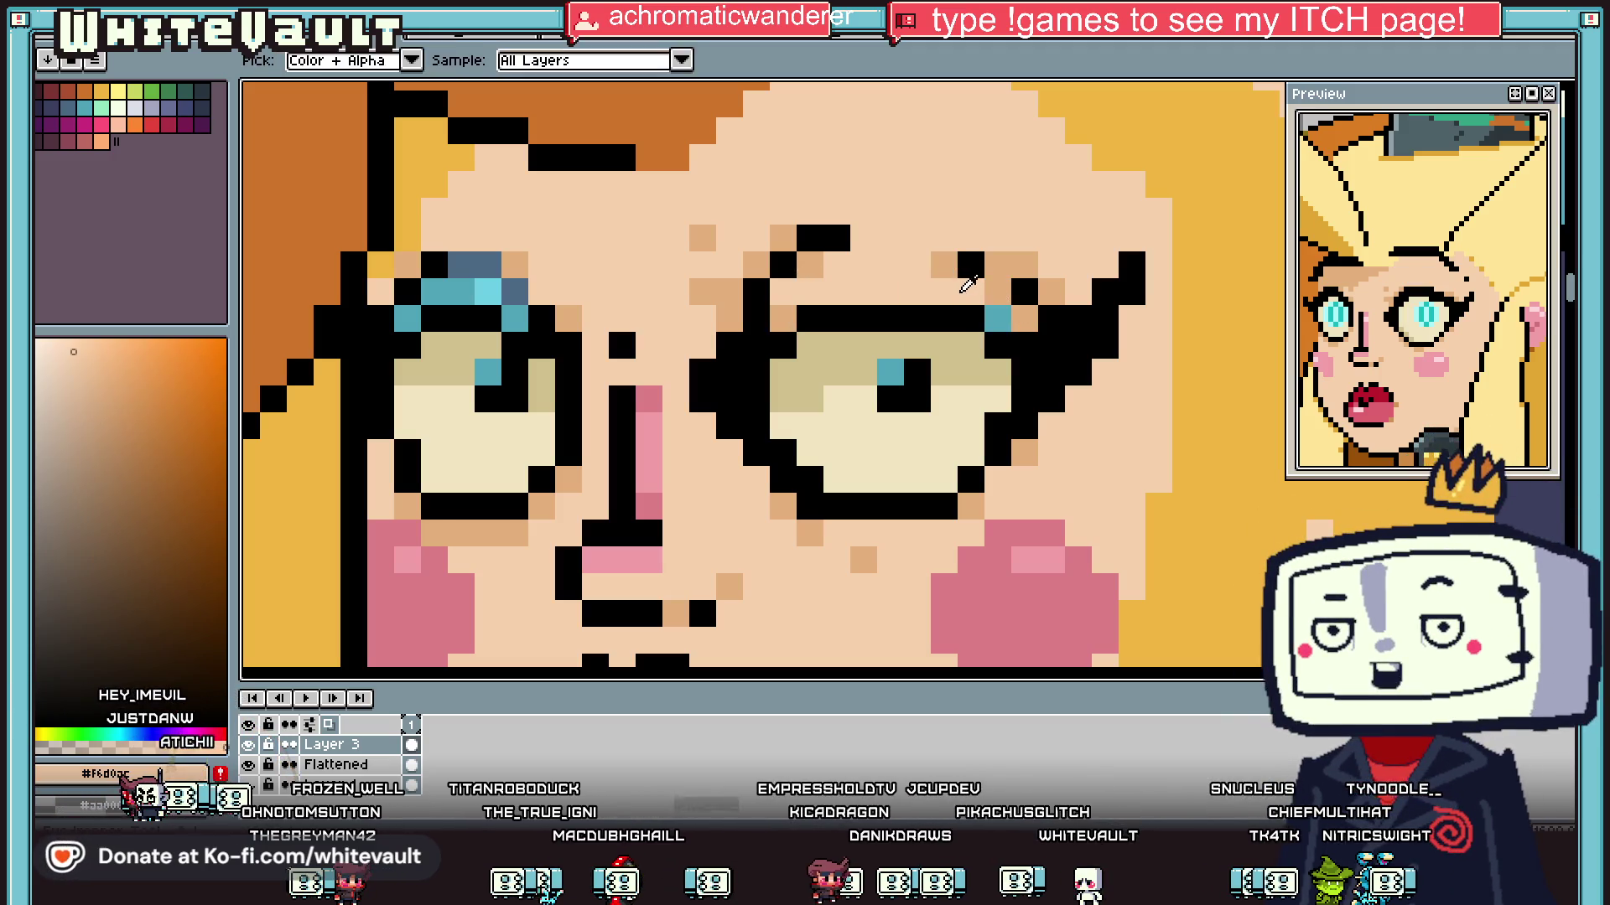
{"action": "left_click", "coordinate": [1002, 325], "text": "alt"}
Step: Add brown shading pixels on the brow and beside the lash, then cover stray pixels with skin
{"action": "scroll", "coordinate": [1002, 324], "scroll_direction": "down", "scroll_amount": 4}
{"action": "scroll", "coordinate": [1007, 317], "scroll_direction": "down", "scroll_amount": 2}
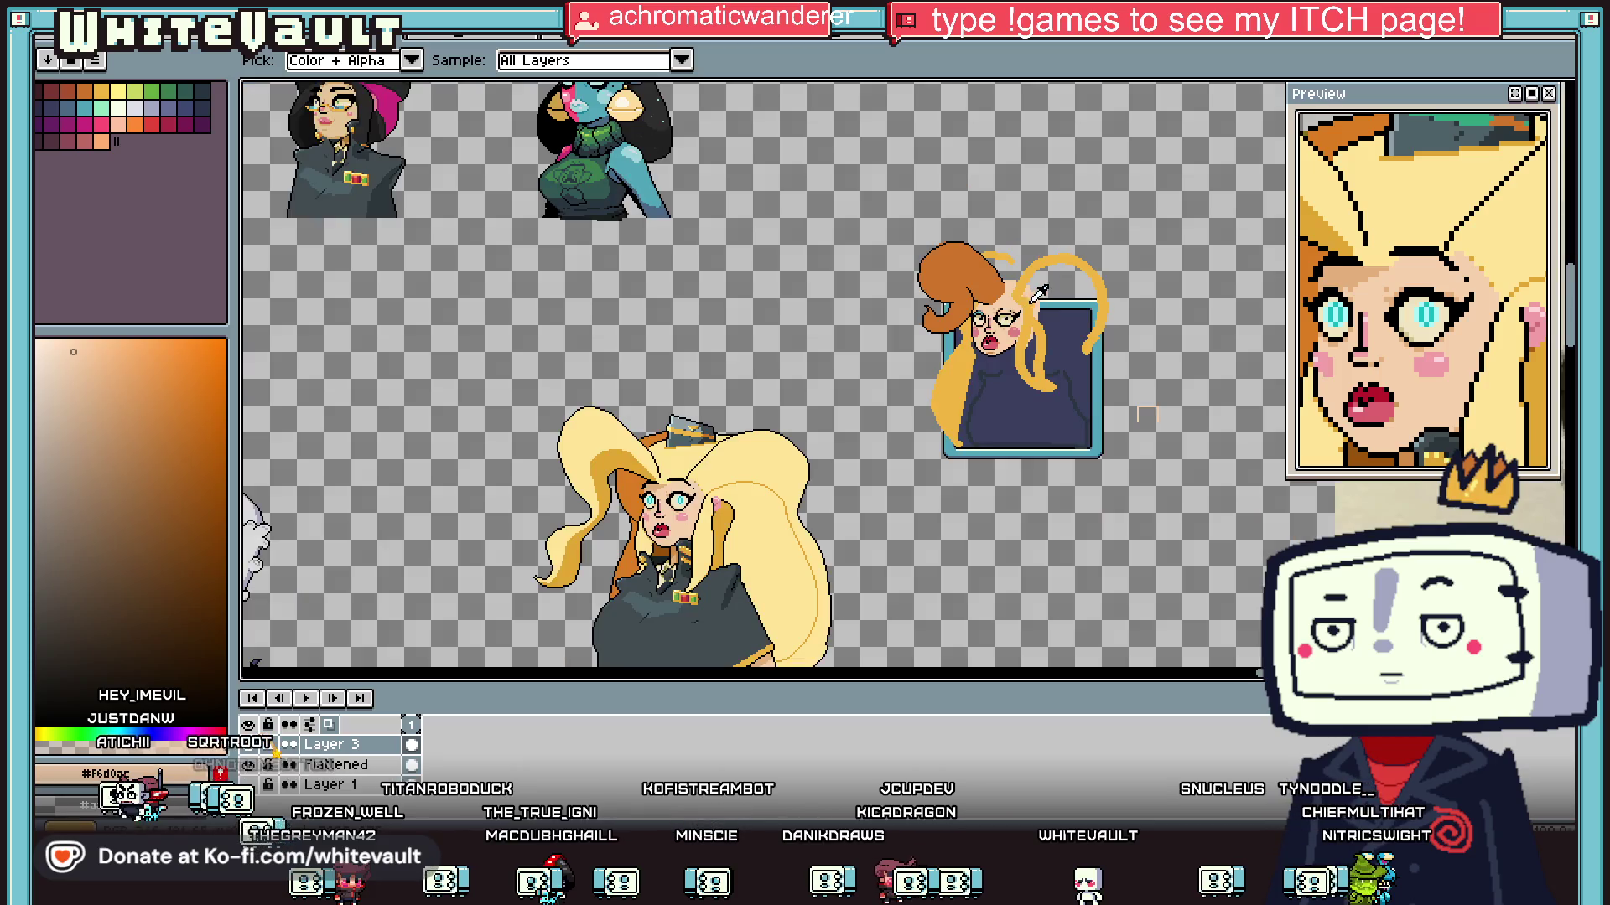
{"action": "scroll", "coordinate": [1051, 291], "scroll_direction": "down", "scroll_amount": 2}
{"action": "scroll", "coordinate": [859, 335], "scroll_direction": "up", "scroll_amount": 5}
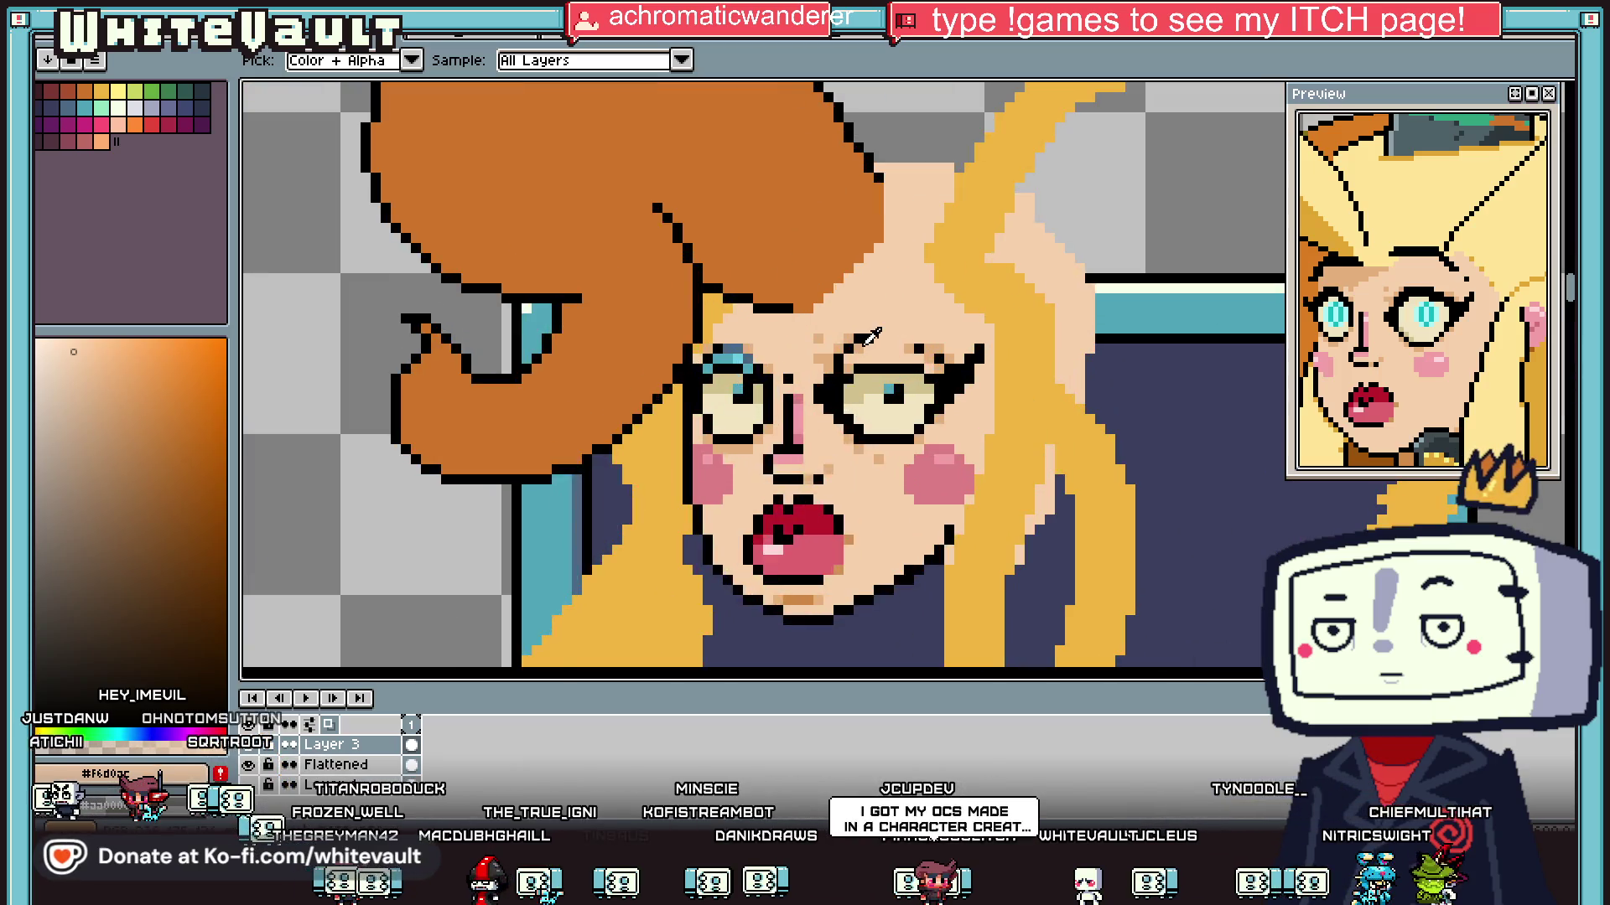
{"action": "key", "text": "alt"}
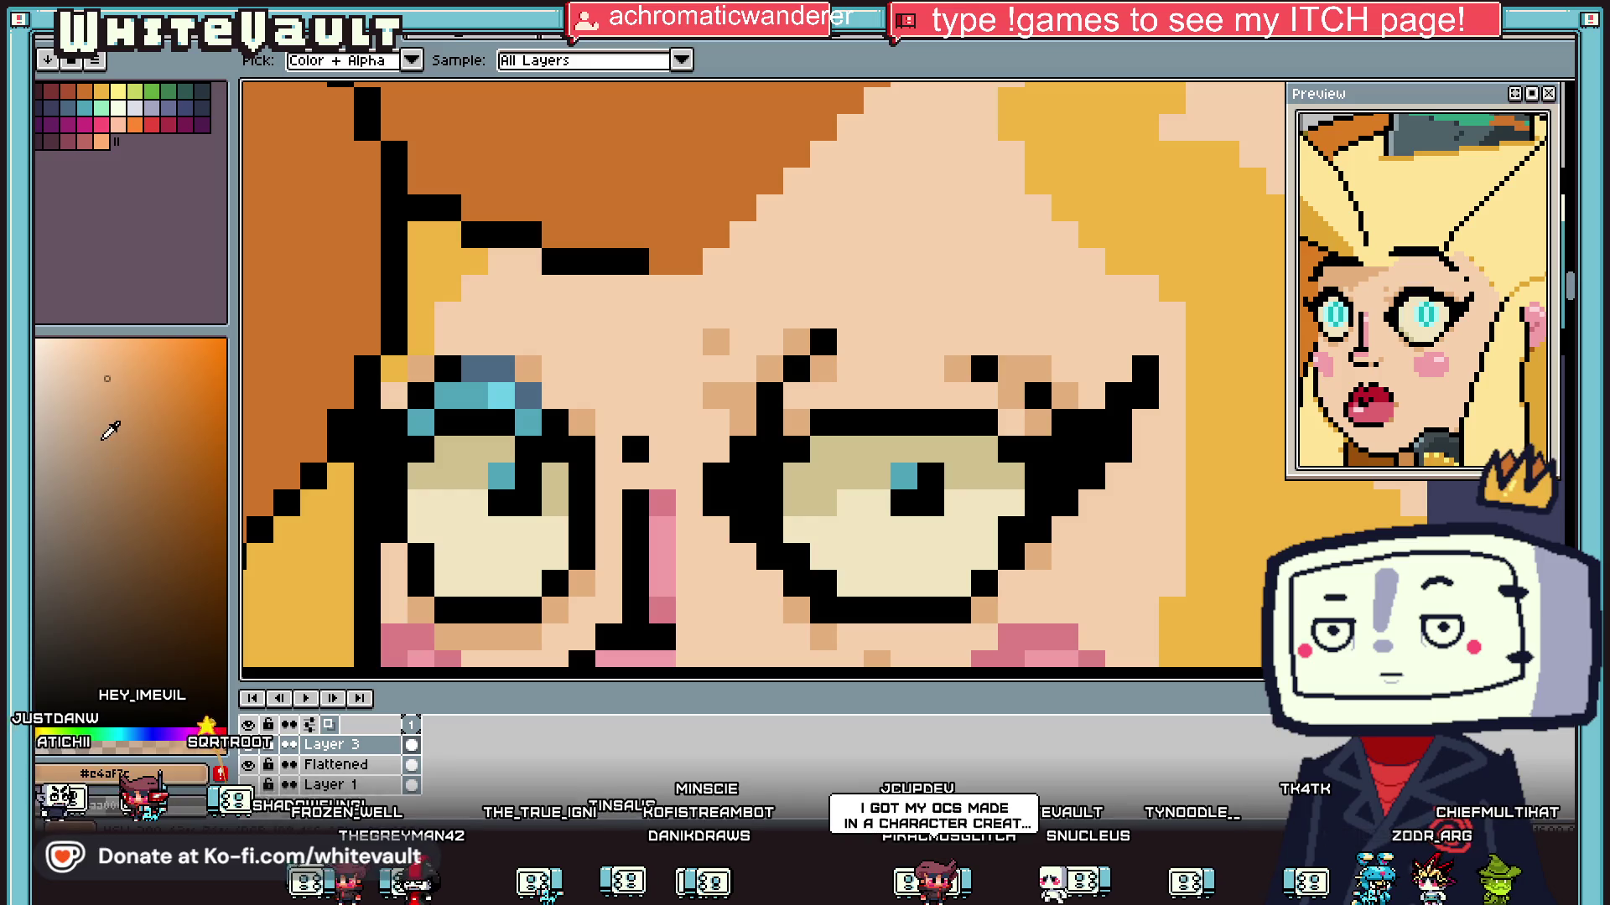
{"action": "left_click", "coordinate": [150, 470]}
{"action": "left_click", "coordinate": [927, 362]}
{"action": "left_click", "coordinate": [1017, 404]}
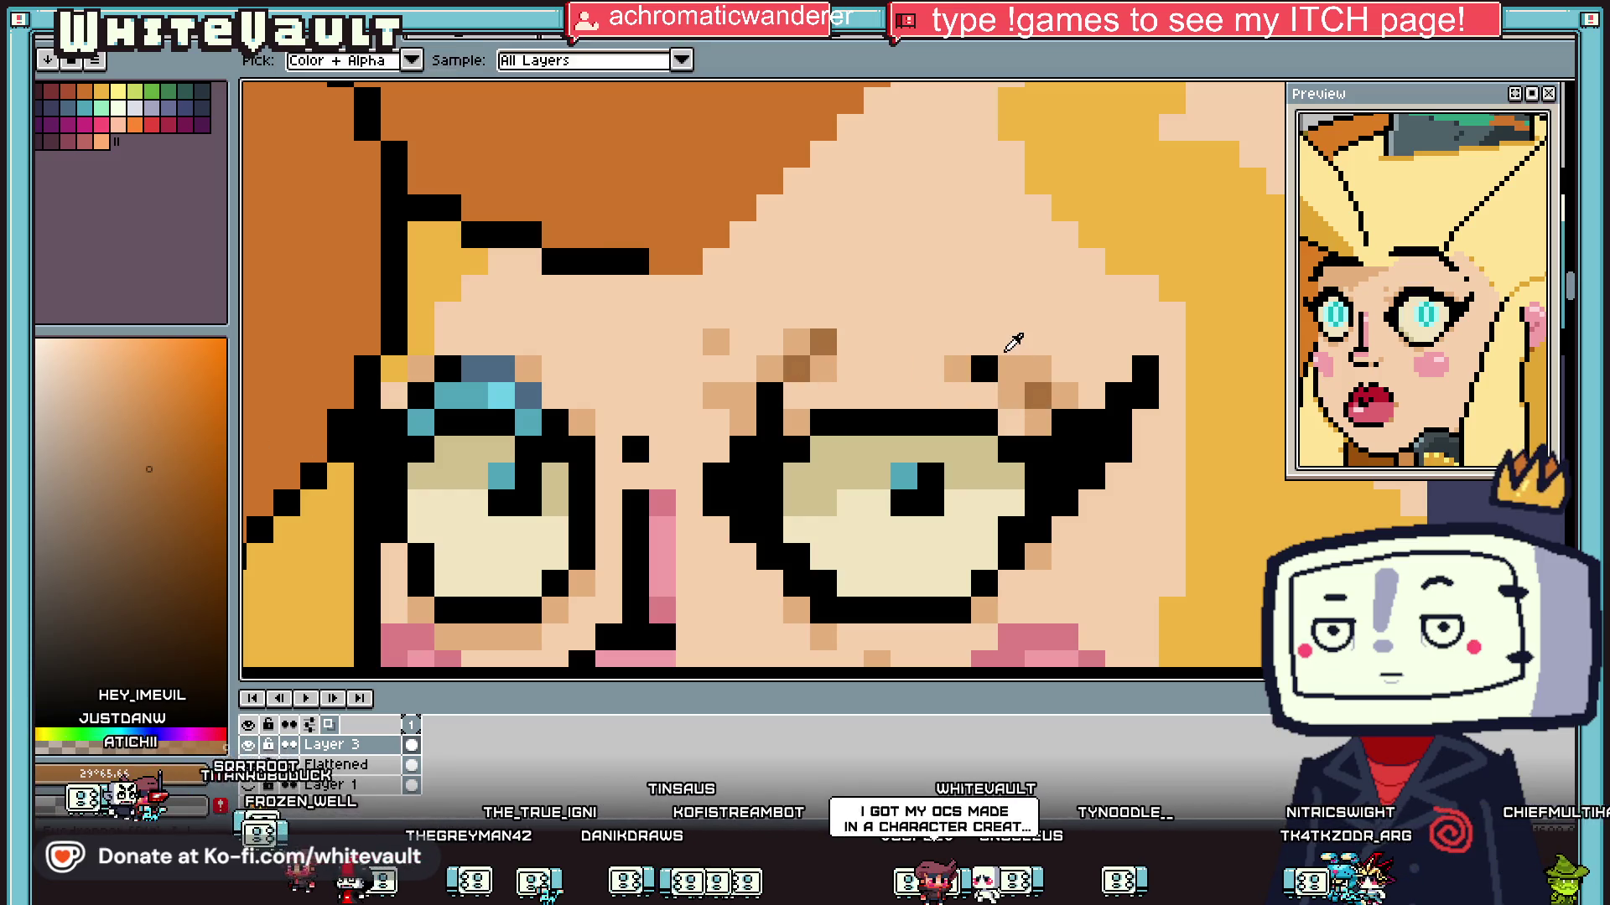
{"action": "left_click", "coordinate": [1006, 353]}
{"action": "left_click_drag", "start_coordinate": [1014, 369], "coordinate": [994, 368]}
{"action": "scroll", "coordinate": [1012, 367], "scroll_direction": "down", "scroll_amount": 5}
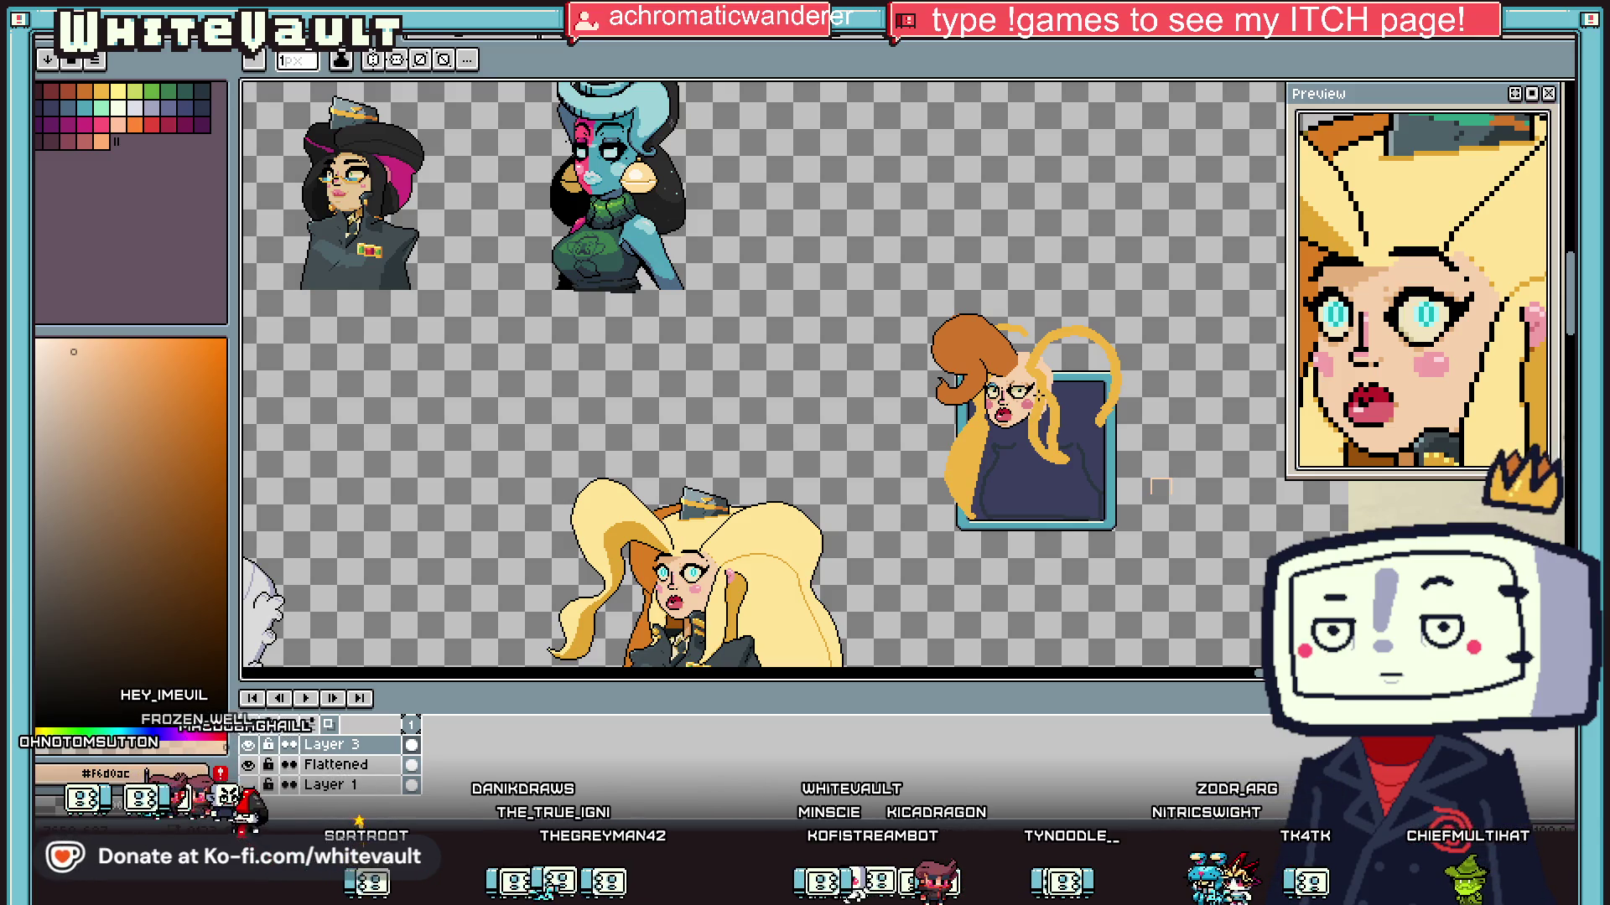
{"action": "key", "text": "v"}
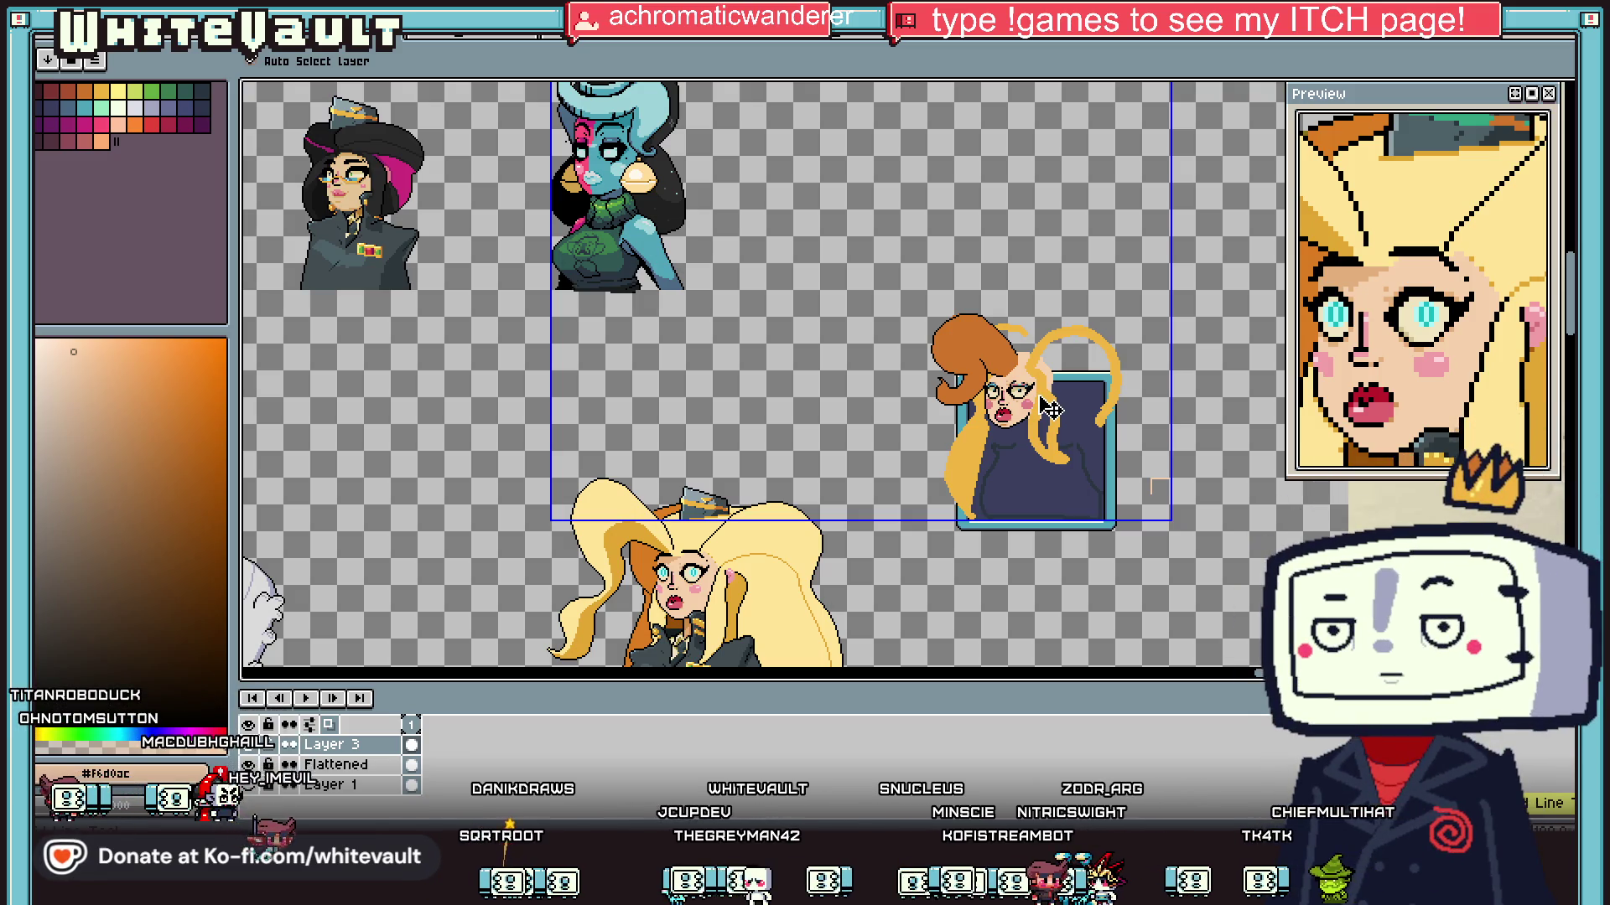
{"action": "key", "text": "b"}
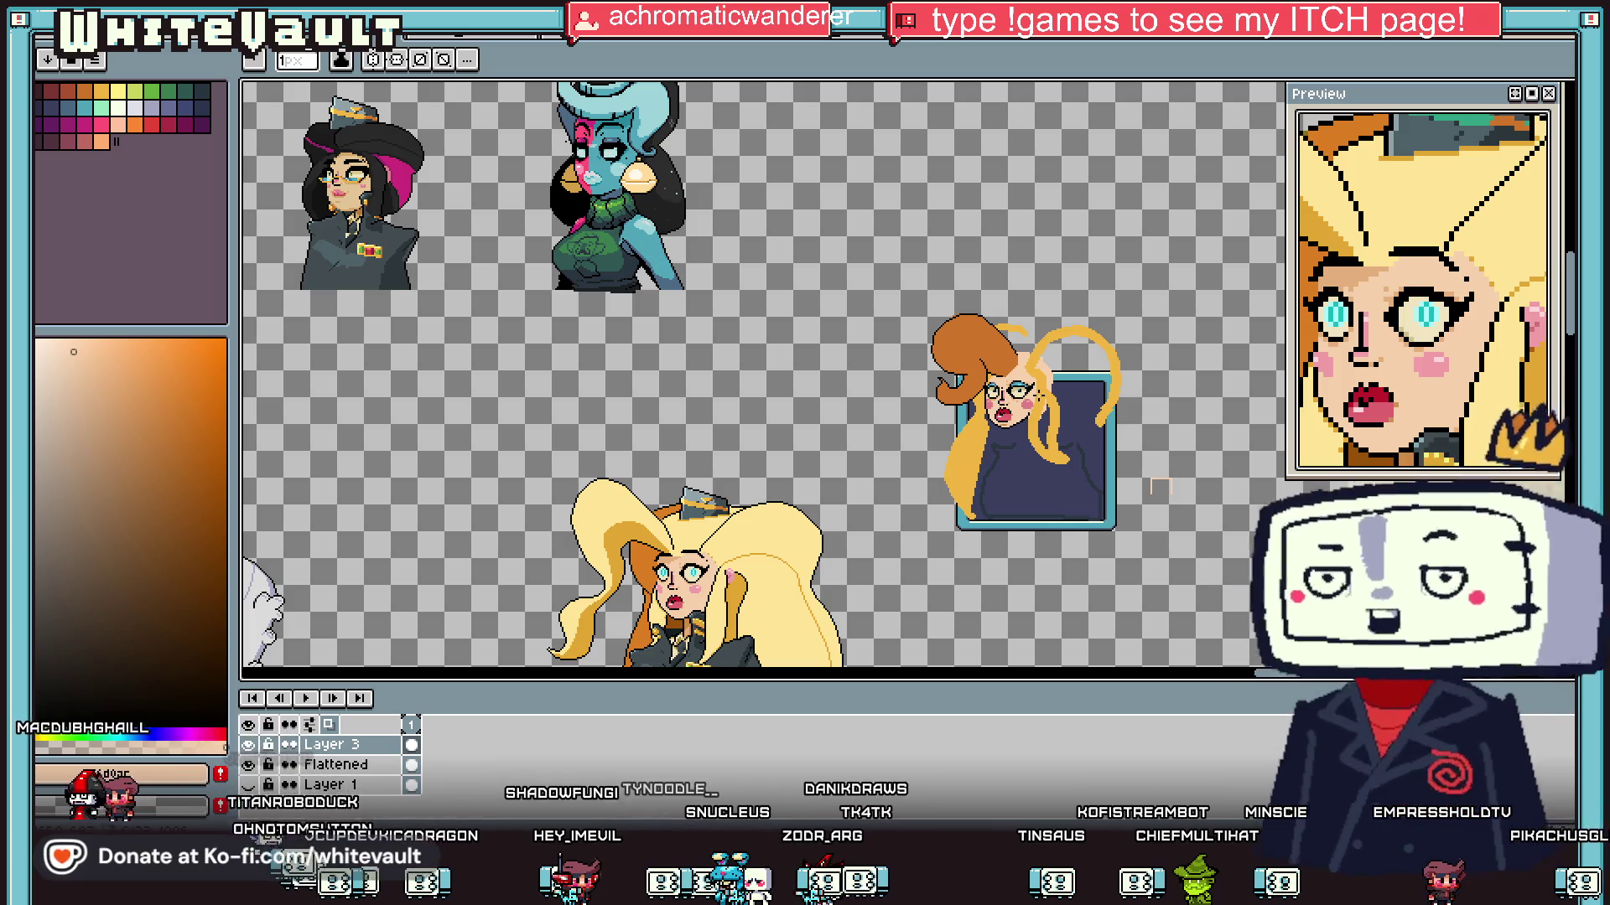
{"action": "scroll", "coordinate": [1005, 416], "scroll_direction": "up", "scroll_amount": 3}
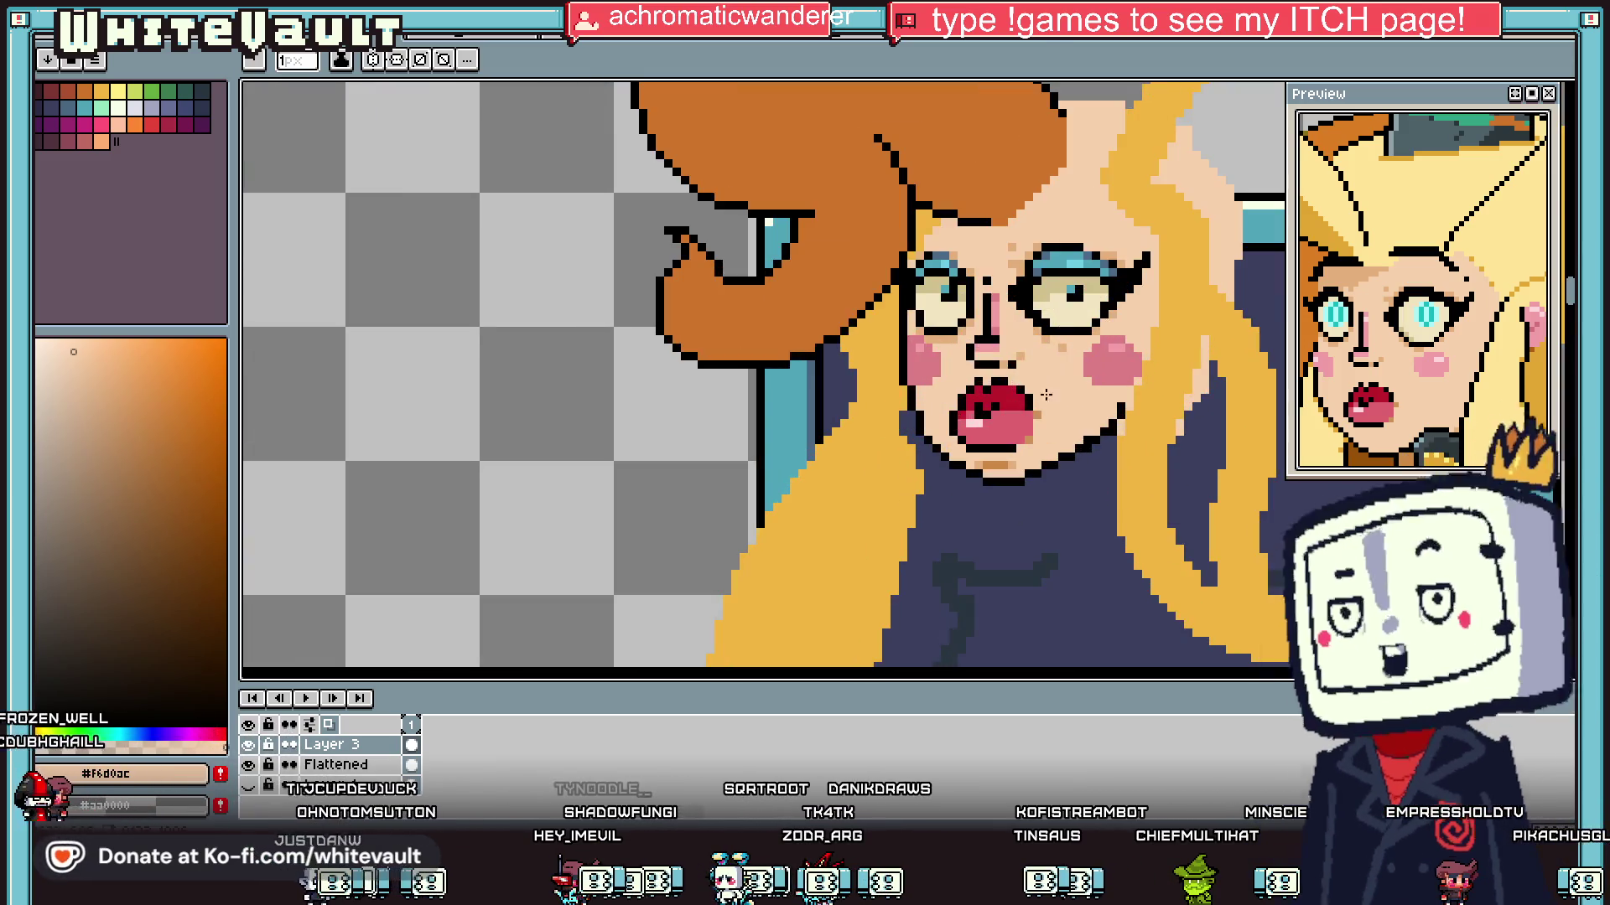
Step: Marquee-select the region around the lips and beside the mouth
{"action": "key", "text": "m"}
{"action": "scroll", "coordinate": [976, 373], "scroll_direction": "up", "scroll_amount": 1}
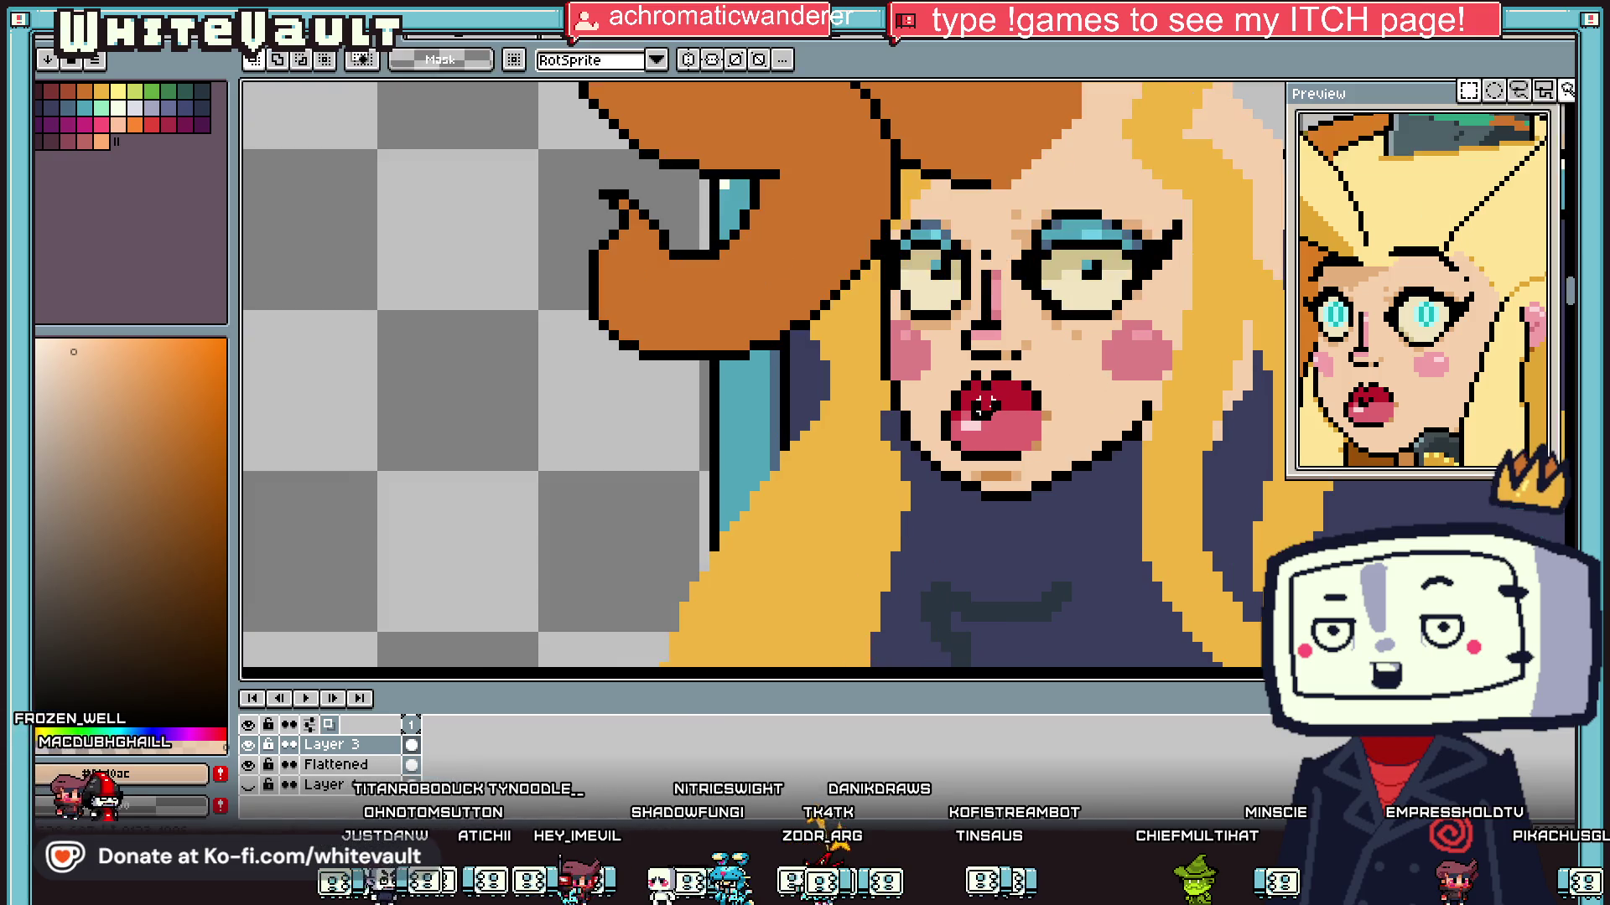
{"action": "left_click_drag", "start_coordinate": [938, 457], "coordinate": [894, 401]}
{"action": "scroll", "coordinate": [965, 488], "scroll_direction": "up", "scroll_amount": 2}
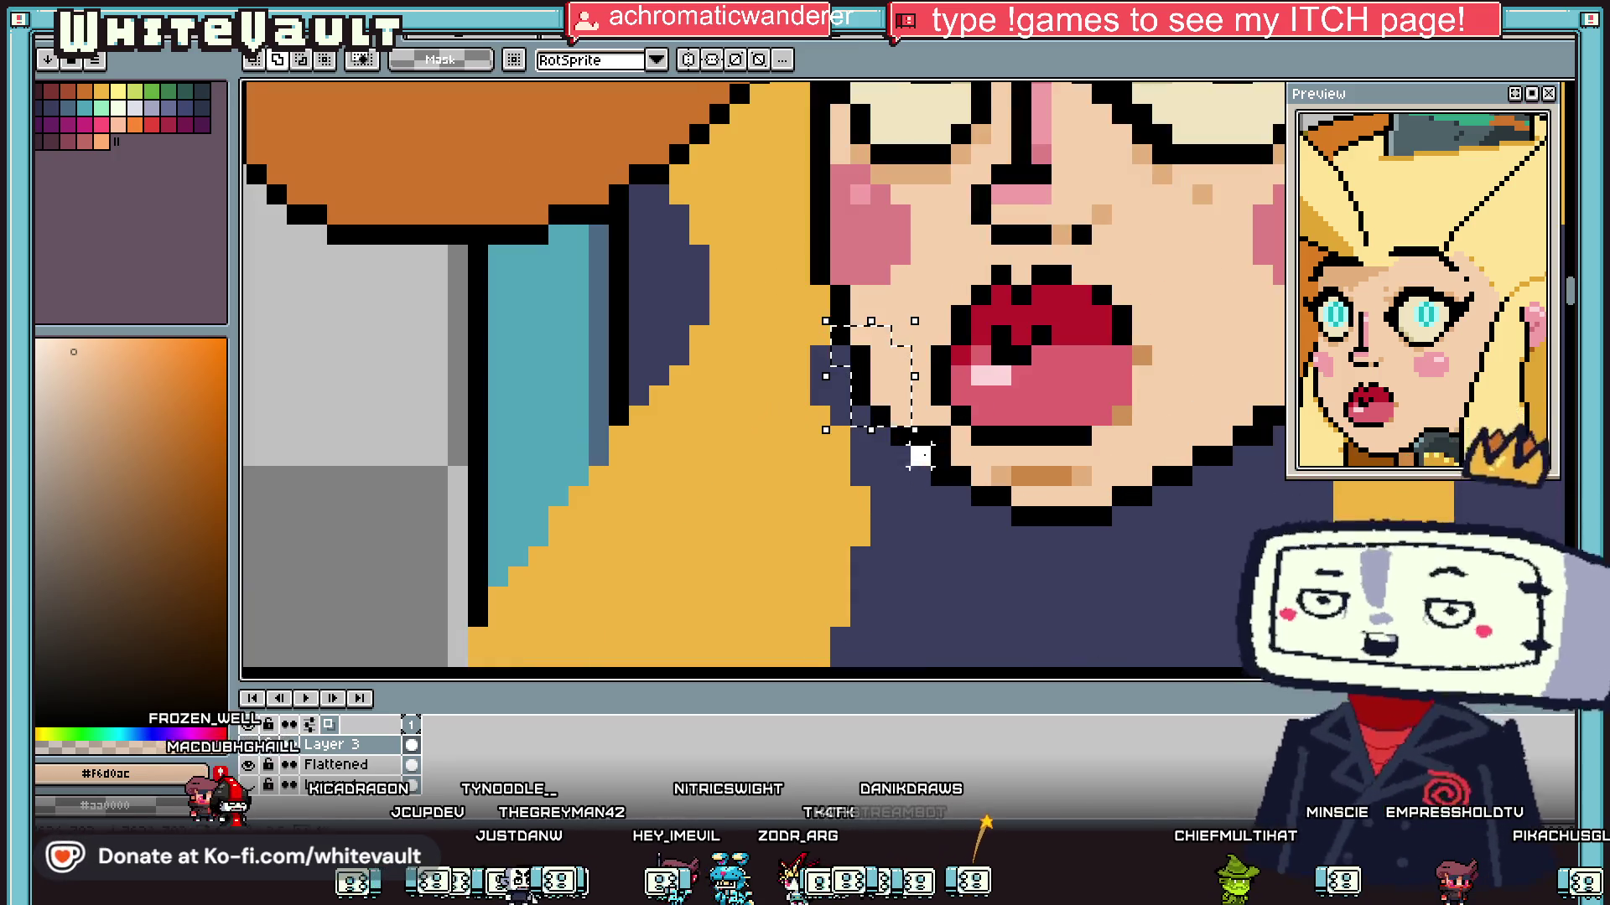
{"action": "mouse_move", "coordinate": [911, 484]}
{"action": "left_mouse_down"}
{"action": "mouse_move", "coordinate": [892, 490]}
{"action": "mouse_move", "coordinate": [1140, 555]}
{"action": "left_mouse_up"}
{"action": "scroll", "coordinate": [1140, 555], "scroll_direction": "down", "scroll_amount": 2}
{"action": "mouse_move", "coordinate": [1221, 505]}
{"action": "left_mouse_down"}
{"action": "mouse_move", "coordinate": [1171, 445]}
{"action": "mouse_move", "coordinate": [1232, 516]}
{"action": "left_mouse_up"}
{"action": "left_click_drag", "start_coordinate": [1142, 470], "coordinate": [1220, 546]}
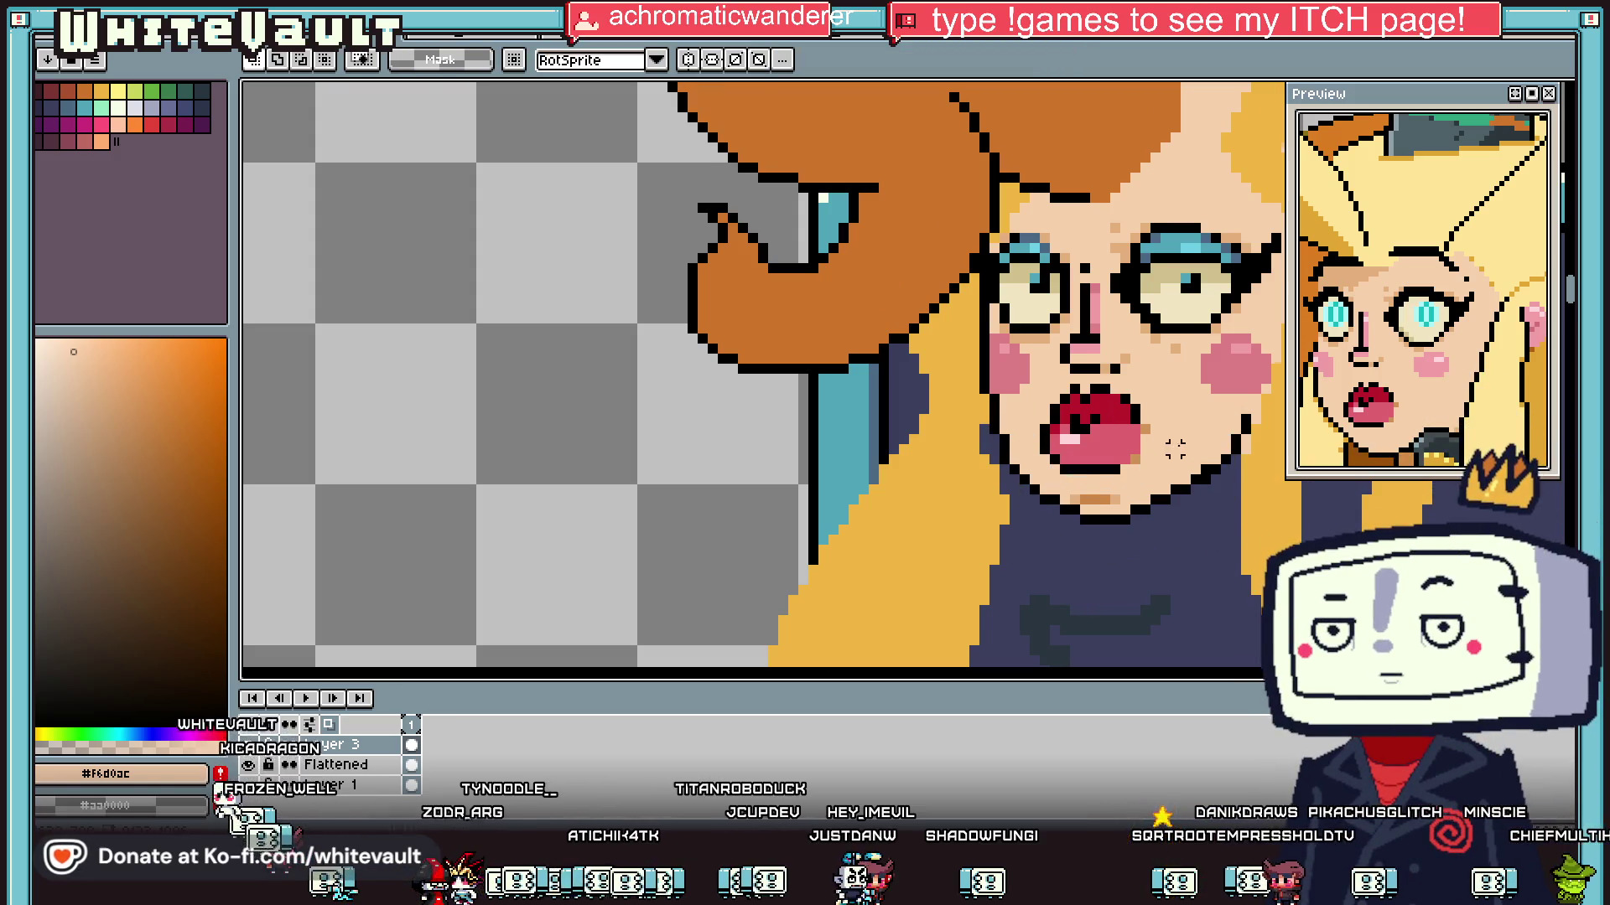
Step: Undo the last change to the selected mouth pixels and drop the selection
{"action": "scroll", "coordinate": [1216, 549], "scroll_direction": "down", "scroll_amount": 3}
{"action": "scroll", "coordinate": [1171, 460], "scroll_direction": "up", "scroll_amount": 3}
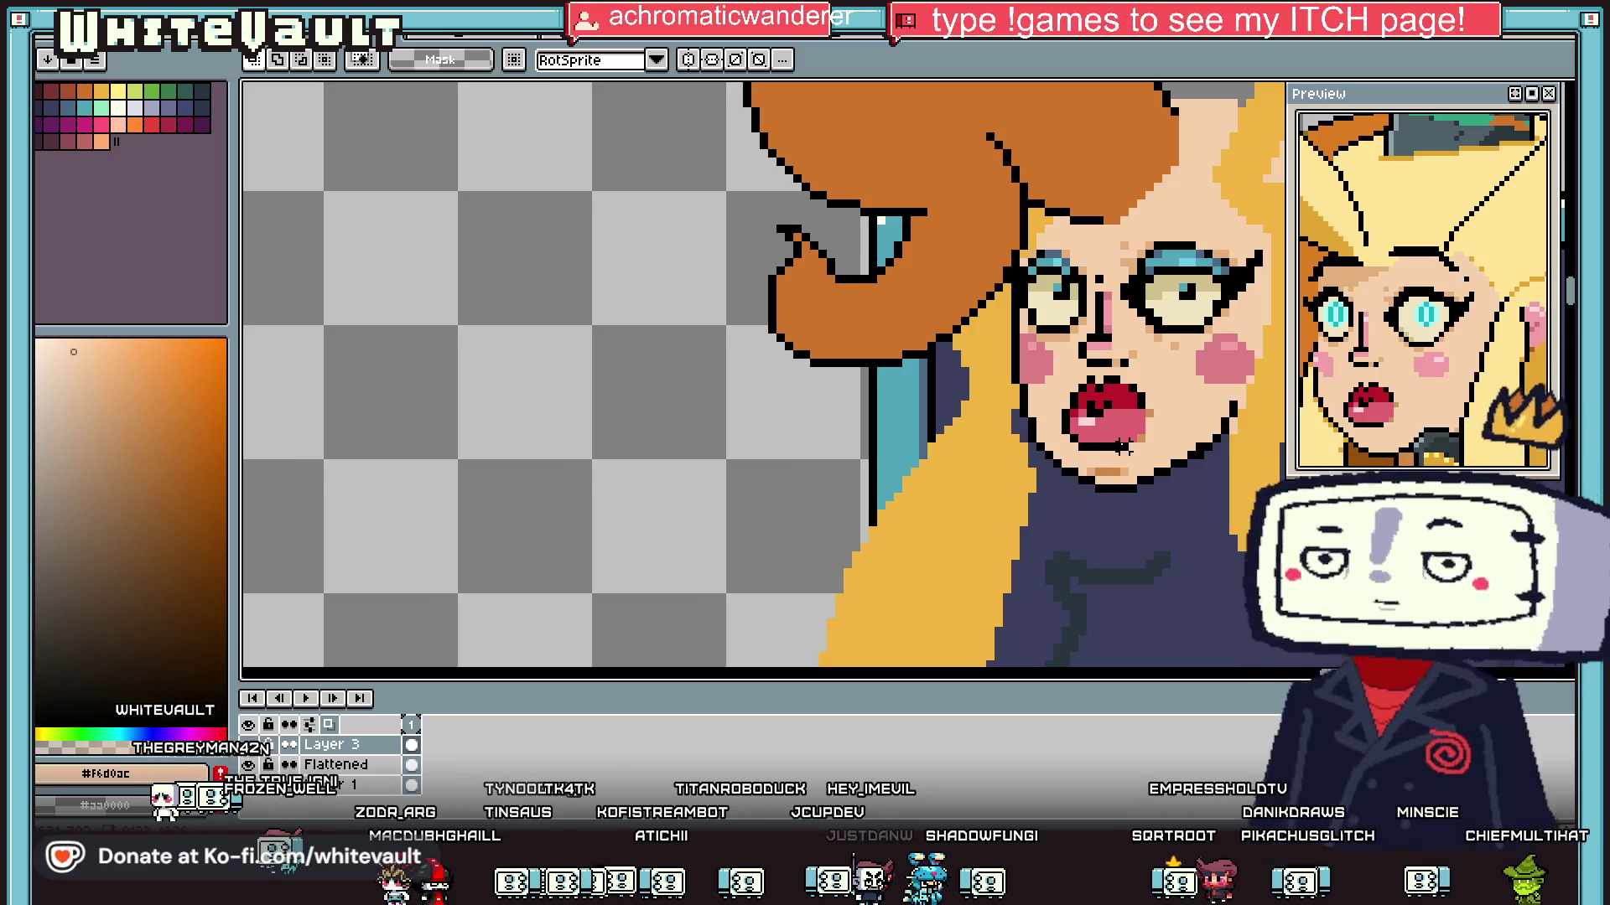
{"action": "scroll", "coordinate": [1069, 437], "scroll_direction": "down", "scroll_amount": 3}
{"action": "scroll", "coordinate": [1069, 437], "scroll_direction": "up", "scroll_amount": 5}
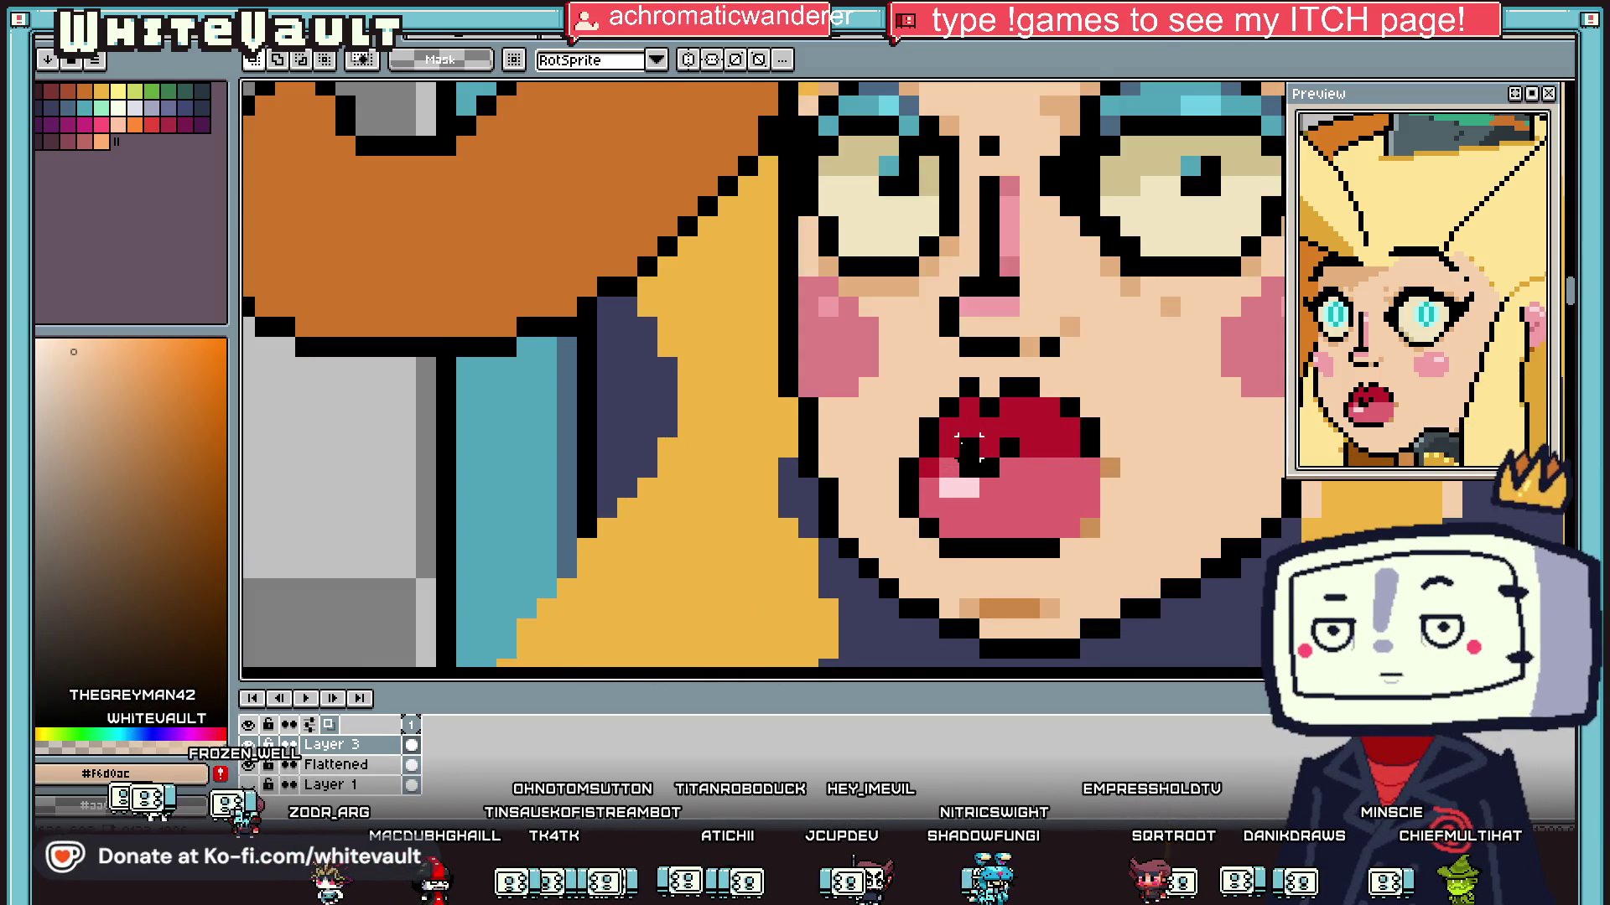
{"action": "key", "text": "ctrl+z"}
{"action": "key", "text": "ctrl+z"}
{"action": "key", "text": "ctrl+z"}
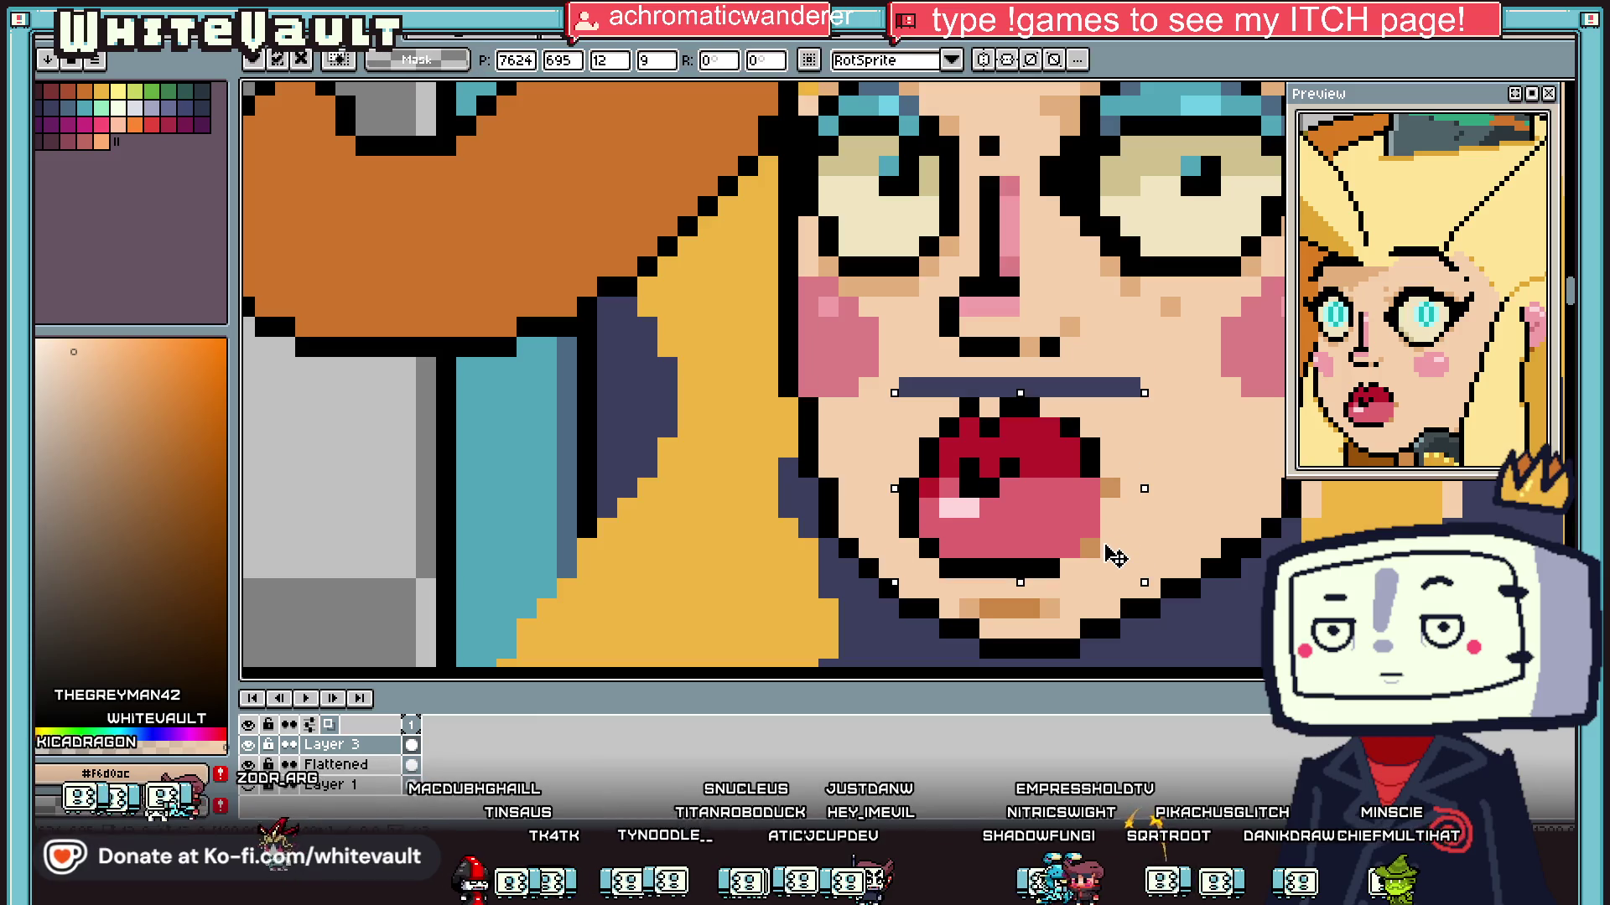
{"action": "scroll", "coordinate": [1120, 477], "scroll_direction": "down", "scroll_amount": 3}
{"action": "scroll", "coordinate": [1120, 478], "scroll_direction": "up", "scroll_amount": 3}
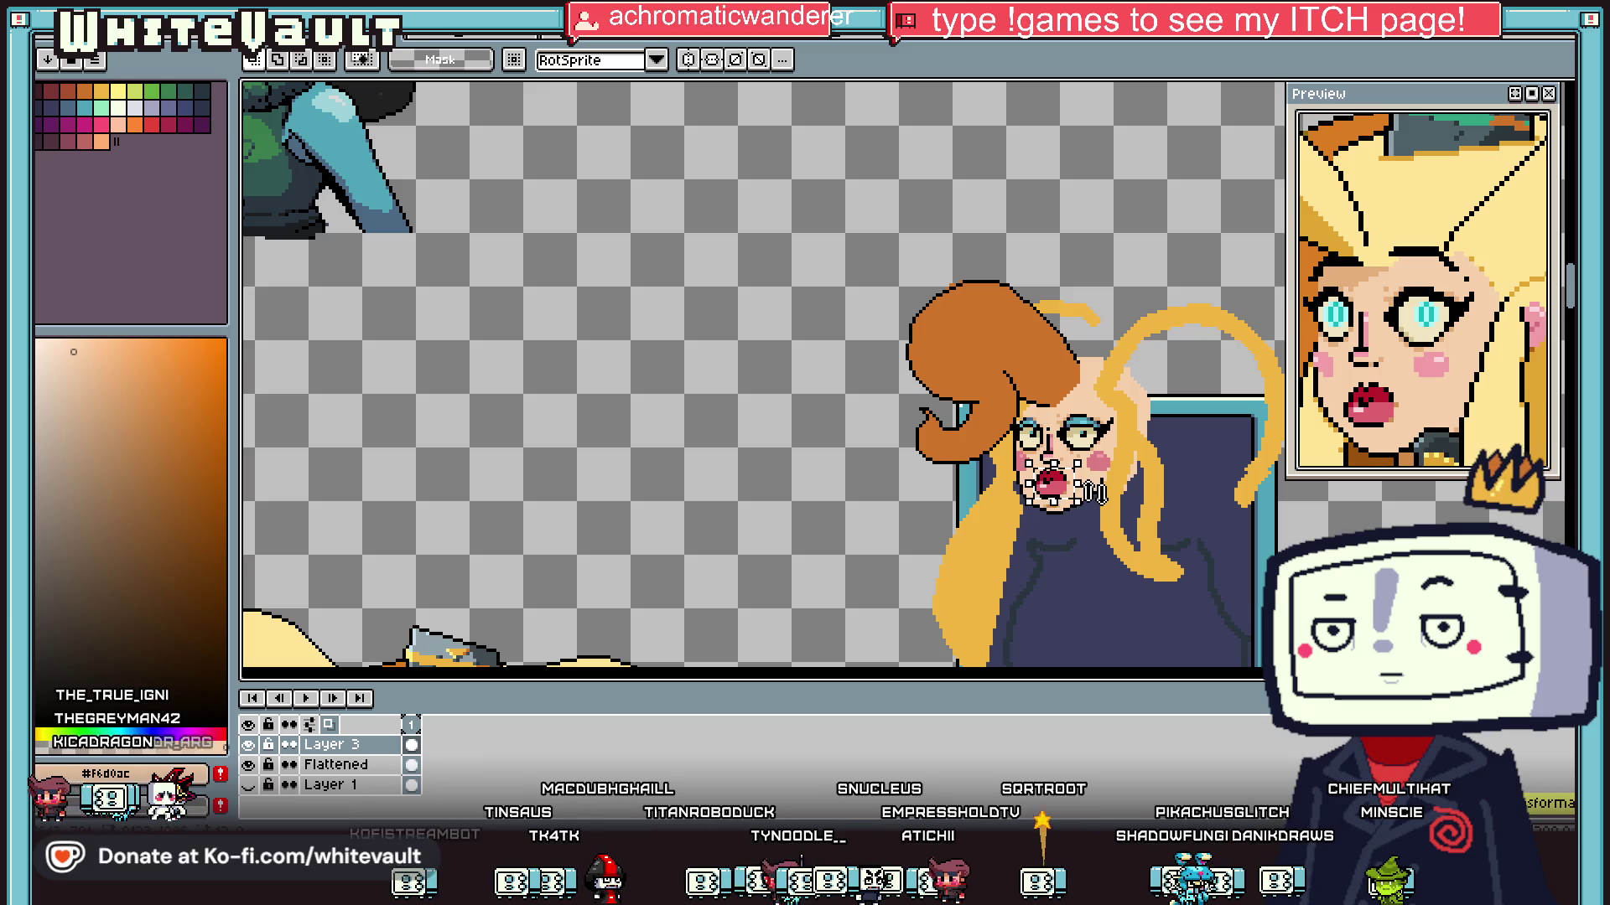
{"action": "scroll", "coordinate": [1096, 493], "scroll_direction": "down", "scroll_amount": 2}
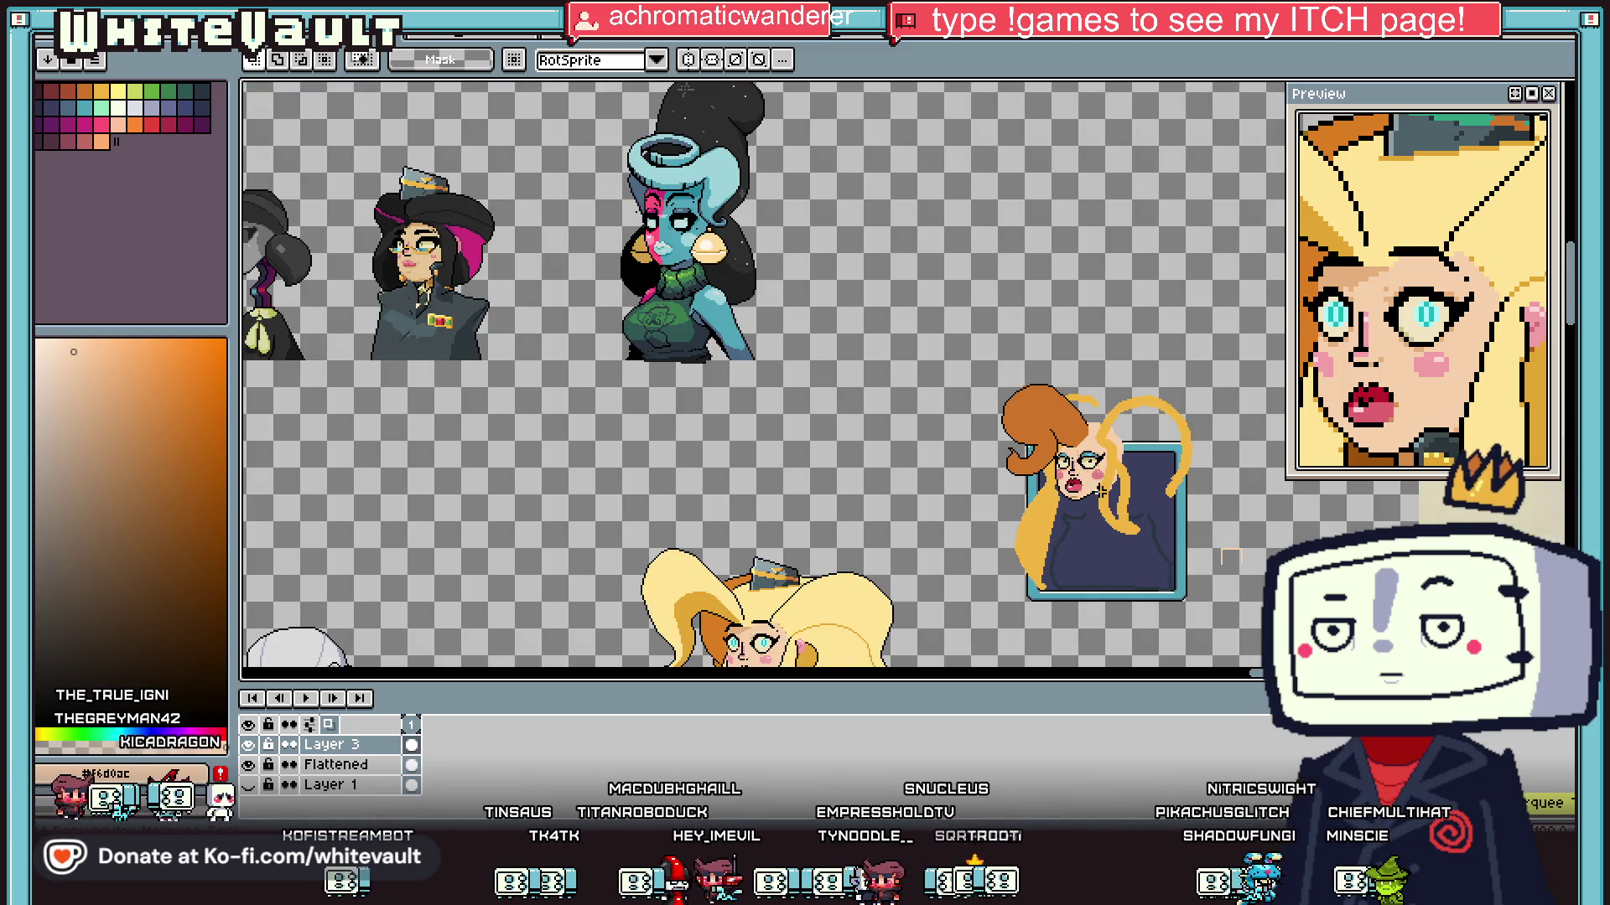
{"action": "left_click", "coordinate": [1100, 492]}
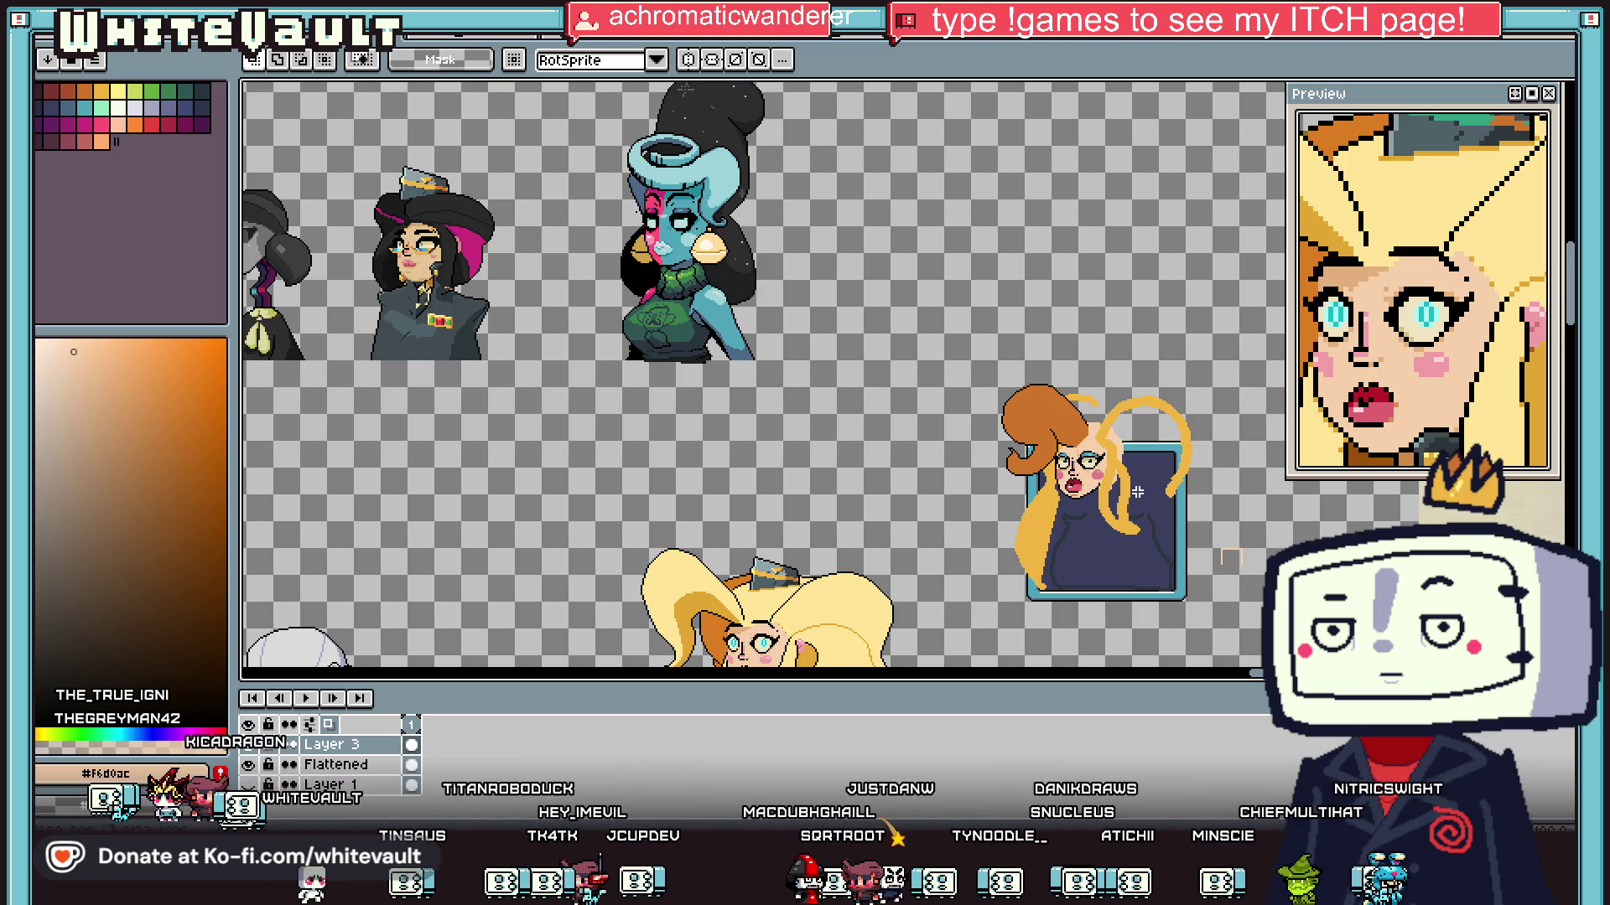
Step: Try drawing a black outline around the mouth, then undo both attempts
{"action": "scroll", "coordinate": [1141, 498], "scroll_direction": "up", "scroll_amount": 4}
{"action": "left_click_drag", "start_coordinate": [721, 512], "coordinate": [1066, 503]}
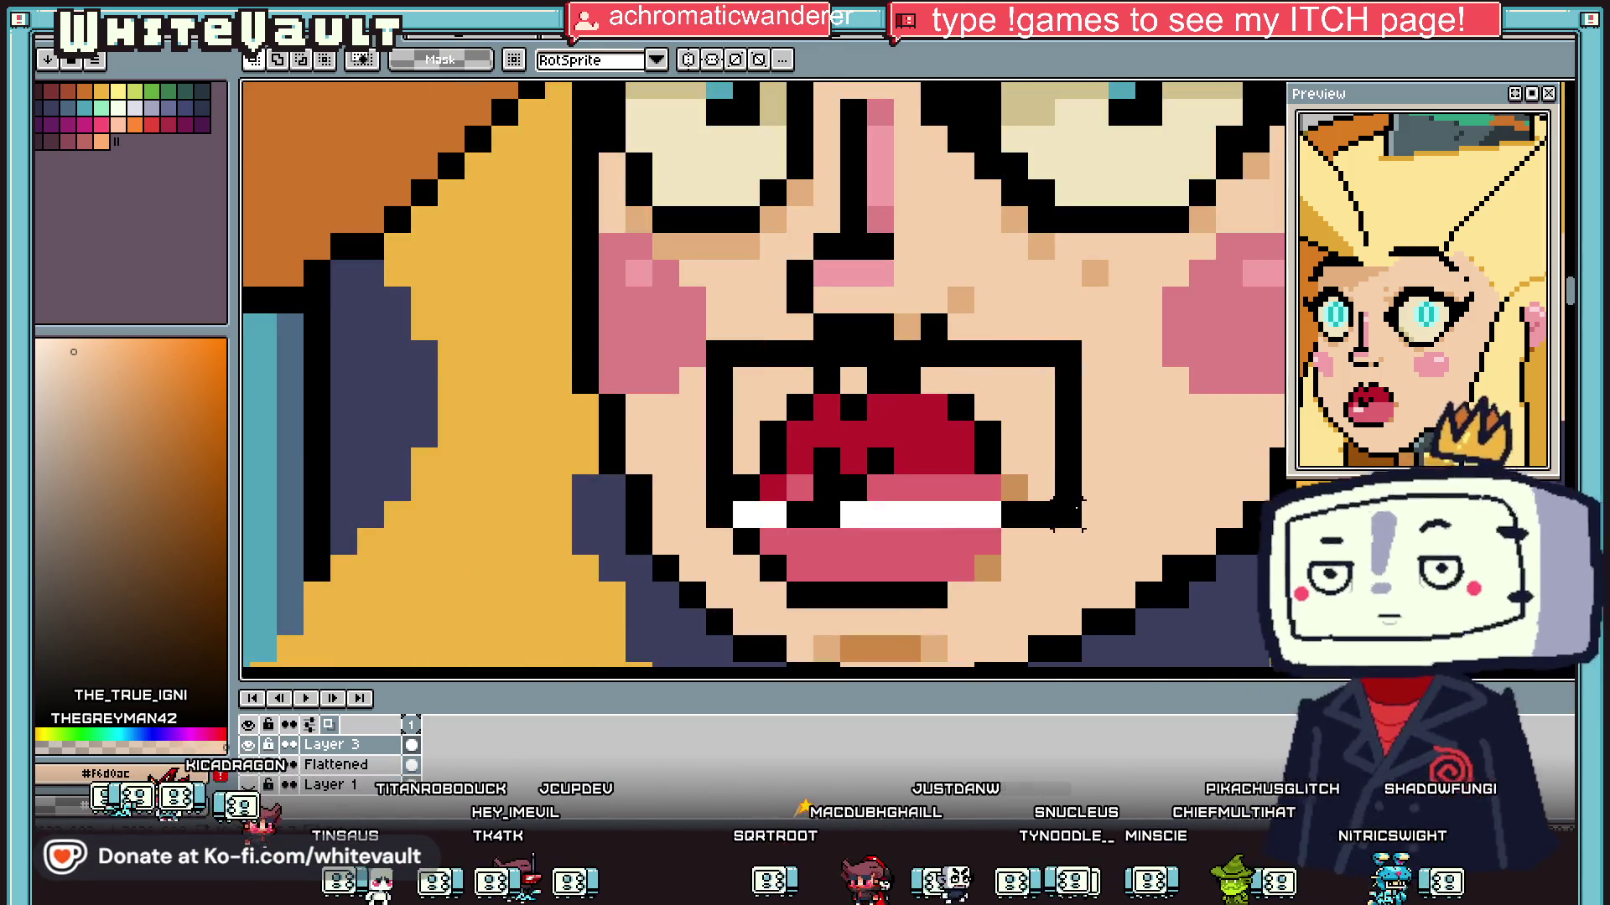
{"action": "key", "text": "ctrl+z"}
{"action": "left_click_drag", "start_coordinate": [772, 382], "coordinate": [1094, 457]}
{"action": "key", "text": "ctrl+z"}
{"action": "key", "text": "ctrl+z"}
{"action": "key", "text": "ctrl+z"}
{"action": "scroll", "coordinate": [1105, 461], "scroll_direction": "down", "scroll_amount": 4}
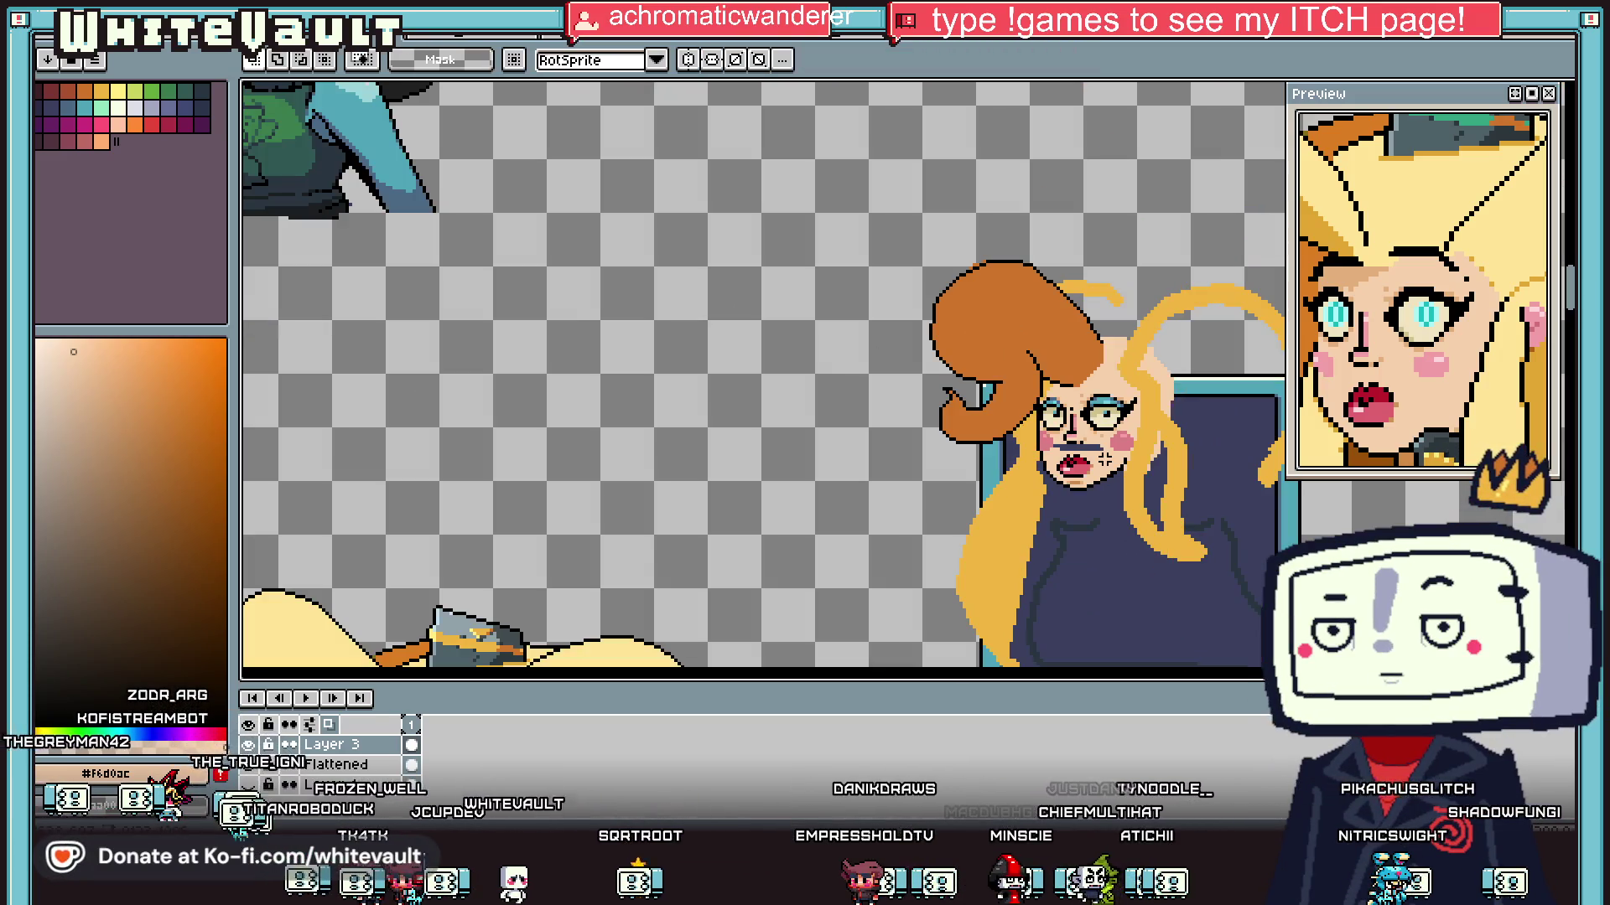
{"action": "scroll", "coordinate": [1090, 457], "scroll_direction": "up", "scroll_amount": 3}
{"action": "scroll", "coordinate": [1090, 457], "scroll_direction": "down", "scroll_amount": 1}
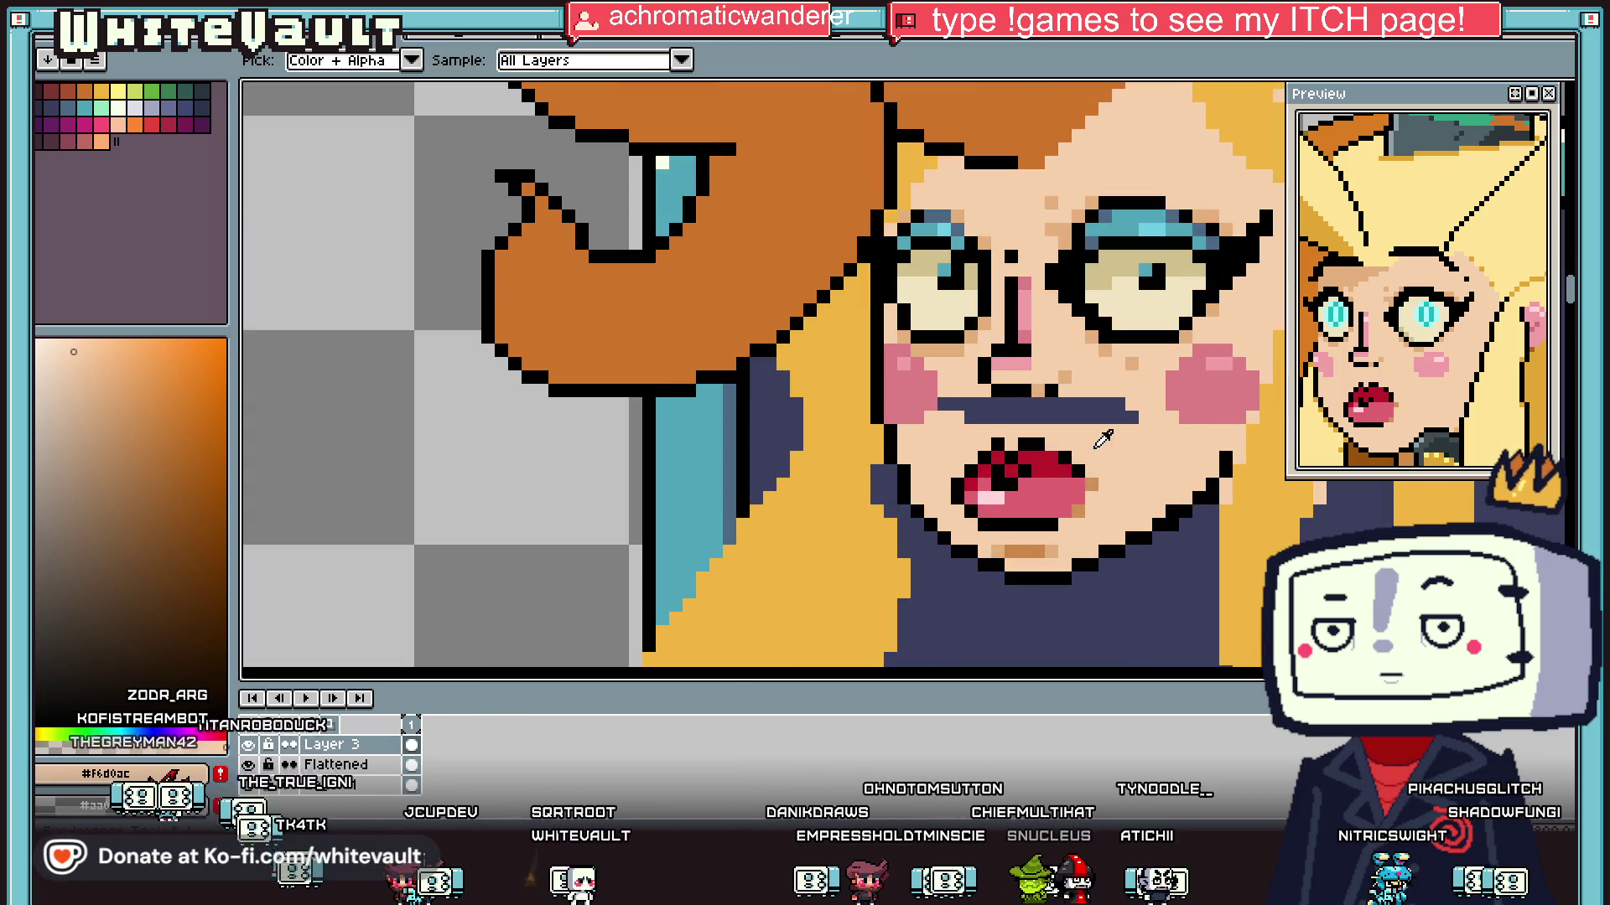
Step: Sample the brown shading colour from the face for the pencil
{"action": "key", "text": "g"}
{"action": "scroll", "coordinate": [1094, 436], "scroll_direction": "down", "scroll_amount": 4}
{"action": "scroll", "coordinate": [1111, 427], "scroll_direction": "up", "scroll_amount": 3}
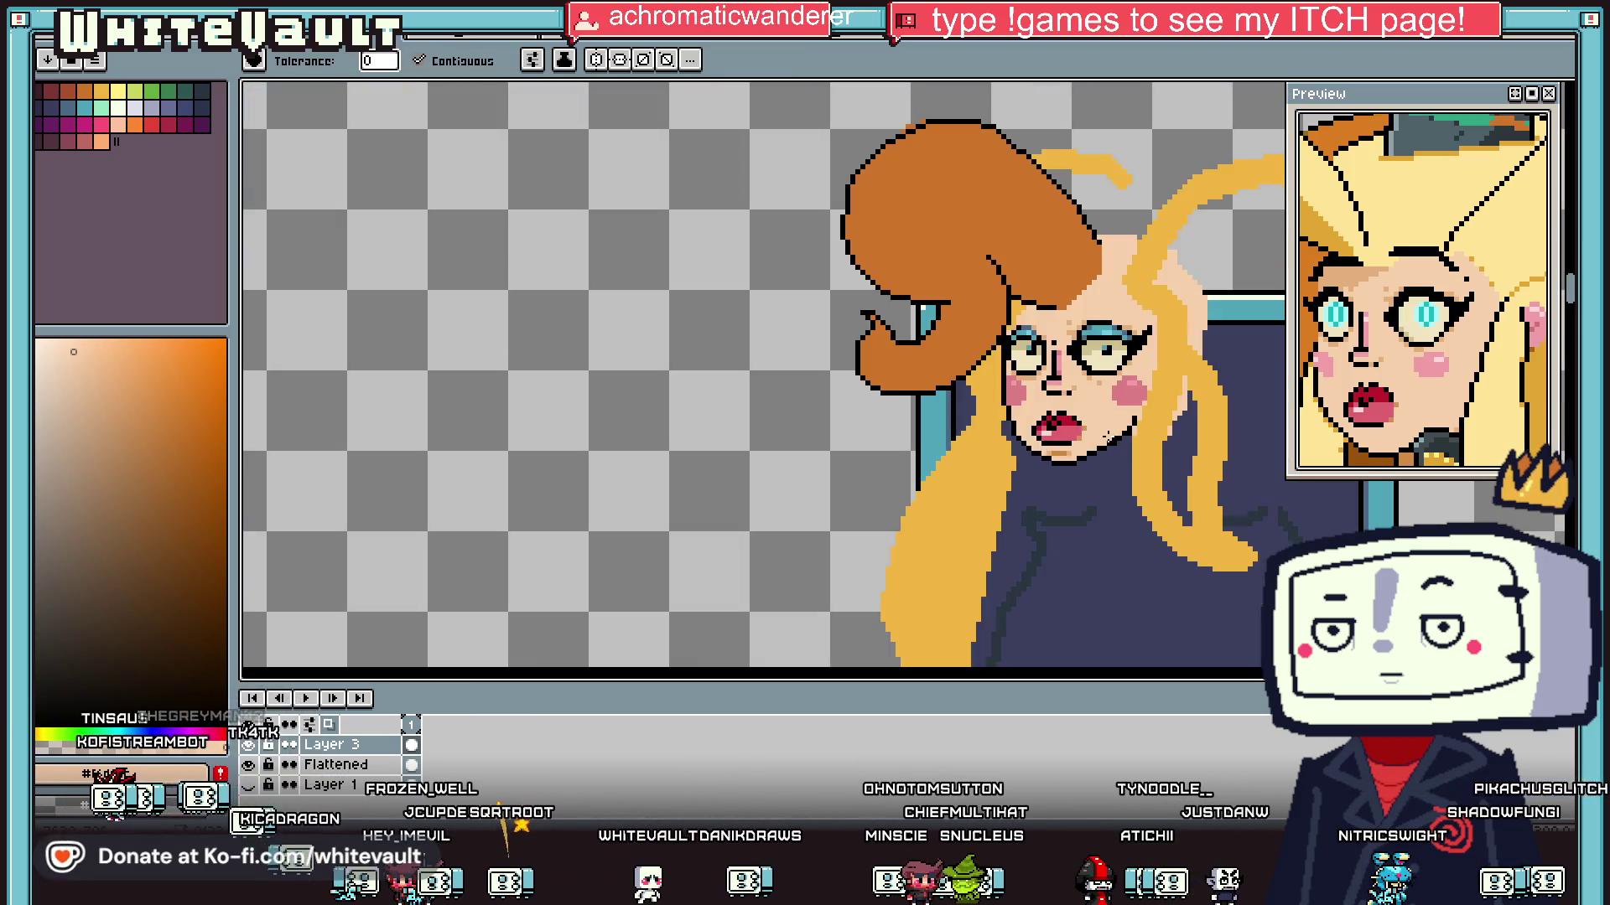
{"action": "key", "text": "i"}
{"action": "left_click", "coordinate": [1073, 432]}
{"action": "scroll", "coordinate": [1065, 419], "scroll_direction": "up", "scroll_amount": 2}
{"action": "key", "text": "b"}
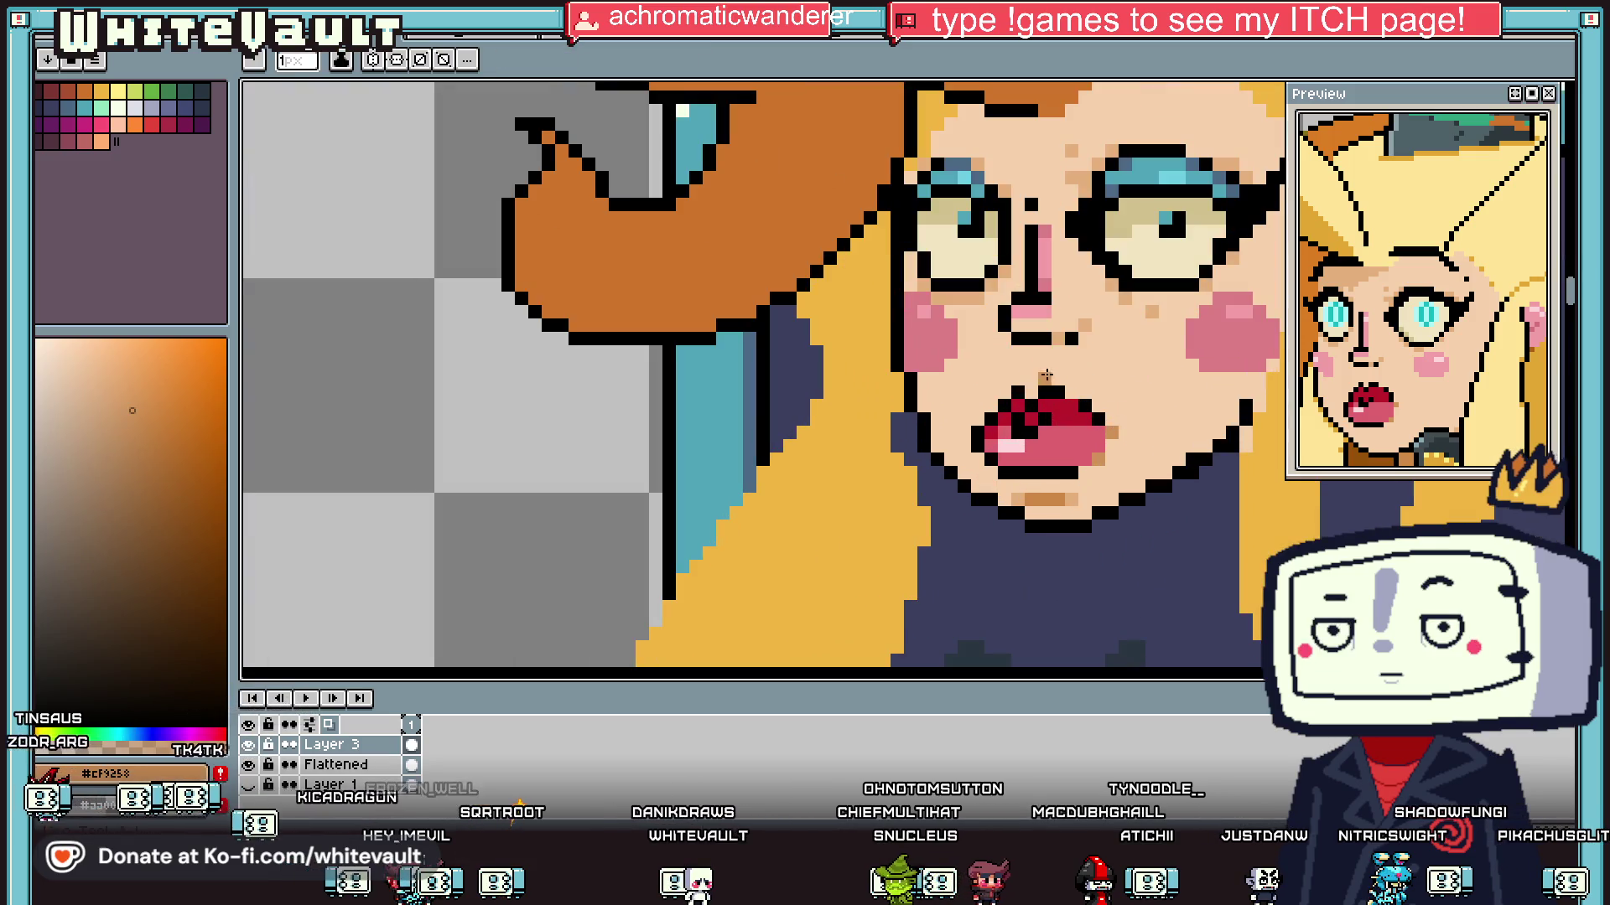
Step: Select the block containing the mouth and nudge it one pixel right
{"action": "key", "text": "m"}
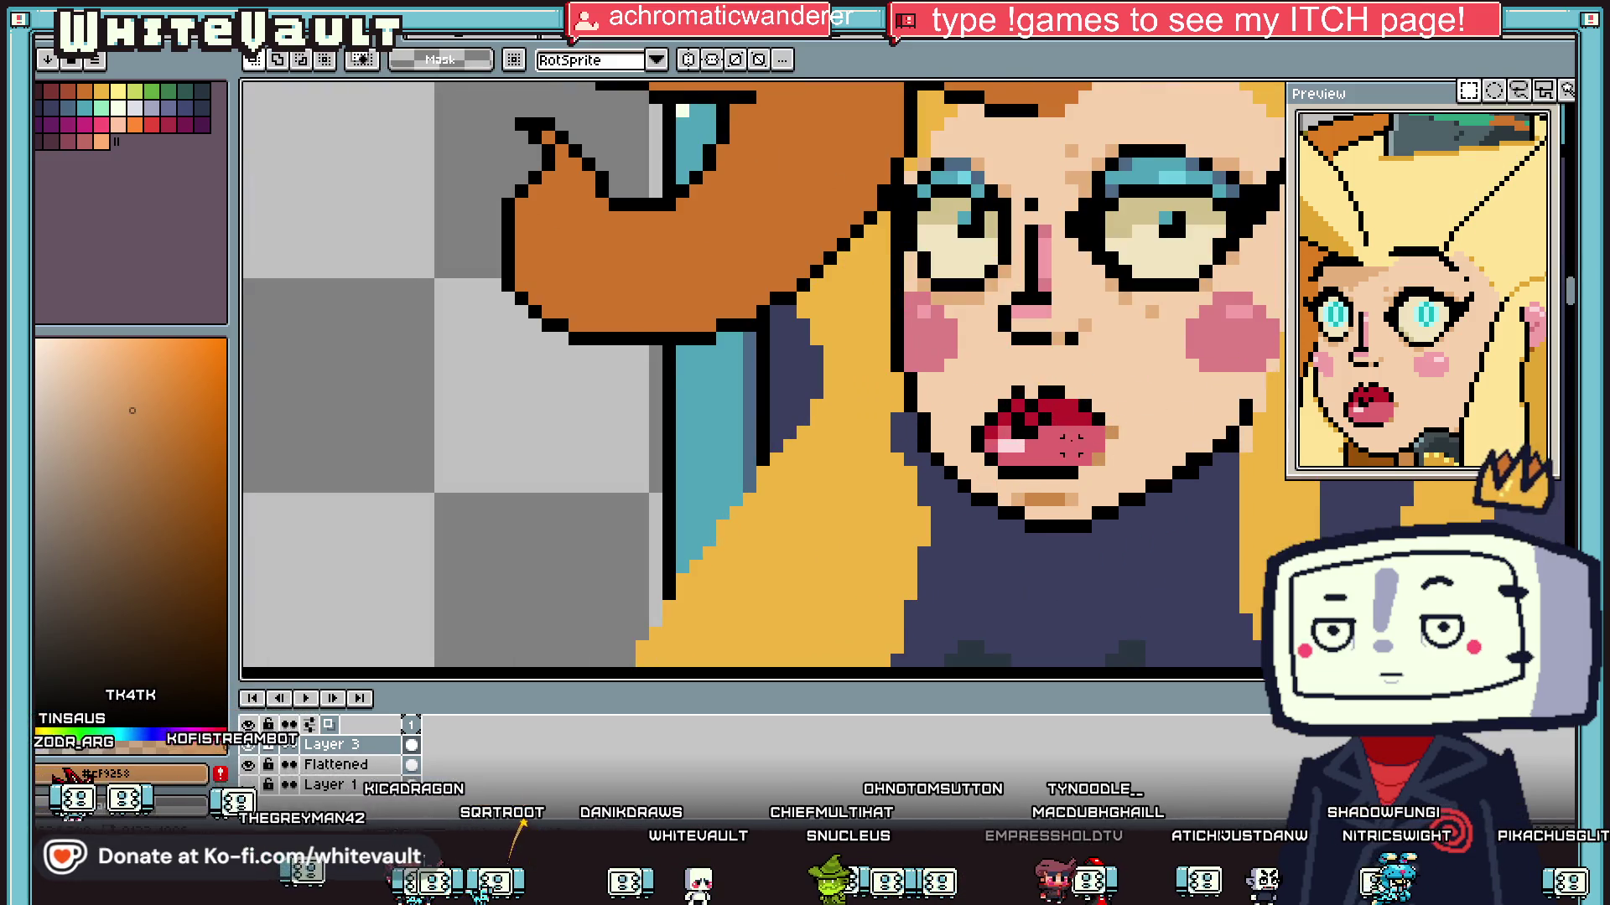
{"action": "scroll", "coordinate": [1084, 442], "scroll_direction": "up", "scroll_amount": 1}
{"action": "mouse_move", "coordinate": [900, 334]}
{"action": "left_mouse_down"}
{"action": "mouse_move", "coordinate": [1090, 463]}
{"action": "mouse_move", "coordinate": [1177, 476]}
{"action": "left_mouse_up"}
{"action": "left_click", "coordinate": [1014, 503]}
{"action": "key", "text": "f"}
{"action": "scroll", "coordinate": [1180, 524], "scroll_direction": "down", "scroll_amount": 3}
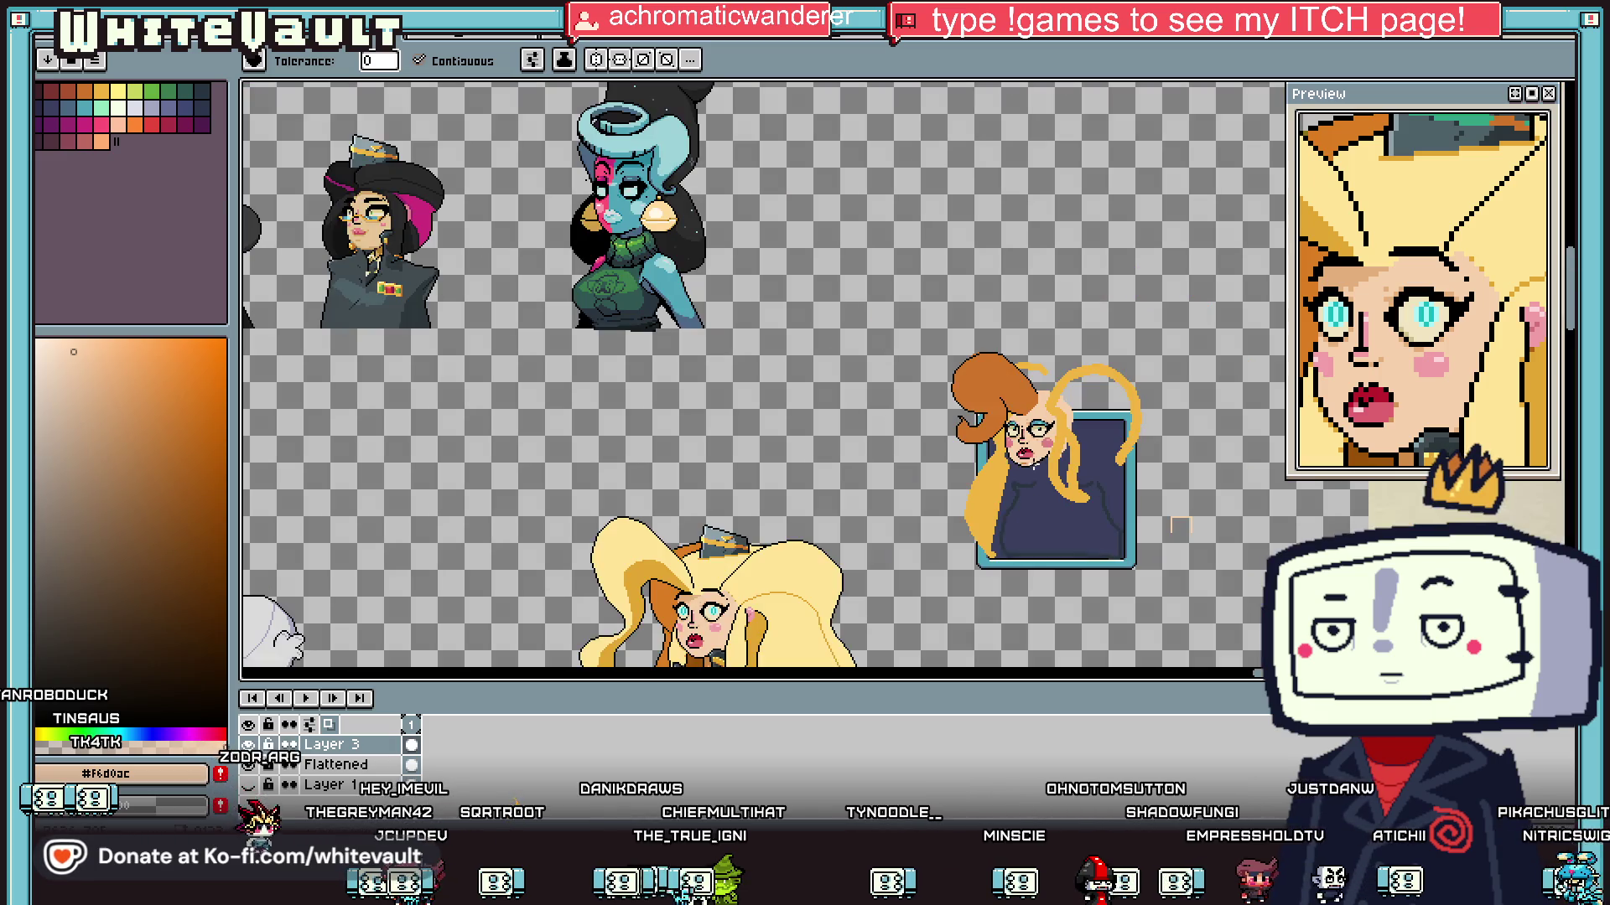
Step: Draw a stepped black hairline across the orange hair and fill the orange below it with skin tone
{"action": "key", "text": "i"}
{"action": "scroll", "coordinate": [1044, 452], "scroll_direction": "up", "scroll_amount": 4}
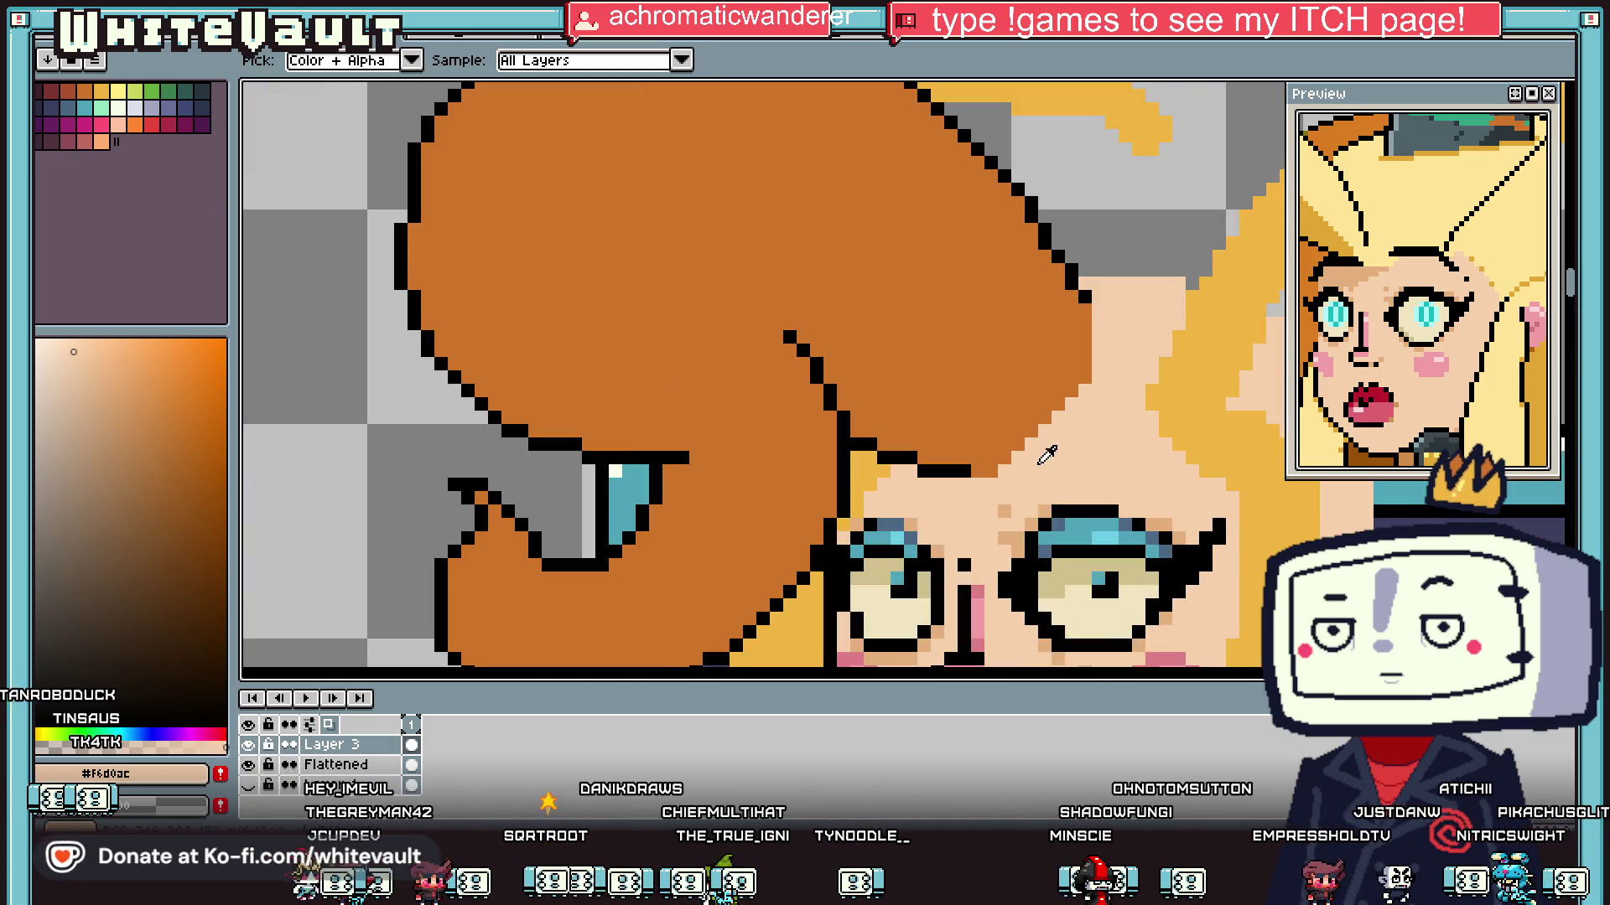
{"action": "left_click", "coordinate": [822, 375]}
{"action": "key", "text": "b"}
{"action": "left_click_drag", "start_coordinate": [817, 362], "coordinate": [1039, 419]}
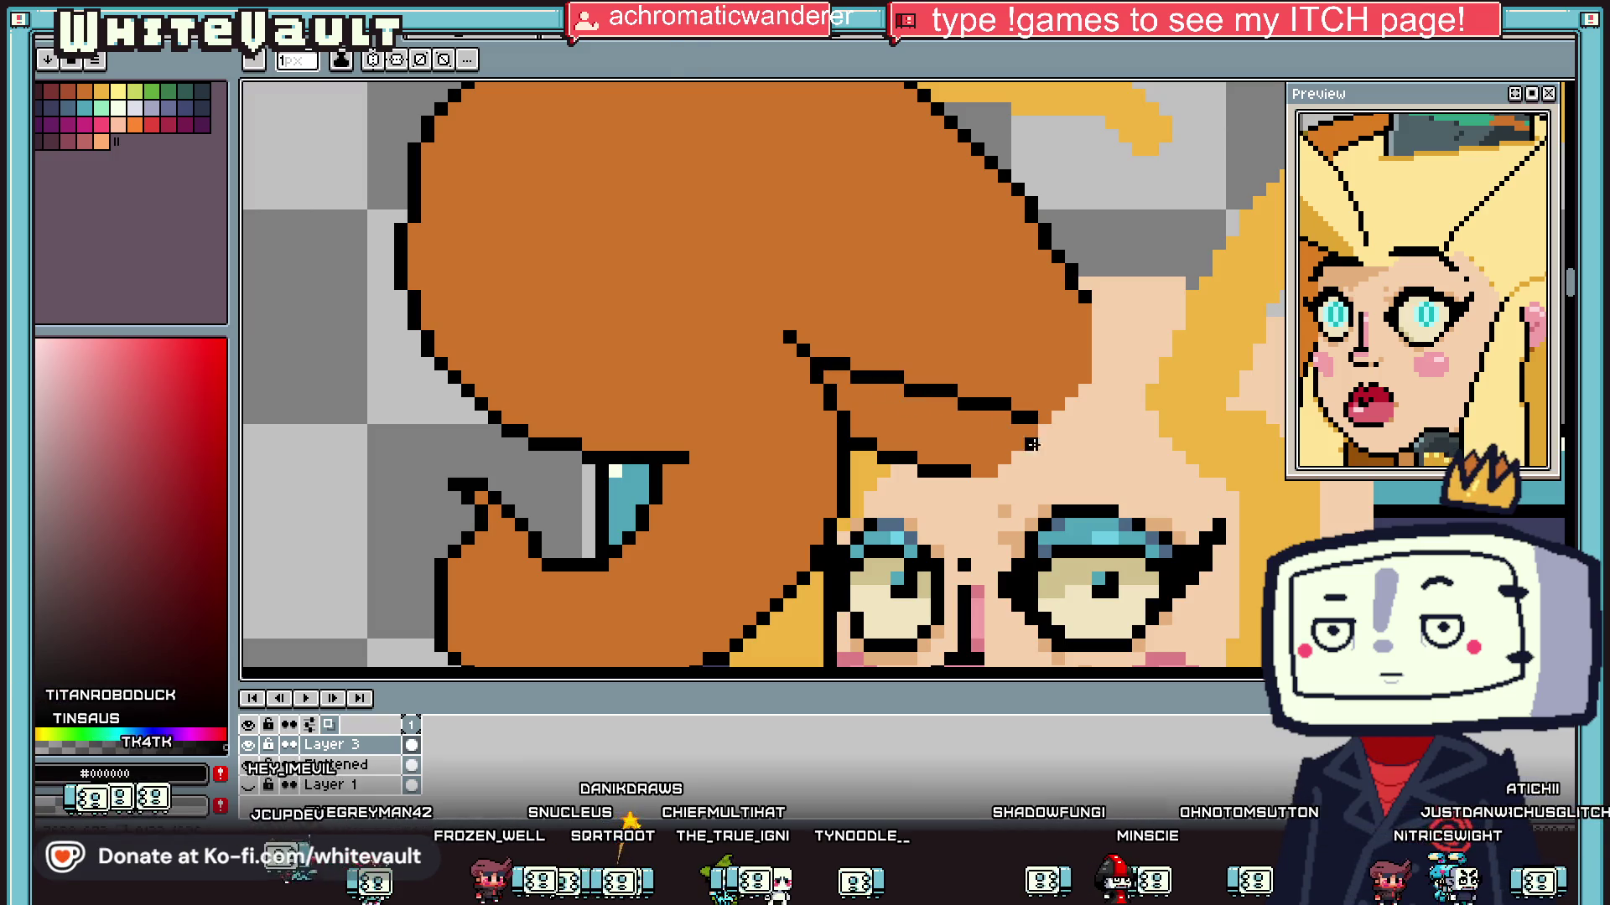
{"action": "left_click", "coordinate": [989, 457], "text": "alt"}
{"action": "key", "text": "g"}
{"action": "left_click", "coordinate": [985, 433]}
Step: Paint out stray orange pixels and two black dots near the brow with skin tone
{"action": "key", "text": "b"}
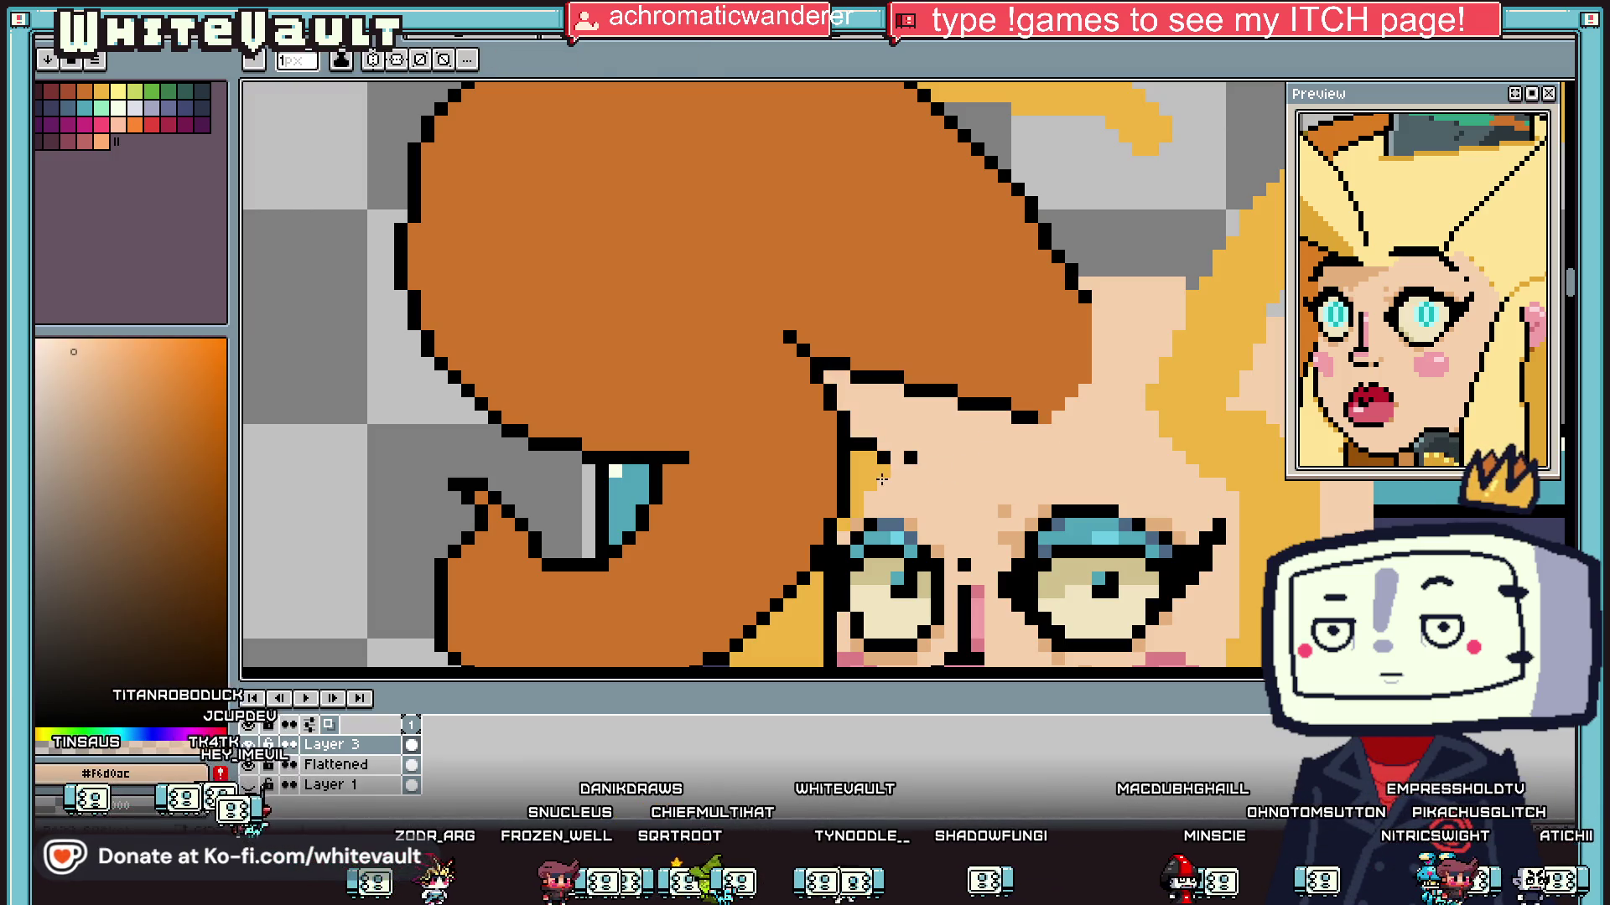
{"action": "left_click", "coordinate": [867, 479]}
{"action": "left_click_drag", "start_coordinate": [867, 445], "coordinate": [883, 457]}
{"action": "left_click", "coordinate": [886, 446]}
{"action": "left_click", "coordinate": [909, 460]}
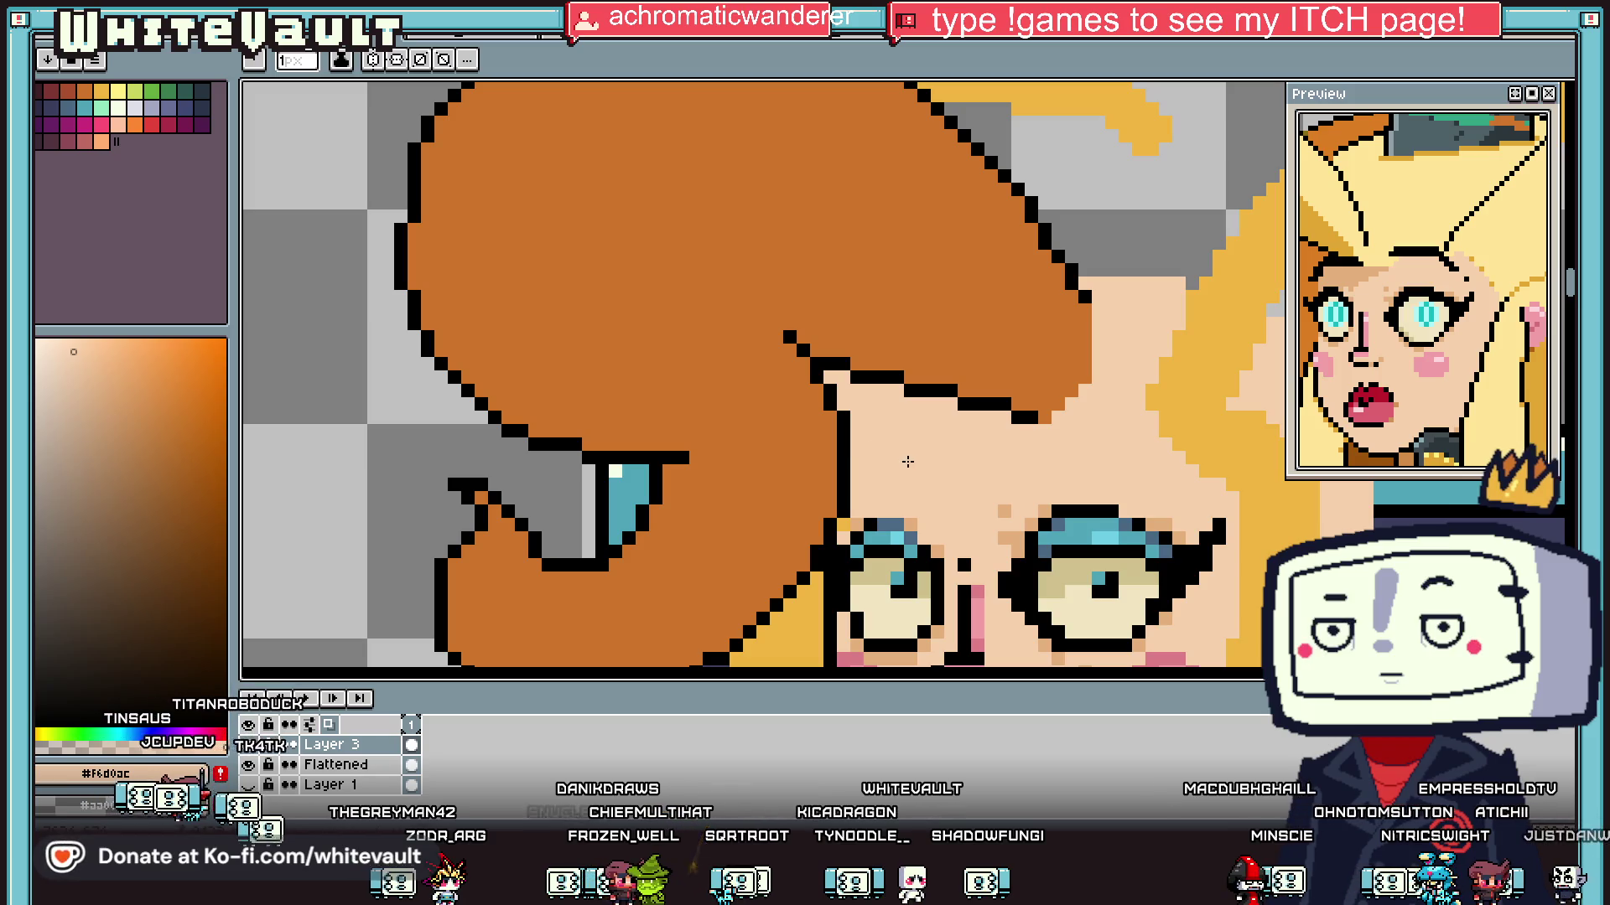
{"action": "scroll", "coordinate": [906, 462], "scroll_direction": "down", "scroll_amount": 4}
Step: Draw black eyebrows above the right-hand and left-hand eyes
{"action": "key", "text": "i"}
{"action": "scroll", "coordinate": [993, 480], "scroll_direction": "up", "scroll_amount": 3}
{"action": "left_click", "coordinate": [1191, 450]}
{"action": "scroll", "coordinate": [1192, 450], "scroll_direction": "down", "scroll_amount": 1}
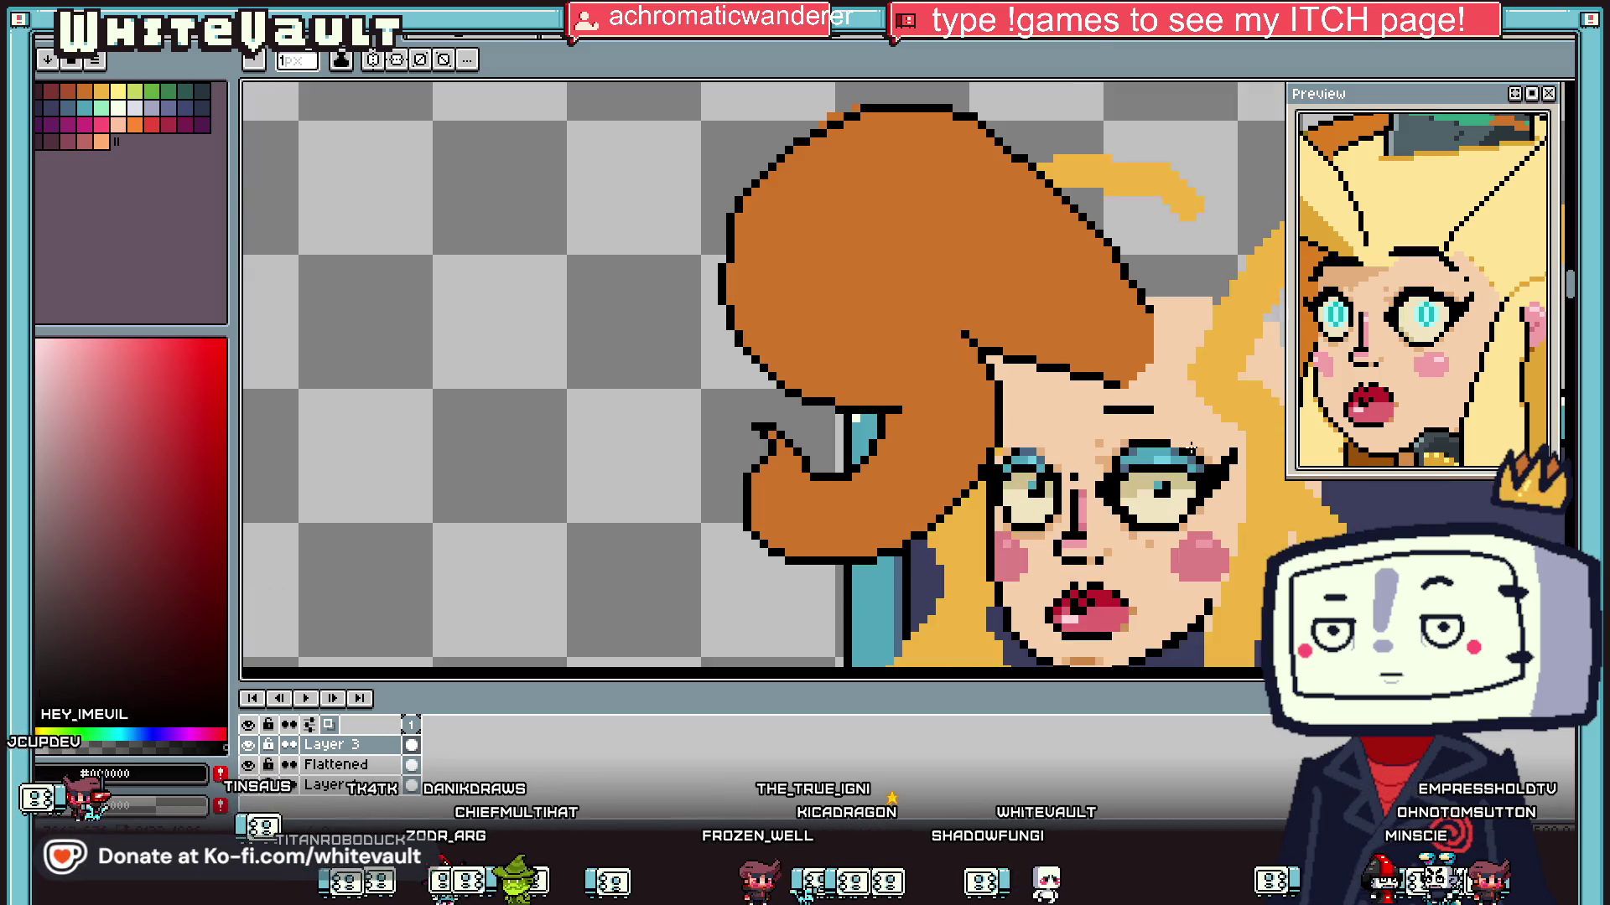
{"action": "scroll", "coordinate": [1181, 445], "scroll_direction": "up", "scroll_amount": 2}
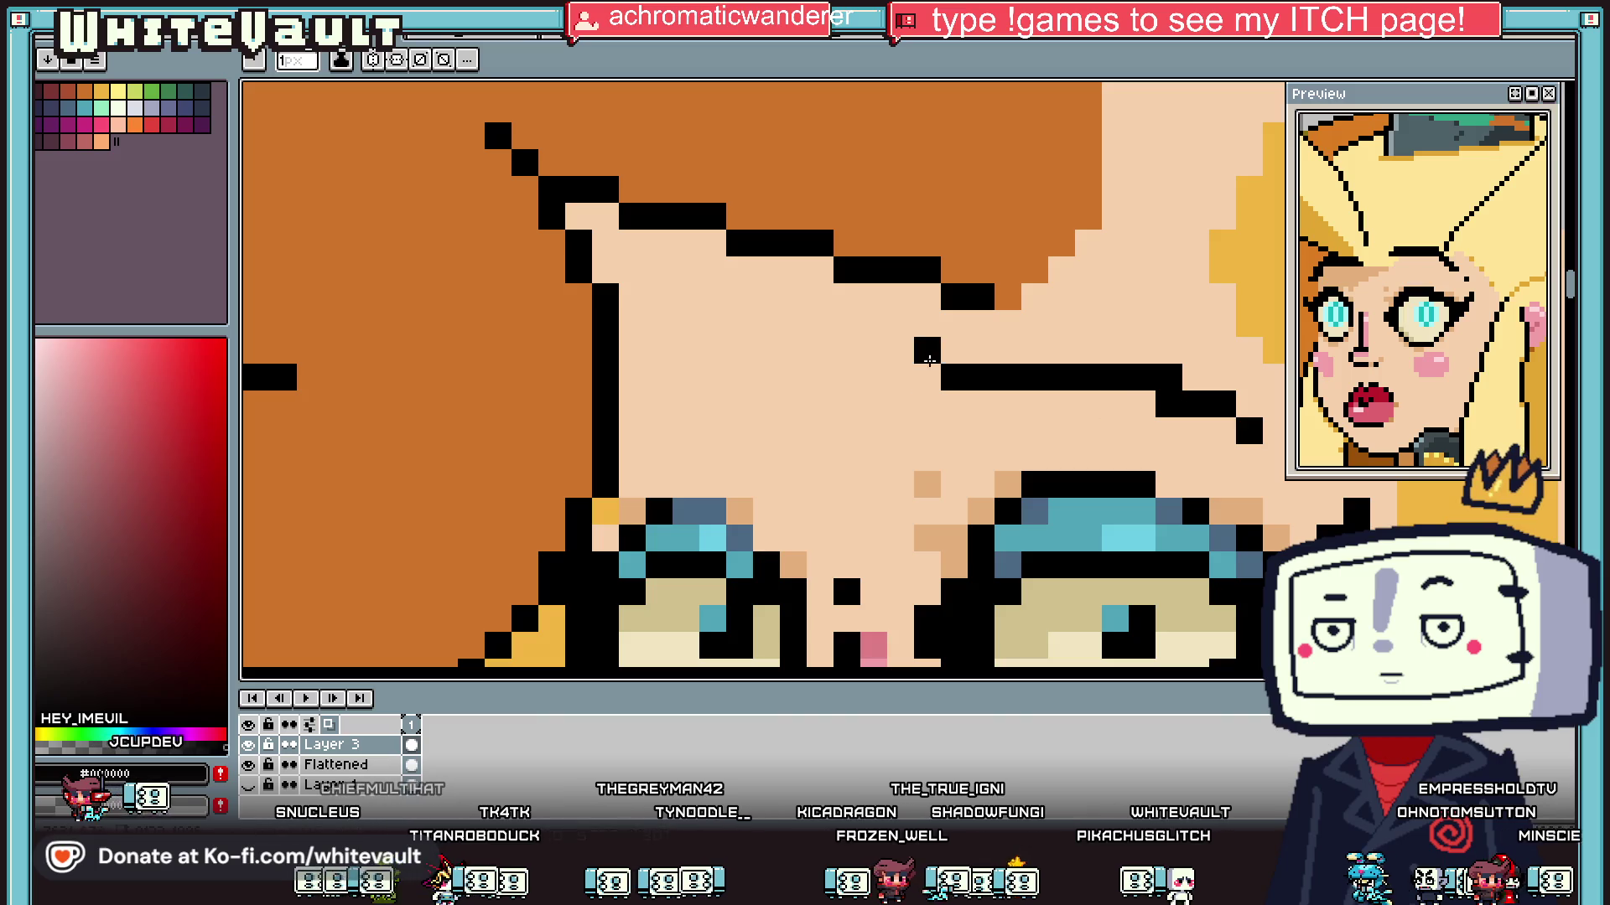
{"action": "left_click_drag", "start_coordinate": [933, 398], "coordinate": [1098, 401]}
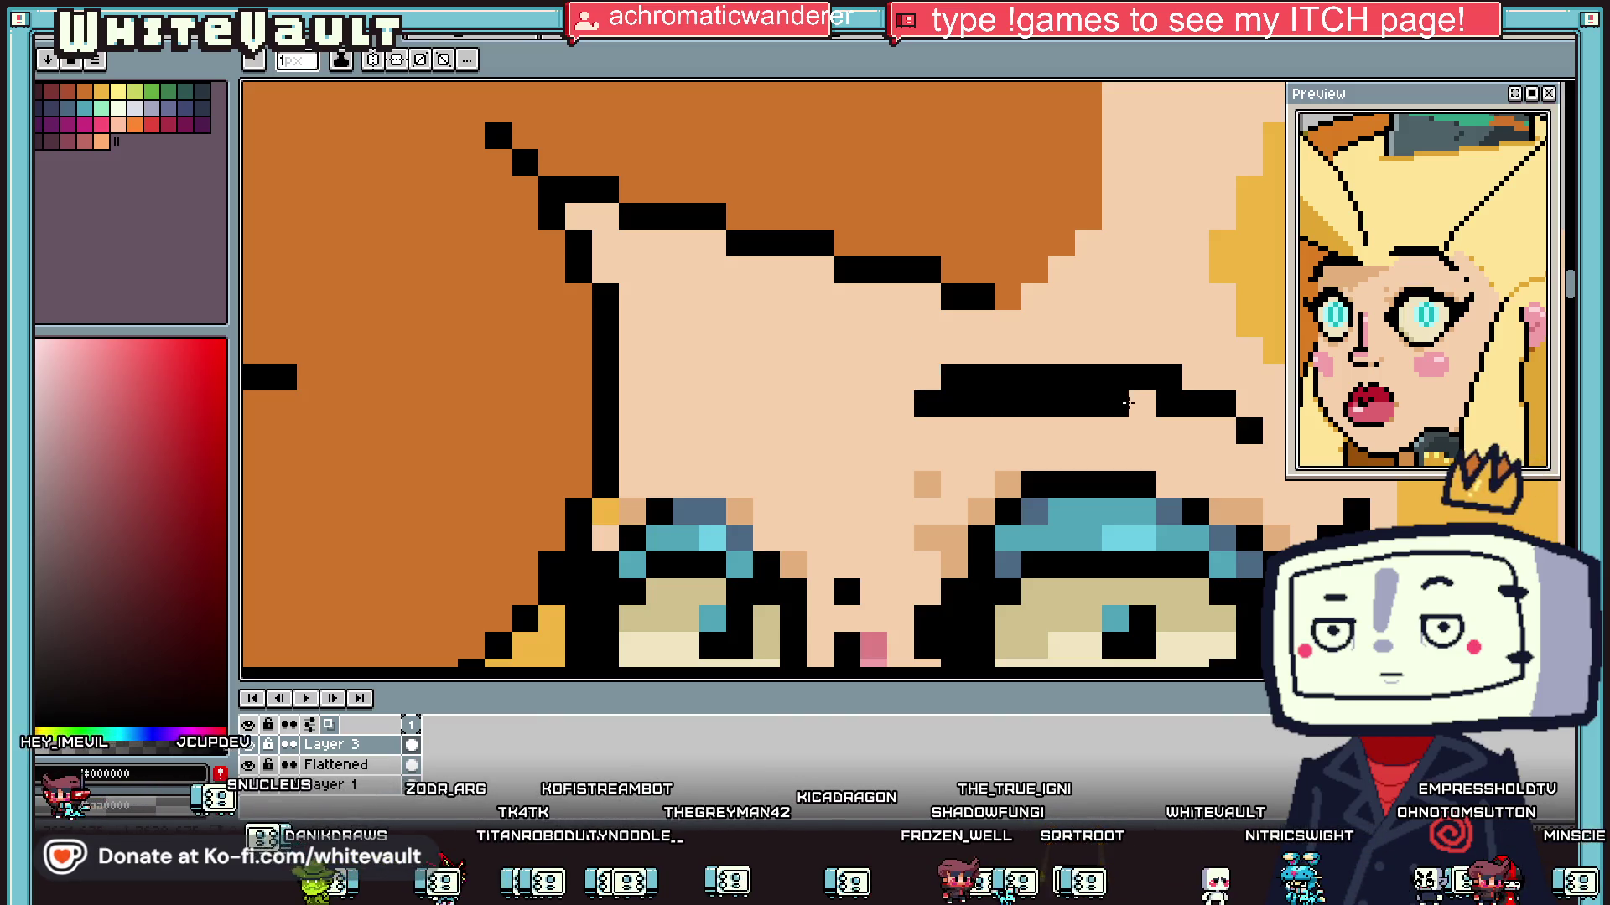
{"action": "mouse_move", "coordinate": [809, 427]}
{"action": "left_mouse_down"}
{"action": "mouse_move", "coordinate": [673, 429]}
{"action": "mouse_move", "coordinate": [779, 456]}
{"action": "left_mouse_up"}
{"action": "scroll", "coordinate": [920, 546], "scroll_direction": "down", "scroll_amount": 5}
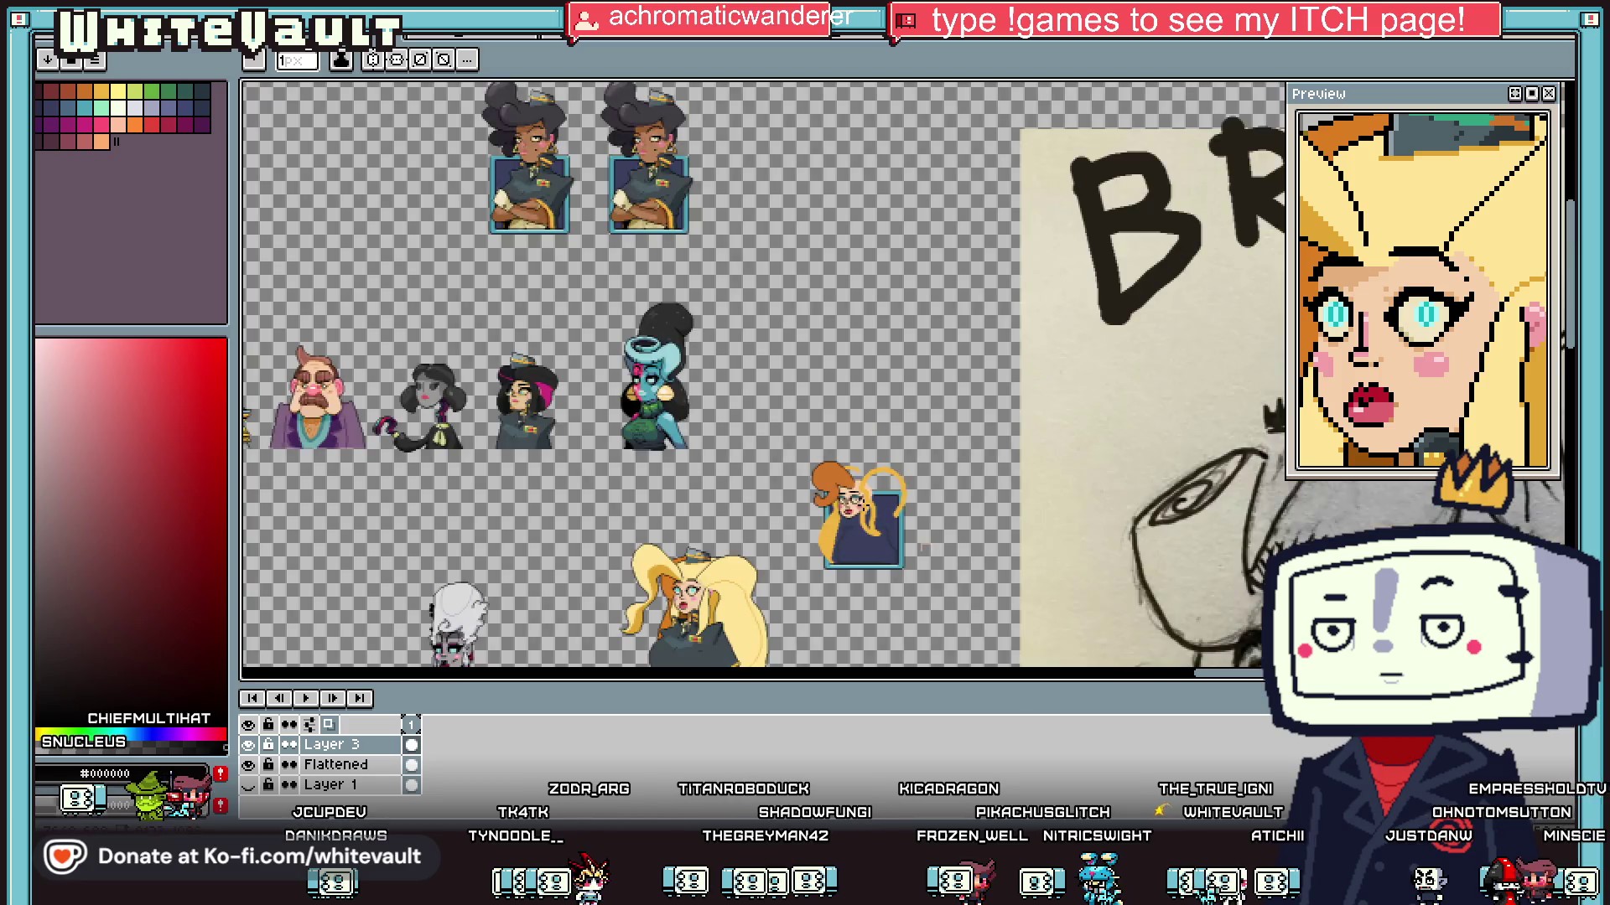
{"action": "scroll", "coordinate": [909, 482], "scroll_direction": "up", "scroll_amount": 5}
{"action": "scroll", "coordinate": [891, 551], "scroll_direction": "up", "scroll_amount": 3}
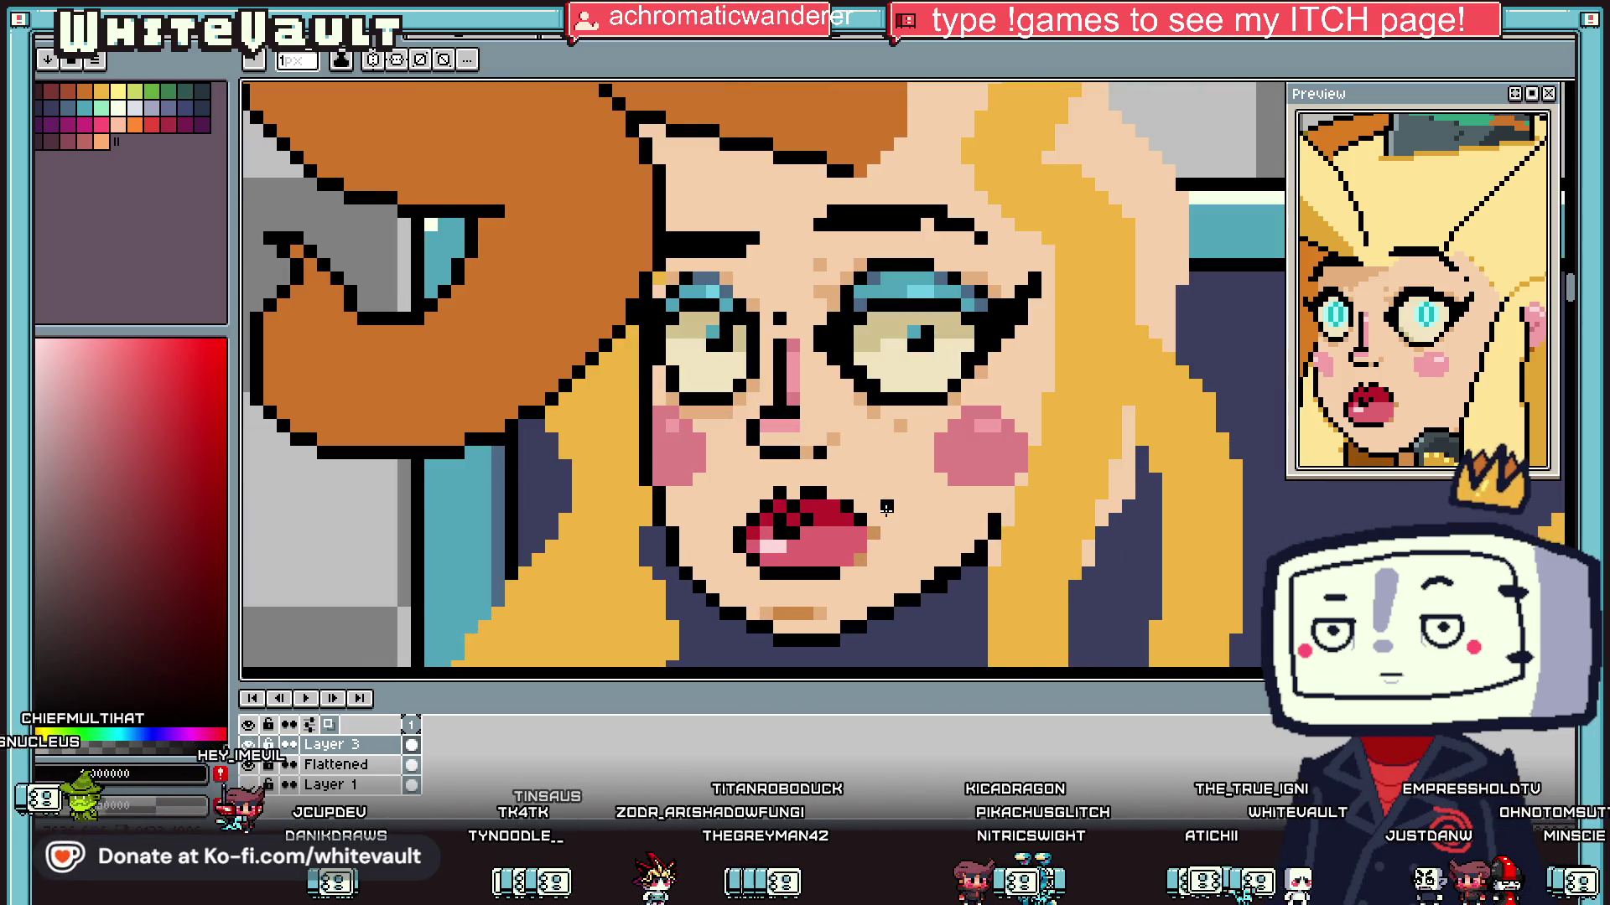
{"action": "scroll", "coordinate": [886, 520], "scroll_direction": "down", "scroll_amount": 4}
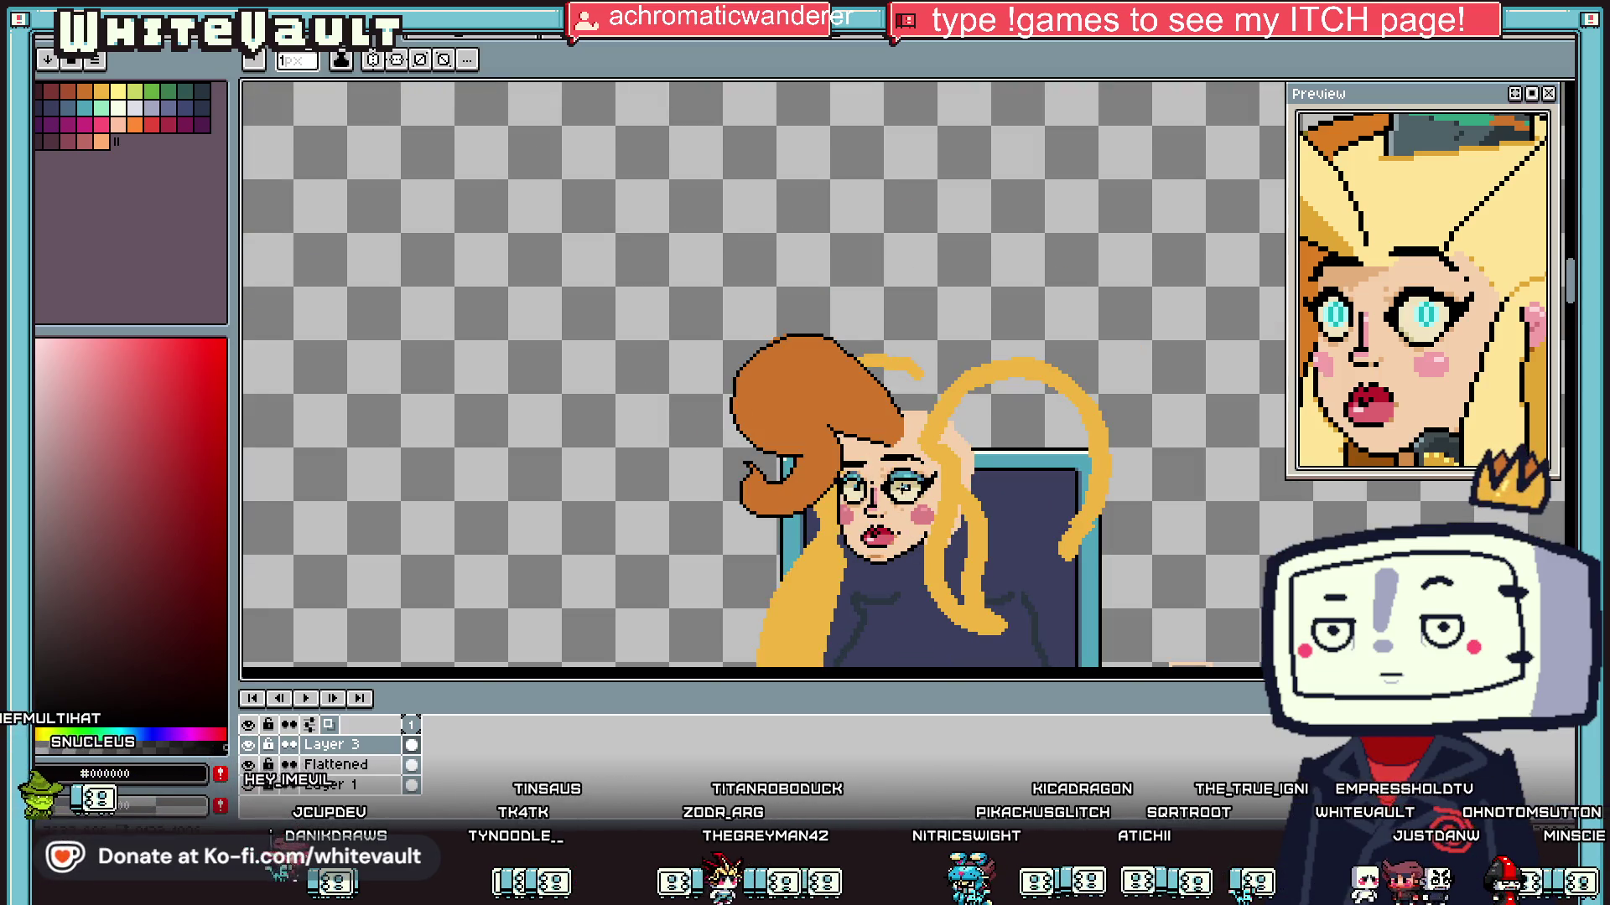
{"action": "scroll", "coordinate": [872, 418], "scroll_direction": "up", "scroll_amount": 5}
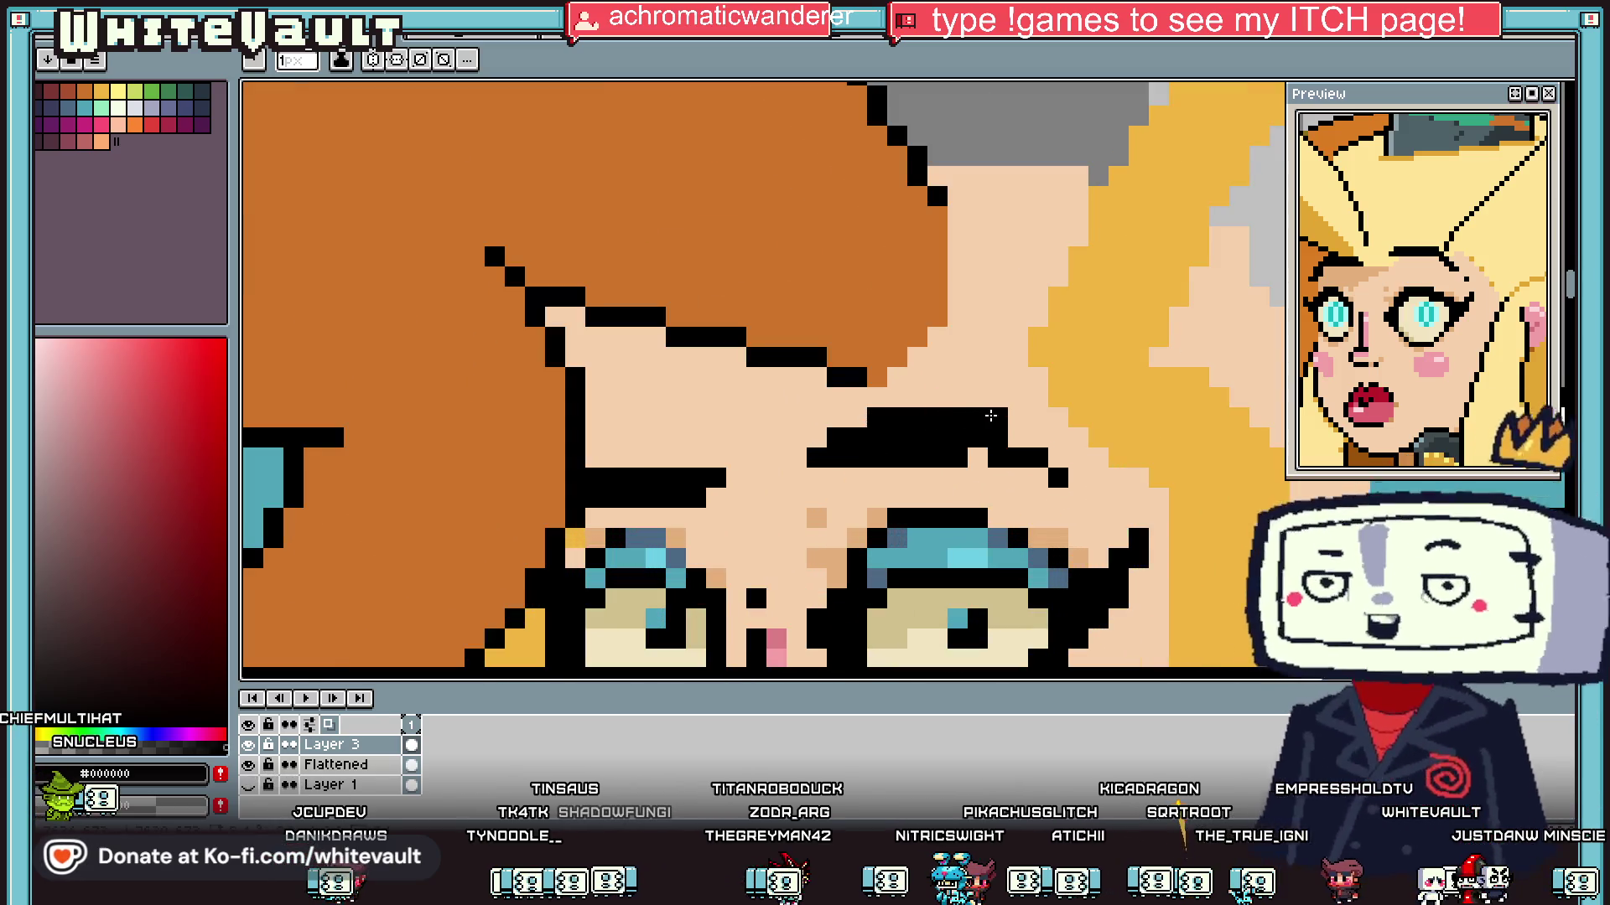
Step: Extend the eyebrow with a row of black pixels and repaint a stray pixel in skin tone
{"action": "left_click", "coordinate": [997, 463], "text": "alt"}
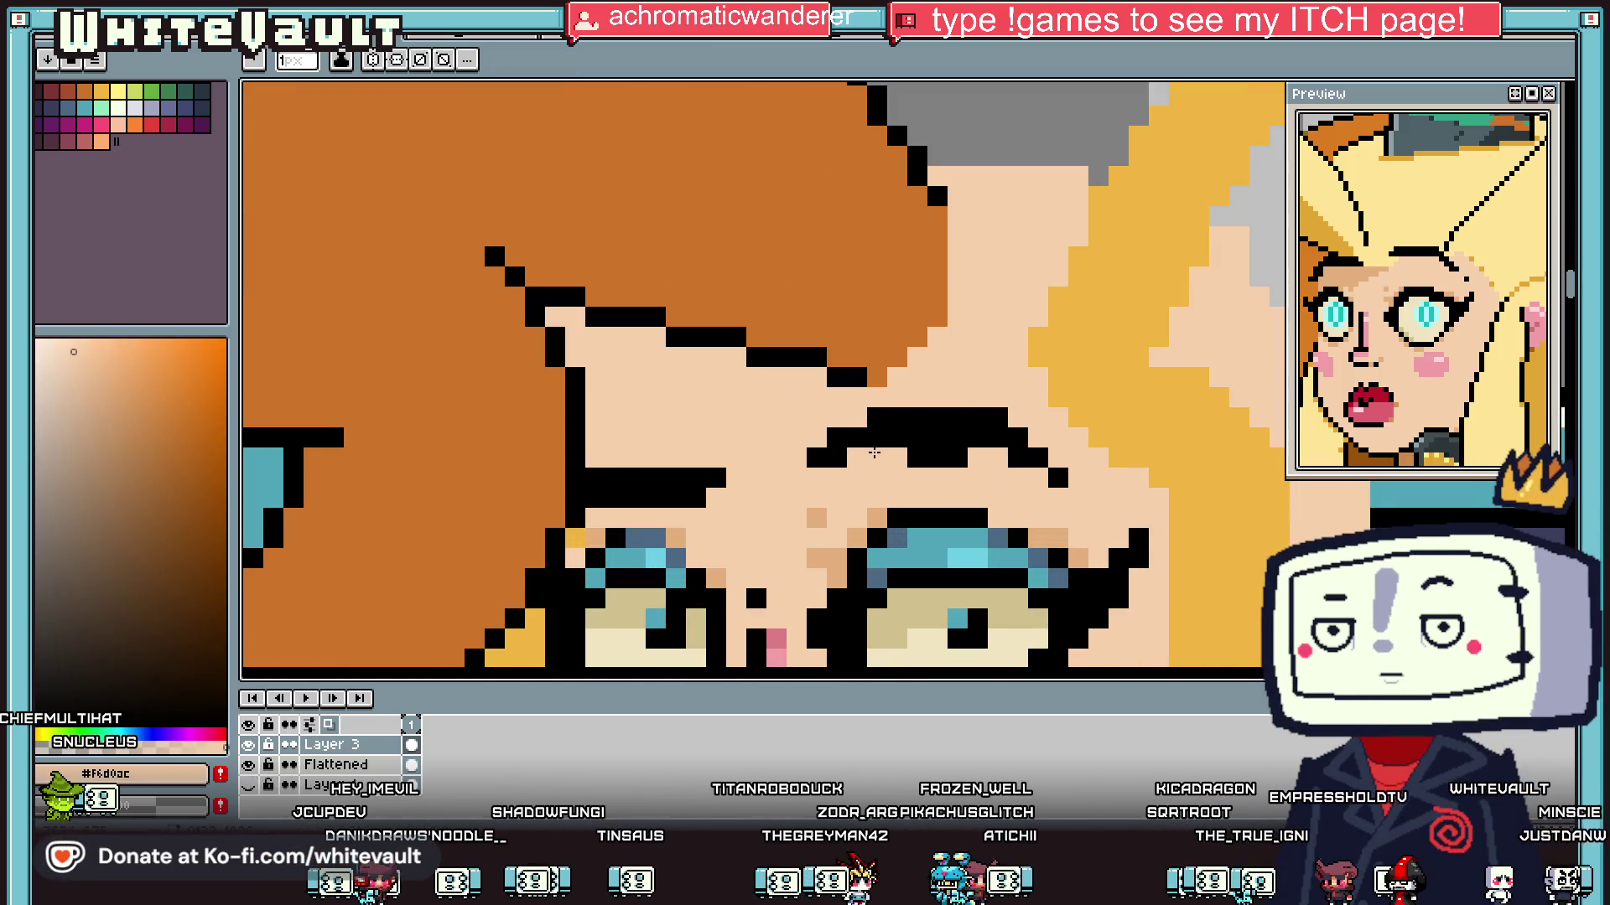
{"action": "scroll", "coordinate": [962, 450], "scroll_direction": "down", "scroll_amount": 4}
{"action": "scroll", "coordinate": [848, 427], "scroll_direction": "up", "scroll_amount": 4}
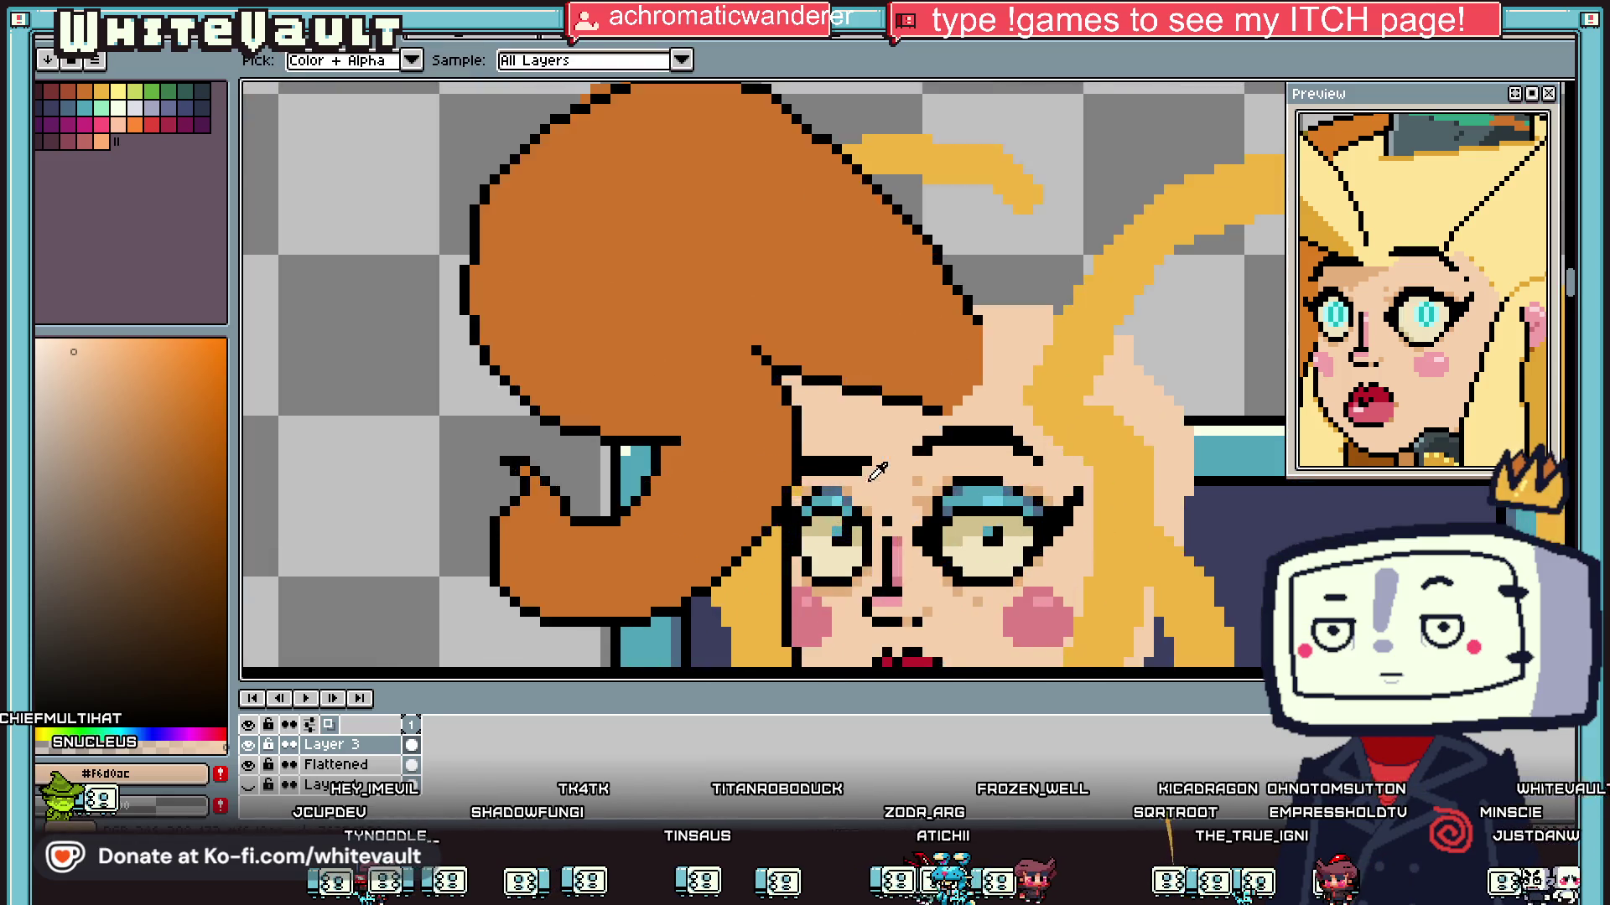
{"action": "left_click", "coordinate": [849, 427], "text": "alt"}
{"action": "left_click_drag", "start_coordinate": [842, 413], "coordinate": [779, 413]}
{"action": "left_click", "coordinate": [847, 471], "text": "alt"}
{"action": "left_click", "coordinate": [847, 455]}
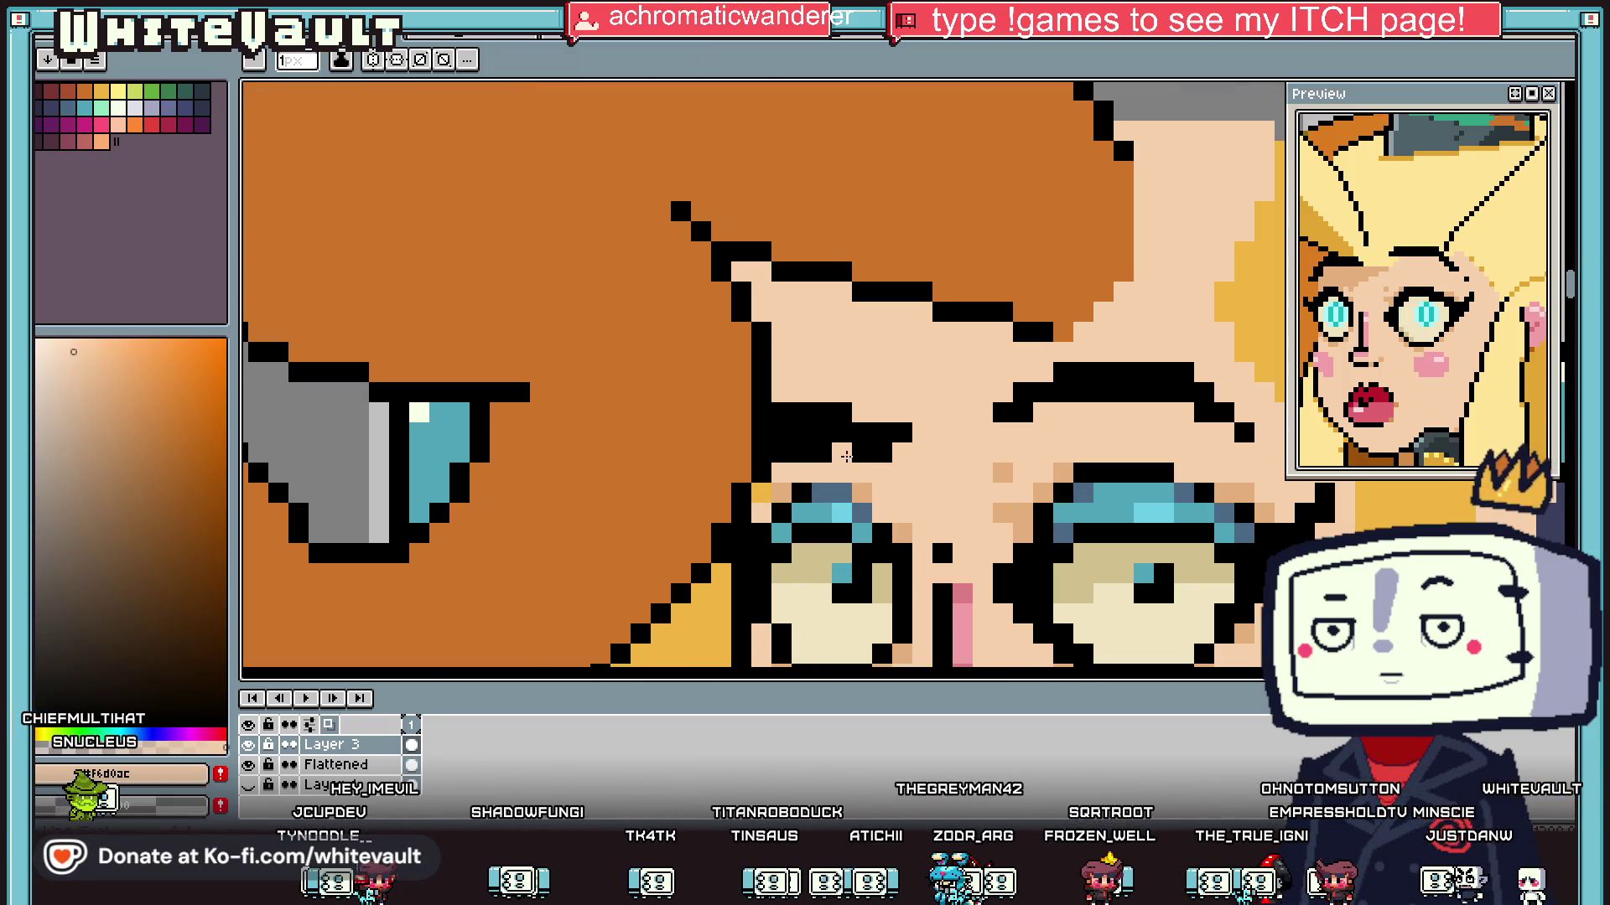
{"action": "scroll", "coordinate": [785, 448], "scroll_direction": "down", "scroll_amount": 5}
{"action": "scroll", "coordinate": [951, 526], "scroll_direction": "up", "scroll_amount": 2}
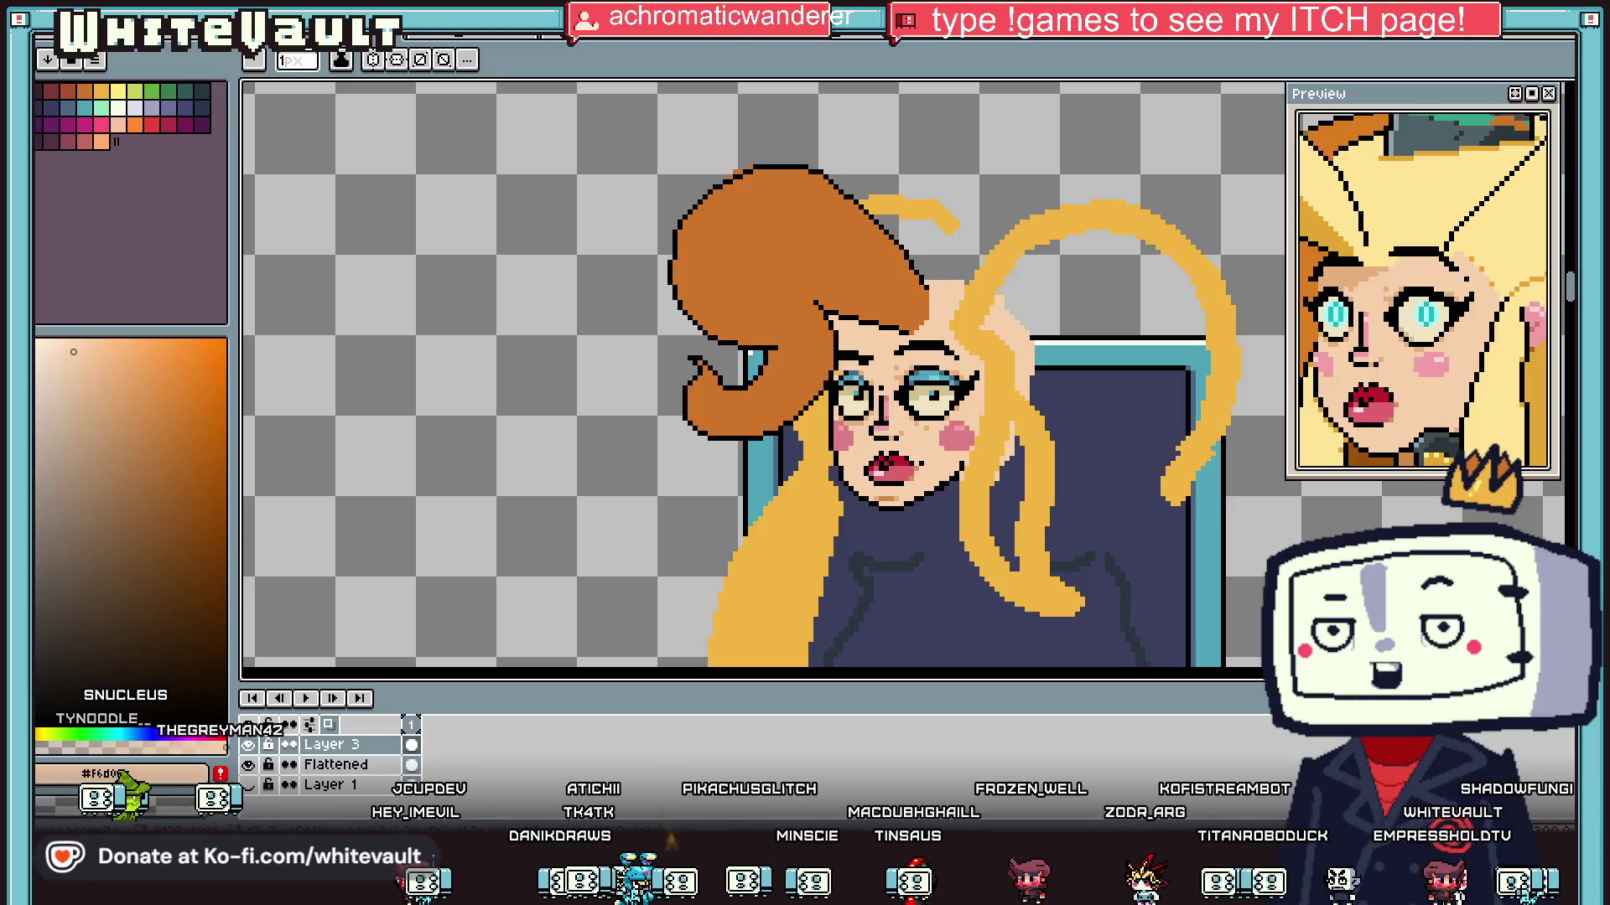
Step: Select the orange-haired portrait and place a copy of it above the original
{"action": "scroll", "coordinate": [1087, 389], "scroll_direction": "down", "scroll_amount": 3}
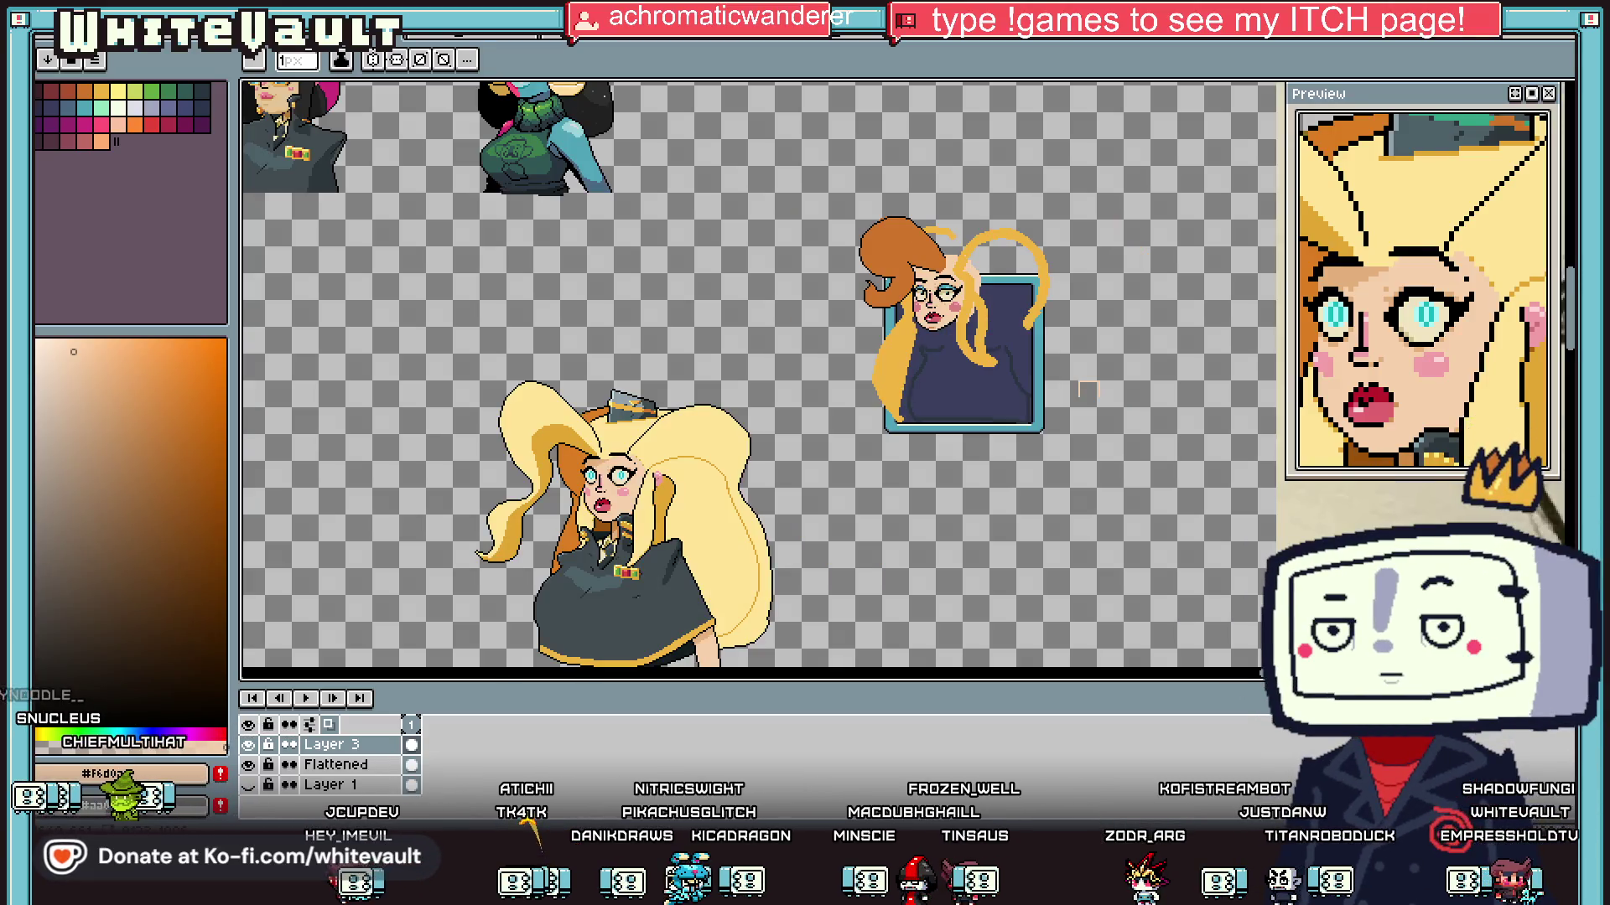
{"action": "scroll", "coordinate": [1088, 388], "scroll_direction": "down", "scroll_amount": 1}
{"action": "scroll", "coordinate": [1091, 381], "scroll_direction": "up", "scroll_amount": 1}
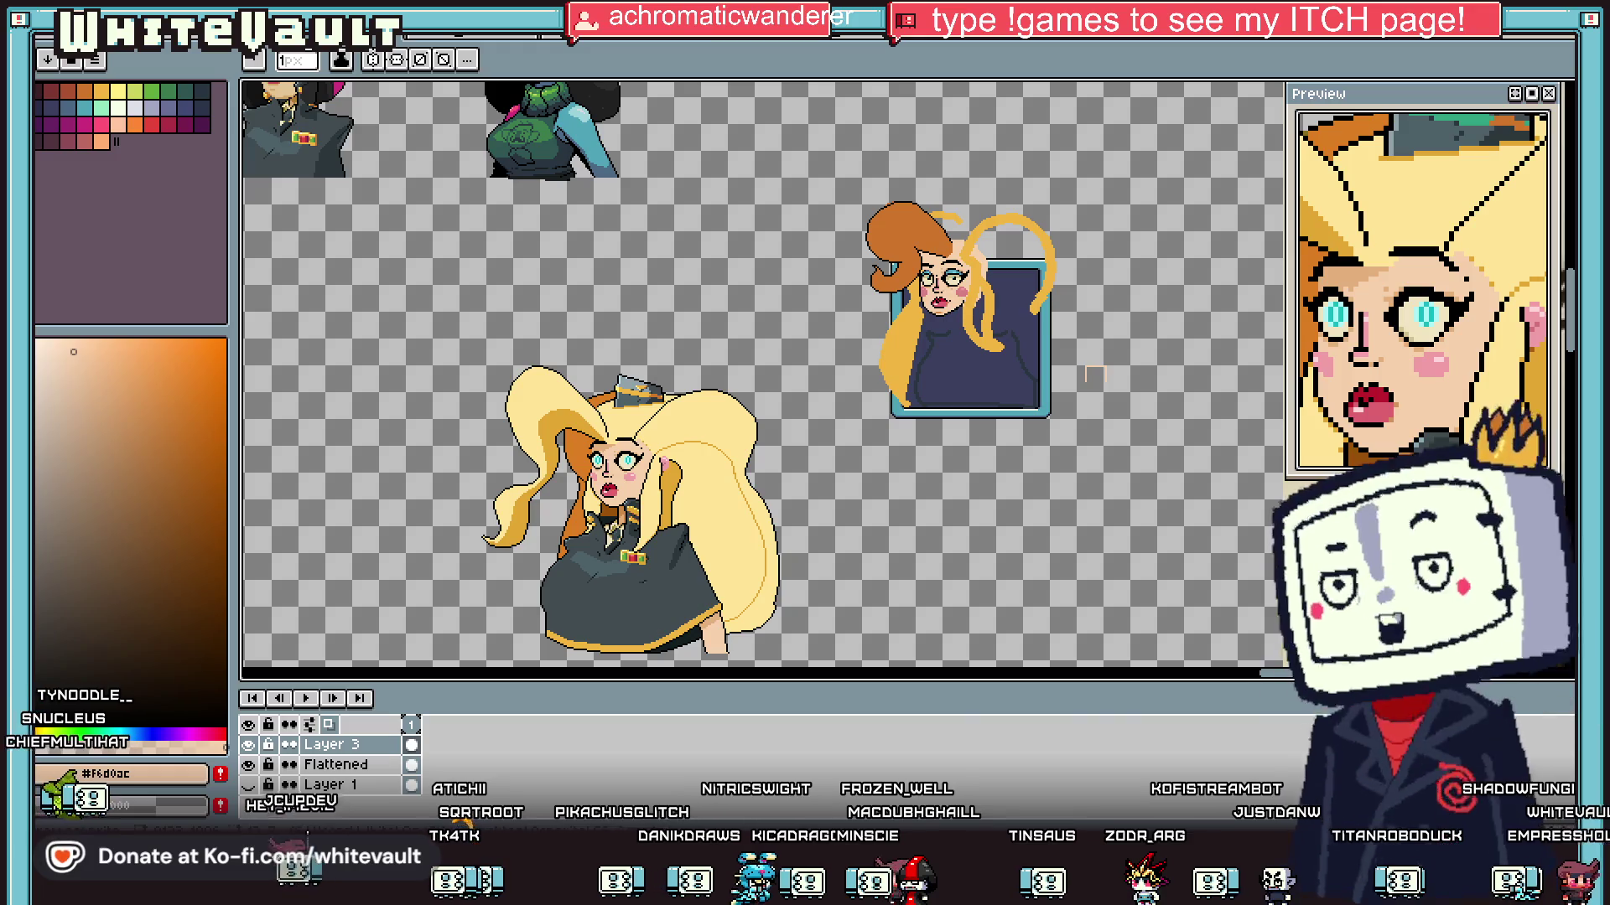
{"action": "left_click", "coordinate": [1566, 90]}
{"action": "scroll", "coordinate": [657, 422], "scroll_direction": "up", "scroll_amount": 3}
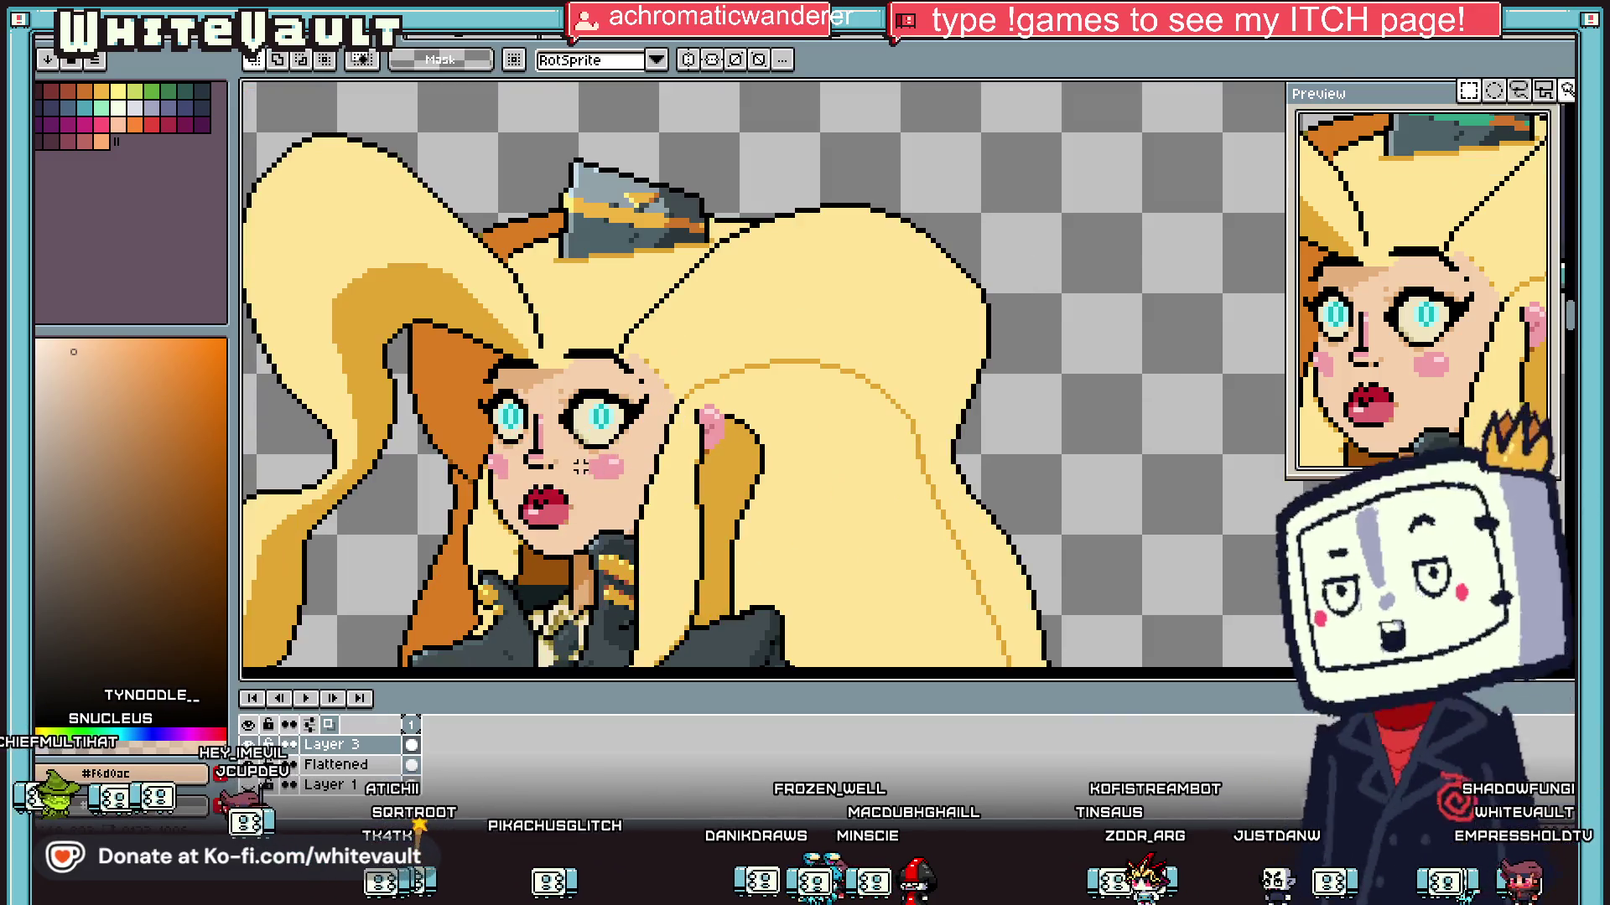
{"action": "scroll", "coordinate": [657, 421], "scroll_direction": "down", "scroll_amount": 4}
{"action": "scroll", "coordinate": [657, 421], "scroll_direction": "up", "scroll_amount": 1}
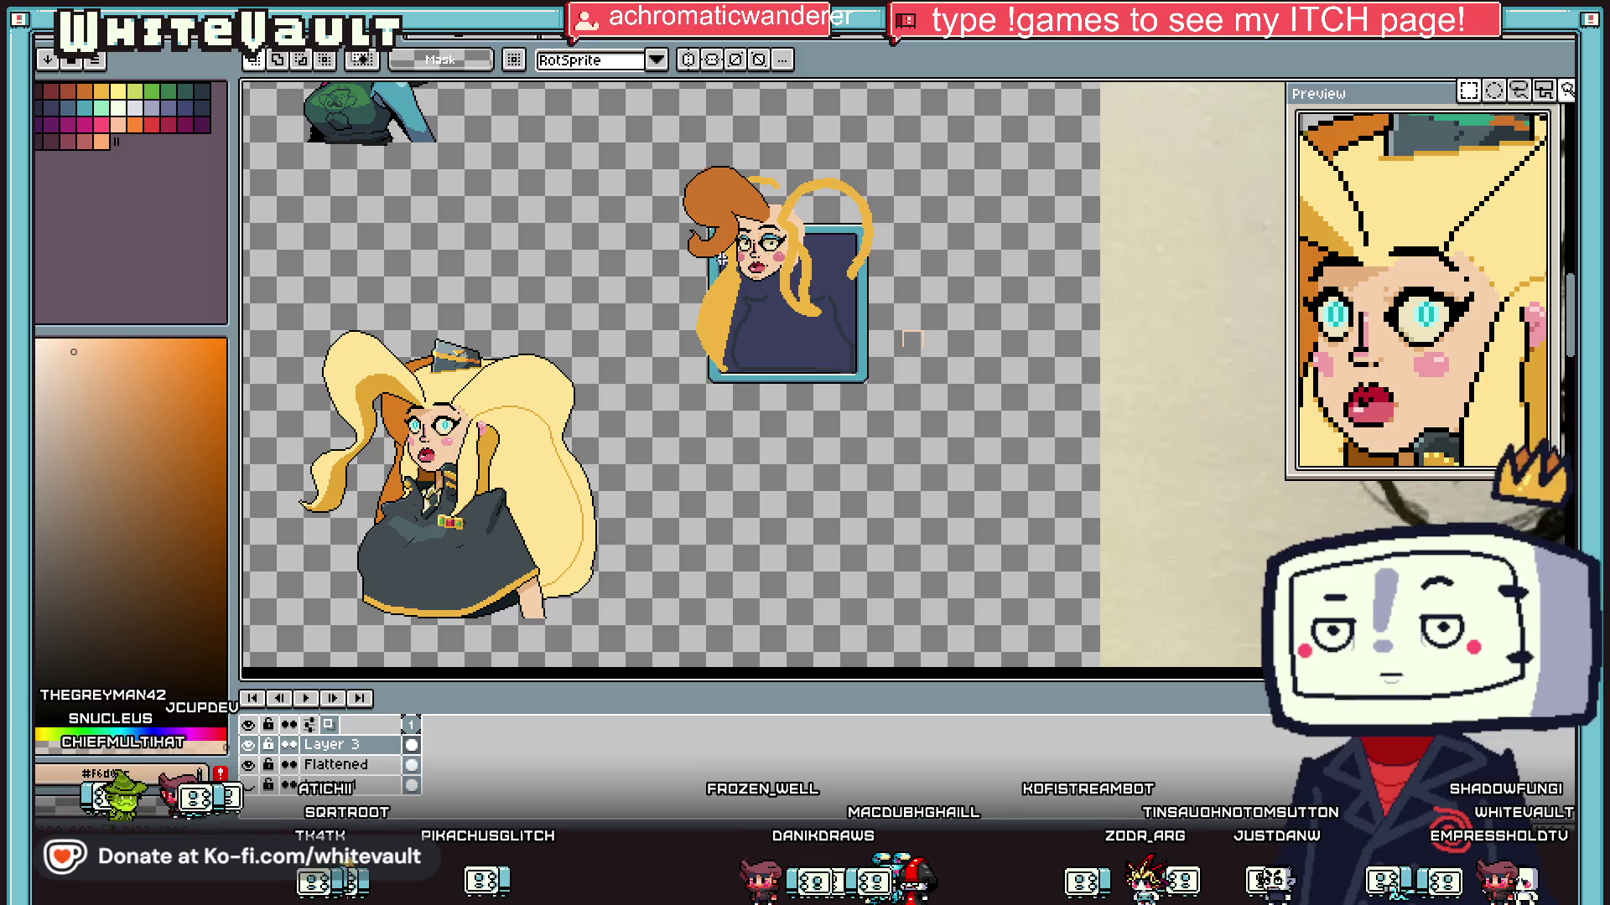
{"action": "left_click_drag", "start_coordinate": [617, 154], "coordinate": [912, 424]}
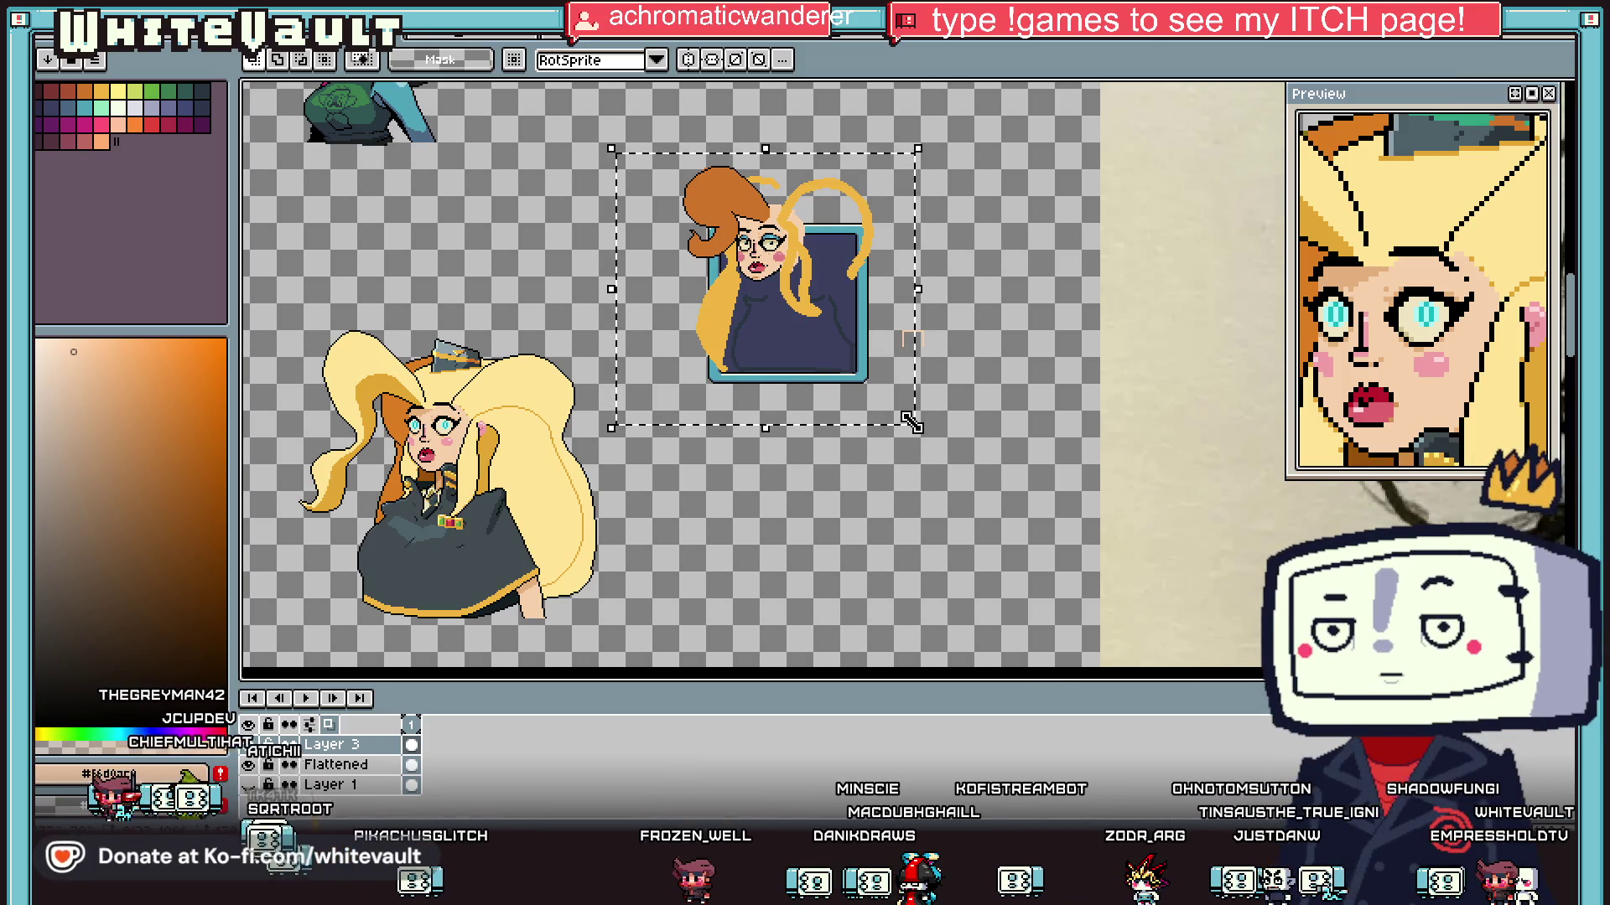
{"action": "scroll", "coordinate": [912, 423], "scroll_direction": "down", "scroll_amount": 1}
{"action": "left_click_drag", "start_coordinate": [866, 369], "coordinate": [866, 214]}
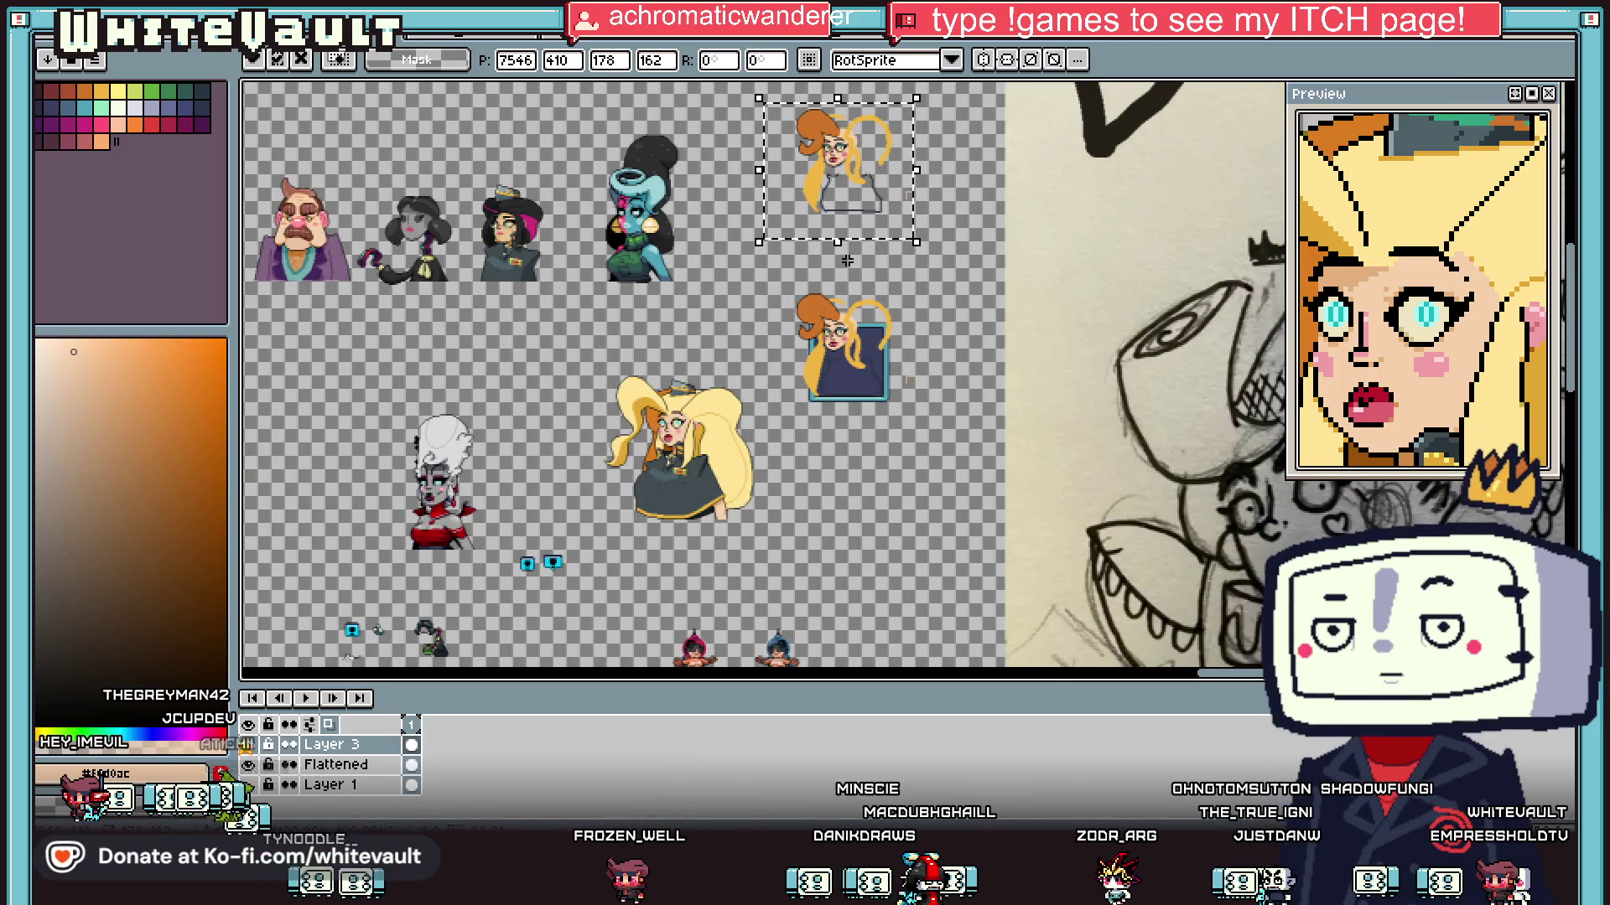
{"action": "scroll", "coordinate": [849, 335], "scroll_direction": "up", "scroll_amount": 4}
{"action": "key", "text": "Return"}
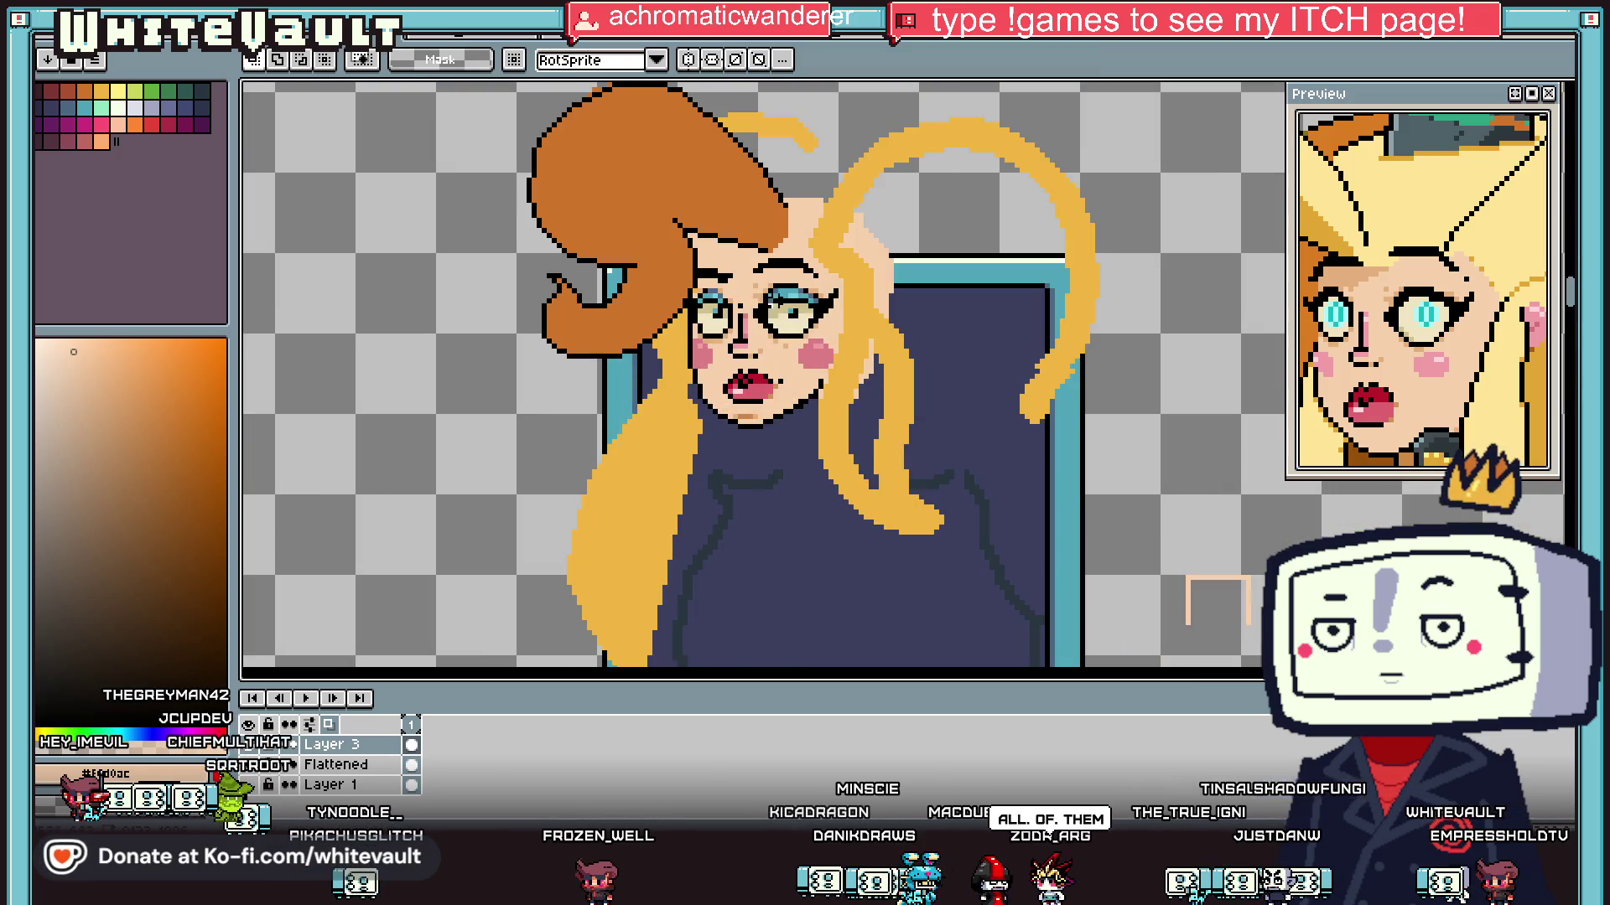
Step: Erase the eye's iris and lashes, the blush and the mouth from the face
{"action": "key", "text": "i"}
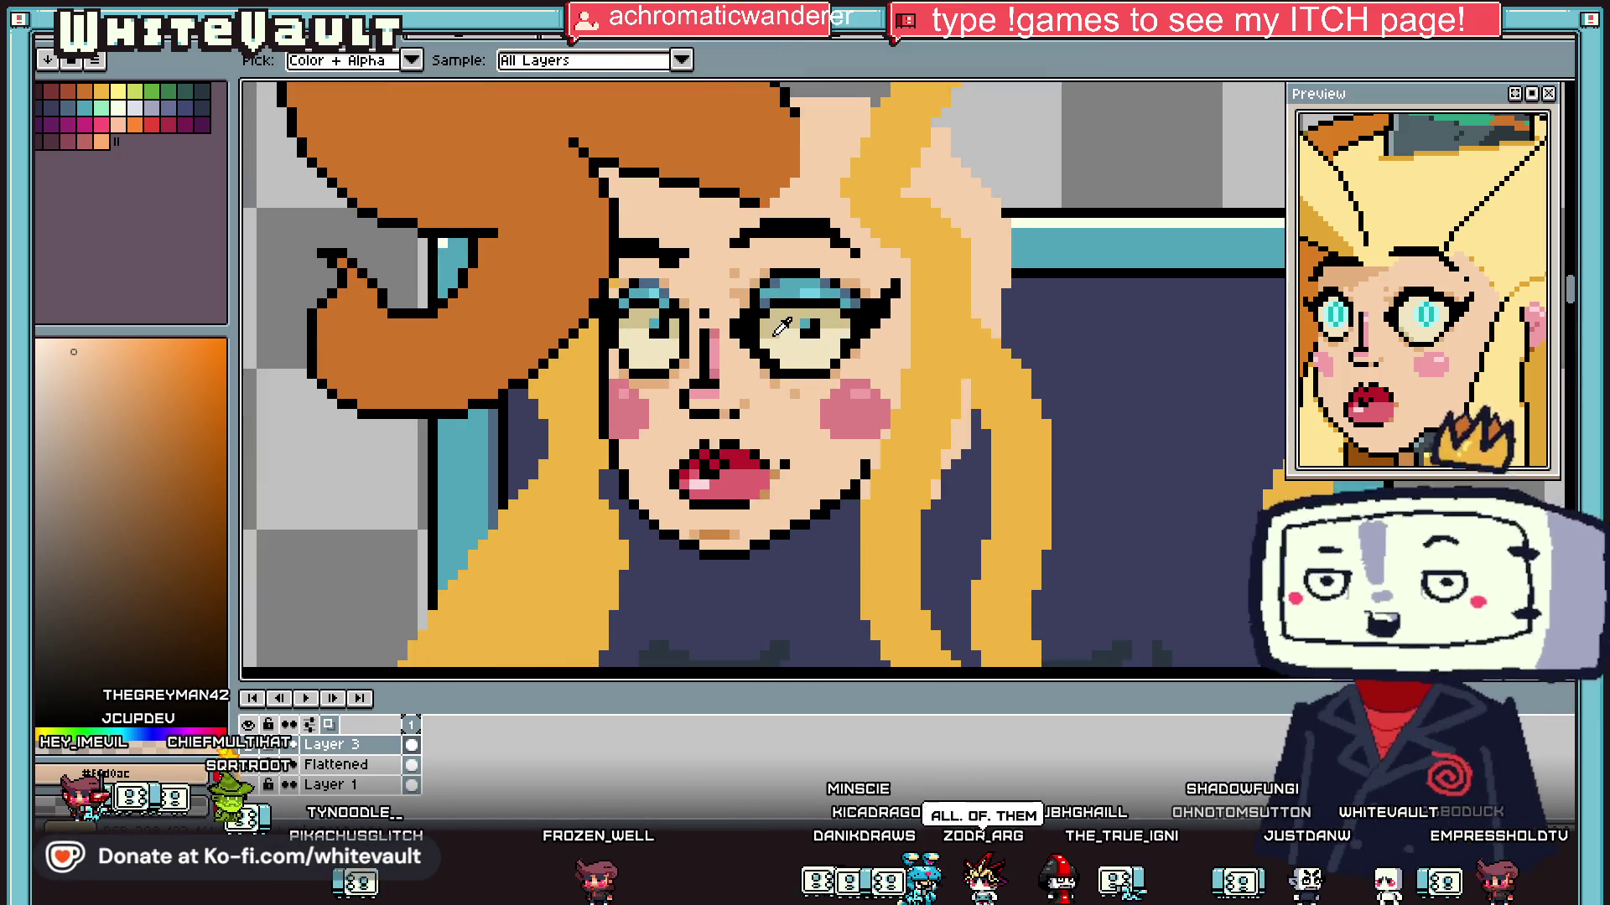
{"action": "key", "text": "e"}
{"action": "left_click_drag", "start_coordinate": [805, 343], "coordinate": [780, 291]}
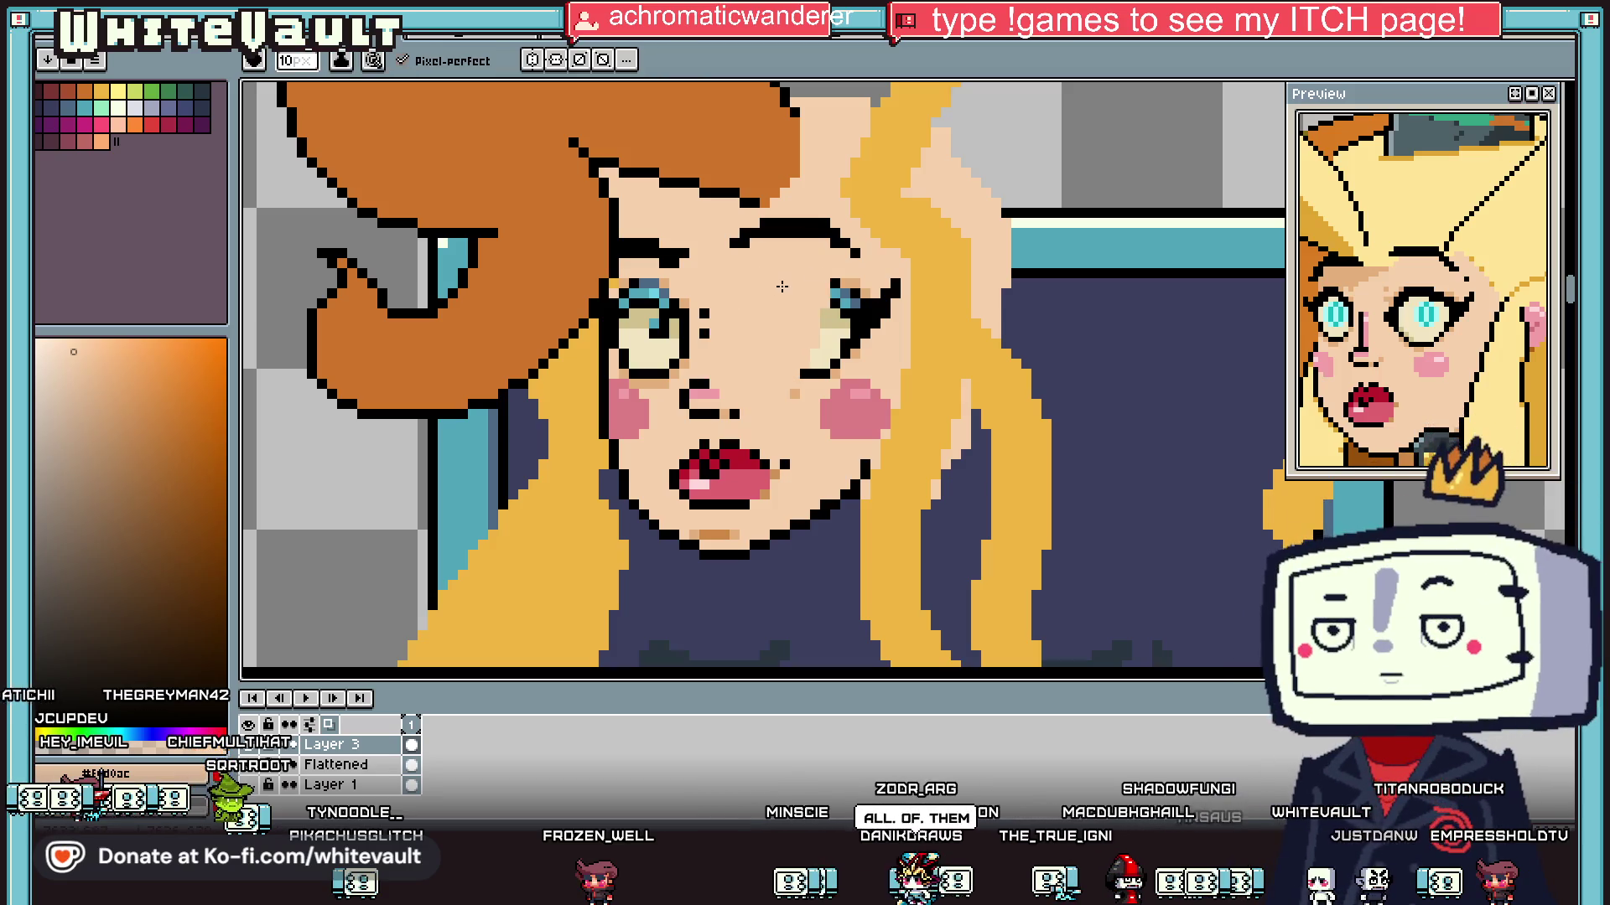
{"action": "mouse_move", "coordinate": [679, 287]}
{"action": "left_mouse_down"}
{"action": "mouse_move", "coordinate": [637, 248]}
{"action": "mouse_move", "coordinate": [629, 403]}
{"action": "mouse_move", "coordinate": [688, 452]}
{"action": "mouse_move", "coordinate": [831, 400]}
{"action": "mouse_move", "coordinate": [721, 495]}
{"action": "mouse_move", "coordinate": [670, 402]}
{"action": "left_mouse_up"}
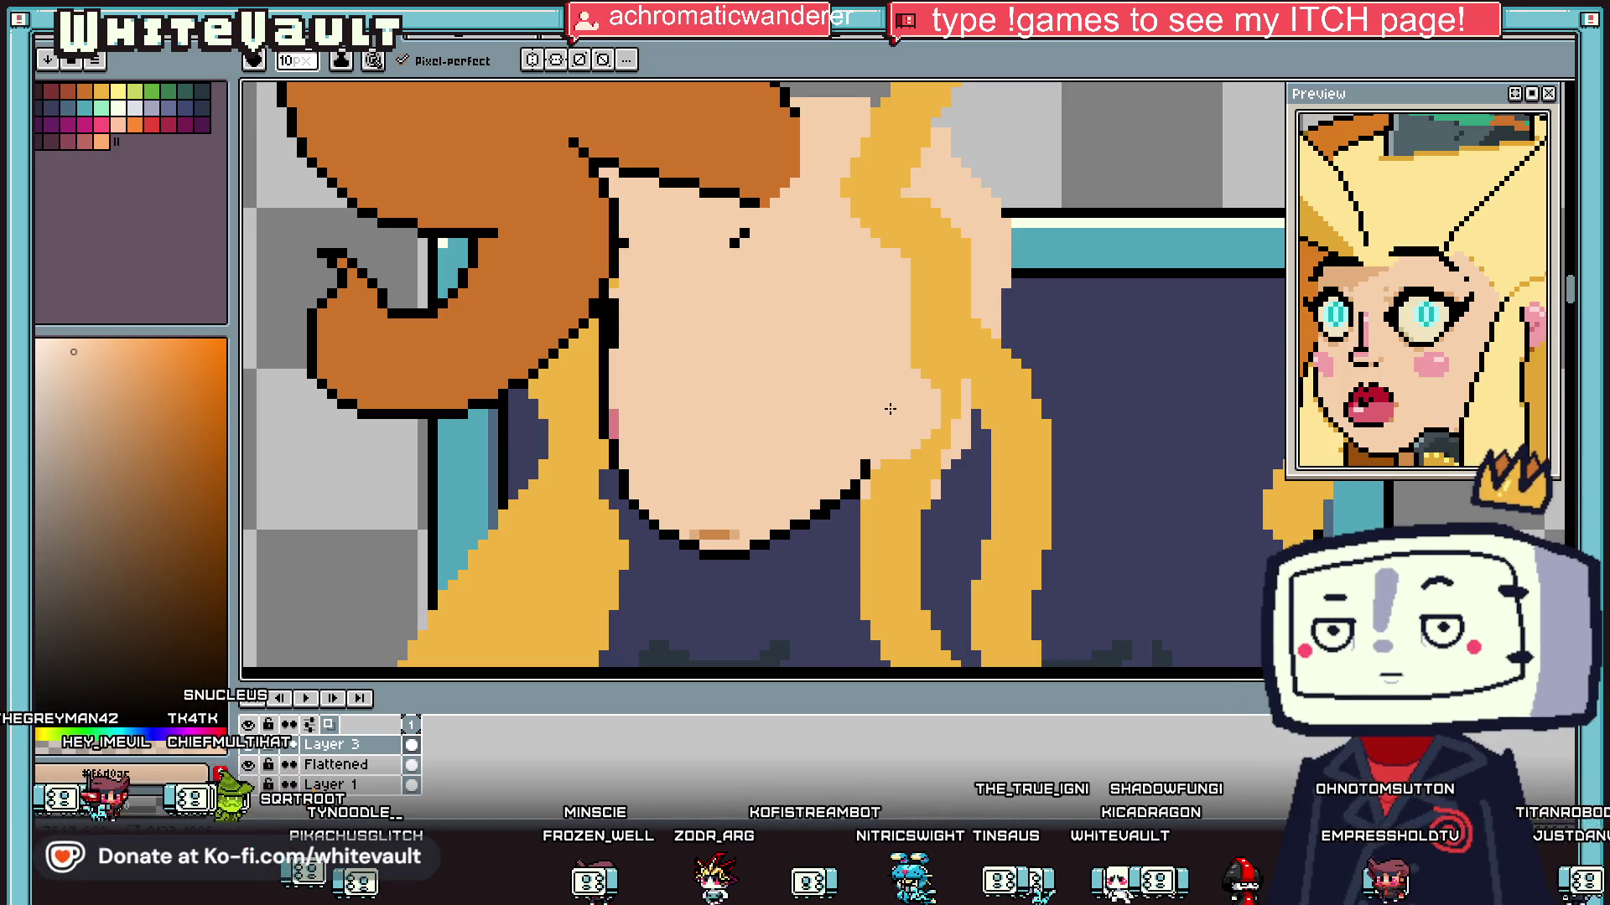
{"action": "scroll", "coordinate": [848, 418], "scroll_direction": "down", "scroll_amount": 5}
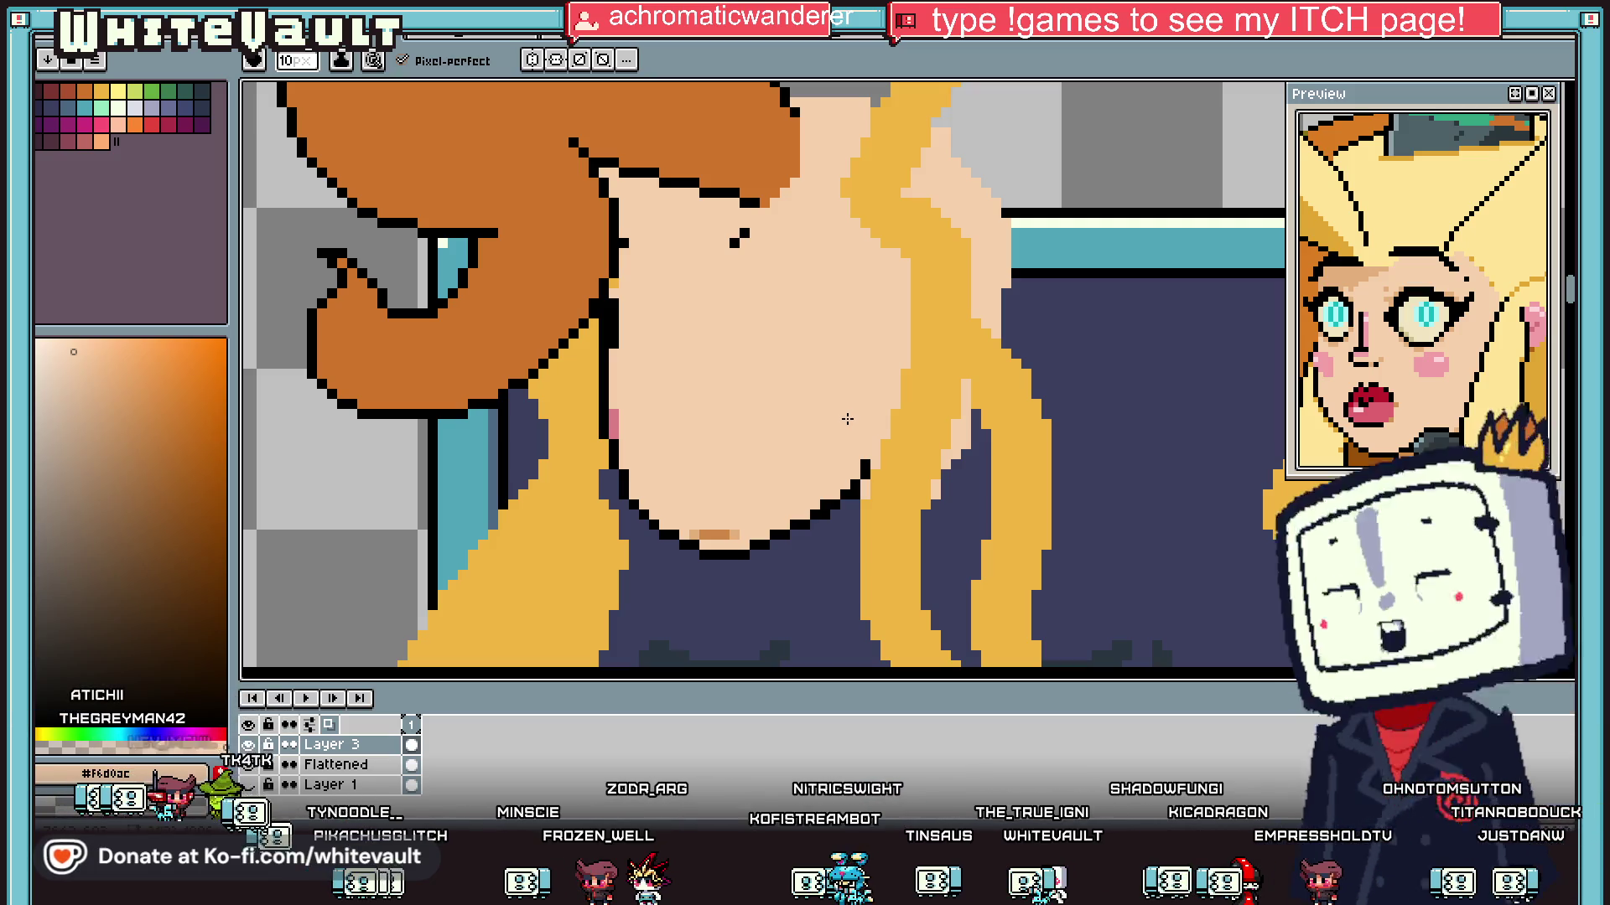
{"action": "scroll", "coordinate": [607, 503], "scroll_direction": "up", "scroll_amount": 3}
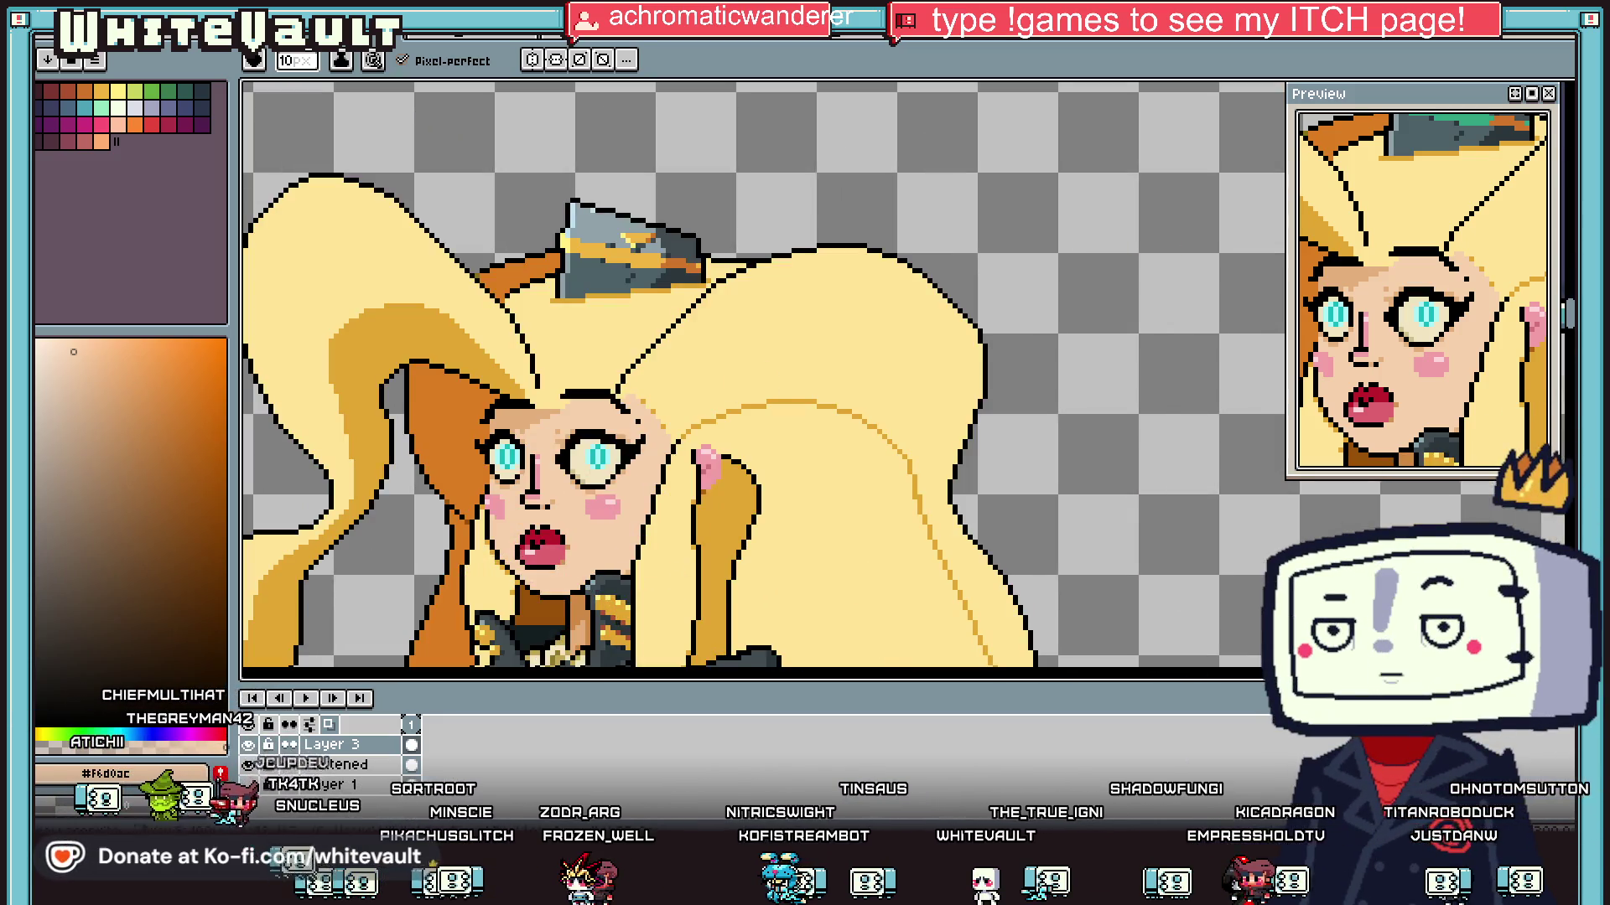
Step: Marquee-select the blonde character's eyes, blush and mouth
{"action": "key", "text": "m"}
{"action": "scroll", "coordinate": [485, 369], "scroll_direction": "up", "scroll_amount": 3}
{"action": "mouse_move", "coordinate": [484, 369]}
{"action": "left_mouse_down"}
{"action": "mouse_move", "coordinate": [621, 515]}
{"action": "mouse_move", "coordinate": [655, 528]}
{"action": "left_mouse_up"}
{"action": "left_click_drag", "start_coordinate": [629, 342], "coordinate": [871, 542]}
{"action": "left_click_drag", "start_coordinate": [817, 468], "coordinate": [817, 467]}
{"action": "scroll", "coordinate": [817, 468], "scroll_direction": "down", "scroll_amount": 2}
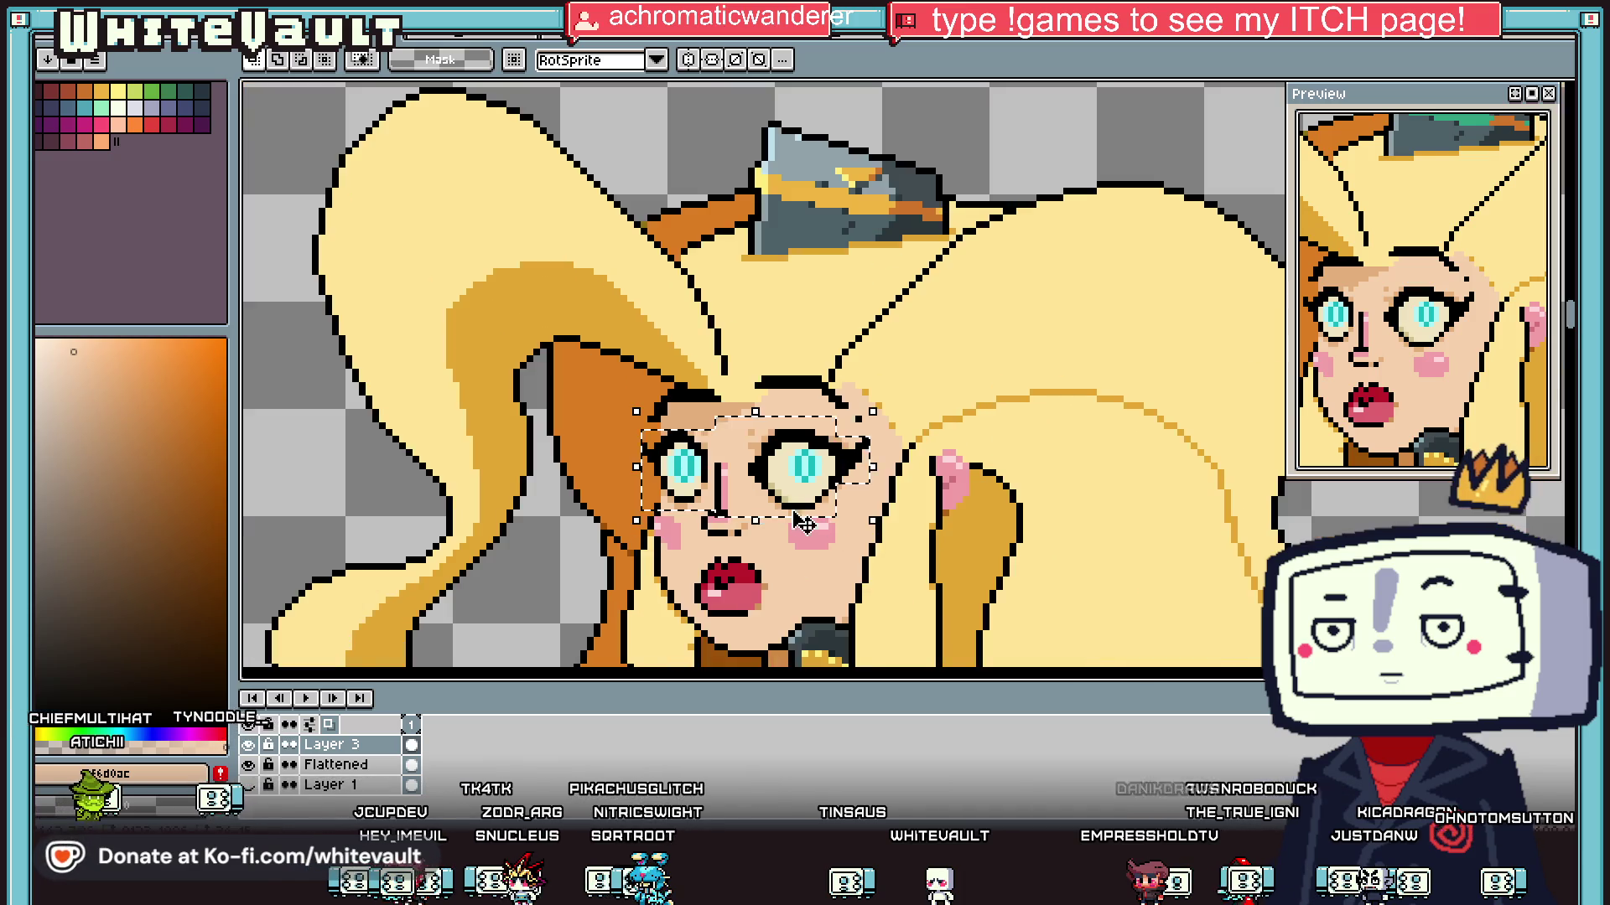
{"action": "scroll", "coordinate": [817, 468], "scroll_direction": "up", "scroll_amount": 2}
{"action": "mouse_move", "coordinate": [536, 463]}
{"action": "left_mouse_down"}
{"action": "mouse_move", "coordinate": [880, 553]}
{"action": "mouse_move", "coordinate": [879, 593]}
{"action": "left_mouse_up"}
{"action": "scroll", "coordinate": [847, 612], "scroll_direction": "down", "scroll_amount": 3}
{"action": "scroll", "coordinate": [843, 622], "scroll_direction": "up", "scroll_amount": 2}
{"action": "scroll", "coordinate": [838, 595], "scroll_direction": "down", "scroll_amount": 2}
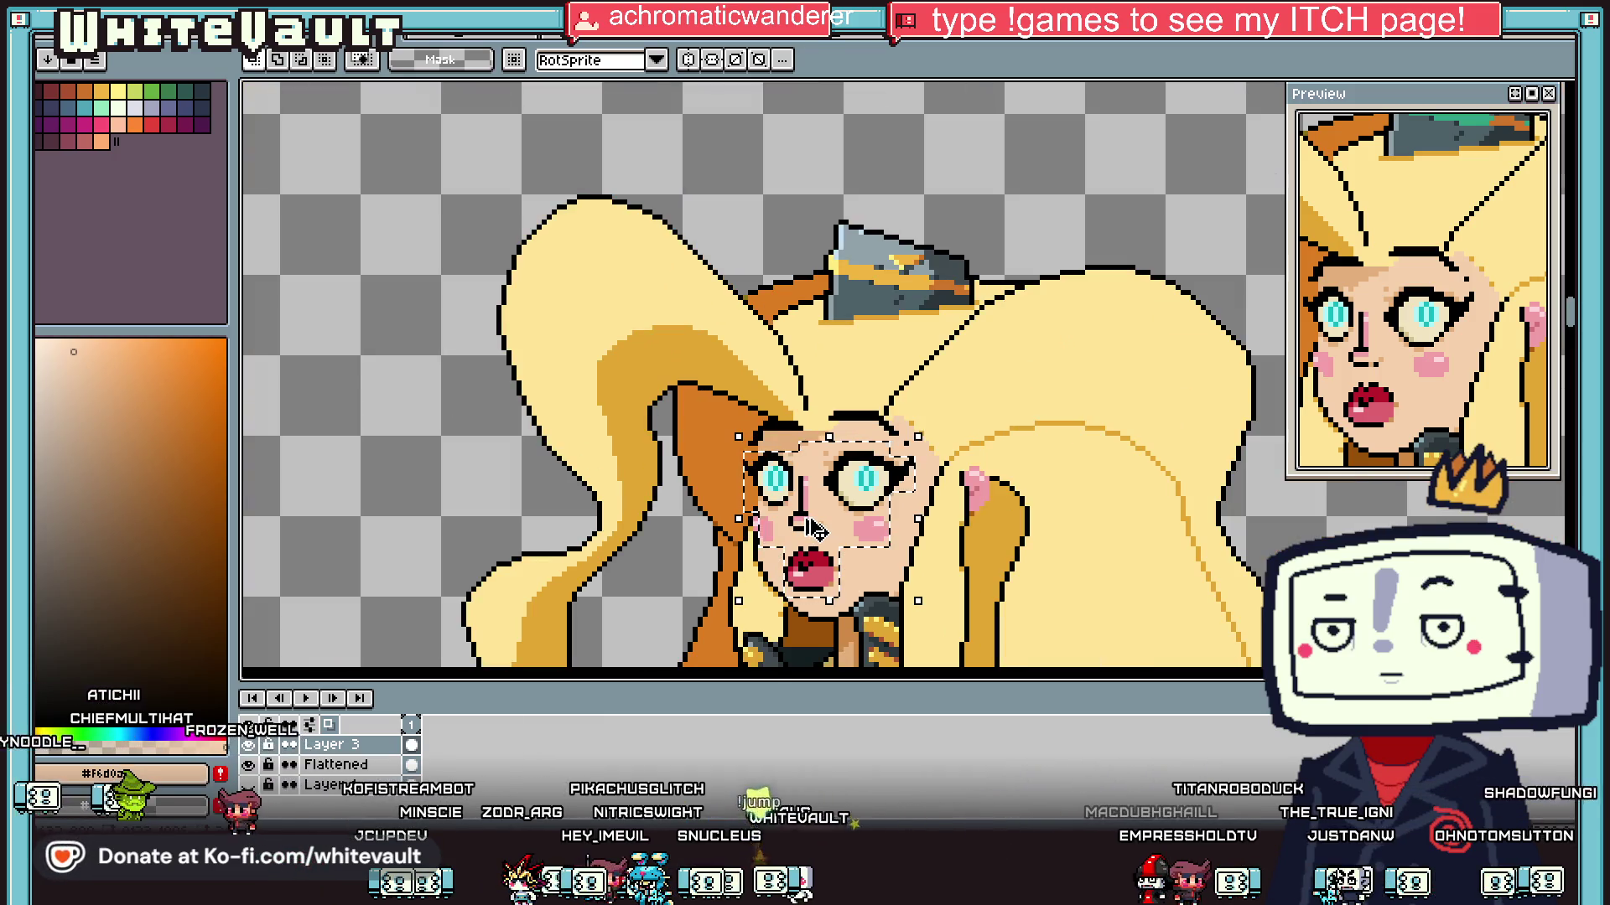
Step: Turn the selected face features into a custom brush
{"action": "left_click", "coordinate": [857, 513]}
{"action": "scroll", "coordinate": [868, 509], "scroll_direction": "down", "scroll_amount": 1}
{"action": "key", "text": "Return"}
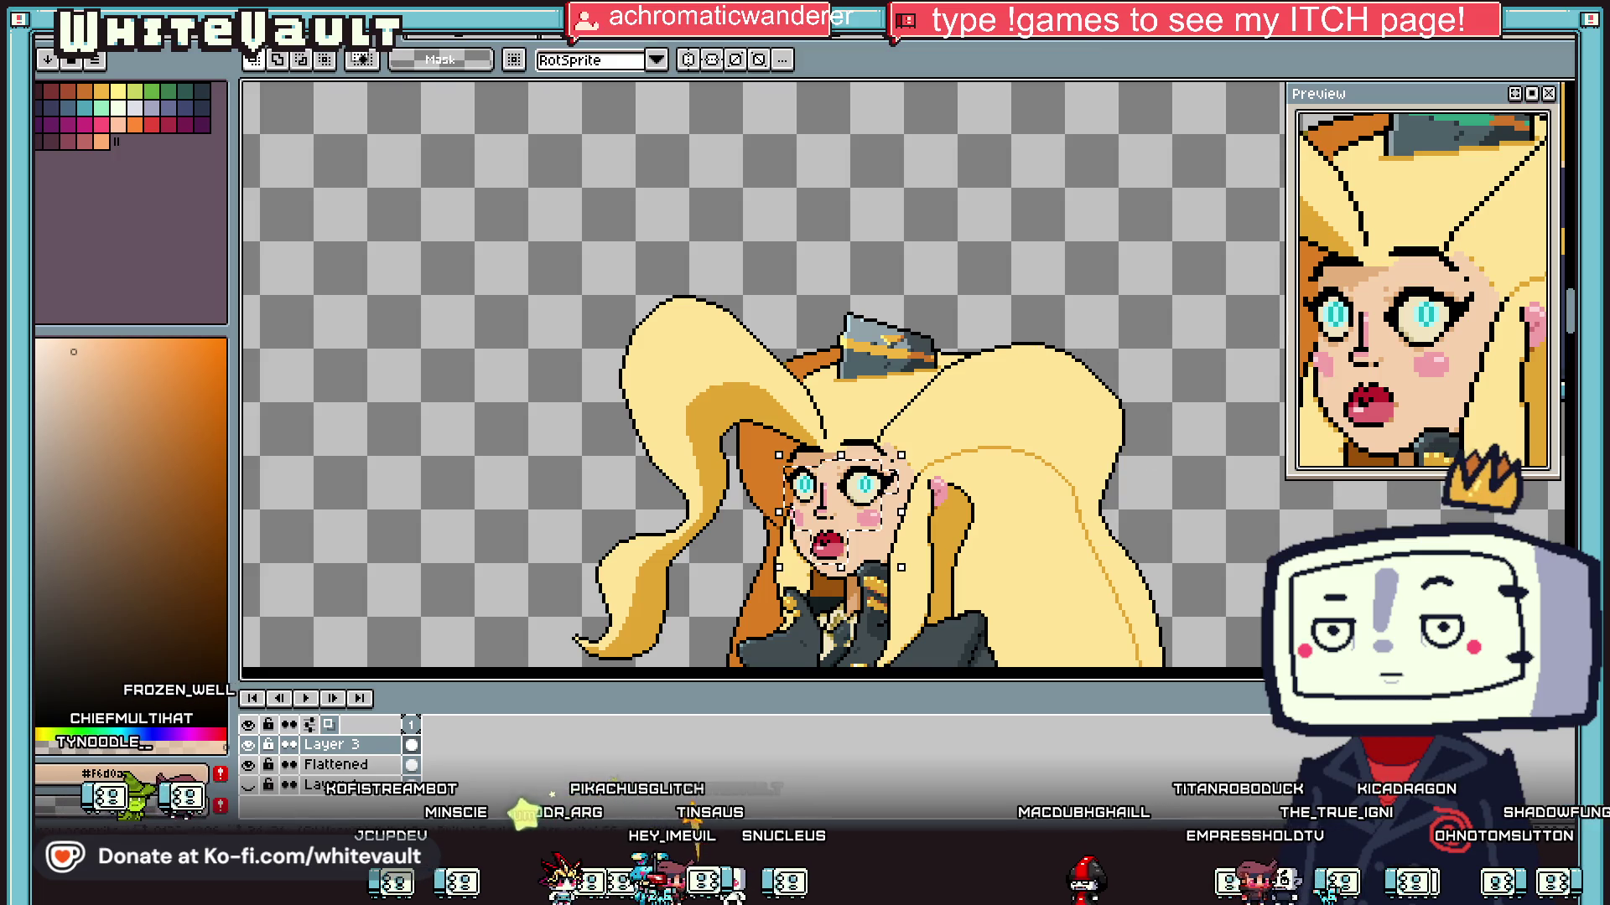
{"action": "key", "text": "b"}
{"action": "scroll", "coordinate": [1162, 431], "scroll_direction": "down", "scroll_amount": 4}
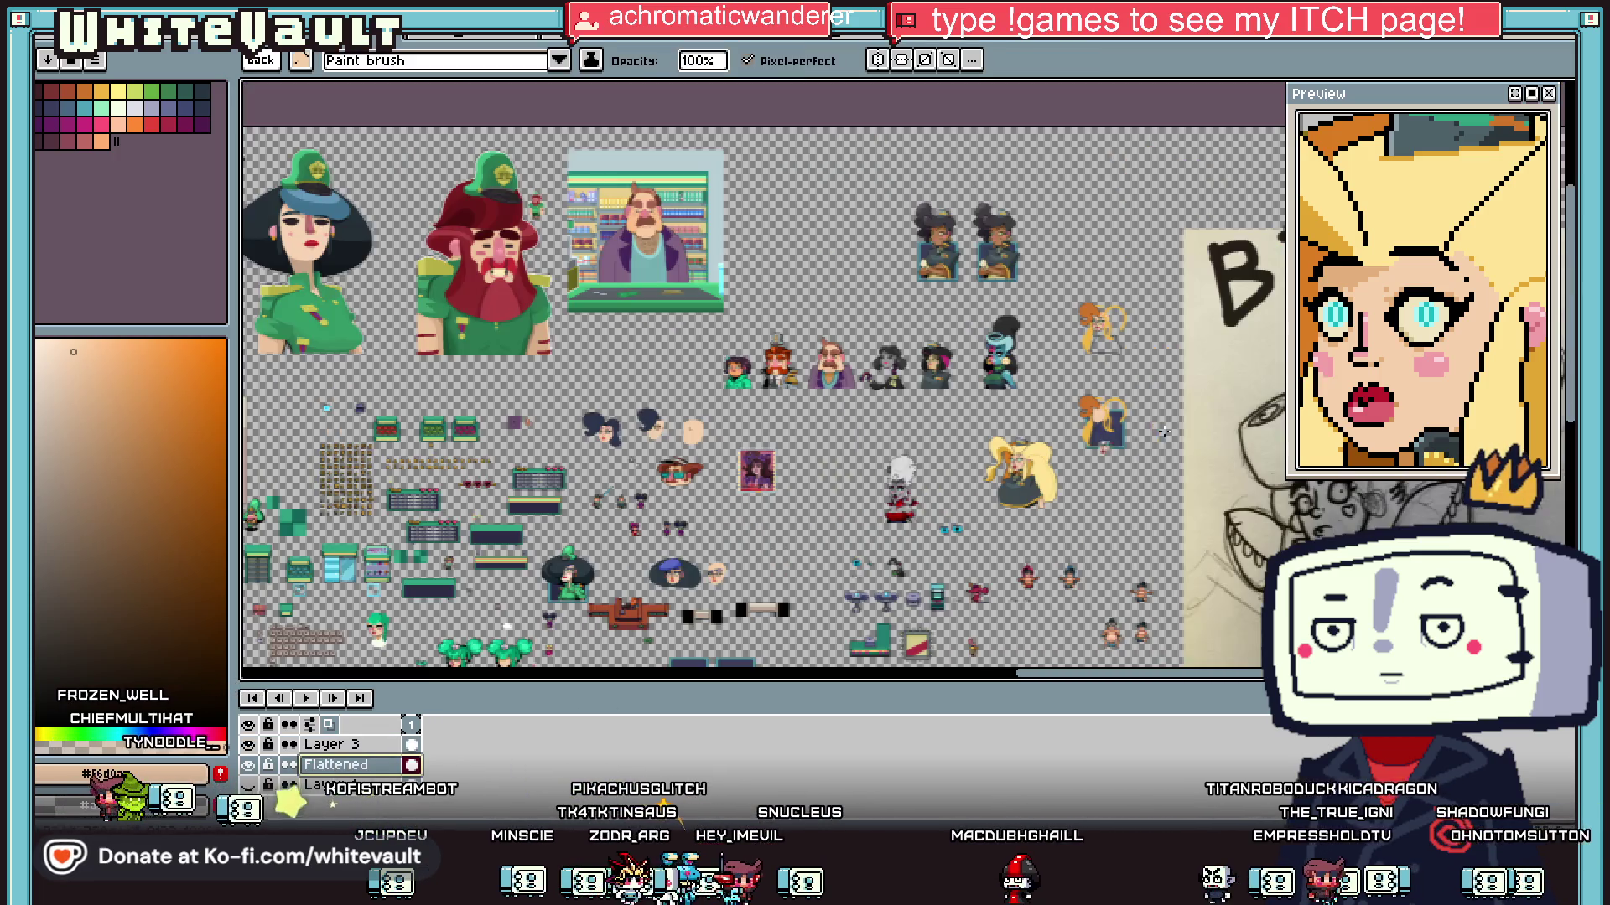
{"action": "scroll", "coordinate": [1136, 424], "scroll_direction": "up", "scroll_amount": 4}
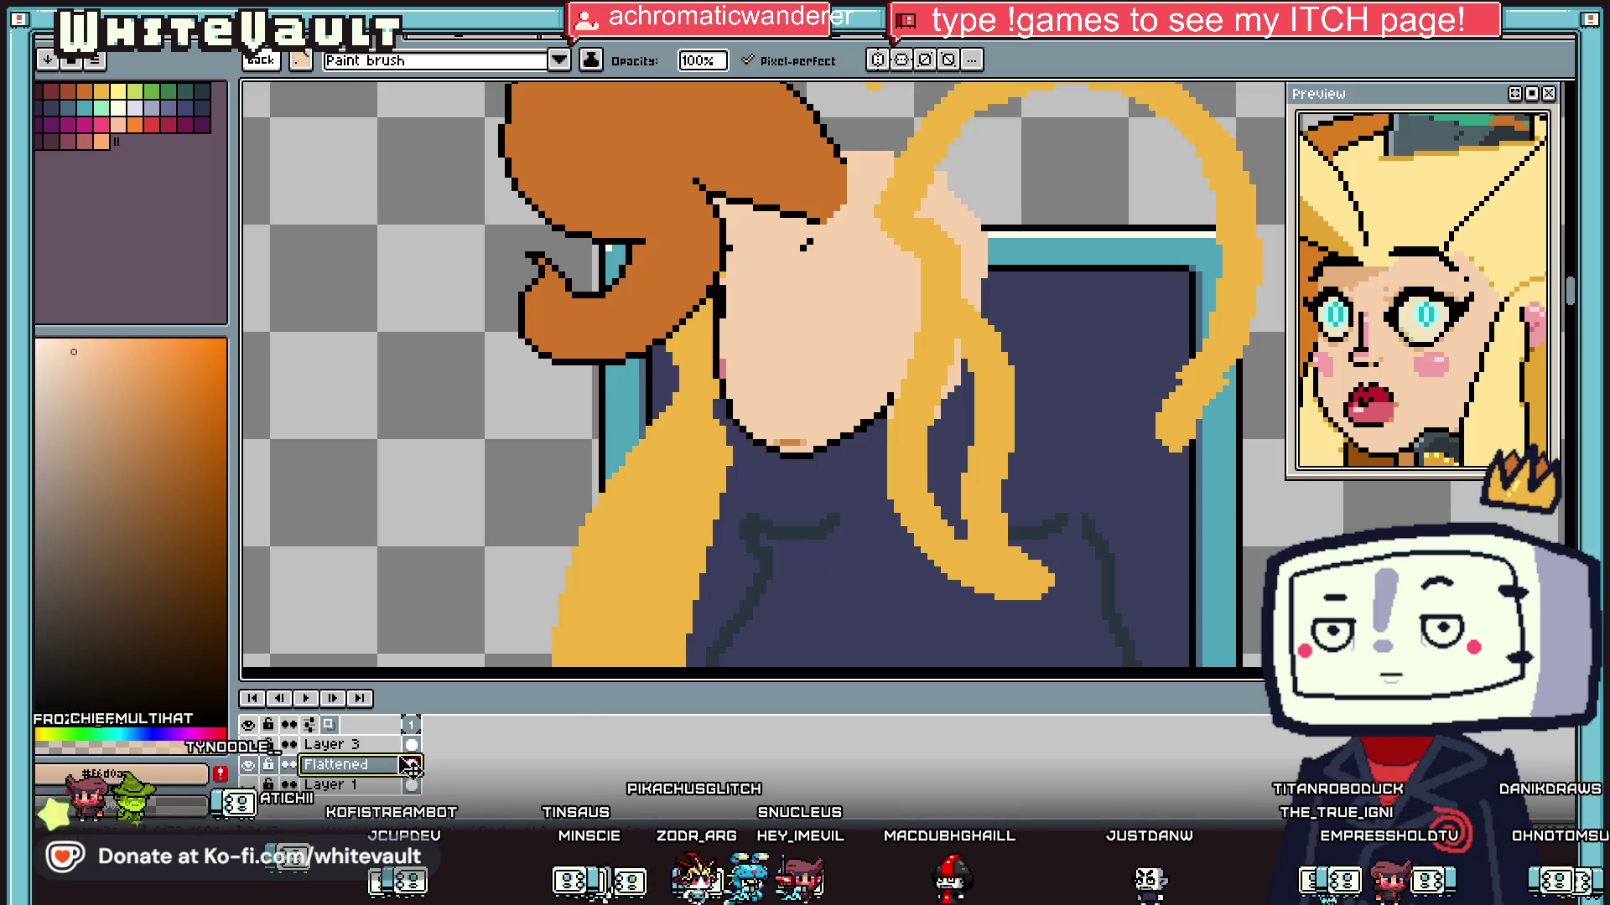
Step: Stamp the face onto Layer 3 of the framed portrait, nudging it a pixel at a time into place
{"action": "left_click", "coordinate": [411, 745]}
{"action": "left_click_drag", "start_coordinate": [828, 334], "coordinate": [815, 332]}
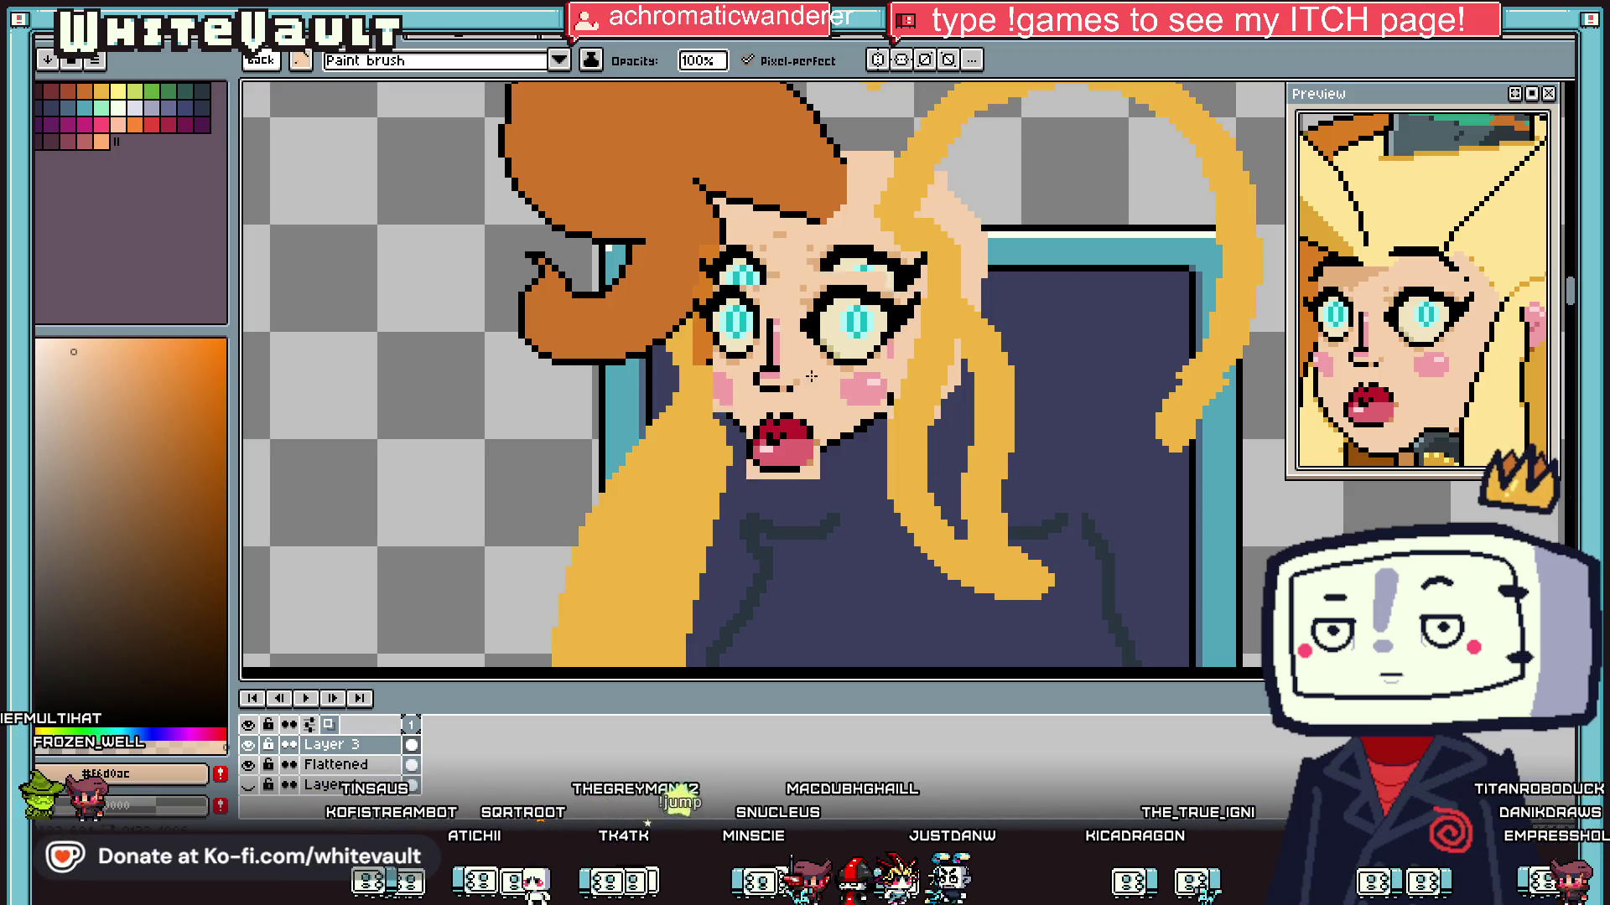
{"action": "scroll", "coordinate": [818, 423], "scroll_direction": "down", "scroll_amount": 3}
{"action": "scroll", "coordinate": [819, 474], "scroll_direction": "up", "scroll_amount": 3}
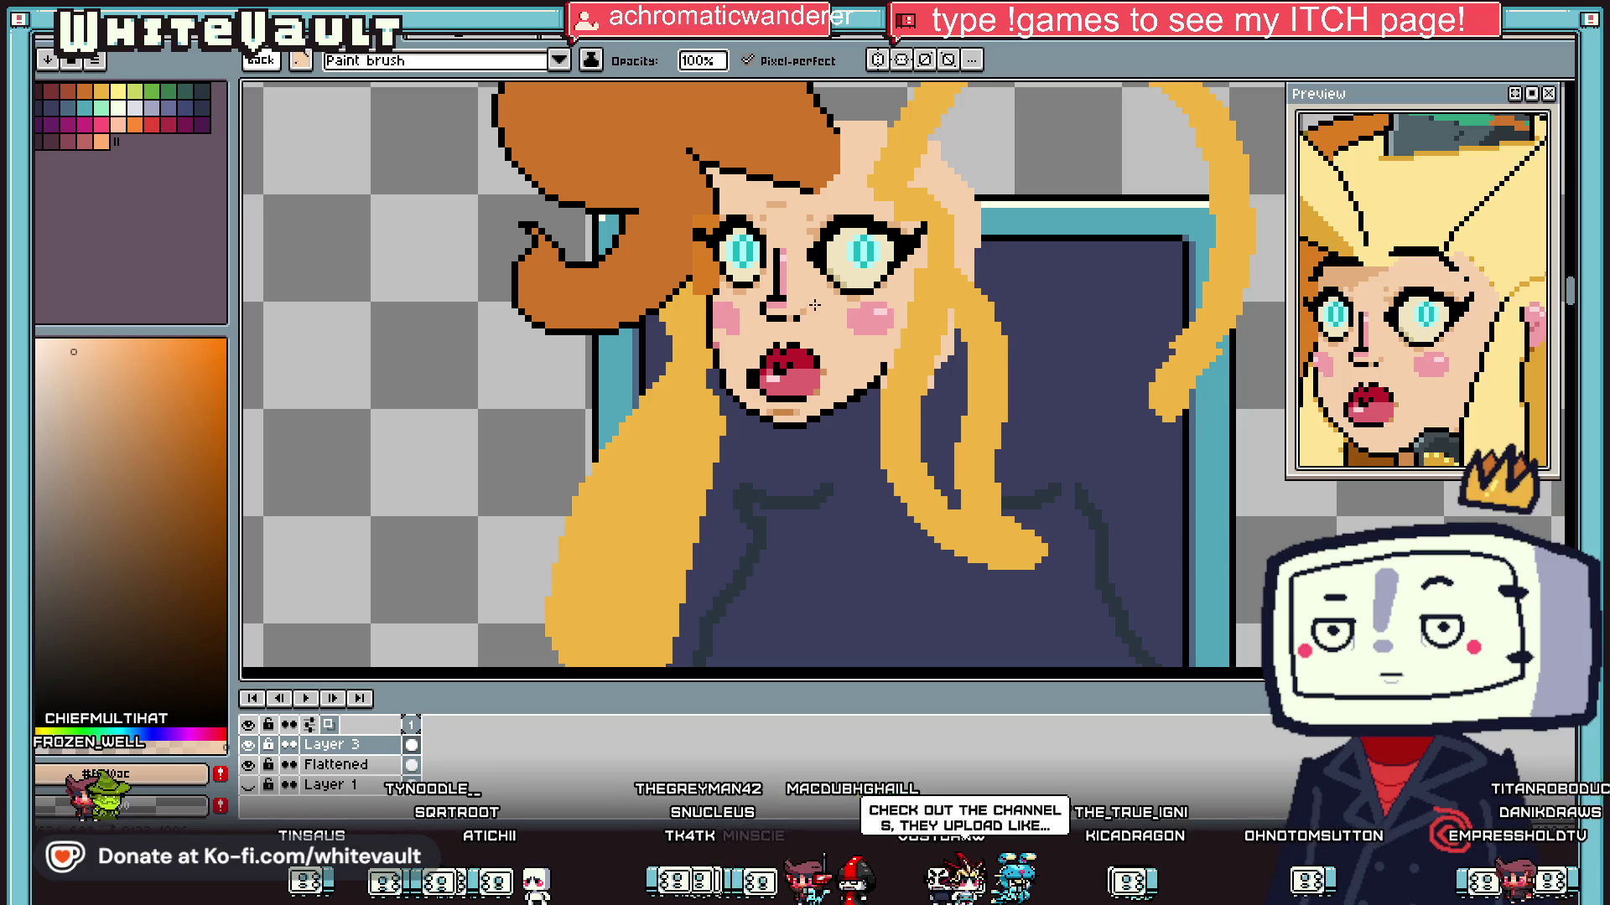
{"action": "left_click_drag", "start_coordinate": [815, 306], "coordinate": [816, 307]}
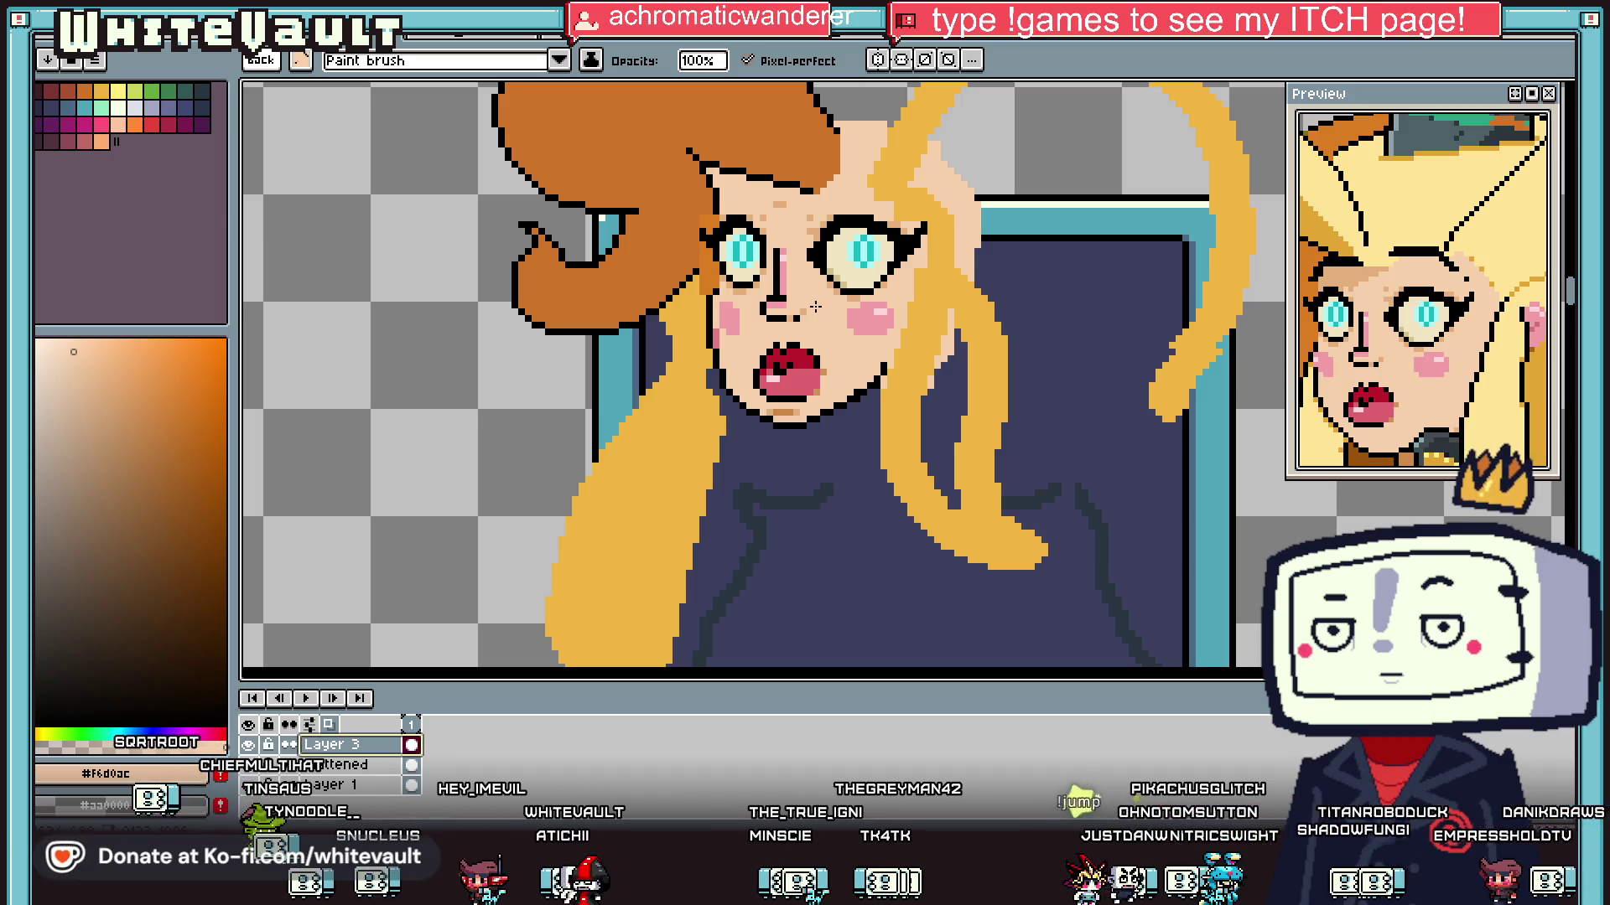
{"action": "left_click_drag", "start_coordinate": [816, 307], "coordinate": [812, 307]}
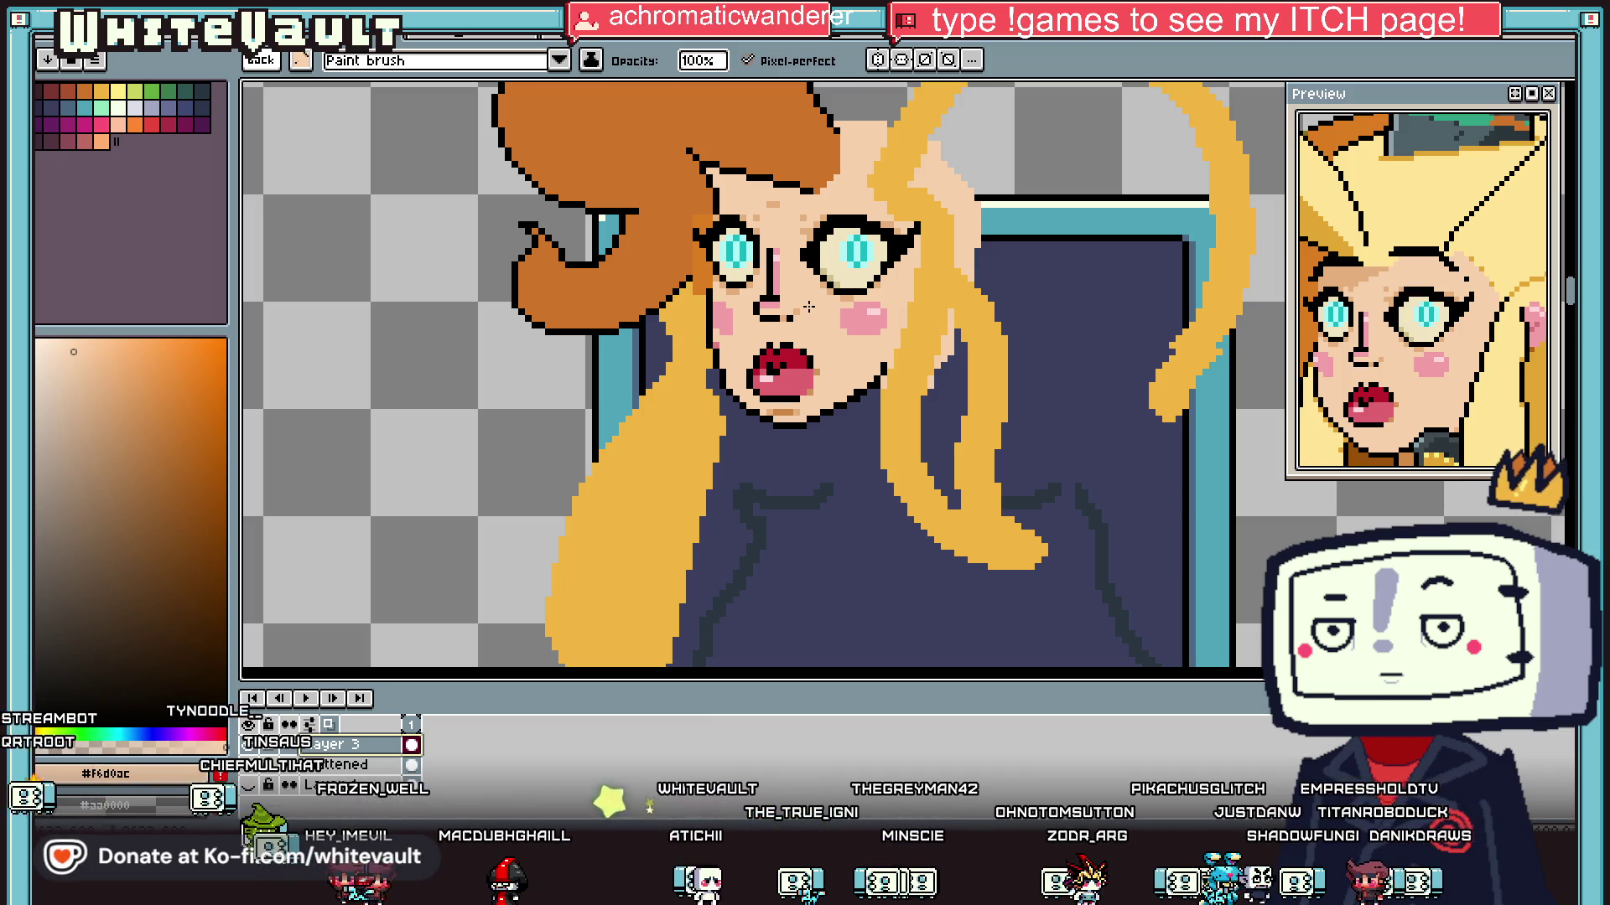
{"action": "scroll", "coordinate": [809, 306], "scroll_direction": "down", "scroll_amount": 5}
{"action": "scroll", "coordinate": [809, 377], "scroll_direction": "down", "scroll_amount": 1}
{"action": "scroll", "coordinate": [809, 377], "scroll_direction": "up", "scroll_amount": 1}
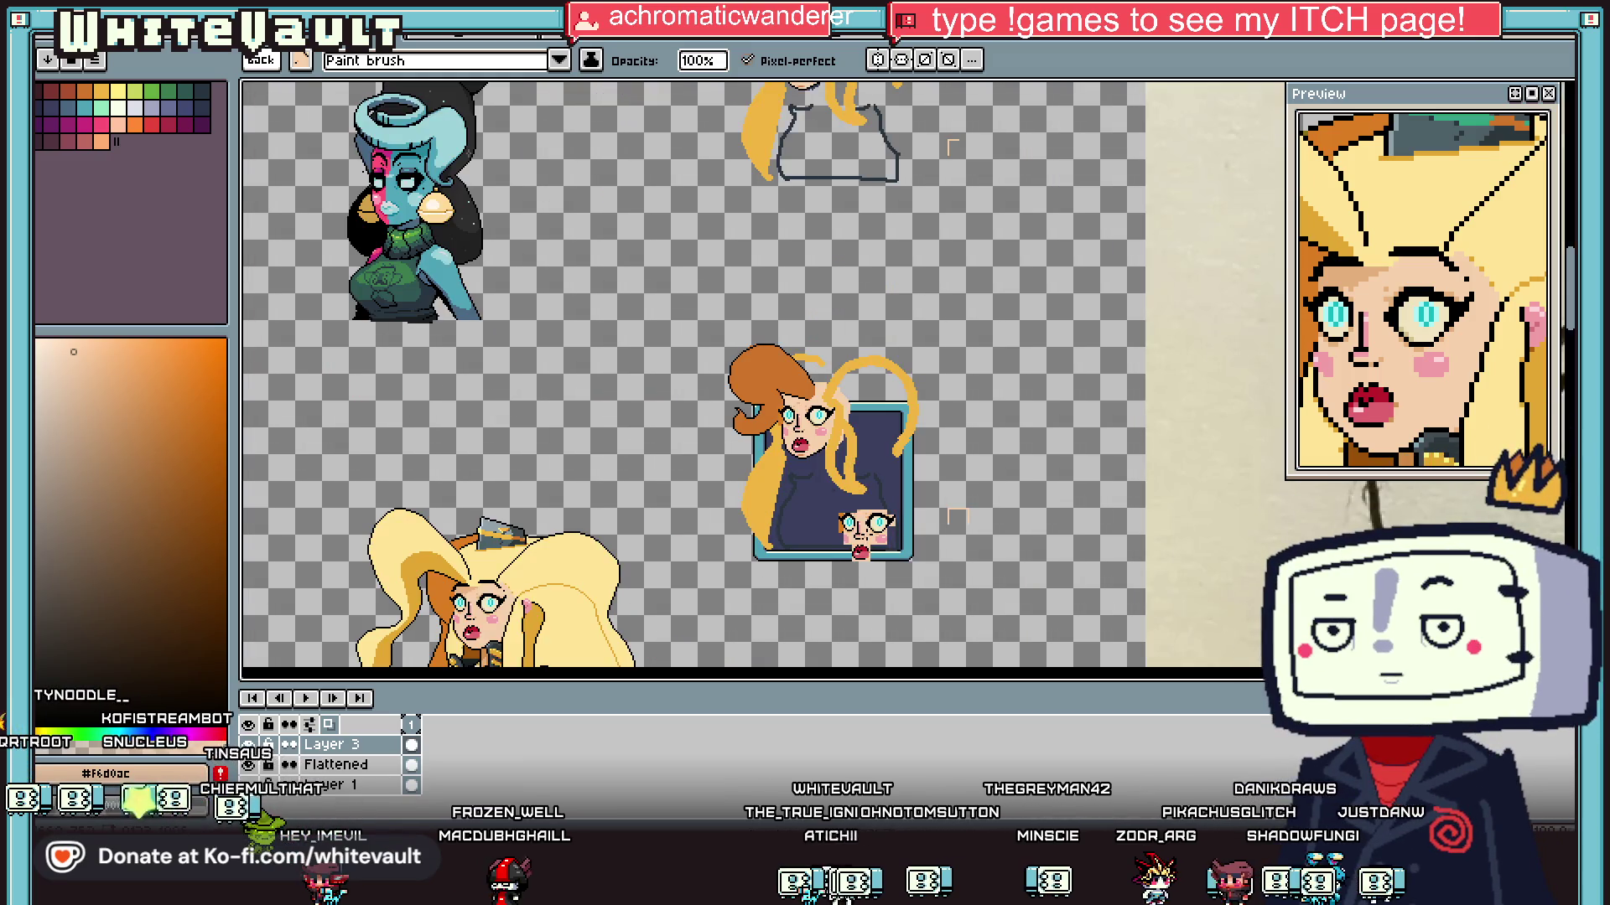
{"action": "scroll", "coordinate": [811, 522], "scroll_direction": "up", "scroll_amount": 1}
{"action": "left_click_drag", "start_coordinate": [853, 533], "coordinate": [1052, 500]}
{"action": "key", "text": "shift+q"}
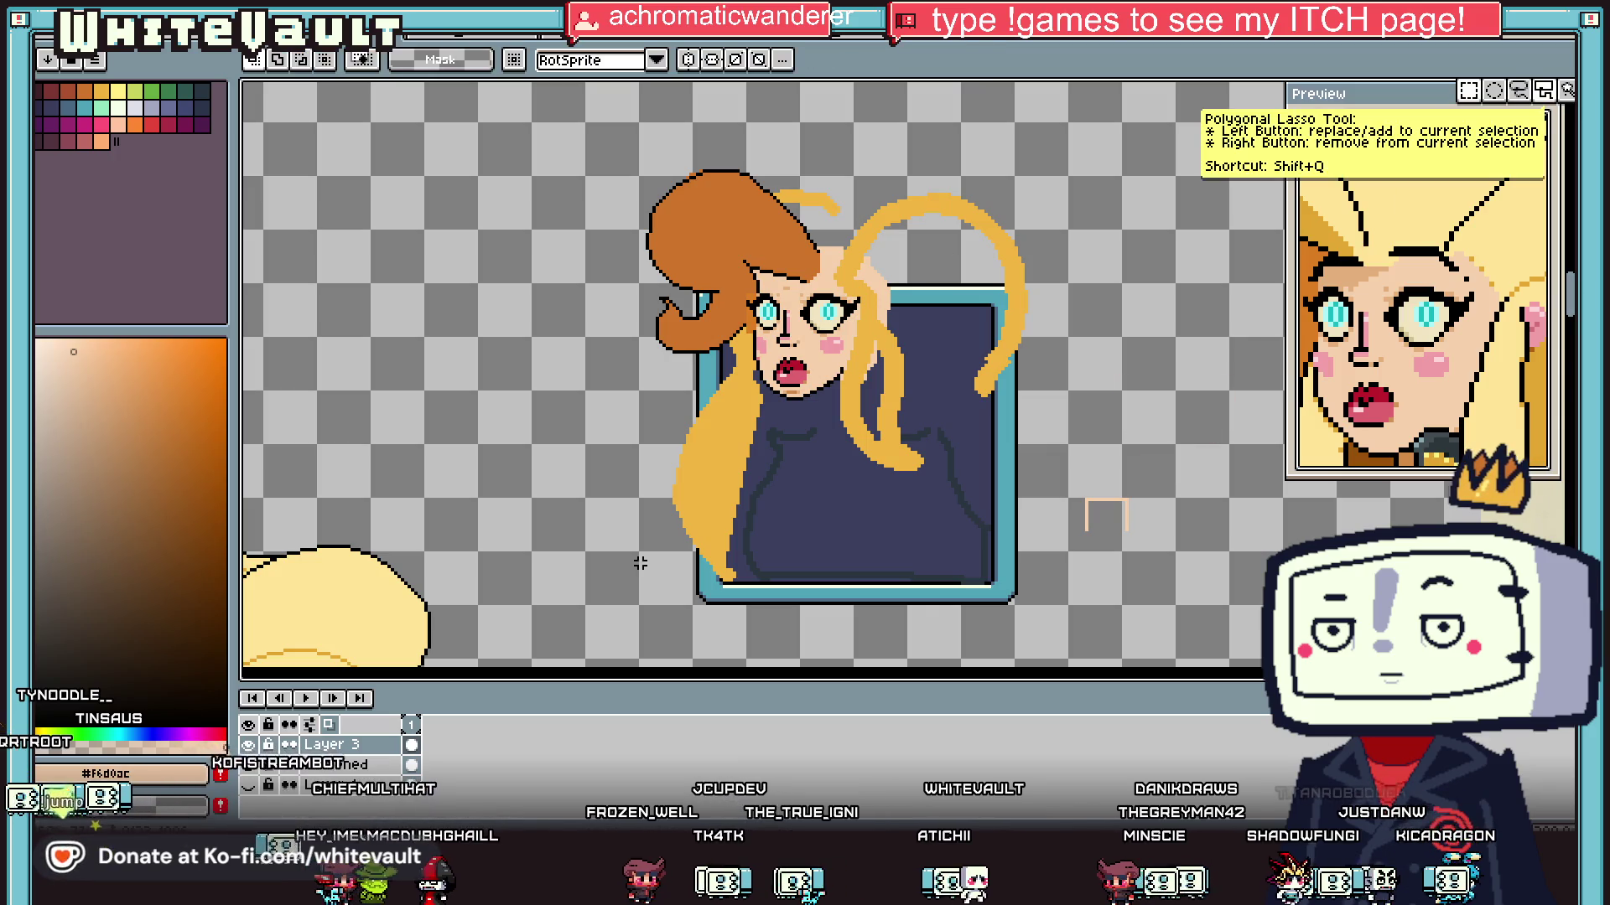
{"action": "scroll", "coordinate": [1086, 503], "scroll_direction": "up", "scroll_amount": 1}
{"action": "left_click_drag", "start_coordinate": [683, 264], "coordinate": [958, 411]}
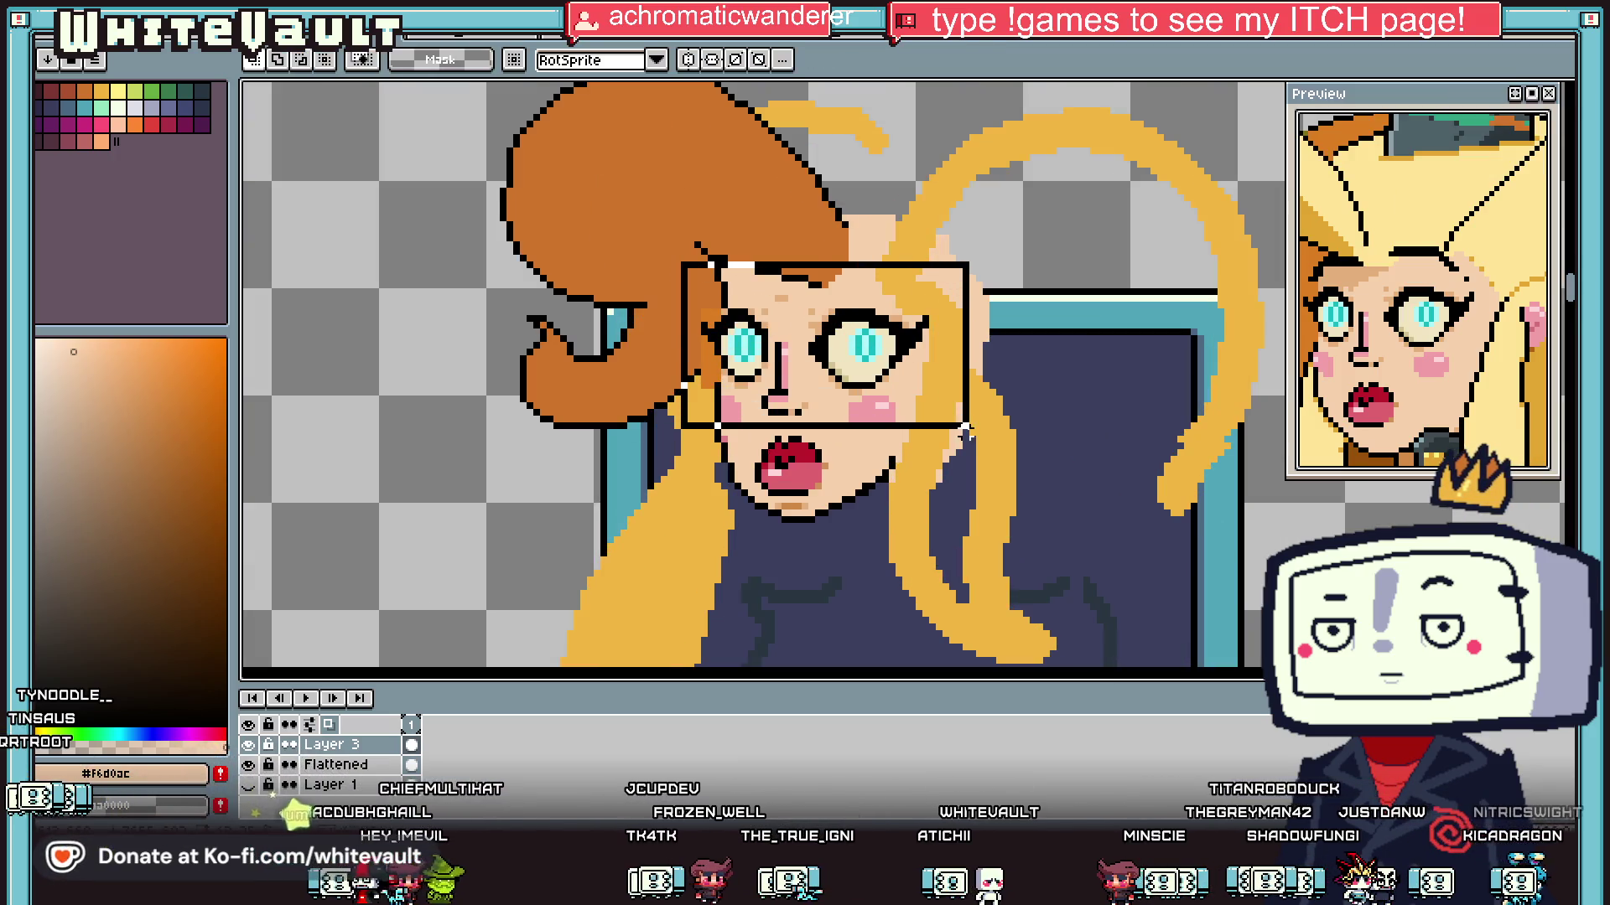
{"action": "scroll", "coordinate": [1082, 417], "scroll_direction": "down", "scroll_amount": 1}
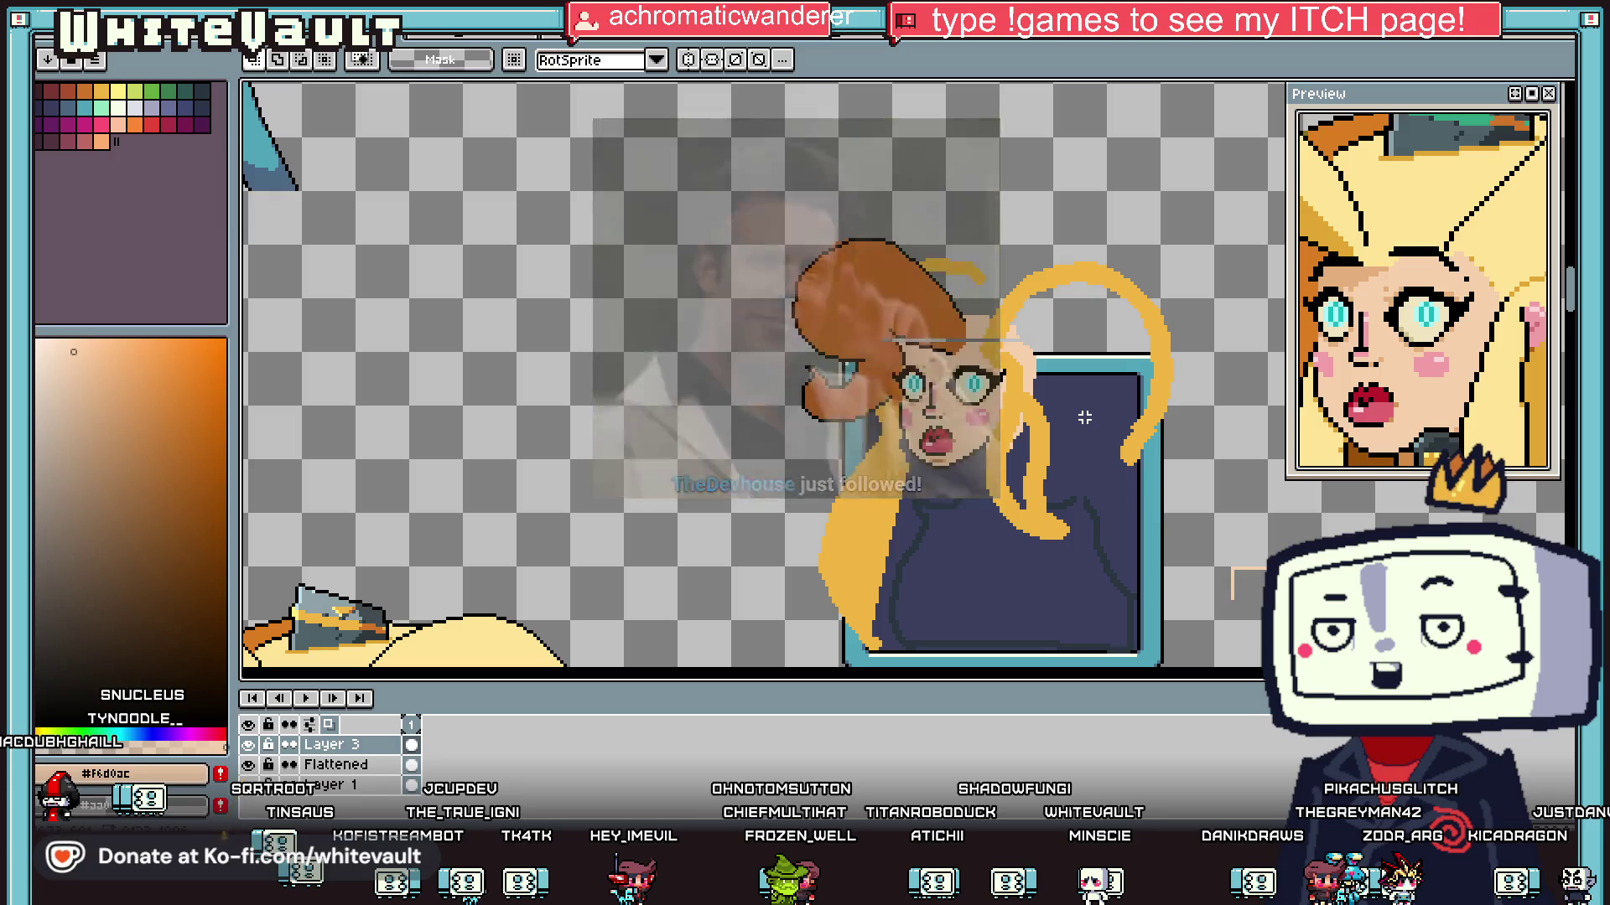
{"action": "scroll", "coordinate": [998, 379], "scroll_direction": "down", "scroll_amount": 2}
{"action": "scroll", "coordinate": [1031, 417], "scroll_direction": "up", "scroll_amount": 2}
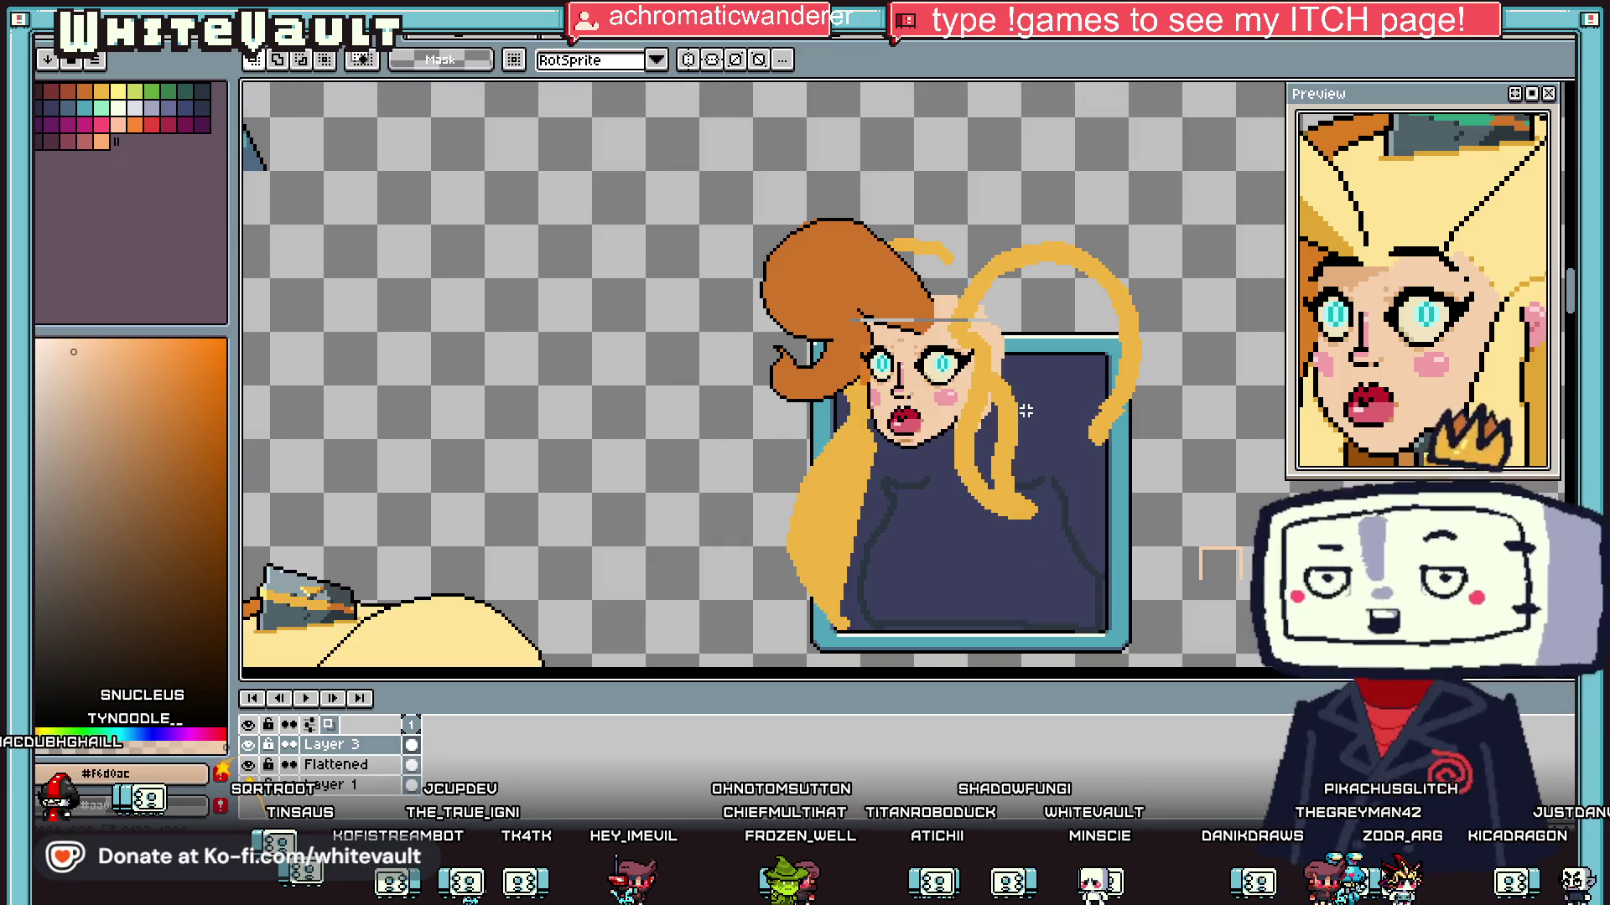
{"action": "scroll", "coordinate": [1059, 444], "scroll_direction": "up", "scroll_amount": 2}
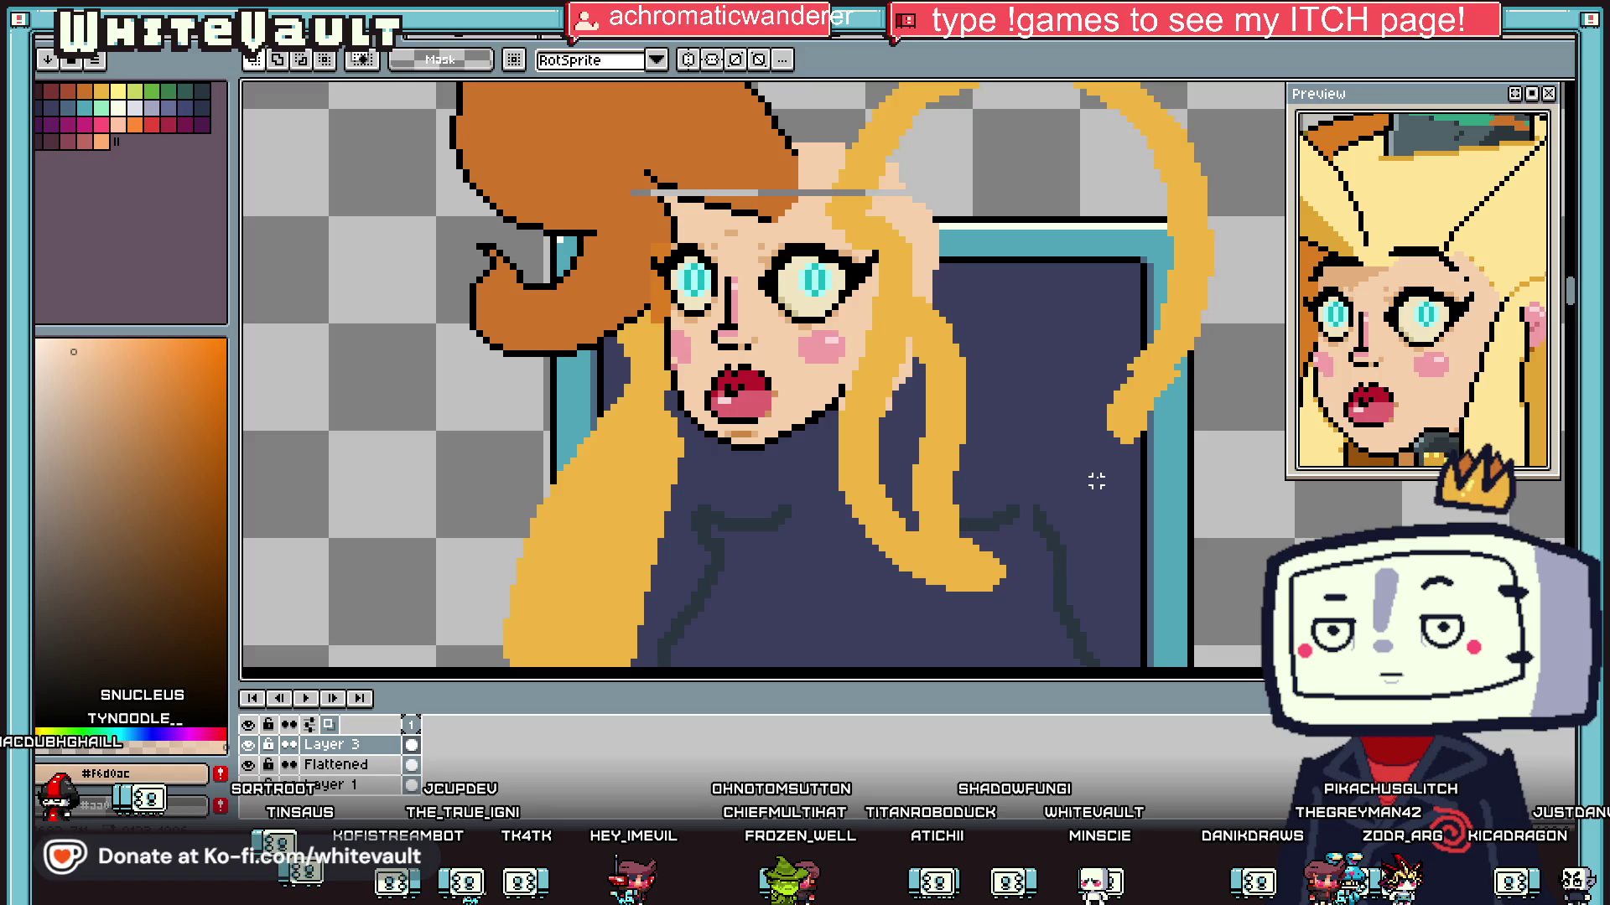
{"action": "key", "text": "i"}
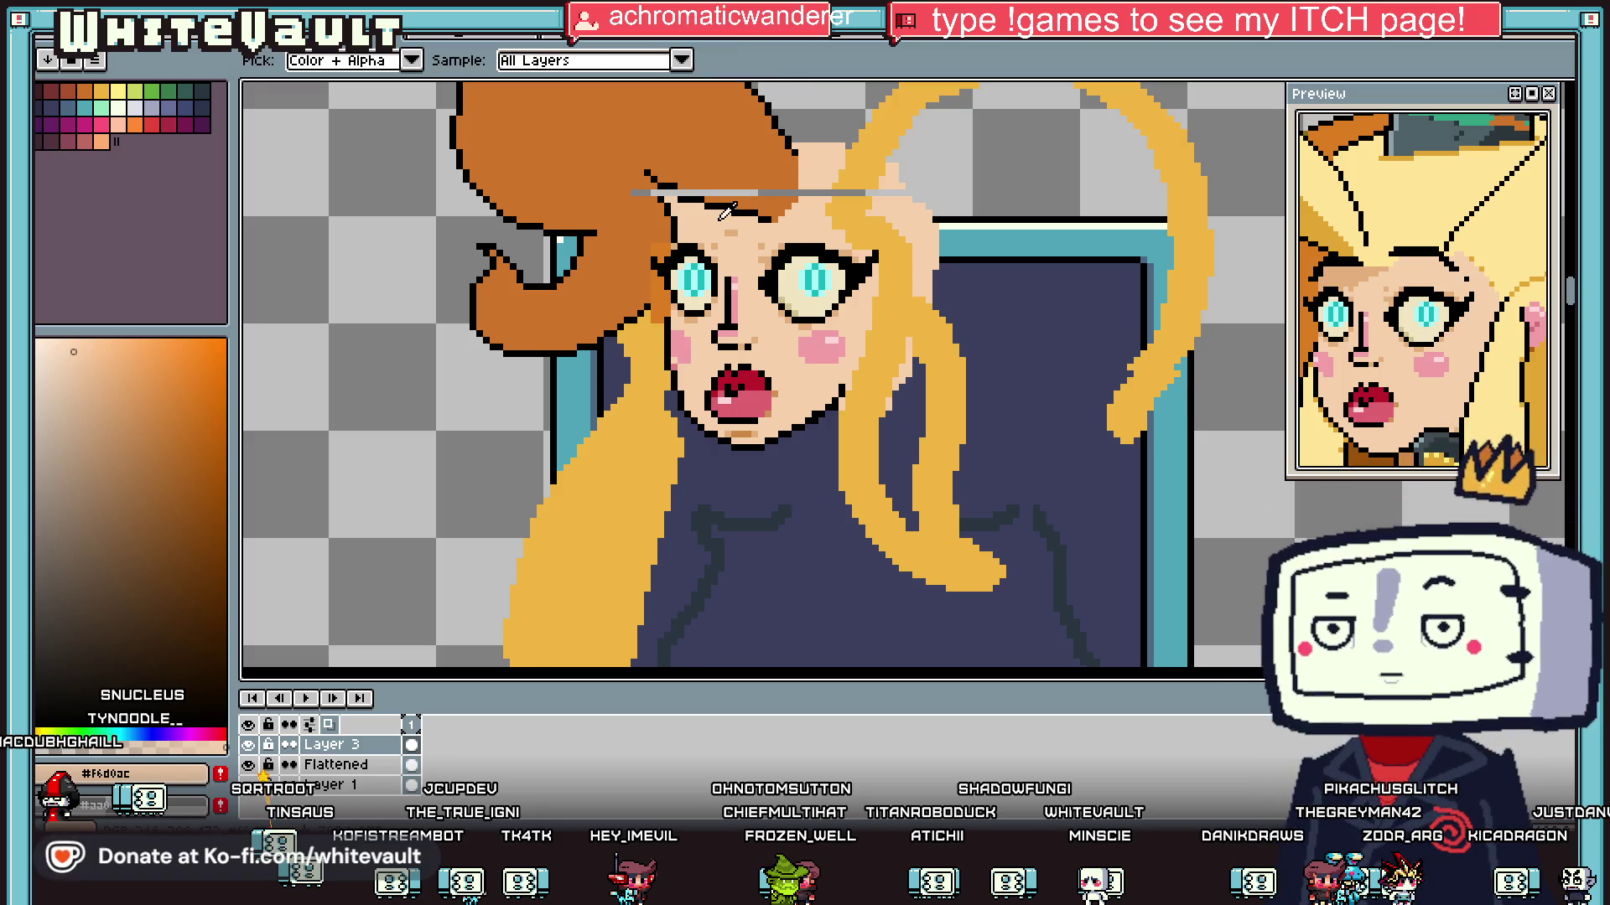
{"action": "key", "text": "b"}
{"action": "scroll", "coordinate": [755, 251], "scroll_direction": "up", "scroll_amount": 2}
{"action": "scroll", "coordinate": [919, 377], "scroll_direction": "down", "scroll_amount": 2}
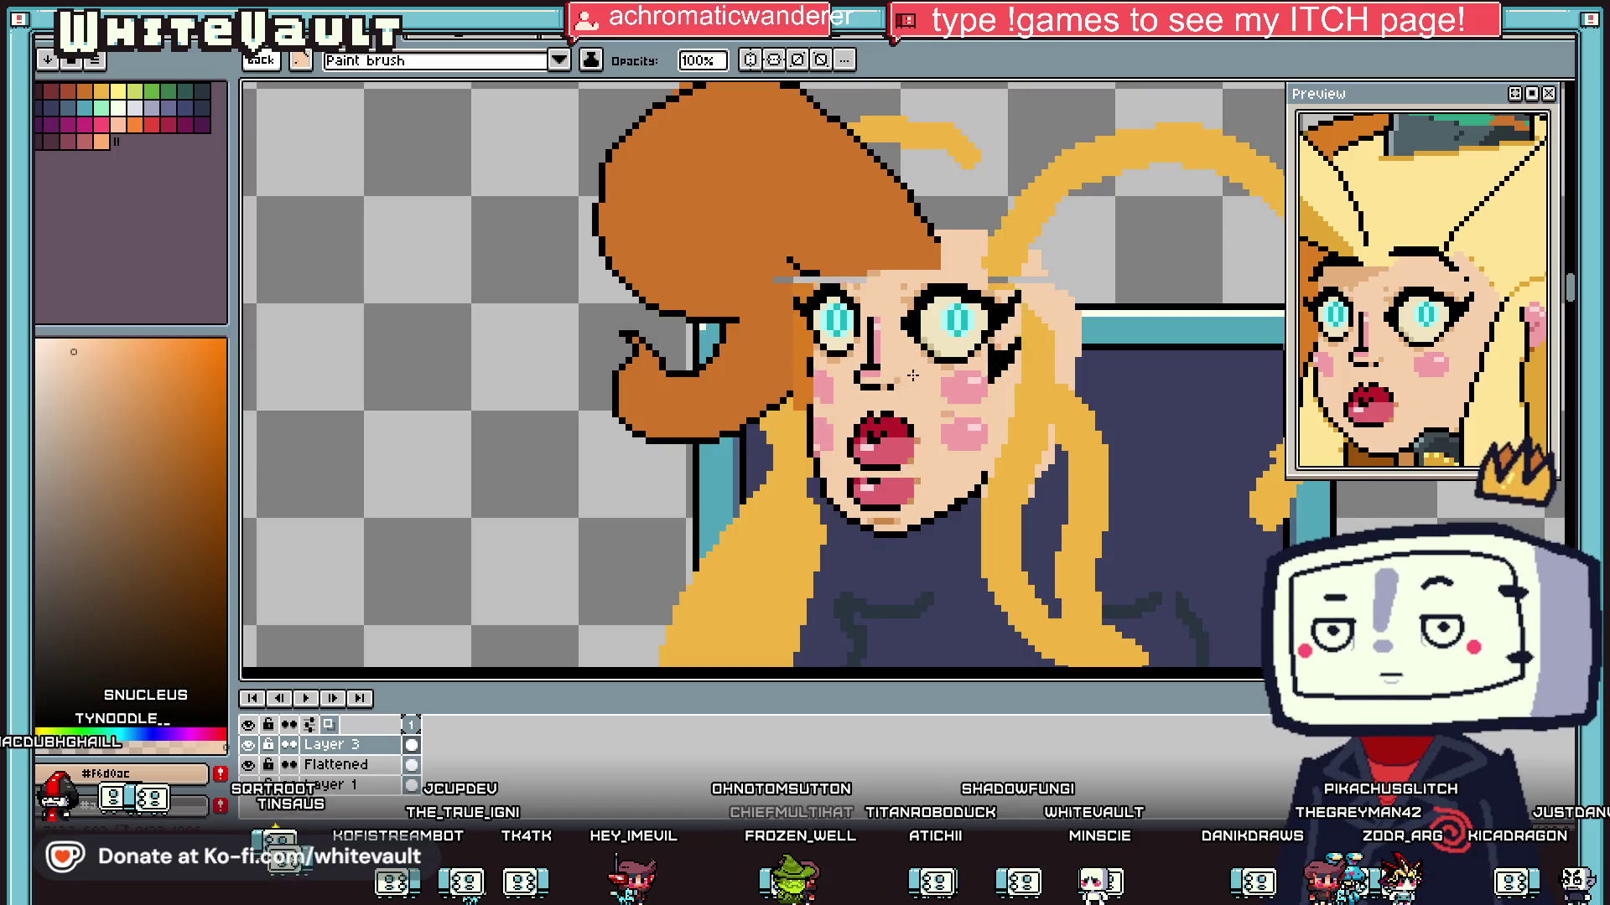
{"action": "scroll", "coordinate": [445, 321], "scroll_direction": "down", "scroll_amount": 2}
{"action": "key", "text": "Escape"}
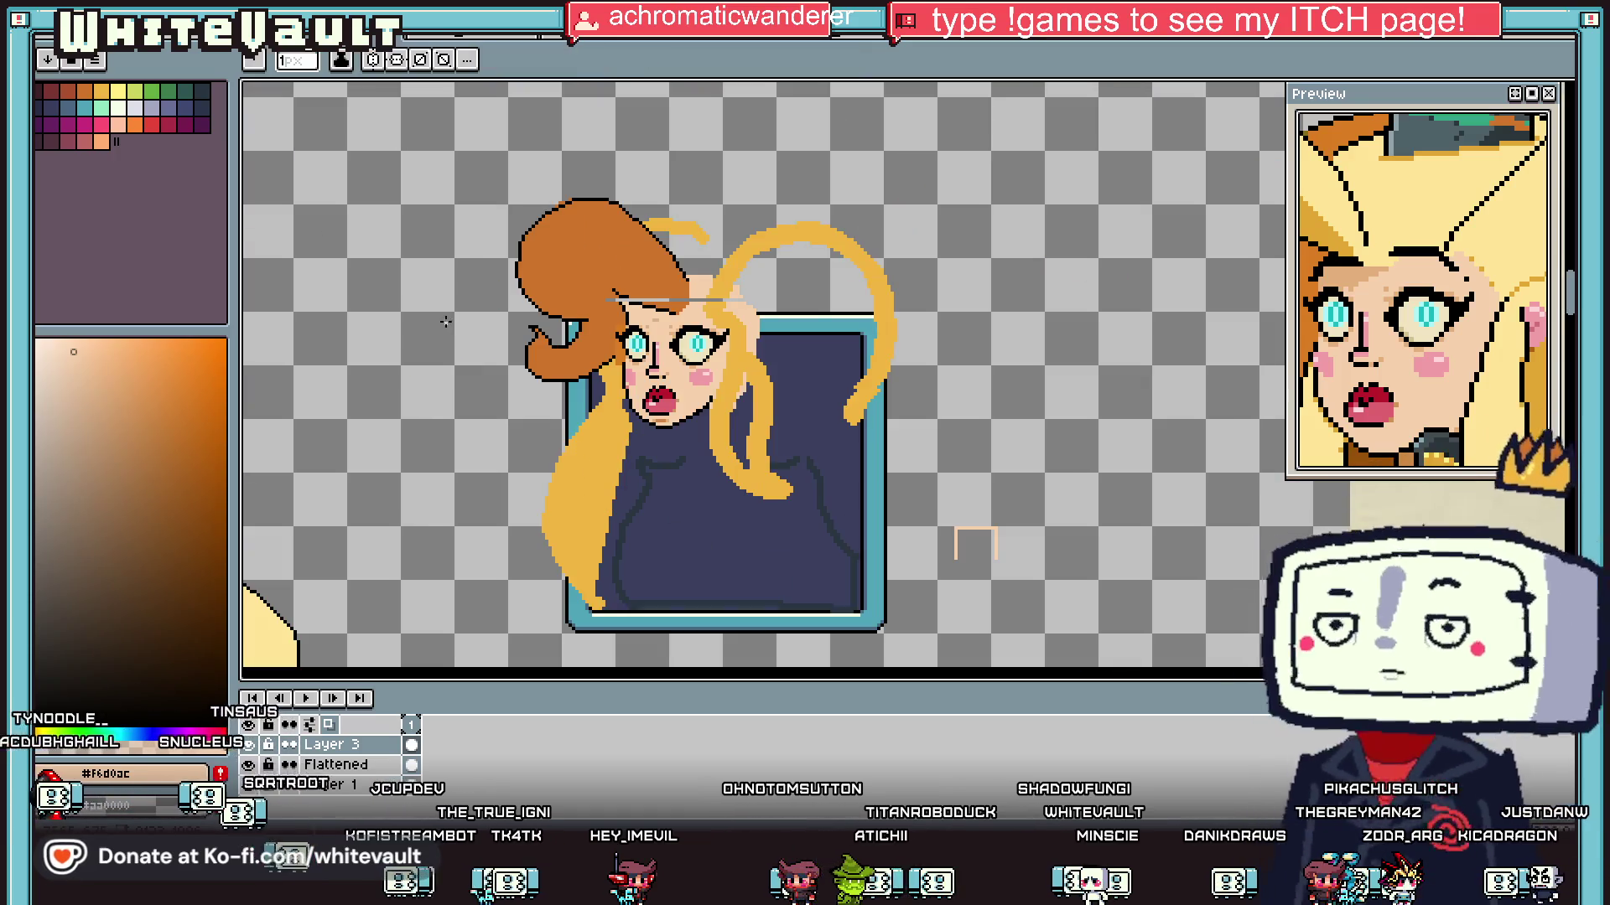
{"action": "scroll", "coordinate": [842, 310], "scroll_direction": "down", "scroll_amount": 2}
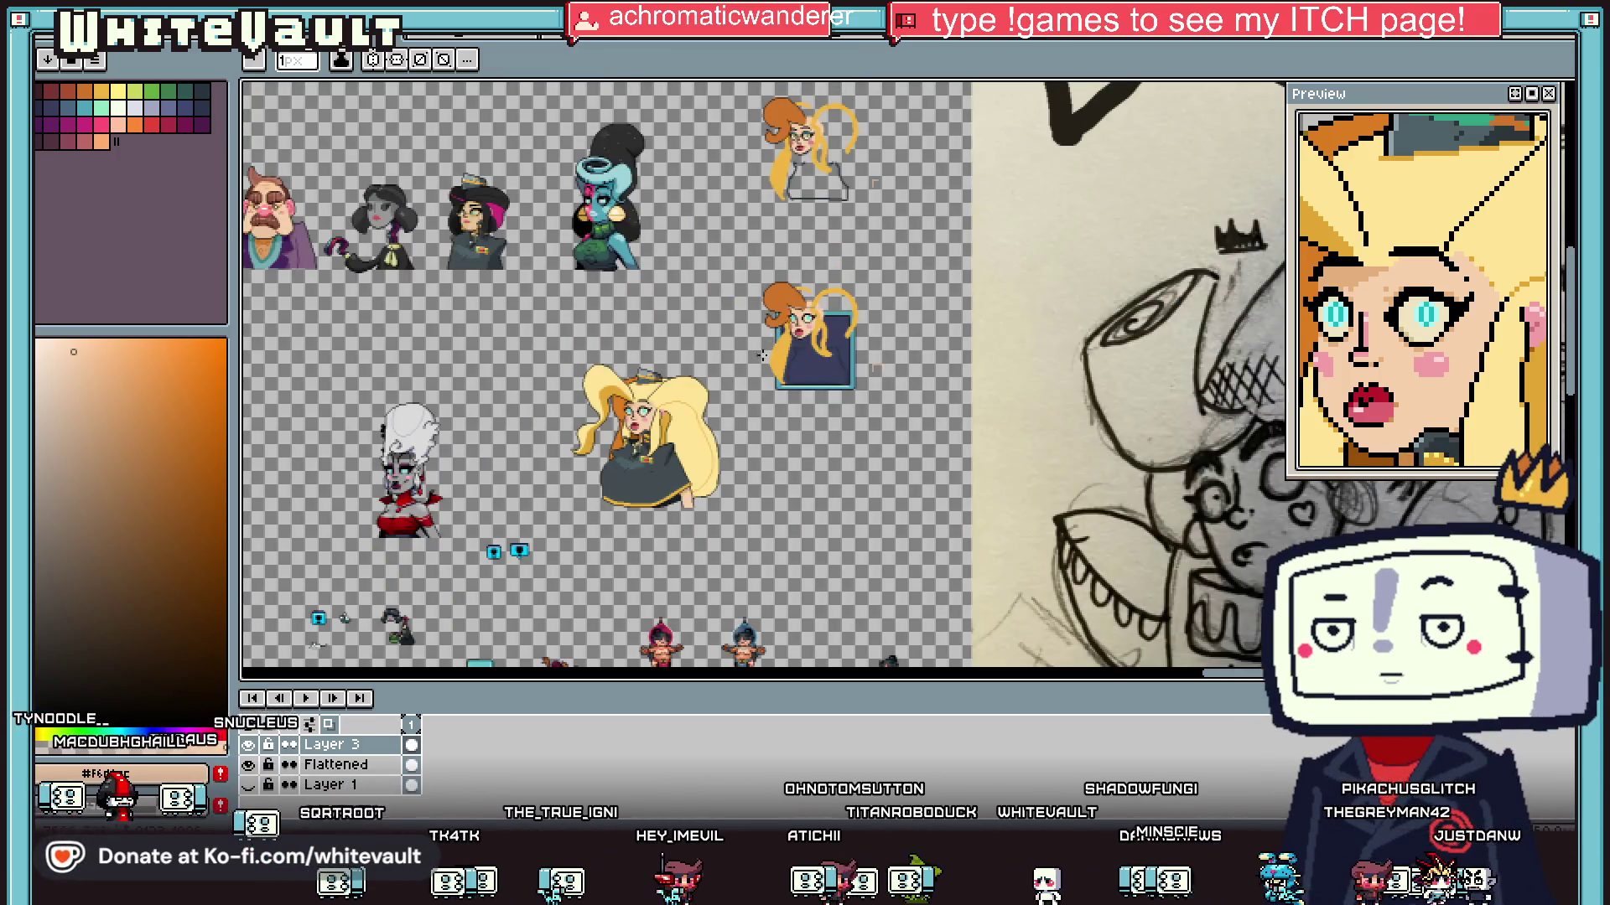
{"action": "scroll", "coordinate": [764, 348], "scroll_direction": "up", "scroll_amount": 1}
{"action": "scroll", "coordinate": [846, 294], "scroll_direction": "down", "scroll_amount": 1}
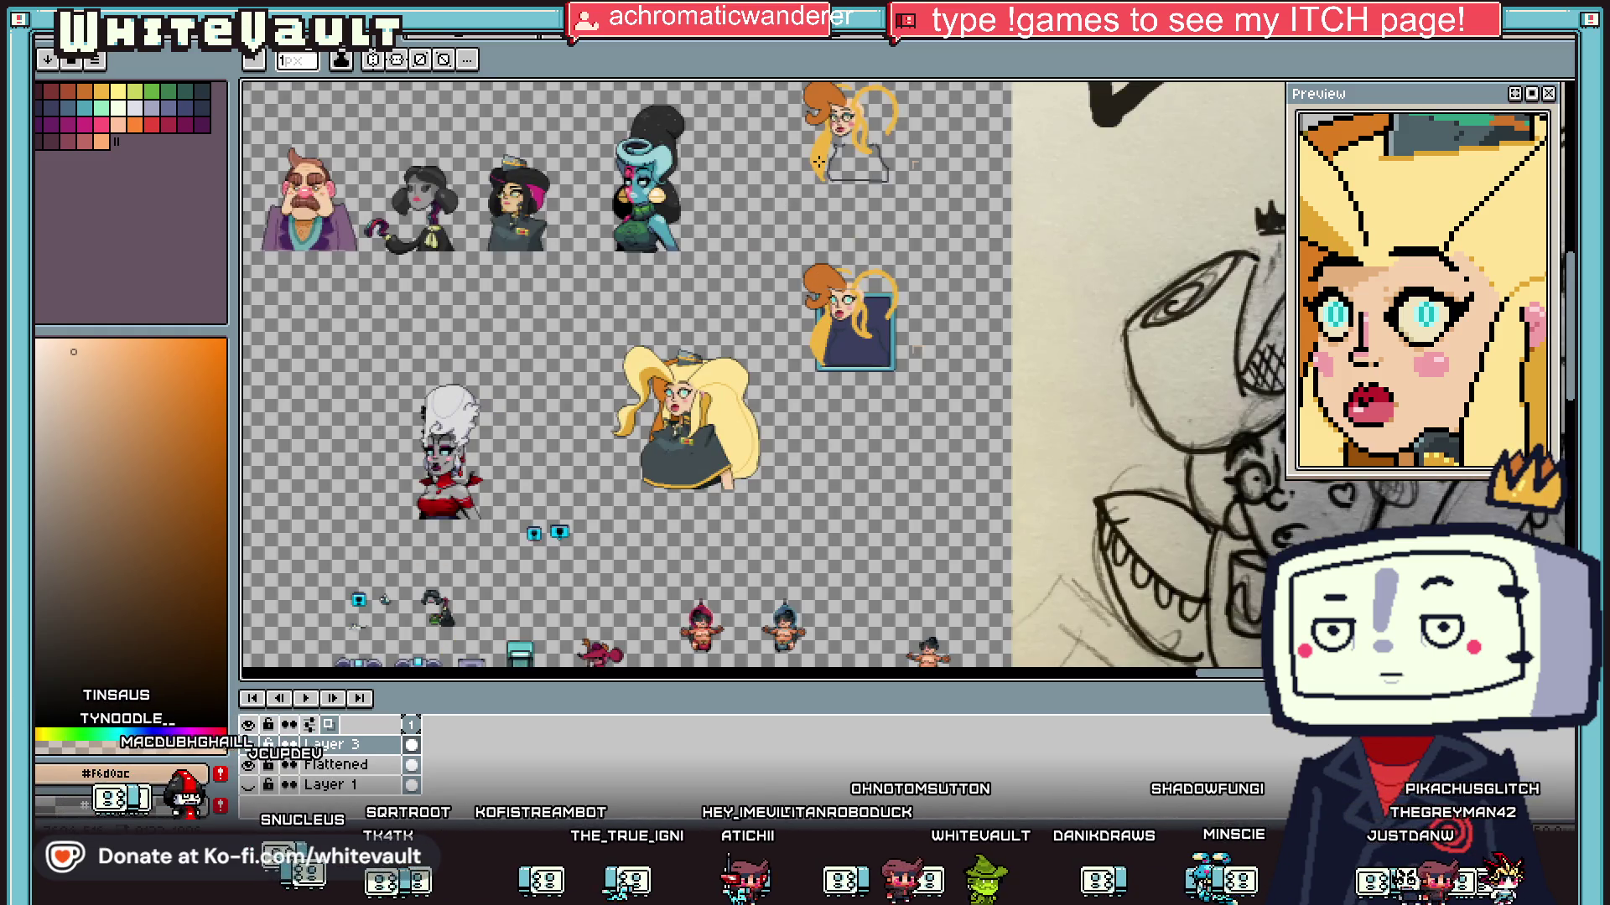
{"action": "scroll", "coordinate": [817, 159], "scroll_direction": "up", "scroll_amount": 1}
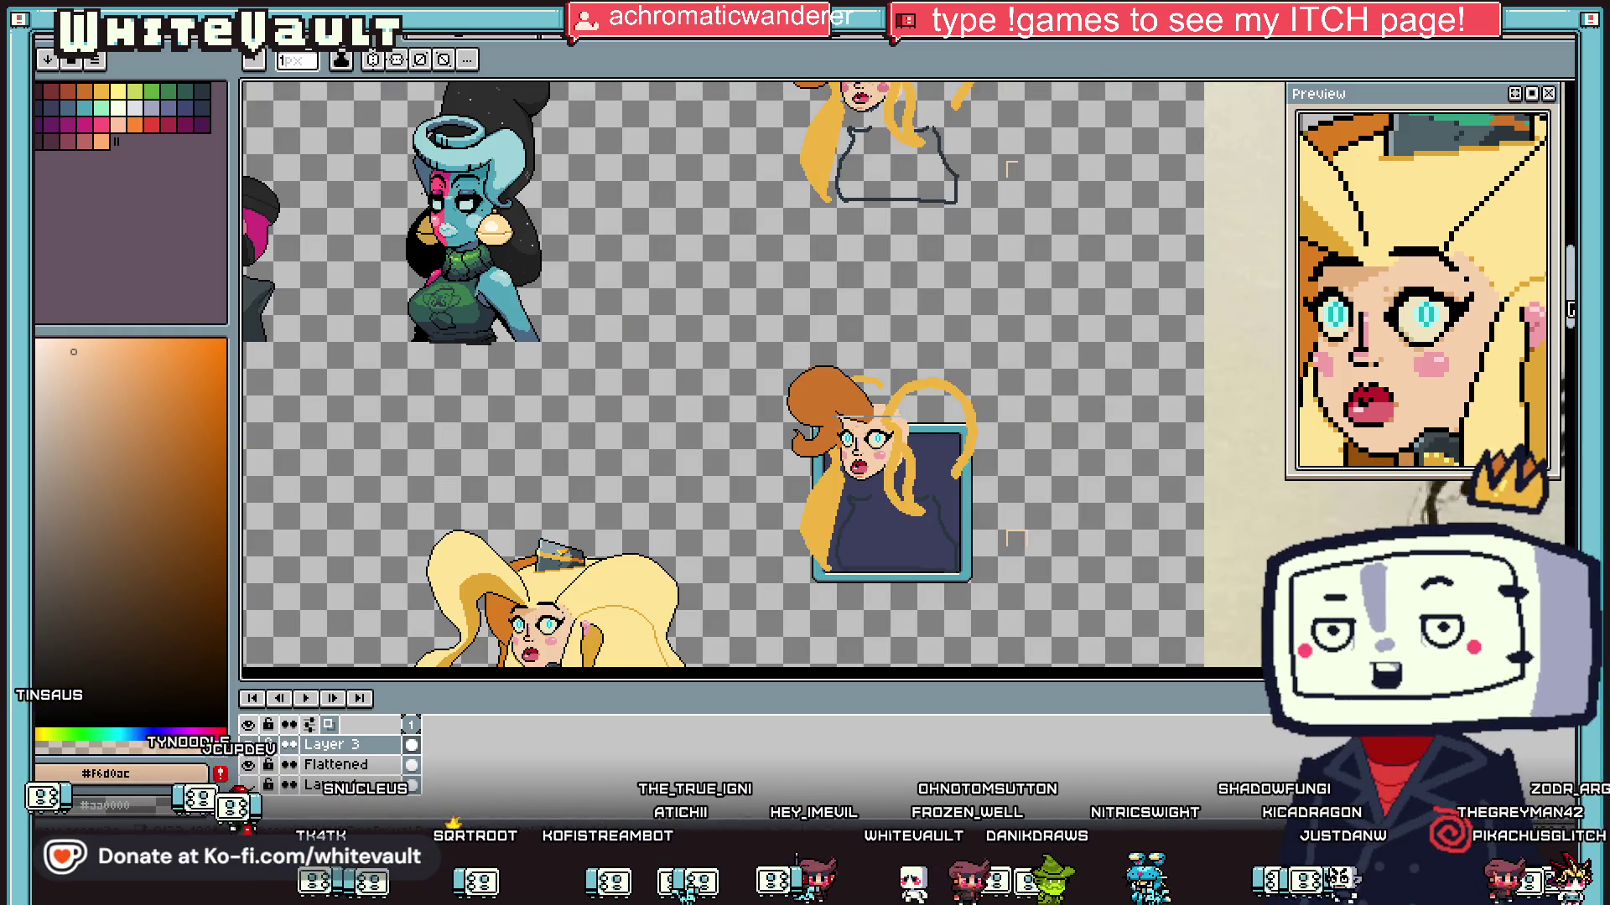
{"action": "scroll", "coordinate": [725, 375], "scroll_direction": "up", "scroll_amount": 3}
{"action": "scroll", "coordinate": [724, 375], "scroll_direction": "down", "scroll_amount": 4}
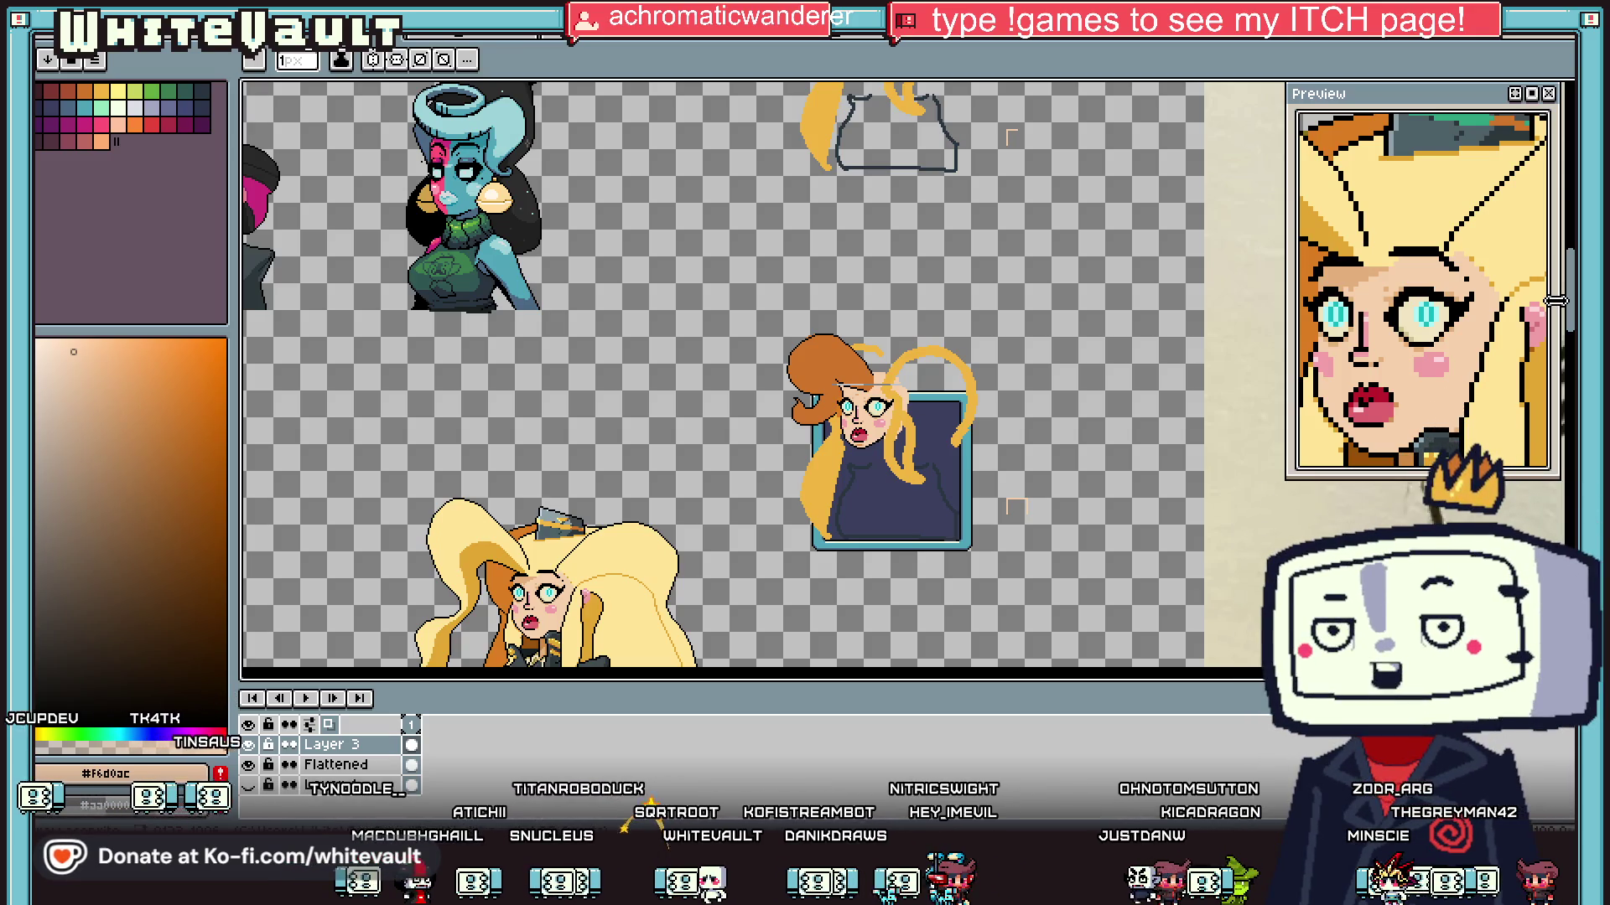
{"action": "left_click_drag", "start_coordinate": [1006, 409], "coordinate": [1067, 395]}
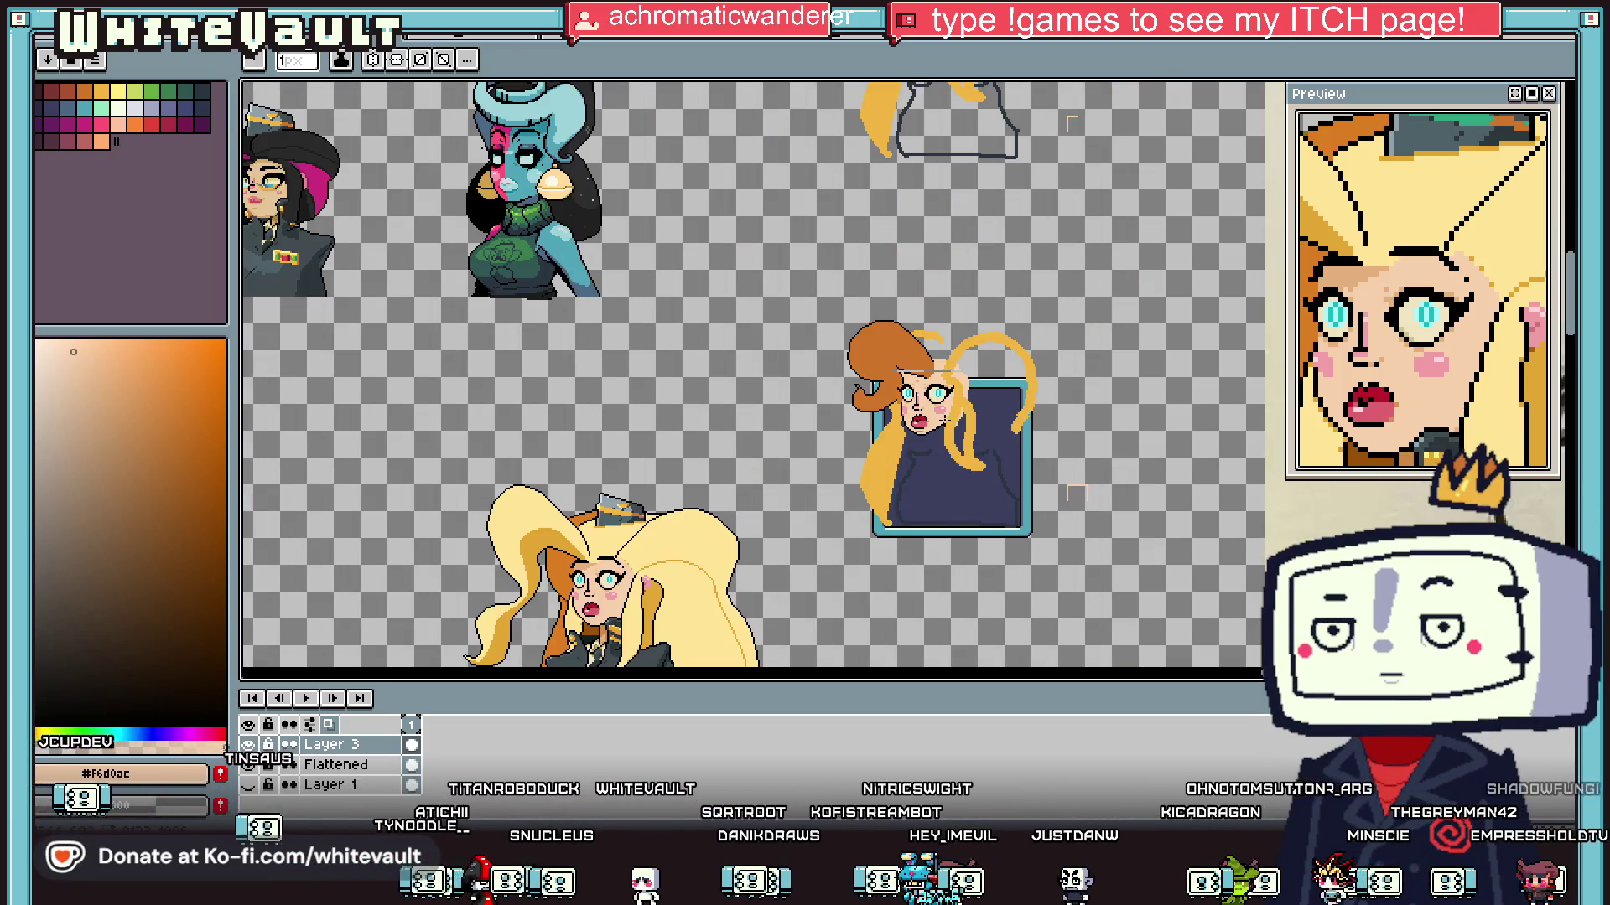
Step: Try placing the face chunk onto the framed character, then undo it
{"action": "key", "text": "m"}
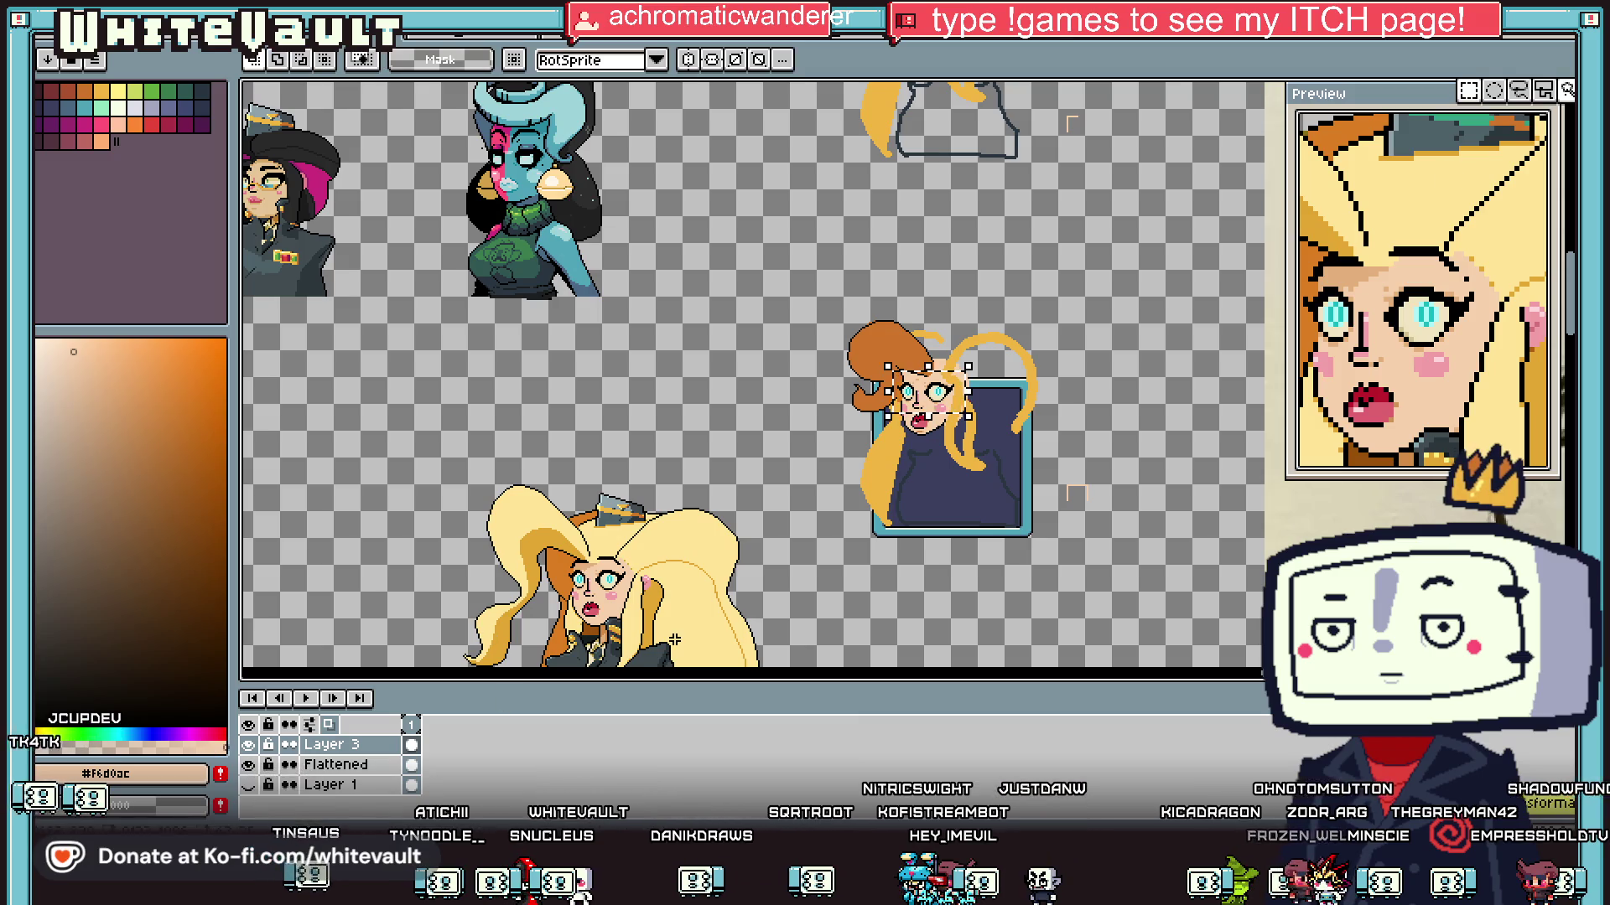
{"action": "scroll", "coordinate": [606, 598], "scroll_direction": "up", "scroll_amount": 1}
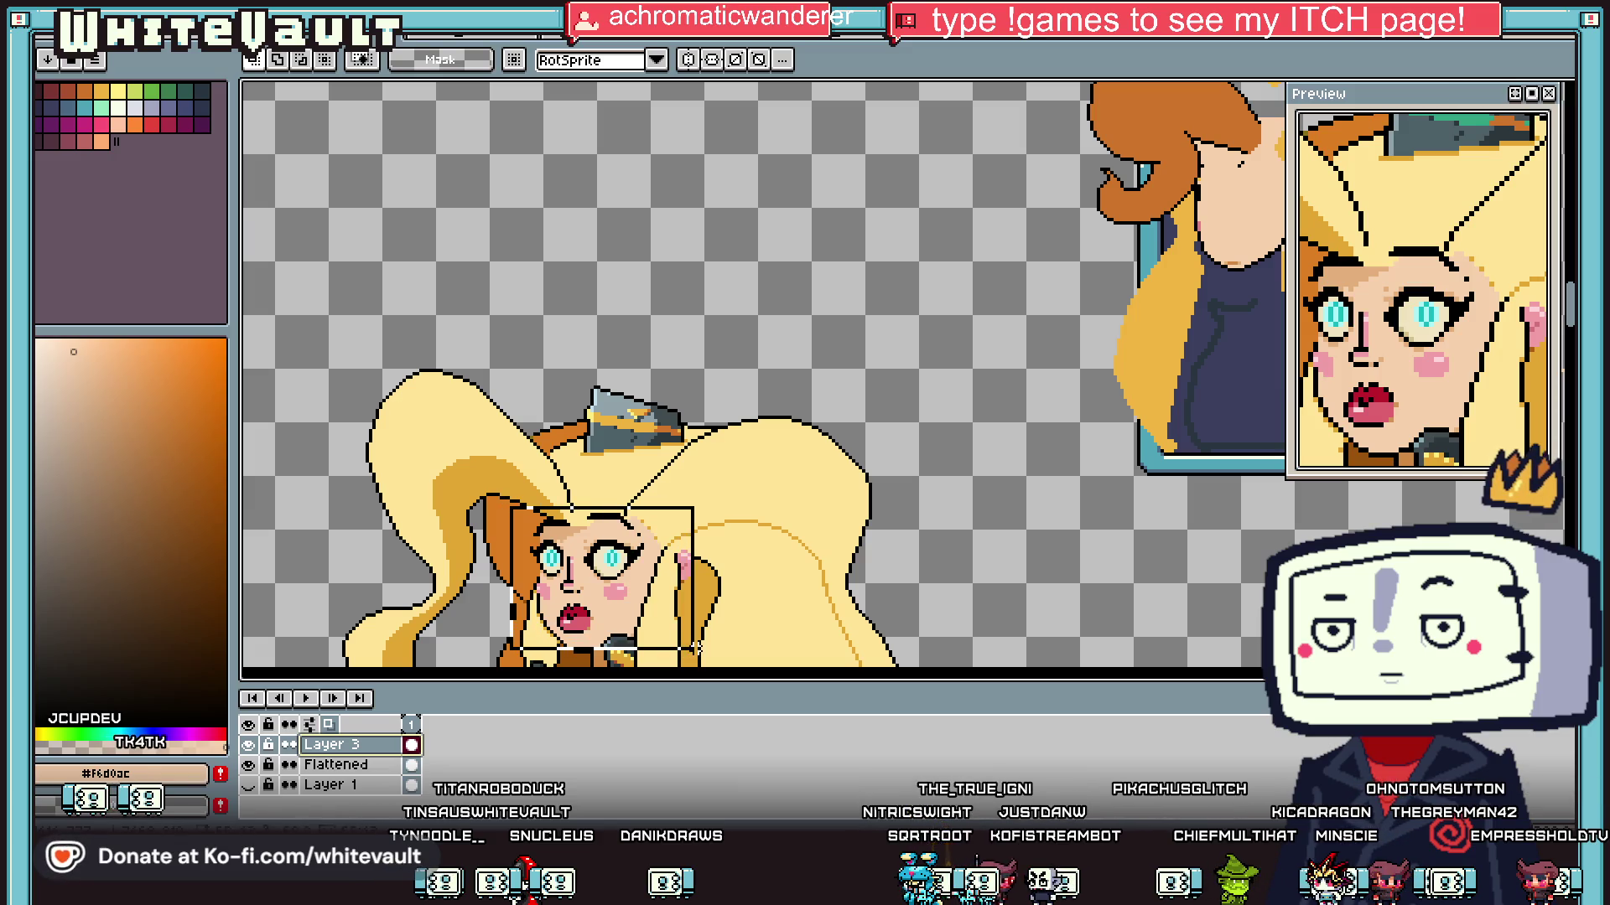
{"action": "left_click", "coordinate": [671, 630]}
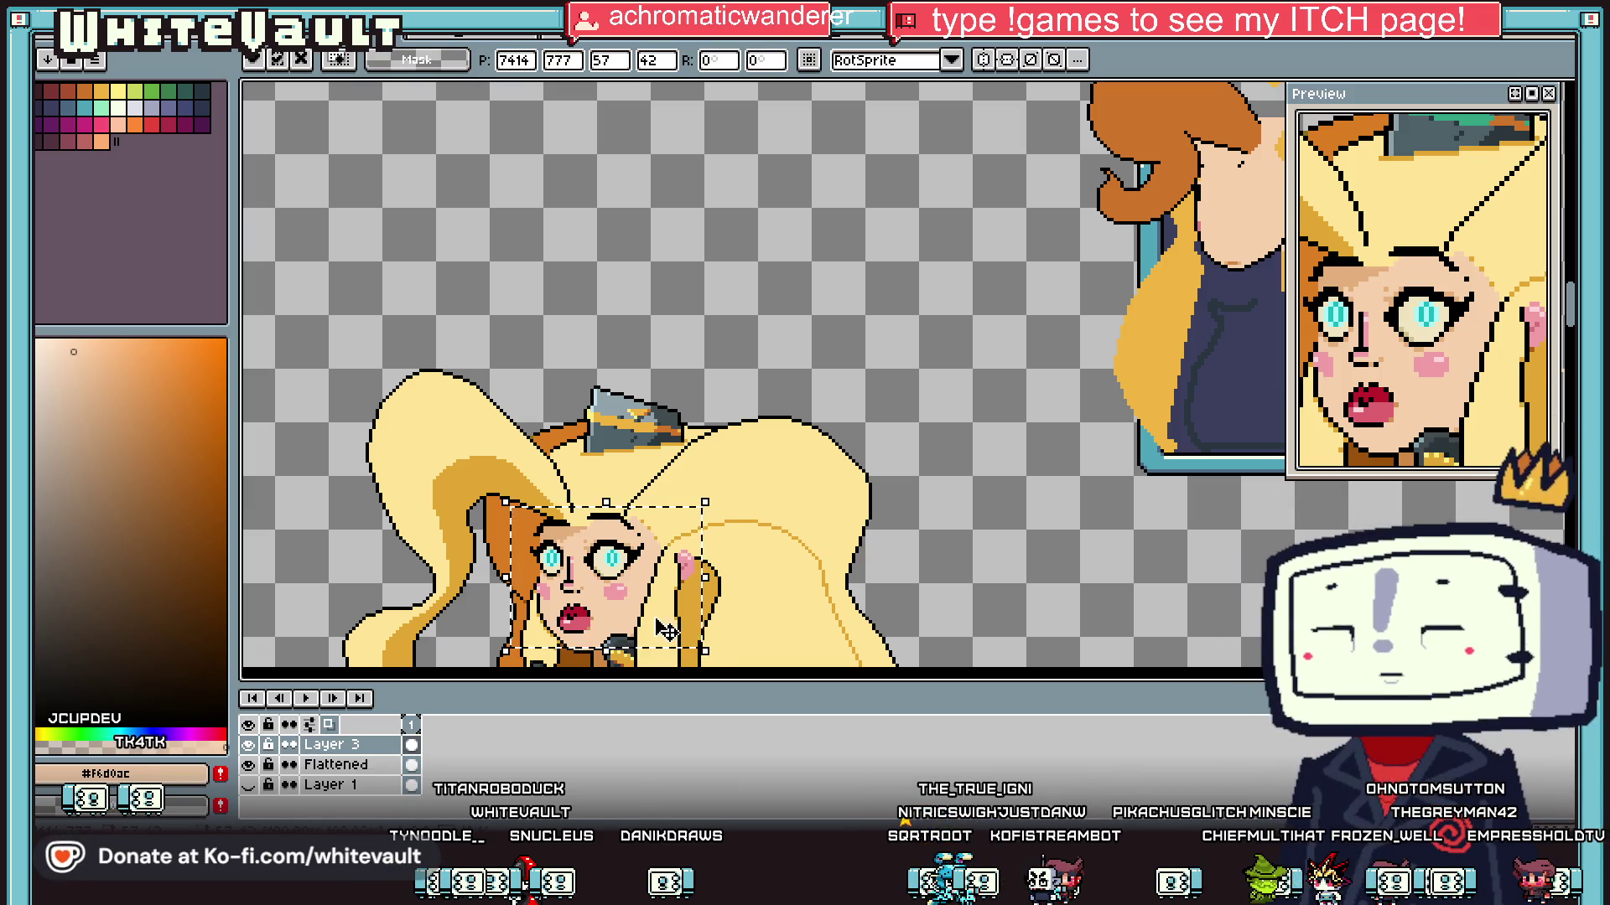
{"action": "key", "text": "Escape"}
{"action": "key", "text": "b"}
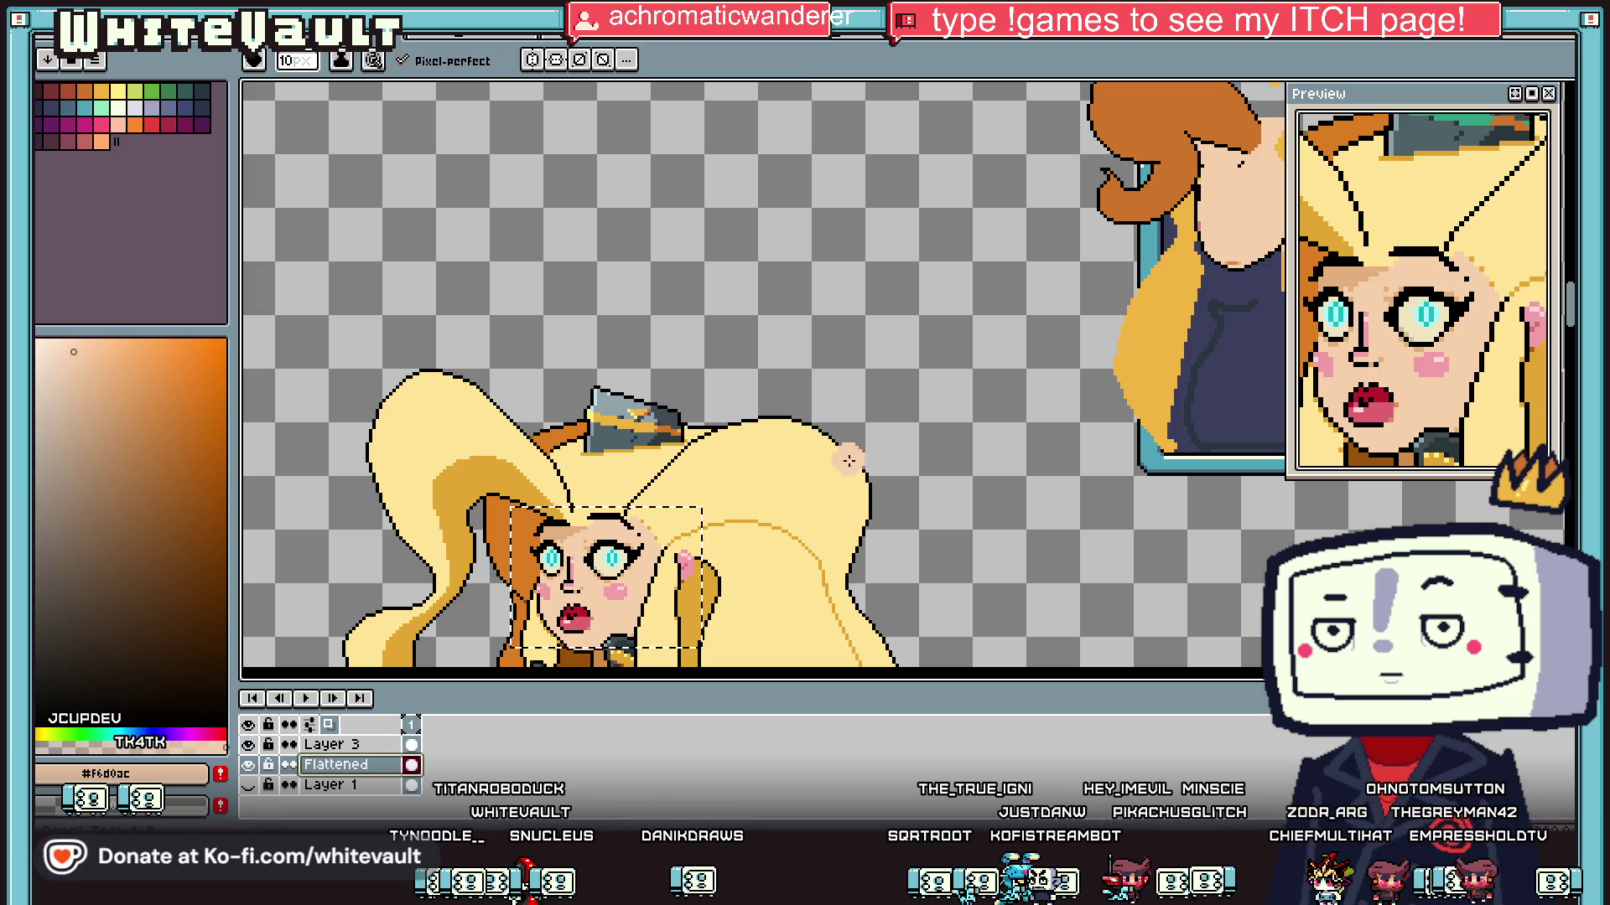
{"action": "left_click_drag", "start_coordinate": [679, 628], "coordinate": [838, 545]}
{"action": "scroll", "coordinate": [839, 545], "scroll_direction": "down", "scroll_amount": 3}
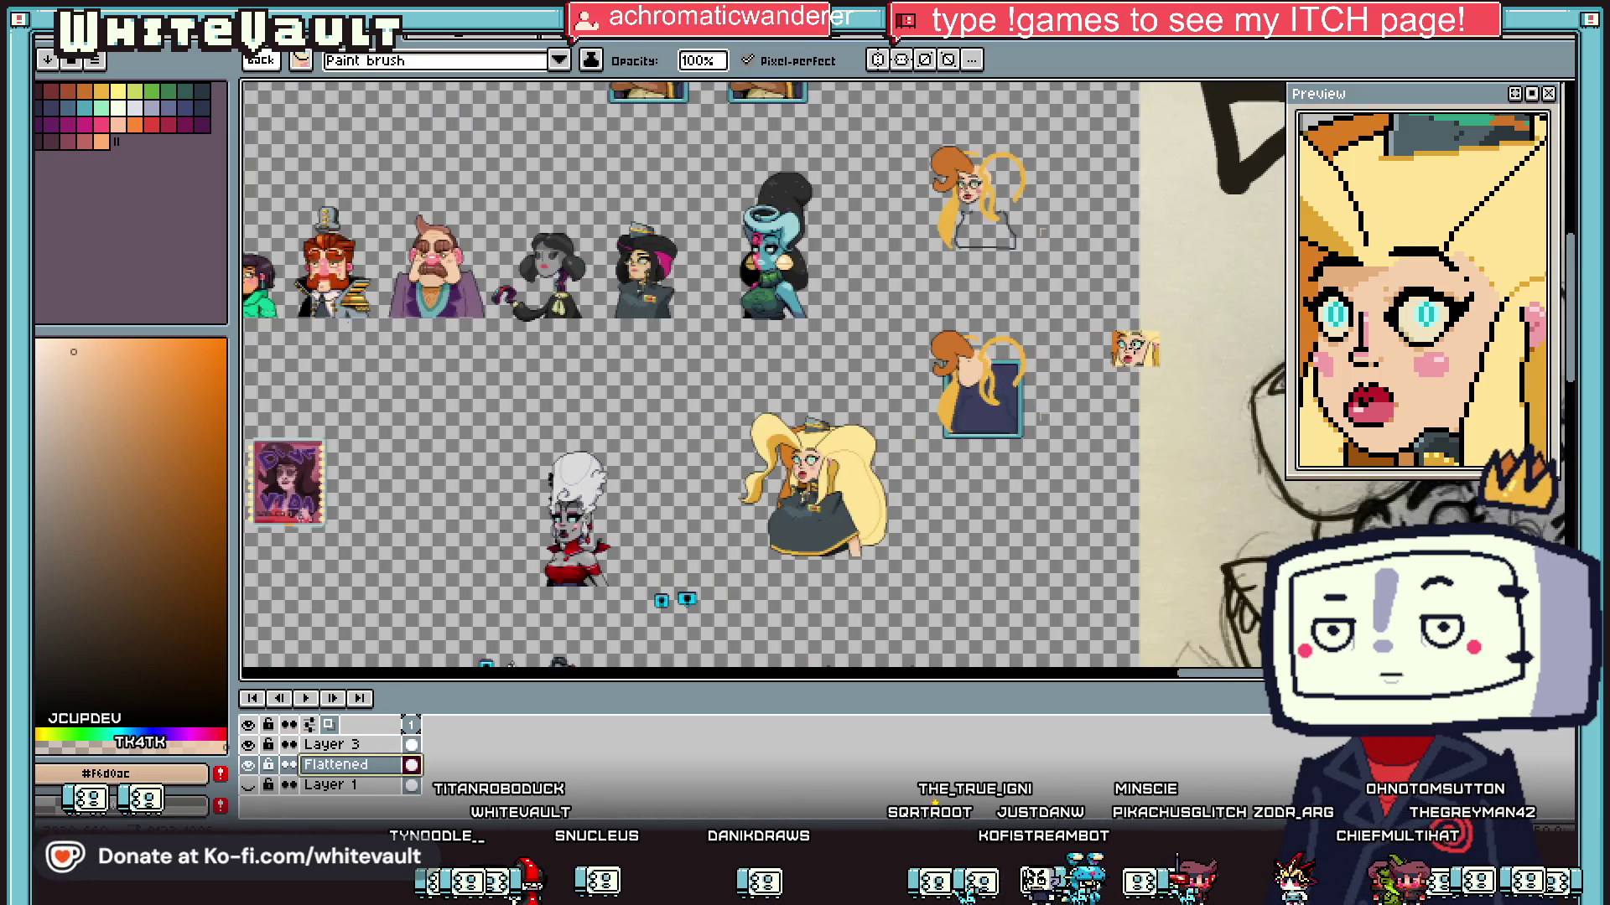
{"action": "scroll", "coordinate": [1052, 569], "scroll_direction": "up", "scroll_amount": 3}
{"action": "key", "text": "ctrl+z"}
Step: On Layer 3, move the face chunk onto the character's face and nudge it slightly right and down
{"action": "left_click", "coordinate": [392, 749]}
{"action": "scroll", "coordinate": [771, 403], "scroll_direction": "up", "scroll_amount": 2}
{"action": "scroll", "coordinate": [772, 402], "scroll_direction": "down", "scroll_amount": 4}
{"action": "mouse_move", "coordinate": [765, 389]}
{"action": "left_mouse_down"}
{"action": "mouse_move", "coordinate": [463, 260]}
{"action": "mouse_move", "coordinate": [465, 275]}
{"action": "mouse_move", "coordinate": [703, 273]}
{"action": "mouse_move", "coordinate": [699, 251]}
{"action": "mouse_move", "coordinate": [1073, 478]}
{"action": "left_mouse_up"}
{"action": "scroll", "coordinate": [465, 272], "scroll_direction": "up", "scroll_amount": 2}
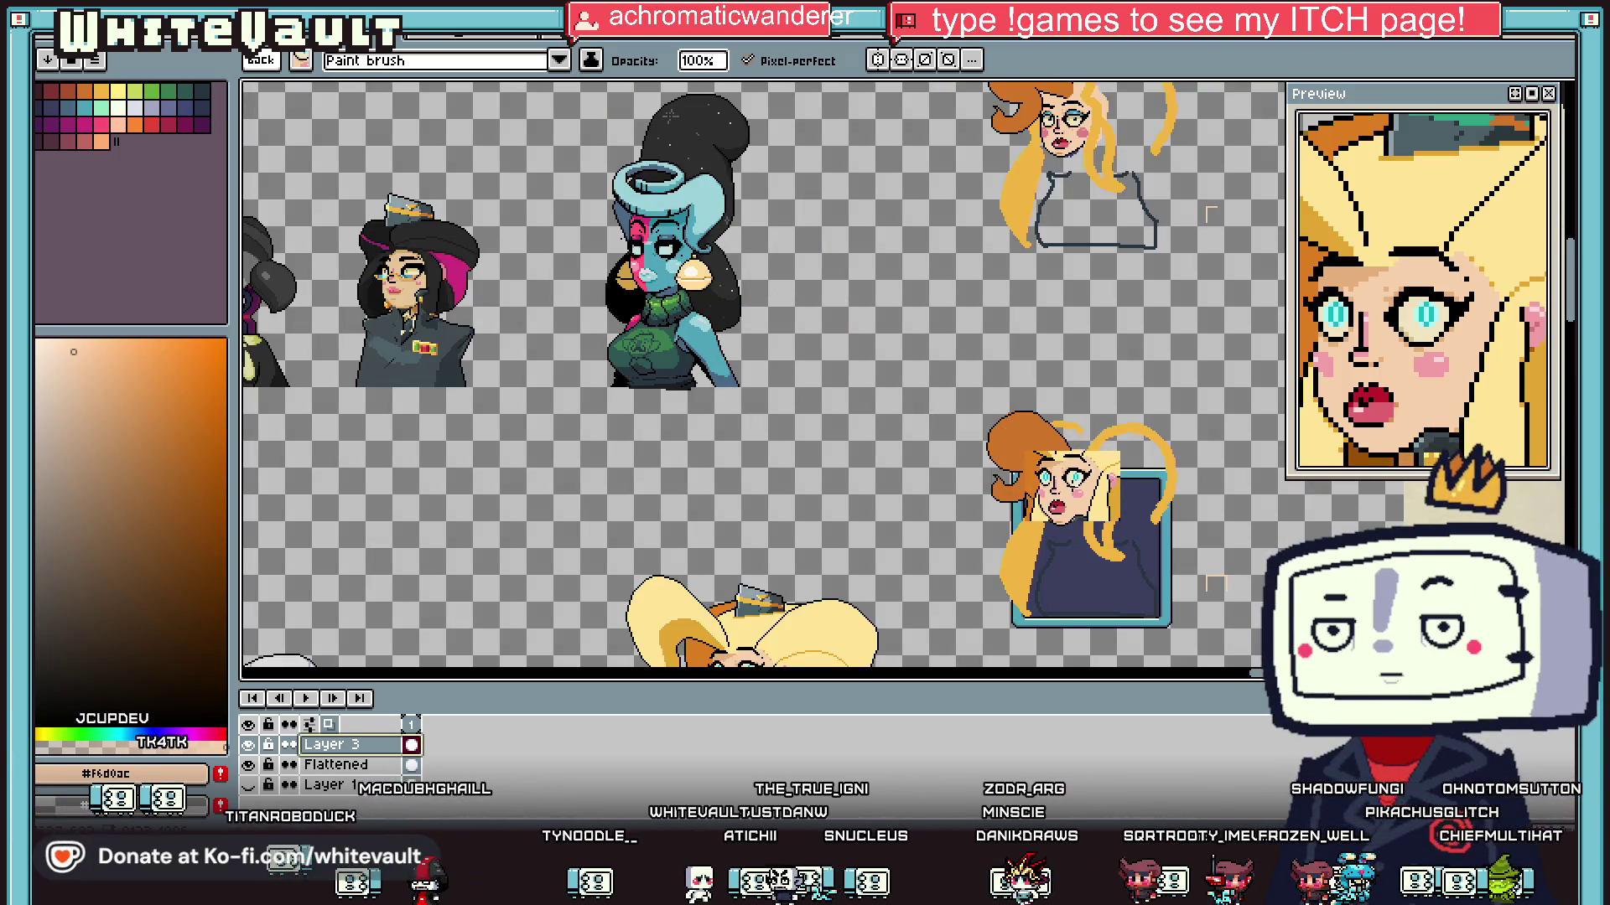
{"action": "scroll", "coordinate": [1070, 485], "scroll_direction": "up", "scroll_amount": 3}
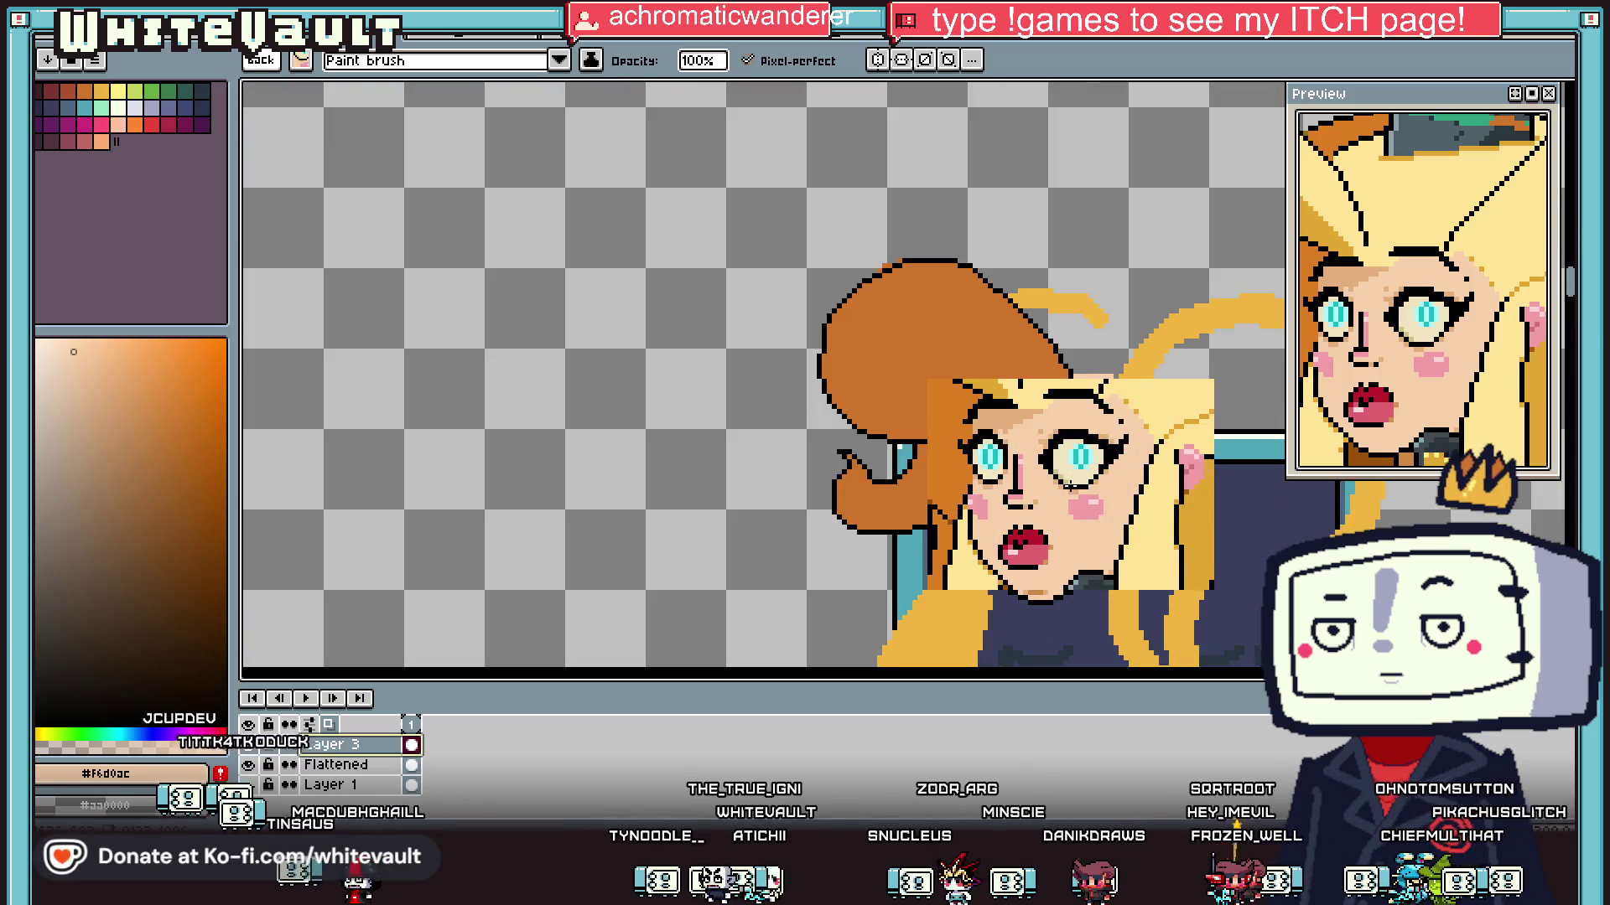
{"action": "left_click_drag", "start_coordinate": [1069, 486], "coordinate": [1076, 492]}
{"action": "scroll", "coordinate": [1076, 492], "scroll_direction": "down", "scroll_amount": 5}
{"action": "scroll", "coordinate": [1076, 492], "scroll_direction": "up", "scroll_amount": 2}
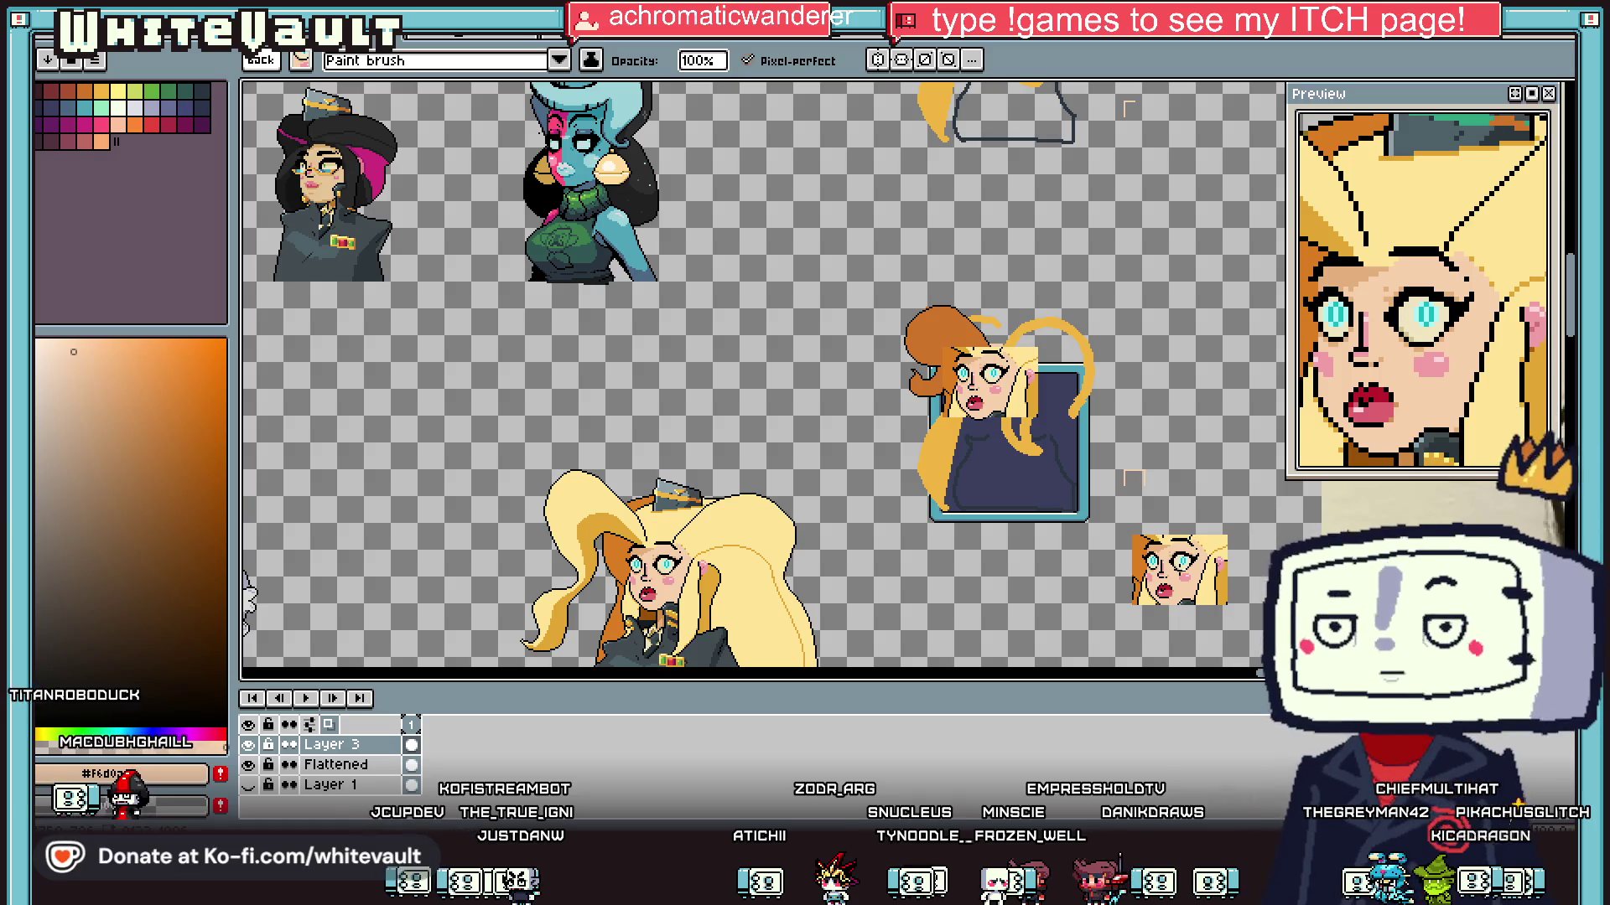
{"action": "key", "text": "e"}
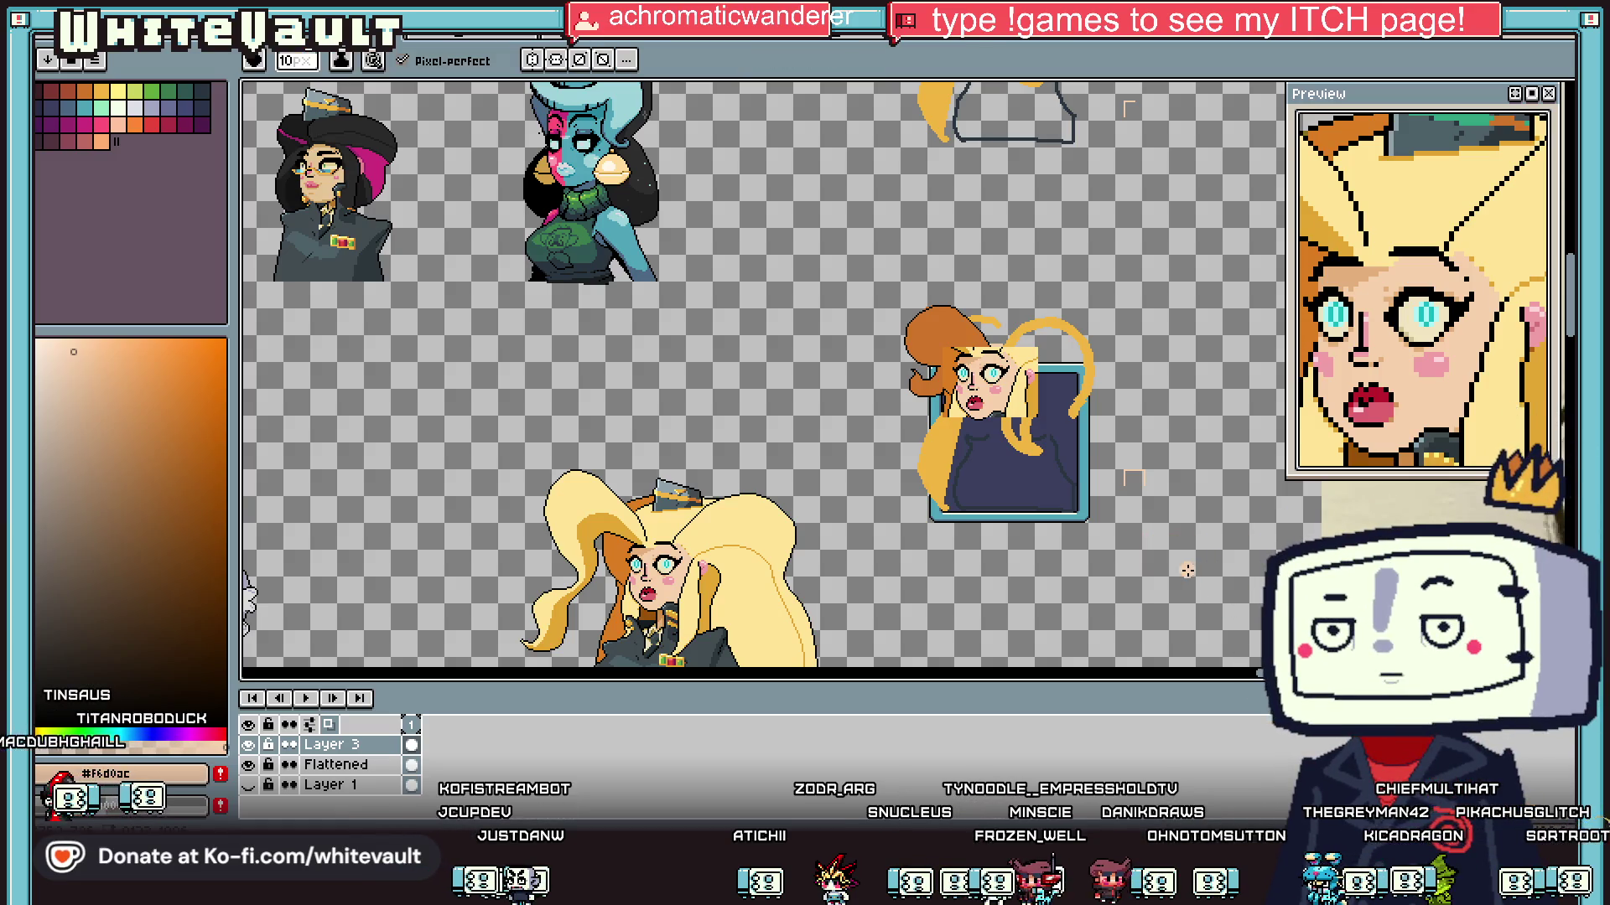
{"action": "scroll", "coordinate": [1074, 316], "scroll_direction": "down", "scroll_amount": 3}
{"action": "scroll", "coordinate": [1074, 316], "scroll_direction": "up", "scroll_amount": 3}
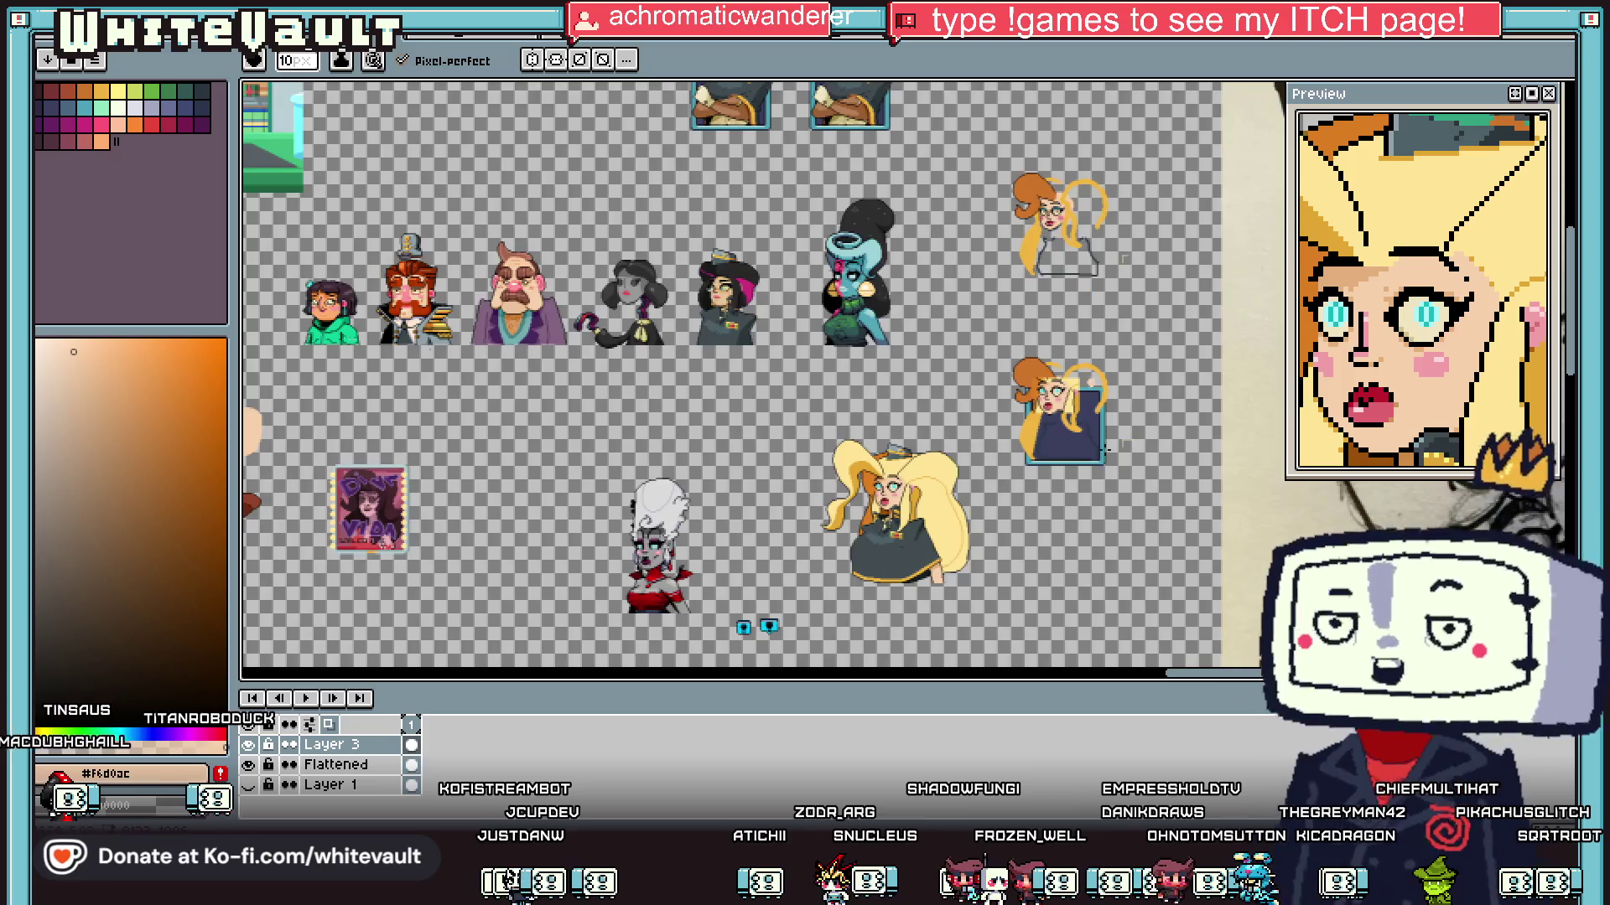
Step: Sample the hair gold and outline black, then draw a black outline along the hair strand's edge
{"action": "key", "text": "i"}
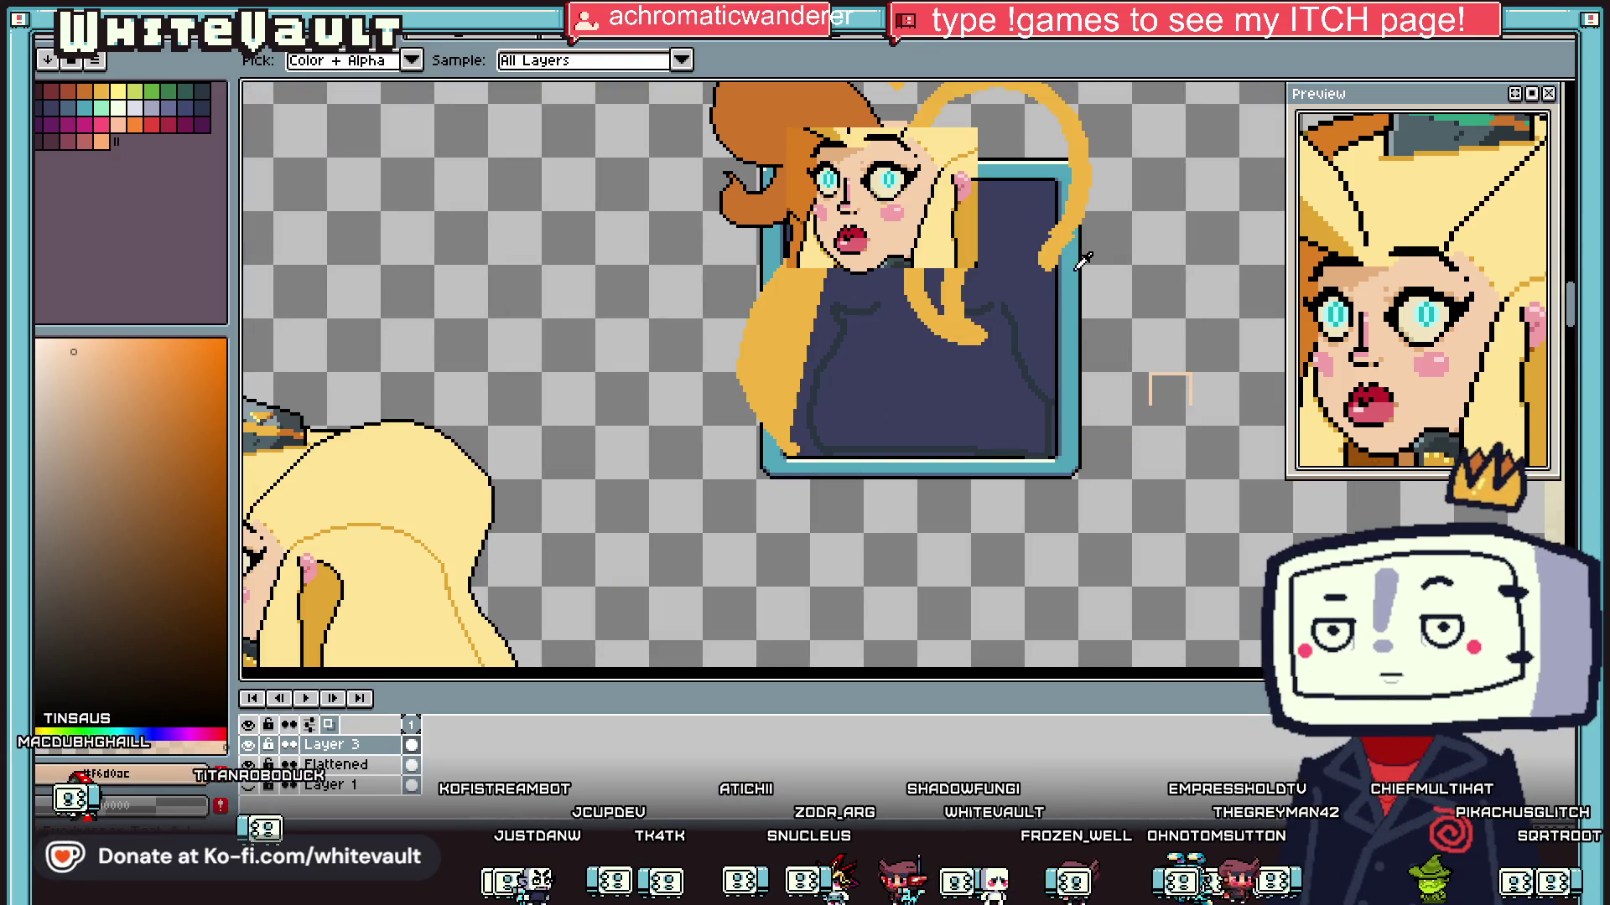
{"action": "left_click", "coordinate": [1049, 257]}
{"action": "scroll", "coordinate": [997, 228], "scroll_direction": "up", "scroll_amount": 1}
{"action": "left_click", "coordinate": [925, 273]}
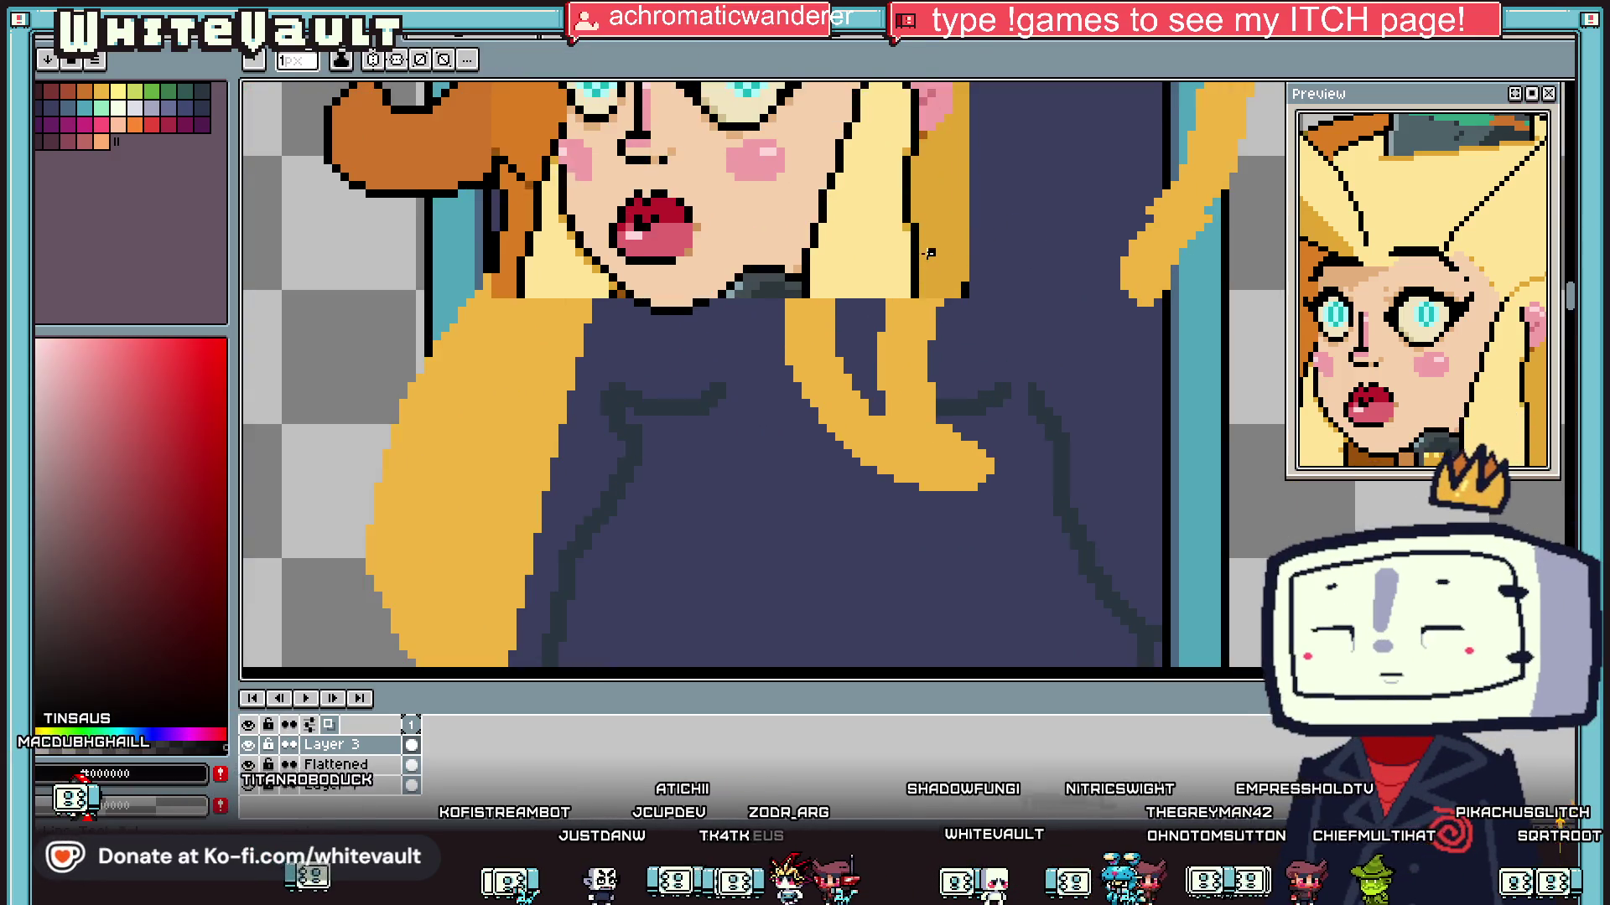
{"action": "key", "text": "b"}
{"action": "scroll", "coordinate": [924, 283], "scroll_direction": "up", "scroll_amount": 1}
{"action": "left_click_drag", "start_coordinate": [925, 283], "coordinate": [944, 399]}
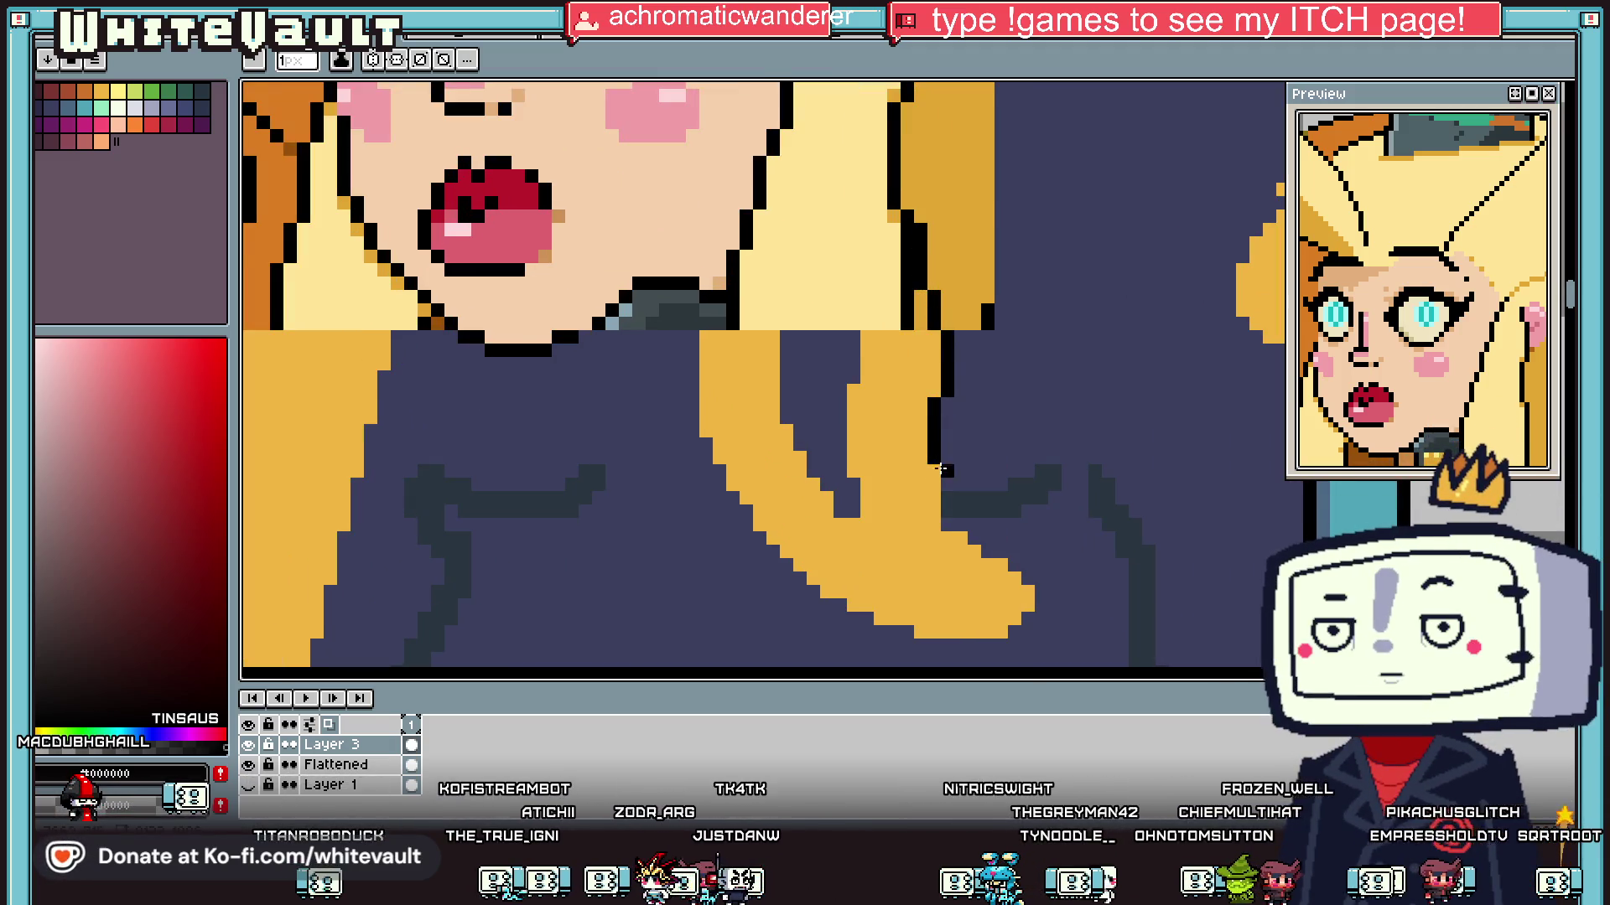
Step: Sample the golden hair colour from the canvas and place a golden pixel on the strand
{"action": "scroll", "coordinate": [941, 470], "scroll_direction": "up", "scroll_amount": 1}
{"action": "scroll", "coordinate": [1494, 392], "scroll_direction": "down", "scroll_amount": 3}
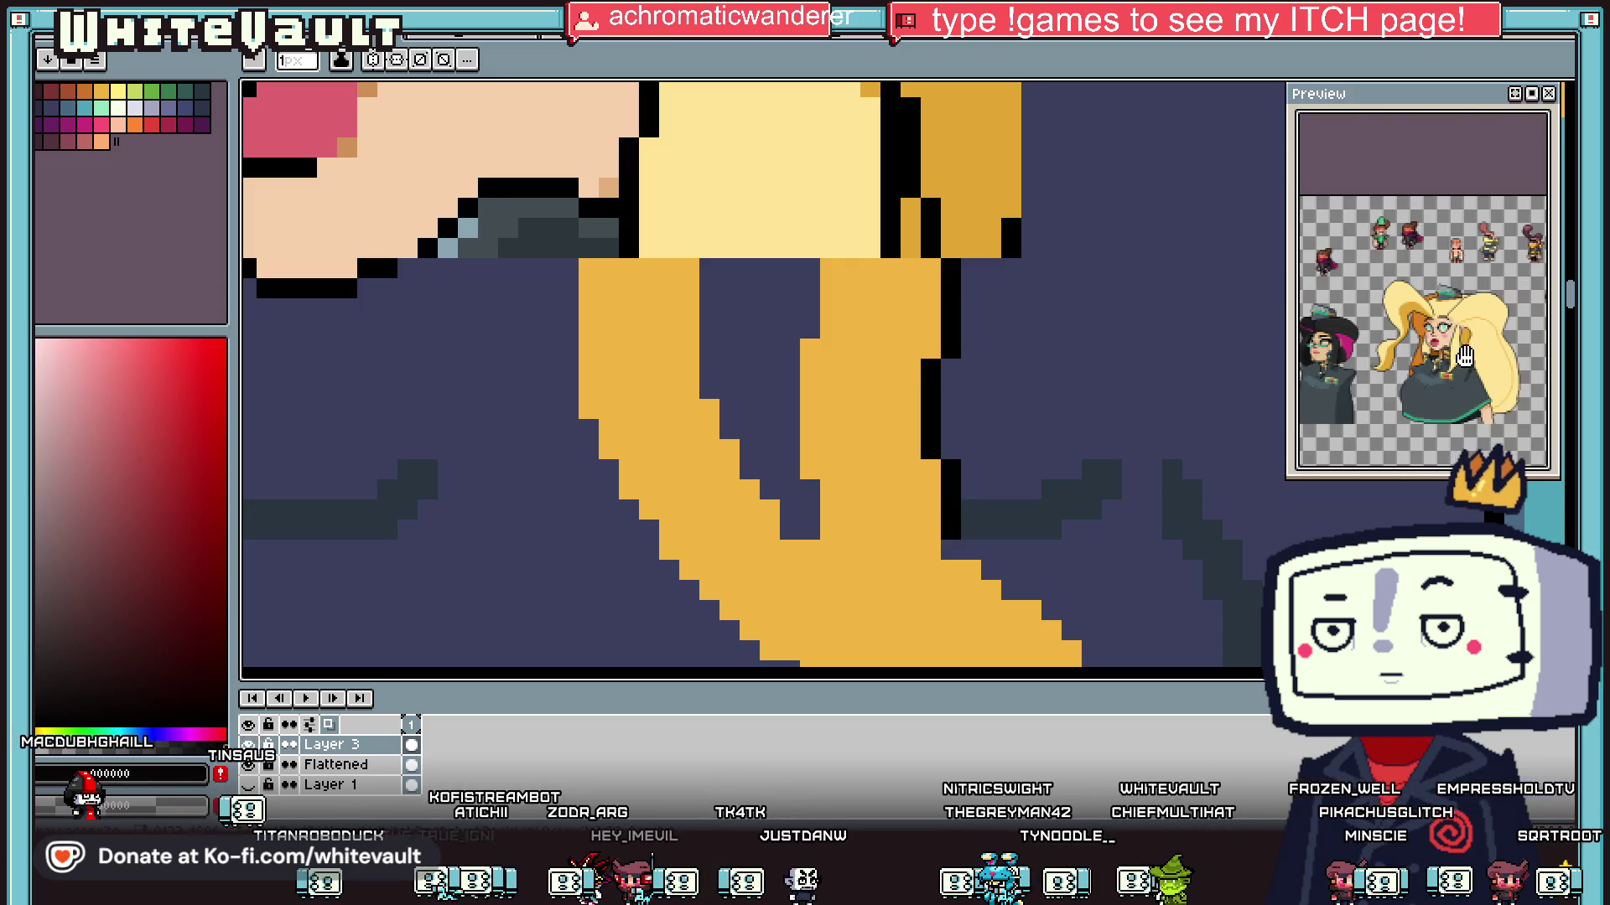
{"action": "left_click_drag", "start_coordinate": [1494, 392], "coordinate": [1390, 369]}
{"action": "scroll", "coordinate": [1442, 373], "scroll_direction": "down", "scroll_amount": 3}
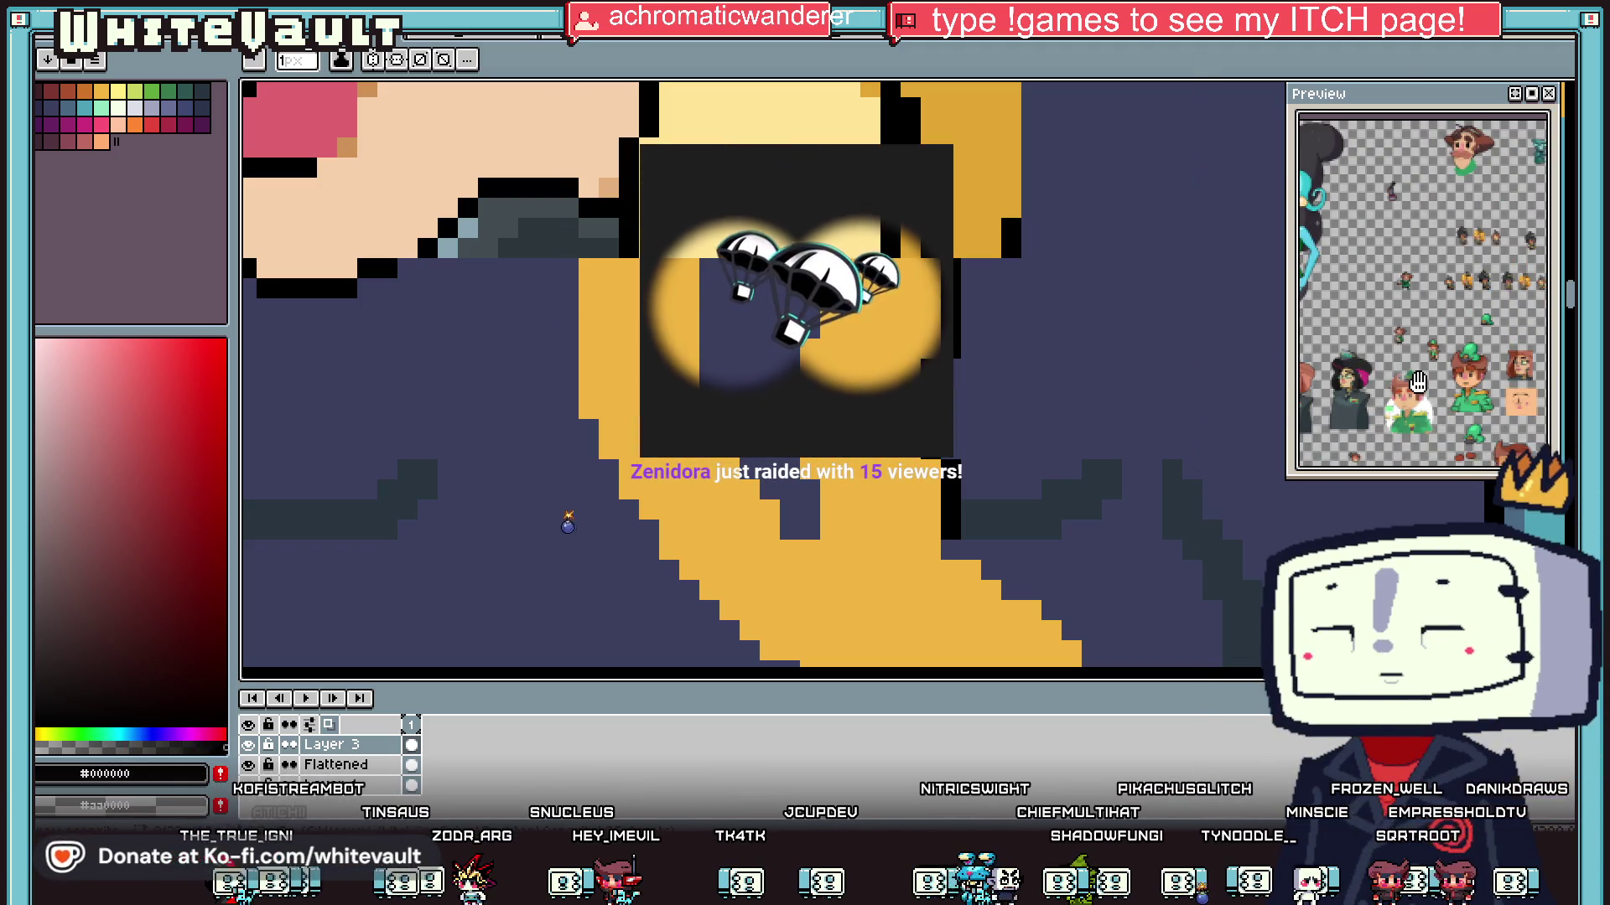
{"action": "scroll", "coordinate": [998, 595], "scroll_direction": "down", "scroll_amount": 3}
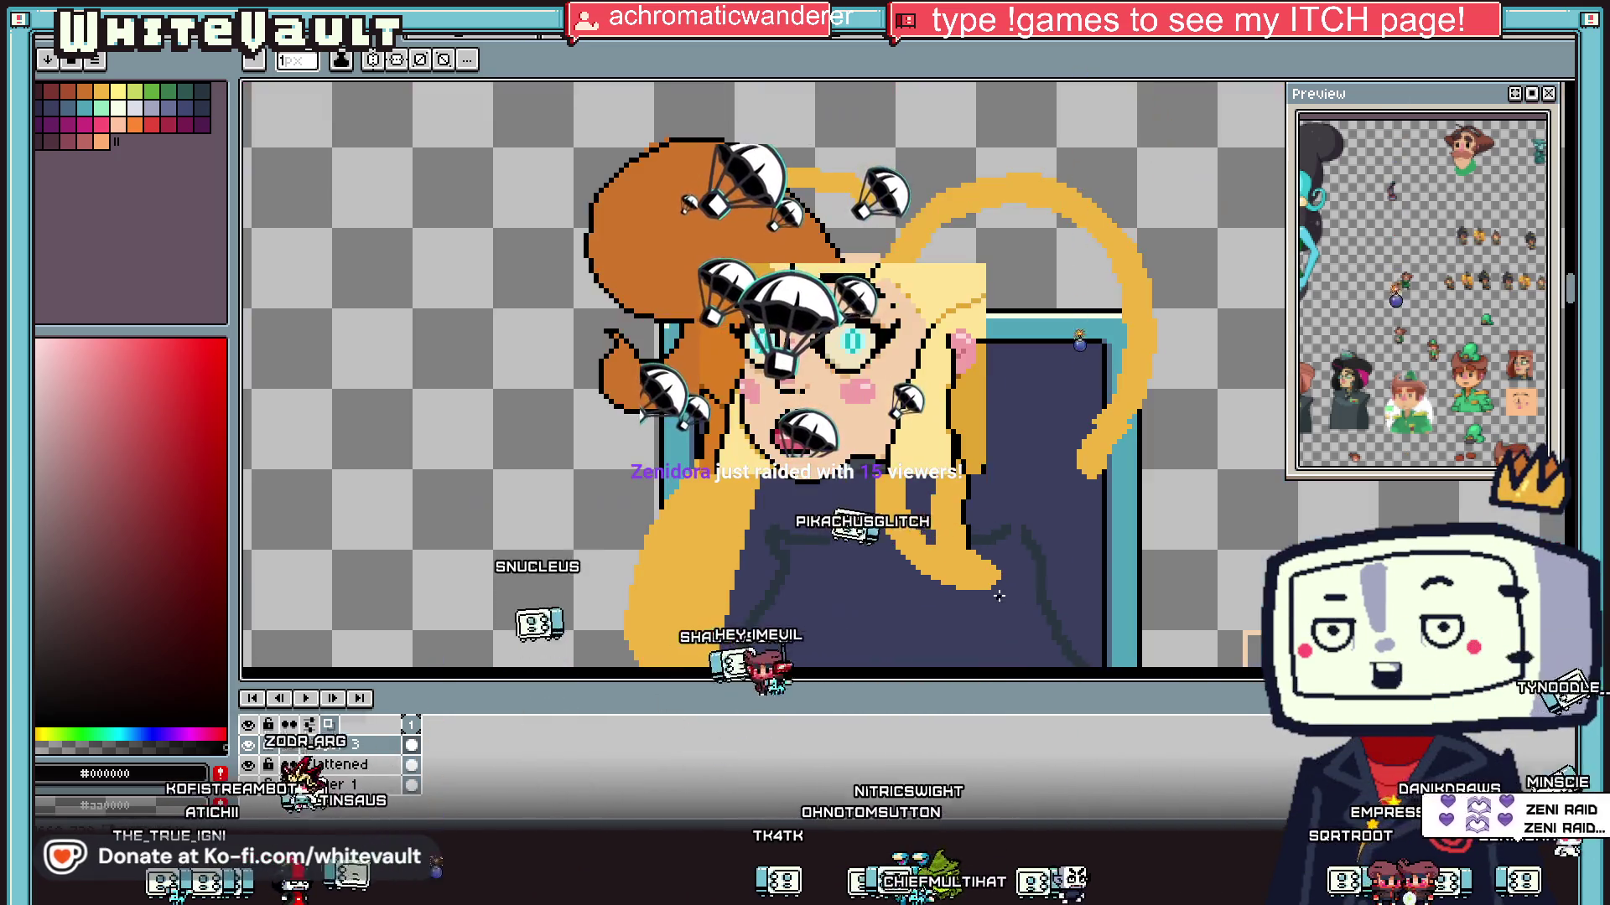
{"action": "scroll", "coordinate": [844, 377], "scroll_direction": "up", "scroll_amount": 3}
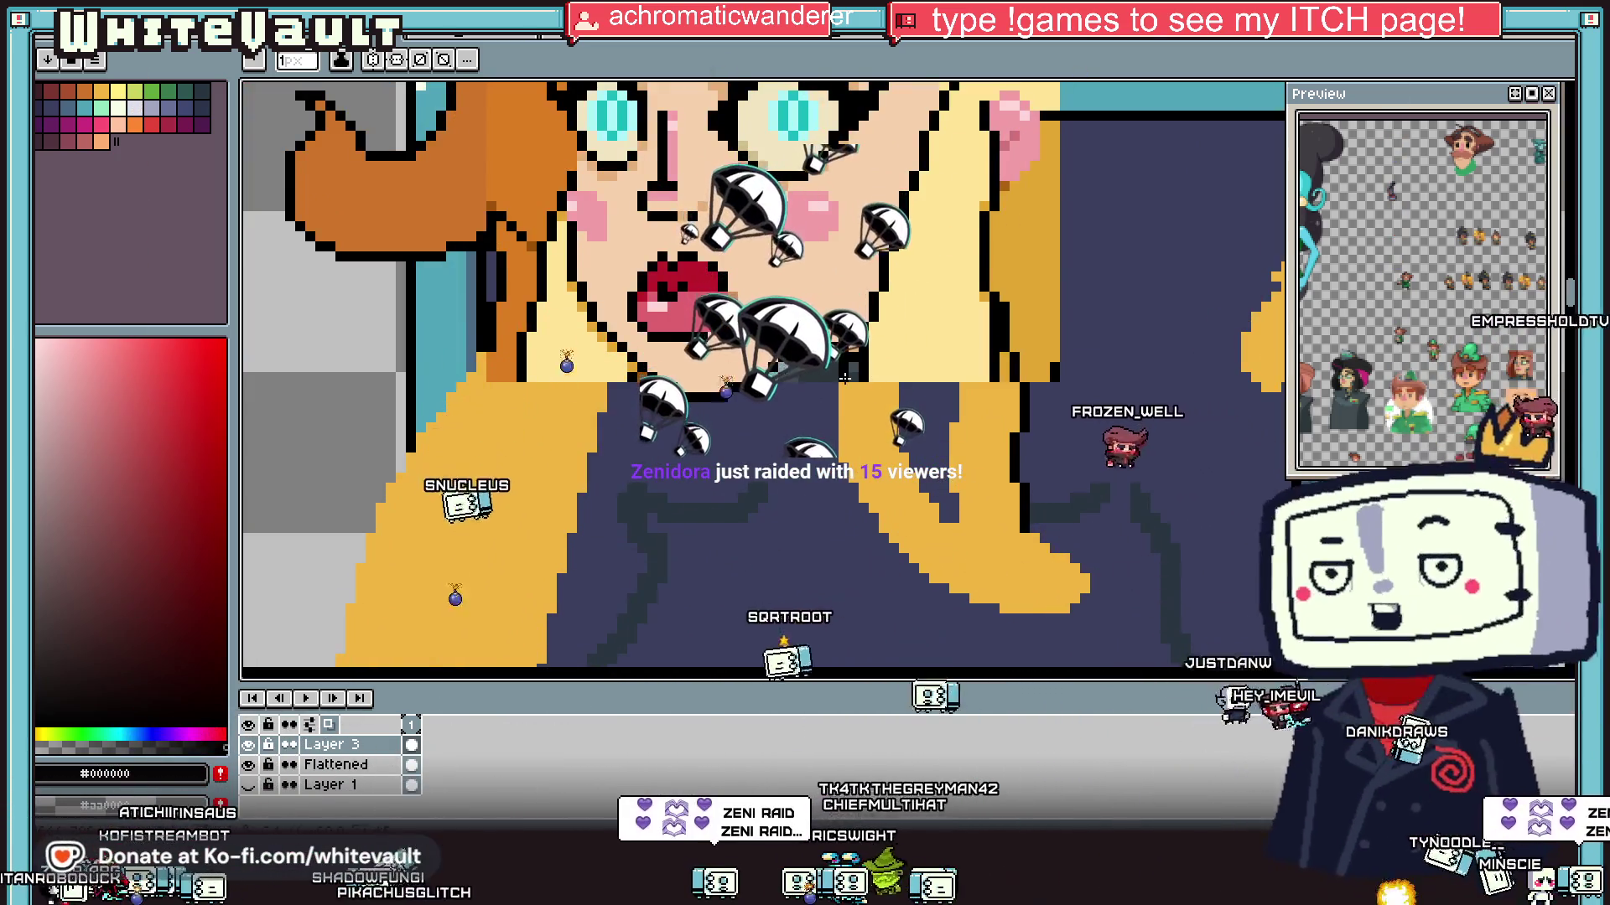
{"action": "scroll", "coordinate": [844, 377], "scroll_direction": "up", "scroll_amount": 1}
{"action": "scroll", "coordinate": [844, 377], "scroll_direction": "up", "scroll_amount": 1}
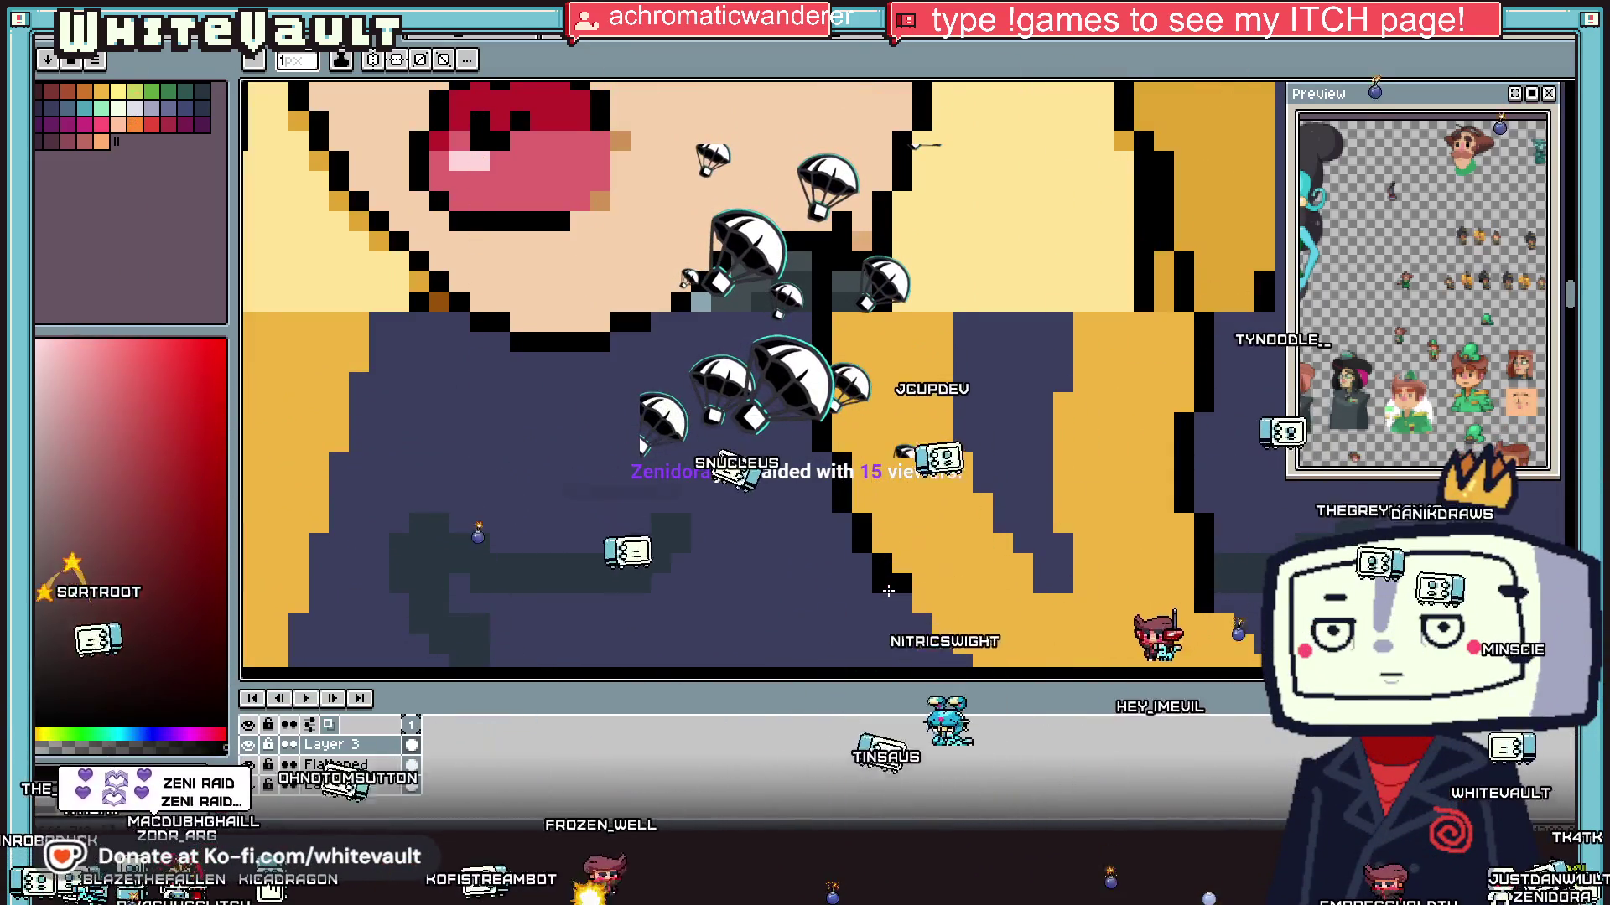
{"action": "left_click", "coordinate": [901, 584], "text": "alt"}
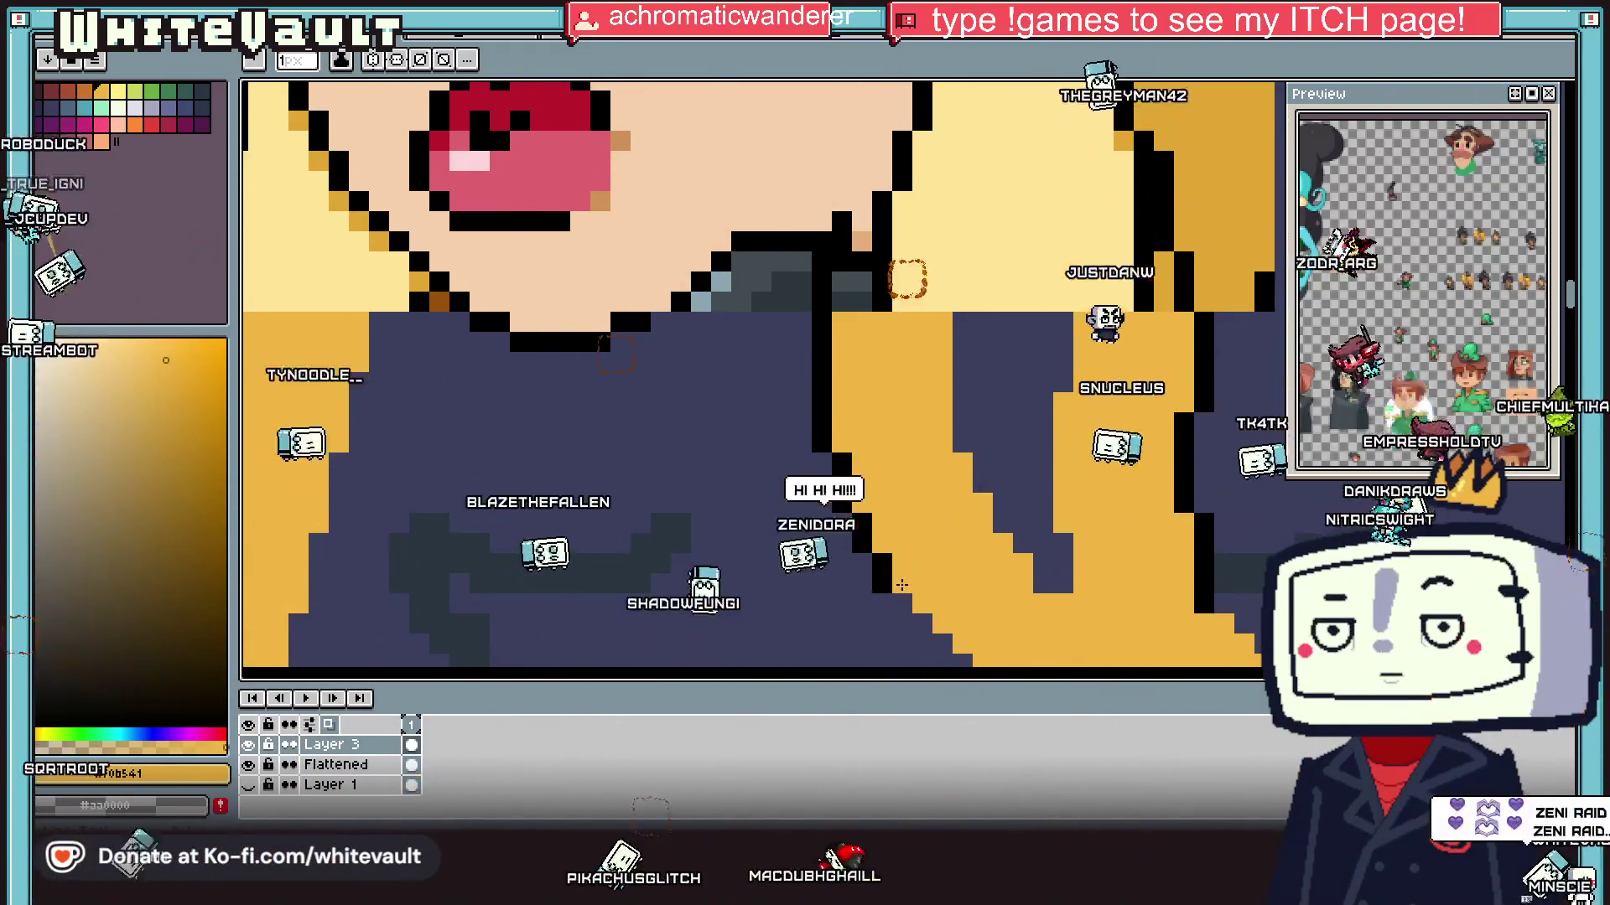
{"action": "scroll", "coordinate": [922, 591], "scroll_direction": "down", "scroll_amount": 3}
{"action": "scroll", "coordinate": [922, 597], "scroll_direction": "up", "scroll_amount": 2}
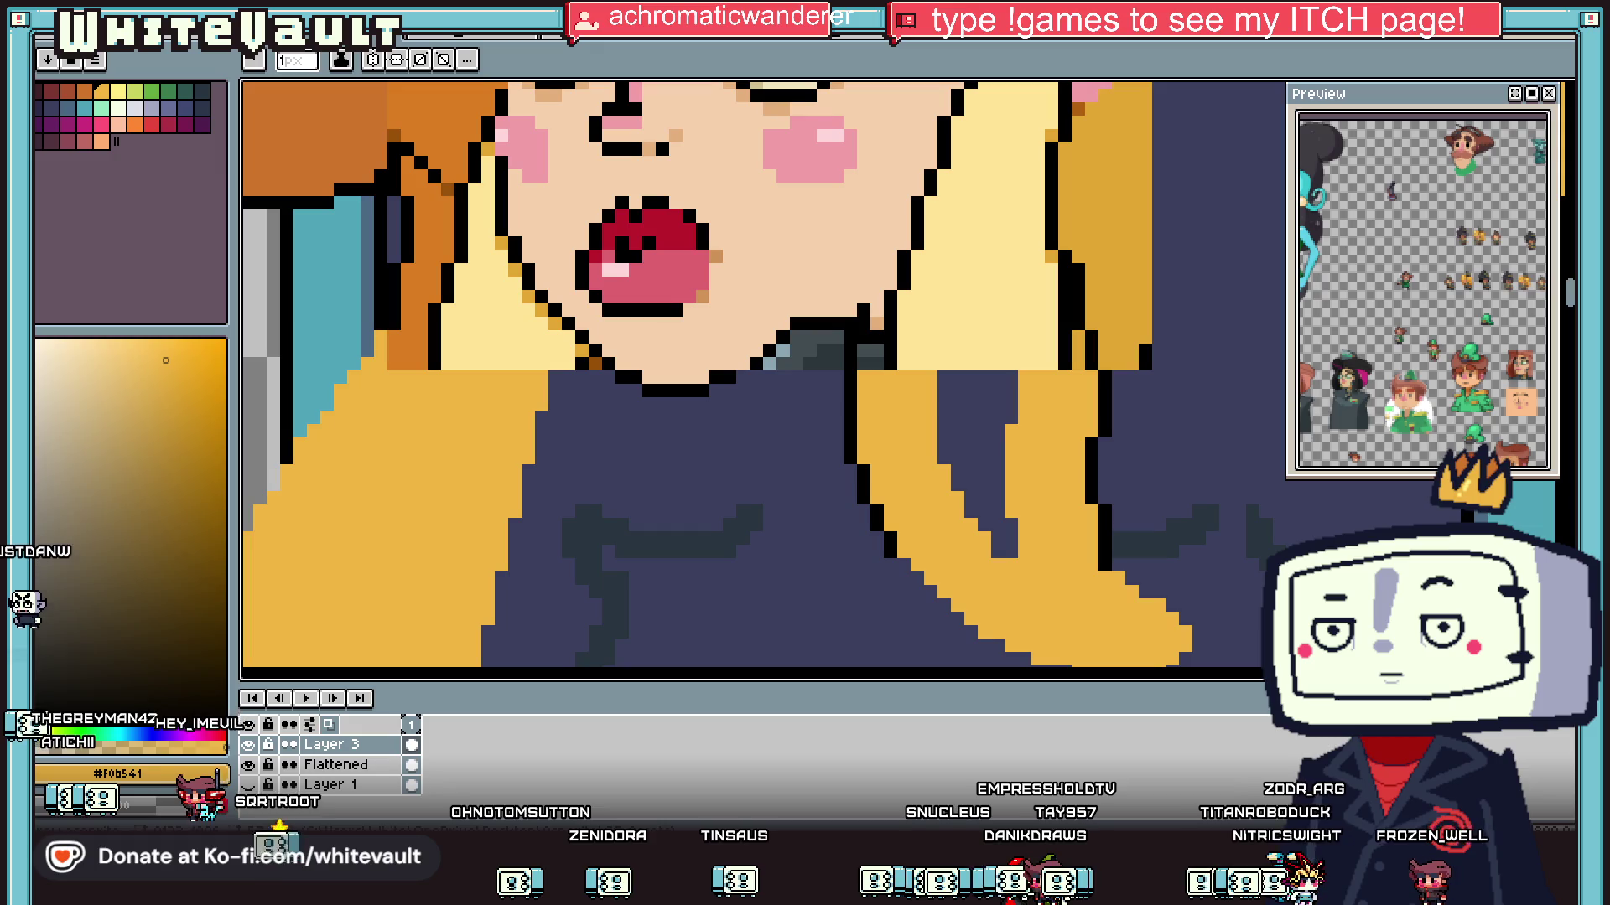
{"action": "scroll", "coordinate": [1028, 285], "scroll_direction": "down", "scroll_amount": 5}
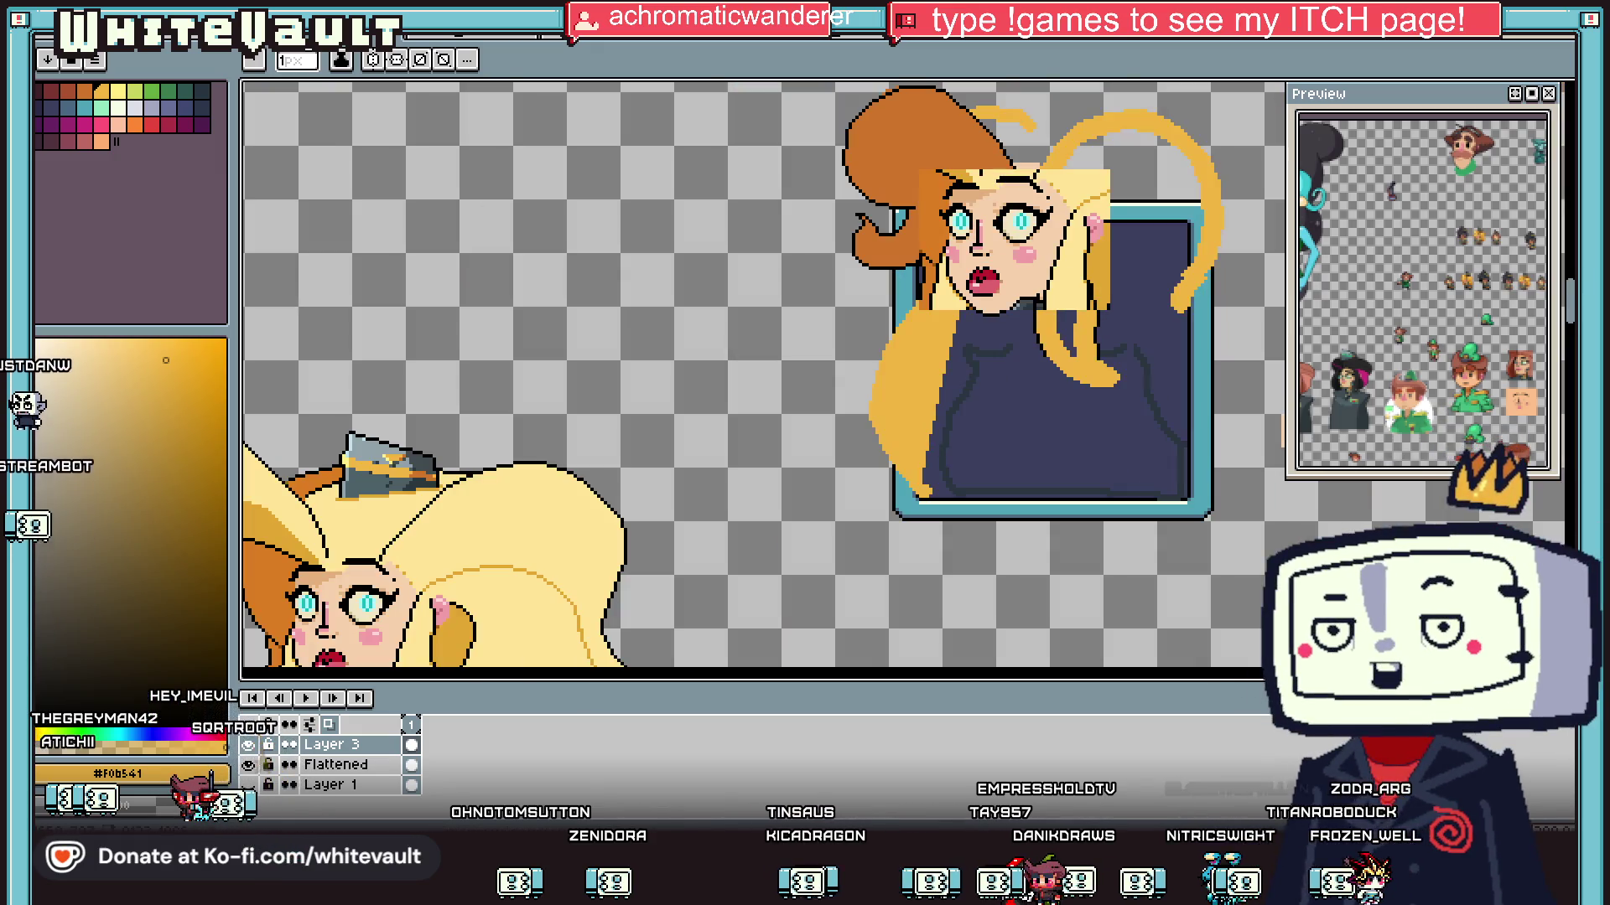
{"action": "scroll", "coordinate": [1061, 281], "scroll_direction": "up", "scroll_amount": 3}
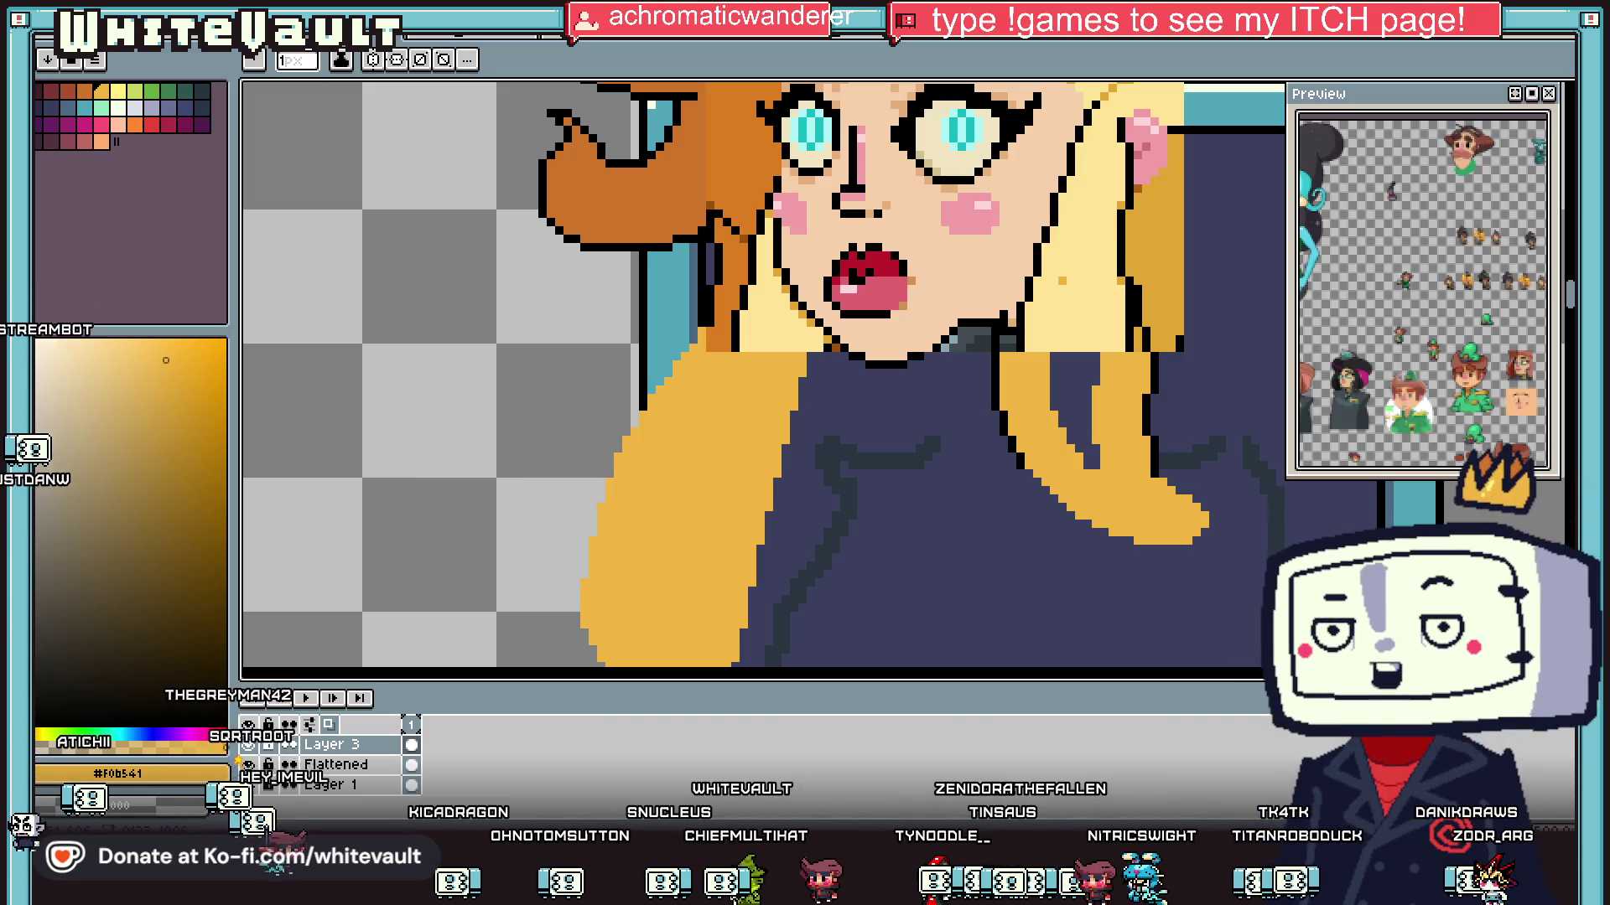
{"action": "scroll", "coordinate": [1130, 284], "scroll_direction": "down", "scroll_amount": 2}
{"action": "scroll", "coordinate": [1128, 293], "scroll_direction": "up", "scroll_amount": 4}
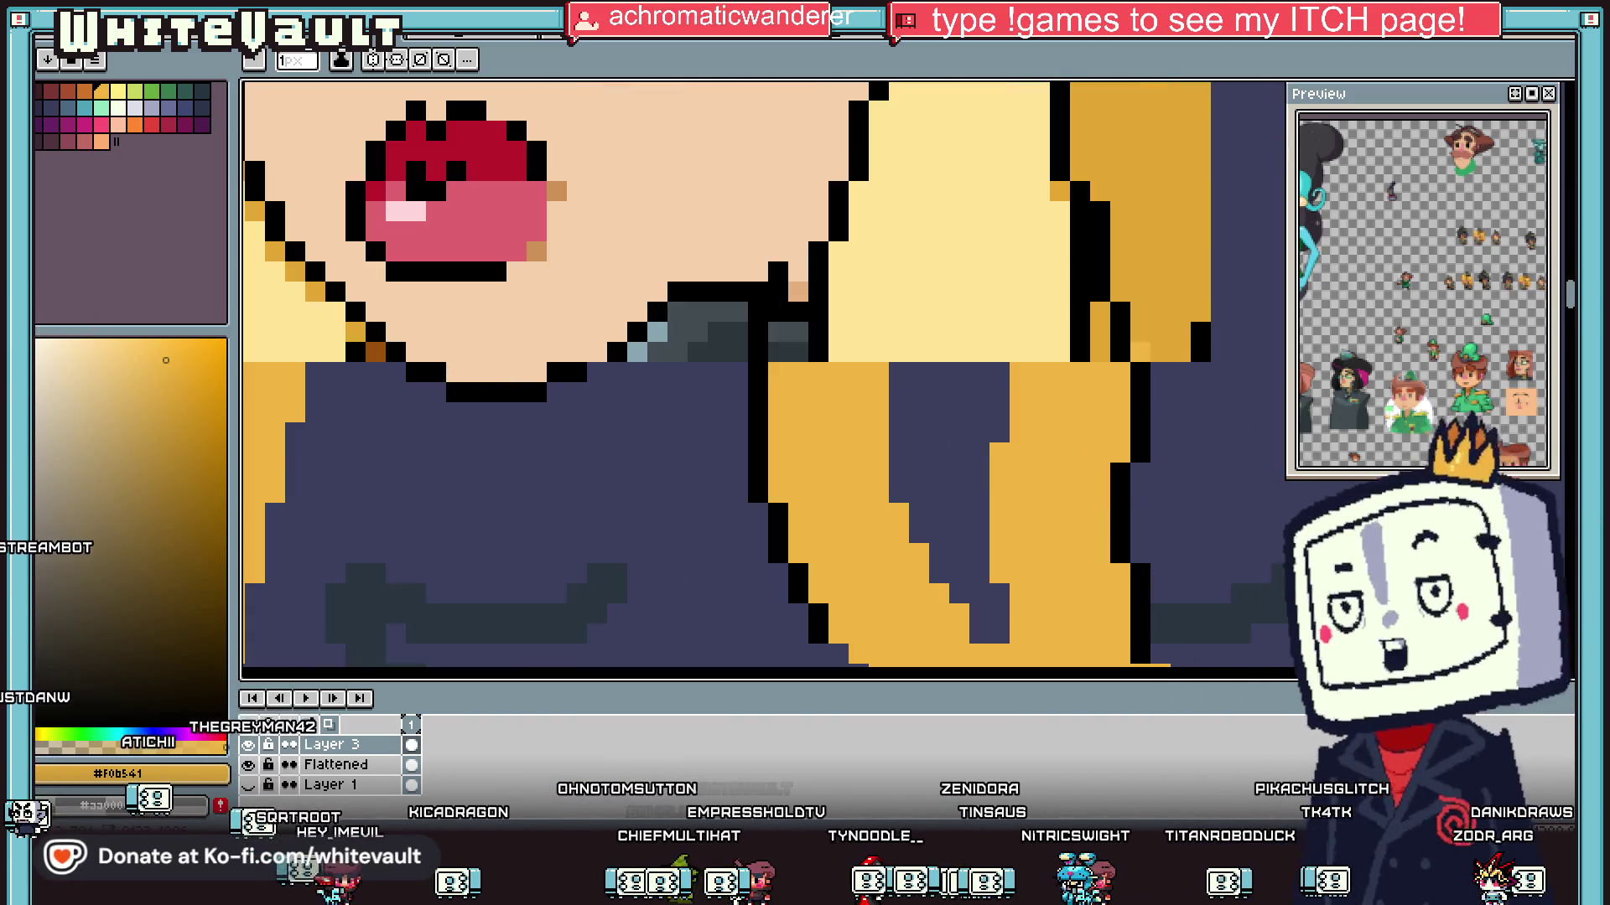
{"action": "left_click", "coordinate": [1018, 312]}
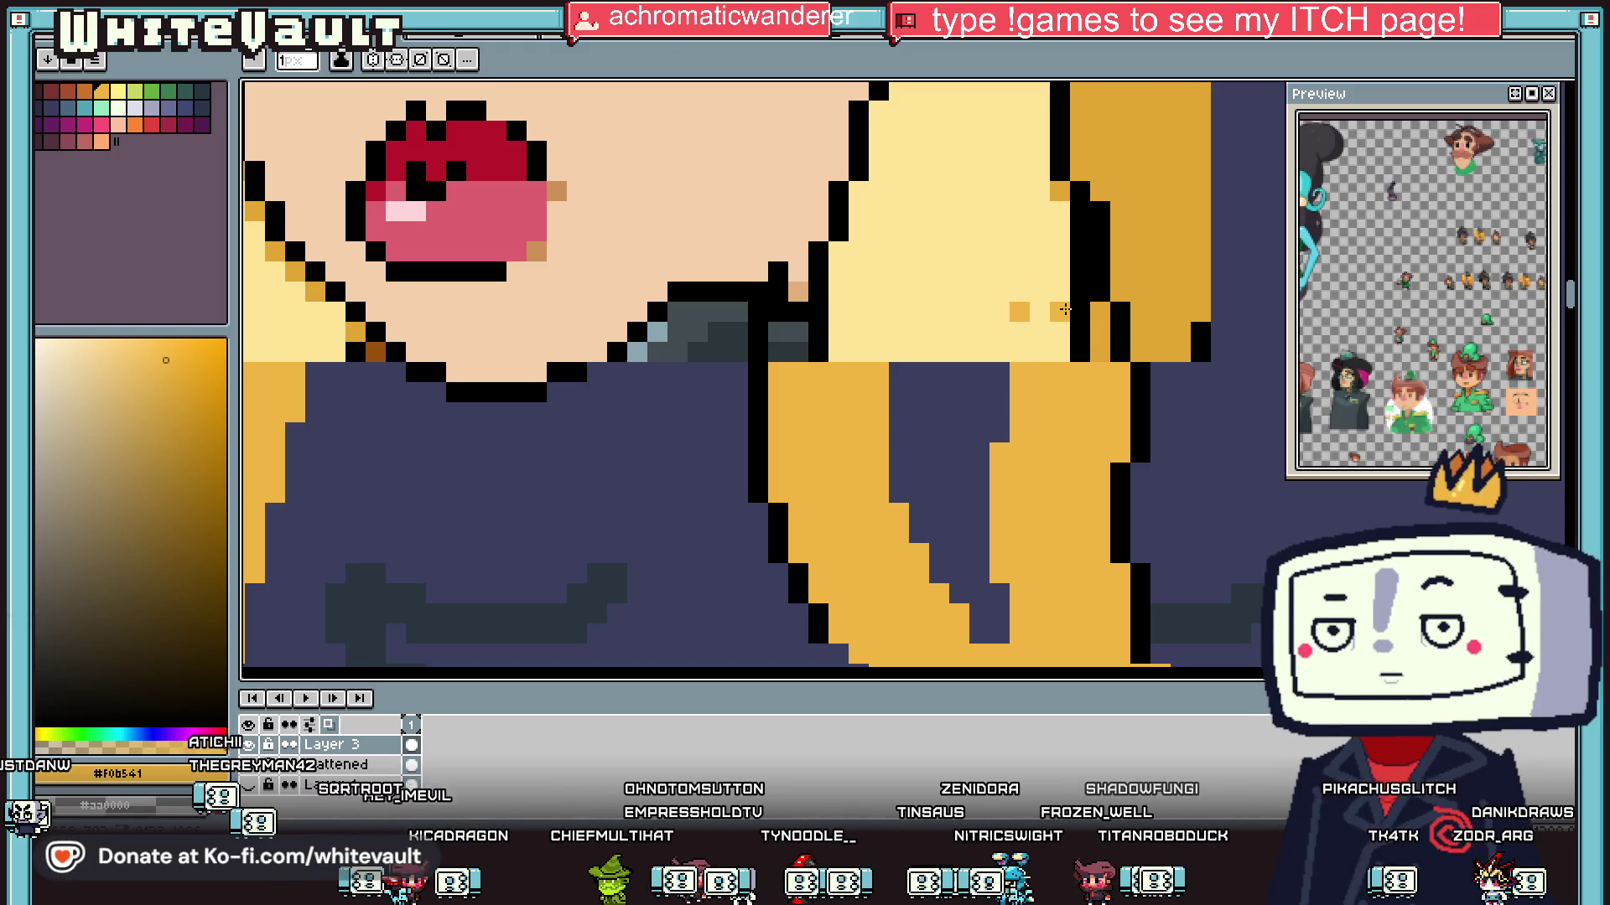
Step: Paint the strand light yellow and bucket-fill its golden area and dark-blue gap light yellow
{"action": "left_click", "coordinate": [1039, 312], "text": "alt"}
{"action": "left_click_drag", "start_coordinate": [1058, 312], "coordinate": [1019, 311]}
{"action": "left_click_drag", "start_coordinate": [1083, 211], "coordinate": [1082, 377]}
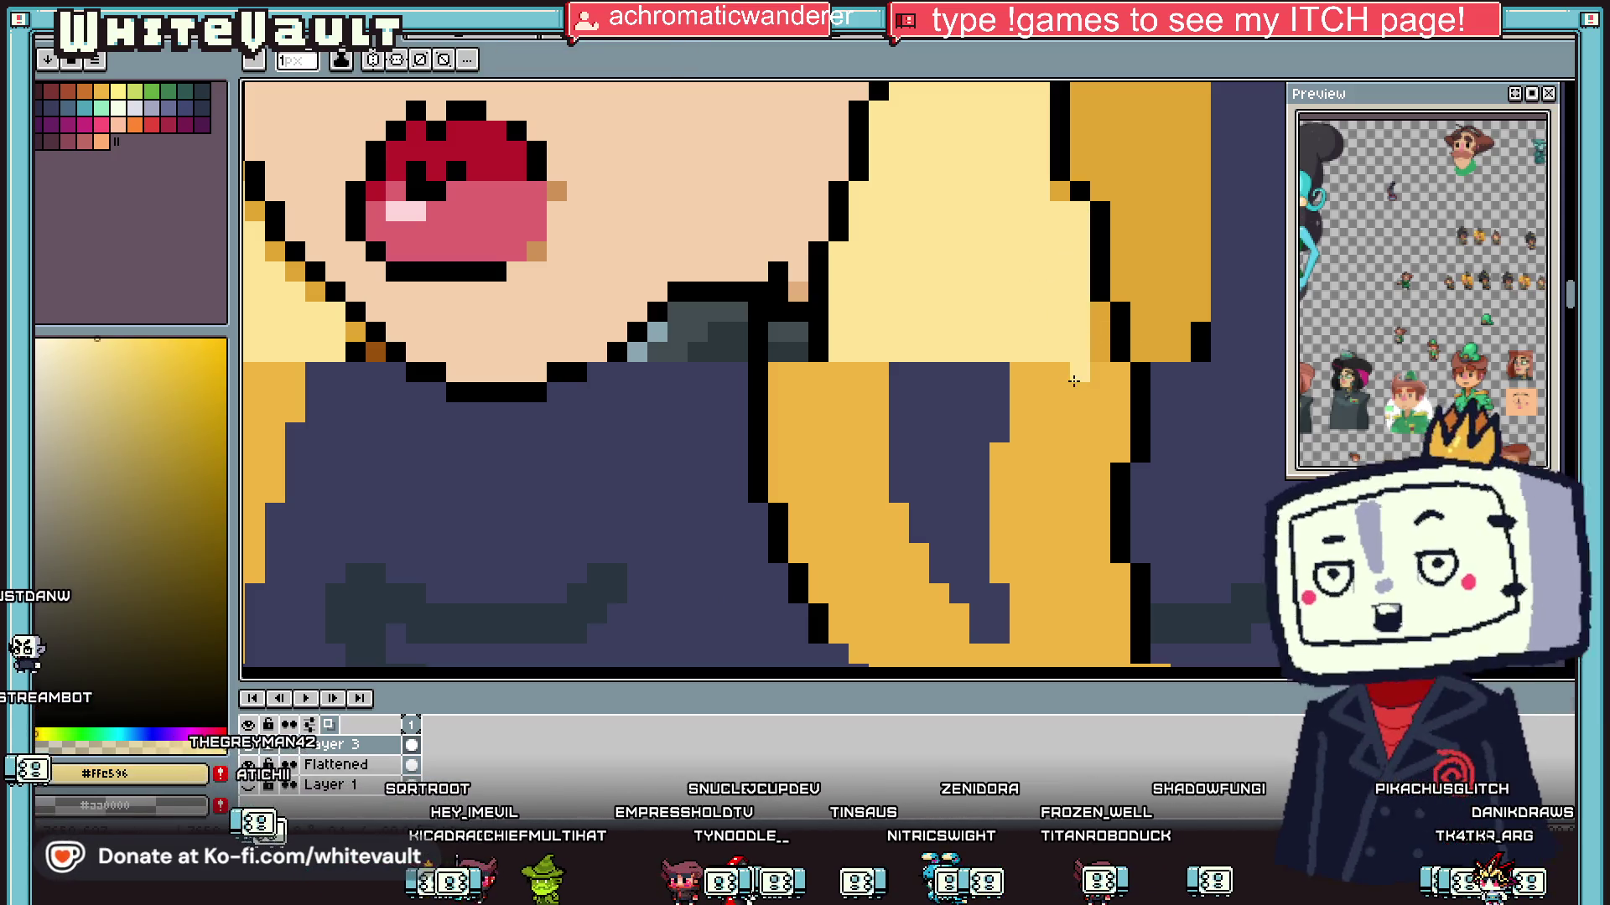
{"action": "left_click", "coordinate": [1084, 138], "text": "alt"}
{"action": "left_click", "coordinate": [1031, 168], "text": "alt"}
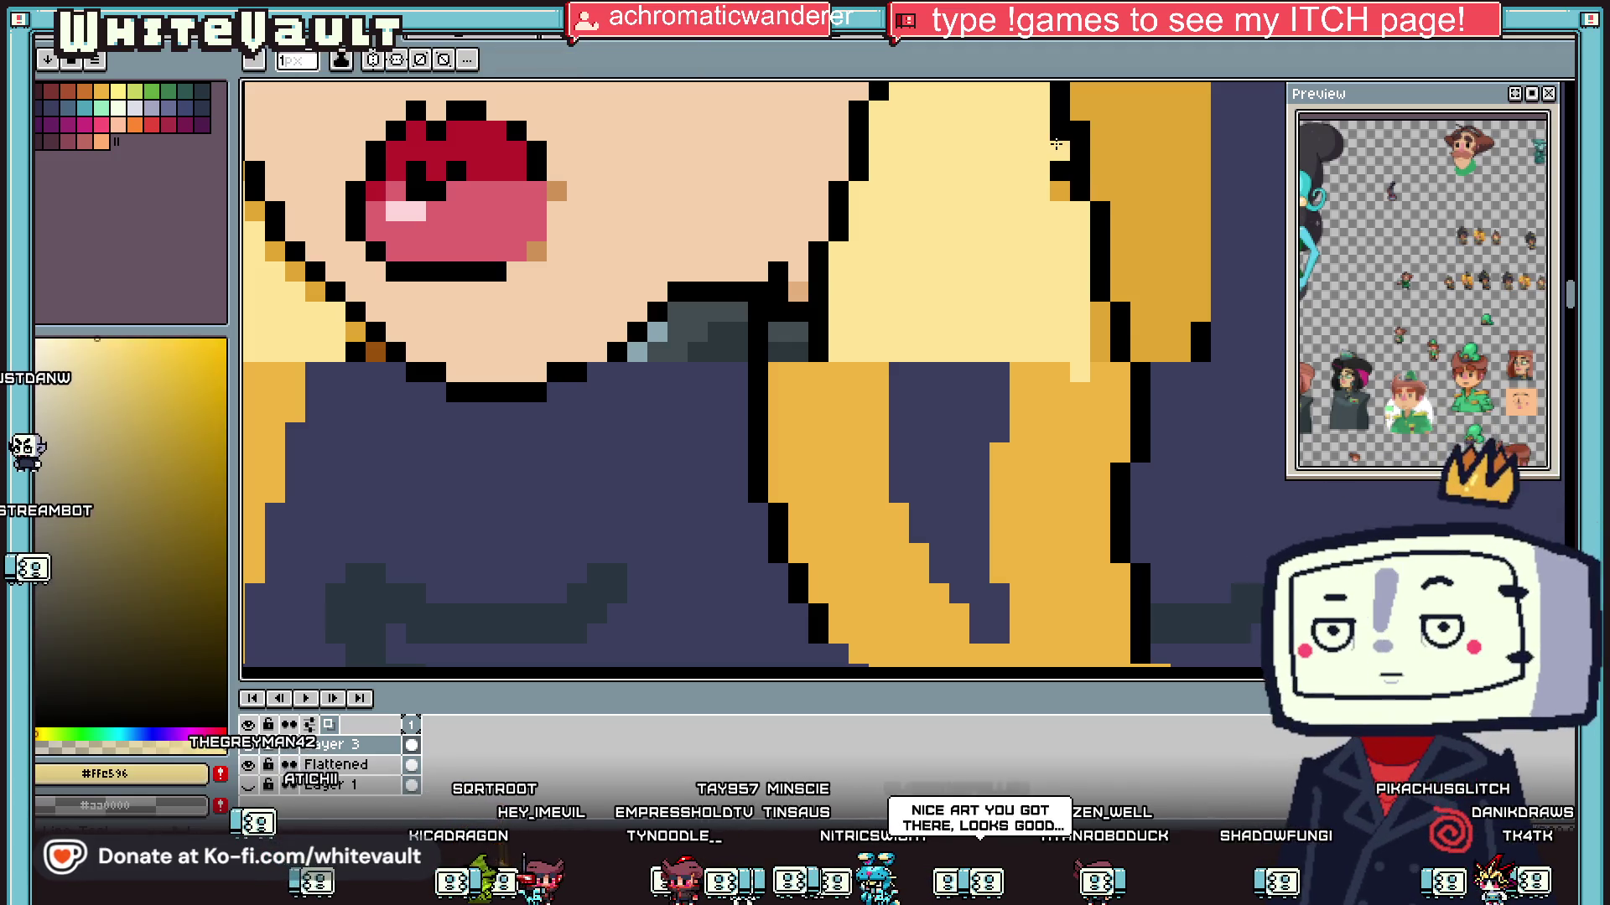
{"action": "key", "text": "g"}
{"action": "left_click", "coordinate": [1082, 424]}
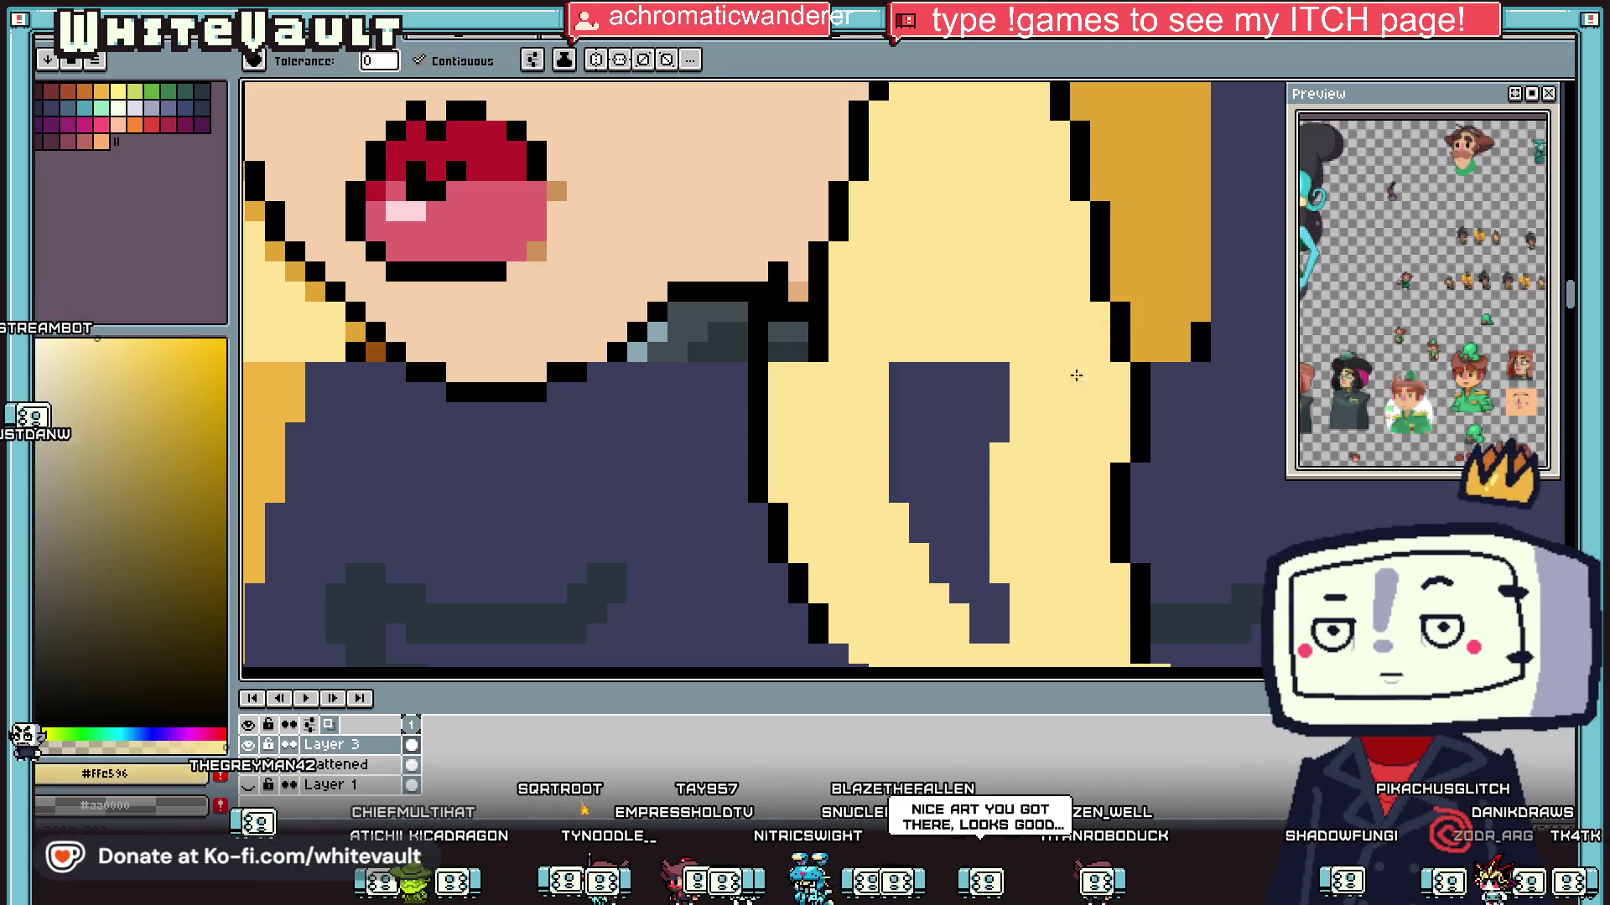
{"action": "left_click", "coordinate": [947, 403]}
Step: Recolour the stray outline column light yellow and extend the black outline up the strand's edge
{"action": "scroll", "coordinate": [930, 394], "scroll_direction": "down", "scroll_amount": 2}
{"action": "scroll", "coordinate": [923, 388], "scroll_direction": "up", "scroll_amount": 2}
{"action": "key", "text": "b"}
{"action": "left_click_drag", "start_coordinate": [887, 365], "coordinate": [886, 432]}
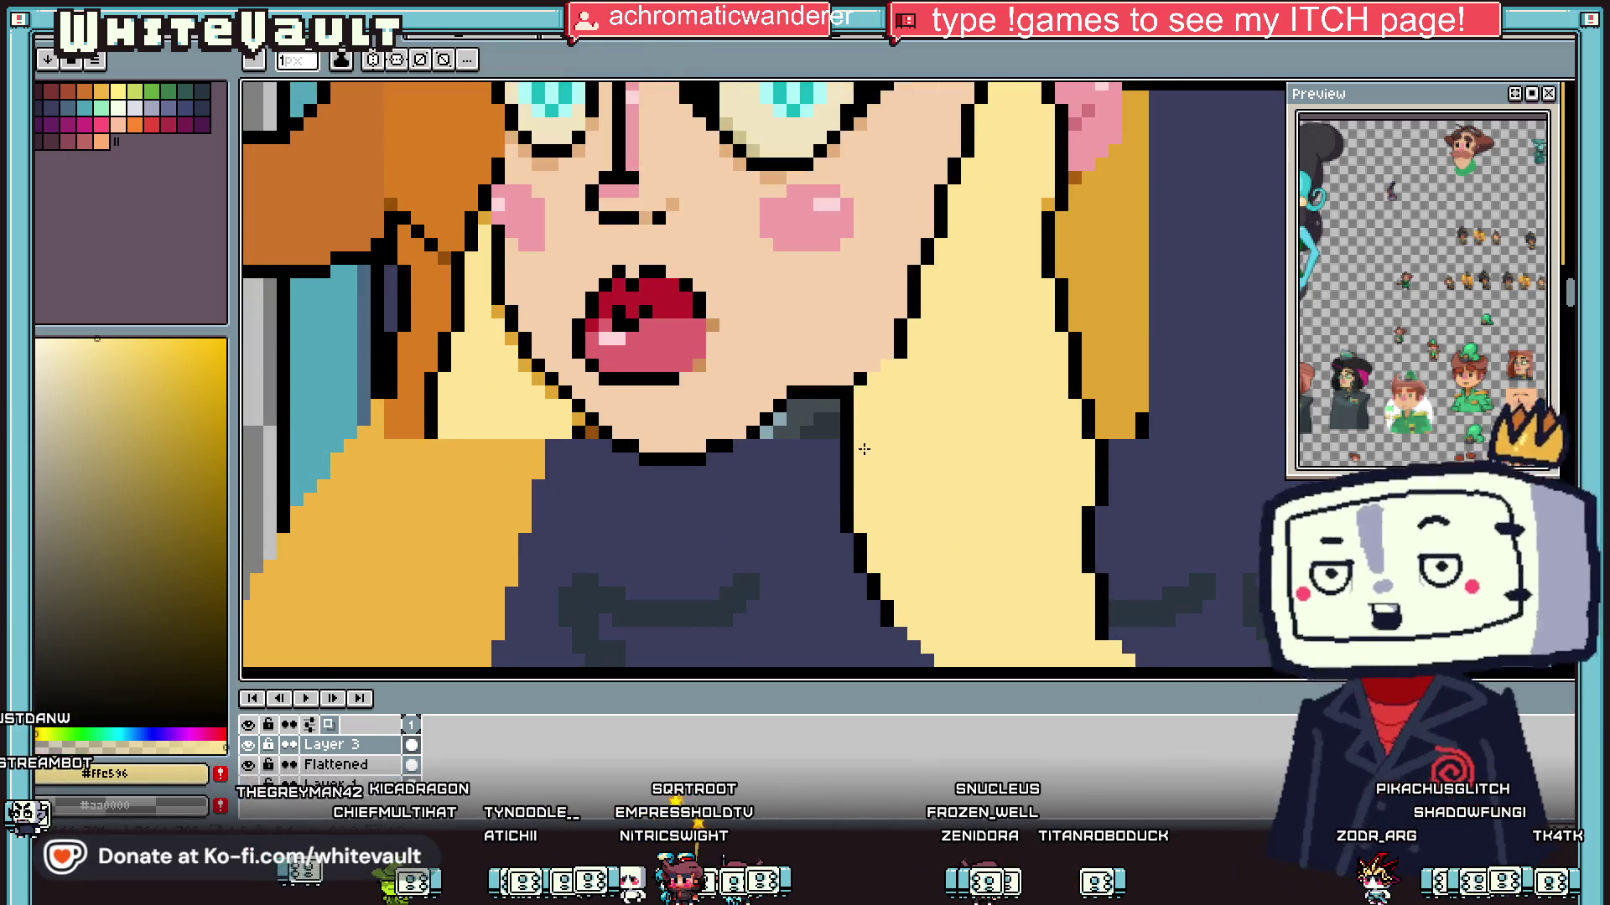
{"action": "scroll", "coordinate": [865, 450], "scroll_direction": "up", "scroll_amount": 2}
{"action": "left_click", "coordinate": [855, 419], "text": "alt"}
{"action": "left_click", "coordinate": [860, 417]}
{"action": "scroll", "coordinate": [868, 394], "scroll_direction": "down", "scroll_amount": 2}
{"action": "scroll", "coordinate": [861, 383], "scroll_direction": "up", "scroll_amount": 2}
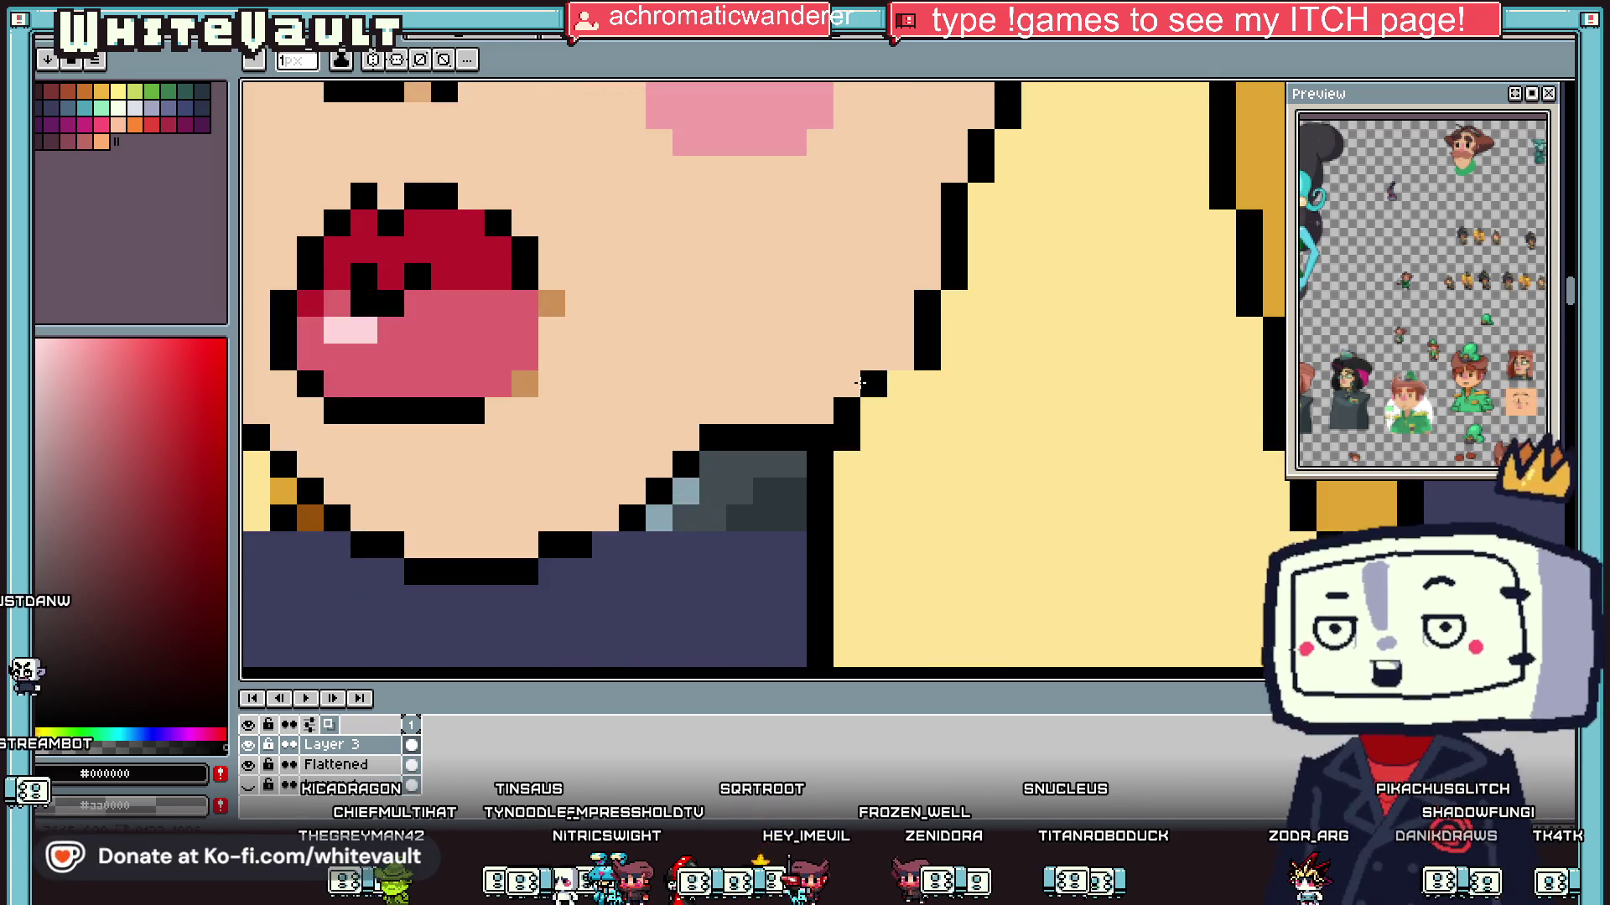
{"action": "left_click_drag", "start_coordinate": [900, 332], "coordinate": [927, 223]}
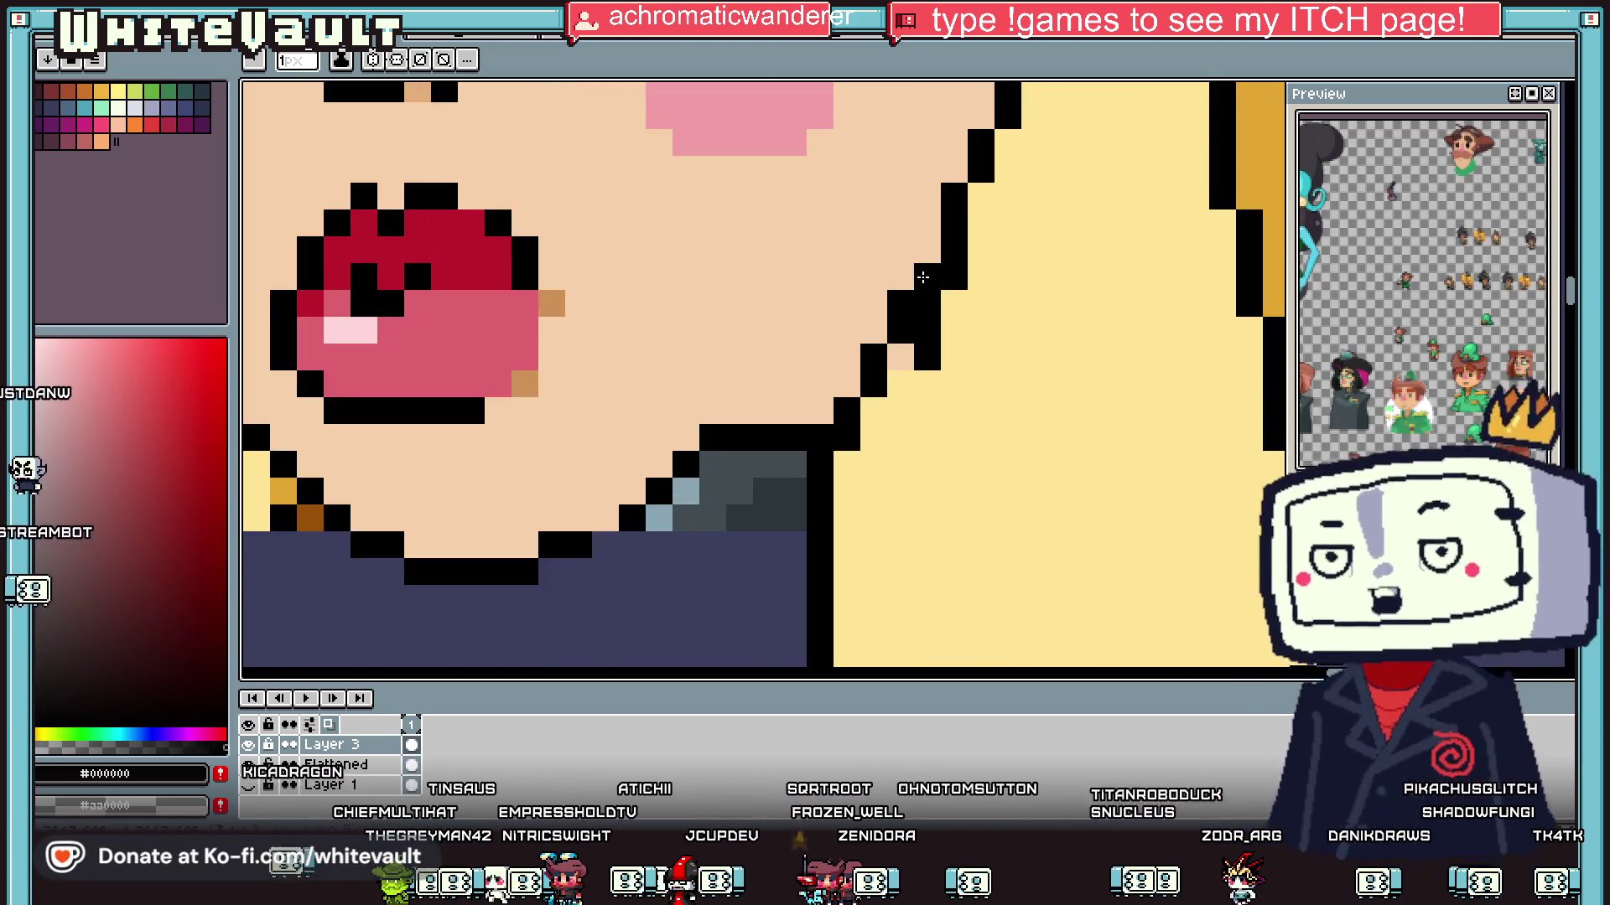
Step: Thin the black outline by painting over its extra pixels in light yellow
{"action": "left_click", "coordinate": [953, 260], "text": "alt"}
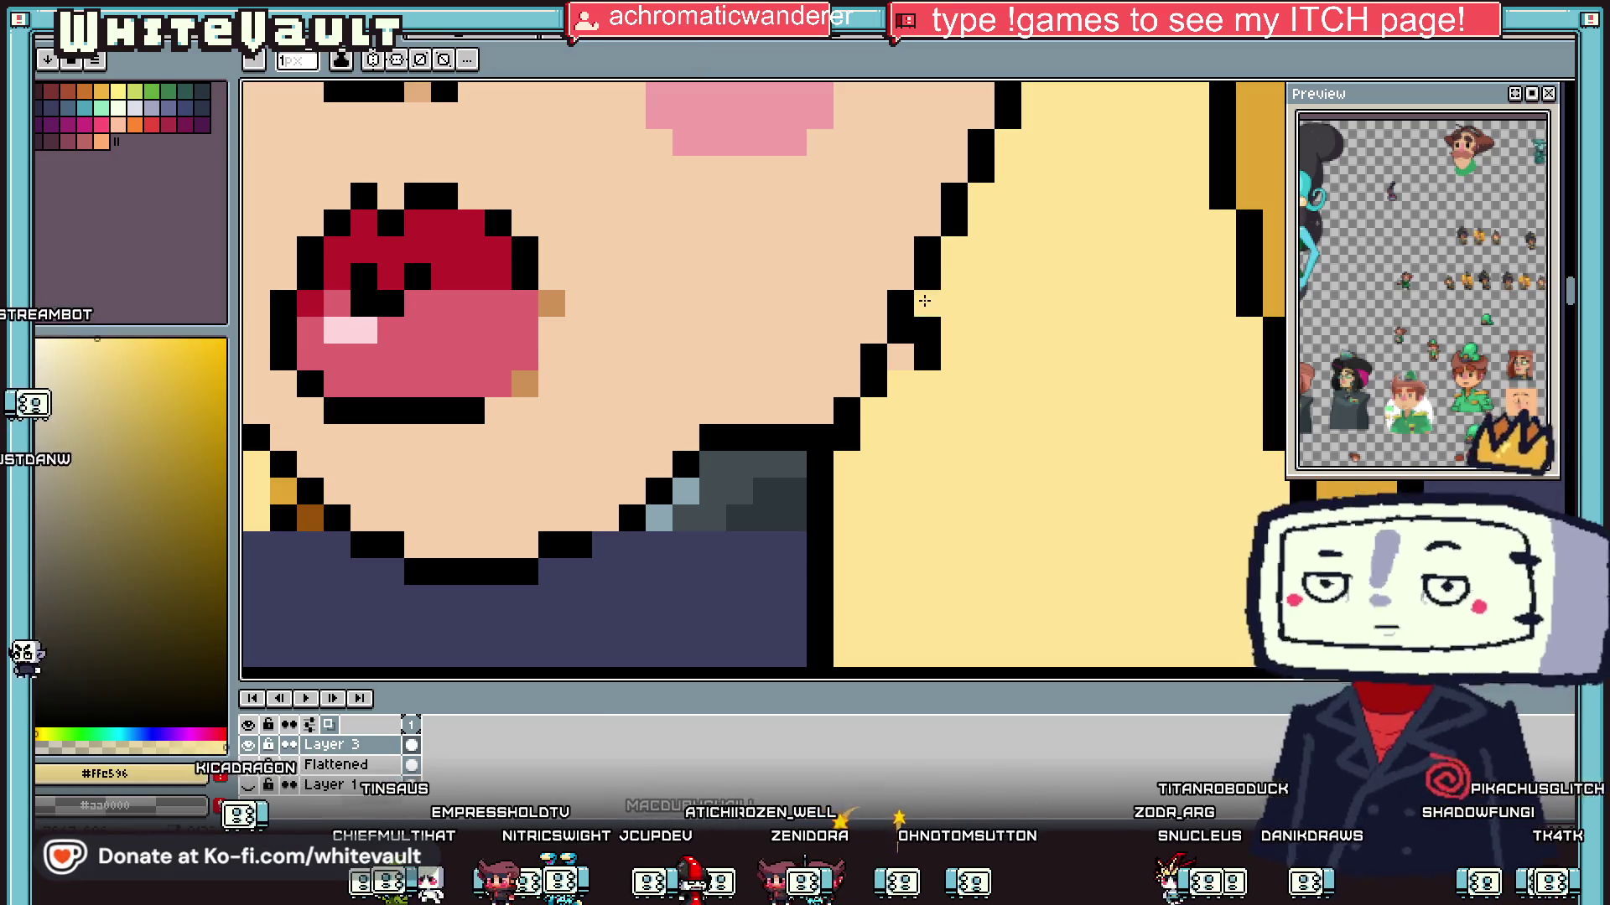
{"action": "left_click_drag", "start_coordinate": [953, 260], "coordinate": [906, 362]}
{"action": "scroll", "coordinate": [906, 362], "scroll_direction": "down", "scroll_amount": 3}
{"action": "scroll", "coordinate": [906, 362], "scroll_direction": "right", "scroll_amount": 3}
{"action": "left_click", "coordinate": [701, 490], "text": "alt"}
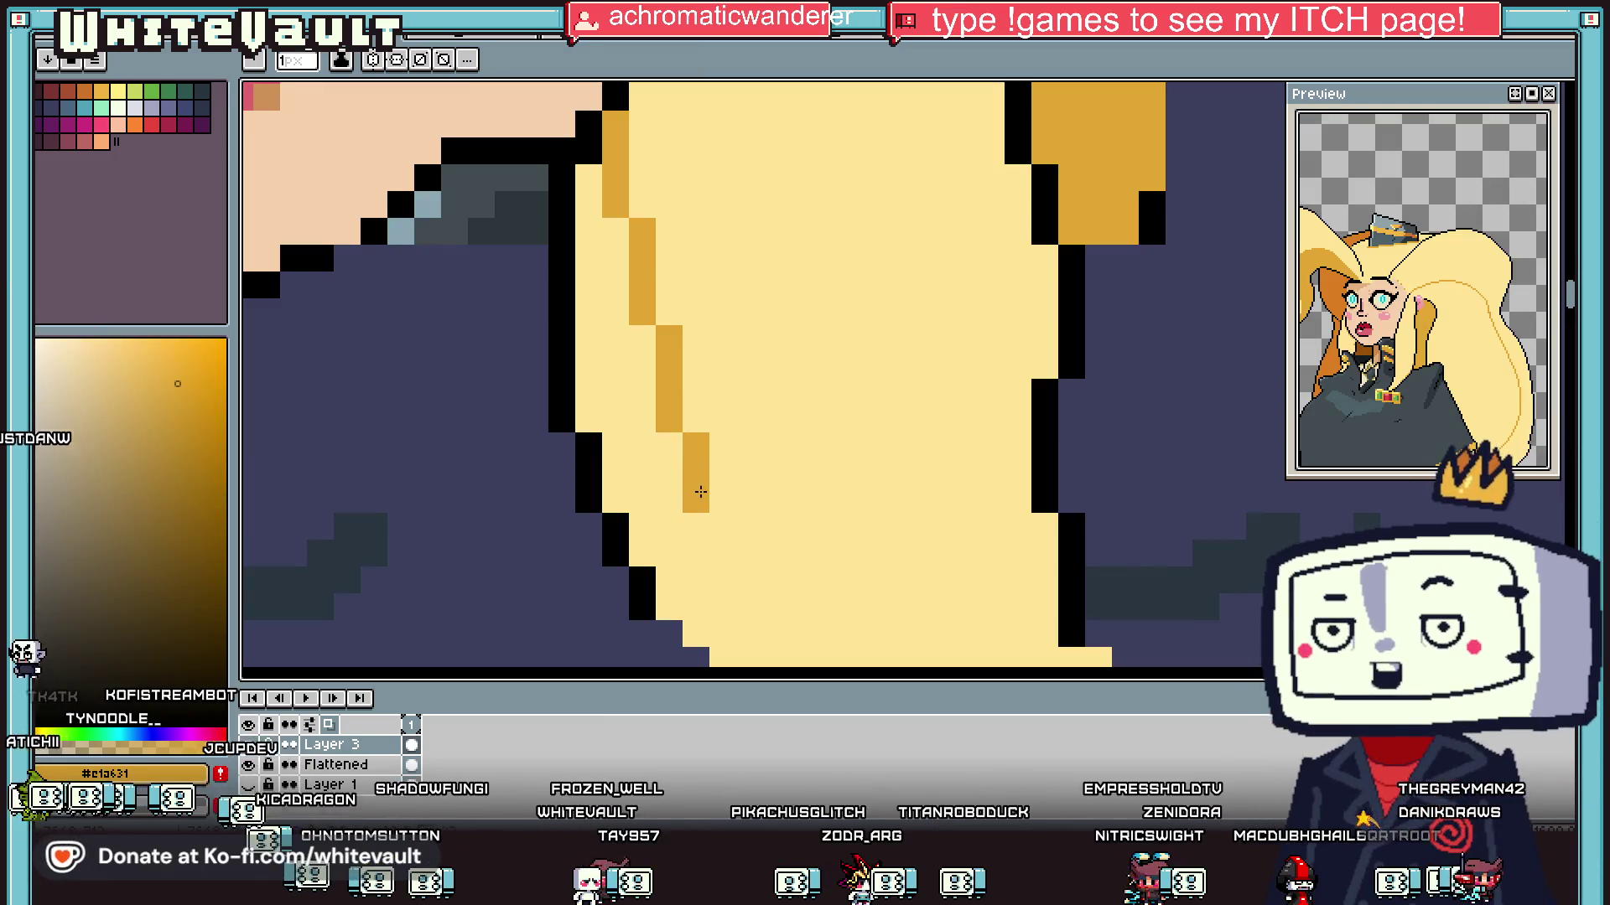
Step: Draw a gold shading line along the strand and fill the hair tip with gold
{"action": "scroll", "coordinate": [730, 534], "scroll_direction": "down", "scroll_amount": 2}
{"action": "left_click", "coordinate": [965, 553], "text": "shift"}
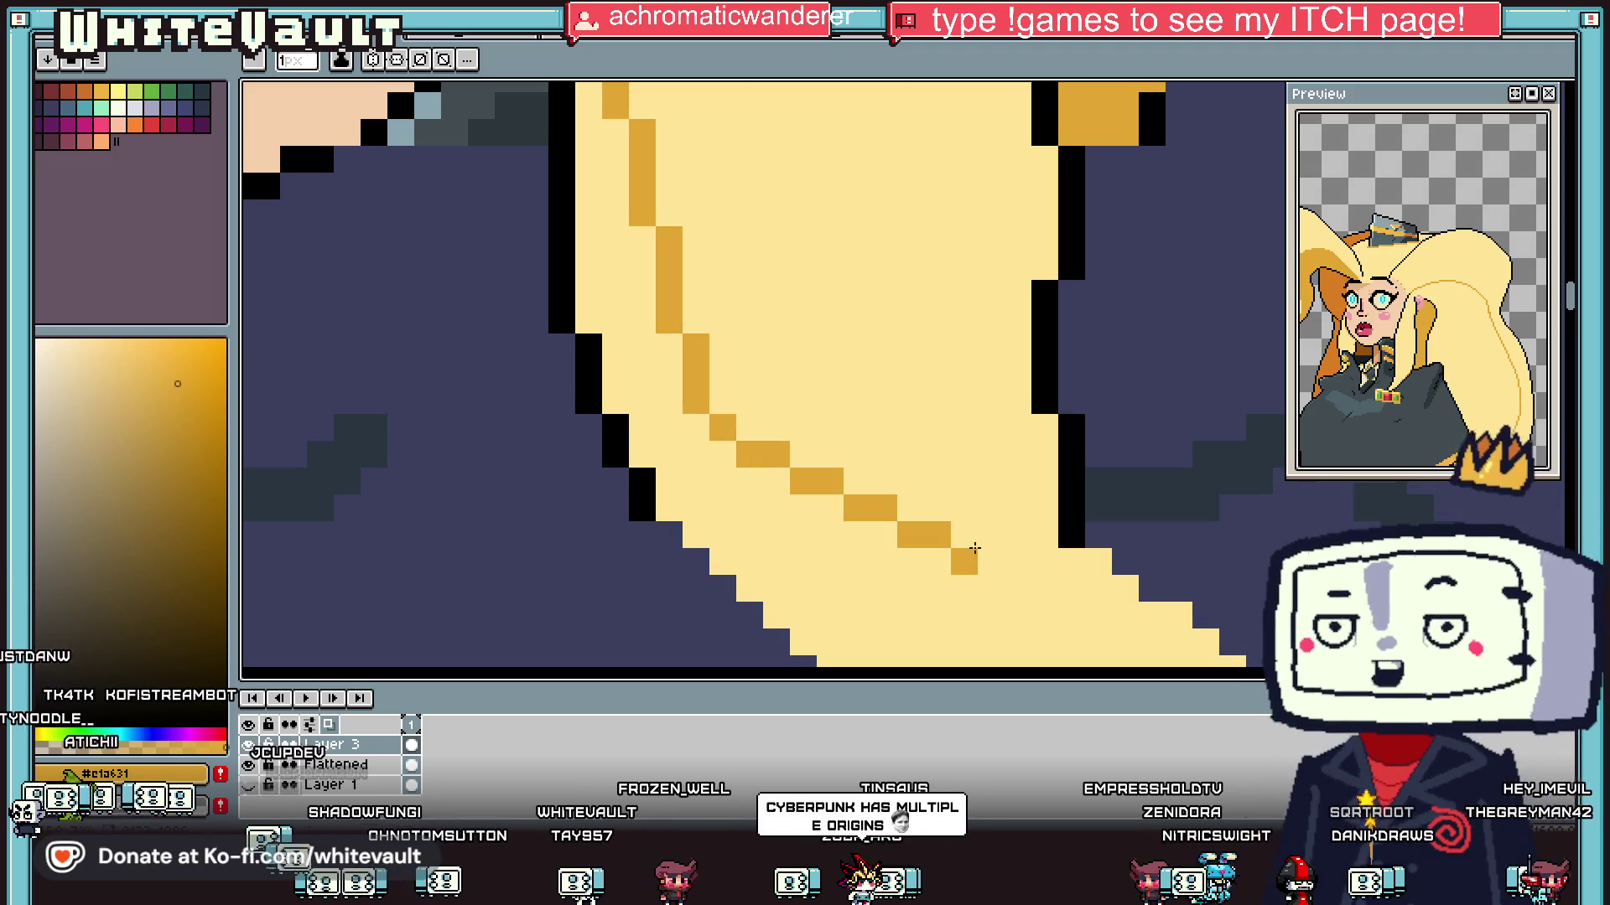
{"action": "scroll", "coordinate": [1054, 464], "scroll_direction": "down", "scroll_amount": 3}
{"action": "key", "text": "g"}
{"action": "left_click", "coordinate": [1052, 524]}
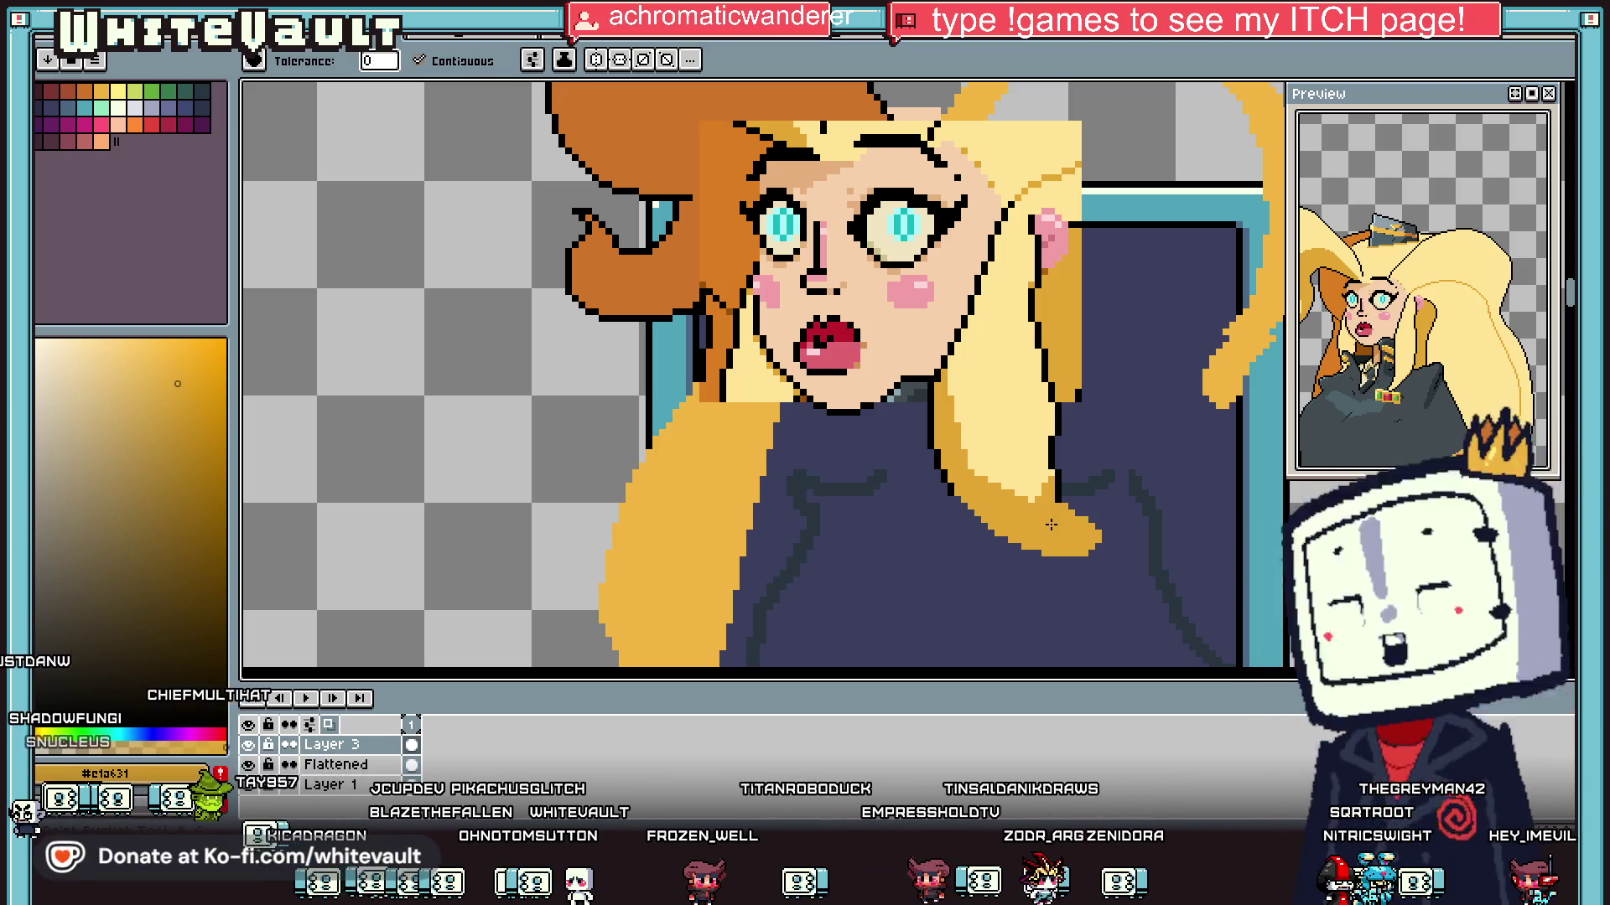
Step: Extend the black outline diagonally along the hair lock's lower edge to its tip
{"action": "key", "text": "alt"}
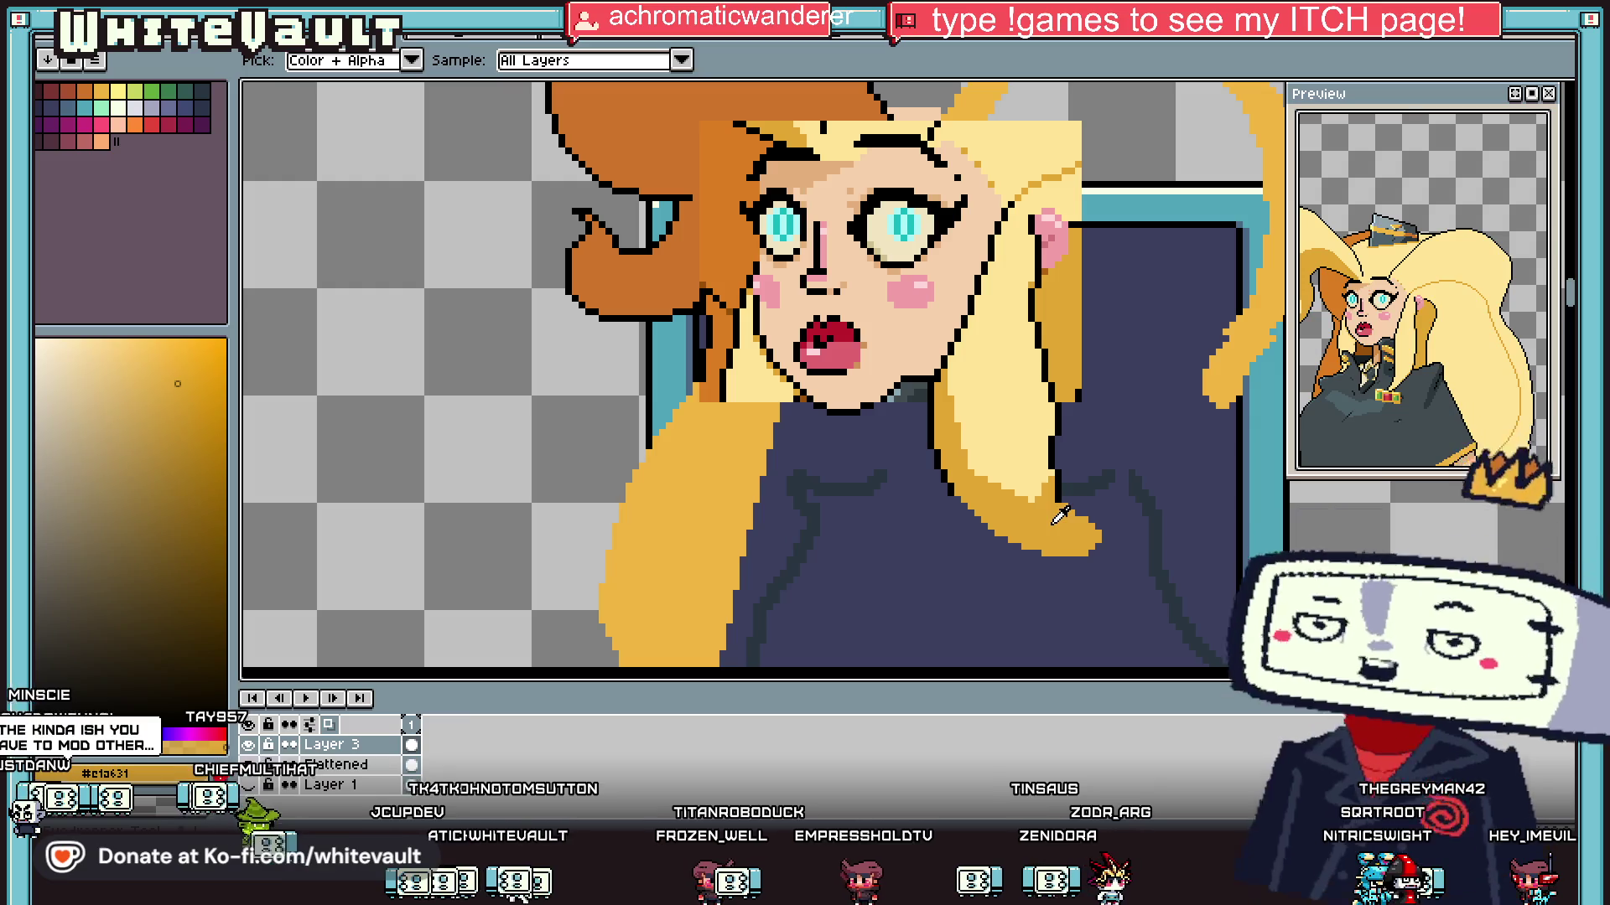
{"action": "scroll", "coordinate": [1074, 514], "scroll_direction": "up", "scroll_amount": 2}
{"action": "left_click", "coordinate": [1052, 487]}
{"action": "scroll", "coordinate": [1031, 499], "scroll_direction": "up", "scroll_amount": 2}
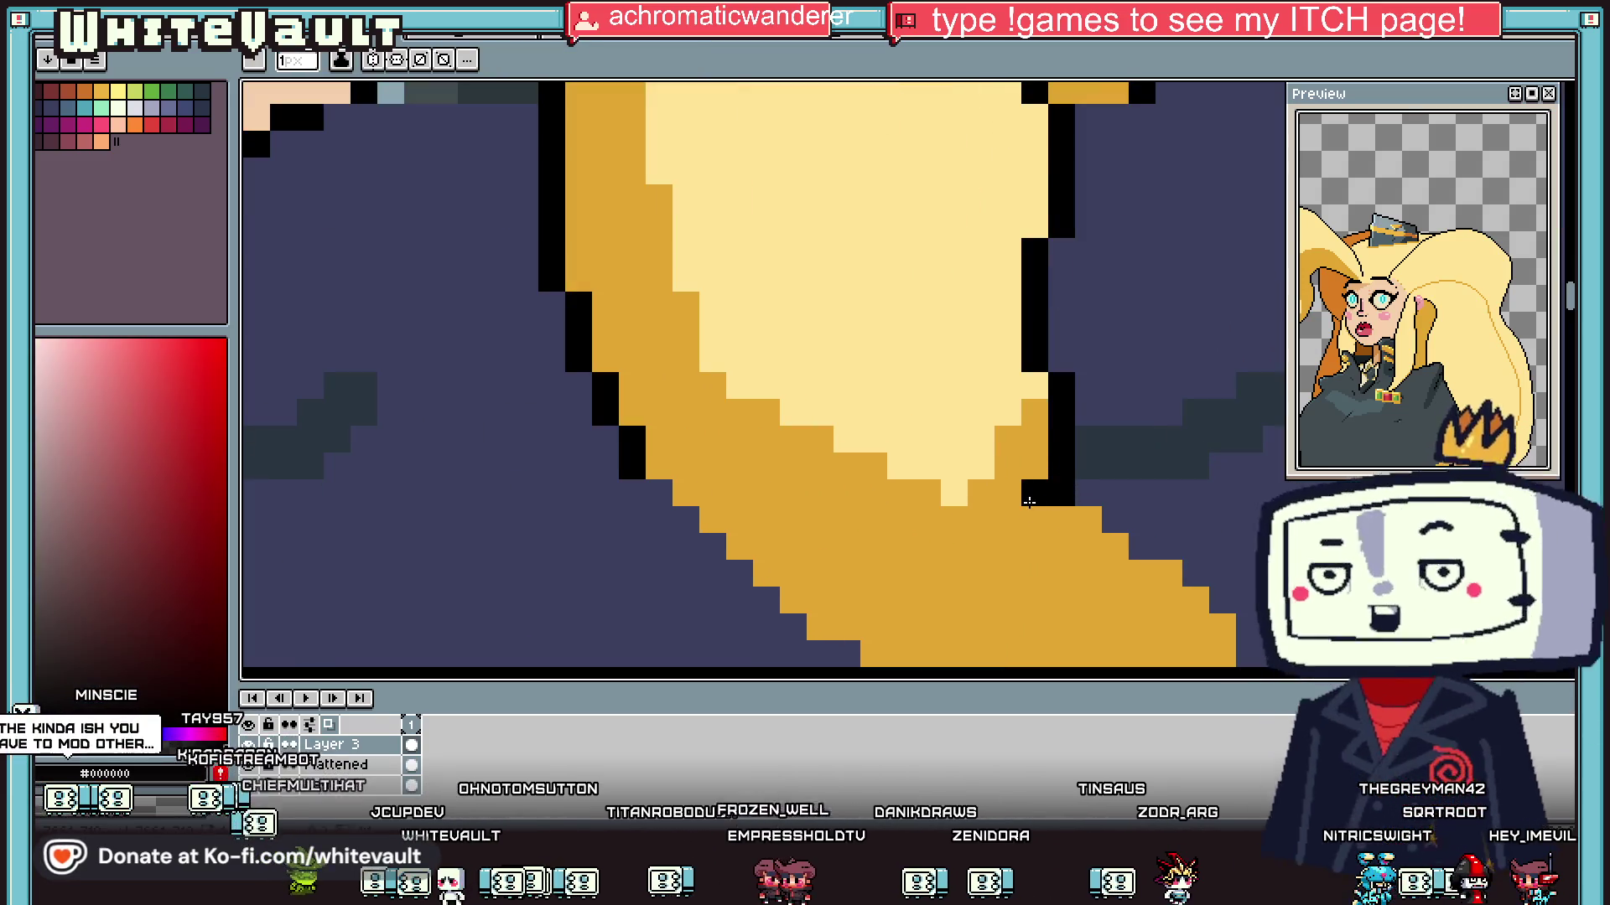
{"action": "scroll", "coordinate": [659, 480], "scroll_direction": "down", "scroll_amount": 3}
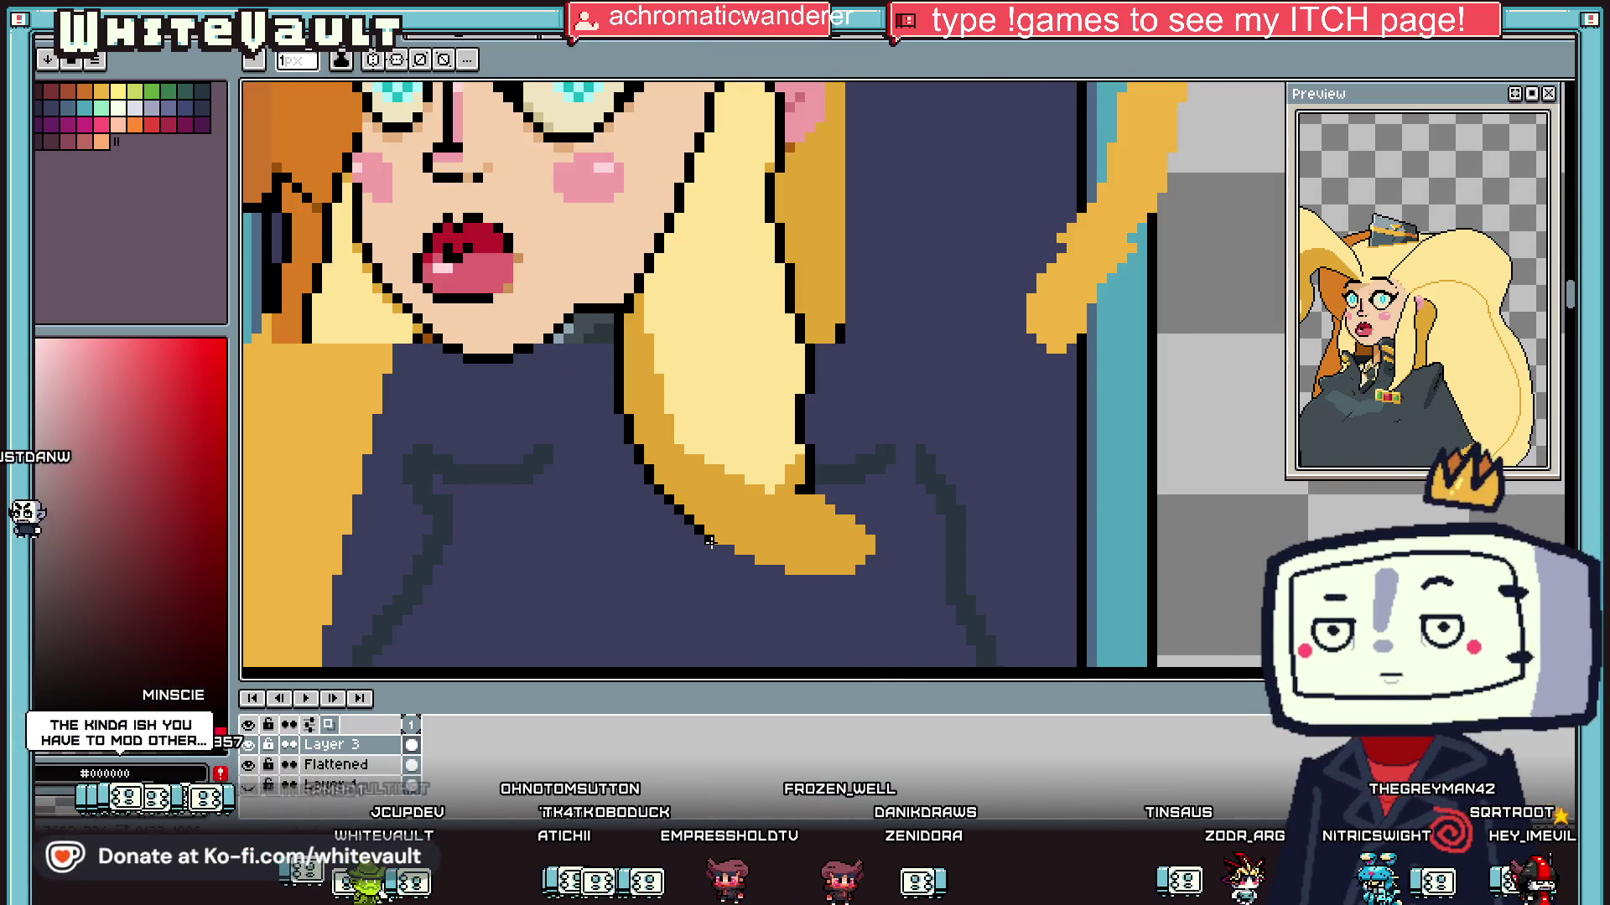
{"action": "scroll", "coordinate": [711, 543], "scroll_direction": "up", "scroll_amount": 2}
{"action": "left_click", "coordinate": [711, 544], "text": "shift"}
{"action": "left_click", "coordinate": [725, 547]}
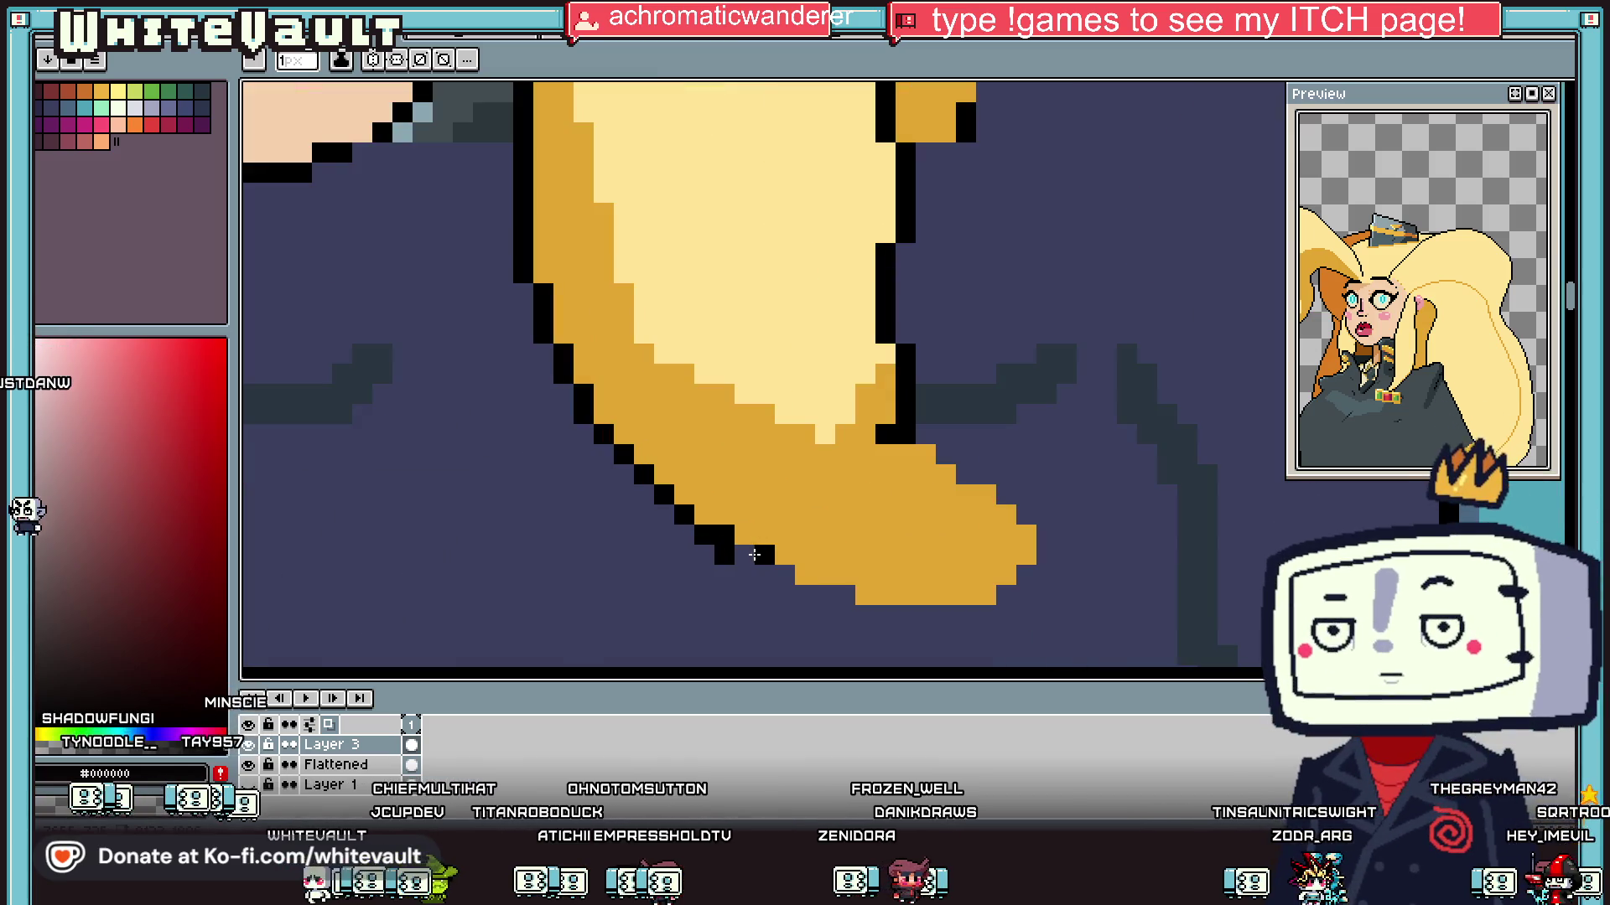
{"action": "scroll", "coordinate": [726, 540], "scroll_direction": "down", "scroll_amount": 2}
{"action": "scroll", "coordinate": [735, 553], "scroll_direction": "up", "scroll_amount": 2}
{"action": "left_click", "coordinate": [737, 537]}
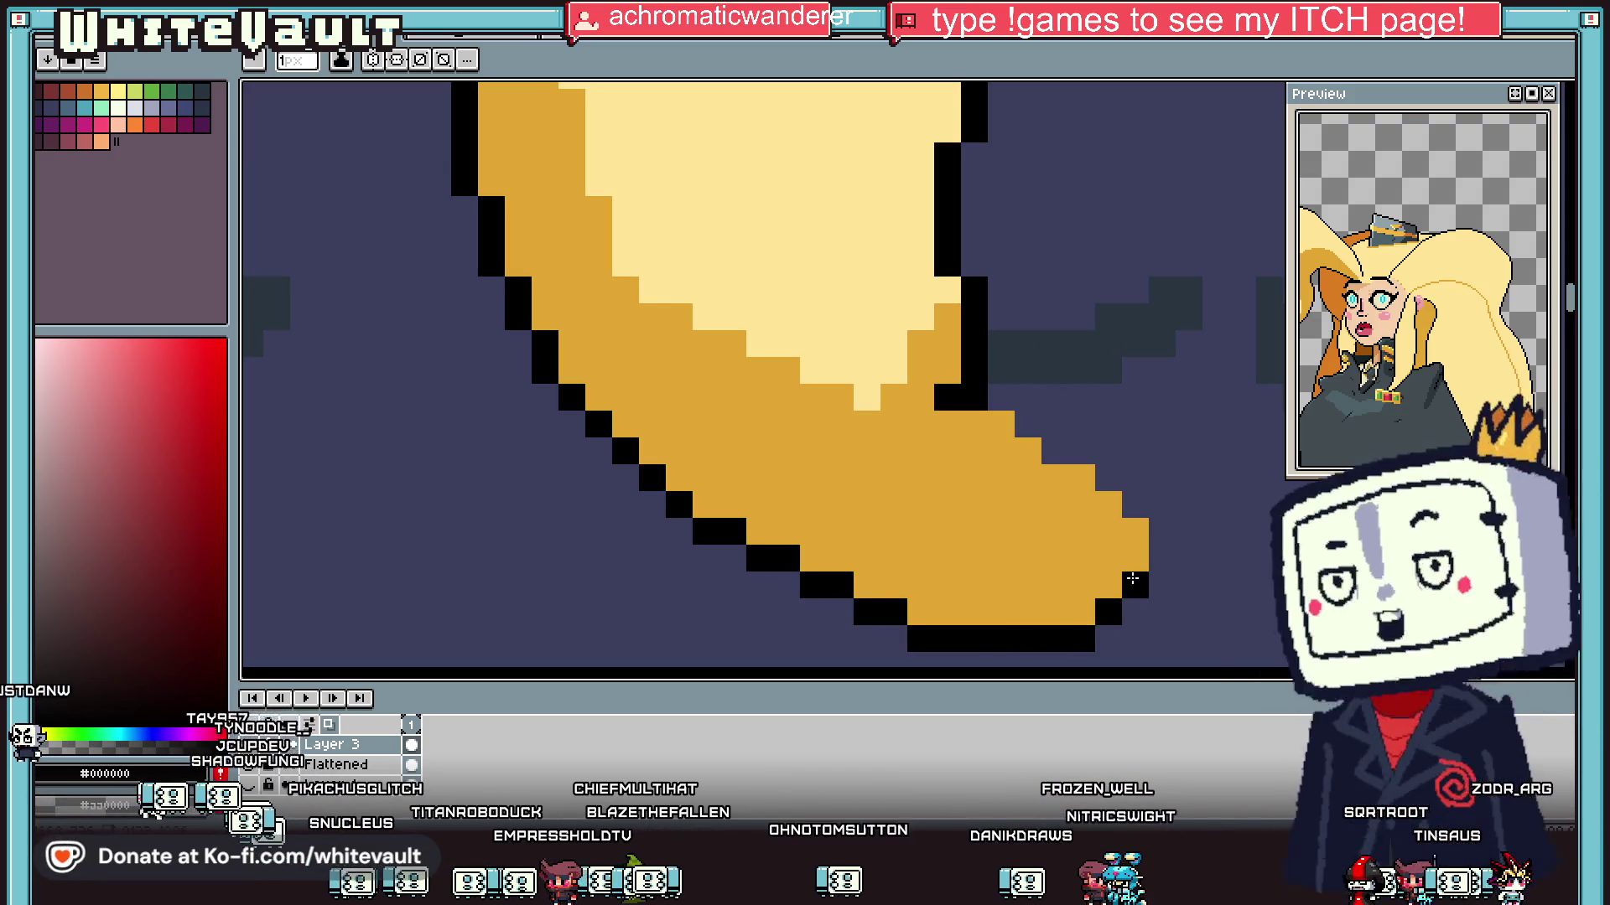
Step: Outline the top edge of the hair tip with black pixels
{"action": "left_click", "coordinate": [1114, 476]}
{"action": "left_click", "coordinate": [1068, 450]}
{"action": "left_click", "coordinate": [1015, 424]}
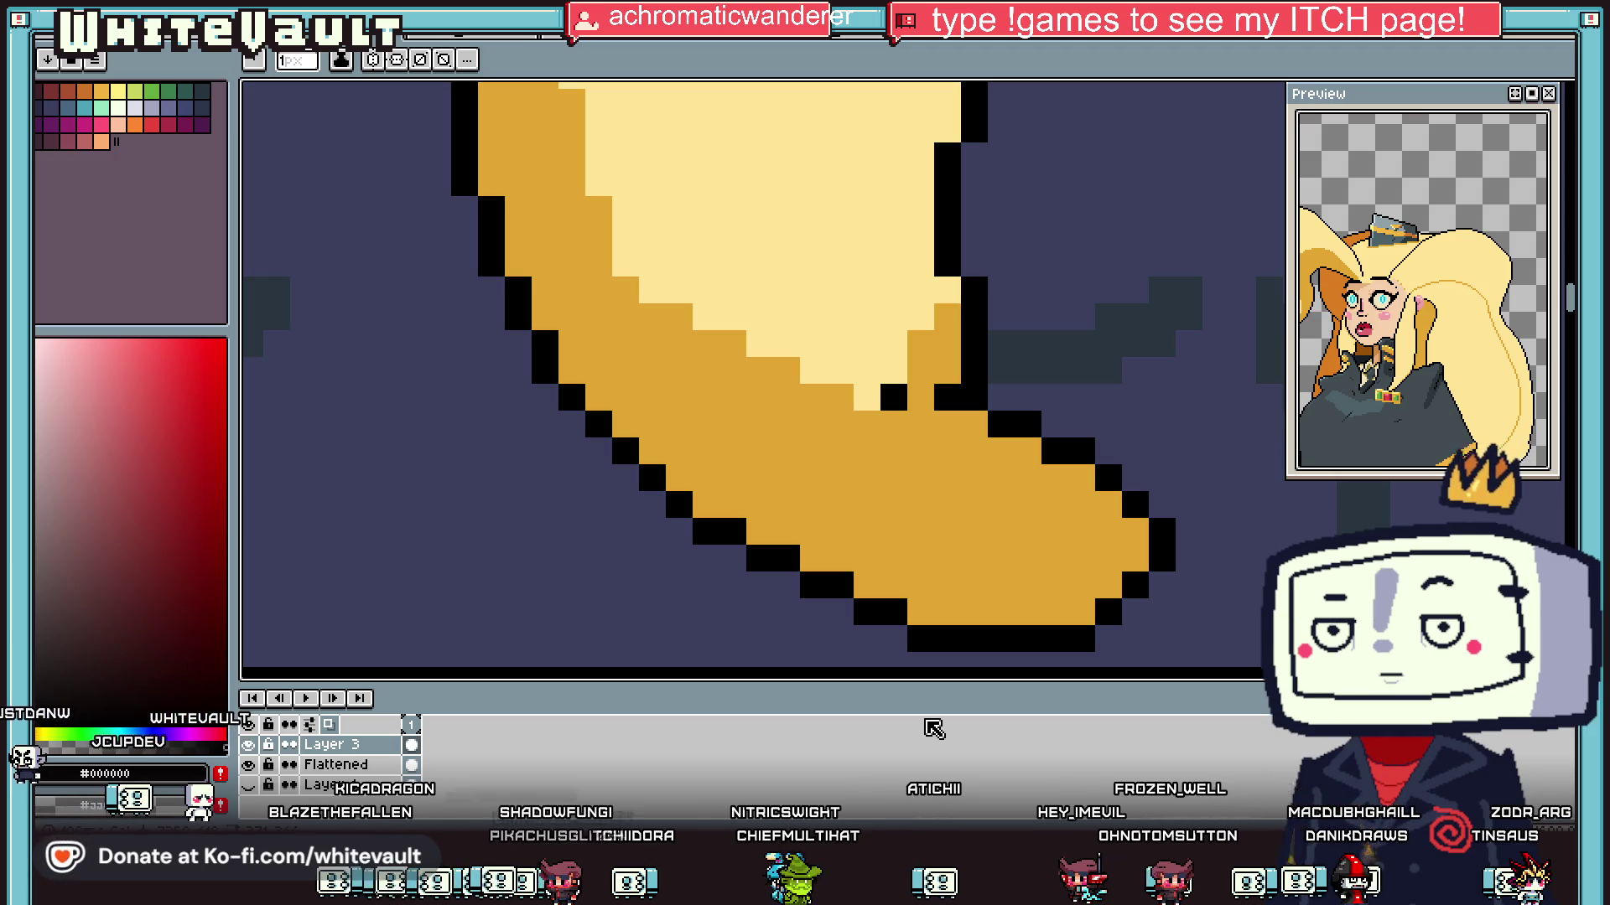
{"action": "scroll", "coordinate": [1044, 584], "scroll_direction": "down", "scroll_amount": 3}
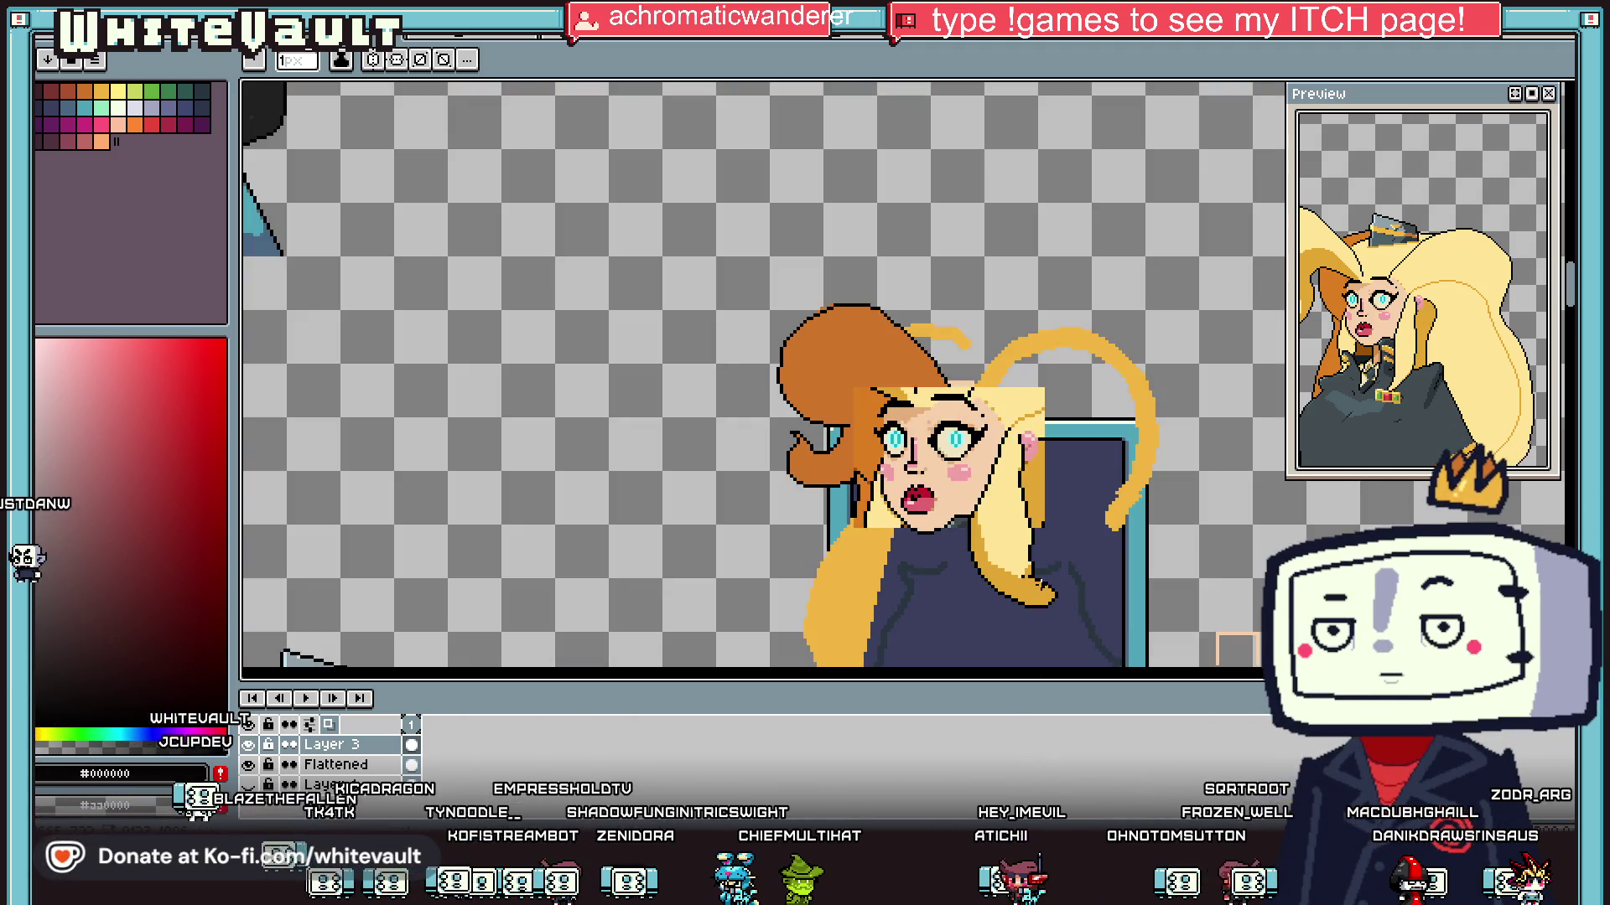
Step: Eyedrop the pale hair yellow and outline black, finishing on the uniform's dark blue #3a3f5c
{"action": "scroll", "coordinate": [1044, 584], "scroll_direction": "up", "scroll_amount": 1}
{"action": "scroll", "coordinate": [1041, 585], "scroll_direction": "up", "scroll_amount": 1}
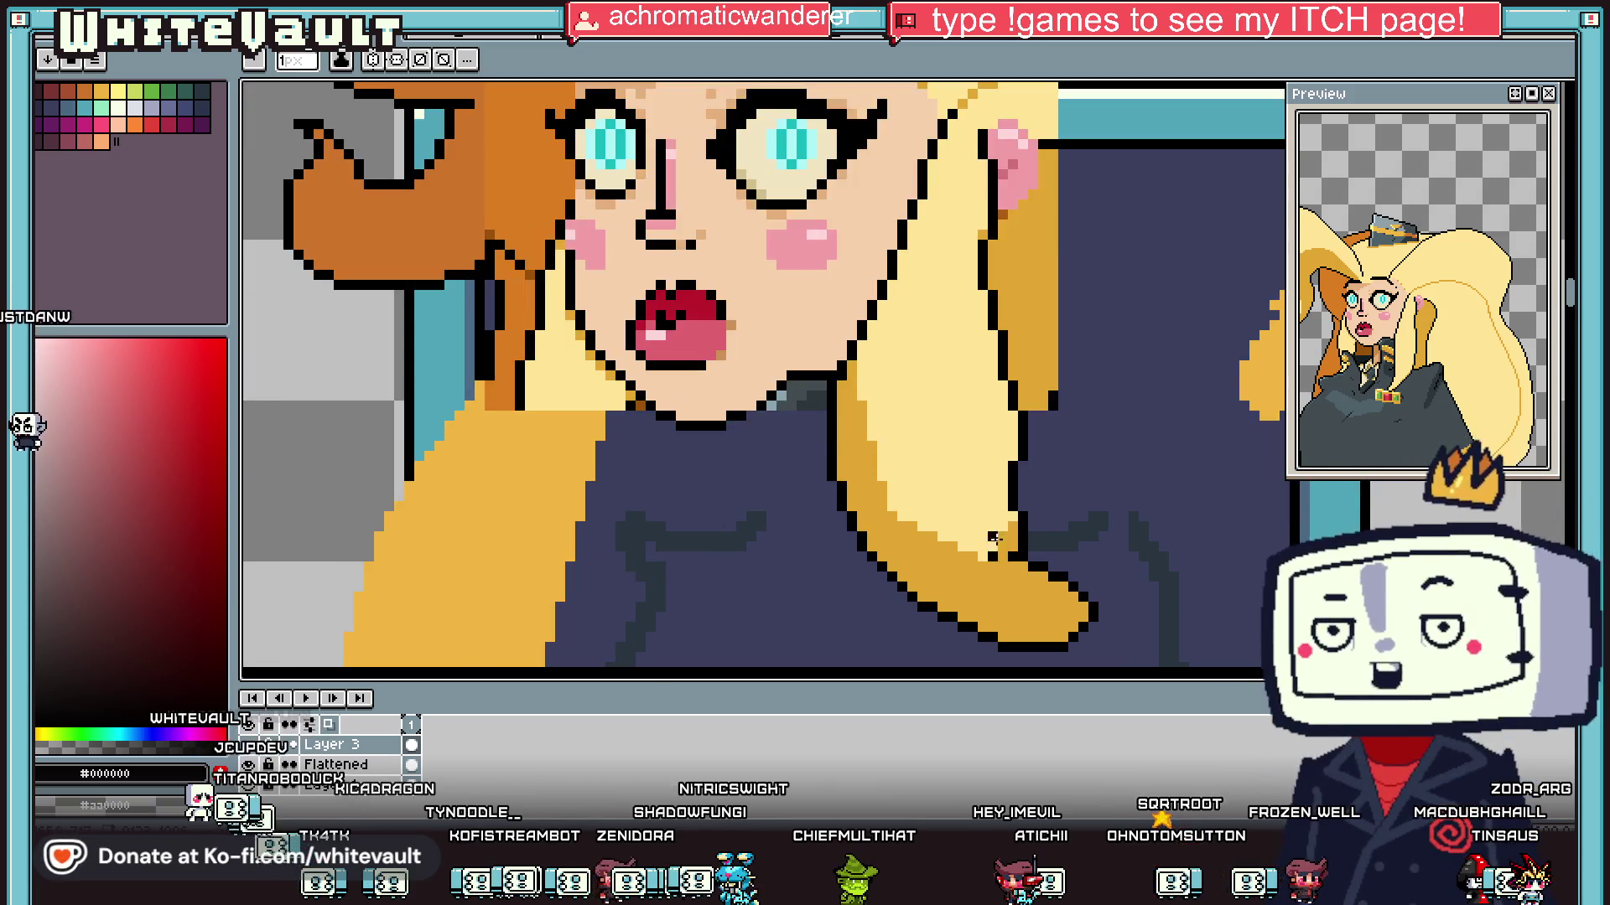
{"action": "scroll", "coordinate": [996, 541], "scroll_direction": "up", "scroll_amount": 1}
{"action": "key", "text": "alt"}
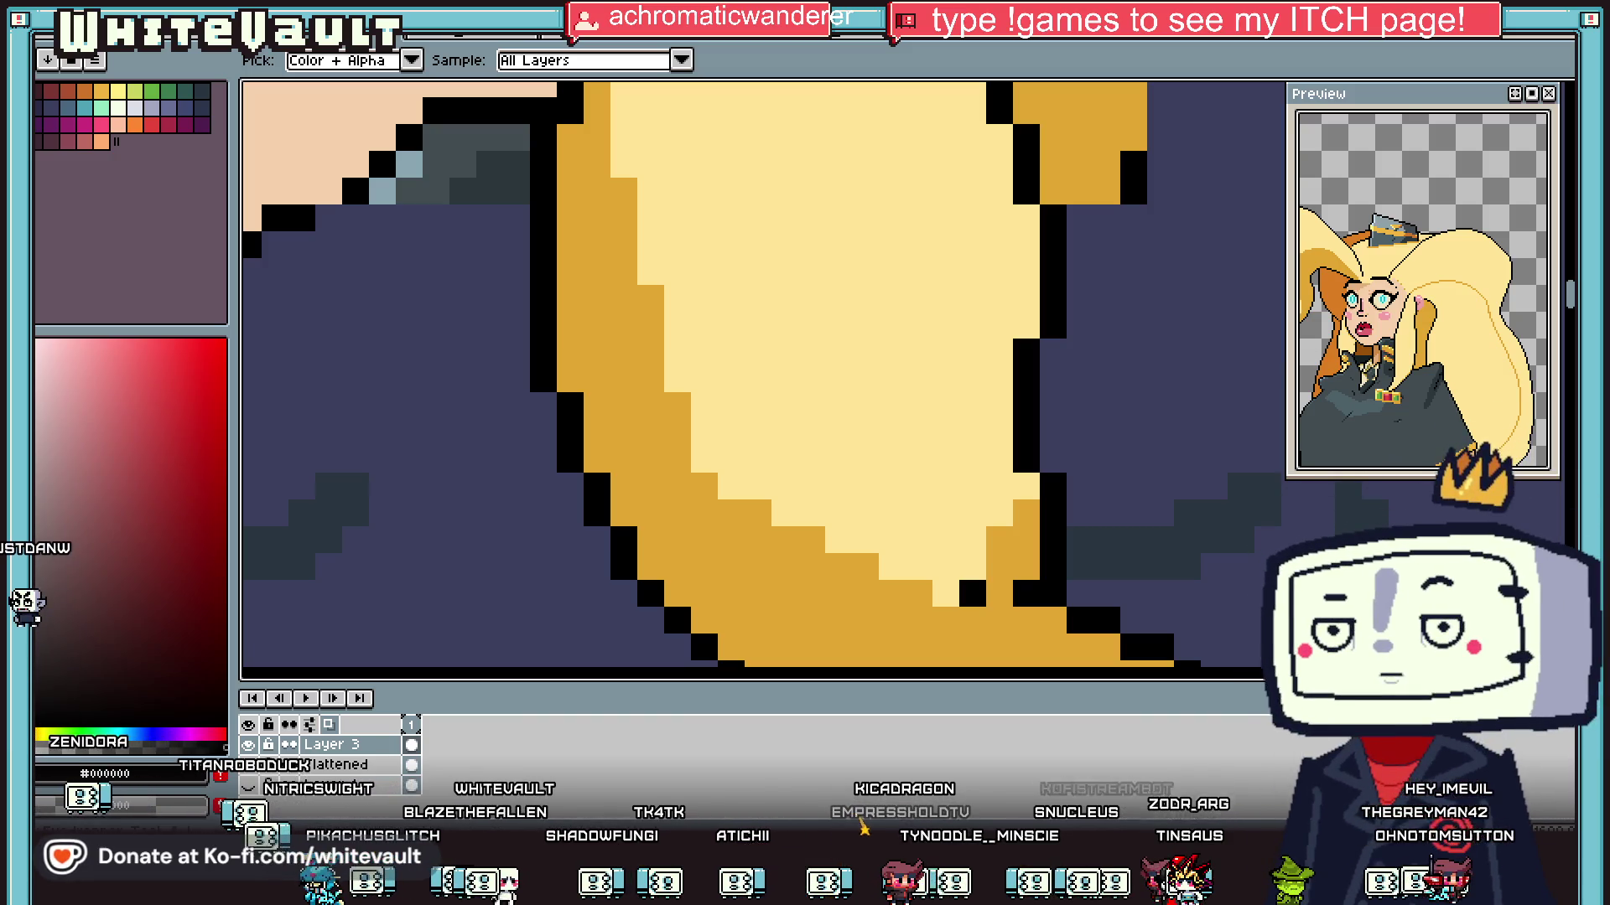
{"action": "scroll", "coordinate": [1098, 235], "scroll_direction": "down", "scroll_amount": 5}
{"action": "scroll", "coordinate": [1099, 235], "scroll_direction": "up", "scroll_amount": 5}
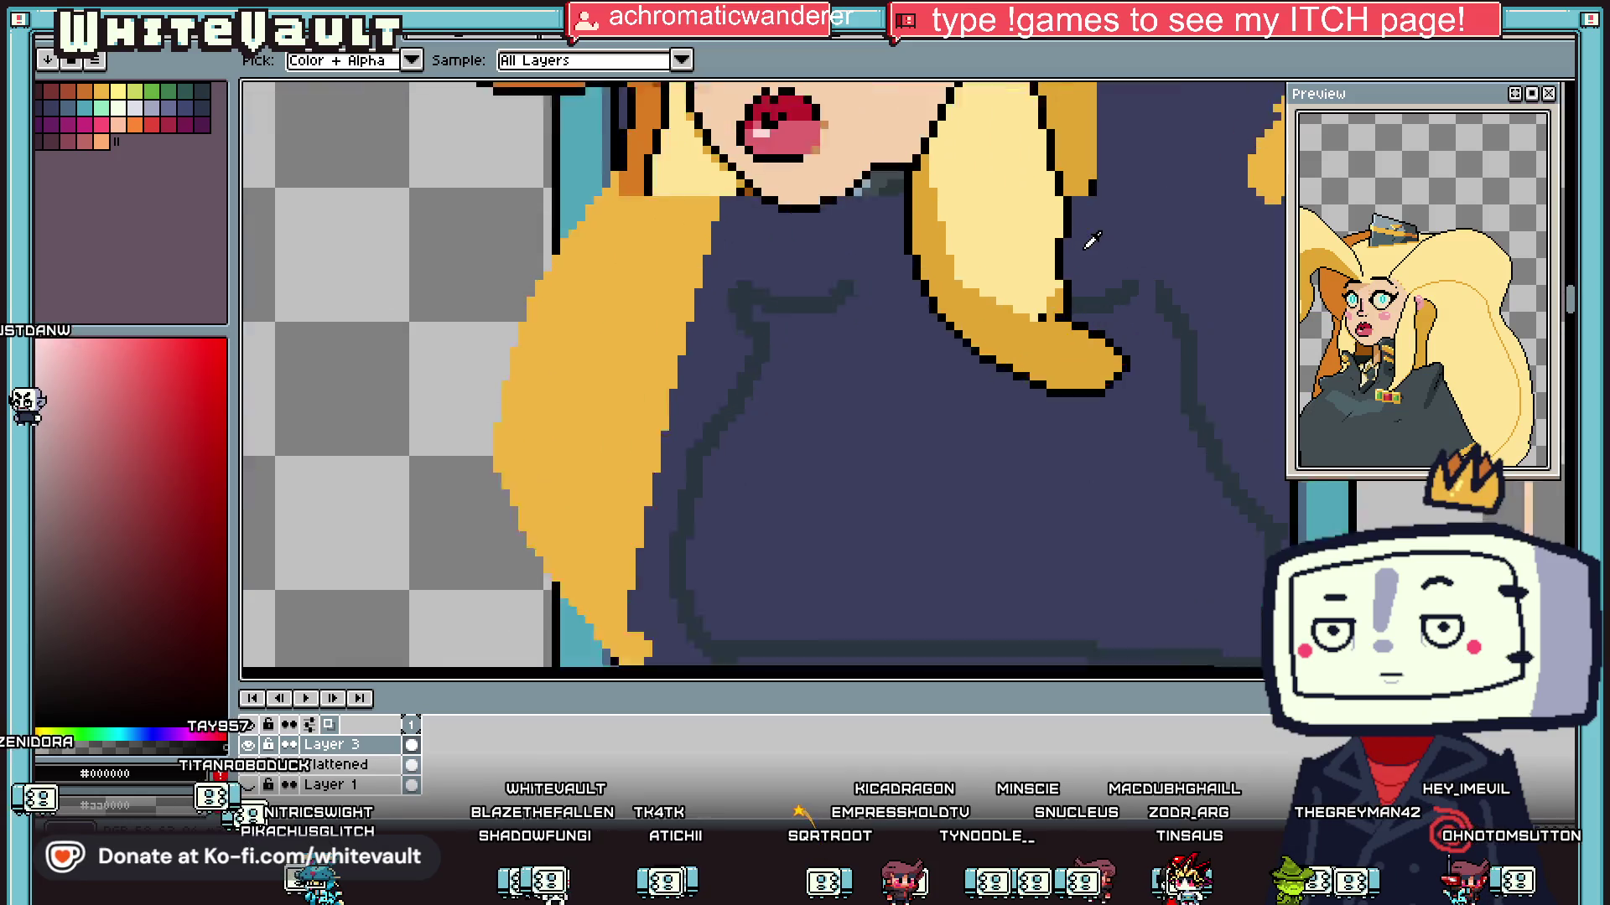
{"action": "left_click", "coordinate": [1038, 202]}
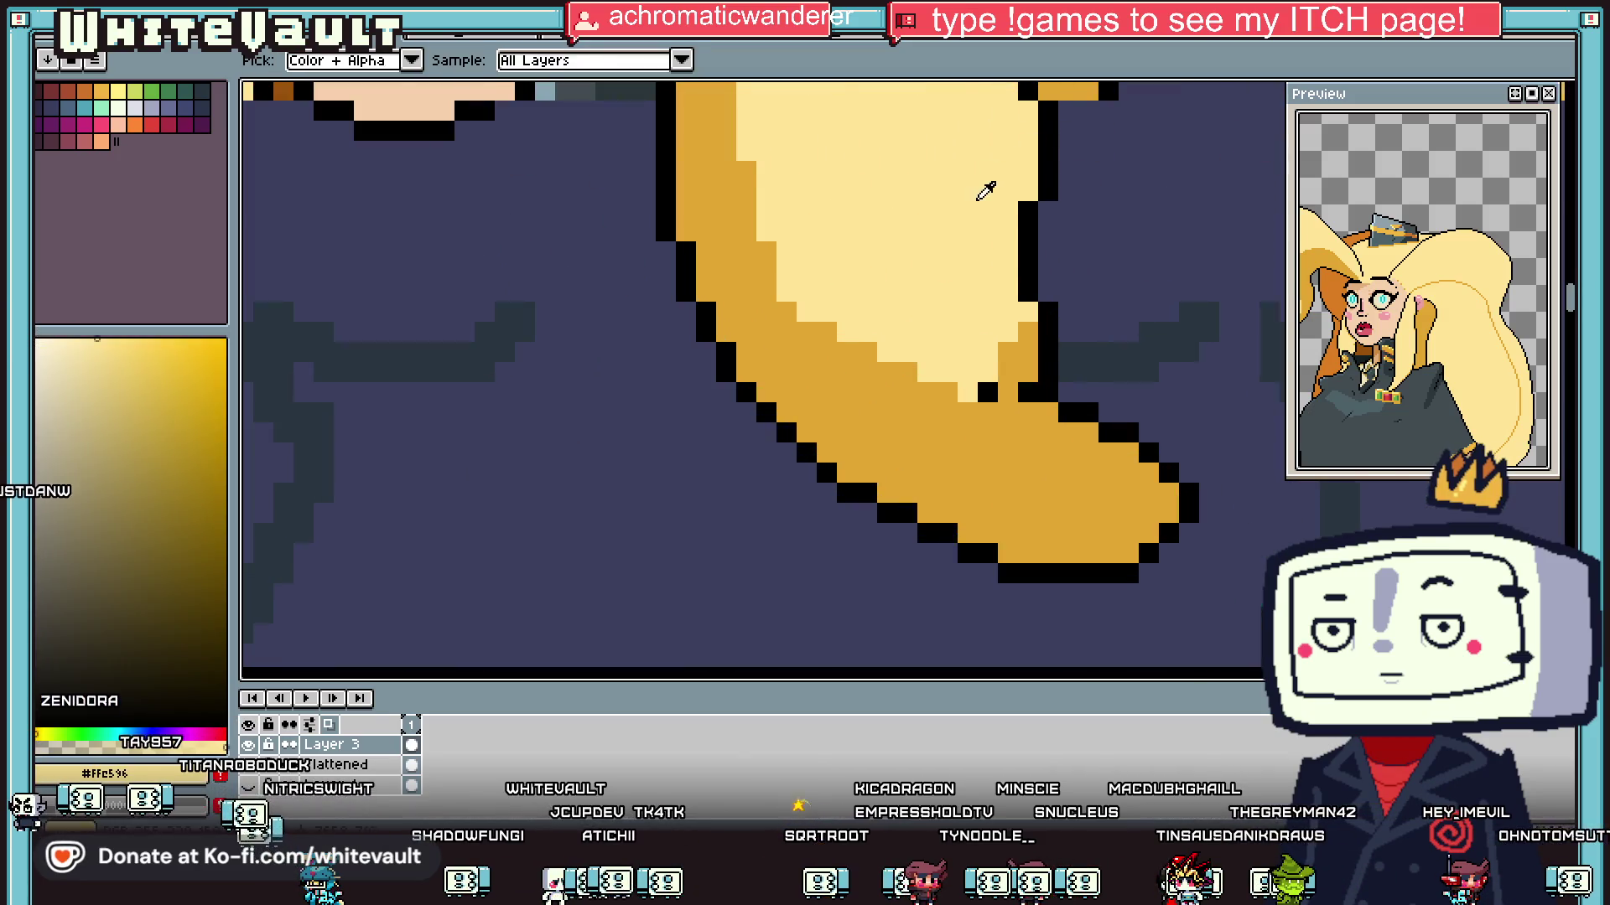
{"action": "scroll", "coordinate": [977, 199], "scroll_direction": "down", "scroll_amount": 4}
{"action": "scroll", "coordinate": [1005, 182], "scroll_direction": "up", "scroll_amount": 3}
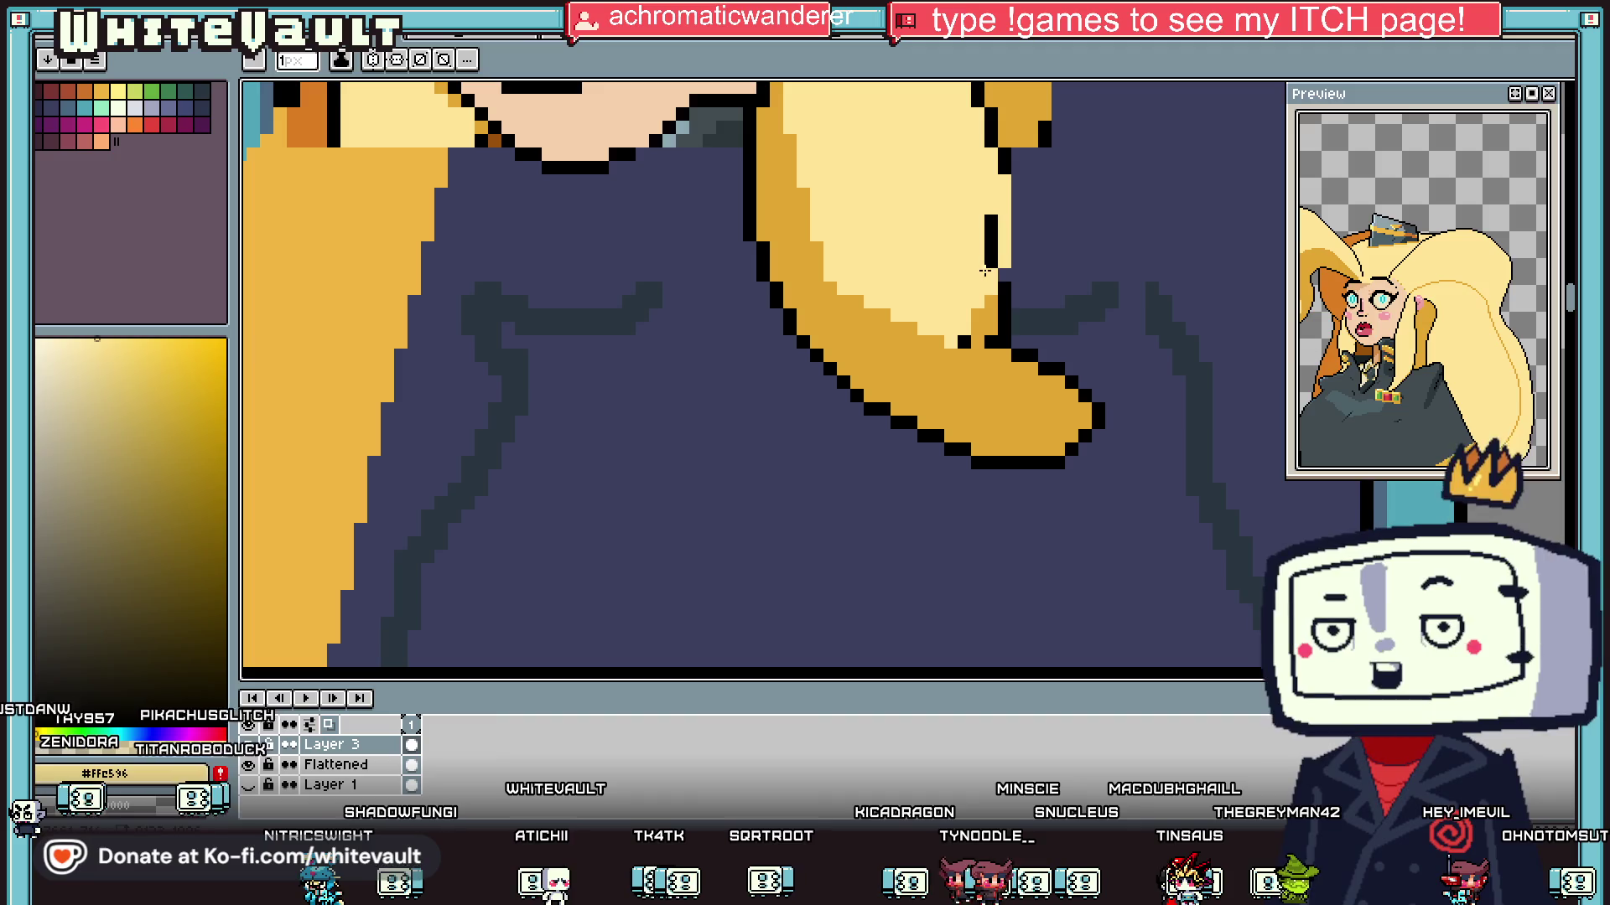
{"action": "left_click", "coordinate": [1006, 161], "text": "alt"}
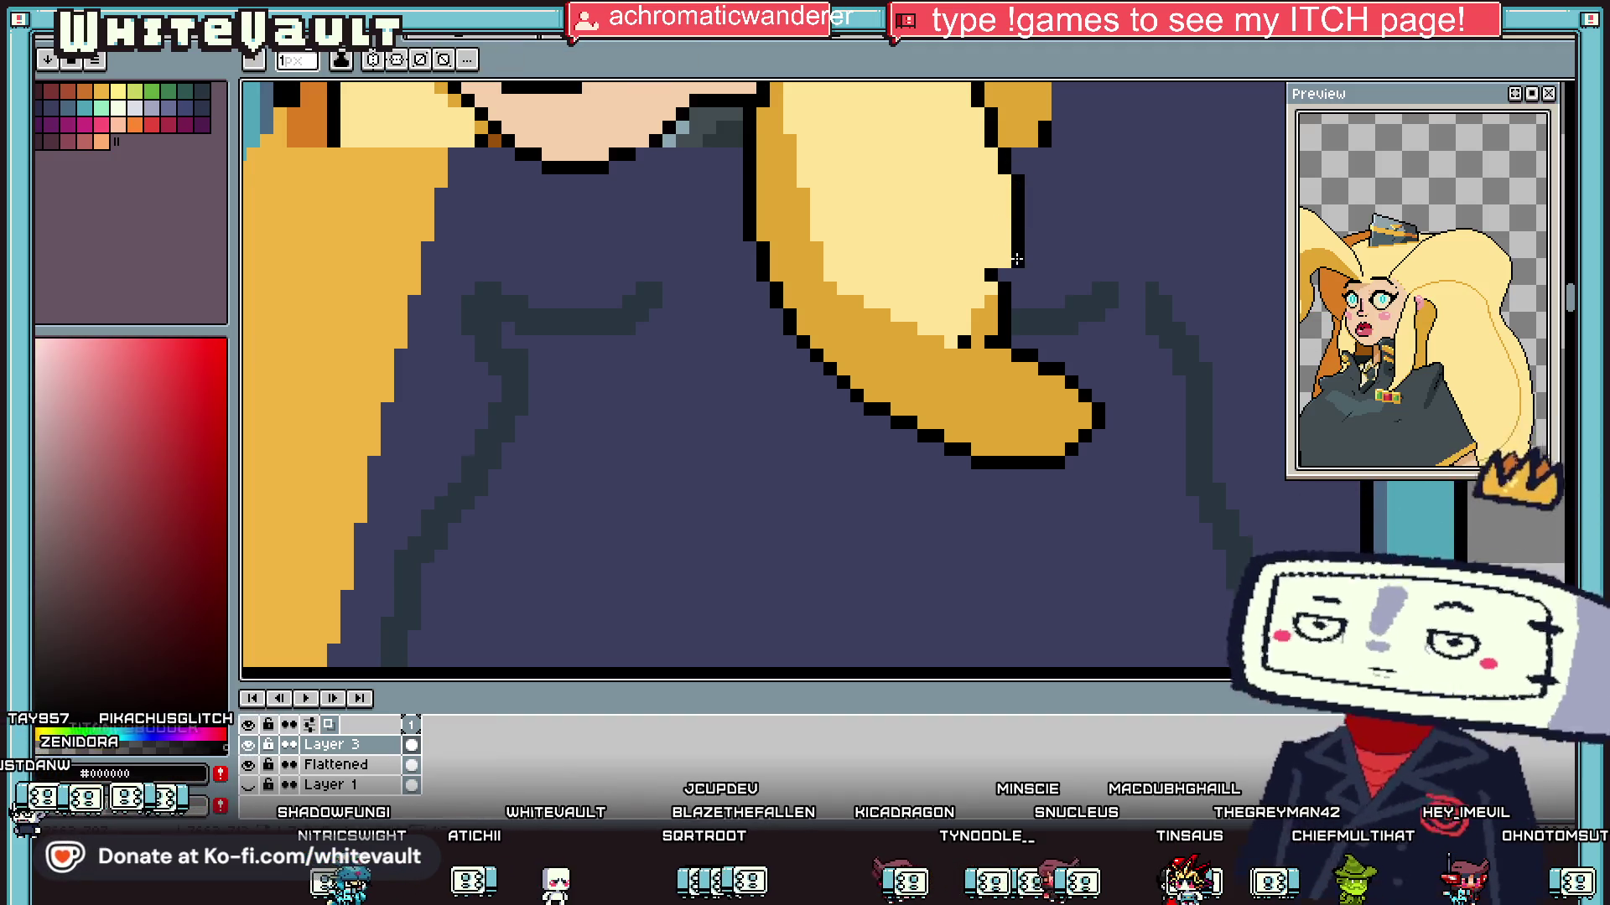
{"action": "left_click", "coordinate": [995, 267], "text": "alt"}
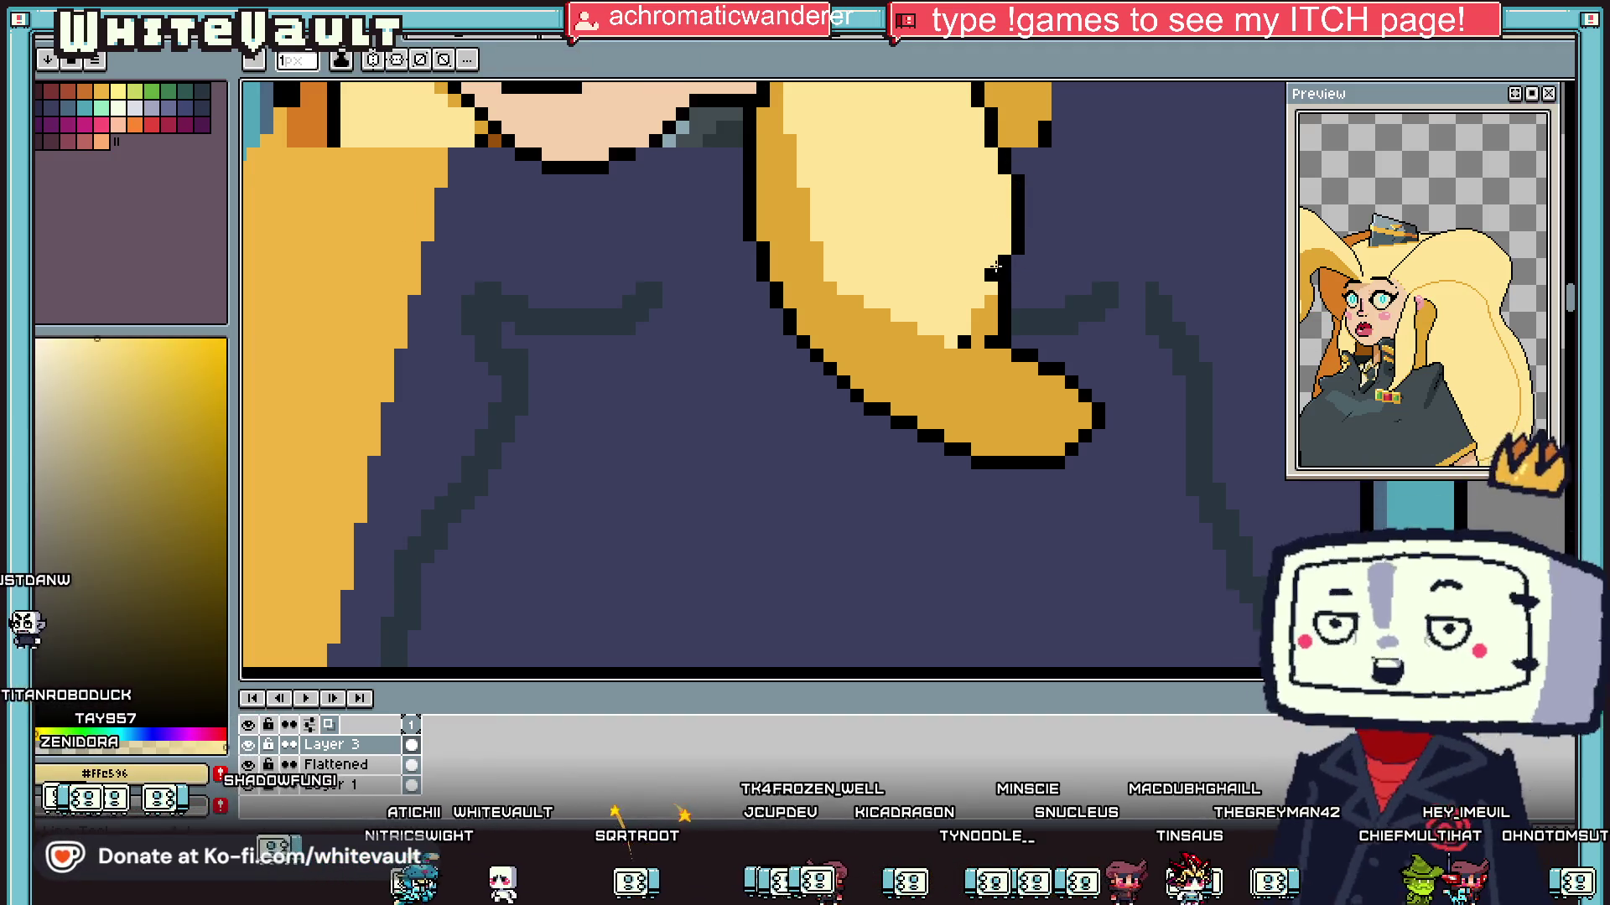
{"action": "scroll", "coordinate": [993, 276], "scroll_direction": "down", "scroll_amount": 3}
{"action": "scroll", "coordinate": [998, 281], "scroll_direction": "up", "scroll_amount": 5}
{"action": "left_click", "coordinate": [1030, 286], "text": "alt"}
{"action": "scroll", "coordinate": [992, 338], "scroll_direction": "down", "scroll_amount": 3}
{"action": "scroll", "coordinate": [1001, 345], "scroll_direction": "up", "scroll_amount": 2}
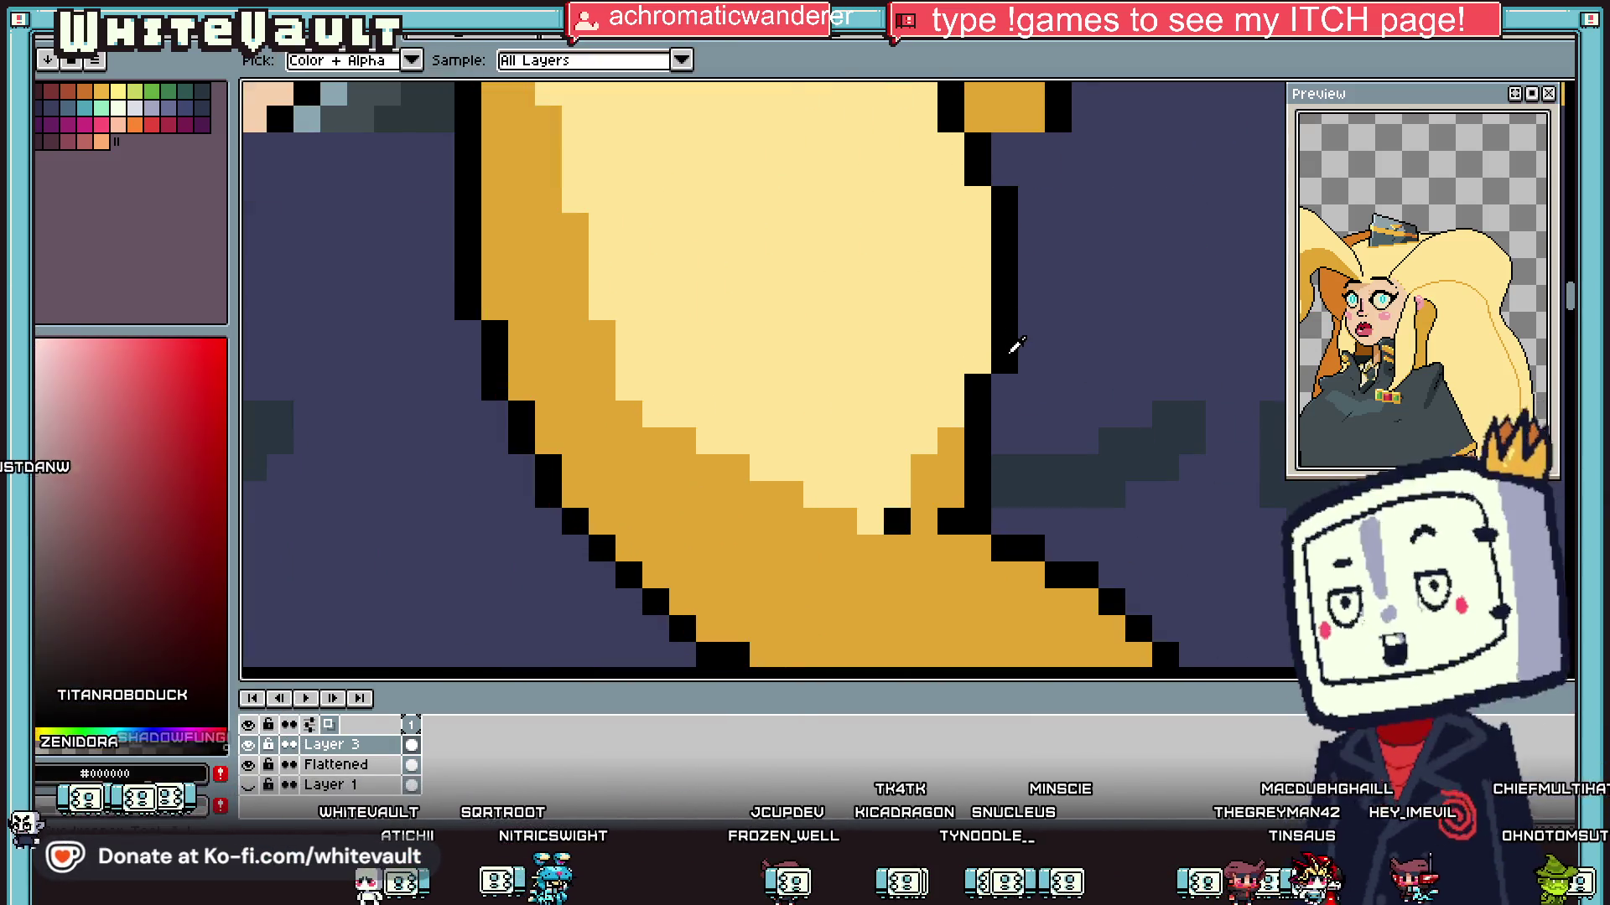
{"action": "left_click", "coordinate": [1012, 360], "text": "alt"}
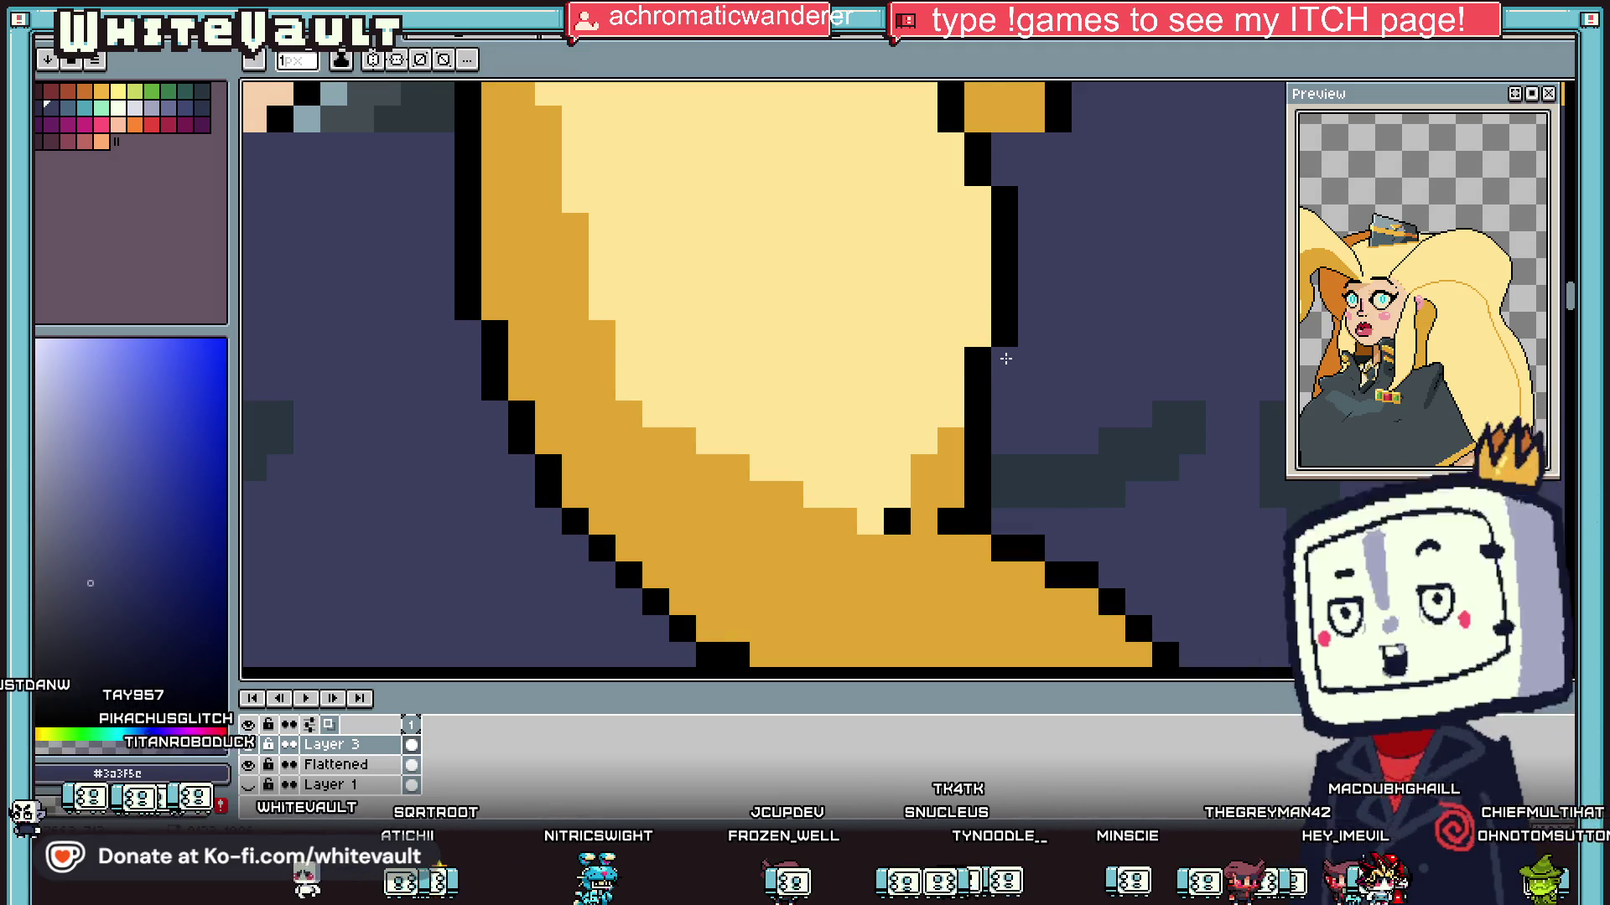
{"action": "scroll", "coordinate": [1005, 359], "scroll_direction": "down", "scroll_amount": 3}
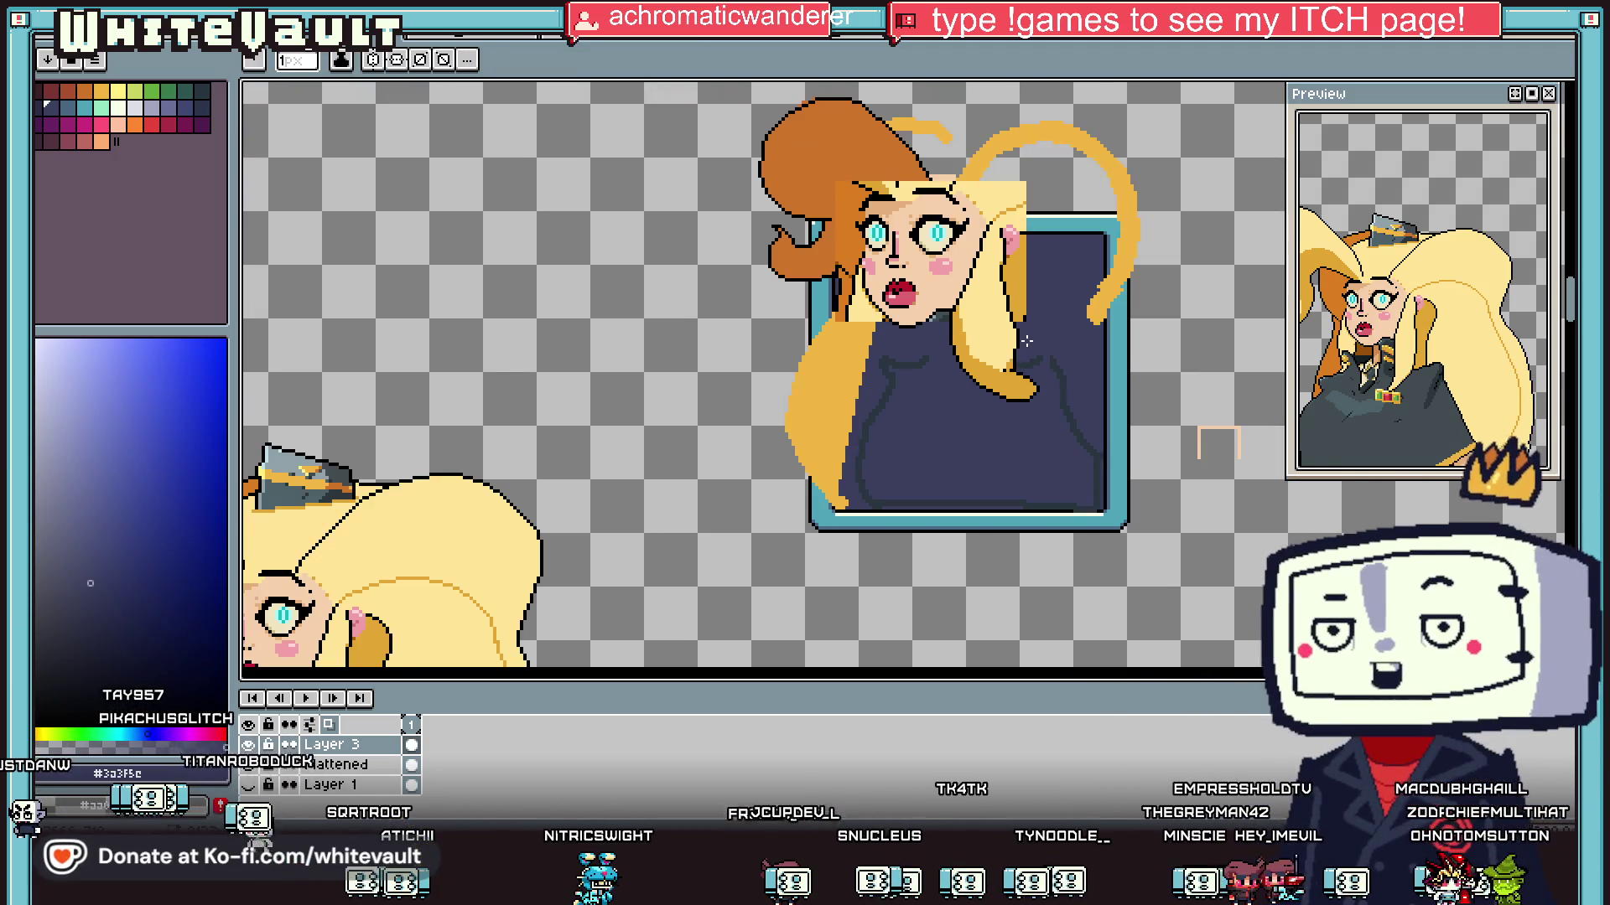
Step: Move the hair's right outline one pixel left and cover the old outline pixels with uniform blue
{"action": "scroll", "coordinate": [1027, 327], "scroll_direction": "up", "scroll_amount": 3}
{"action": "left_click", "coordinate": [1006, 289], "text": "alt"}
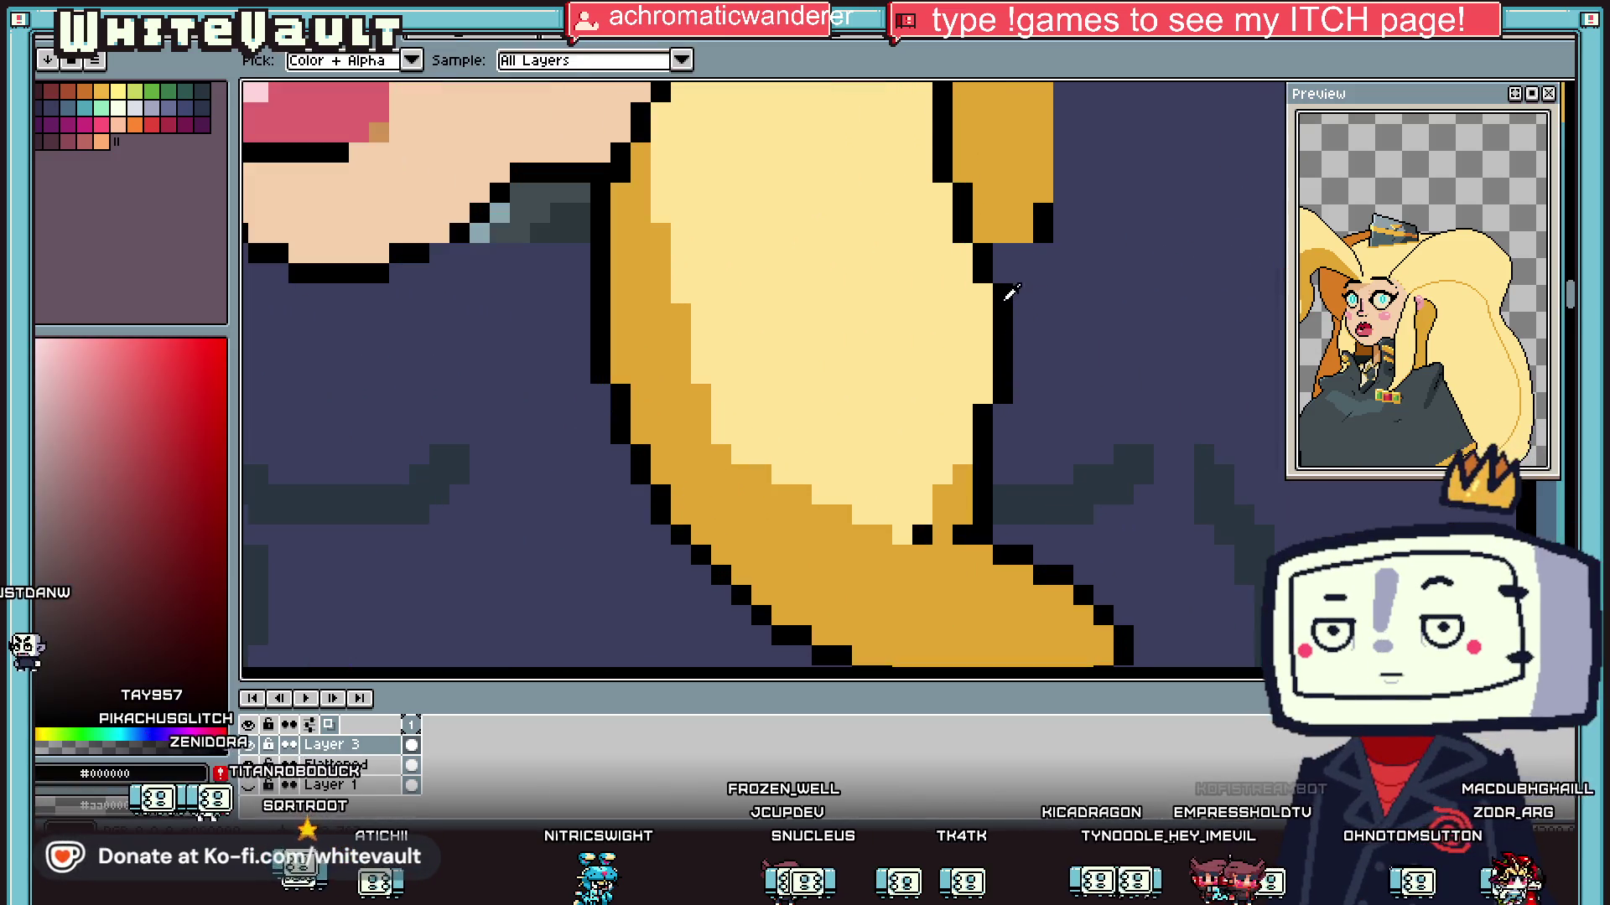
{"action": "left_click_drag", "start_coordinate": [984, 383], "coordinate": [984, 331]}
{"action": "left_click", "coordinate": [1019, 360], "text": "alt"}
{"action": "left_click_drag", "start_coordinate": [1003, 394], "coordinate": [1003, 289]}
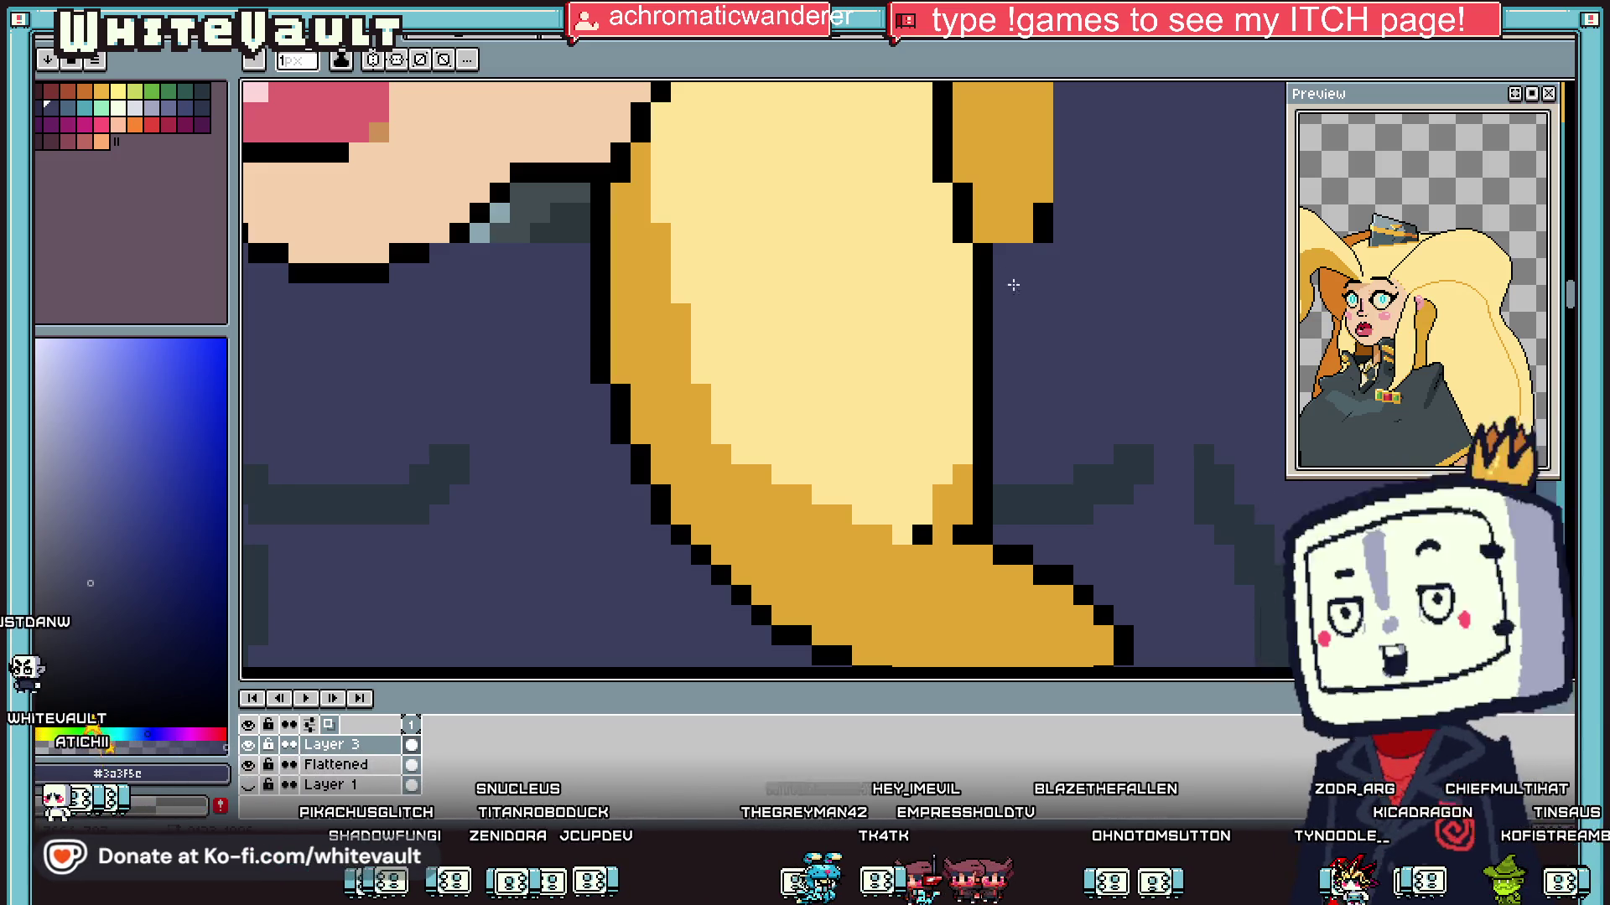
{"action": "scroll", "coordinate": [1077, 367], "scroll_direction": "down", "scroll_amount": 5}
{"action": "scroll", "coordinate": [1077, 366], "scroll_direction": "up", "scroll_amount": 2}
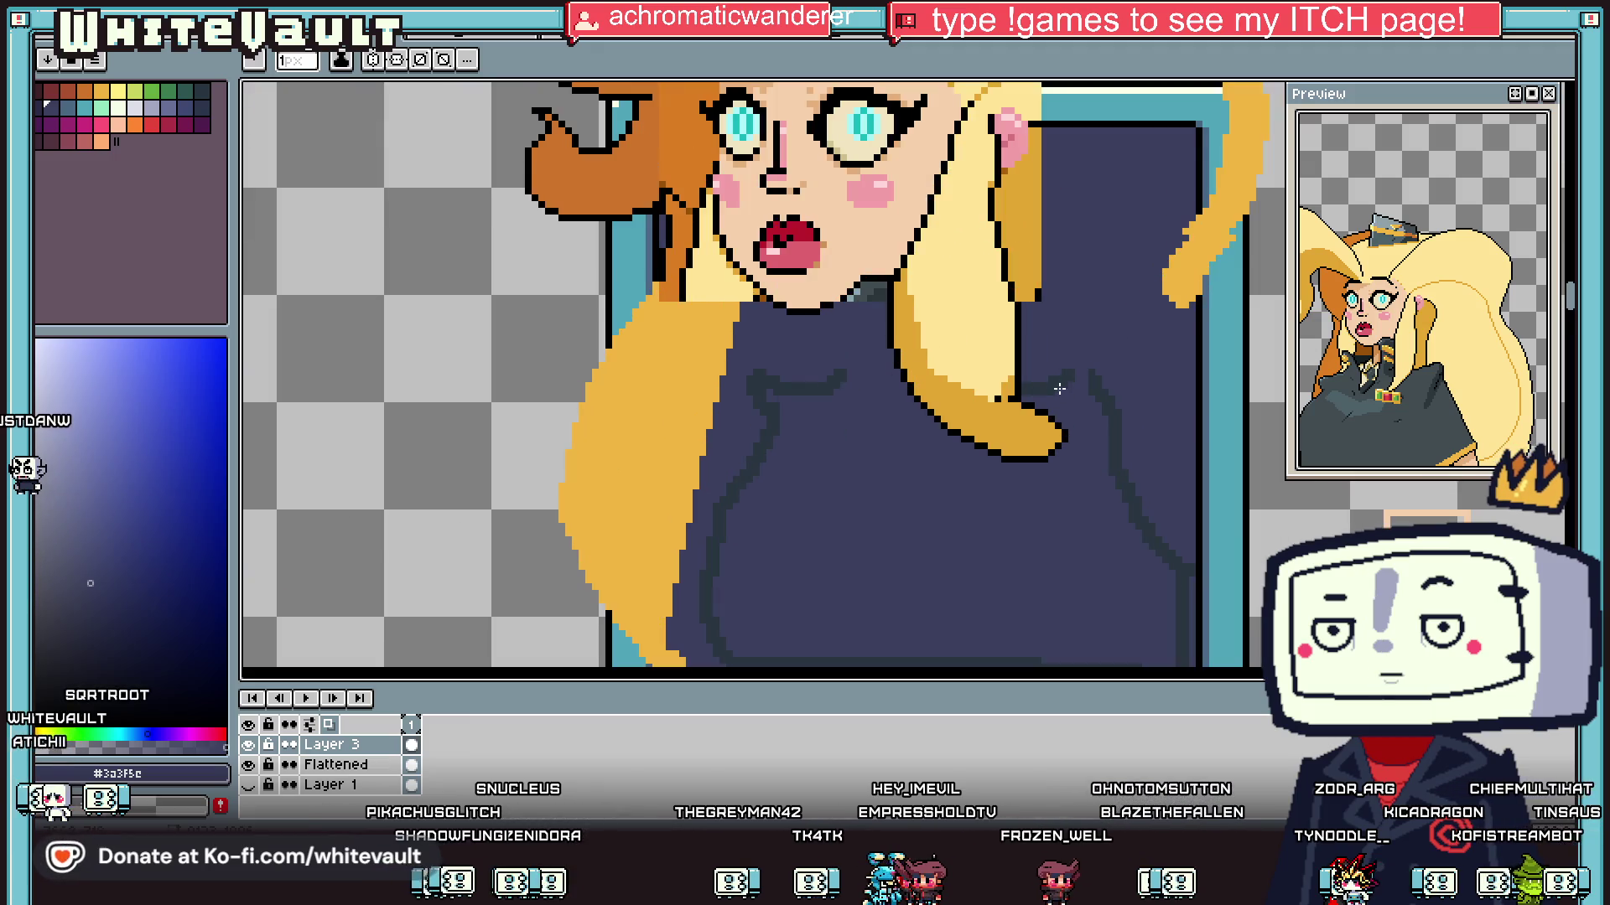
{"action": "scroll", "coordinate": [1073, 424], "scroll_direction": "up", "scroll_amount": 1}
Step: Redraw the hair tip as a hooked curl with black outline pixels and an orange #e1a631 edge pixel
{"action": "left_click", "coordinate": [1064, 415], "text": "alt"}
{"action": "scroll", "coordinate": [1062, 408], "scroll_direction": "up", "scroll_amount": 1}
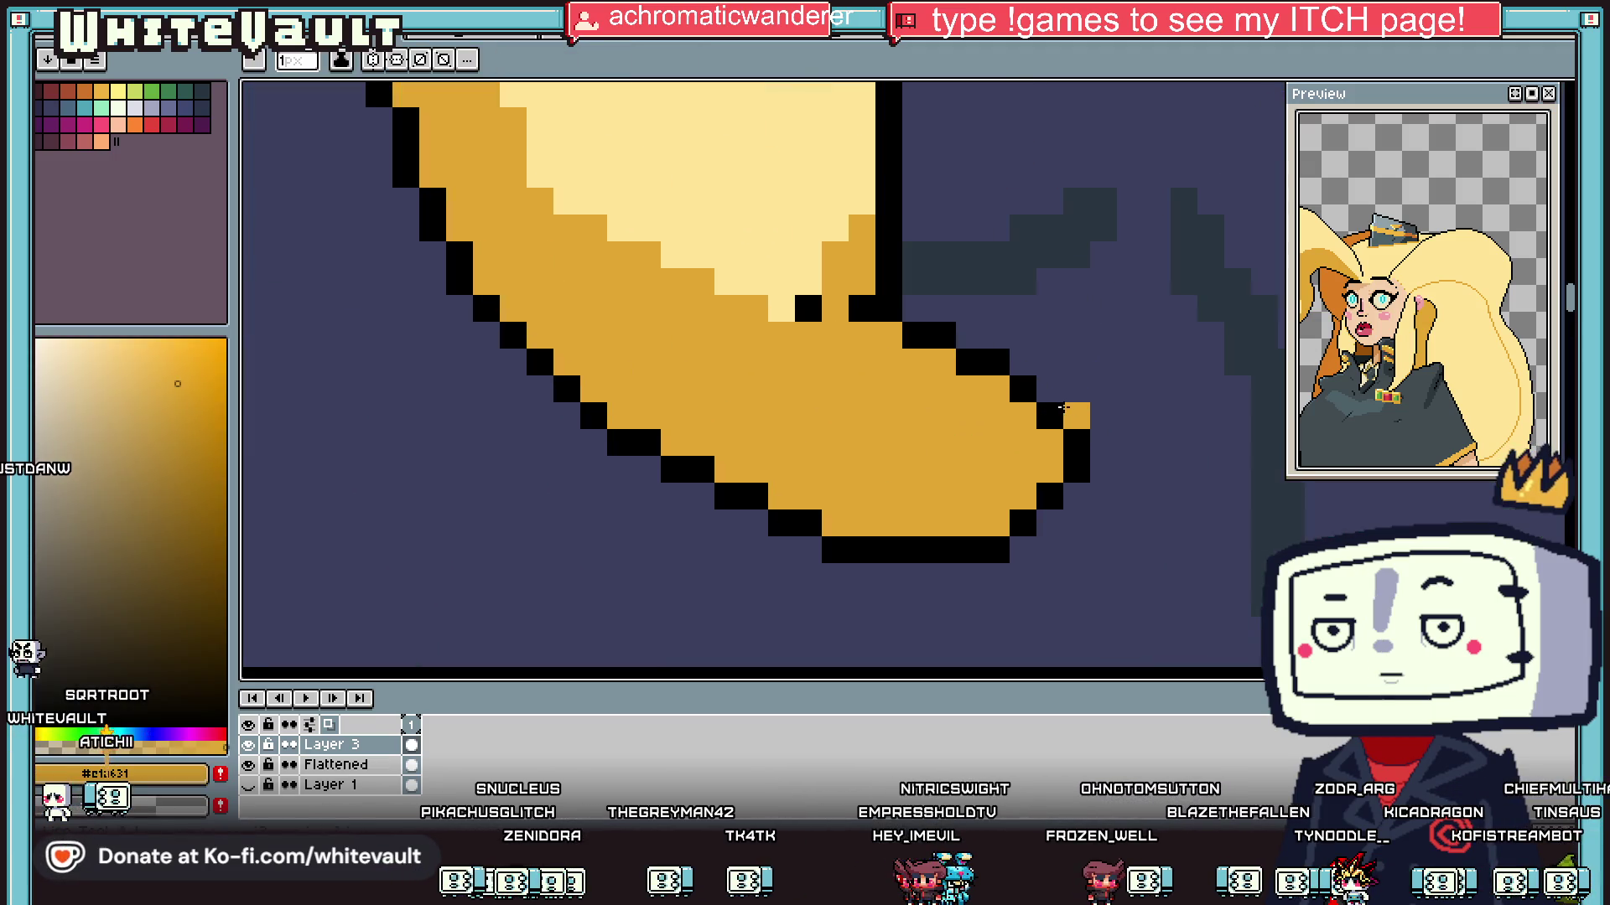
{"action": "left_click", "coordinate": [1023, 389], "text": "alt"}
{"action": "mouse_move", "coordinate": [1048, 389]}
{"action": "left_mouse_down"}
{"action": "mouse_move", "coordinate": [1099, 364]}
{"action": "mouse_move", "coordinate": [1104, 444]}
{"action": "left_mouse_up"}
{"action": "left_click", "coordinate": [1048, 445], "text": "alt"}
{"action": "left_click", "coordinate": [1077, 442]}
{"action": "left_click", "coordinate": [1022, 389], "text": "alt"}
{"action": "left_click", "coordinate": [996, 411]}
{"action": "scroll", "coordinate": [995, 408], "scroll_direction": "down", "scroll_amount": 3}
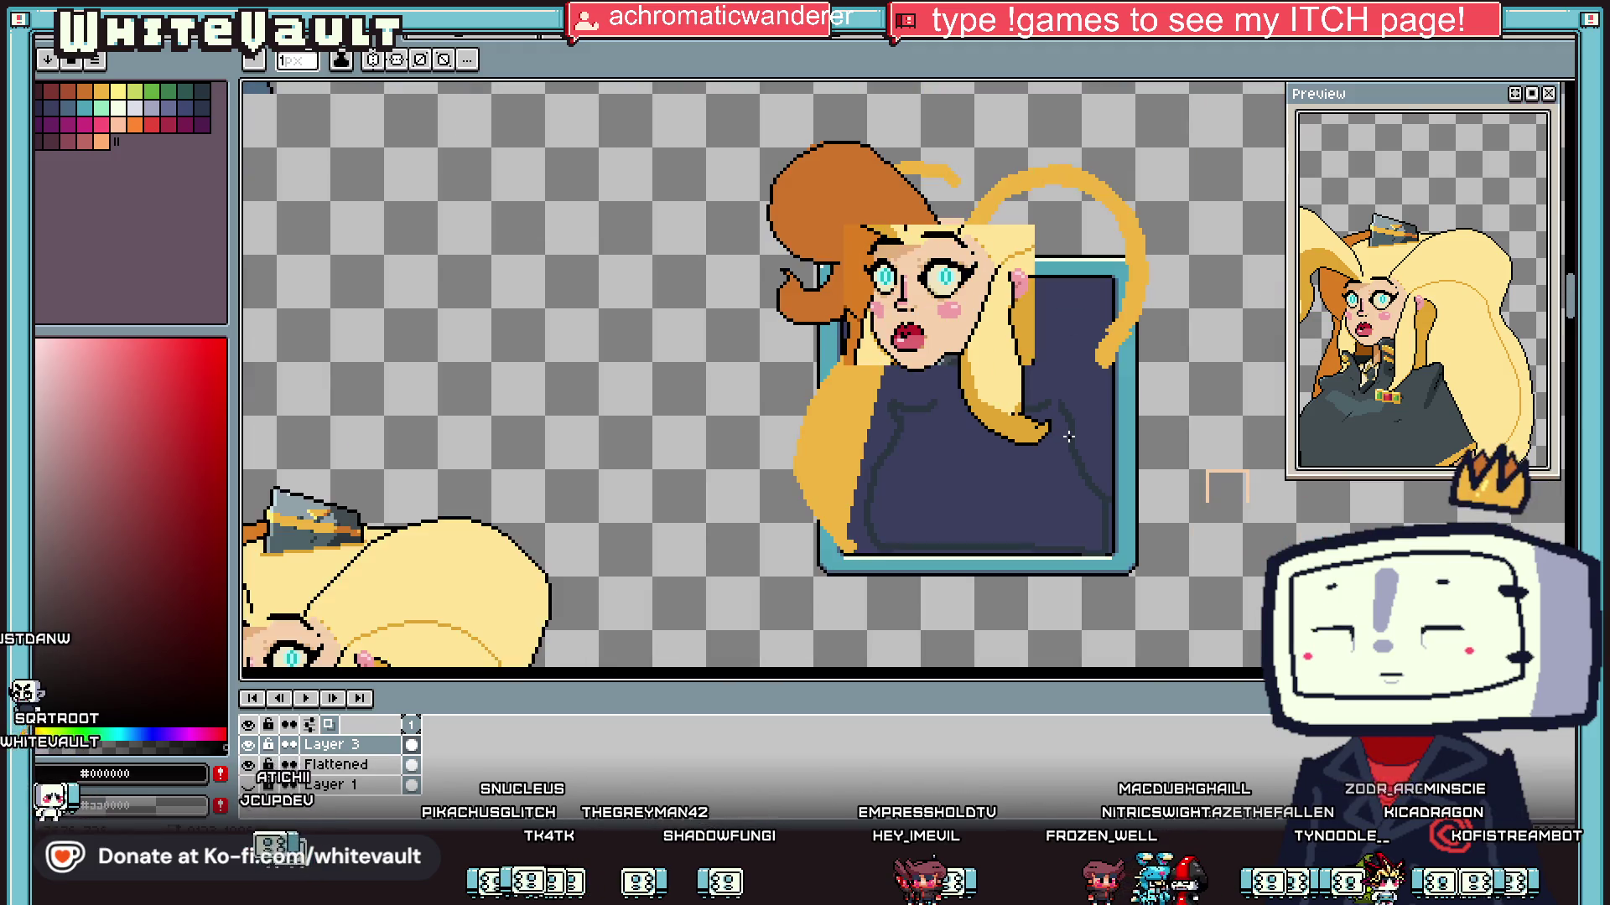
{"action": "scroll", "coordinate": [967, 348], "scroll_direction": "up", "scroll_amount": 3}
{"action": "key", "text": "alt"}
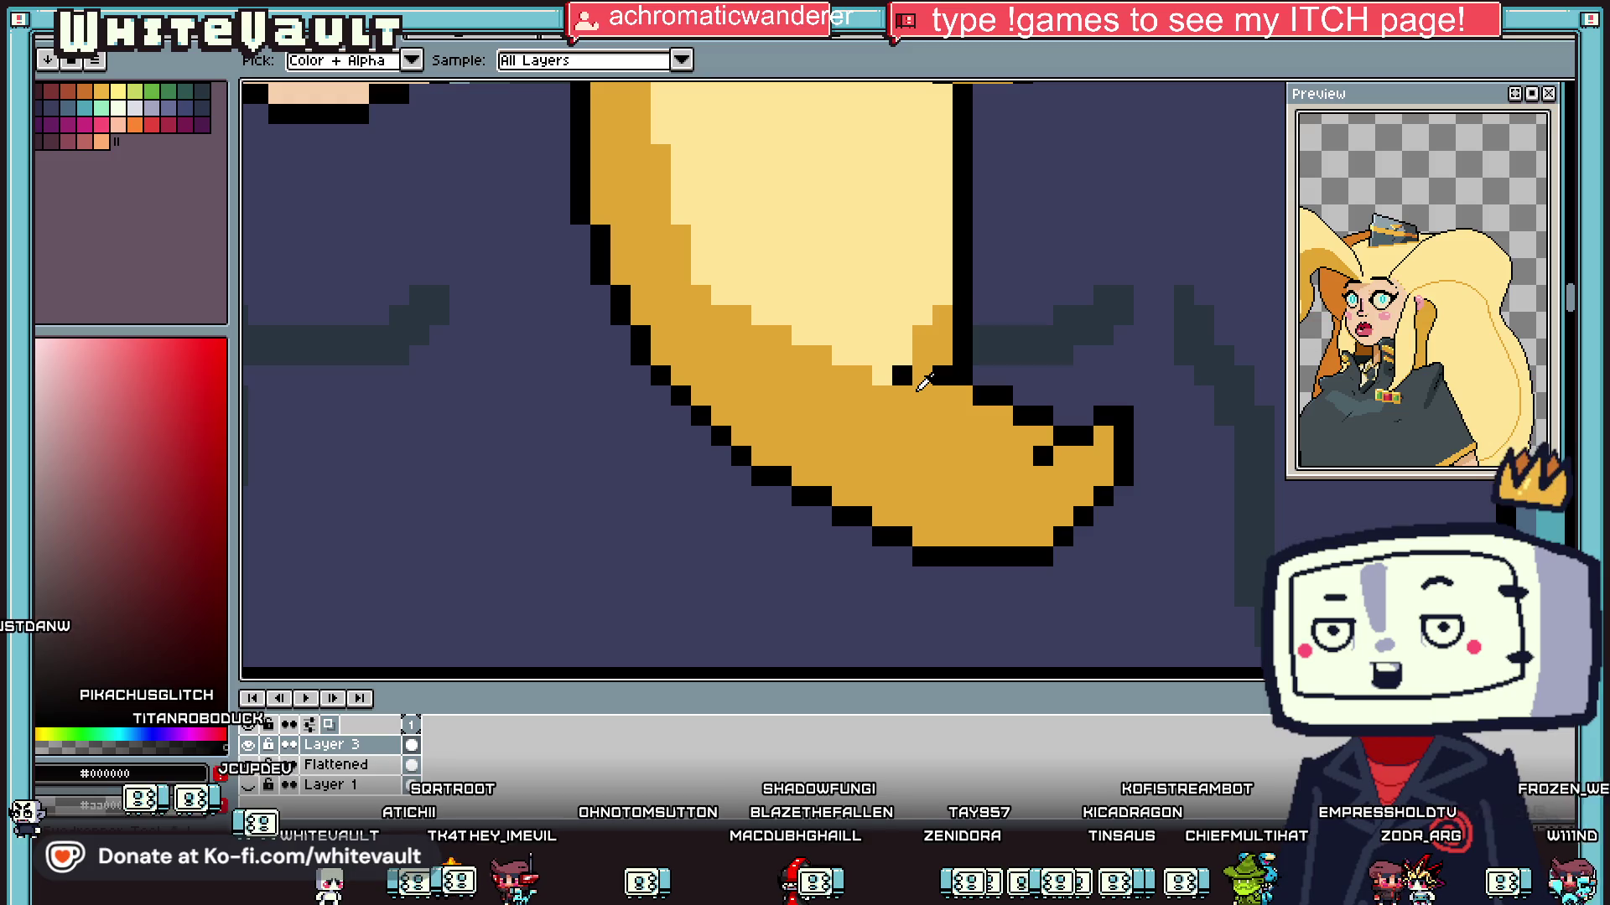
Step: Eyedrop the golden #e1a631 from the hair lock's tip on the canvas
{"action": "scroll", "coordinate": [923, 382], "scroll_direction": "down", "scroll_amount": 8}
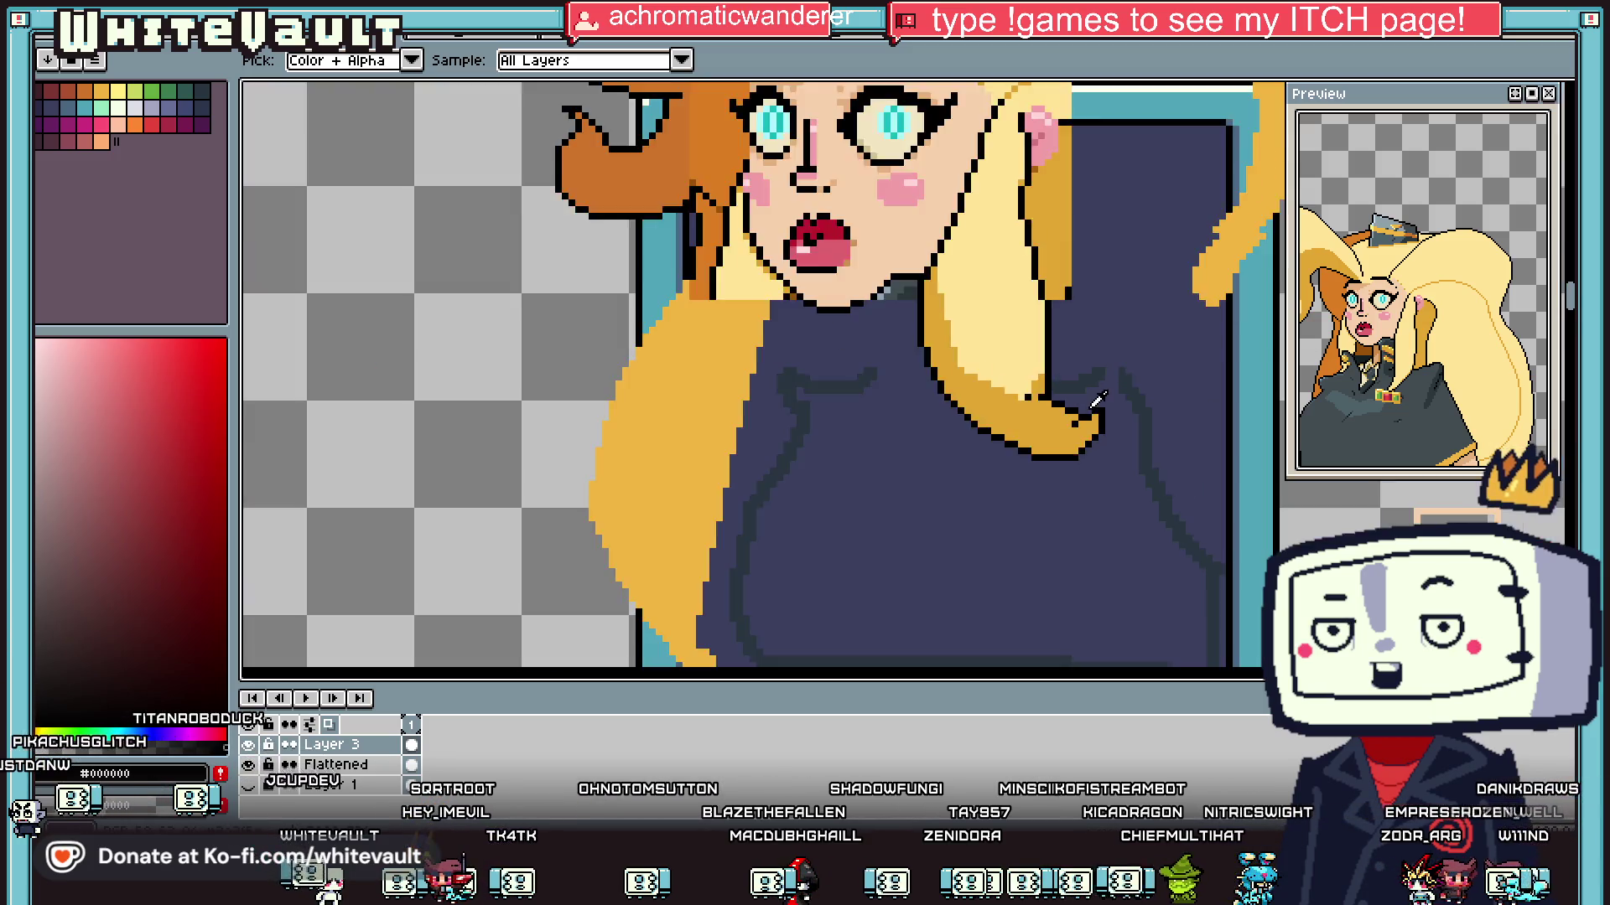
{"action": "scroll", "coordinate": [1115, 404], "scroll_direction": "up", "scroll_amount": 8}
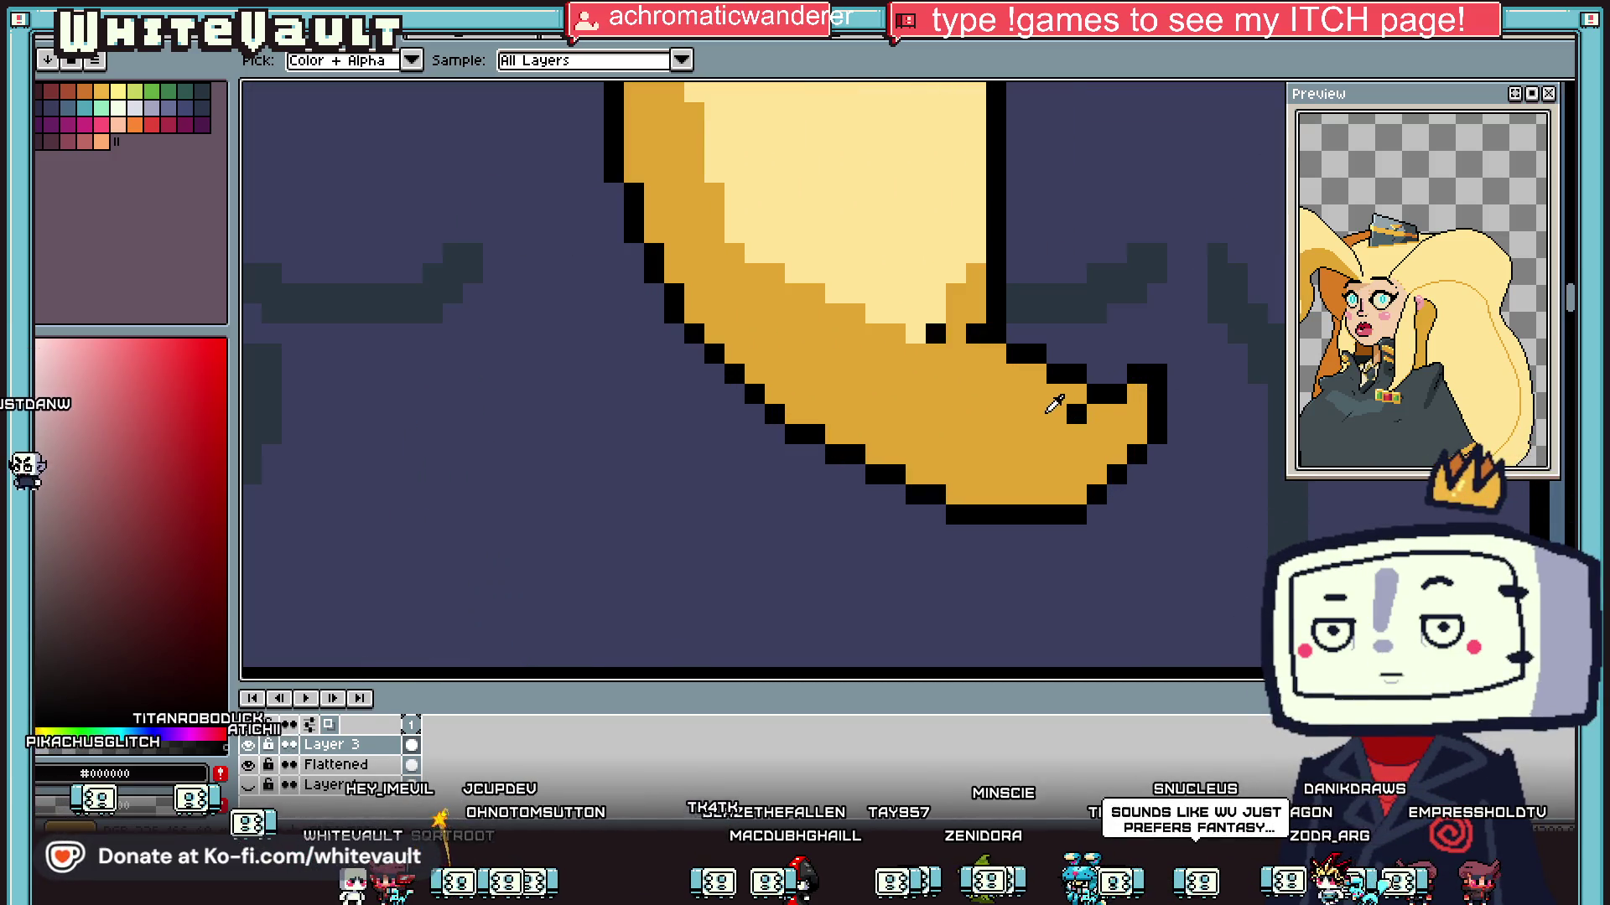
{"action": "left_click", "coordinate": [1050, 404]}
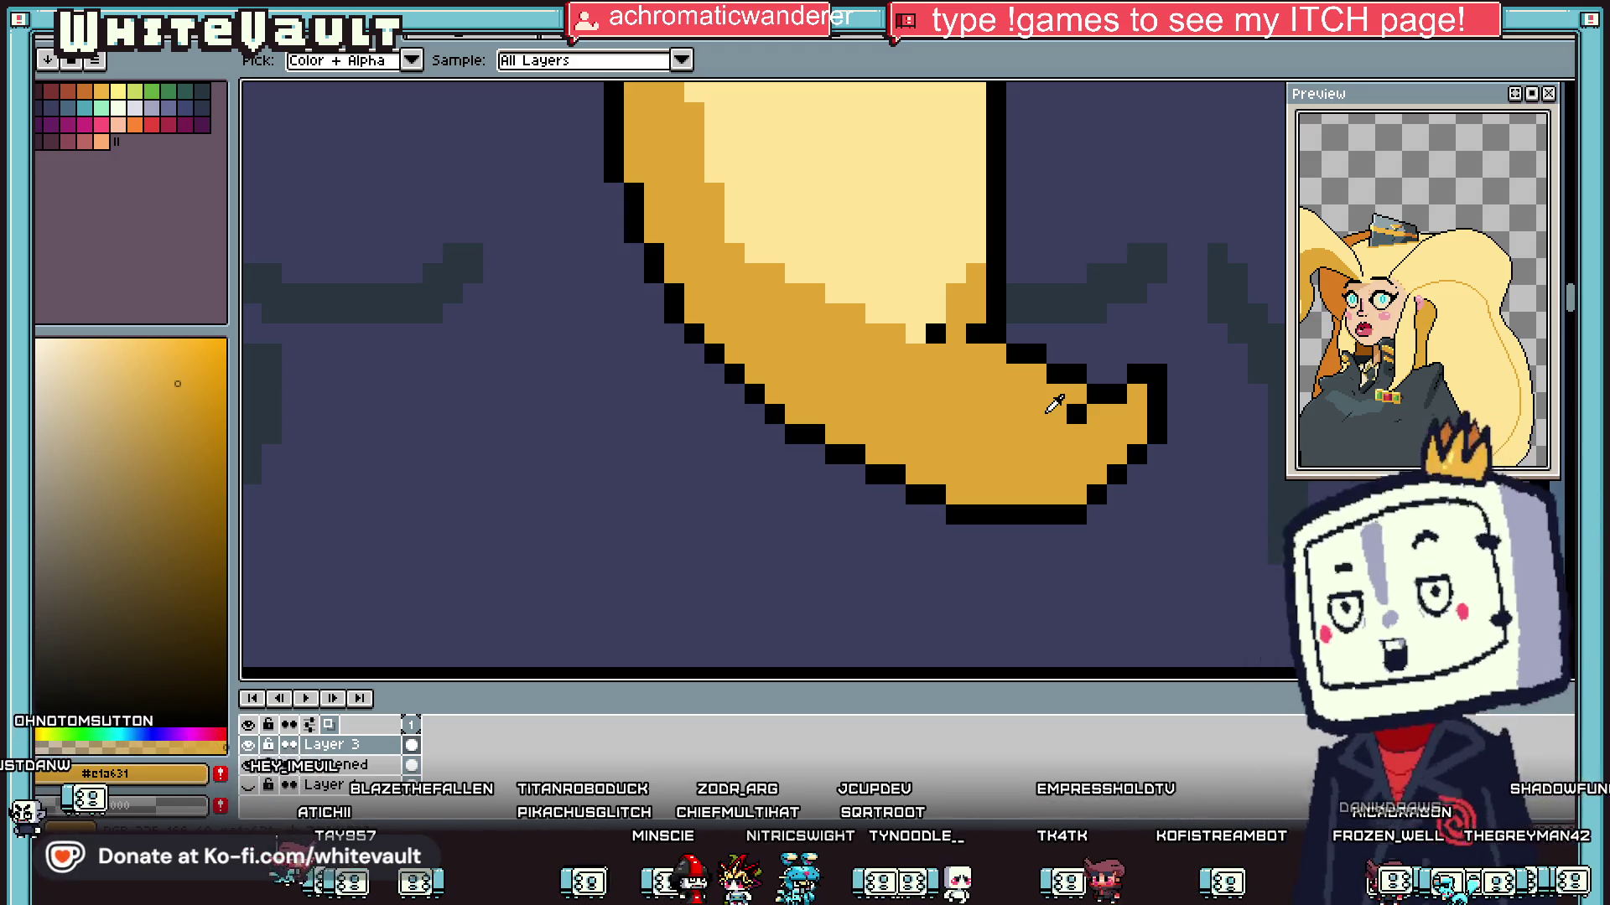
{"action": "scroll", "coordinate": [1054, 405], "scroll_direction": "down", "scroll_amount": 5}
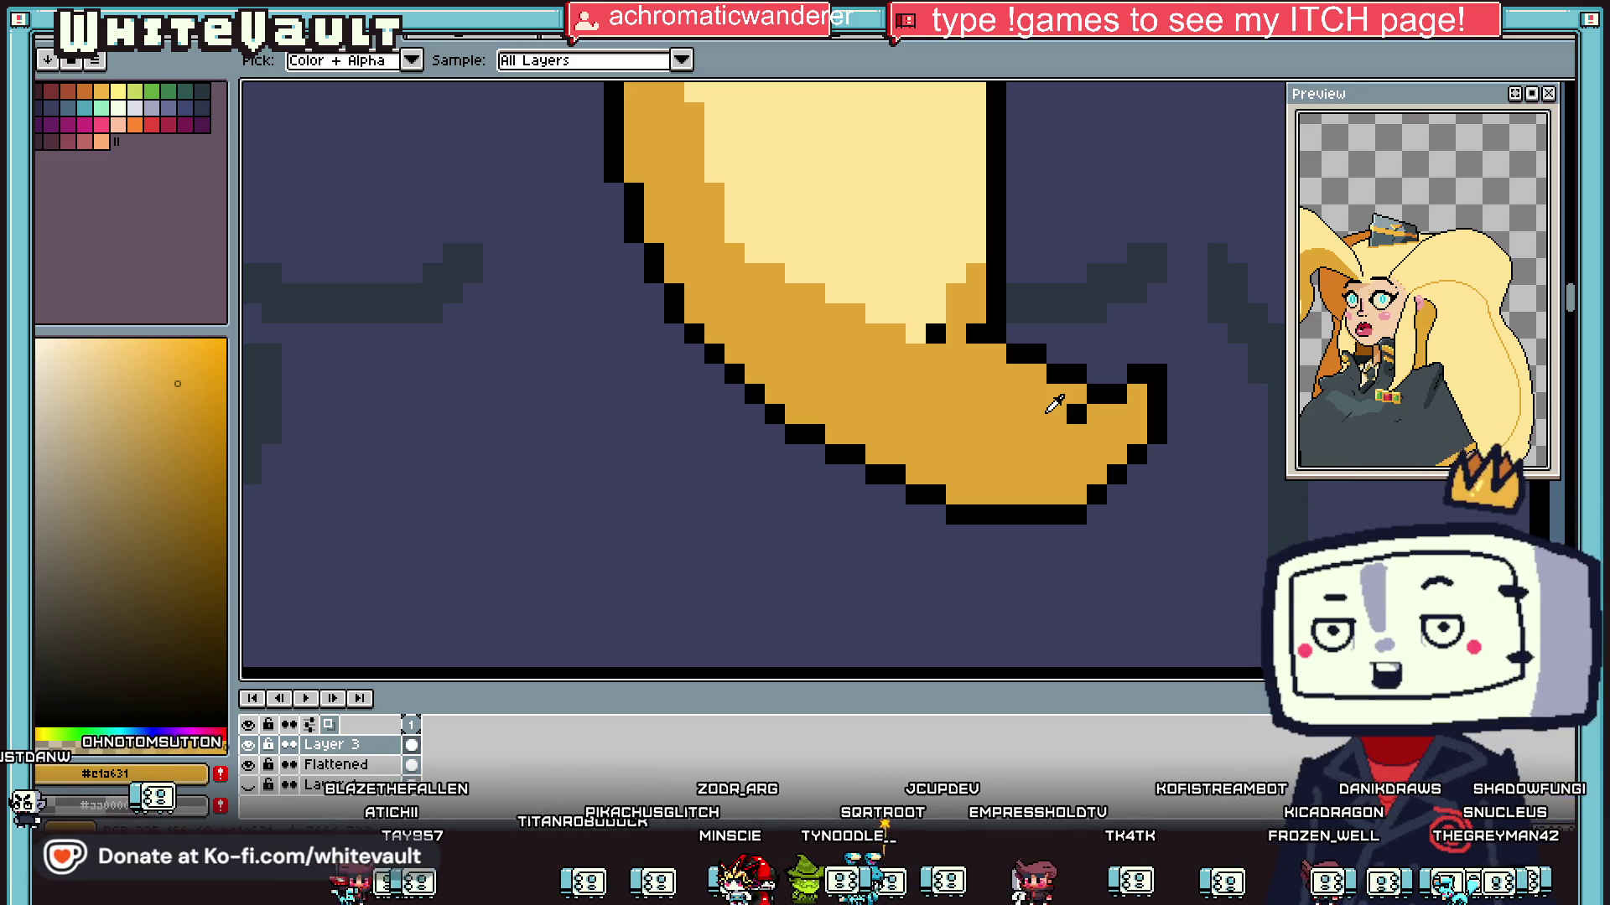
{"action": "scroll", "coordinate": [1027, 394], "scroll_direction": "up", "scroll_amount": 2}
{"action": "scroll", "coordinate": [1027, 394], "scroll_direction": "up", "scroll_amount": 1}
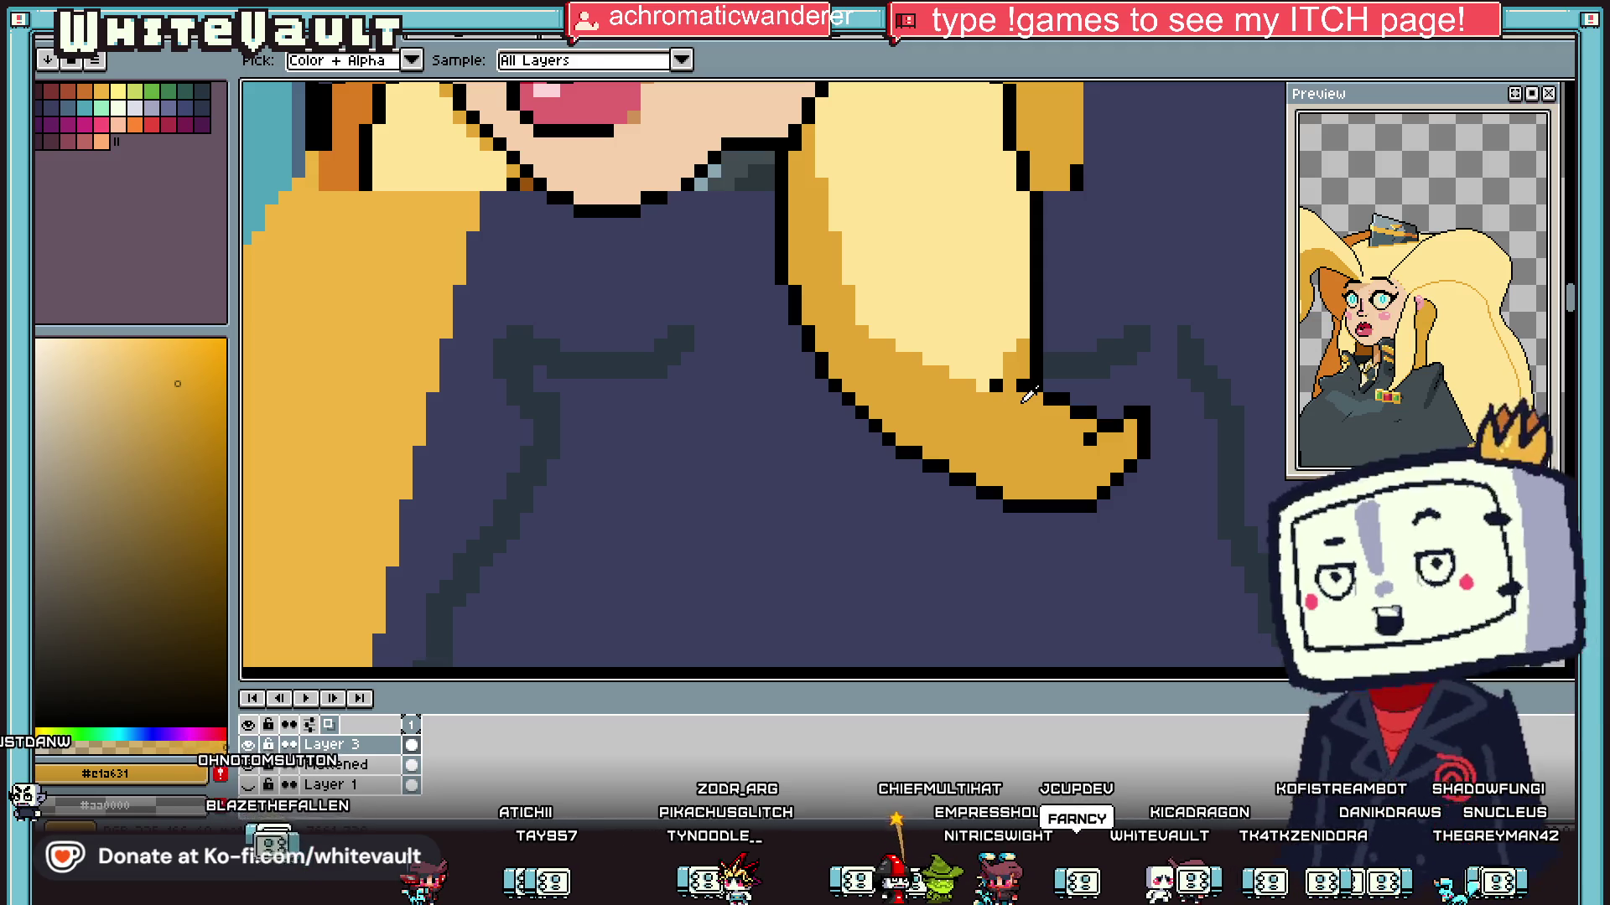
{"action": "scroll", "coordinate": [1028, 396], "scroll_direction": "down", "scroll_amount": 4}
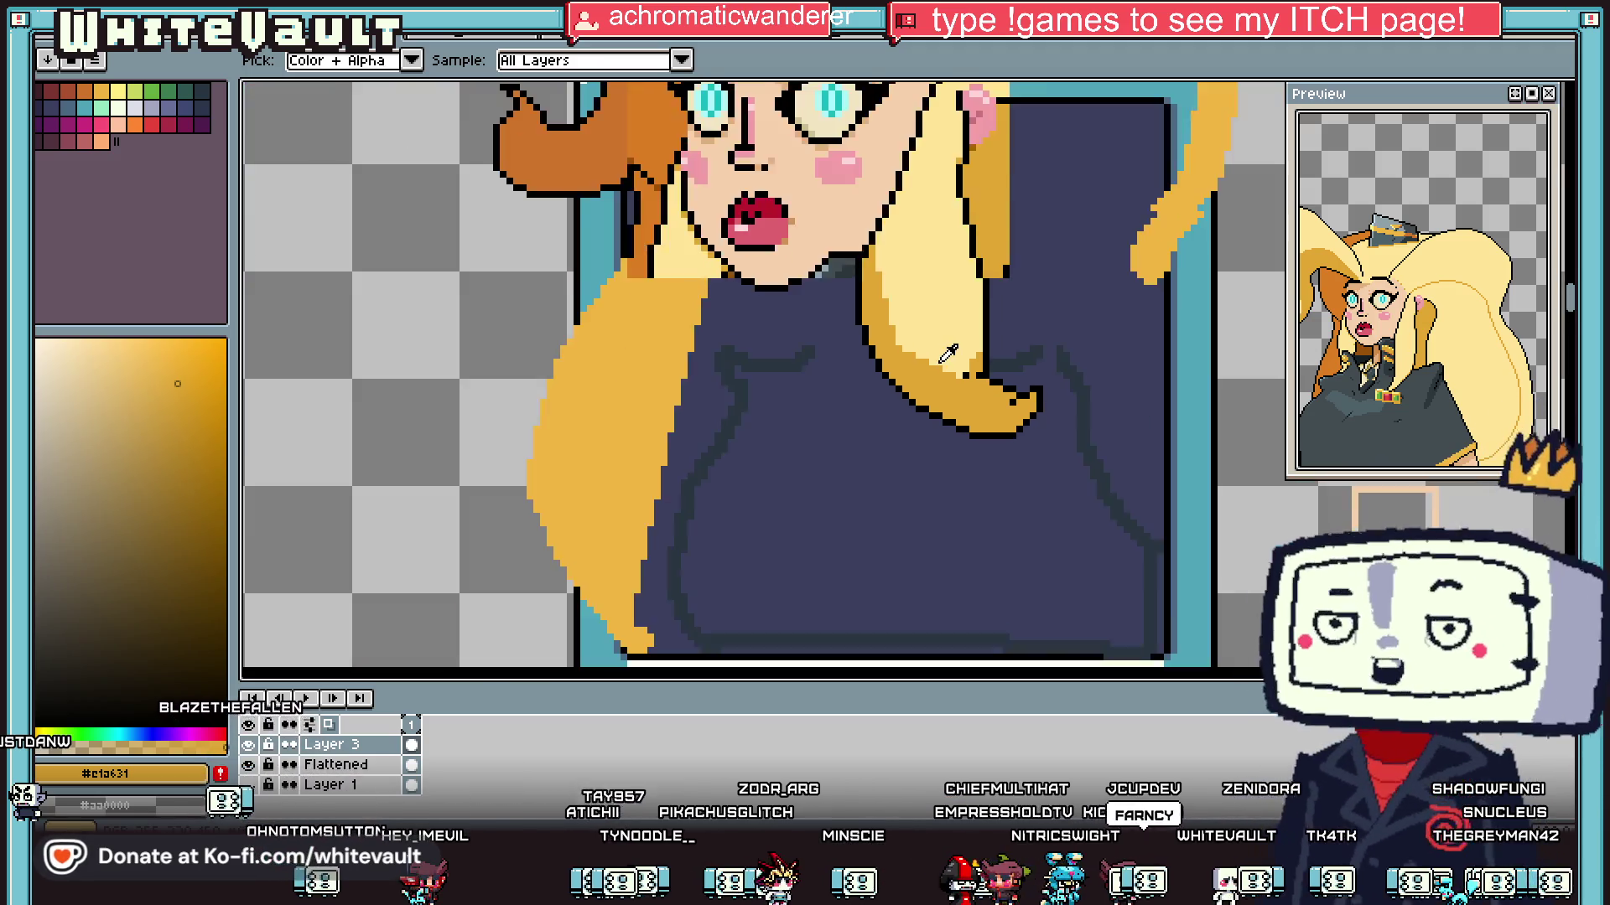
{"action": "scroll", "coordinate": [977, 327], "scroll_direction": "up", "scroll_amount": 3}
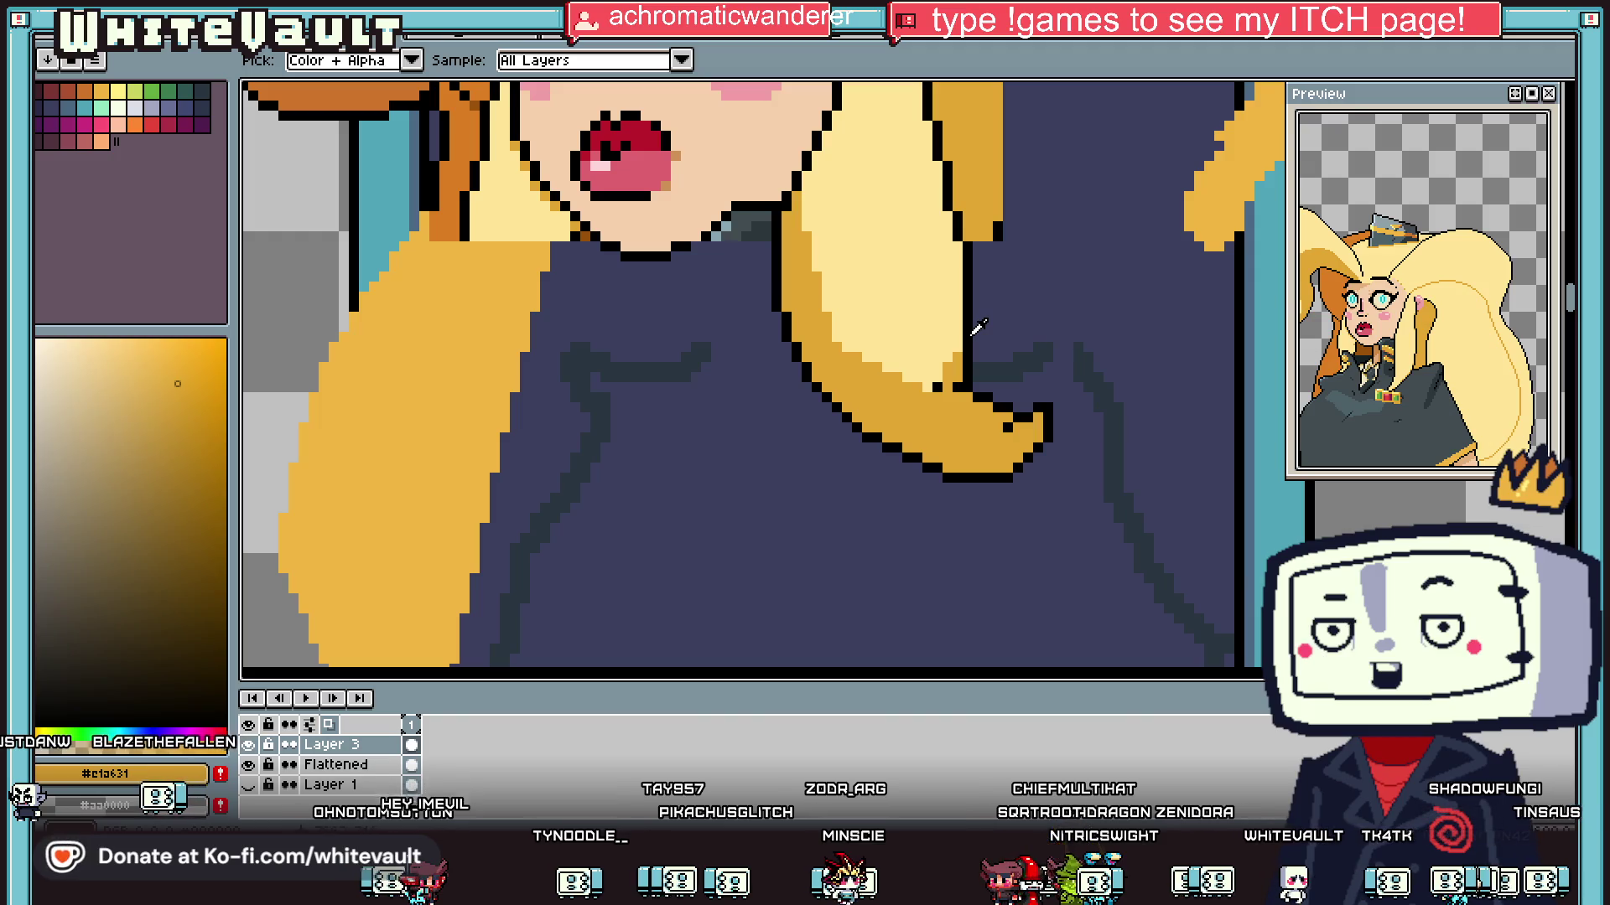
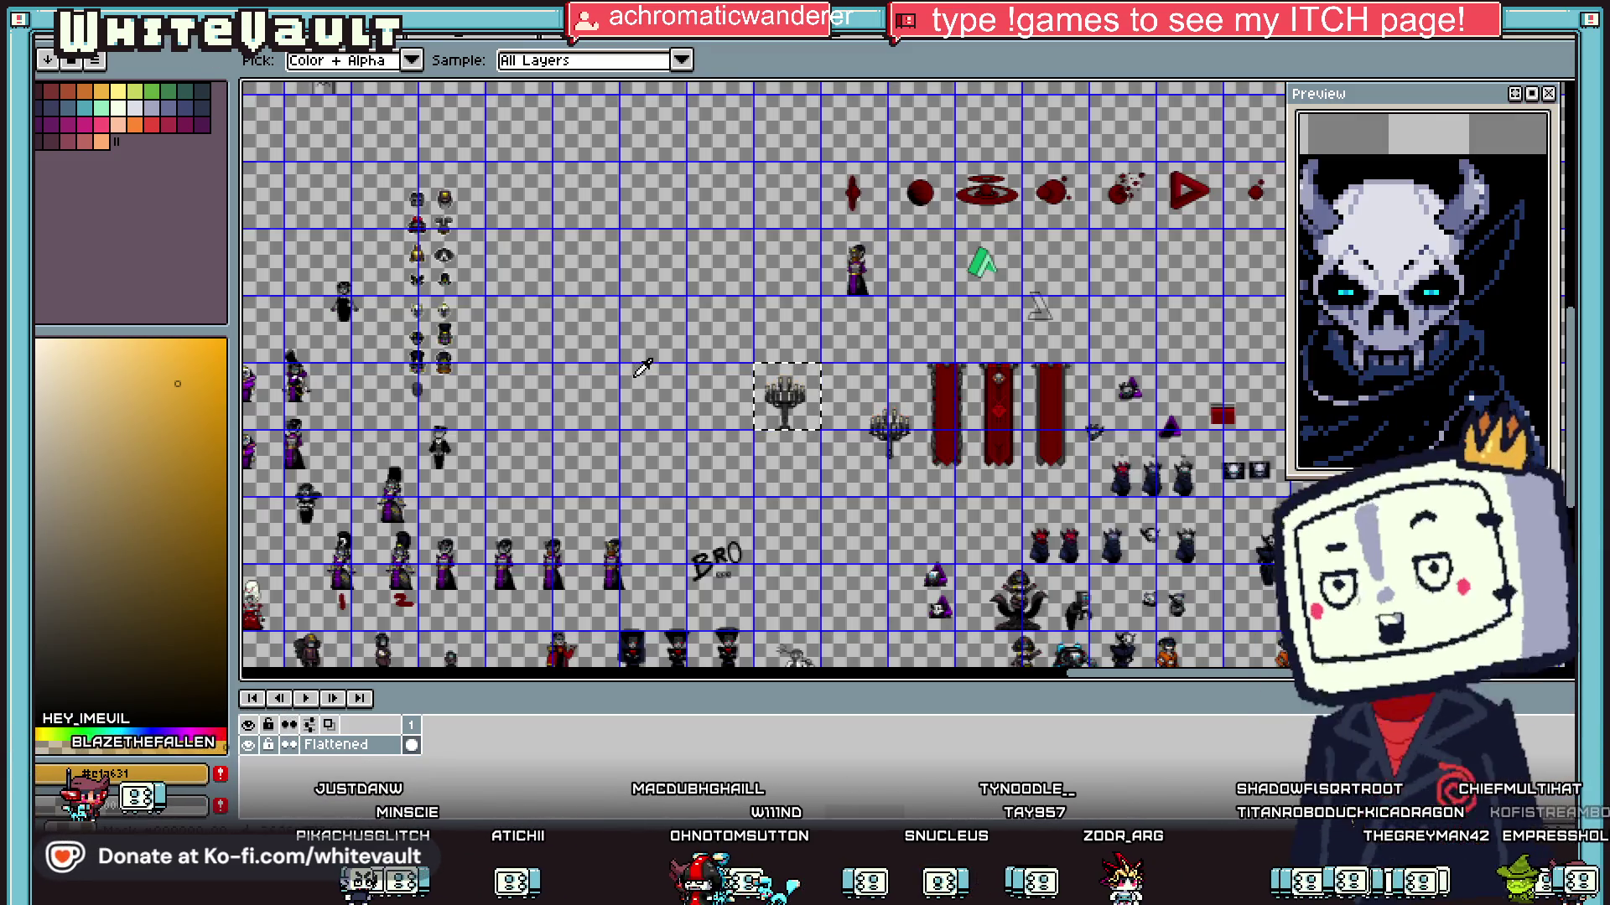
Step: Clear the selection on the big sprite sheet and scroll around it
{"action": "key", "text": "ctrl+d"}
{"action": "scroll", "coordinate": [1046, 396], "scroll_direction": "up", "scroll_amount": 4}
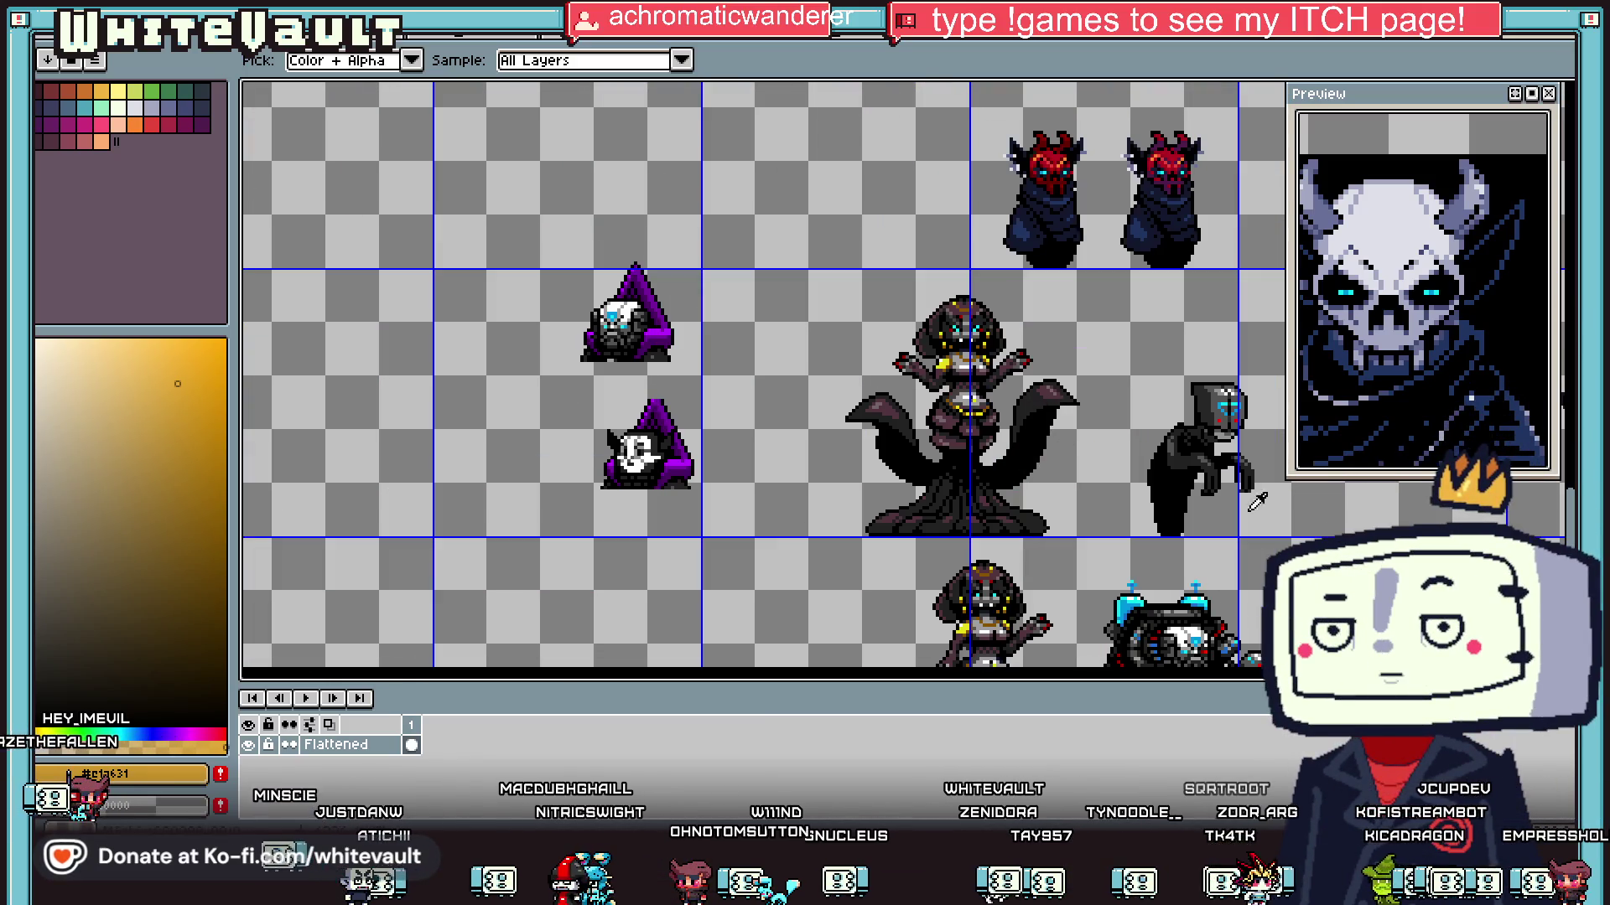
{"action": "scroll", "coordinate": [1364, 524], "scroll_direction": "down", "scroll_amount": 2}
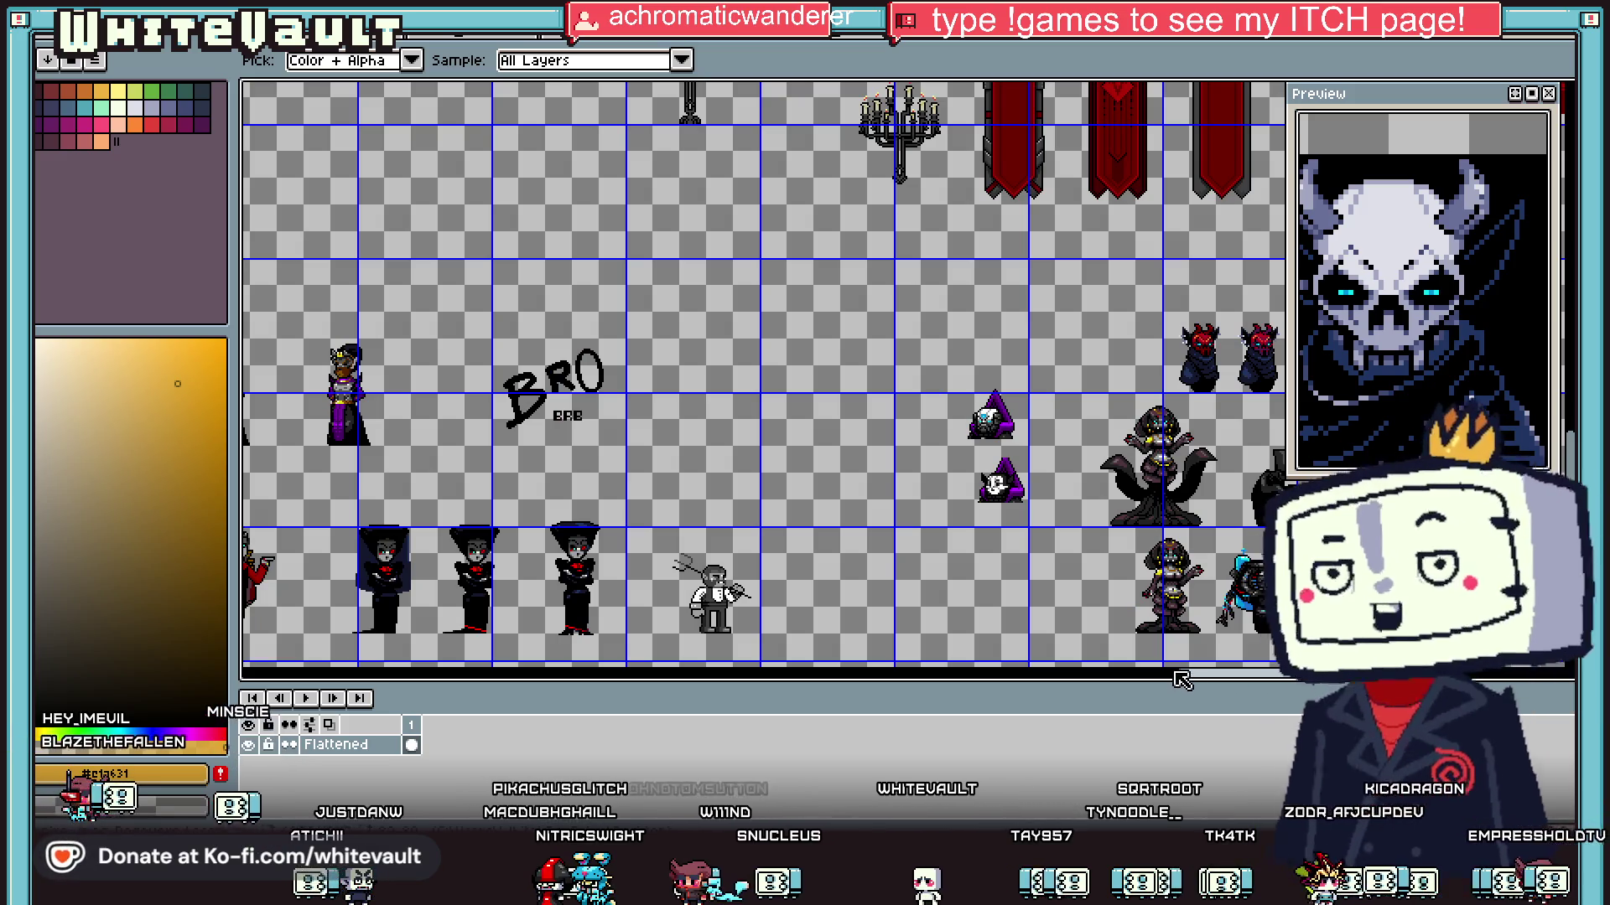
{"action": "scroll", "coordinate": [901, 544], "scroll_direction": "up", "scroll_amount": 3}
{"action": "scroll", "coordinate": [901, 543], "scroll_direction": "down", "scroll_amount": 1}
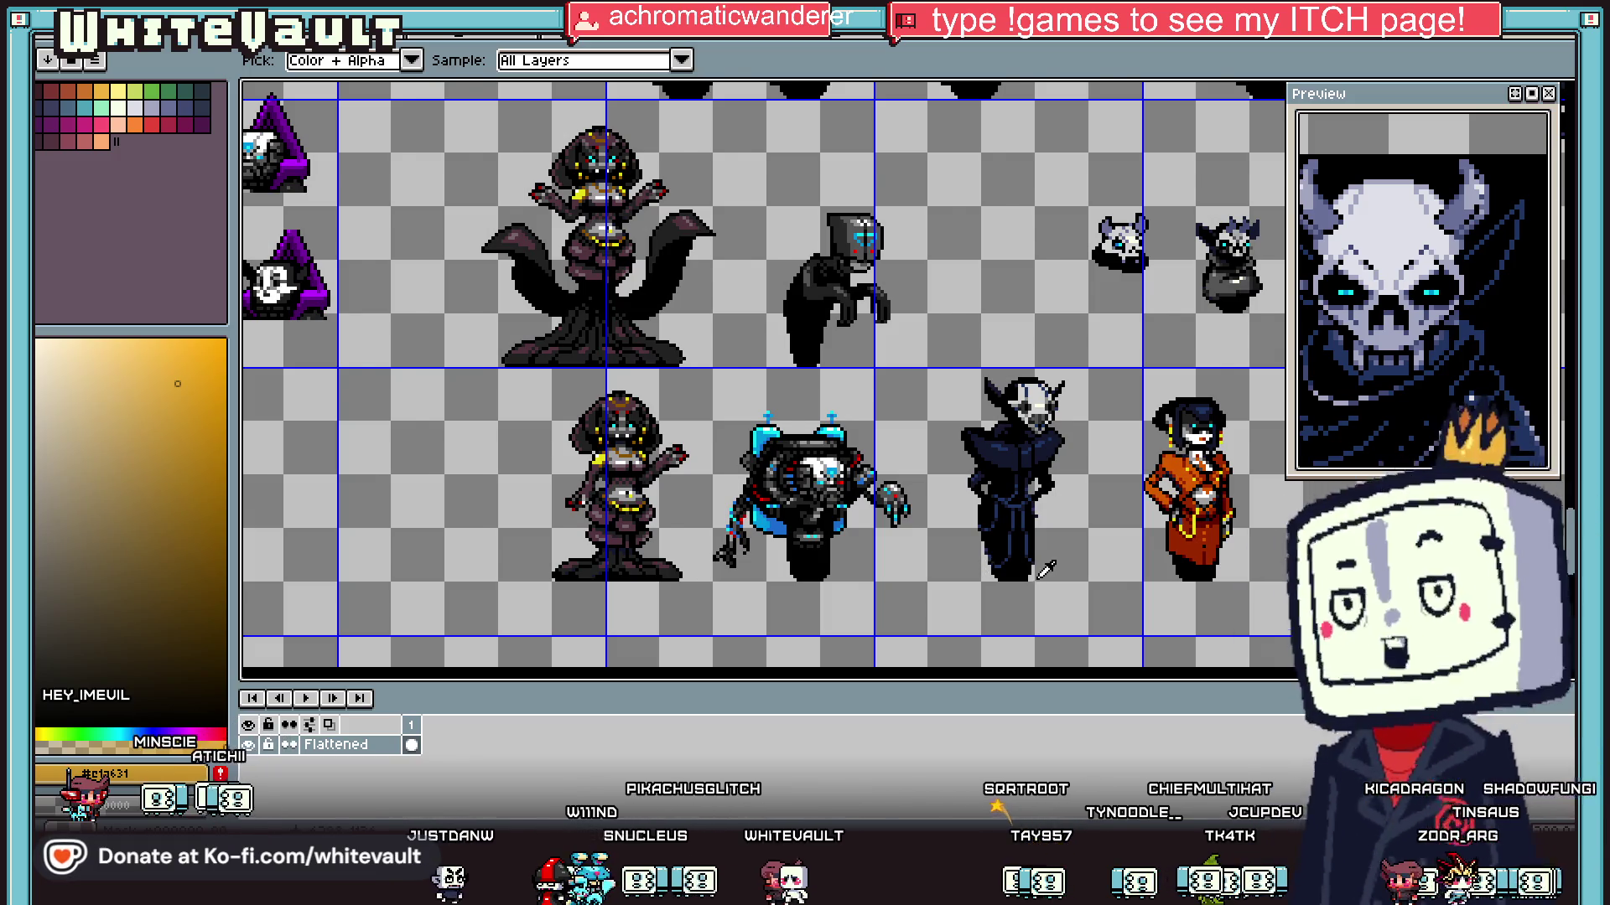
{"action": "scroll", "coordinate": [1111, 602], "scroll_direction": "down", "scroll_amount": 2}
{"action": "scroll", "coordinate": [1557, 513], "scroll_direction": "down", "scroll_amount": 3}
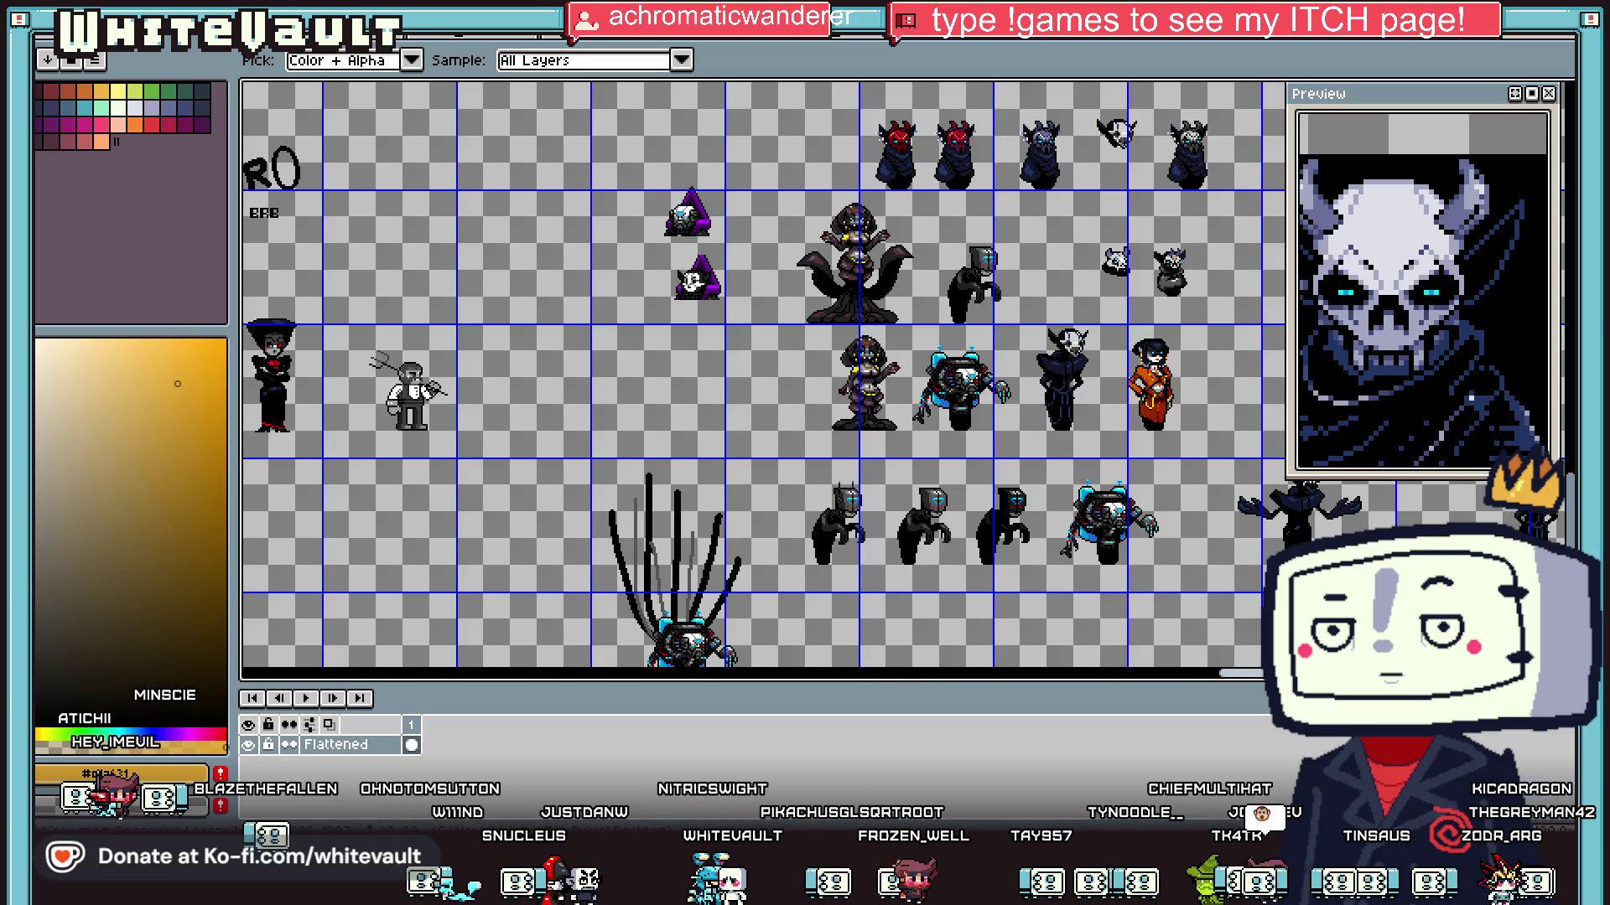
{"action": "scroll", "coordinate": [705, 407], "scroll_direction": "down", "scroll_amount": 4}
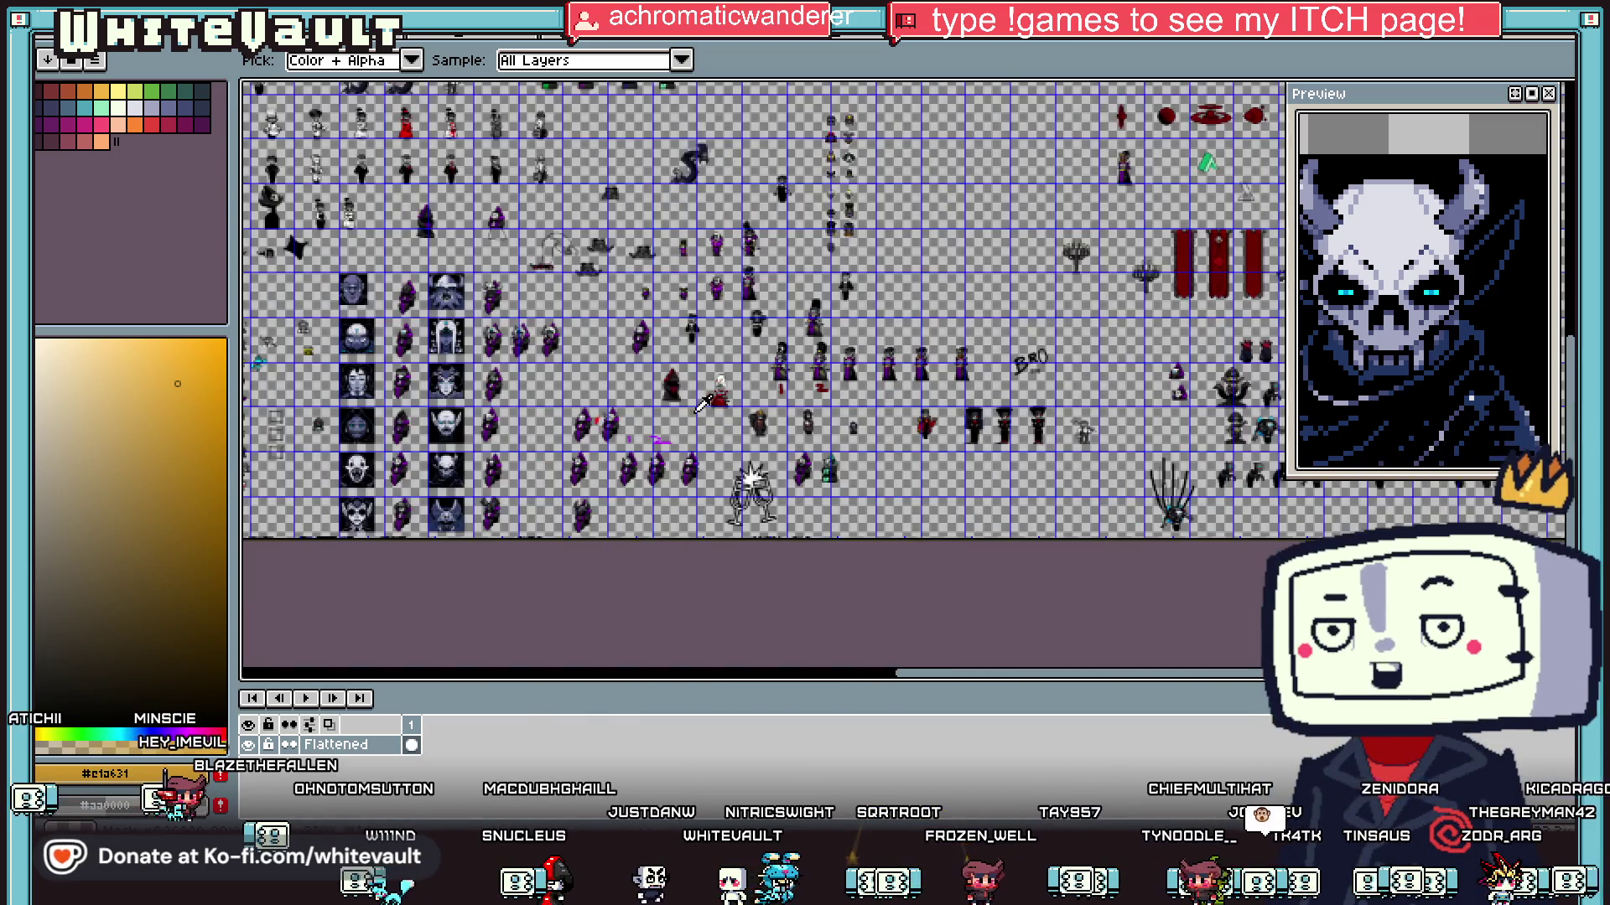
{"action": "scroll", "coordinate": [404, 130], "scroll_direction": "up", "scroll_amount": 1}
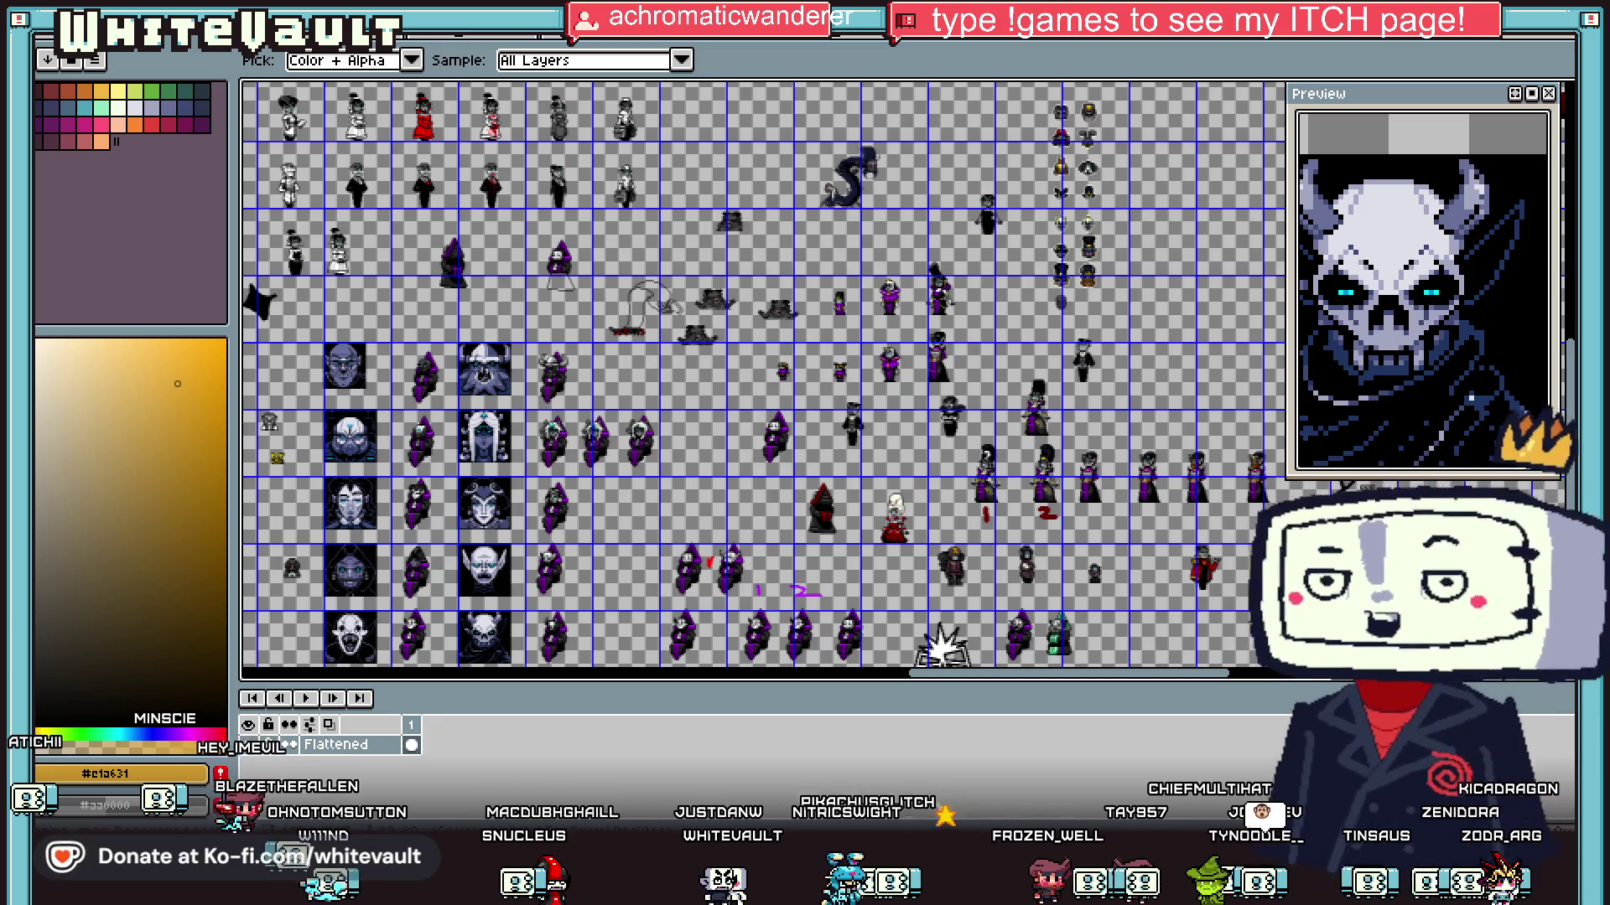
Step: Pan across the sprite sheet, then switch to the orange fox portrait sprite
{"action": "mouse_move", "coordinate": [1567, 369]}
{"action": "left_mouse_down"}
{"action": "mouse_move", "coordinate": [1565, 315]}
{"action": "mouse_move", "coordinate": [1567, 381]}
{"action": "left_mouse_up"}
{"action": "scroll", "coordinate": [537, 362], "scroll_direction": "down", "scroll_amount": 3}
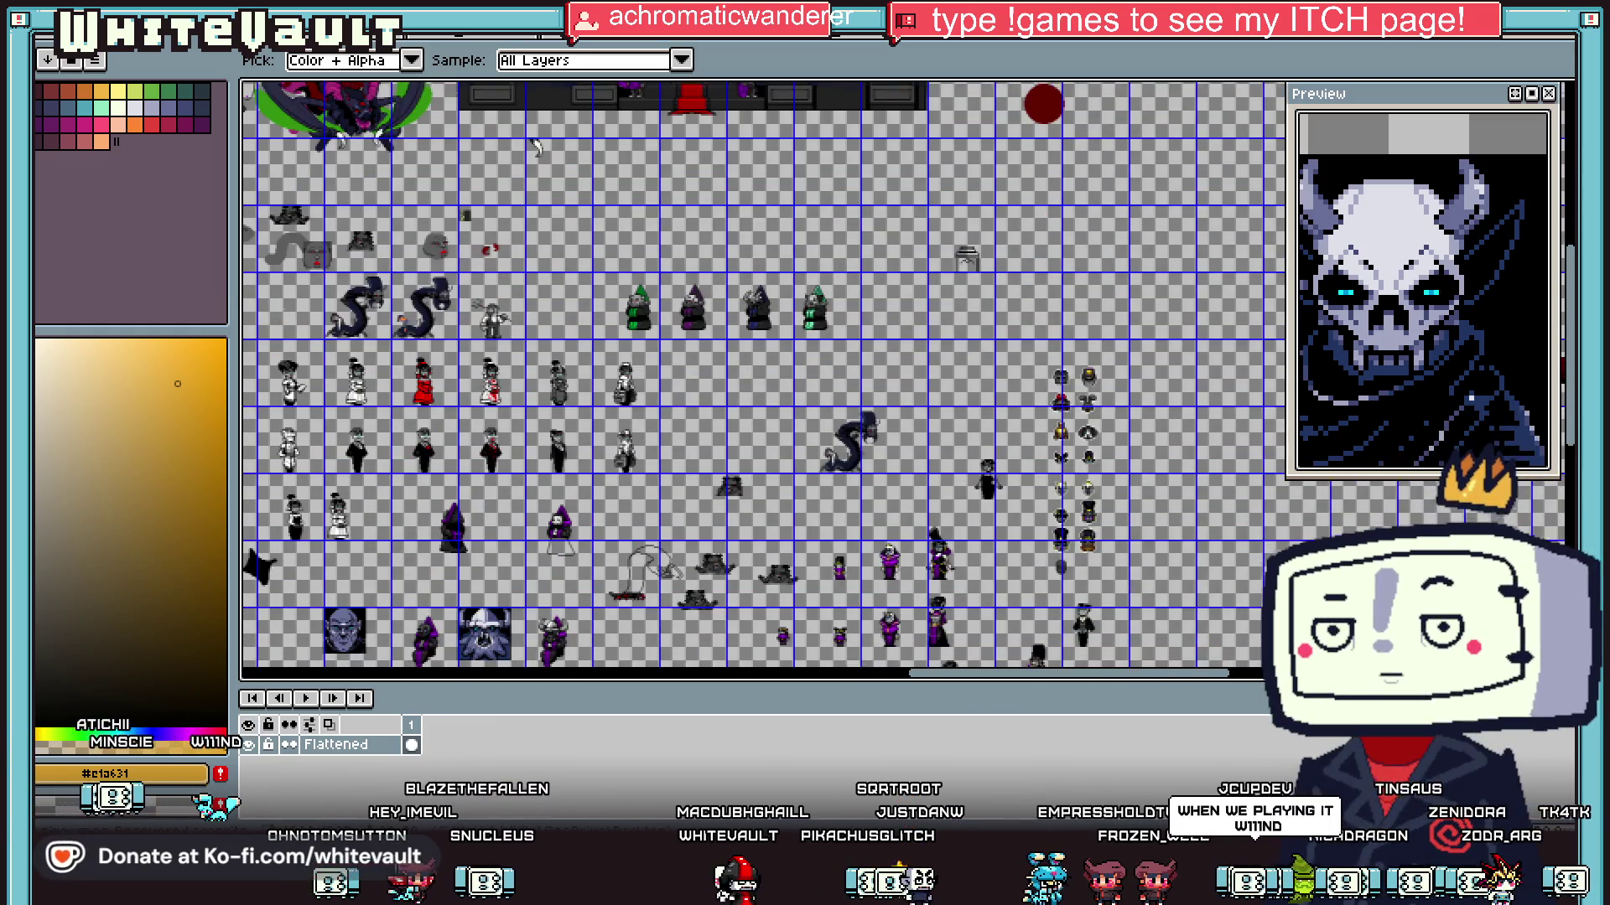
{"action": "scroll", "coordinate": [1039, 549], "scroll_direction": "up", "scroll_amount": 1}
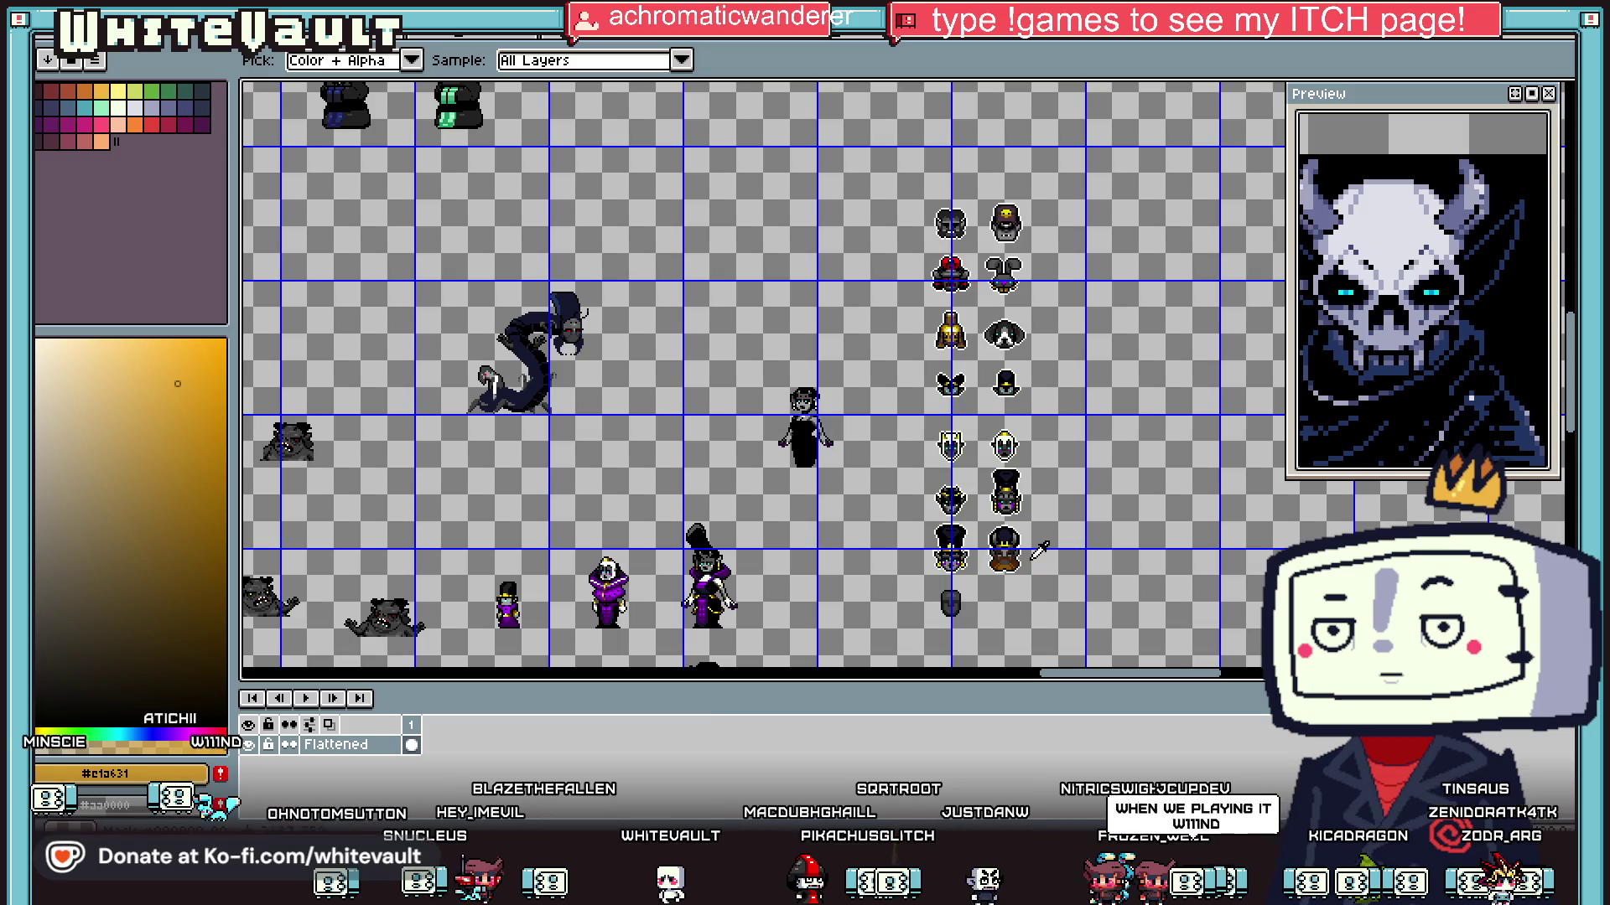
{"action": "left_click_drag", "start_coordinate": [1132, 686], "coordinate": [845, 684]}
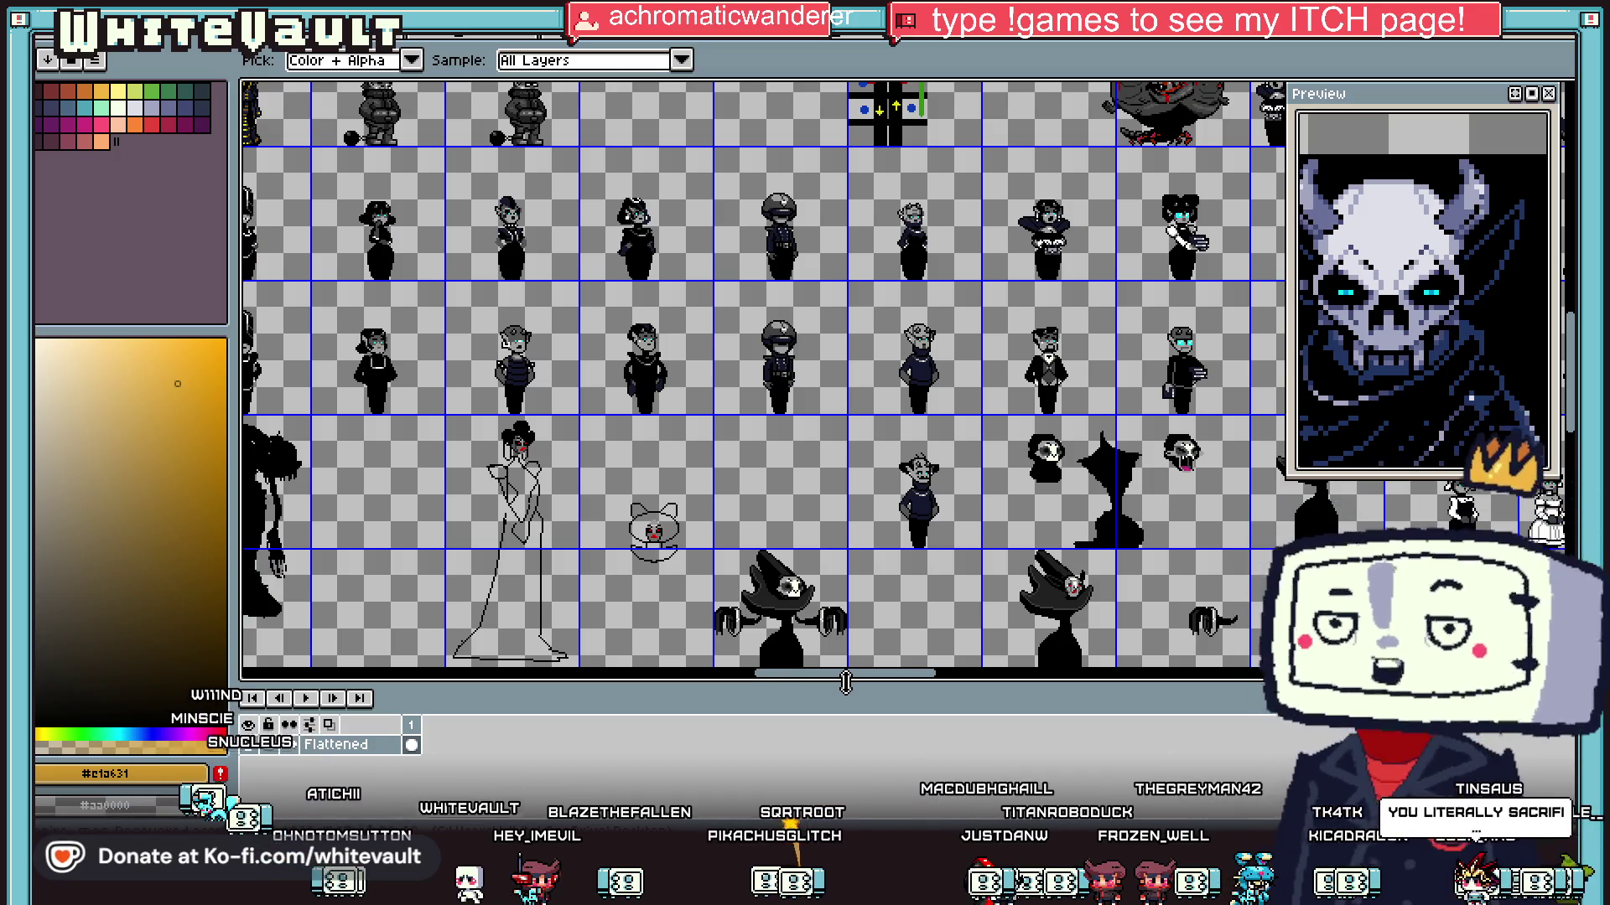
{"action": "scroll", "coordinate": [584, 501], "scroll_direction": "down", "scroll_amount": 1}
{"action": "scroll", "coordinate": [434, 247], "scroll_direction": "up", "scroll_amount": 1}
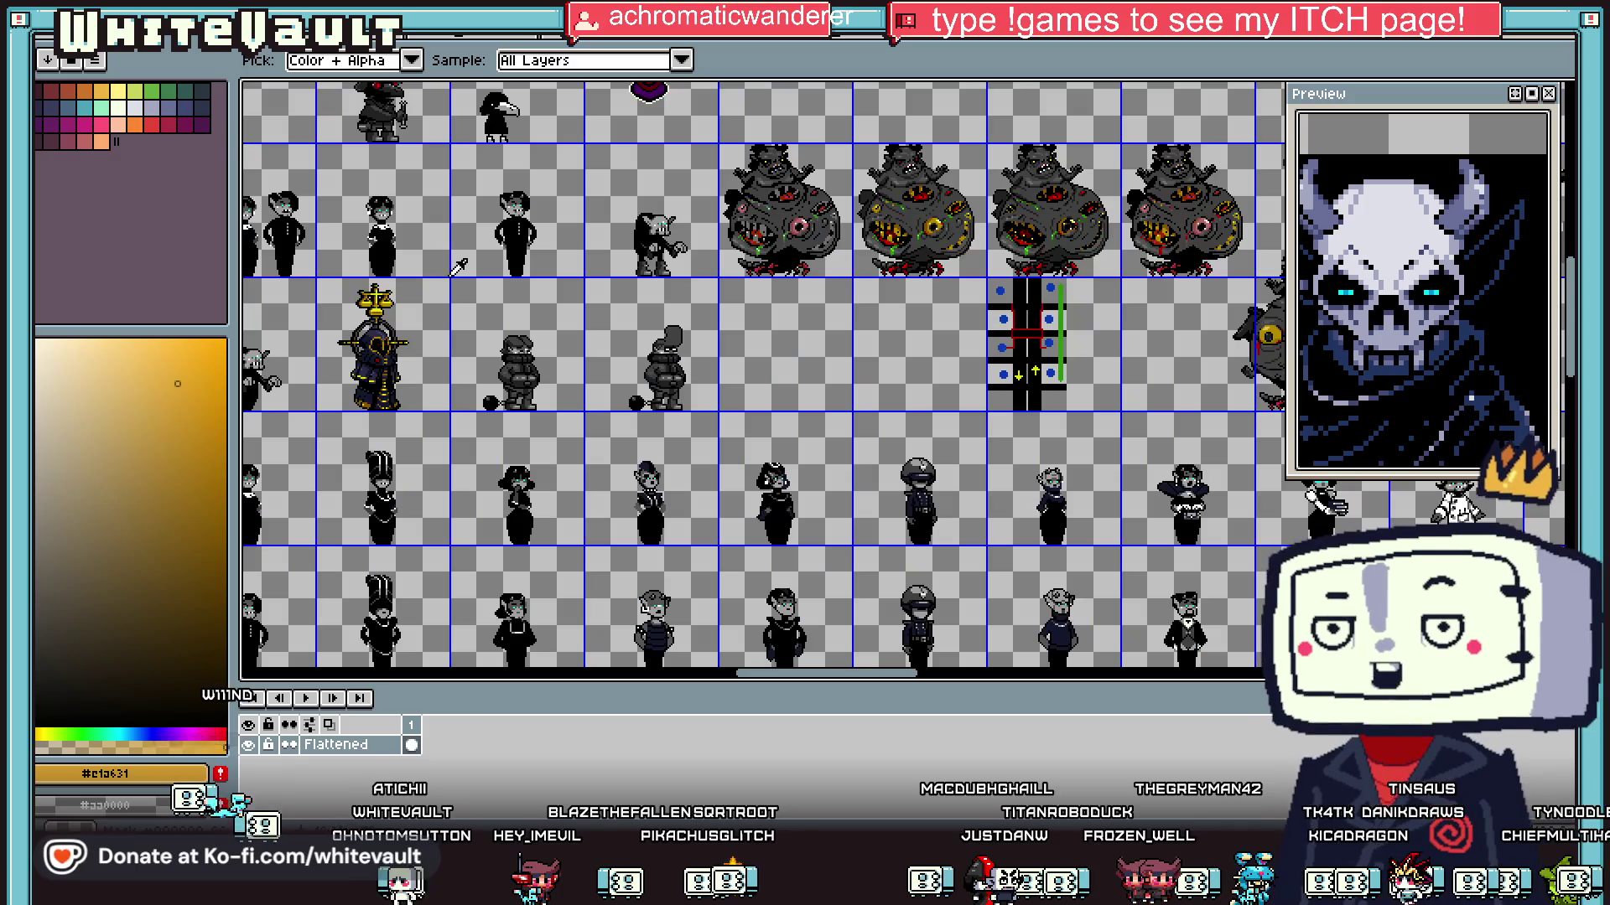
{"action": "left_click_drag", "start_coordinate": [845, 685], "coordinate": [686, 650]}
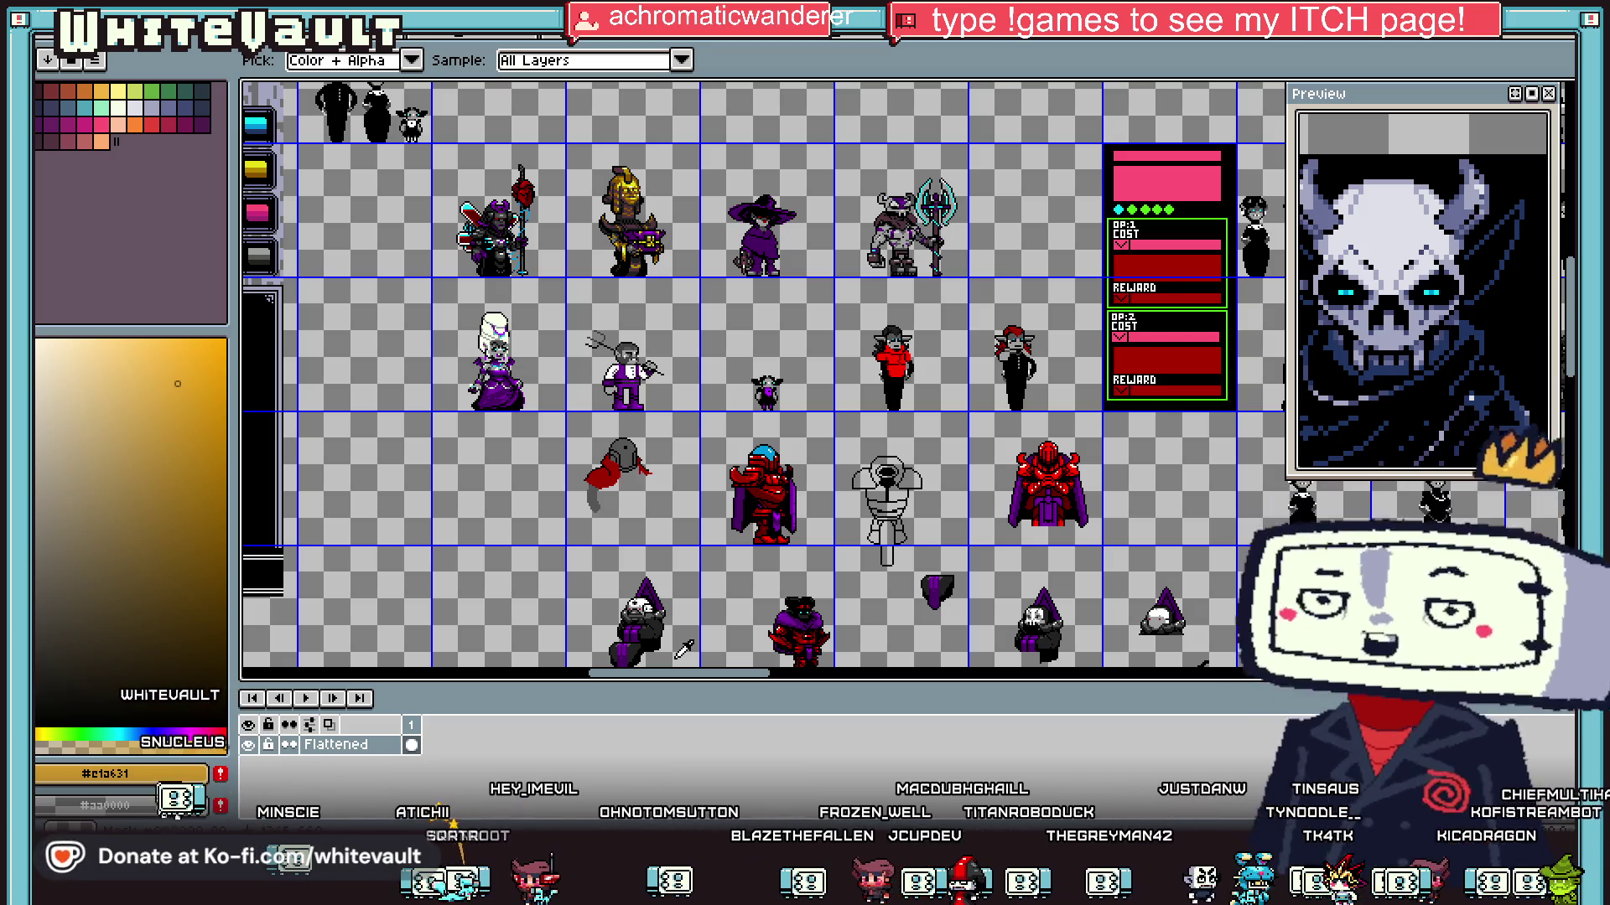
{"action": "scroll", "coordinate": [549, 302], "scroll_direction": "down", "scroll_amount": 2}
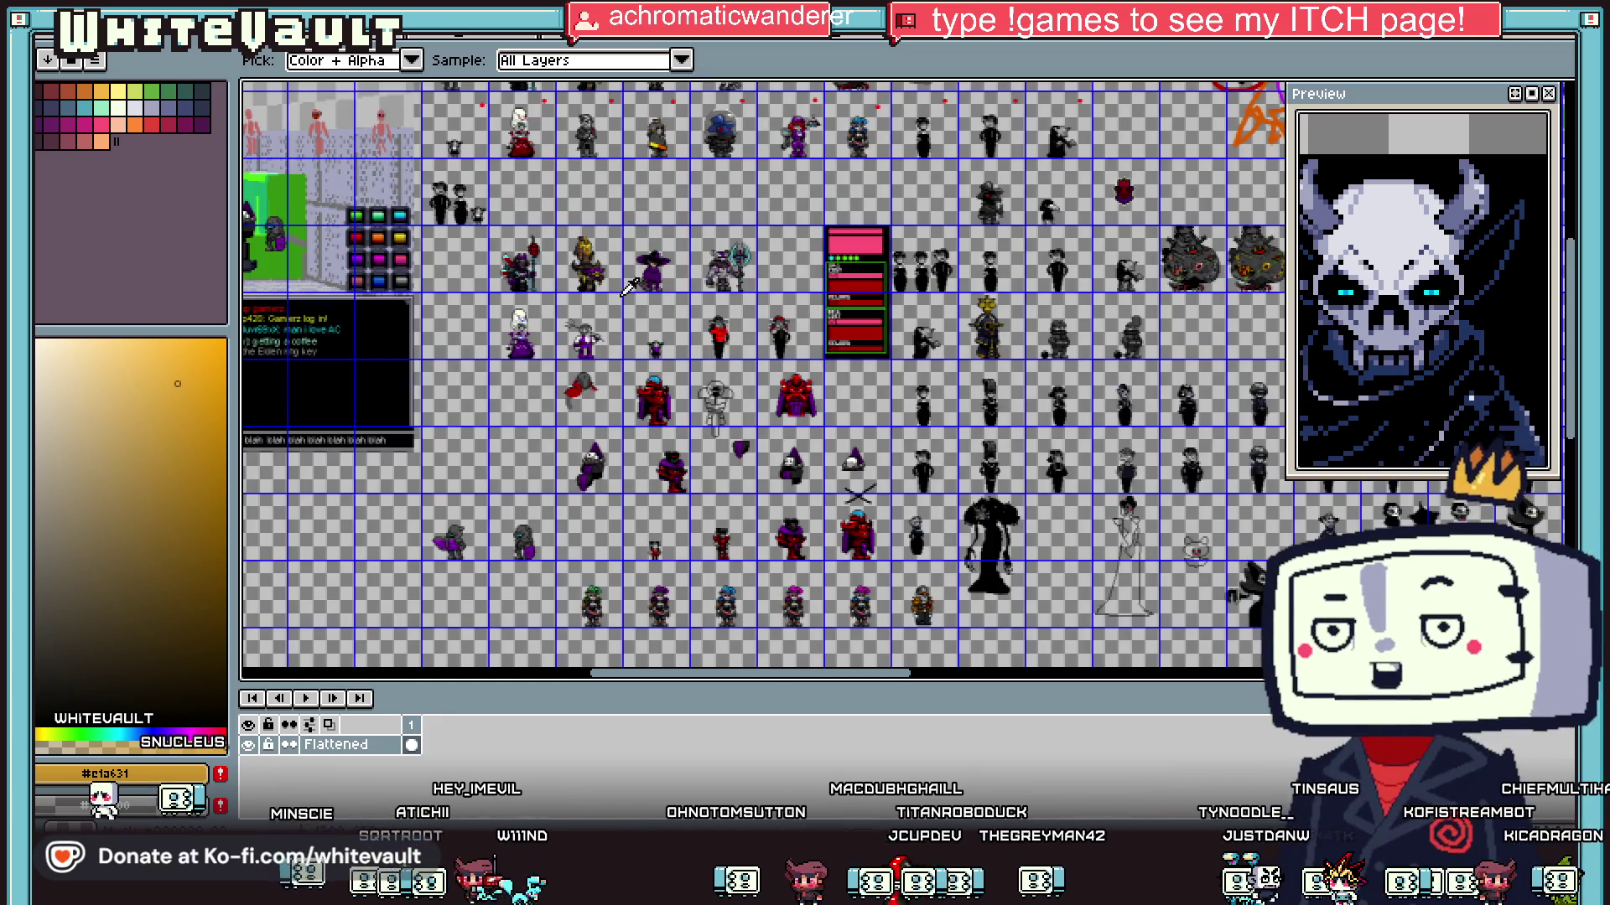
{"action": "scroll", "coordinate": [1526, 528], "scroll_direction": "up", "scroll_amount": 3}
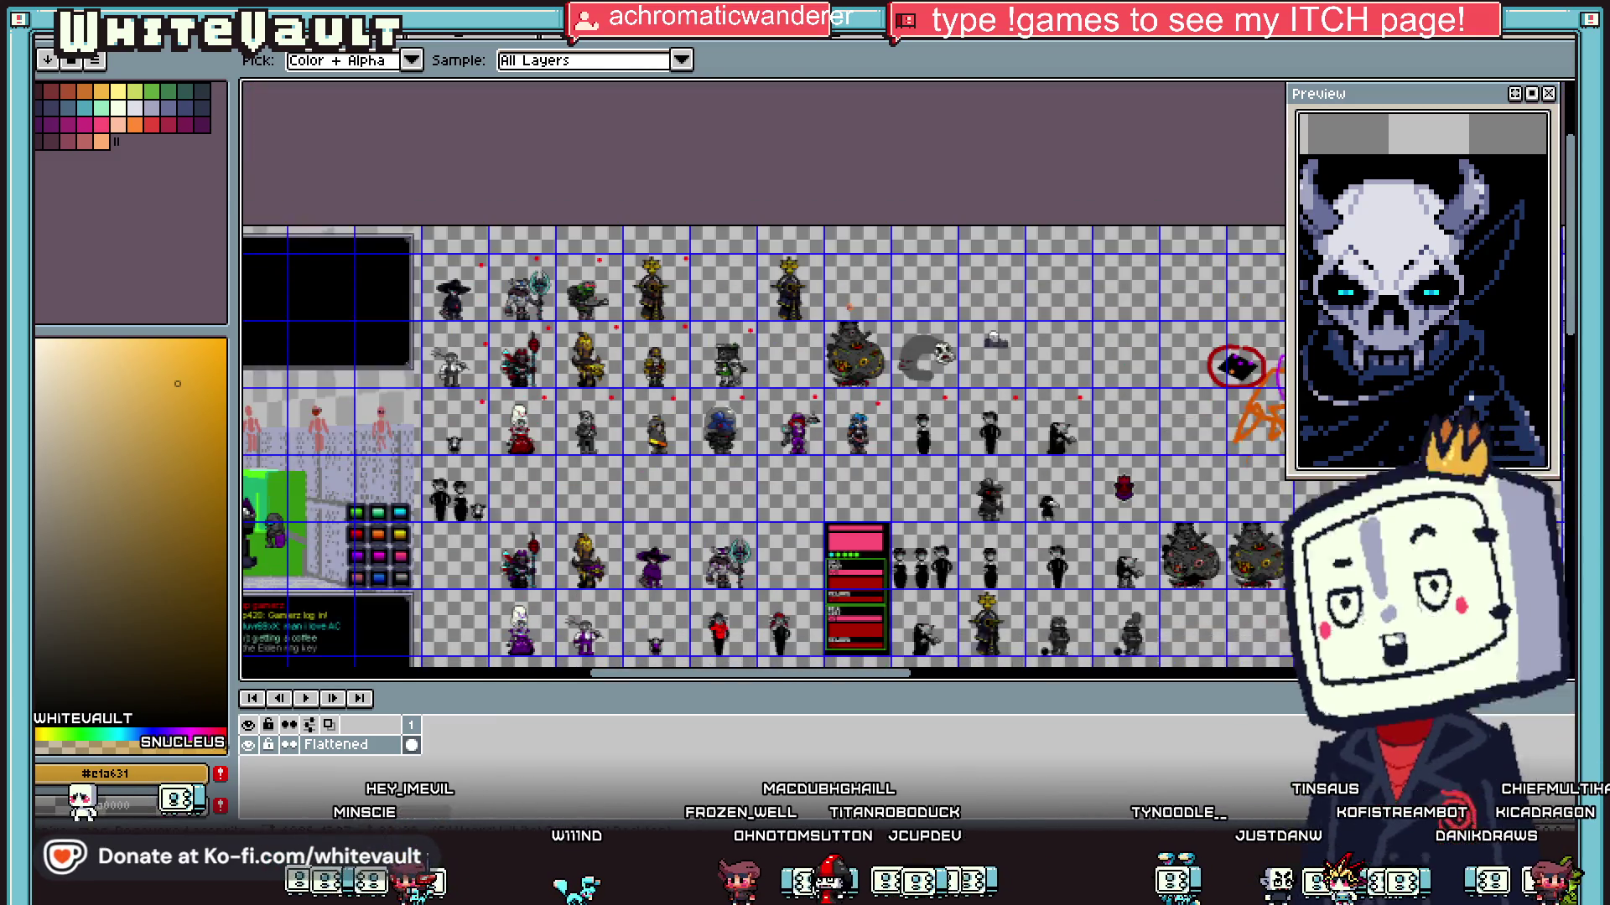
{"action": "scroll", "coordinate": [1525, 528], "scroll_direction": "down", "scroll_amount": 1}
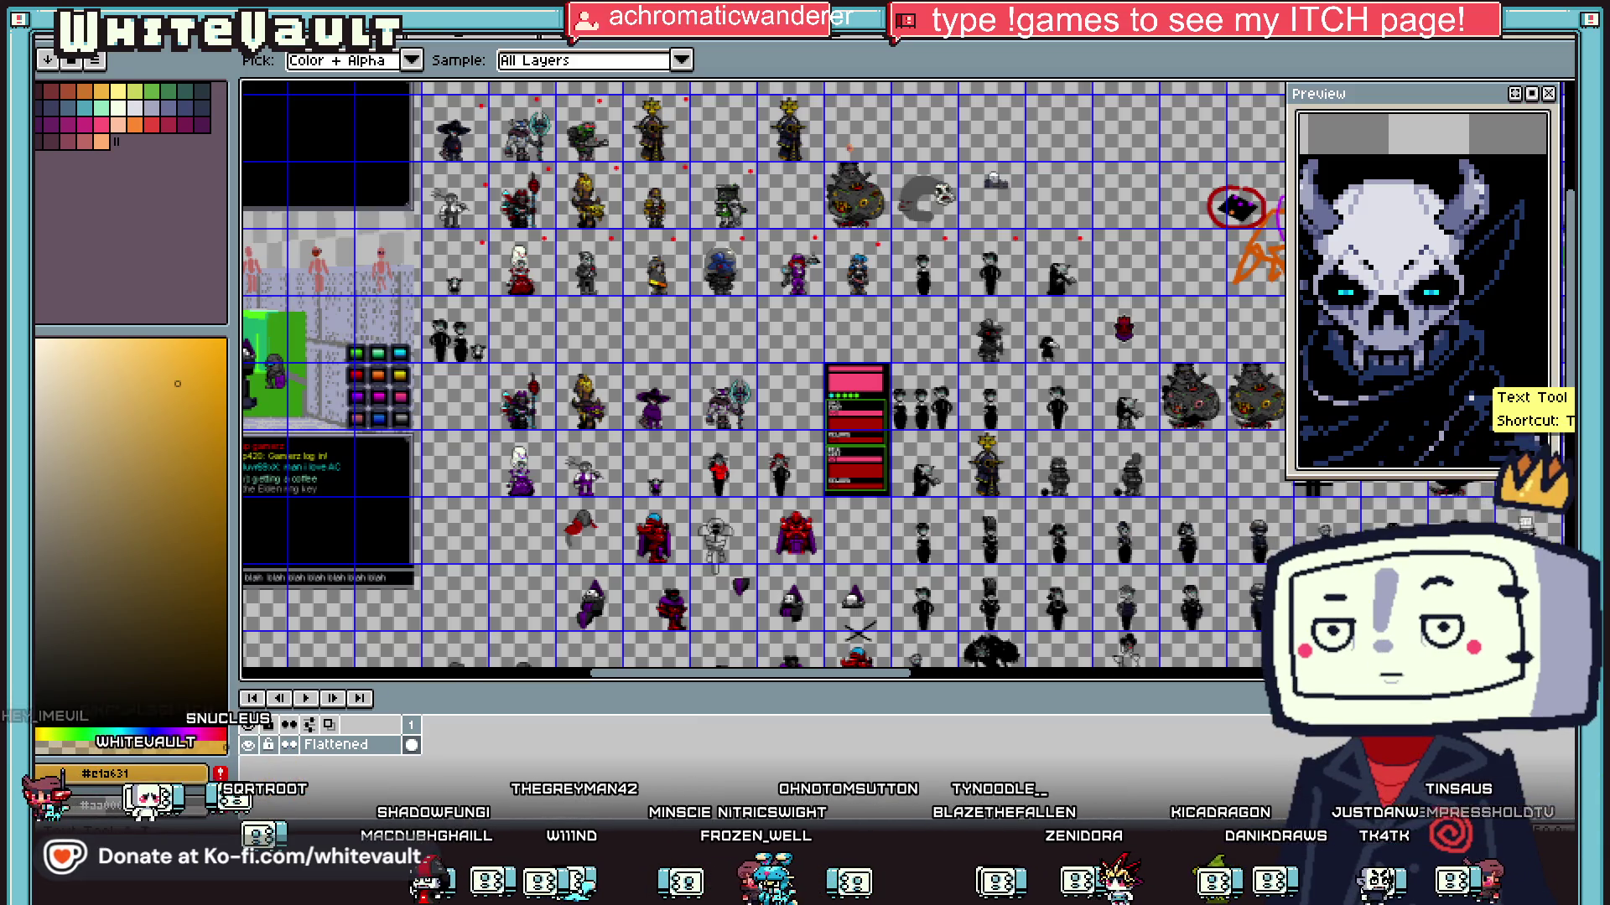
{"action": "key", "text": "ctrl+Tab"}
{"action": "key", "text": "ctrl+Tab"}
{"action": "key", "text": "ctrl+Tab"}
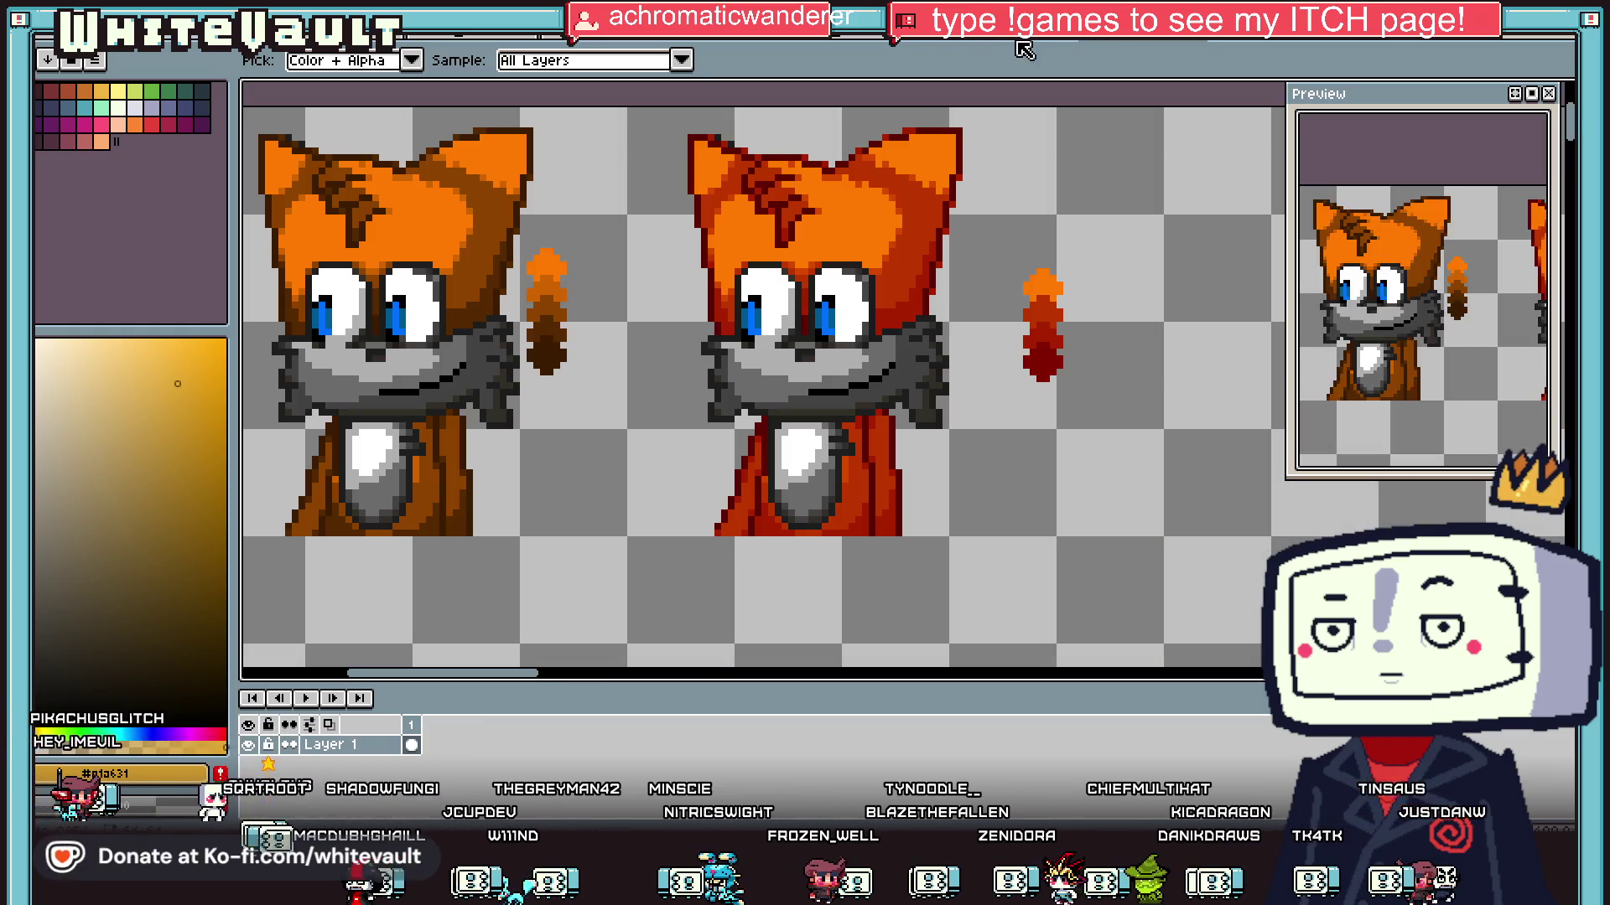
Step: Cycle through the open sprites to the framed blonde woman portrait in the navy sweater
{"action": "key", "text": "ctrl+Tab"}
{"action": "key", "text": "ctrl+Tab"}
{"action": "key", "text": "ctrl+Tab"}
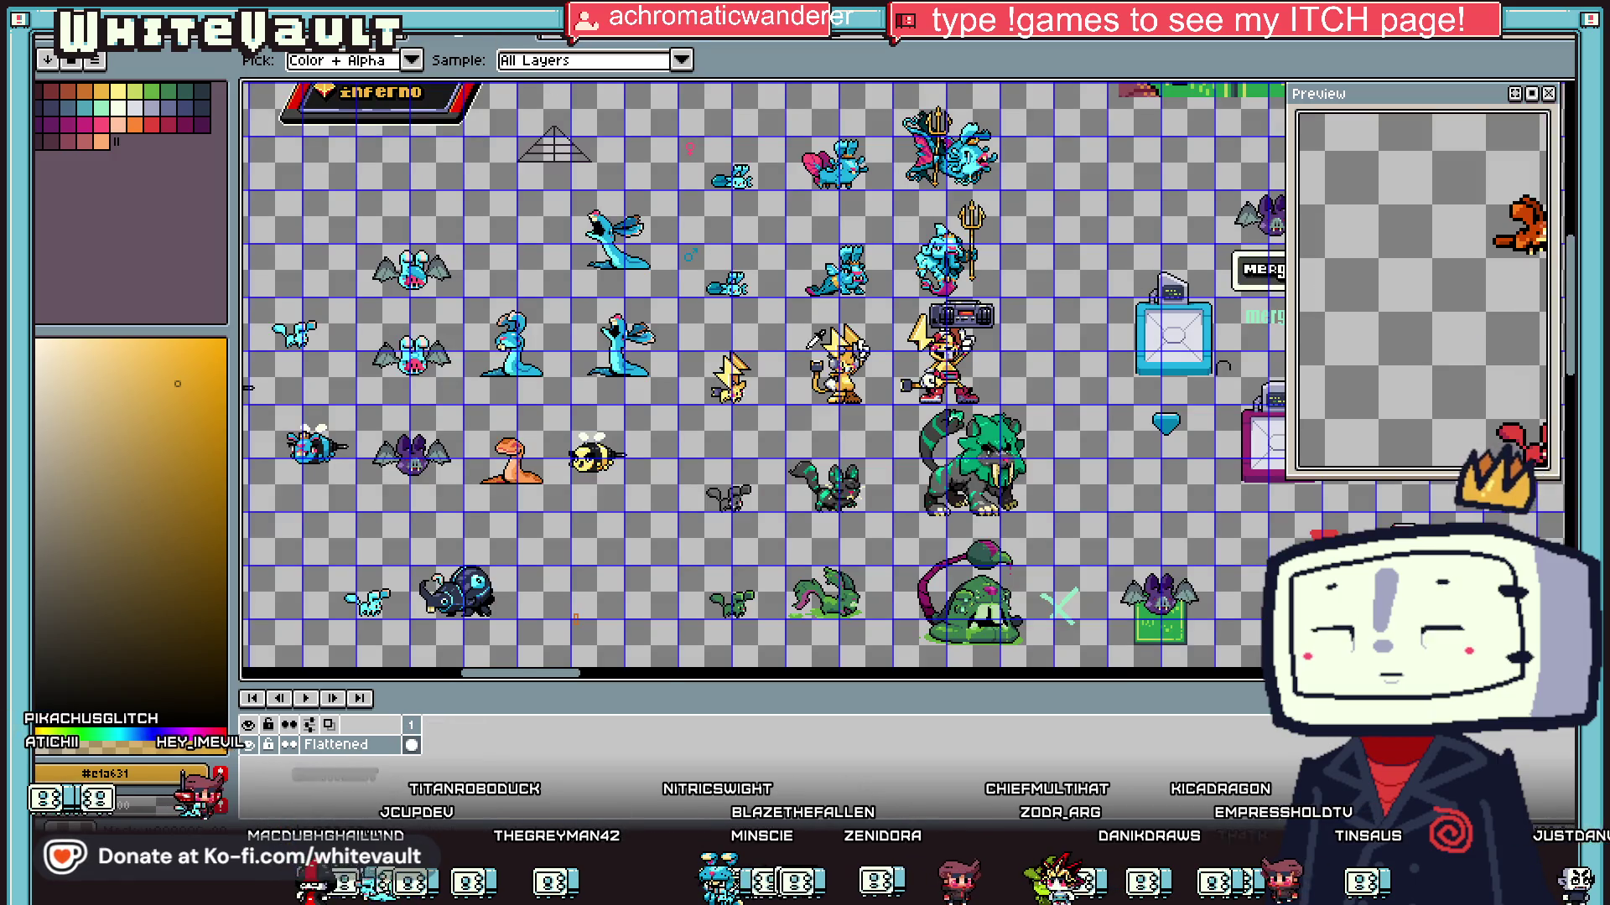
{"action": "key", "text": "minus"}
{"action": "key", "text": "ctrl+Tab"}
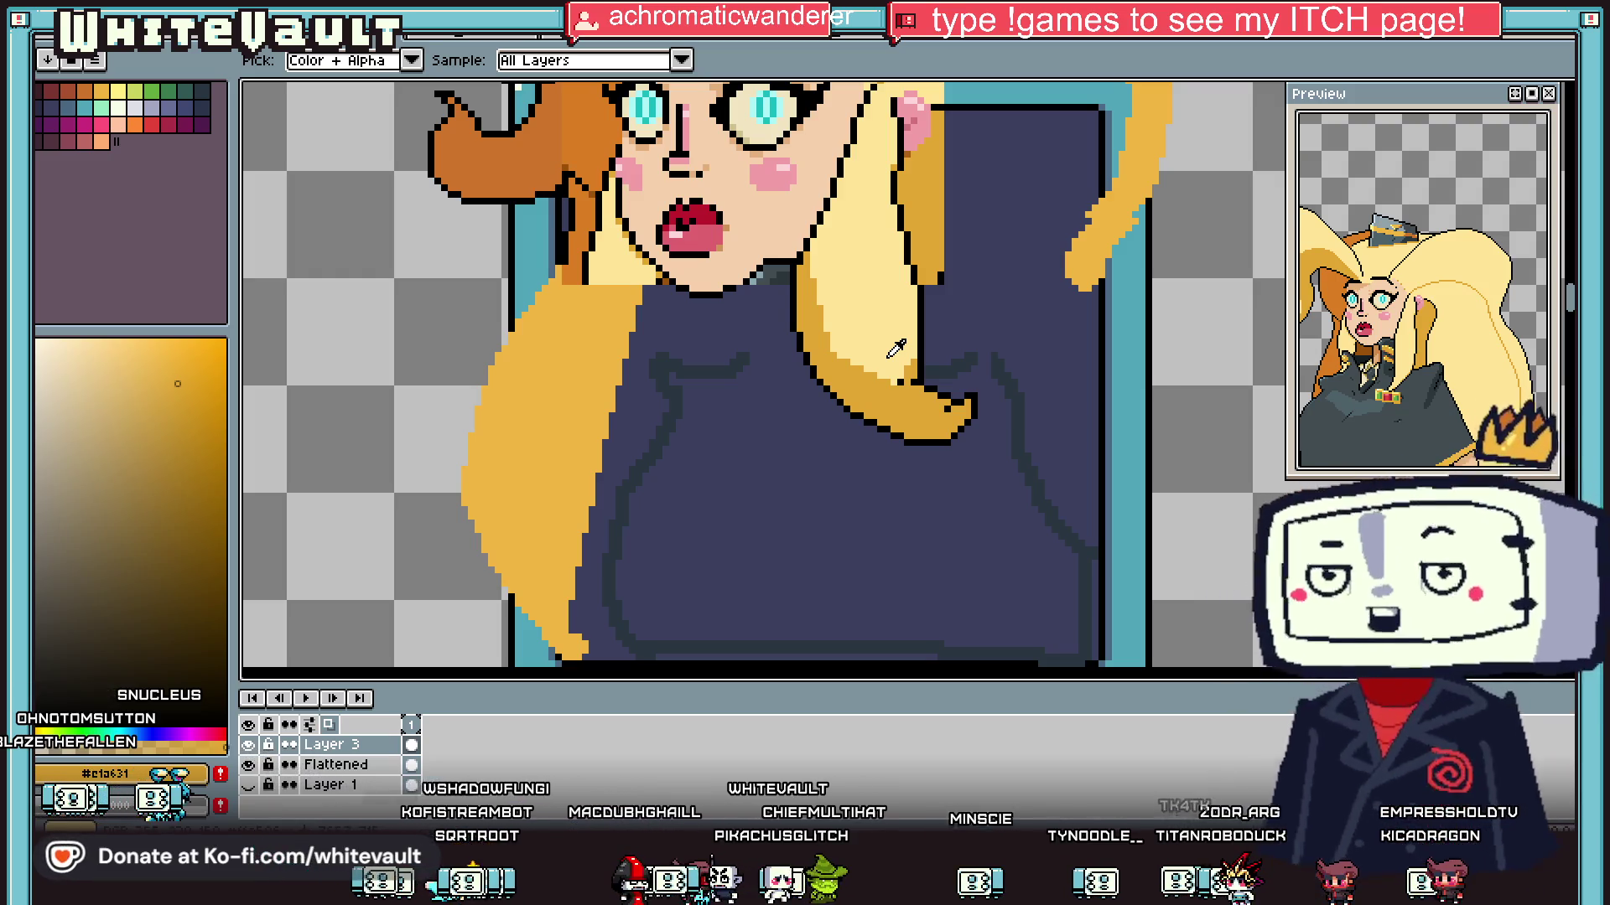
Step: Select the hair tip over the sweater, move it upward and reshape it
{"action": "scroll", "coordinate": [888, 346], "scroll_direction": "down", "scroll_amount": 2}
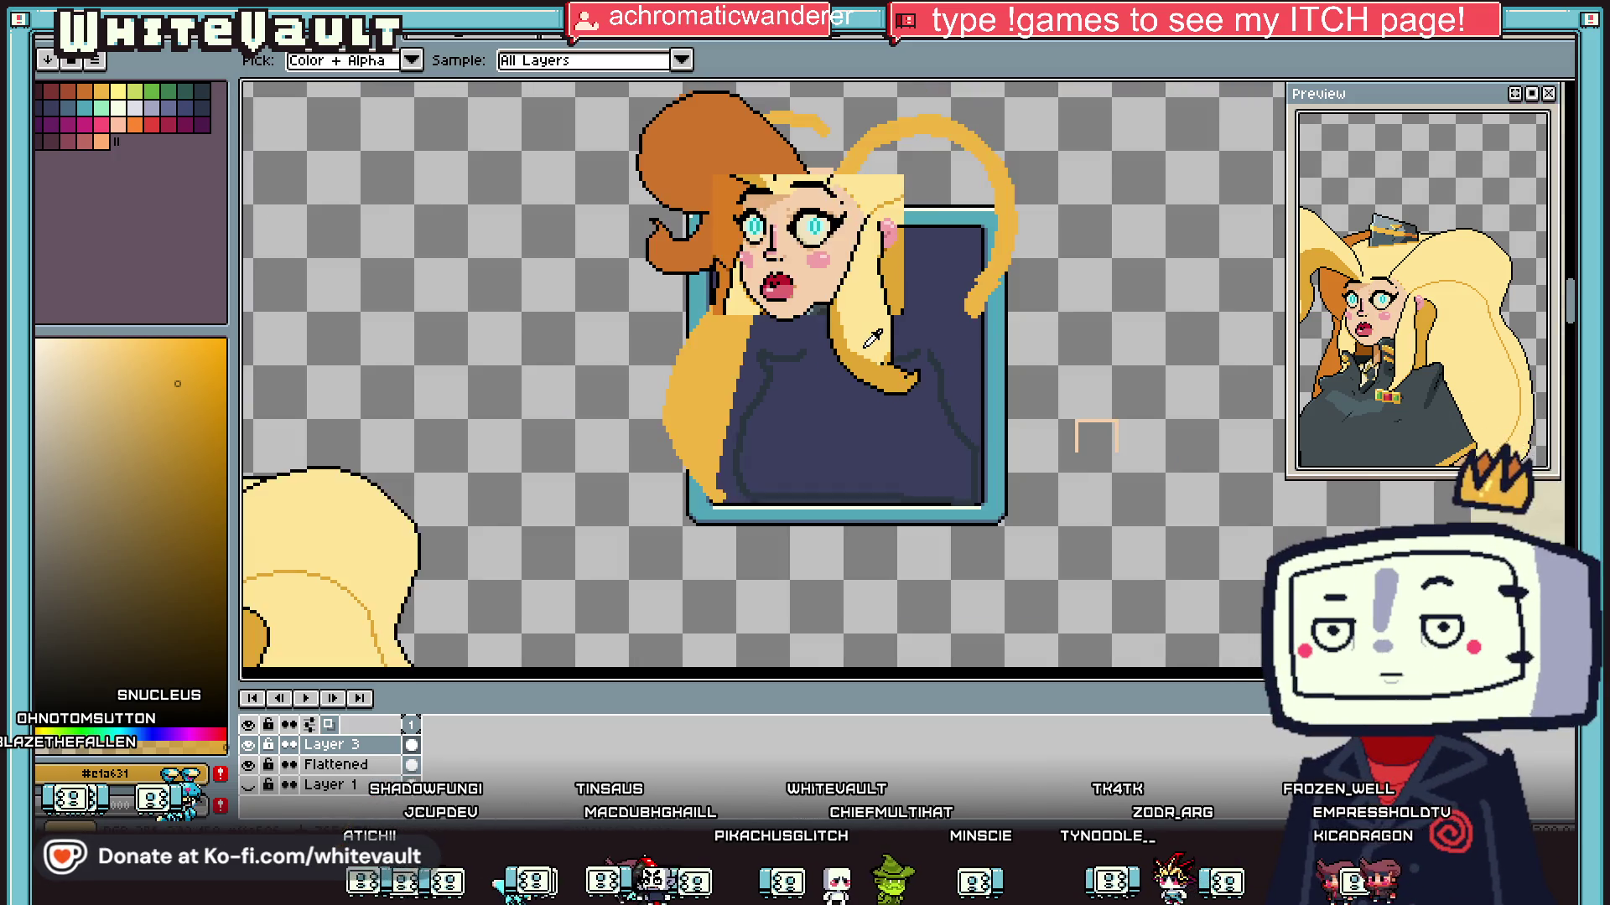
{"action": "scroll", "coordinate": [868, 333], "scroll_direction": "up", "scroll_amount": 3}
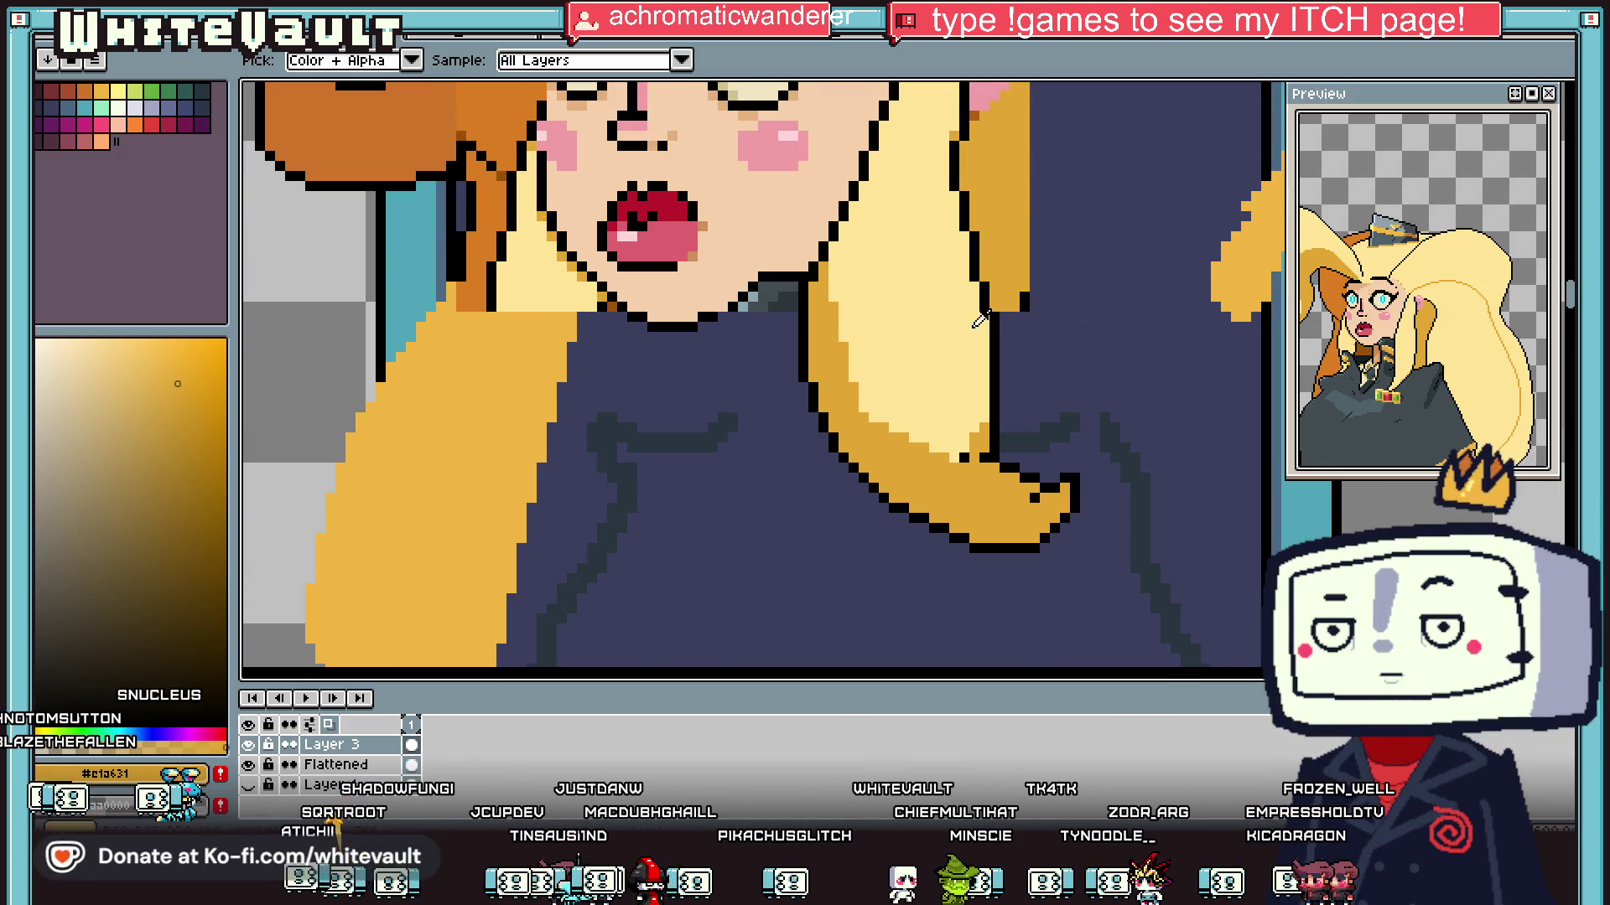
{"action": "key", "text": "m"}
{"action": "left_click_drag", "start_coordinate": [792, 346], "coordinate": [1002, 575]}
{"action": "left_click_drag", "start_coordinate": [1077, 465], "coordinate": [893, 618]}
{"action": "left_click_drag", "start_coordinate": [1002, 540], "coordinate": [1001, 518]}
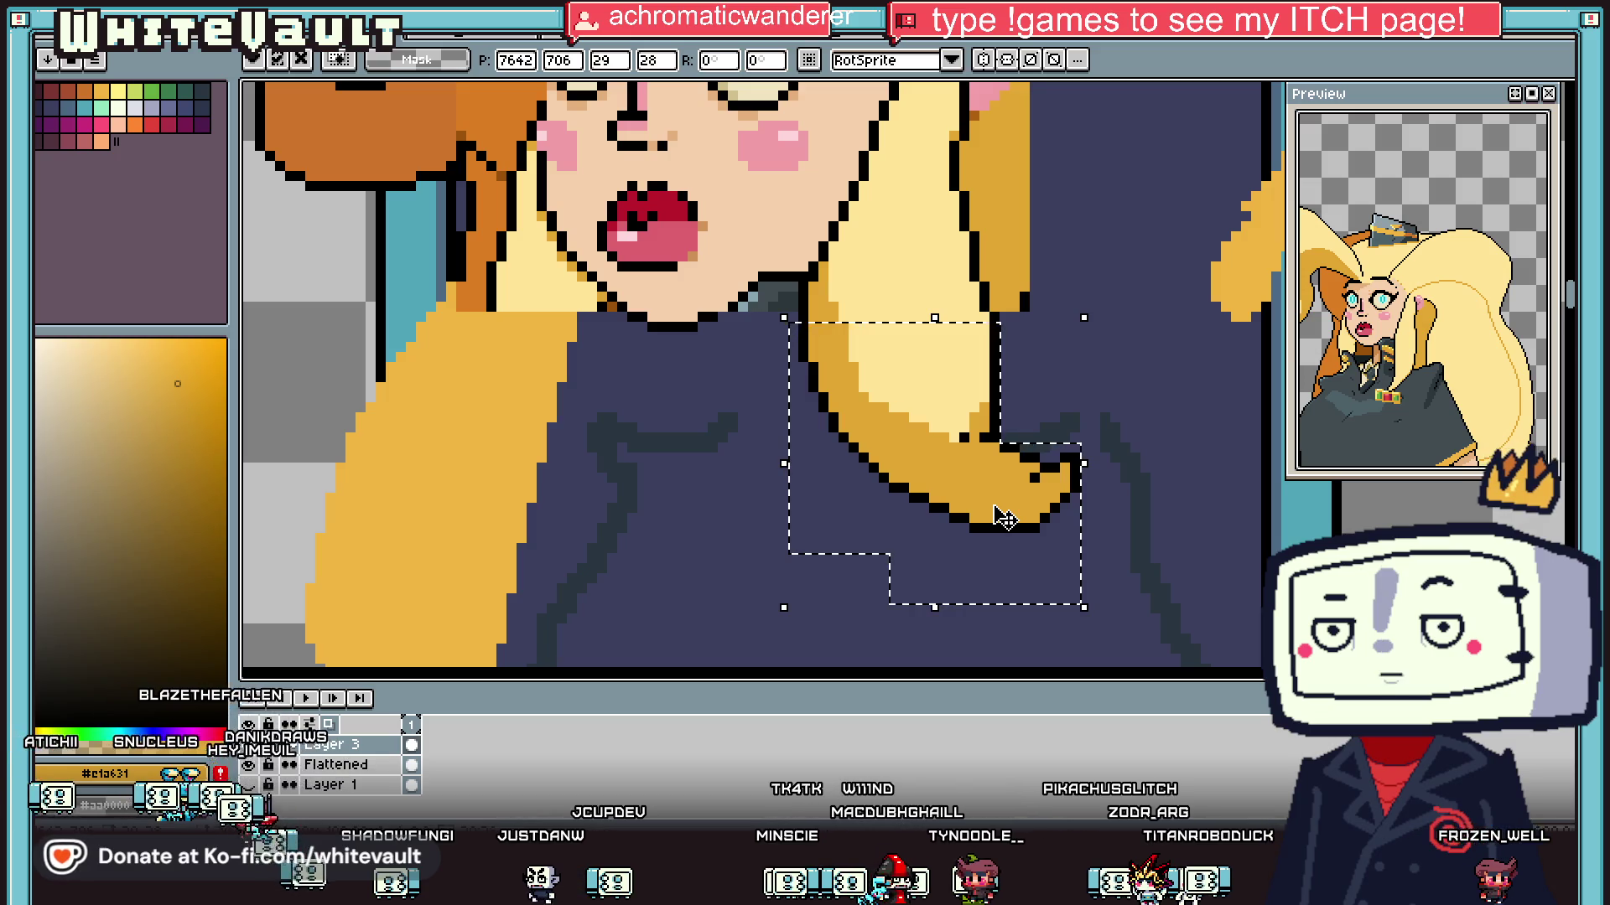
{"action": "key", "text": "Return"}
{"action": "left_click_drag", "start_coordinate": [792, 346], "coordinate": [994, 575]}
{"action": "mouse_move", "coordinate": [964, 415]}
{"action": "left_mouse_down"}
{"action": "mouse_move", "coordinate": [1077, 591]}
{"action": "mouse_move", "coordinate": [1073, 572]}
{"action": "left_mouse_up"}
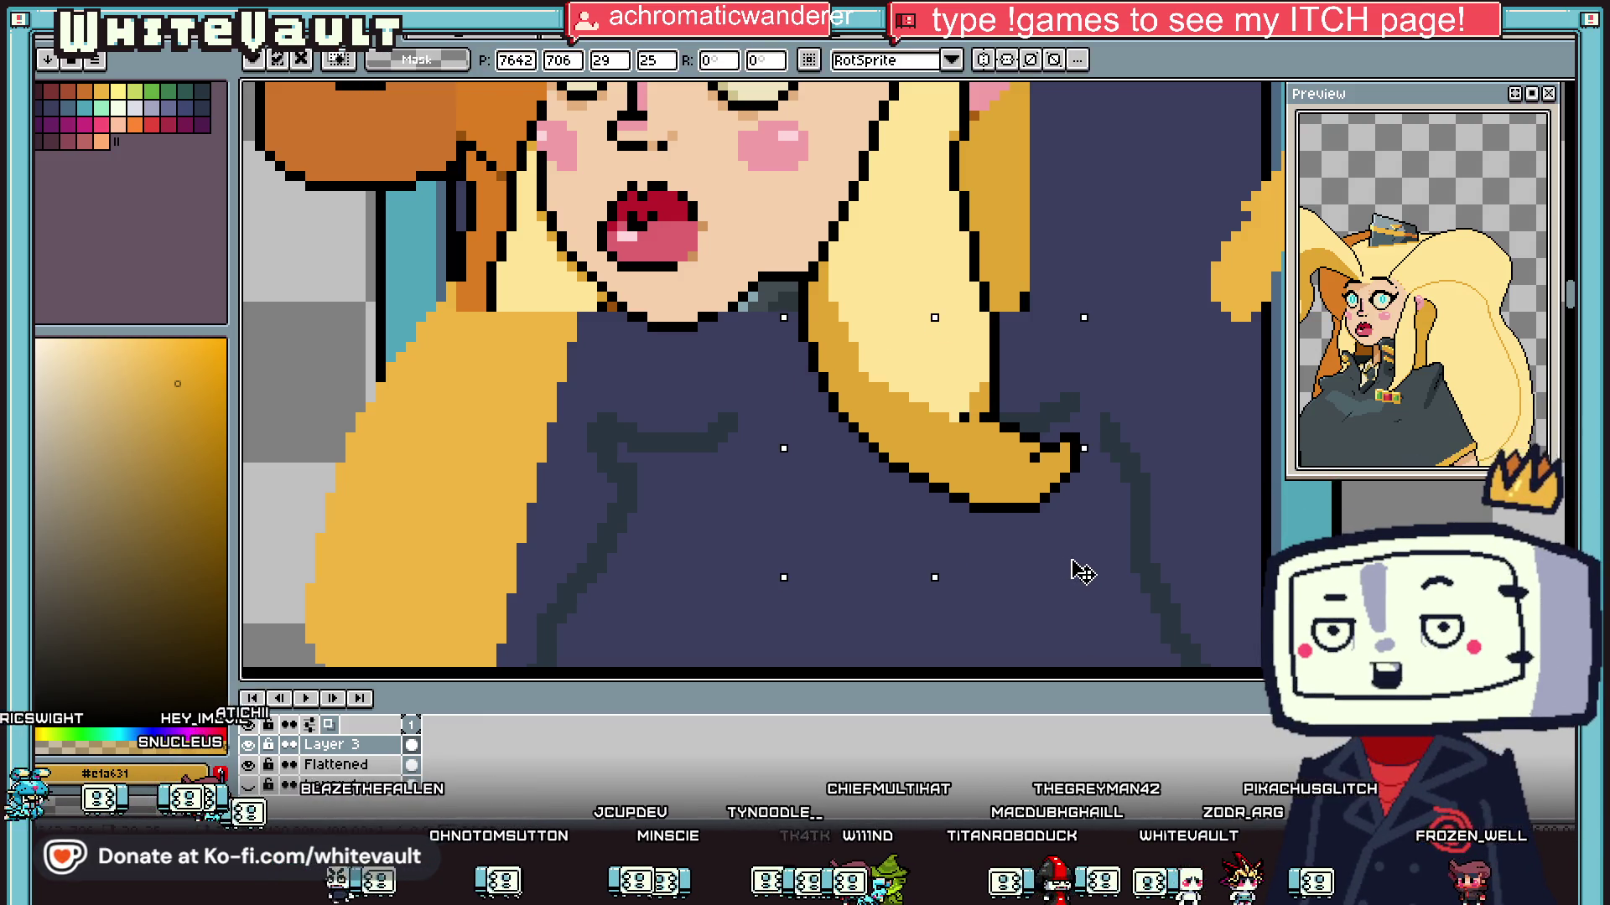
{"action": "key", "text": "Return"}
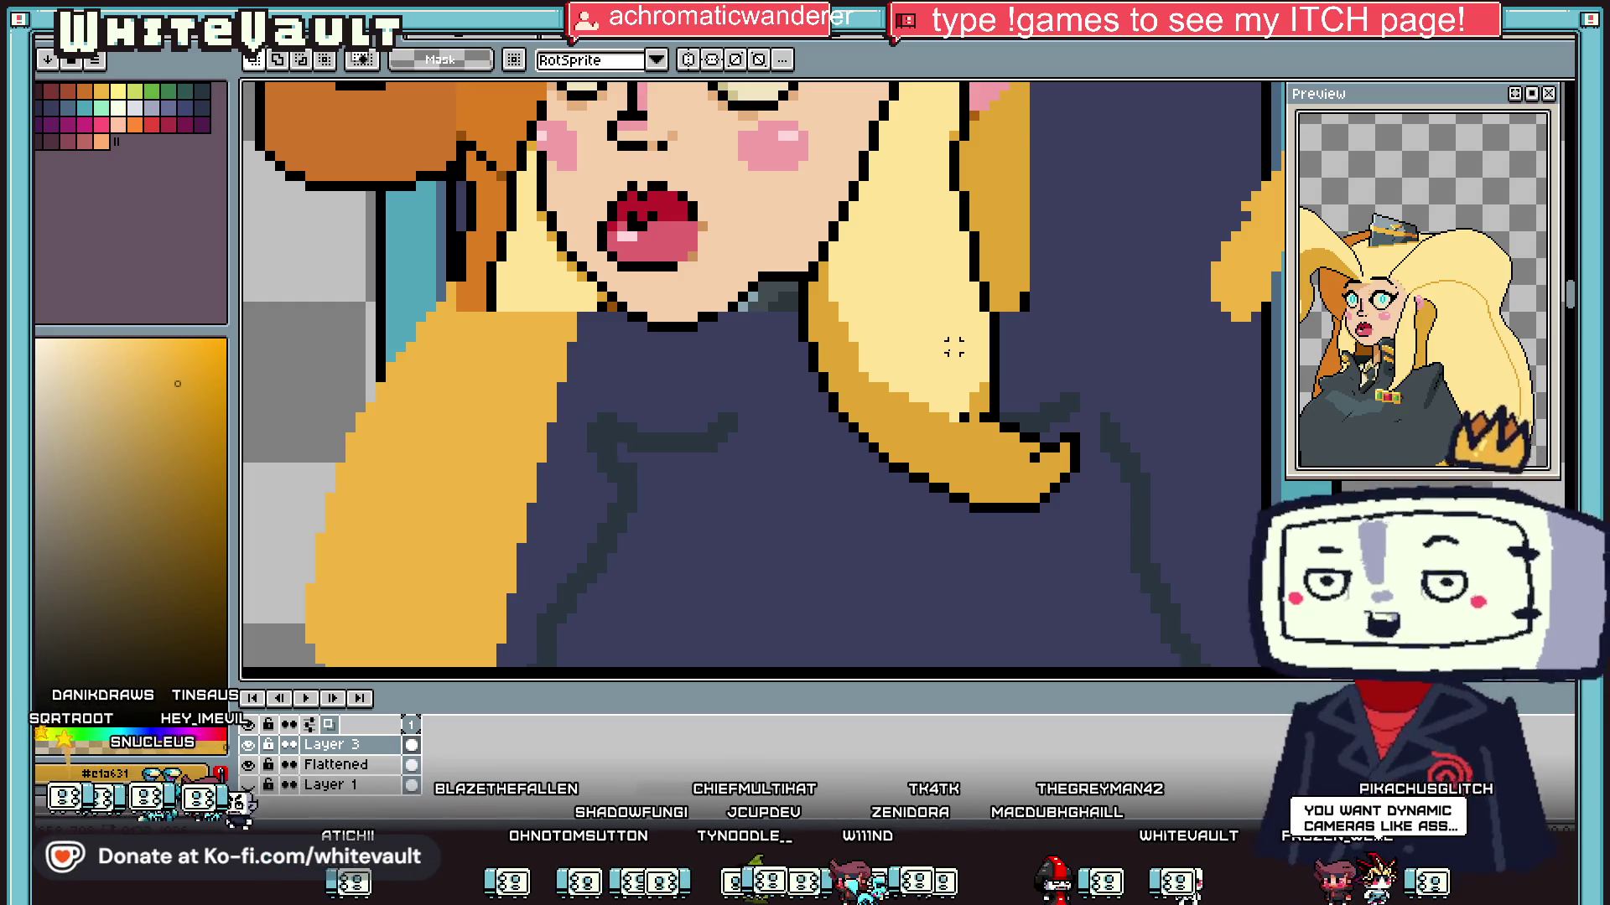
Step: Paint stray pixels navy and extend the black outline down the hair tip's edge
{"action": "scroll", "coordinate": [923, 346], "scroll_direction": "up", "scroll_amount": 2}
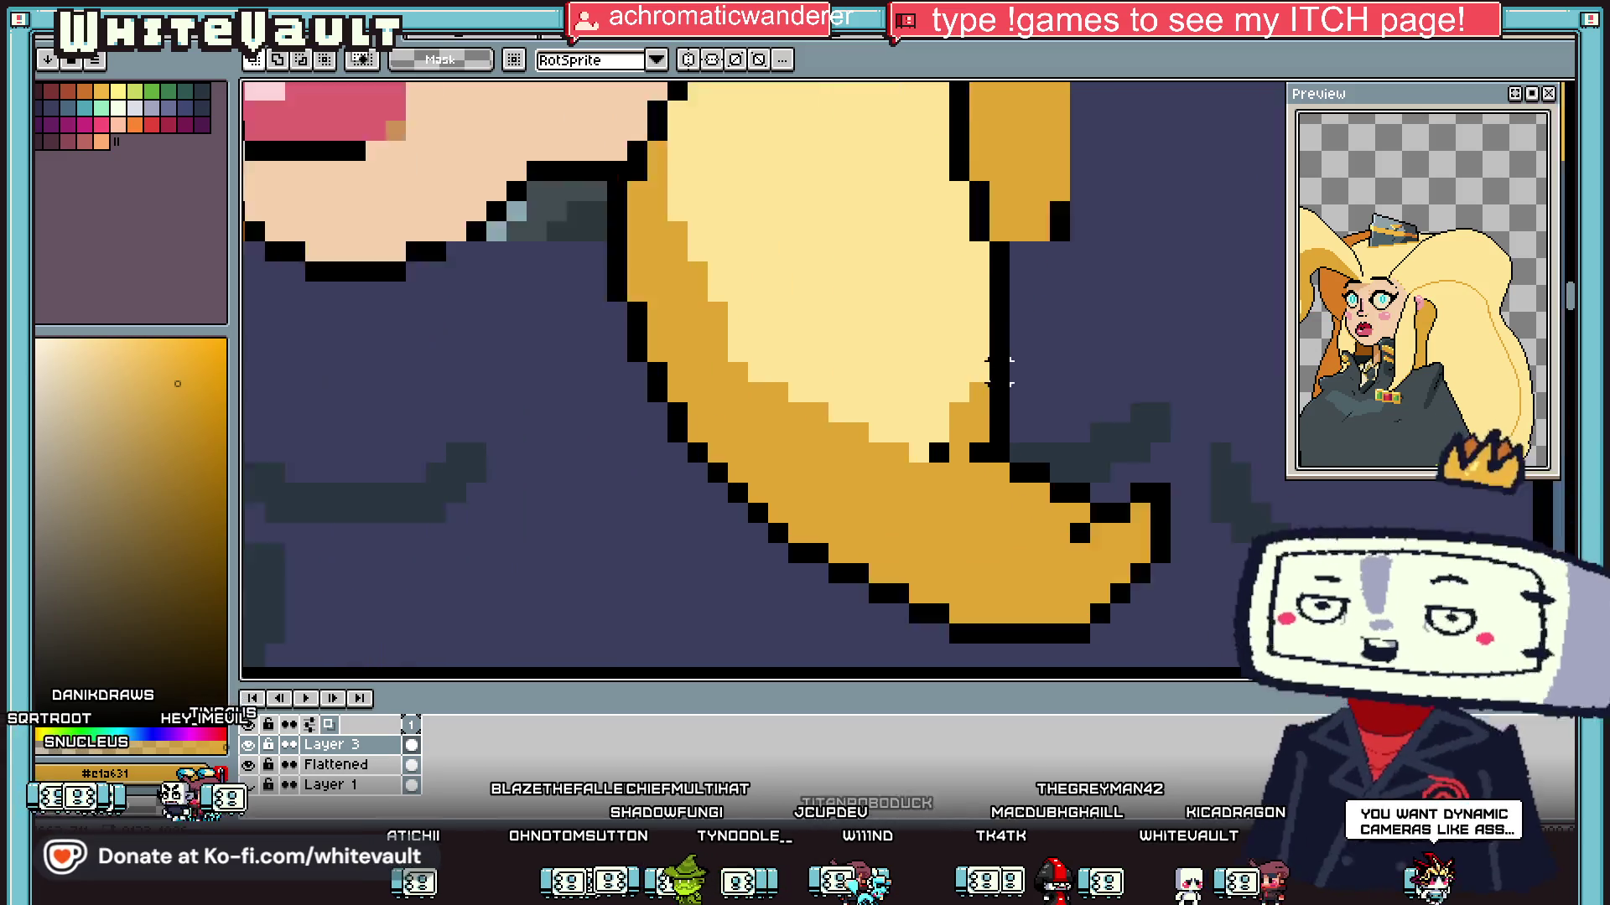
{"action": "left_click", "coordinate": [1038, 365], "text": "alt"}
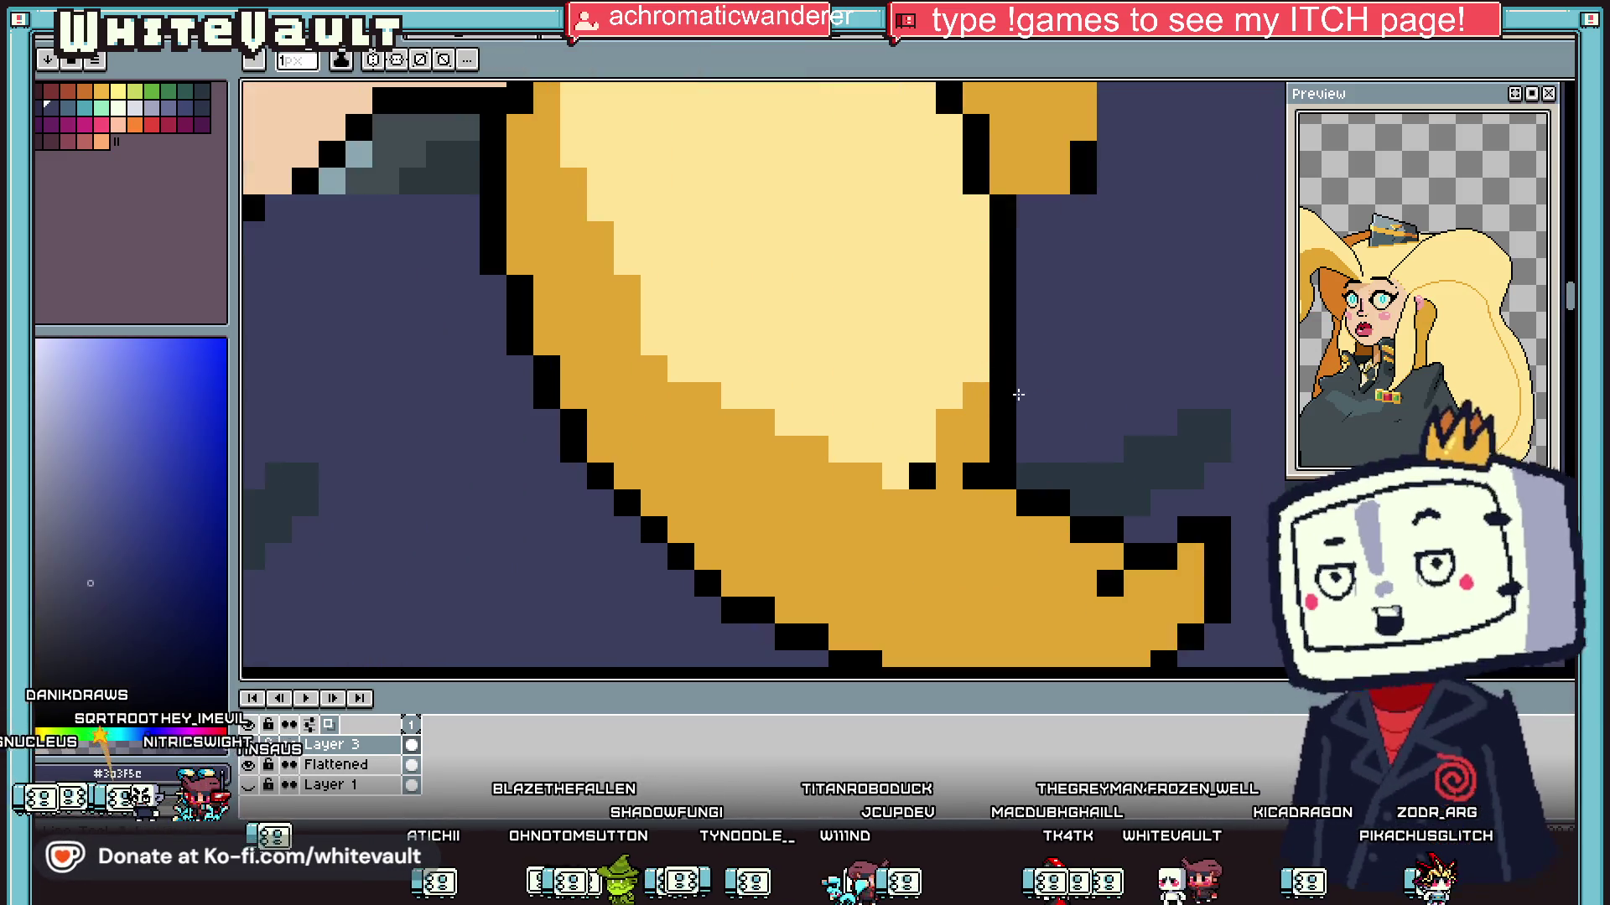
{"action": "left_click_drag", "start_coordinate": [1002, 390], "coordinate": [1002, 453]}
{"action": "left_click", "coordinate": [1008, 361], "text": "alt"}
{"action": "mouse_move", "coordinate": [975, 396]}
{"action": "left_mouse_down"}
{"action": "mouse_move", "coordinate": [976, 452]}
{"action": "mouse_move", "coordinate": [949, 449]}
{"action": "left_mouse_up"}
{"action": "left_click", "coordinate": [990, 498], "text": "alt"}
{"action": "scroll", "coordinate": [990, 498], "scroll_direction": "down", "scroll_amount": 3}
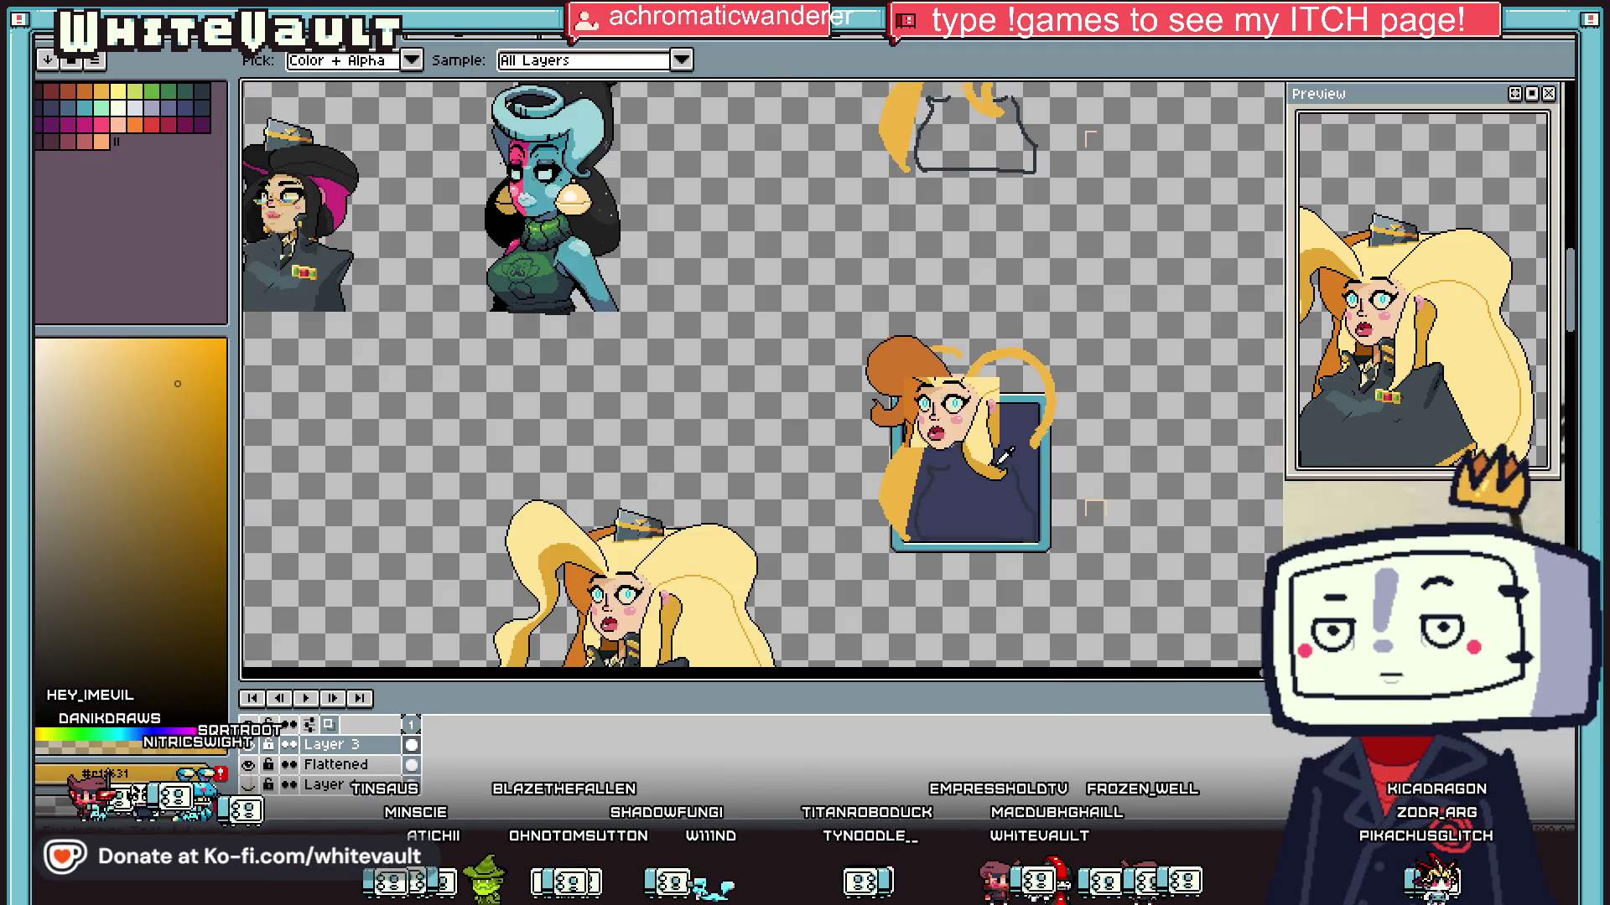
Step: Recolour the light-yellow pixels at the hair strand's lower end with deeper gold #e1a631
{"action": "scroll", "coordinate": [995, 456], "scroll_direction": "up", "scroll_amount": 2}
{"action": "scroll", "coordinate": [995, 455], "scroll_direction": "up", "scroll_amount": 2}
{"action": "left_click", "coordinate": [1009, 422]}
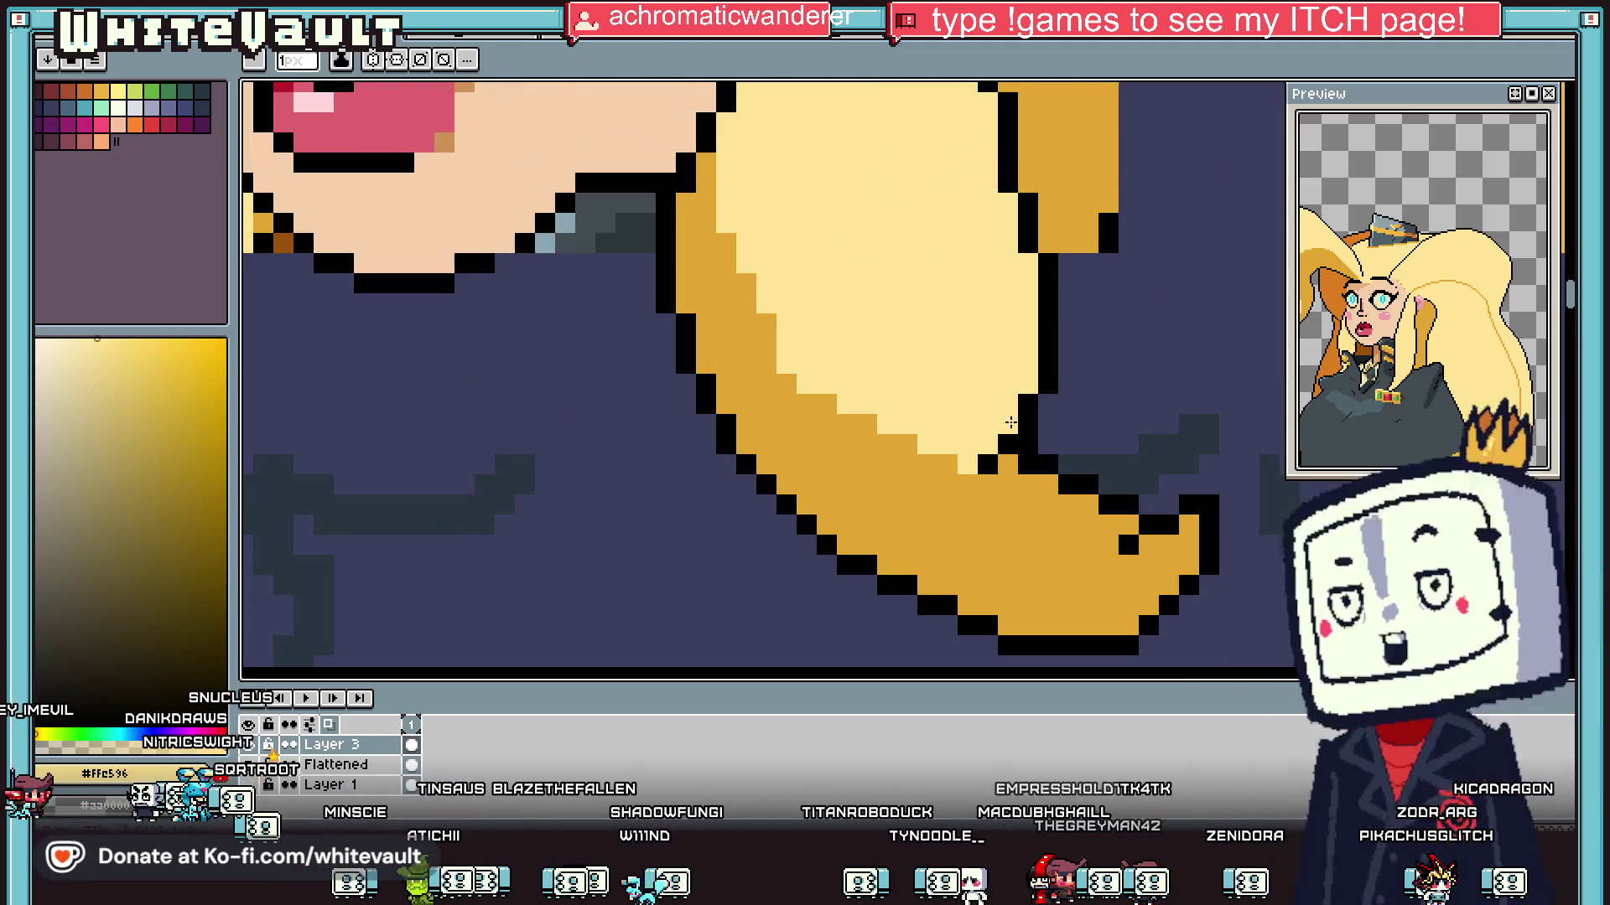
{"action": "left_click", "coordinate": [1028, 384]}
{"action": "mouse_move", "coordinate": [1000, 419]}
{"action": "left_mouse_down"}
{"action": "mouse_move", "coordinate": [947, 444]}
{"action": "mouse_move", "coordinate": [968, 424]}
{"action": "left_mouse_up"}
{"action": "key", "text": "g"}
{"action": "left_click", "coordinate": [968, 442]}
{"action": "key", "text": "b"}
{"action": "left_click", "coordinate": [801, 380]}
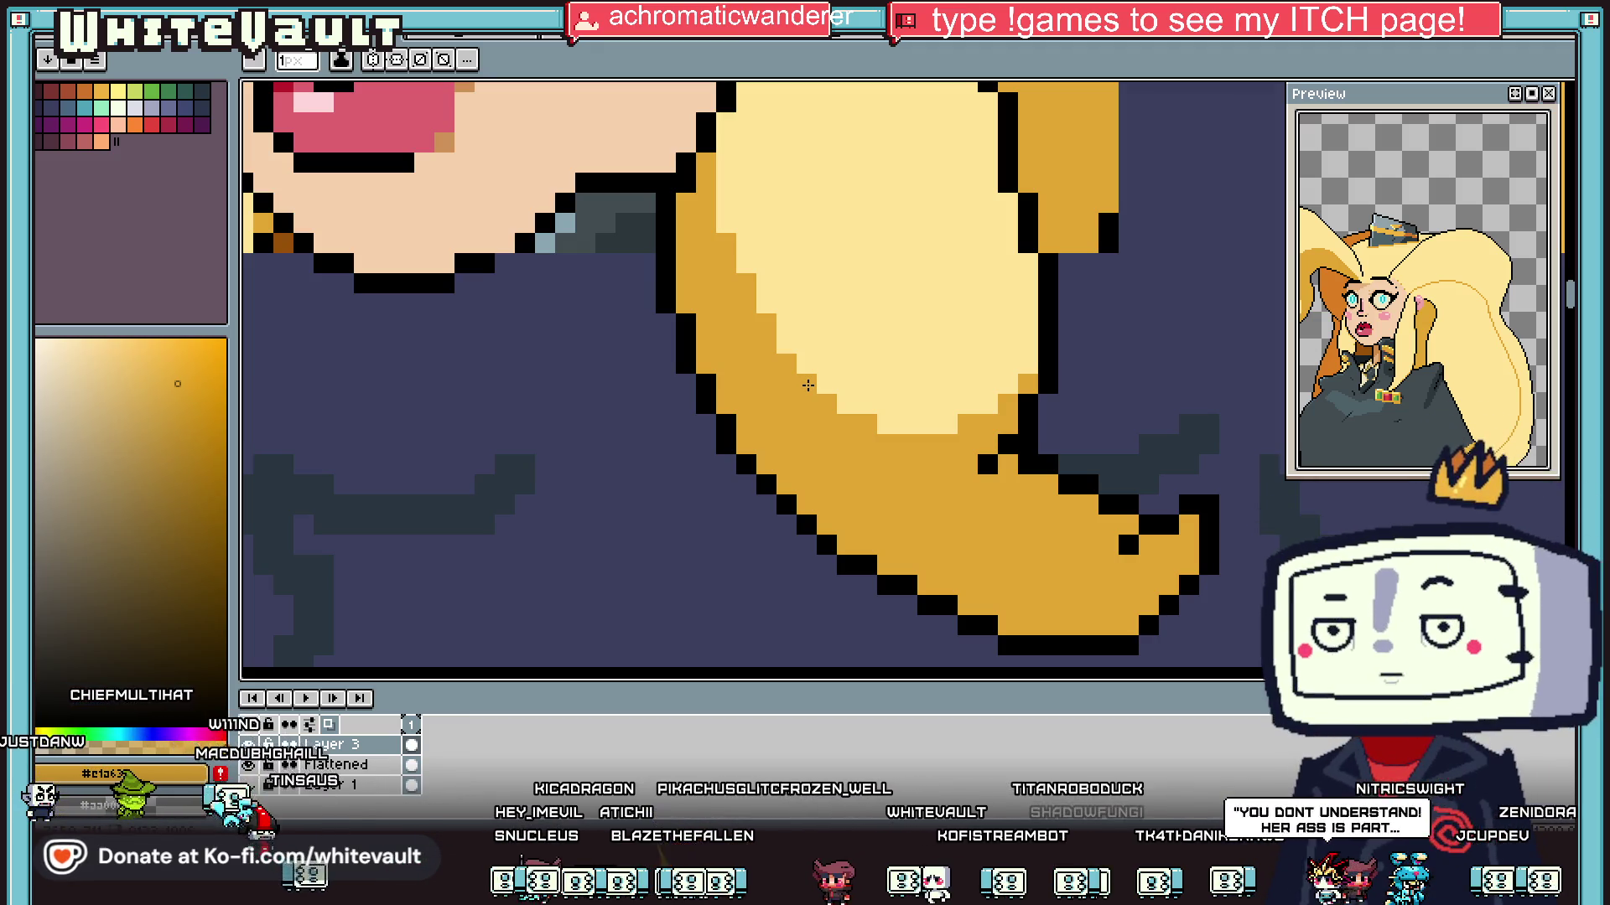
{"action": "left_click", "coordinate": [806, 140]}
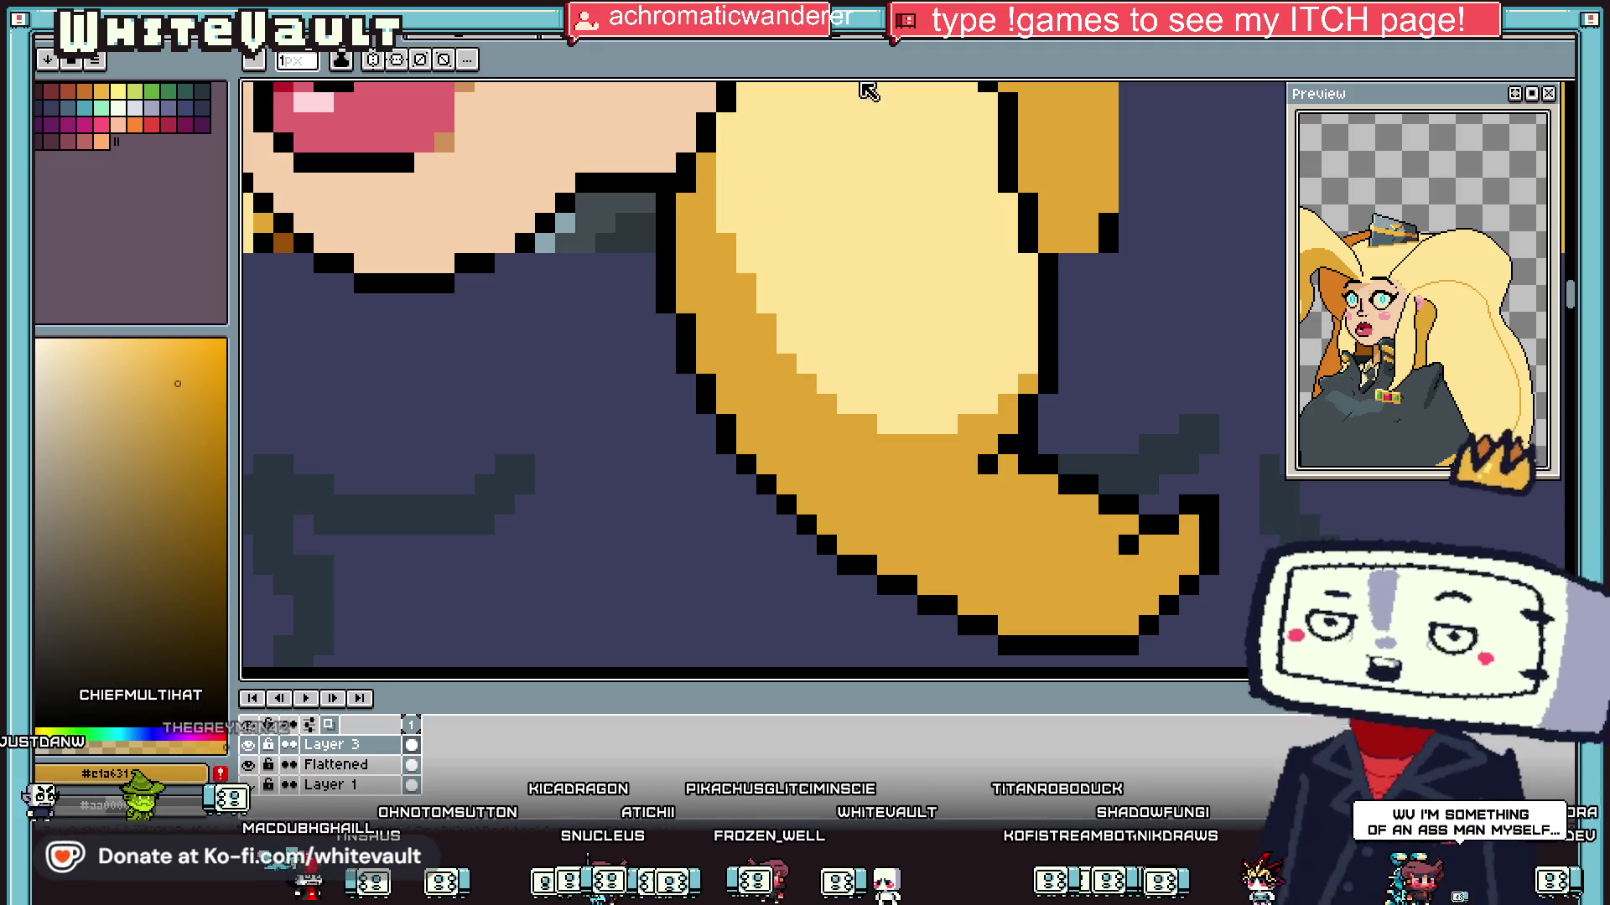
Step: Select the curled hair tip with the marquee and rotate it into a hooked angle
{"action": "key", "text": "m"}
{"action": "scroll", "coordinate": [1115, 500], "scroll_direction": "down", "scroll_amount": 2}
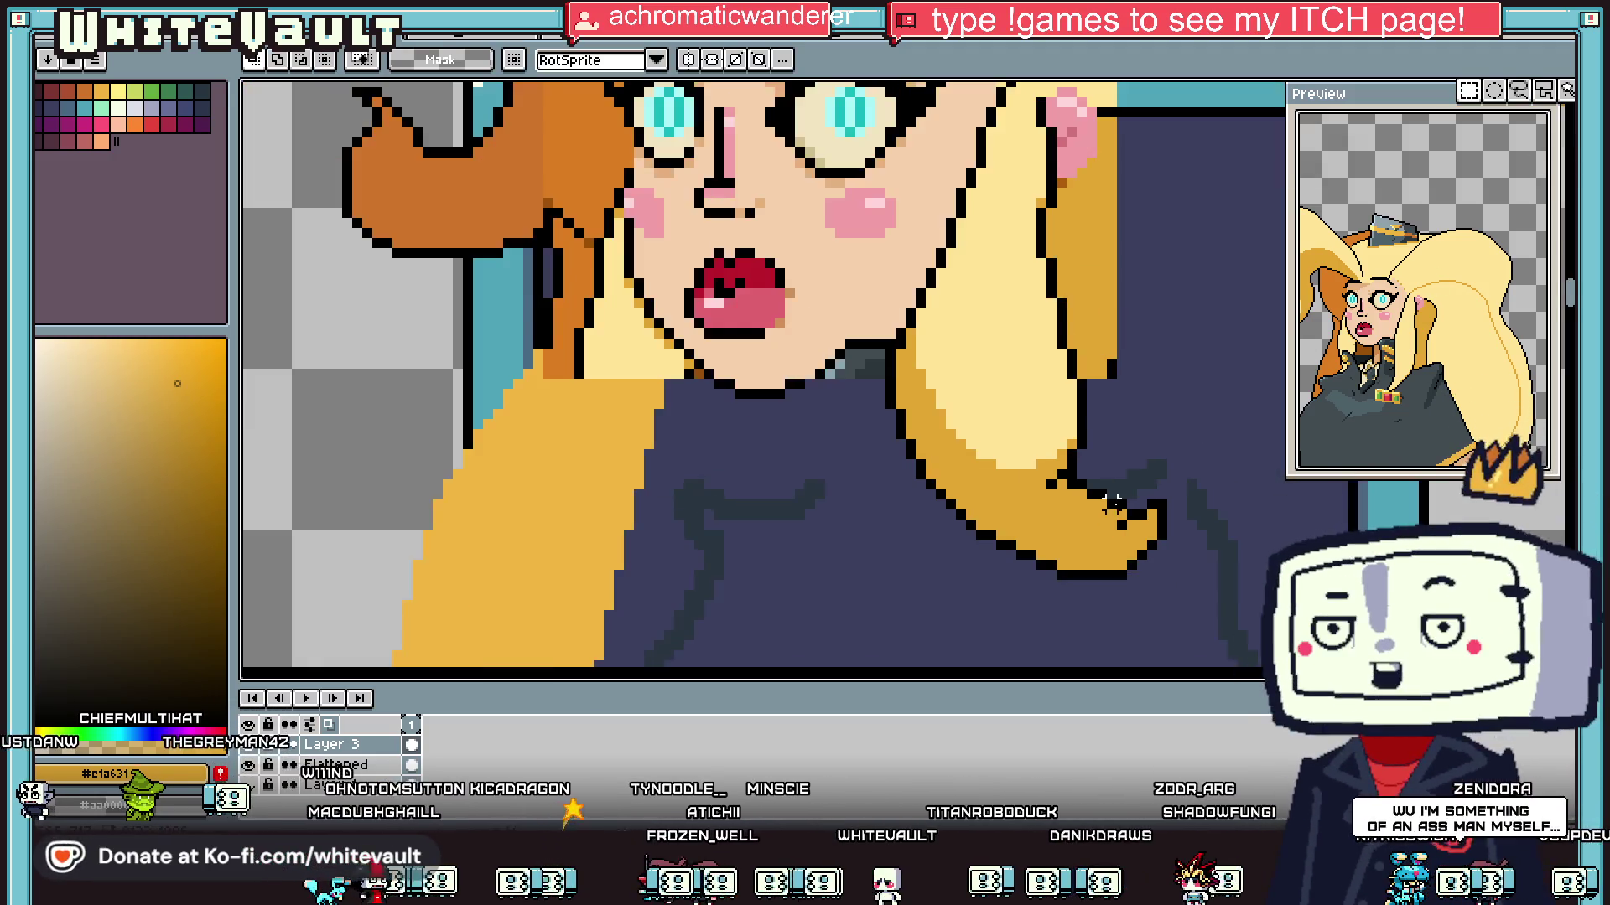
{"action": "scroll", "coordinate": [1115, 500], "scroll_direction": "up", "scroll_amount": 3}
{"action": "mouse_move", "coordinate": [1031, 287]}
{"action": "left_mouse_down"}
{"action": "mouse_move", "coordinate": [1215, 575]}
{"action": "mouse_move", "coordinate": [1255, 591]}
{"action": "mouse_move", "coordinate": [1204, 614]}
{"action": "left_mouse_up"}
{"action": "left_click", "coordinate": [1103, 611]}
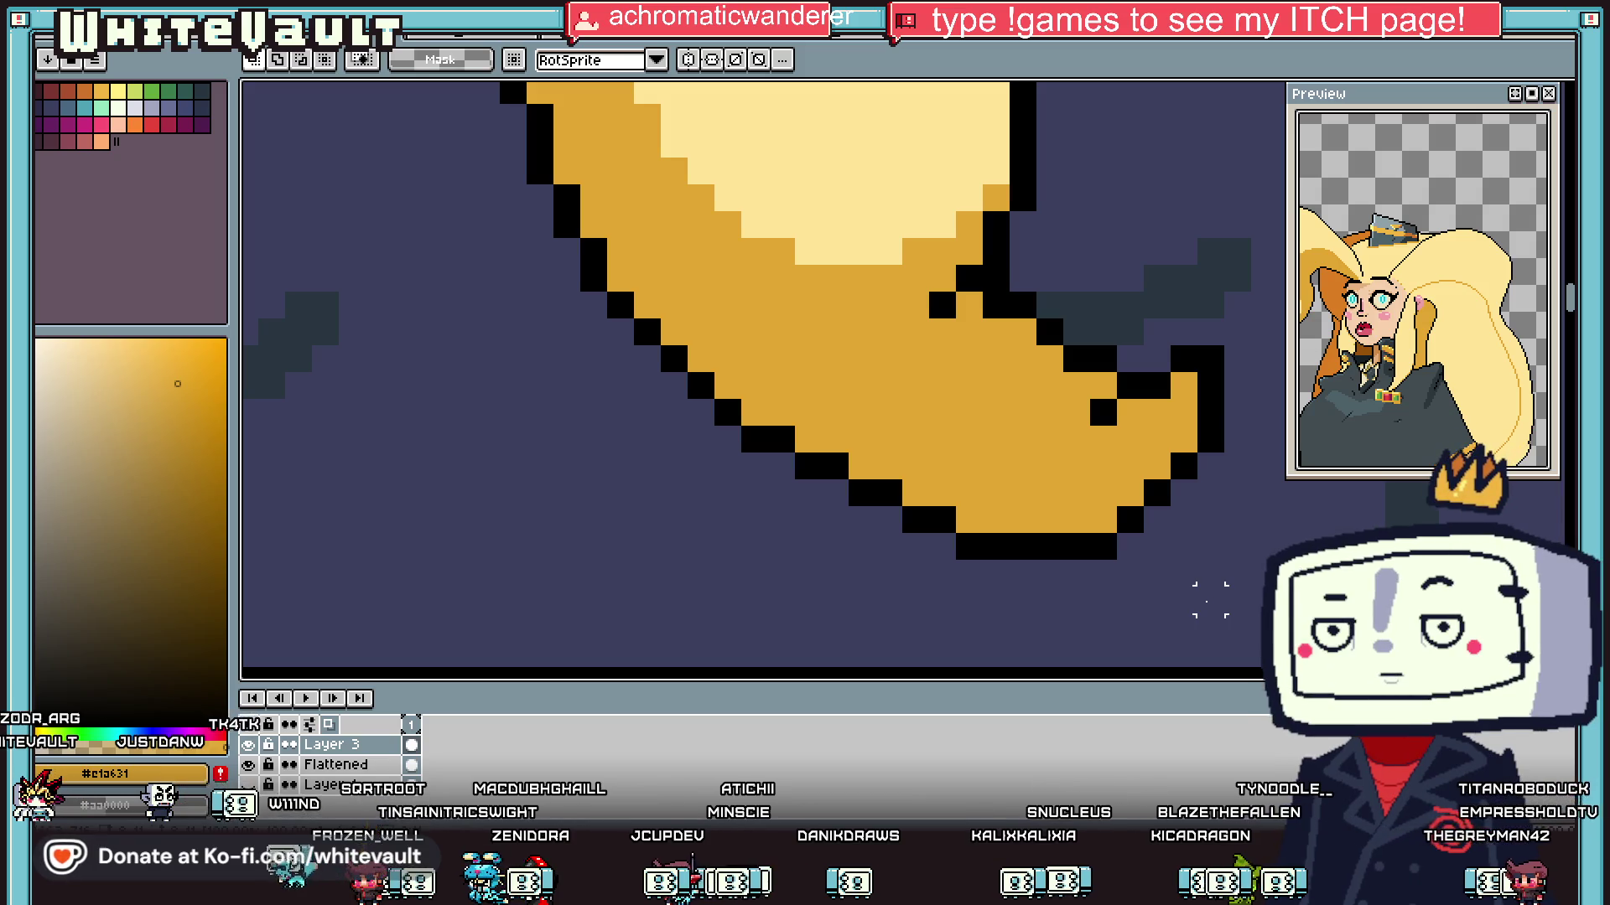
Step: Select the whole curled tip and shift it one pixel left and one pixel up
{"action": "scroll", "coordinate": [956, 340], "scroll_direction": "down", "scroll_amount": 3}
{"action": "scroll", "coordinate": [952, 339], "scroll_direction": "up", "scroll_amount": 3}
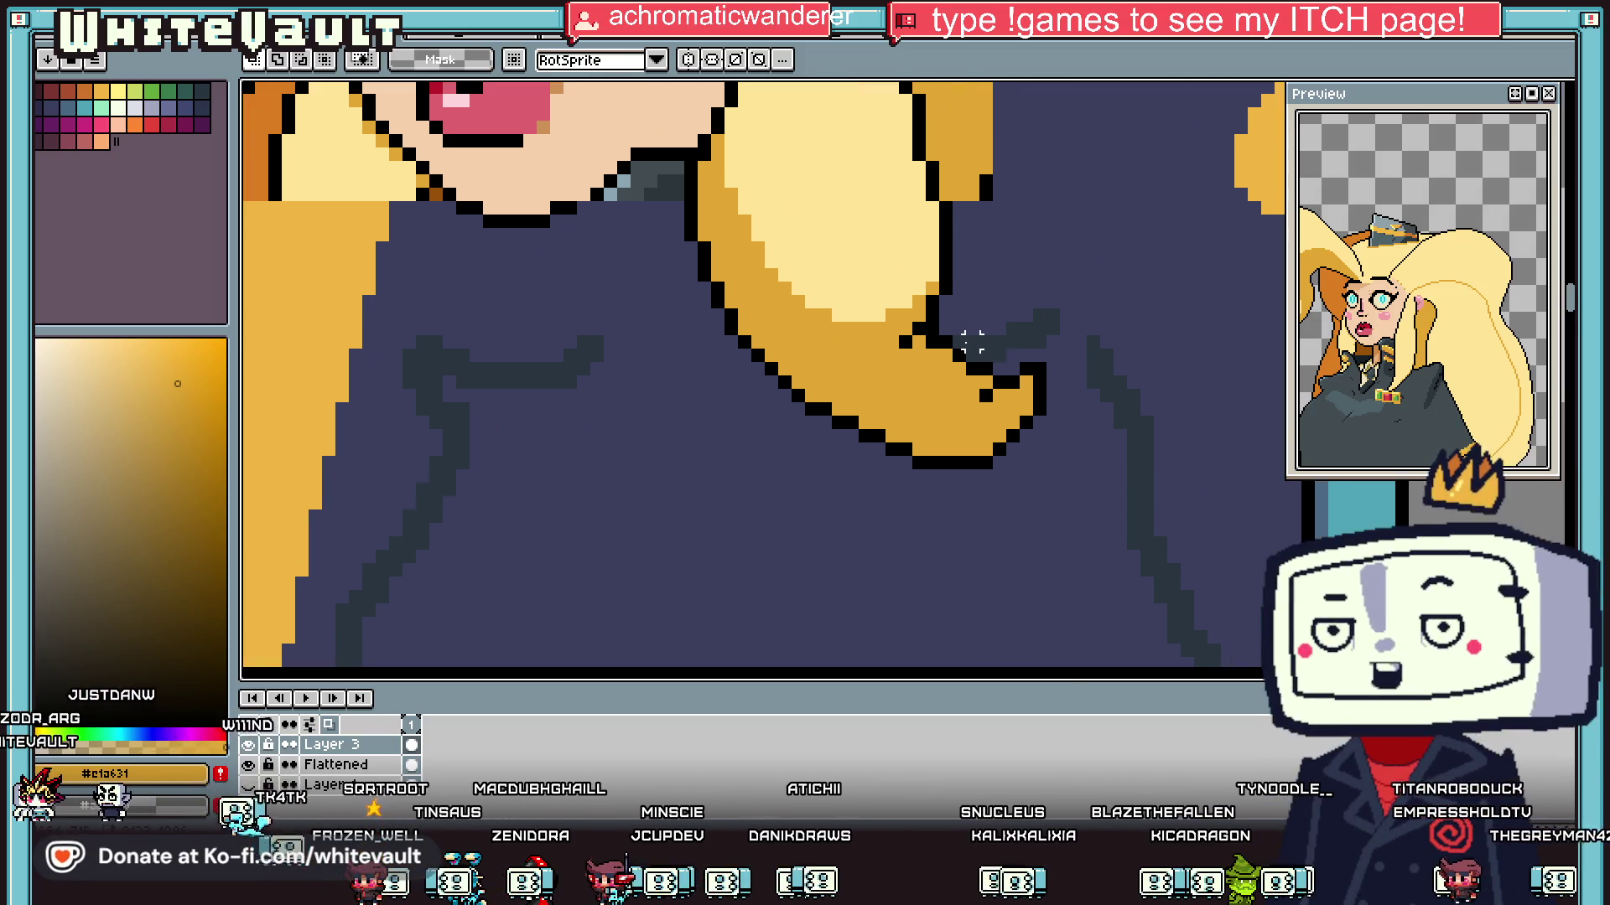
{"action": "mouse_move", "coordinate": [910, 325]}
{"action": "left_mouse_down"}
{"action": "mouse_move", "coordinate": [1096, 503]}
{"action": "mouse_move", "coordinate": [1131, 596]}
{"action": "left_mouse_up"}
{"action": "left_click_drag", "start_coordinate": [677, 440], "coordinate": [1032, 638]}
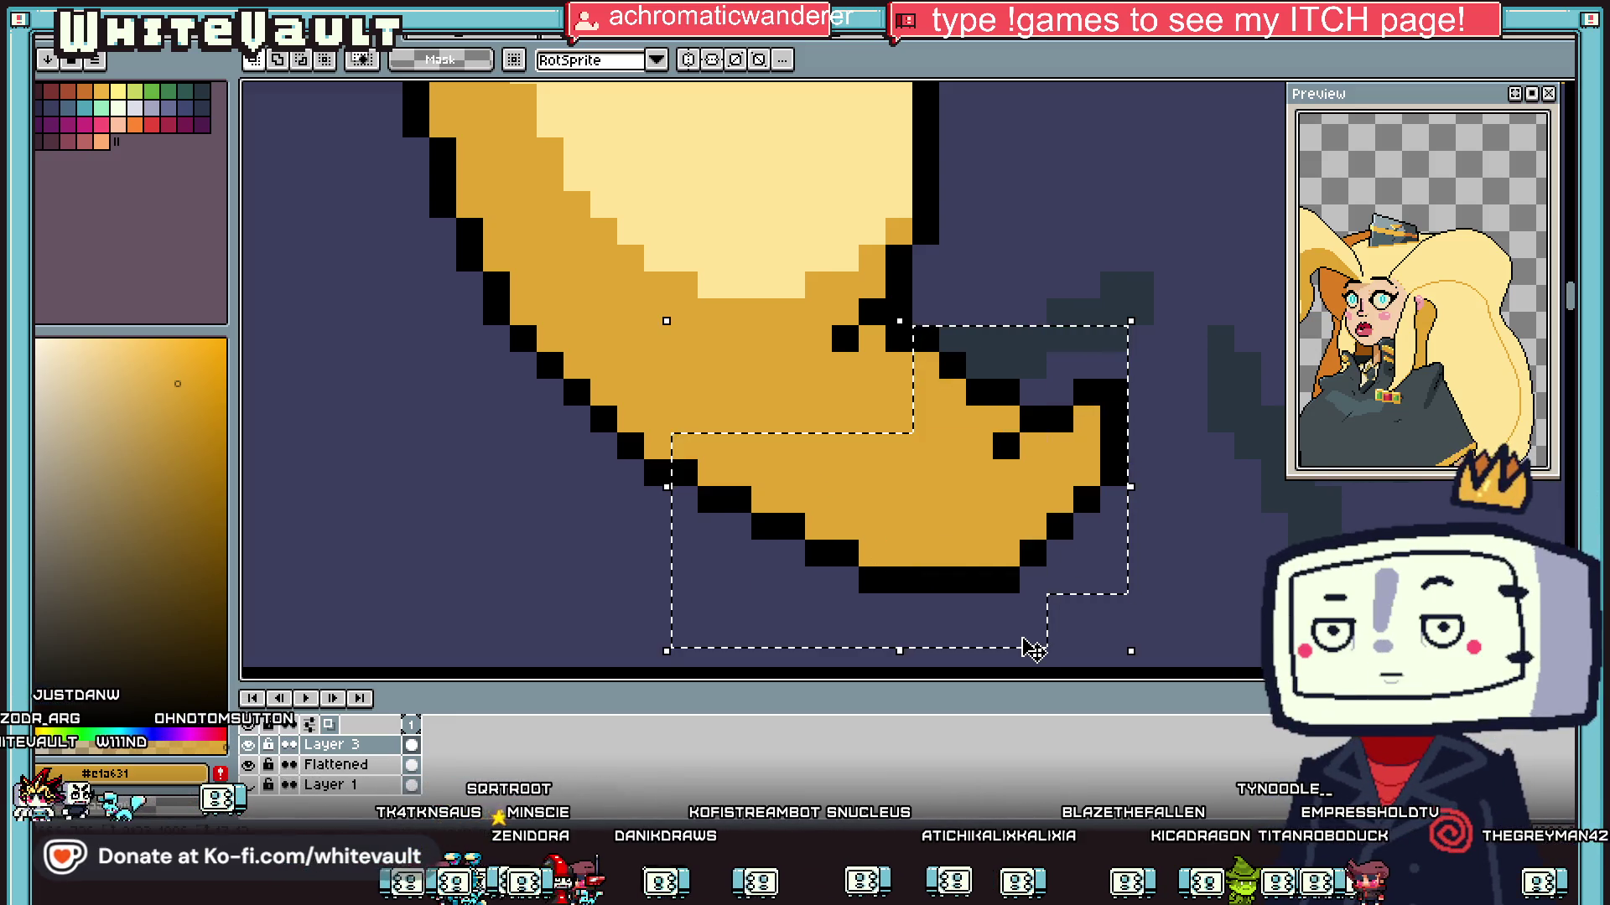
{"action": "key", "text": "Left"}
{"action": "key", "text": "Up"}
{"action": "key", "text": "ctrl+d"}
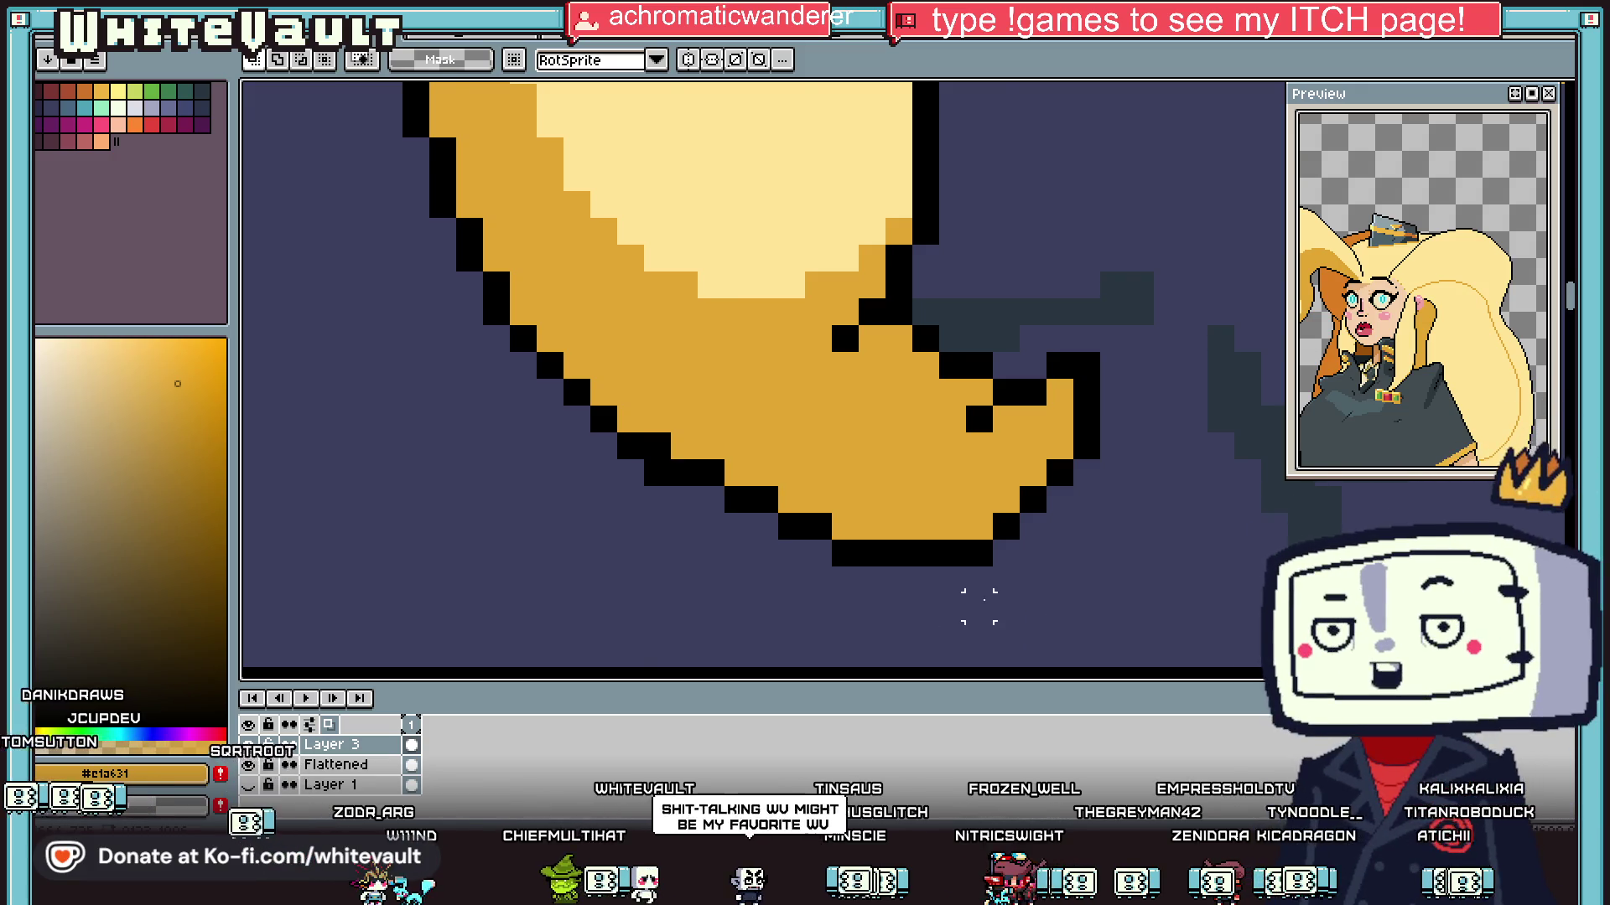
{"action": "scroll", "coordinate": [1032, 633], "scroll_direction": "down", "scroll_amount": 2}
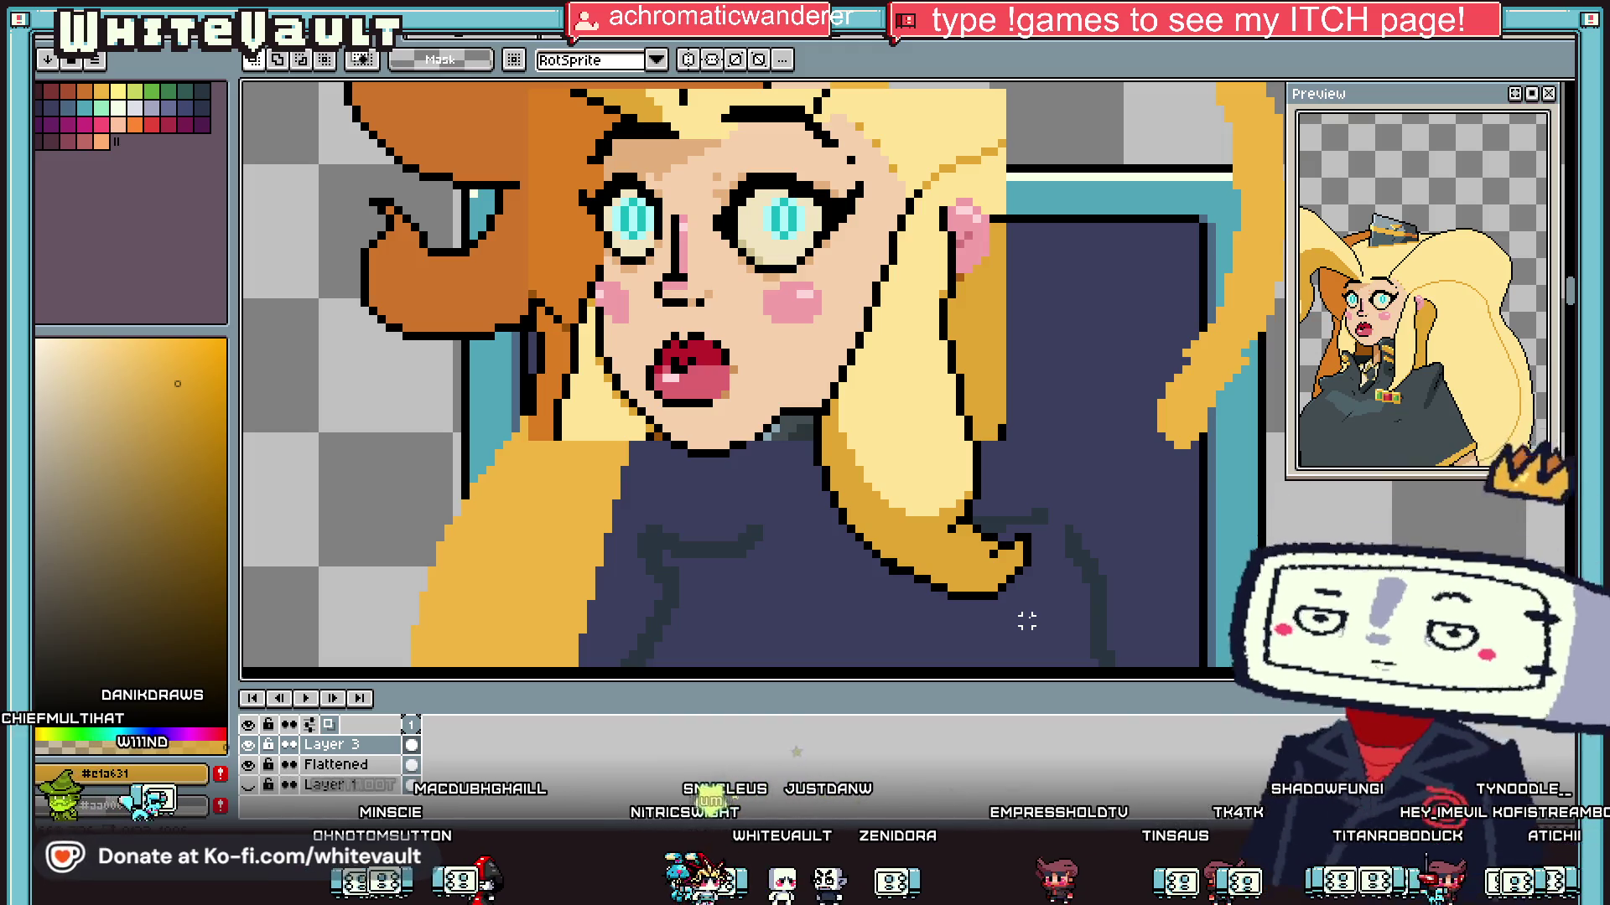
Step: Smooth the outline step beside the cheek and extend the black hair-edge outline, covering strays in blonde
{"action": "scroll", "coordinate": [897, 255], "scroll_direction": "up", "scroll_amount": 2}
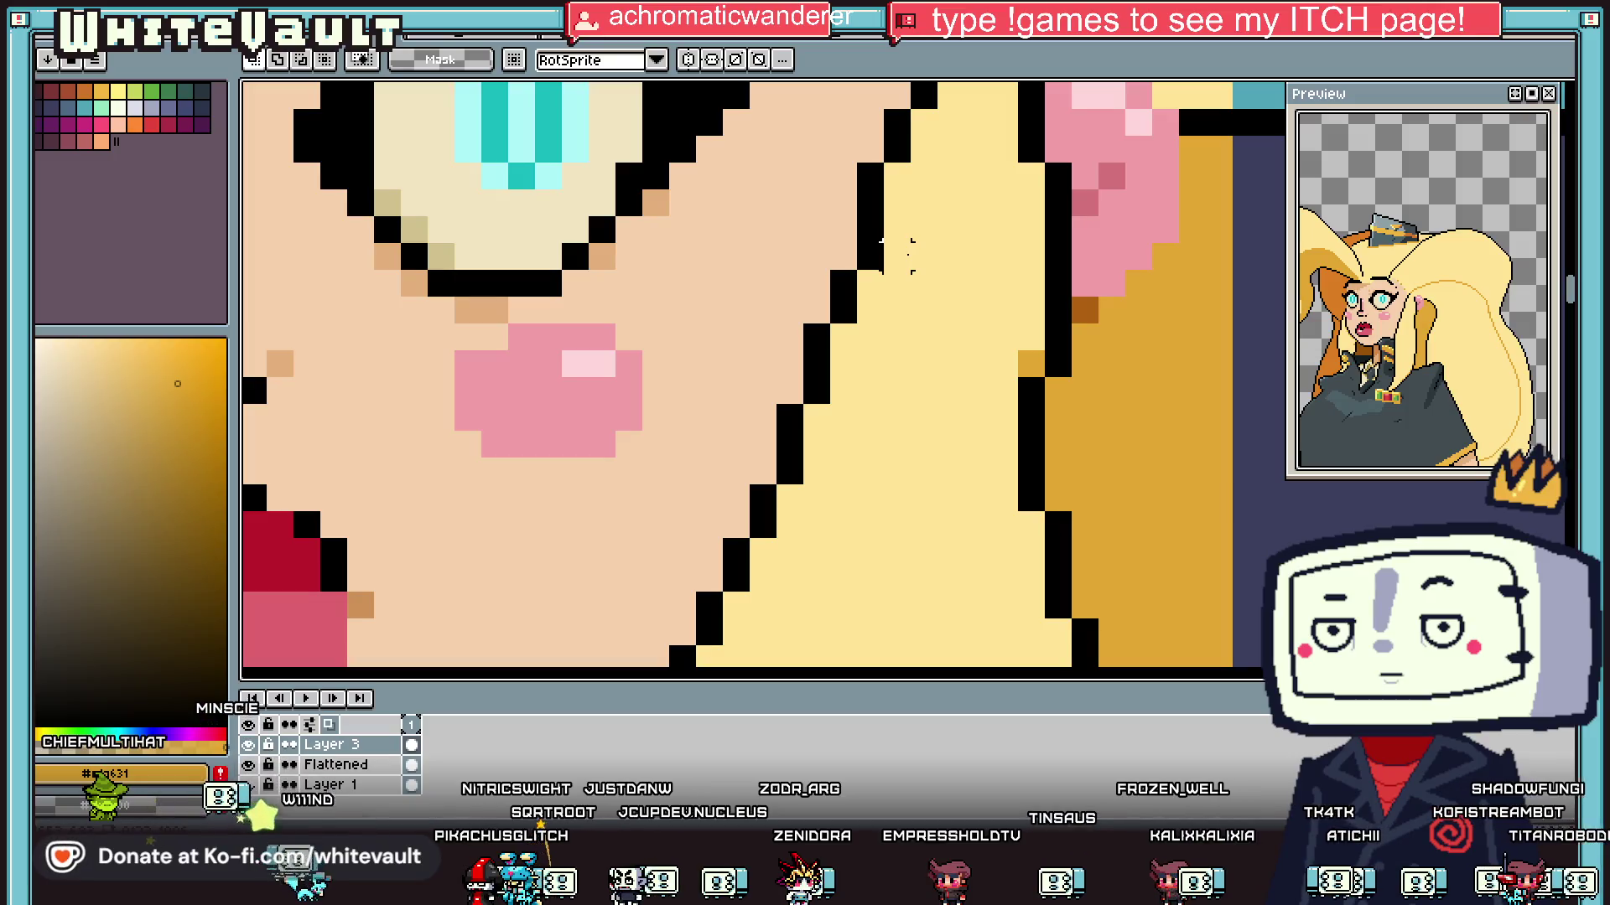
{"action": "scroll", "coordinate": [897, 256], "scroll_direction": "down", "scroll_amount": 1}
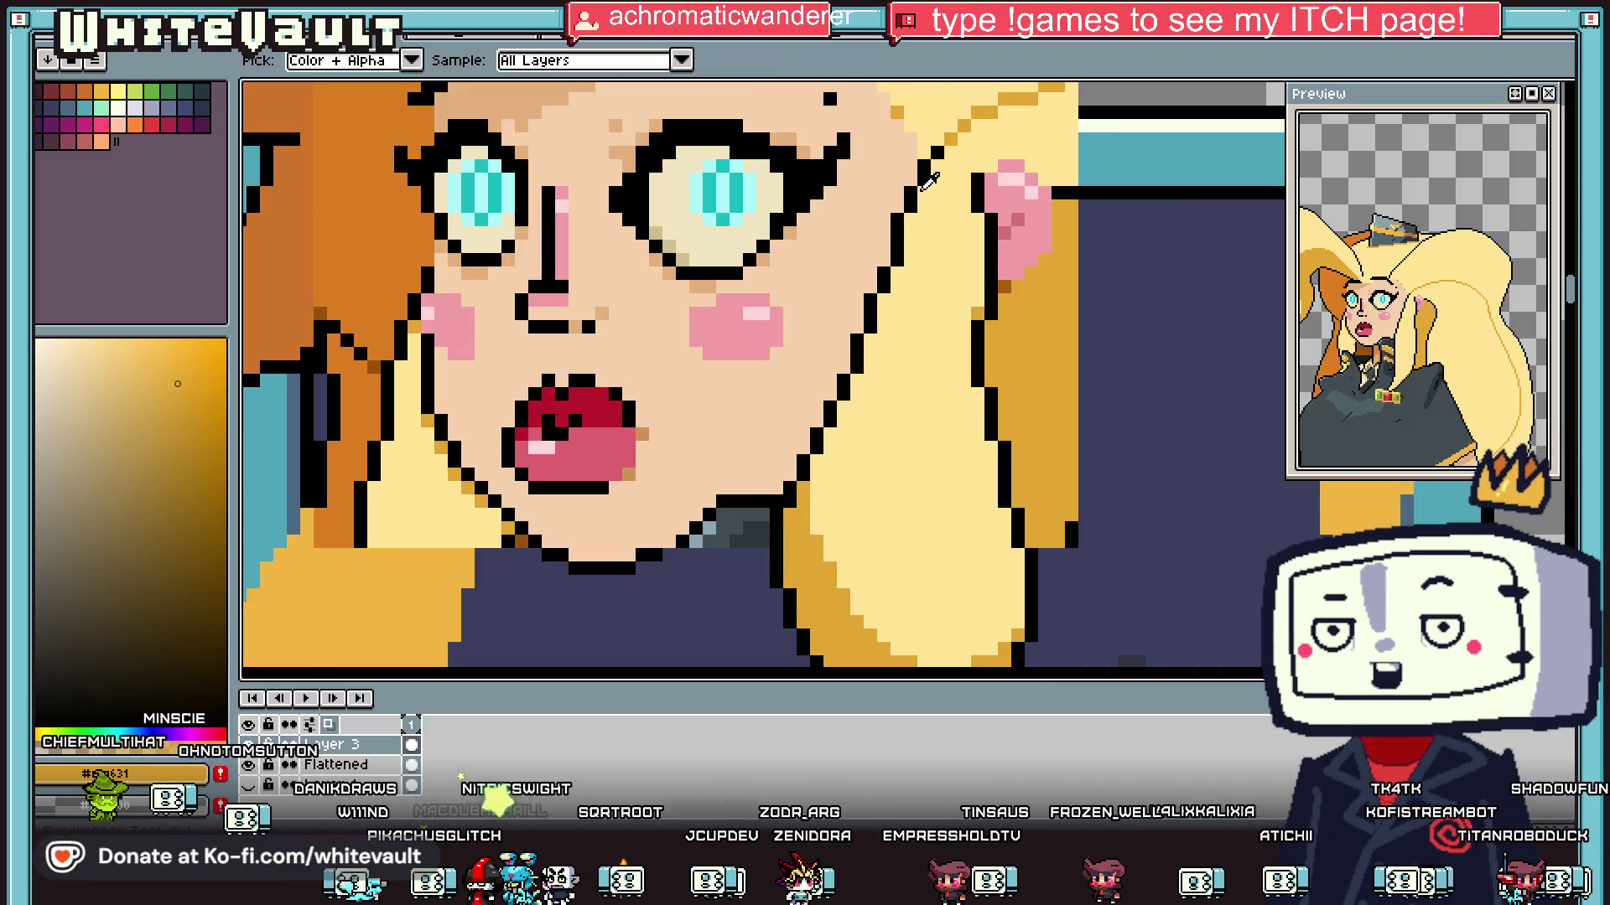
{"action": "left_click", "coordinate": [922, 180], "text": "alt"}
{"action": "scroll", "coordinate": [907, 232], "scroll_direction": "up", "scroll_amount": 1}
{"action": "left_click", "coordinate": [853, 220], "text": "alt"}
{"action": "left_click_drag", "start_coordinate": [880, 211], "coordinate": [880, 238]}
{"action": "left_click", "coordinate": [934, 134], "text": "alt"}
{"action": "left_click_drag", "start_coordinate": [961, 133], "coordinate": [952, 156]}
{"action": "left_click", "coordinate": [929, 177]}
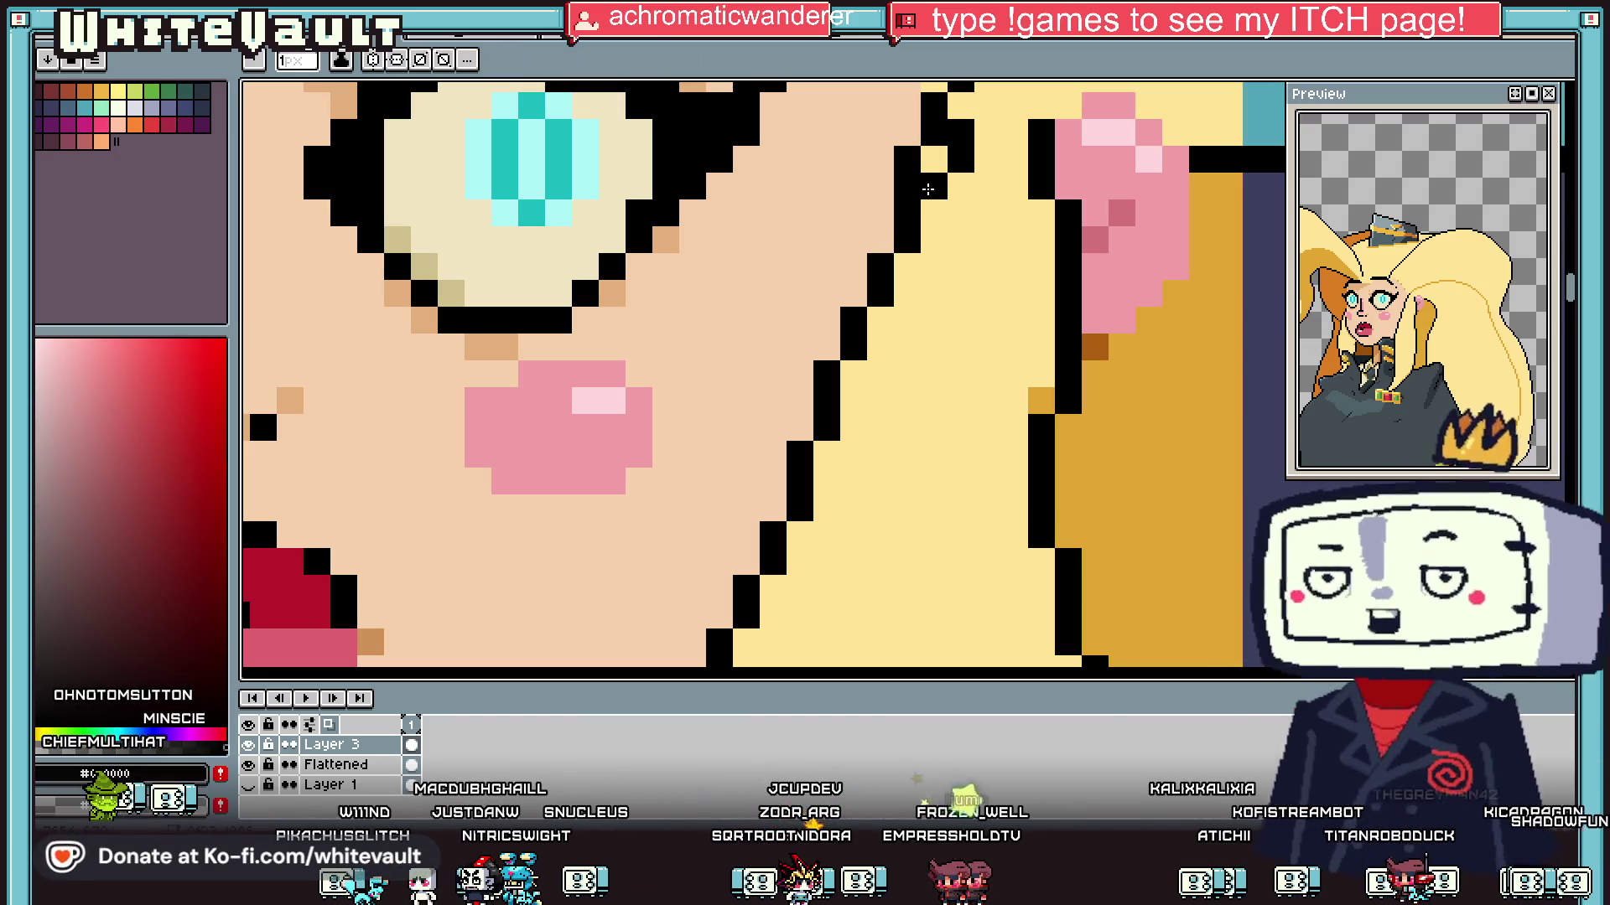
{"action": "left_click", "coordinate": [973, 180], "text": "alt"}
{"action": "left_click_drag", "start_coordinate": [934, 102], "coordinate": [915, 152]}
{"action": "left_click", "coordinate": [917, 153], "text": "alt"}
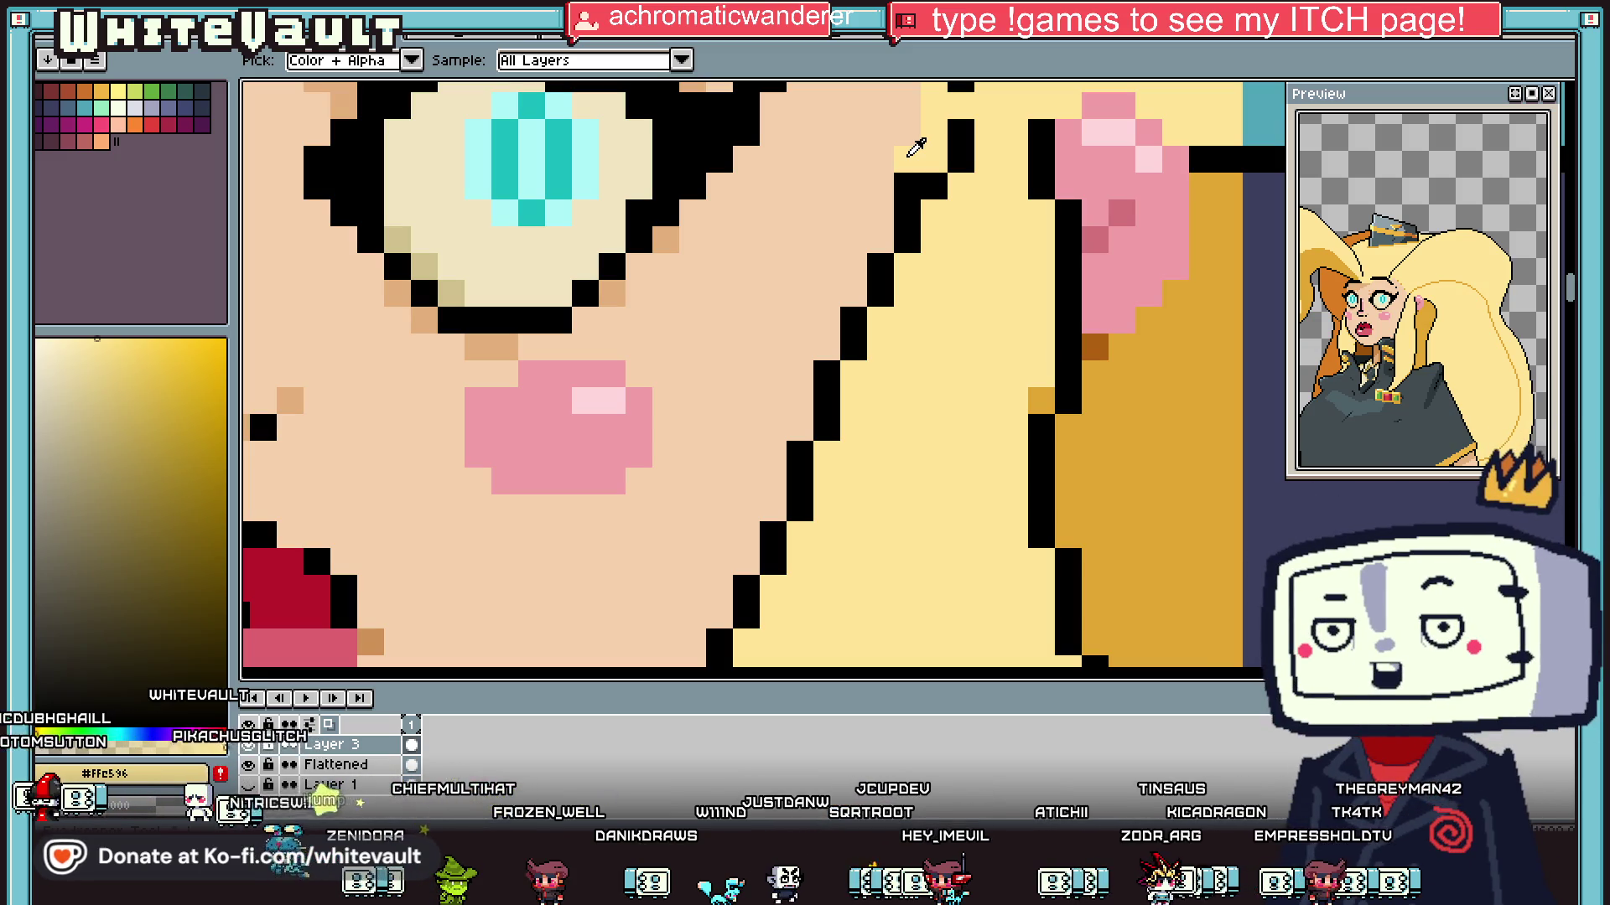
Step: Recolour a lower outline pixel with the darker gold hair shade
{"action": "scroll", "coordinate": [996, 214], "scroll_direction": "down", "scroll_amount": 3}
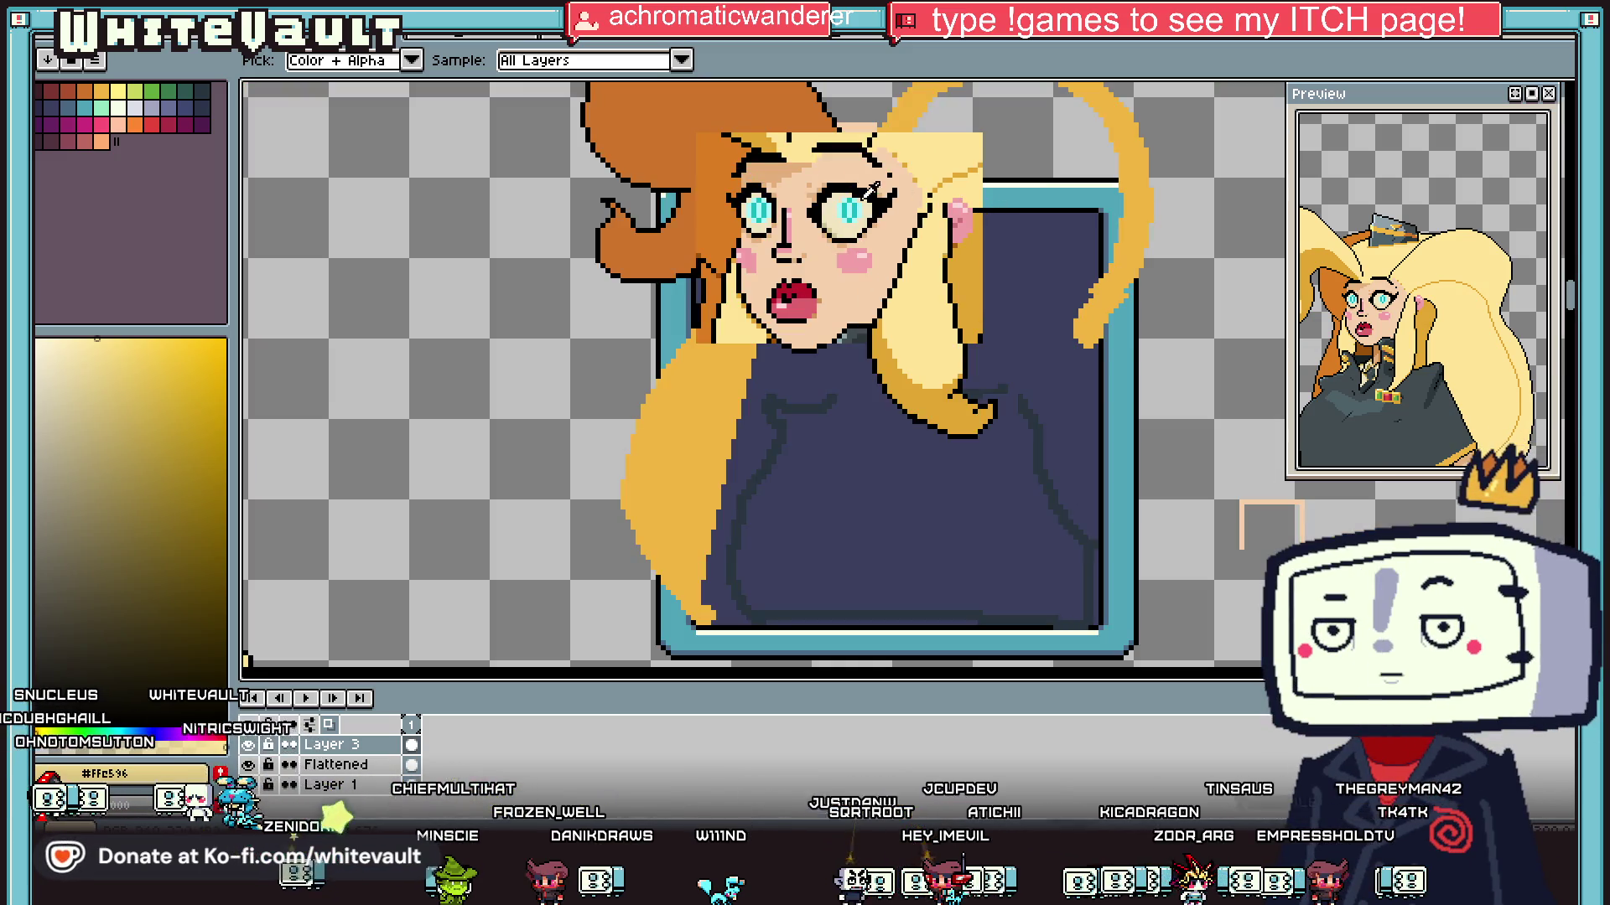
{"action": "scroll", "coordinate": [930, 210], "scroll_direction": "up", "scroll_amount": 2}
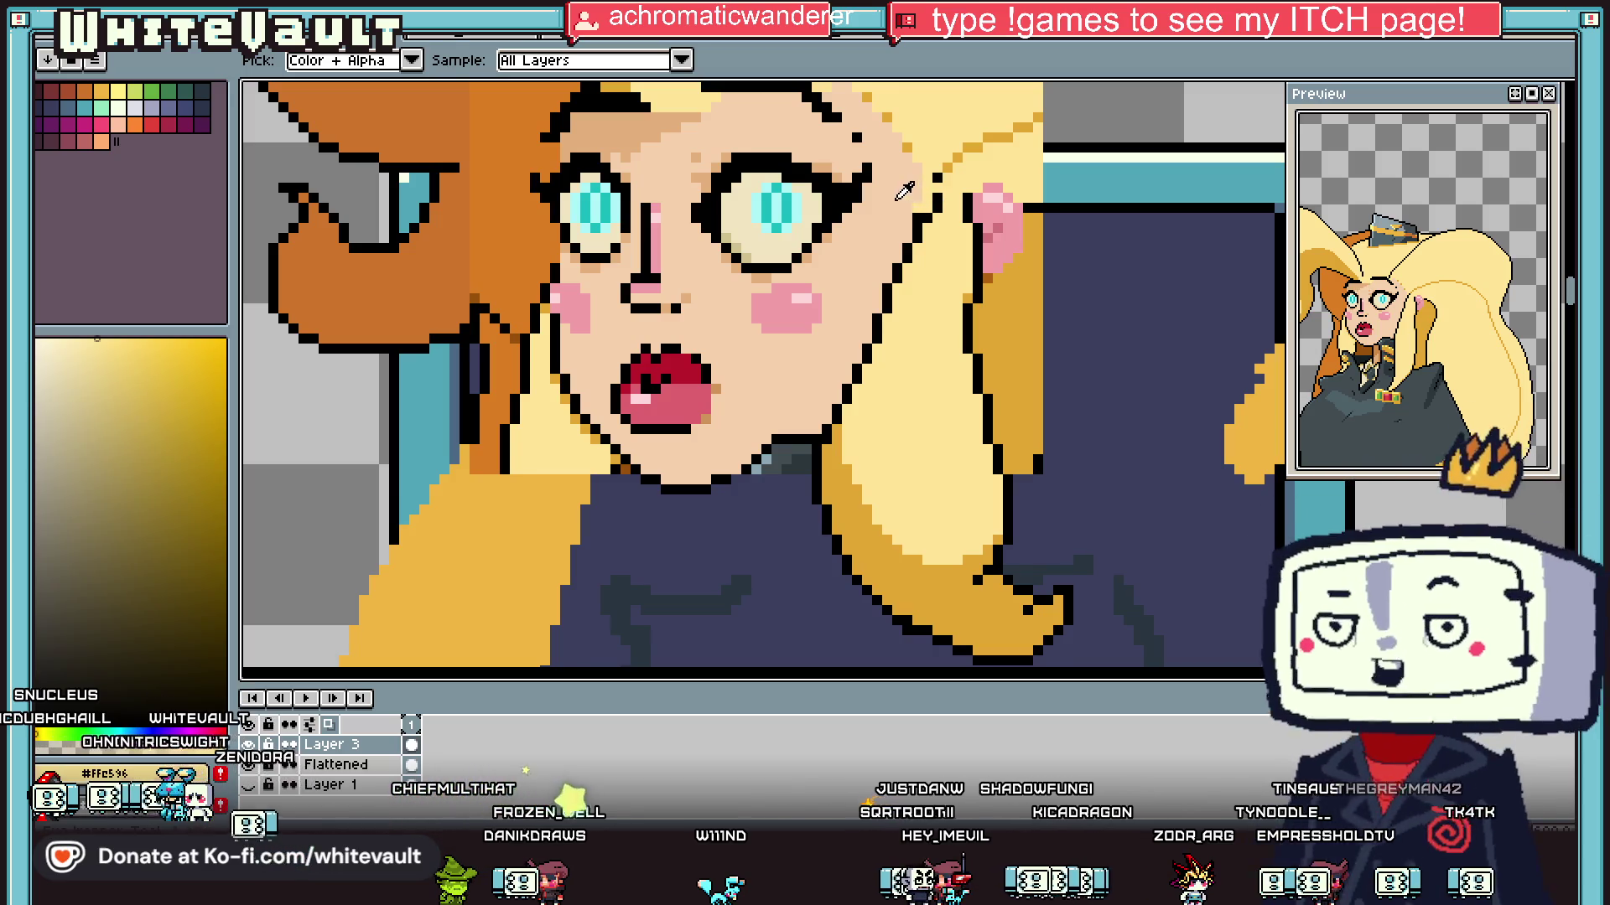
{"action": "left_click", "coordinate": [917, 200], "text": "alt"}
{"action": "scroll", "coordinate": [919, 200], "scroll_direction": "up", "scroll_amount": 1}
{"action": "scroll", "coordinate": [920, 193], "scroll_direction": "down", "scroll_amount": 2}
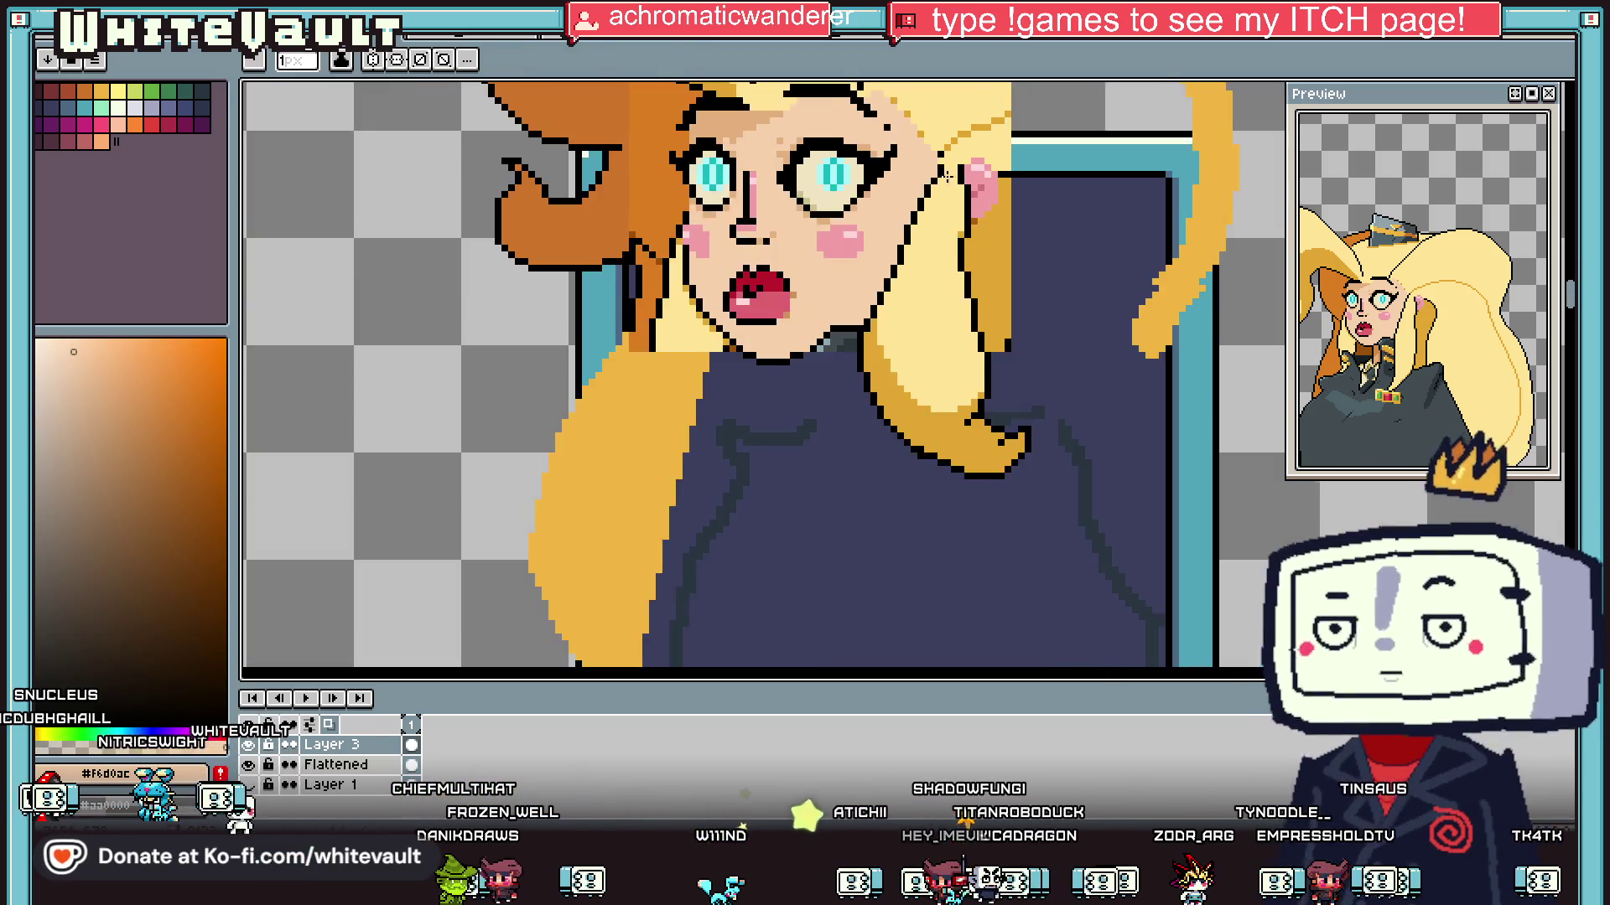
{"action": "scroll", "coordinate": [922, 180], "scroll_direction": "up", "scroll_amount": 1}
{"action": "left_click", "coordinate": [924, 170], "text": "alt"}
{"action": "left_click", "coordinate": [963, 161], "text": "alt"}
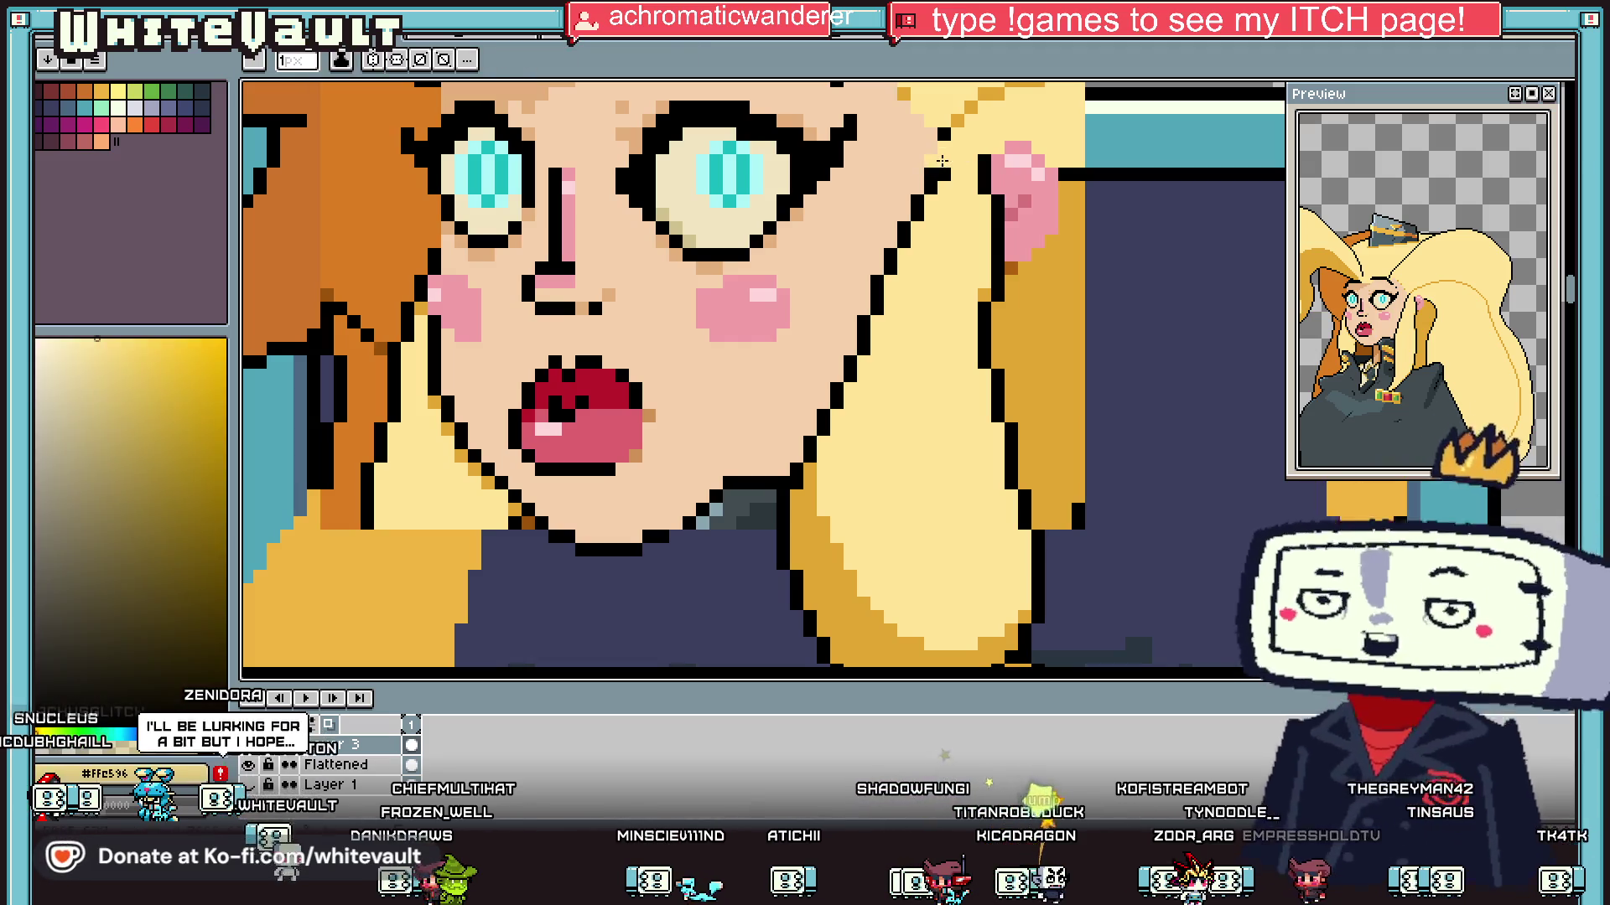
{"action": "left_click", "coordinate": [942, 160], "text": "alt"}
{"action": "scroll", "coordinate": [942, 160], "scroll_direction": "down", "scroll_amount": 2}
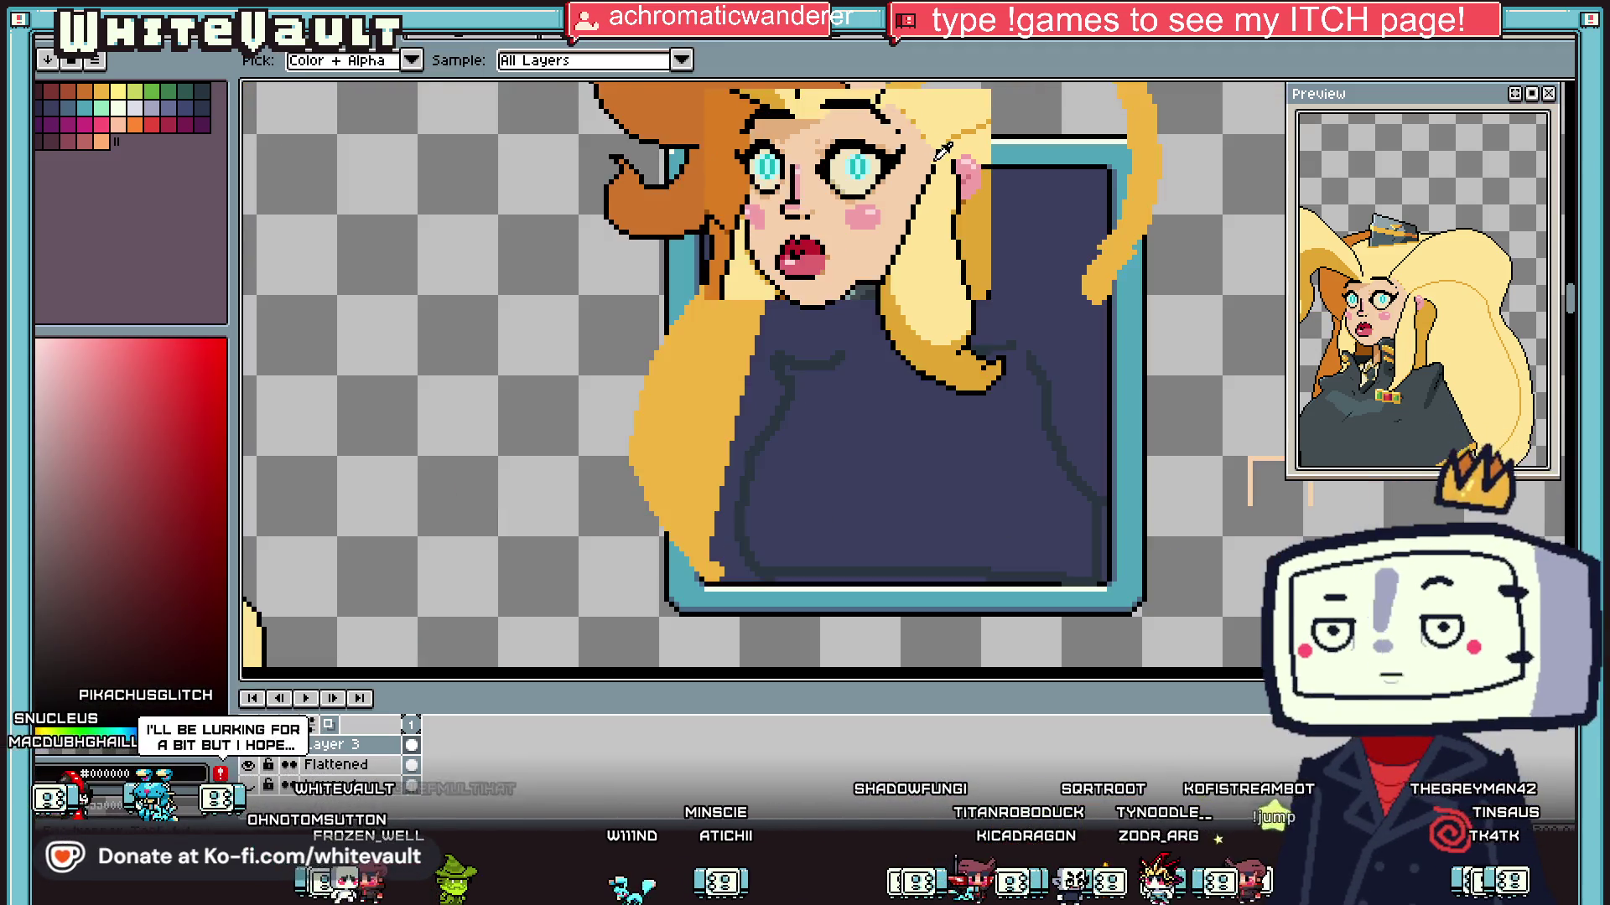
{"action": "scroll", "coordinate": [949, 168], "scroll_direction": "up", "scroll_amount": 1}
{"action": "scroll", "coordinate": [930, 172], "scroll_direction": "up", "scroll_amount": 2}
{"action": "left_click", "coordinate": [912, 202], "text": "alt"}
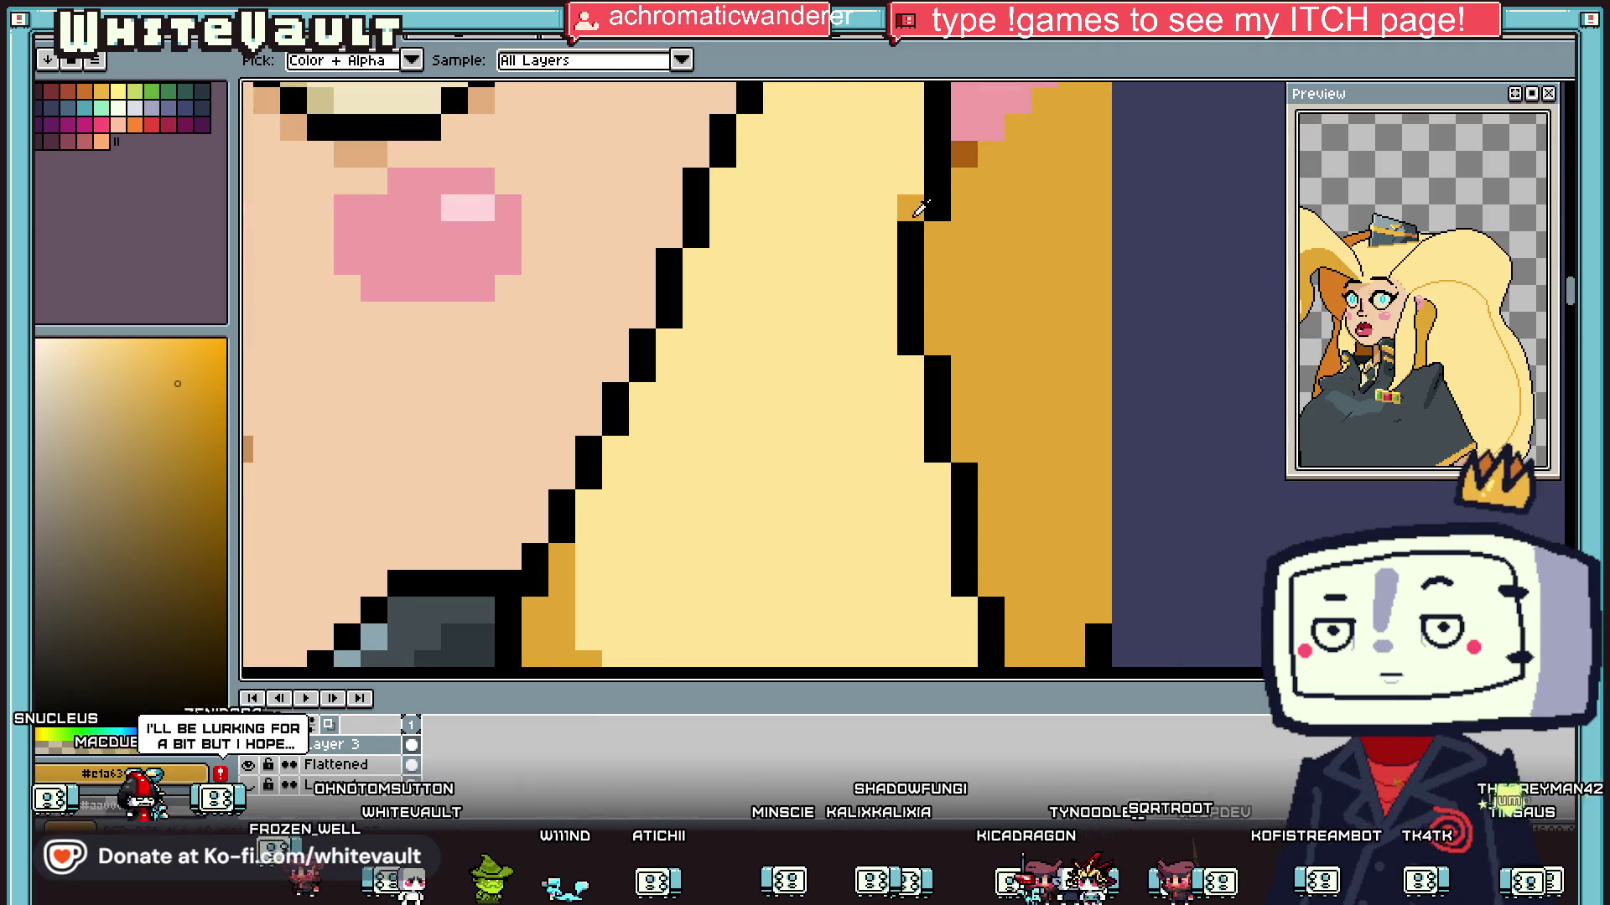
{"action": "left_click", "coordinate": [929, 476]}
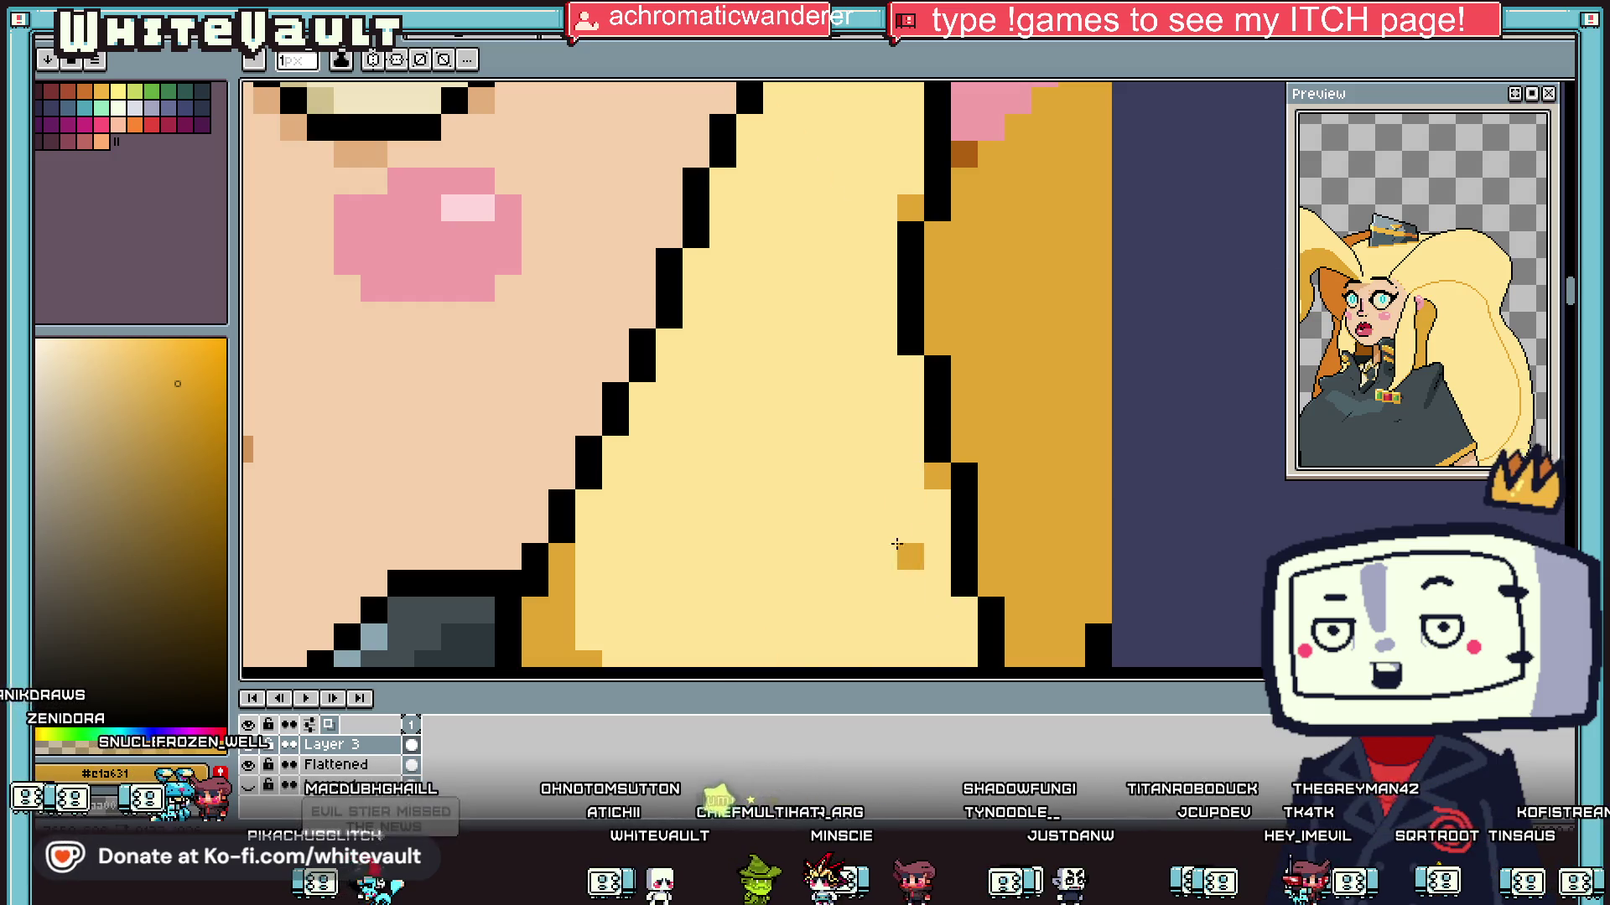
Step: Shift the lower hair outline, swapping a black pixel for skin and adding black pixels further down
{"action": "scroll", "coordinate": [922, 503], "scroll_direction": "down", "scroll_amount": 3}
{"action": "scroll", "coordinate": [882, 573], "scroll_direction": "up", "scroll_amount": 3}
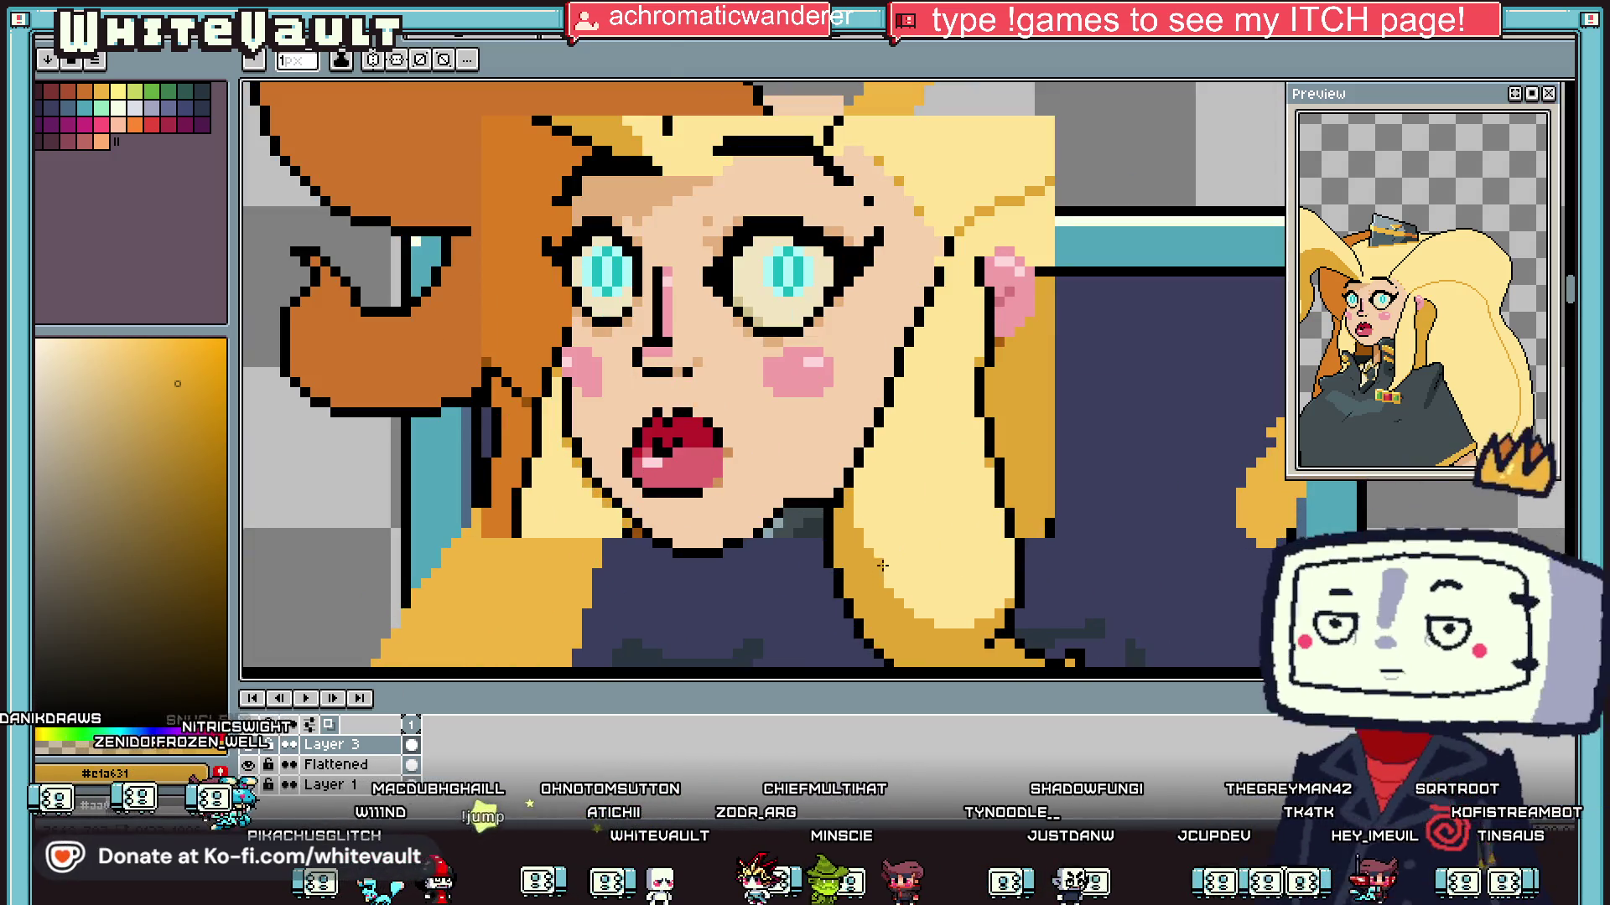
{"action": "scroll", "coordinate": [854, 513], "scroll_direction": "up", "scroll_amount": 2}
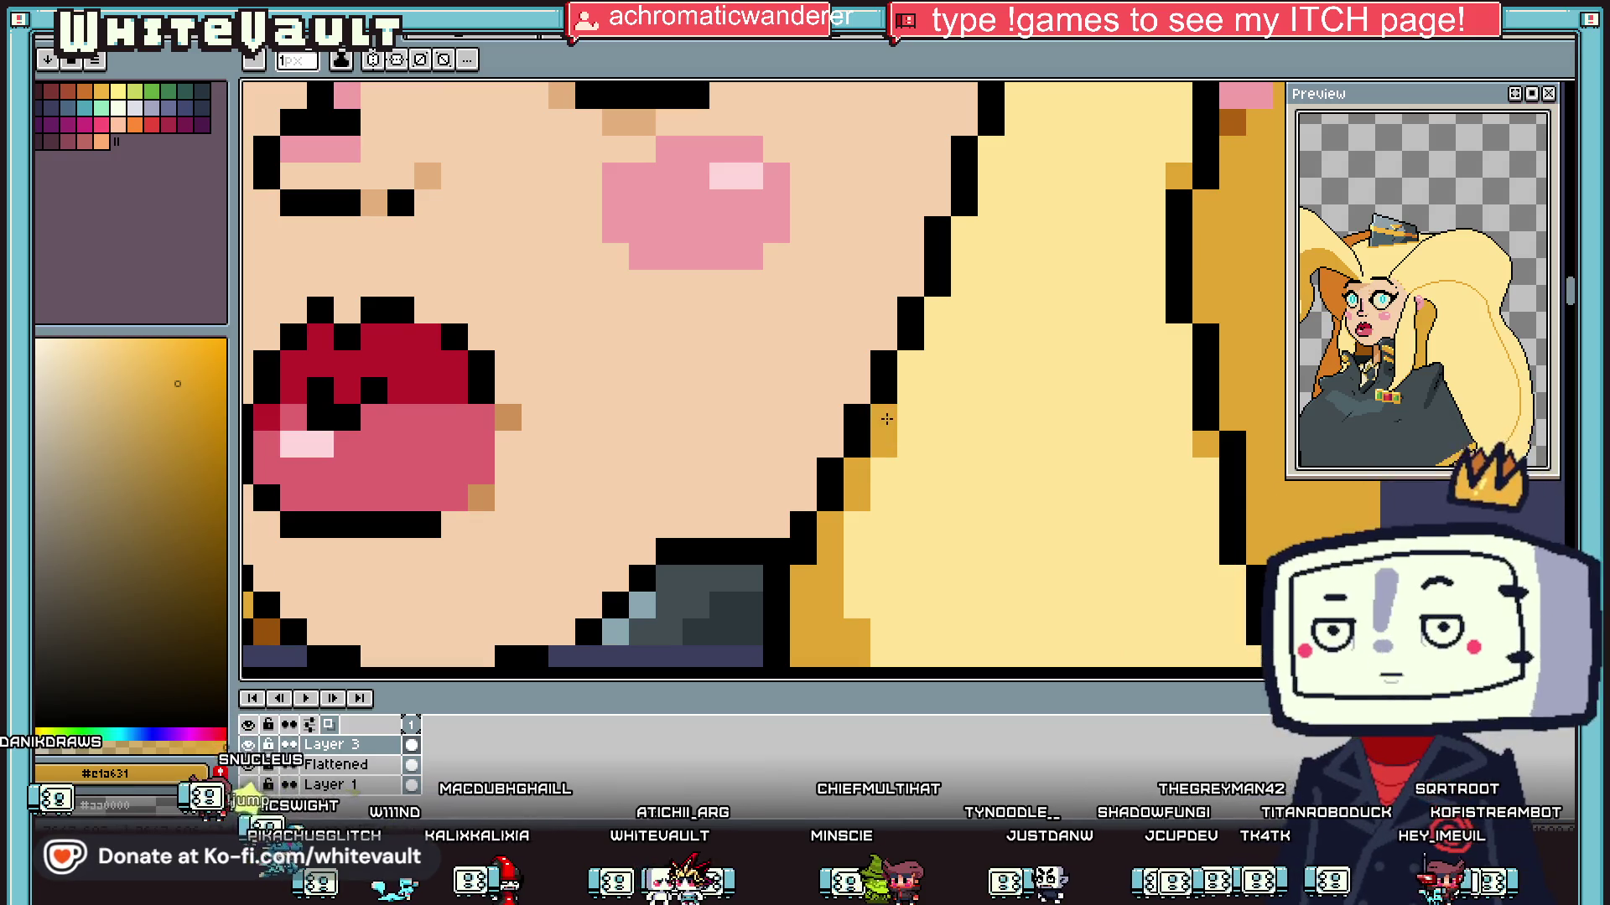
{"action": "scroll", "coordinate": [912, 367], "scroll_direction": "down", "scroll_amount": 2}
{"action": "scroll", "coordinate": [932, 392], "scroll_direction": "up", "scroll_amount": 1}
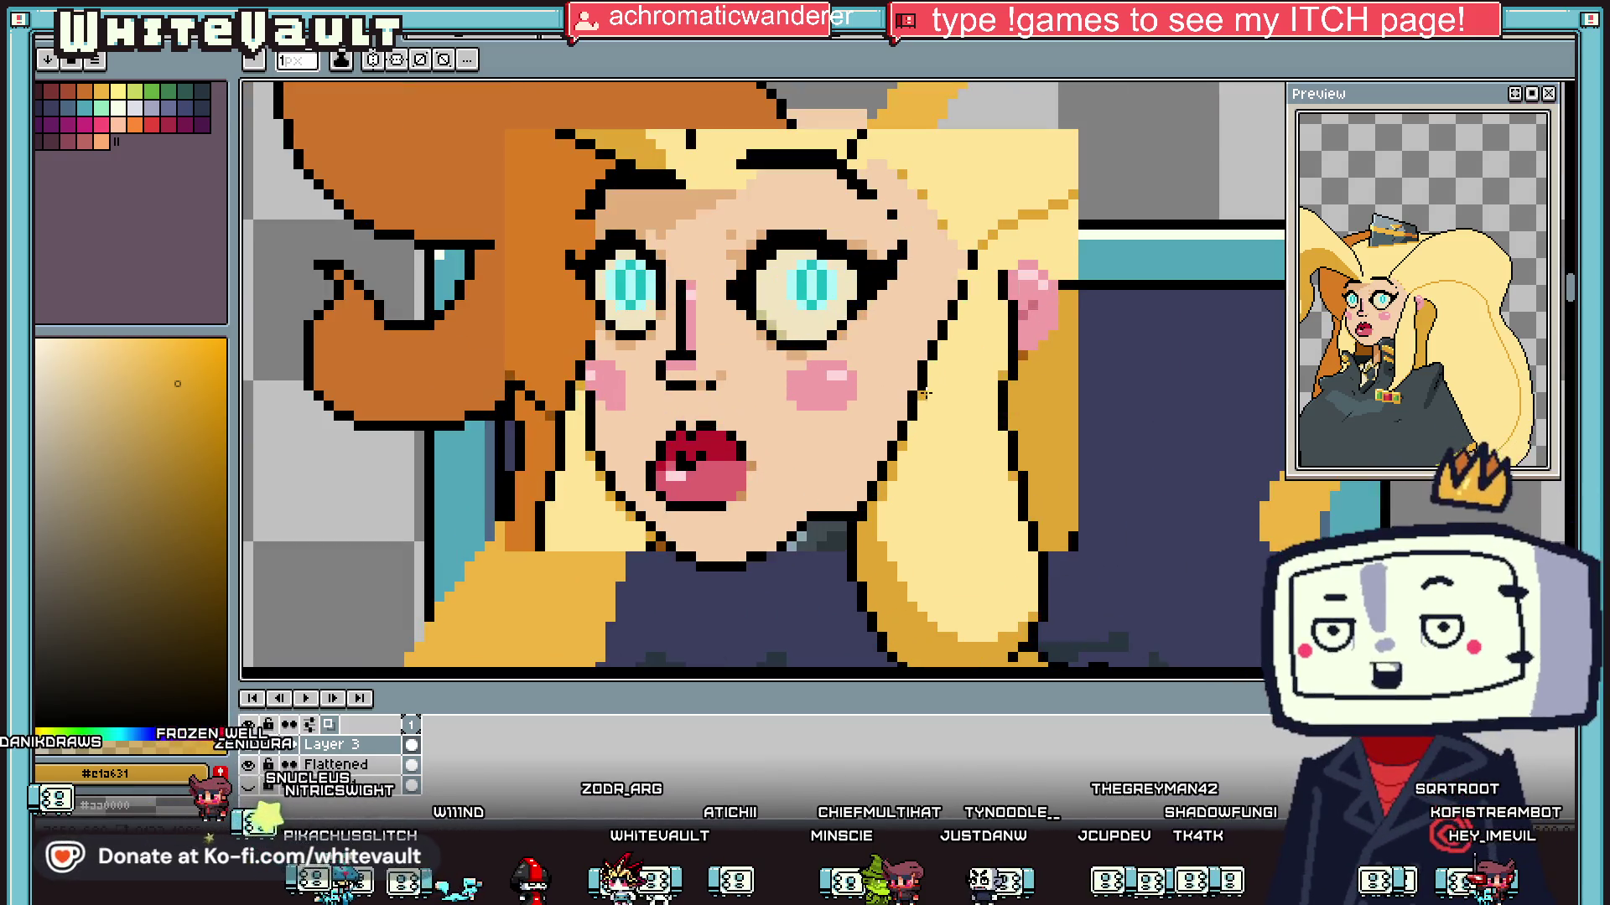
{"action": "scroll", "coordinate": [931, 360], "scroll_direction": "up", "scroll_amount": 2}
{"action": "left_click", "coordinate": [929, 352], "text": "alt"}
{"action": "left_click", "coordinate": [924, 374]}
{"action": "left_click", "coordinate": [898, 341], "text": "alt"}
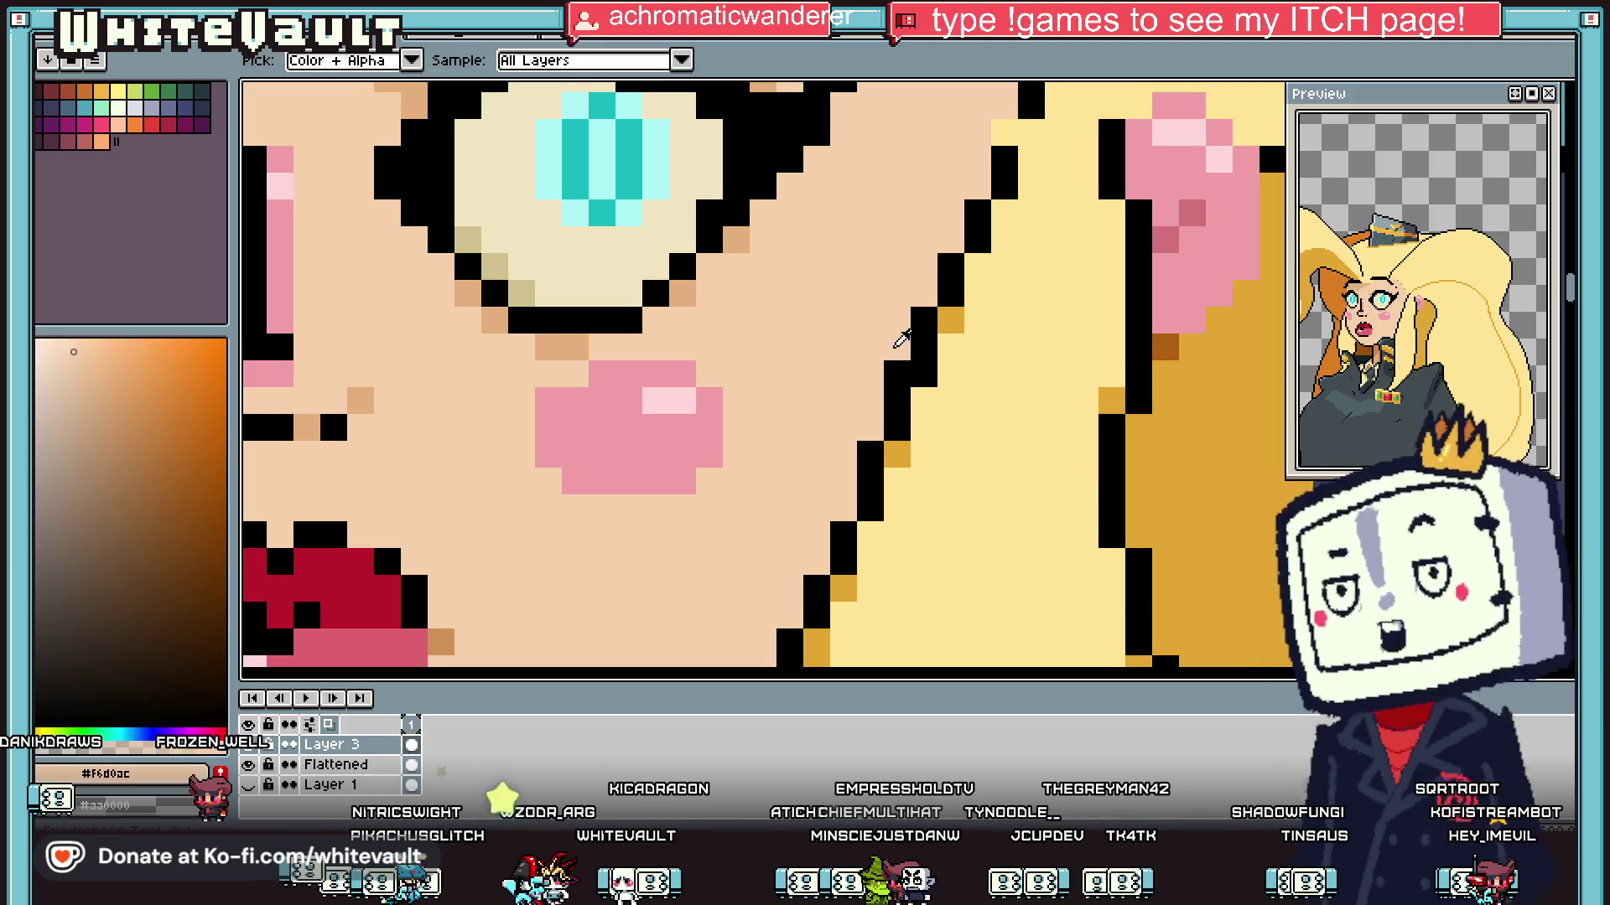
{"action": "left_click", "coordinate": [897, 373]}
{"action": "left_click", "coordinate": [898, 420], "text": "alt"}
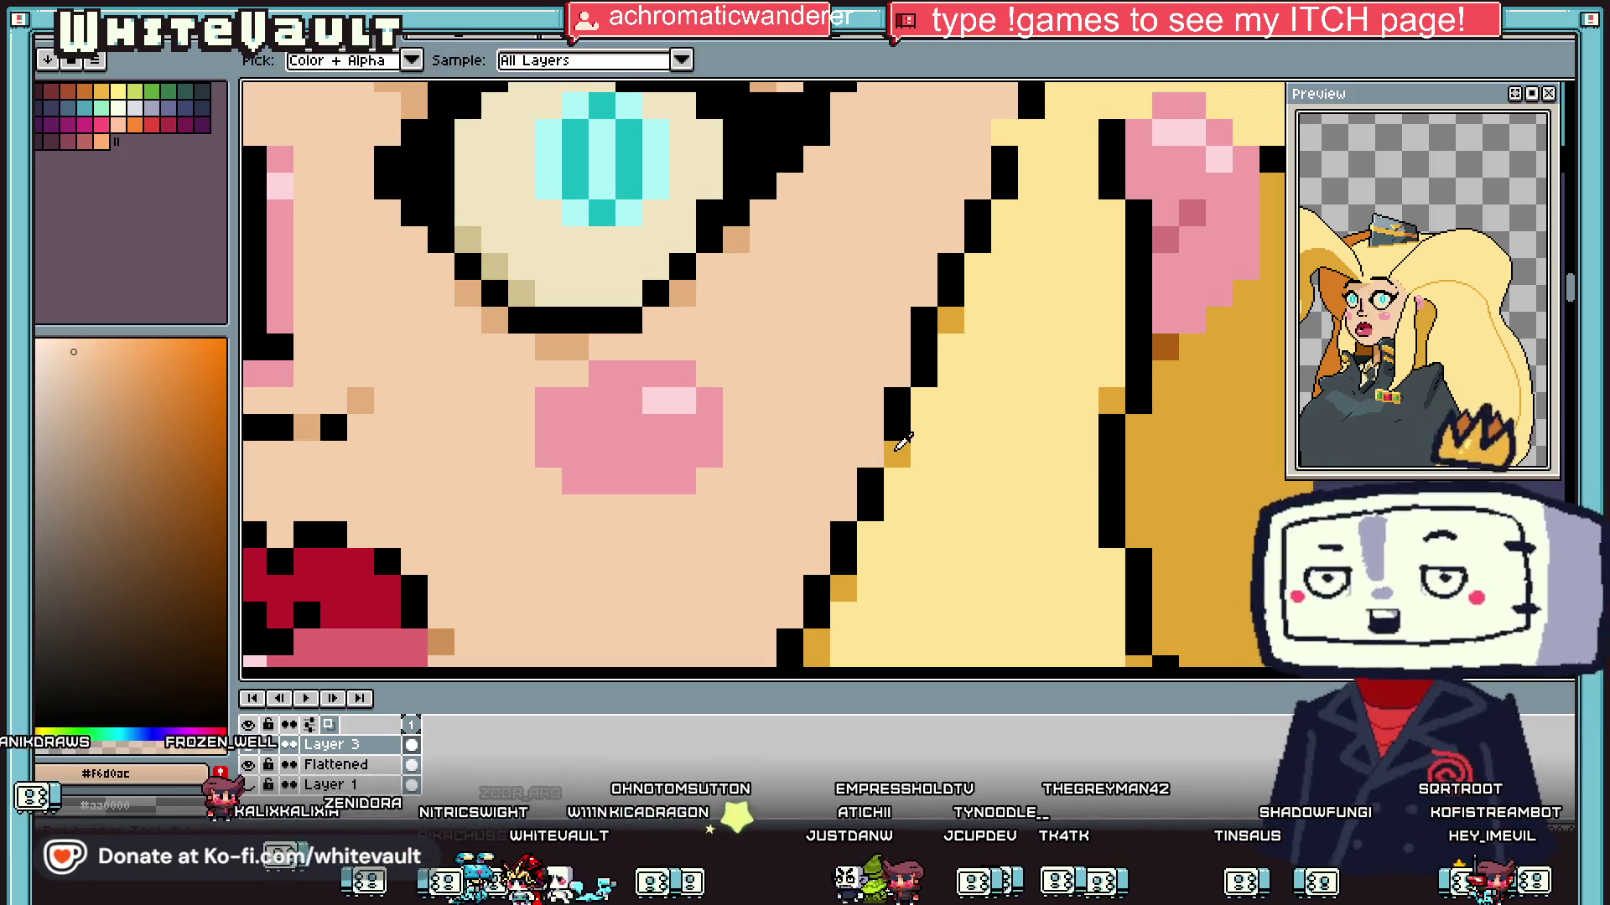
{"action": "left_click", "coordinate": [884, 474]}
{"action": "left_click", "coordinate": [897, 460], "text": "alt"}
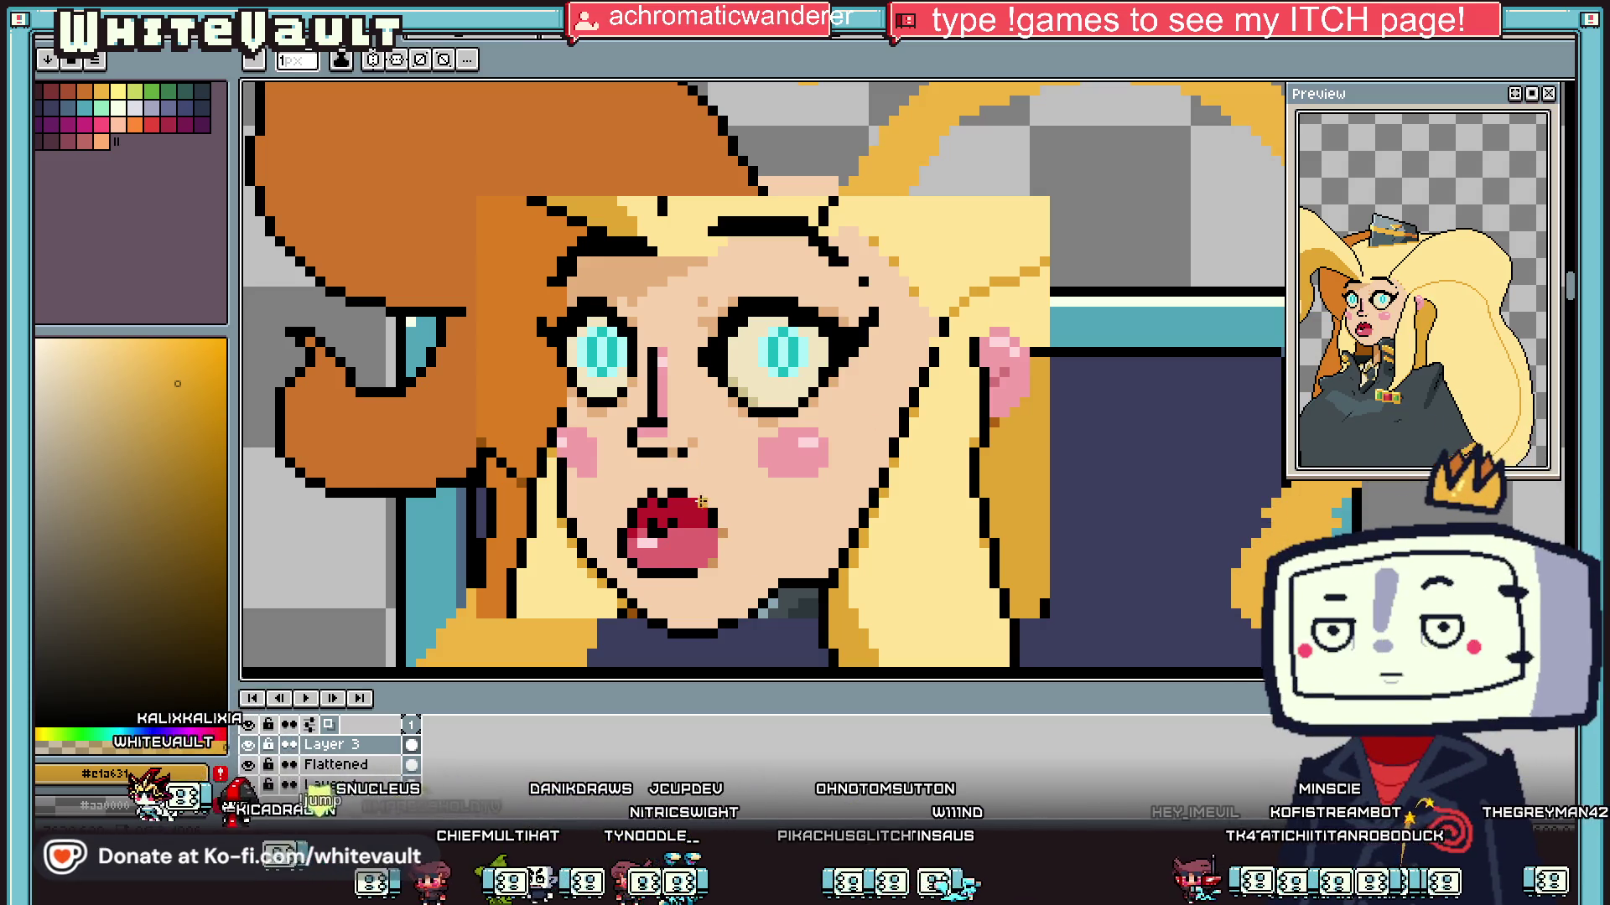
Step: Cover the stepped grey collar pixels with skin colour
{"action": "scroll", "coordinate": [689, 463], "scroll_direction": "down", "scroll_amount": 2}
{"action": "scroll", "coordinate": [770, 591], "scroll_direction": "up", "scroll_amount": 4}
{"action": "scroll", "coordinate": [815, 476], "scroll_direction": "down", "scroll_amount": 1}
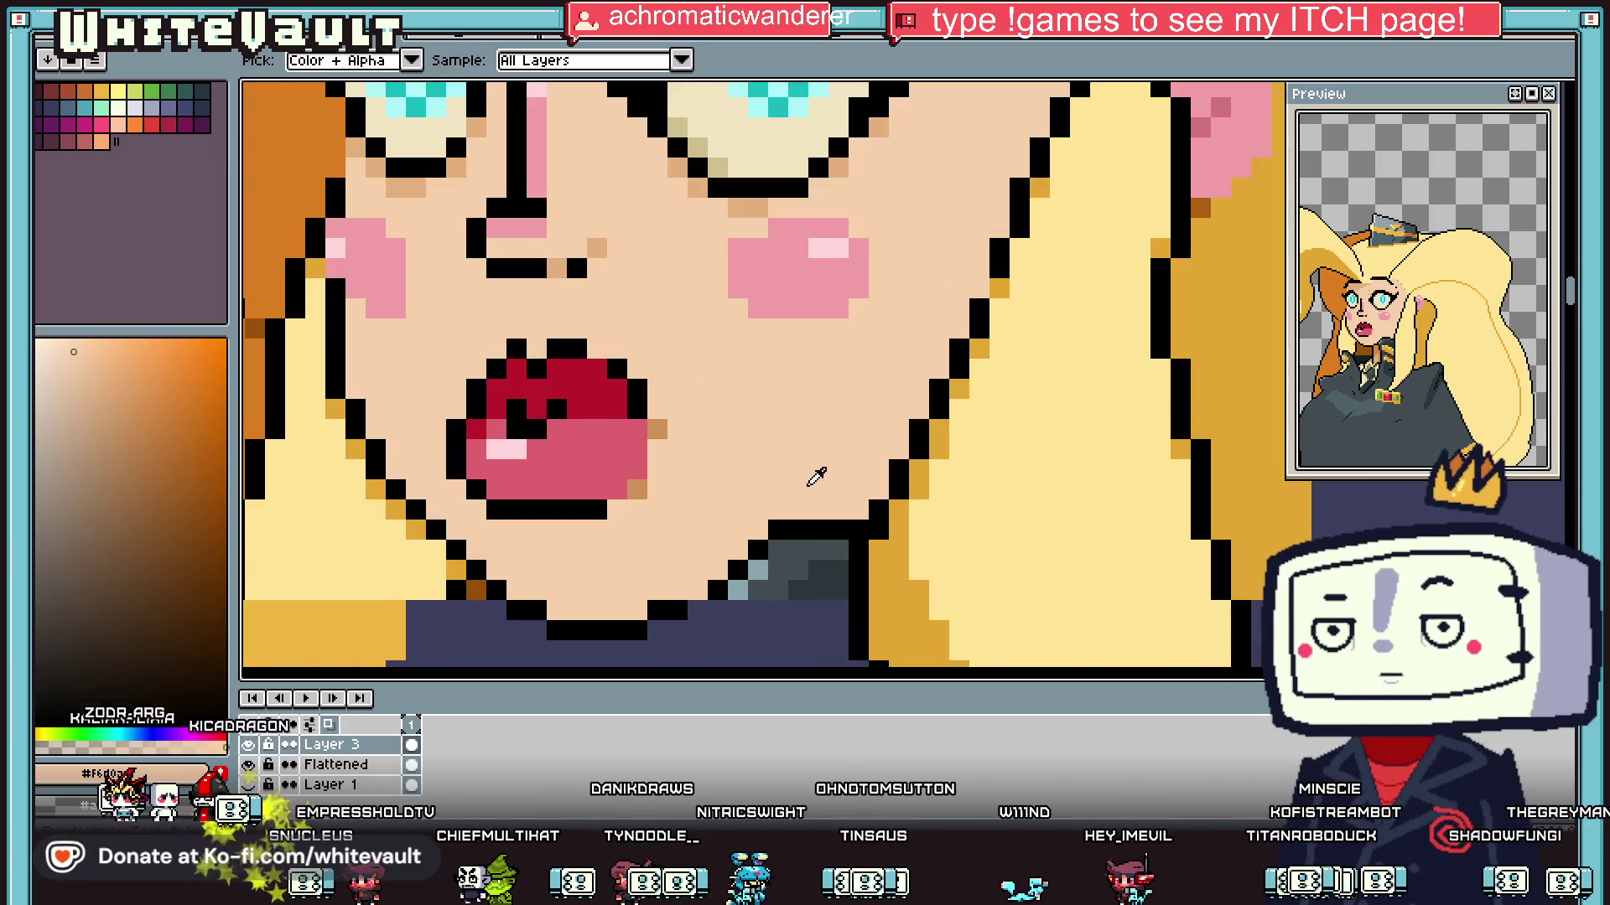
{"action": "scroll", "coordinate": [780, 549], "scroll_direction": "up", "scroll_amount": 3}
{"action": "left_click_drag", "start_coordinate": [679, 578], "coordinate": [759, 578]}
{"action": "scroll", "coordinate": [759, 579], "scroll_direction": "down", "scroll_amount": 1}
{"action": "scroll", "coordinate": [713, 579], "scroll_direction": "up", "scroll_amount": 1}
Step: Draw a clean black diagonal outline along the neck edge above the collar
{"action": "key", "text": "alt"}
{"action": "left_click", "coordinate": [668, 578], "text": "alt"}
{"action": "left_click", "coordinate": [686, 591]}
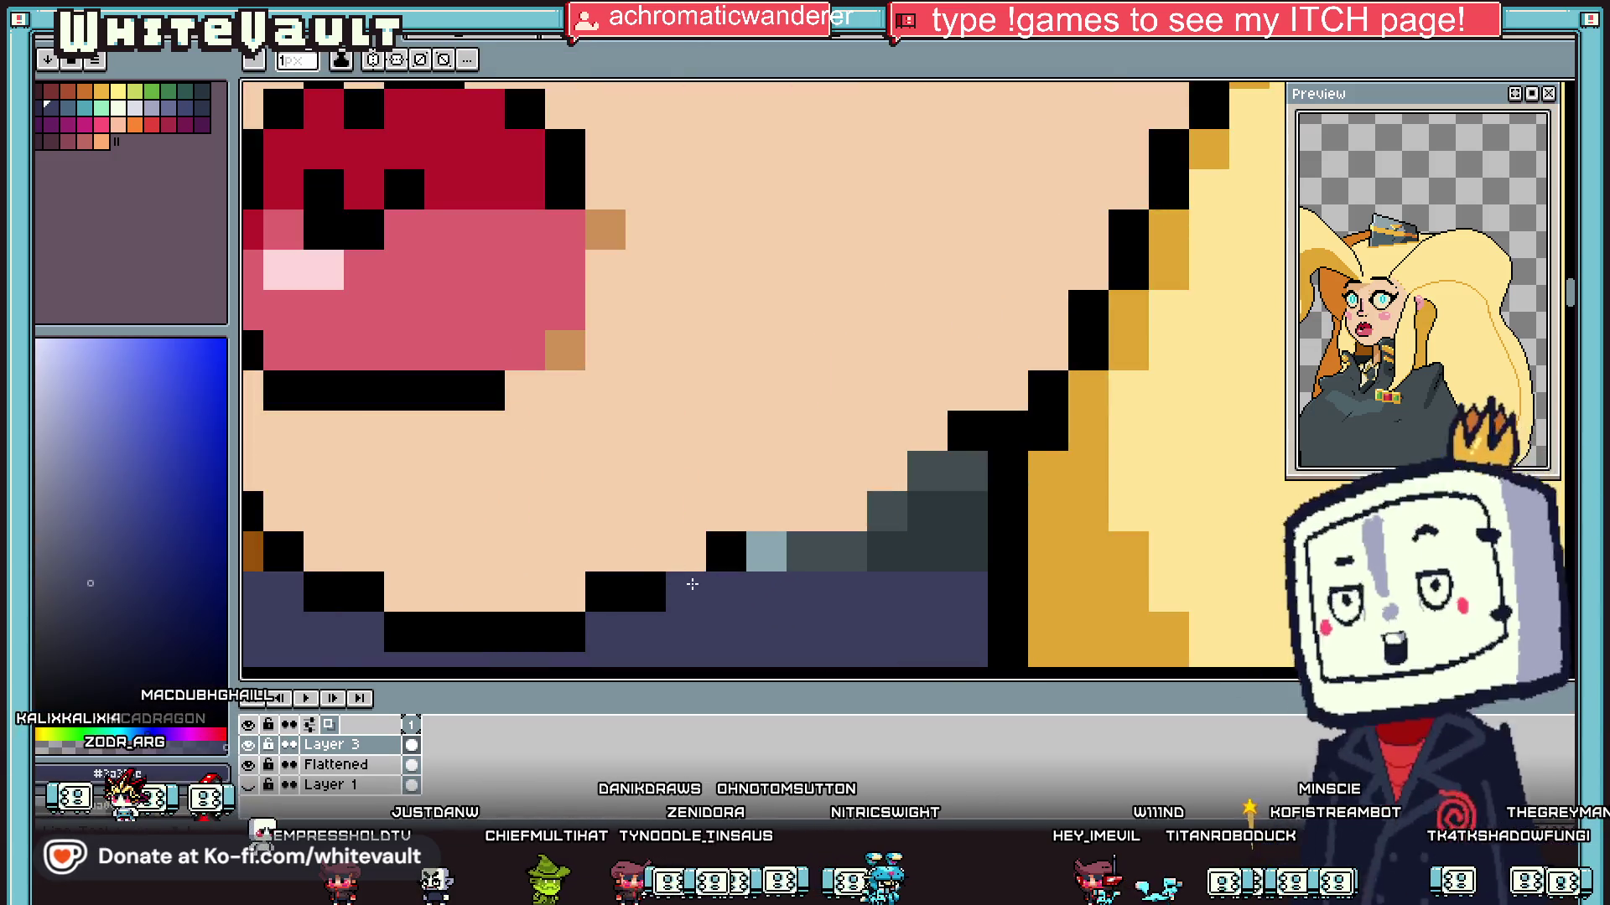
{"action": "left_click_drag", "start_coordinate": [743, 553], "coordinate": [952, 467]}
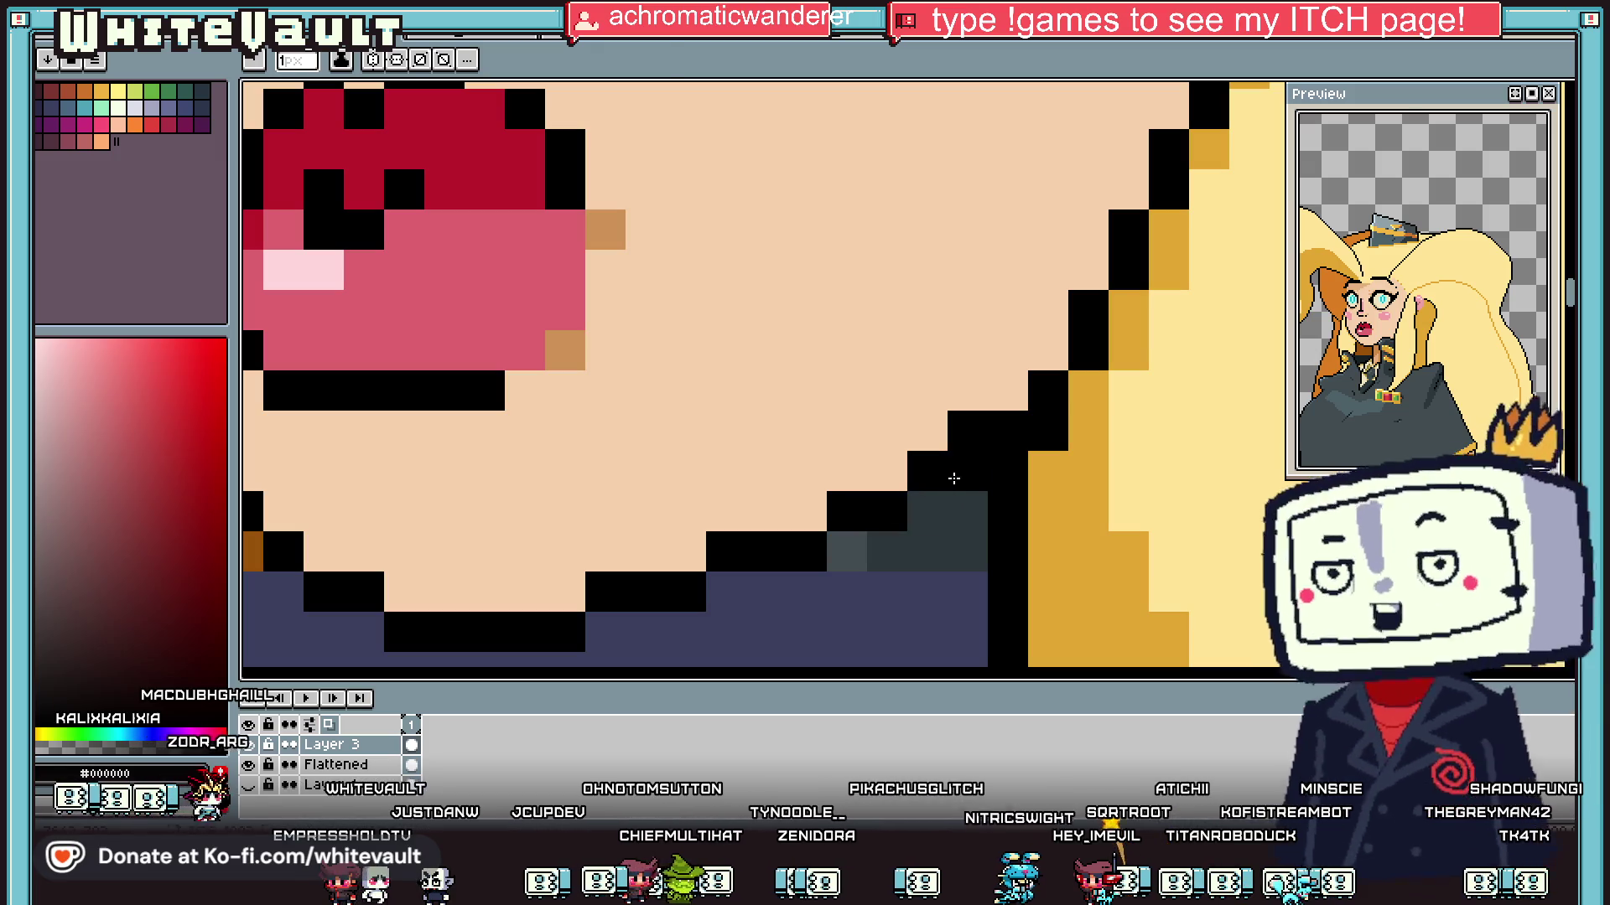
{"action": "left_click", "coordinate": [970, 385], "text": "alt"}
{"action": "left_click", "coordinate": [958, 446]}
{"action": "scroll", "coordinate": [958, 450], "scroll_direction": "down", "scroll_amount": 5}
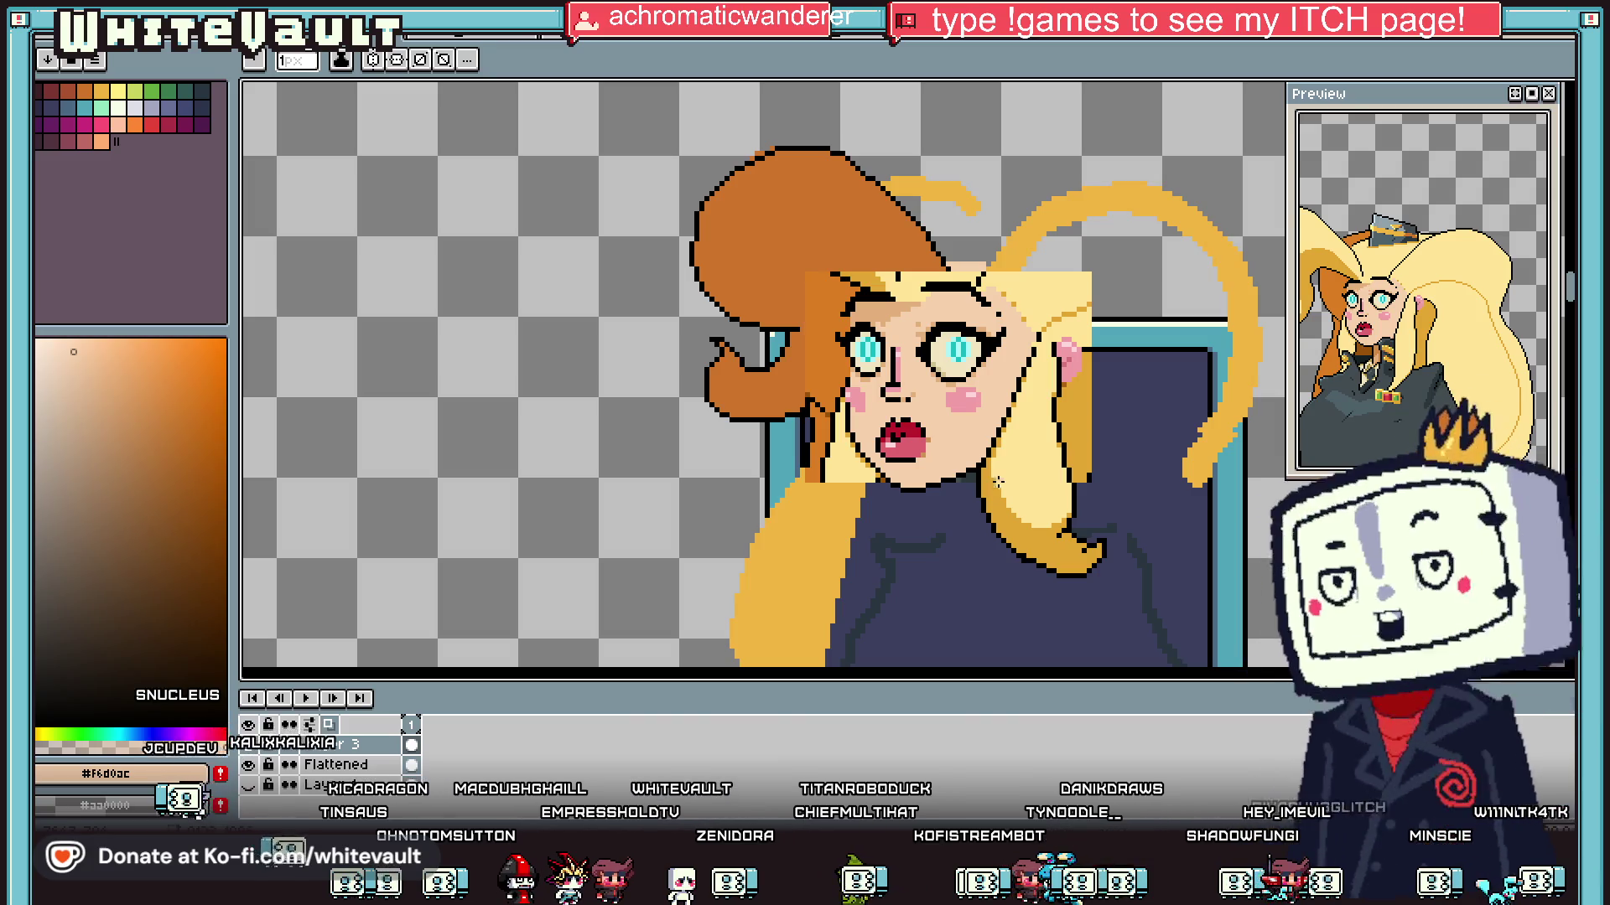
Step: Add a tan shading pixel at the chin
{"action": "scroll", "coordinate": [942, 513], "scroll_direction": "up", "scroll_amount": 1}
{"action": "scroll", "coordinate": [903, 451], "scroll_direction": "up", "scroll_amount": 1}
{"action": "left_click", "coordinate": [903, 342], "text": "alt"}
{"action": "left_click", "coordinate": [856, 417]}
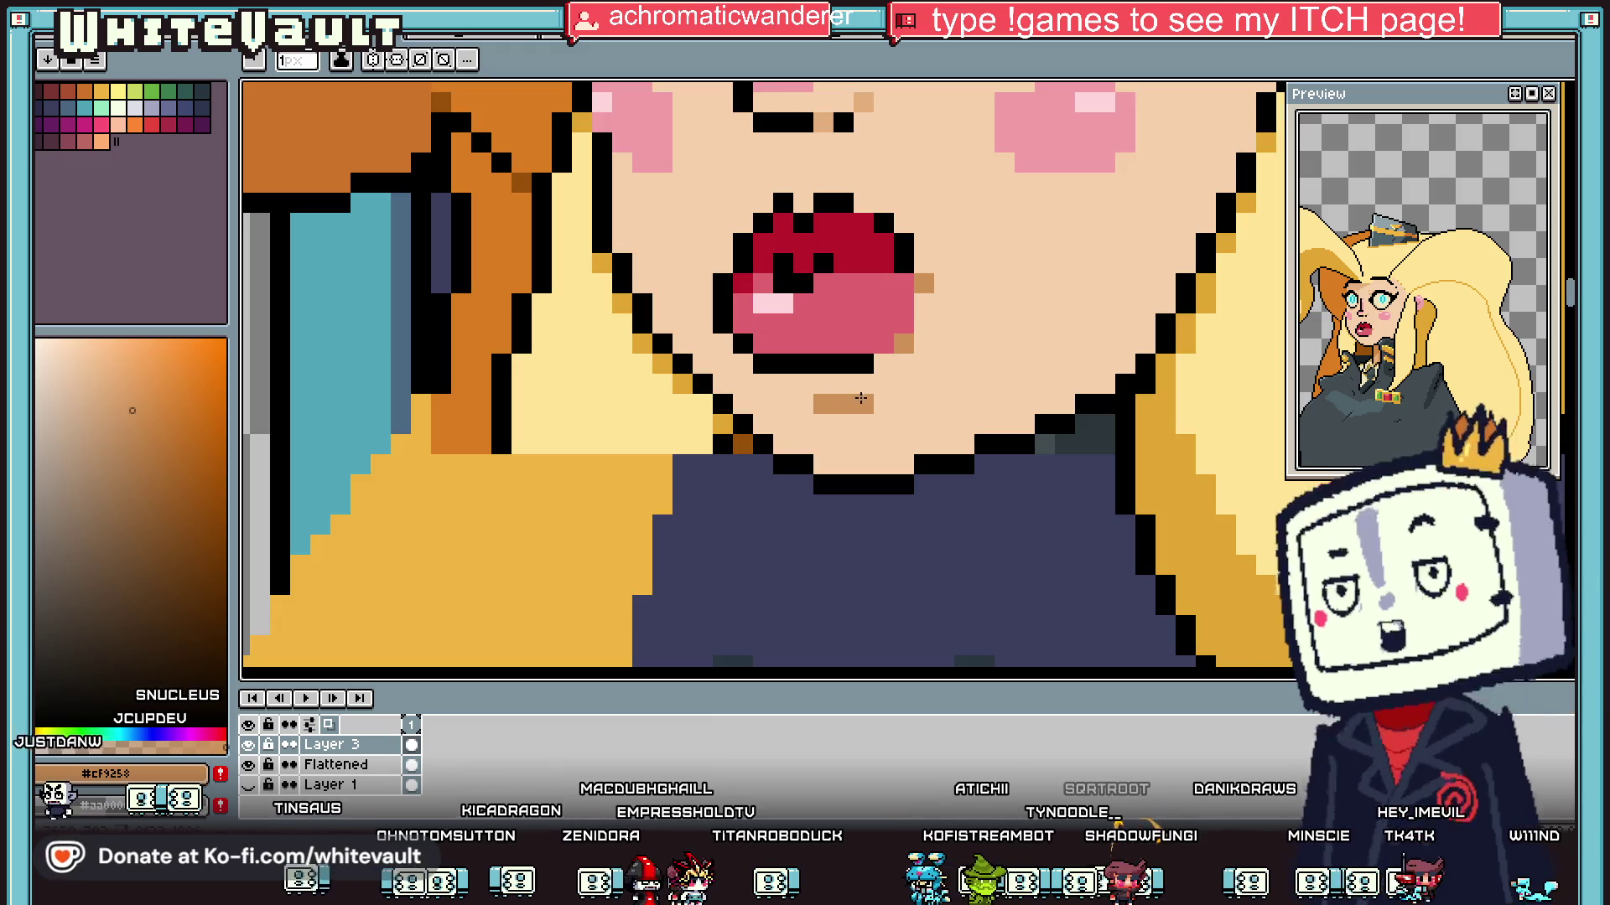
Step: Paint light-yellow highlight pixels onto the hair and redraw its black outline down the edge
{"action": "scroll", "coordinate": [853, 415], "scroll_direction": "down", "scroll_amount": 5}
{"action": "scroll", "coordinate": [897, 404], "scroll_direction": "up", "scroll_amount": 2}
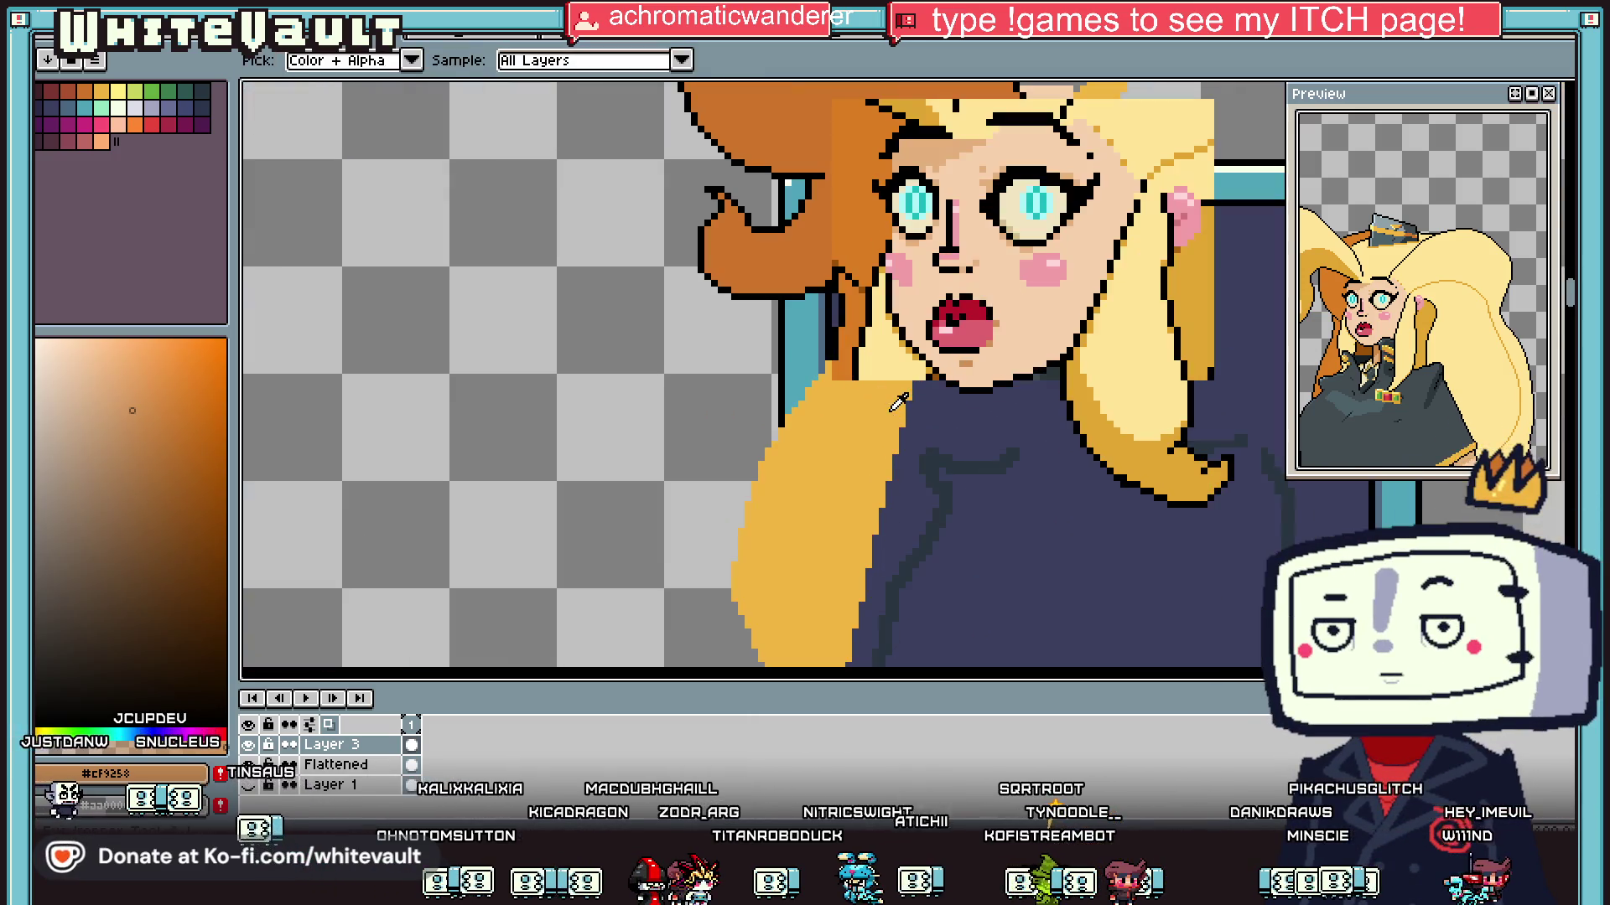
{"action": "scroll", "coordinate": [878, 335], "scroll_direction": "up", "scroll_amount": 2}
{"action": "left_click", "coordinate": [918, 338], "text": "alt"}
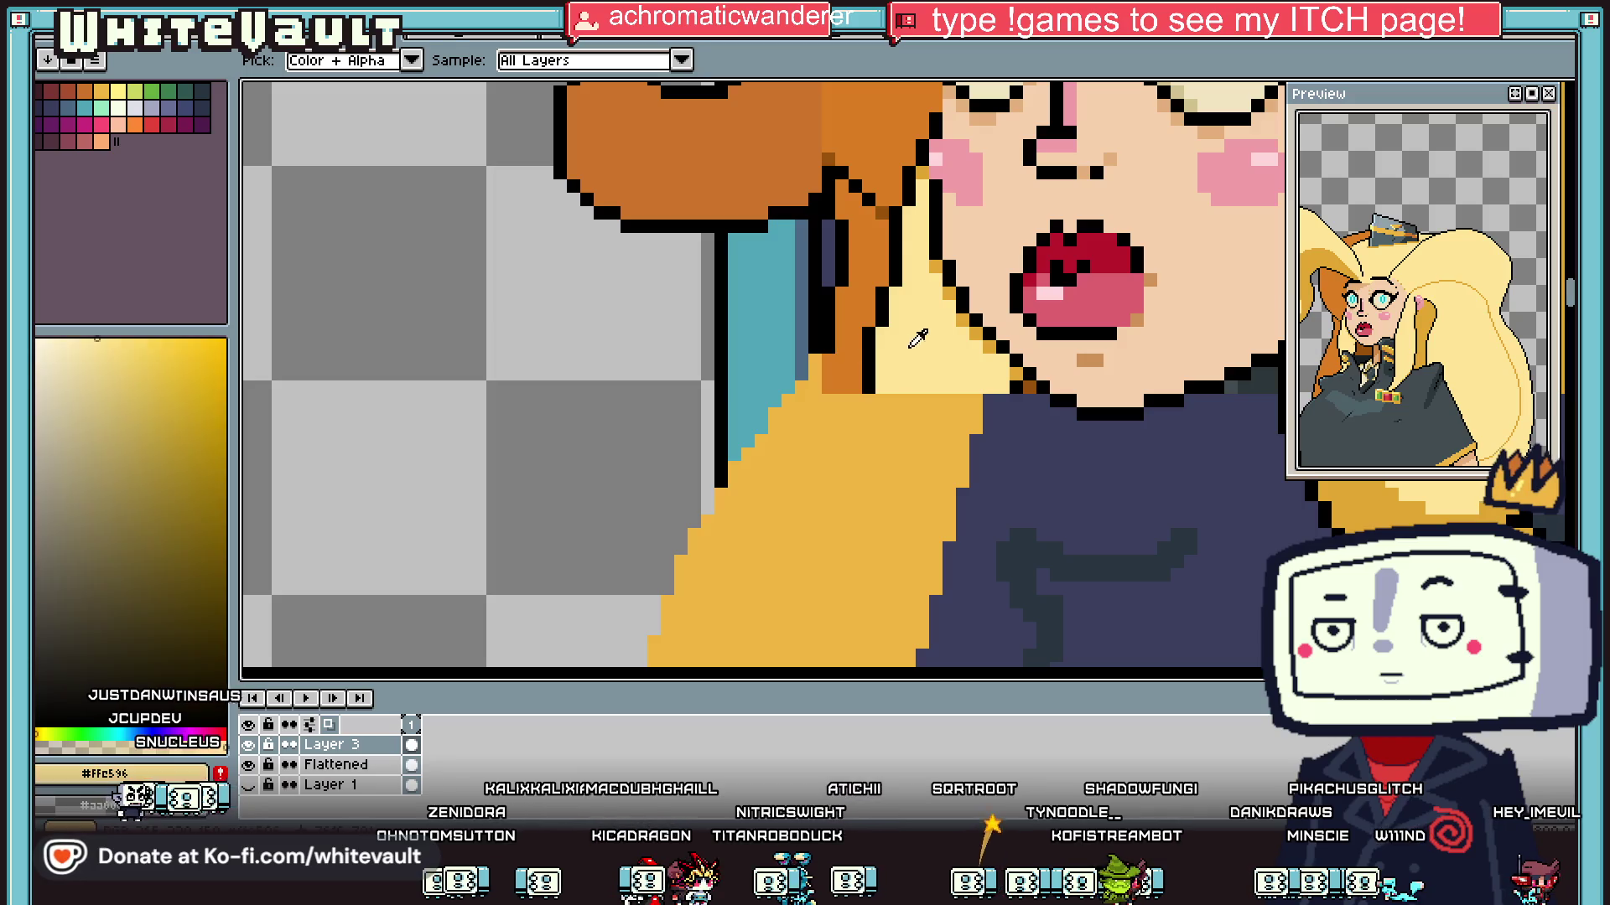
{"action": "left_click_drag", "start_coordinate": [895, 225], "coordinate": [883, 293]}
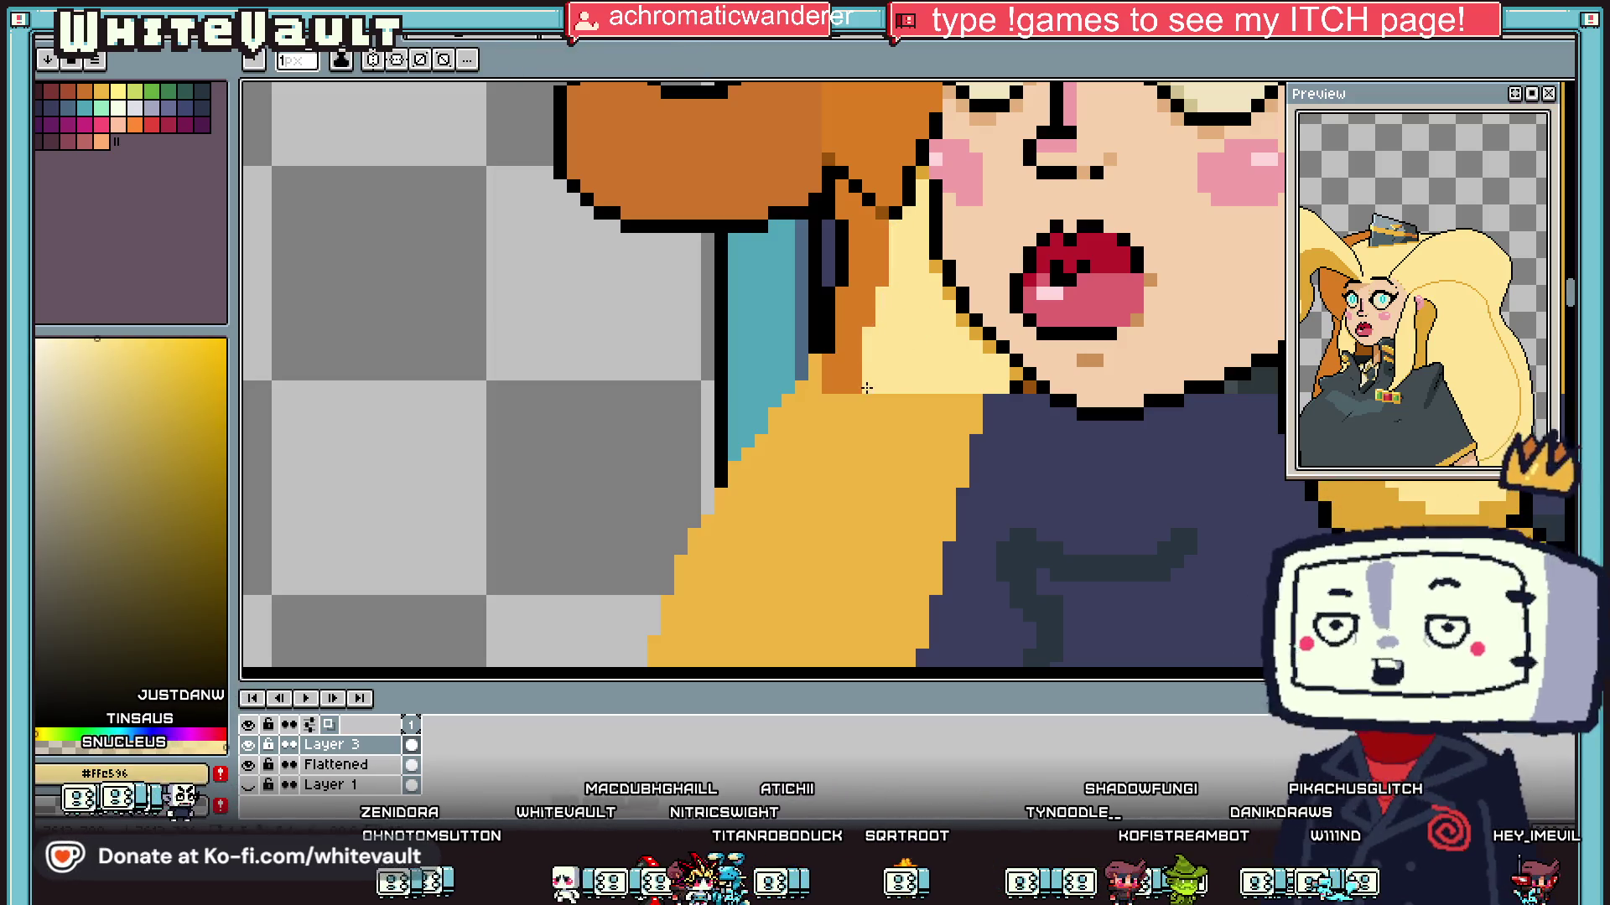
{"action": "left_click", "coordinate": [881, 228], "text": "alt"}
{"action": "left_click_drag", "start_coordinate": [881, 228], "coordinate": [862, 333]}
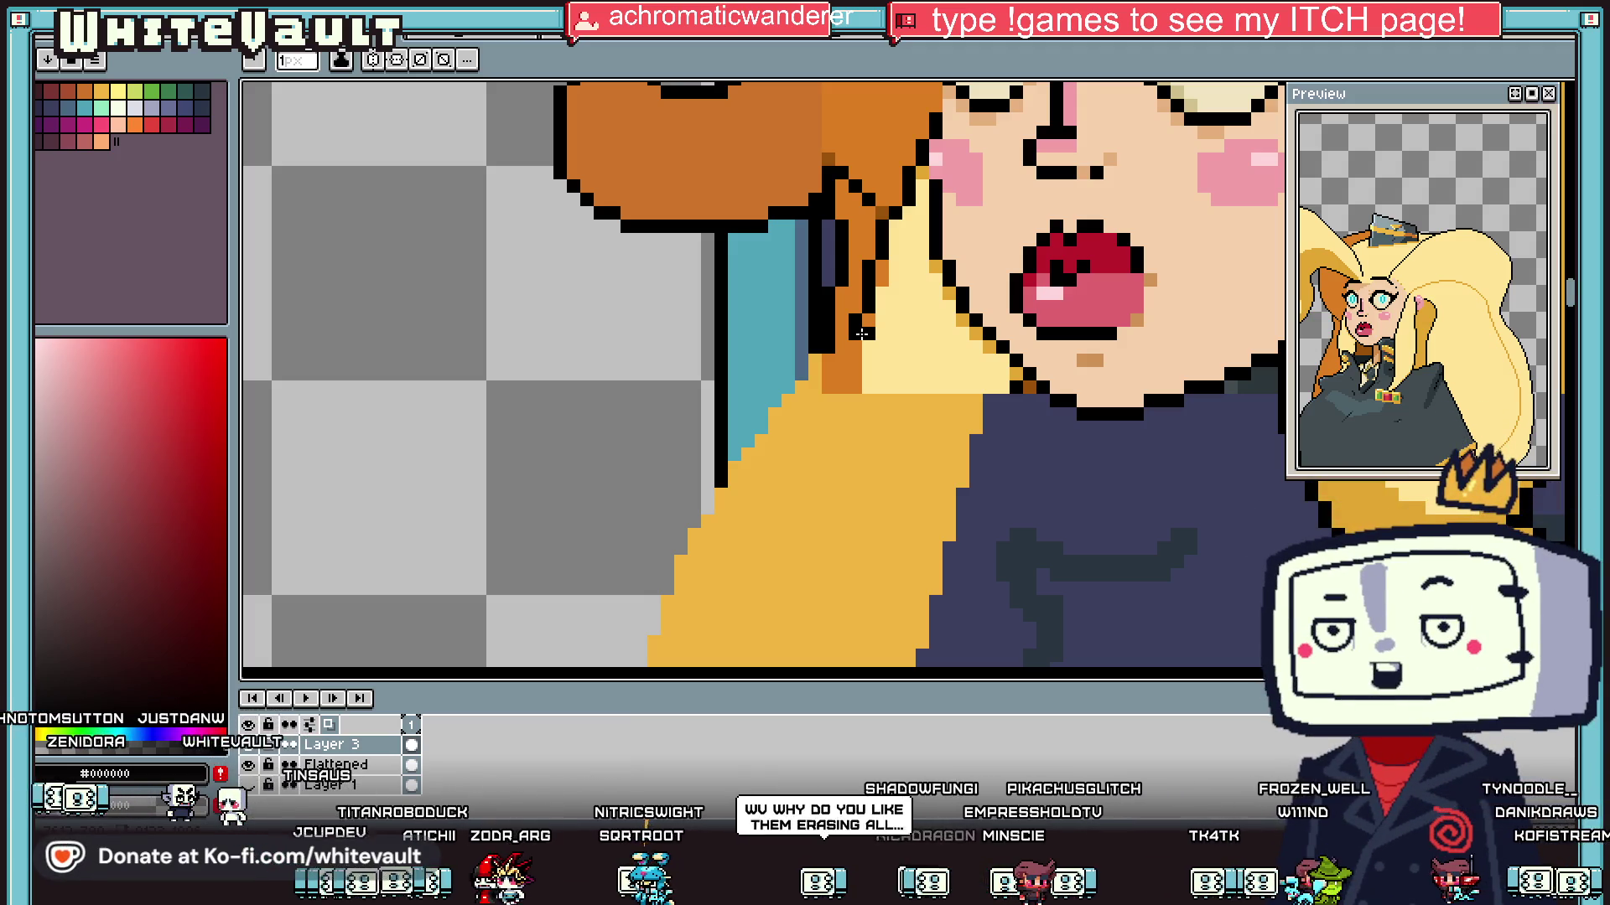
{"action": "scroll", "coordinate": [862, 333], "scroll_direction": "down", "scroll_amount": 3}
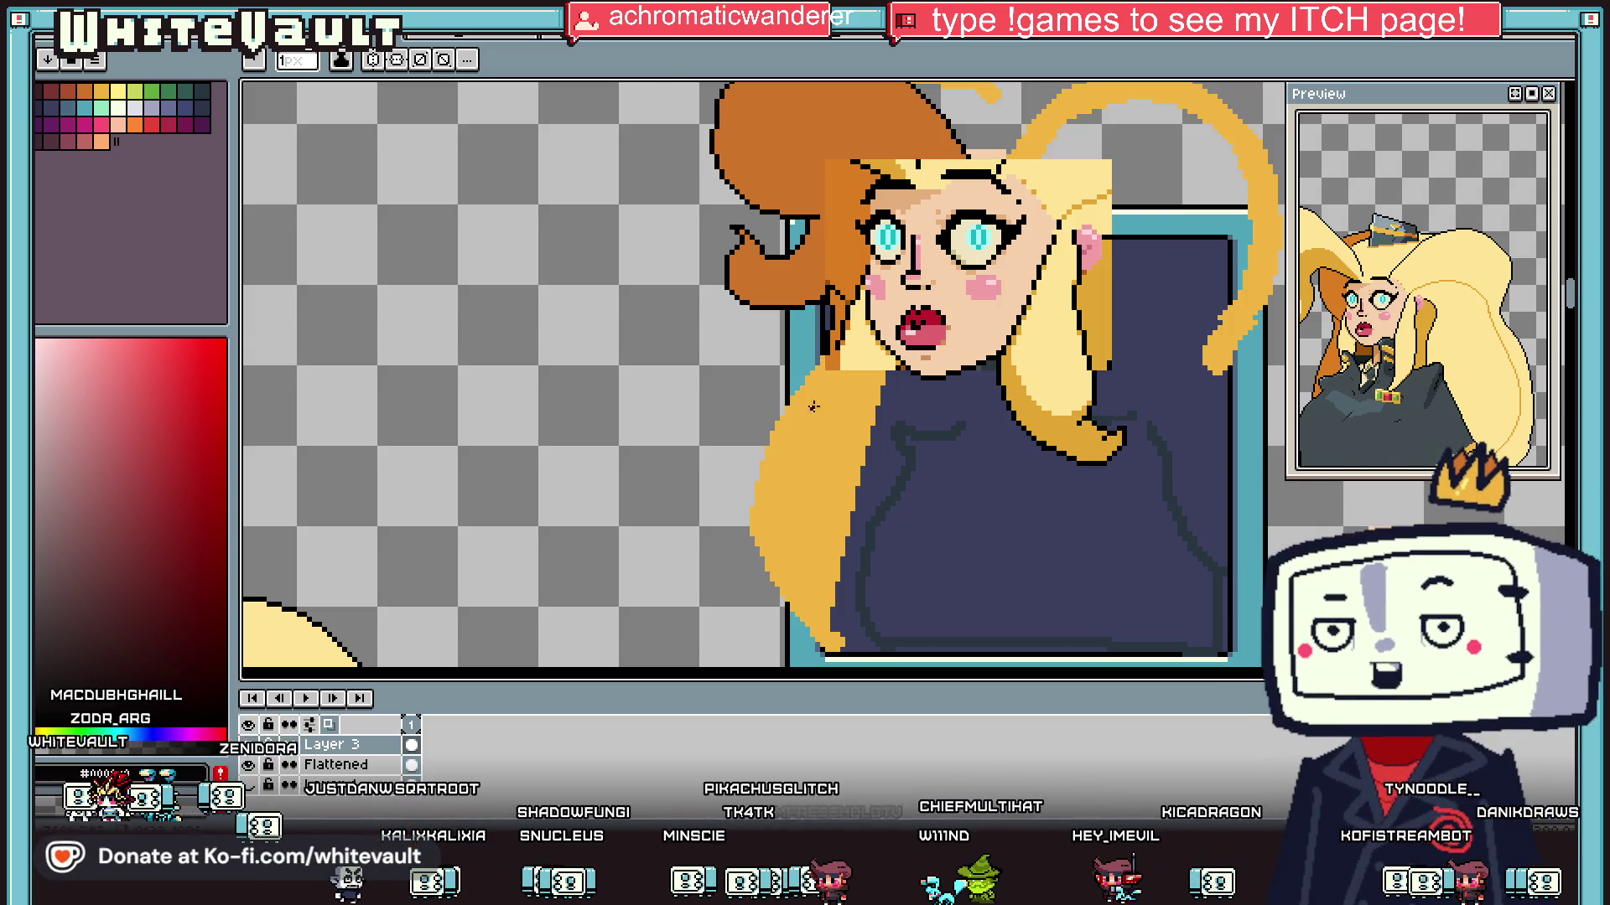
{"action": "scroll", "coordinate": [863, 290], "scroll_direction": "up", "scroll_amount": 3}
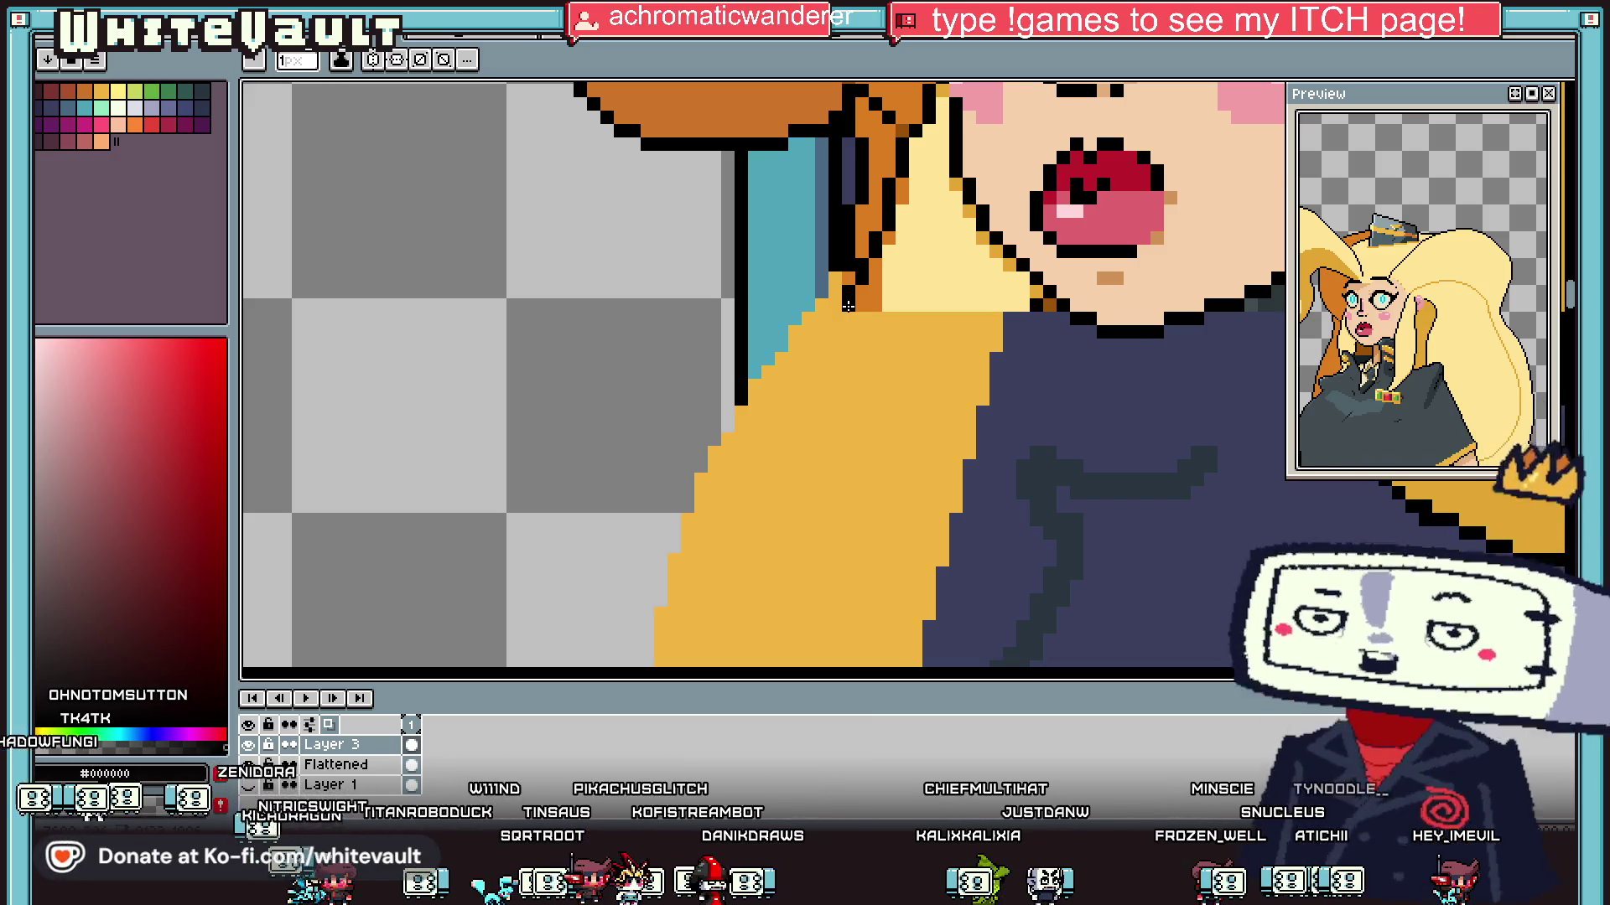
{"action": "scroll", "coordinate": [848, 306], "scroll_direction": "down", "scroll_amount": 6}
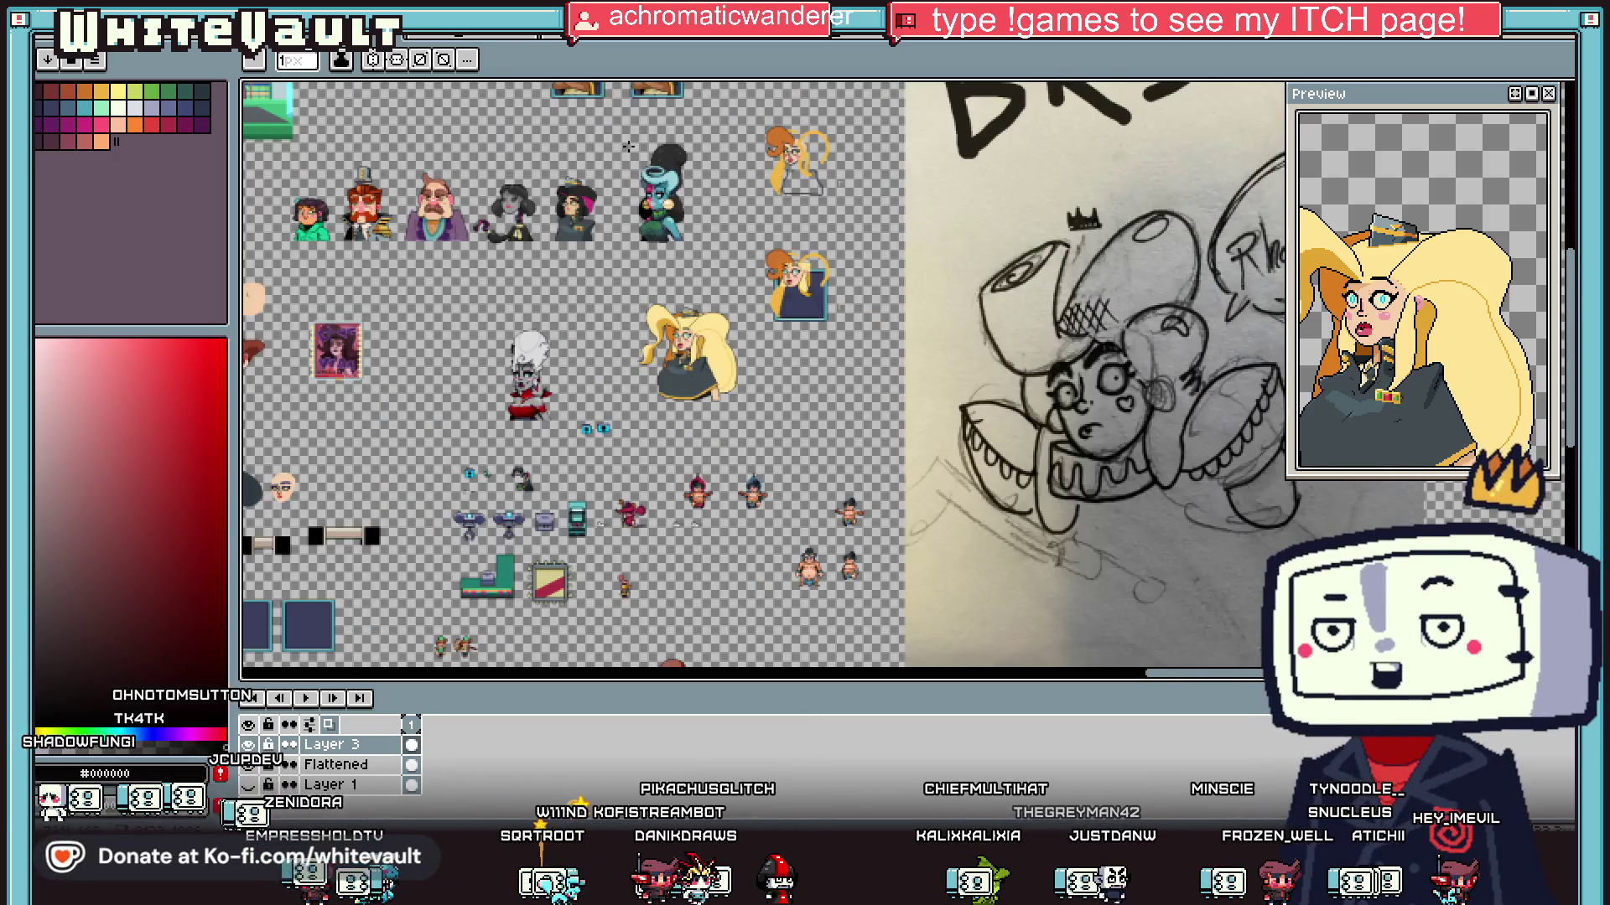
{"action": "scroll", "coordinate": [668, 191], "scroll_direction": "up", "scroll_amount": 2}
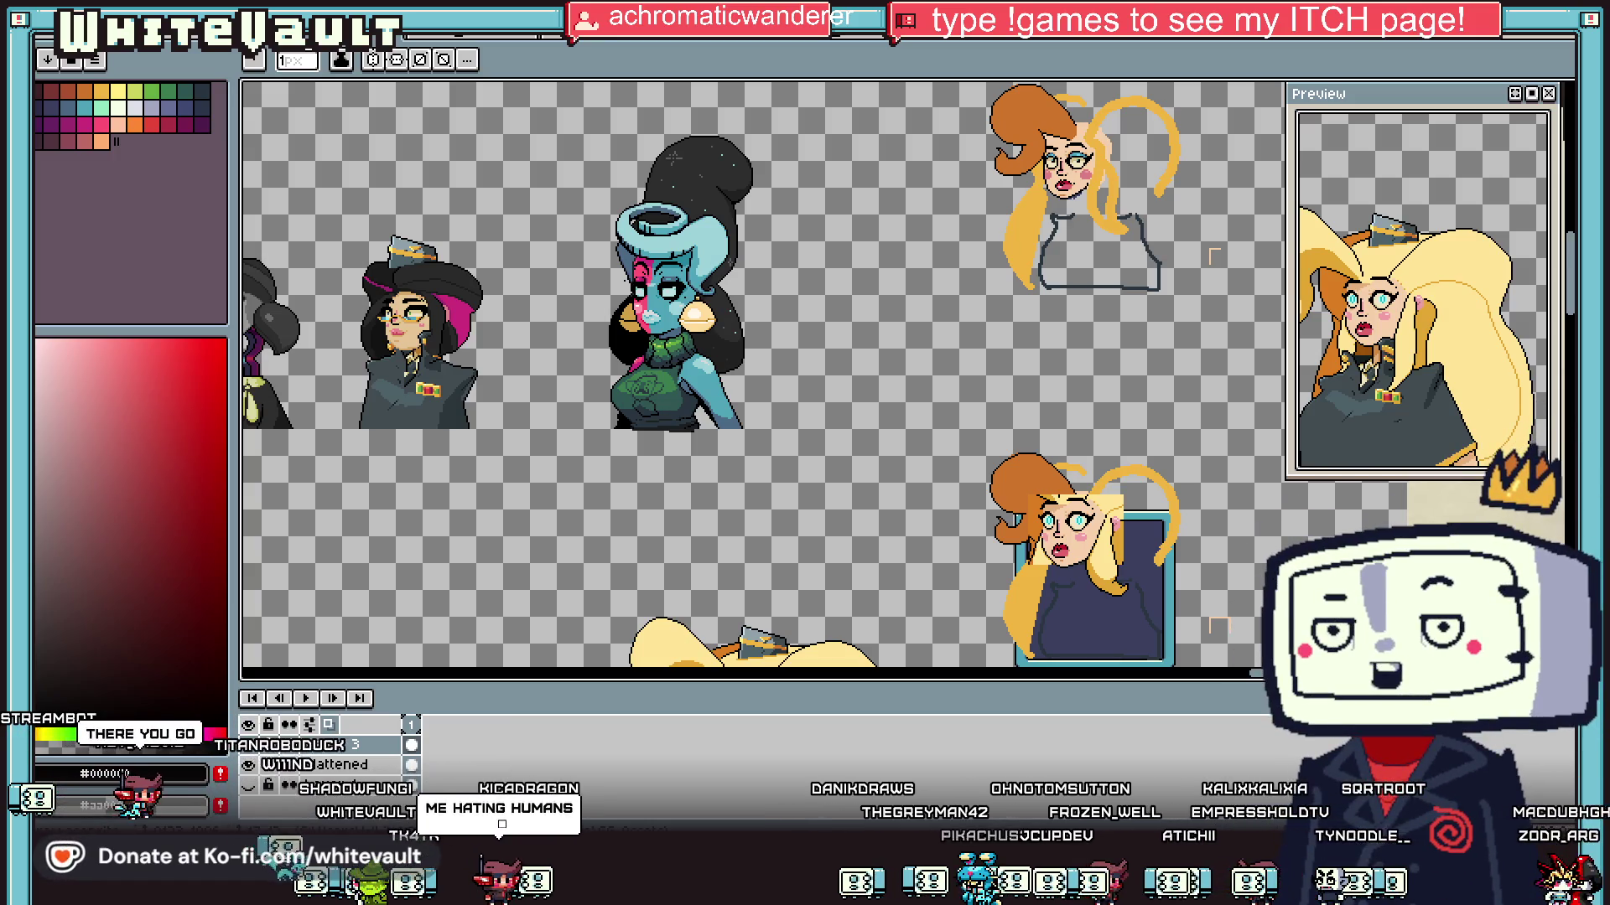
{"action": "scroll", "coordinate": [1219, 625], "scroll_direction": "up", "scroll_amount": 1}
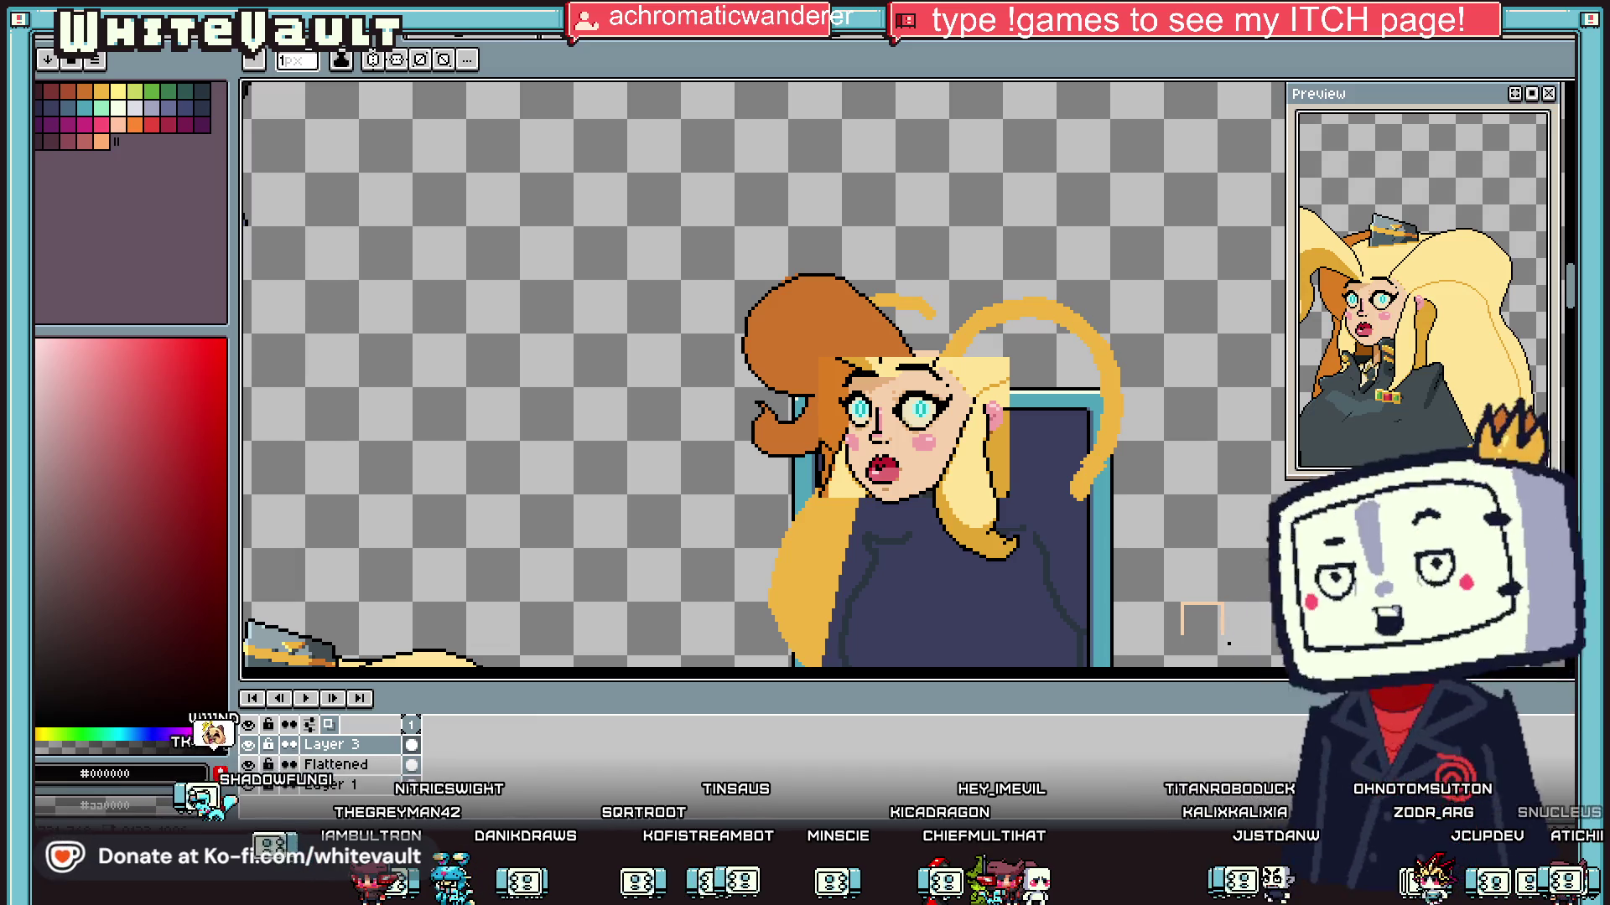
{"action": "scroll", "coordinate": [1014, 554], "scroll_direction": "up", "scroll_amount": 1}
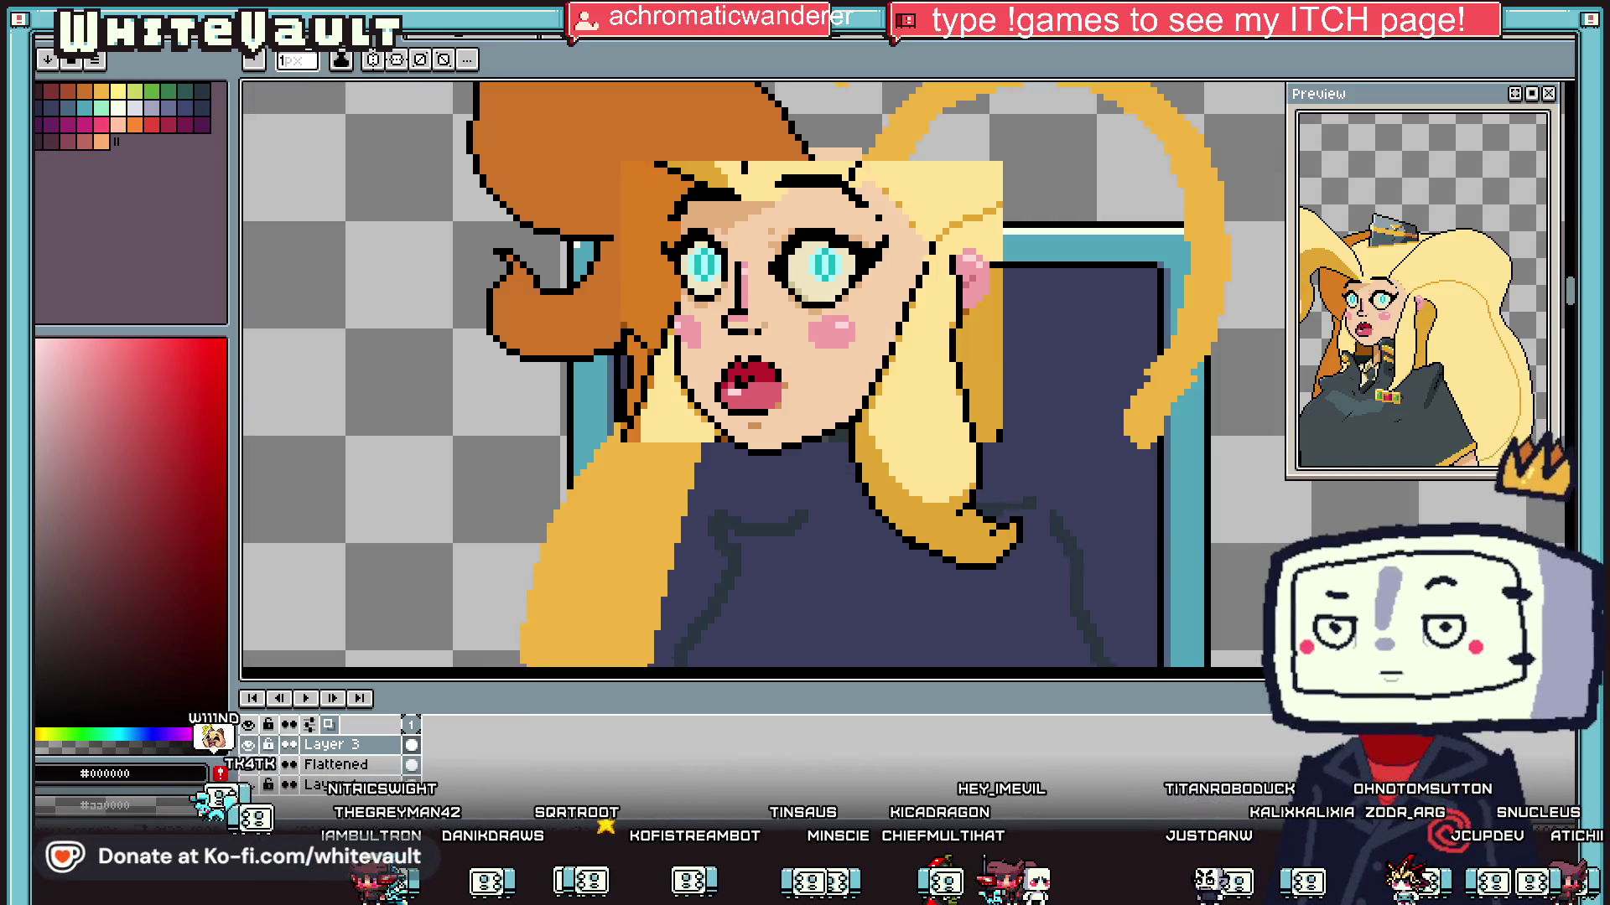
Step: Select the blonde lock beside the chin, nudge it 2px right and commit the move
{"action": "scroll", "coordinate": [792, 387], "scroll_direction": "up", "scroll_amount": 1}
{"action": "mouse_move", "coordinate": [788, 373]}
{"action": "left_mouse_down"}
{"action": "mouse_move", "coordinate": [934, 521]}
{"action": "mouse_move", "coordinate": [983, 647]}
{"action": "left_mouse_up"}
{"action": "left_click_drag", "start_coordinate": [891, 466], "coordinate": [1042, 649]}
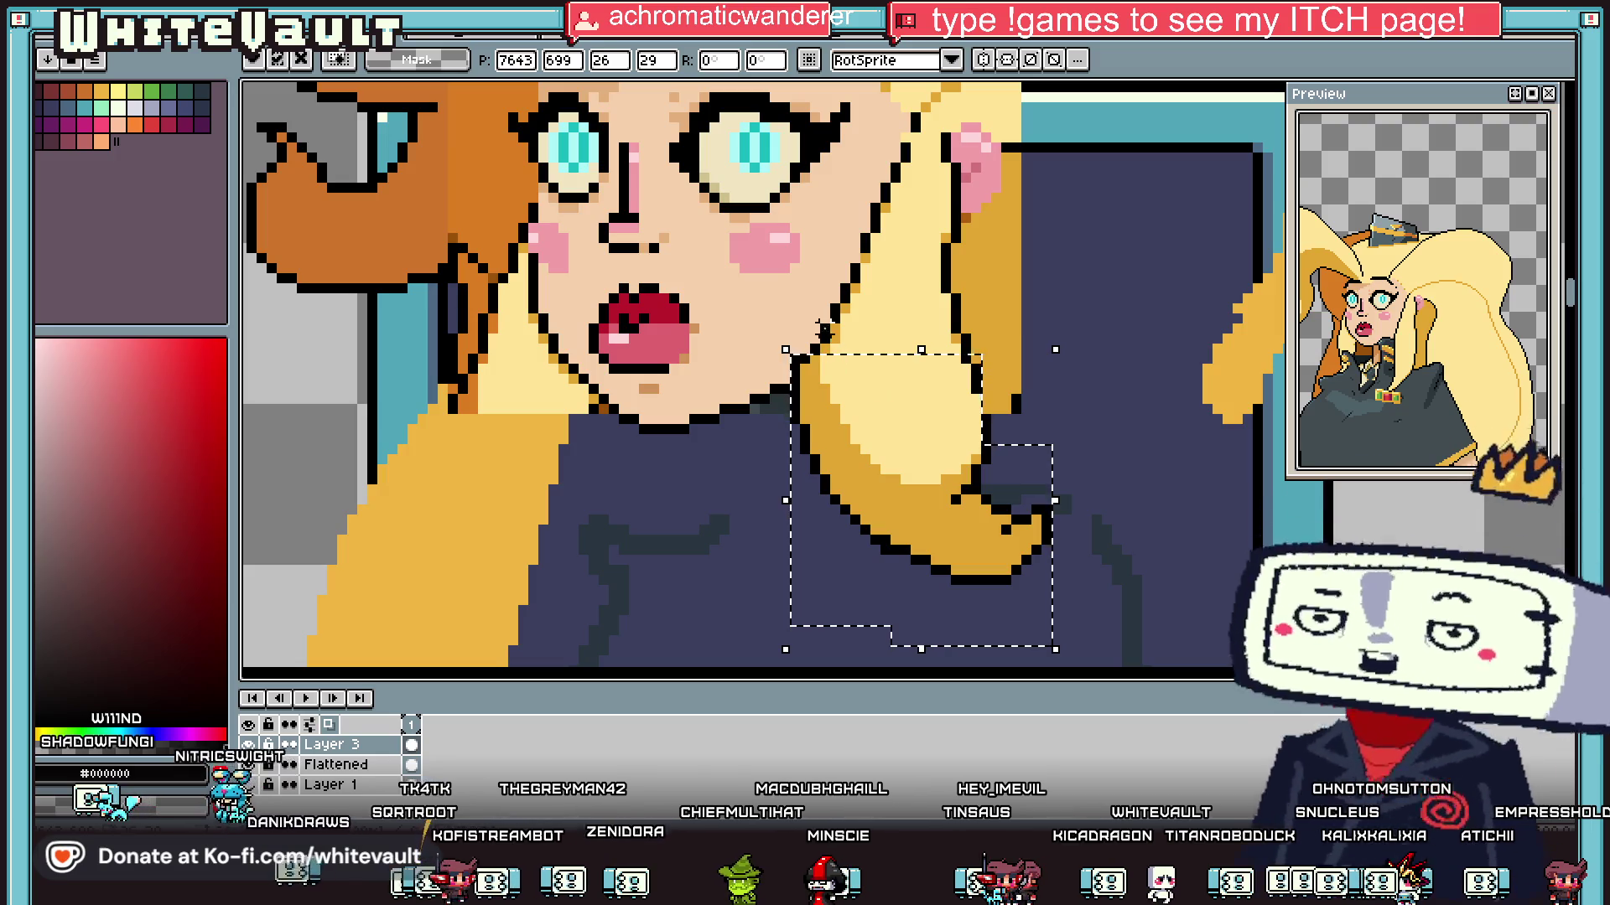
{"action": "left_click_drag", "start_coordinate": [862, 434], "coordinate": [883, 437]}
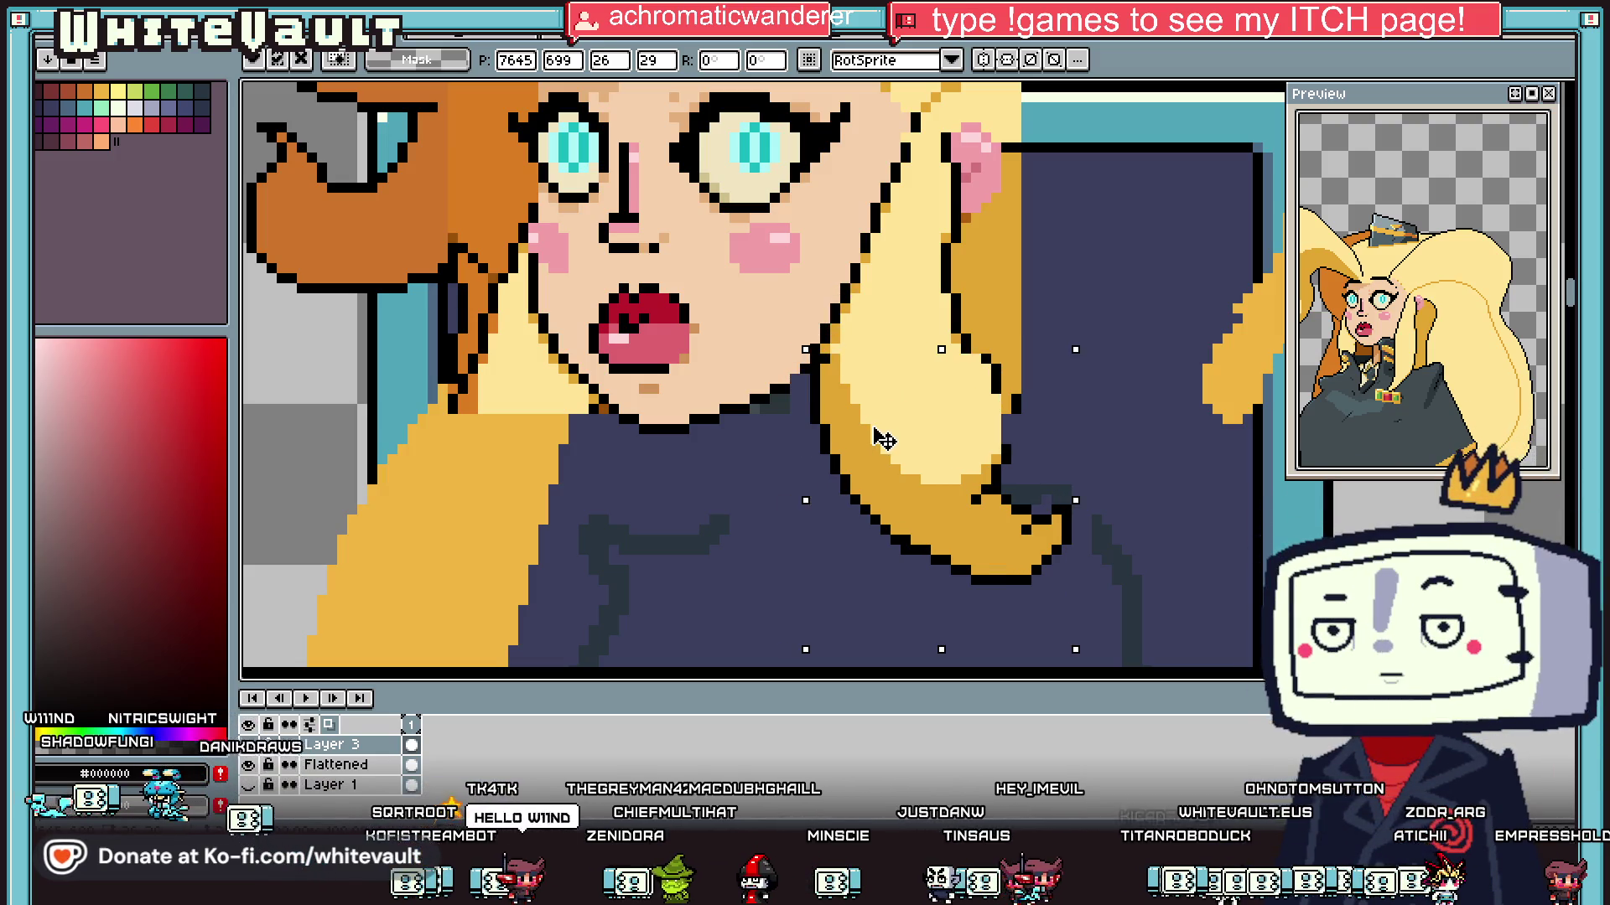
{"action": "key", "text": "ctrl+d"}
Step: Sample the gold hair colours and add black outline pixels along the lock's upper edge
{"action": "scroll", "coordinate": [835, 401], "scroll_direction": "up", "scroll_amount": 1}
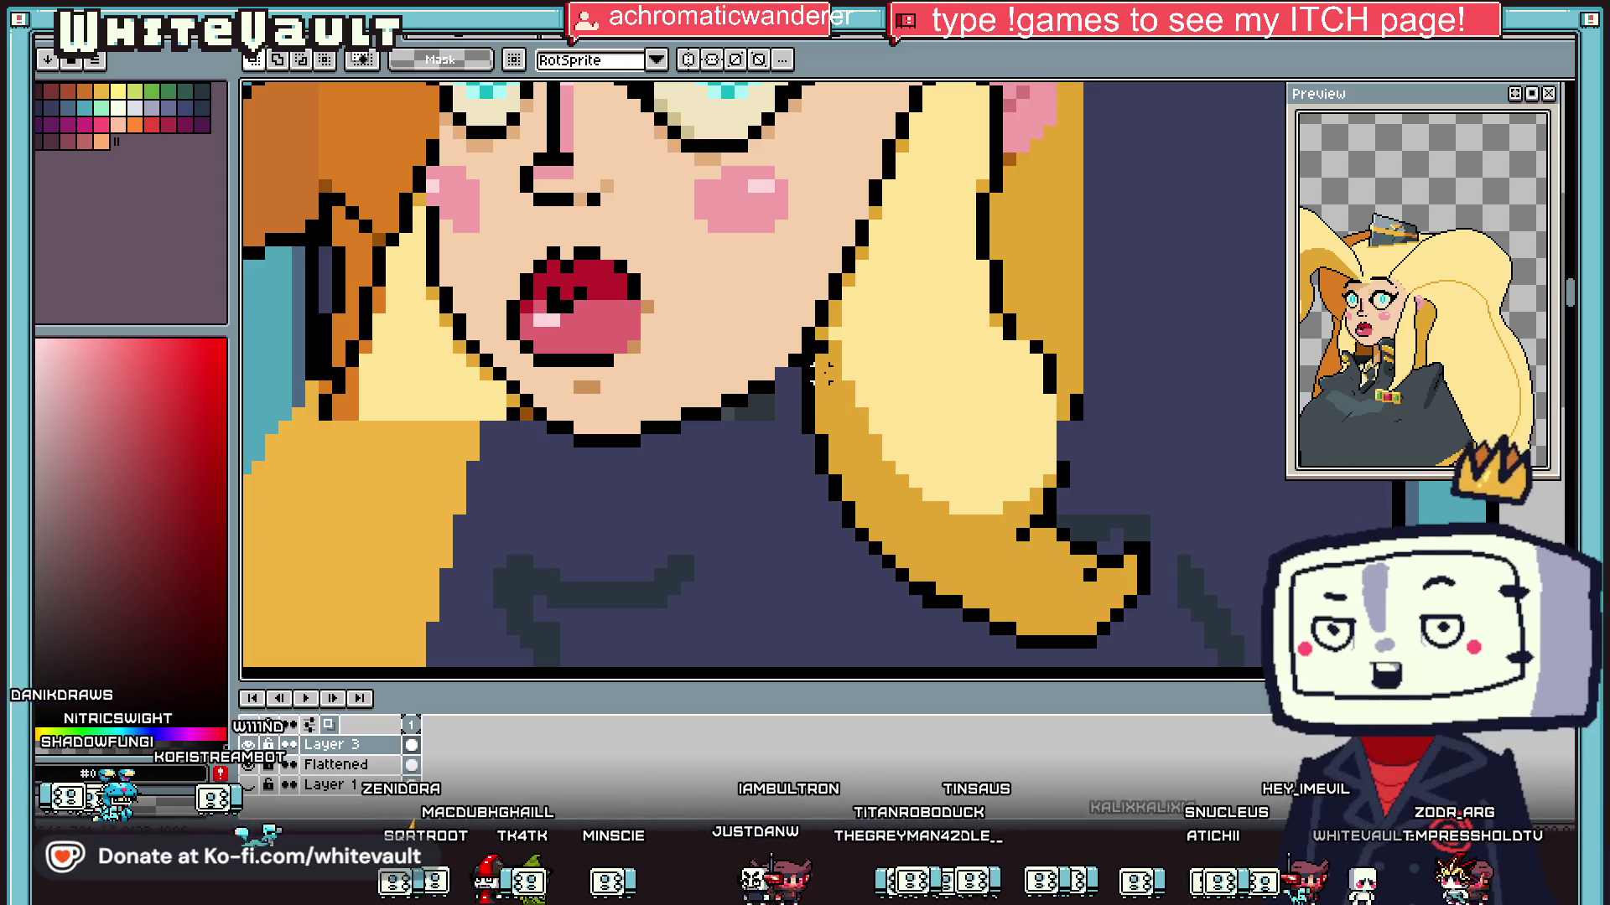
{"action": "key", "text": "i"}
{"action": "scroll", "coordinate": [833, 355], "scroll_direction": "up", "scroll_amount": 1}
{"action": "left_click", "coordinate": [833, 356]}
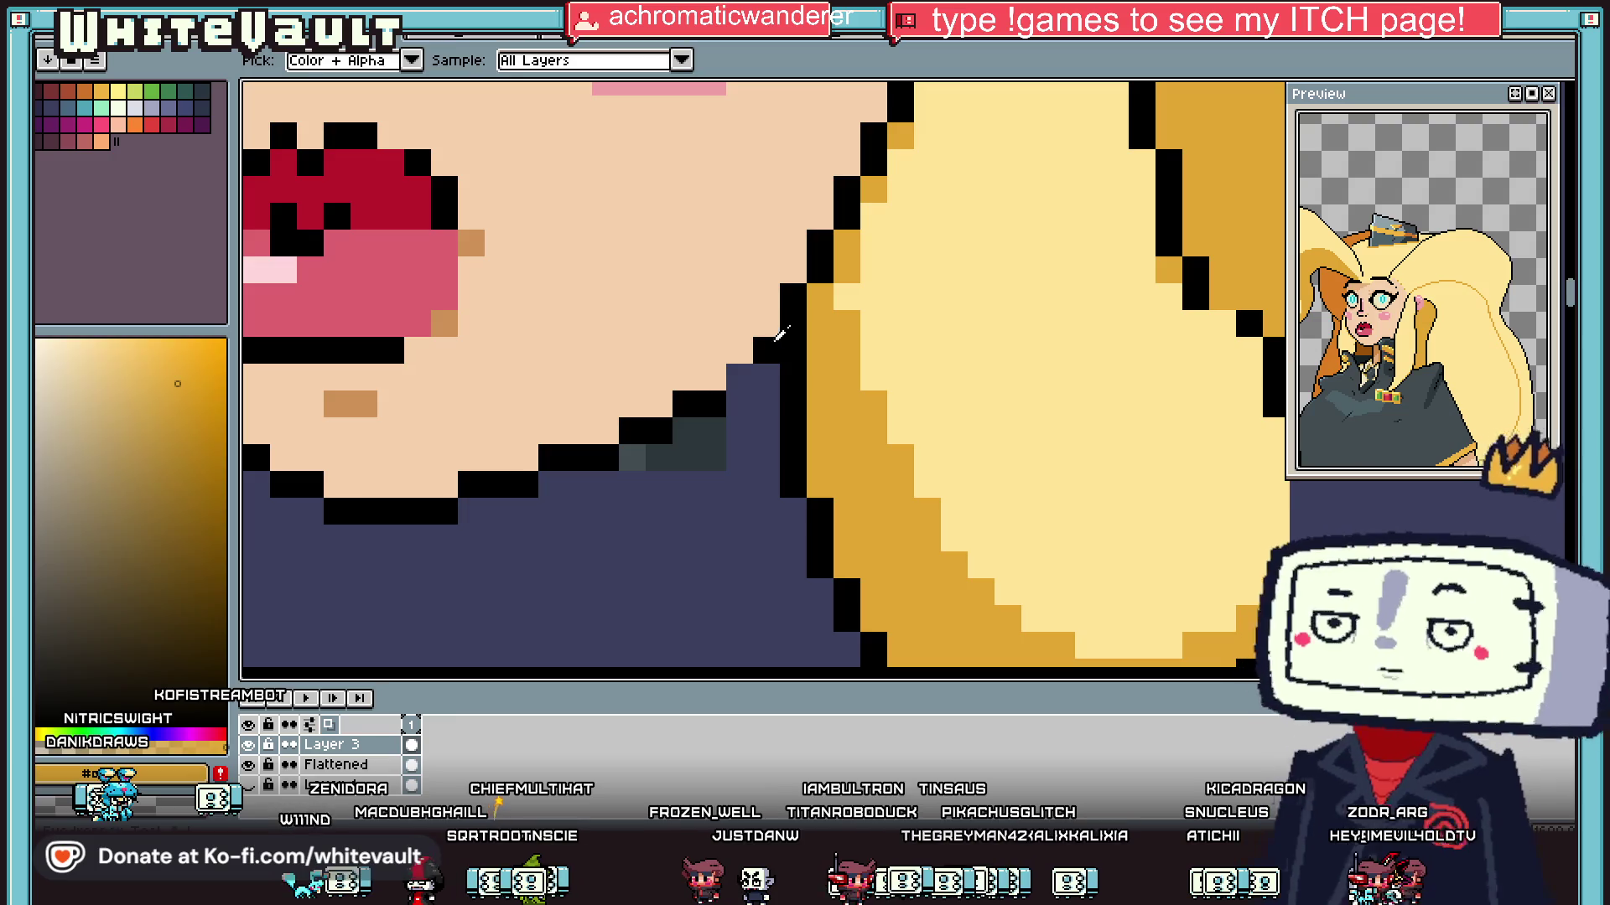
{"action": "left_click", "coordinate": [767, 348]}
{"action": "key", "text": "b"}
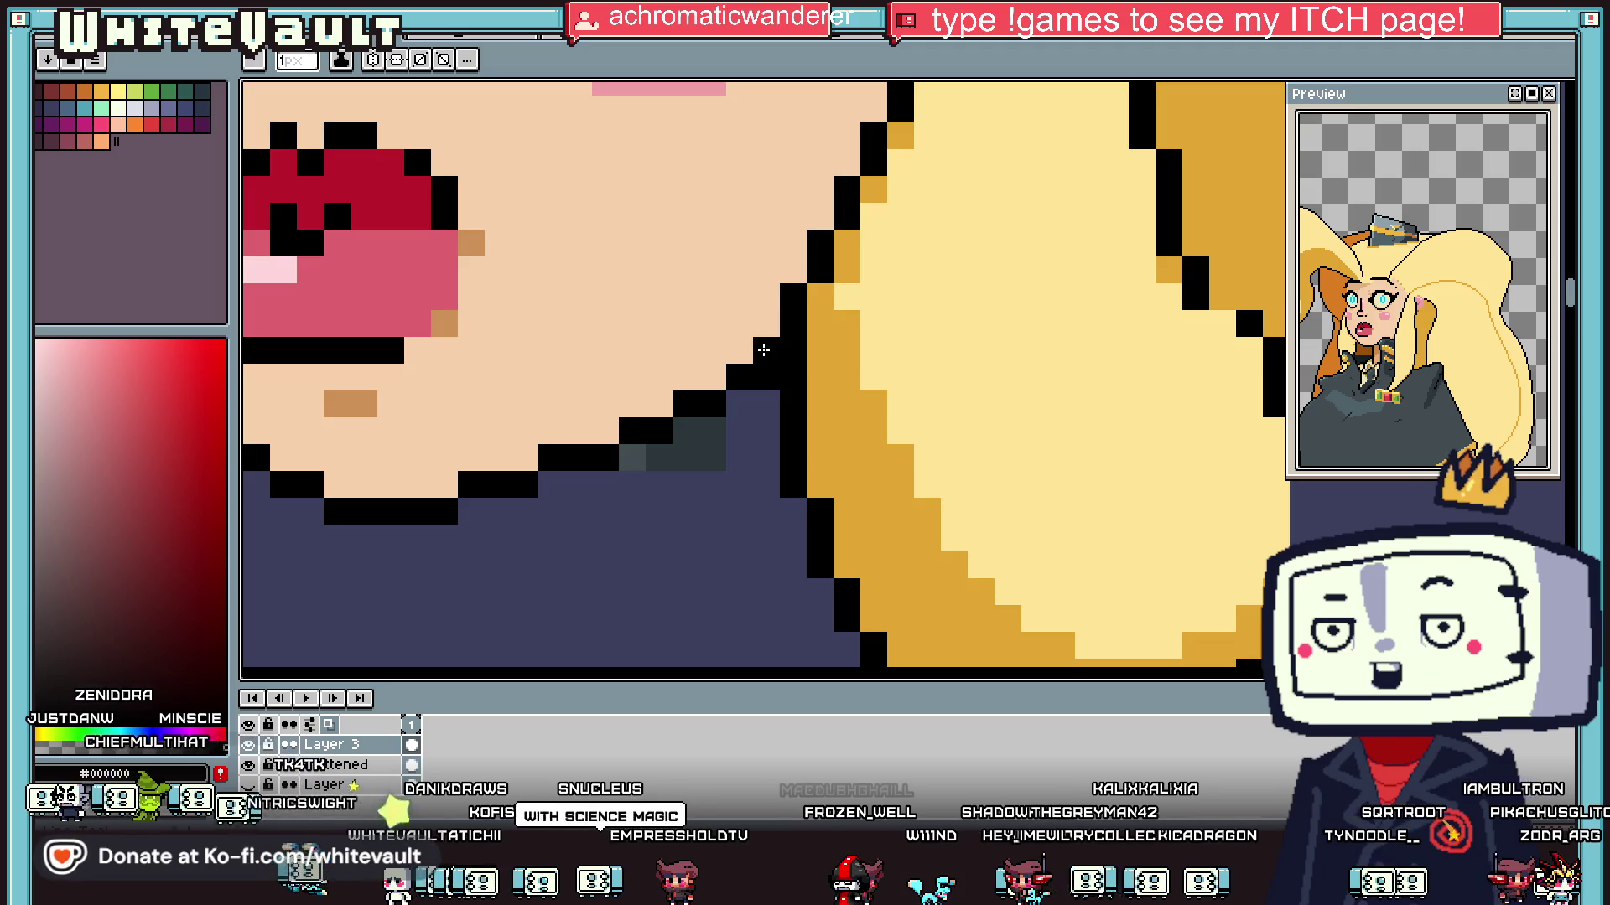
{"action": "scroll", "coordinate": [810, 287], "scroll_direction": "down", "scroll_amount": 3}
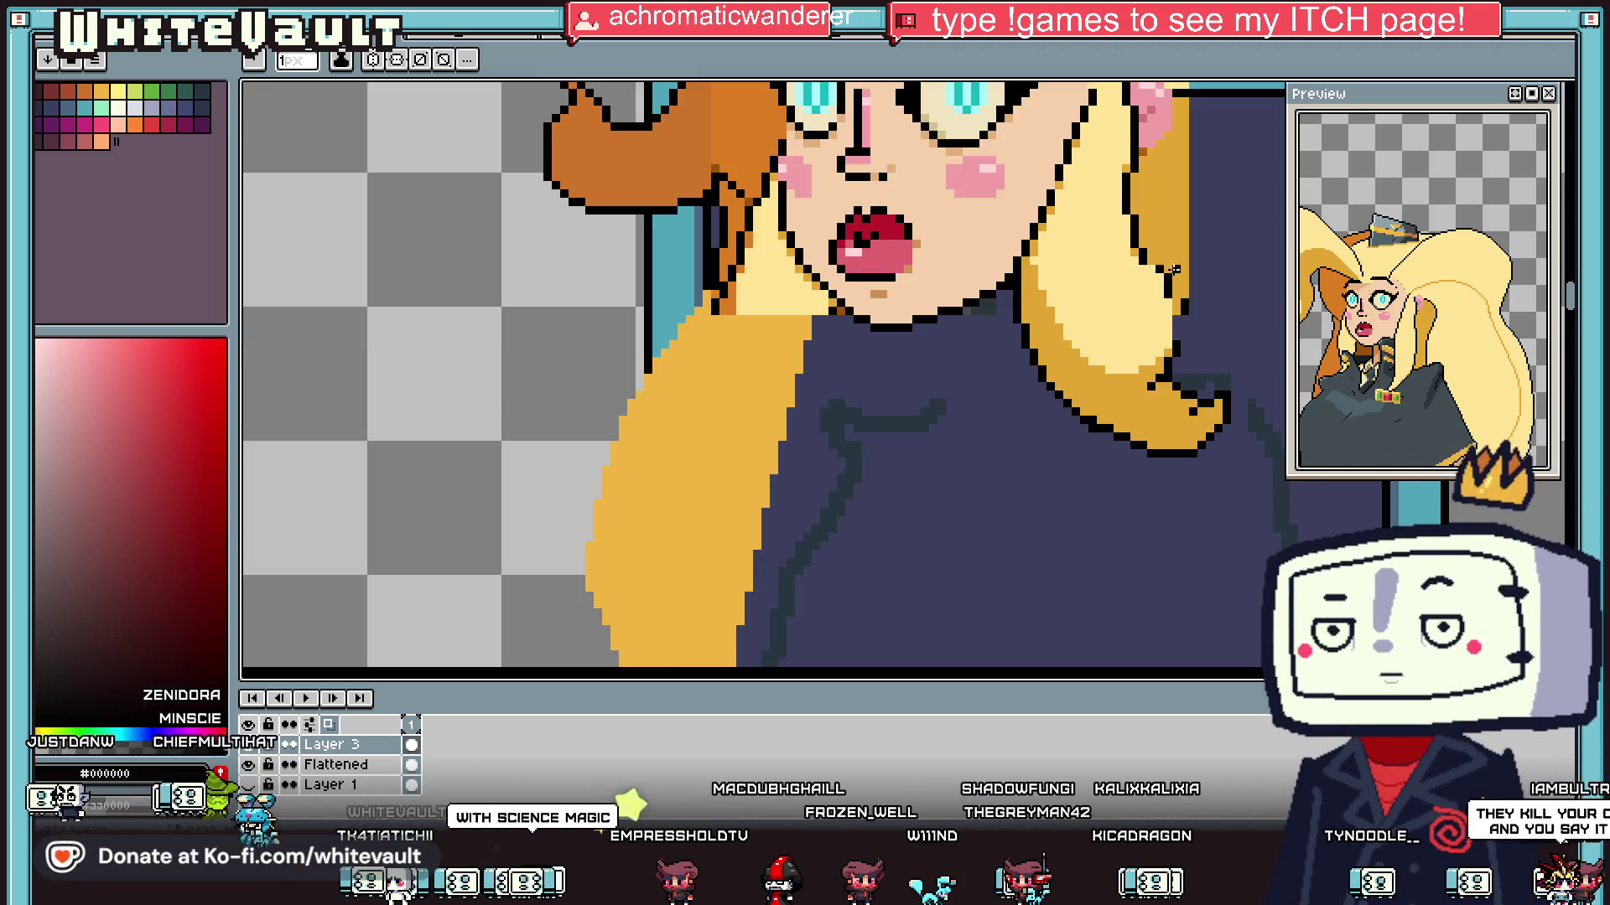
{"action": "scroll", "coordinate": [1121, 260], "scroll_direction": "up", "scroll_amount": 3}
{"action": "scroll", "coordinate": [1124, 268], "scroll_direction": "down", "scroll_amount": 1}
{"action": "scroll", "coordinate": [1123, 269], "scroll_direction": "down", "scroll_amount": 1}
{"action": "scroll", "coordinate": [1115, 258], "scroll_direction": "up", "scroll_amount": 2}
{"action": "mouse_move", "coordinate": [1111, 257]}
{"action": "left_mouse_down"}
{"action": "mouse_move", "coordinate": [1046, 132]}
{"action": "mouse_move", "coordinate": [1002, 152]}
{"action": "mouse_move", "coordinate": [1039, 237]}
{"action": "left_mouse_up"}
{"action": "left_click", "coordinate": [1041, 105]}
{"action": "left_click", "coordinate": [955, 118], "text": "alt"}
Step: Fill gaps with orange shading and redraw the black outline down the lock's side
{"action": "left_click", "coordinate": [1004, 167], "text": "alt"}
{"action": "left_click", "coordinate": [1036, 180]}
{"action": "left_click", "coordinate": [999, 164], "text": "alt"}
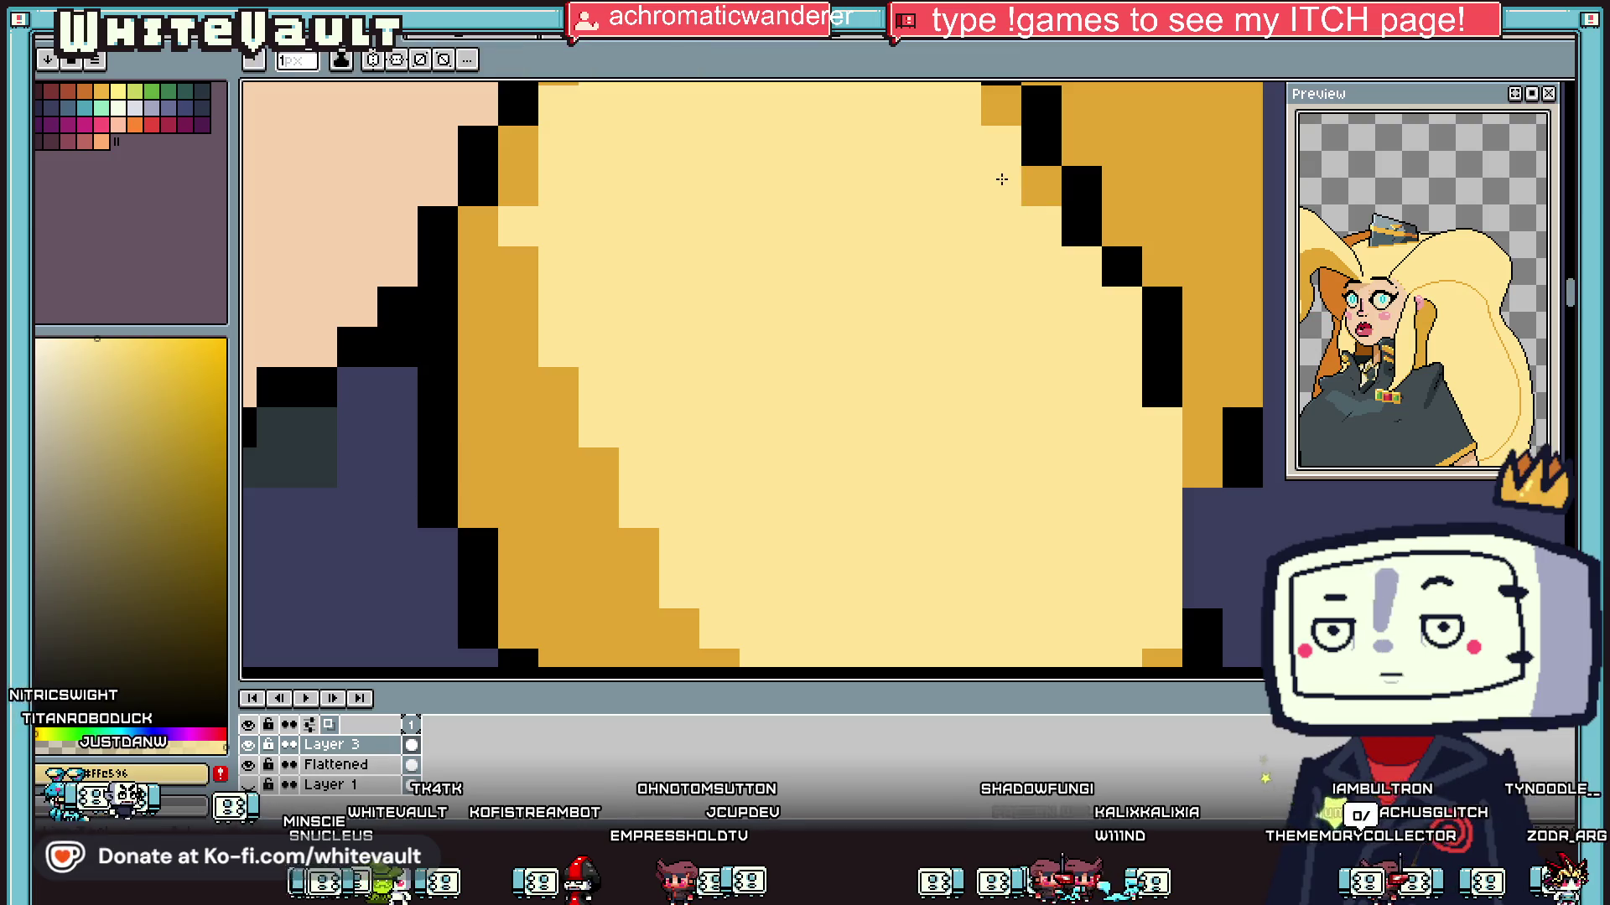
{"action": "scroll", "coordinate": [1006, 167], "scroll_direction": "down", "scroll_amount": 2}
{"action": "scroll", "coordinate": [1062, 222], "scroll_direction": "up", "scroll_amount": 1}
{"action": "left_click", "coordinate": [1077, 268], "text": "alt"}
{"action": "left_click", "coordinate": [1049, 224]}
{"action": "left_click", "coordinate": [1107, 251], "text": "alt"}
{"action": "left_click", "coordinate": [1076, 225]}
{"action": "left_click", "coordinate": [1076, 268], "text": "alt"}
{"action": "left_click_drag", "start_coordinate": [1103, 326], "coordinate": [1100, 425]}
{"action": "scroll", "coordinate": [1094, 300], "scroll_direction": "down", "scroll_amount": 3}
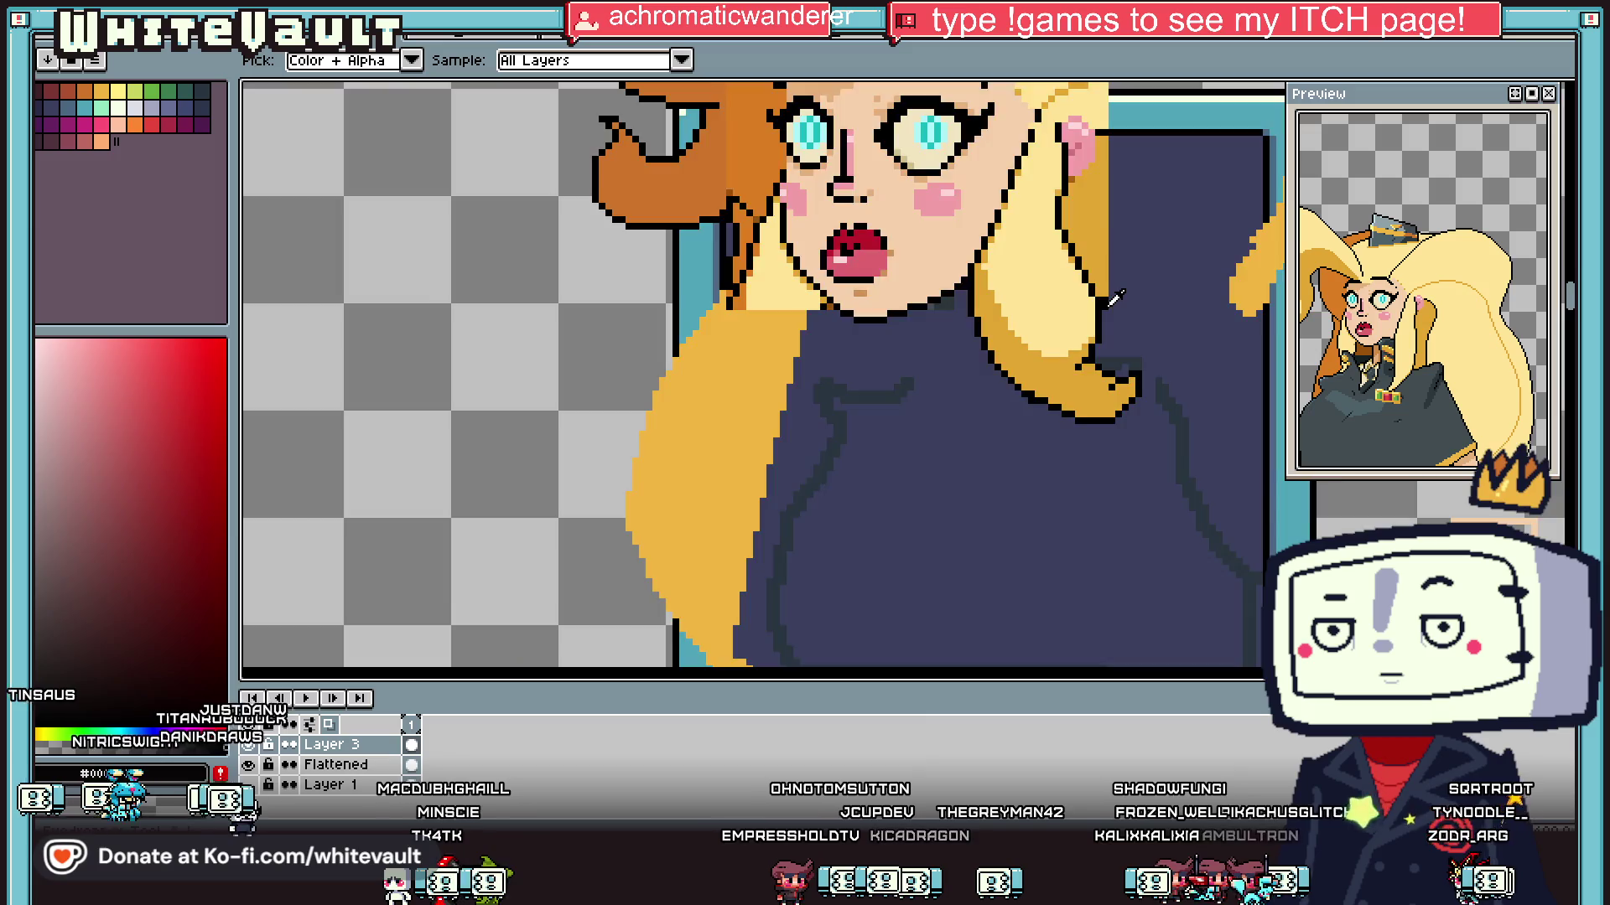
{"action": "scroll", "coordinate": [1107, 299], "scroll_direction": "up", "scroll_amount": 2}
{"action": "scroll", "coordinate": [1111, 299], "scroll_direction": "down", "scroll_amount": 1}
{"action": "scroll", "coordinate": [1111, 298], "scroll_direction": "down", "scroll_amount": 1}
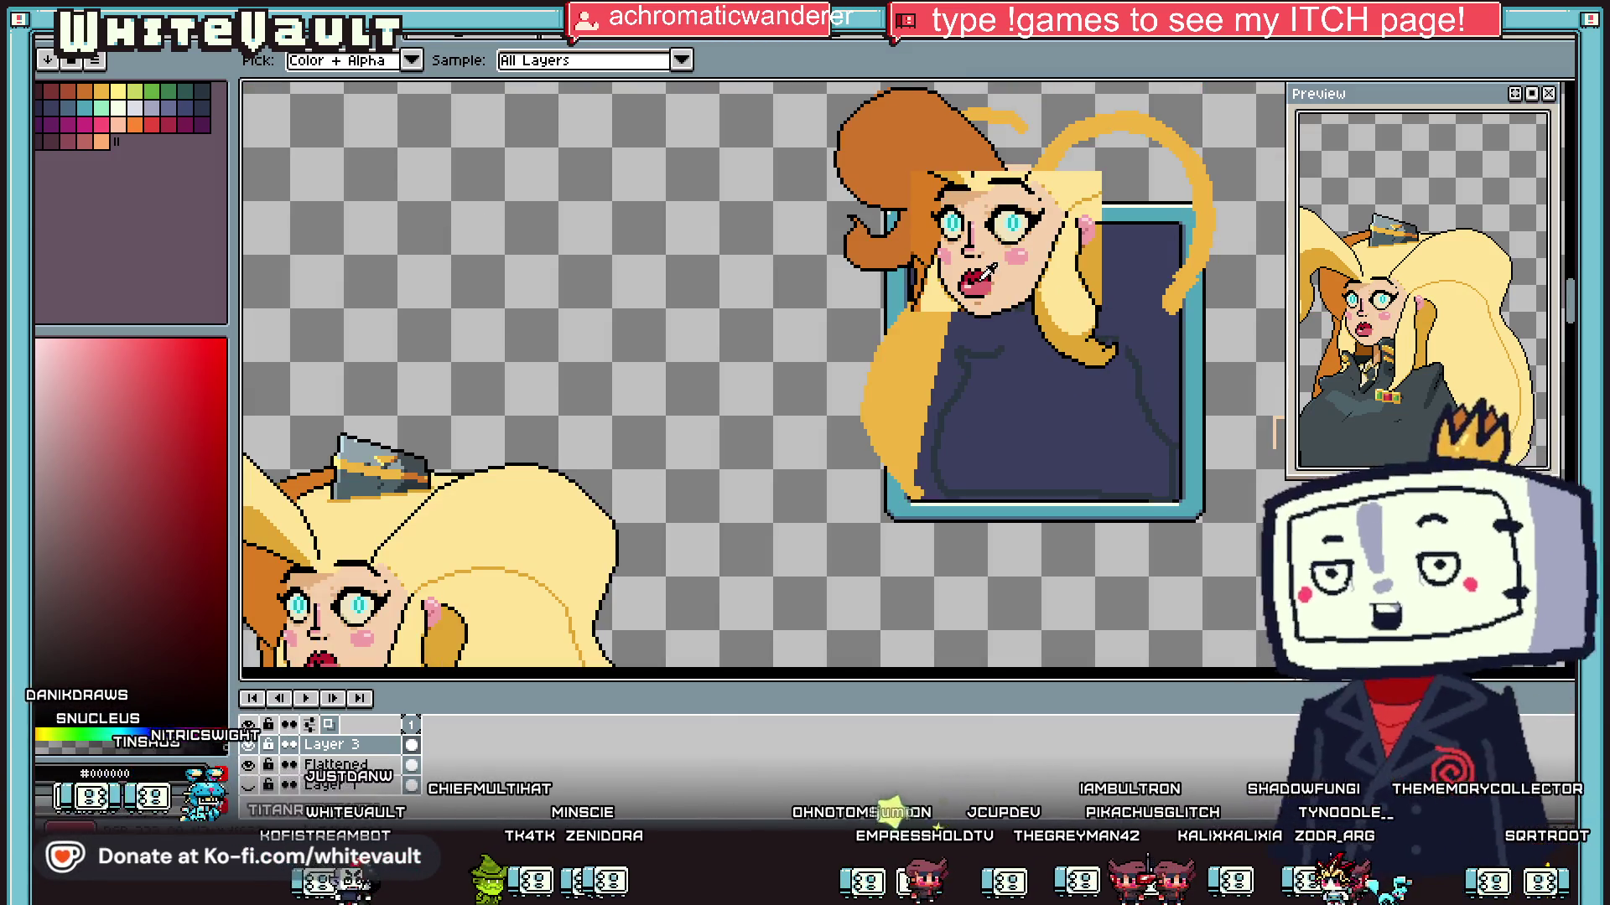
Step: Select the hair curl, move it aside, delete its extra strip and reselect the piece
{"action": "left_click", "coordinate": [1569, 113]}
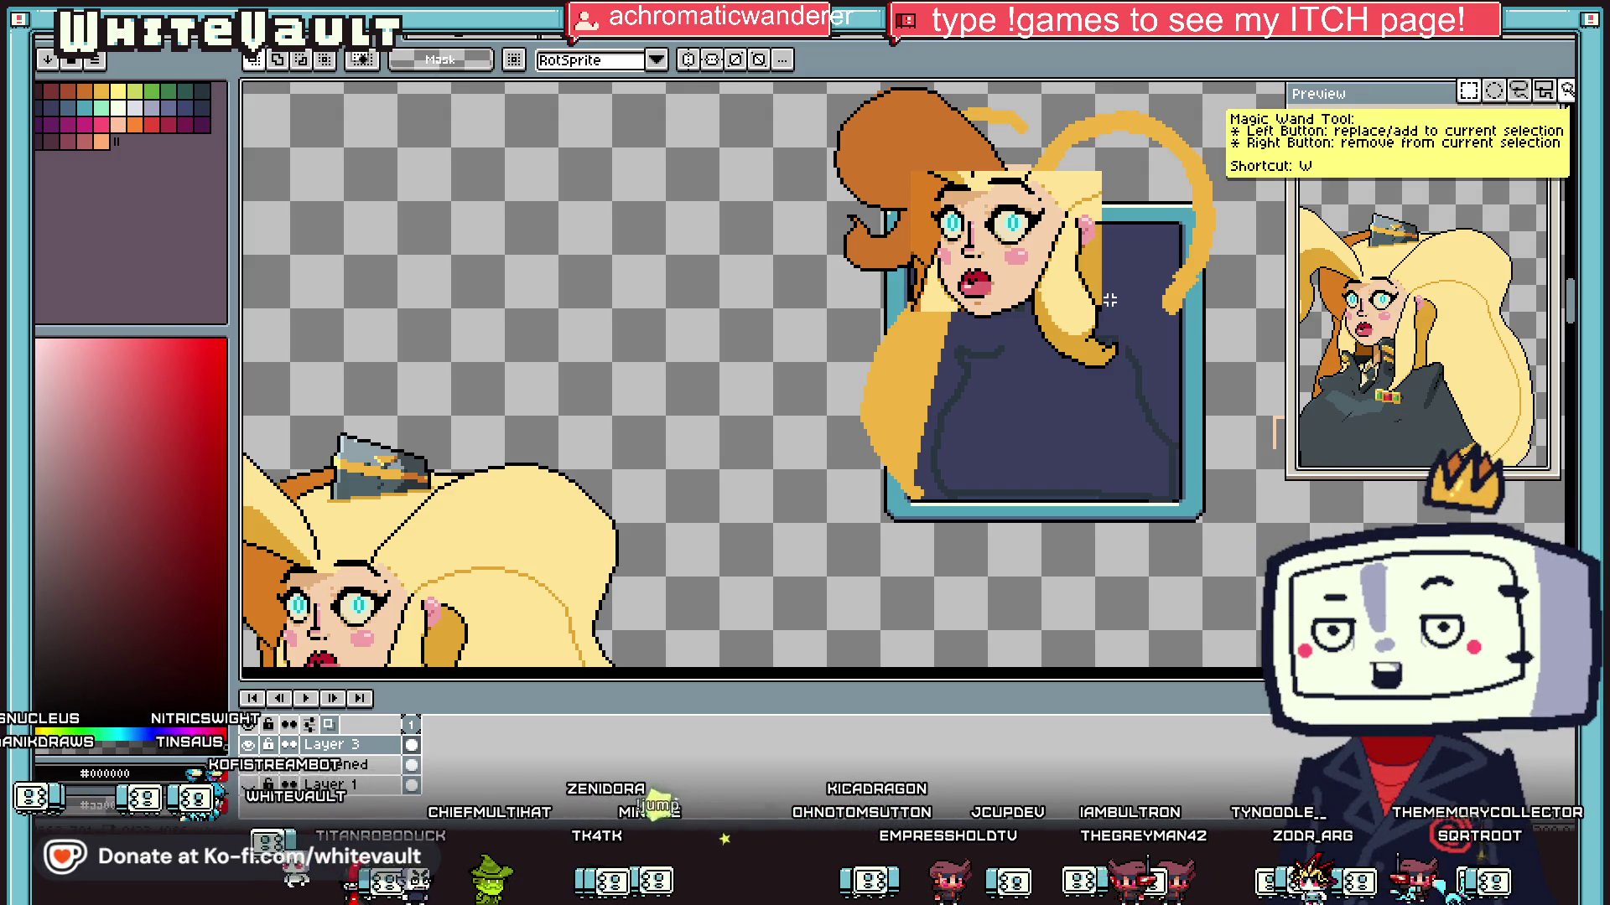
{"action": "scroll", "coordinate": [1105, 300], "scroll_direction": "up", "scroll_amount": 1}
{"action": "mouse_move", "coordinate": [1017, 265]}
{"action": "left_mouse_down"}
{"action": "mouse_move", "coordinate": [1132, 461]}
{"action": "mouse_move", "coordinate": [1115, 432]}
{"action": "mouse_move", "coordinate": [767, 434]}
{"action": "mouse_move", "coordinate": [779, 422]}
{"action": "mouse_move", "coordinate": [495, 398]}
{"action": "left_mouse_up"}
{"action": "left_click_drag", "start_coordinate": [539, 203], "coordinate": [495, 506]}
{"action": "key", "text": "Delete"}
{"action": "left_click_drag", "start_coordinate": [333, 188], "coordinate": [488, 498]}
Step: Clear the stray orange and navy patches around the curl using the magic wand
{"action": "scroll", "coordinate": [461, 250], "scroll_direction": "up", "scroll_amount": 2}
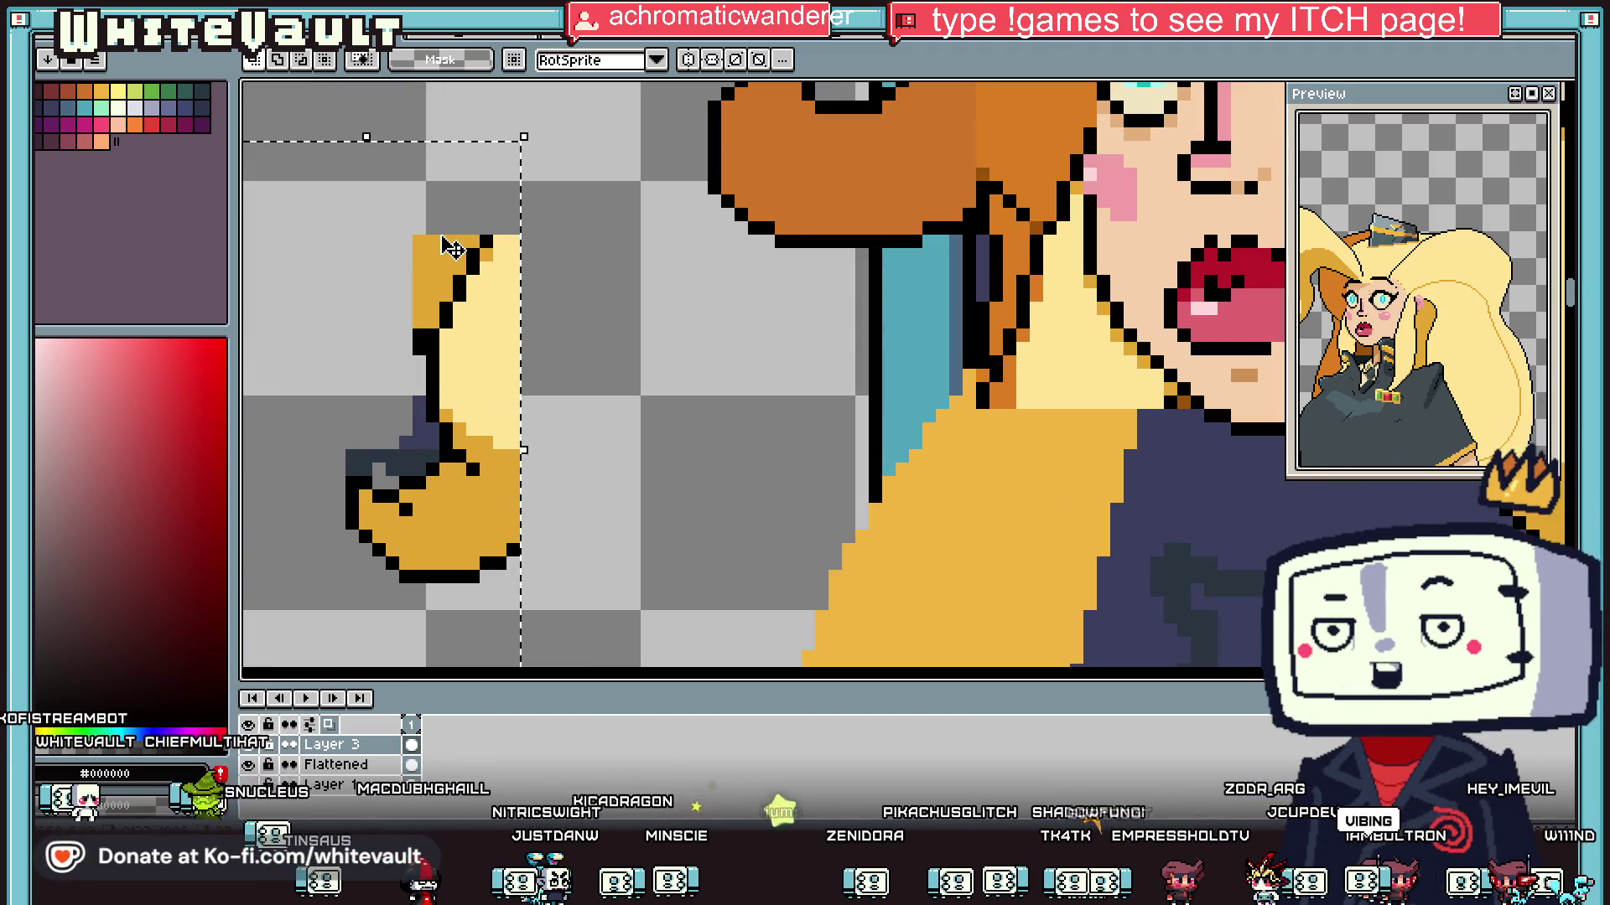
{"action": "key", "text": "b"}
{"action": "key", "text": "g"}
{"action": "left_click", "coordinate": [420, 263]}
{"action": "left_click", "coordinate": [419, 430]}
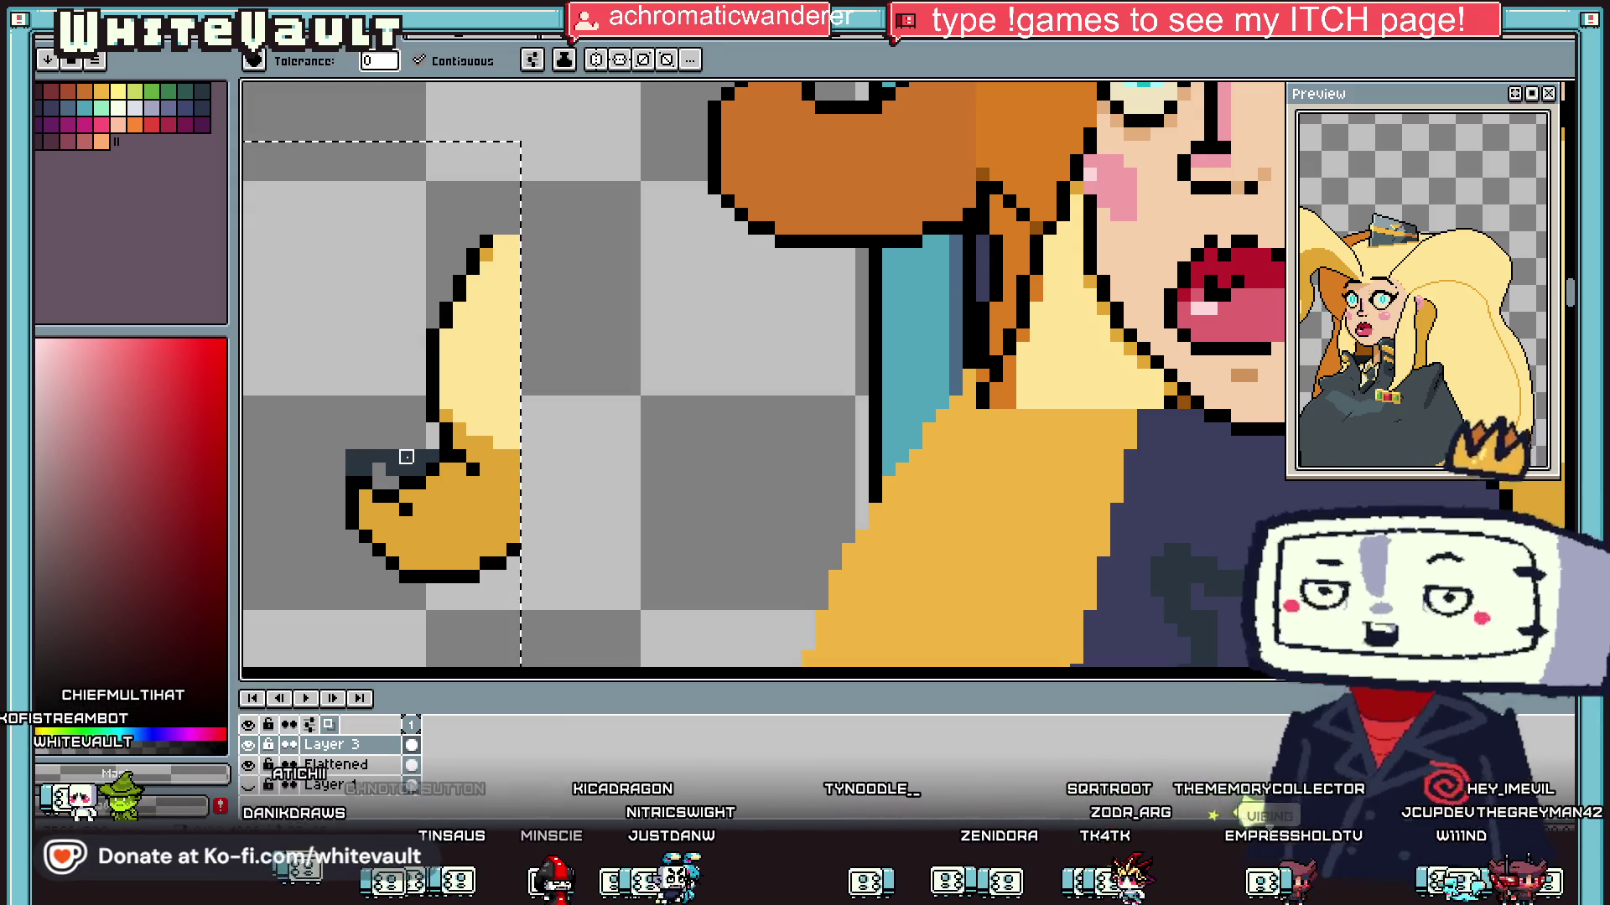
{"action": "left_click", "coordinate": [394, 461]}
{"action": "scroll", "coordinate": [453, 399], "scroll_direction": "down", "scroll_amount": 2}
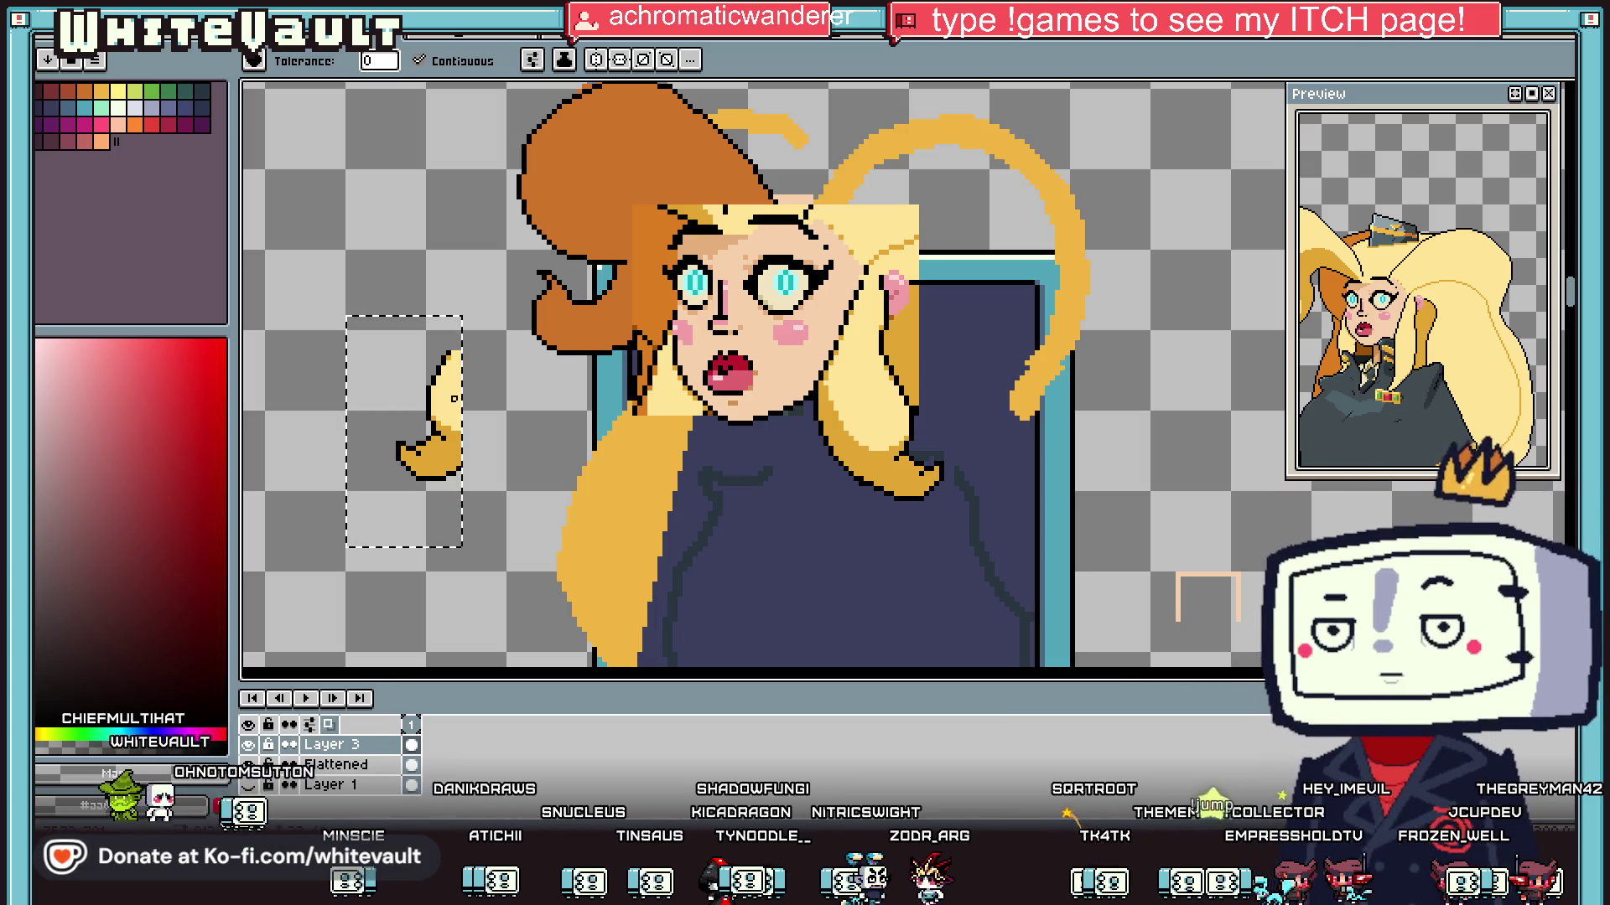
Step: Move the curl onto the shoulder beside the chin and commit its position
{"action": "left_click", "coordinate": [1519, 91]}
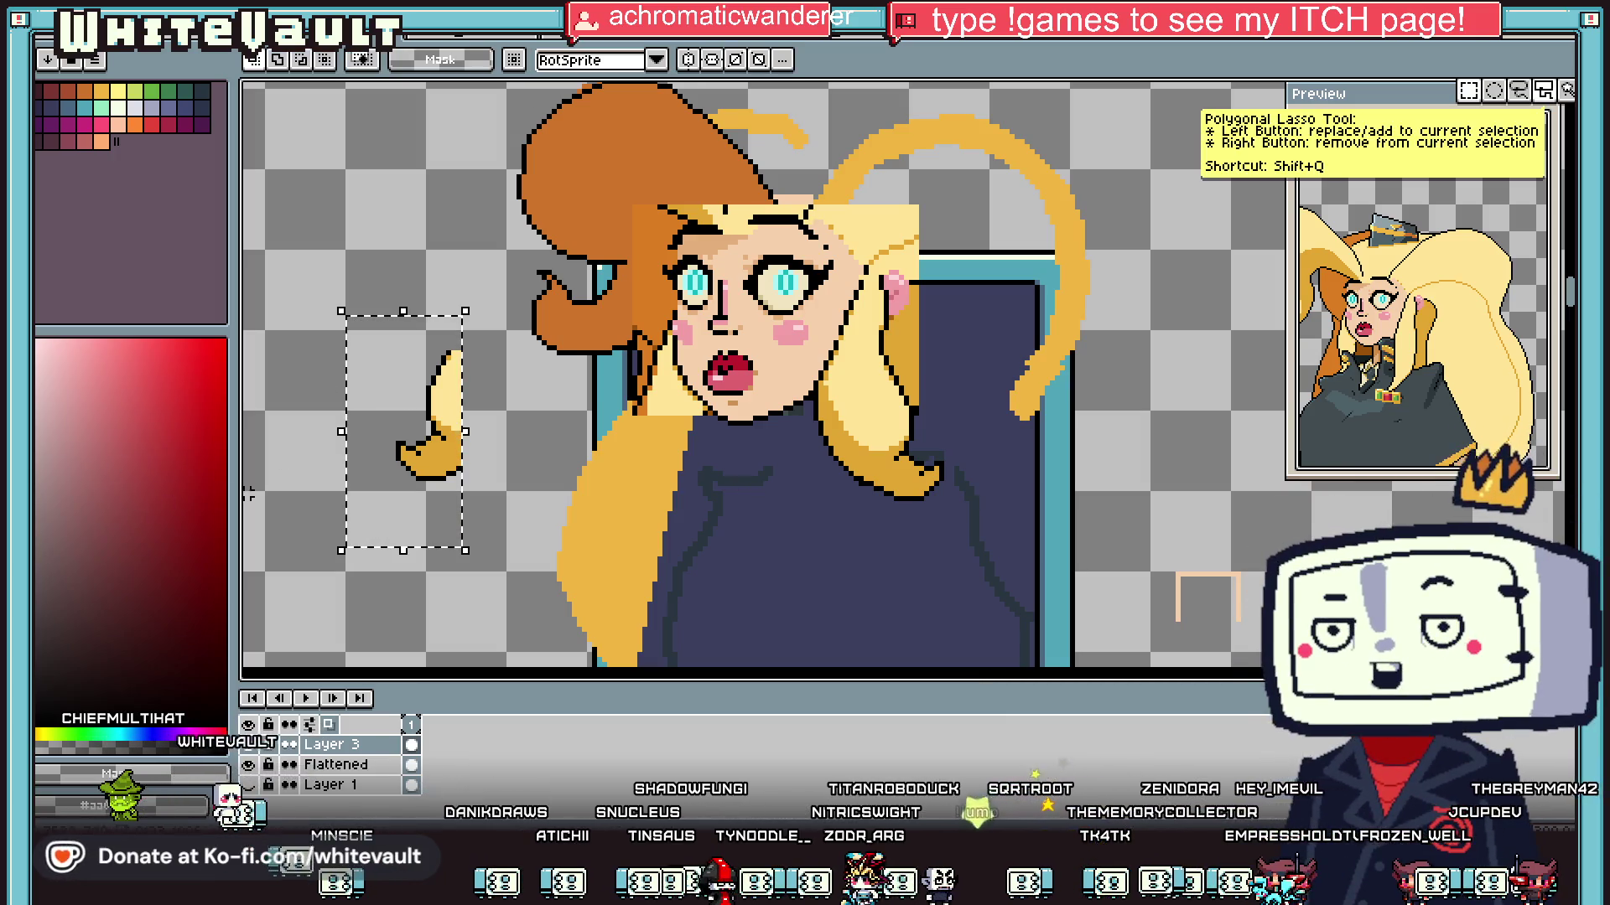
{"action": "scroll", "coordinate": [449, 419], "scroll_direction": "up", "scroll_amount": 1}
{"action": "scroll", "coordinate": [451, 327], "scroll_direction": "up", "scroll_amount": 1}
{"action": "scroll", "coordinate": [450, 327], "scroll_direction": "down", "scroll_amount": 2}
{"action": "mouse_move", "coordinate": [449, 327]}
{"action": "left_mouse_down"}
{"action": "mouse_move", "coordinate": [637, 331]}
{"action": "mouse_move", "coordinate": [726, 340]}
{"action": "mouse_move", "coordinate": [722, 352]}
{"action": "left_mouse_up"}
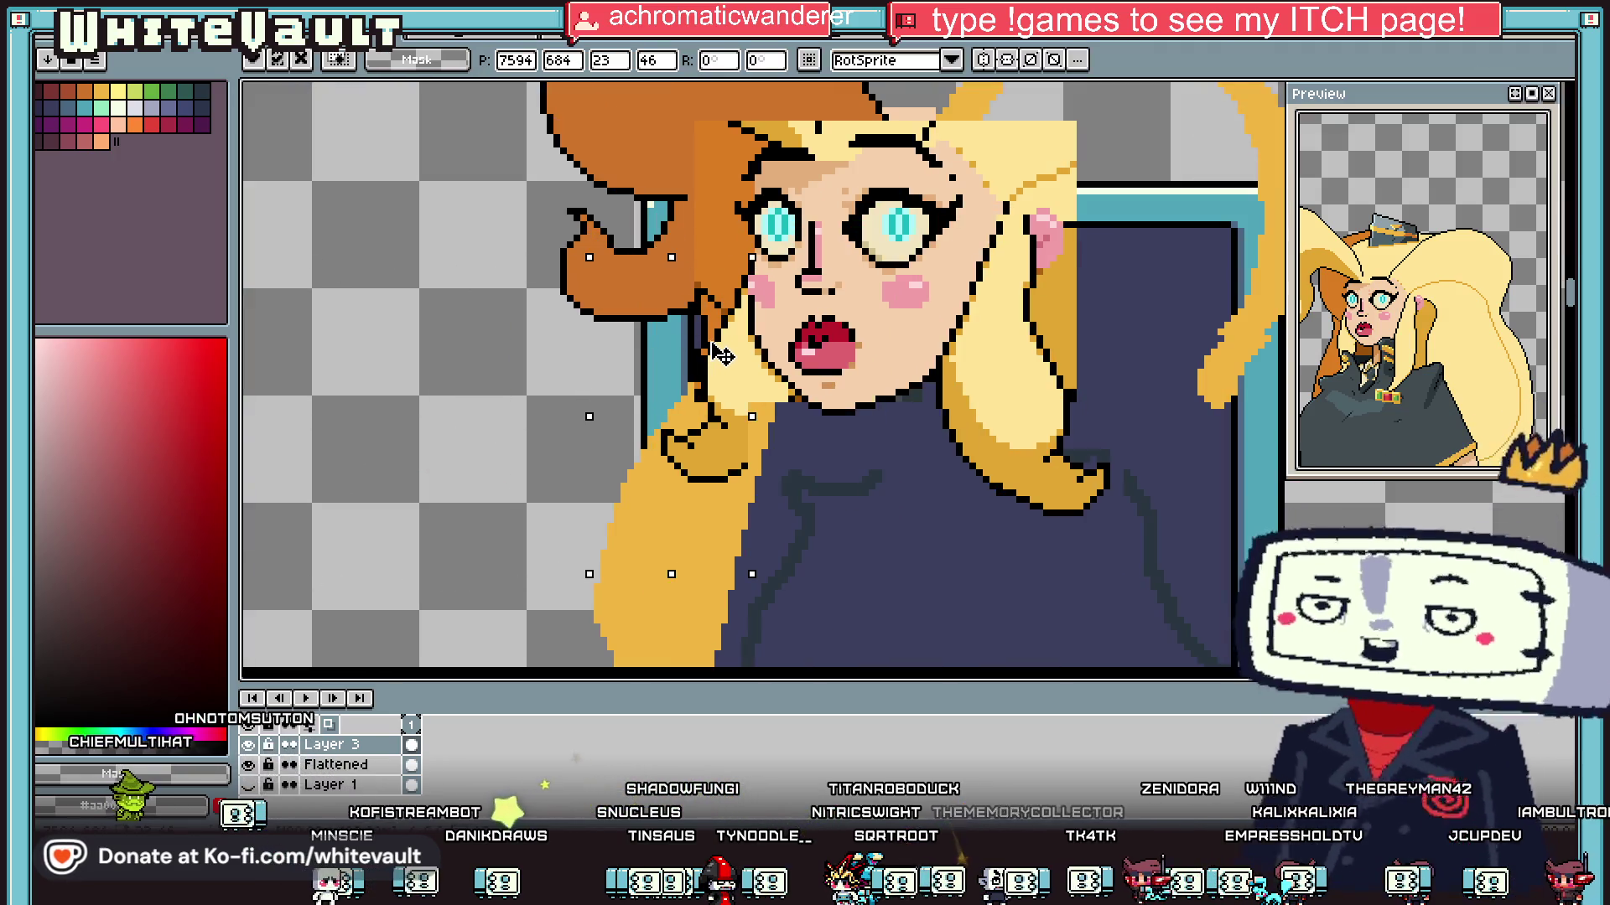
{"action": "key", "text": "Return"}
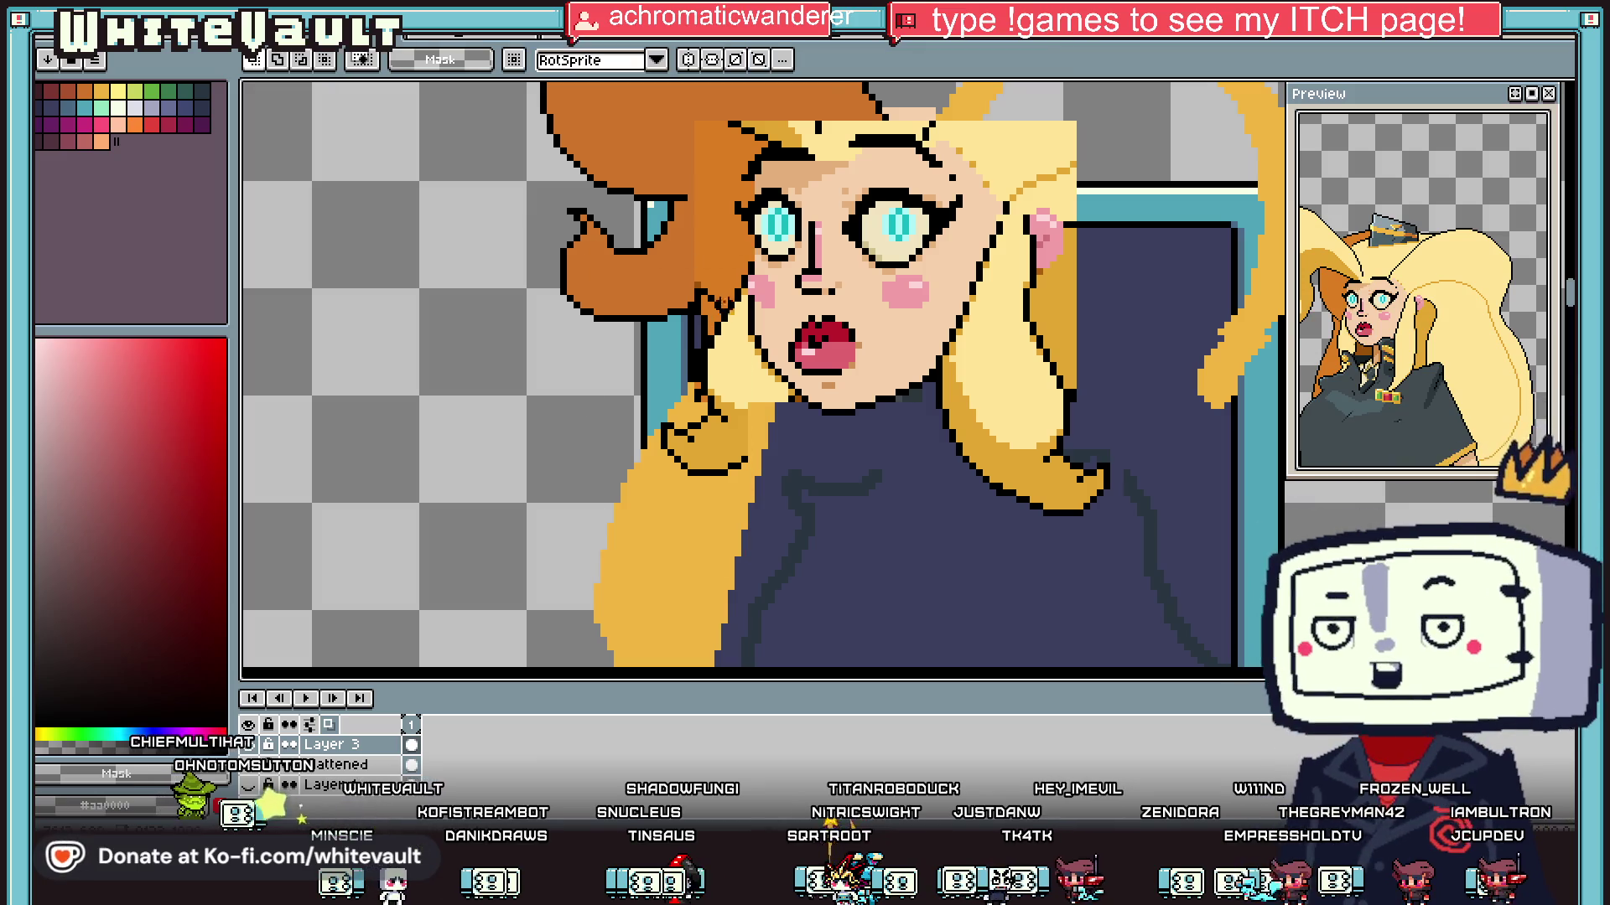
{"action": "scroll", "coordinate": [728, 335], "scroll_direction": "down", "scroll_amount": 2}
{"action": "scroll", "coordinate": [743, 289], "scroll_direction": "up", "scroll_amount": 2}
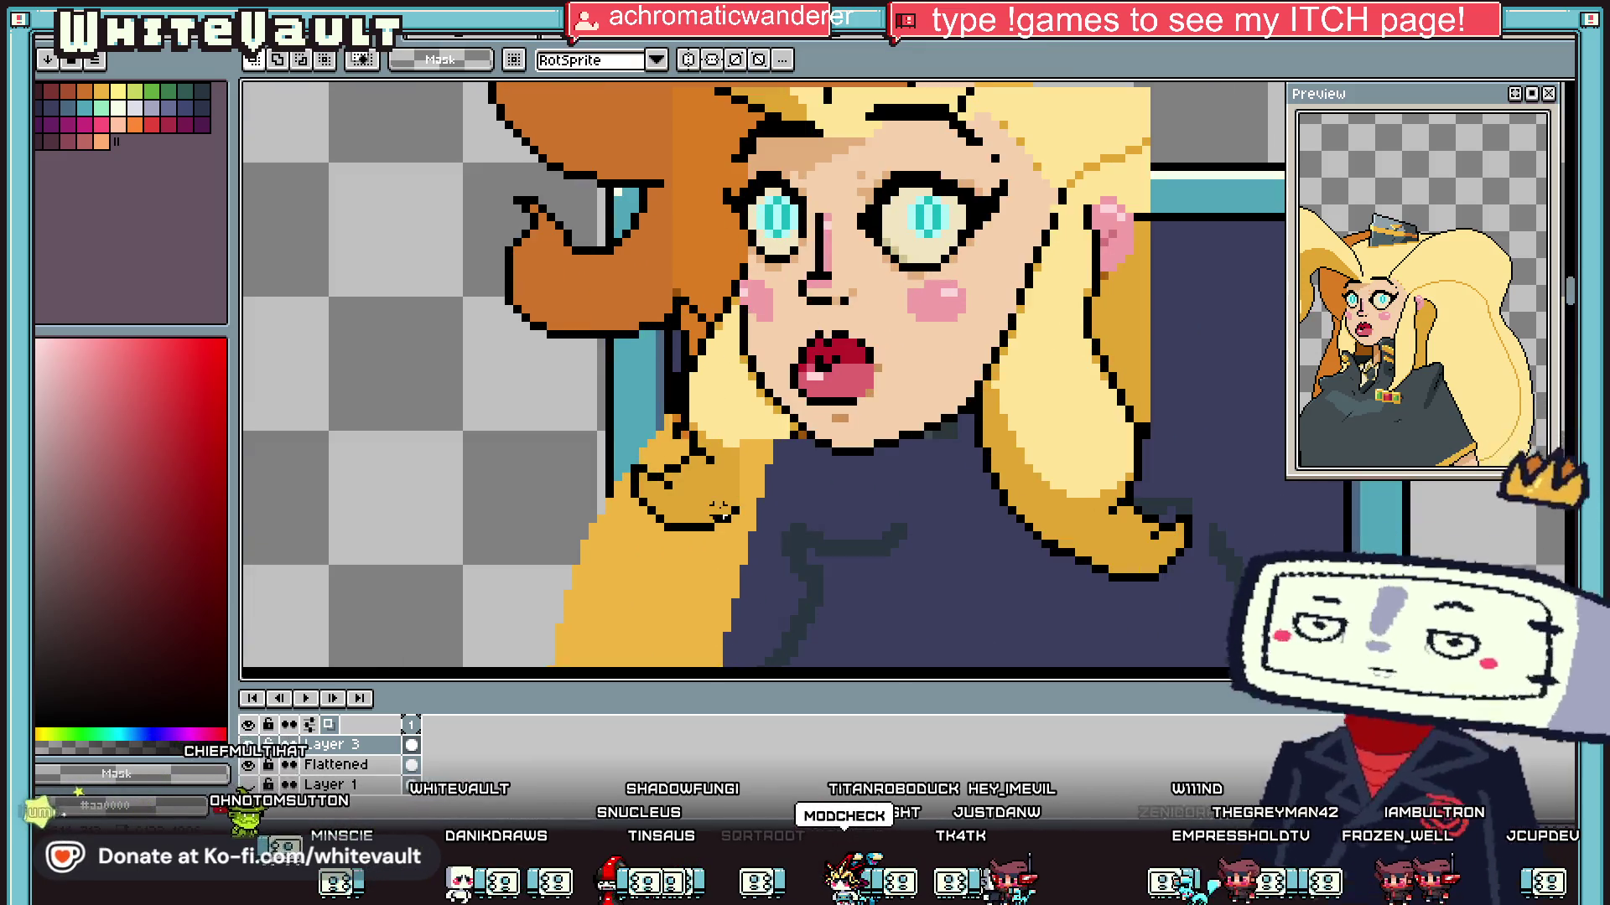
Step: Eyedrop black and the gold hair colour to fill the curl
{"action": "key", "text": "i"}
{"action": "scroll", "coordinate": [726, 533], "scroll_direction": "up", "scroll_amount": 1}
{"action": "left_click", "coordinate": [792, 444]}
{"action": "key", "text": "b"}
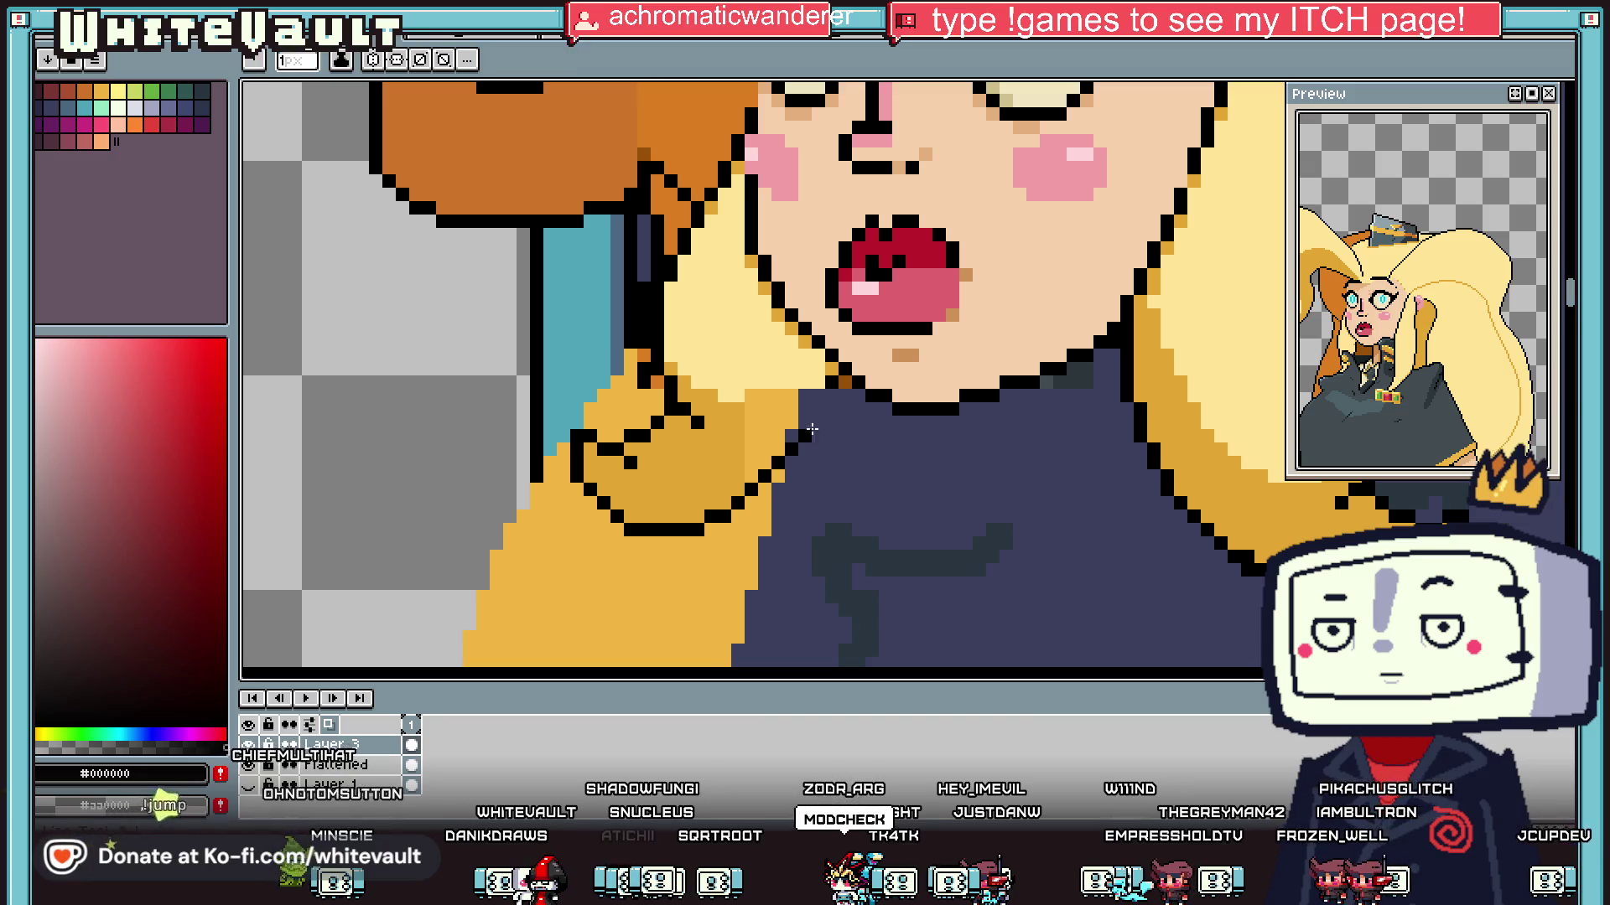
{"action": "key", "text": "i"}
{"action": "left_click", "coordinate": [780, 411]}
{"action": "key", "text": "g"}
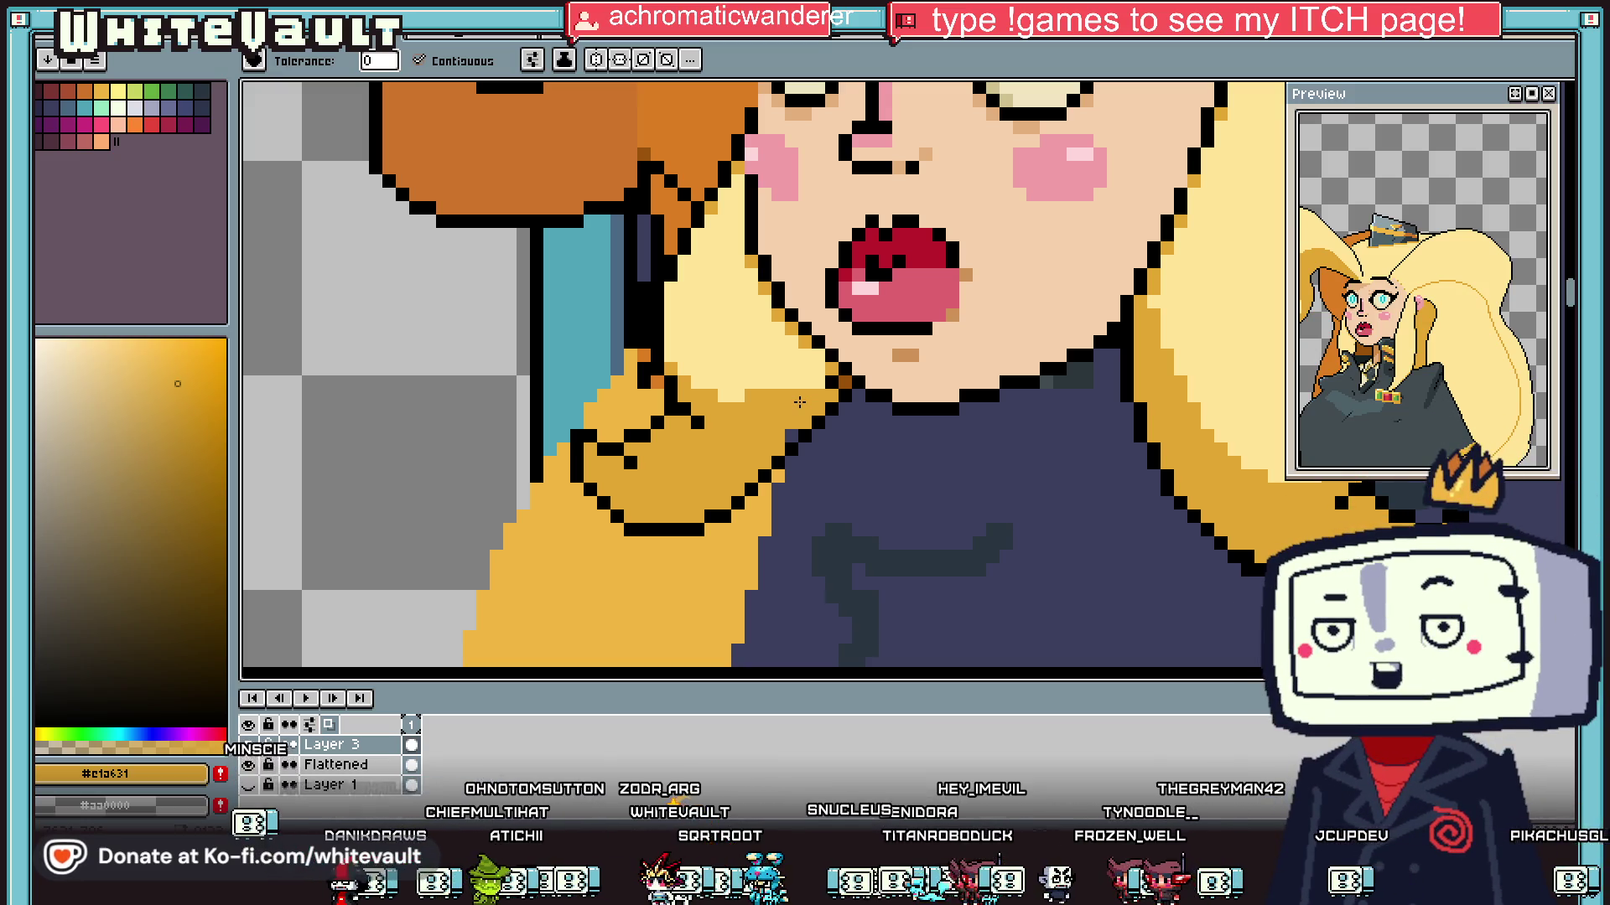
{"action": "scroll", "coordinate": [799, 403], "scroll_direction": "down", "scroll_amount": 5}
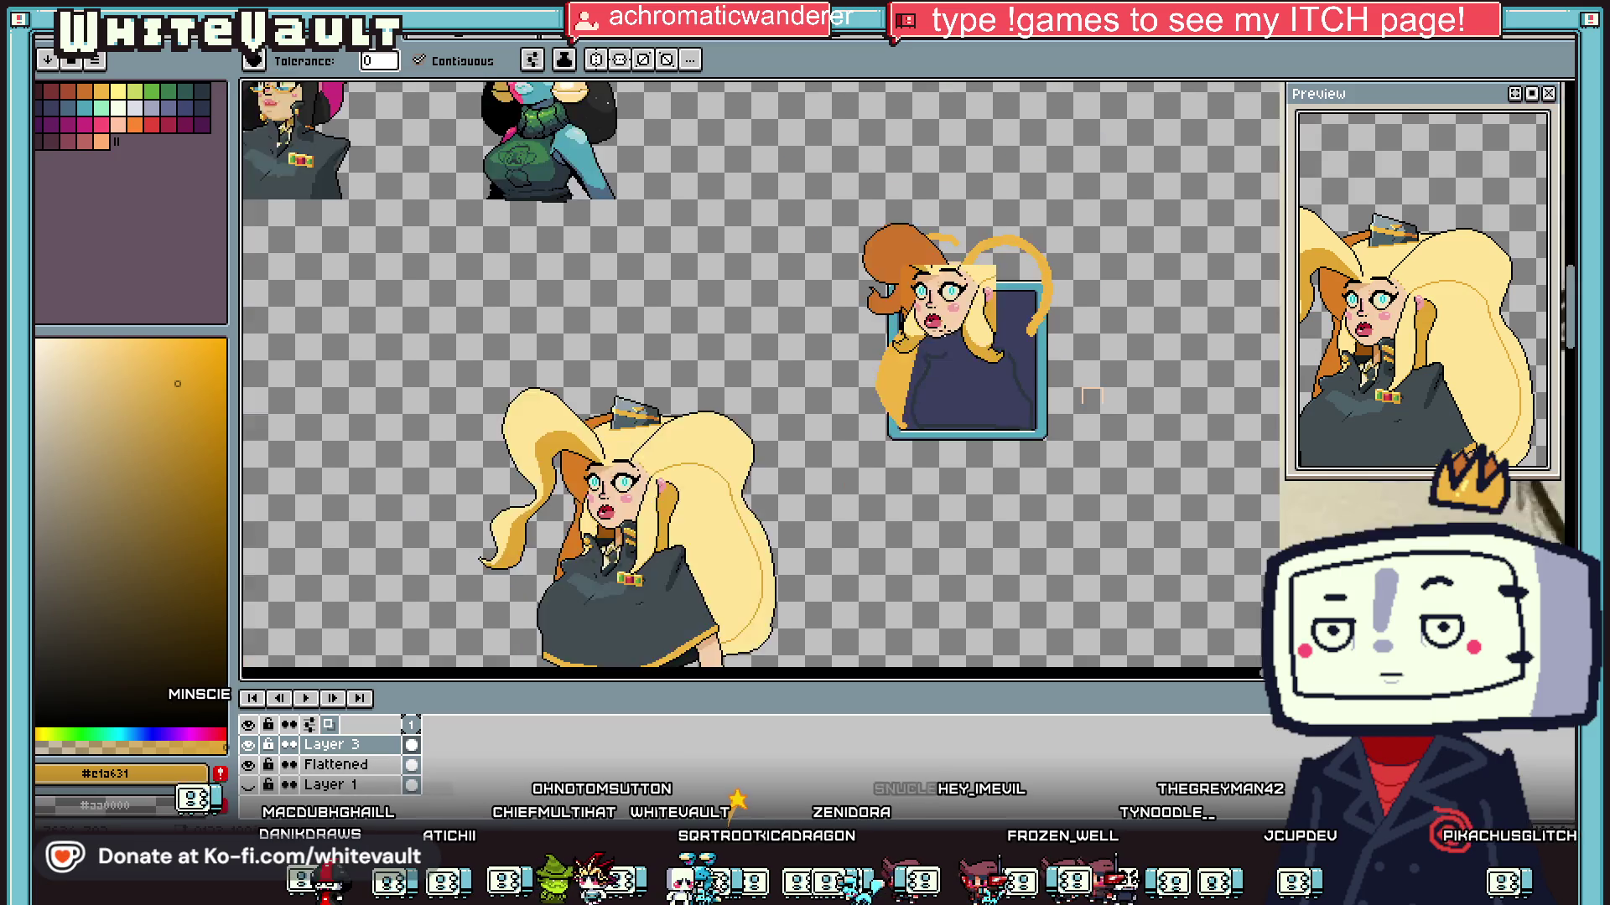
{"action": "scroll", "coordinate": [1066, 395], "scroll_direction": "up", "scroll_amount": 2}
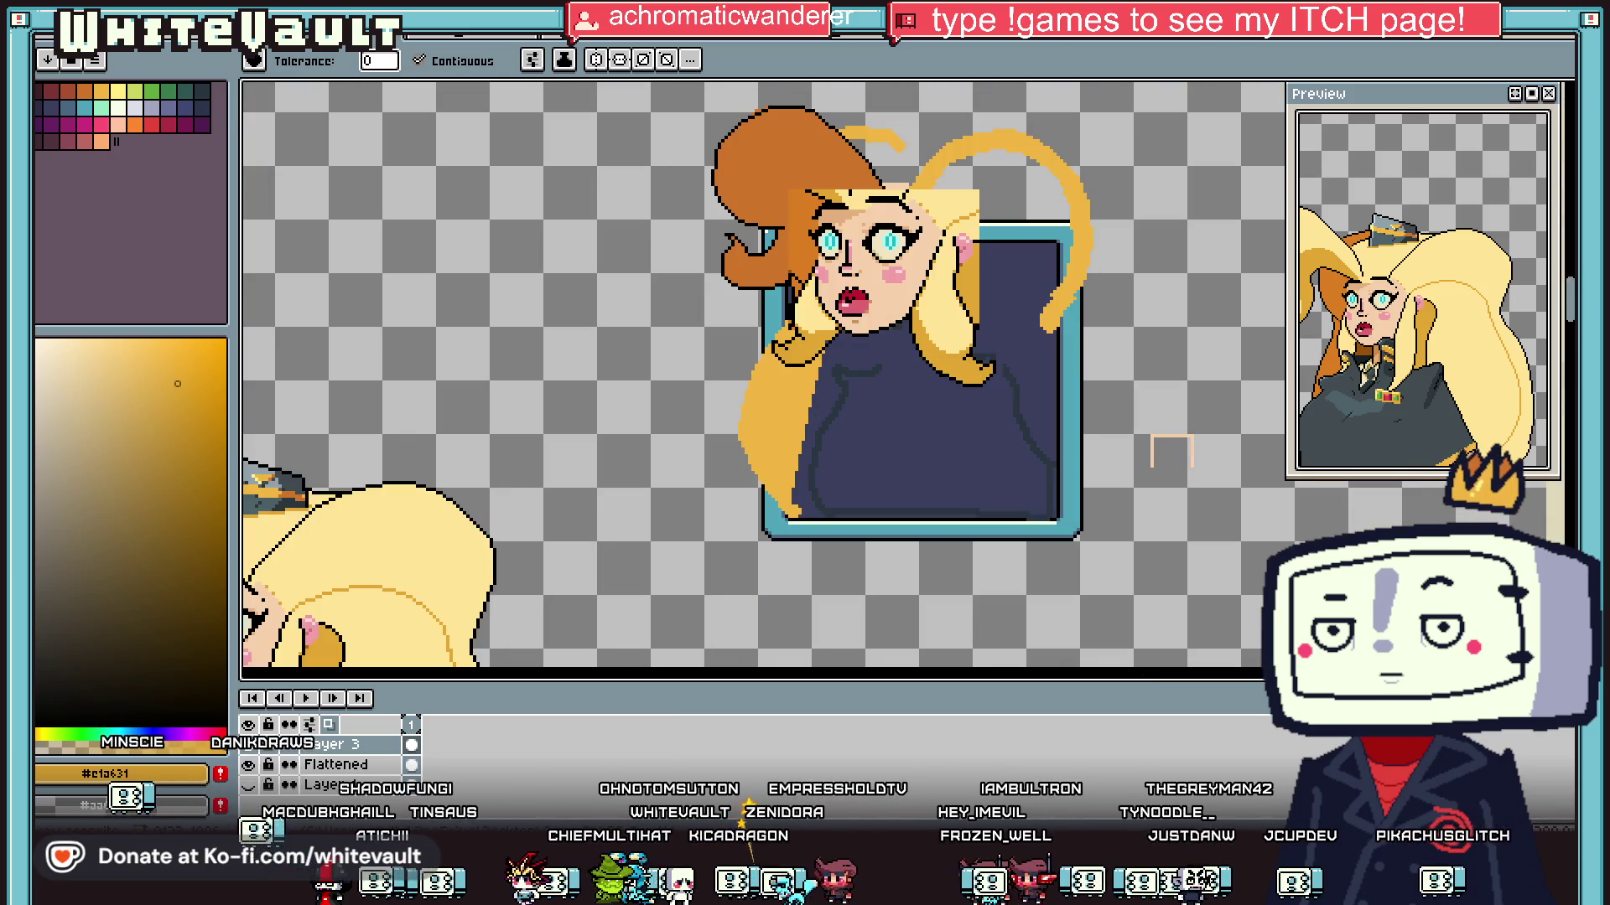
{"action": "key", "text": "m"}
{"action": "scroll", "coordinate": [943, 335], "scroll_direction": "up", "scroll_amount": 2}
{"action": "mouse_move", "coordinate": [862, 314]}
{"action": "left_mouse_down"}
{"action": "mouse_move", "coordinate": [957, 463]}
{"action": "mouse_move", "coordinate": [1119, 504]}
{"action": "left_mouse_up"}
{"action": "key", "text": "ctrl+t"}
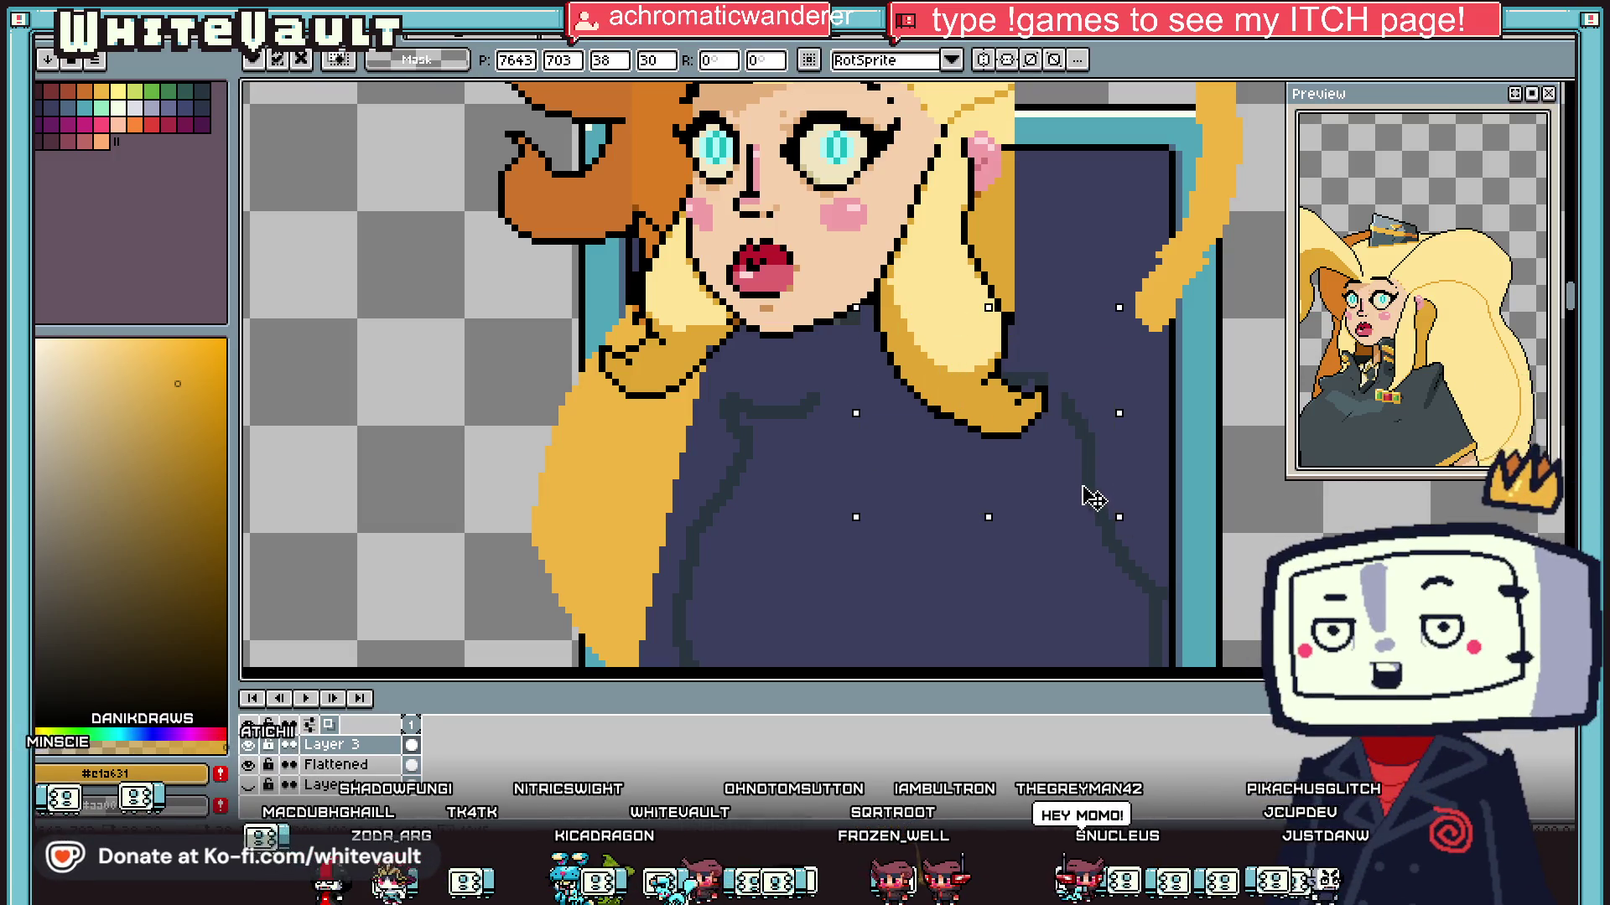
{"action": "key", "text": "ctrl+d"}
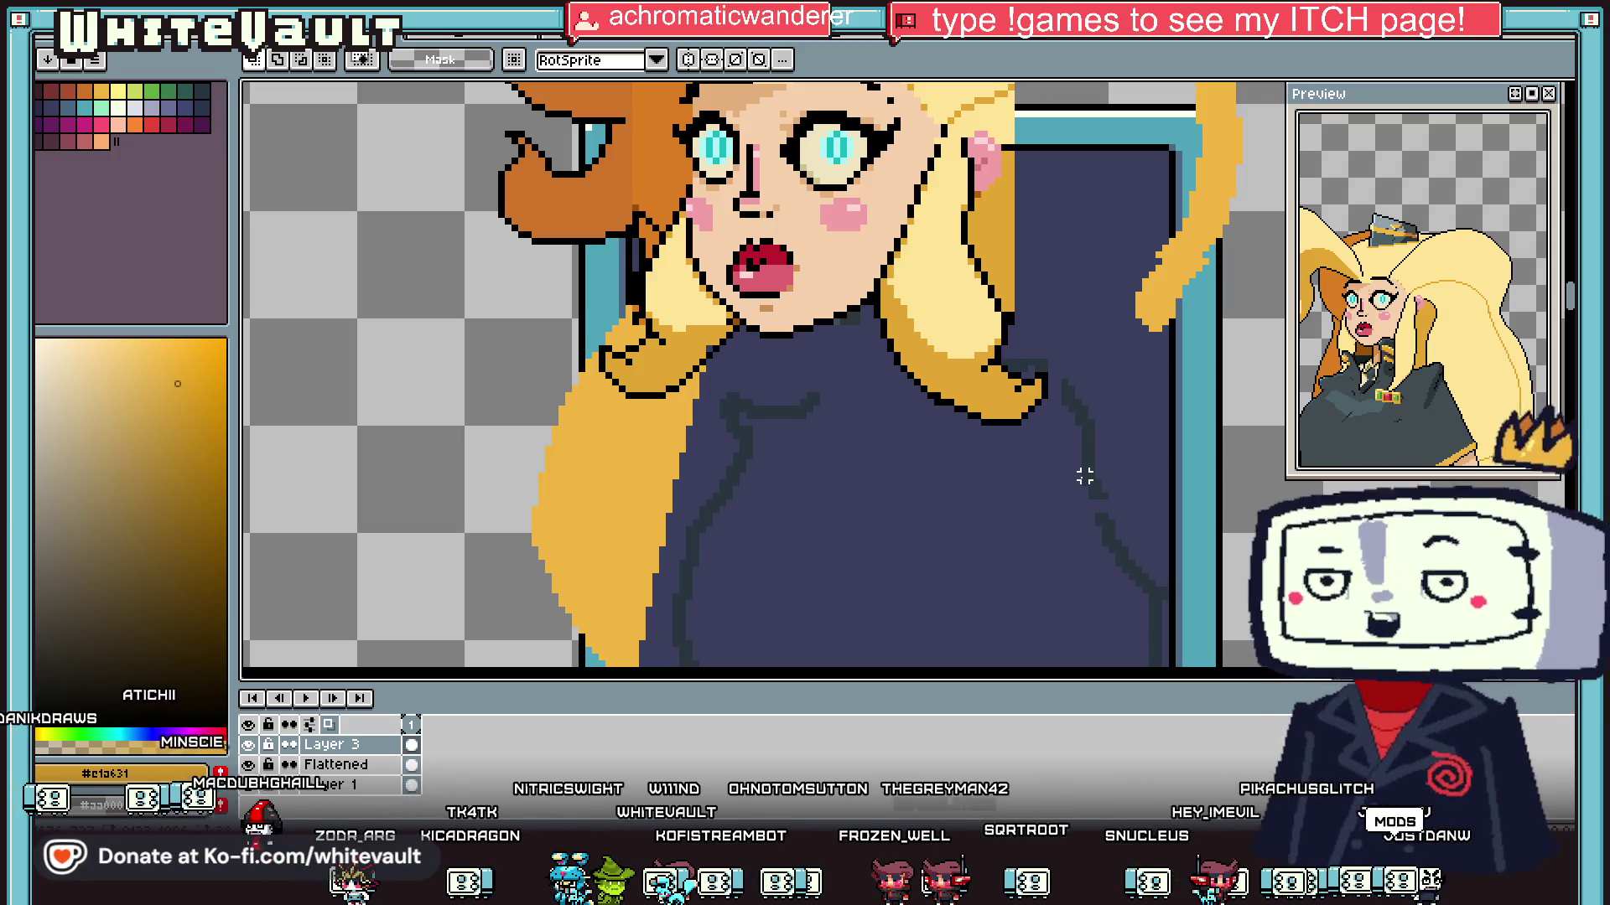
{"action": "scroll", "coordinate": [864, 383], "scroll_direction": "down", "scroll_amount": 2}
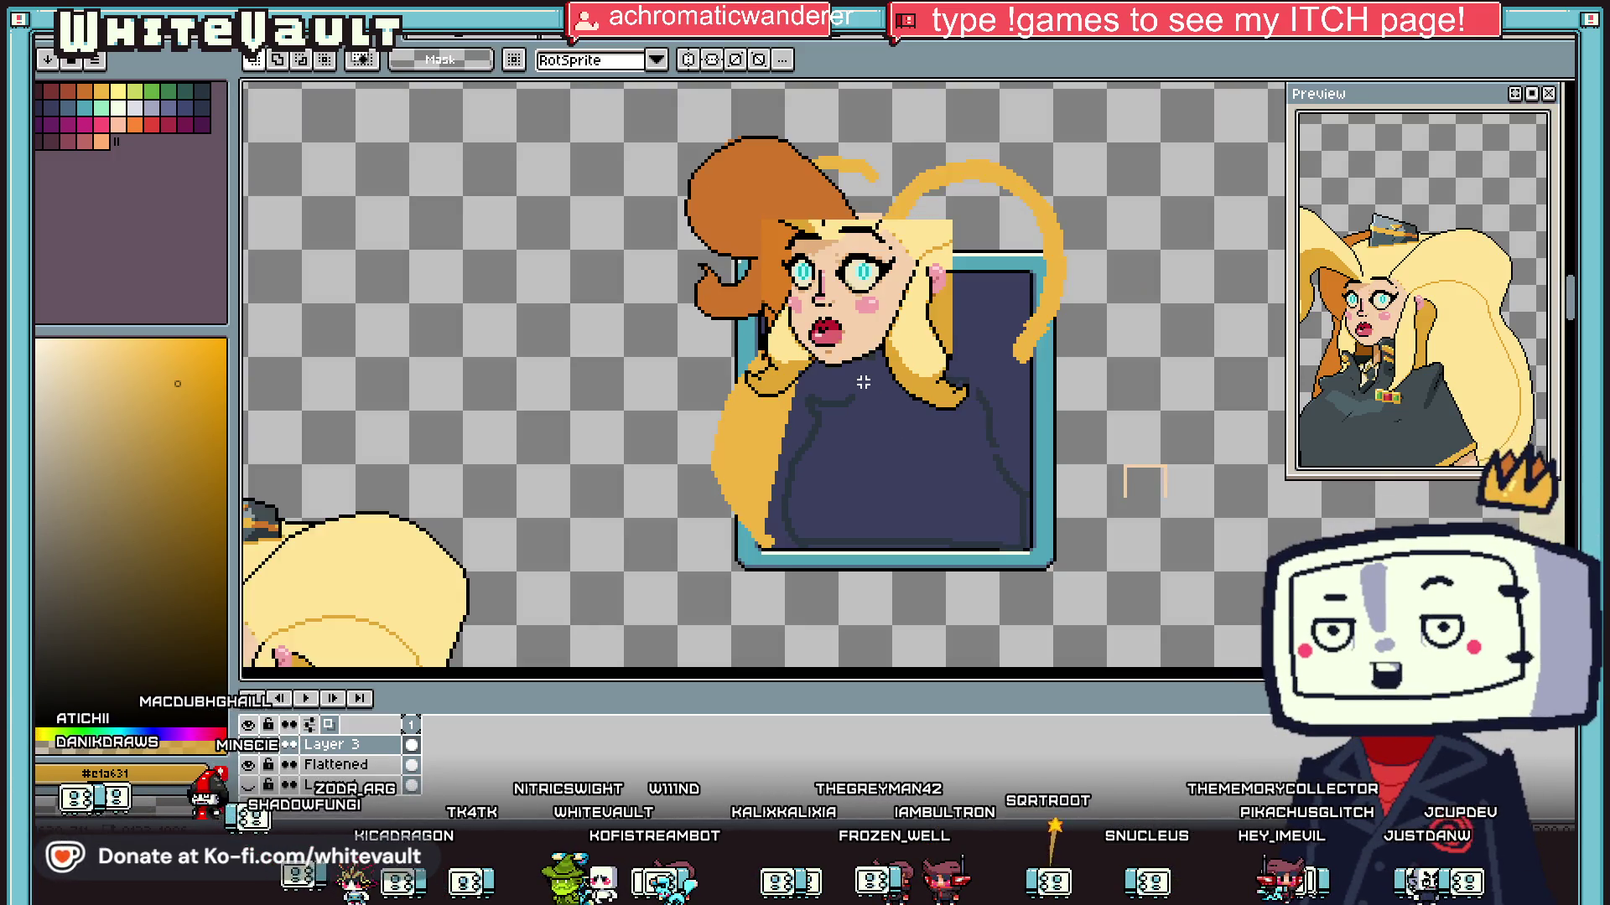
{"action": "scroll", "coordinate": [792, 367], "scroll_direction": "up", "scroll_amount": 3}
{"action": "key", "text": "b"}
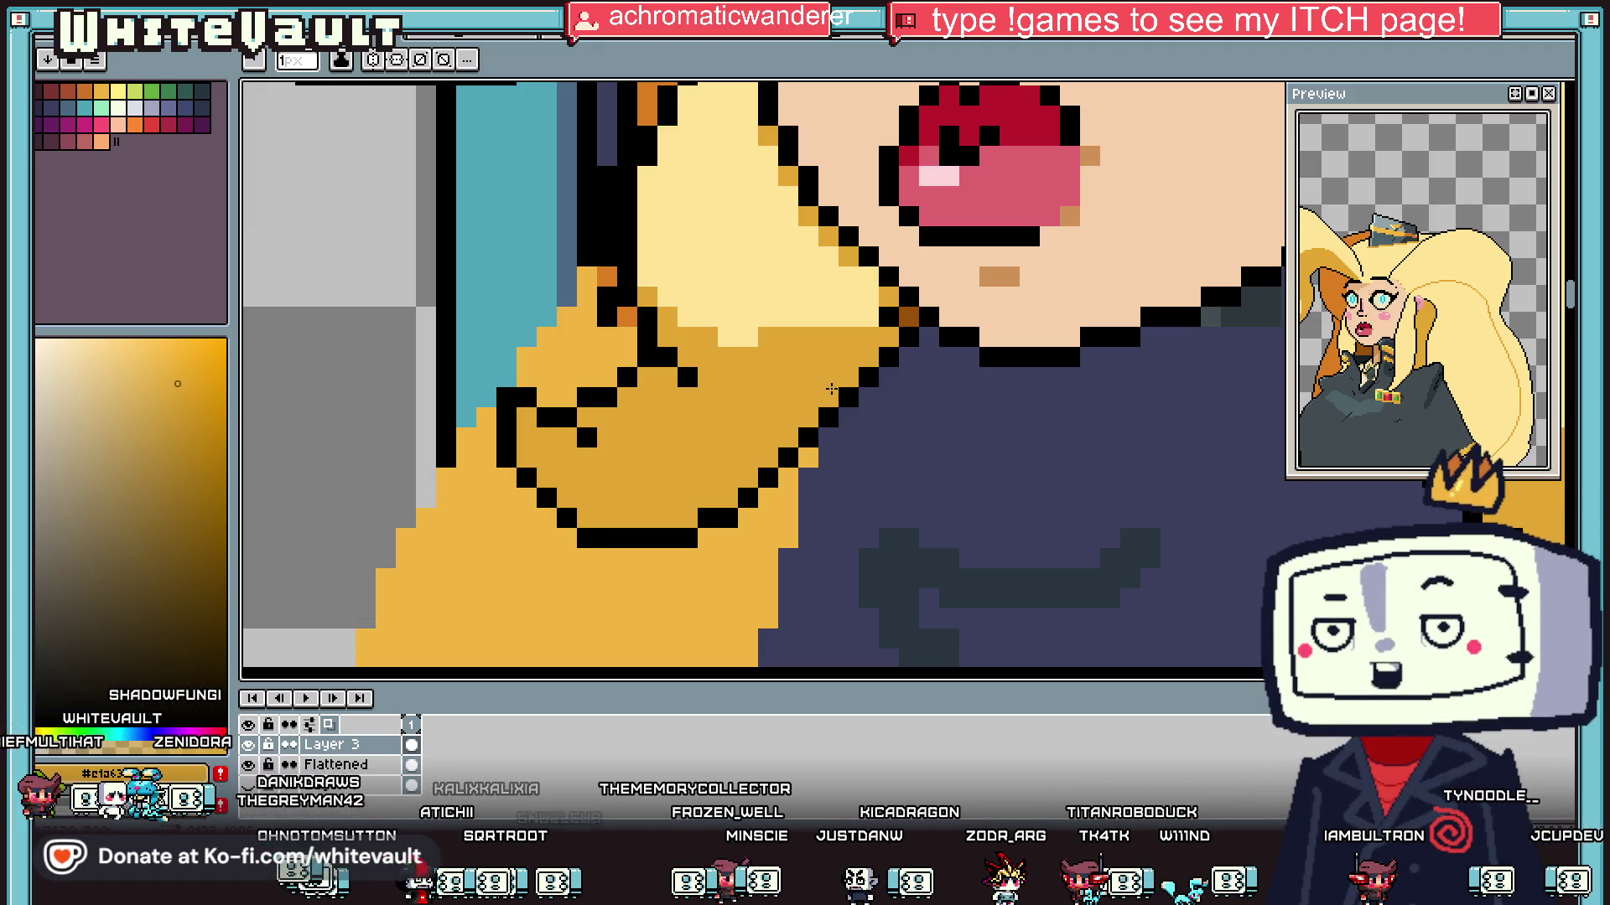
Step: Paint navy pixels along the edge where the hair meets the sweater collar
{"action": "scroll", "coordinate": [831, 388], "scroll_direction": "down", "scroll_amount": 3}
{"action": "scroll", "coordinate": [592, 405], "scroll_direction": "up", "scroll_amount": 1}
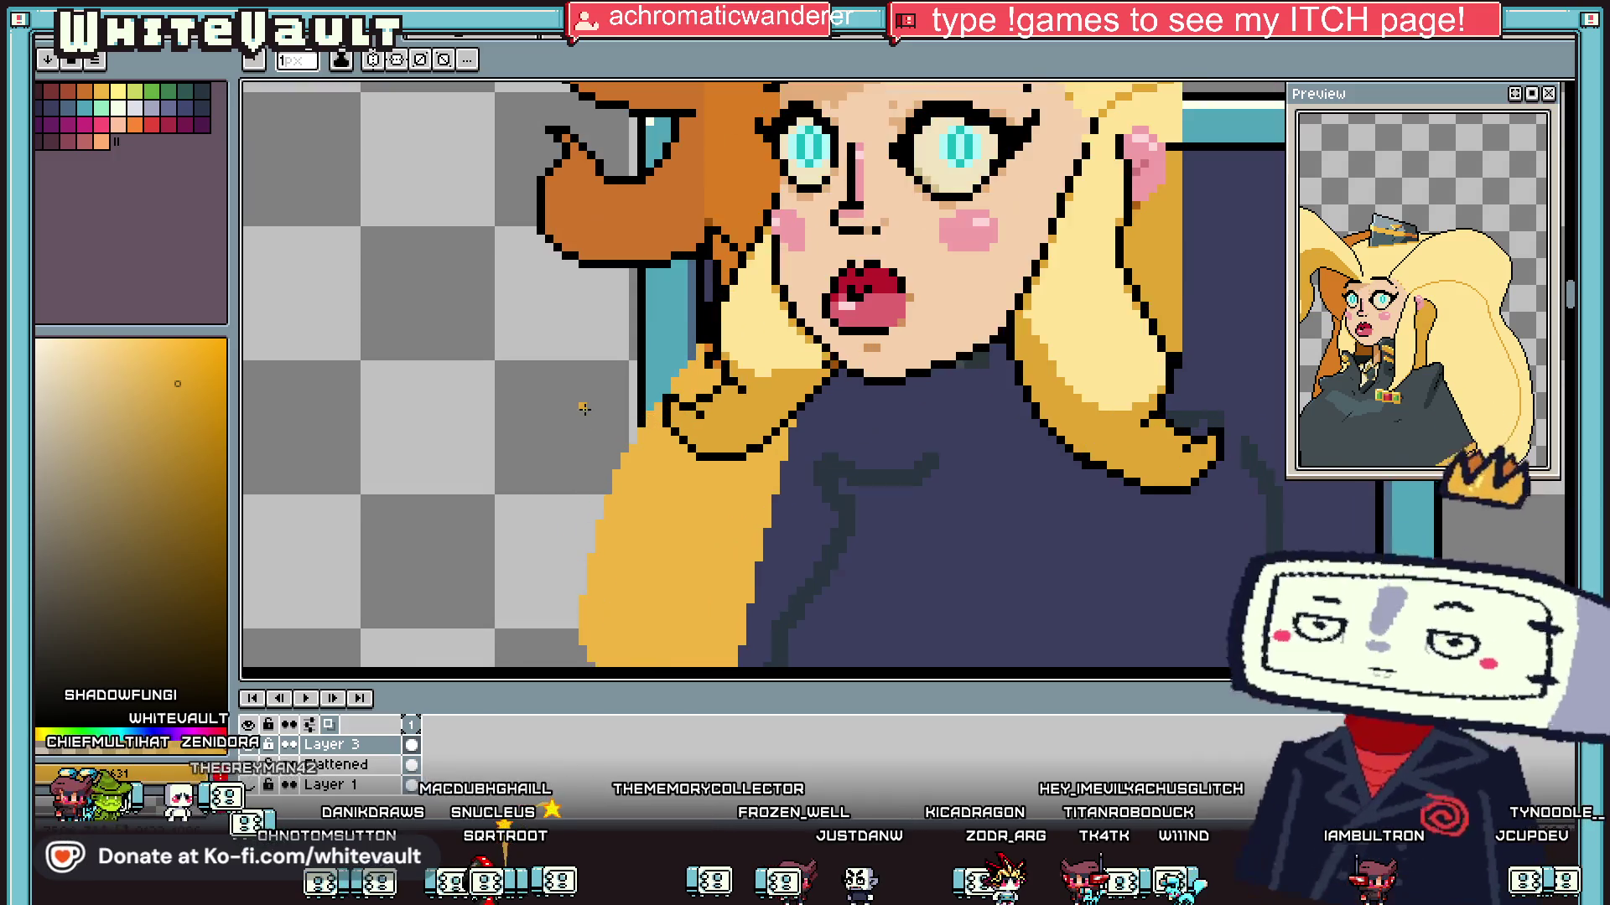
{"action": "left_click", "coordinate": [608, 364], "text": "alt"}
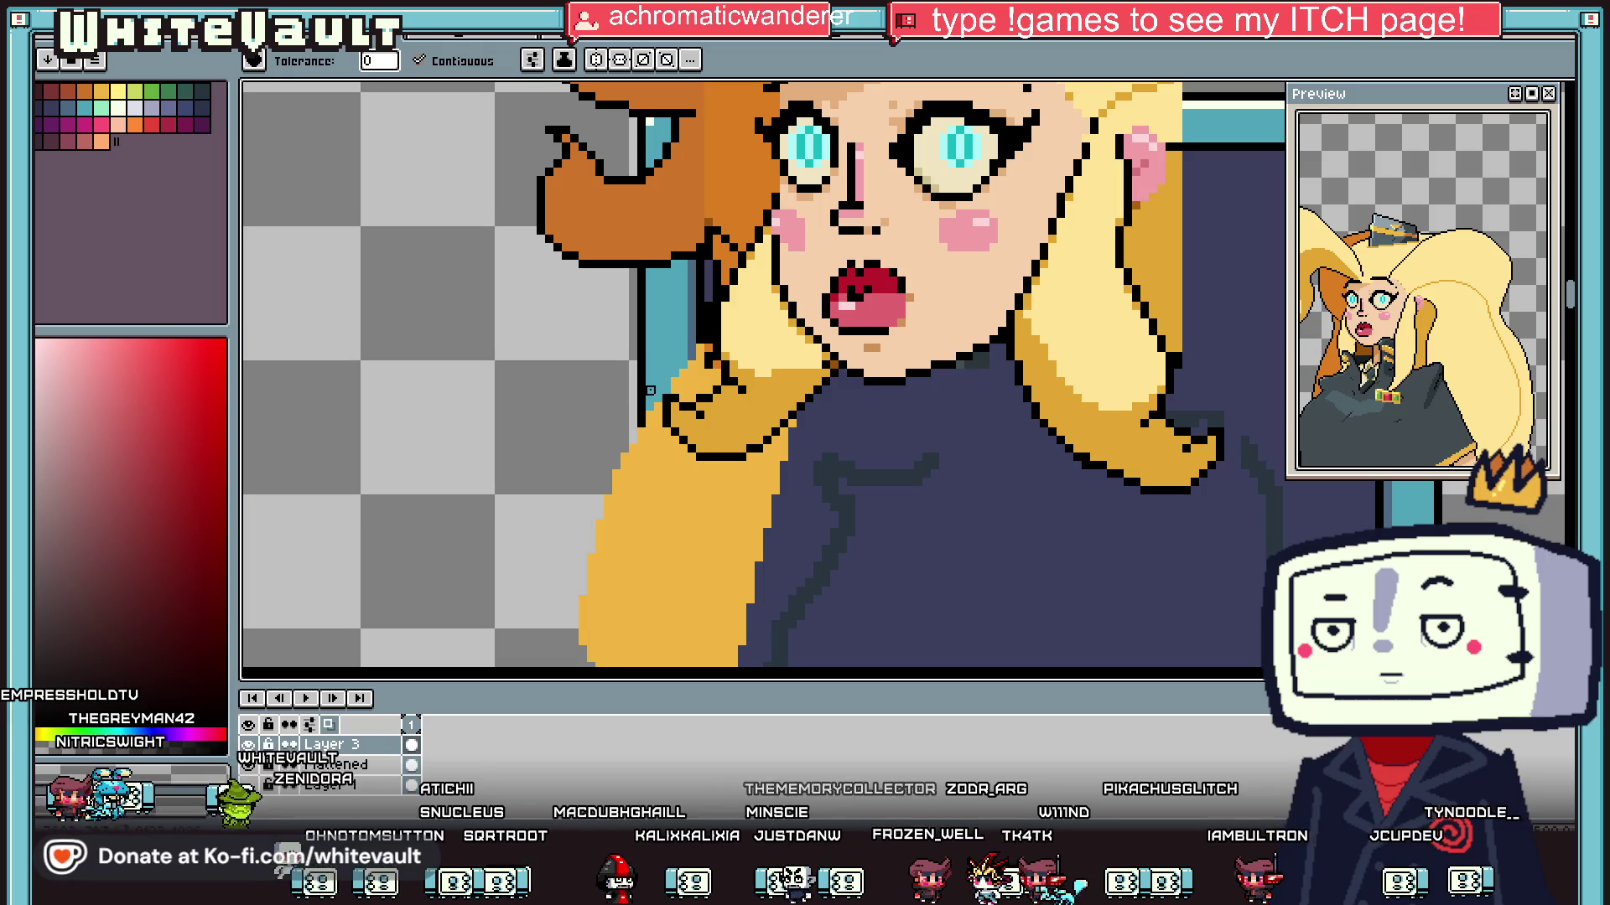
{"action": "key", "text": "b"}
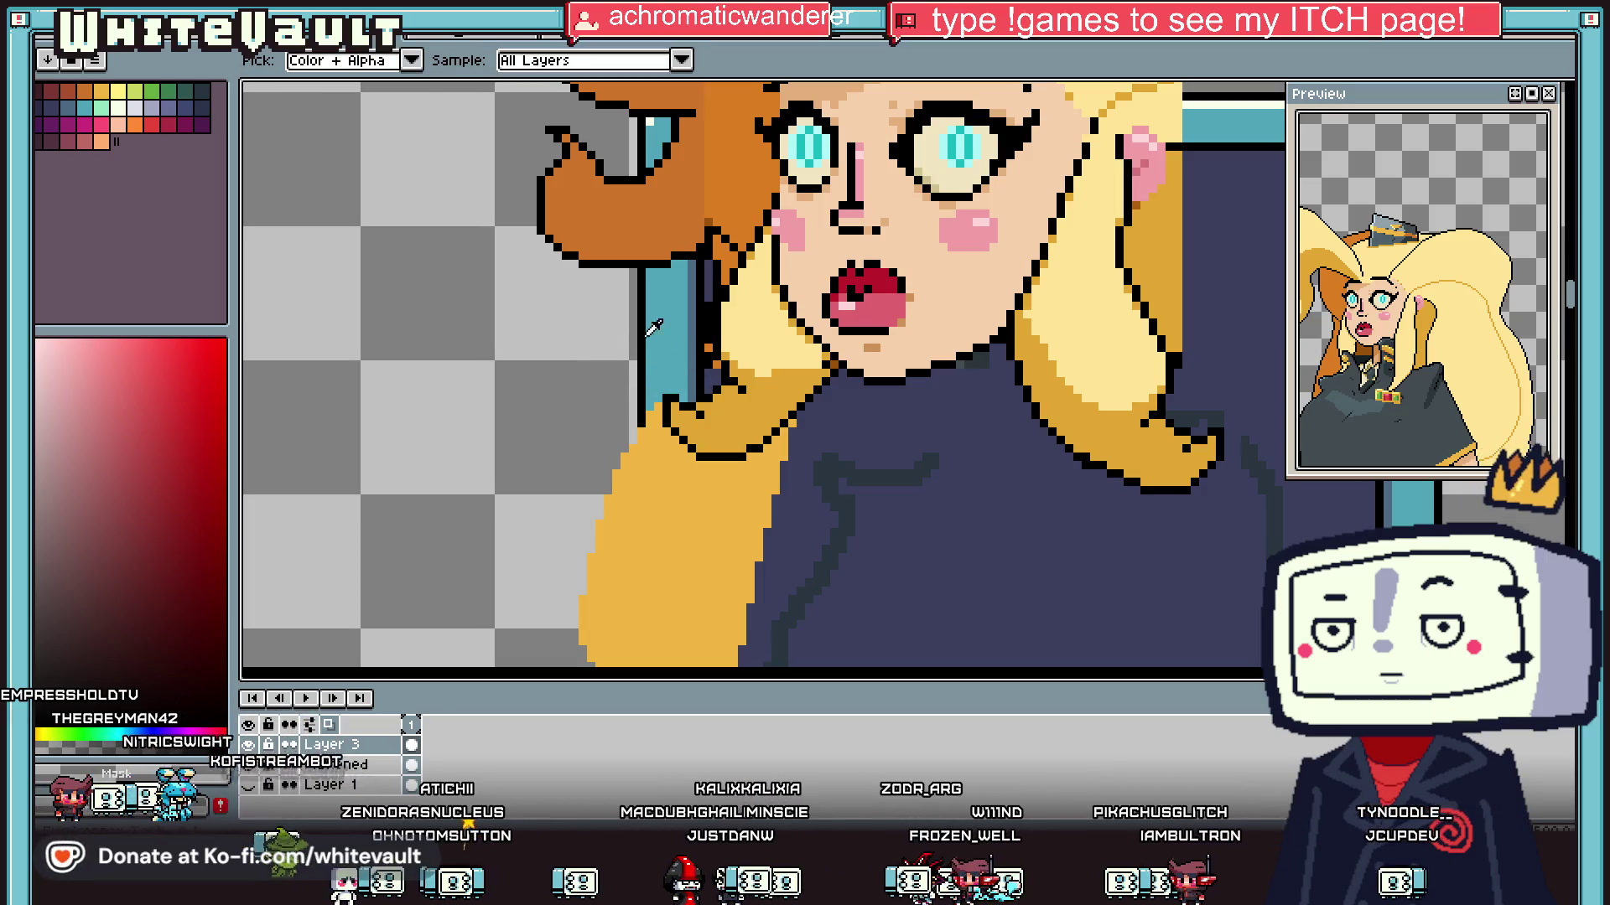
{"action": "scroll", "coordinate": [708, 365], "scroll_direction": "up", "scroll_amount": 1}
{"action": "scroll", "coordinate": [714, 429], "scroll_direction": "down", "scroll_amount": 4}
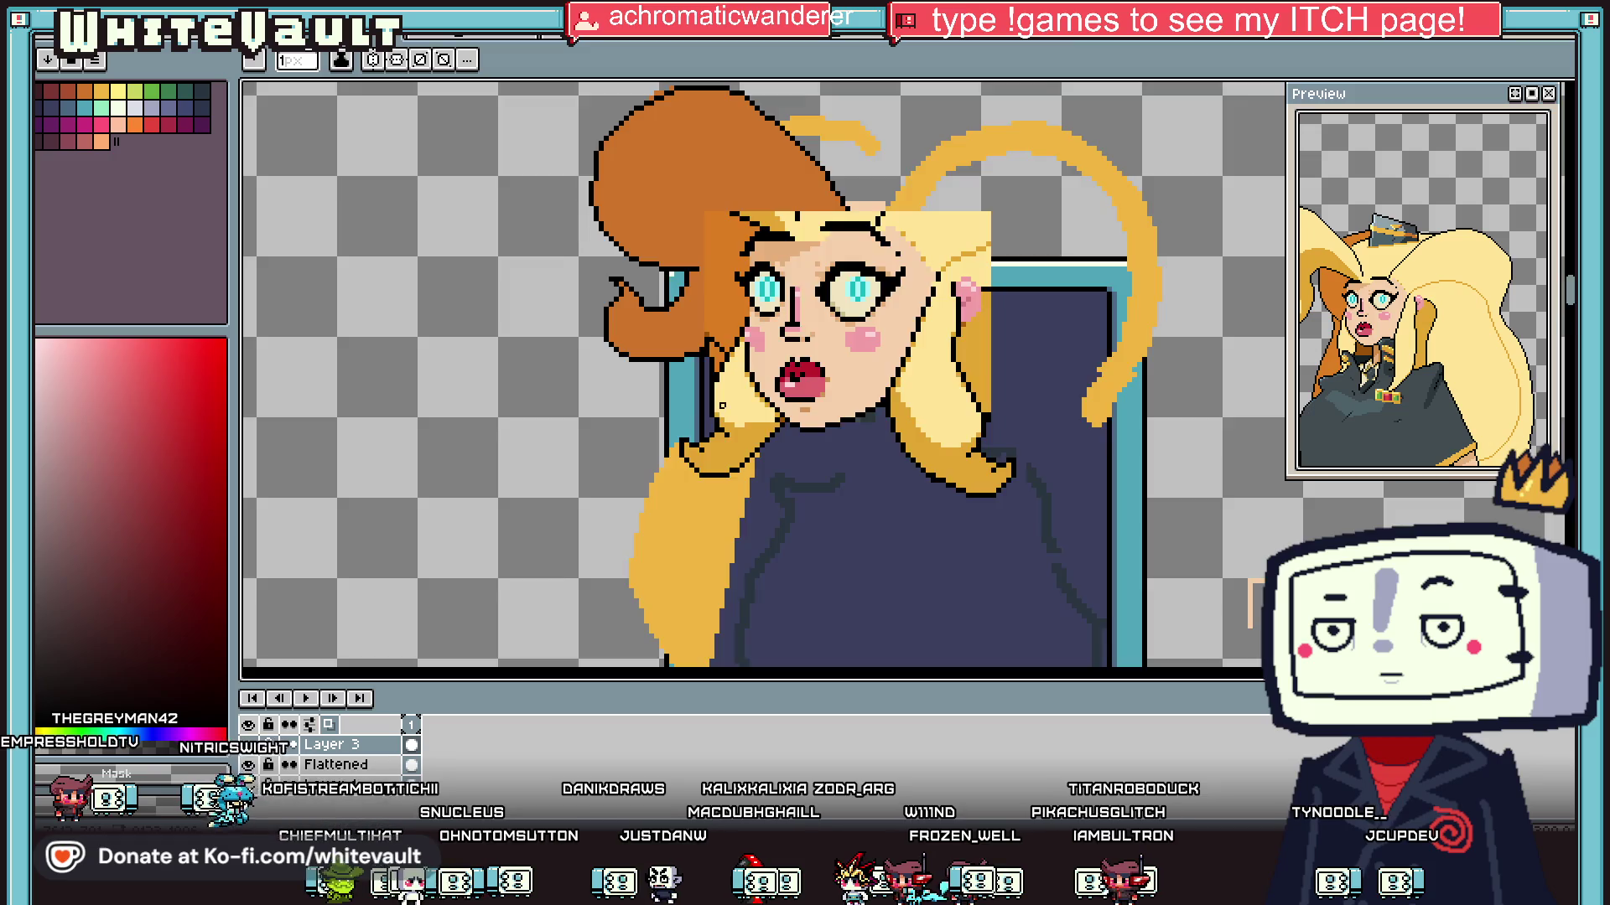
{"action": "scroll", "coordinate": [730, 378], "scroll_direction": "up", "scroll_amount": 3}
{"action": "mouse_move", "coordinate": [742, 377]}
{"action": "left_mouse_down"}
{"action": "mouse_move", "coordinate": [750, 431]}
{"action": "mouse_move", "coordinate": [756, 346]}
{"action": "left_mouse_up"}
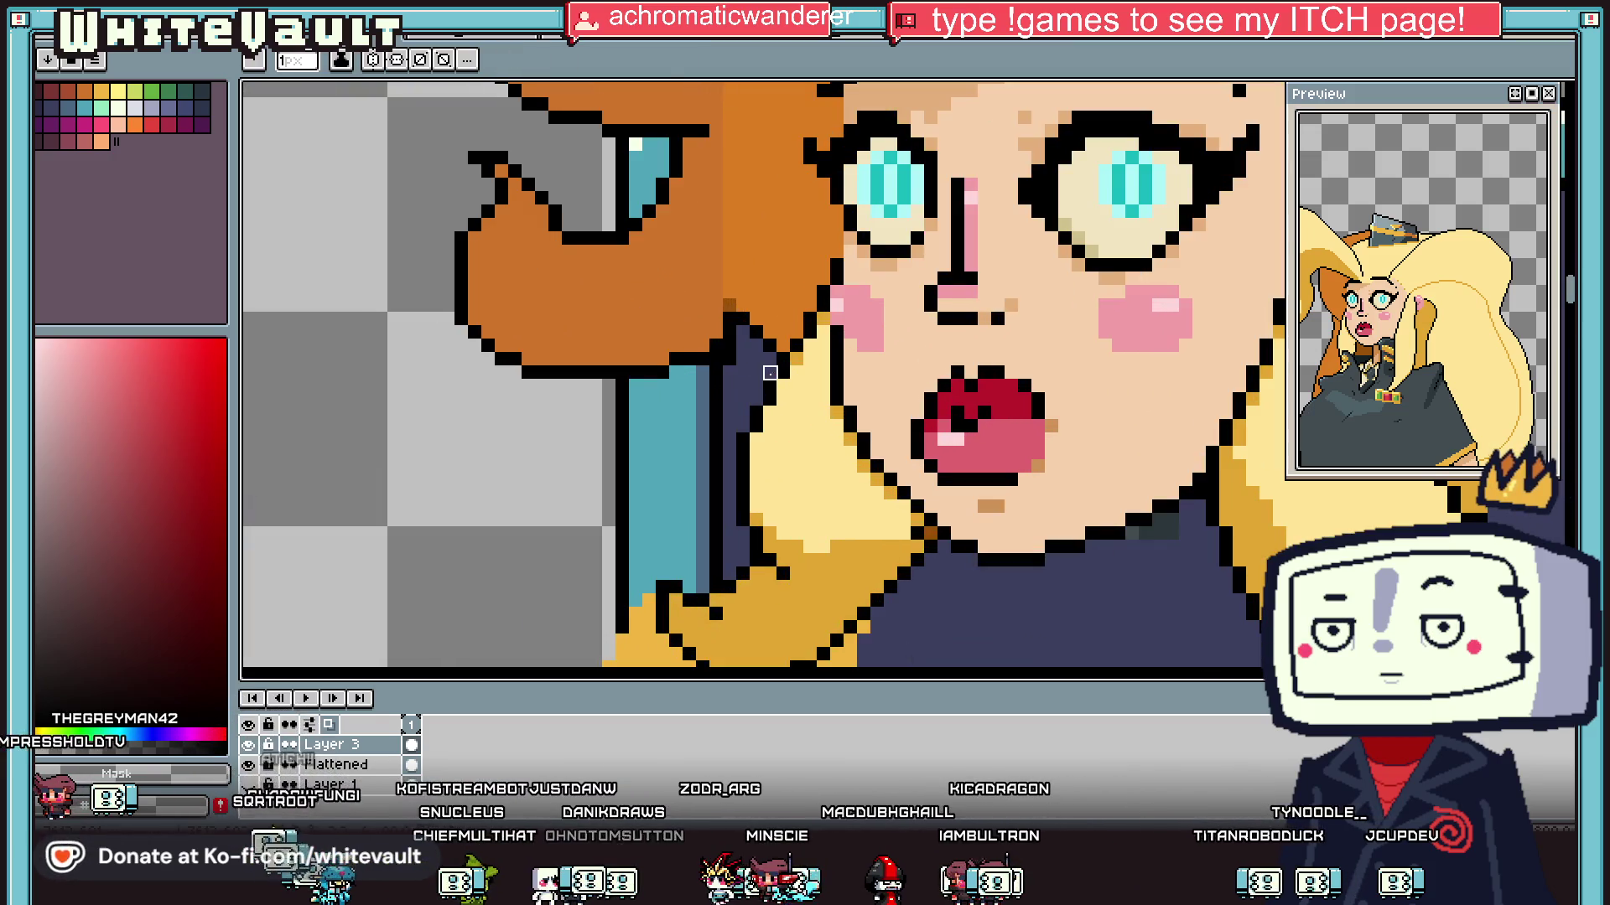
Step: Eyedrop the tan skin colour and draw a 1px neck line down from the chin
{"action": "key", "text": "i"}
{"action": "scroll", "coordinate": [737, 328], "scroll_direction": "down", "scroll_amount": 2}
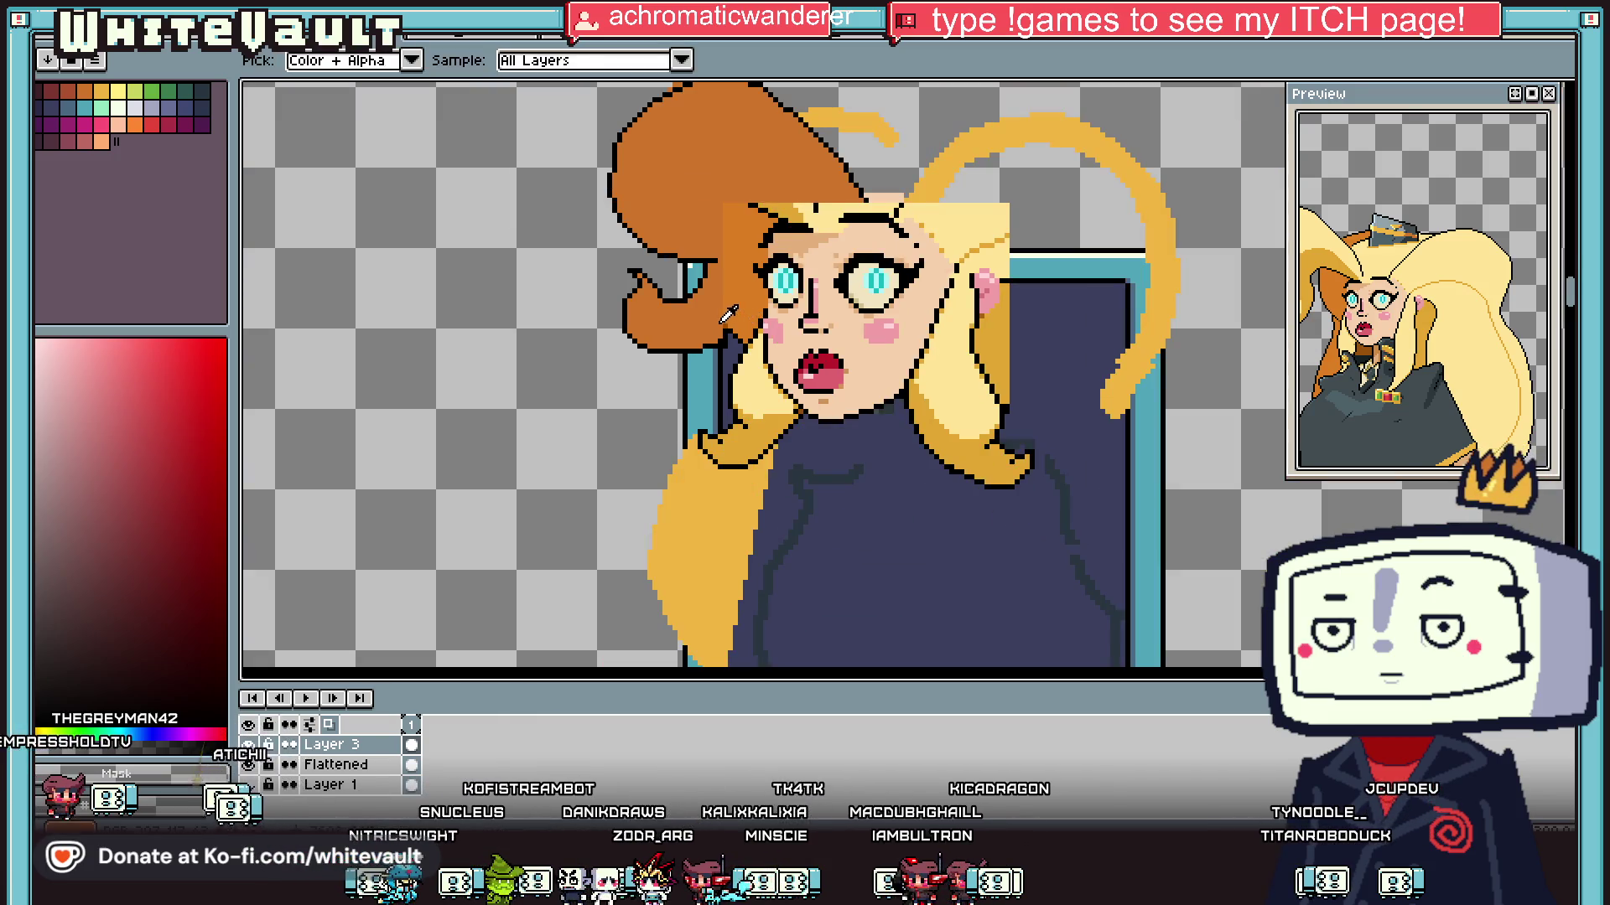
{"action": "scroll", "coordinate": [738, 326], "scroll_direction": "up", "scroll_amount": 2}
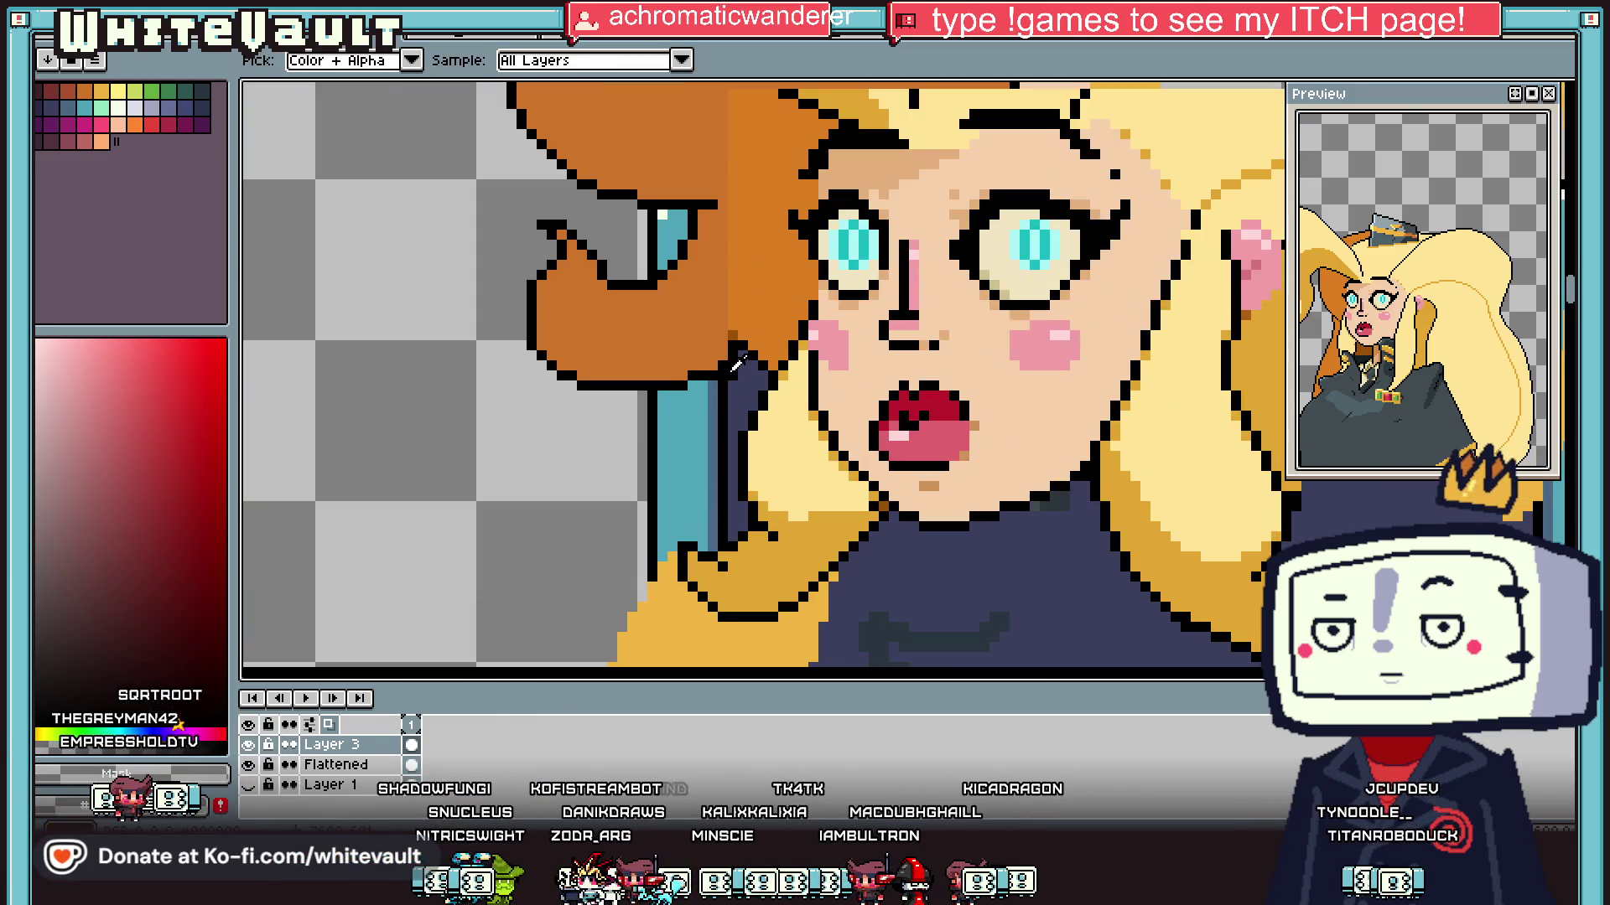
{"action": "scroll", "coordinate": [738, 362], "scroll_direction": "down", "scroll_amount": 2}
{"action": "scroll", "coordinate": [845, 548], "scroll_direction": "up", "scroll_amount": 1}
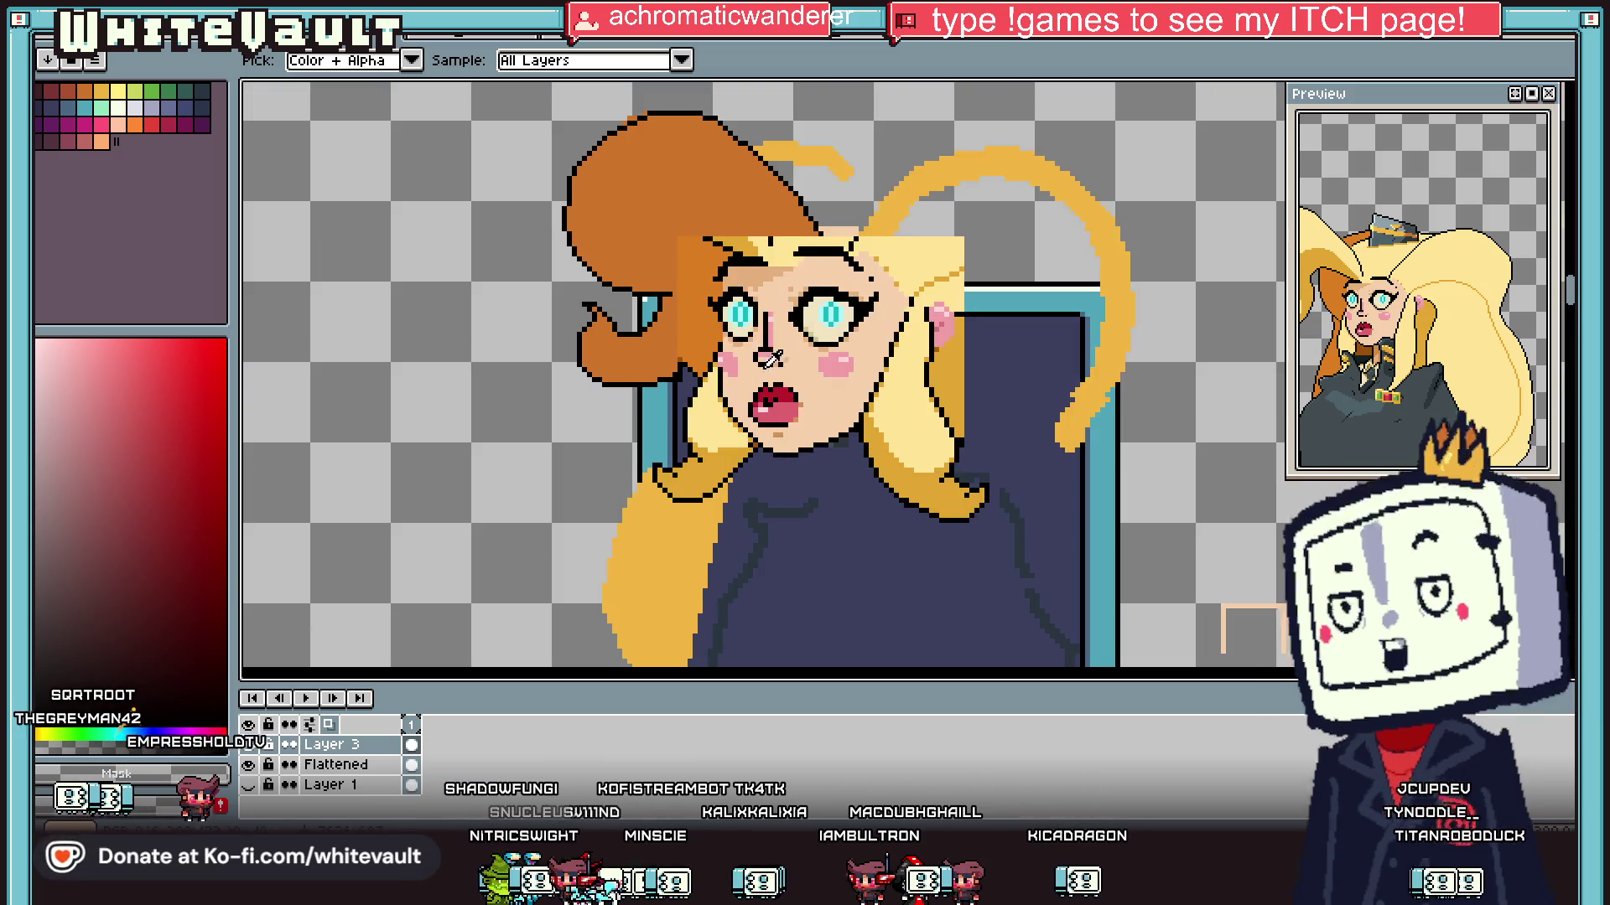
{"action": "scroll", "coordinate": [845, 548], "scroll_direction": "down", "scroll_amount": 2}
{"action": "key", "text": "g"}
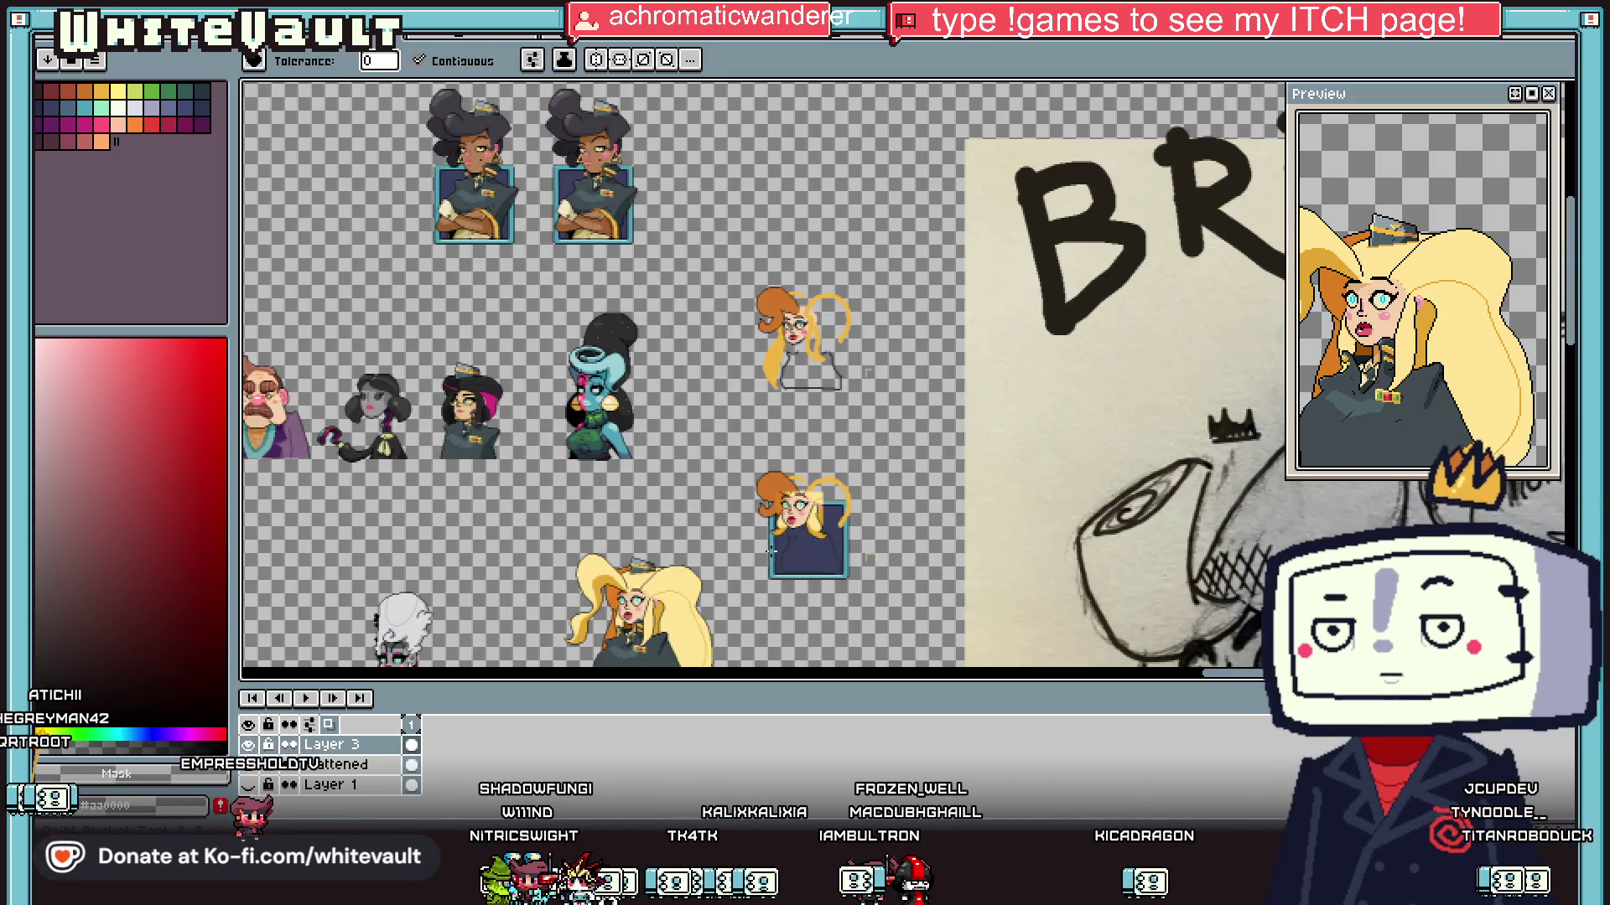
{"action": "scroll", "coordinate": [790, 535], "scroll_direction": "up", "scroll_amount": 1}
{"action": "scroll", "coordinate": [790, 534], "scroll_direction": "up", "scroll_amount": 1}
{"action": "key", "text": "i"}
{"action": "scroll", "coordinate": [823, 390], "scroll_direction": "up", "scroll_amount": 2}
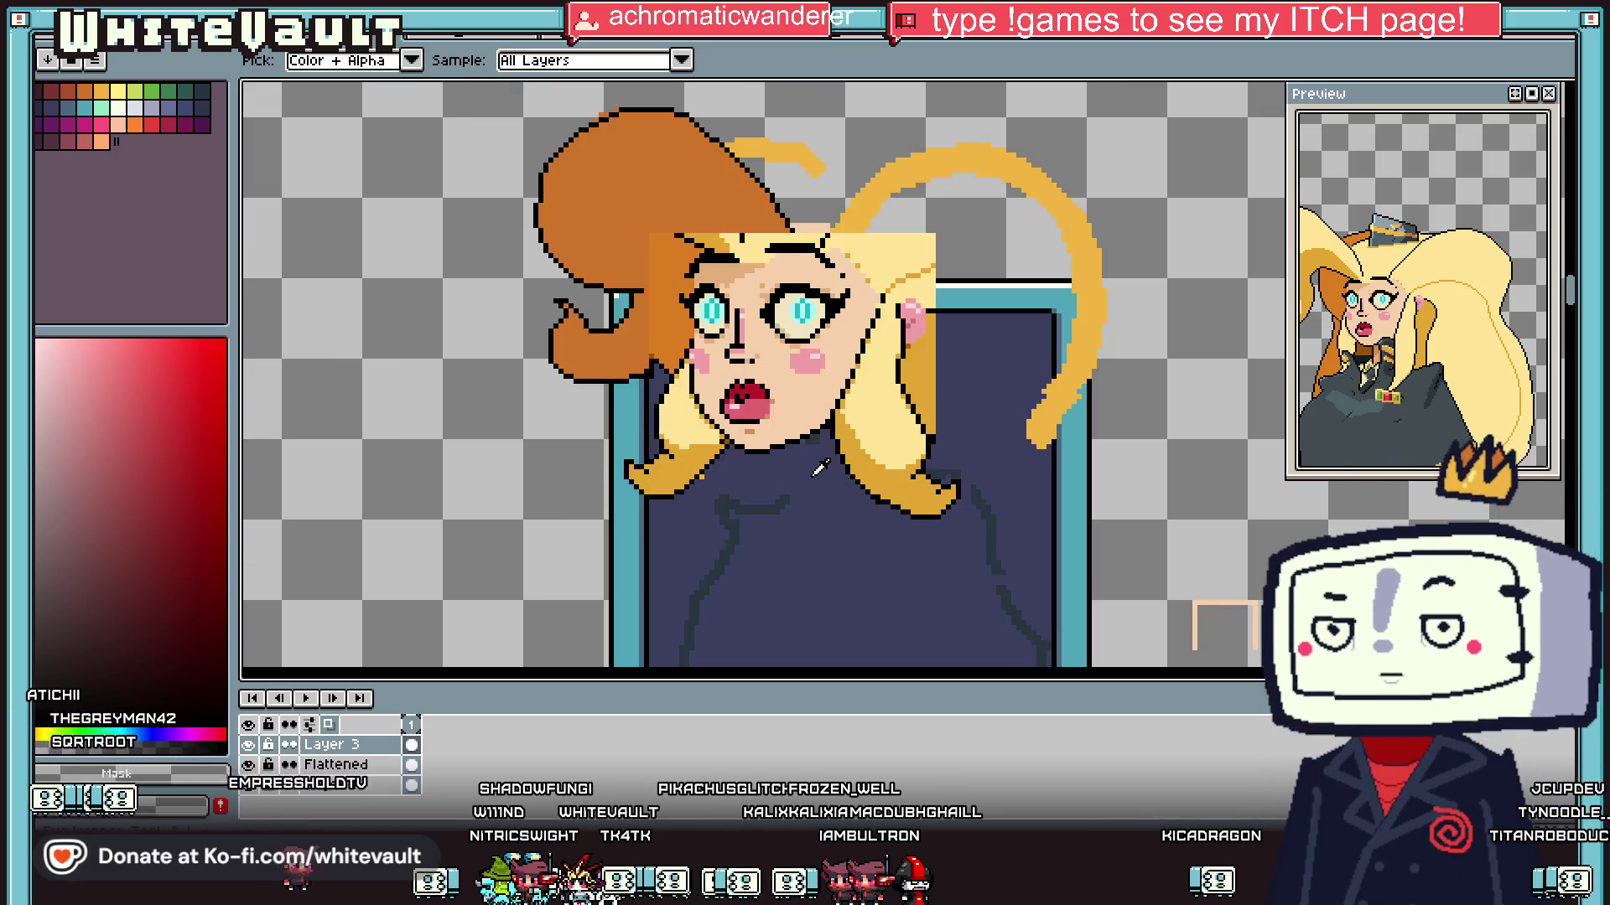
{"action": "left_click", "coordinate": [824, 390]}
{"action": "scroll", "coordinate": [809, 426], "scroll_direction": "up", "scroll_amount": 1}
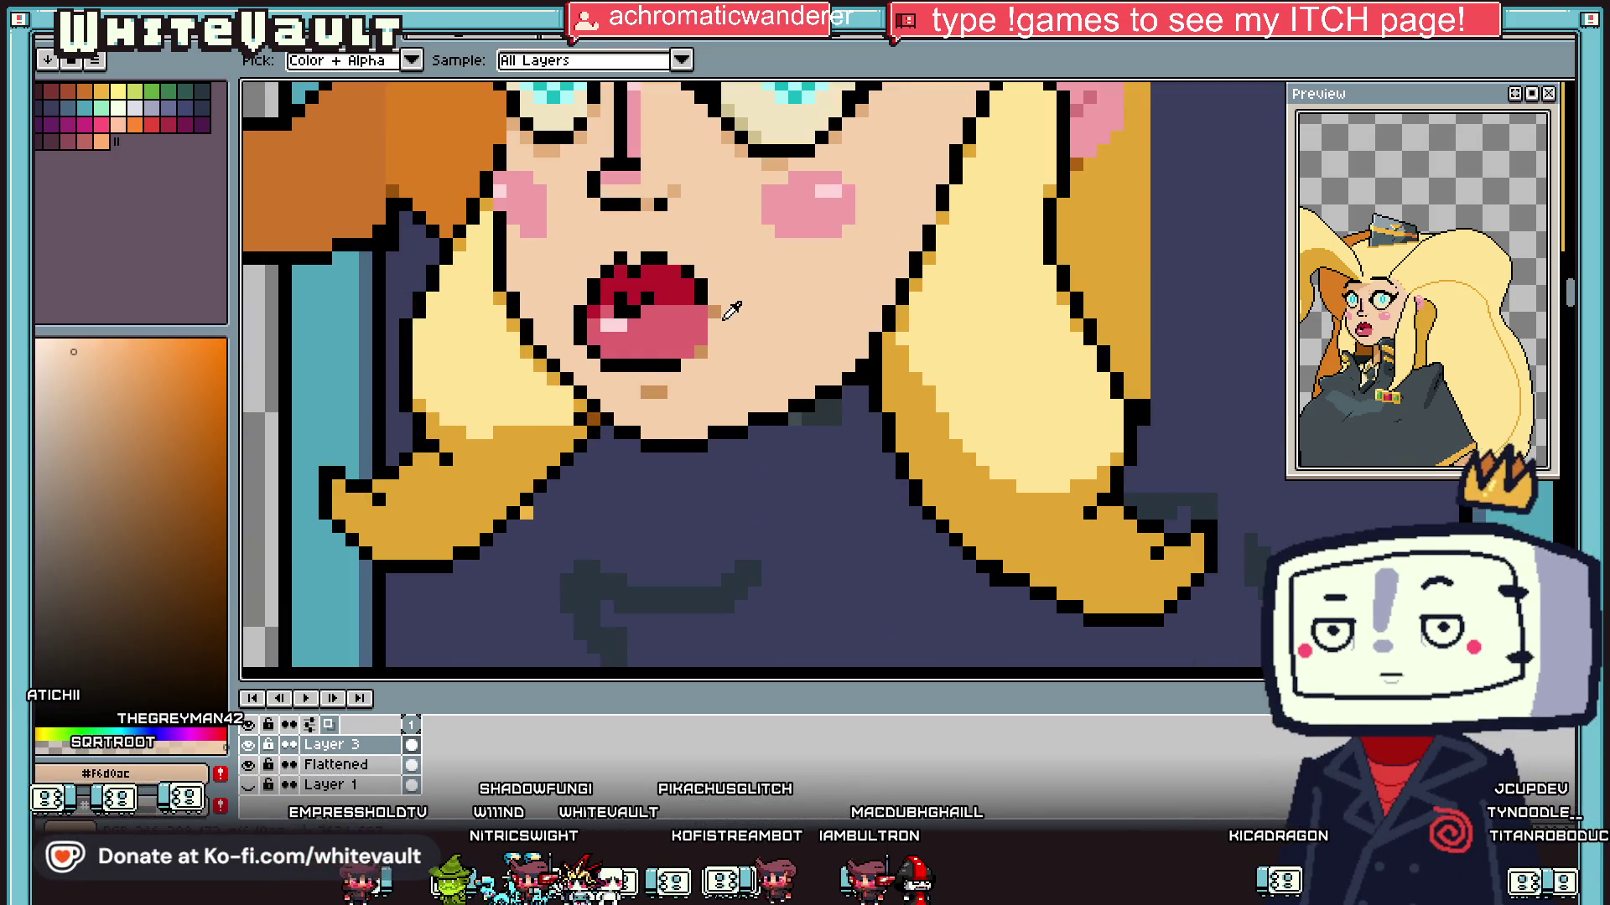
{"action": "key", "text": "b"}
{"action": "mouse_move", "coordinate": [755, 429]}
{"action": "left_mouse_down"}
{"action": "mouse_move", "coordinate": [797, 546]}
{"action": "mouse_move", "coordinate": [939, 560]}
{"action": "mouse_move", "coordinate": [909, 537]}
{"action": "mouse_move", "coordinate": [1011, 440]}
{"action": "left_mouse_up"}
Step: Bucket-fill the neck area tan and recolour the black pixels under the chin
{"action": "scroll", "coordinate": [797, 546], "scroll_direction": "up", "scroll_amount": 1}
{"action": "key", "text": "g"}
{"action": "left_click", "coordinate": [964, 403]}
{"action": "left_click", "coordinate": [872, 289]}
{"action": "left_click", "coordinate": [822, 293]}
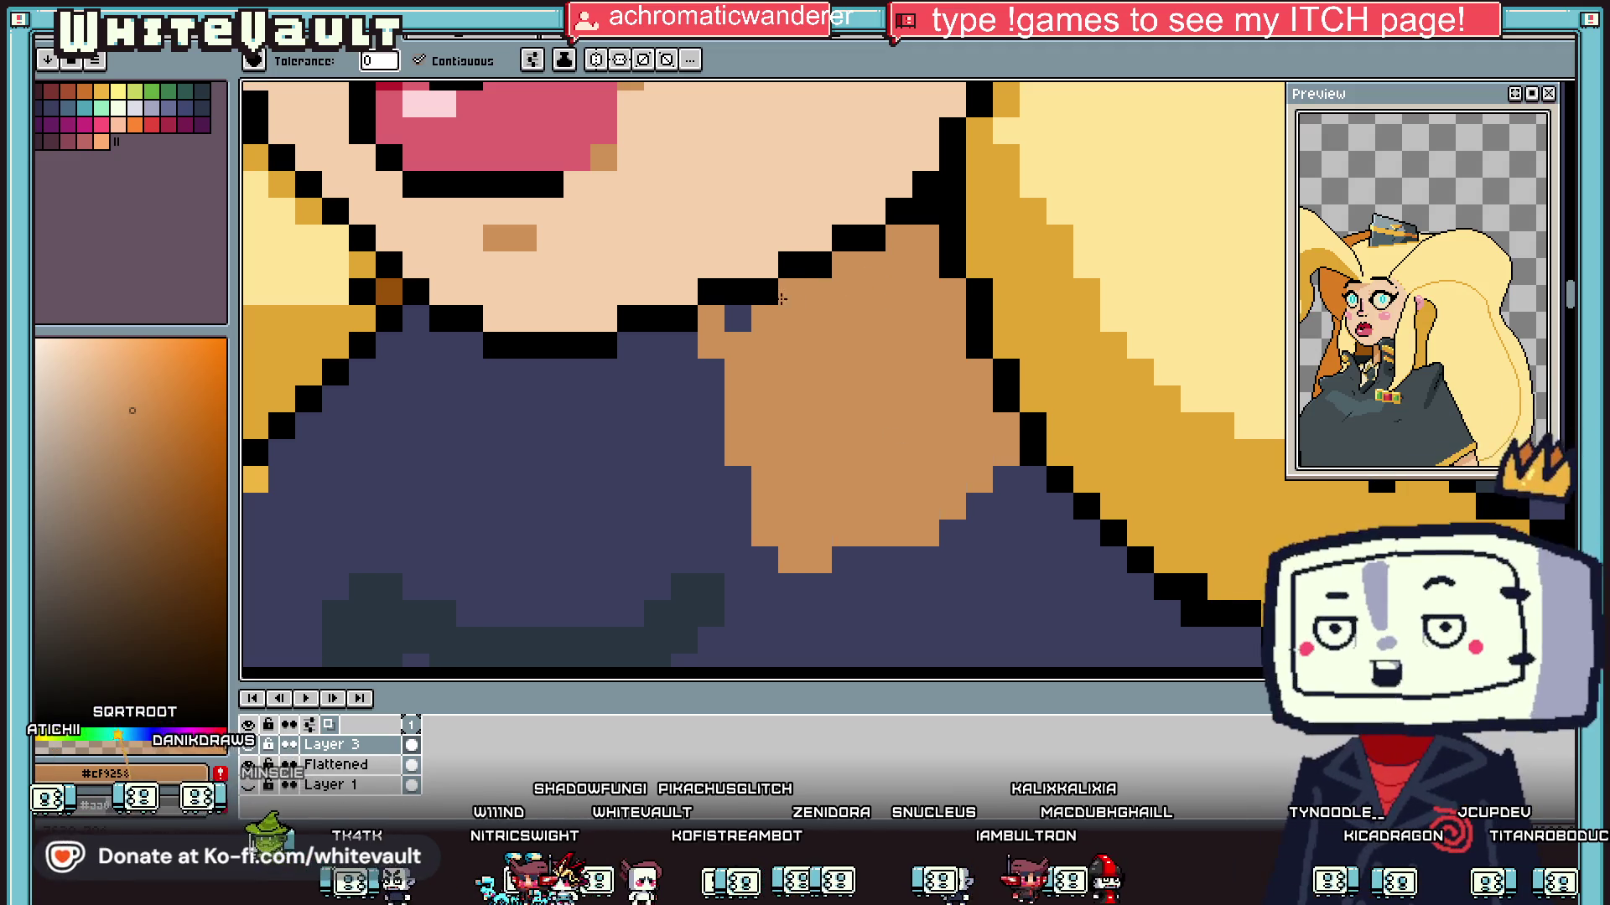
{"action": "key", "text": "i"}
{"action": "key", "text": "b"}
{"action": "left_click_drag", "start_coordinate": [925, 211], "coordinate": [898, 211]}
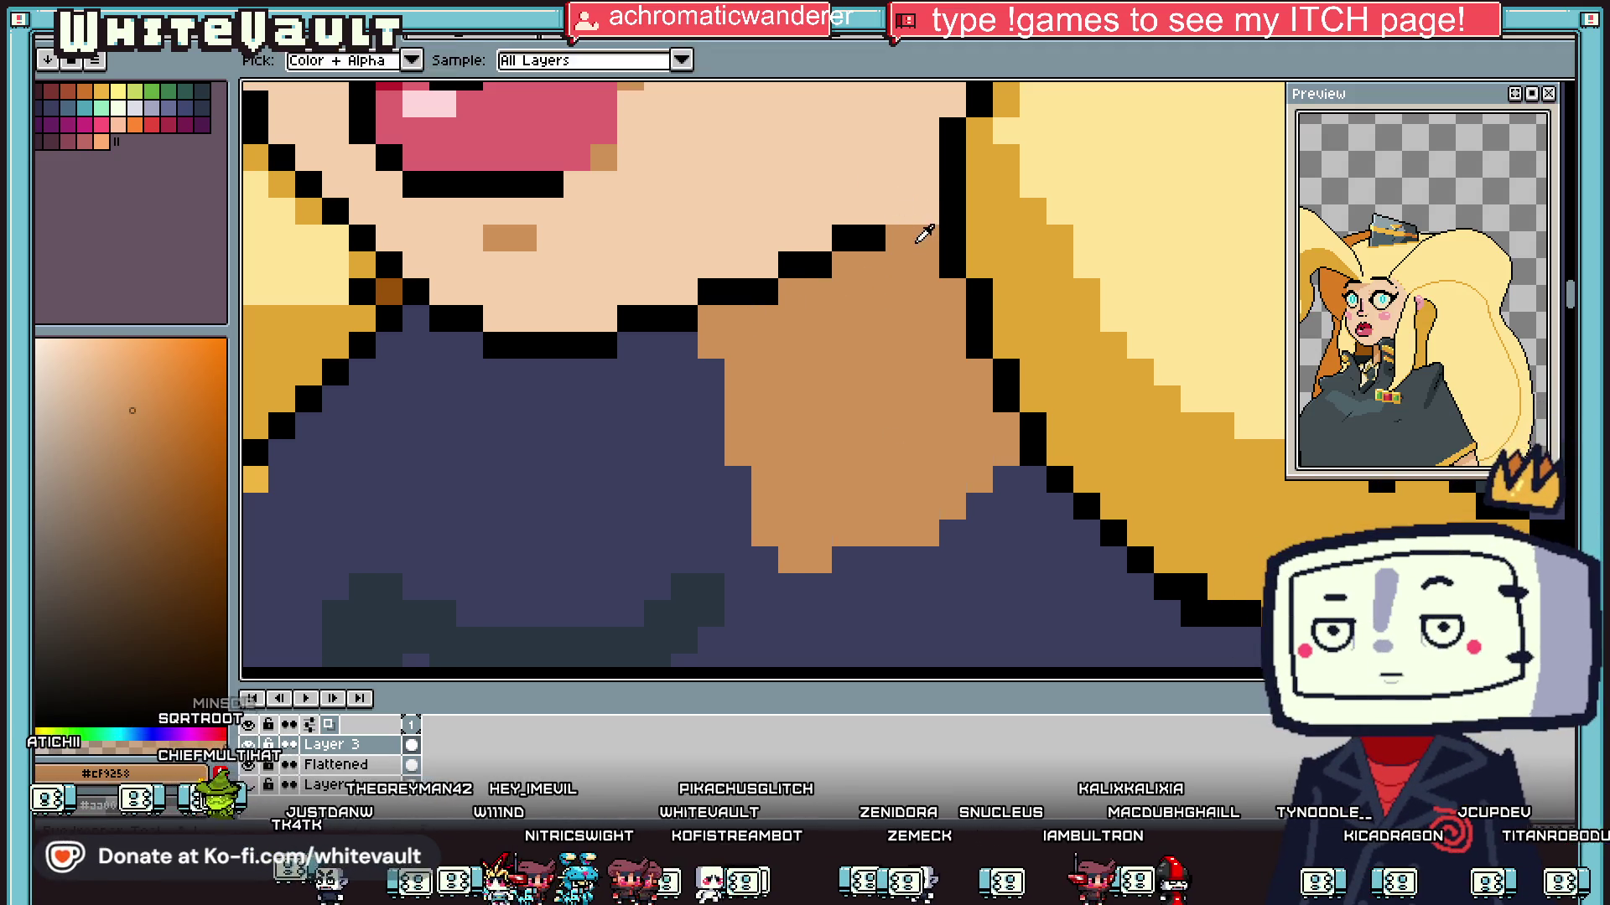
Step: Add darker brown shading pixels under the jaw
{"action": "key", "text": "i"}
{"action": "scroll", "coordinate": [876, 184], "scroll_direction": "down", "scroll_amount": 3}
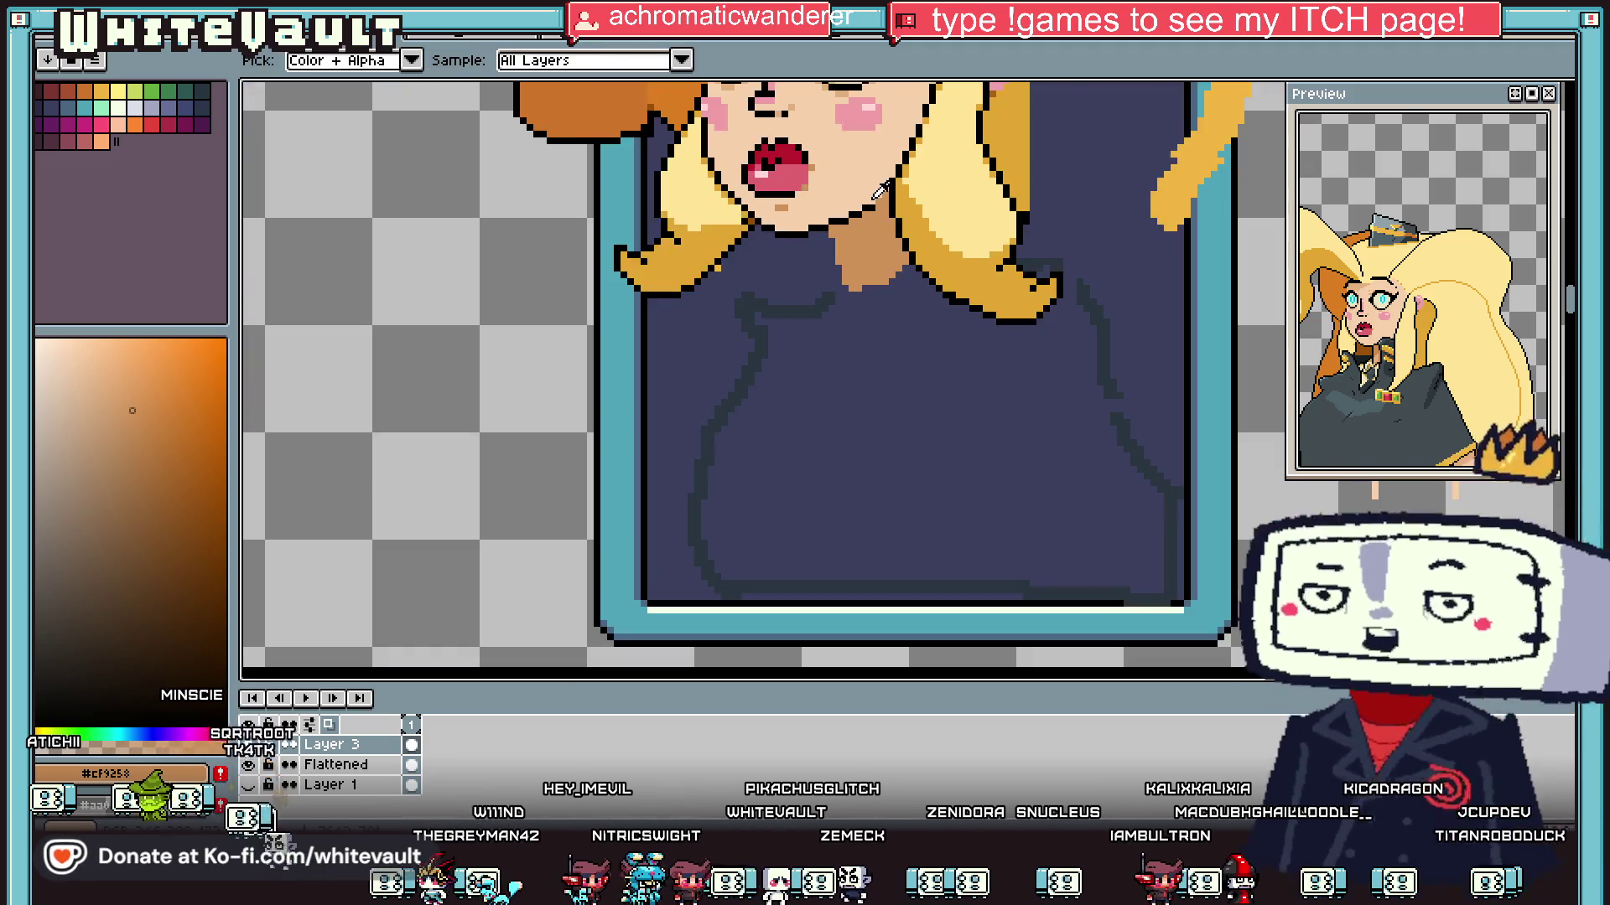
{"action": "scroll", "coordinate": [873, 197], "scroll_direction": "up", "scroll_amount": 5}
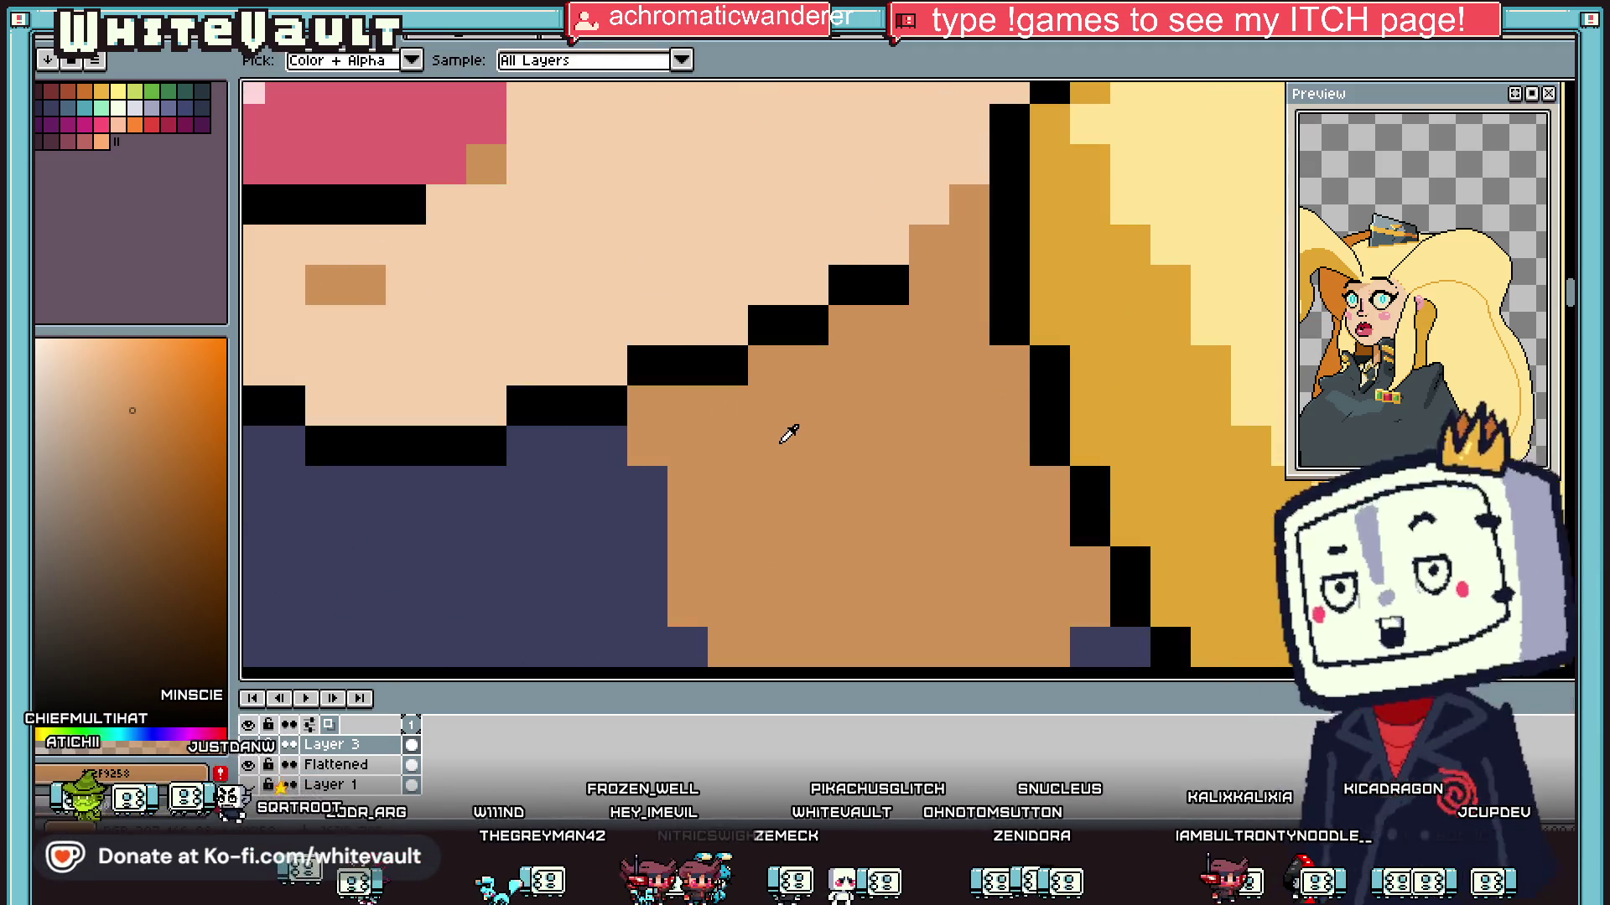
{"action": "left_click", "coordinate": [193, 477]}
{"action": "key", "text": "b"}
{"action": "left_click", "coordinate": [848, 285]}
{"action": "left_click", "coordinate": [808, 365]}
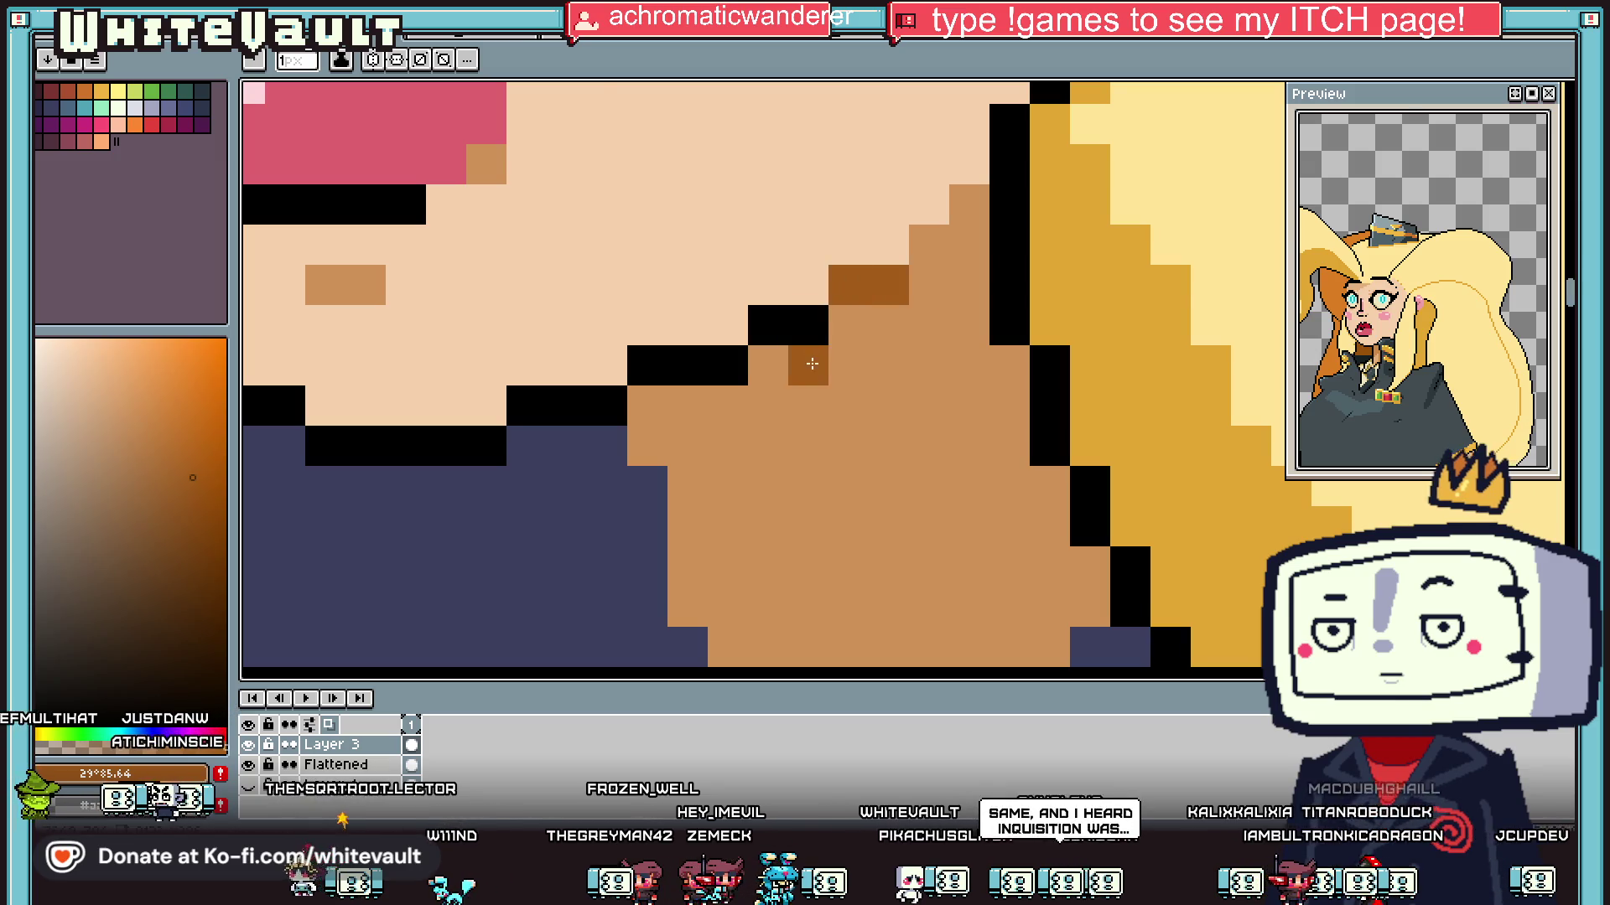
Step: Eyedrop black and outline the neck's left edge
{"action": "scroll", "coordinate": [776, 373], "scroll_direction": "down", "scroll_amount": 5}
{"action": "key", "text": "i"}
{"action": "scroll", "coordinate": [776, 373], "scroll_direction": "up", "scroll_amount": 5}
{"action": "left_click", "coordinate": [776, 374]}
{"action": "key", "text": "b"}
{"action": "left_click_drag", "start_coordinate": [776, 375], "coordinate": [815, 490]}
{"action": "scroll", "coordinate": [815, 490], "scroll_direction": "down", "scroll_amount": 5}
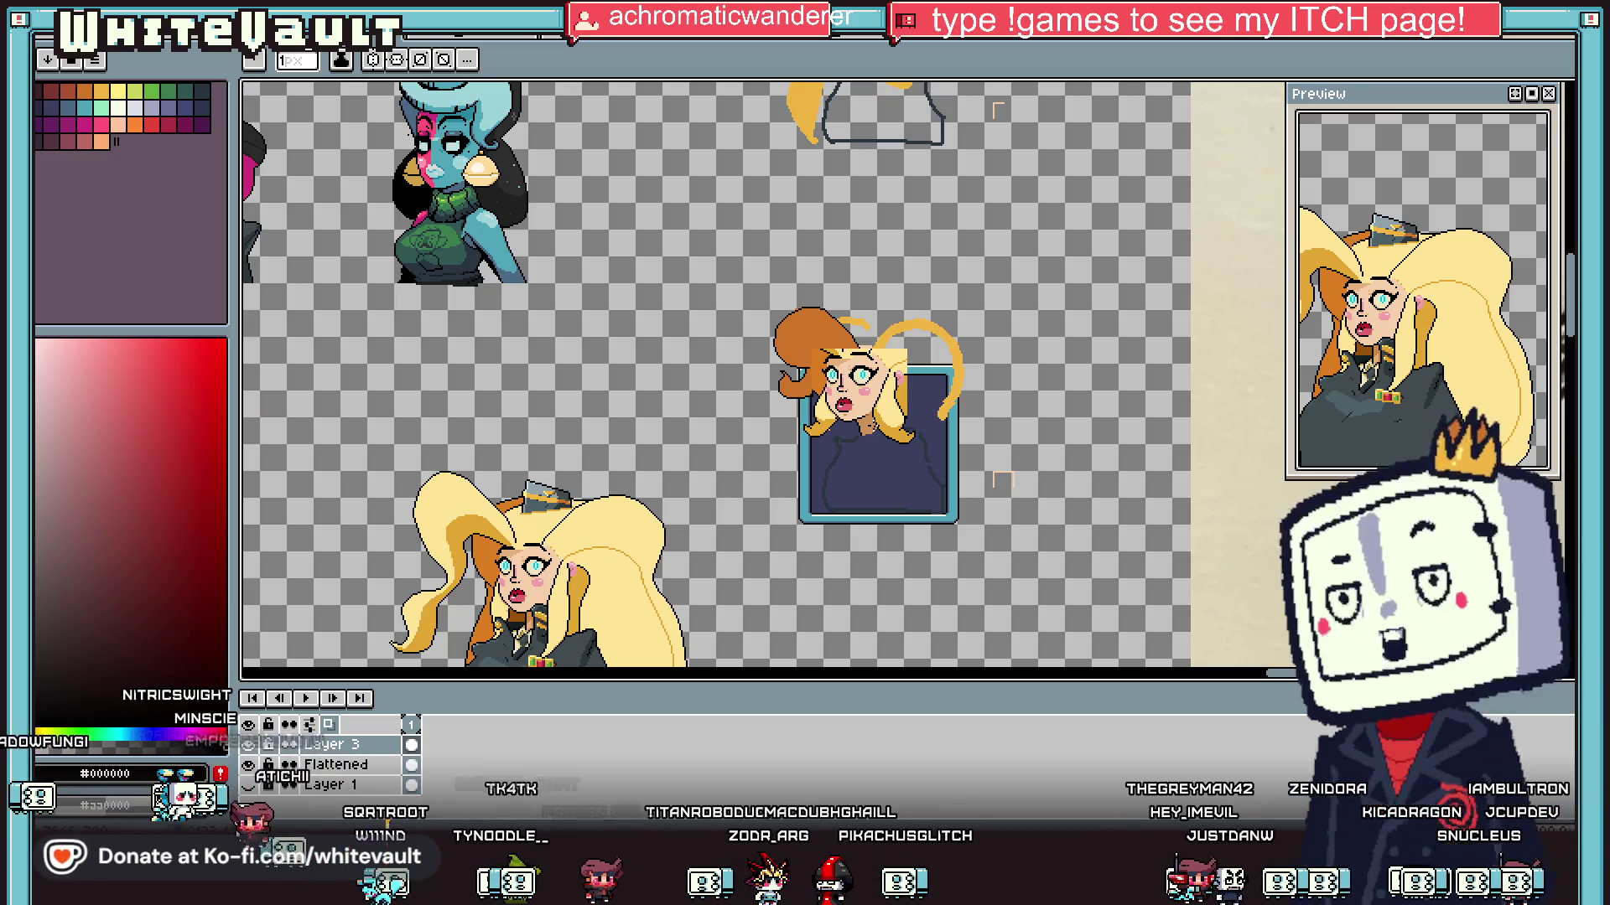
Step: Fill the stray strip beside the bun with transparency and erase the extra outline along its right edge
{"action": "scroll", "coordinate": [816, 401], "scroll_direction": "up", "scroll_amount": 4}
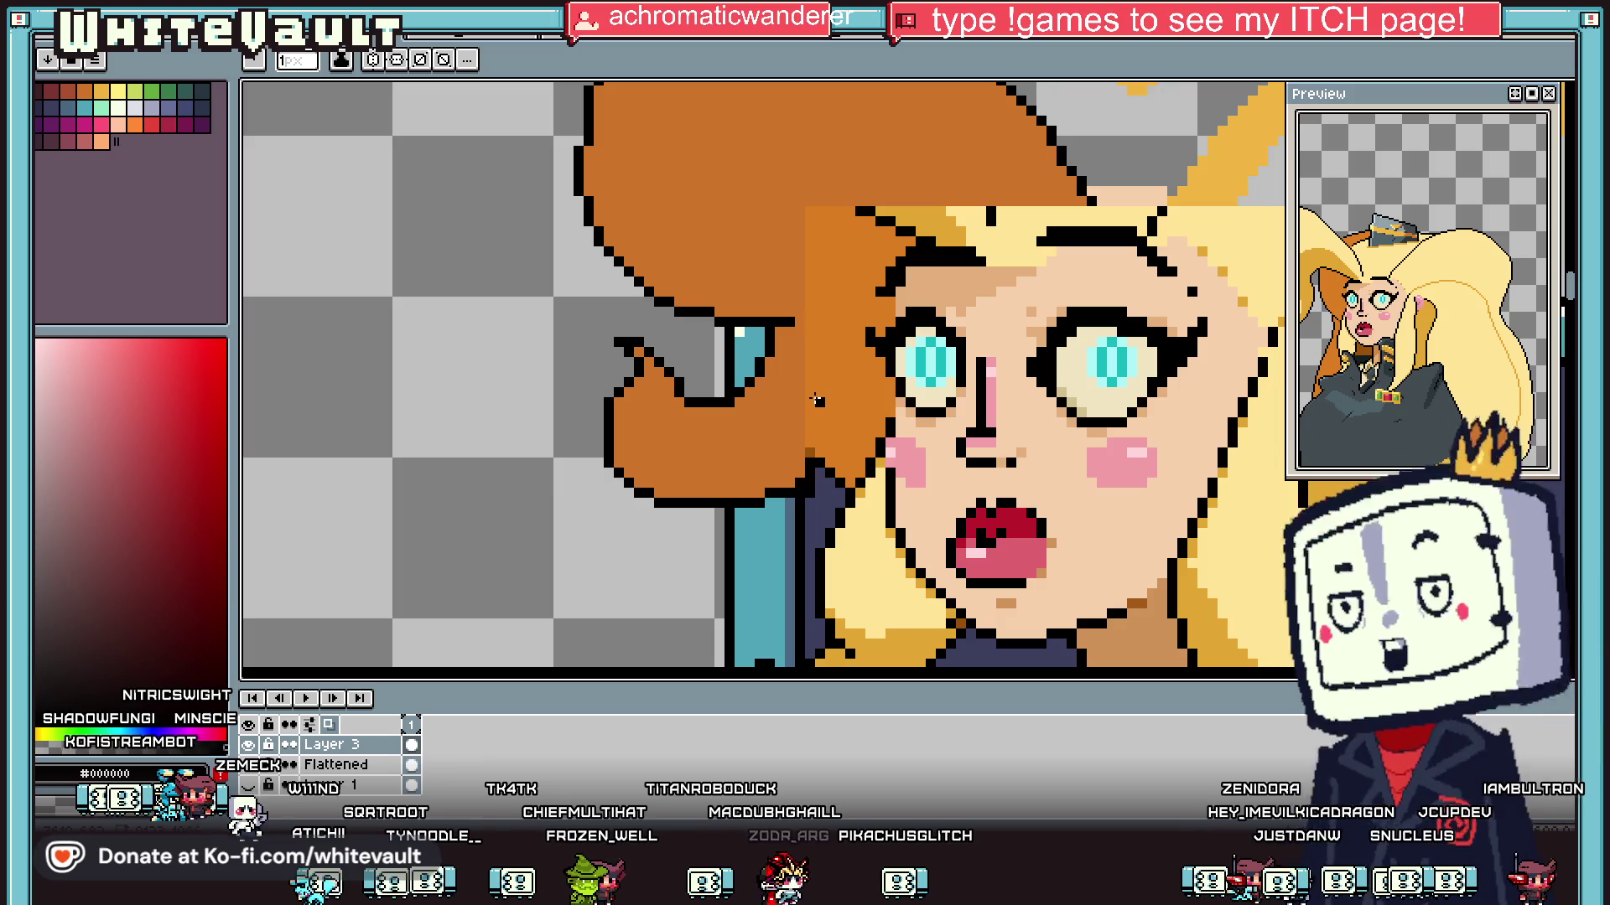
{"action": "scroll", "coordinate": [998, 219], "scroll_direction": "down", "scroll_amount": 4}
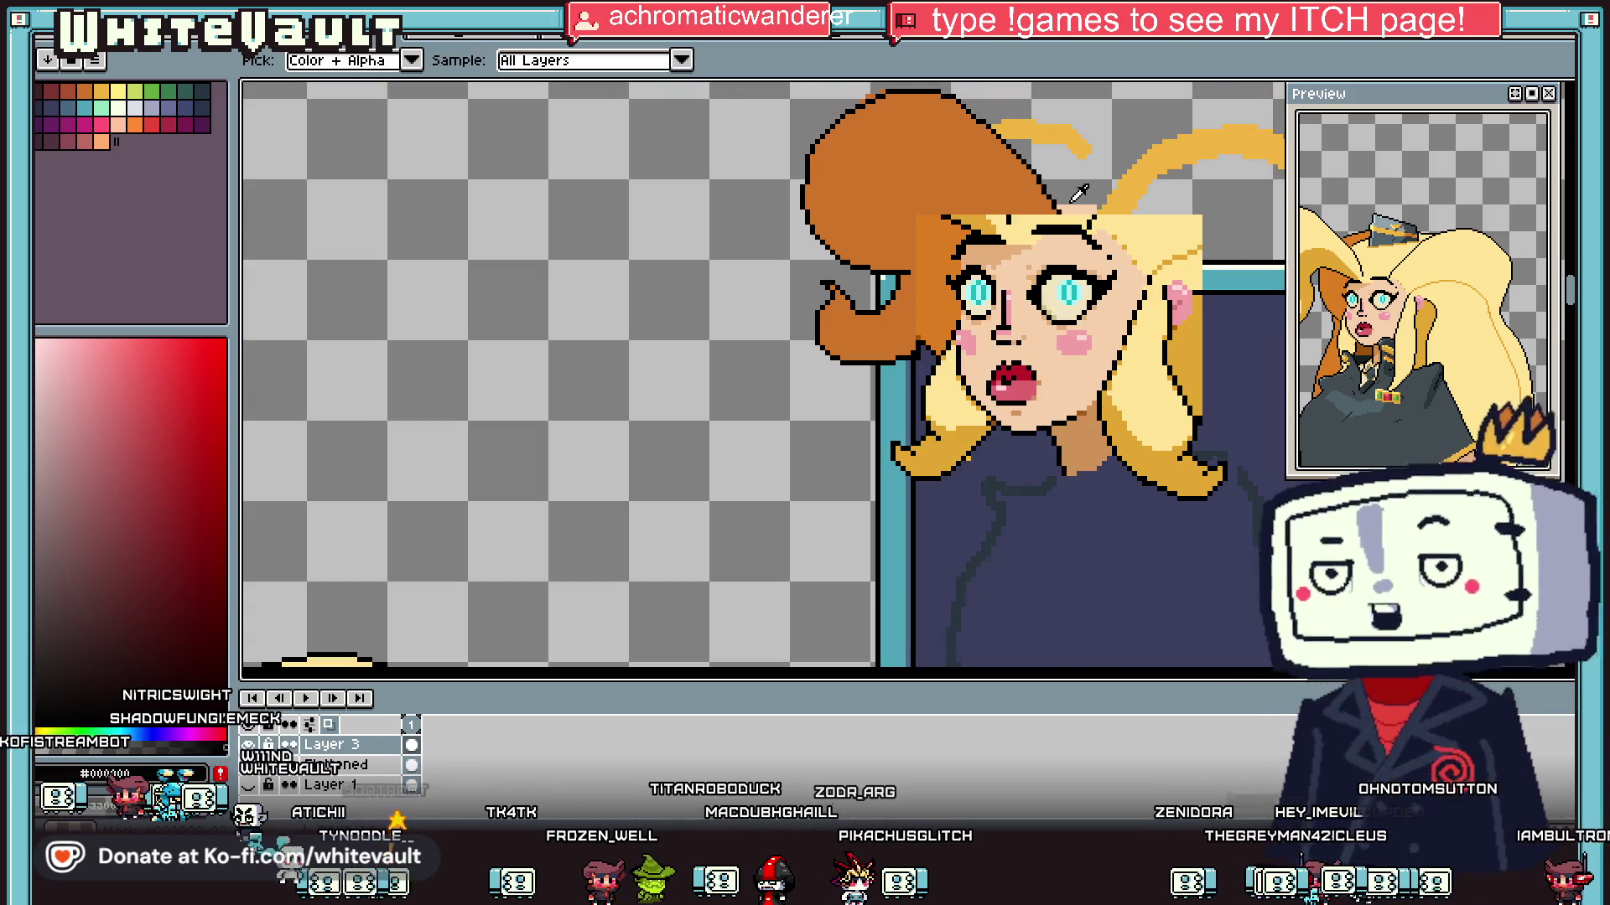
{"action": "scroll", "coordinate": [1070, 201], "scroll_direction": "up", "scroll_amount": 1}
{"action": "scroll", "coordinate": [1056, 209], "scroll_direction": "down", "scroll_amount": 2}
{"action": "scroll", "coordinate": [1028, 228], "scroll_direction": "up", "scroll_amount": 3}
{"action": "scroll", "coordinate": [1028, 228], "scroll_direction": "up", "scroll_amount": 2}
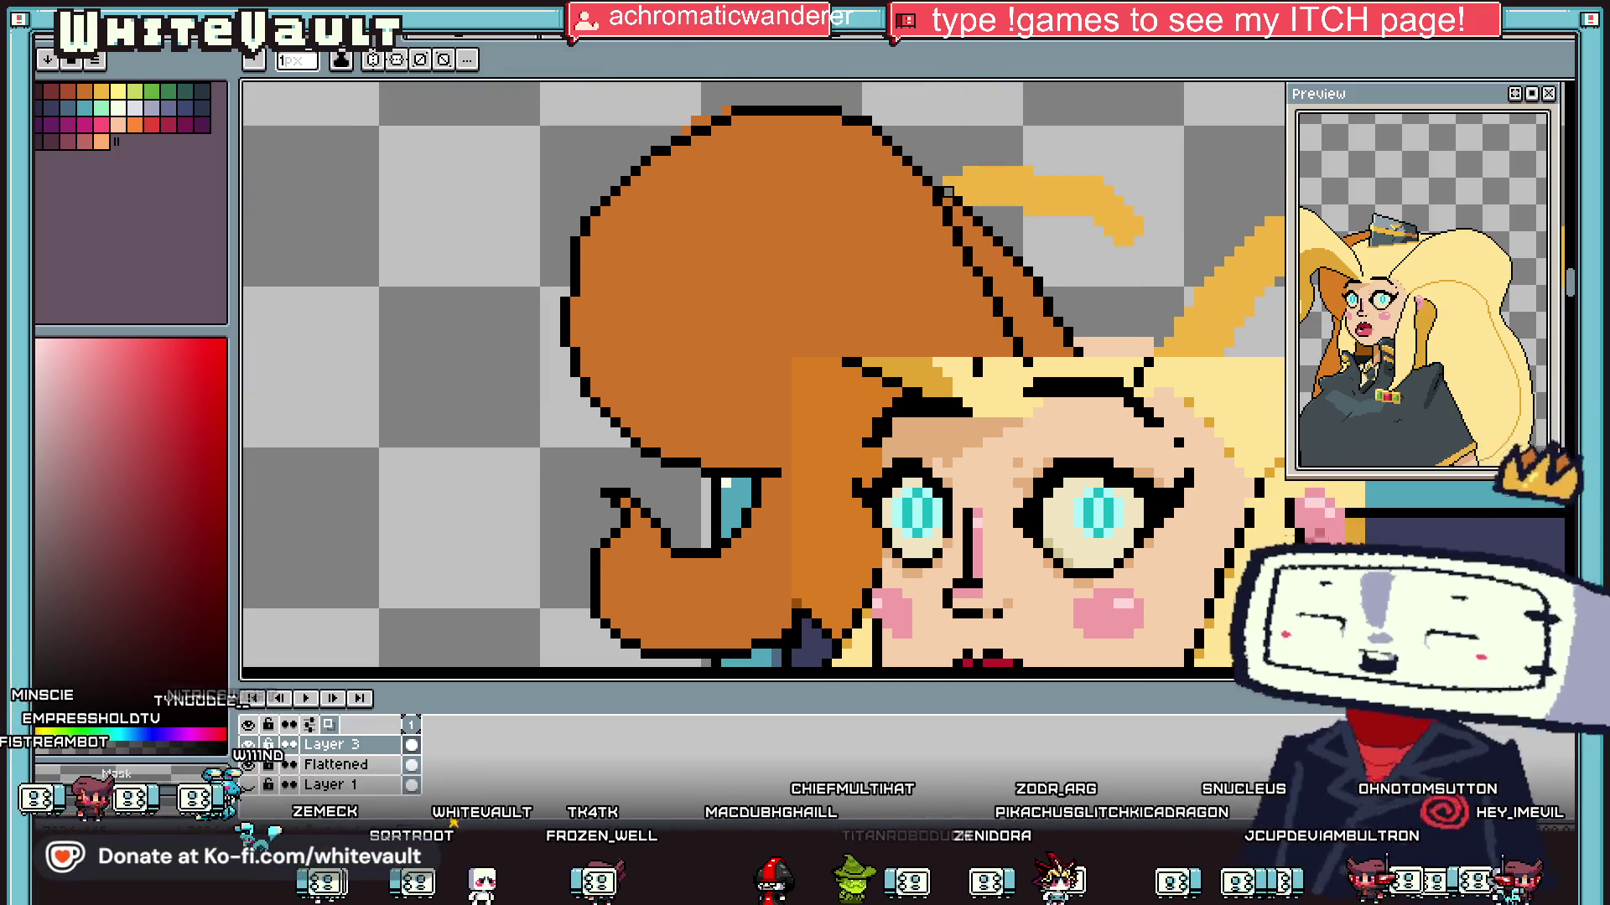
{"action": "key", "text": "g"}
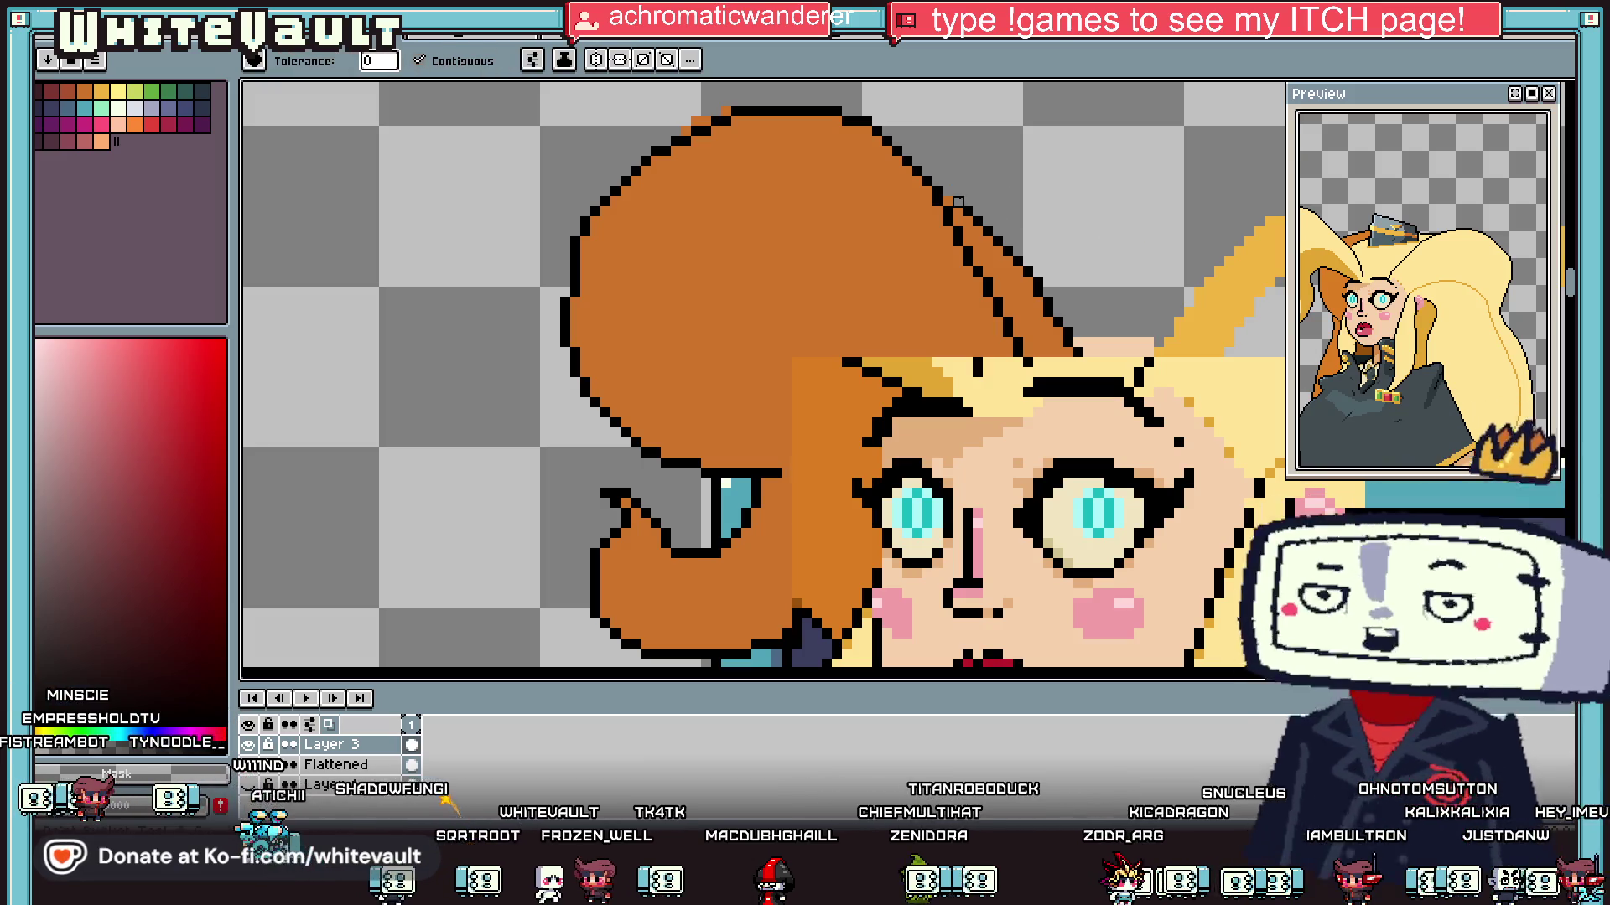
{"action": "left_click", "coordinate": [1027, 285]}
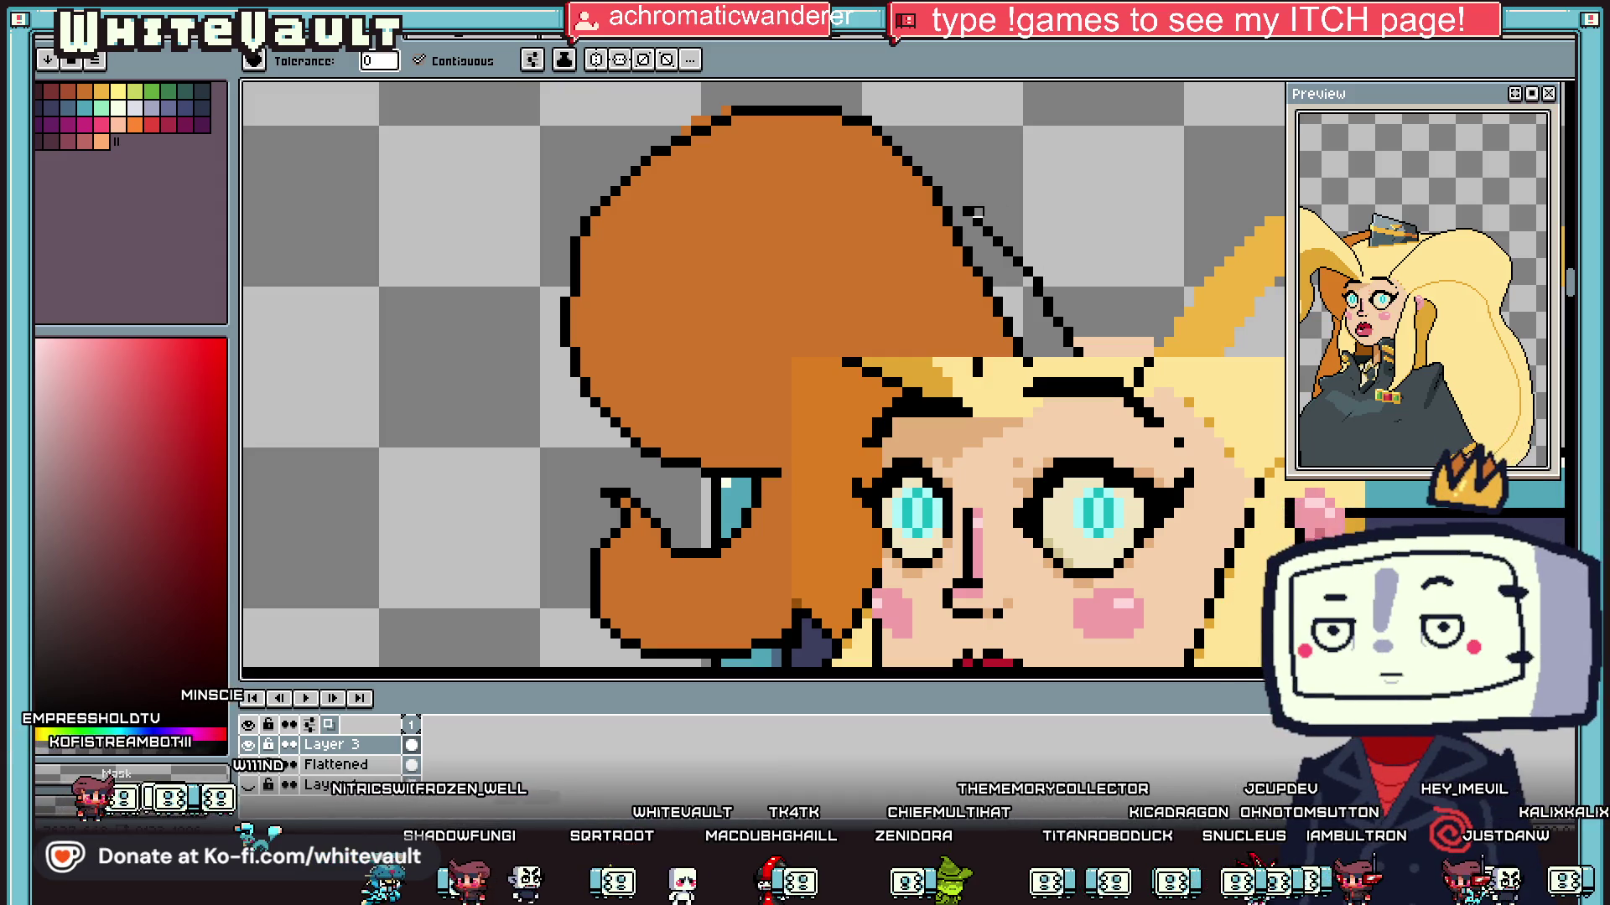
{"action": "key", "text": "e"}
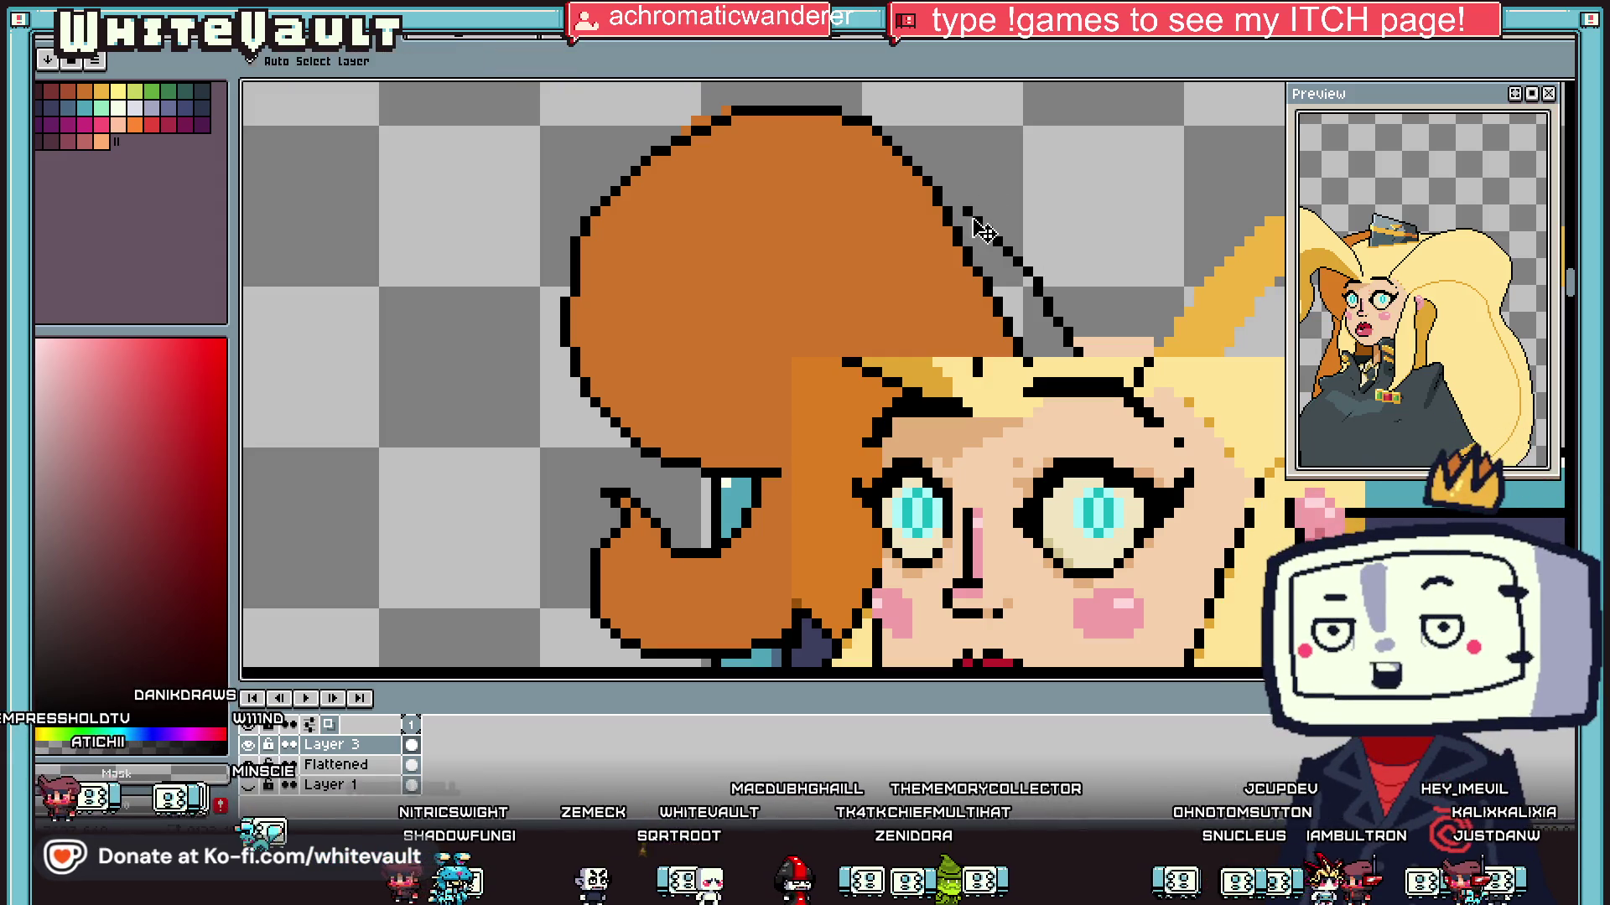
{"action": "left_click_drag", "start_coordinate": [987, 211], "coordinate": [1068, 335]}
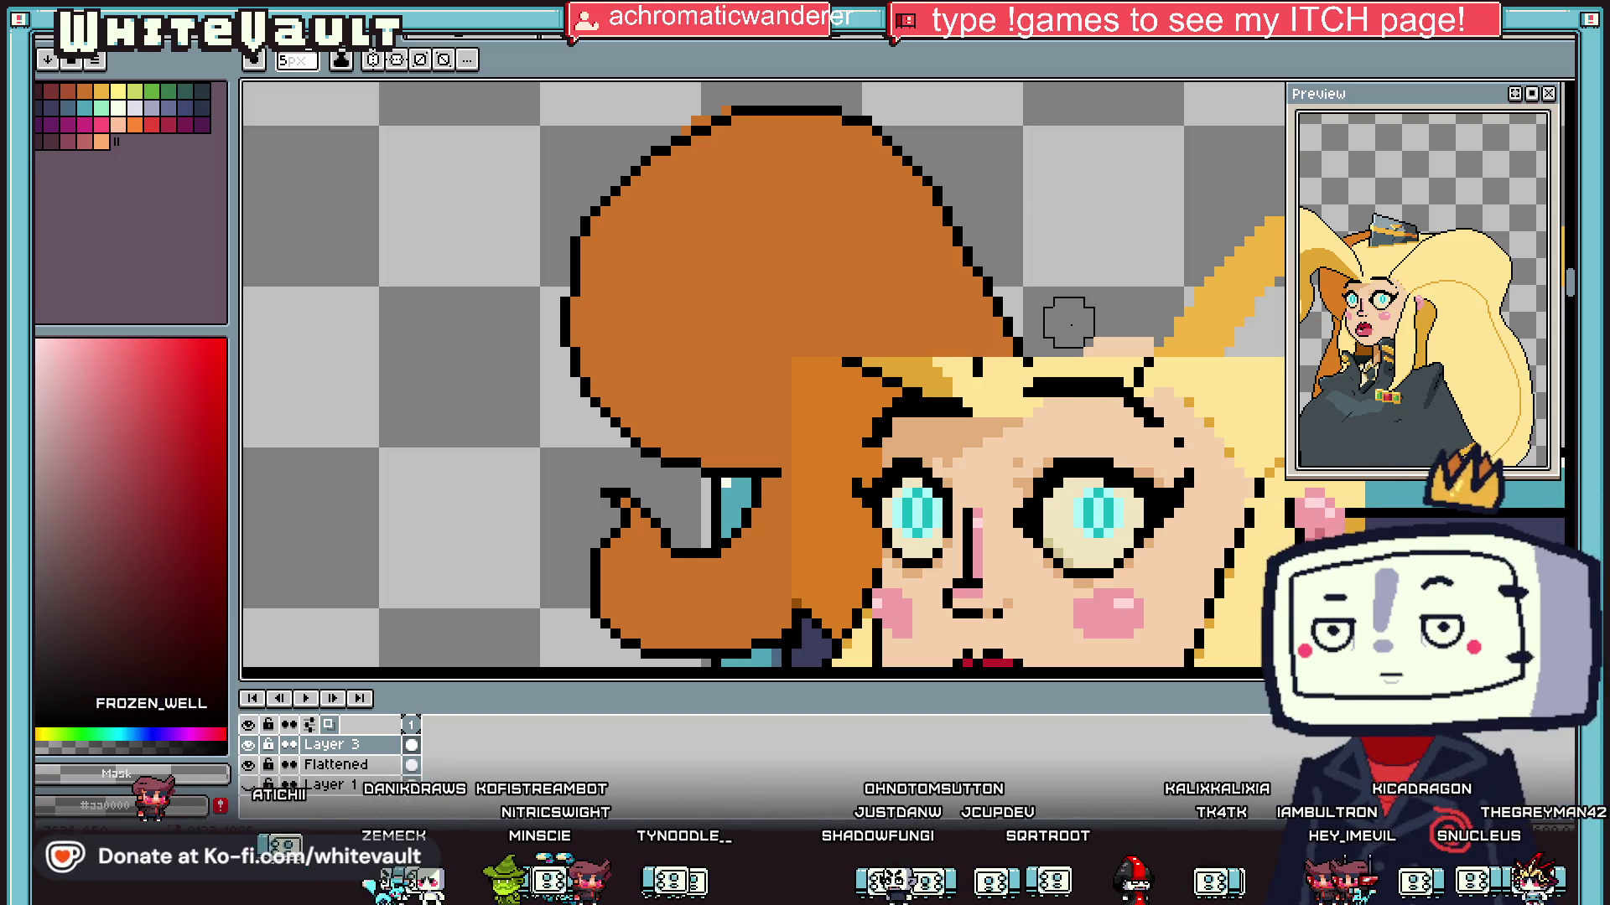
Step: Draw a thin 1px black outline where the ginger hair meets the left cheek
{"action": "scroll", "coordinate": [1068, 322], "scroll_direction": "down", "scroll_amount": 3}
{"action": "scroll", "coordinate": [910, 392], "scroll_direction": "up", "scroll_amount": 2}
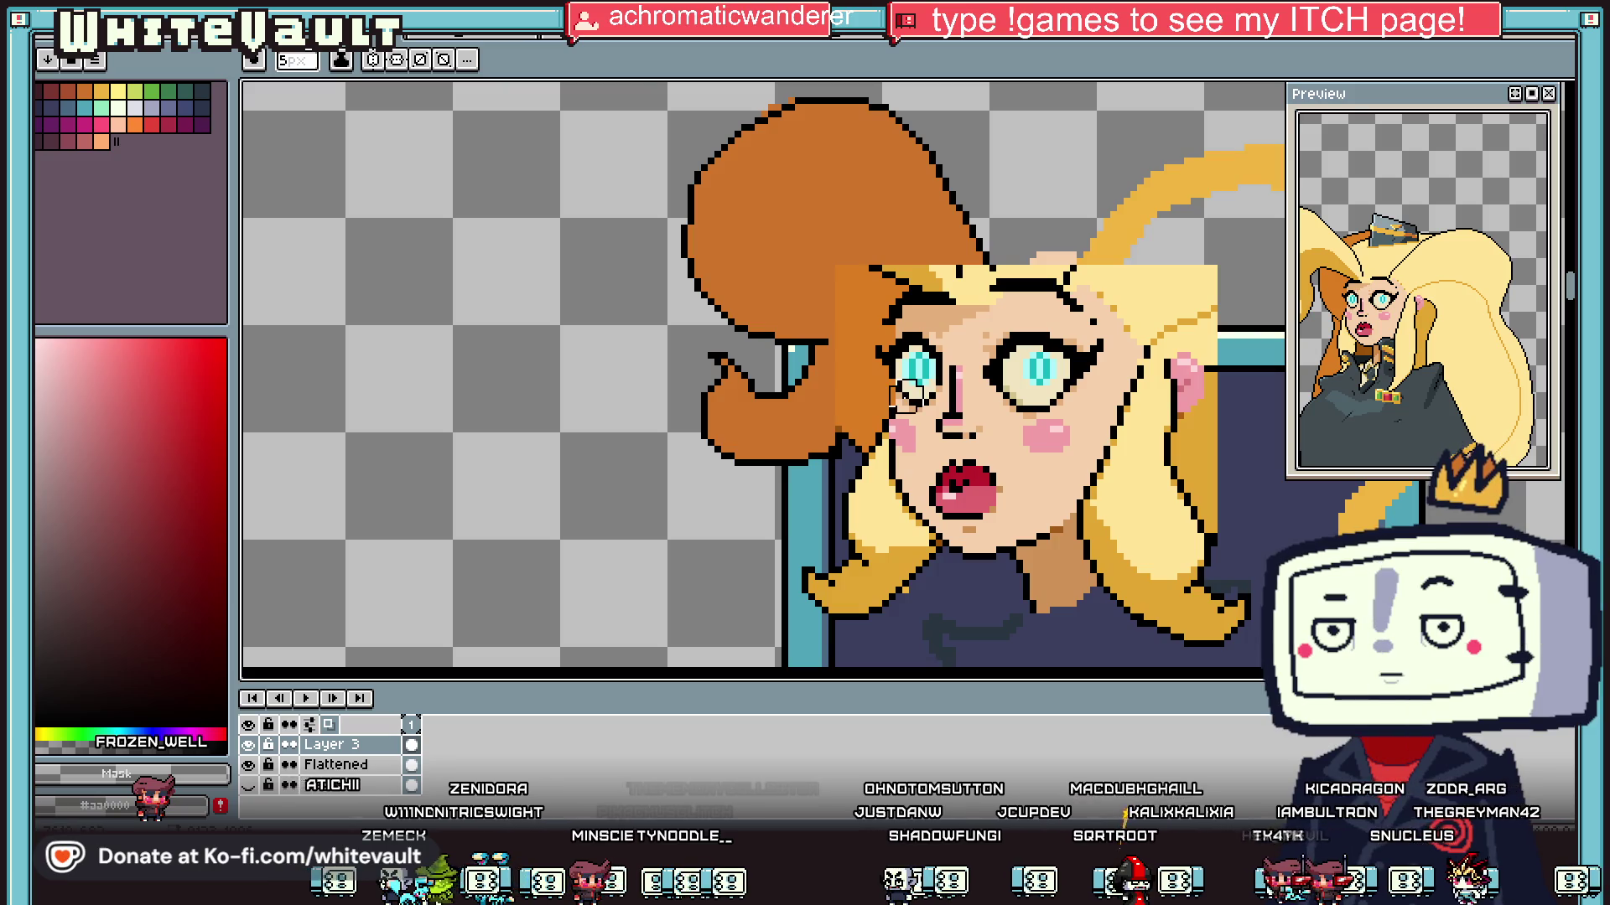
{"action": "scroll", "coordinate": [909, 394], "scroll_direction": "up", "scroll_amount": 3}
{"action": "left_click", "coordinate": [866, 435], "text": "alt"}
{"action": "left_click", "coordinate": [808, 467]}
{"action": "left_click", "coordinate": [813, 471]}
{"action": "key", "text": "ctrl+z"}
{"action": "key", "text": "ctrl+z"}
{"action": "key", "text": "minus"}
{"action": "key", "text": "minus"}
{"action": "key", "text": "minus"}
{"action": "left_click_drag", "start_coordinate": [811, 473], "coordinate": [943, 393]}
Step: Place dark brown shading pixels at the ginger hair tip
{"action": "scroll", "coordinate": [931, 390], "scroll_direction": "down", "scroll_amount": 2}
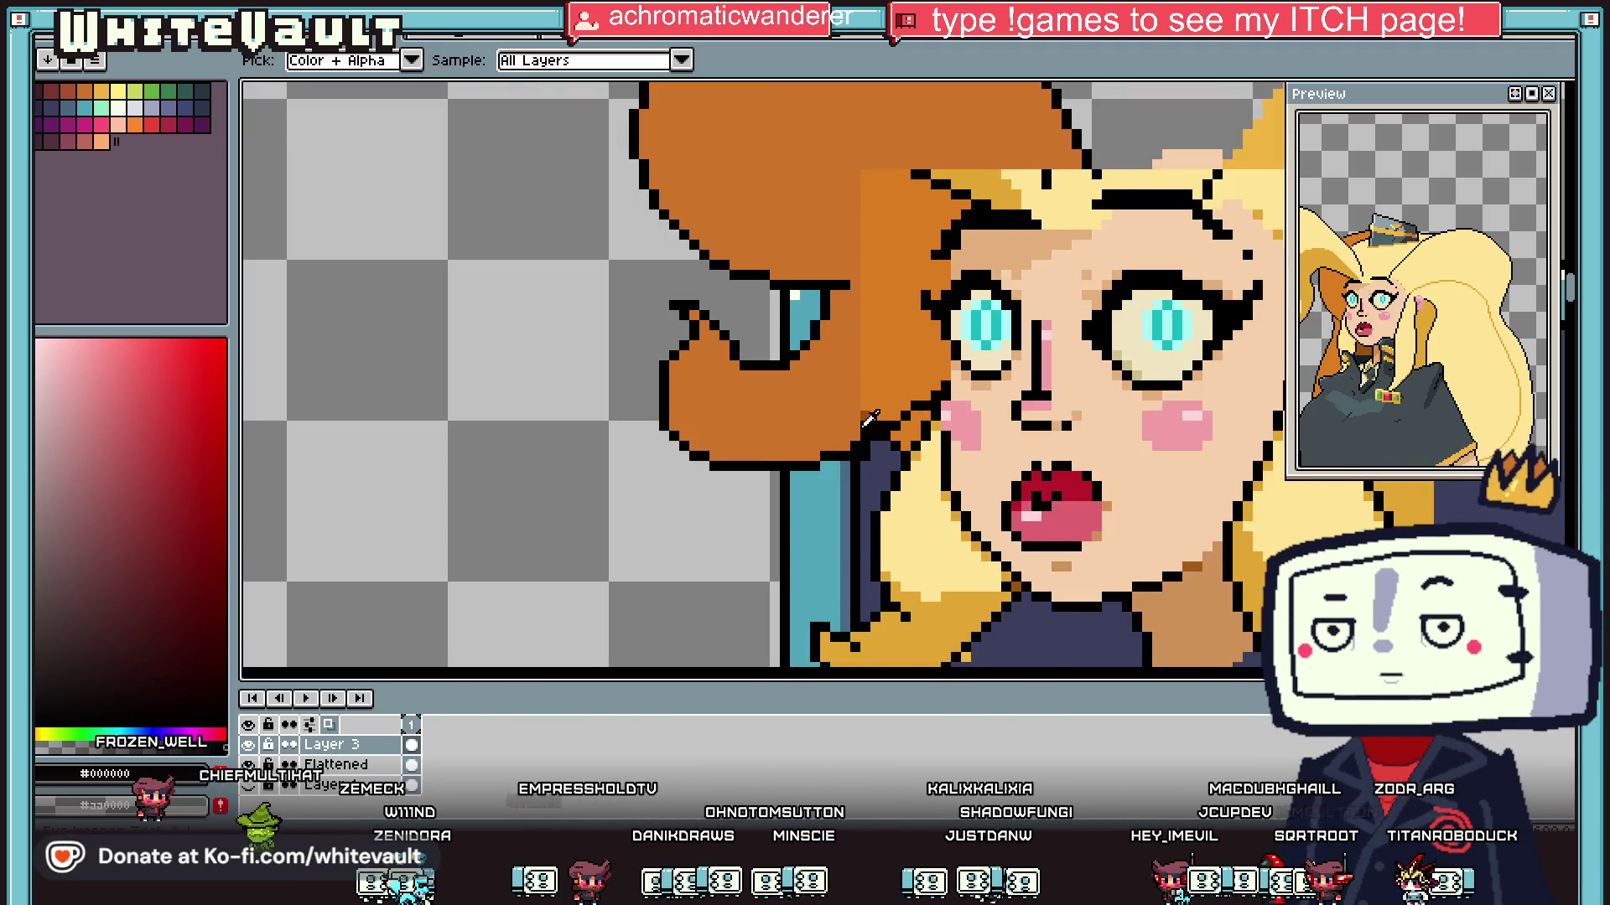
{"action": "left_click", "coordinate": [900, 391], "text": "alt"}
{"action": "scroll", "coordinate": [880, 403], "scroll_direction": "up", "scroll_amount": 2}
{"action": "left_click", "coordinate": [989, 379], "text": "alt"}
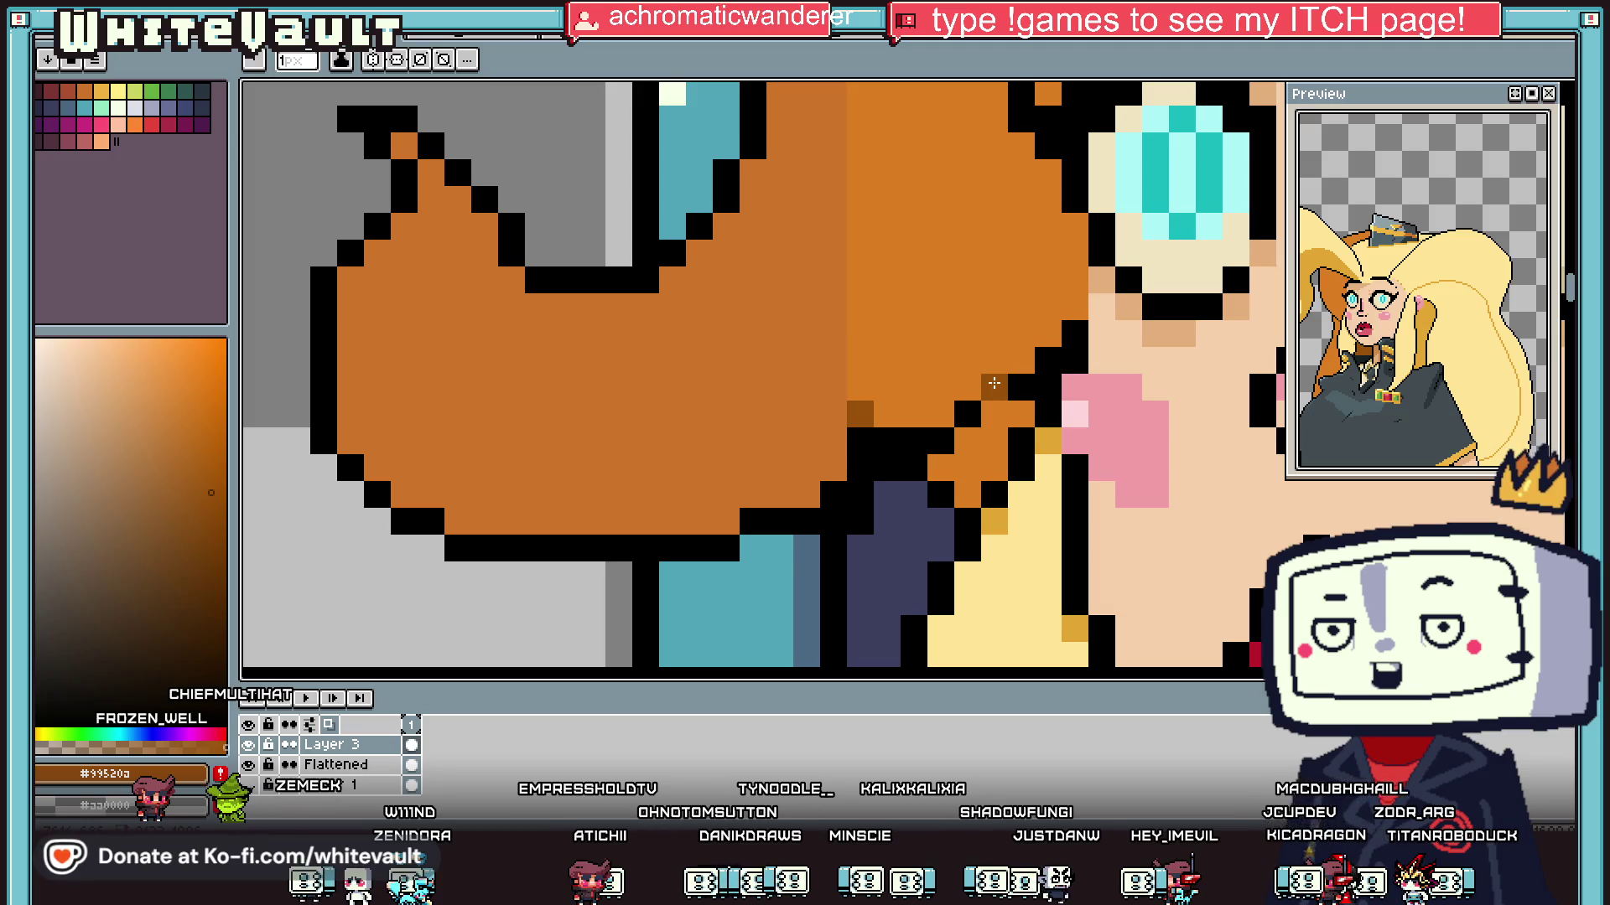
{"action": "left_click", "coordinate": [964, 414], "text": "alt"}
{"action": "left_click", "coordinate": [940, 414]}
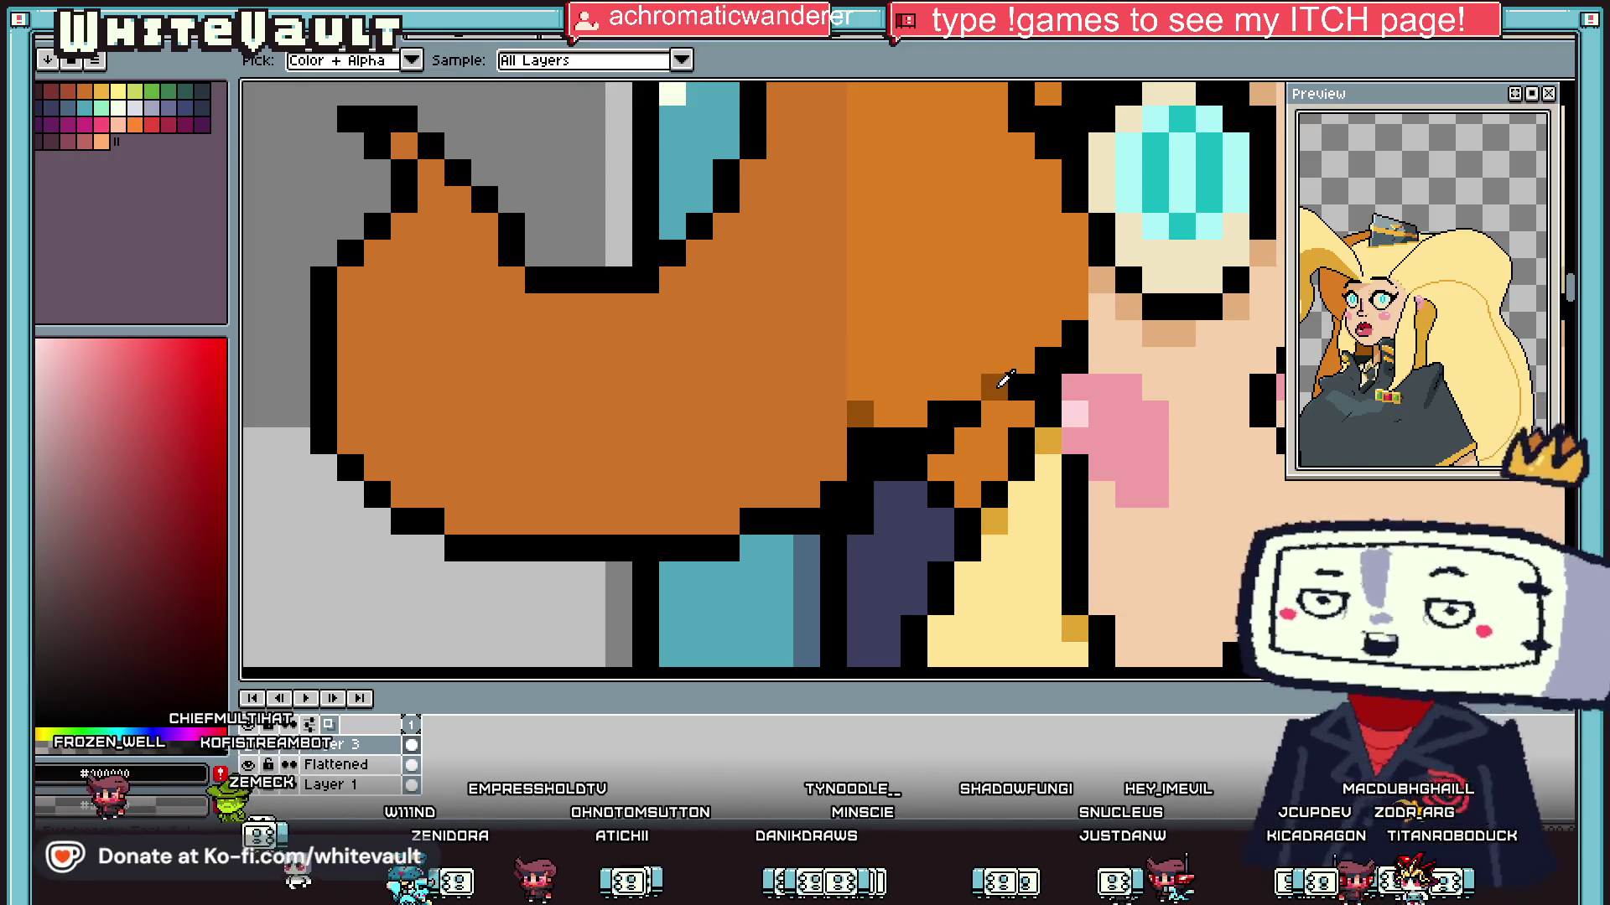
{"action": "left_click", "coordinate": [808, 384], "text": "alt"}
{"action": "key", "text": "g"}
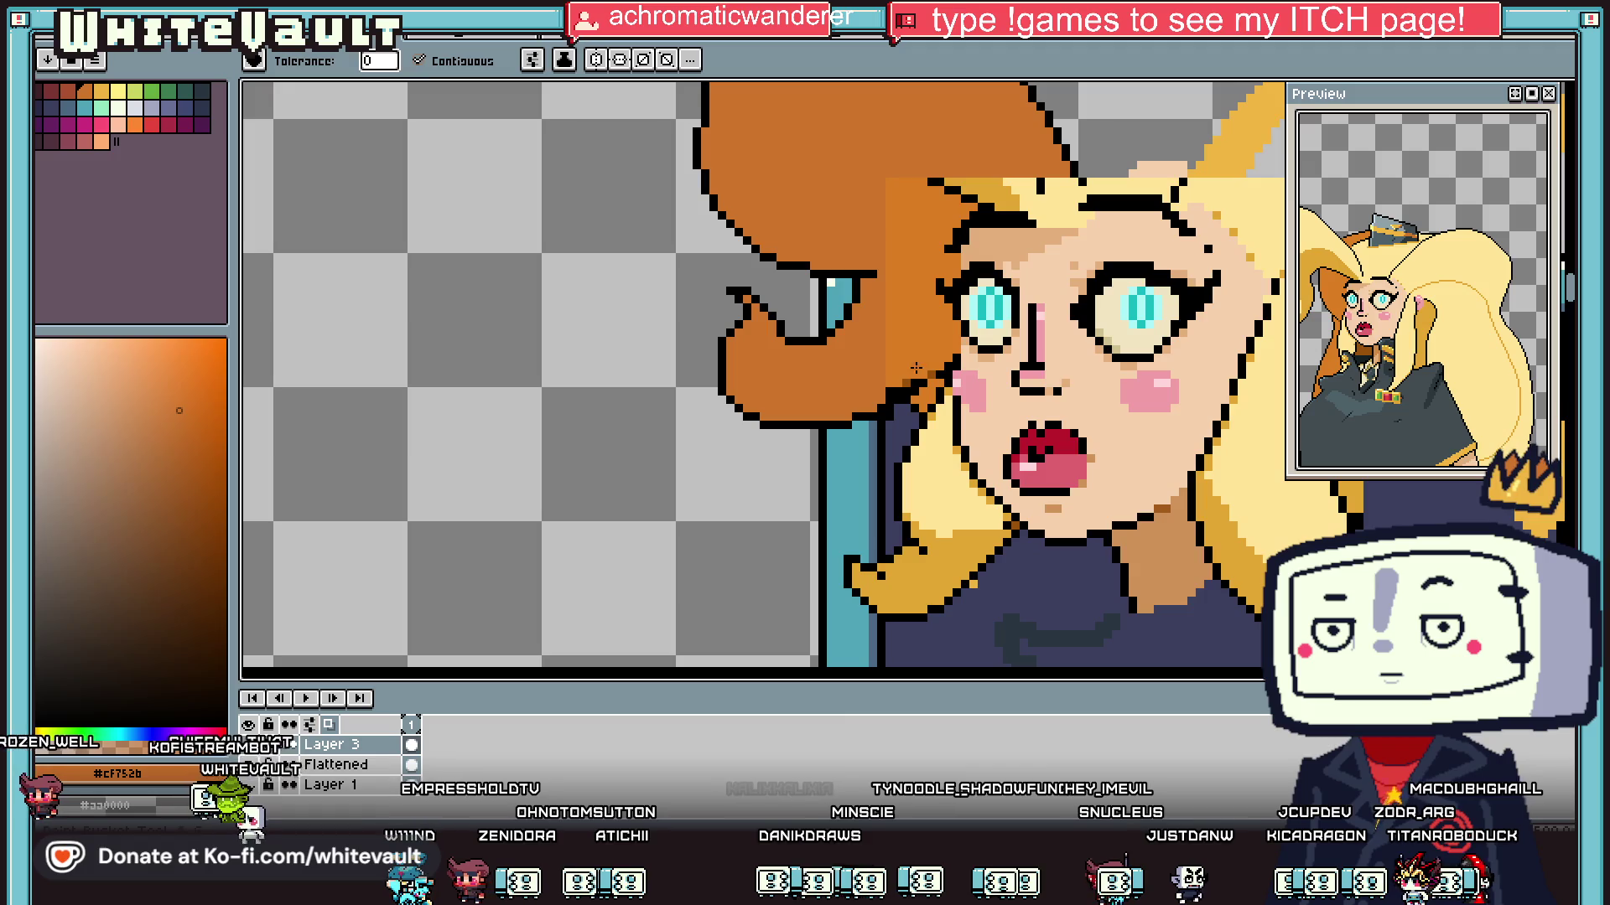
{"action": "scroll", "coordinate": [914, 345], "scroll_direction": "down", "scroll_amount": 2}
{"action": "key", "text": "i"}
{"action": "scroll", "coordinate": [985, 159], "scroll_direction": "down", "scroll_amount": 1}
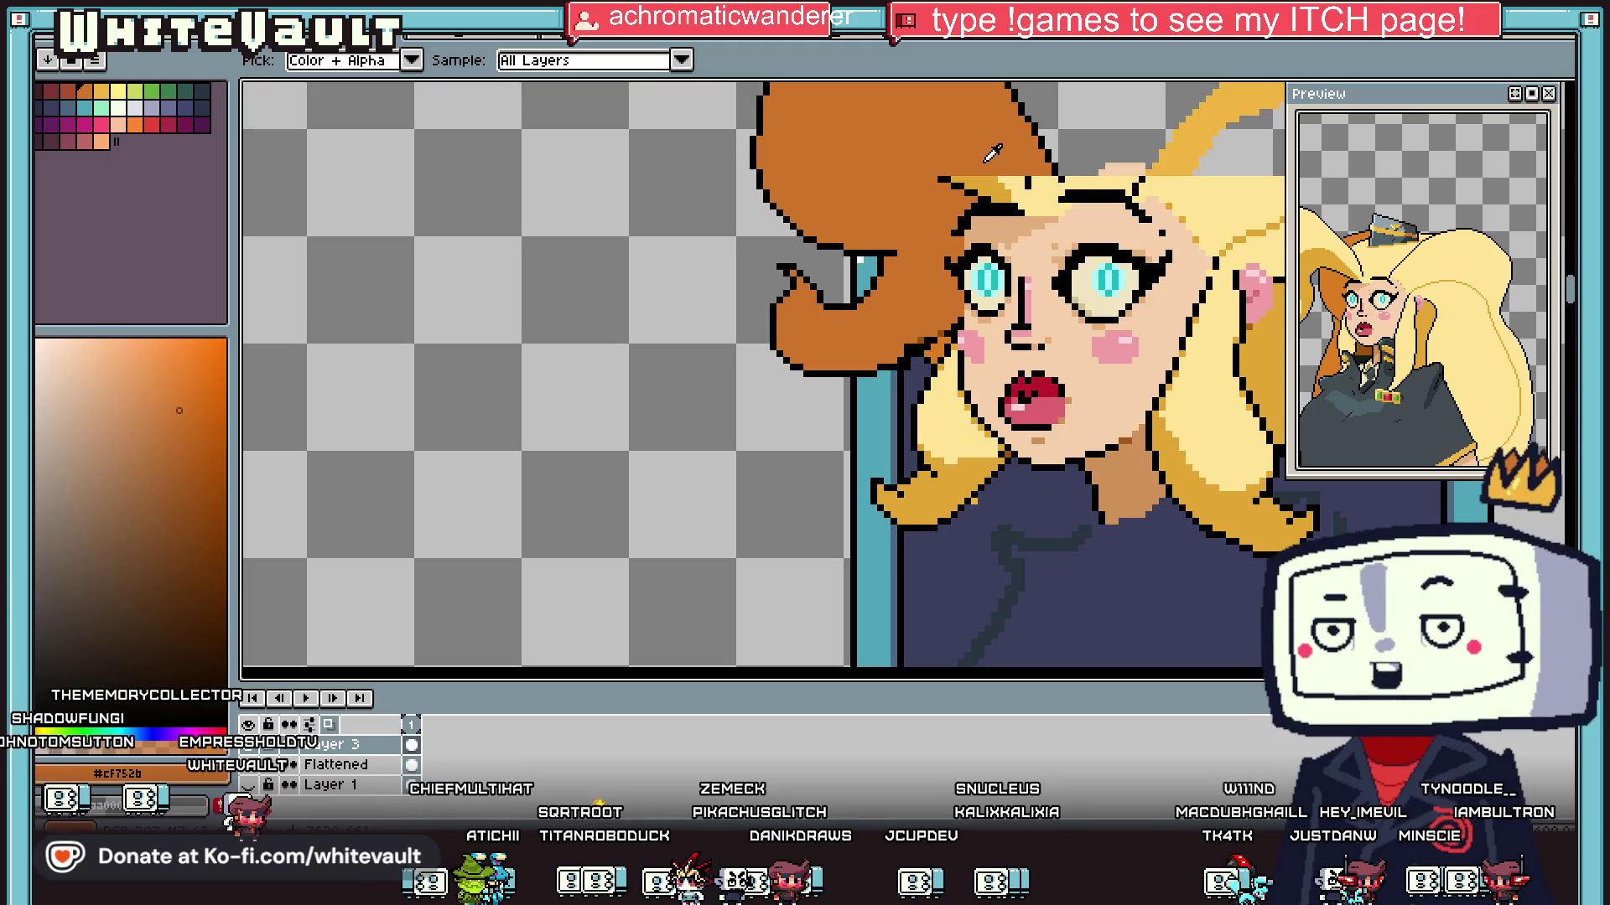
Step: Erase the stray hair pixels beside the collar
{"action": "left_click", "coordinate": [831, 426]}
{"action": "key", "text": "e"}
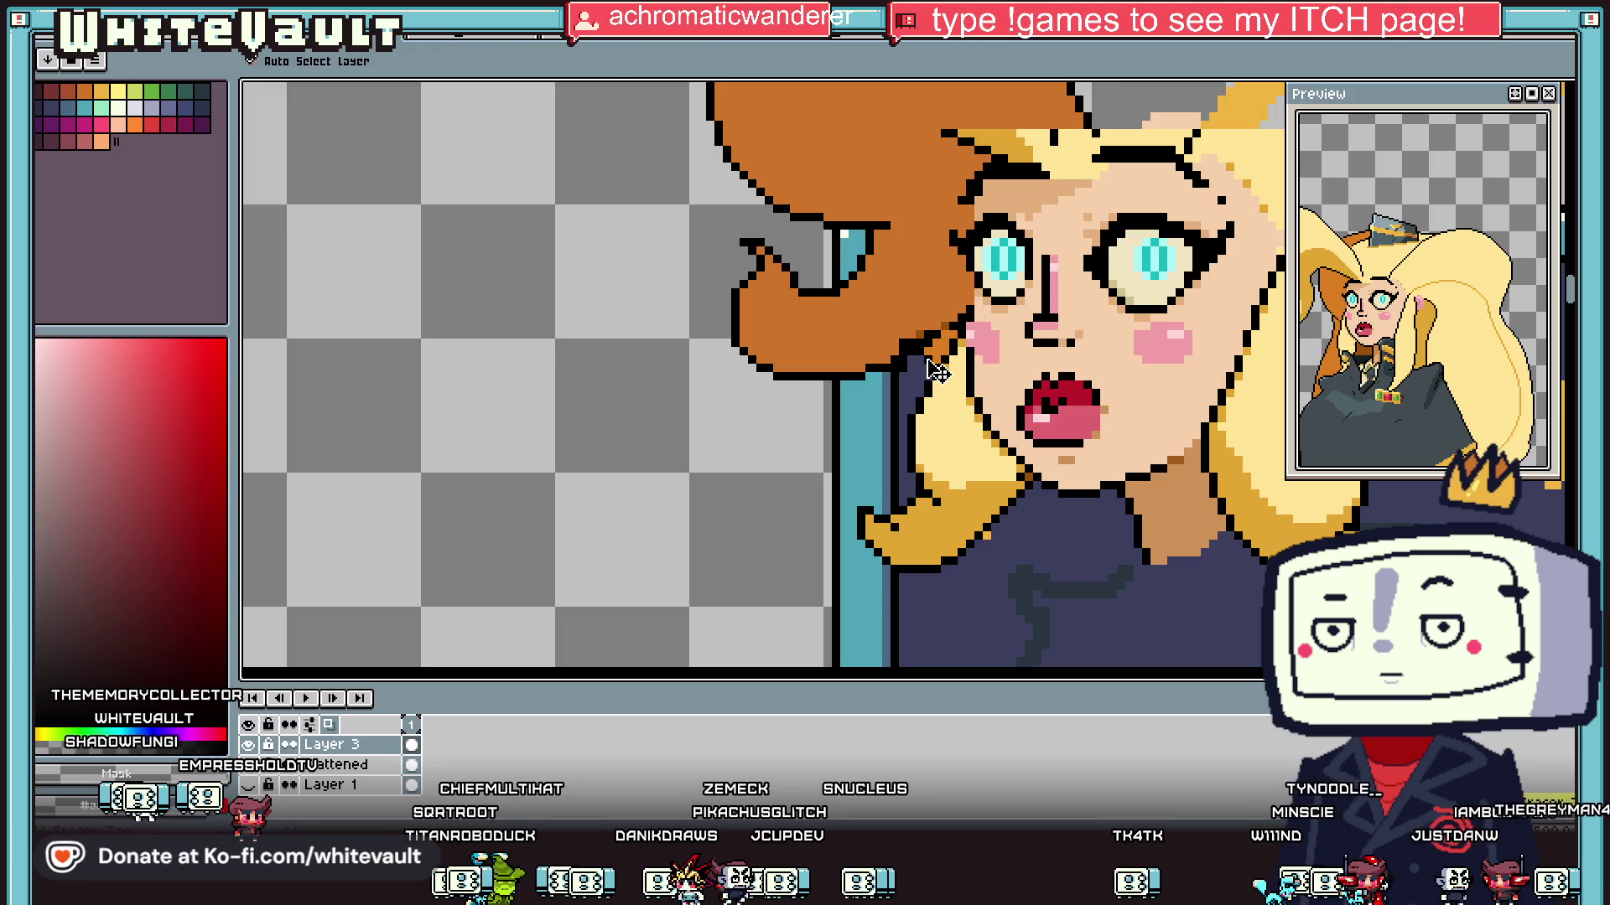
{"action": "scroll", "coordinate": [914, 339], "scroll_direction": "up", "scroll_amount": 5}
{"action": "mouse_move", "coordinate": [912, 335]}
{"action": "left_mouse_down"}
{"action": "mouse_move", "coordinate": [952, 375]}
{"action": "mouse_move", "coordinate": [952, 295]}
{"action": "mouse_move", "coordinate": [993, 255]}
{"action": "mouse_move", "coordinate": [1032, 255]}
{"action": "left_mouse_up"}
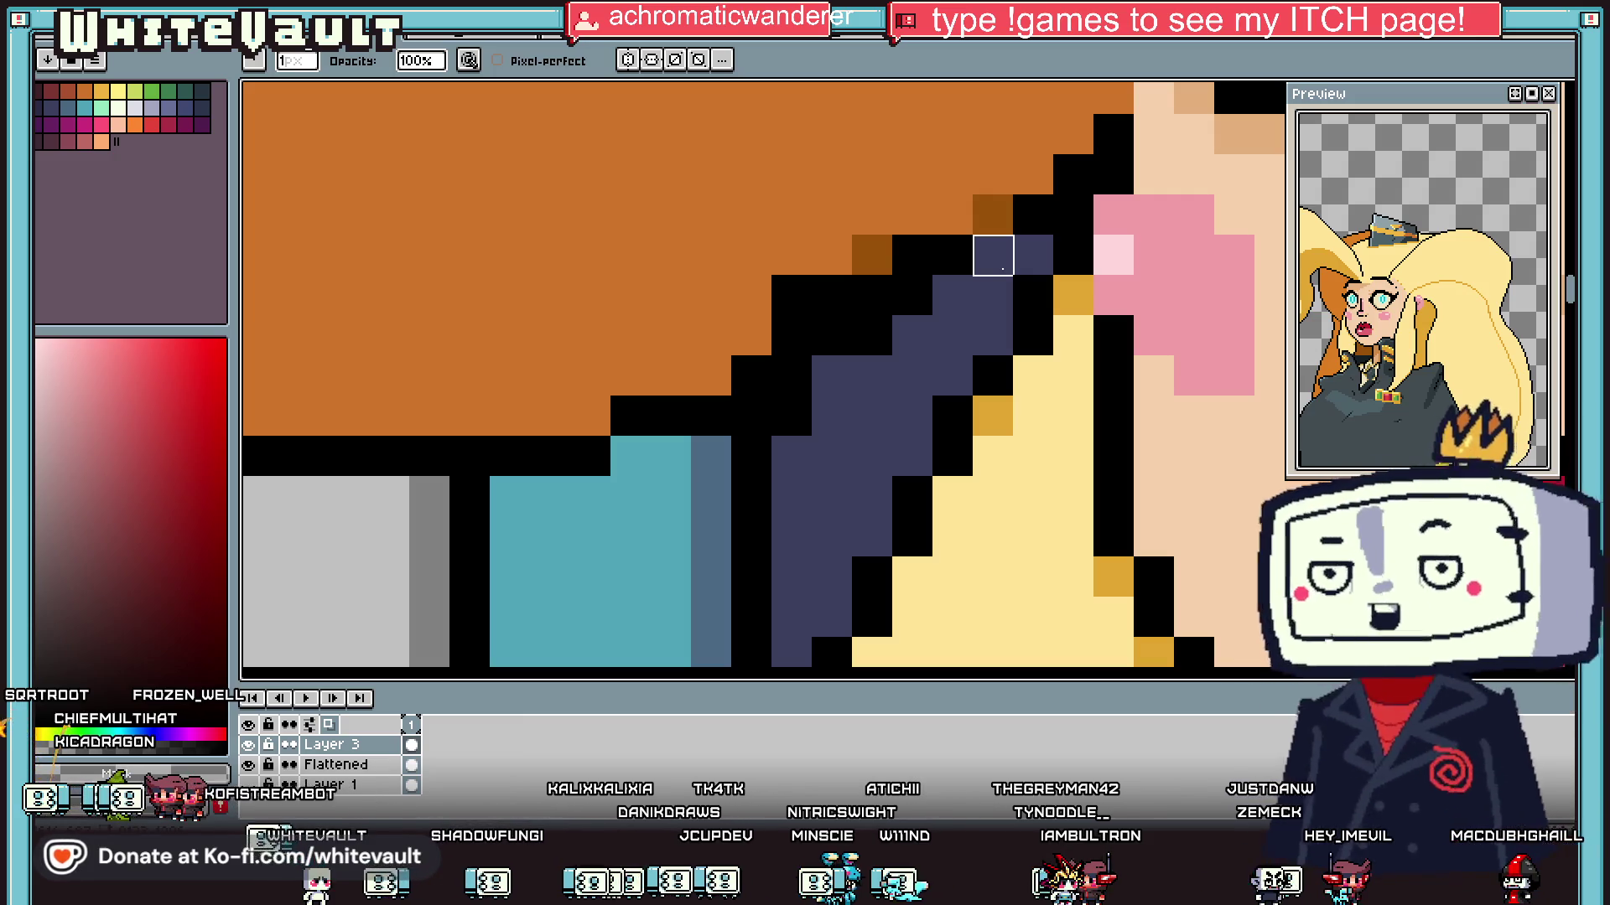
{"action": "scroll", "coordinate": [992, 268], "scroll_direction": "down", "scroll_amount": 5}
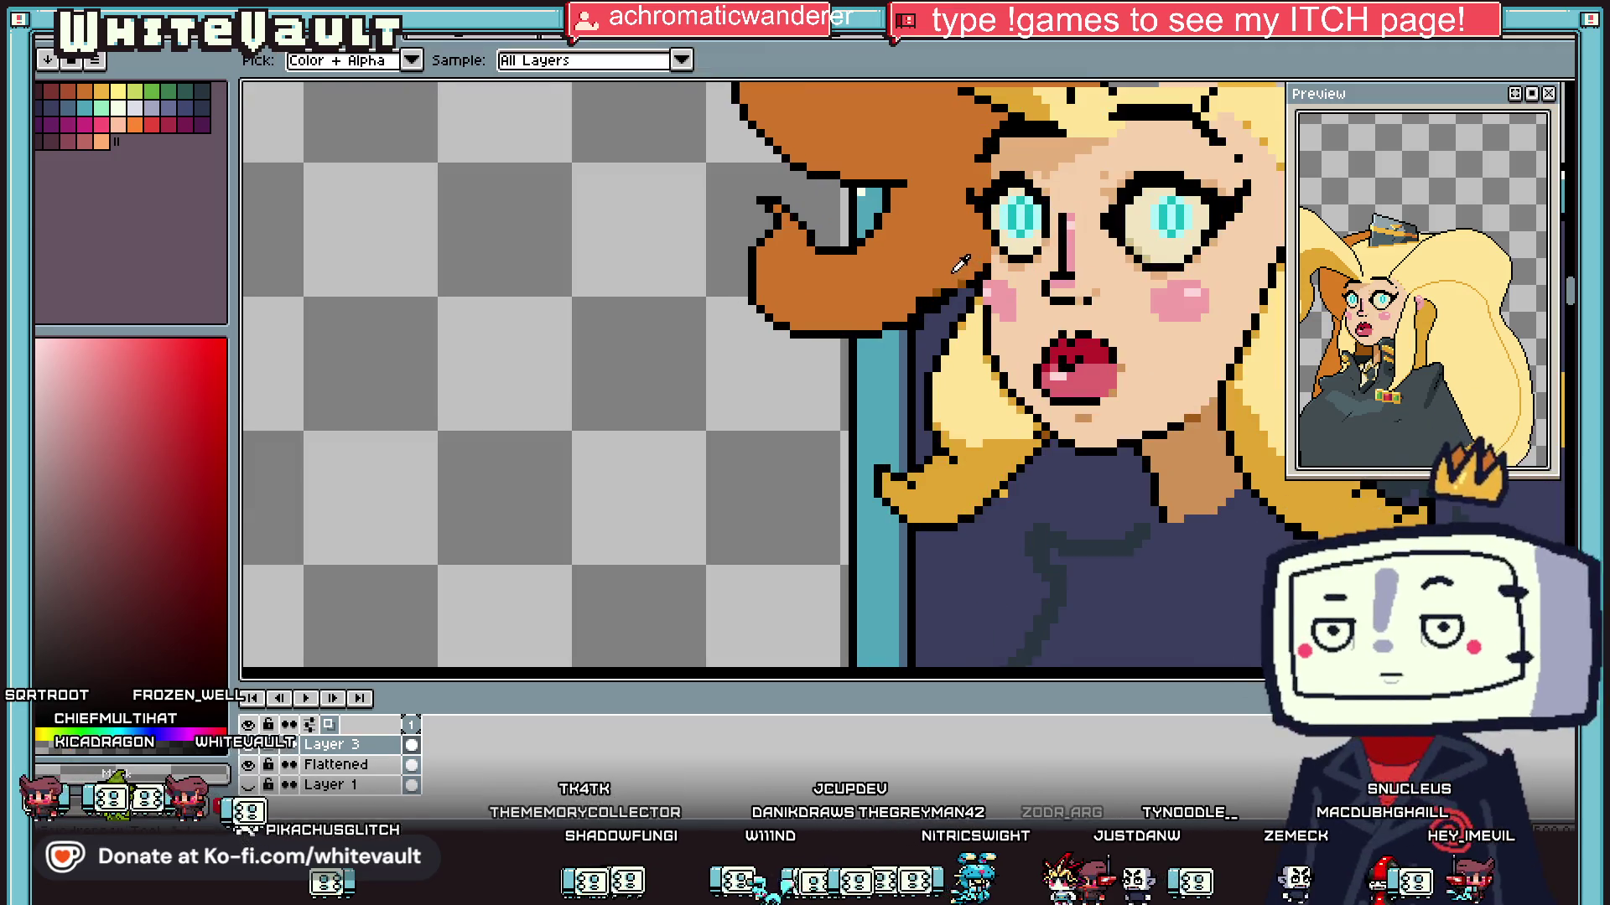
{"action": "scroll", "coordinate": [962, 277], "scroll_direction": "up", "scroll_amount": 3}
Step: Add dark orange-brown shading pixels along the hair's lower edge
{"action": "left_click", "coordinate": [901, 333], "text": "alt"}
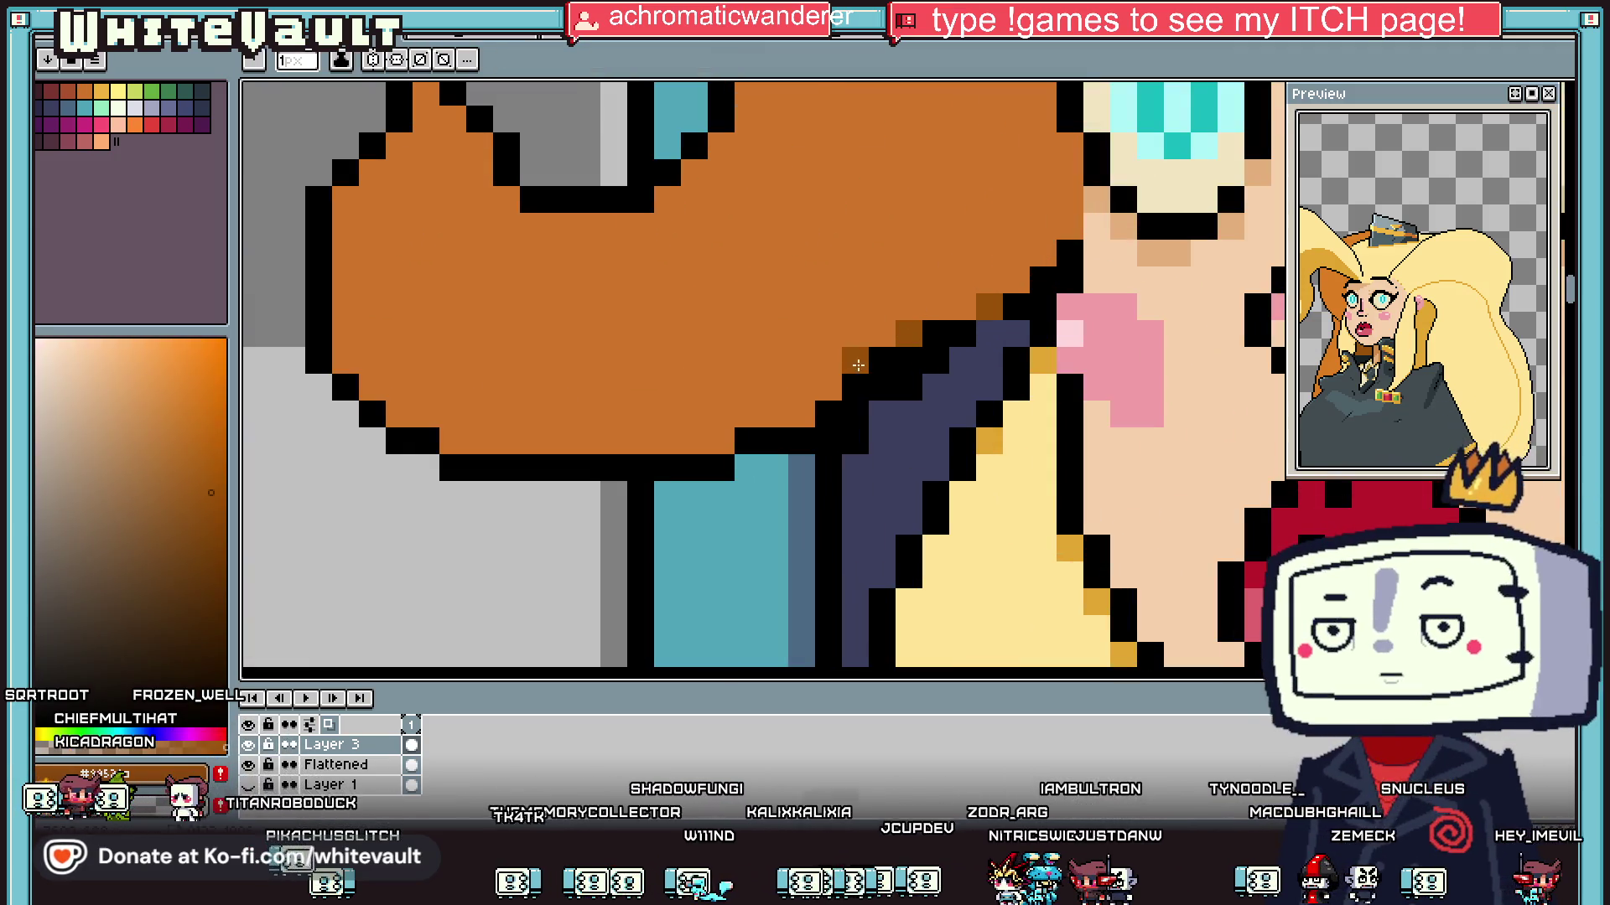
{"action": "left_click", "coordinate": [880, 361]}
{"action": "left_click", "coordinate": [829, 388]}
{"action": "left_click", "coordinate": [801, 413]}
{"action": "left_click", "coordinate": [721, 440]}
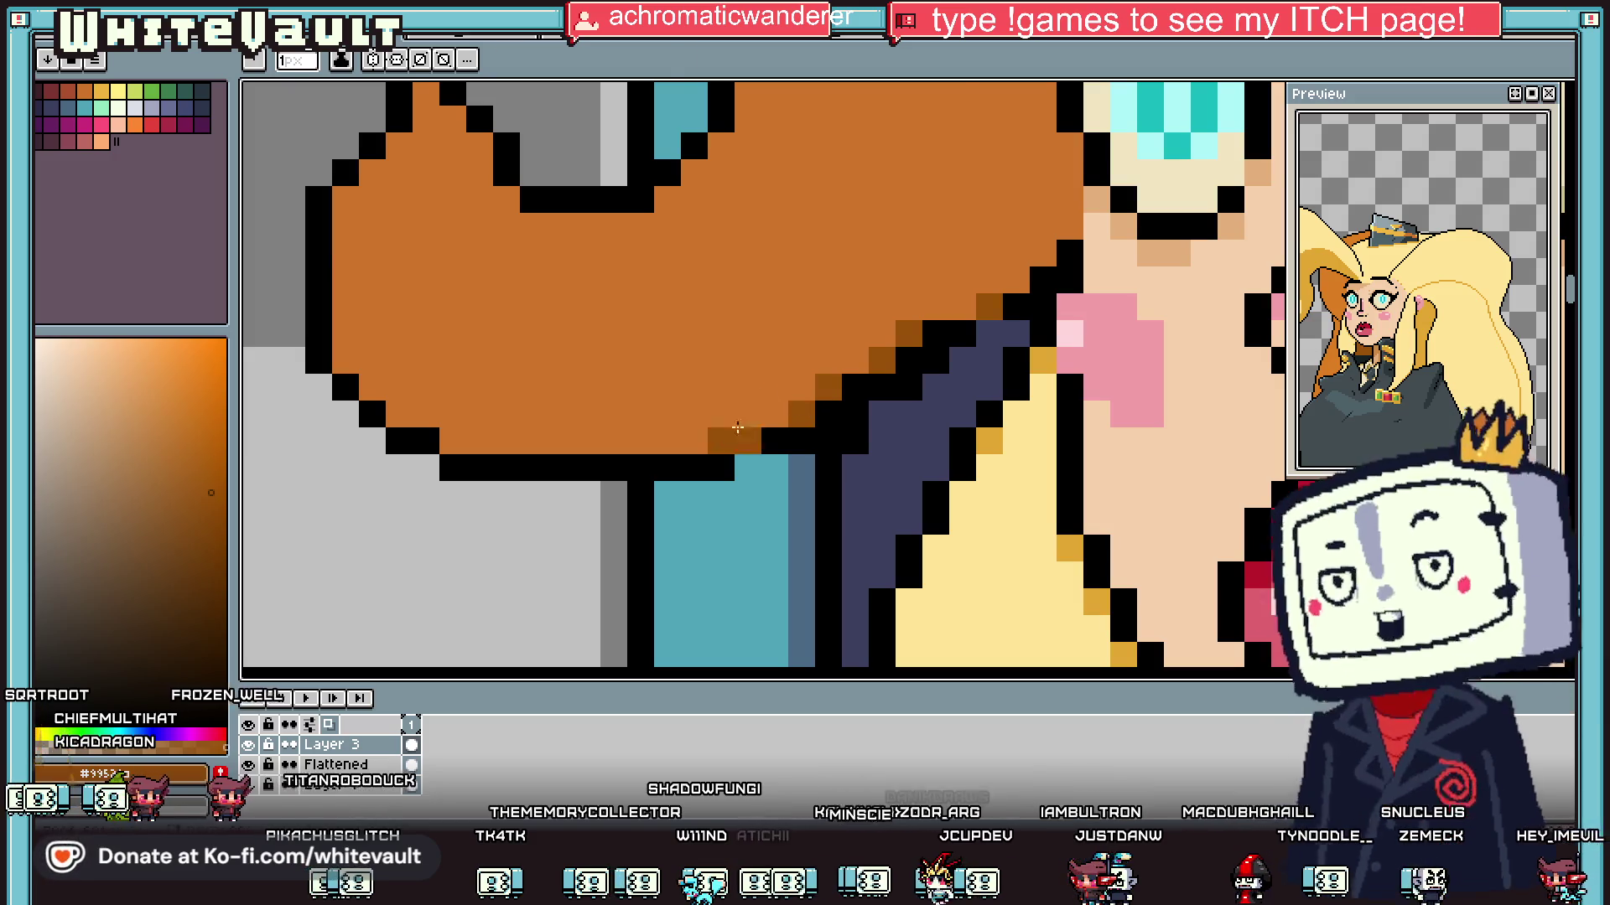
{"action": "scroll", "coordinate": [730, 435], "scroll_direction": "down", "scroll_amount": 2}
{"action": "scroll", "coordinate": [802, 319], "scroll_direction": "up", "scroll_amount": 1}
Step: Recolour two outline pixels dark brown and turn dark hair-edge pixels orange
{"action": "left_click", "coordinate": [802, 320], "text": "alt"}
{"action": "scroll", "coordinate": [802, 320], "scroll_direction": "up", "scroll_amount": 1}
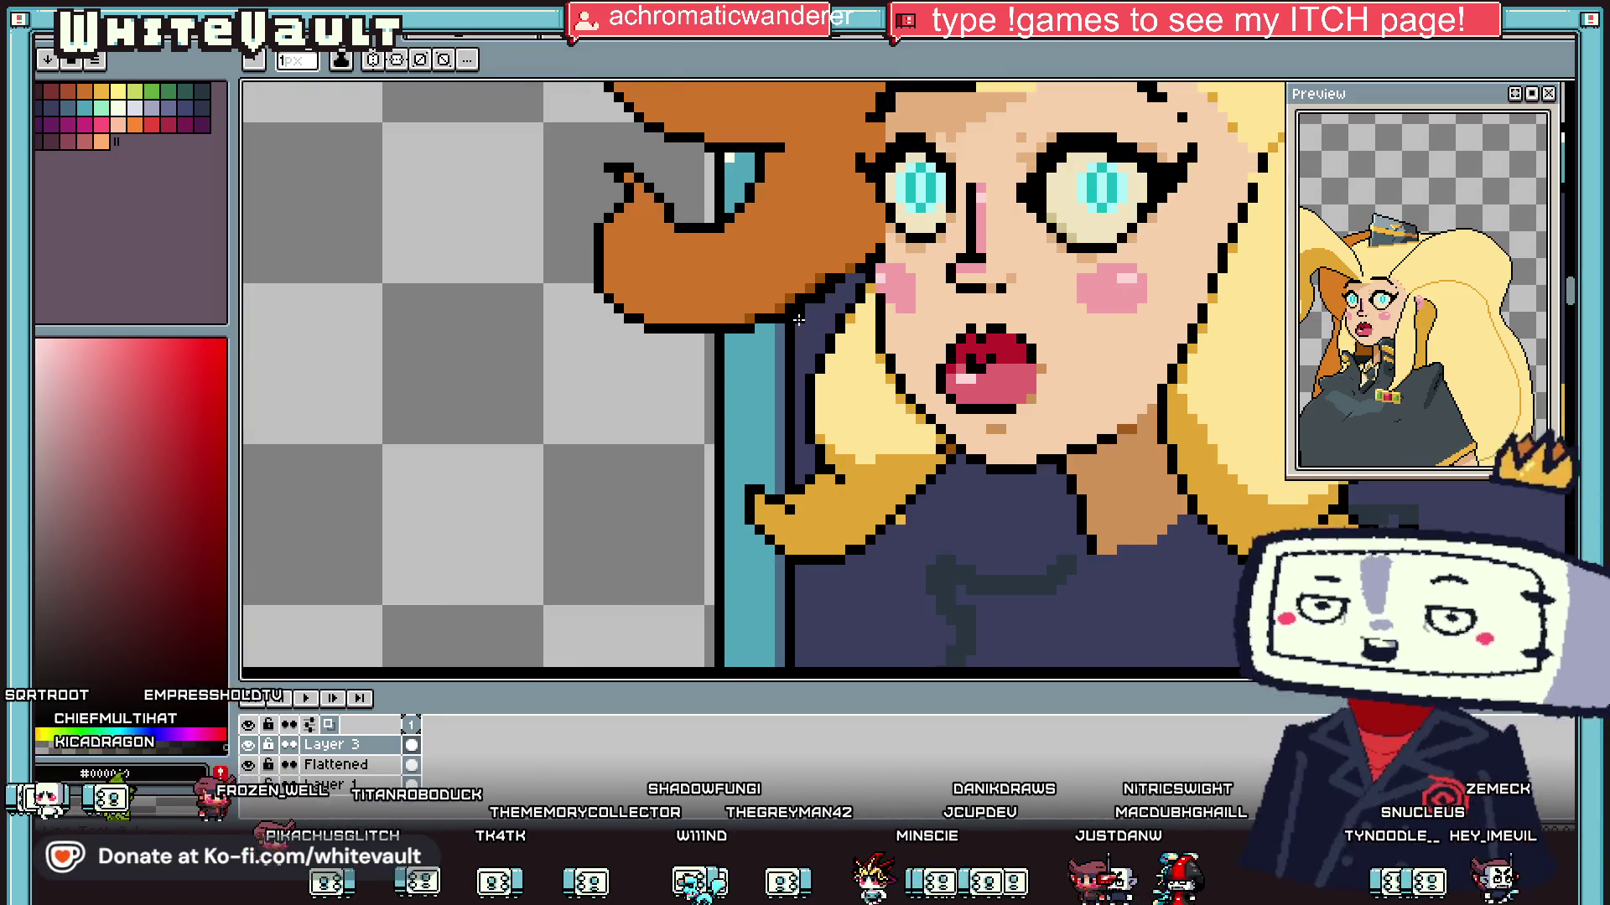
{"action": "scroll", "coordinate": [802, 315], "scroll_direction": "up", "scroll_amount": 2}
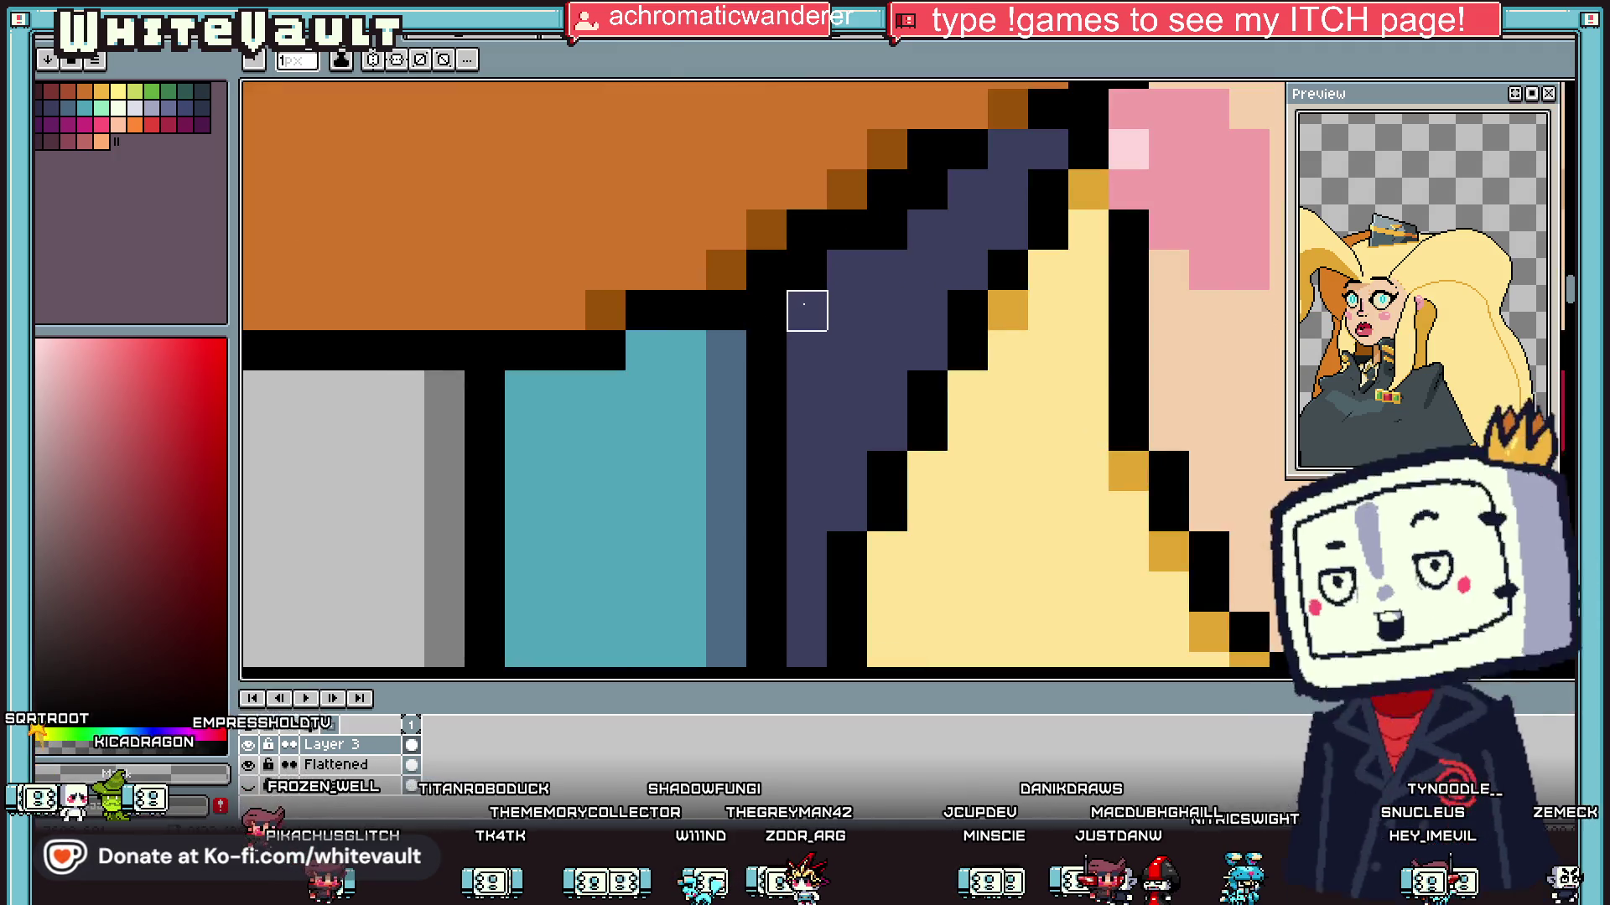
{"action": "scroll", "coordinate": [802, 310], "scroll_direction": "down", "scroll_amount": 1}
{"action": "left_click", "coordinate": [737, 311], "text": "alt"}
{"action": "scroll", "coordinate": [754, 314], "scroll_direction": "down", "scroll_amount": 2}
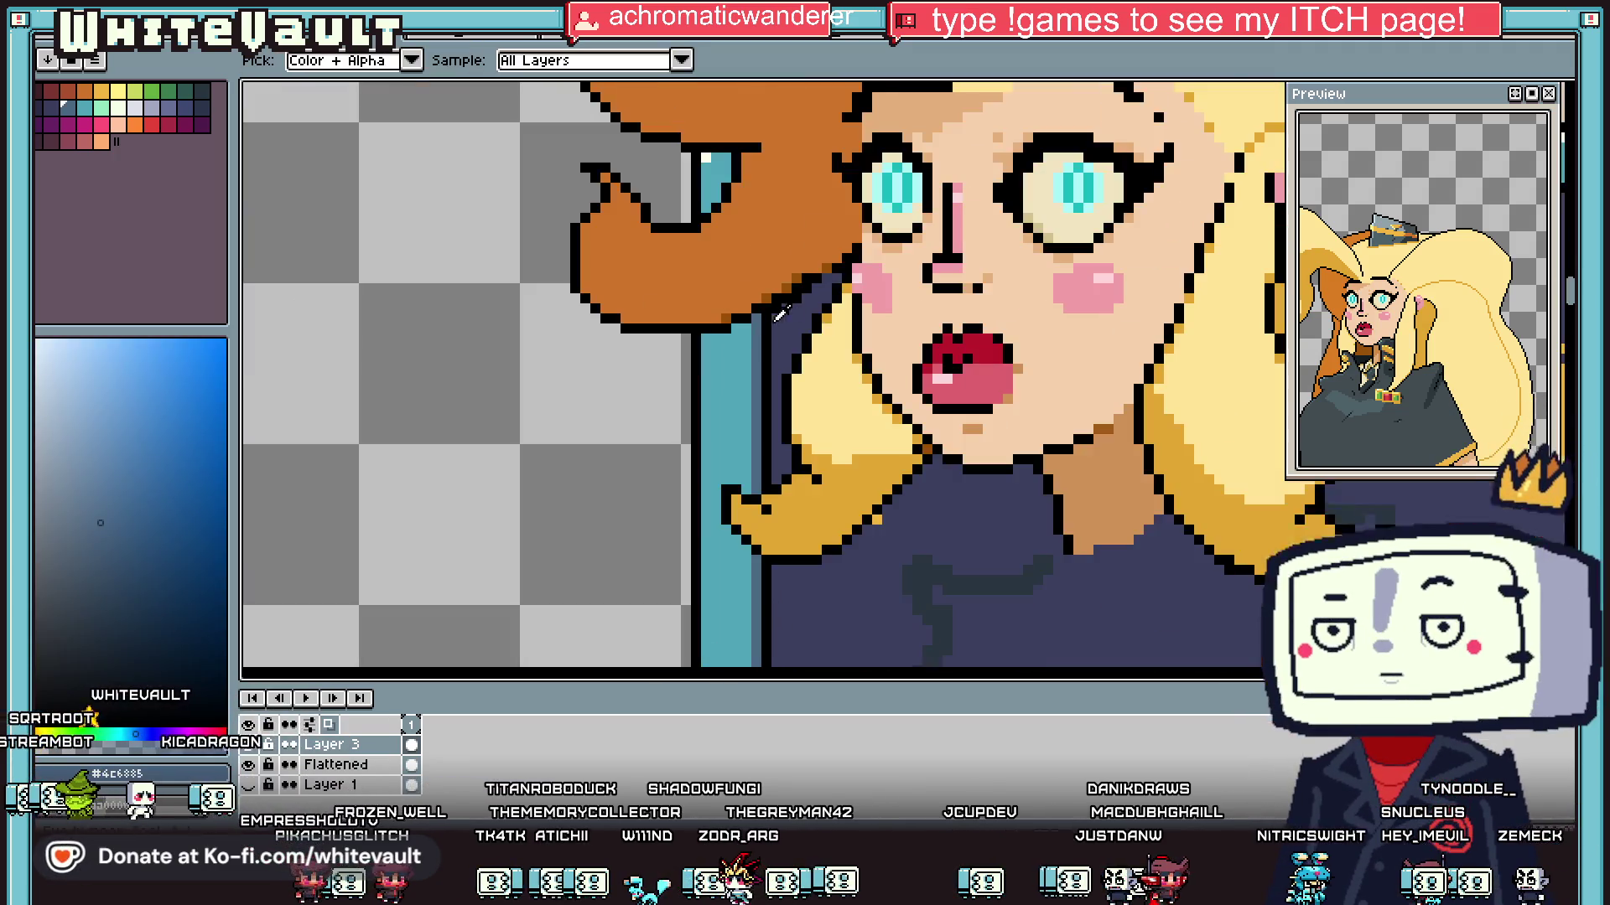
{"action": "scroll", "coordinate": [775, 313], "scroll_direction": "up", "scroll_amount": 2}
{"action": "left_click", "coordinate": [795, 277], "text": "alt"}
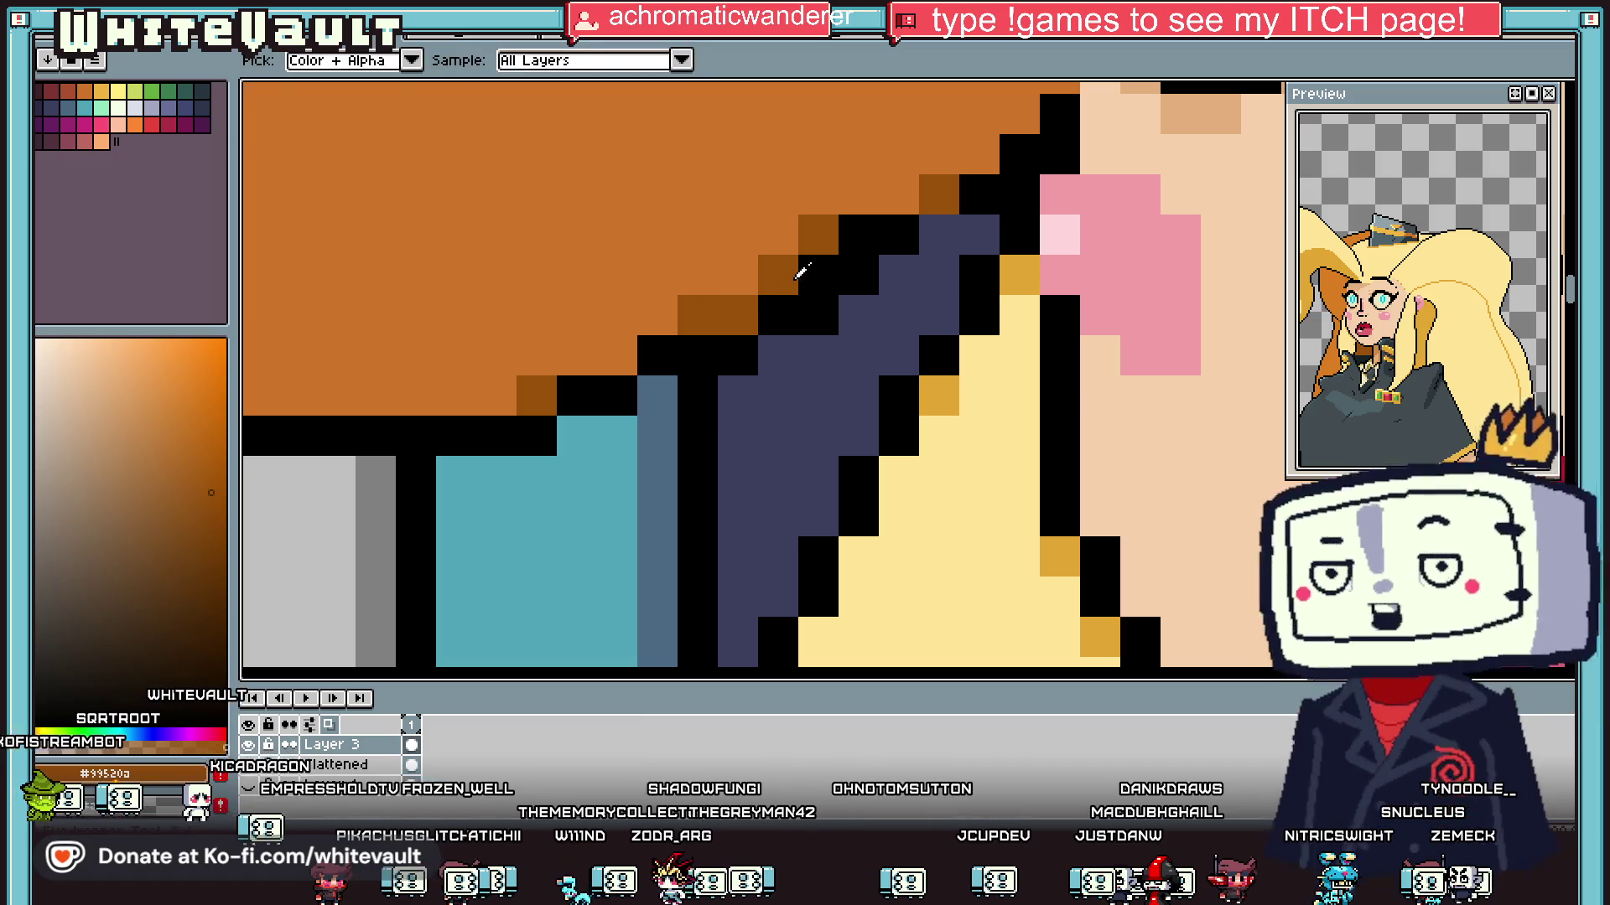
{"action": "left_click", "coordinate": [864, 231]}
{"action": "left_click", "coordinate": [852, 187], "text": "alt"}
{"action": "mouse_move", "coordinate": [815, 233]}
{"action": "left_mouse_down"}
{"action": "mouse_move", "coordinate": [775, 272]}
{"action": "mouse_move", "coordinate": [684, 302]}
{"action": "left_mouse_up"}
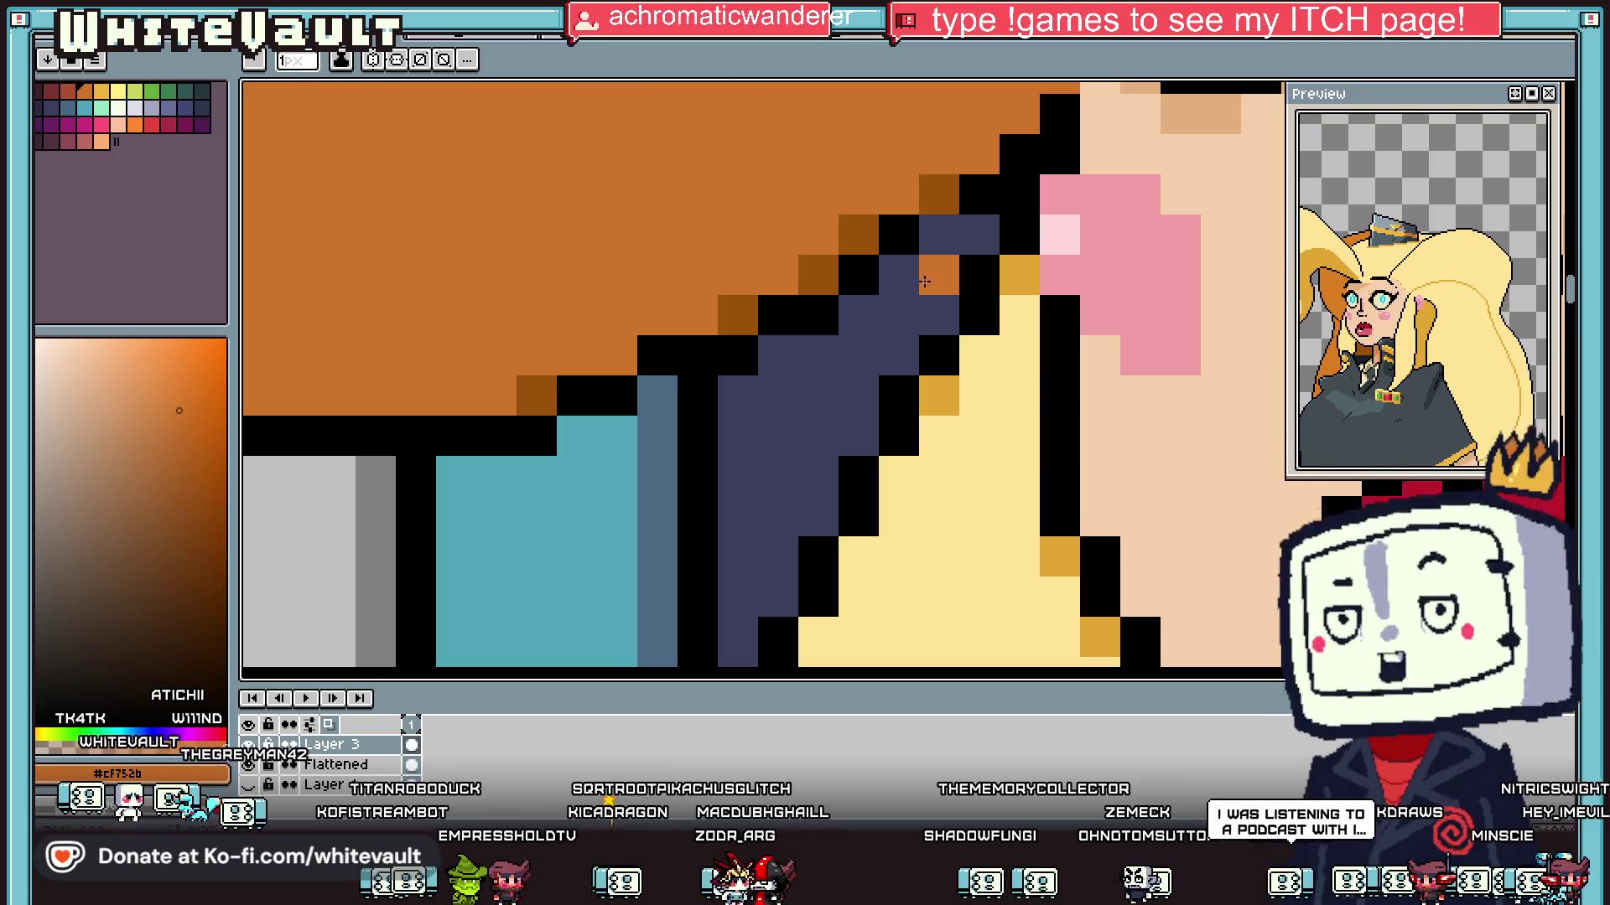
{"action": "scroll", "coordinate": [1020, 285], "scroll_direction": "down", "scroll_amount": 3}
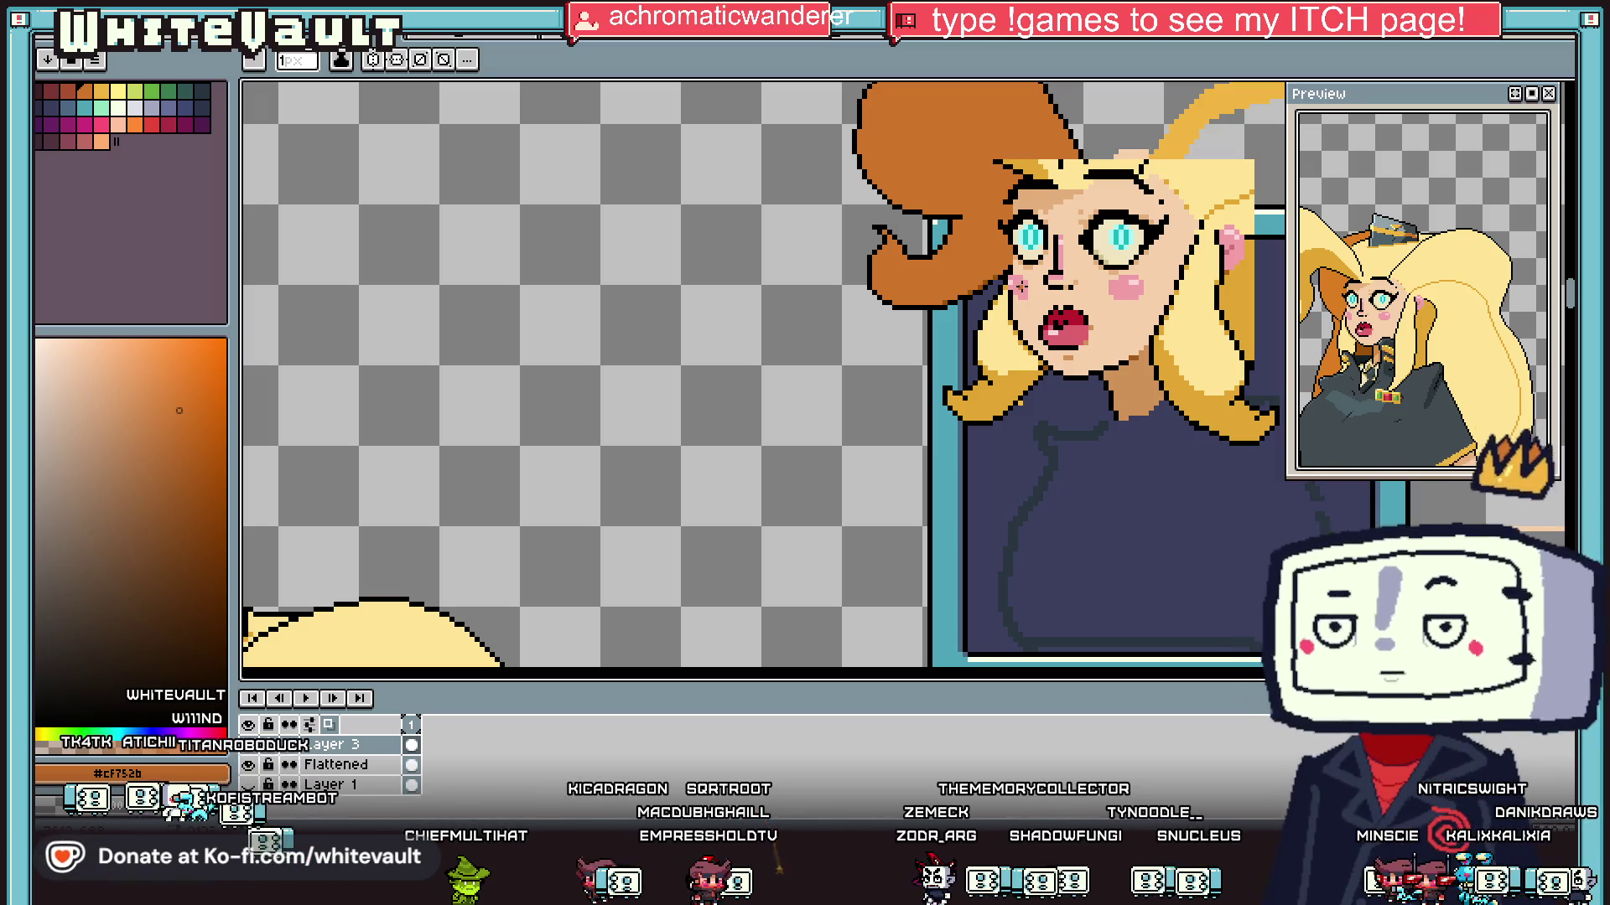
{"action": "scroll", "coordinate": [982, 244], "scroll_direction": "up", "scroll_amount": 4}
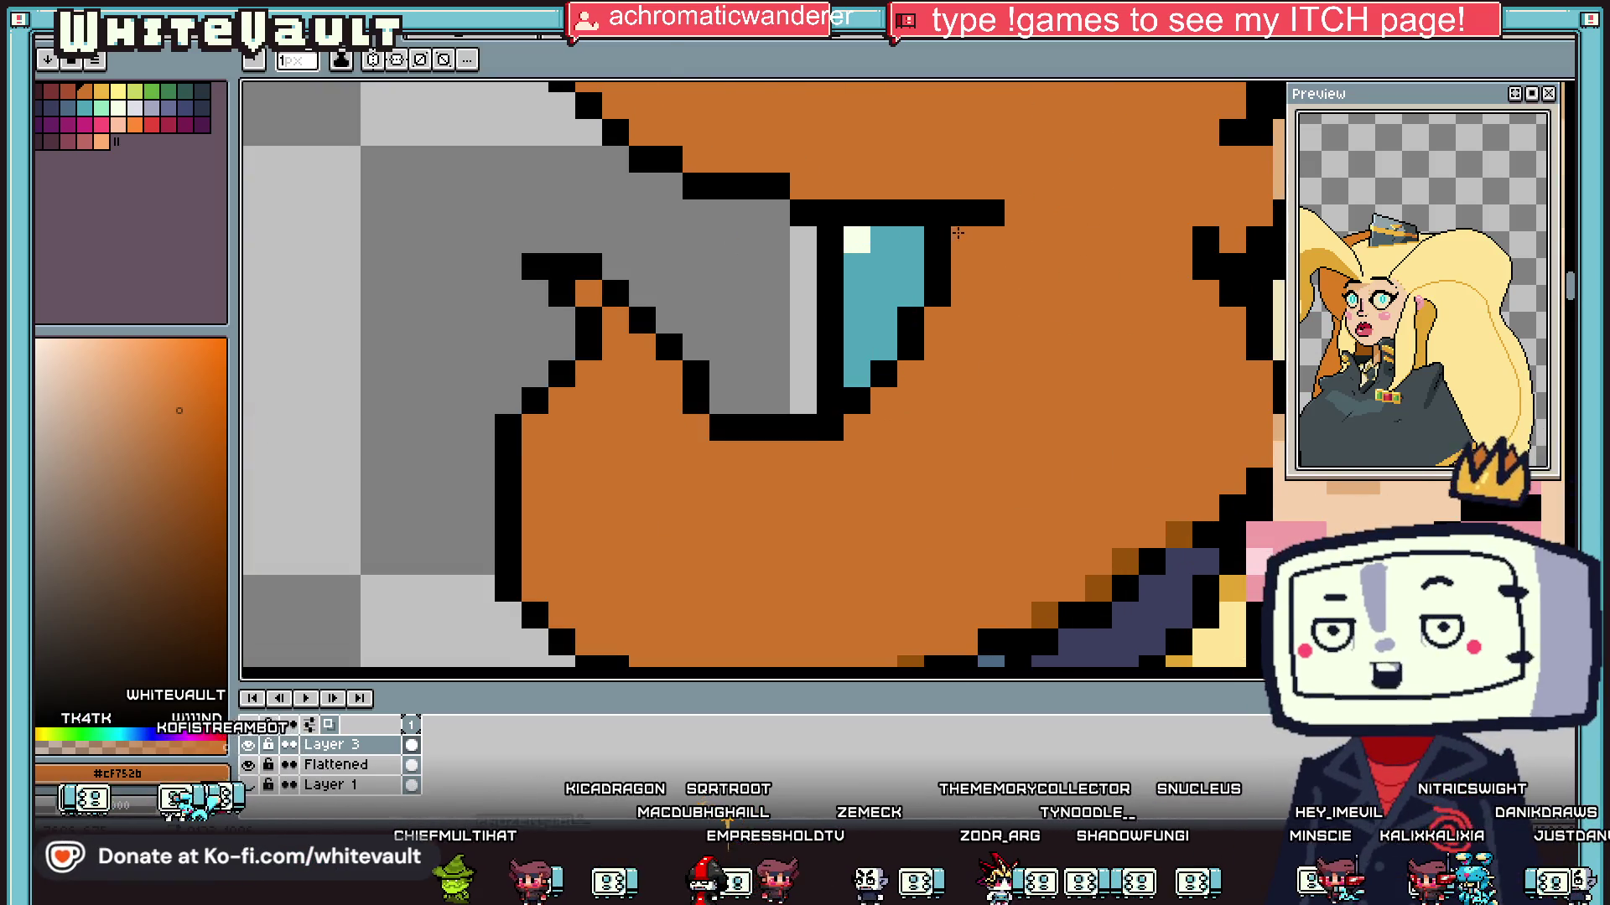
Step: Bucket-fill the leftover yellow hair strands with the sampled orange
{"action": "key", "text": "i"}
{"action": "left_click", "coordinate": [937, 236]}
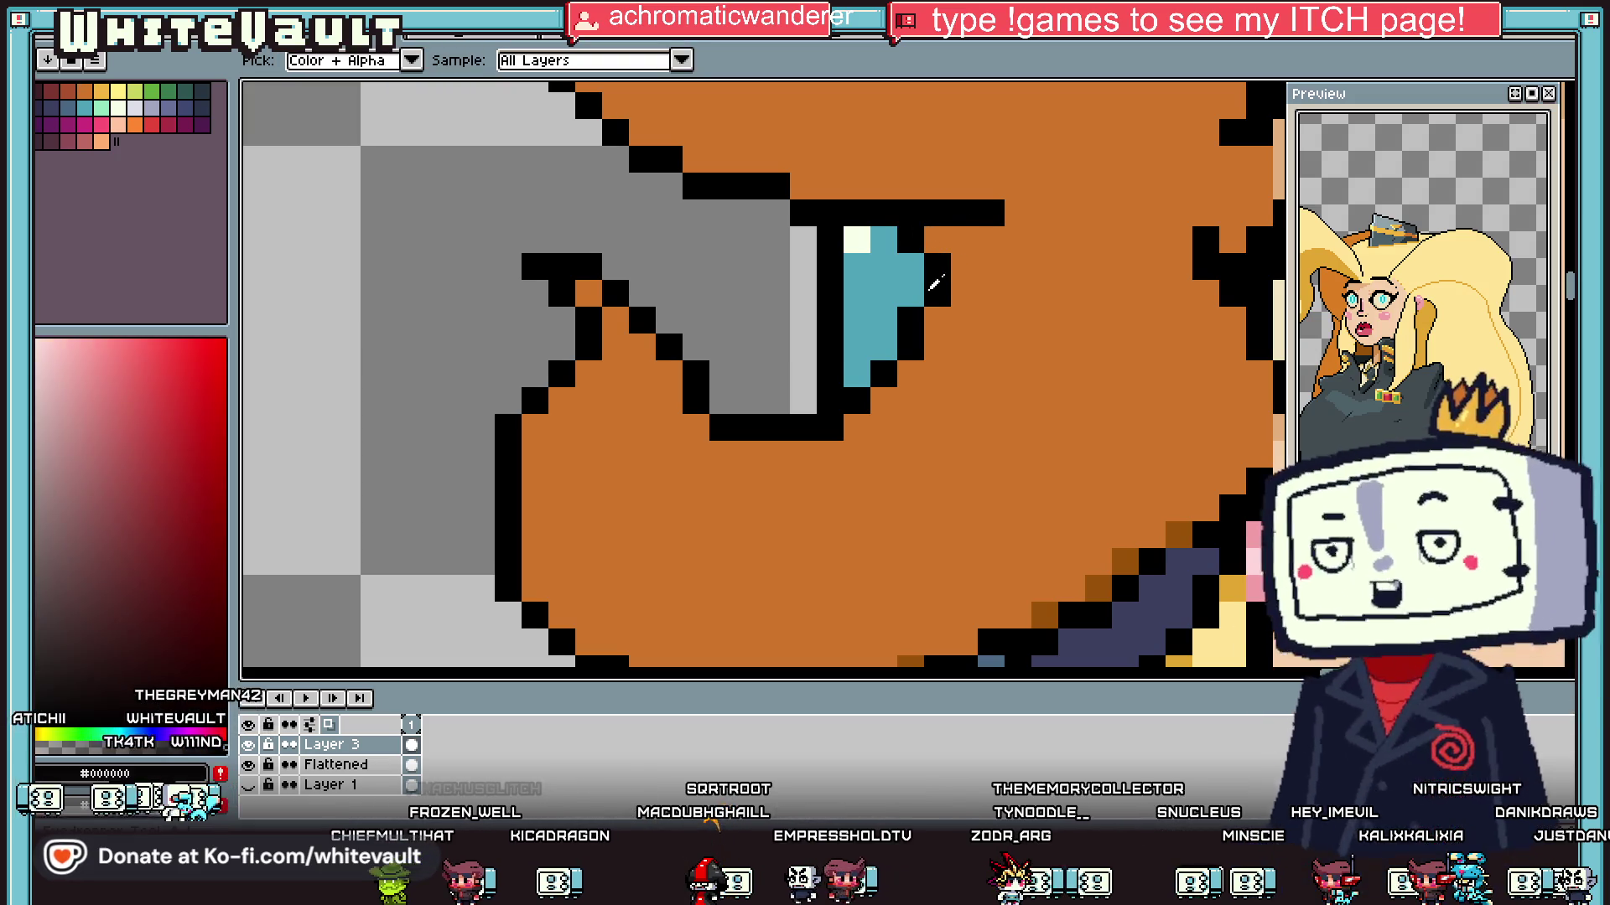
{"action": "scroll", "coordinate": [935, 284], "scroll_direction": "down", "scroll_amount": 5}
{"action": "scroll", "coordinate": [970, 279], "scroll_direction": "up", "scroll_amount": 3}
{"action": "left_click", "coordinate": [969, 279]}
{"action": "scroll", "coordinate": [1006, 268], "scroll_direction": "up", "scroll_amount": 2}
{"action": "key", "text": "i"}
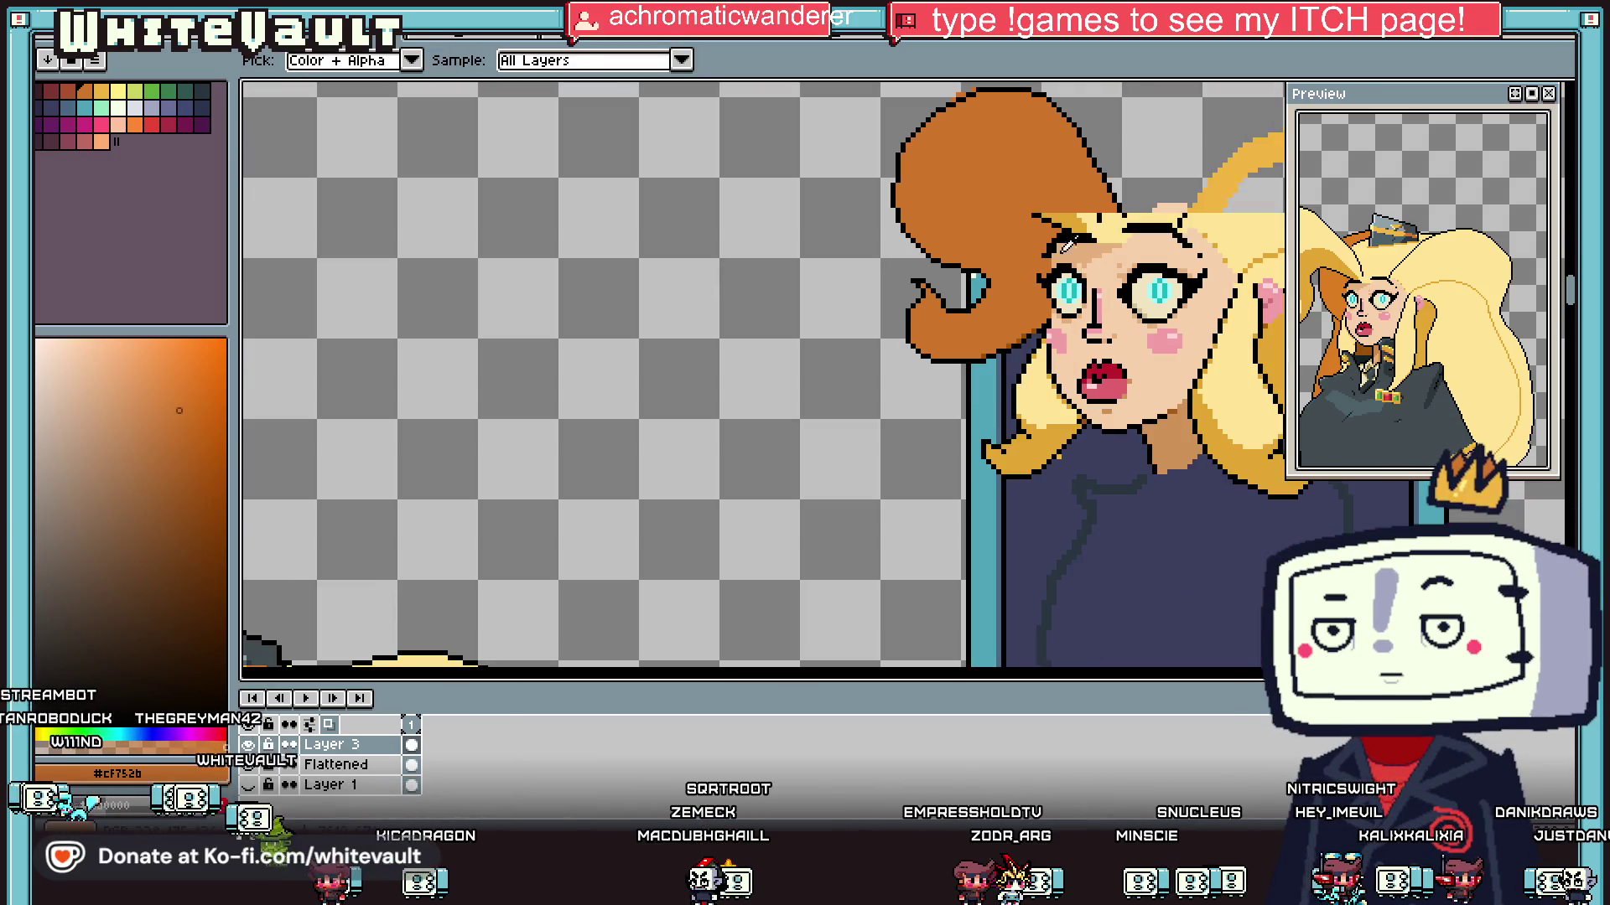
{"action": "scroll", "coordinate": [1054, 209], "scroll_direction": "up", "scroll_amount": 1}
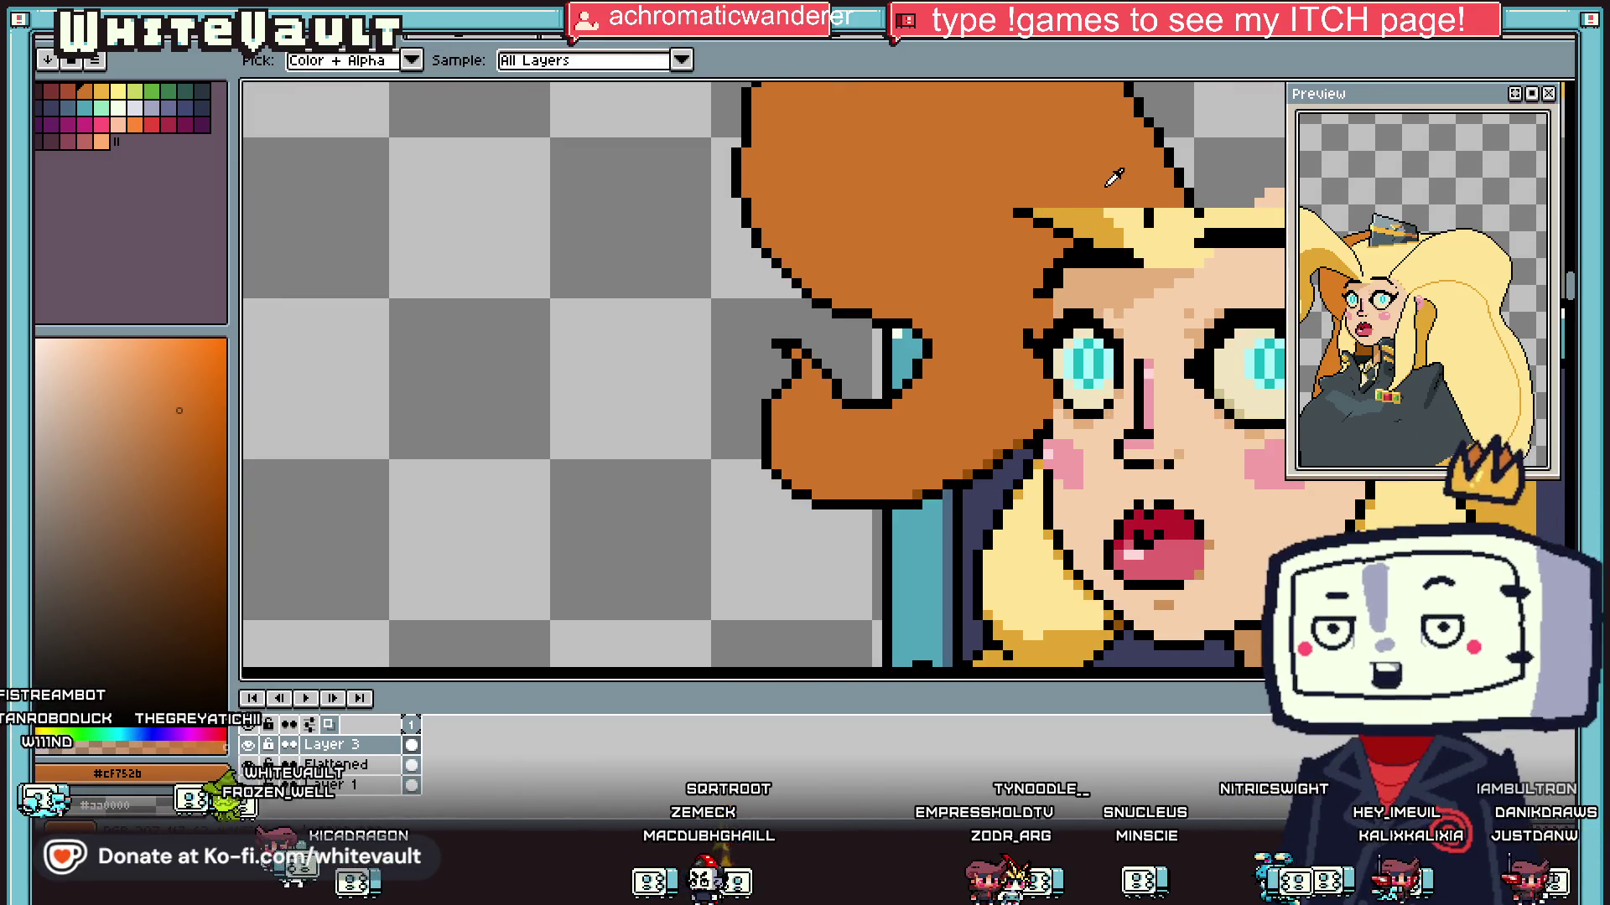
{"action": "key", "text": "g"}
{"action": "scroll", "coordinate": [1124, 251], "scroll_direction": "up", "scroll_amount": 1}
{"action": "left_click", "coordinate": [1135, 285]}
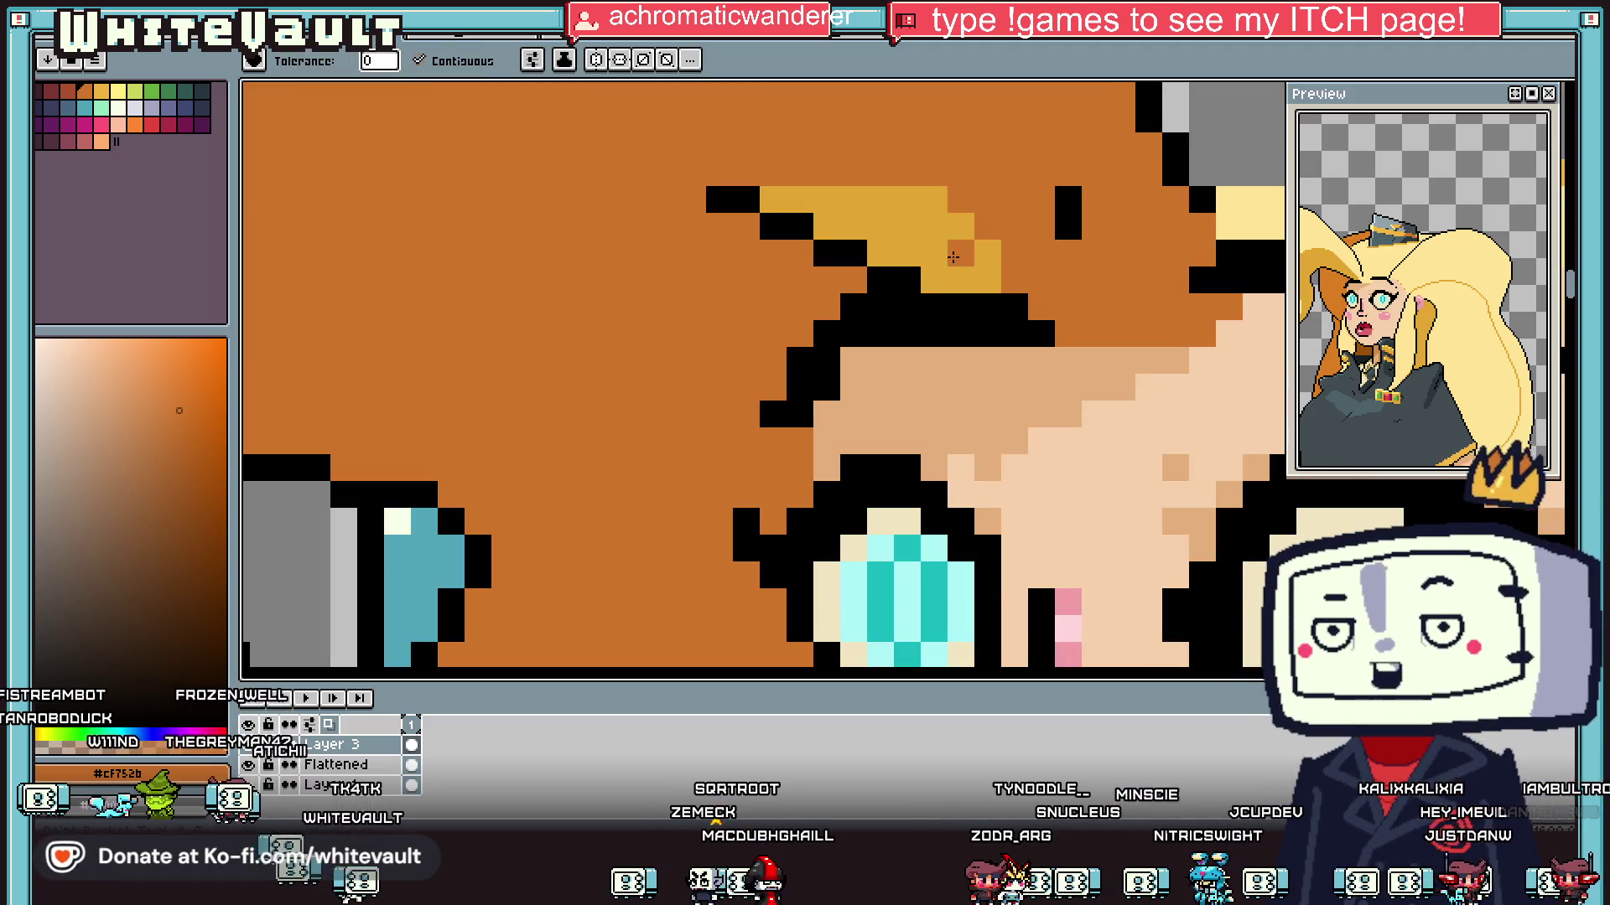
{"action": "left_click", "coordinate": [961, 251]}
{"action": "key", "text": "b"}
Step: Paint skin tone over stray orange pixels by the forehead, then select the head and hair
{"action": "scroll", "coordinate": [1064, 206], "scroll_direction": "down", "scroll_amount": 4}
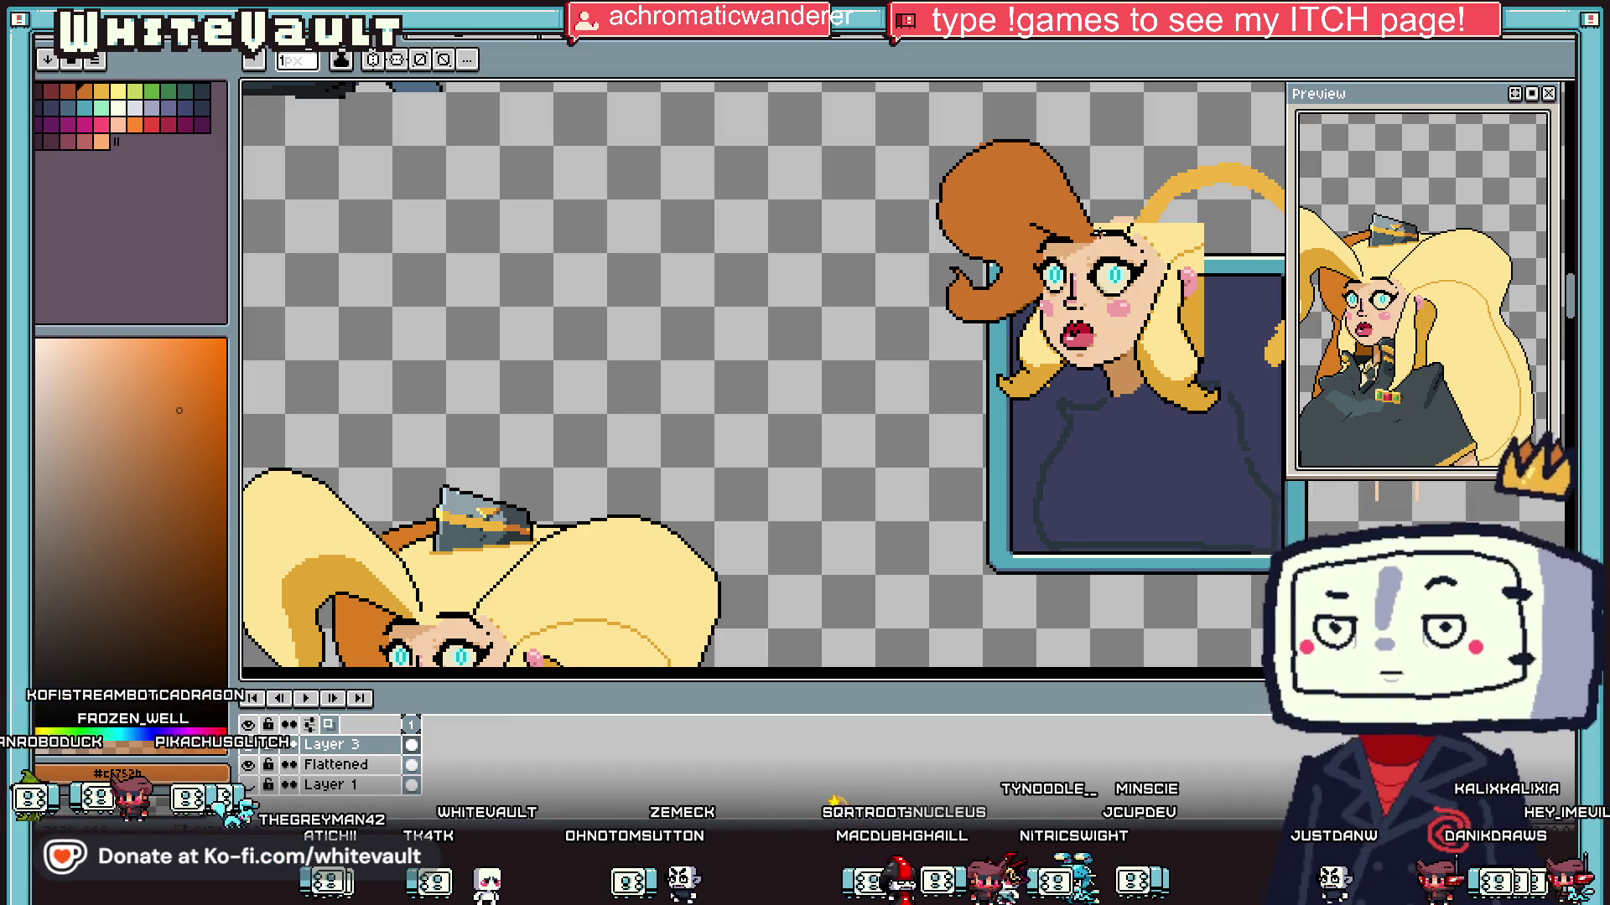
{"action": "scroll", "coordinate": [1091, 233], "scroll_direction": "up", "scroll_amount": 3}
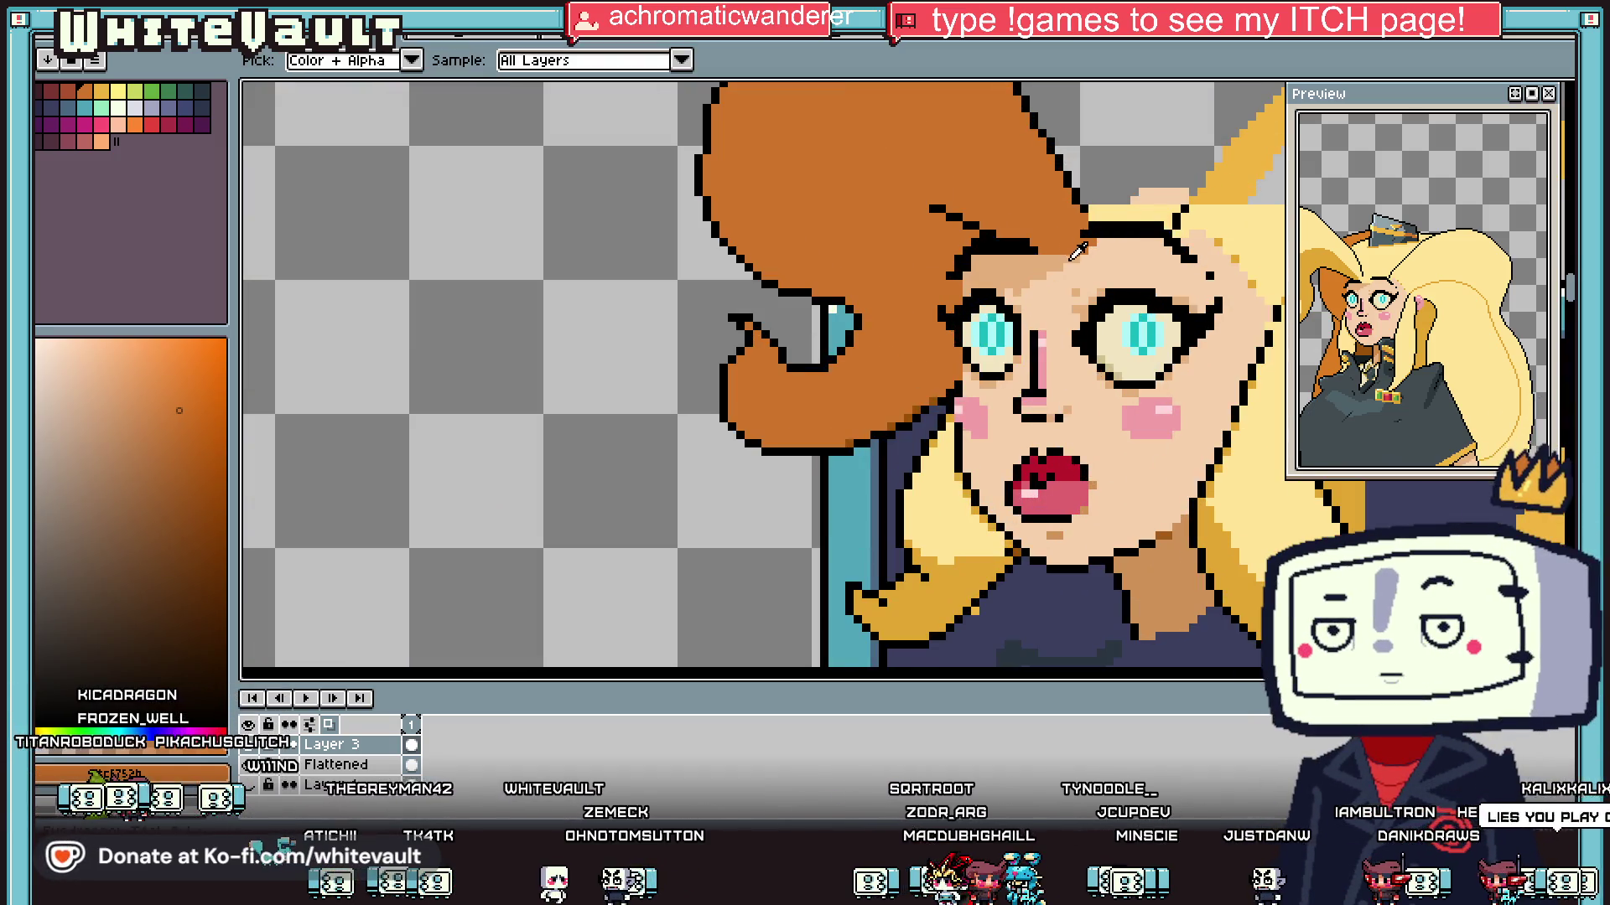
{"action": "scroll", "coordinate": [1078, 250], "scroll_direction": "up", "scroll_amount": 2}
{"action": "scroll", "coordinate": [1073, 245], "scroll_direction": "up", "scroll_amount": 2}
{"action": "mouse_move", "coordinate": [1150, 203]}
{"action": "left_mouse_down"}
{"action": "mouse_move", "coordinate": [956, 227]}
{"action": "mouse_move", "coordinate": [1153, 226]}
{"action": "mouse_move", "coordinate": [1101, 289]}
{"action": "left_mouse_up"}
{"action": "key", "text": "alt"}
{"action": "scroll", "coordinate": [1102, 289], "scroll_direction": "down", "scroll_amount": 4}
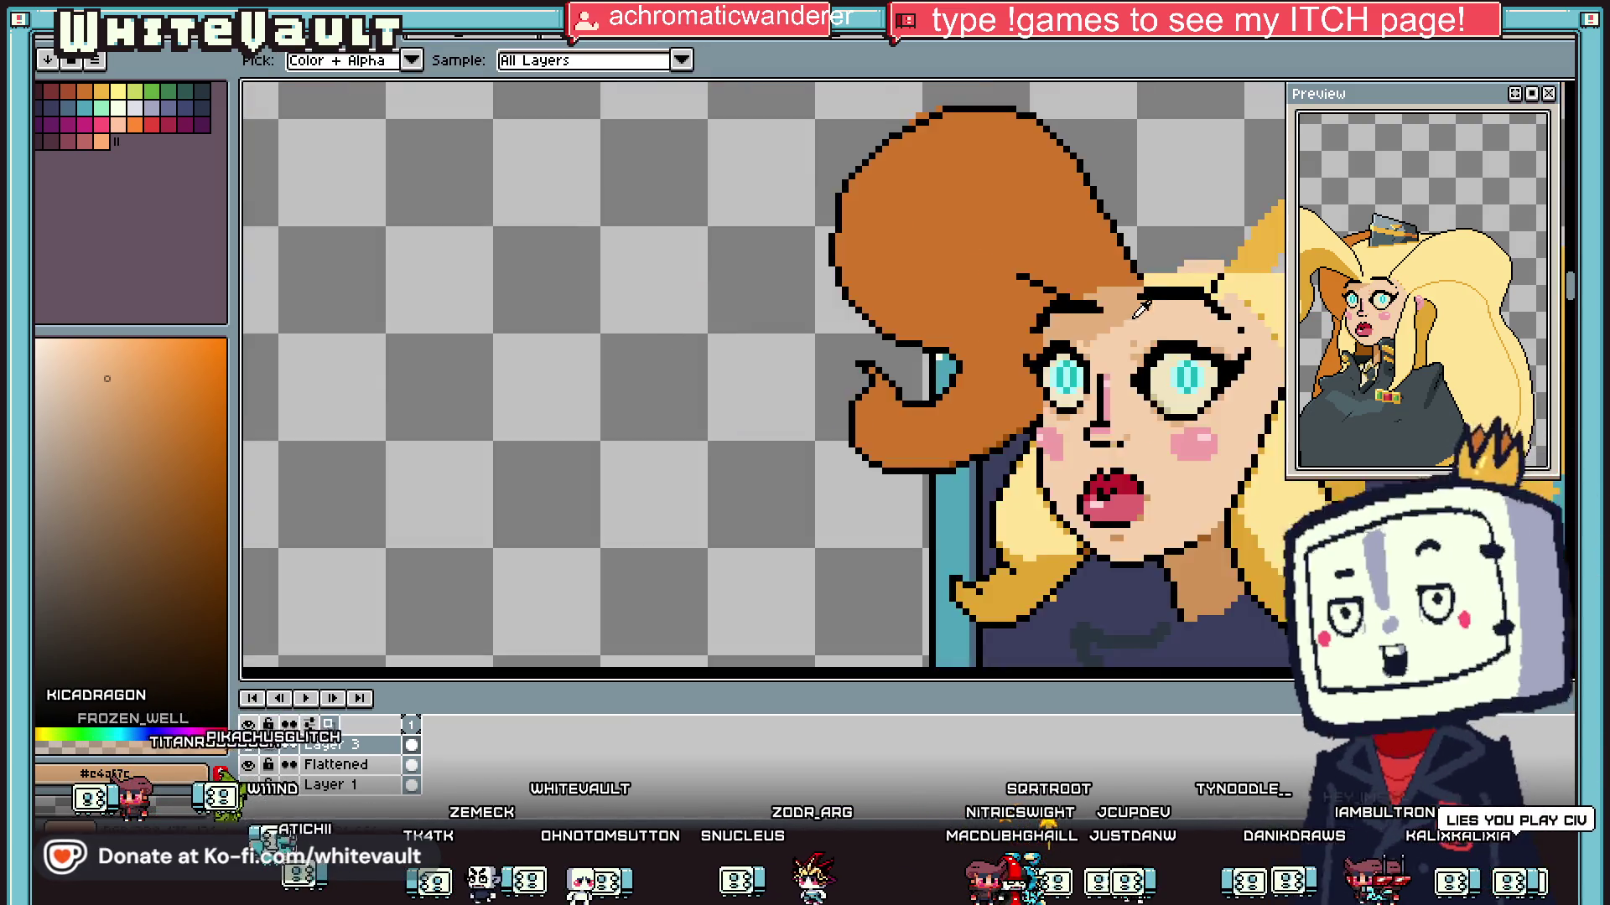
{"action": "left_click_drag", "start_coordinate": [843, 132], "coordinate": [1125, 495]}
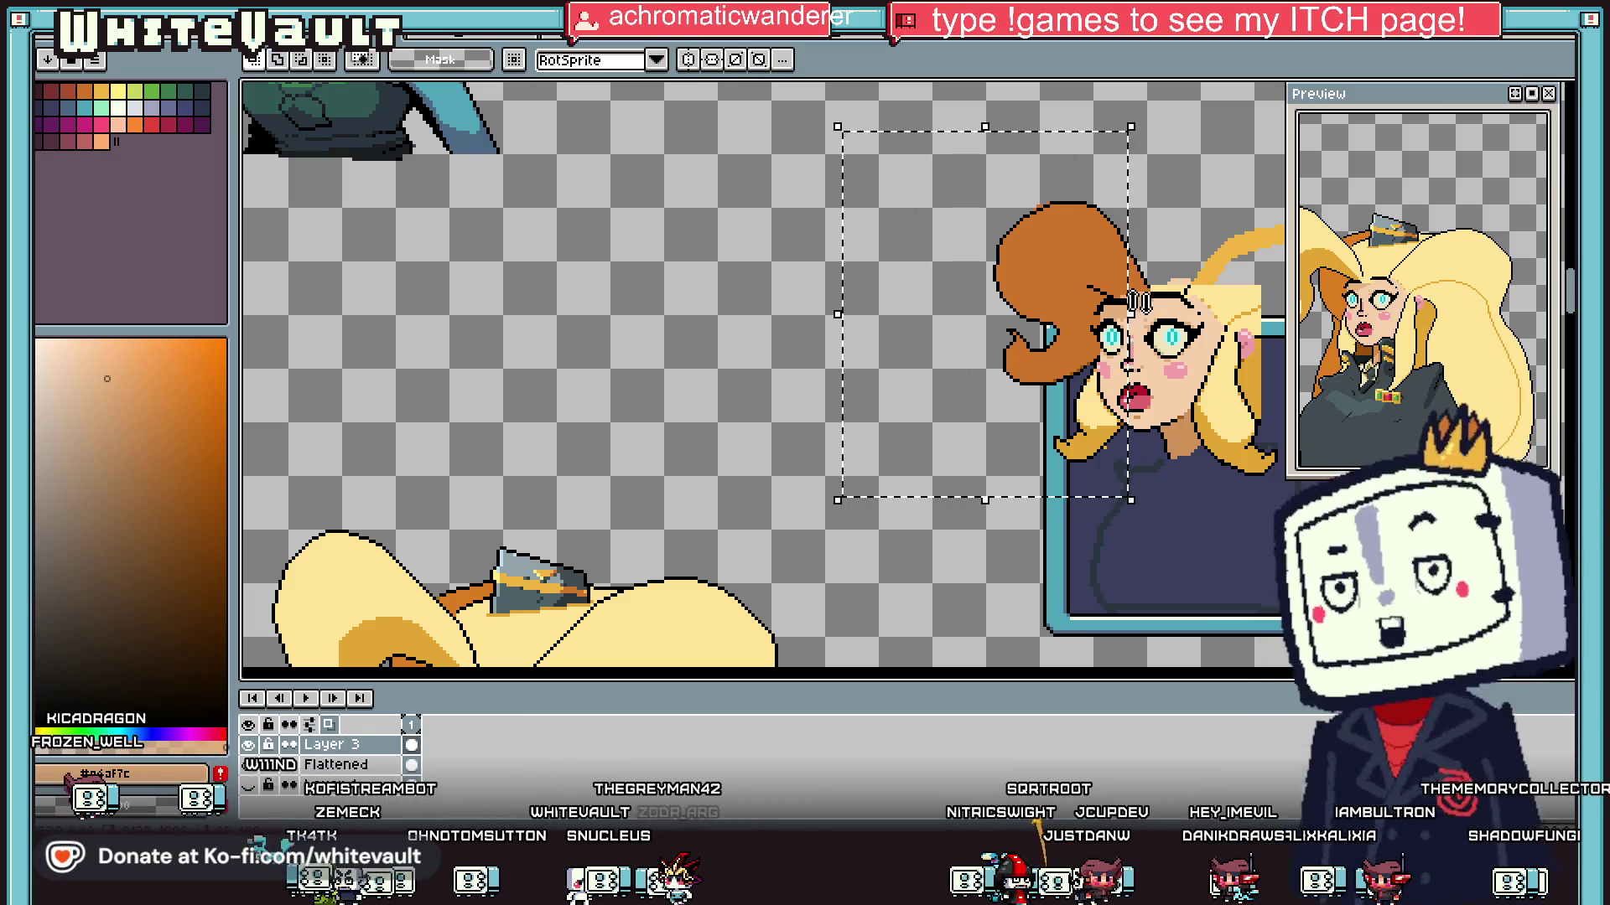
{"action": "scroll", "coordinate": [1143, 307], "scroll_direction": "up", "scroll_amount": 2}
{"action": "mouse_move", "coordinate": [943, 112]}
{"action": "left_mouse_down"}
{"action": "mouse_move", "coordinate": [1070, 204]}
{"action": "mouse_move", "coordinate": [1036, 269]}
{"action": "mouse_move", "coordinate": [1152, 535]}
{"action": "mouse_move", "coordinate": [1177, 524]}
{"action": "mouse_move", "coordinate": [1163, 573]}
{"action": "left_mouse_up"}
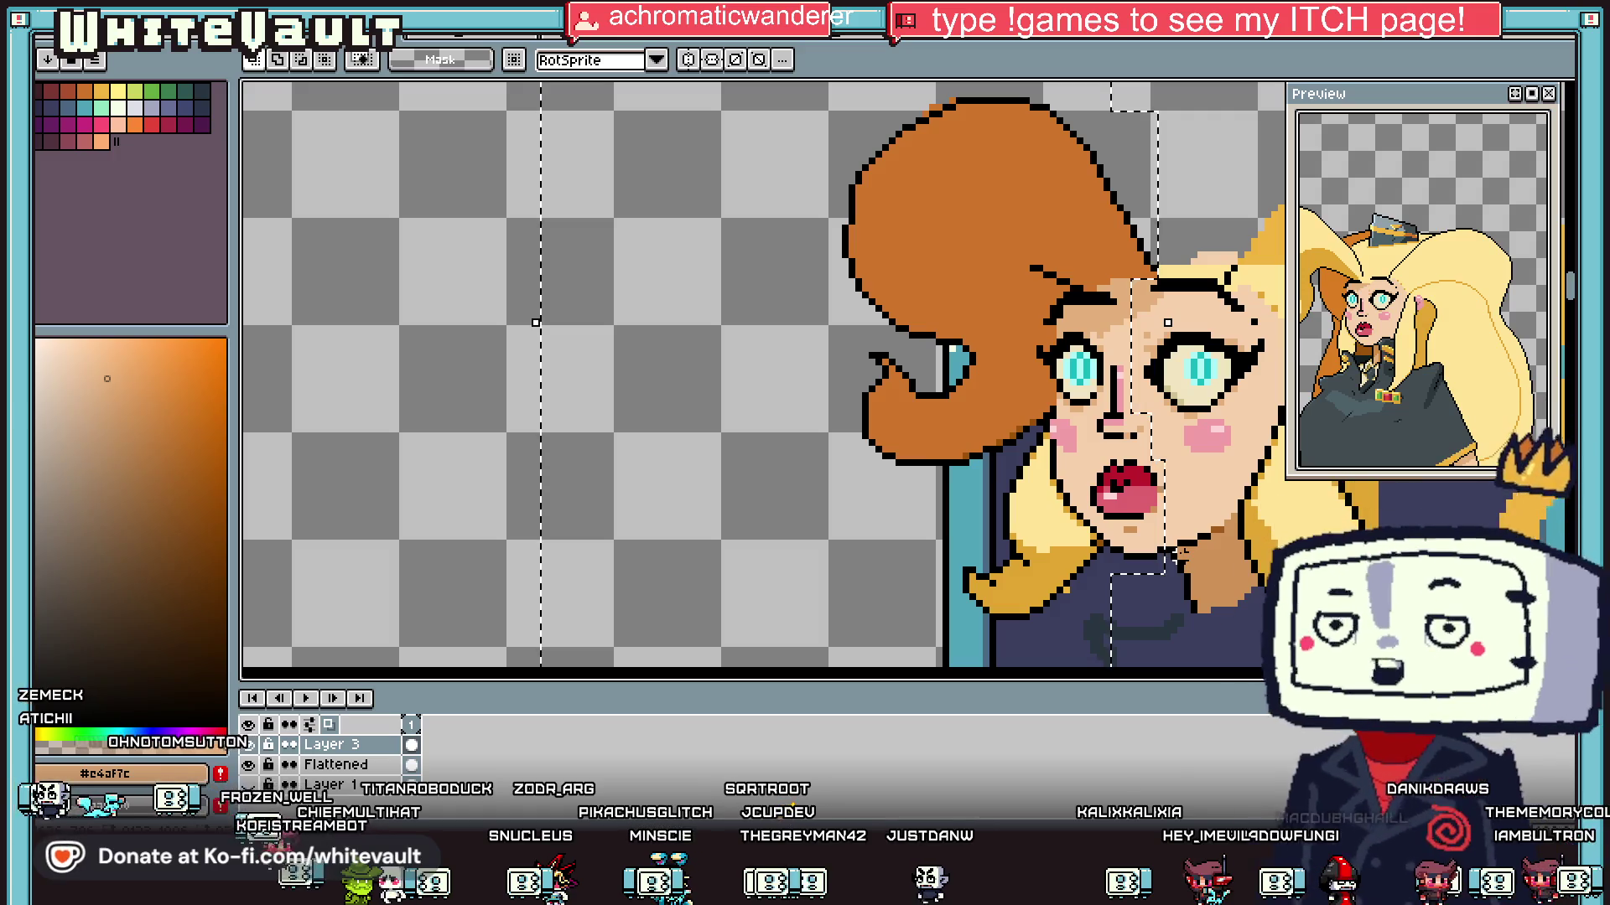
{"action": "key", "text": "ctrl+t"}
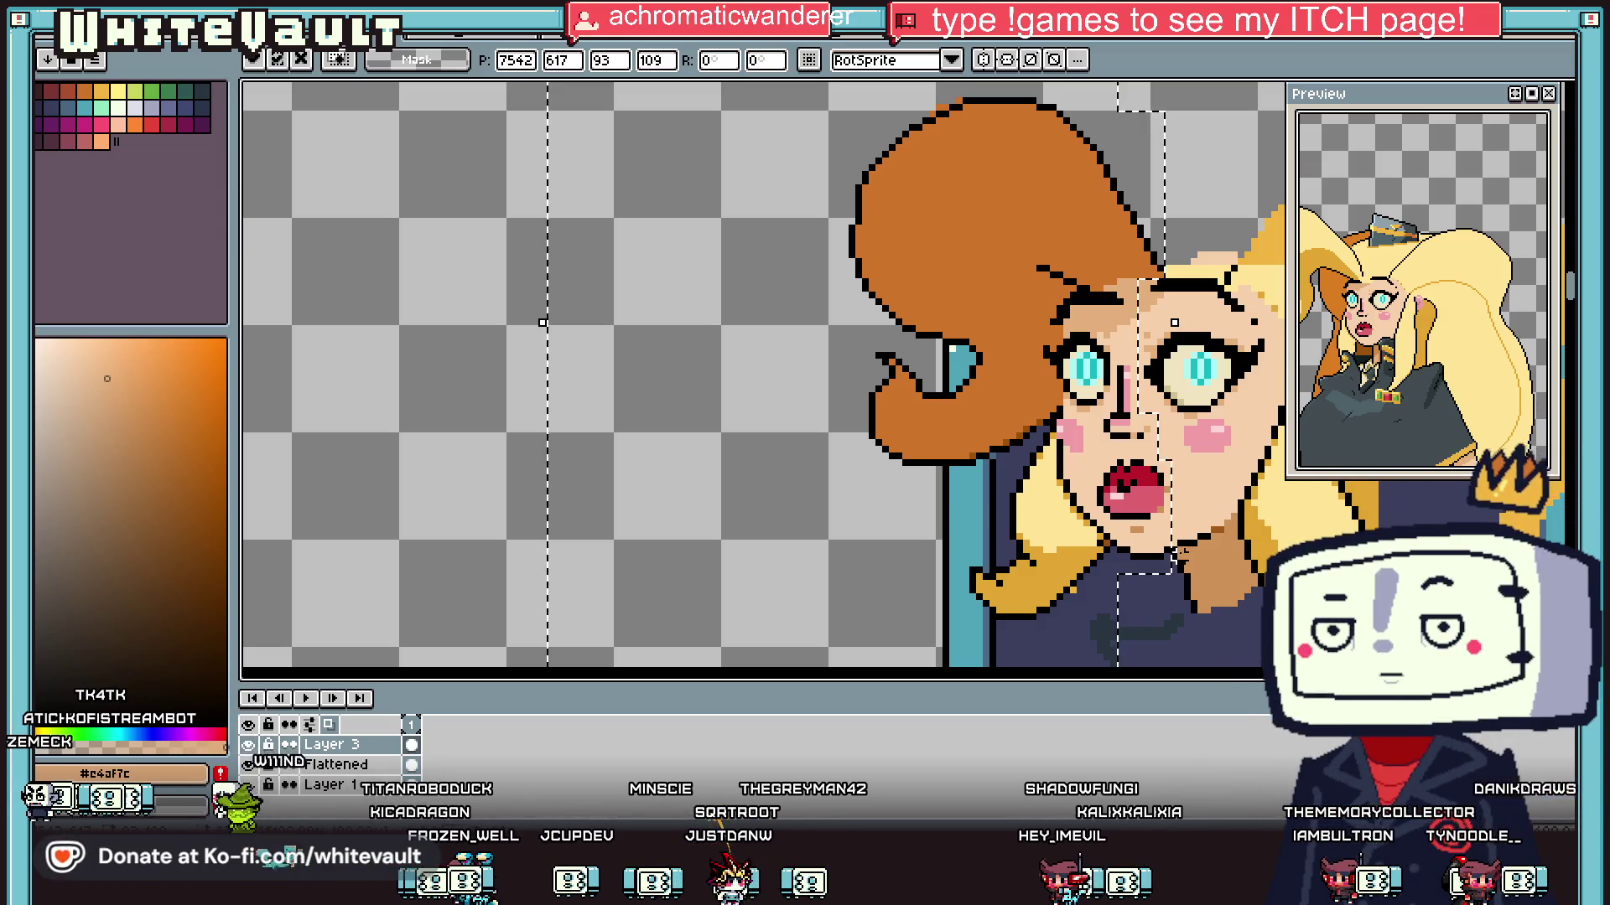
{"action": "key", "text": "Return"}
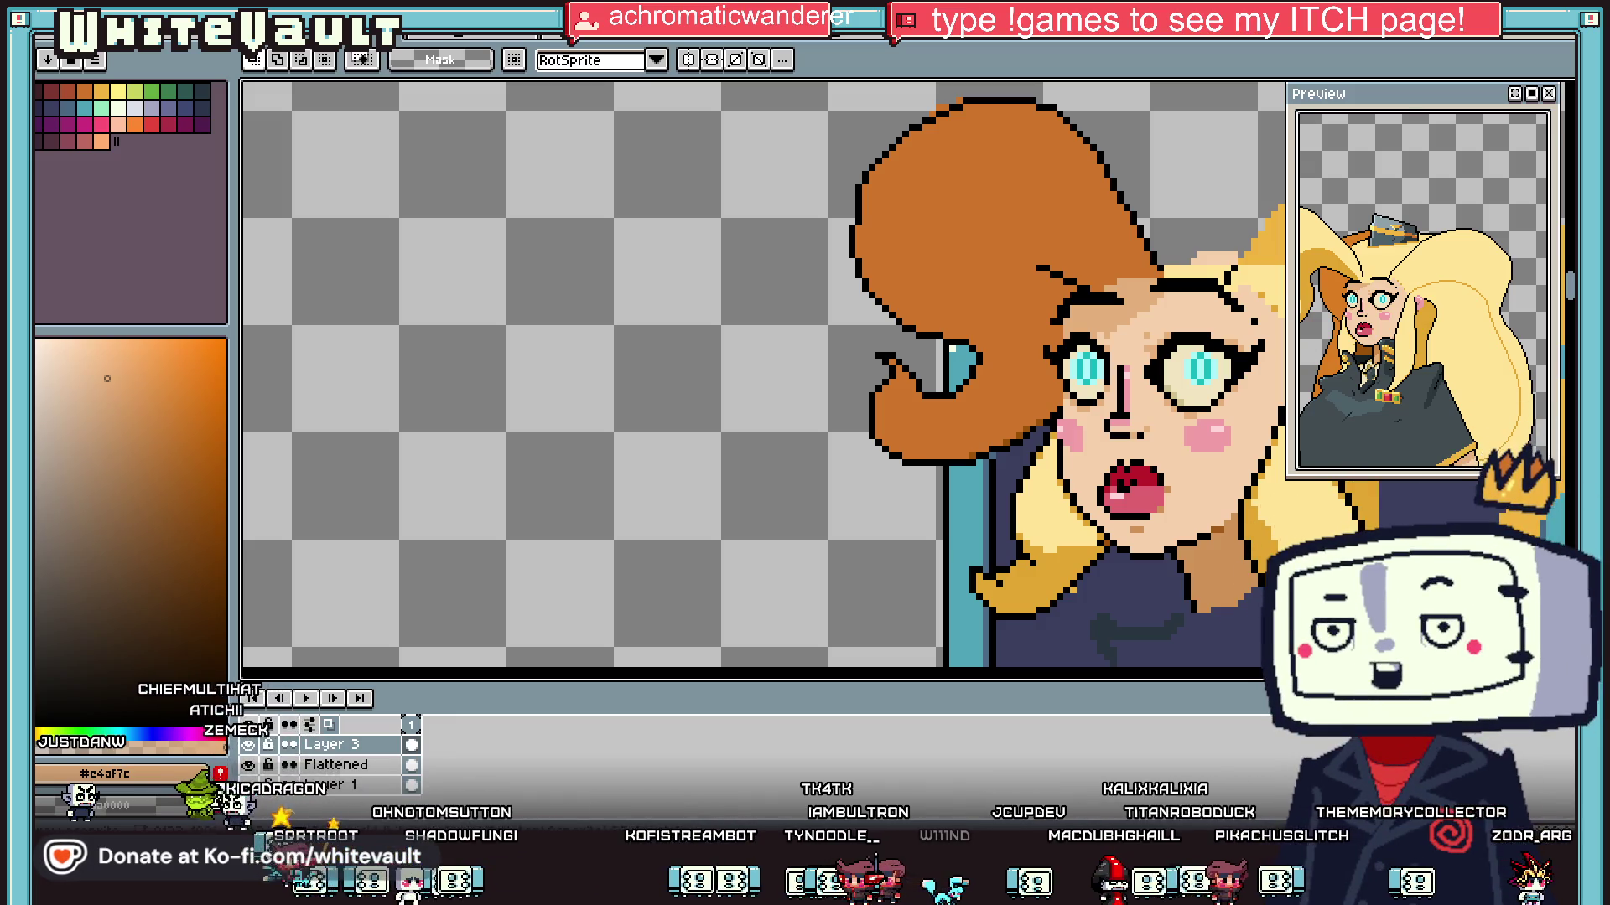
{"action": "scroll", "coordinate": [1145, 317], "scroll_direction": "down", "scroll_amount": 3}
{"action": "scroll", "coordinate": [1145, 317], "scroll_direction": "up", "scroll_amount": 4}
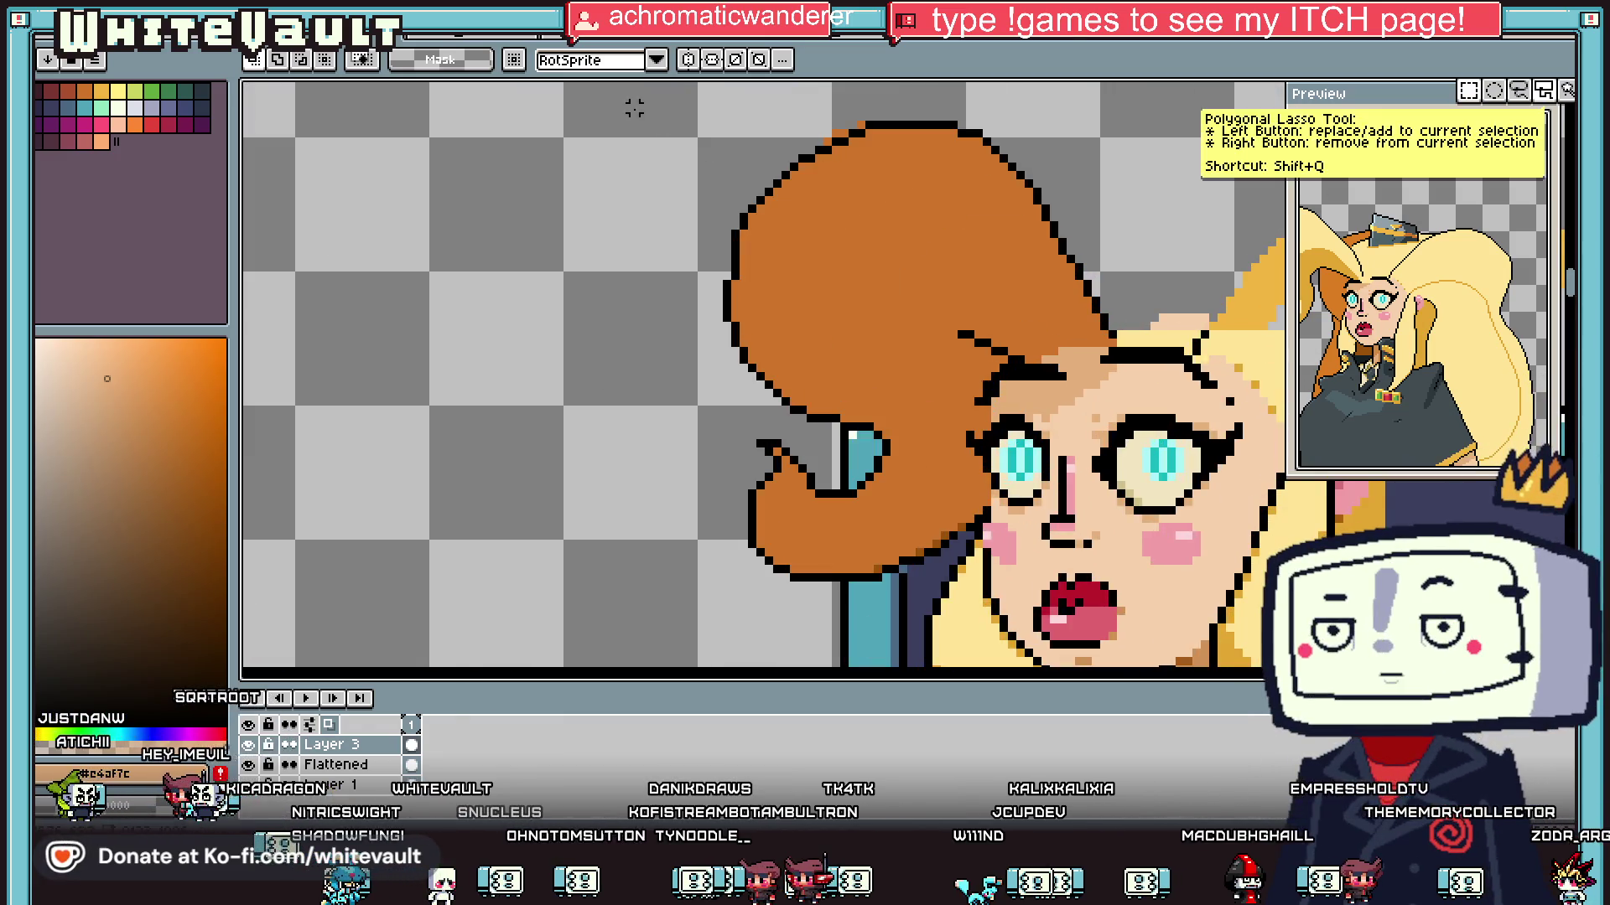
Step: Select the ginger hair area and trim the selection's edges
{"action": "left_click_drag", "start_coordinate": [633, 107], "coordinate": [1120, 362]}
{"action": "mouse_move", "coordinate": [683, 269]}
{"action": "left_mouse_down"}
{"action": "mouse_move", "coordinate": [942, 576]}
{"action": "mouse_move", "coordinate": [940, 598]}
{"action": "left_mouse_up"}
{"action": "scroll", "coordinate": [962, 484], "scroll_direction": "up", "scroll_amount": 1}
{"action": "left_click_drag", "start_coordinate": [880, 198], "coordinate": [1063, 291]}
{"action": "left_click_drag", "start_coordinate": [849, 237], "coordinate": [885, 557]}
{"action": "left_click_drag", "start_coordinate": [986, 461], "coordinate": [887, 587]}
Step: Move the ginger hair left and the lower hair piece up-left, committing both
{"action": "scroll", "coordinate": [891, 532], "scroll_direction": "down", "scroll_amount": 1}
{"action": "mouse_move", "coordinate": [888, 526]}
{"action": "left_mouse_down"}
{"action": "mouse_move", "coordinate": [869, 341]}
{"action": "mouse_move", "coordinate": [882, 386]}
{"action": "left_mouse_up"}
{"action": "scroll", "coordinate": [872, 340], "scroll_direction": "down", "scroll_amount": 2}
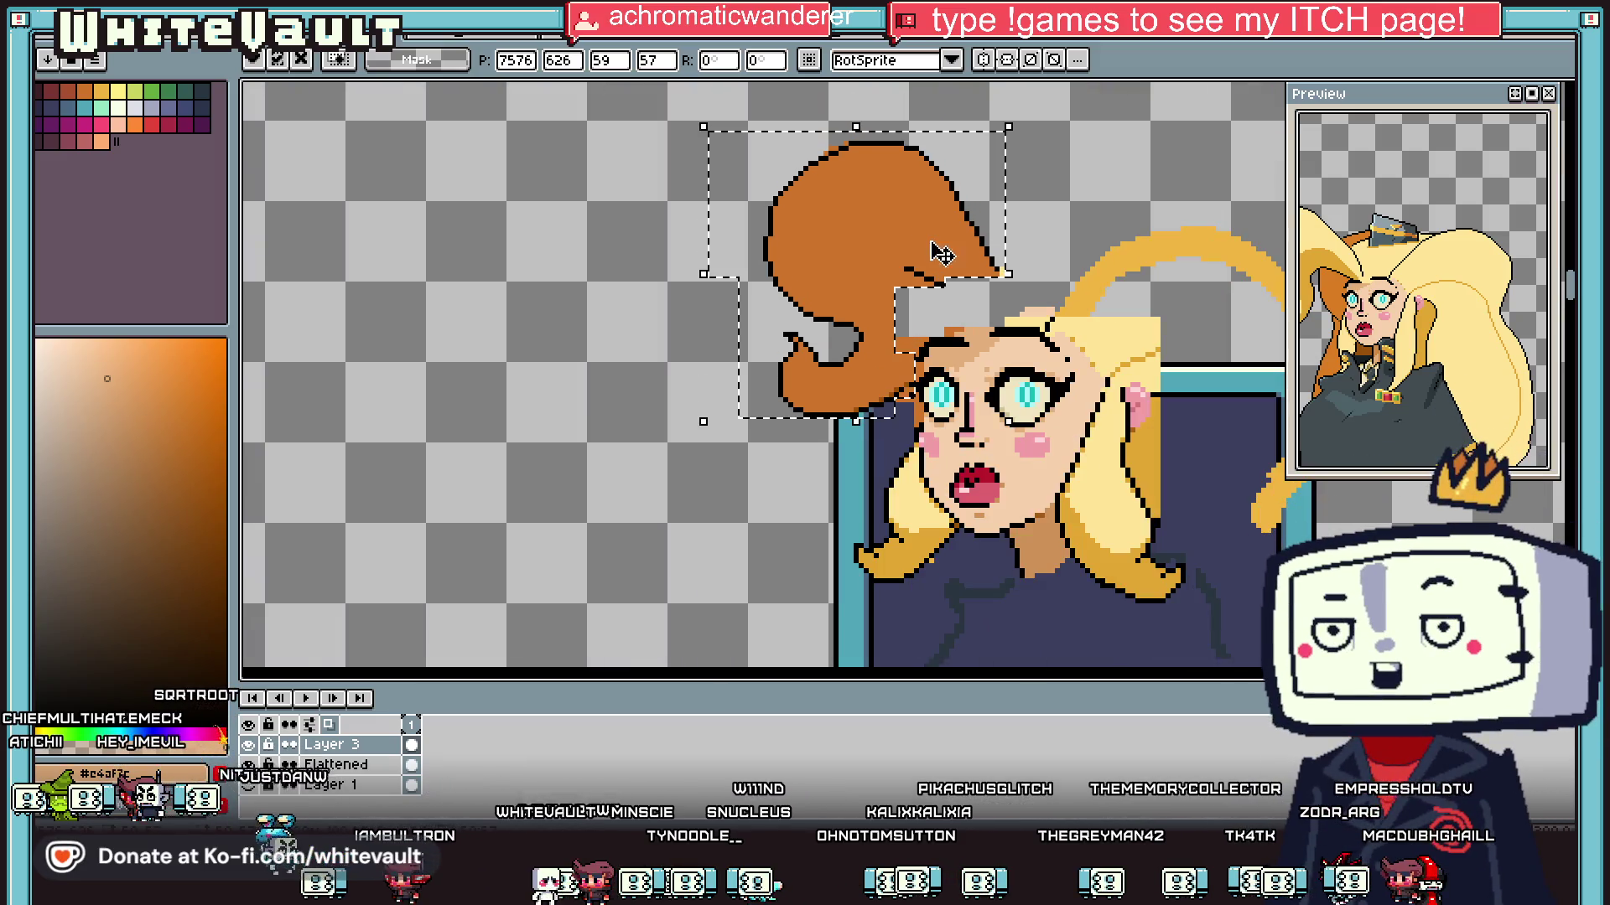
{"action": "scroll", "coordinate": [939, 275], "scroll_direction": "up", "scroll_amount": 1}
{"action": "left_click_drag", "start_coordinate": [939, 275], "coordinate": [633, 321]}
{"action": "key", "text": "Return"}
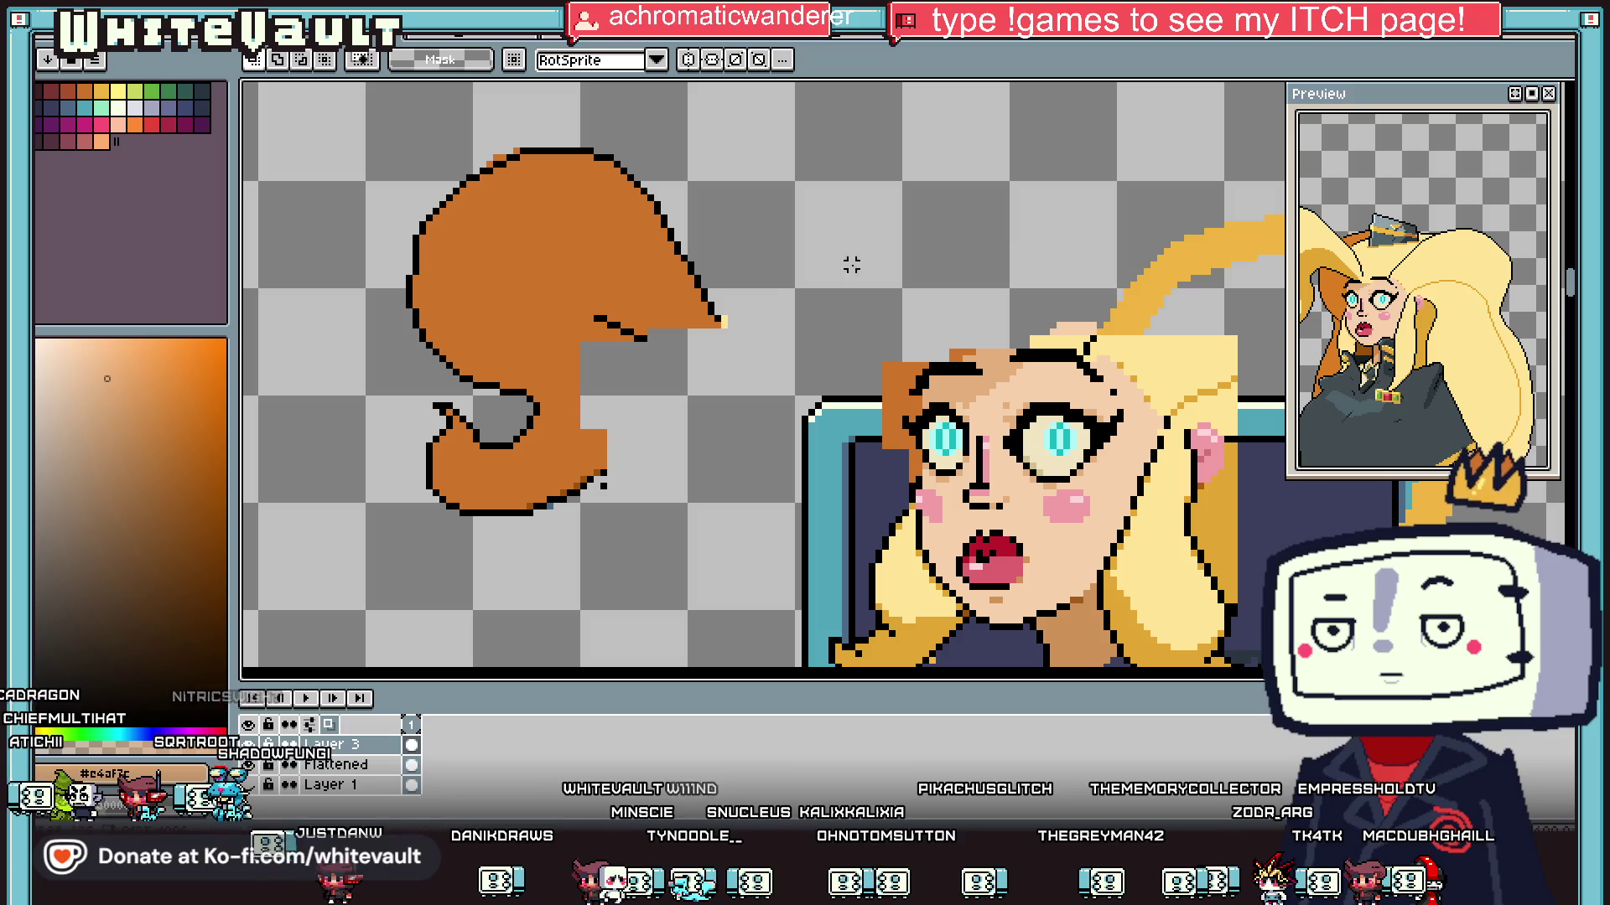
{"action": "mouse_move", "coordinate": [274, 324]}
{"action": "left_mouse_down"}
{"action": "mouse_move", "coordinate": [567, 586]}
{"action": "mouse_move", "coordinate": [564, 514]}
{"action": "mouse_move", "coordinate": [550, 510]}
{"action": "left_mouse_up"}
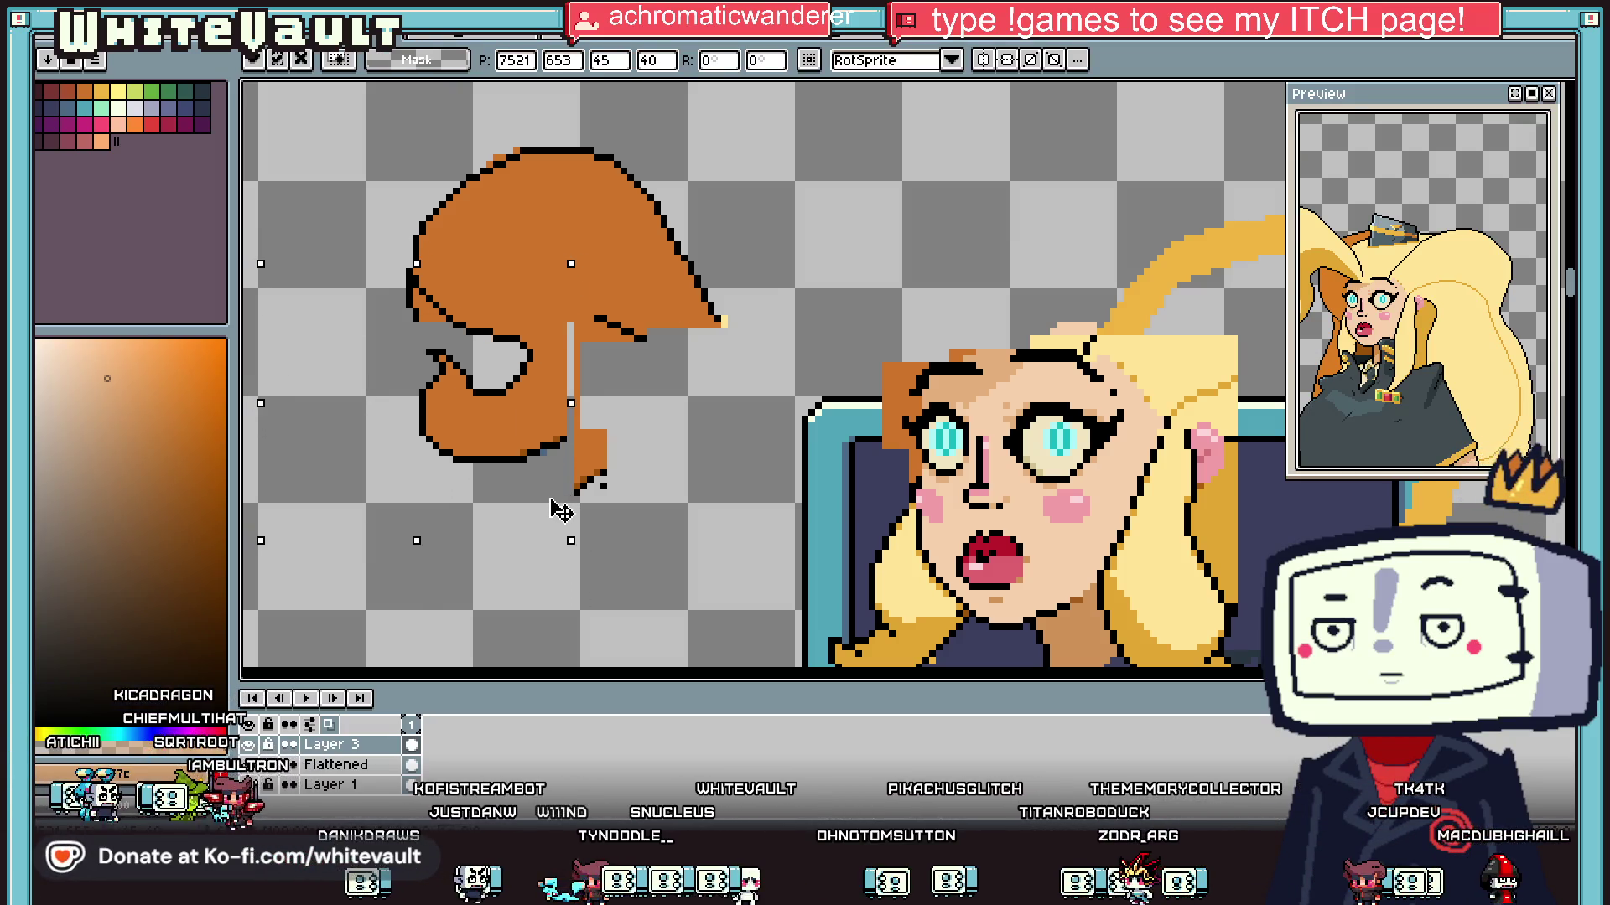
{"action": "key", "text": "Return"}
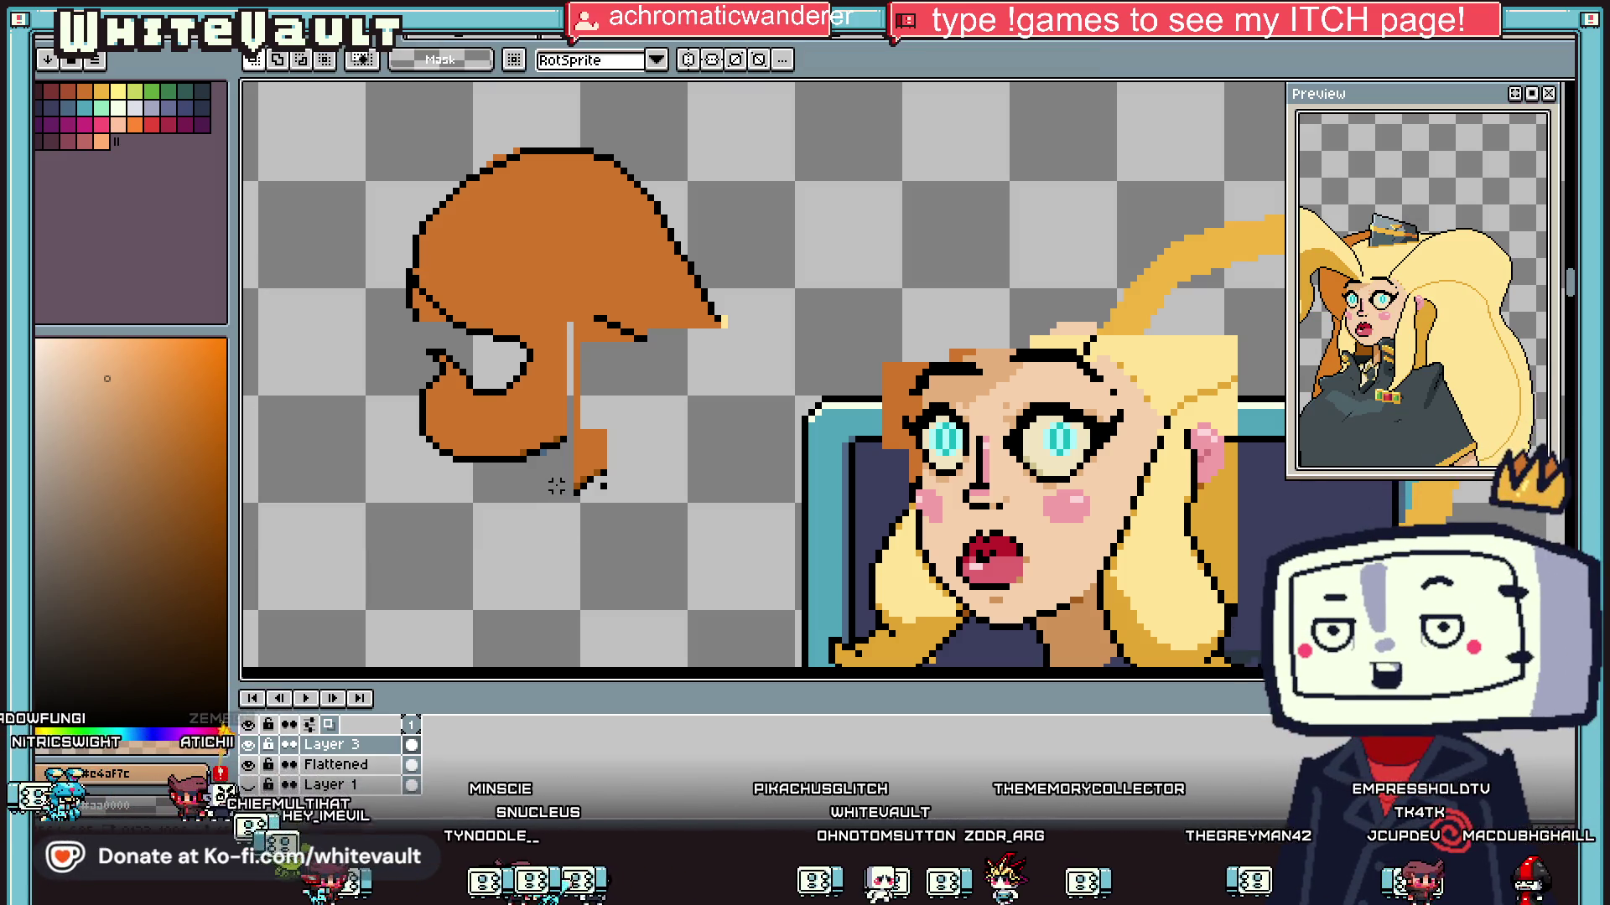
Step: Draw a black outline along the hair's inner edge
{"action": "scroll", "coordinate": [556, 486], "scroll_direction": "down", "scroll_amount": 1}
{"action": "scroll", "coordinate": [554, 436], "scroll_direction": "up", "scroll_amount": 2}
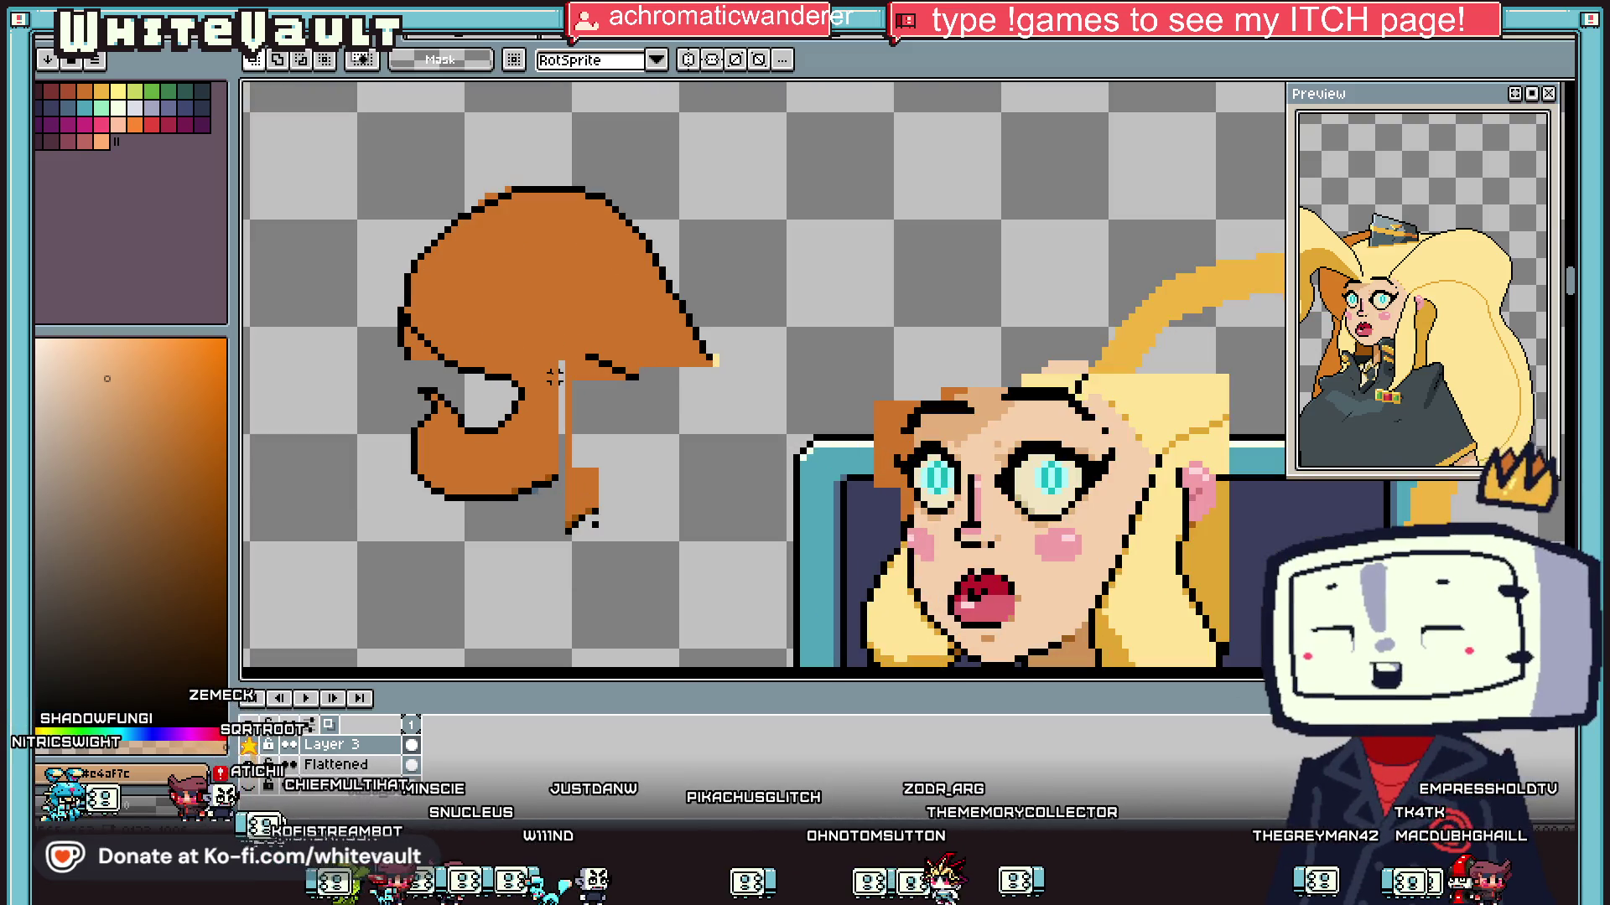
{"action": "scroll", "coordinate": [554, 376], "scroll_direction": "down", "scroll_amount": 1}
{"action": "scroll", "coordinate": [547, 378], "scroll_direction": "up", "scroll_amount": 1}
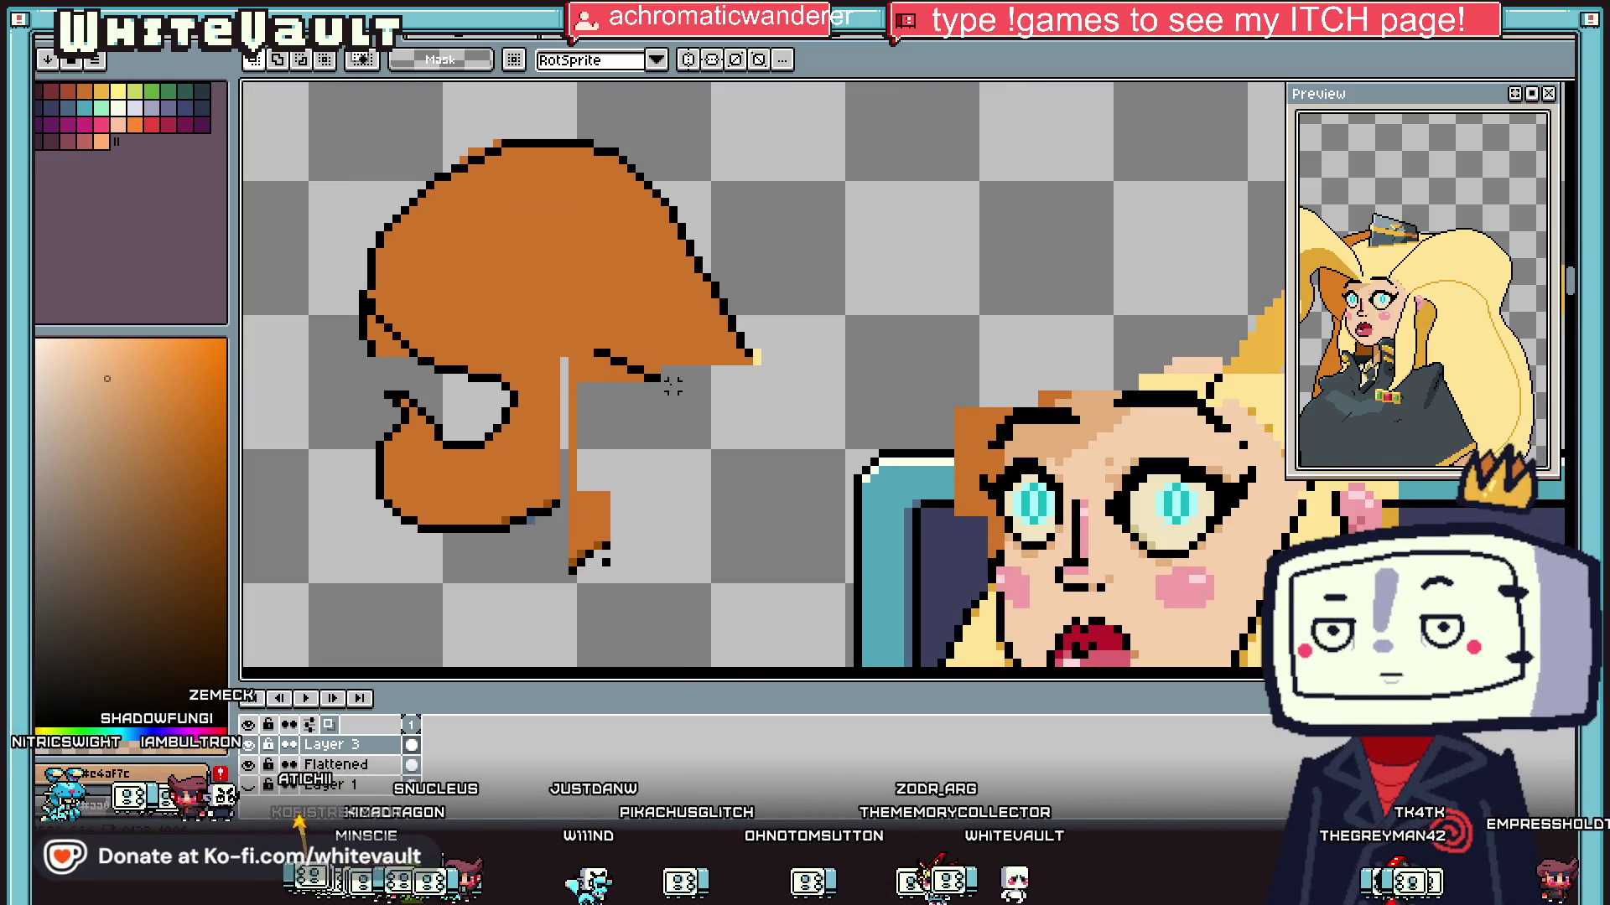
{"action": "key", "text": "i"}
{"action": "left_click", "coordinate": [595, 387]}
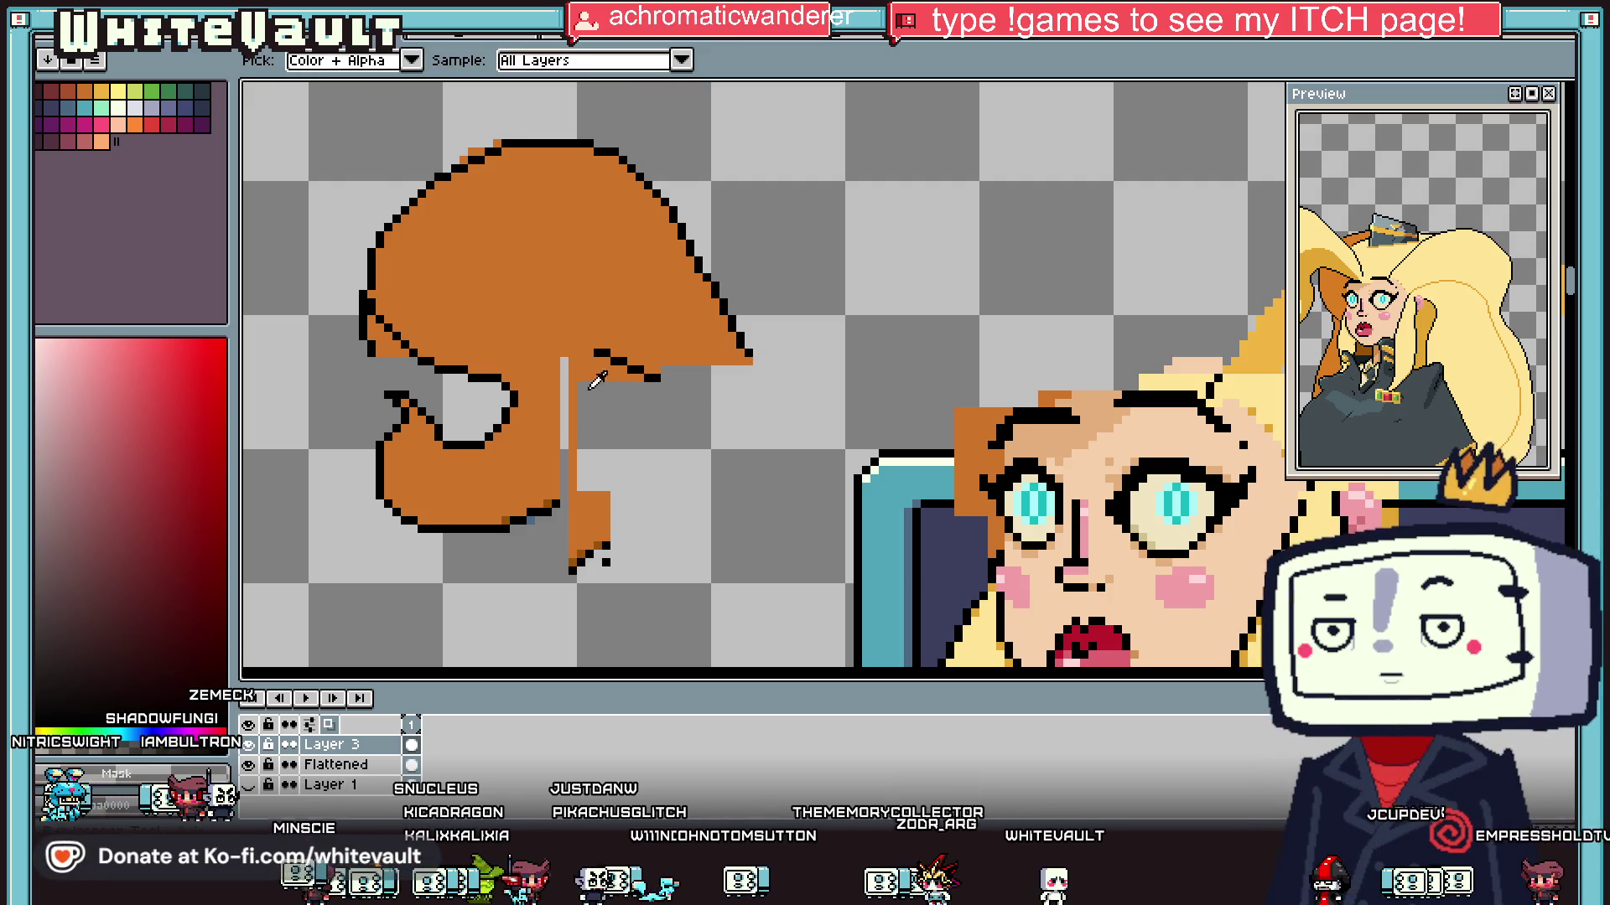
{"action": "scroll", "coordinate": [528, 394], "scroll_direction": "up", "scroll_amount": 2}
{"action": "key", "text": "b"}
{"action": "left_click_drag", "start_coordinate": [513, 382], "coordinate": [677, 394]}
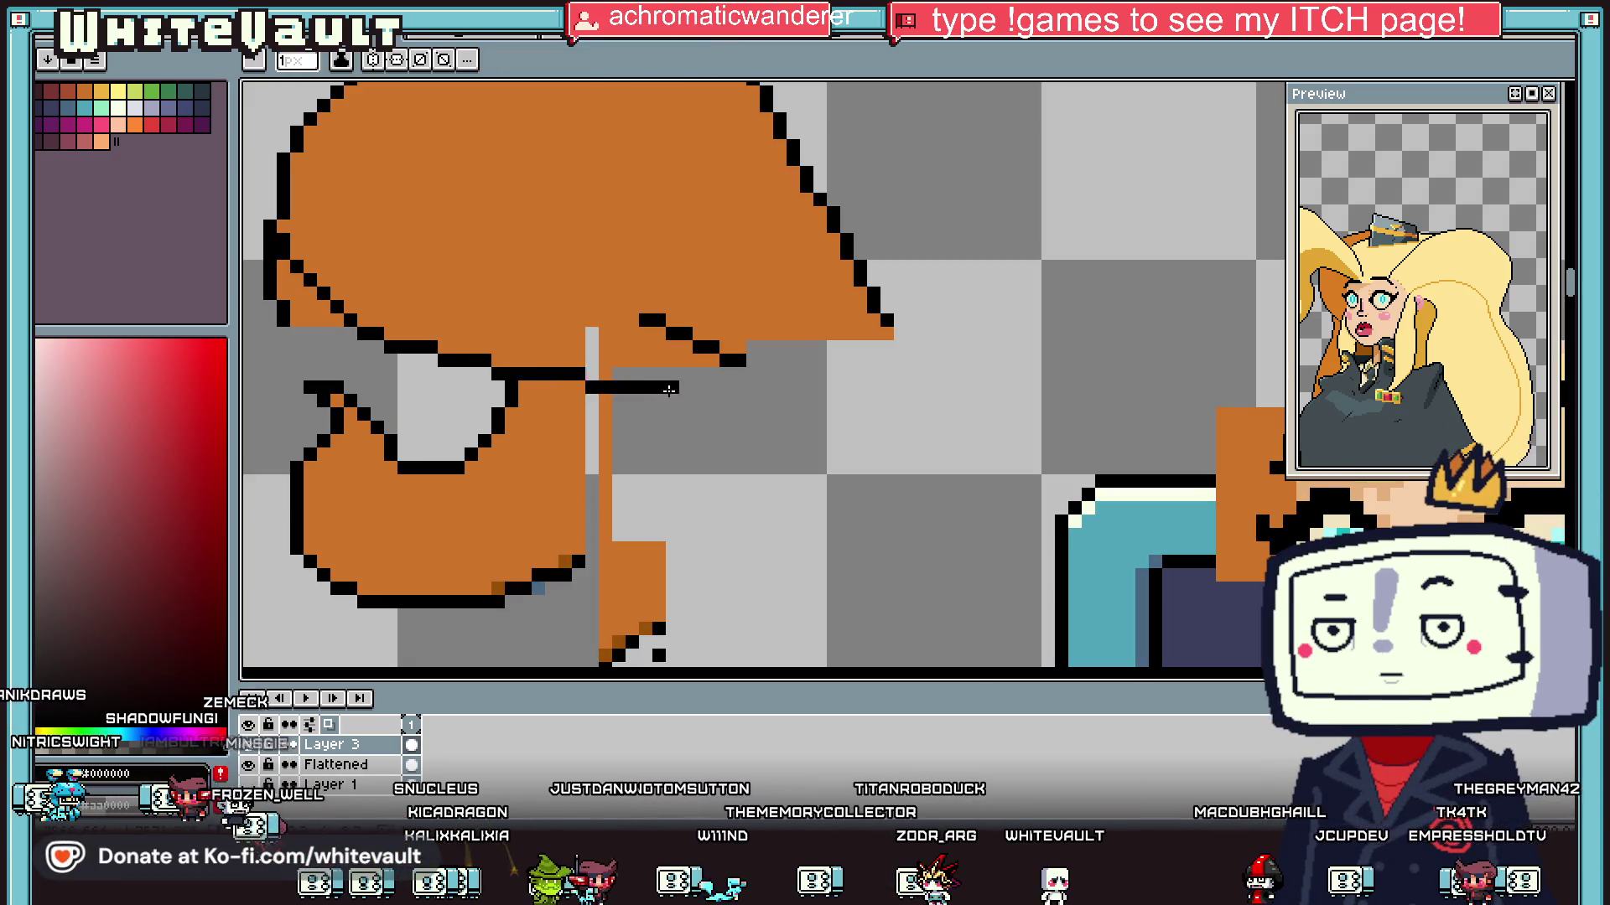
{"action": "key", "text": "ctrl+z"}
{"action": "left_click_drag", "start_coordinate": [560, 373], "coordinate": [686, 359]}
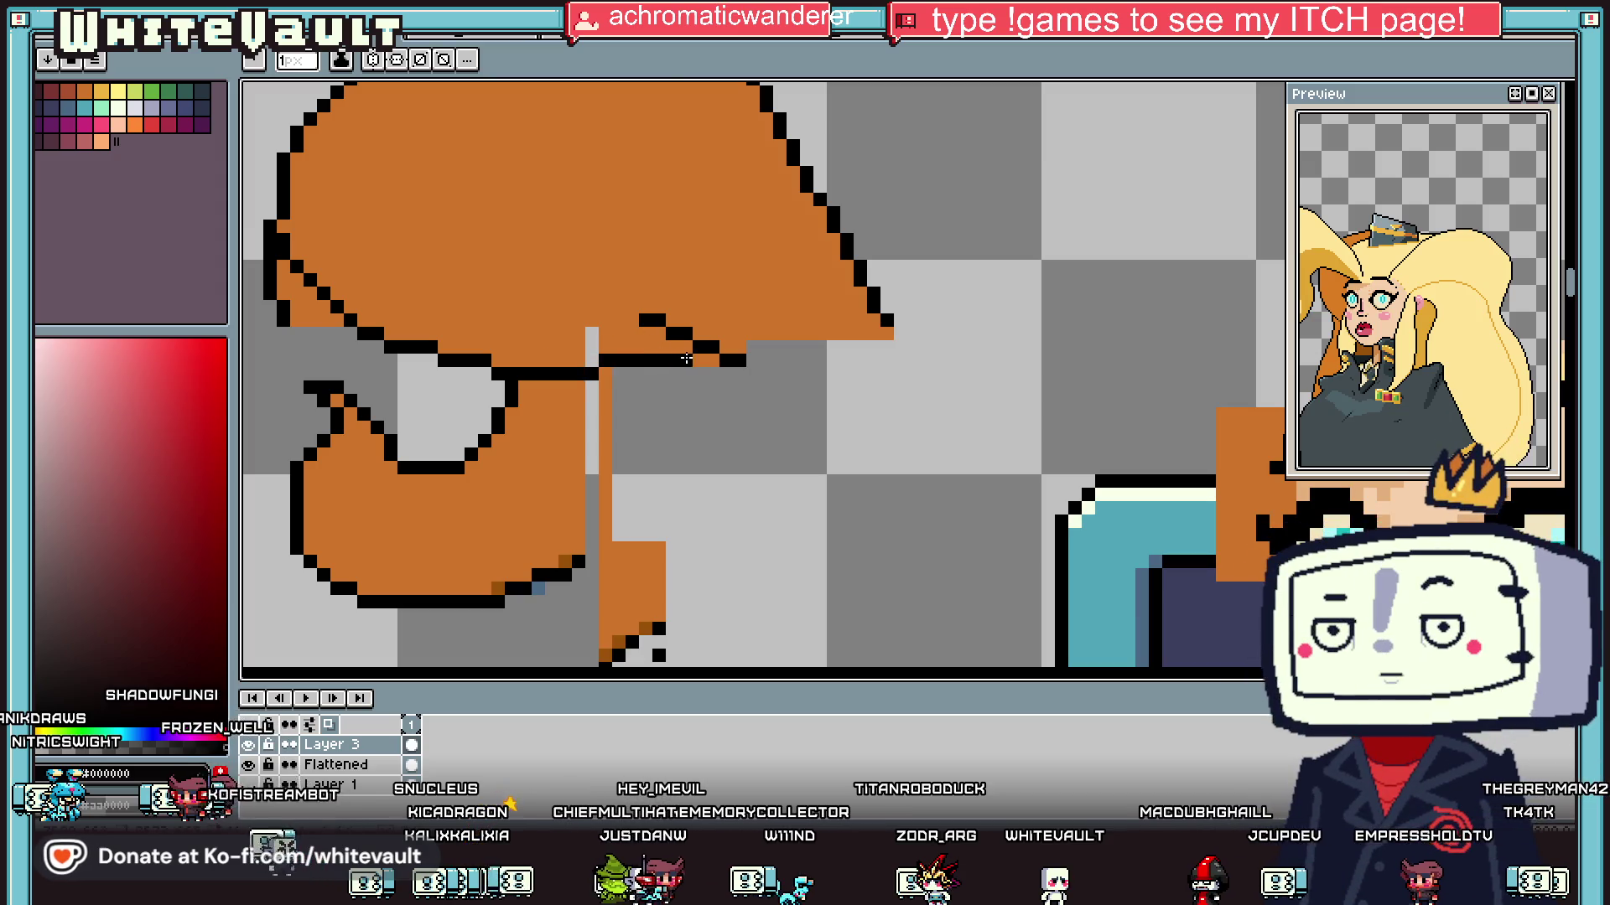
Step: Fill grey gaps orange, erase the stray black bun line, and paint the bun edge orange
{"action": "left_click", "coordinate": [630, 327], "text": "alt"}
{"action": "left_click_drag", "start_coordinate": [591, 335], "coordinate": [591, 361]}
{"action": "left_click", "coordinate": [335, 340], "text": "alt"}
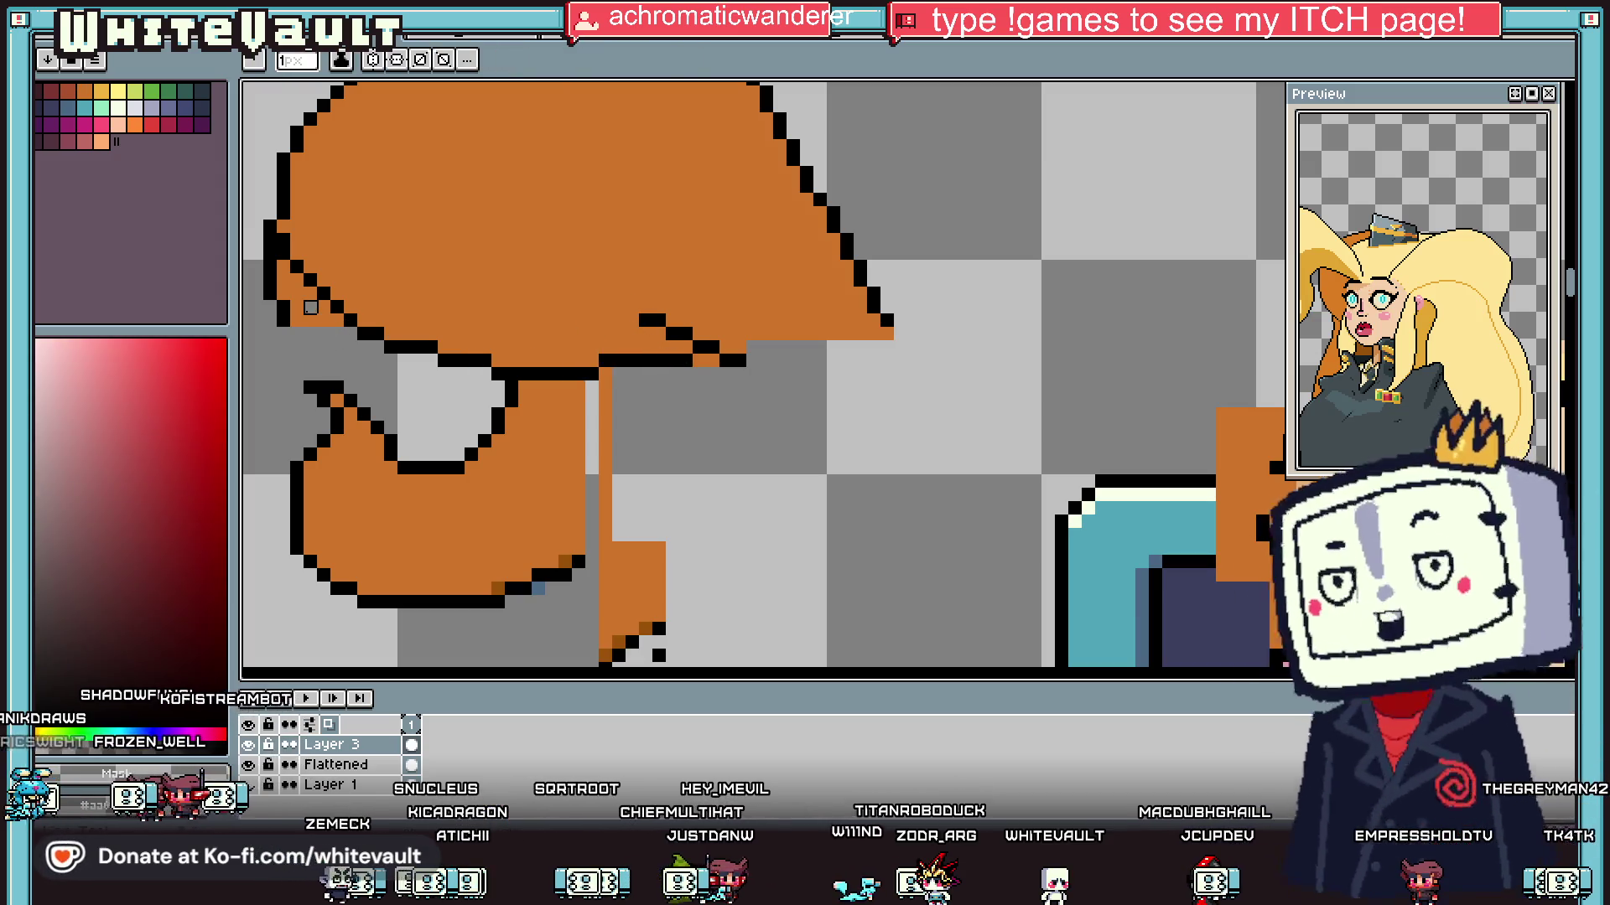
{"action": "left_click_drag", "start_coordinate": [270, 241], "coordinate": [280, 334]}
{"action": "left_click", "coordinate": [302, 252], "text": "alt"}
{"action": "mouse_move", "coordinate": [277, 201]}
{"action": "left_mouse_down"}
{"action": "mouse_move", "coordinate": [281, 181]}
{"action": "mouse_move", "coordinate": [285, 219]}
{"action": "left_mouse_up"}
Step: Fill the bun's bottom row and a single extra pixel with orange
{"action": "left_click", "coordinate": [284, 244], "text": "alt"}
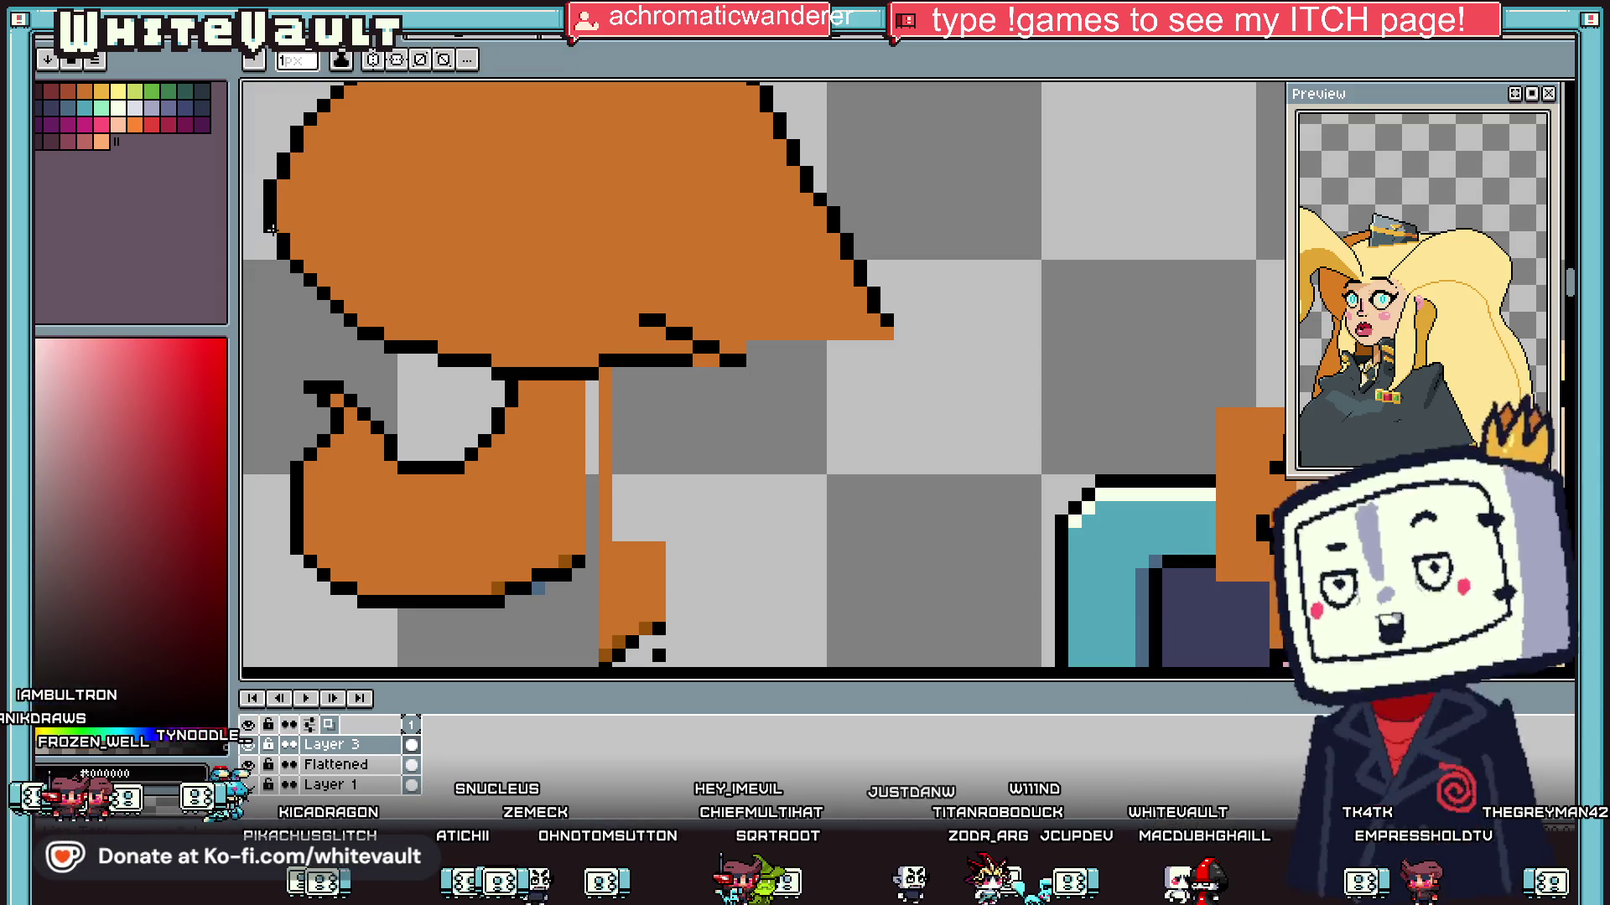
{"action": "scroll", "coordinate": [381, 278], "scroll_direction": "down", "scroll_amount": 3}
{"action": "scroll", "coordinate": [531, 277], "scroll_direction": "up", "scroll_amount": 2}
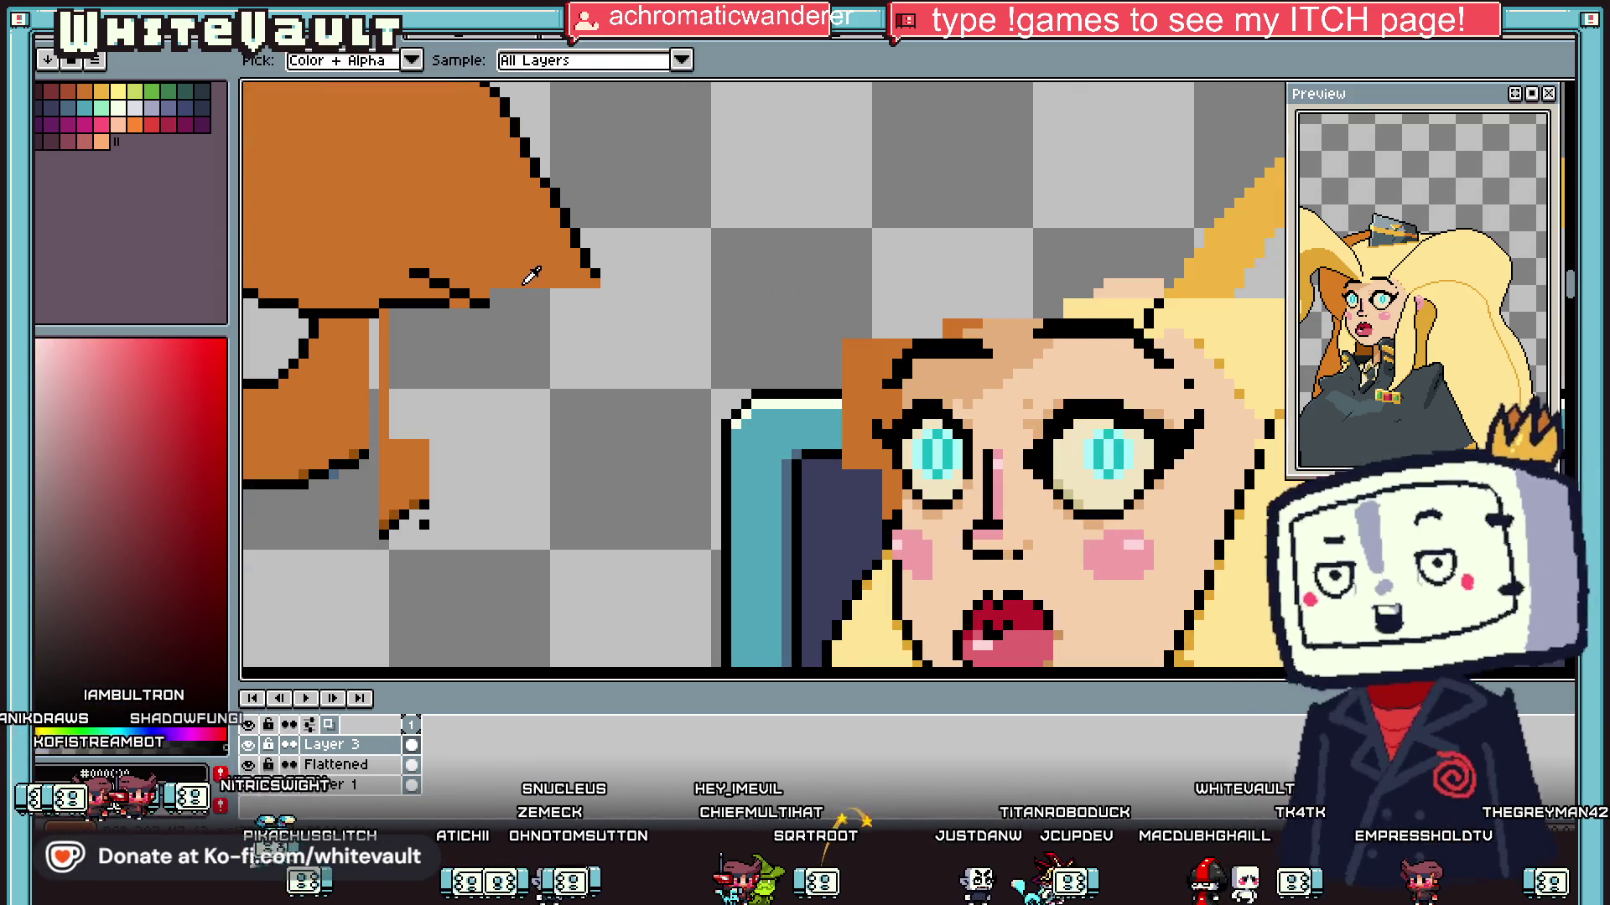
{"action": "scroll", "coordinate": [597, 272], "scroll_direction": "up", "scroll_amount": 2}
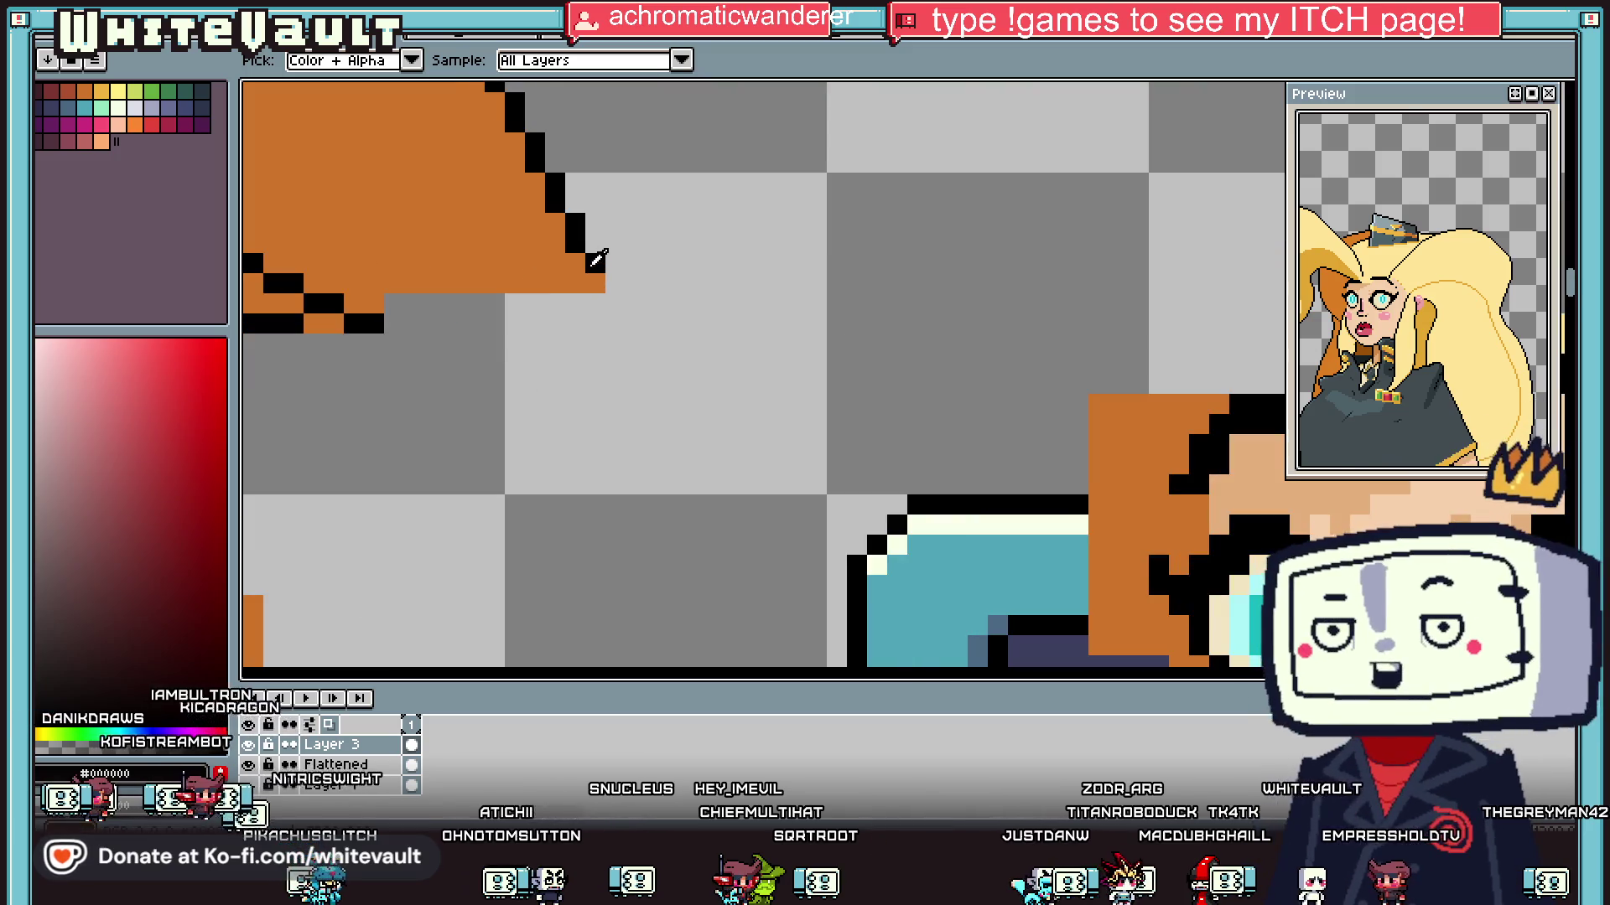
{"action": "left_click", "coordinate": [469, 276], "text": "alt"}
{"action": "mouse_move", "coordinate": [513, 304]}
{"action": "left_mouse_down"}
{"action": "mouse_move", "coordinate": [617, 304]}
{"action": "mouse_move", "coordinate": [513, 324]}
{"action": "left_mouse_up"}
{"action": "left_click", "coordinate": [529, 320]}
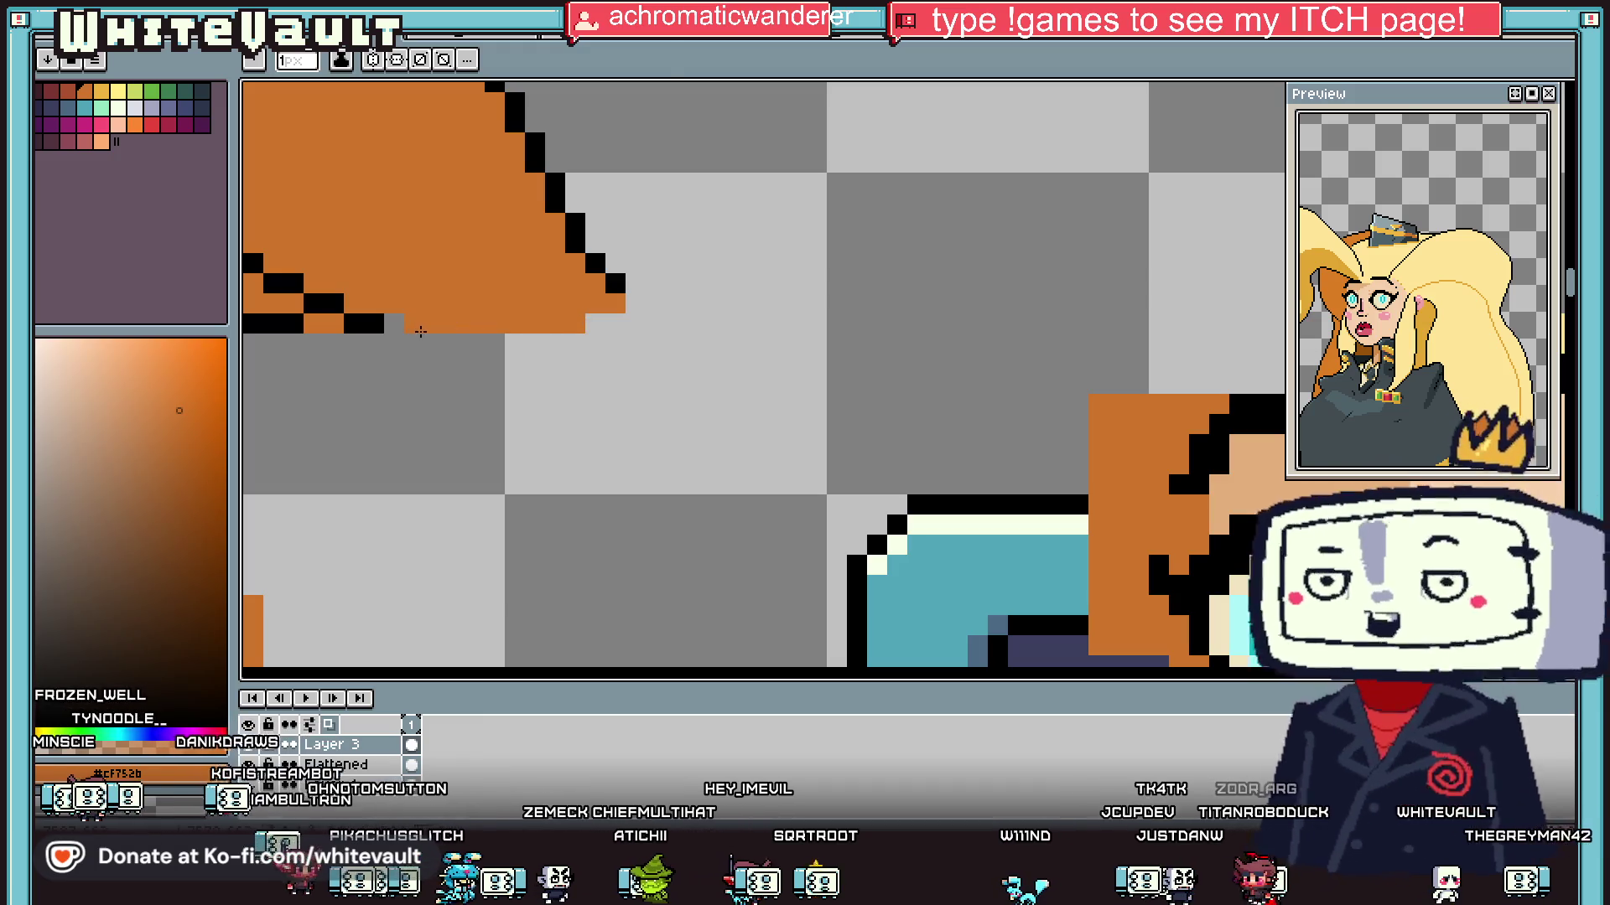
{"action": "left_click", "coordinate": [382, 323], "text": "alt"}
{"action": "scroll", "coordinate": [394, 325], "scroll_direction": "down", "scroll_amount": 3}
{"action": "scroll", "coordinate": [328, 386], "scroll_direction": "down", "scroll_amount": 2}
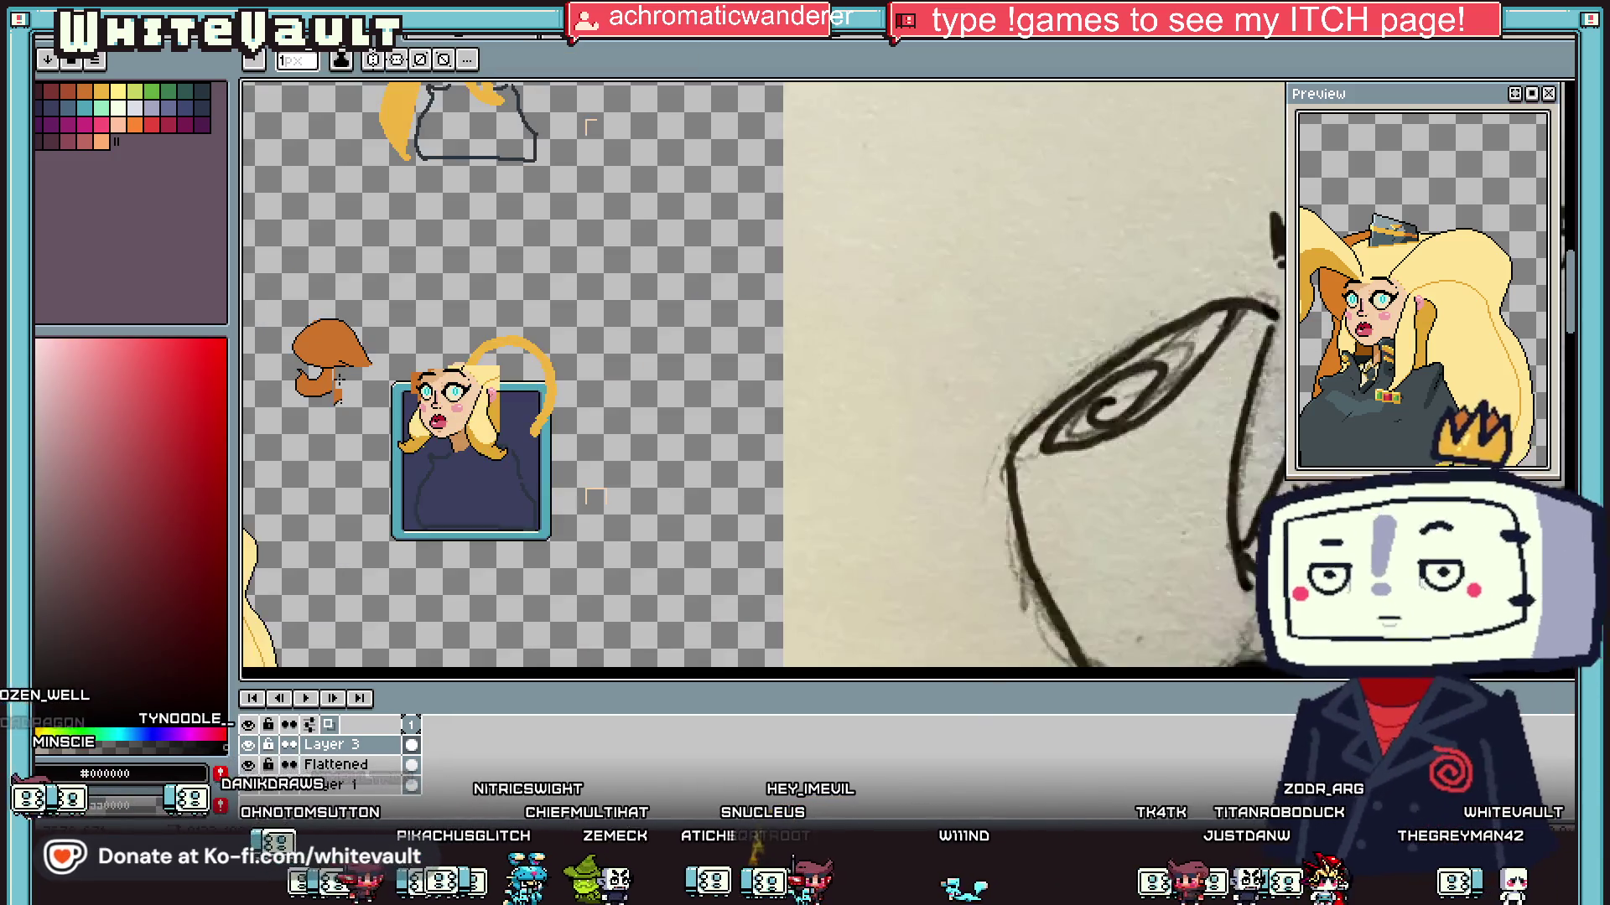
{"action": "scroll", "coordinate": [312, 388], "scroll_direction": "up", "scroll_amount": 2}
Step: Erase the orange drip hanging below the bun
{"action": "key", "text": "e"}
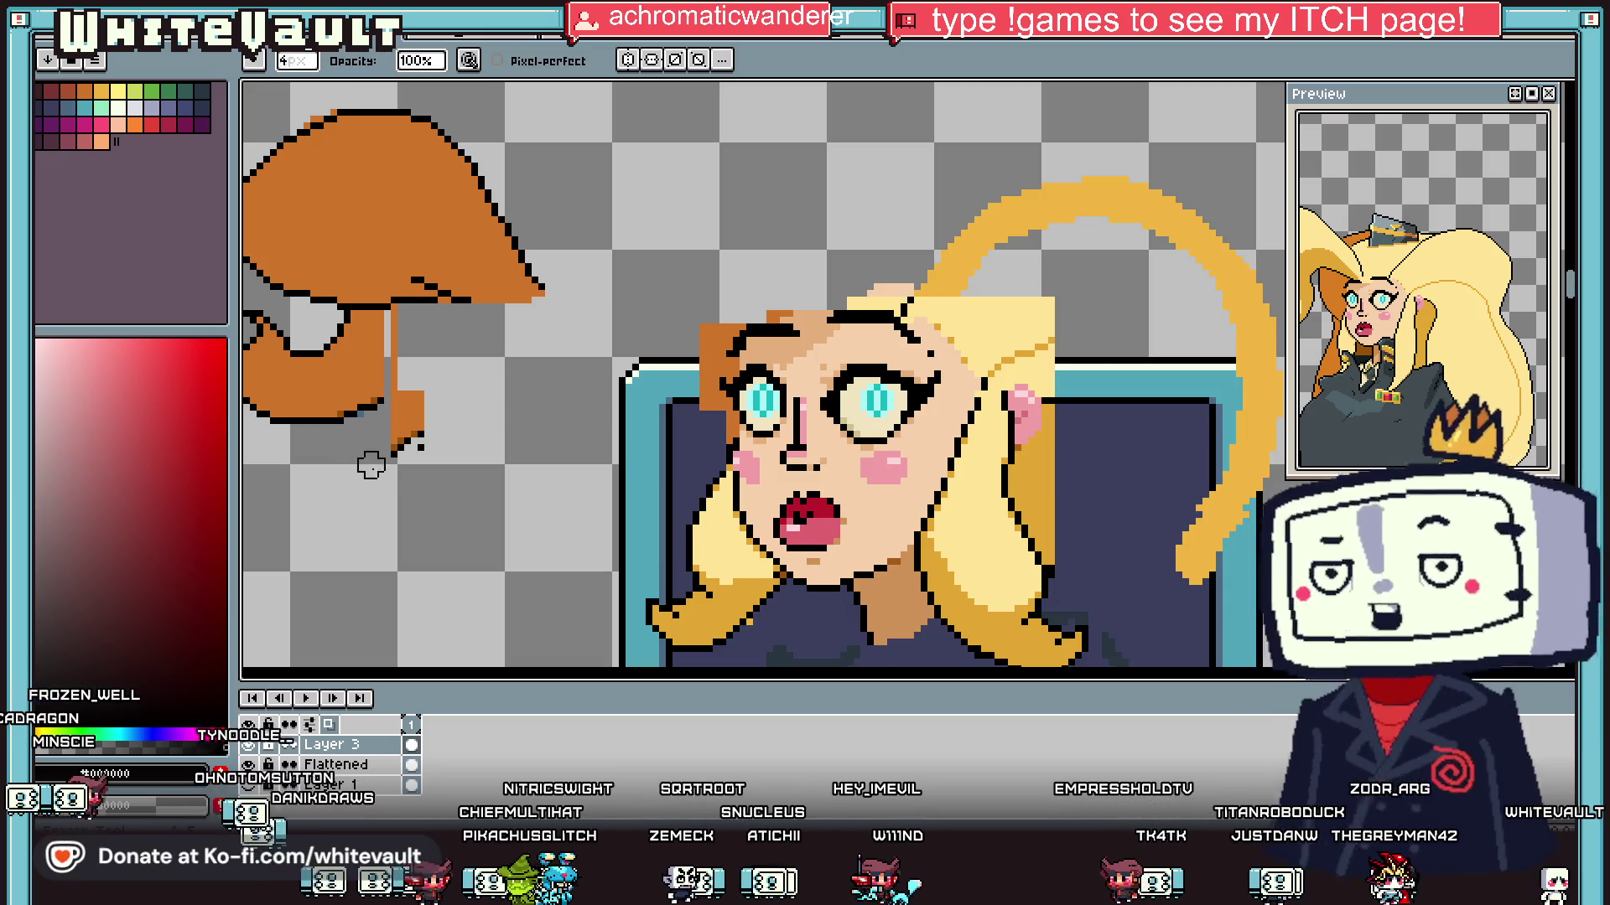
{"action": "mouse_move", "coordinate": [377, 460]}
{"action": "left_mouse_down"}
{"action": "mouse_move", "coordinate": [359, 359]}
{"action": "mouse_move", "coordinate": [398, 351]}
{"action": "left_mouse_up"}
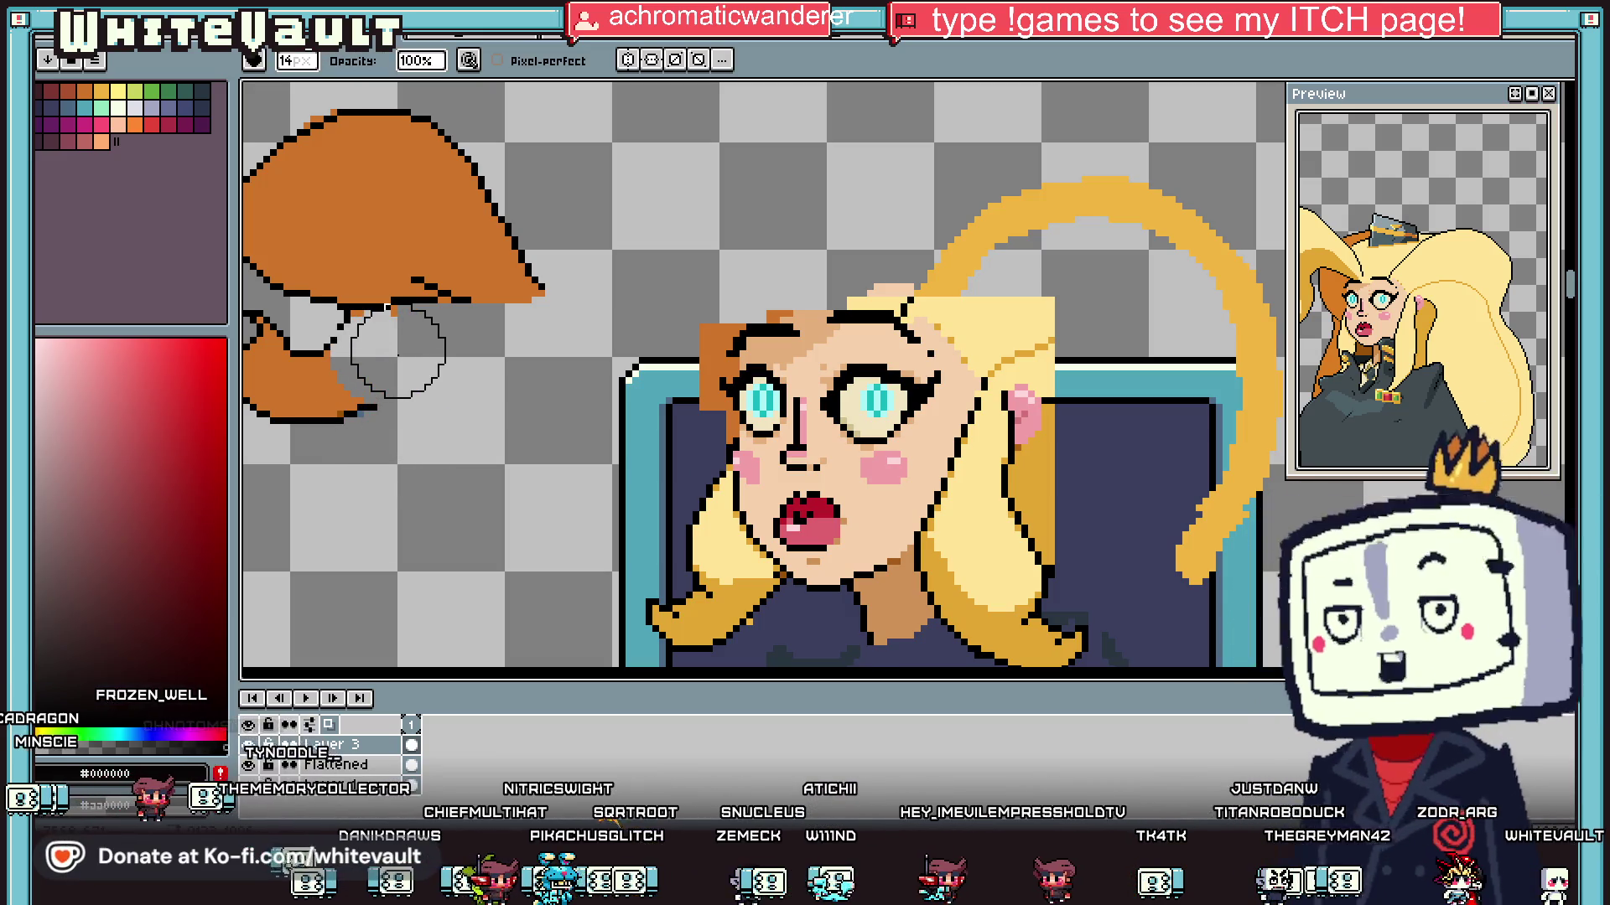
{"action": "scroll", "coordinate": [390, 365], "scroll_direction": "down", "scroll_amount": 2}
{"action": "scroll", "coordinate": [377, 354], "scroll_direction": "up", "scroll_amount": 1}
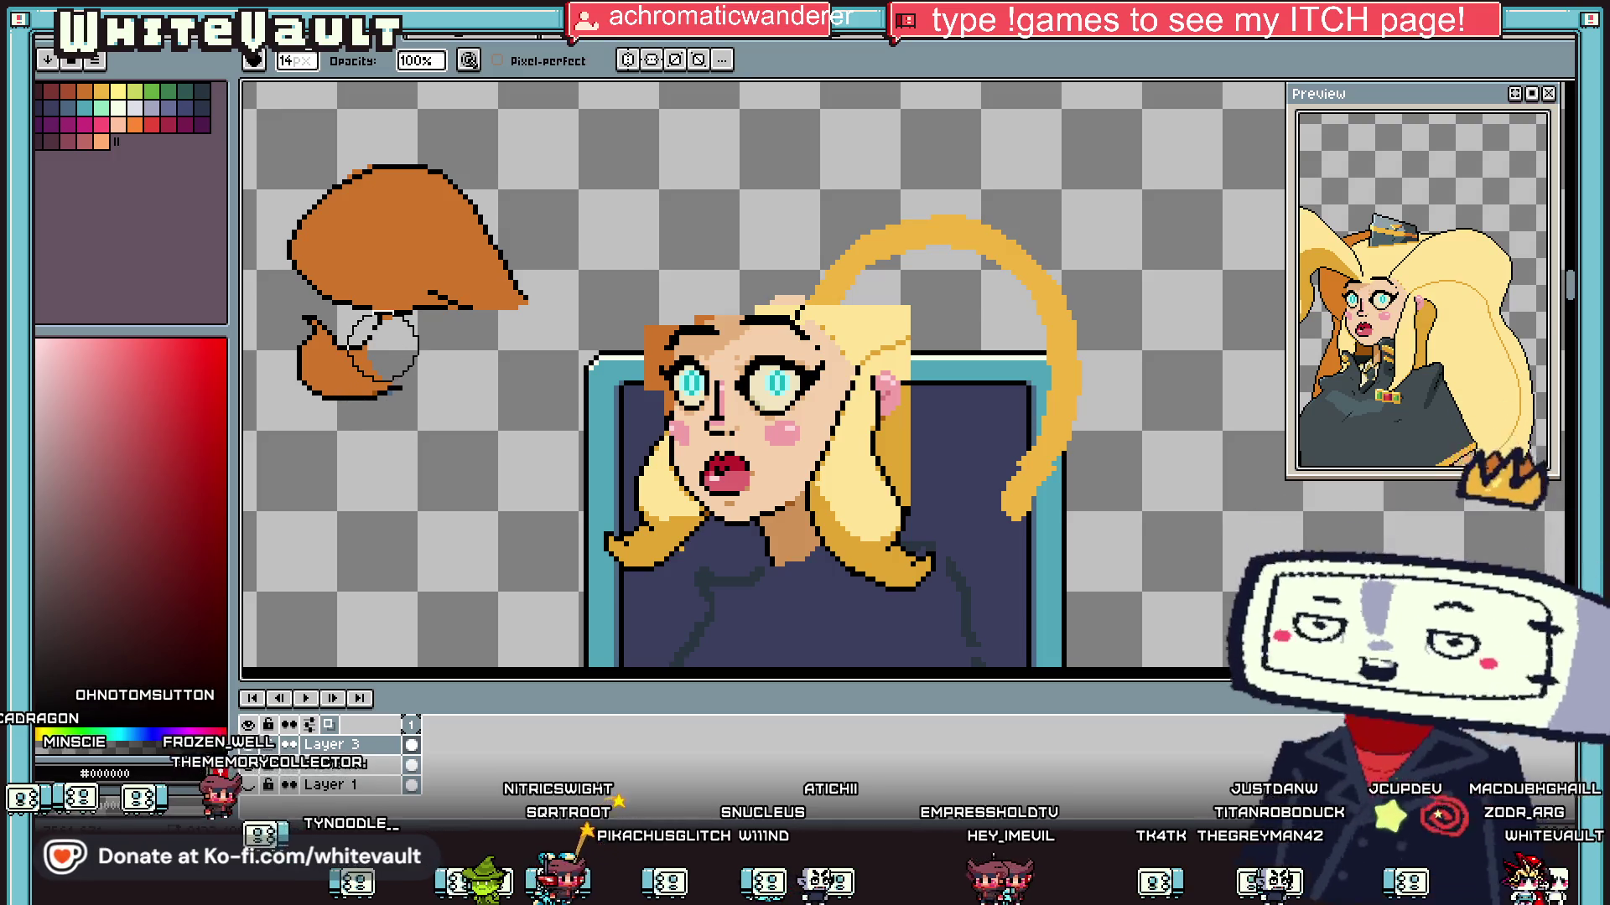
{"action": "mouse_move", "coordinate": [382, 350]}
{"action": "left_mouse_down"}
{"action": "mouse_move", "coordinate": [305, 348]}
{"action": "mouse_move", "coordinate": [412, 385]}
{"action": "left_mouse_up"}
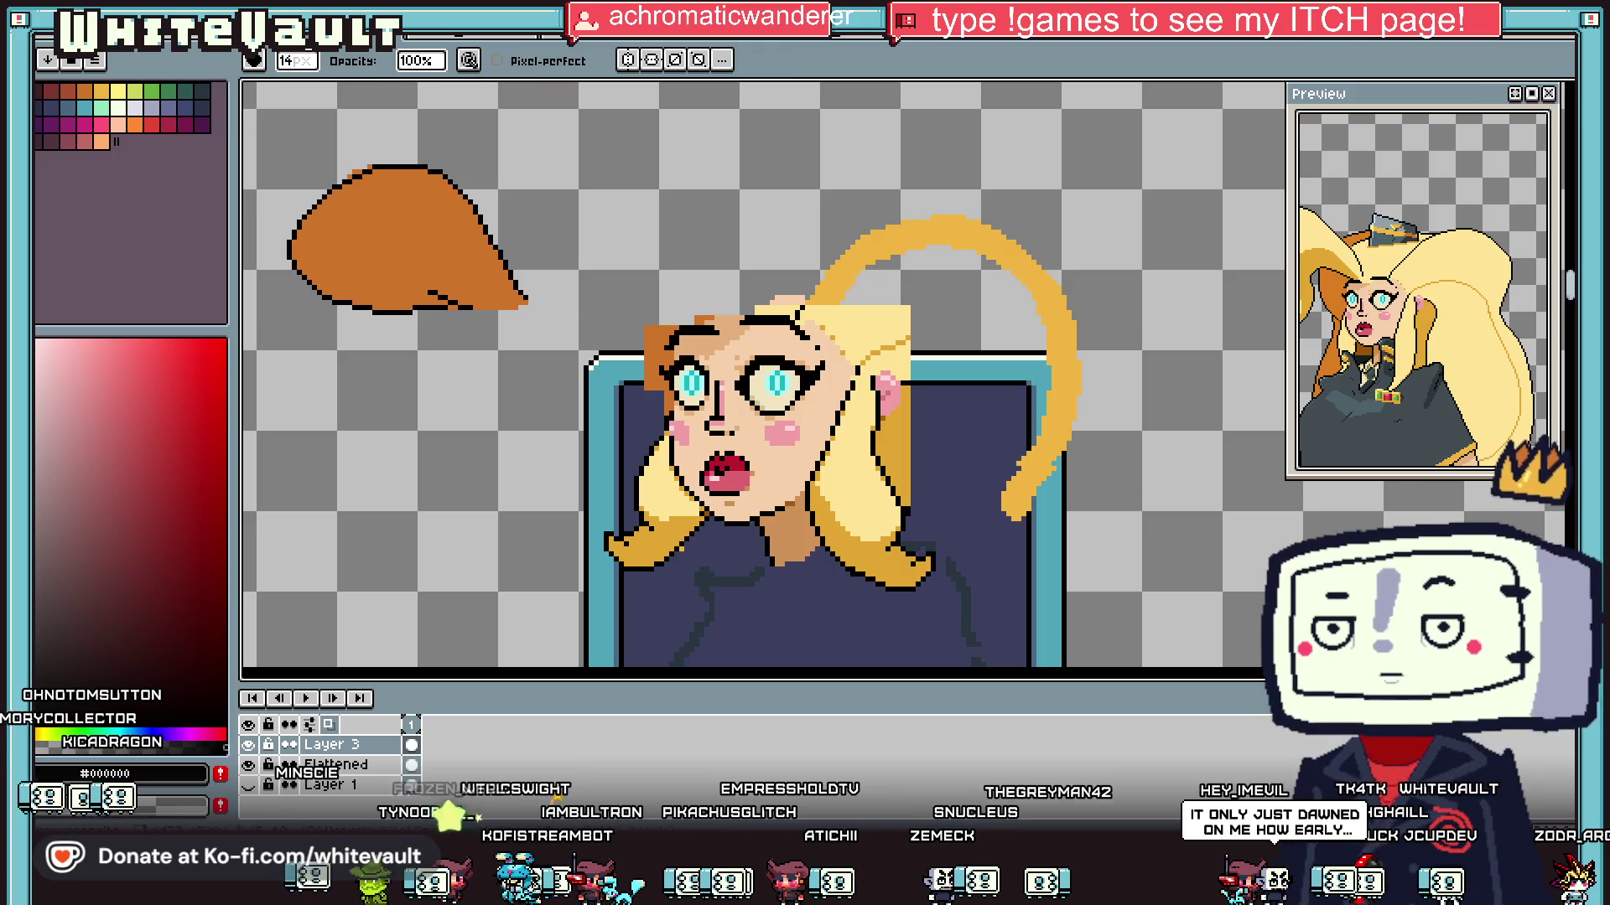
Step: Marquee-select the whole orange bun
{"action": "key", "text": "m"}
{"action": "scroll", "coordinate": [396, 201], "scroll_direction": "down", "scroll_amount": 1}
{"action": "mouse_move", "coordinate": [286, 152]}
{"action": "left_mouse_down"}
{"action": "mouse_move", "coordinate": [506, 298]}
{"action": "mouse_move", "coordinate": [635, 293]}
{"action": "mouse_move", "coordinate": [642, 274]}
{"action": "left_mouse_up"}
{"action": "scroll", "coordinate": [635, 293], "scroll_direction": "up", "scroll_amount": 1}
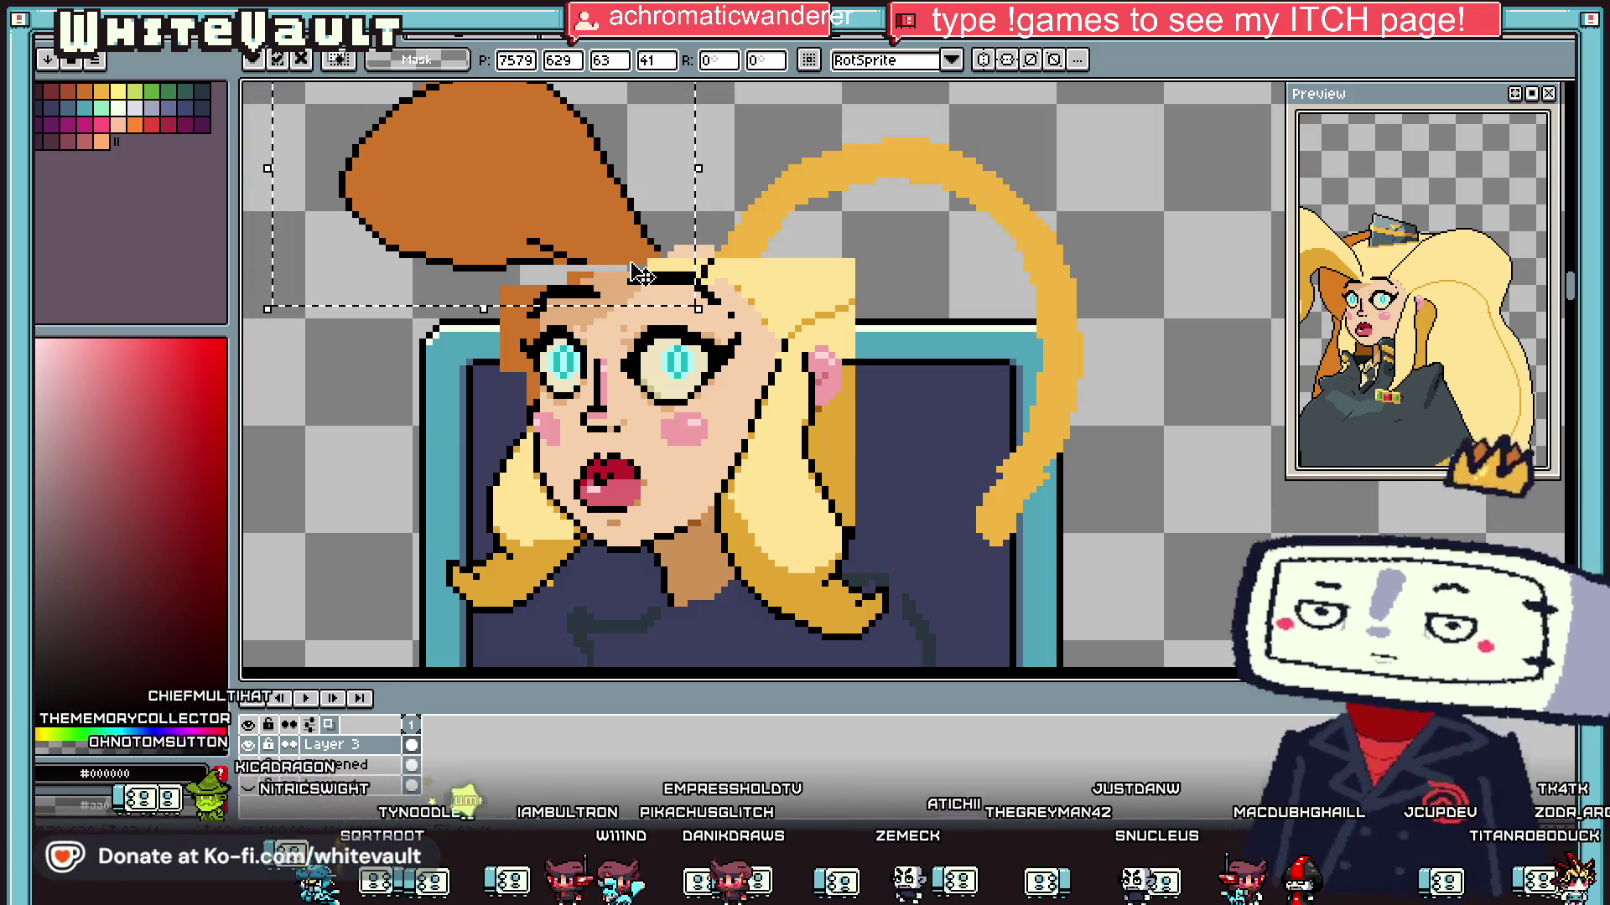
Step: Deselect the bun, draw stepped black outline at its base, and fill the grey row orange
{"action": "key", "text": "ctrl+d"}
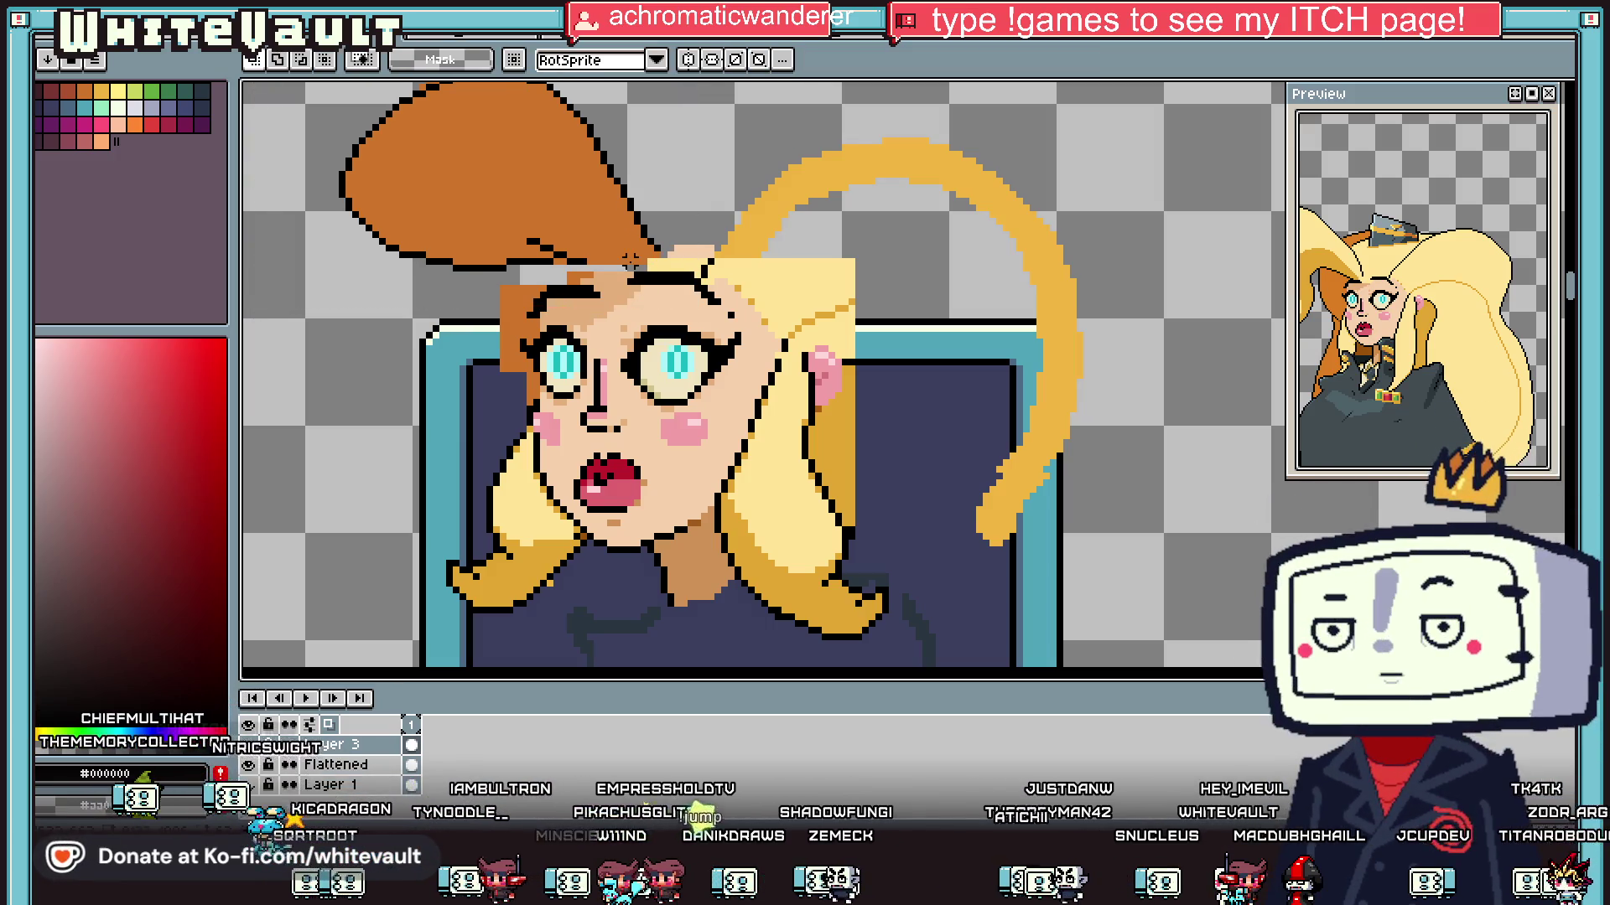
{"action": "scroll", "coordinate": [623, 247], "scroll_direction": "up", "scroll_amount": 5}
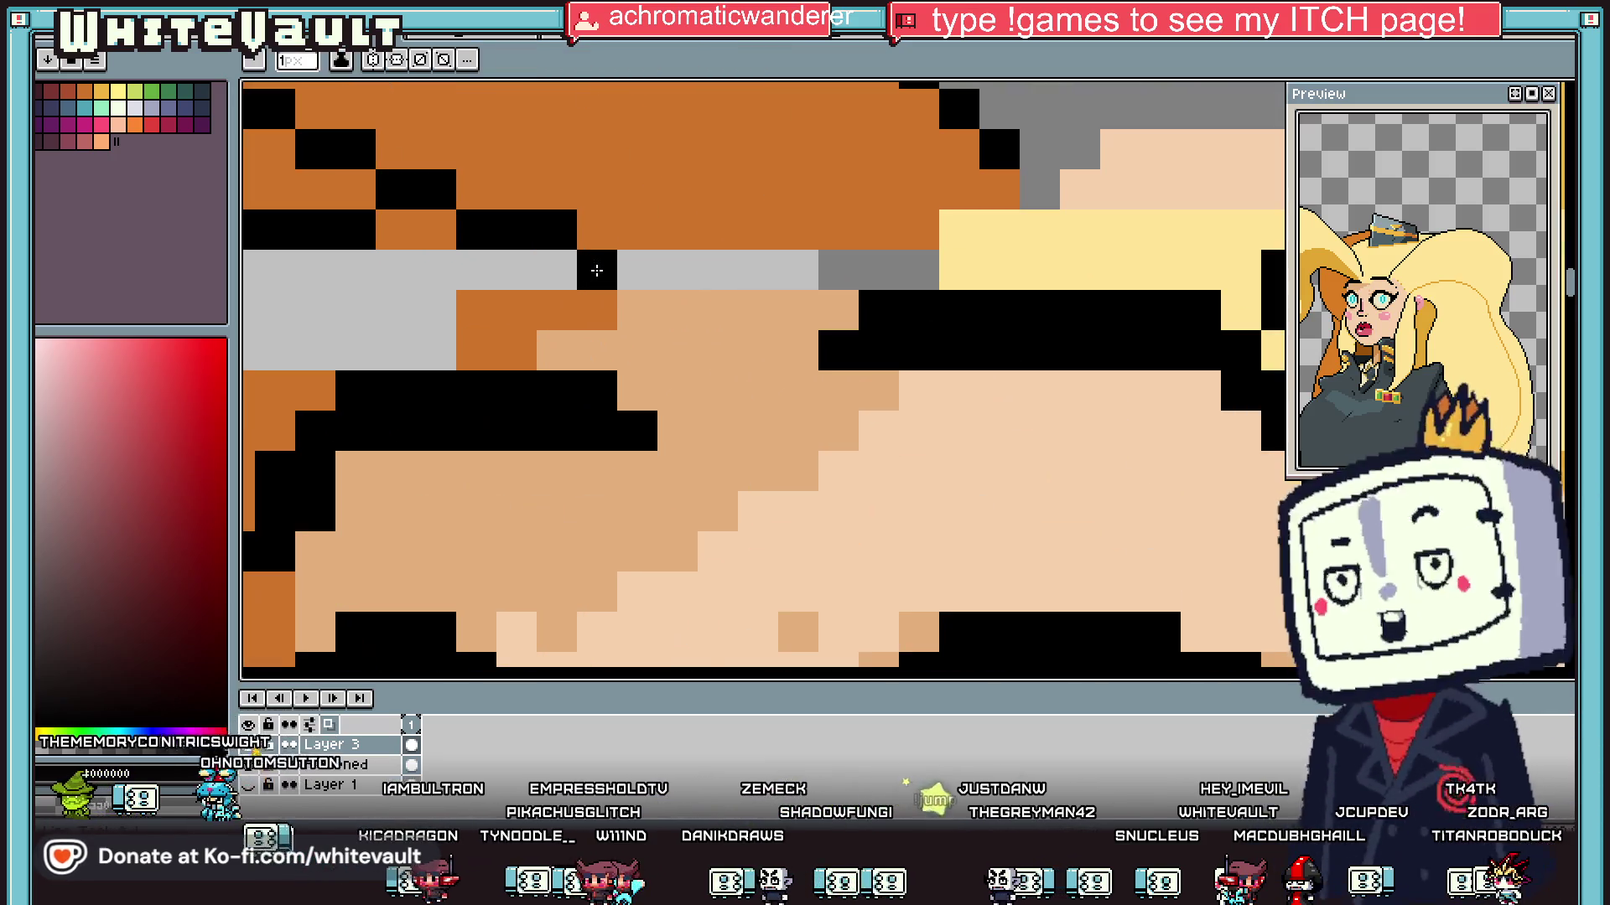
{"action": "mouse_move", "coordinate": [613, 283]}
{"action": "left_mouse_down"}
{"action": "mouse_move", "coordinate": [713, 343]}
{"action": "mouse_move", "coordinate": [758, 351]}
{"action": "left_mouse_up"}
{"action": "left_click", "coordinate": [662, 226], "text": "alt"}
{"action": "mouse_move", "coordinate": [624, 270]}
{"action": "left_mouse_down"}
{"action": "mouse_move", "coordinate": [844, 268]}
{"action": "mouse_move", "coordinate": [825, 312]}
{"action": "mouse_move", "coordinate": [712, 310]}
{"action": "left_mouse_up"}
{"action": "scroll", "coordinate": [778, 264], "scroll_direction": "down", "scroll_amount": 3}
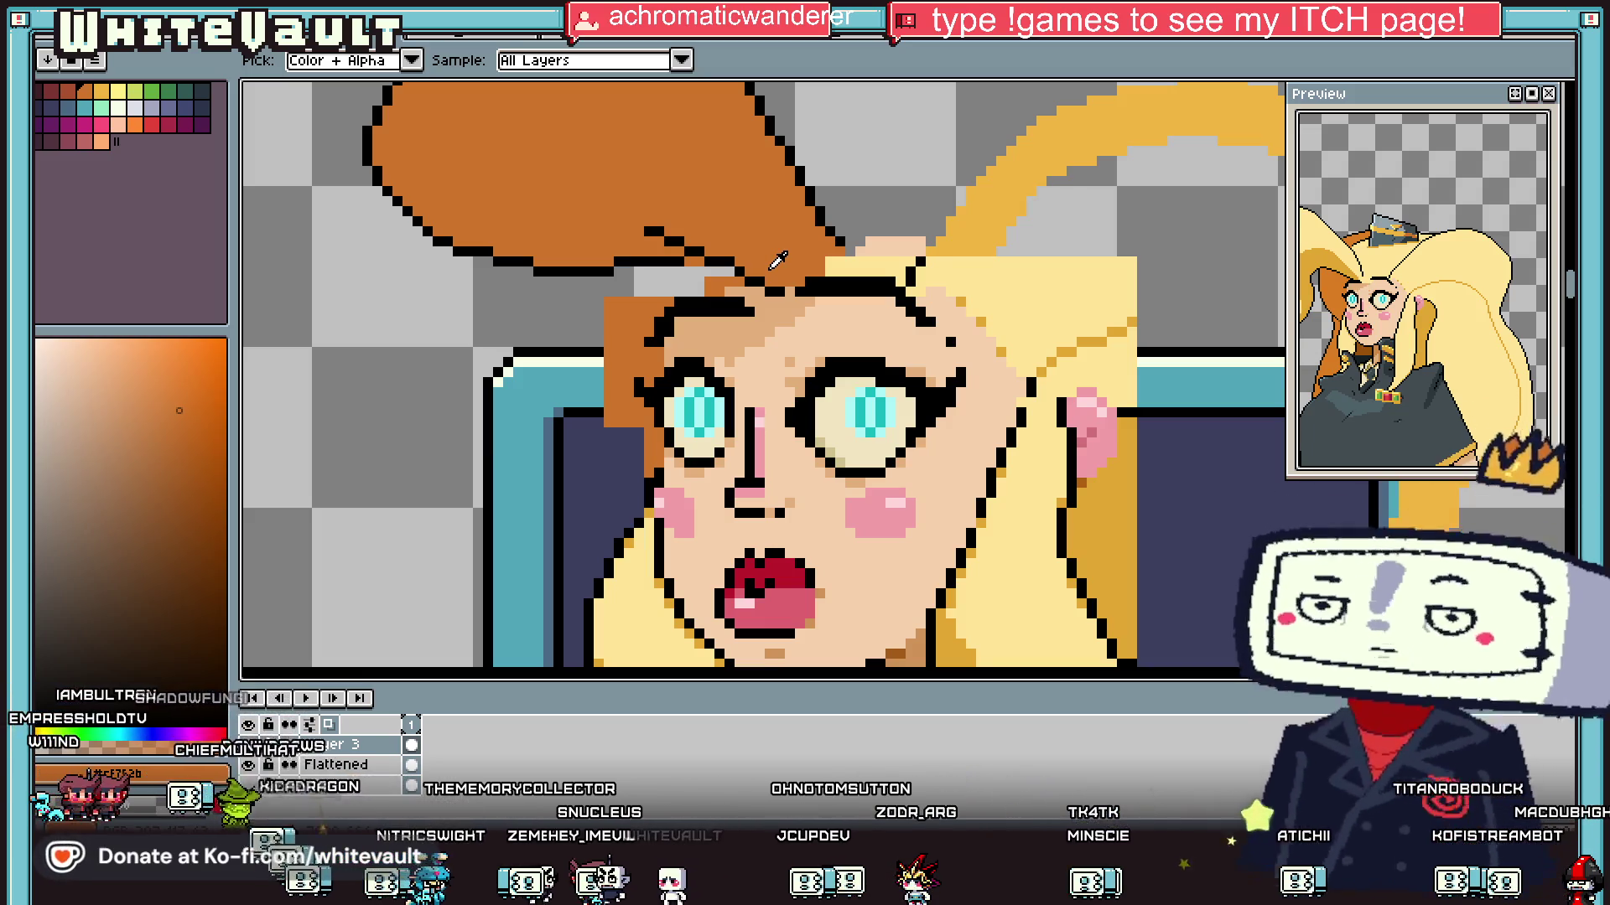
{"action": "scroll", "coordinate": [868, 176], "scroll_direction": "down", "scroll_amount": 1}
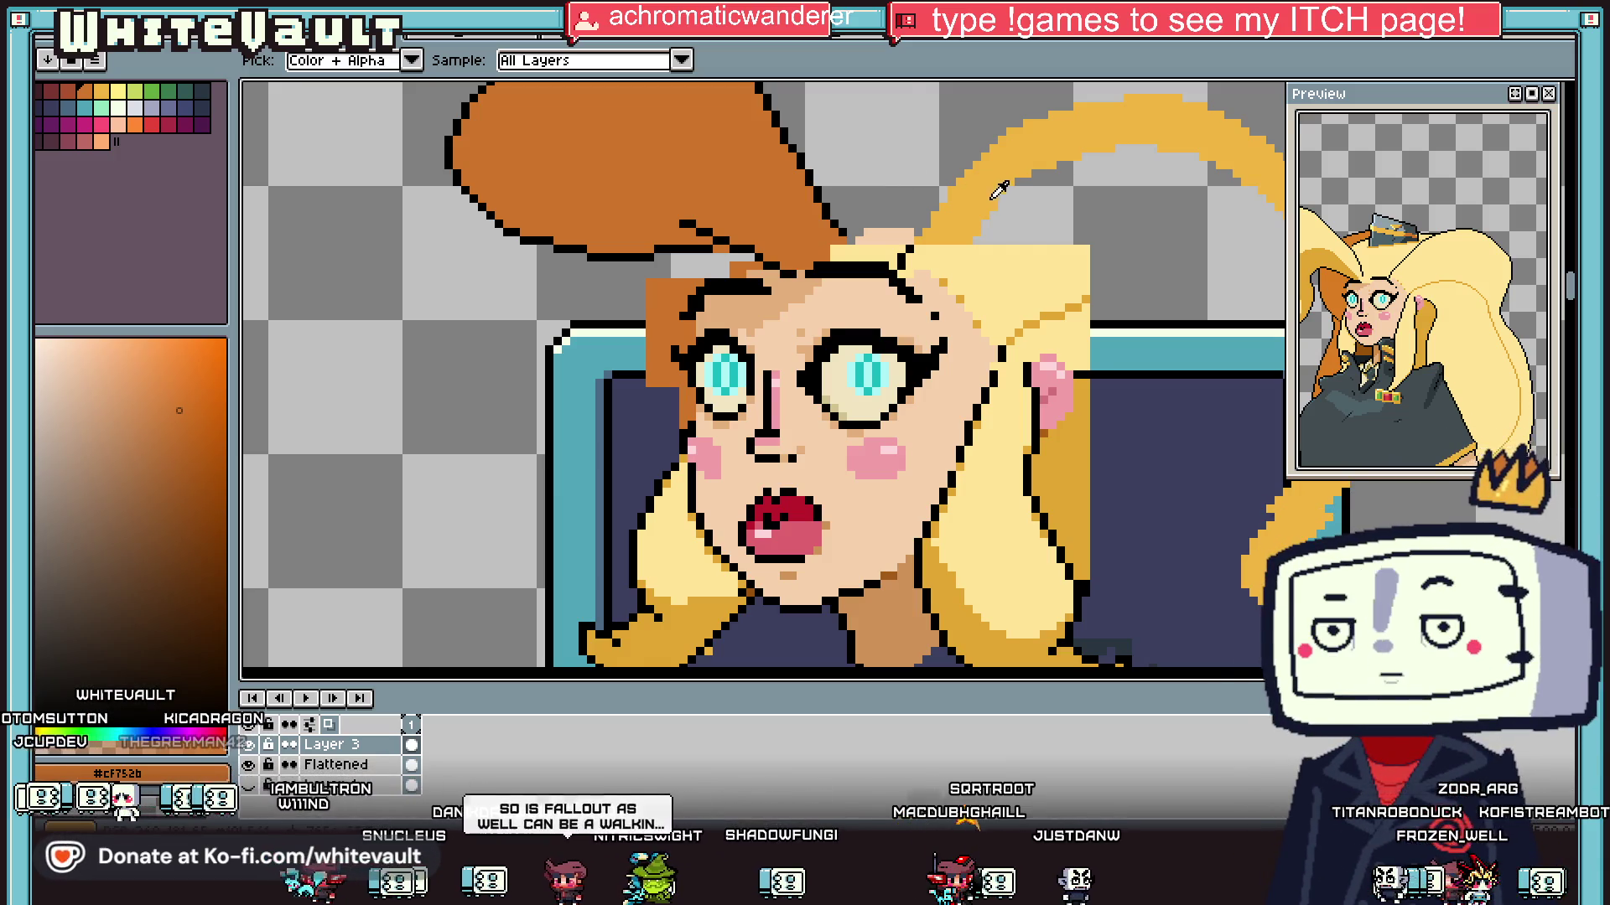
{"action": "scroll", "coordinate": [805, 277], "scroll_direction": "down", "scroll_amount": 2}
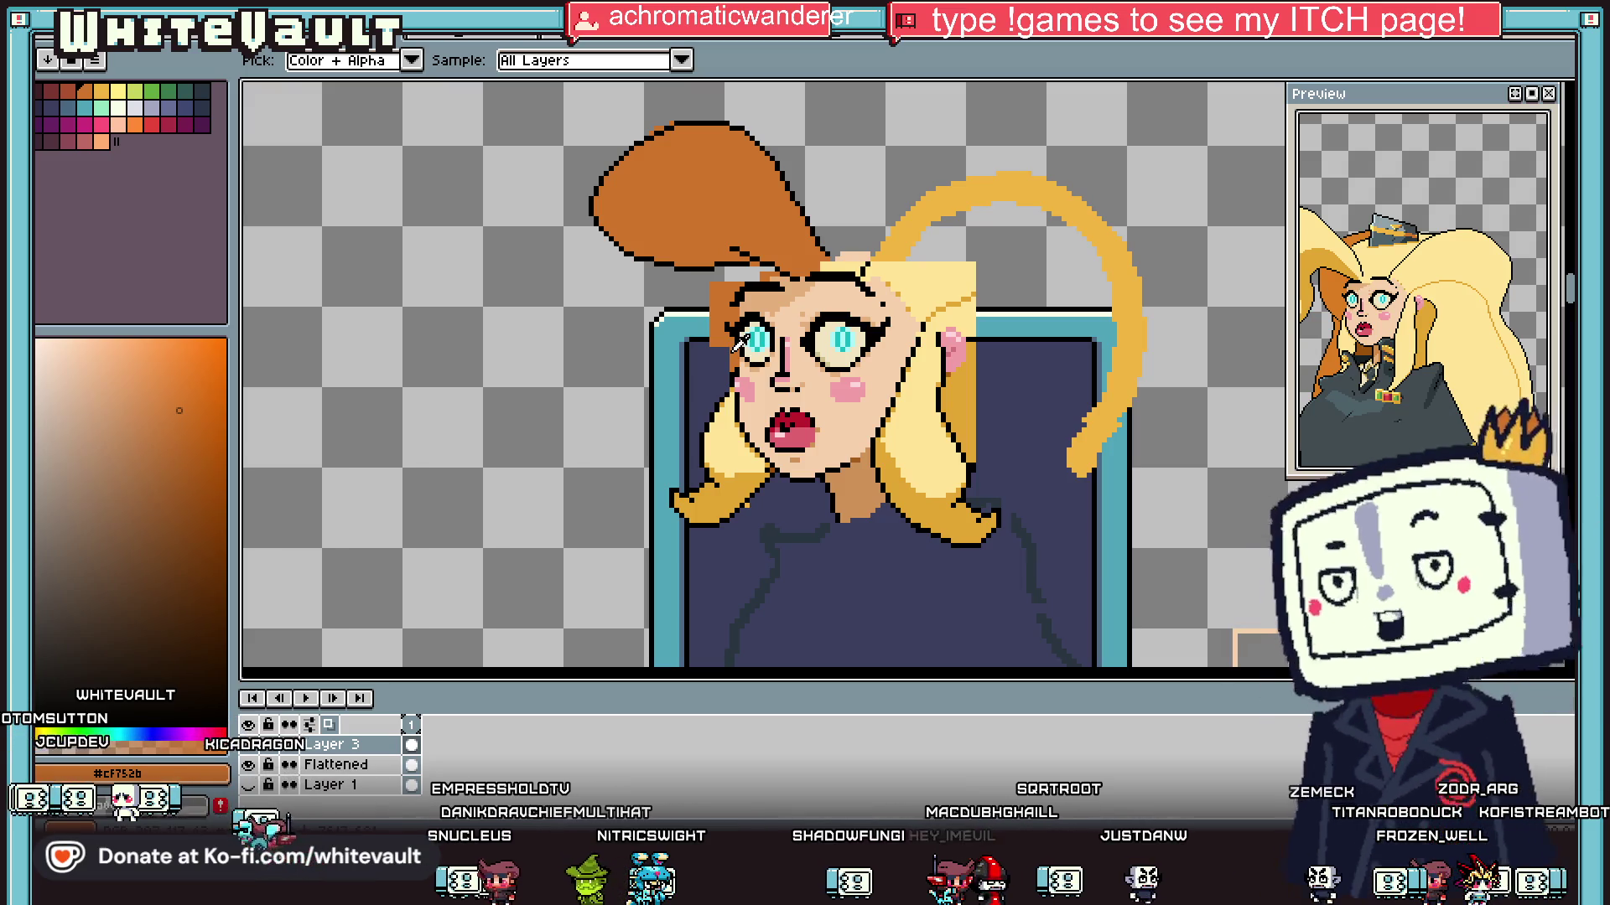
{"action": "scroll", "coordinate": [736, 342], "scroll_direction": "up", "scroll_amount": 2}
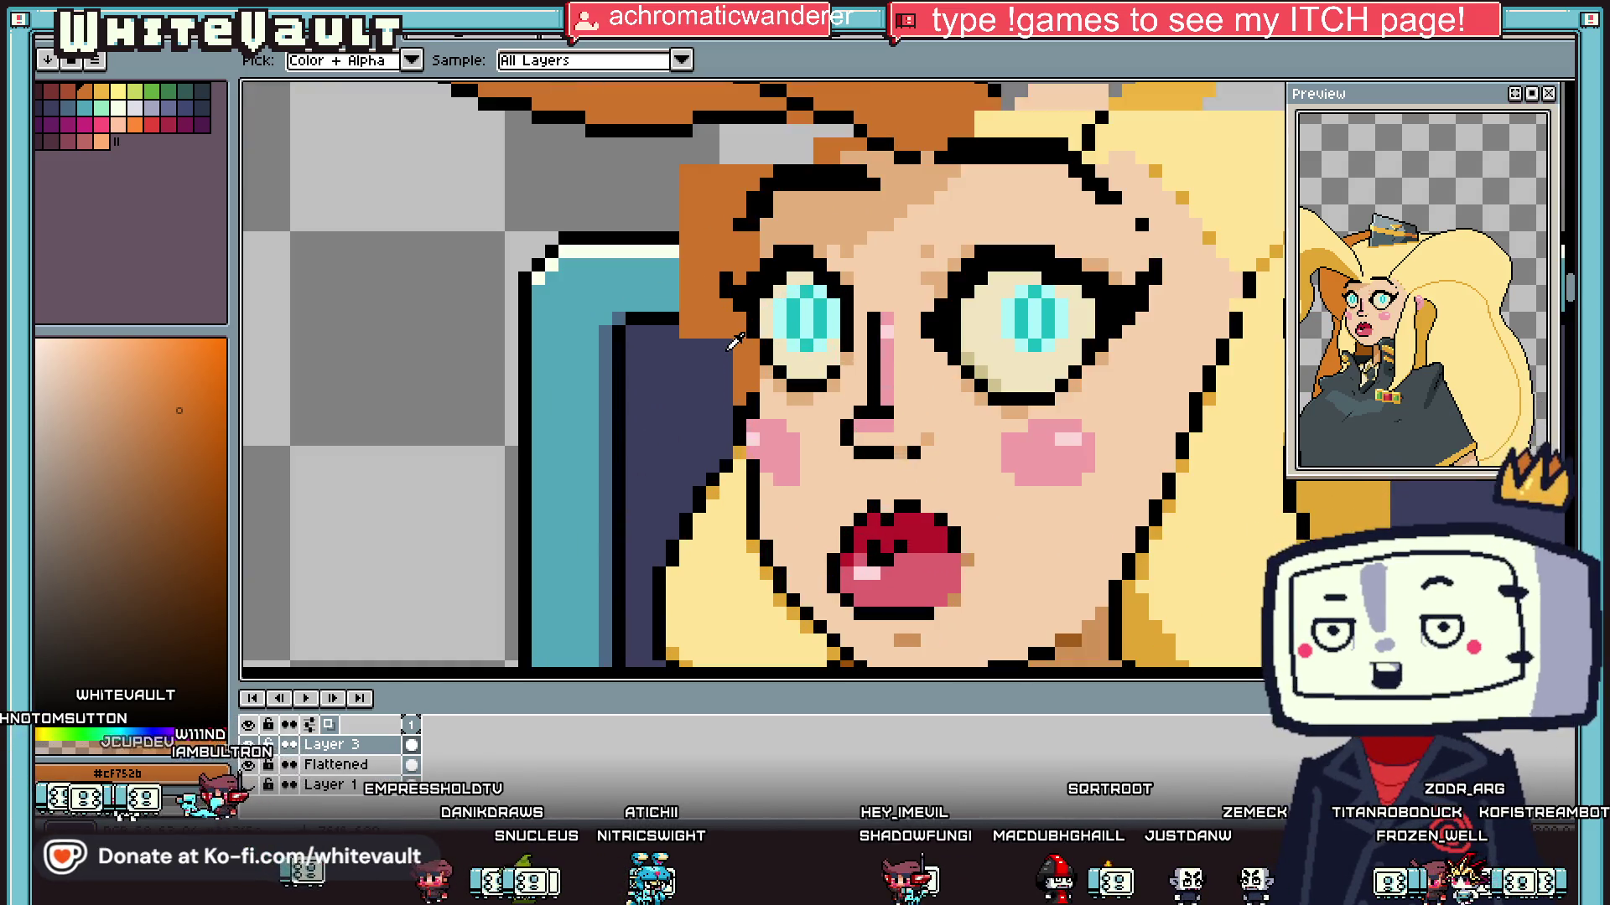
{"action": "left_click", "coordinate": [475, 331]}
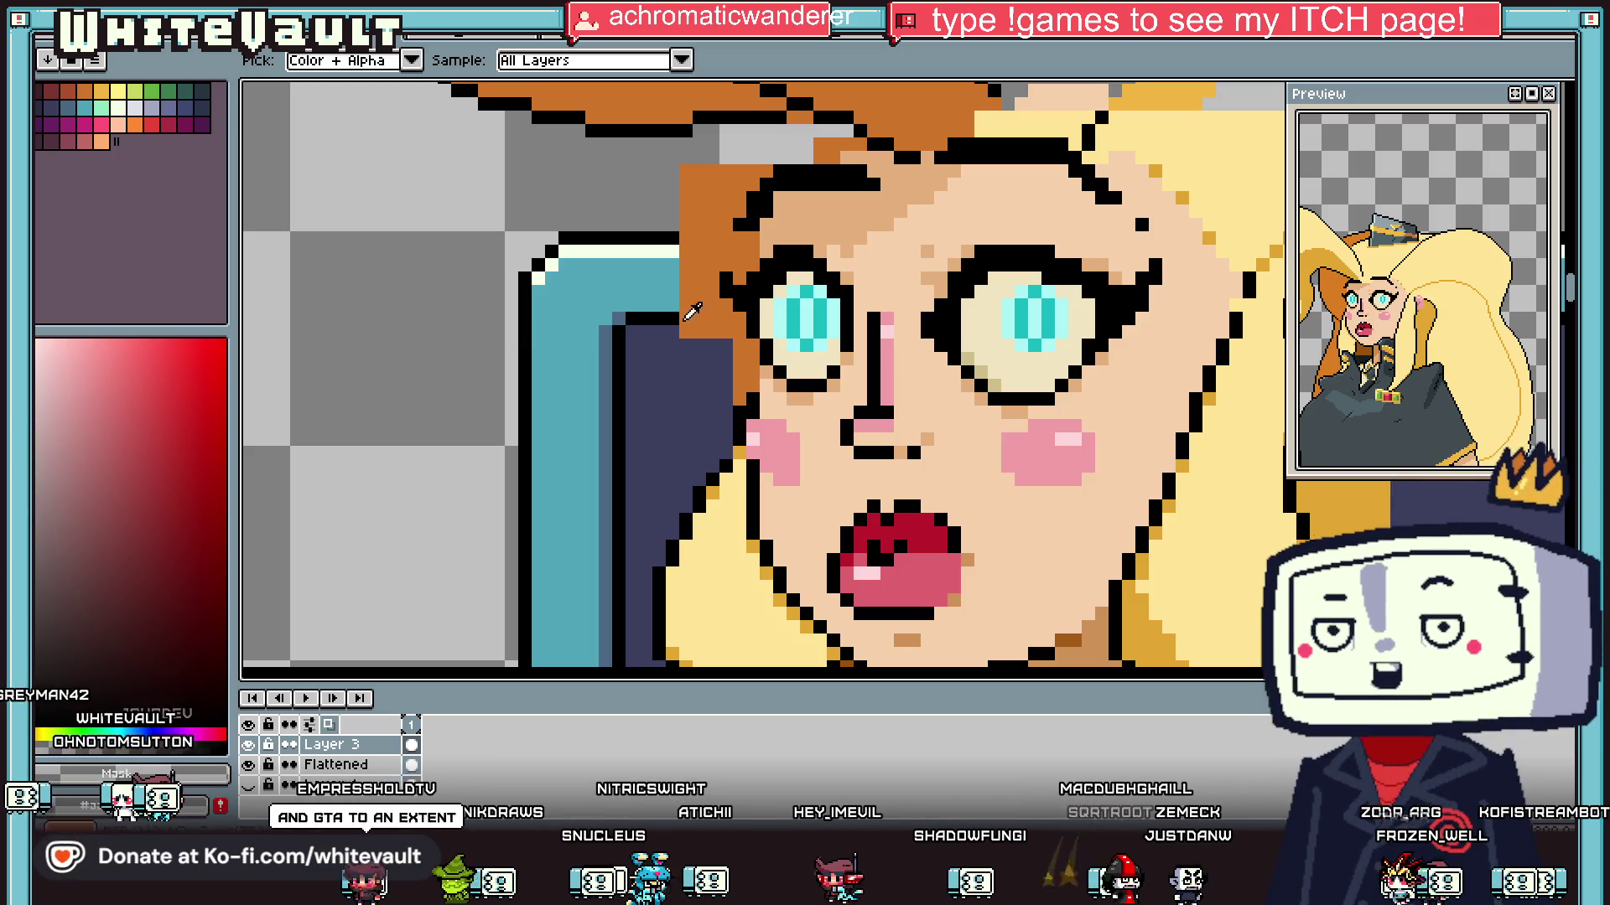
Step: Bucket-fill the orange patch beside the left temple with transparency
{"action": "key", "text": "b"}
{"action": "key", "text": "g"}
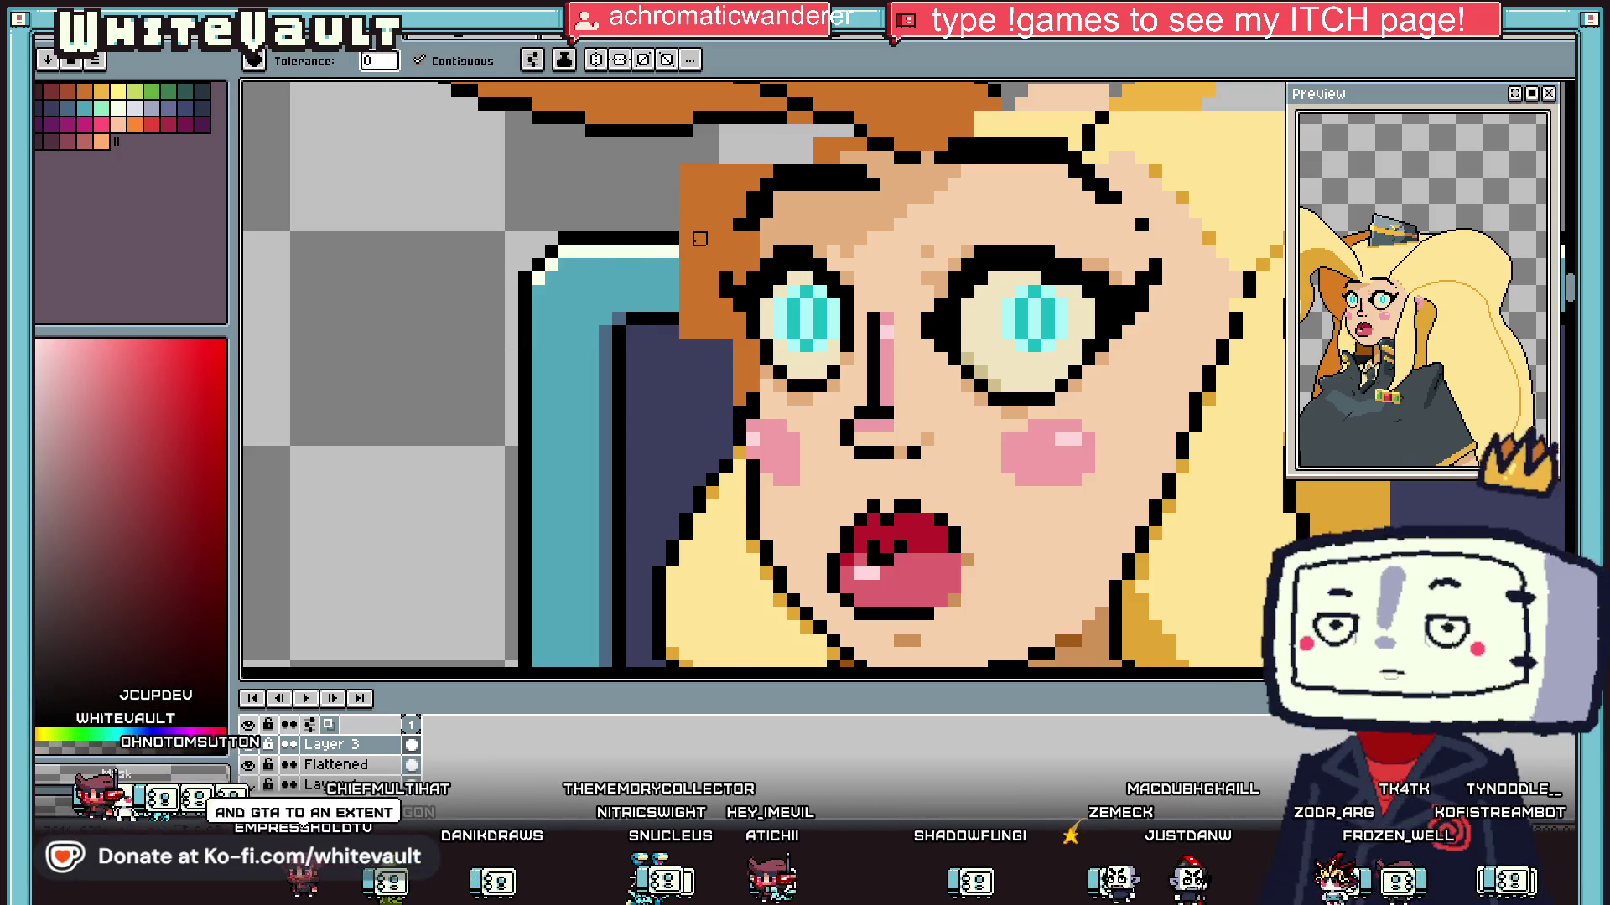
{"action": "left_click", "coordinate": [699, 239]}
{"action": "scroll", "coordinate": [701, 293], "scroll_direction": "down", "scroll_amount": 2}
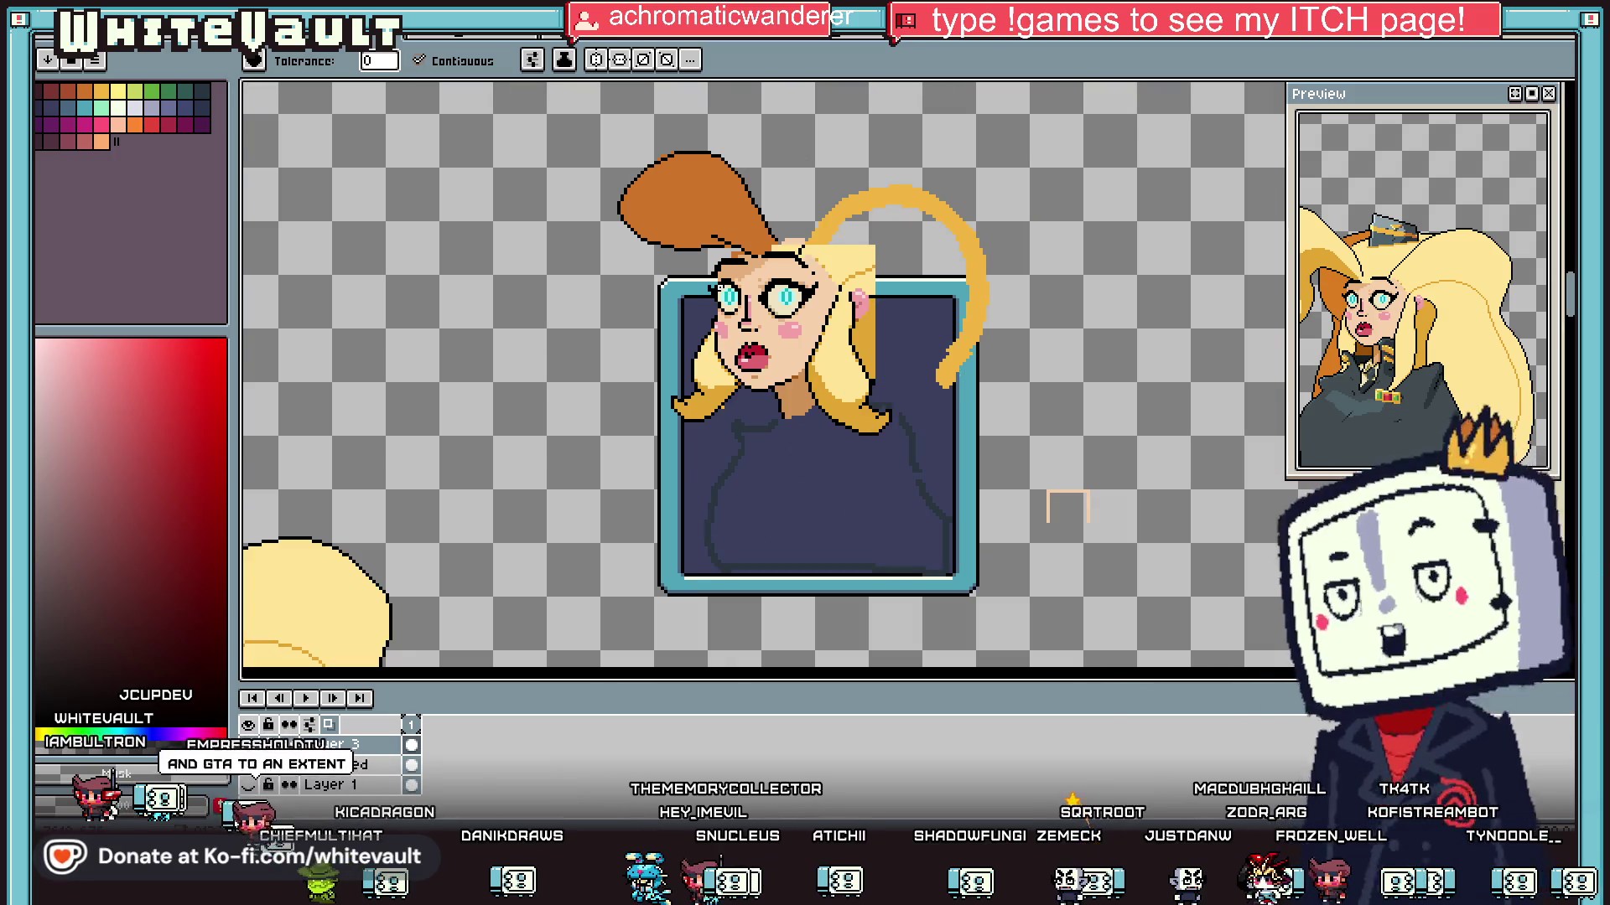
Step: Polygon-select the outline segment above the left eye and shift it rightward
{"action": "key", "text": "shift+q"}
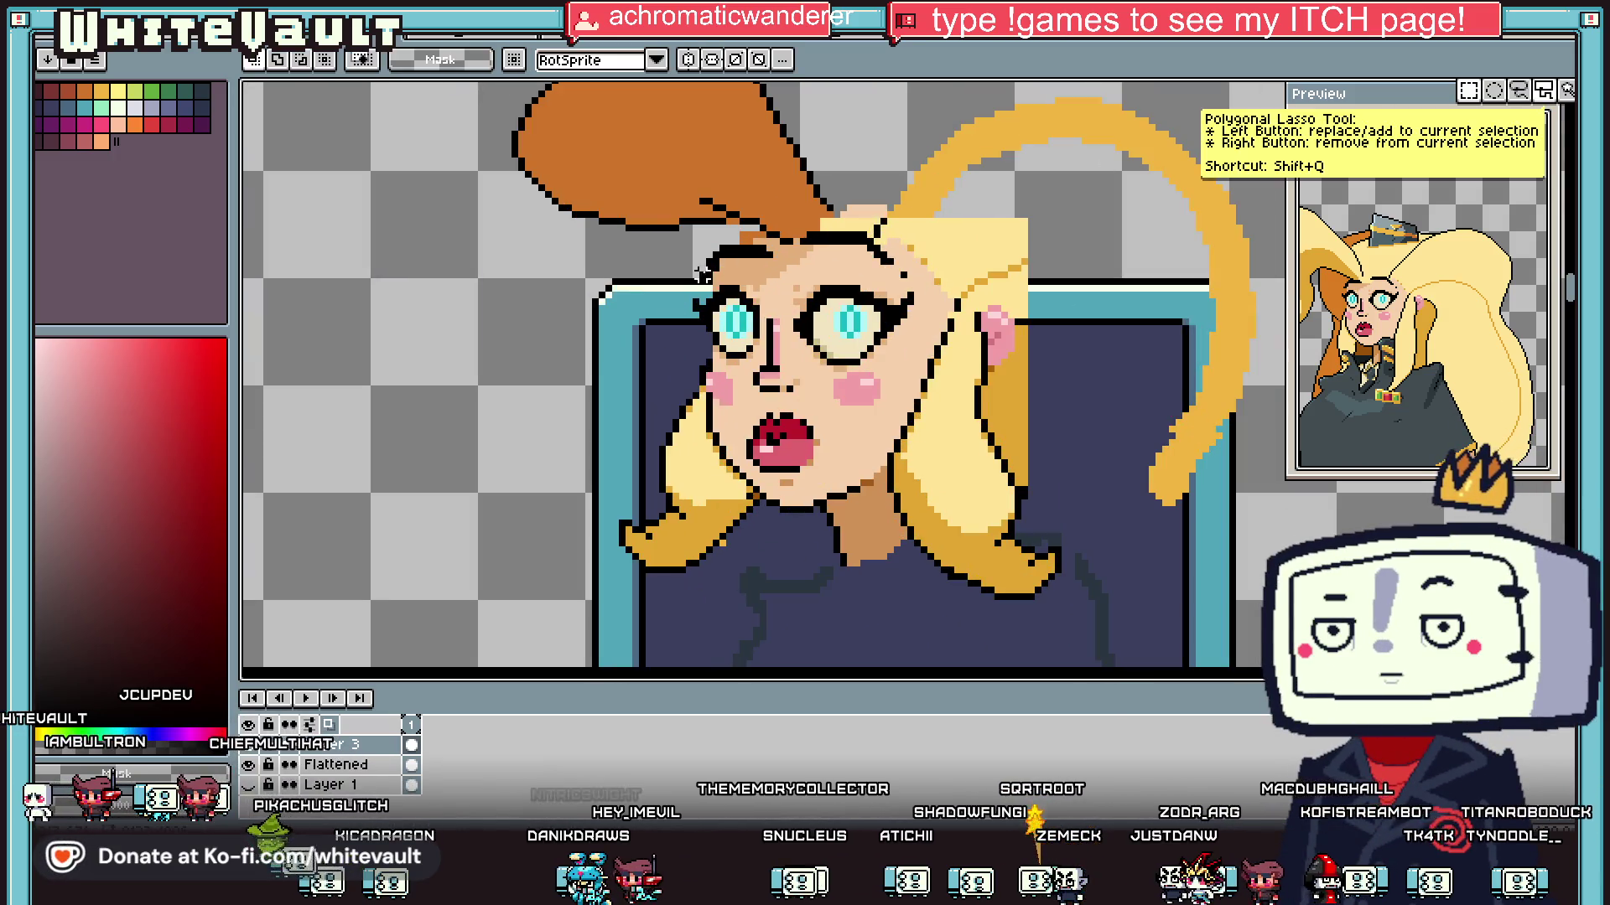
{"action": "scroll", "coordinate": [702, 245], "scroll_direction": "up", "scroll_amount": 2}
{"action": "scroll", "coordinate": [700, 250], "scroll_direction": "up", "scroll_amount": 1}
{"action": "left_click", "coordinate": [627, 220]}
{"action": "left_click", "coordinate": [897, 220]}
{"action": "left_click", "coordinate": [897, 298]}
{"action": "left_click", "coordinate": [627, 299]}
{"action": "left_click", "coordinate": [627, 220]}
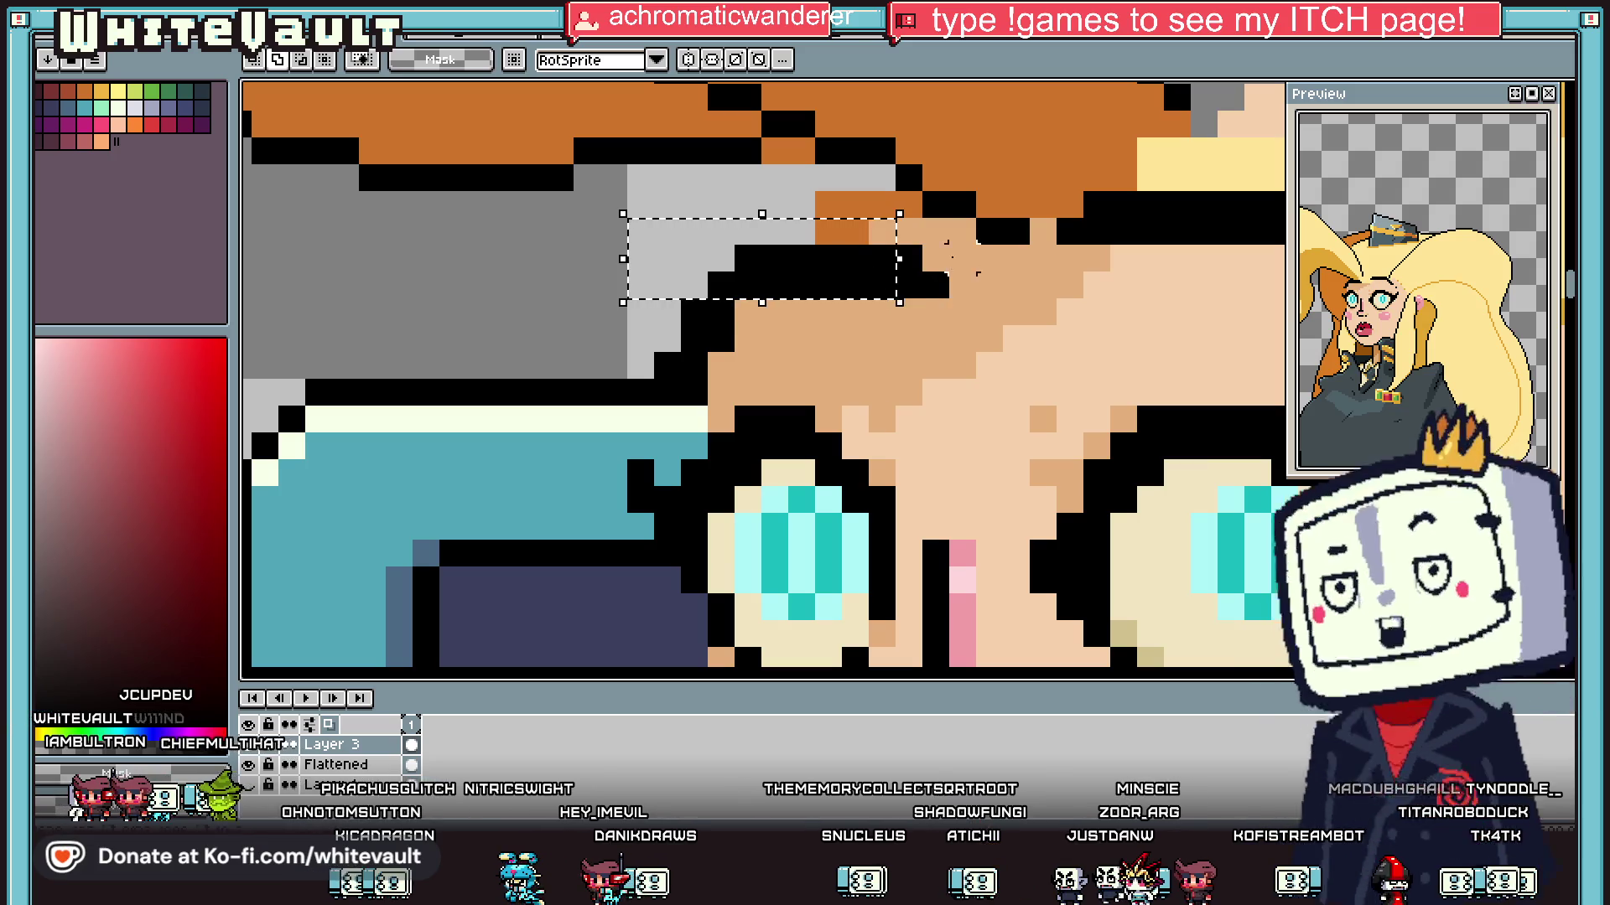
{"action": "mouse_move", "coordinate": [855, 323]}
{"action": "left_mouse_down"}
{"action": "mouse_move", "coordinate": [662, 335]}
{"action": "mouse_move", "coordinate": [586, 394]}
{"action": "mouse_move", "coordinate": [742, 366]}
{"action": "left_mouse_up"}
{"action": "key", "text": "Return"}
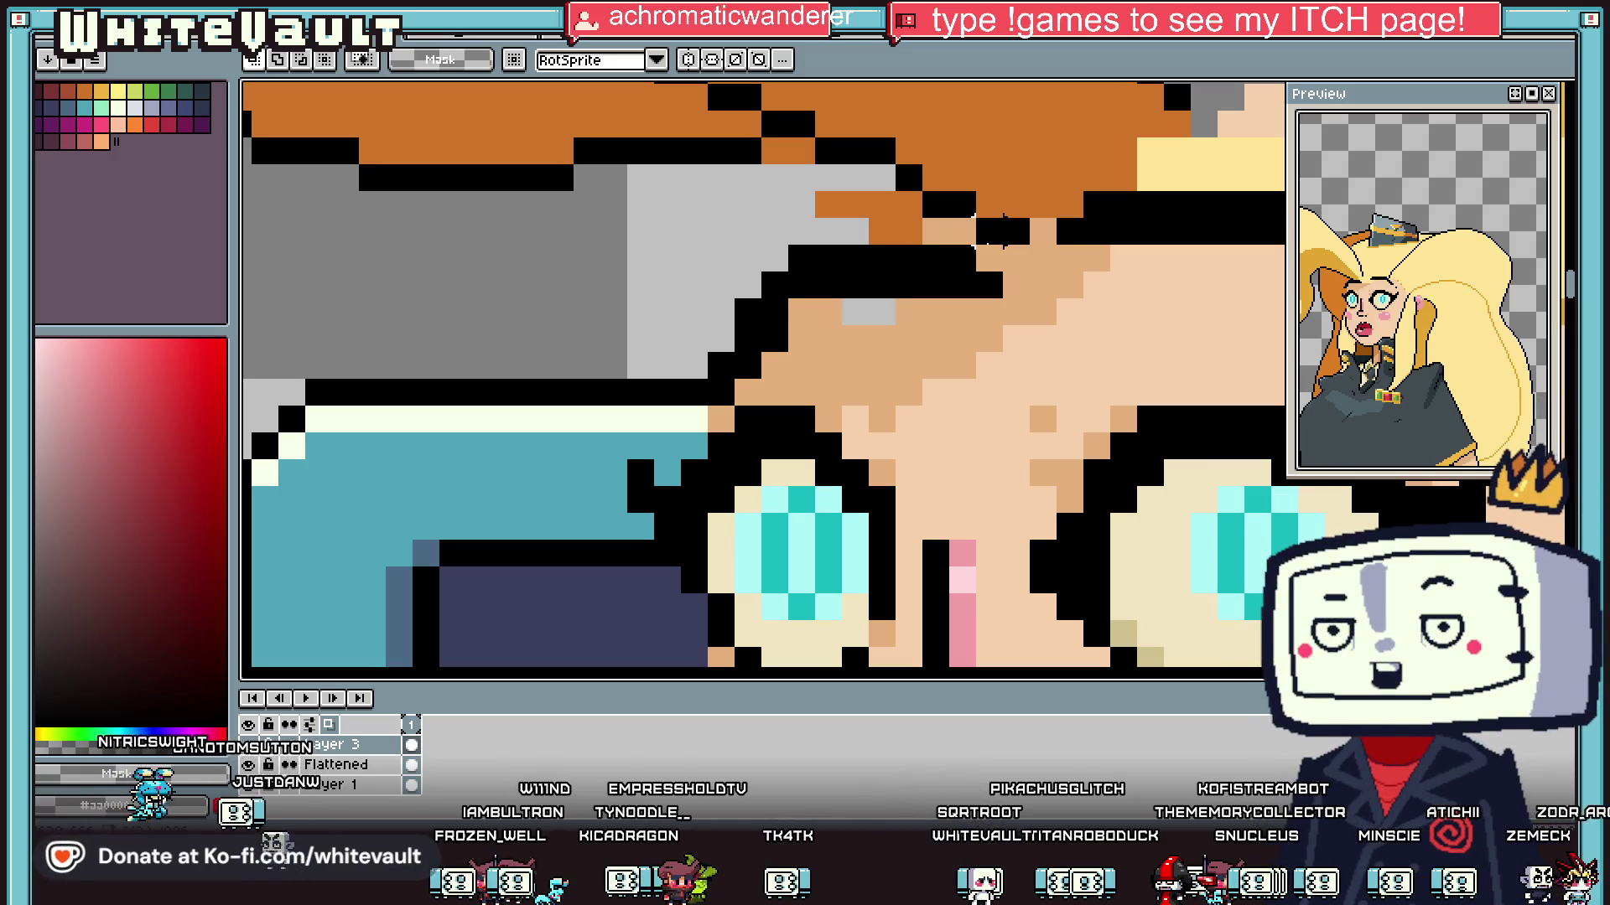
{"action": "scroll", "coordinate": [1003, 228], "scroll_direction": "down", "scroll_amount": 5}
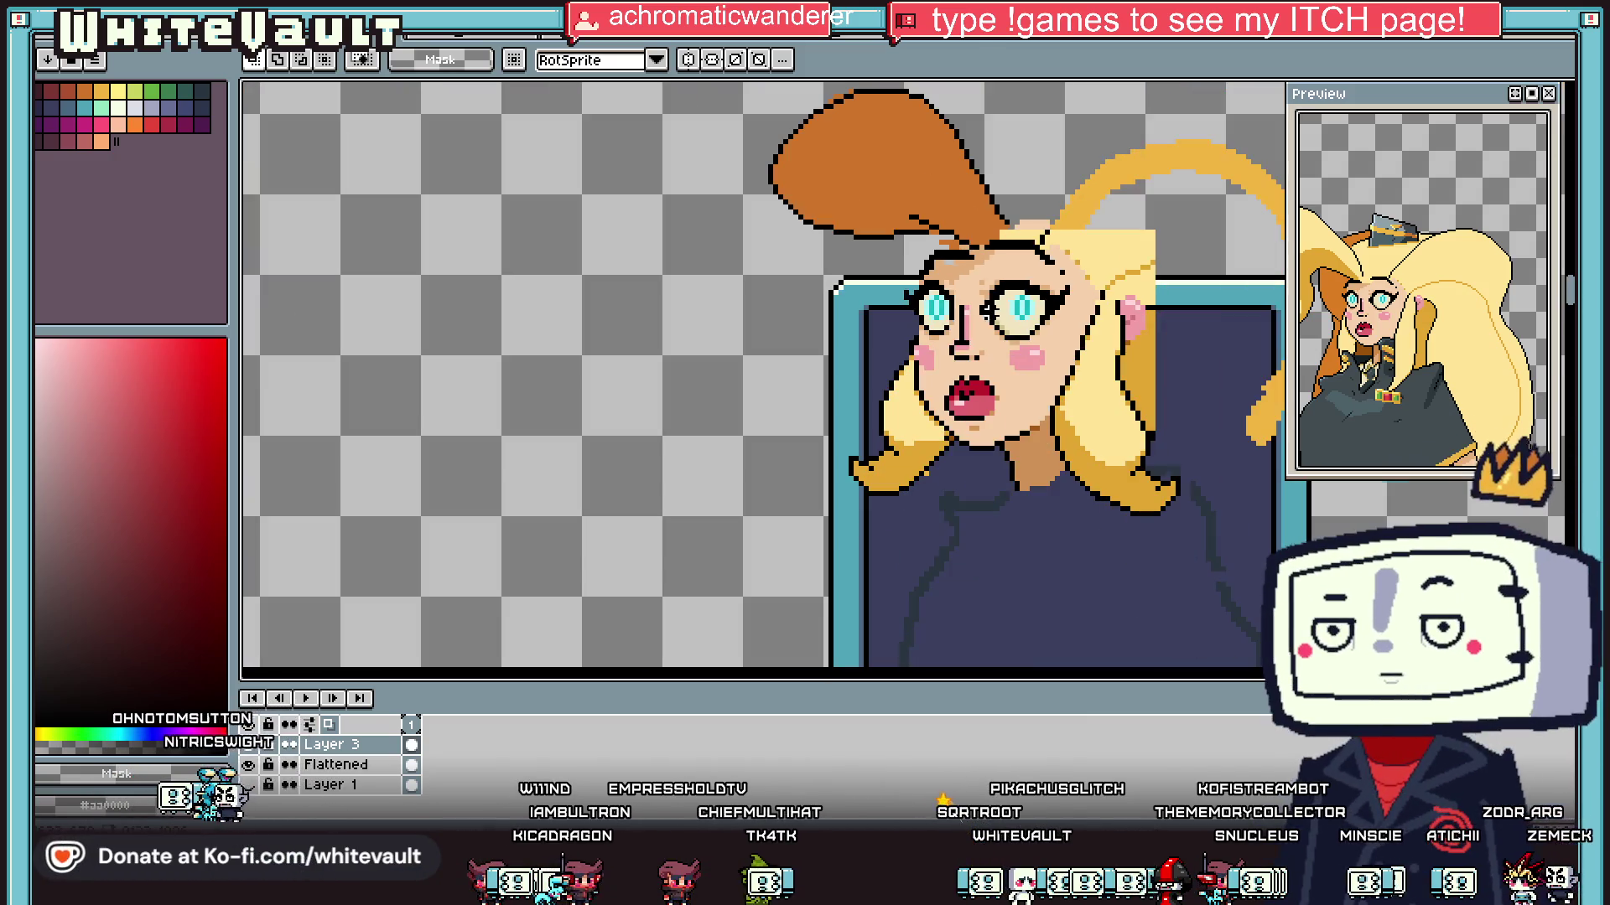
Step: Paint the black brow edge tan and fill the forehead with skin tone
{"action": "scroll", "coordinate": [1002, 251], "scroll_direction": "up", "scroll_amount": 3}
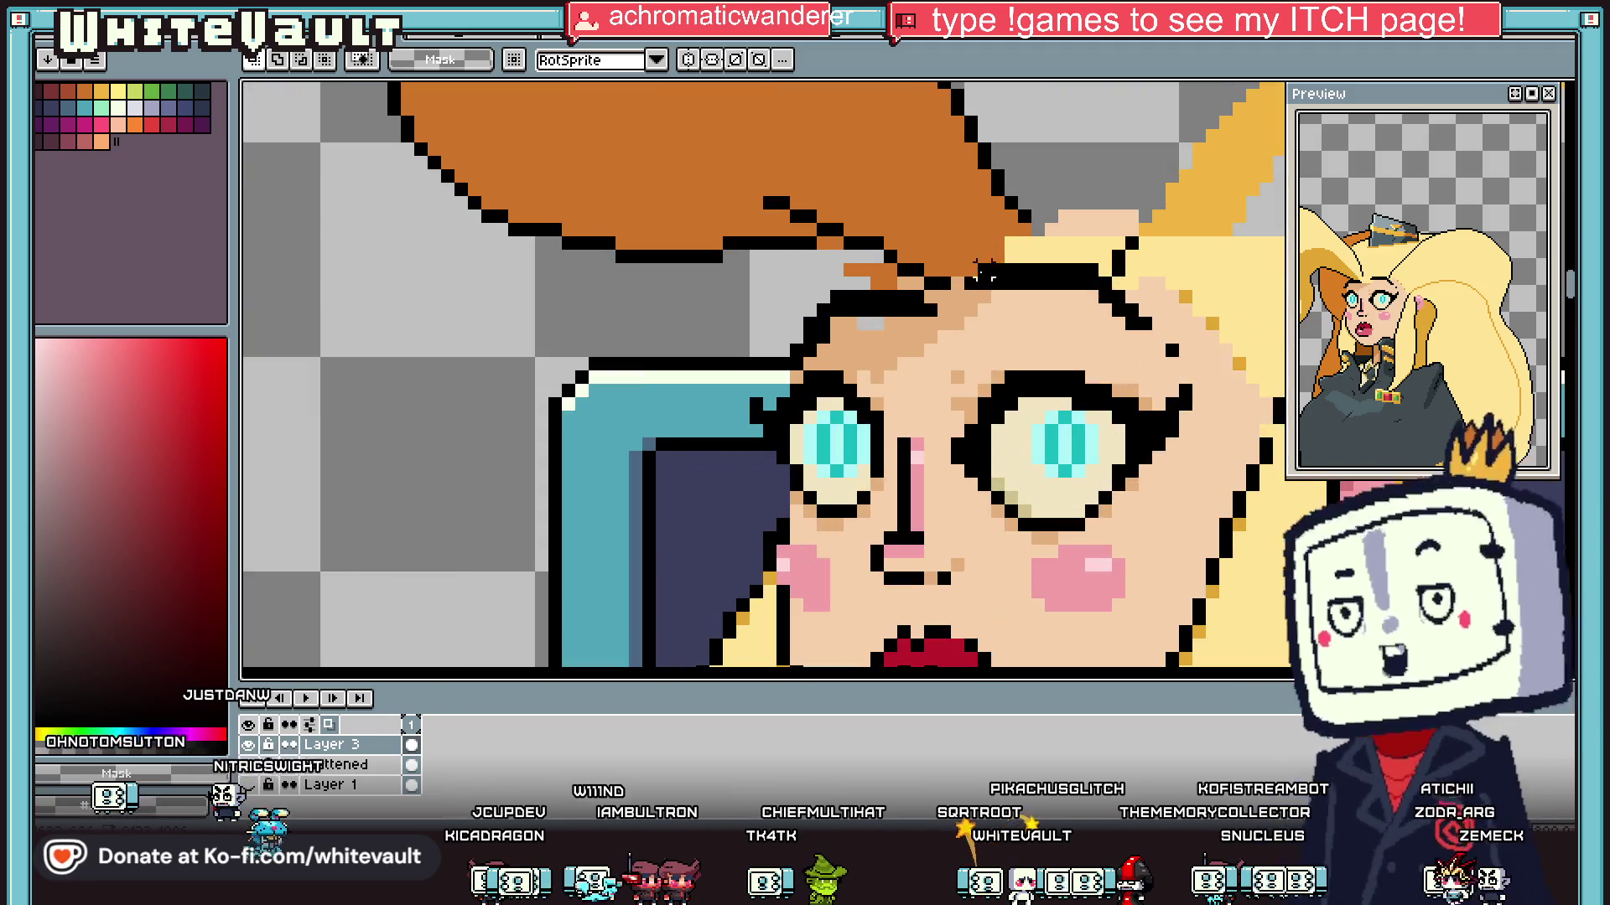
{"action": "left_click", "coordinate": [947, 310], "text": "alt"}
{"action": "left_click_drag", "start_coordinate": [931, 302], "coordinate": [809, 347]}
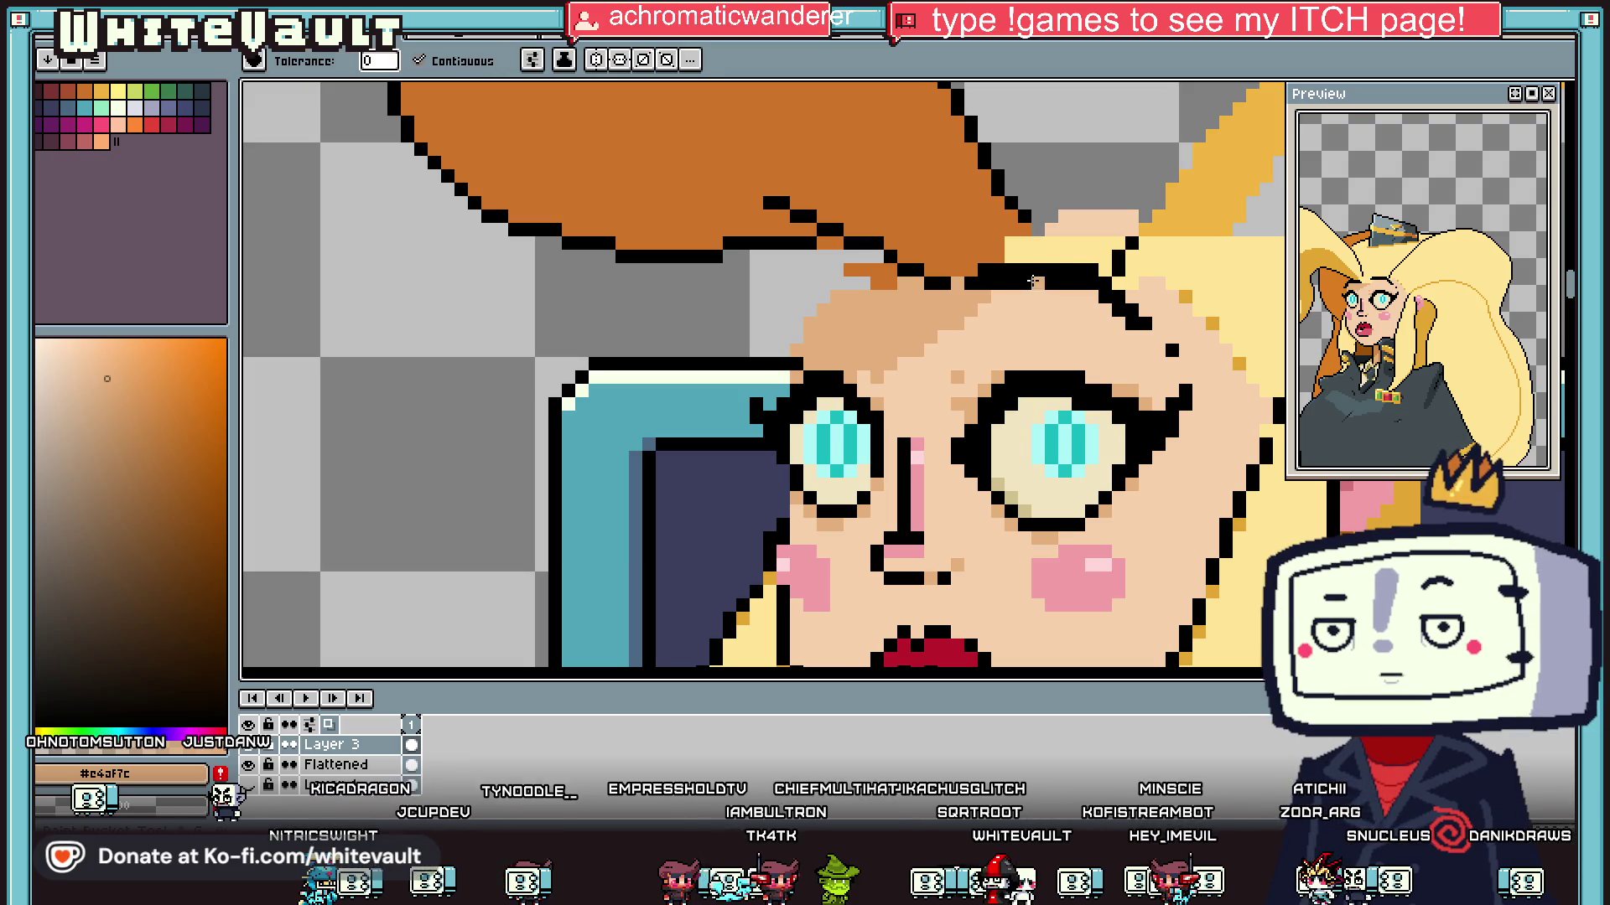
{"action": "left_click", "coordinate": [1031, 270]}
{"action": "scroll", "coordinate": [1165, 323], "scroll_direction": "down", "scroll_amount": 4}
{"action": "key", "text": "alt"}
{"action": "scroll", "coordinate": [1161, 327], "scroll_direction": "up", "scroll_amount": 3}
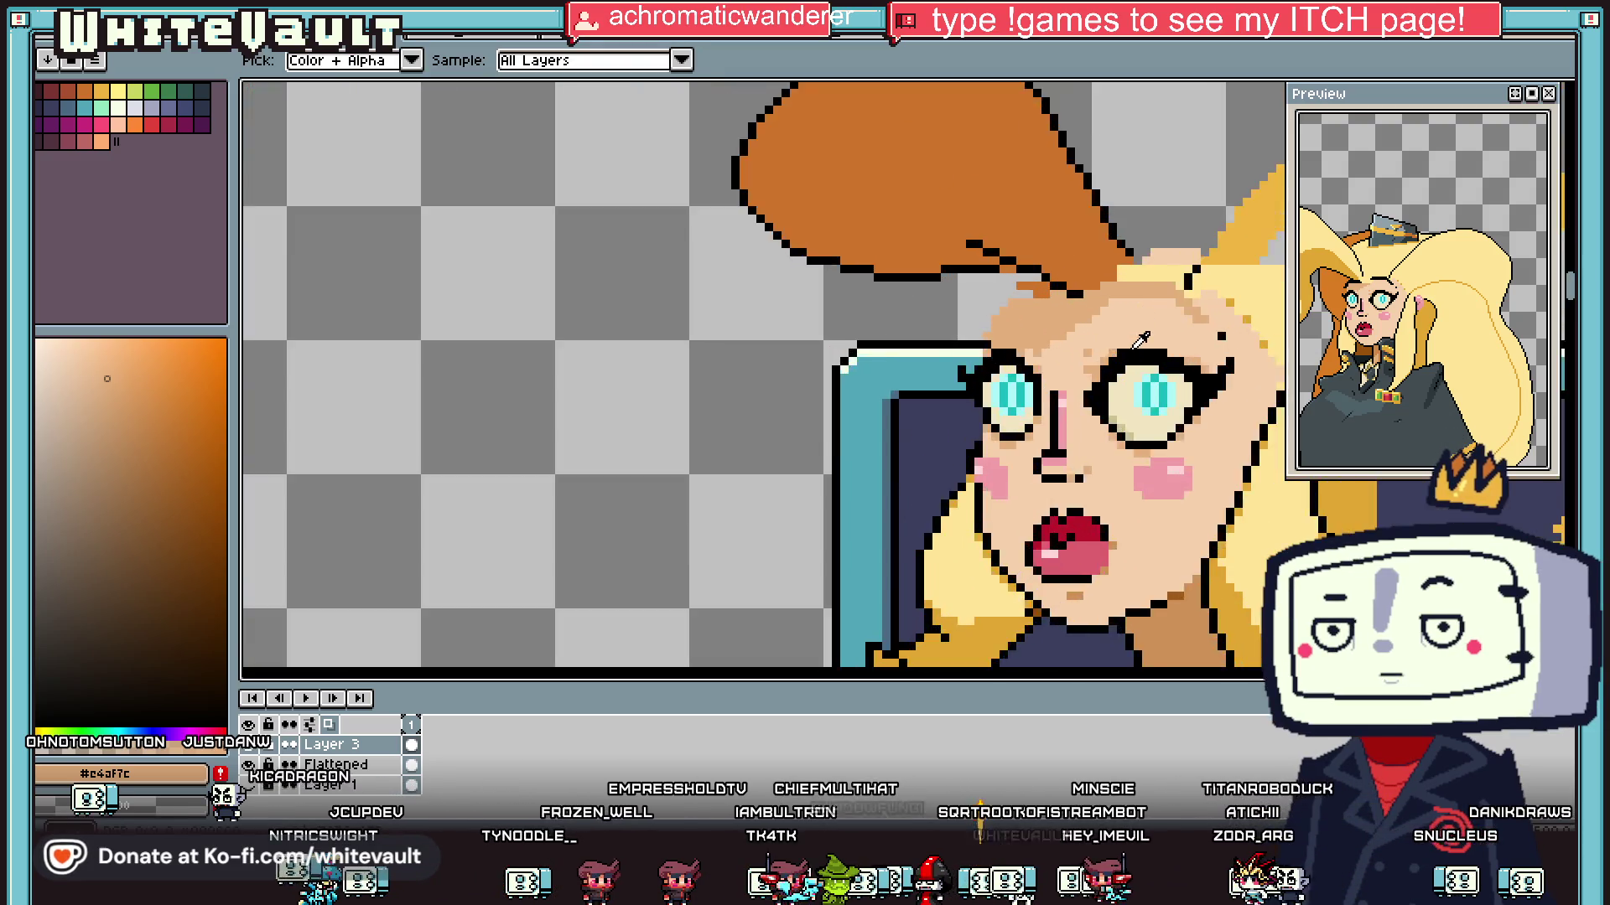
{"action": "scroll", "coordinate": [1144, 335], "scroll_direction": "down", "scroll_amount": 2}
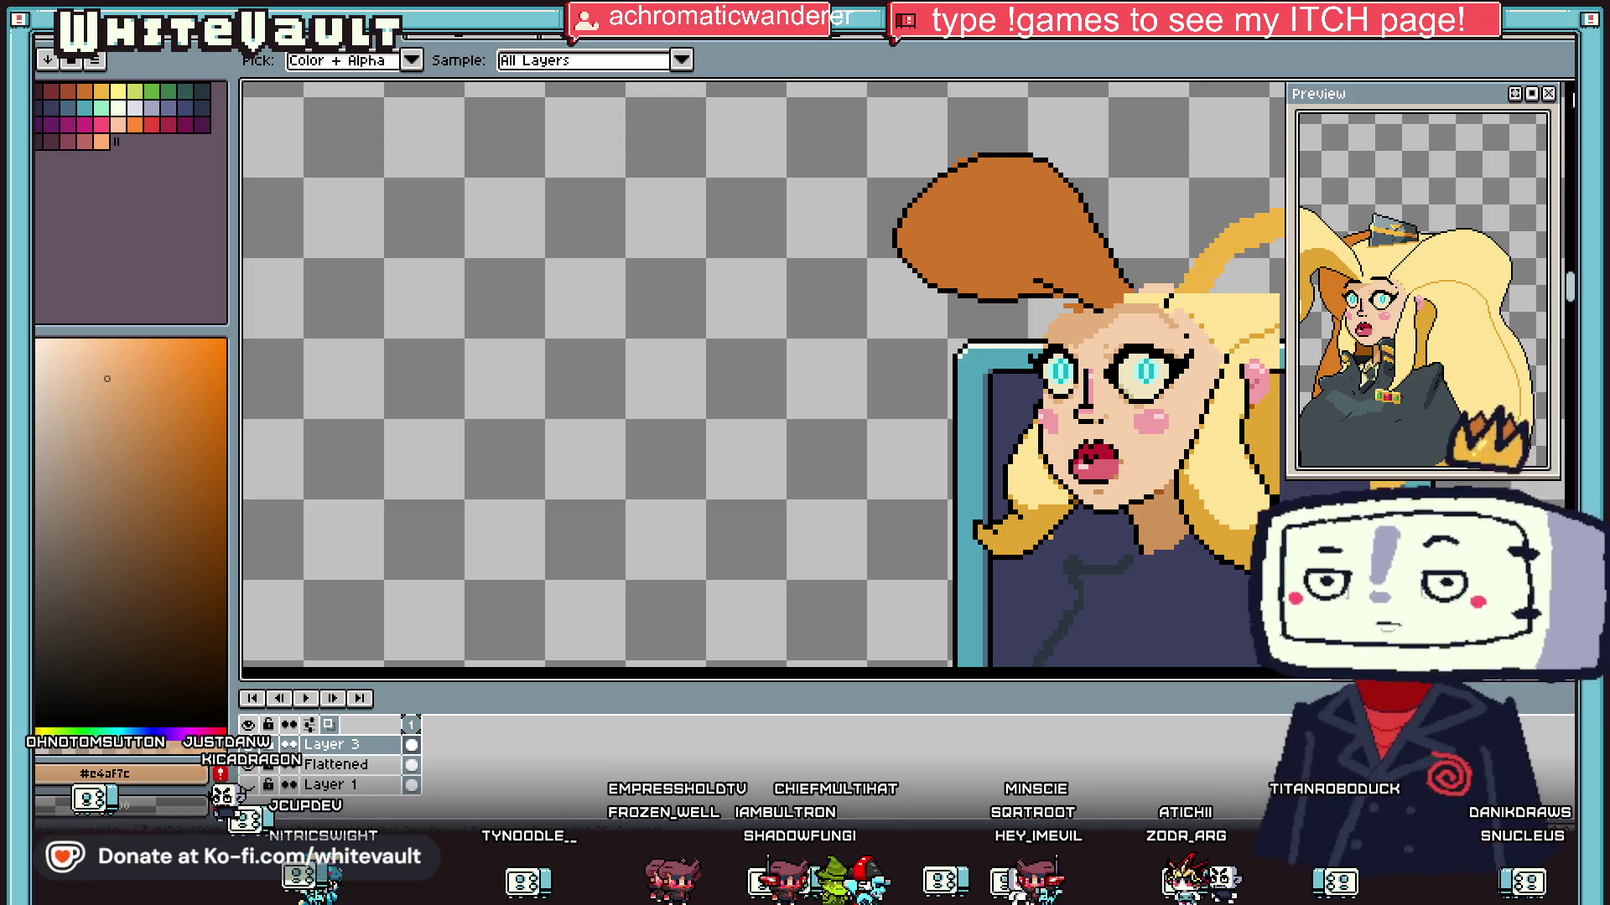
Step: Select the right eye and shift it slightly left
{"action": "key", "text": "m"}
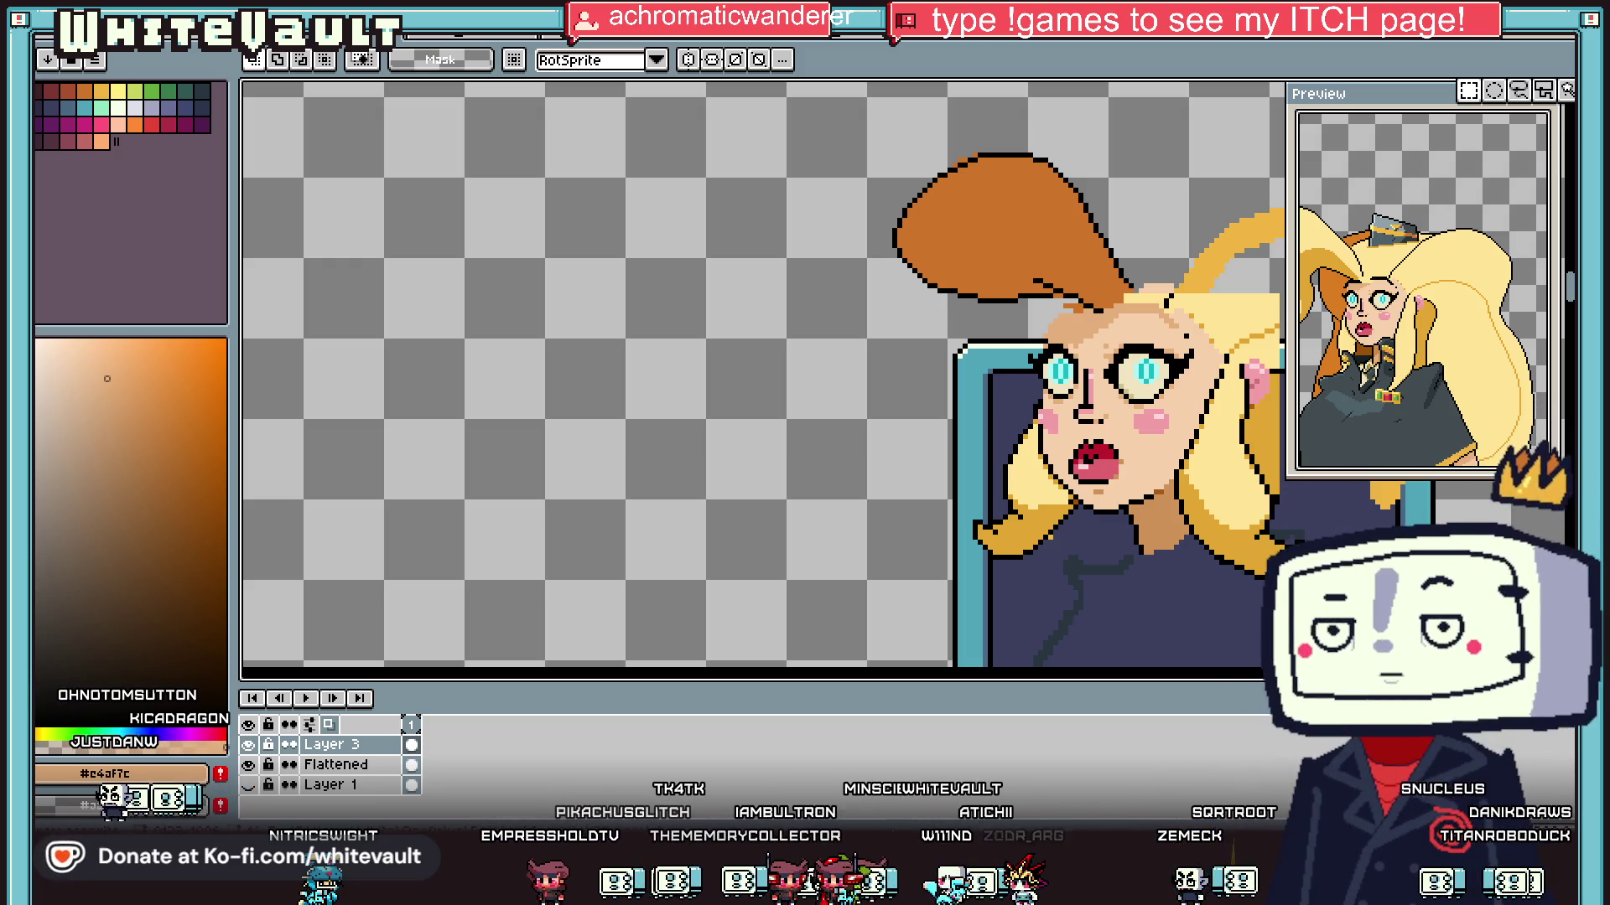
{"action": "scroll", "coordinate": [1148, 369], "scroll_direction": "up", "scroll_amount": 1}
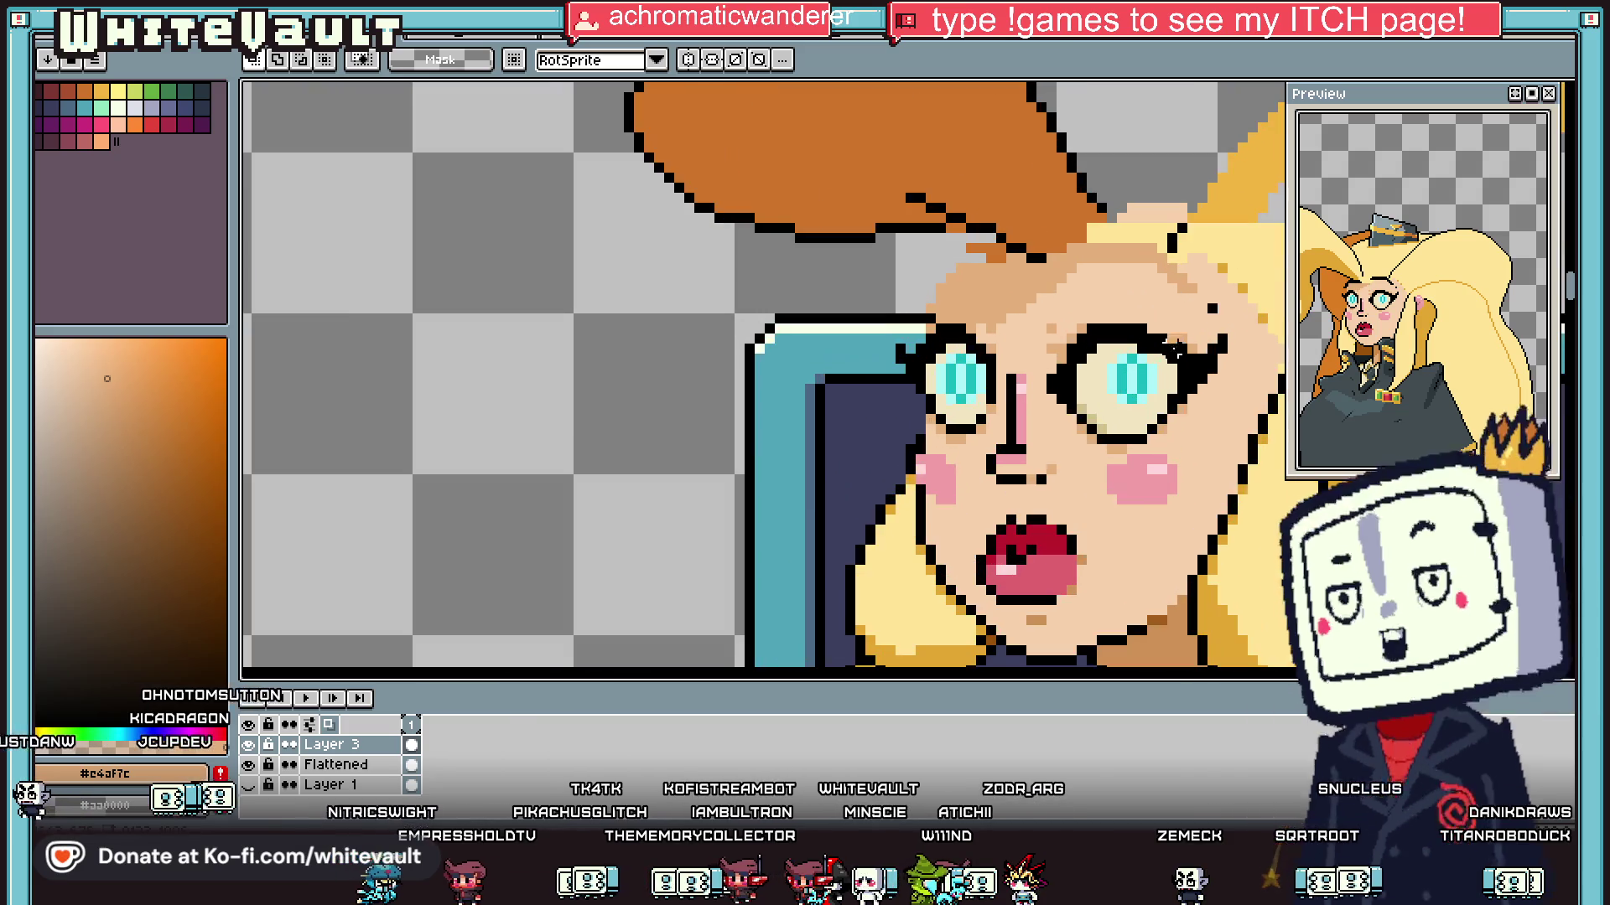
{"action": "scroll", "coordinate": [1140, 373], "scroll_direction": "up", "scroll_amount": 1}
{"action": "mouse_move", "coordinate": [1234, 315]}
{"action": "left_mouse_down"}
{"action": "mouse_move", "coordinate": [1191, 360]}
{"action": "mouse_move", "coordinate": [1050, 436]}
{"action": "left_mouse_up"}
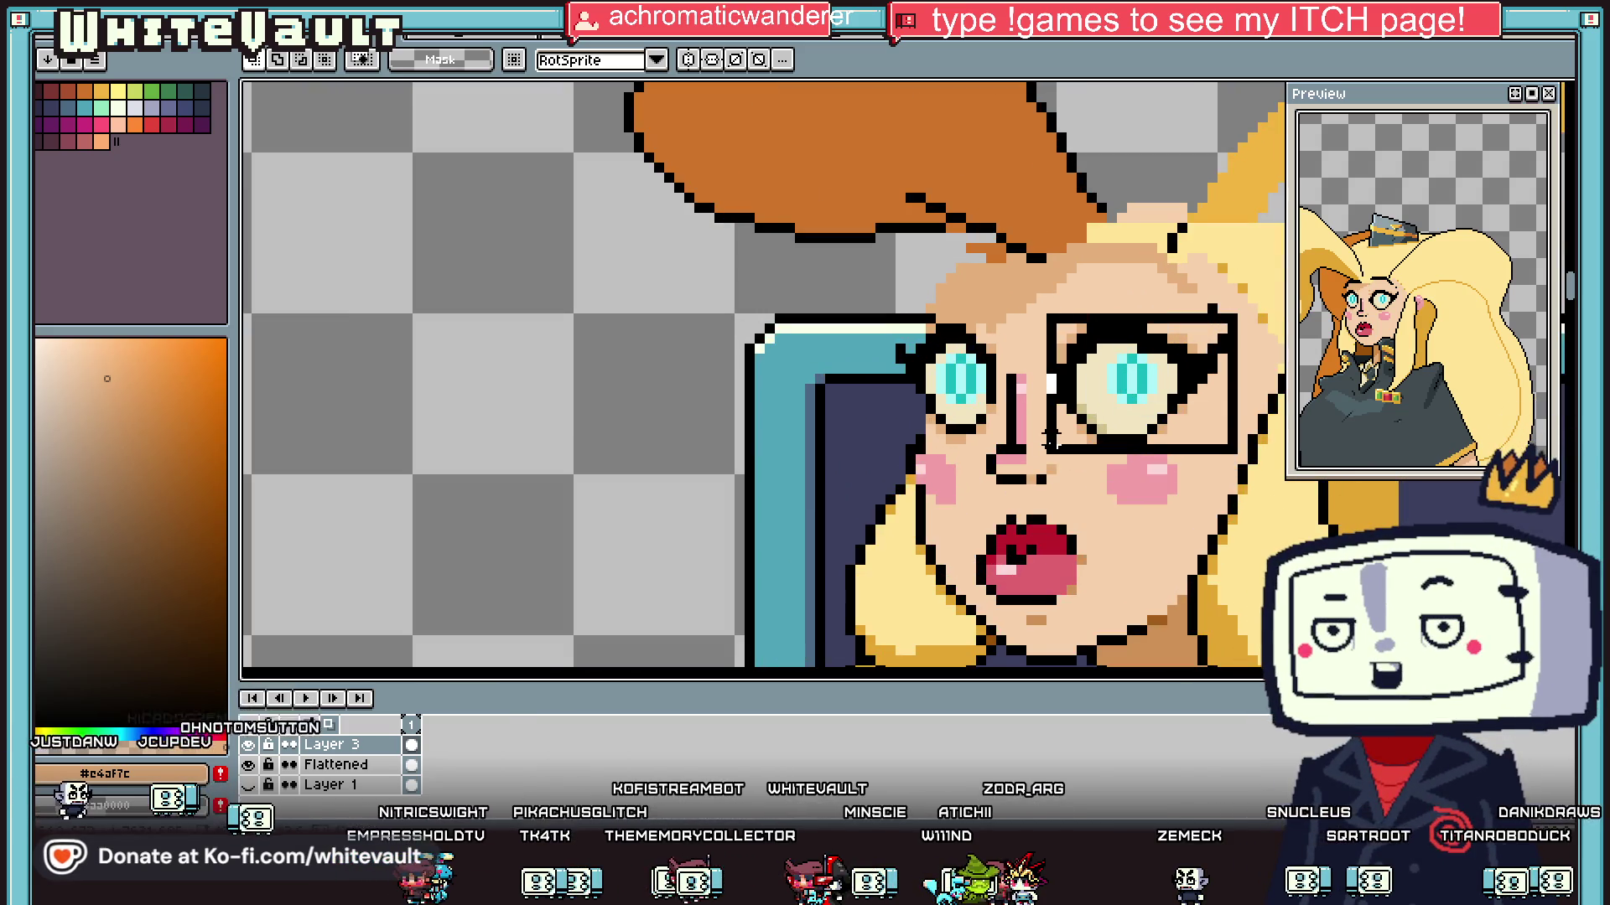
{"action": "left_click_drag", "start_coordinate": [1147, 435], "coordinate": [1126, 436]}
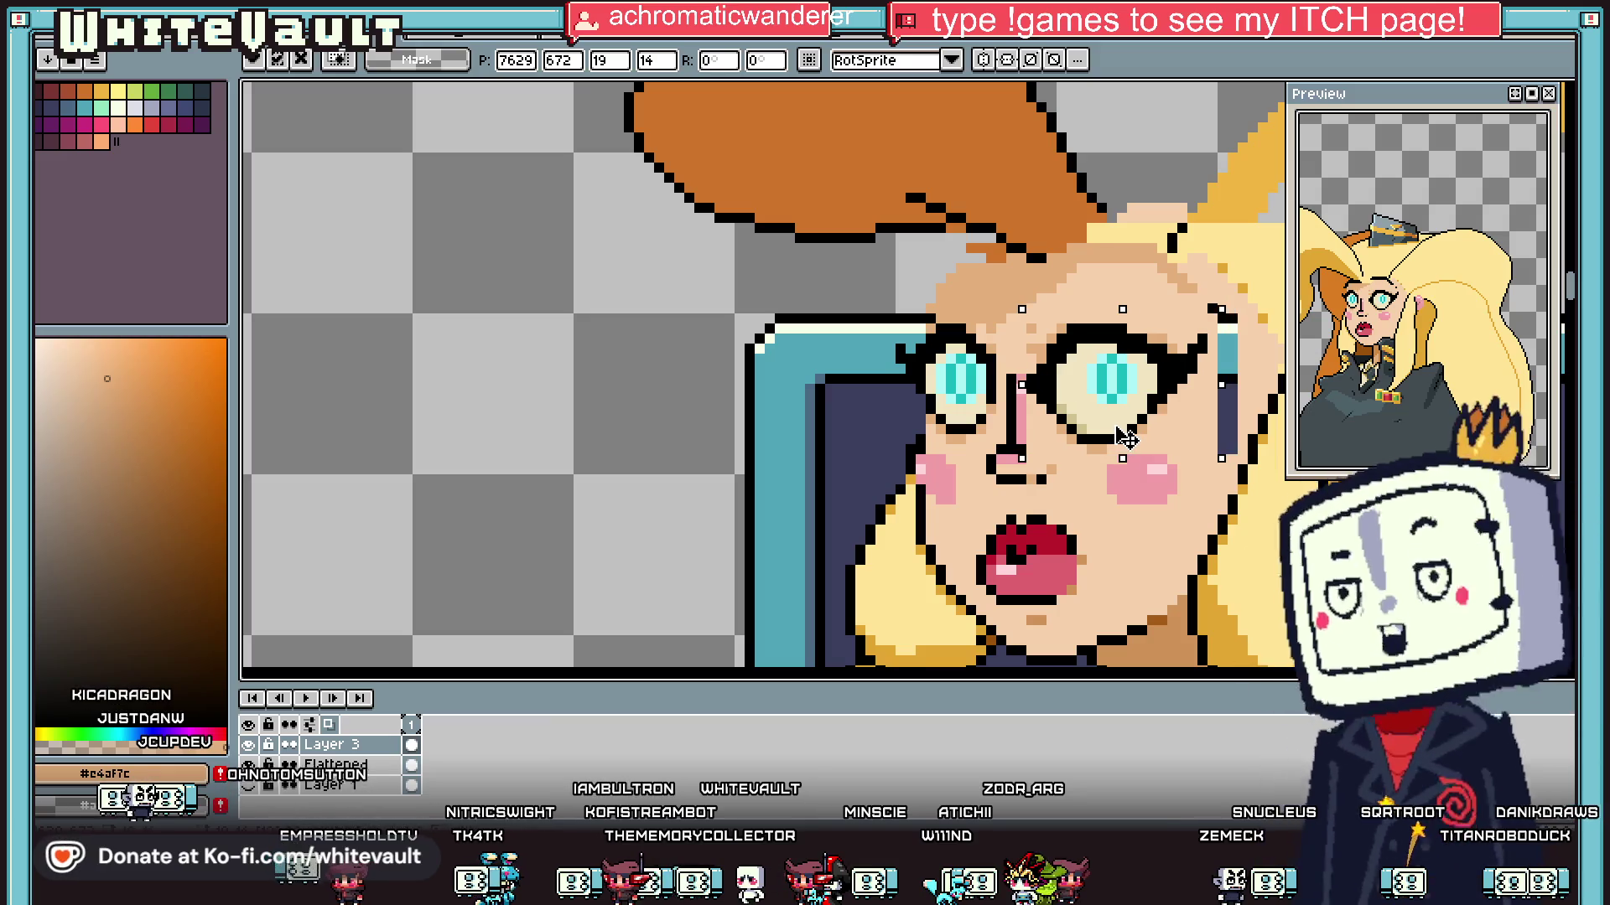
{"action": "scroll", "coordinate": [1244, 366], "scroll_direction": "down", "scroll_amount": 2}
{"action": "key", "text": "ctrl+d"}
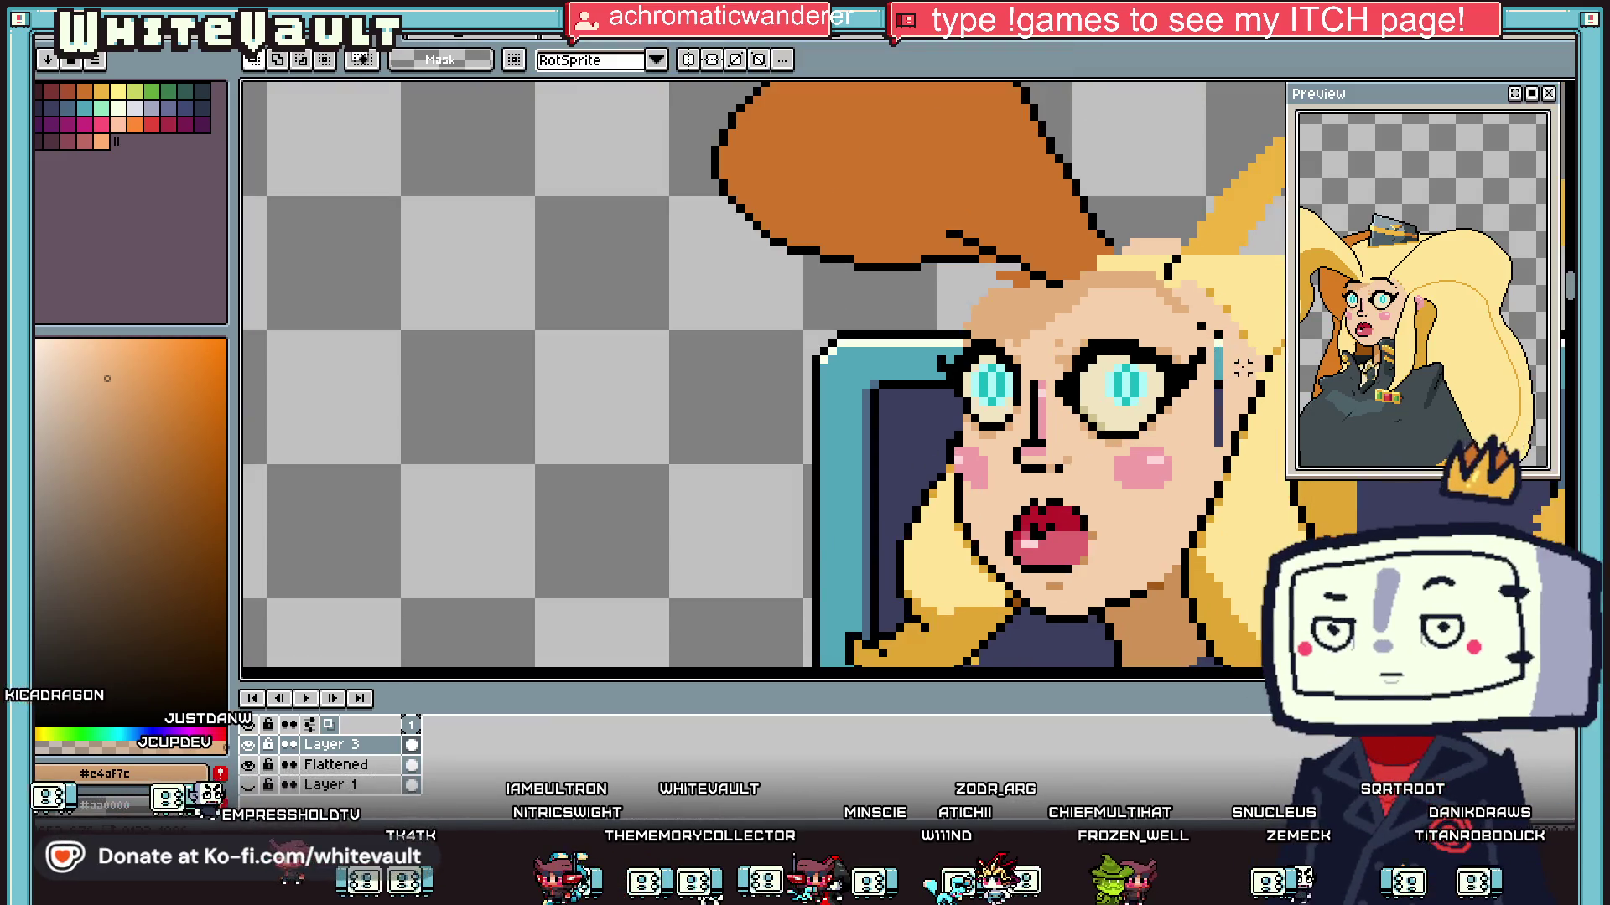
{"action": "scroll", "coordinate": [1244, 366], "scroll_direction": "up", "scroll_amount": 1}
Step: Fill the dark line beside the face with the sampled skin colour
{"action": "key", "text": "i"}
{"action": "left_click", "coordinate": [1258, 352]}
{"action": "left_click", "coordinate": [1217, 362]}
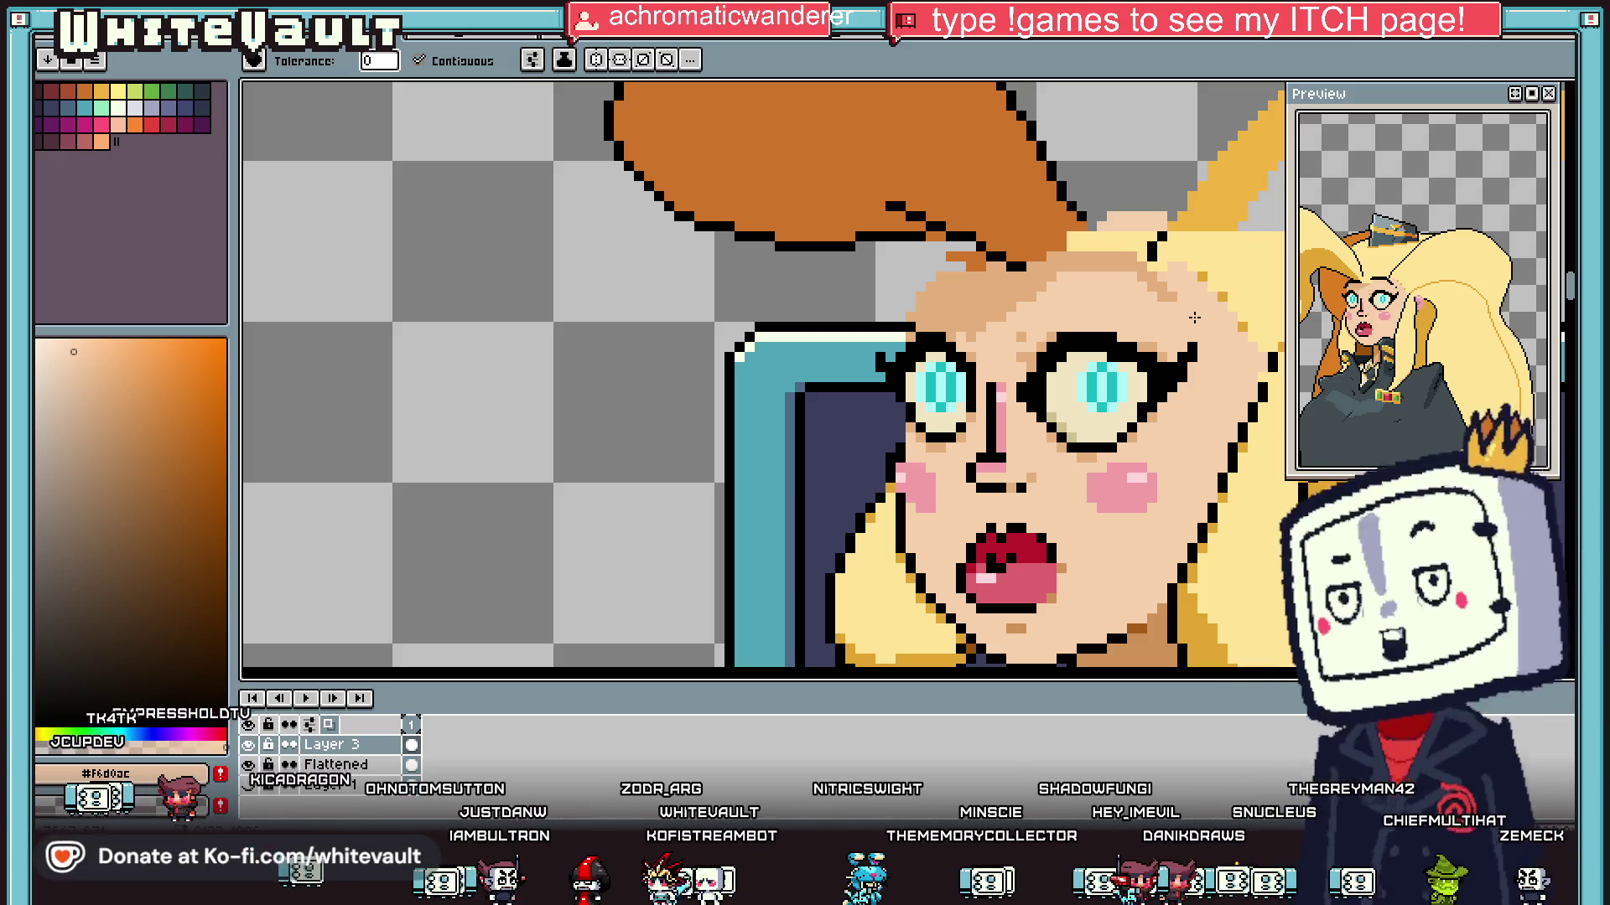
Step: Bucket-fill a forehead patch with the lighter skin colour
{"action": "key", "text": "b"}
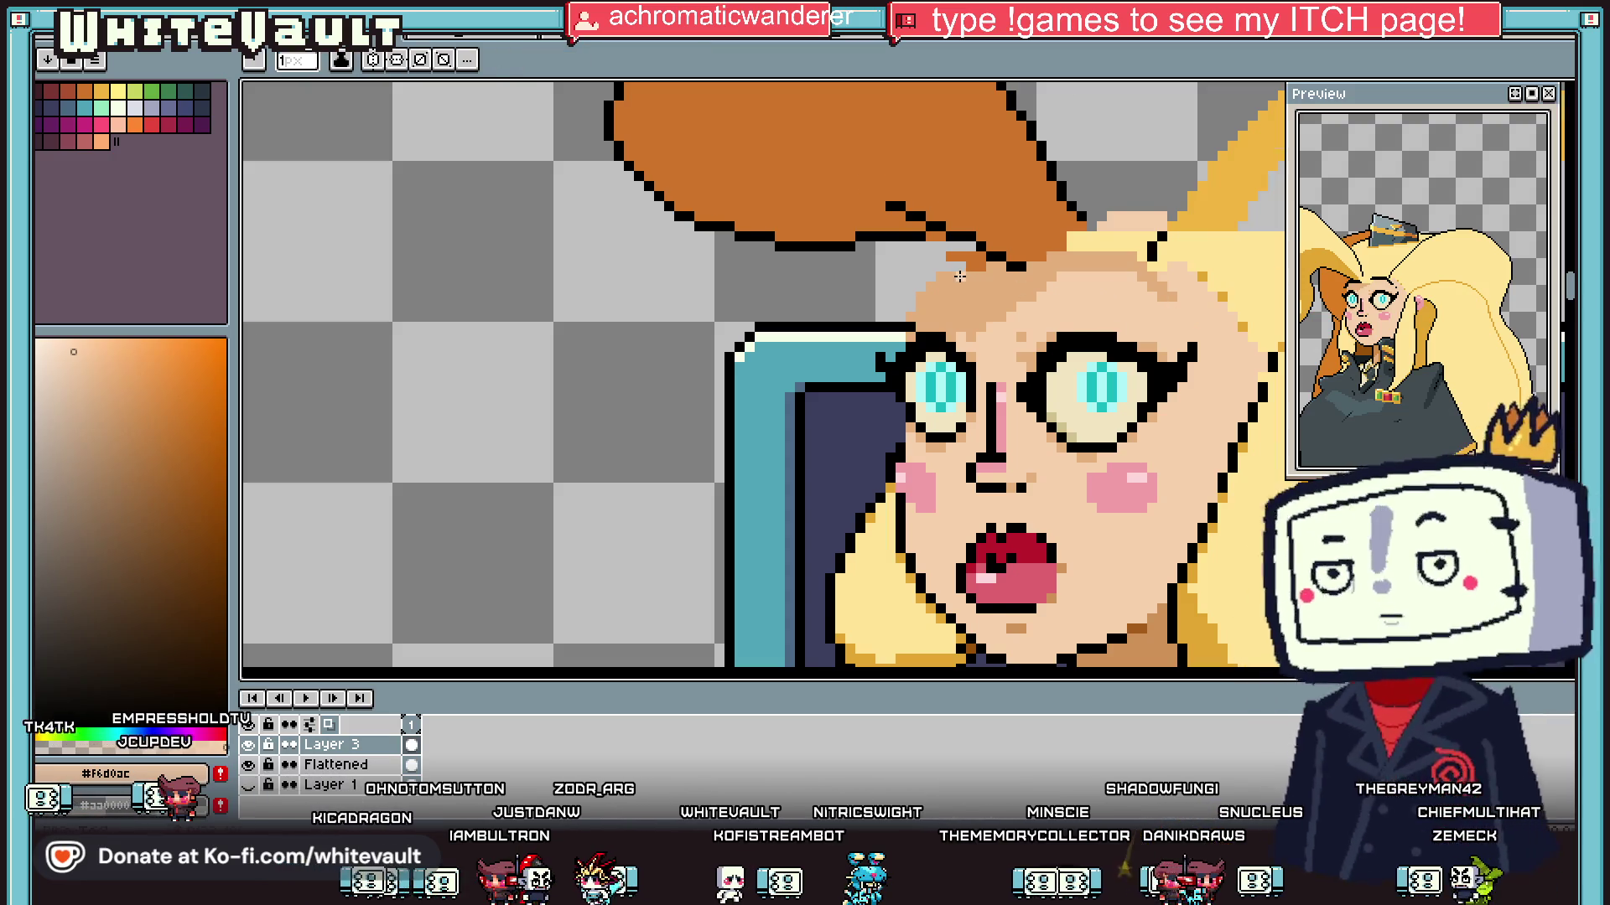
{"action": "scroll", "coordinate": [959, 276], "scroll_direction": "up", "scroll_amount": 3}
{"action": "key", "text": "g"}
{"action": "left_click", "coordinate": [1083, 325]}
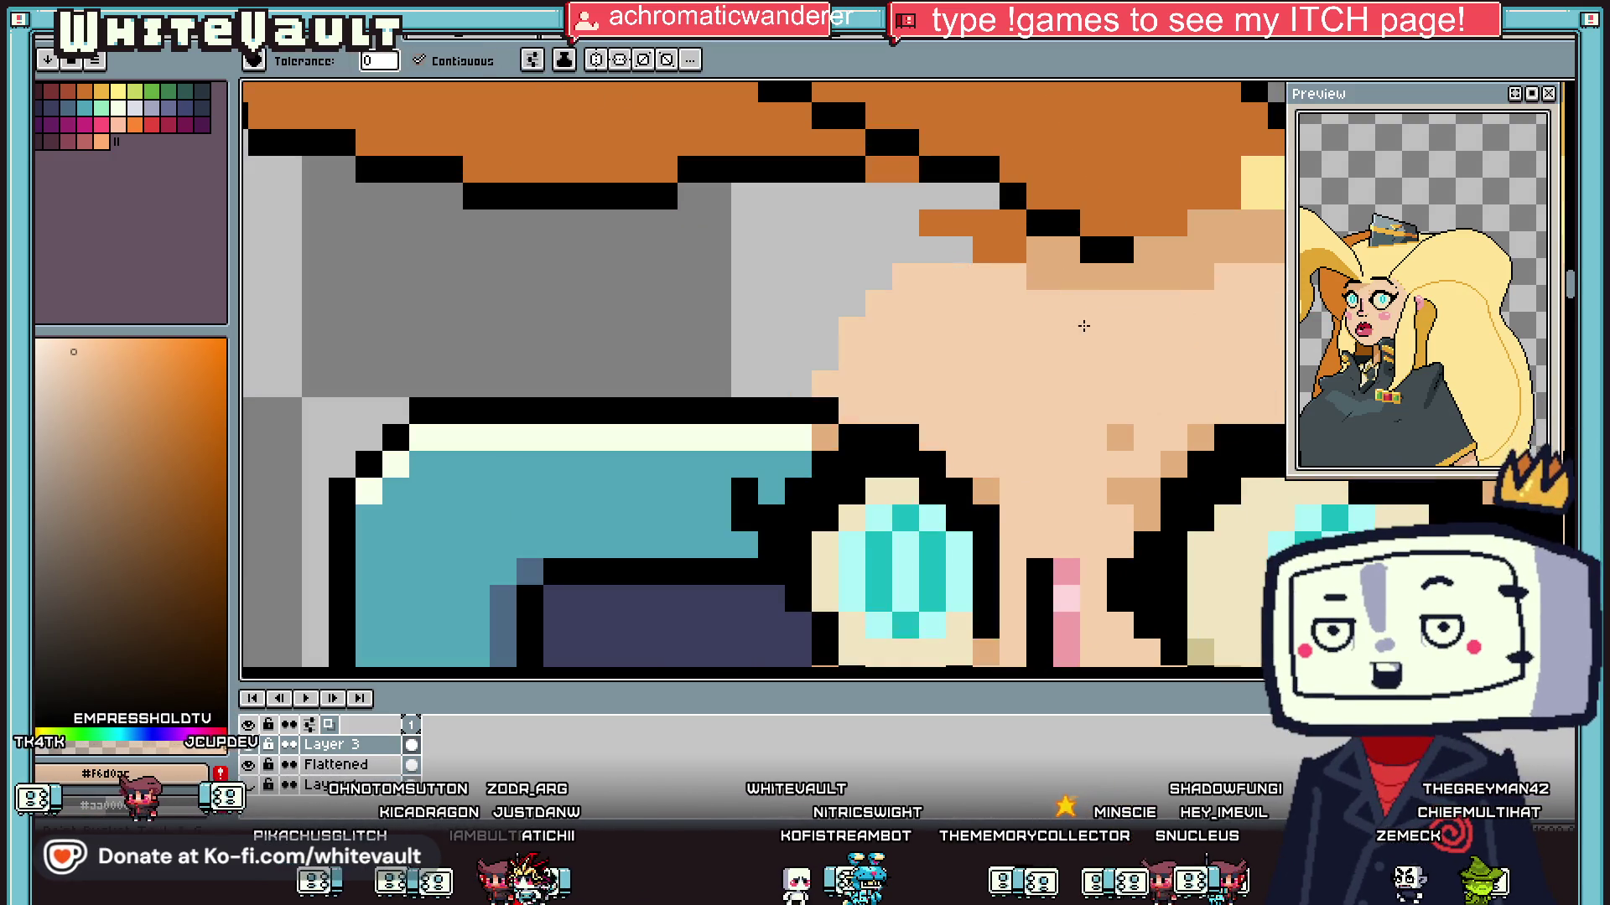
{"action": "scroll", "coordinate": [1083, 326], "scroll_direction": "down", "scroll_amount": 5}
Step: Pick the darker tan skin shade and pencil one pixel above the left eye
{"action": "key", "text": "i"}
{"action": "scroll", "coordinate": [1022, 349], "scroll_direction": "up", "scroll_amount": 4}
{"action": "key", "text": "b"}
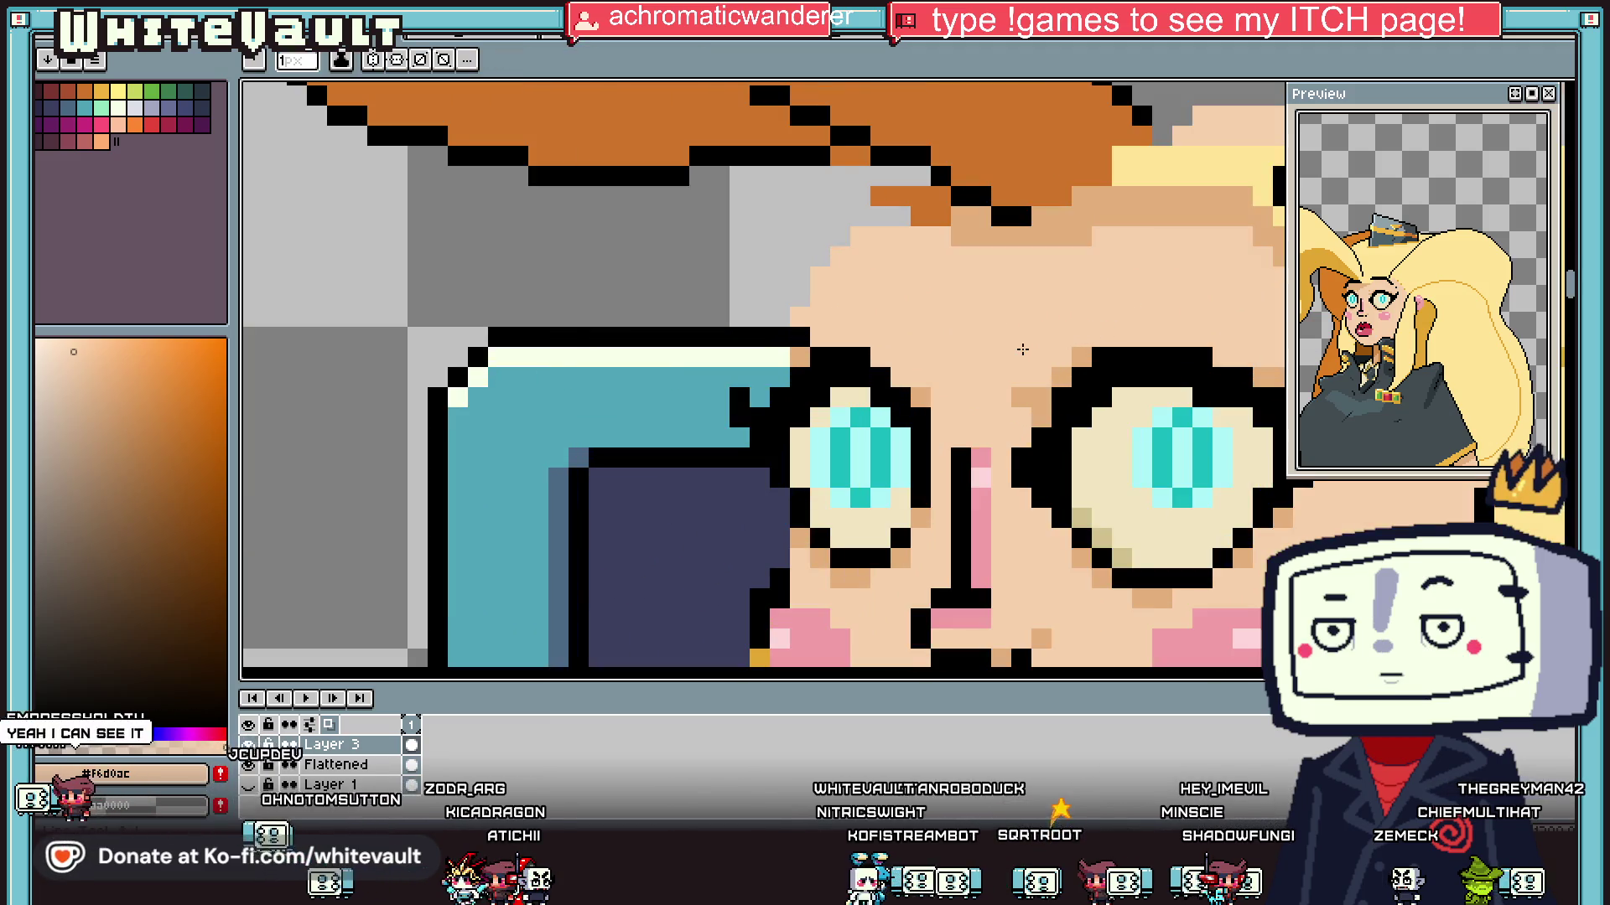
{"action": "scroll", "coordinate": [1027, 368], "scroll_direction": "down", "scroll_amount": 3}
{"action": "key", "text": "i"}
{"action": "scroll", "coordinate": [1048, 366], "scroll_direction": "up", "scroll_amount": 2}
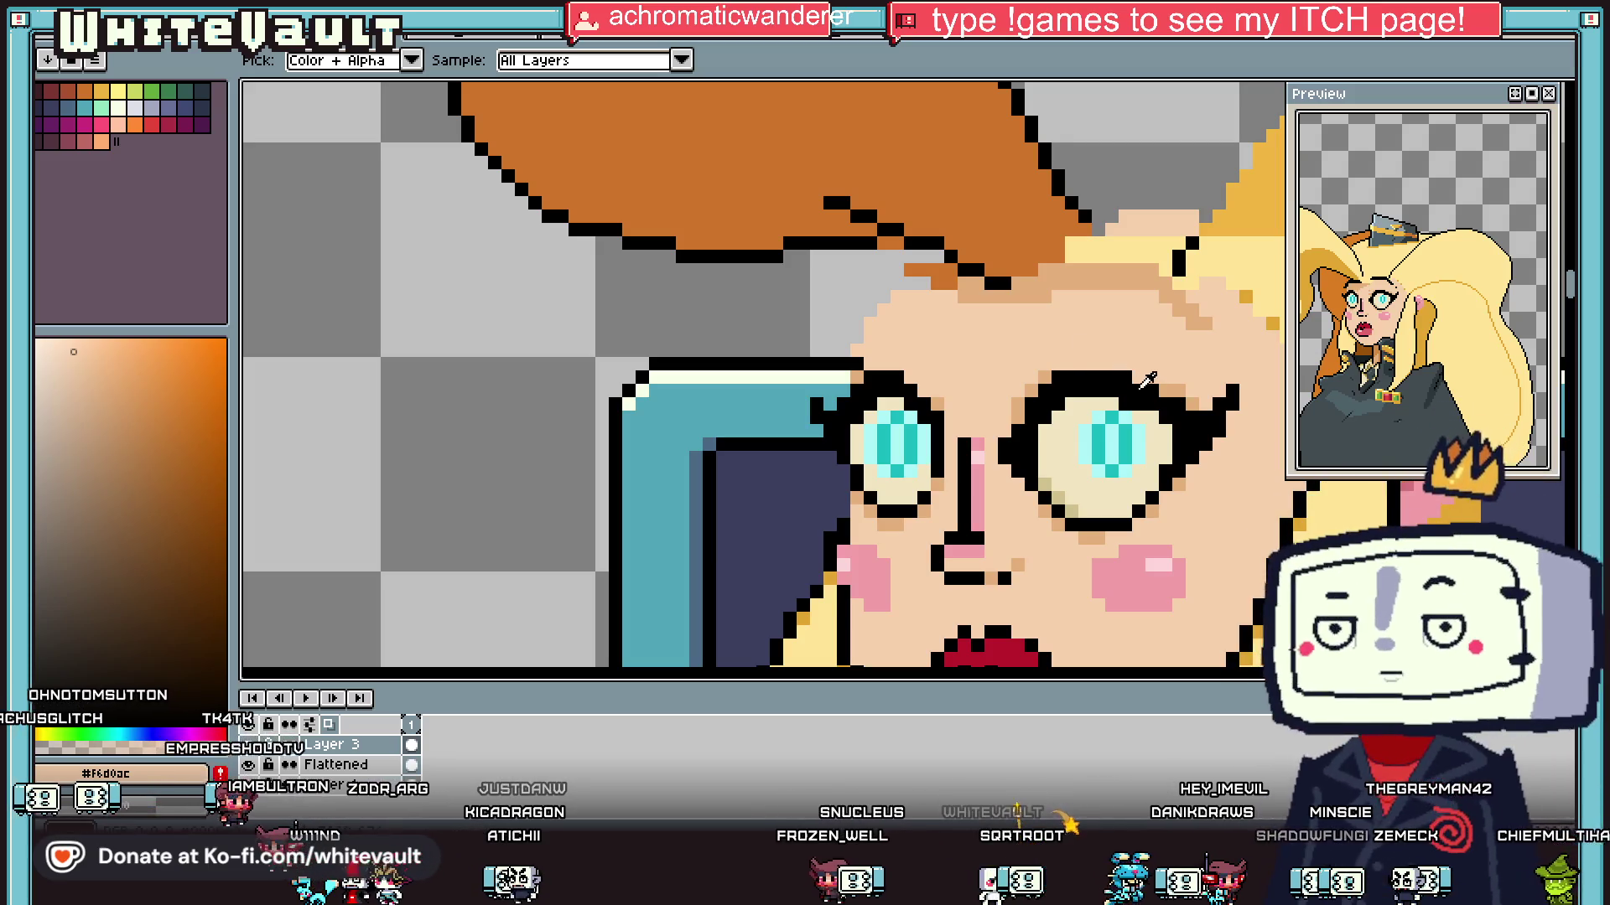
{"action": "left_click", "coordinate": [1141, 379]}
{"action": "key", "text": "b"}
{"action": "scroll", "coordinate": [919, 389], "scroll_direction": "down", "scroll_amount": 1}
{"action": "scroll", "coordinate": [919, 389], "scroll_direction": "up", "scroll_amount": 3}
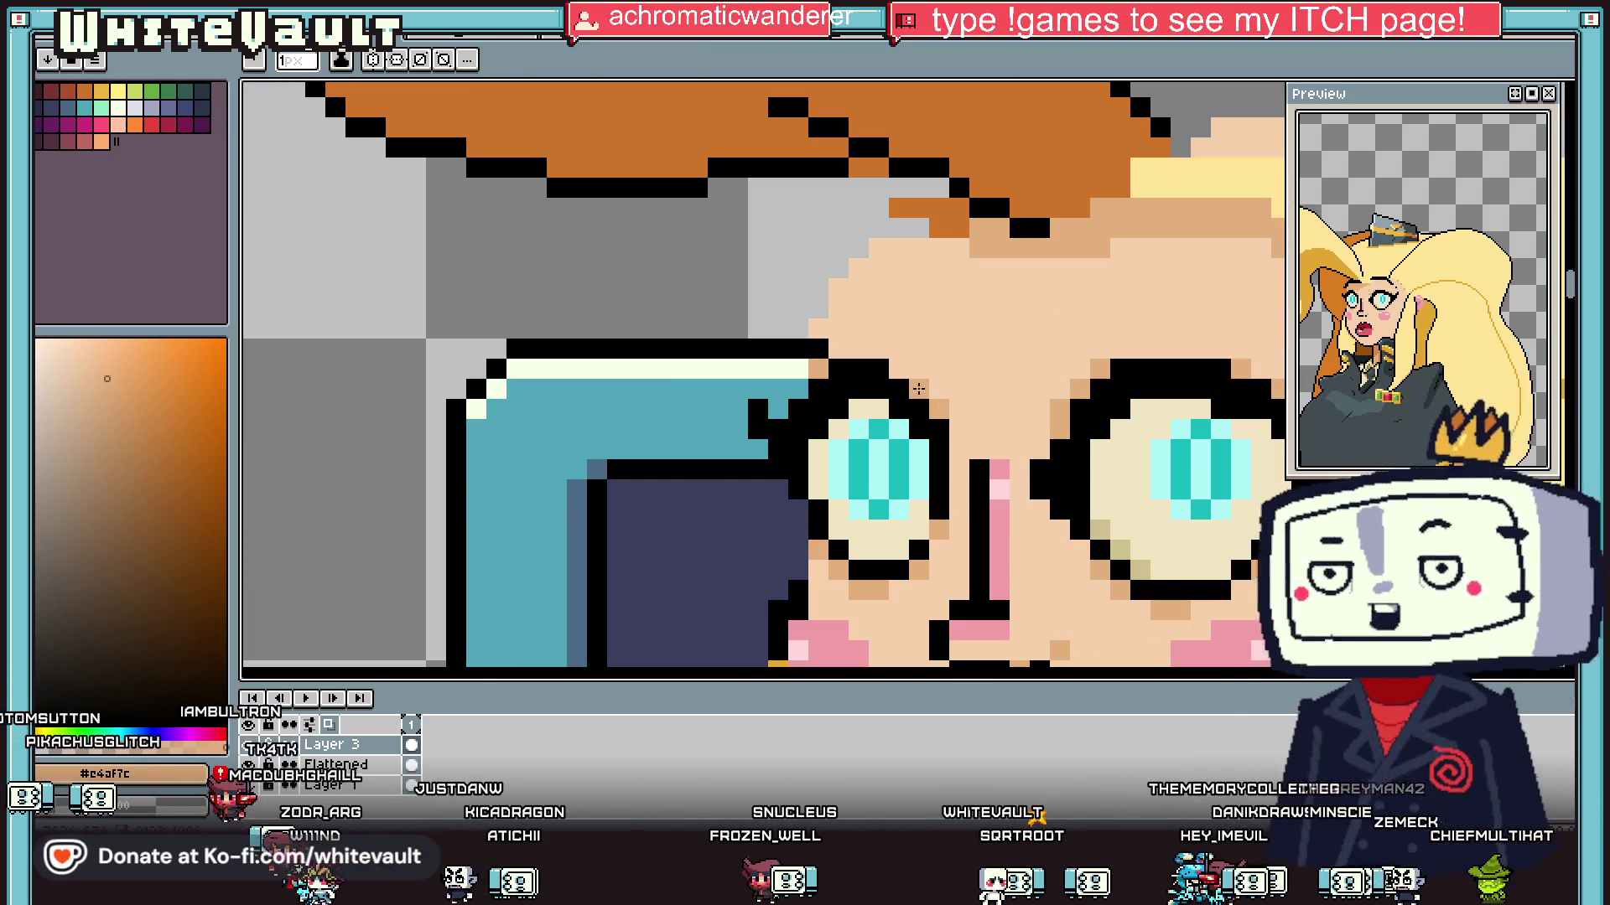
{"action": "left_click", "coordinate": [906, 371]}
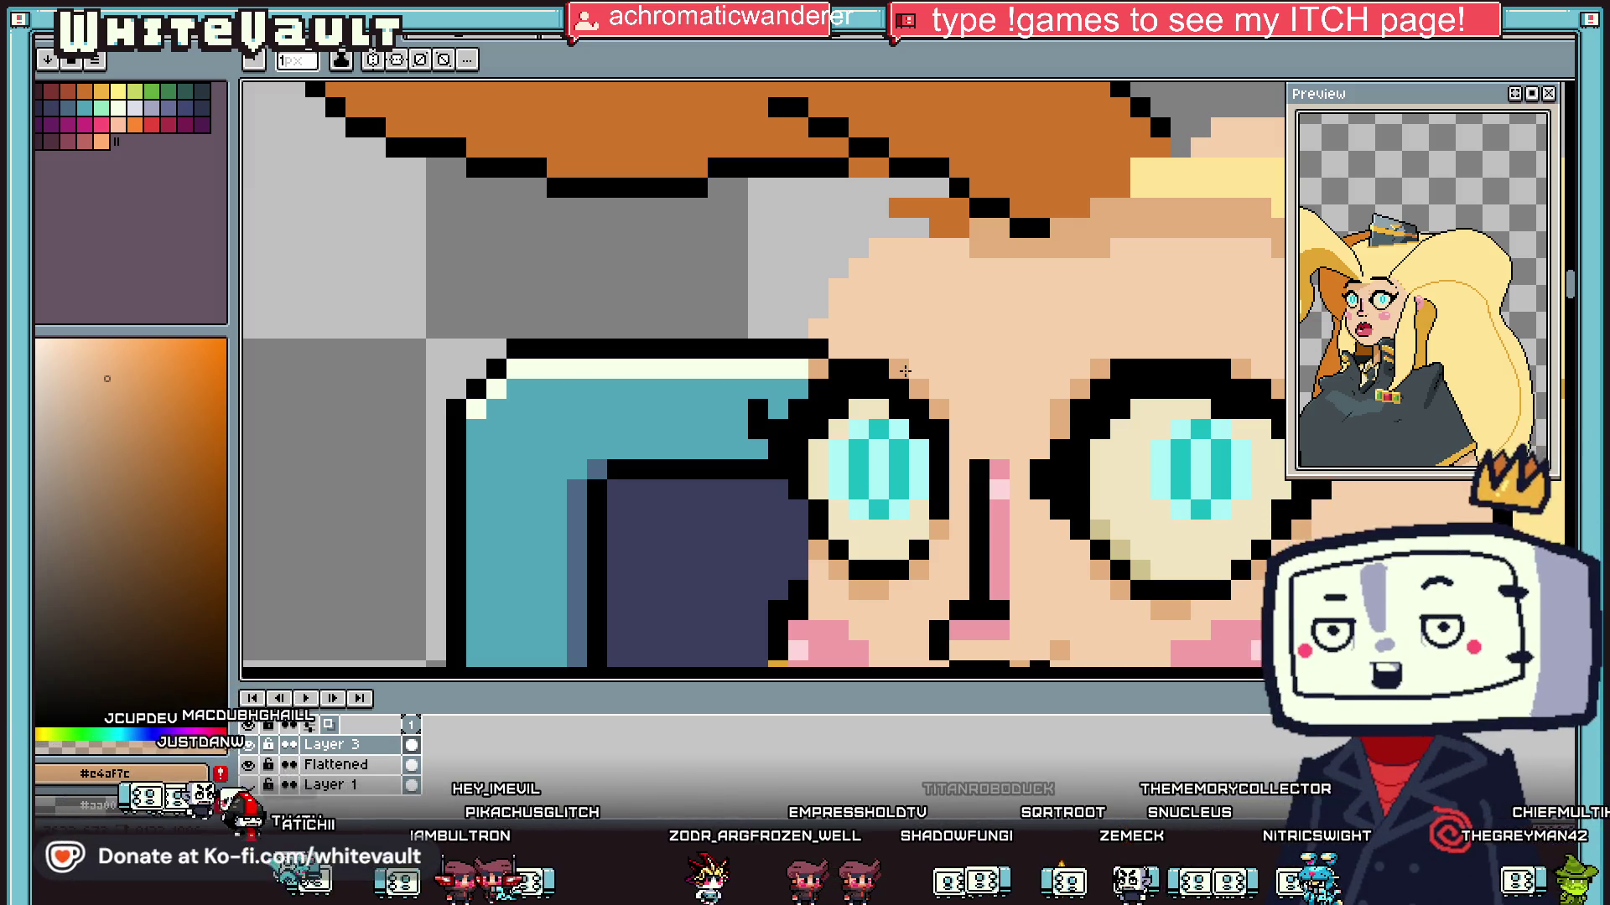
Step: Eyedrop the cream eye-white and paint over the left eye's cyan iris
{"action": "scroll", "coordinate": [906, 370], "scroll_direction": "down", "scroll_amount": 5}
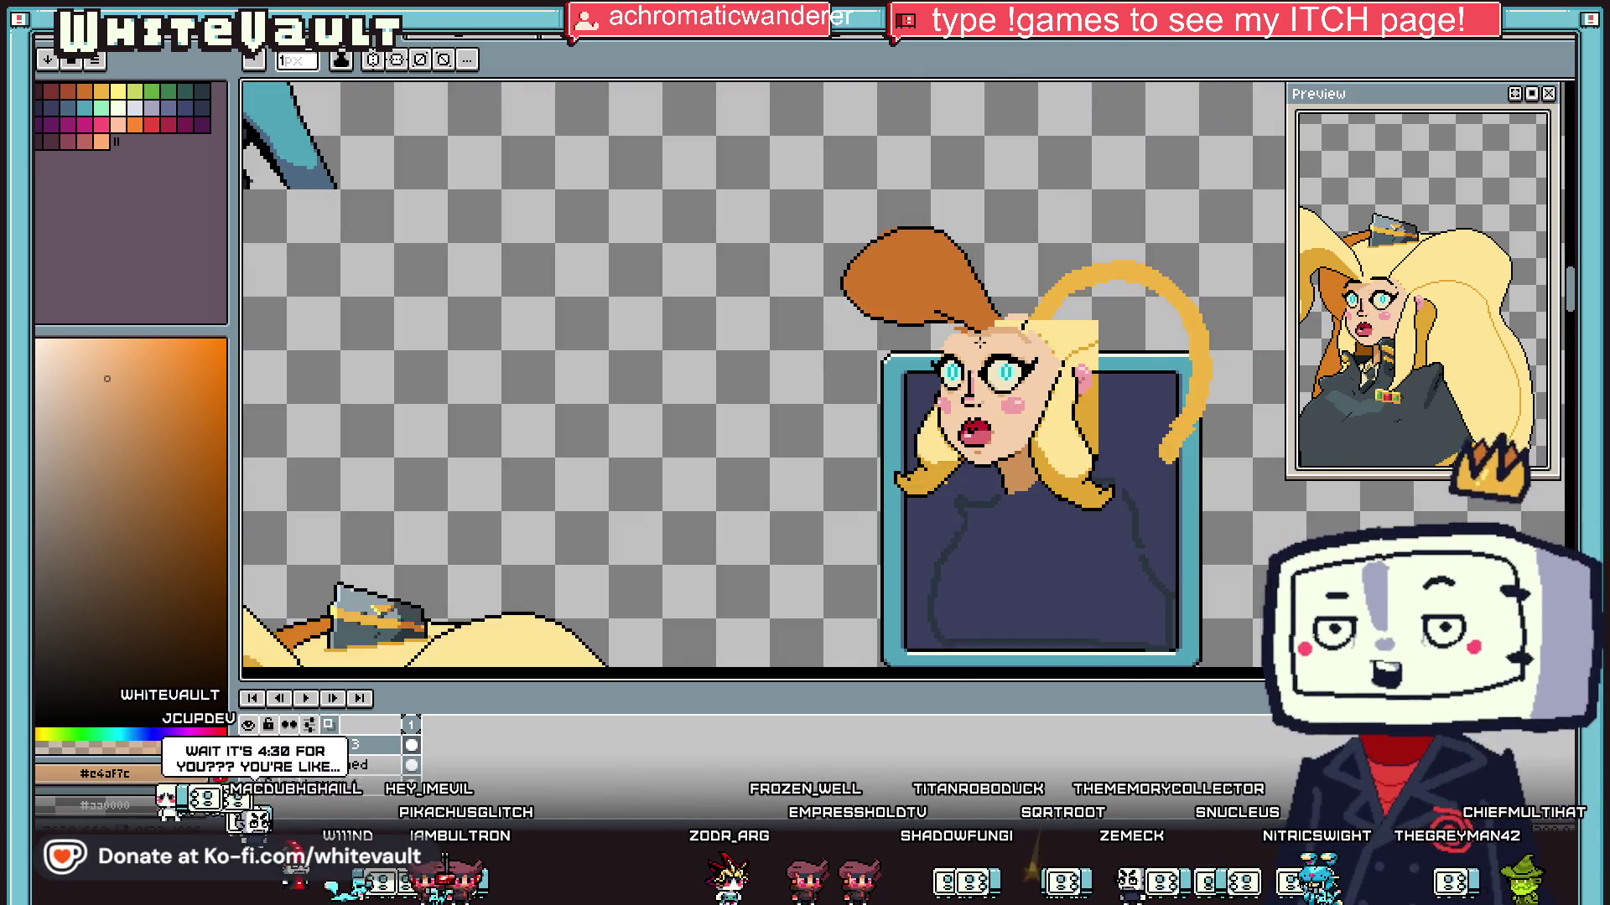
{"action": "scroll", "coordinate": [956, 333], "scroll_direction": "up", "scroll_amount": 3}
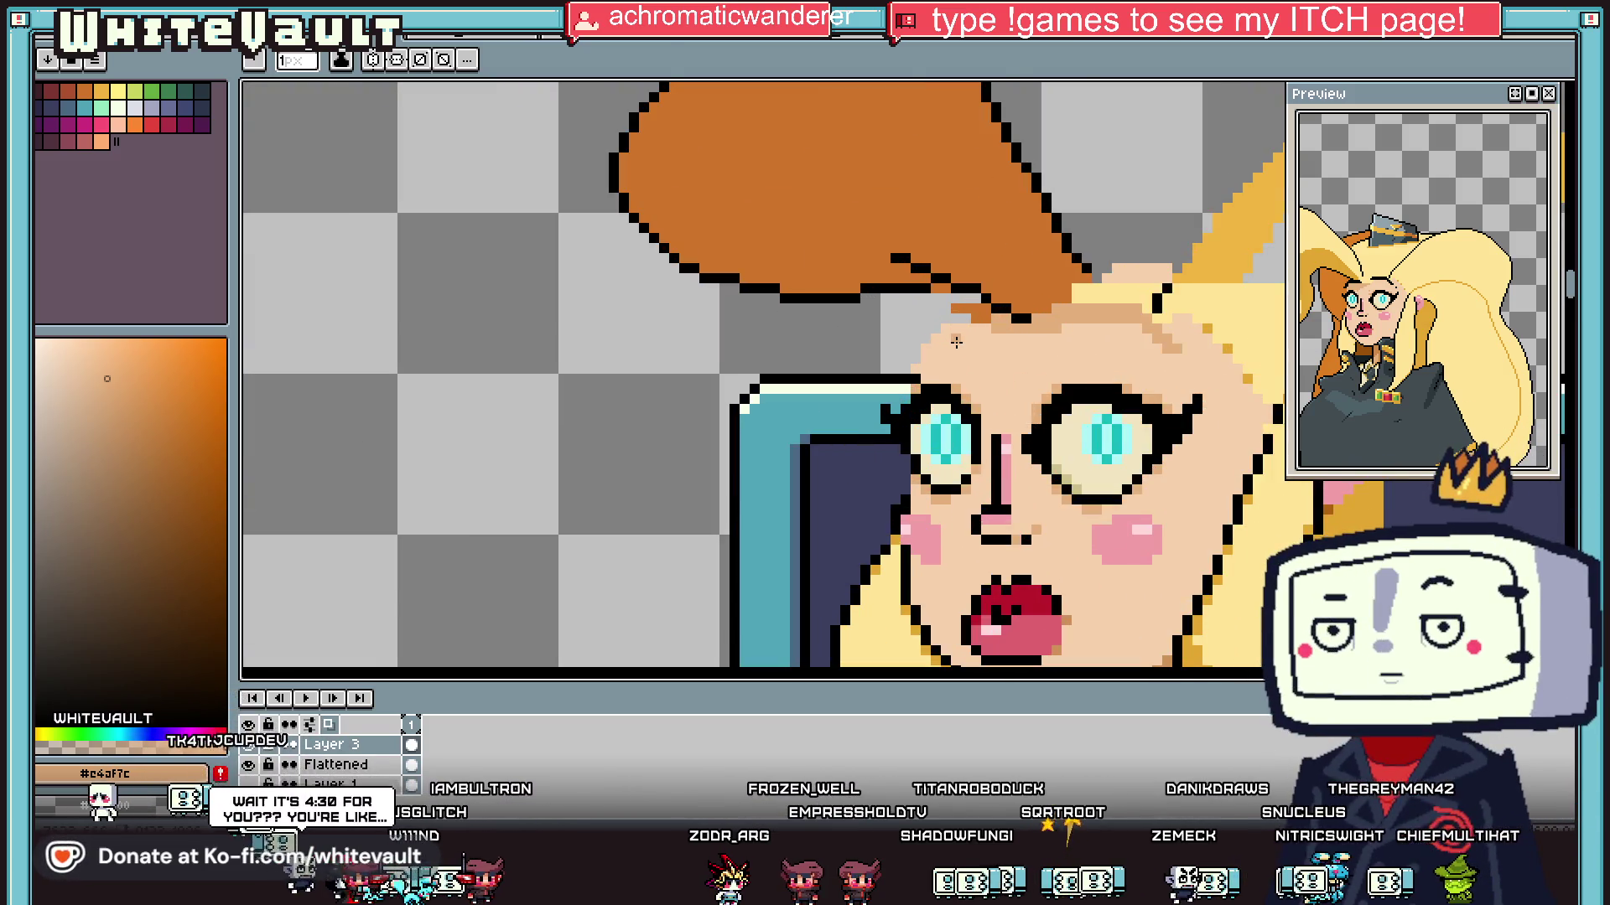
{"action": "scroll", "coordinate": [957, 417], "scroll_direction": "up", "scroll_amount": 2}
{"action": "left_click", "coordinate": [981, 456], "text": "alt"}
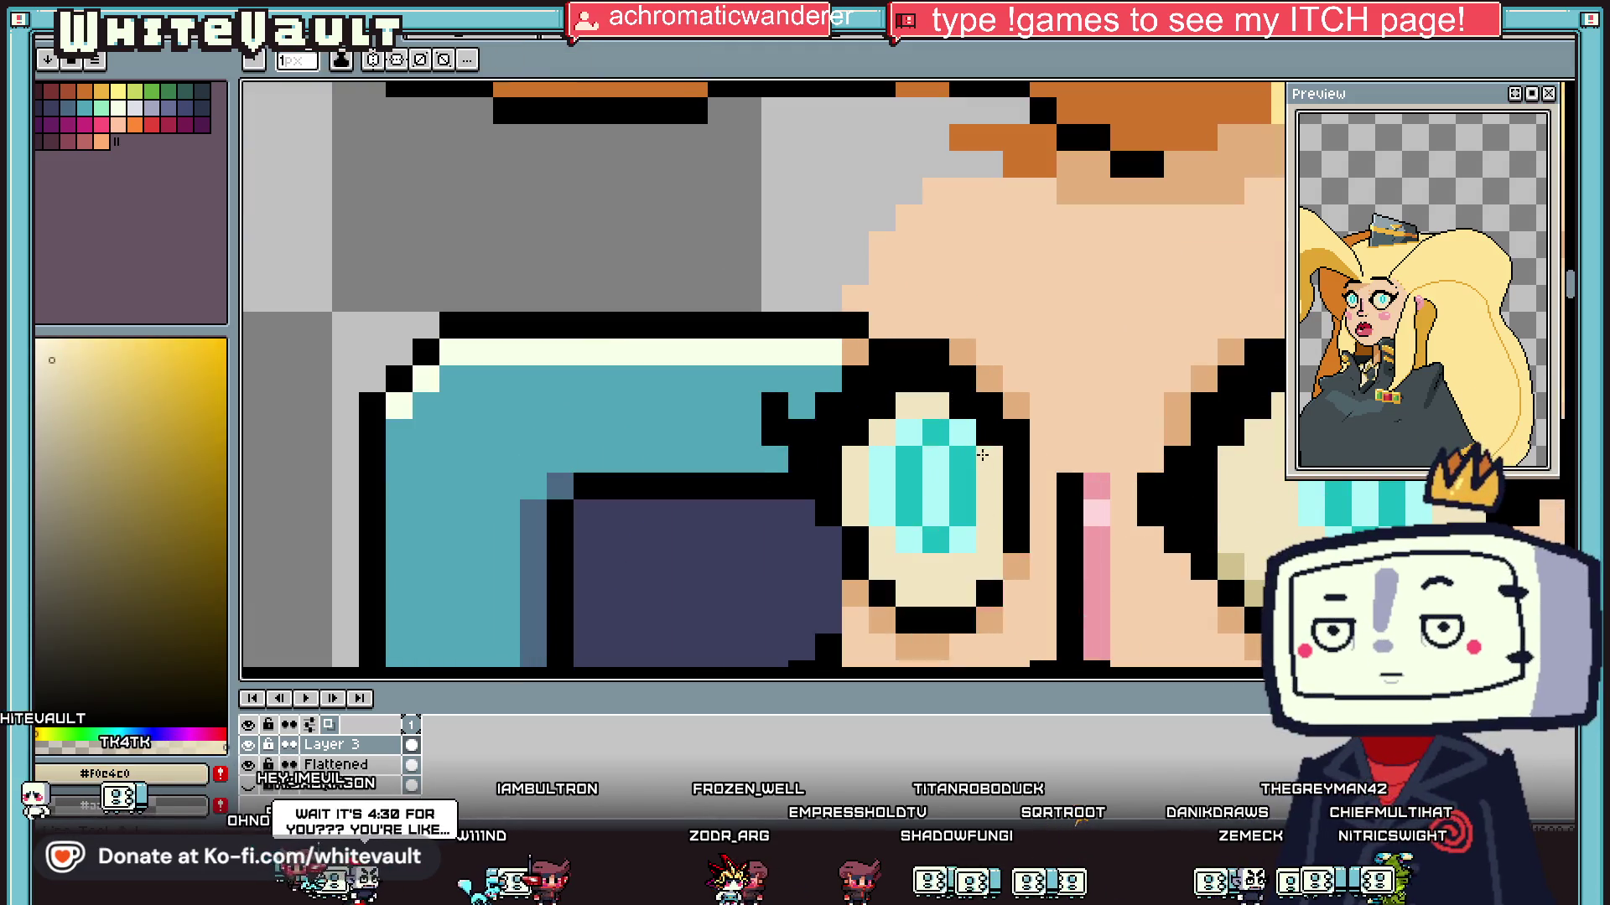
{"action": "left_click_drag", "start_coordinate": [968, 437], "coordinate": [935, 546]}
{"action": "left_click", "coordinate": [939, 444]}
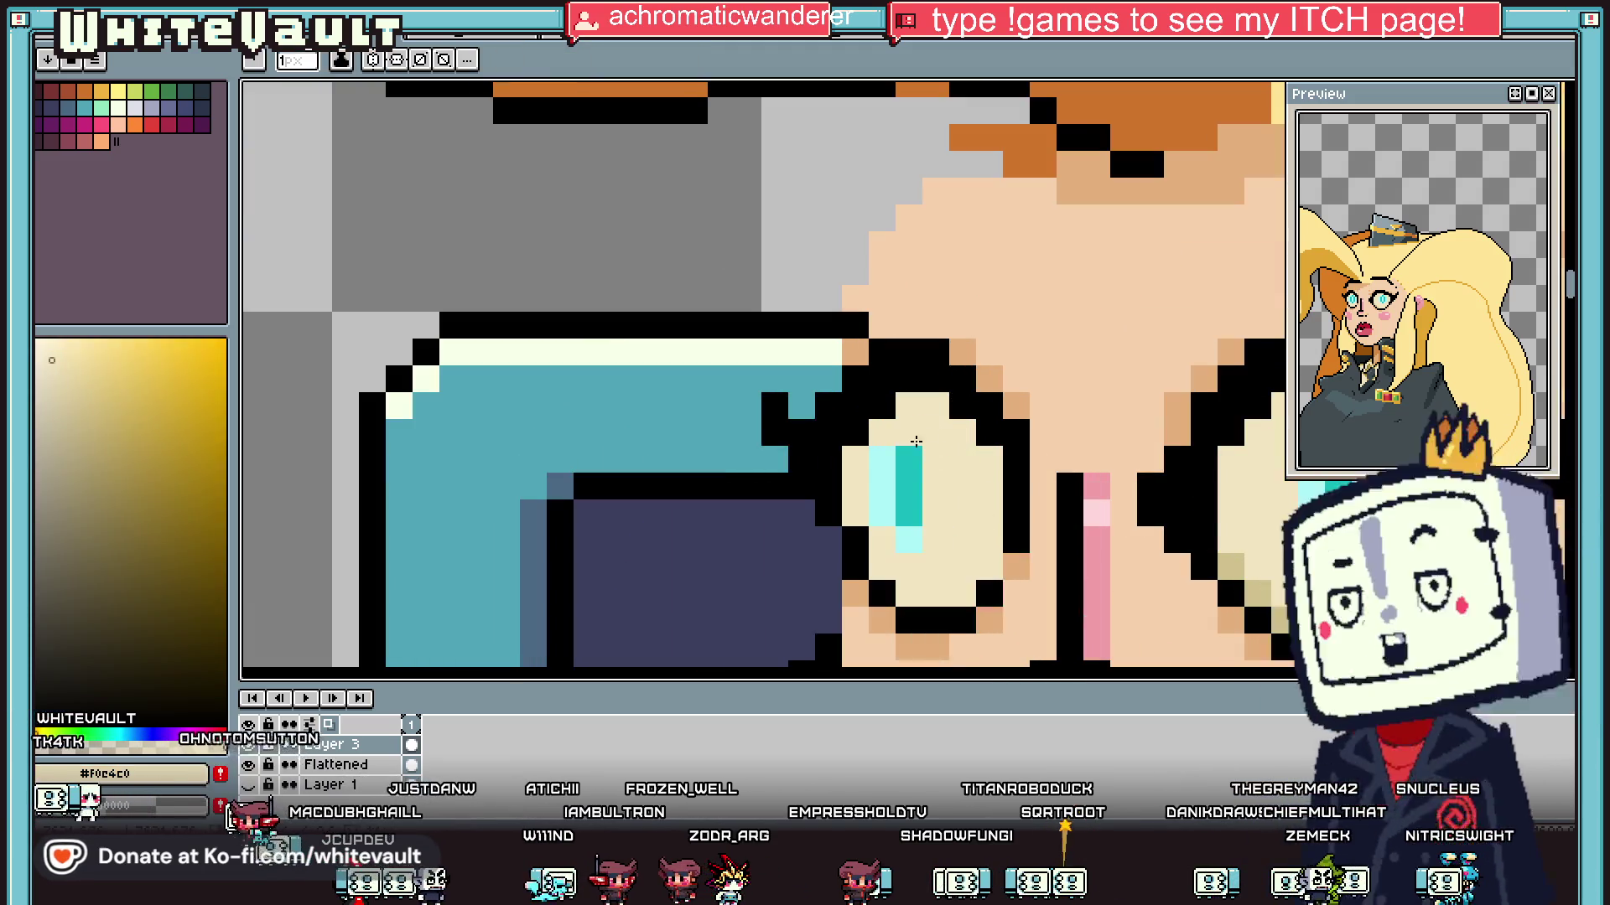
{"action": "left_click_drag", "start_coordinate": [915, 448], "coordinate": [910, 540]}
Step: Paint over all the right eye's cyan iris pixels in cream
{"action": "scroll", "coordinate": [1028, 489], "scroll_direction": "down", "scroll_amount": 2}
{"action": "scroll", "coordinate": [1028, 489], "scroll_direction": "up", "scroll_amount": 2}
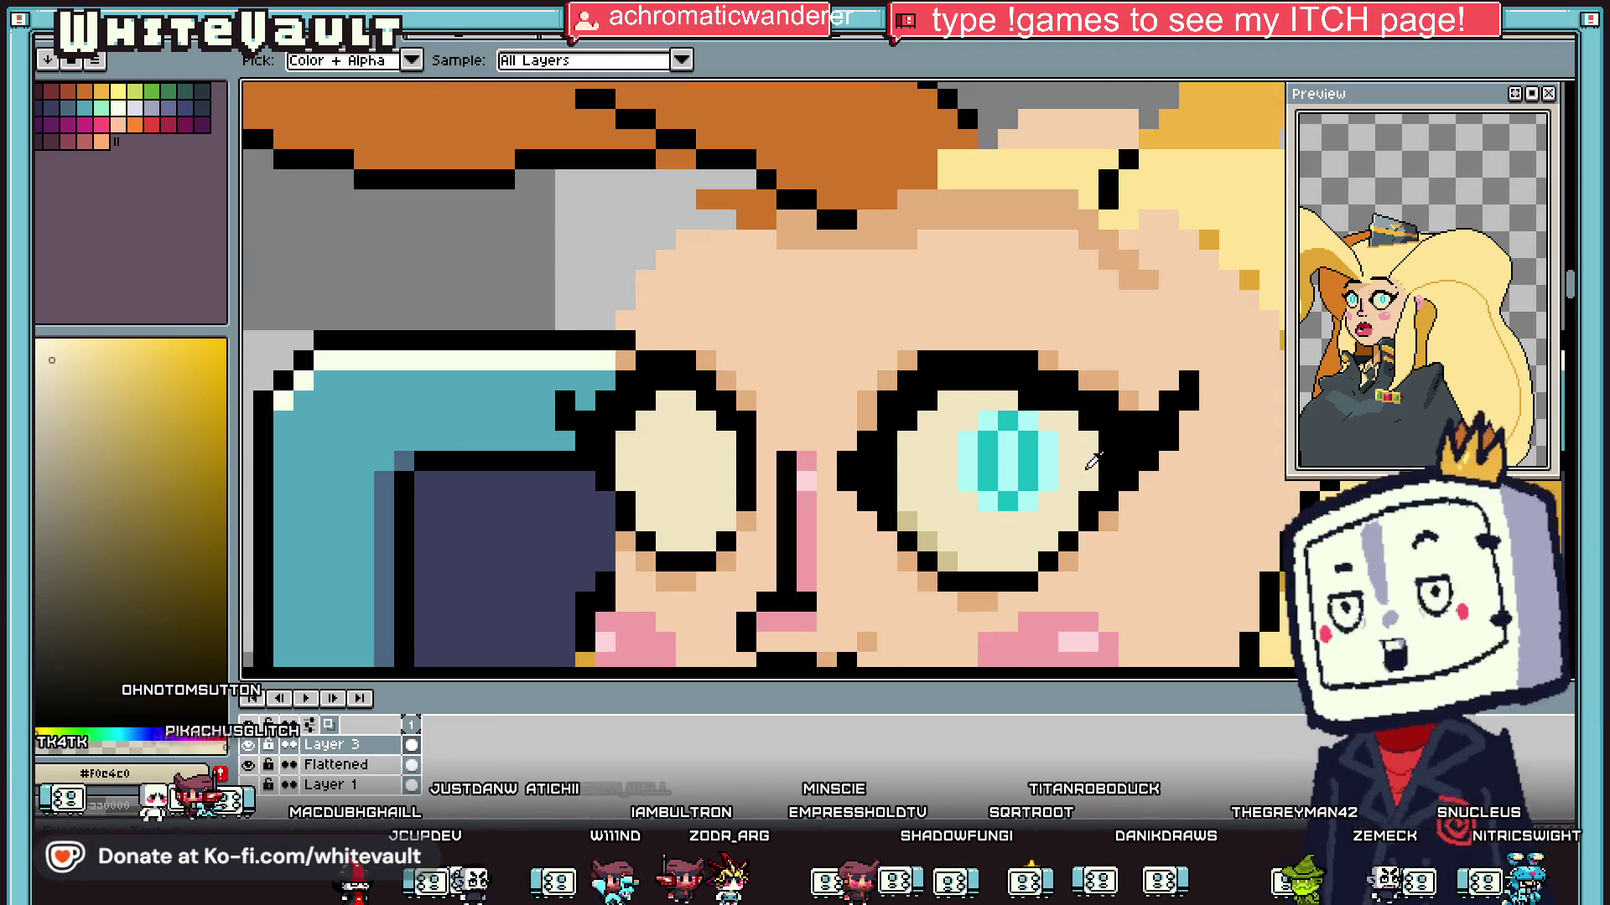
{"action": "mouse_move", "coordinate": [1031, 457]}
{"action": "left_mouse_down"}
{"action": "mouse_move", "coordinate": [1008, 413]}
{"action": "mouse_move", "coordinate": [986, 490]}
{"action": "mouse_move", "coordinate": [962, 438]}
{"action": "left_mouse_up"}
{"action": "left_click", "coordinate": [1011, 506]}
{"action": "left_click", "coordinate": [1006, 481]}
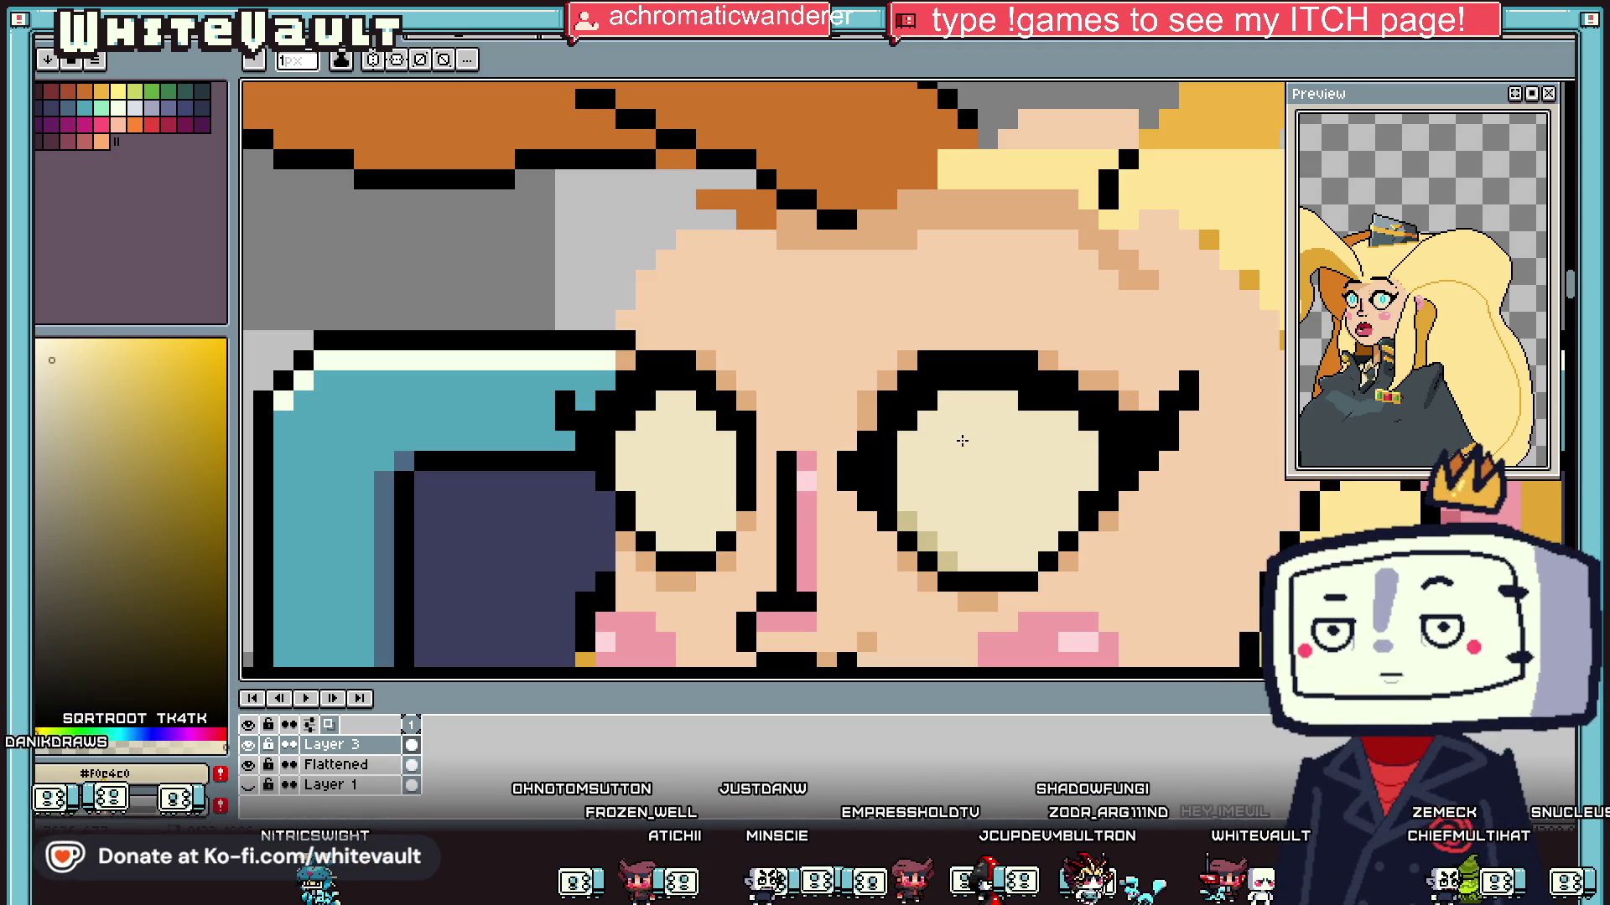
{"action": "scroll", "coordinate": [842, 319], "scroll_direction": "down", "scroll_amount": 2}
{"action": "scroll", "coordinate": [842, 319], "scroll_direction": "down", "scroll_amount": 1}
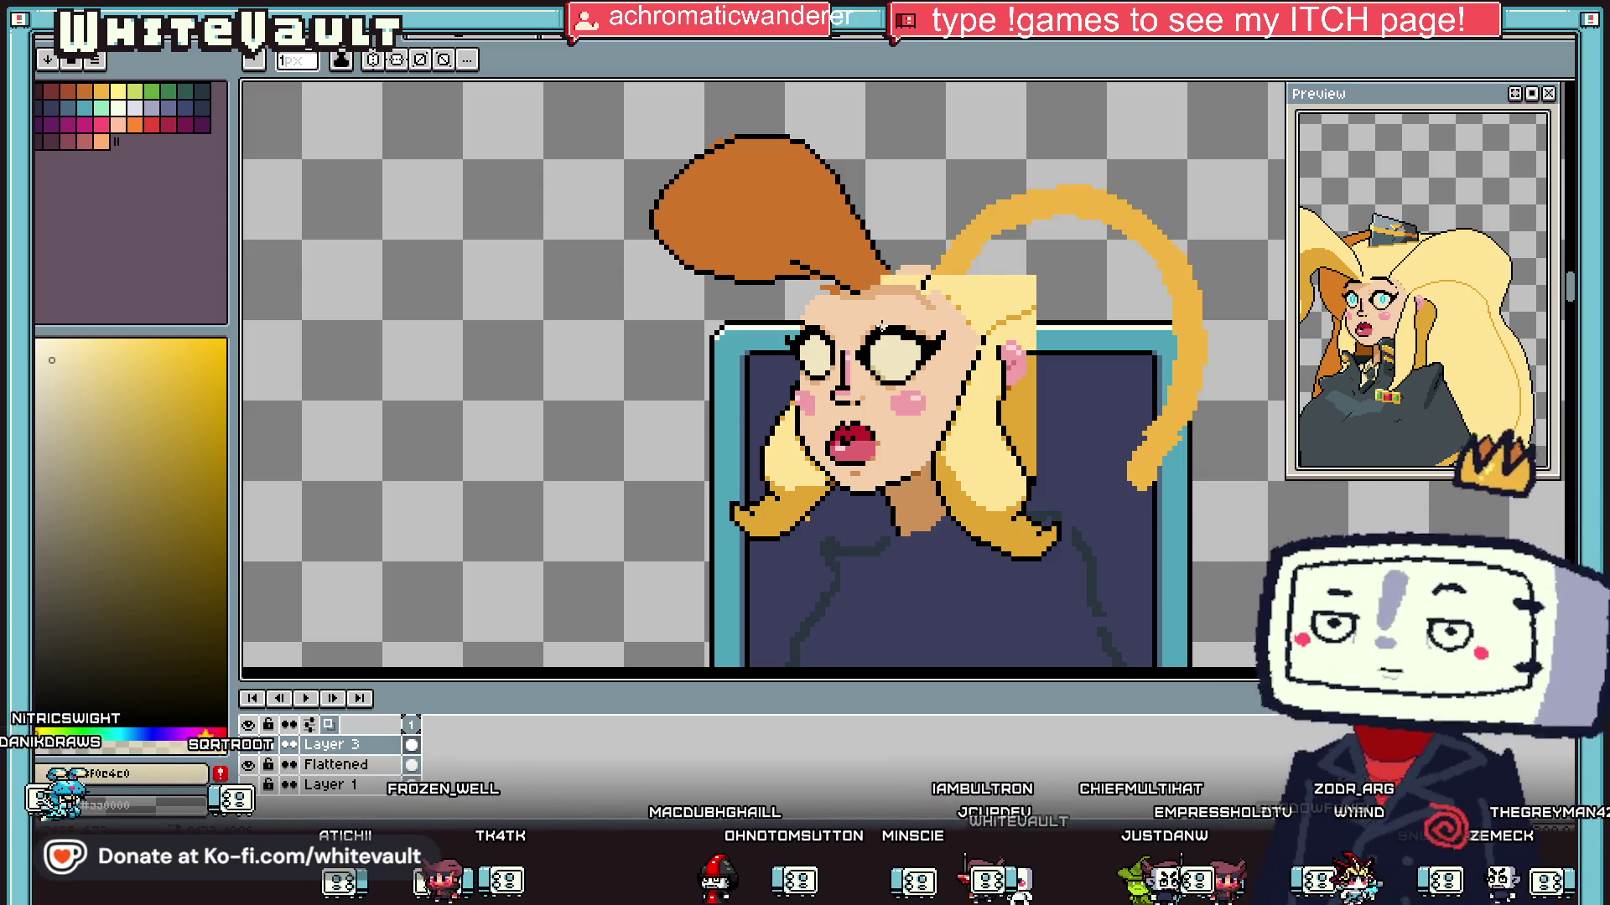
Step: Draw an orange fringe strand down over the forehead and bucket-fill beside it
{"action": "scroll", "coordinate": [860, 315], "scroll_direction": "up", "scroll_amount": 3}
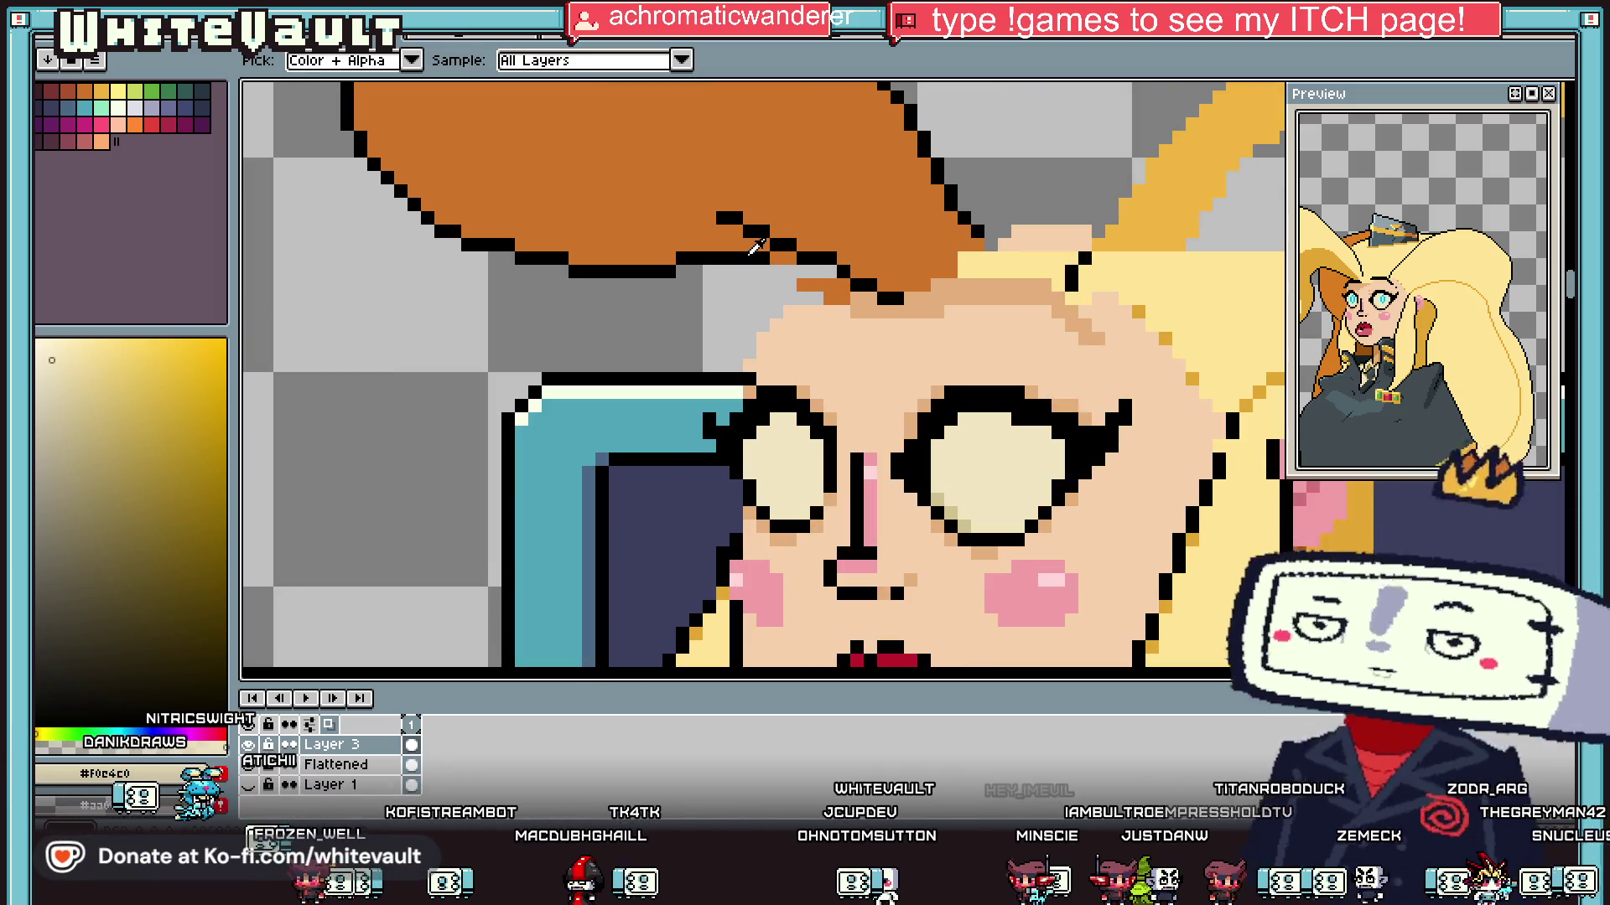
{"action": "left_click", "coordinate": [722, 273], "text": "alt"}
{"action": "scroll", "coordinate": [723, 274], "scroll_direction": "up", "scroll_amount": 1}
{"action": "left_click_drag", "start_coordinate": [696, 295], "coordinate": [643, 348]}
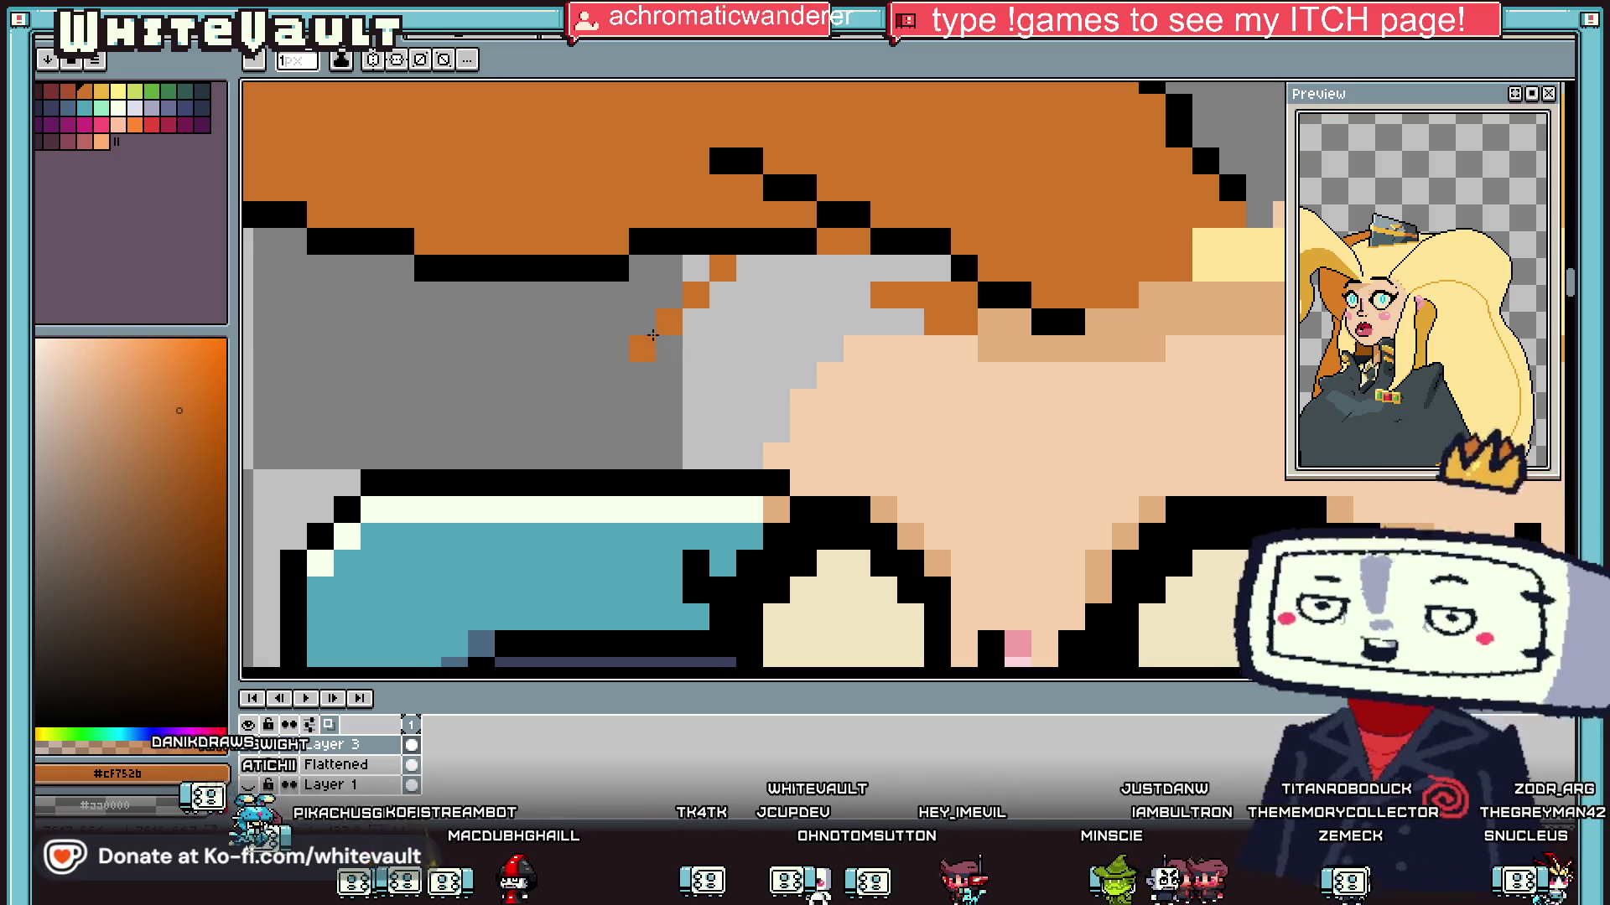
{"action": "left_click", "coordinate": [684, 277]}
{"action": "scroll", "coordinate": [636, 338], "scroll_direction": "down", "scroll_amount": 2}
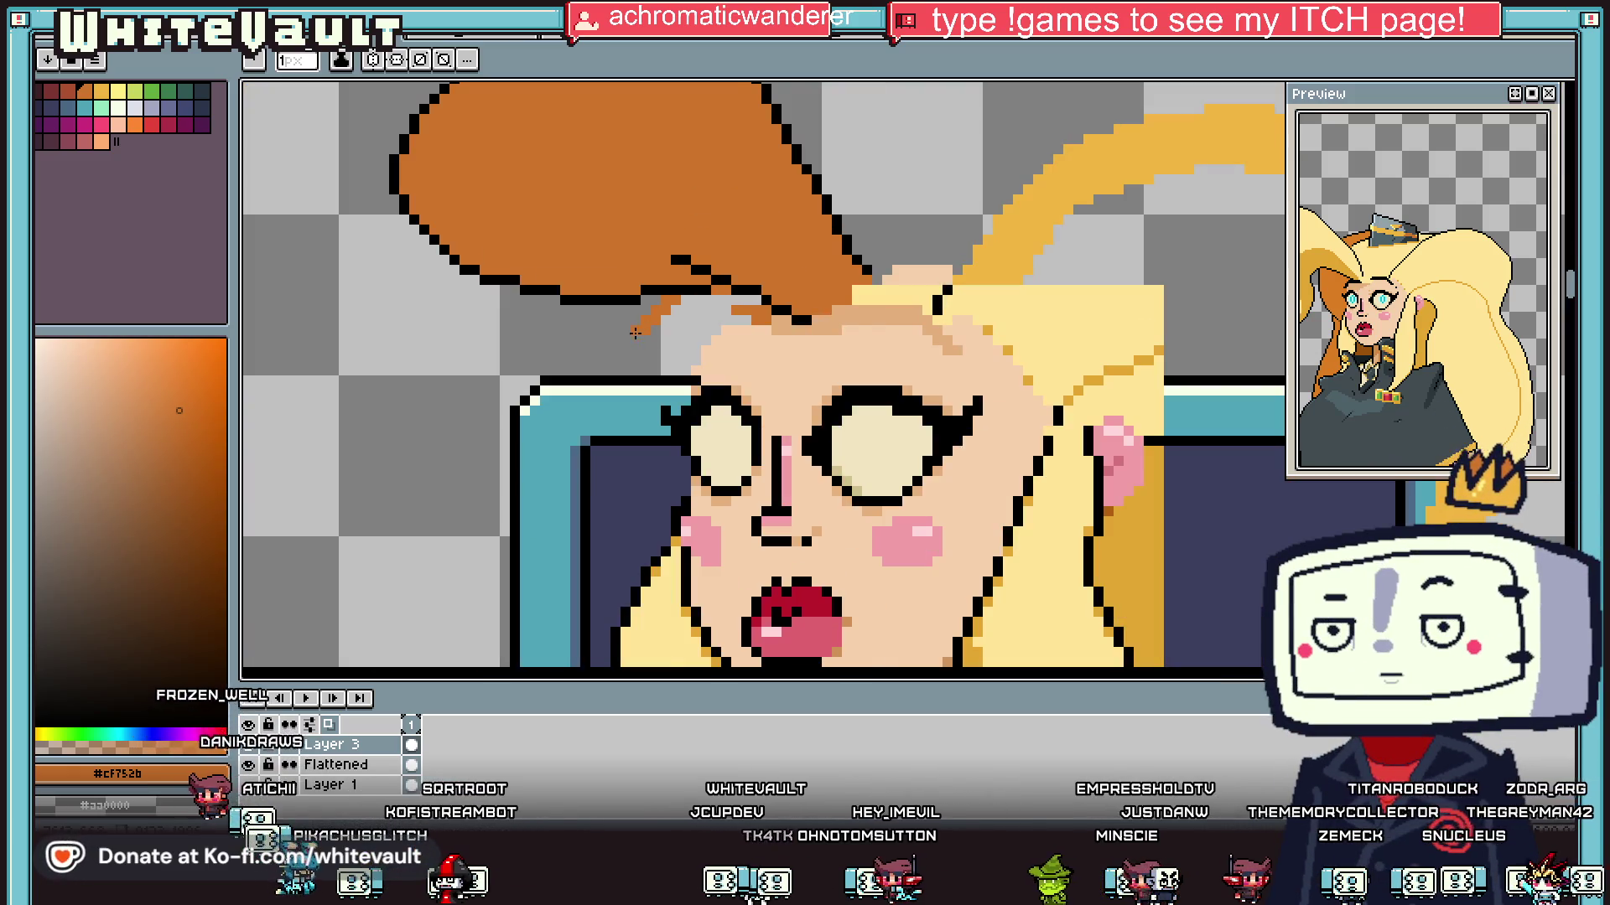
{"action": "mouse_move", "coordinate": [635, 337]}
{"action": "left_mouse_down"}
{"action": "mouse_move", "coordinate": [616, 419]}
{"action": "mouse_move", "coordinate": [675, 493]}
{"action": "left_mouse_up"}
{"action": "key", "text": "g"}
{"action": "left_click", "coordinate": [681, 473]}
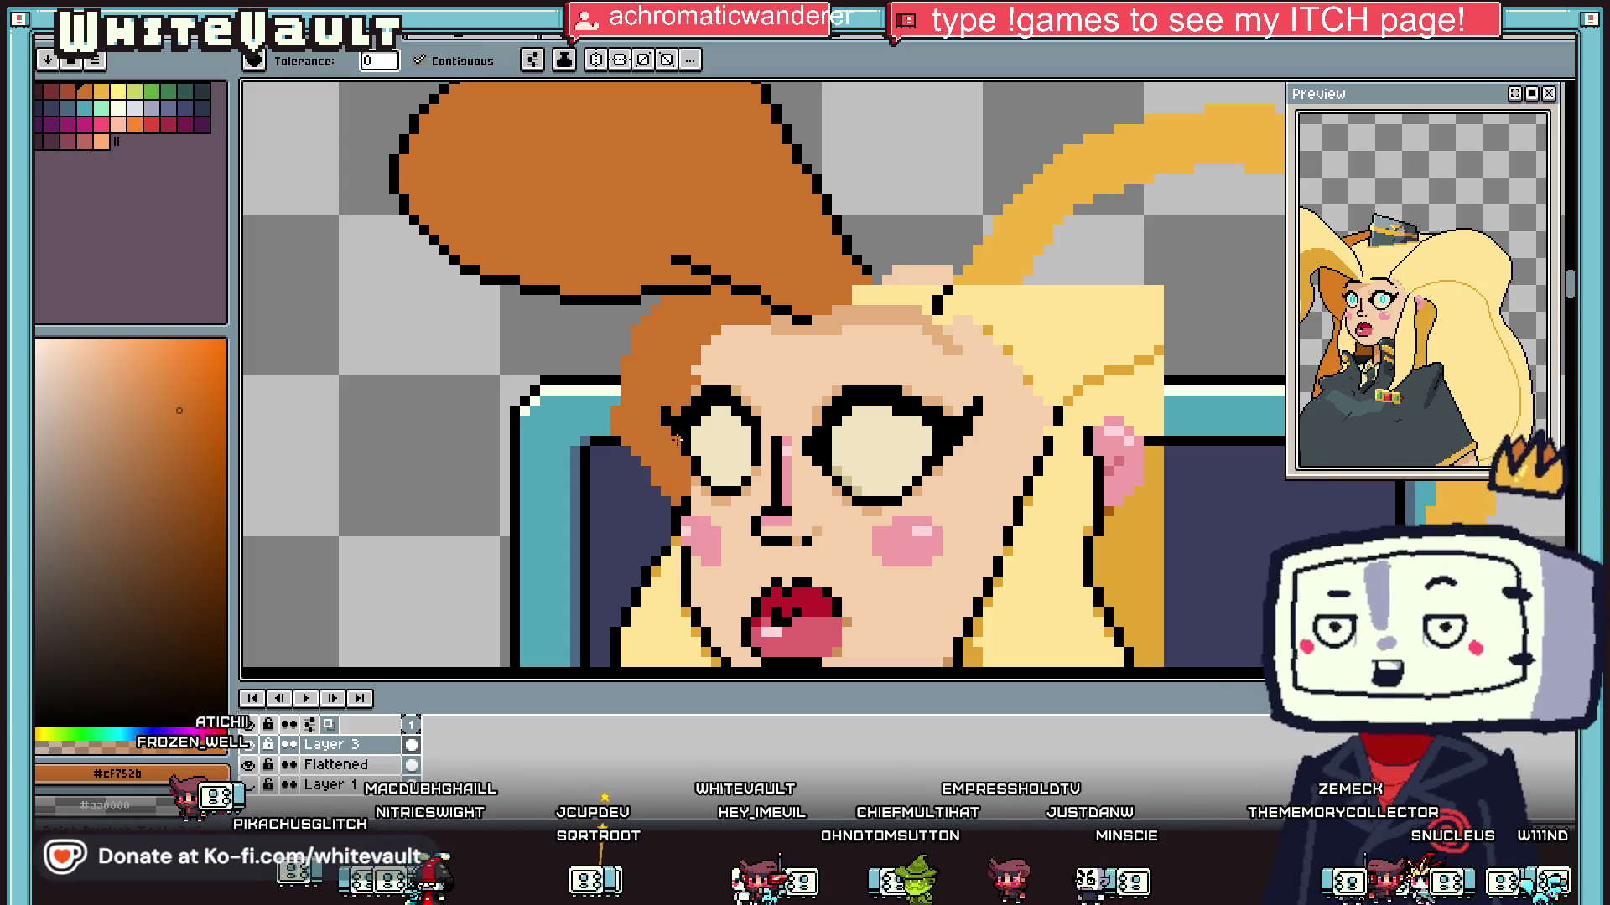
{"action": "scroll", "coordinate": [680, 474], "scroll_direction": "down", "scroll_amount": 2}
Step: Pick black and pencil an outline along the fringe's edge
{"action": "key", "text": "i"}
{"action": "scroll", "coordinate": [621, 360], "scroll_direction": "up", "scroll_amount": 2}
{"action": "left_click", "coordinate": [647, 317]}
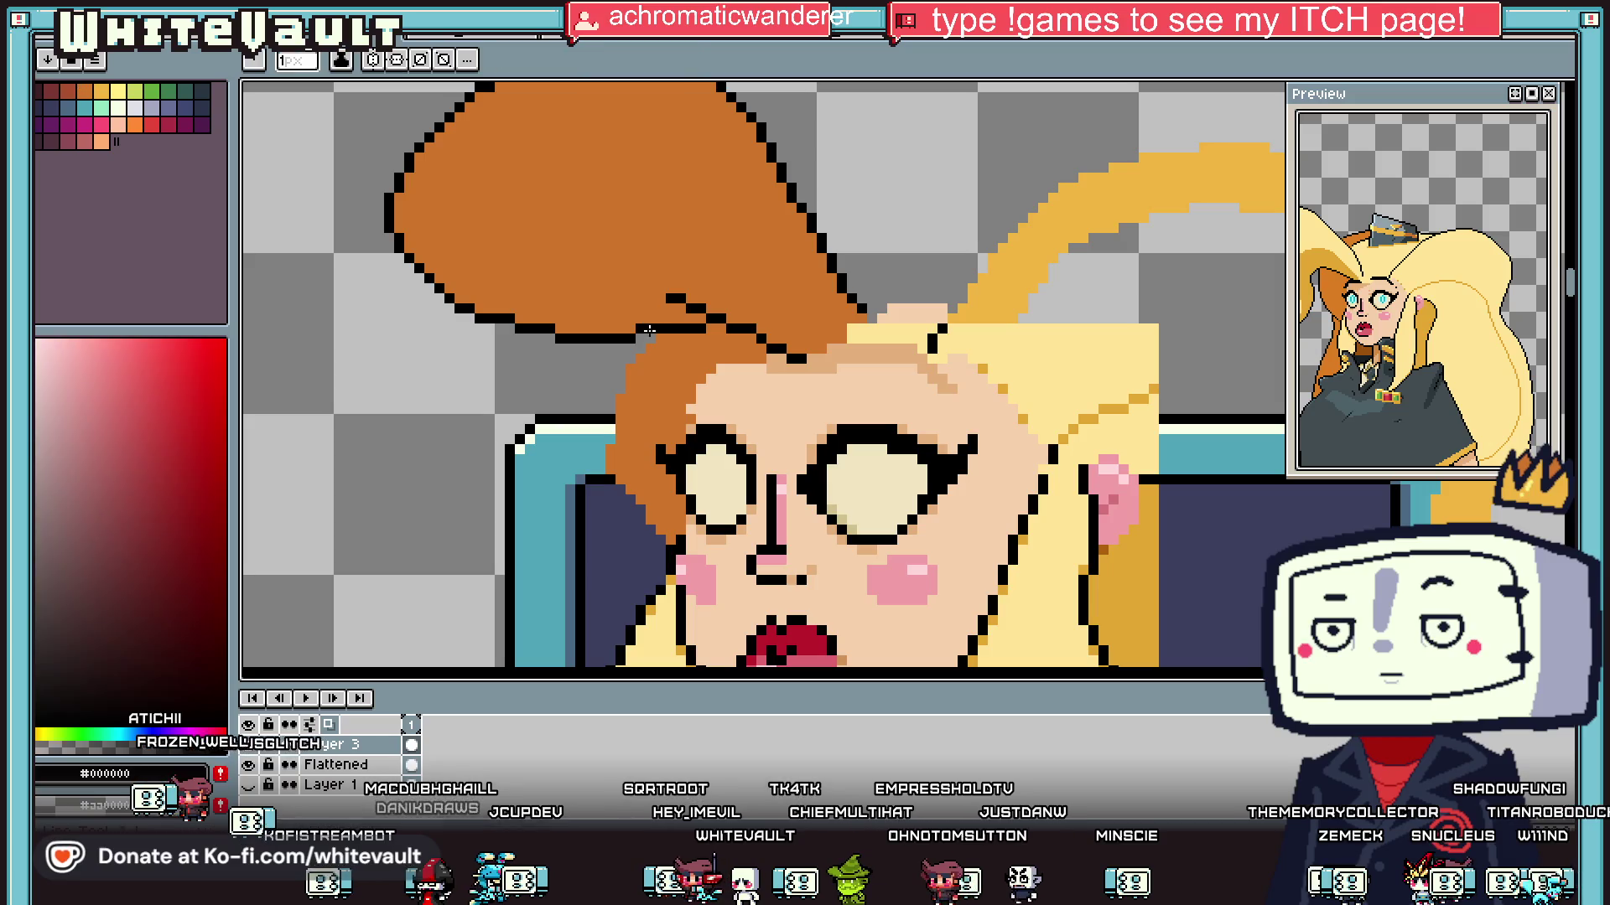
{"action": "key", "text": "b"}
{"action": "scroll", "coordinate": [620, 352], "scroll_direction": "up", "scroll_amount": 2}
{"action": "left_click_drag", "start_coordinate": [617, 363], "coordinate": [589, 444]}
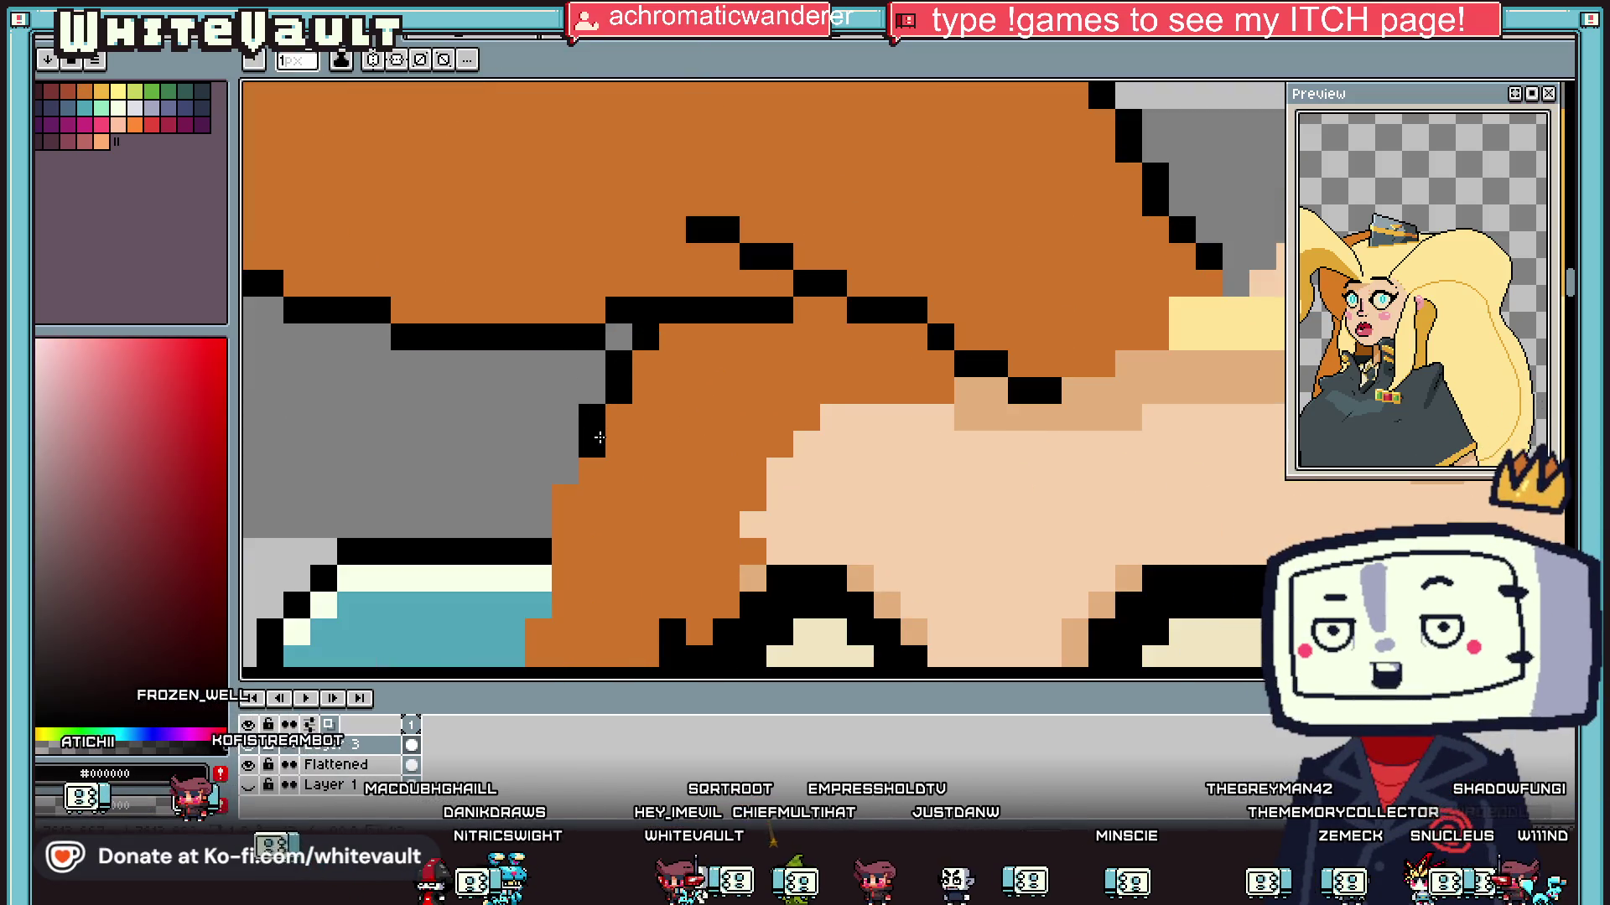
{"action": "scroll", "coordinate": [587, 452], "scroll_direction": "down", "scroll_amount": 2}
{"action": "scroll", "coordinate": [582, 472], "scroll_direction": "down", "scroll_amount": 2}
Step: Bucket-fill the hair beside the face with black, then undo that mistaken fill
{"action": "key", "text": "i"}
{"action": "left_click", "coordinate": [810, 301]}
{"action": "key", "text": "g"}
{"action": "left_click", "coordinate": [784, 323]}
{"action": "scroll", "coordinate": [872, 323], "scroll_direction": "down", "scroll_amount": 2}
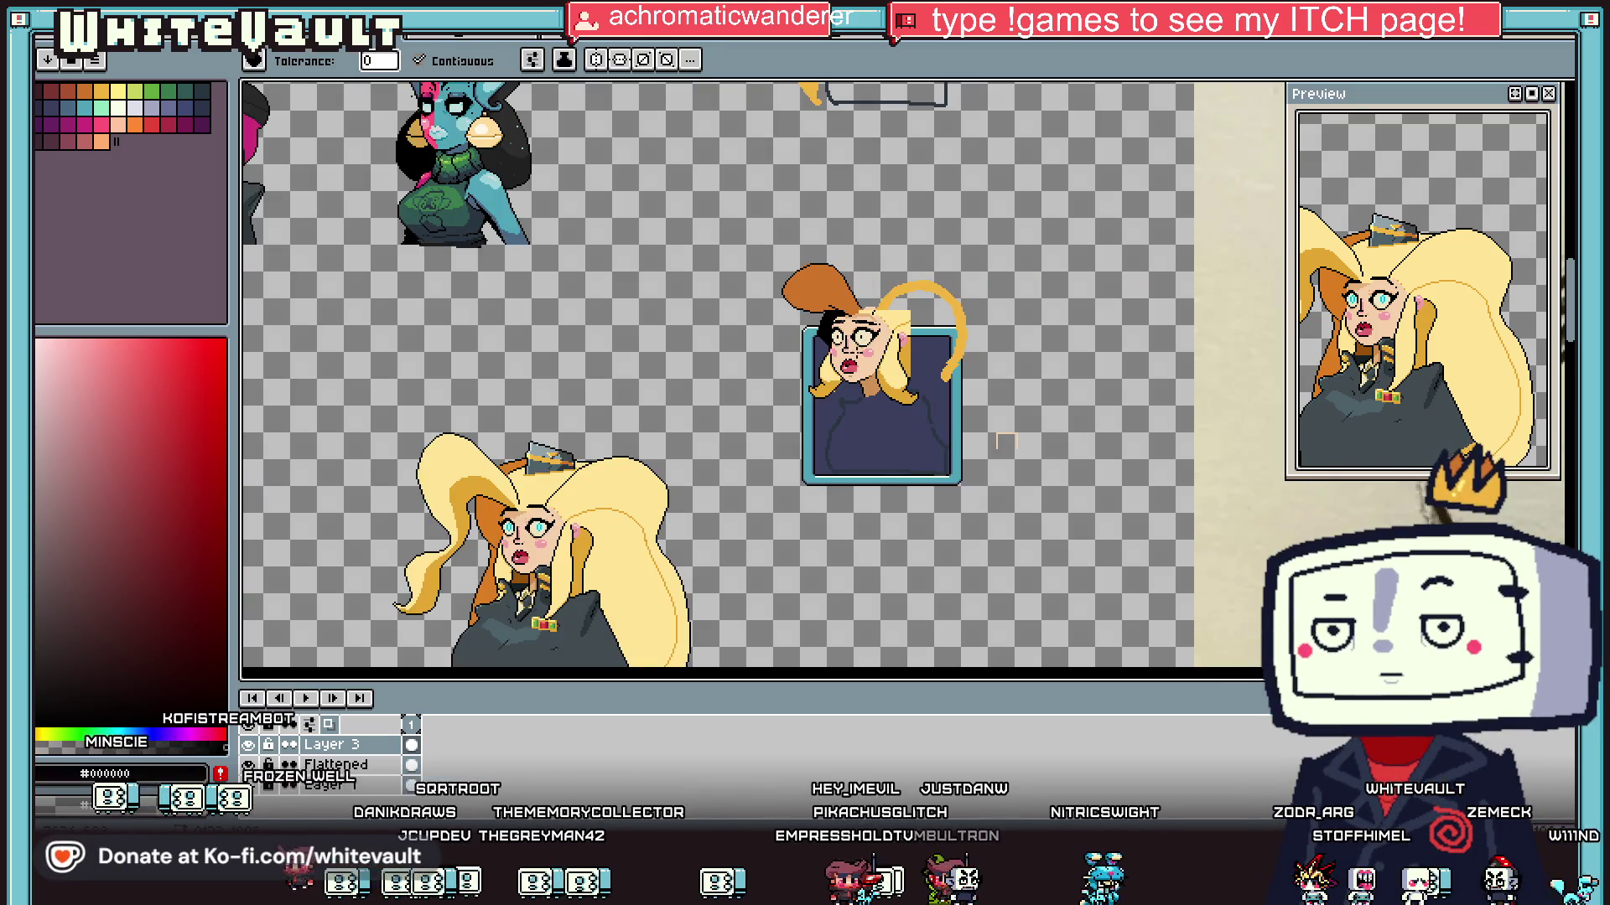
{"action": "scroll", "coordinate": [860, 302], "scroll_direction": "up", "scroll_amount": 3}
{"action": "key", "text": "ctrl+z"}
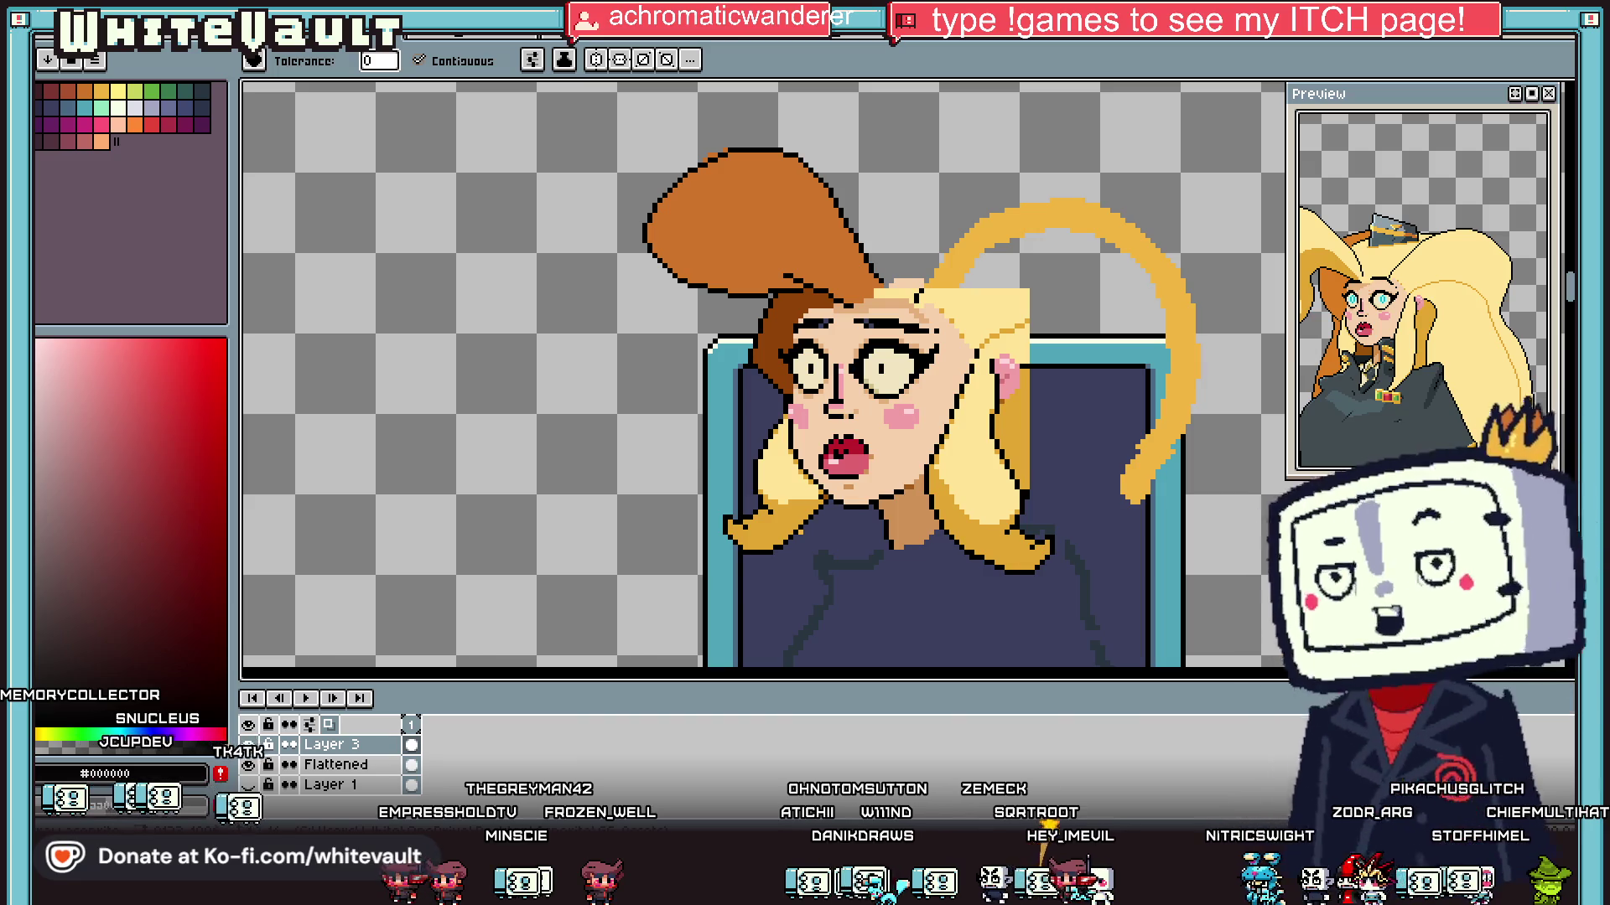
Step: Extend the fringe's black outline by one more pixel
{"action": "scroll", "coordinate": [966, 312], "scroll_direction": "down", "scroll_amount": 3}
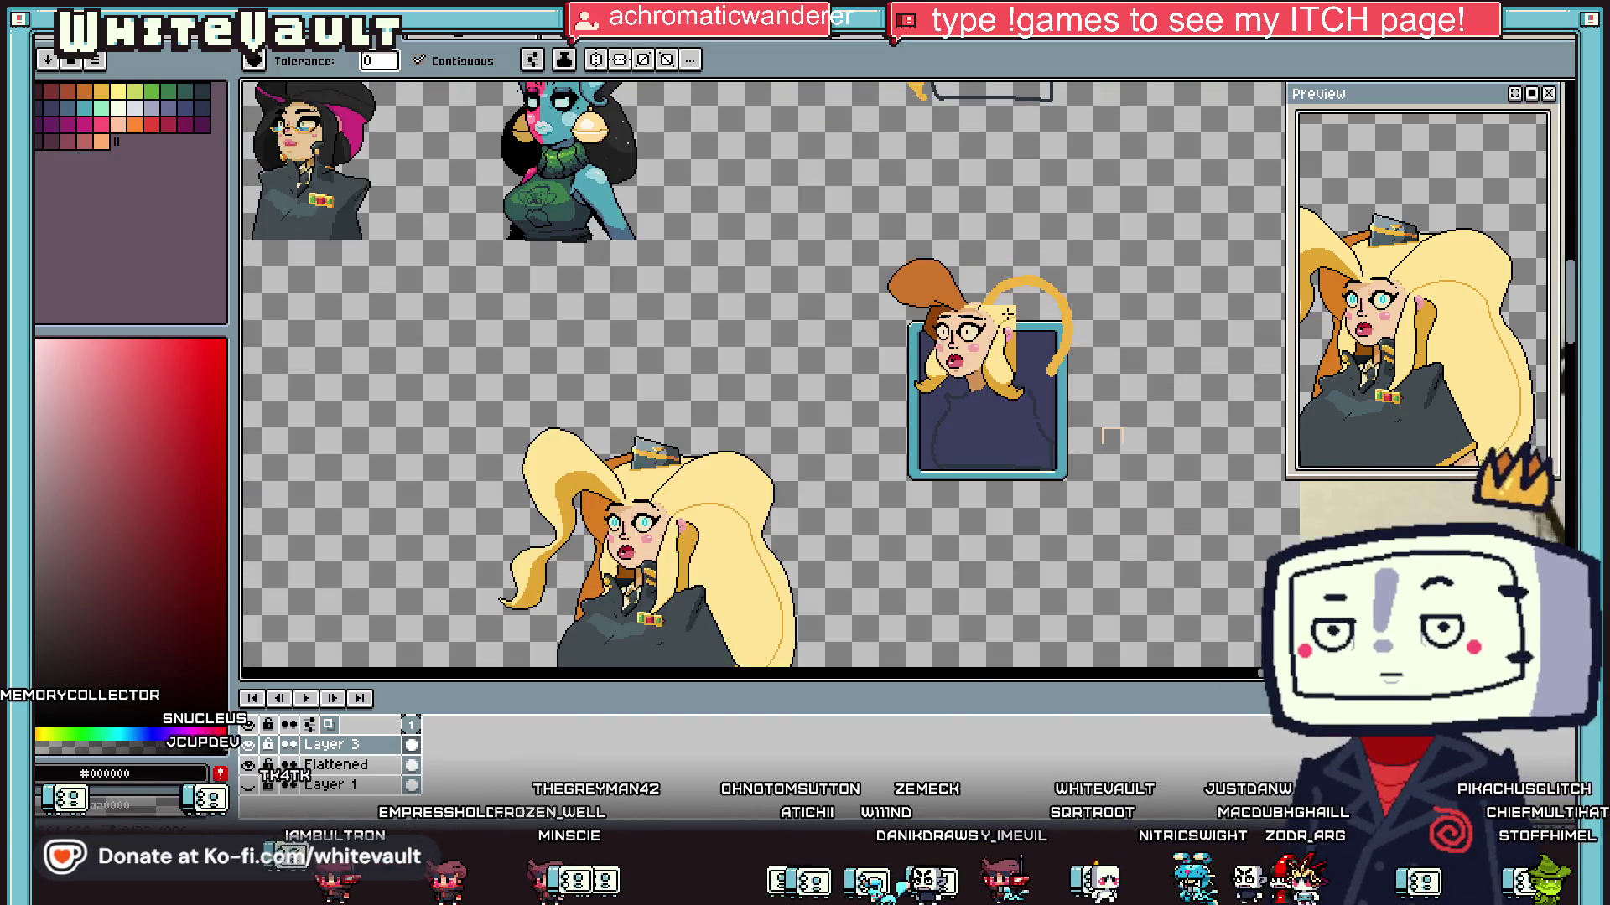
{"action": "scroll", "coordinate": [966, 312], "scroll_direction": "up", "scroll_amount": 2}
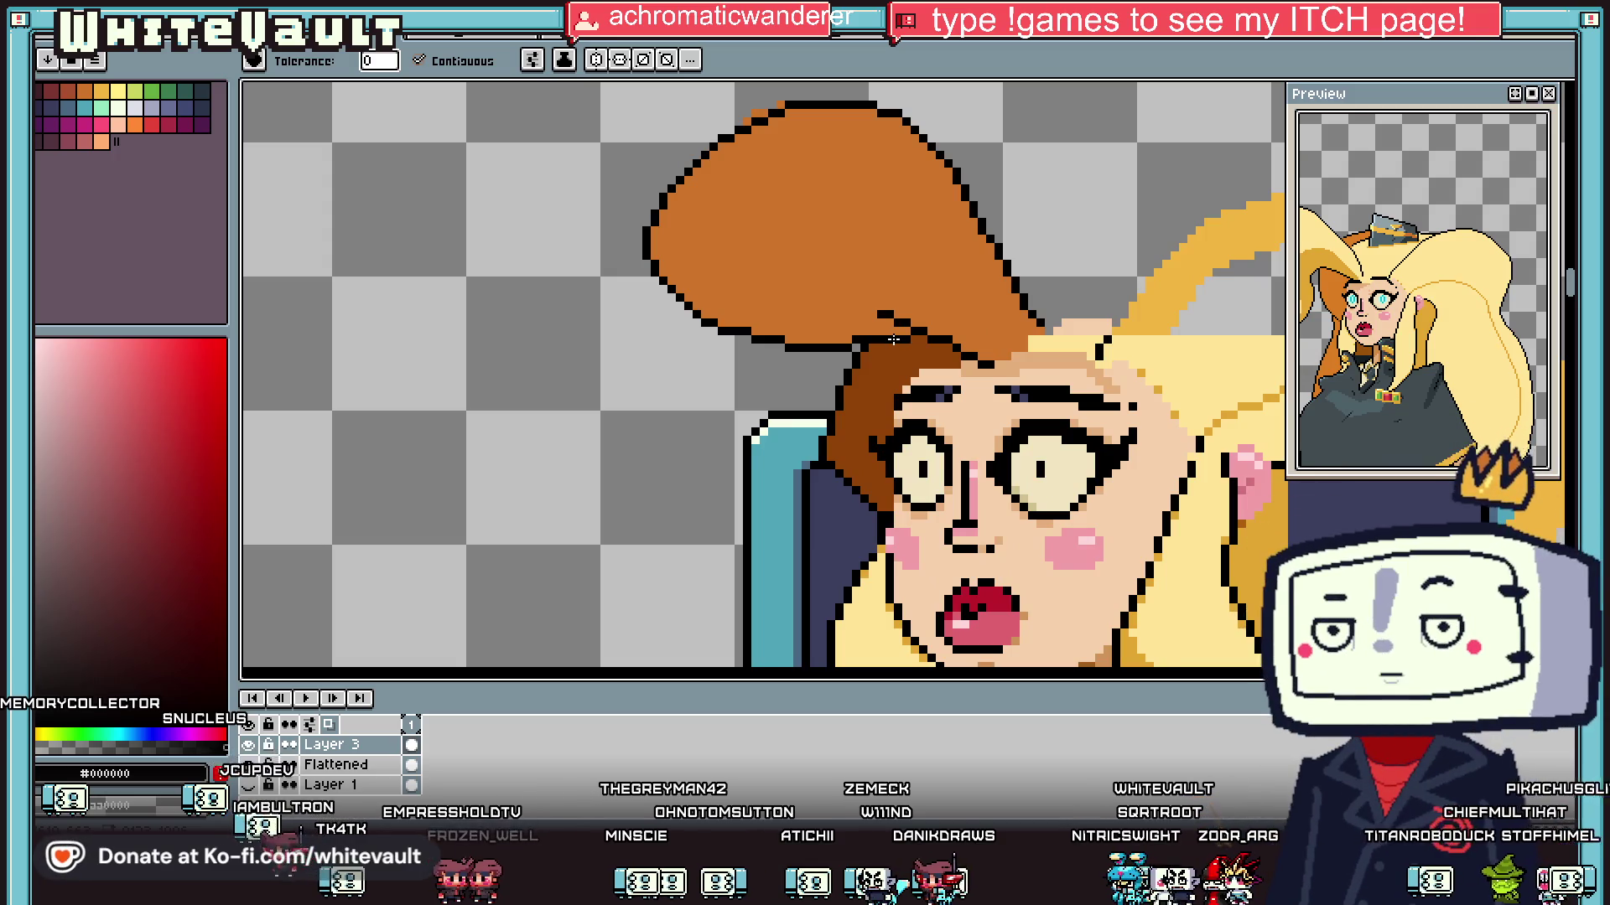
{"action": "left_click", "coordinate": [868, 332], "text": "alt"}
{"action": "scroll", "coordinate": [859, 341], "scroll_direction": "up", "scroll_amount": 3}
{"action": "left_click", "coordinate": [858, 342]}
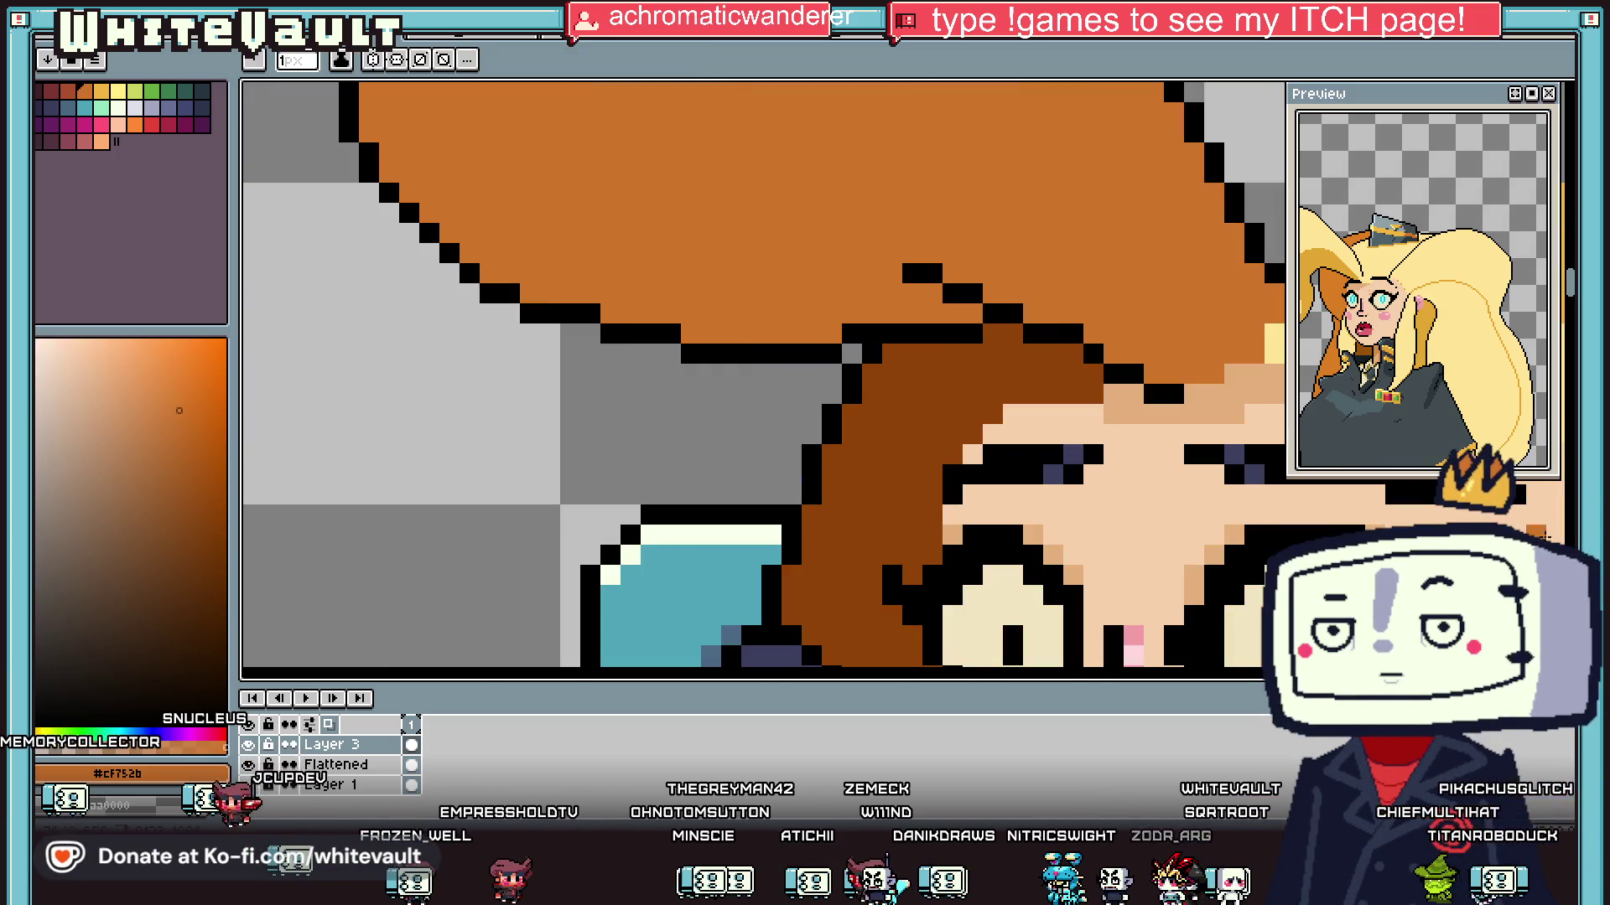
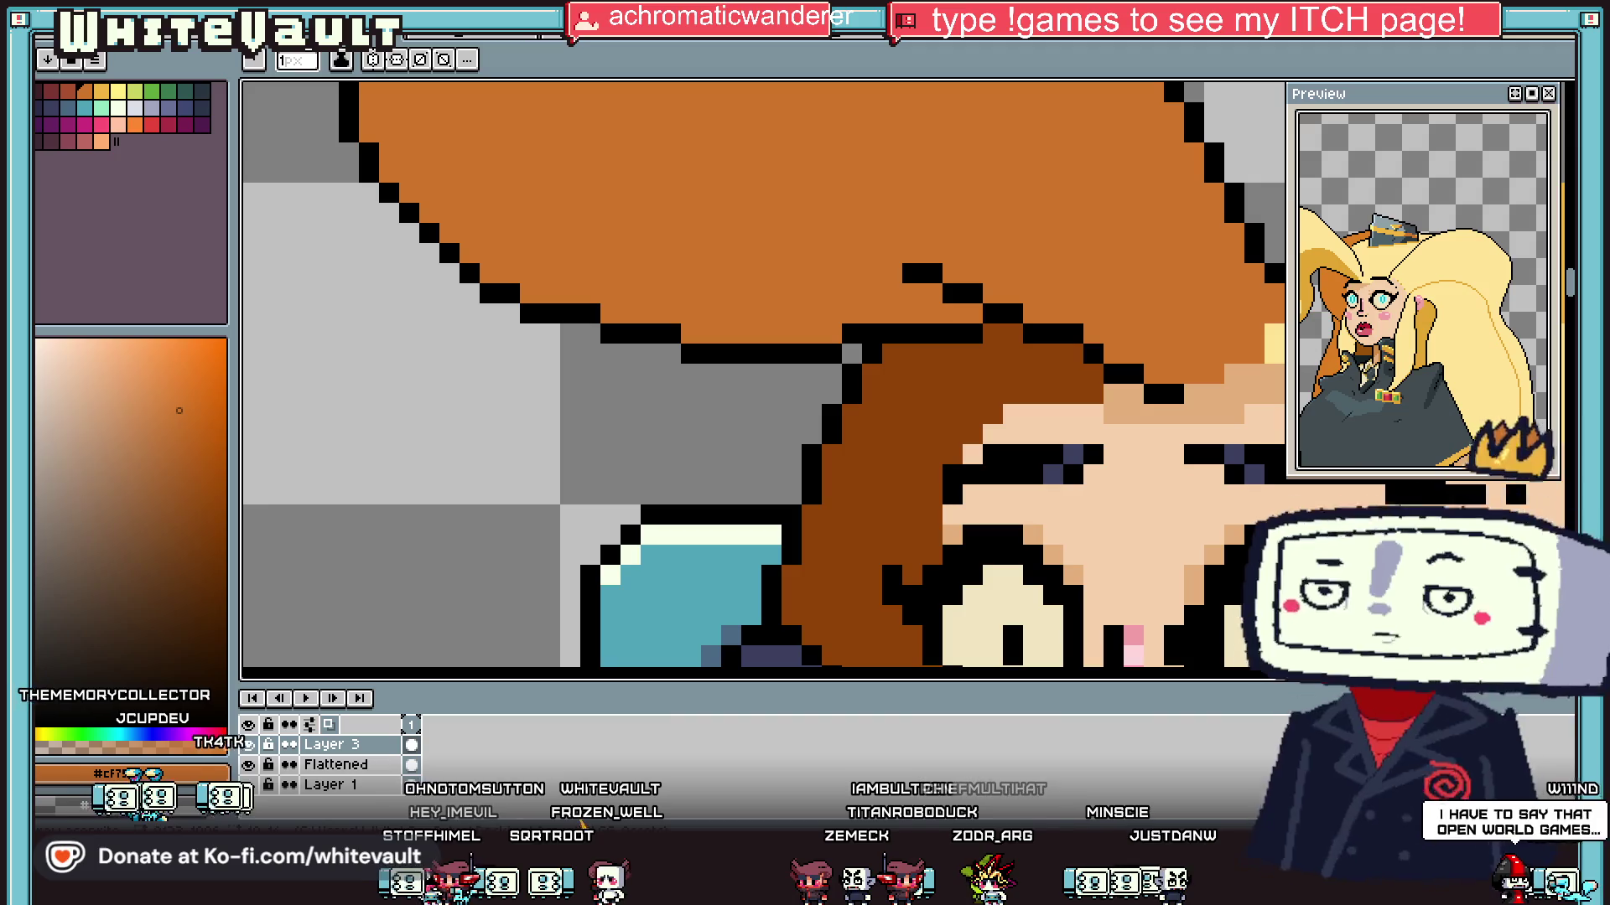
Step: Pick black and draw a stair-stepped outline across the top of the blonde hair from behind the orange hair
{"action": "scroll", "coordinate": [1169, 369], "scroll_direction": "down", "scroll_amount": 5}
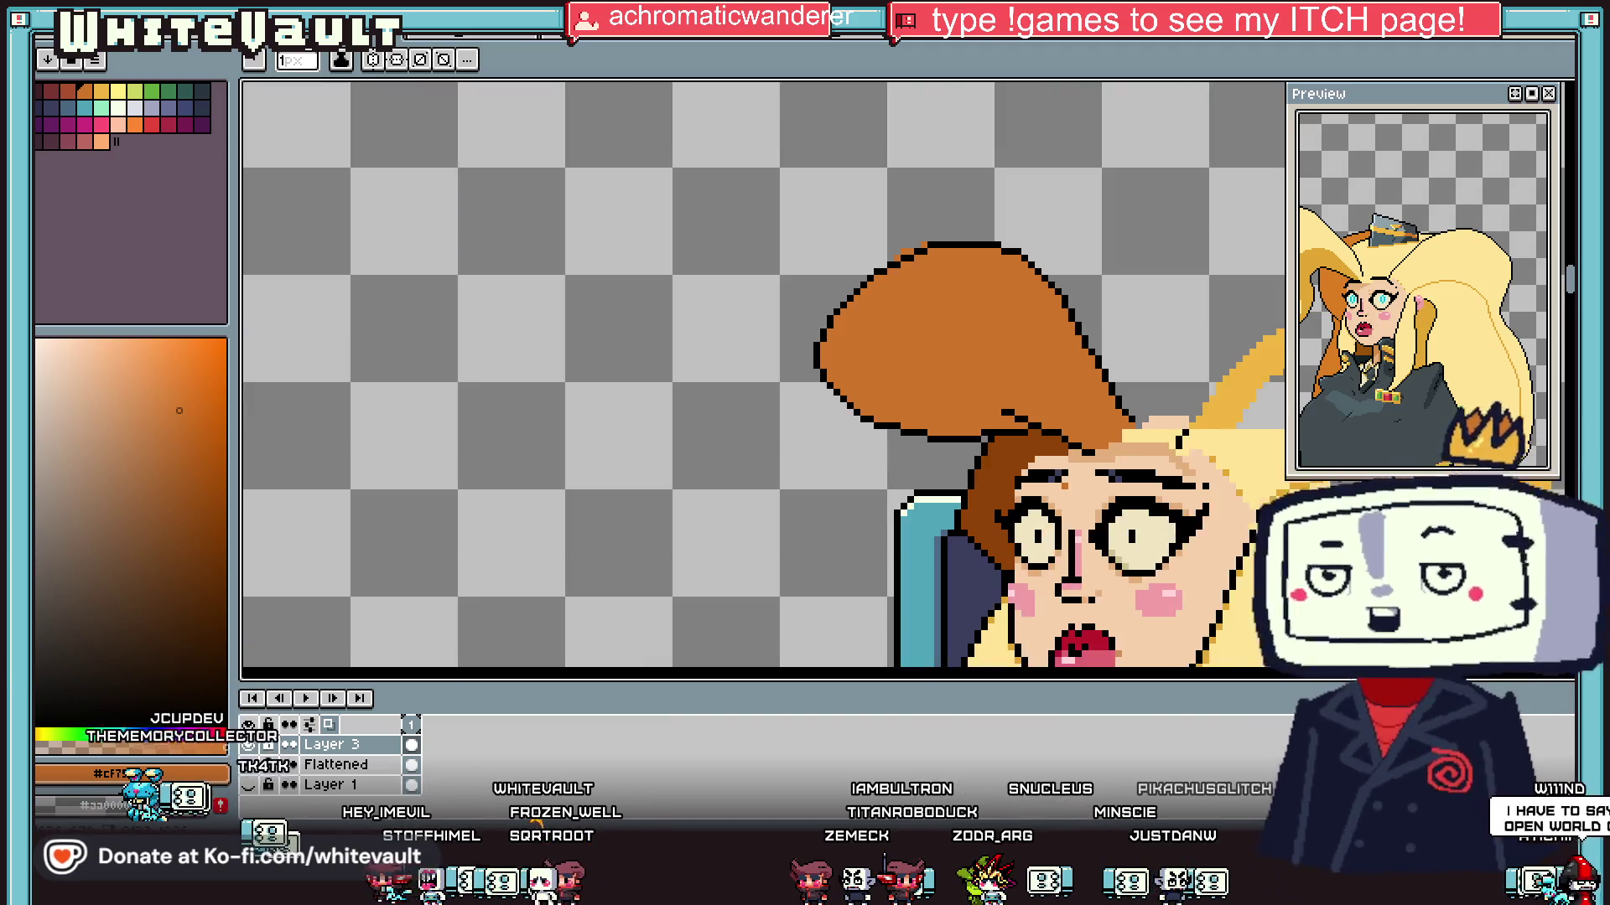
{"action": "scroll", "coordinate": [1146, 440], "scroll_direction": "down", "scroll_amount": 2}
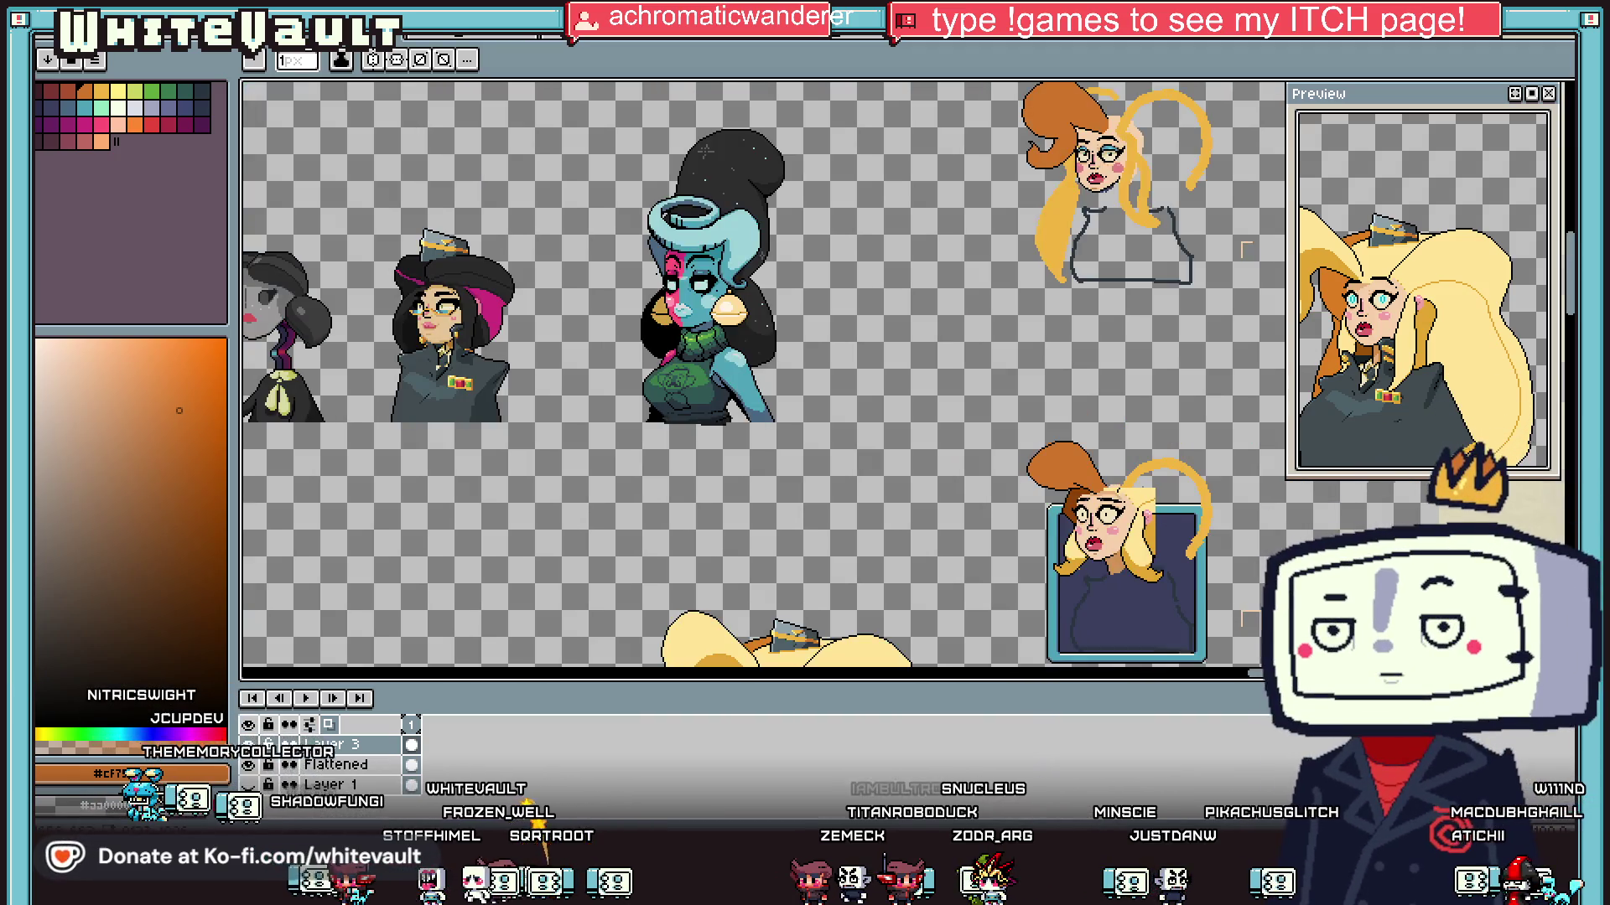
{"action": "scroll", "coordinate": [1146, 440], "scroll_direction": "up", "scroll_amount": 4}
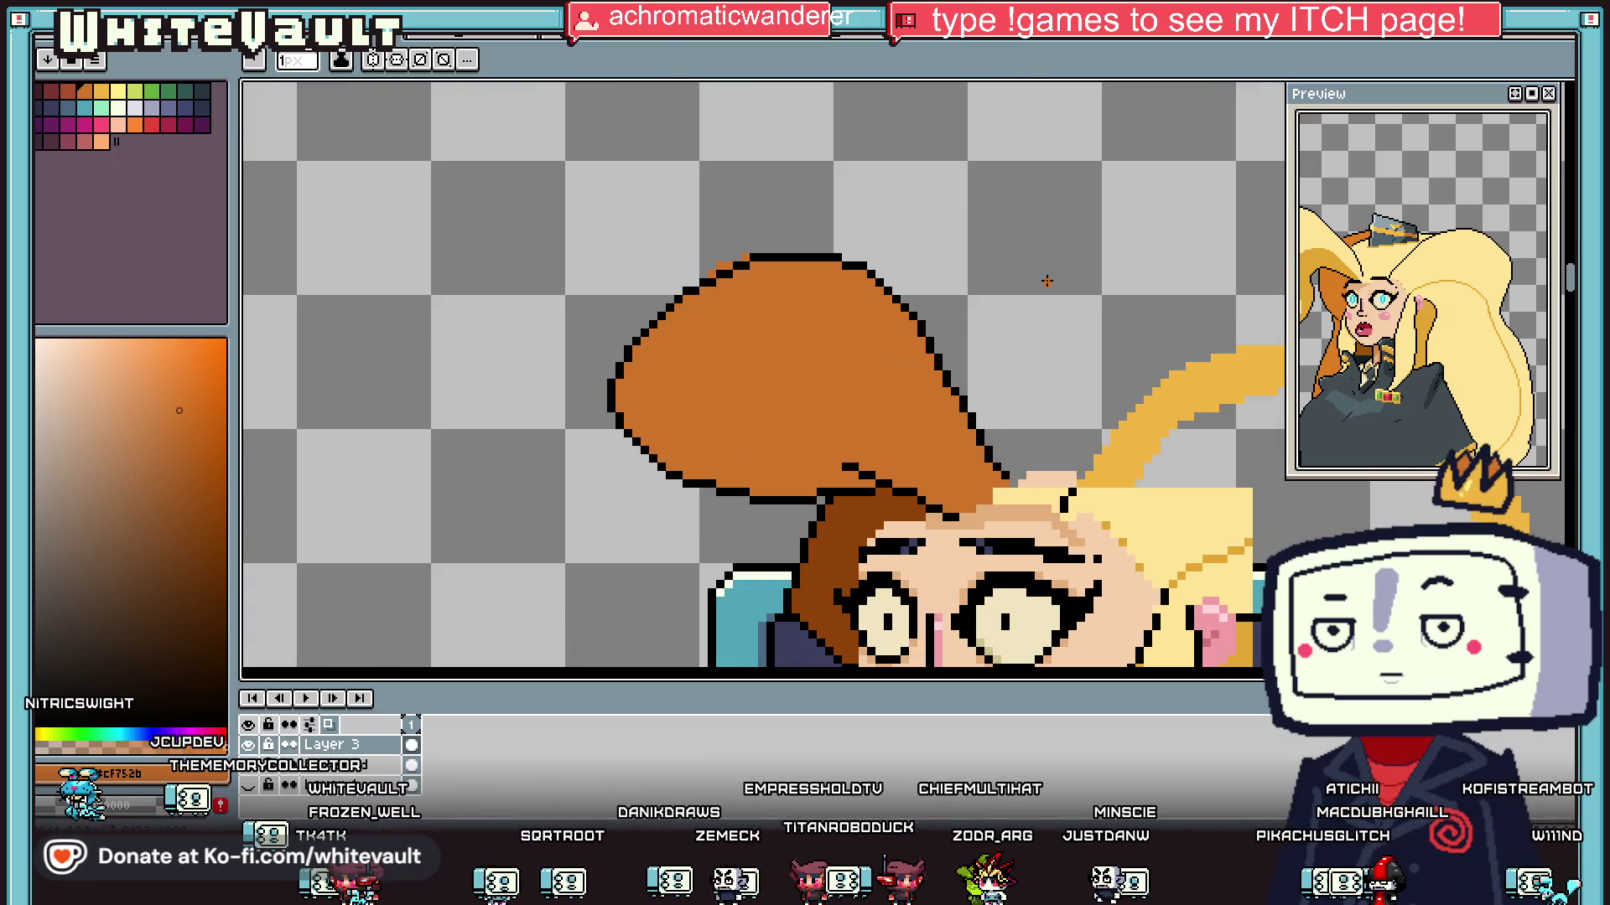
{"action": "key", "text": "i"}
{"action": "left_click", "coordinate": [937, 342]}
{"action": "key", "text": "b"}
{"action": "scroll", "coordinate": [939, 344], "scroll_direction": "up", "scroll_amount": 2}
{"action": "mouse_move", "coordinate": [941, 367]}
{"action": "left_mouse_down"}
{"action": "mouse_move", "coordinate": [1052, 311]}
{"action": "mouse_move", "coordinate": [1182, 300]}
{"action": "mouse_move", "coordinate": [1258, 318]}
{"action": "mouse_move", "coordinate": [1248, 334]}
{"action": "left_mouse_up"}
{"action": "scroll", "coordinate": [1051, 311], "scroll_direction": "down", "scroll_amount": 3}
{"action": "scroll", "coordinate": [1131, 304], "scroll_direction": "up", "scroll_amount": 2}
{"action": "scroll", "coordinate": [1264, 327], "scroll_direction": "down", "scroll_amount": 2}
{"action": "scroll", "coordinate": [1266, 320], "scroll_direction": "up", "scroll_amount": 2}
{"action": "scroll", "coordinate": [1239, 320], "scroll_direction": "up", "scroll_amount": 1}
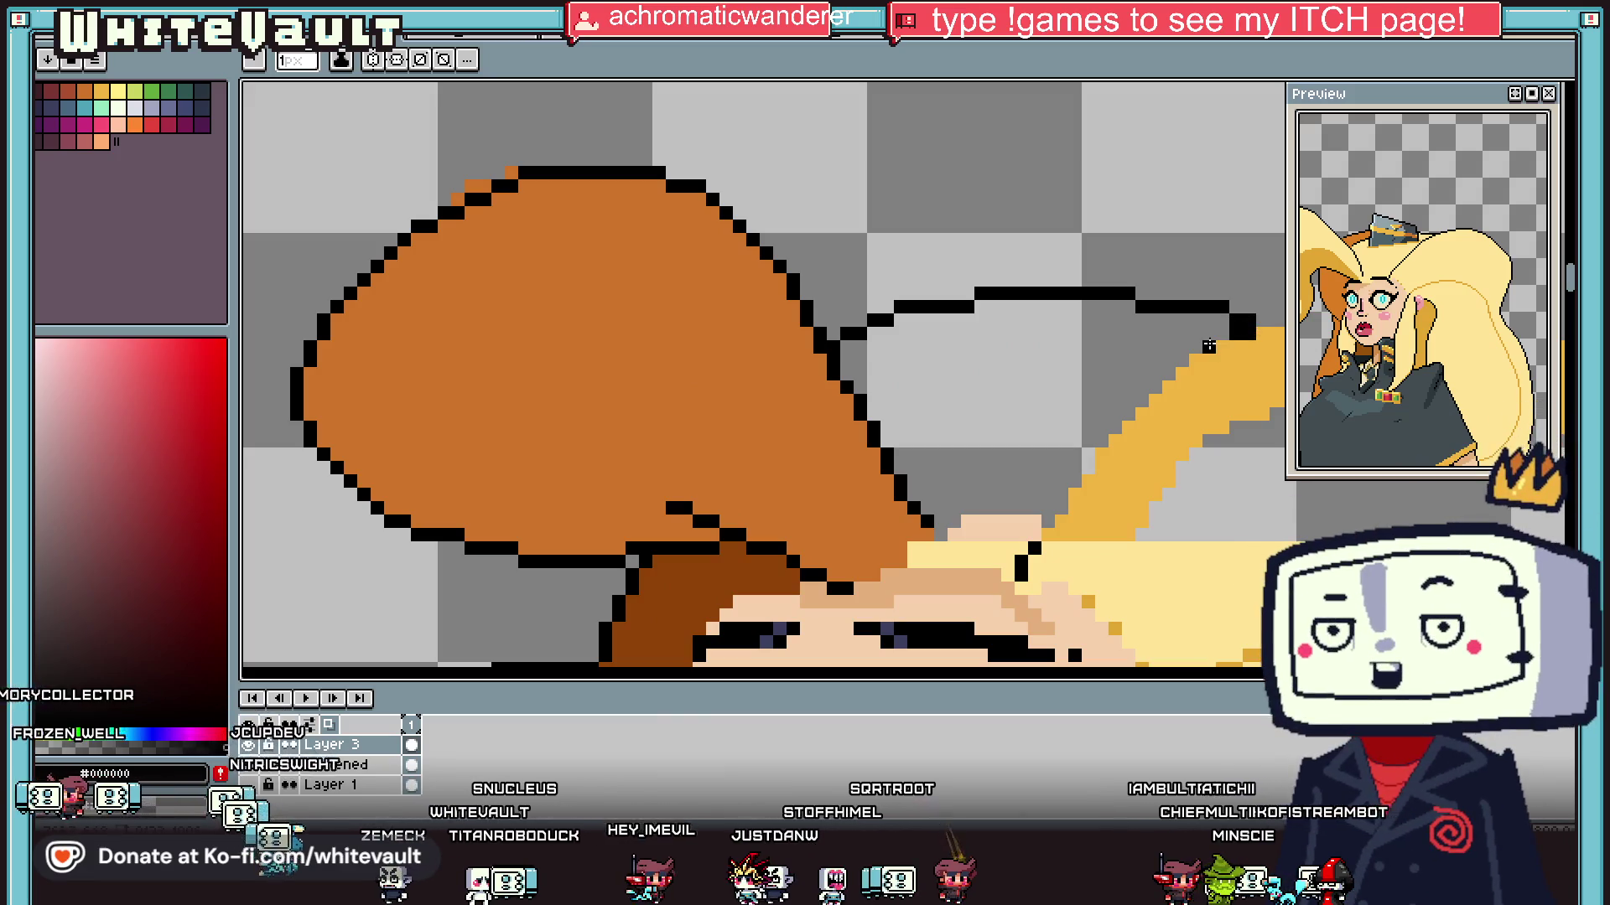
{"action": "left_click", "coordinate": [1207, 346]}
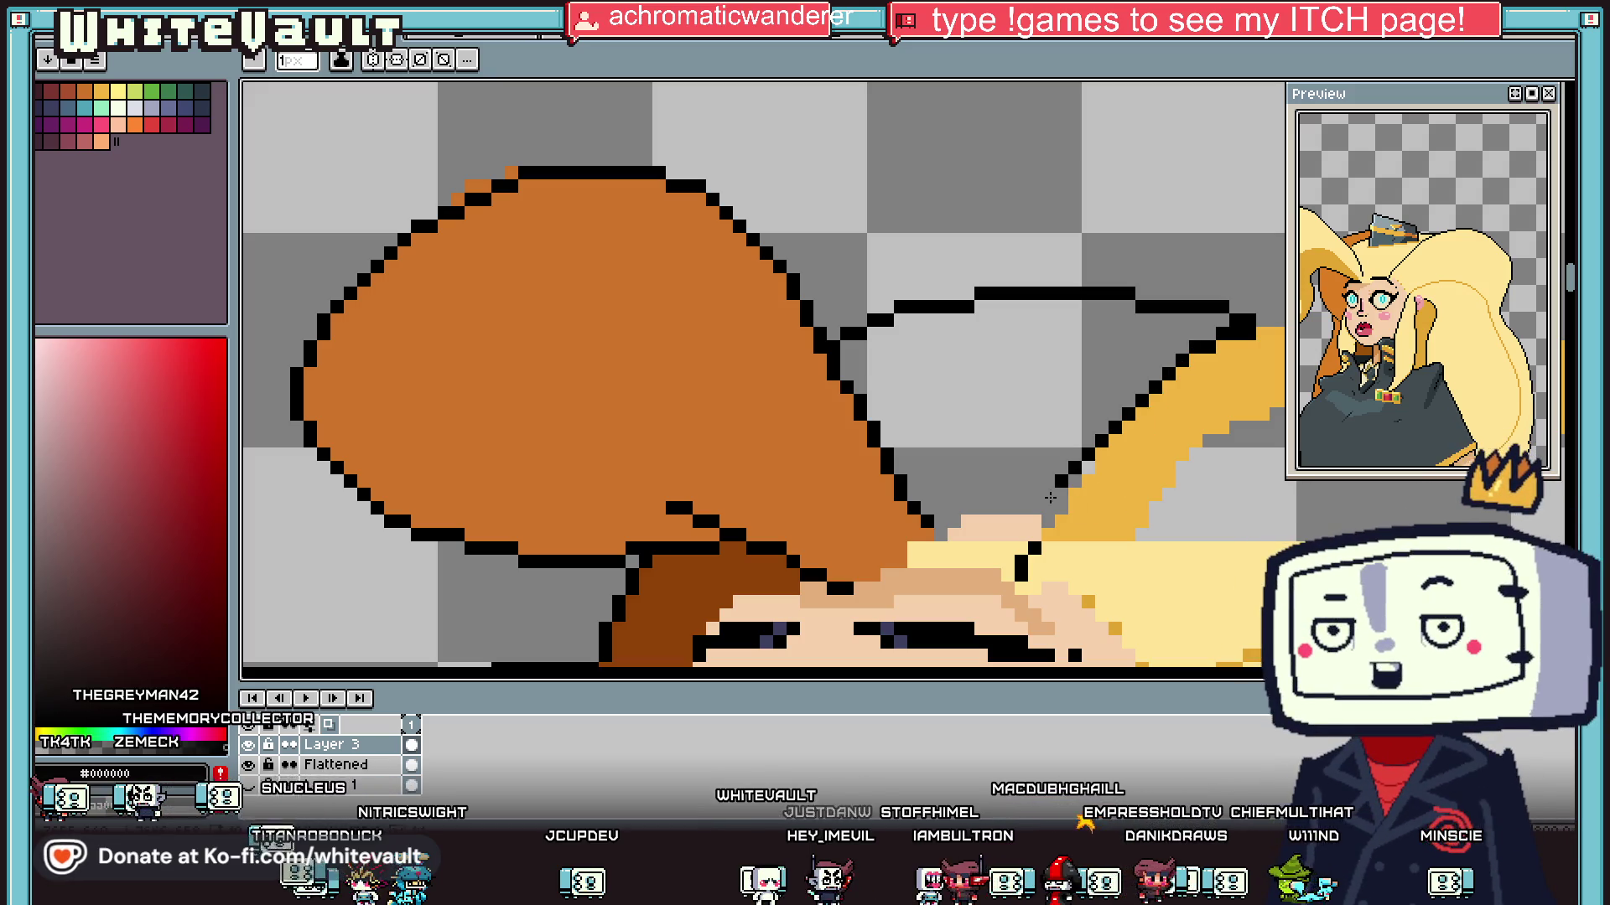
Step: Outline the yellow hair's edge in black, running down and to the left
{"action": "scroll", "coordinate": [1089, 463], "scroll_direction": "up", "scroll_amount": 1}
{"action": "left_click_drag", "start_coordinate": [1089, 463], "coordinate": [1006, 604]}
{"action": "scroll", "coordinate": [1010, 595], "scroll_direction": "down", "scroll_amount": 1}
{"action": "scroll", "coordinate": [1019, 599], "scroll_direction": "down", "scroll_amount": 1}
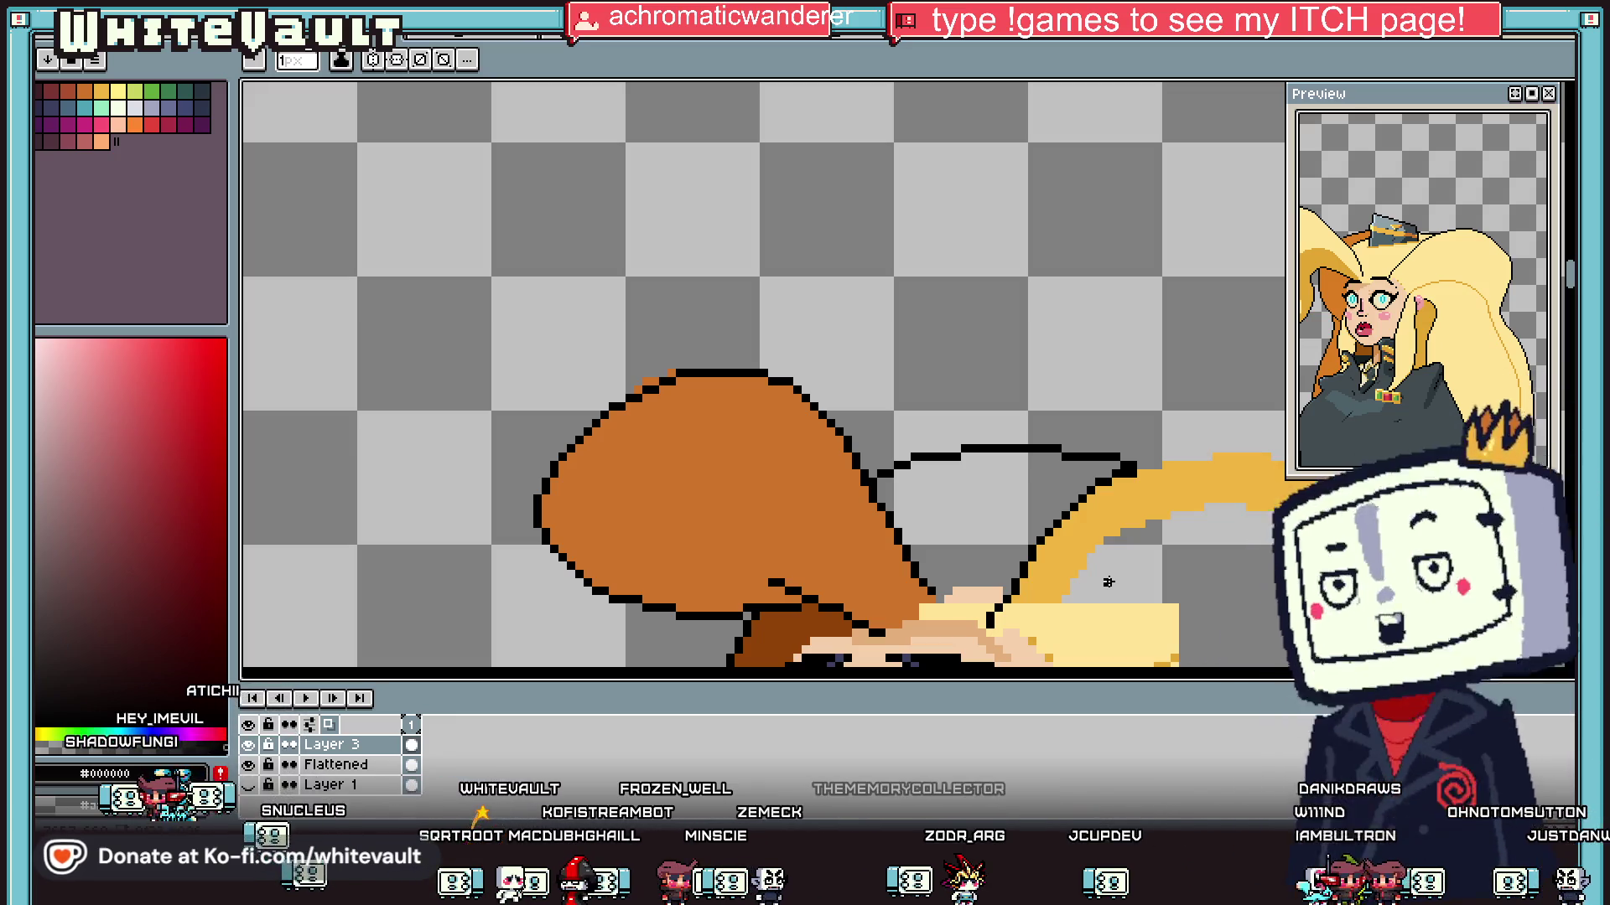
Step: Draw black outline pixels along the orange hair's edge to shape the lock
{"action": "key", "text": "i"}
{"action": "key", "text": "f"}
{"action": "scroll", "coordinate": [683, 366], "scroll_direction": "up", "scroll_amount": 1}
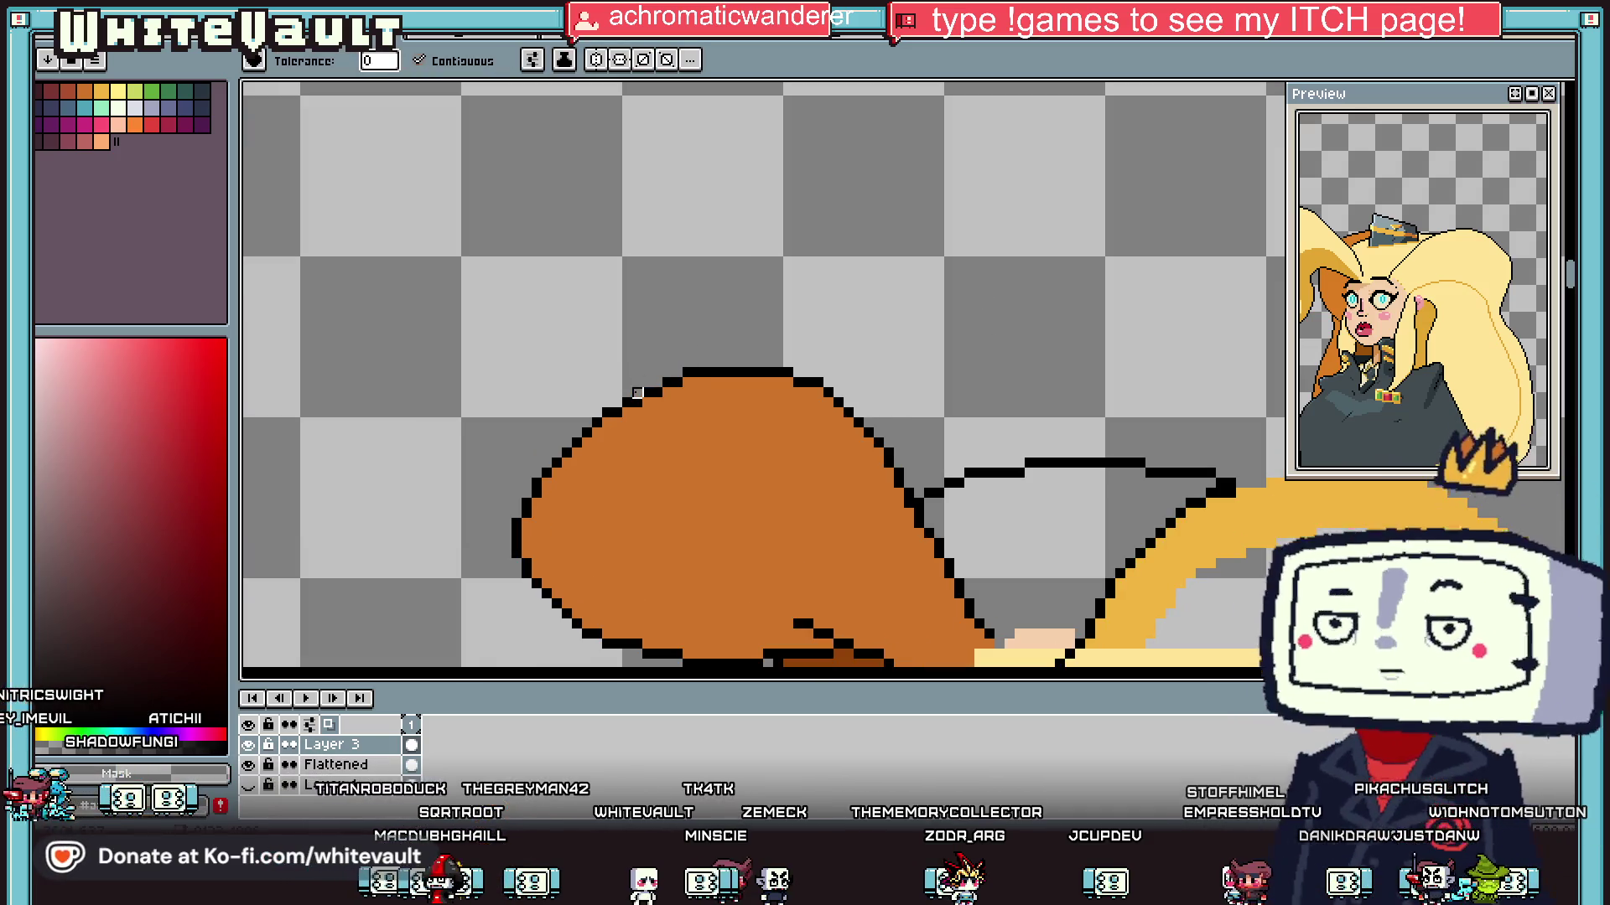
{"action": "key", "text": "i"}
{"action": "scroll", "coordinate": [644, 384], "scroll_direction": "down", "scroll_amount": 3}
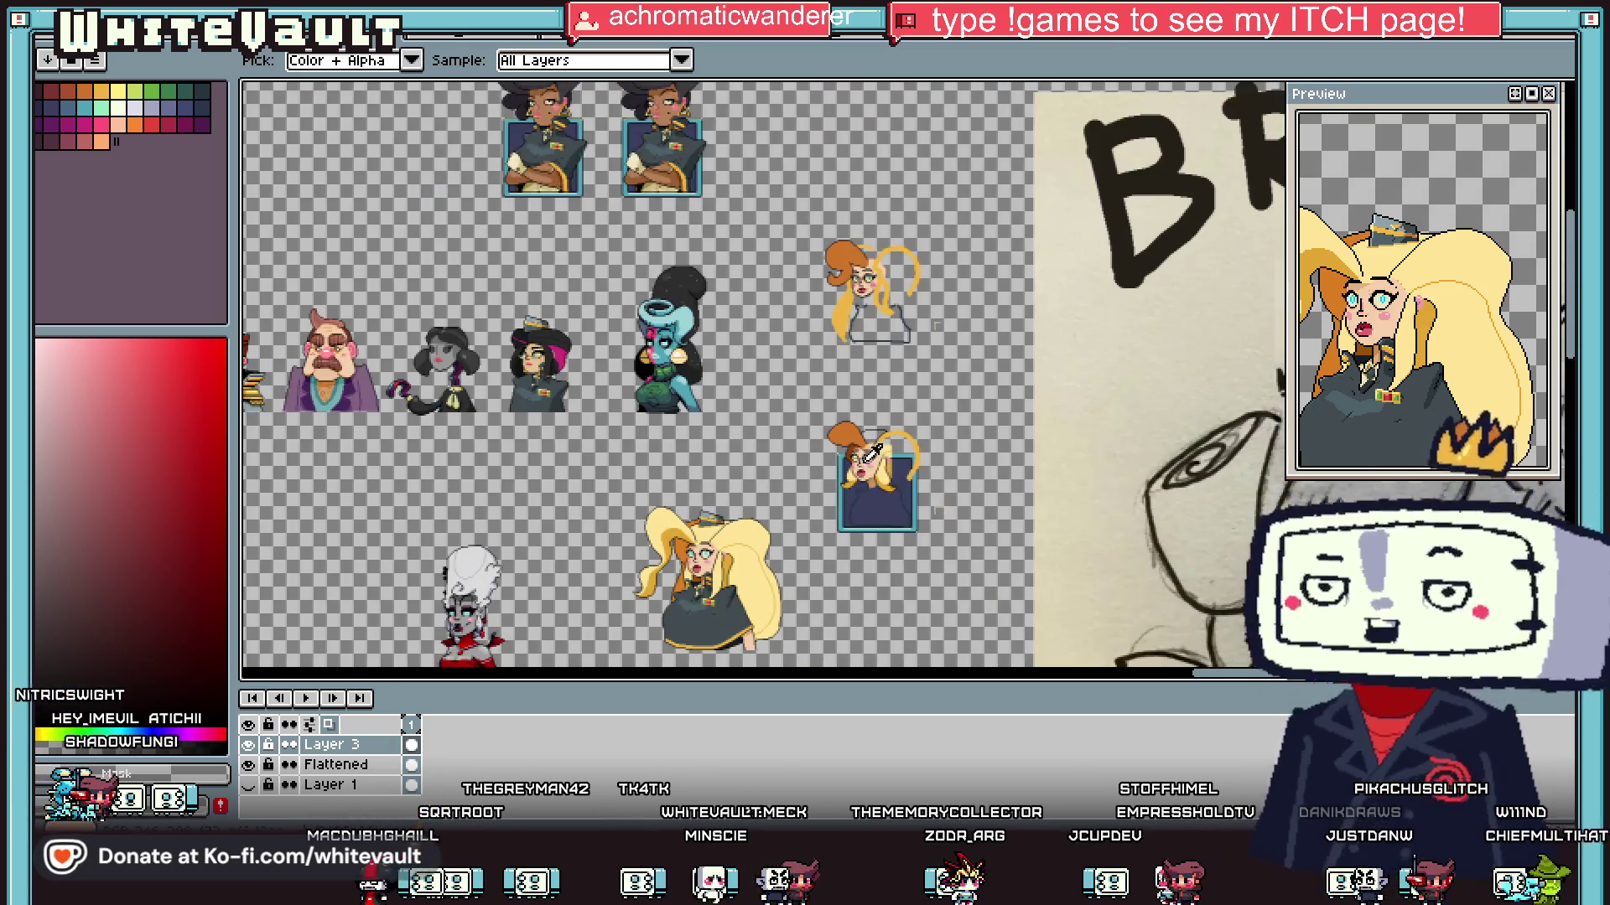
{"action": "scroll", "coordinate": [824, 396], "scroll_direction": "up", "scroll_amount": 3}
{"action": "scroll", "coordinate": [824, 396], "scroll_direction": "up", "scroll_amount": 1}
{"action": "key", "text": "b"}
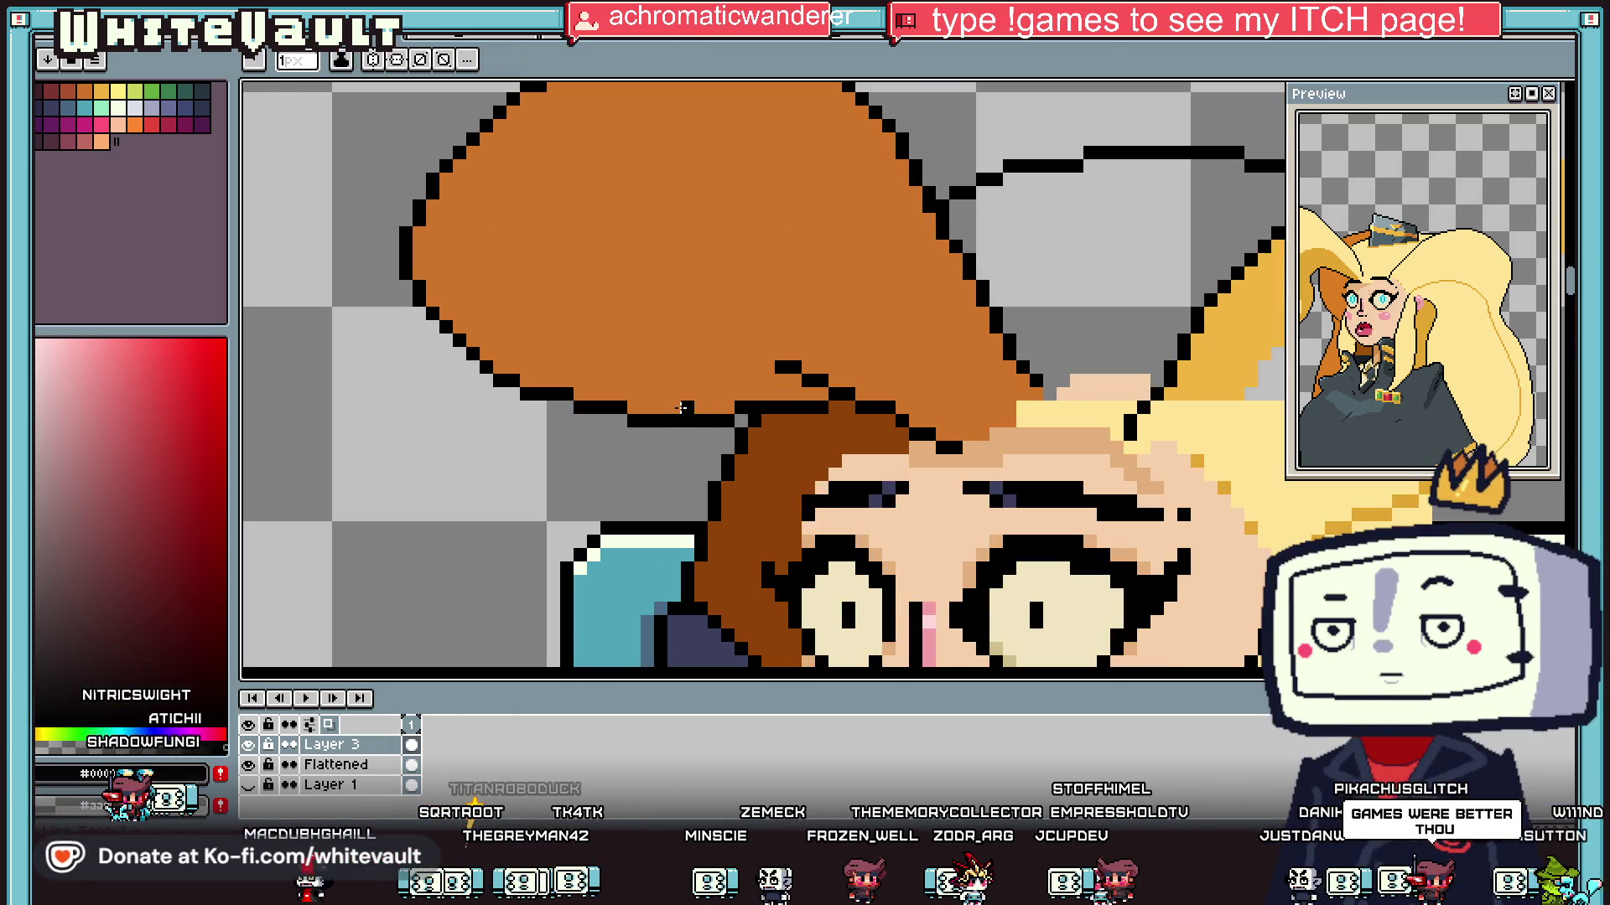
{"action": "scroll", "coordinate": [681, 394], "scroll_direction": "up", "scroll_amount": 1}
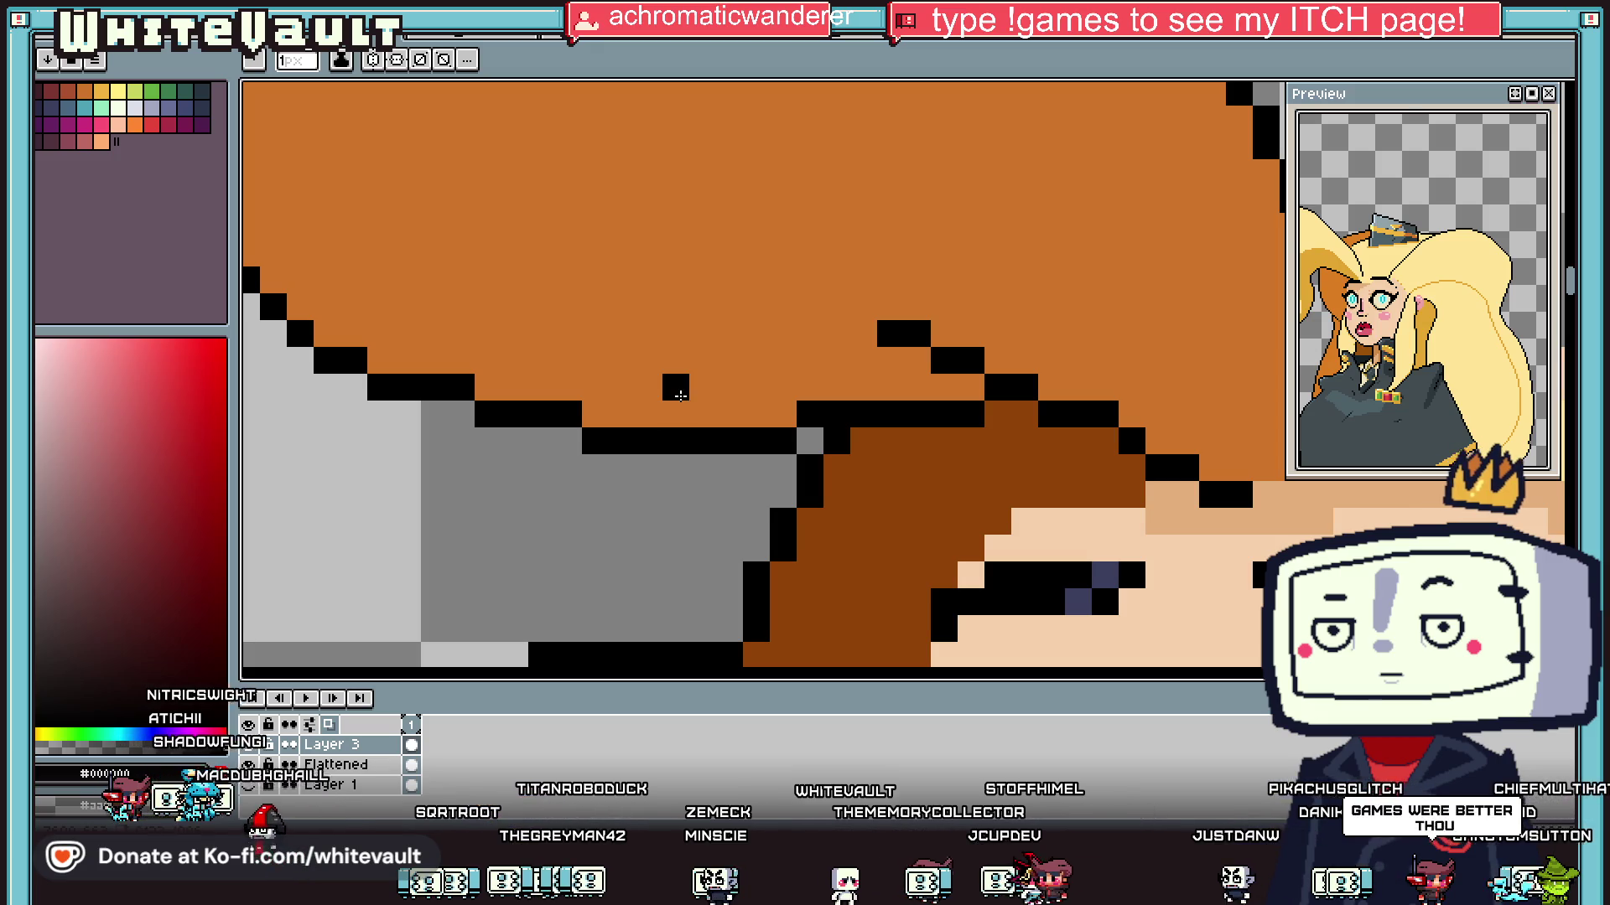
{"action": "left_click", "coordinate": [681, 419]}
{"action": "left_click", "coordinate": [680, 354], "text": "shift"}
{"action": "mouse_move", "coordinate": [702, 333]}
{"action": "left_mouse_down"}
{"action": "mouse_move", "coordinate": [755, 333]}
{"action": "mouse_move", "coordinate": [780, 359]}
{"action": "left_mouse_up"}
{"action": "left_click", "coordinate": [764, 408]}
Step: Paint over stray black pixels with orange and draw the lock's lower black outline
{"action": "left_click", "coordinate": [776, 394], "text": "alt"}
{"action": "mouse_move", "coordinate": [756, 414]}
{"action": "left_mouse_down"}
{"action": "mouse_move", "coordinate": [784, 441]}
{"action": "mouse_move", "coordinate": [964, 414]}
{"action": "mouse_move", "coordinate": [885, 468]}
{"action": "mouse_move", "coordinate": [843, 468]}
{"action": "left_mouse_up"}
{"action": "left_click", "coordinate": [970, 411], "text": "alt"}
{"action": "mouse_move", "coordinate": [729, 468]}
{"action": "left_mouse_down"}
{"action": "mouse_move", "coordinate": [702, 467]}
{"action": "mouse_move", "coordinate": [769, 495]}
{"action": "mouse_move", "coordinate": [871, 495]}
{"action": "mouse_move", "coordinate": [805, 445]}
{"action": "mouse_move", "coordinate": [731, 465]}
{"action": "mouse_move", "coordinate": [863, 468]}
{"action": "left_mouse_up"}
{"action": "left_click", "coordinate": [877, 420], "text": "alt"}
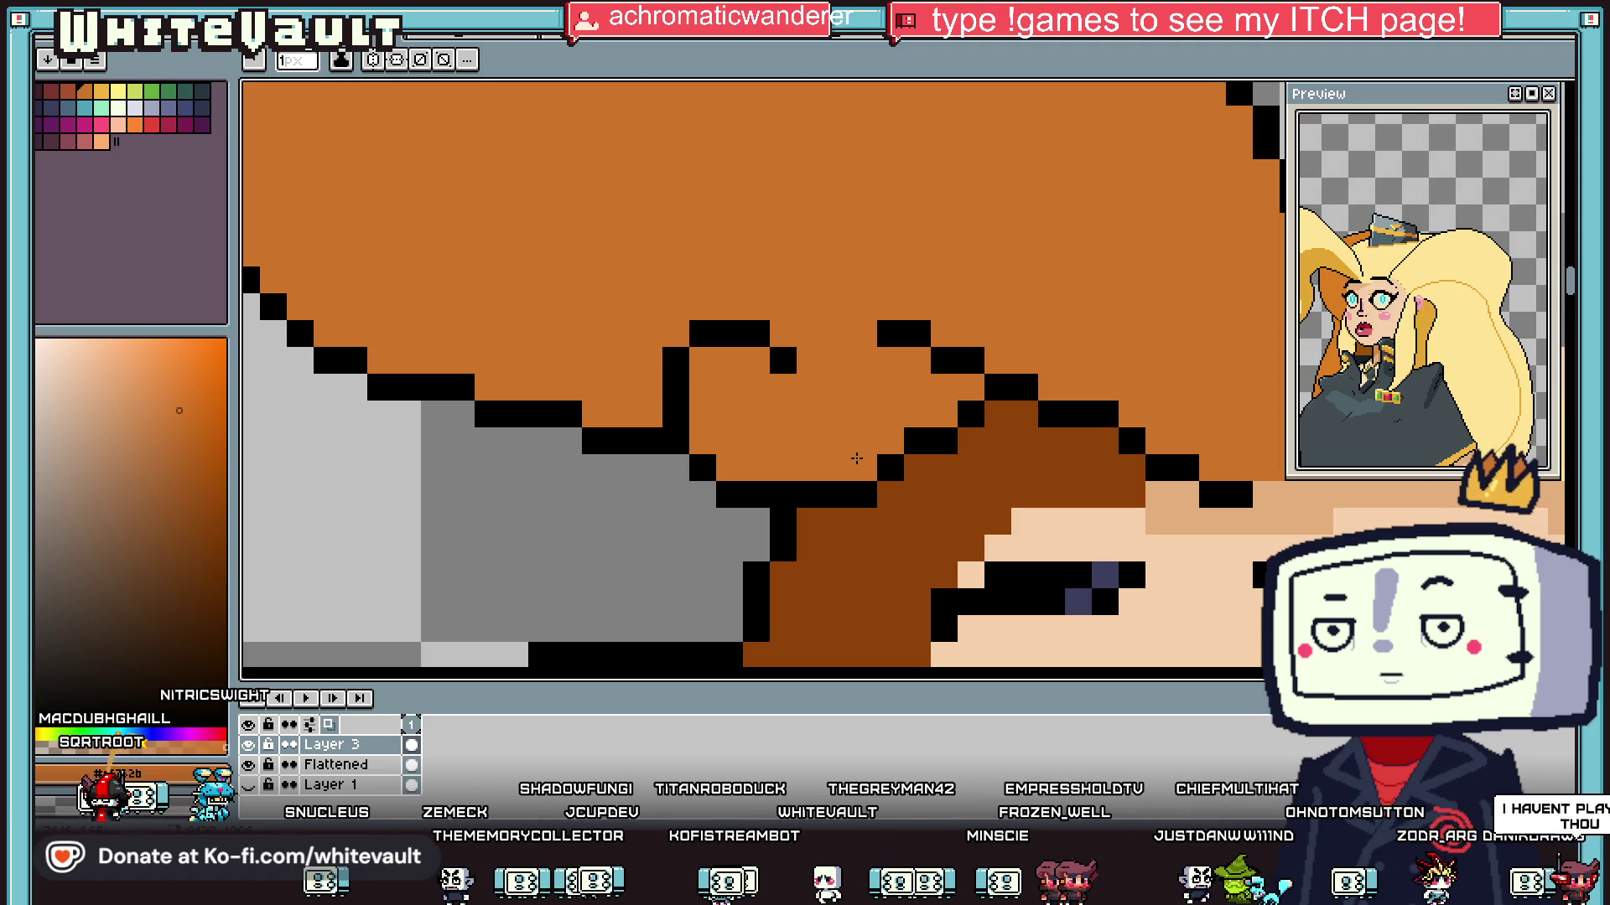
{"action": "scroll", "coordinate": [856, 459], "scroll_direction": "down", "scroll_amount": 4}
{"action": "scroll", "coordinate": [856, 459], "scroll_direction": "up", "scroll_amount": 2}
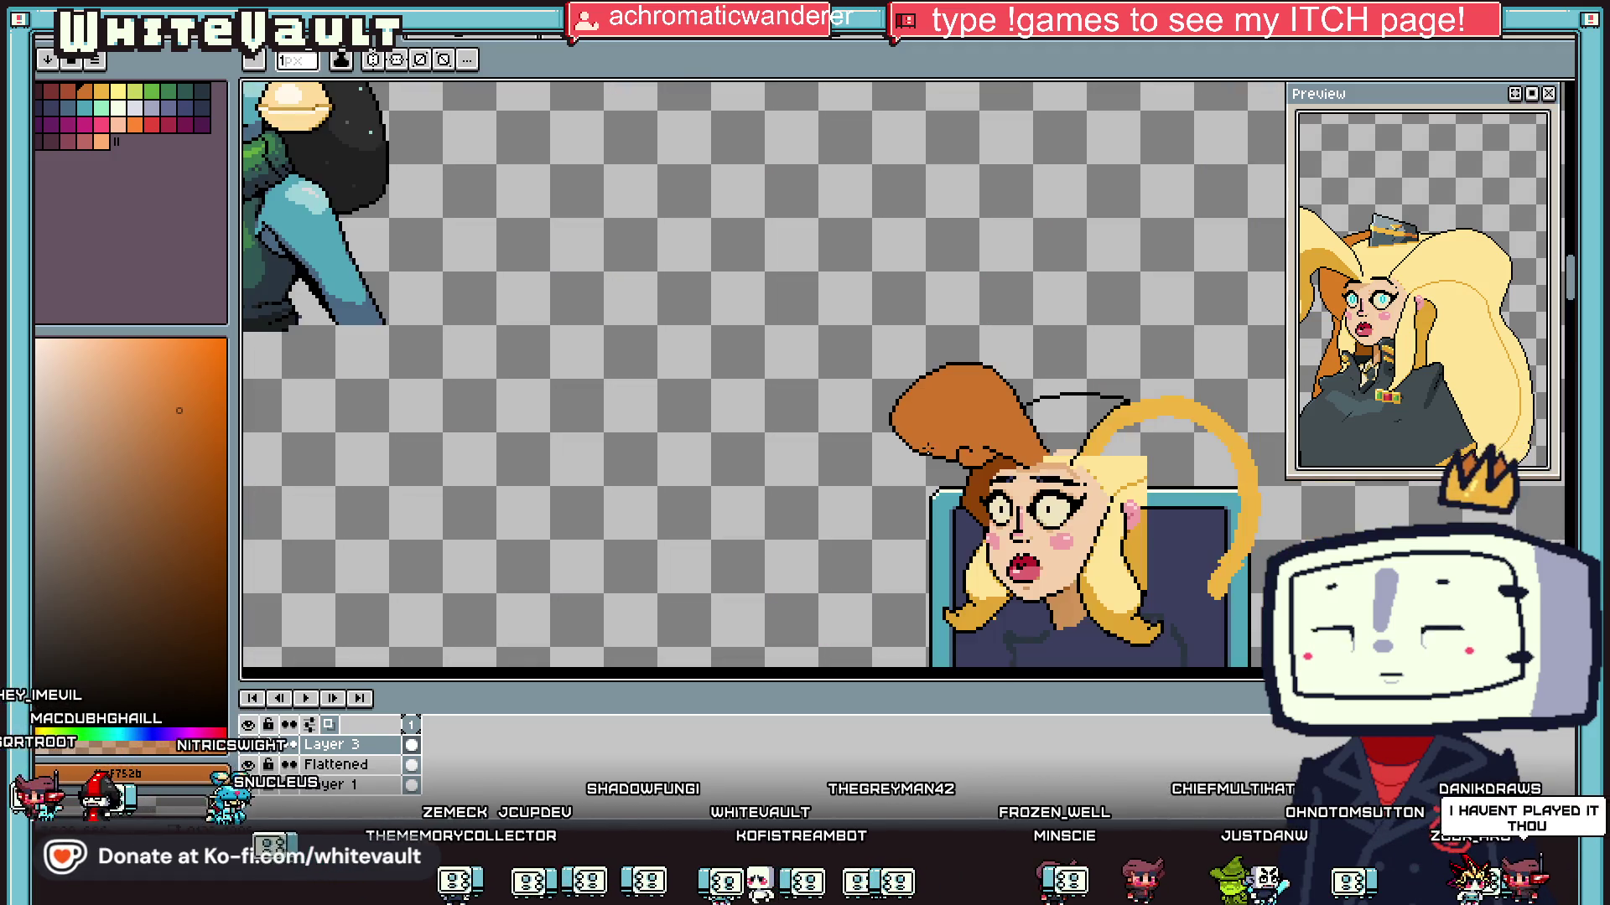
{"action": "scroll", "coordinate": [994, 474], "scroll_direction": "up", "scroll_amount": 2}
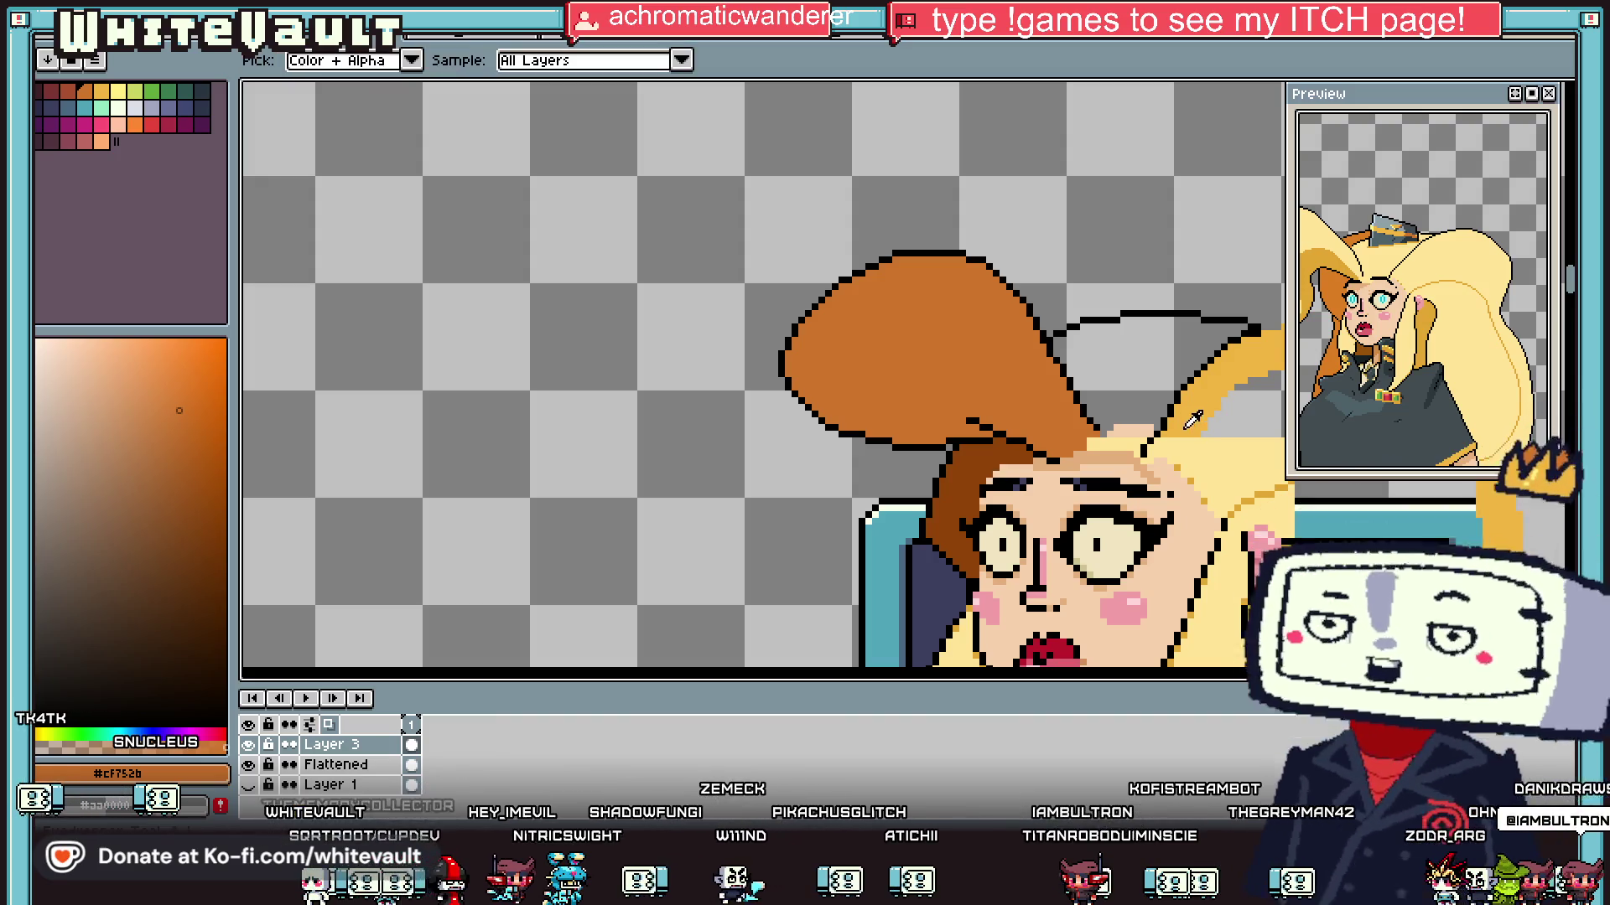
Step: Pick the darker gold hair colour and draw a line closing off the hair area
{"action": "scroll", "coordinate": [993, 474], "scroll_direction": "up", "scroll_amount": 3}
{"action": "left_click", "coordinate": [1033, 482], "text": "alt"}
{"action": "scroll", "coordinate": [1033, 482], "scroll_direction": "down", "scroll_amount": 3}
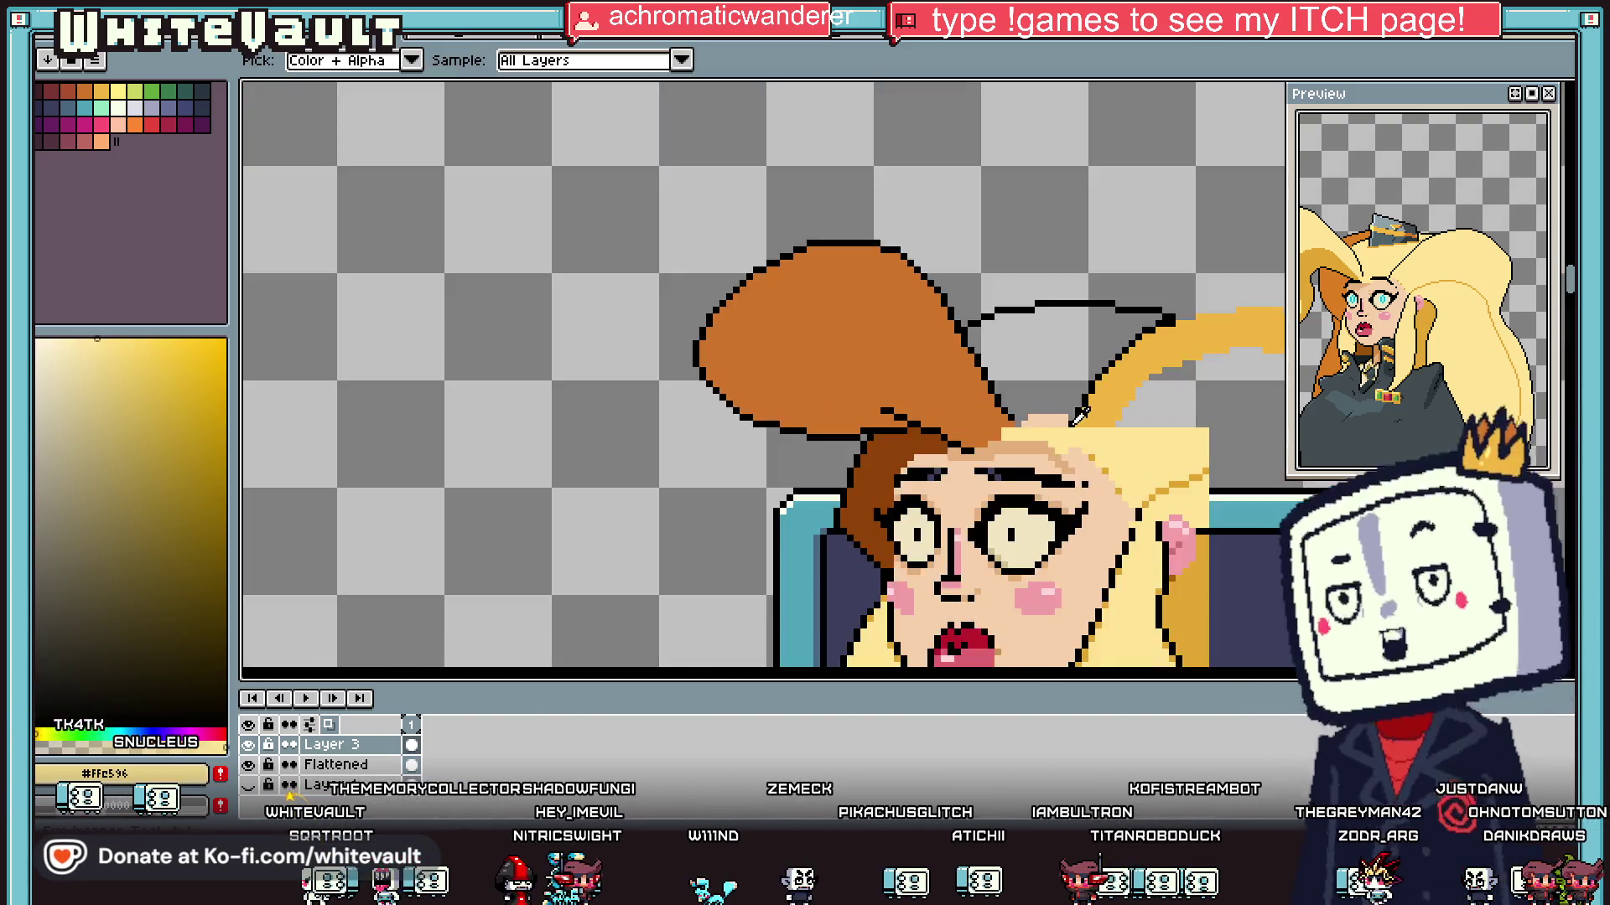
{"action": "scroll", "coordinate": [1182, 498], "scroll_direction": "up", "scroll_amount": 3}
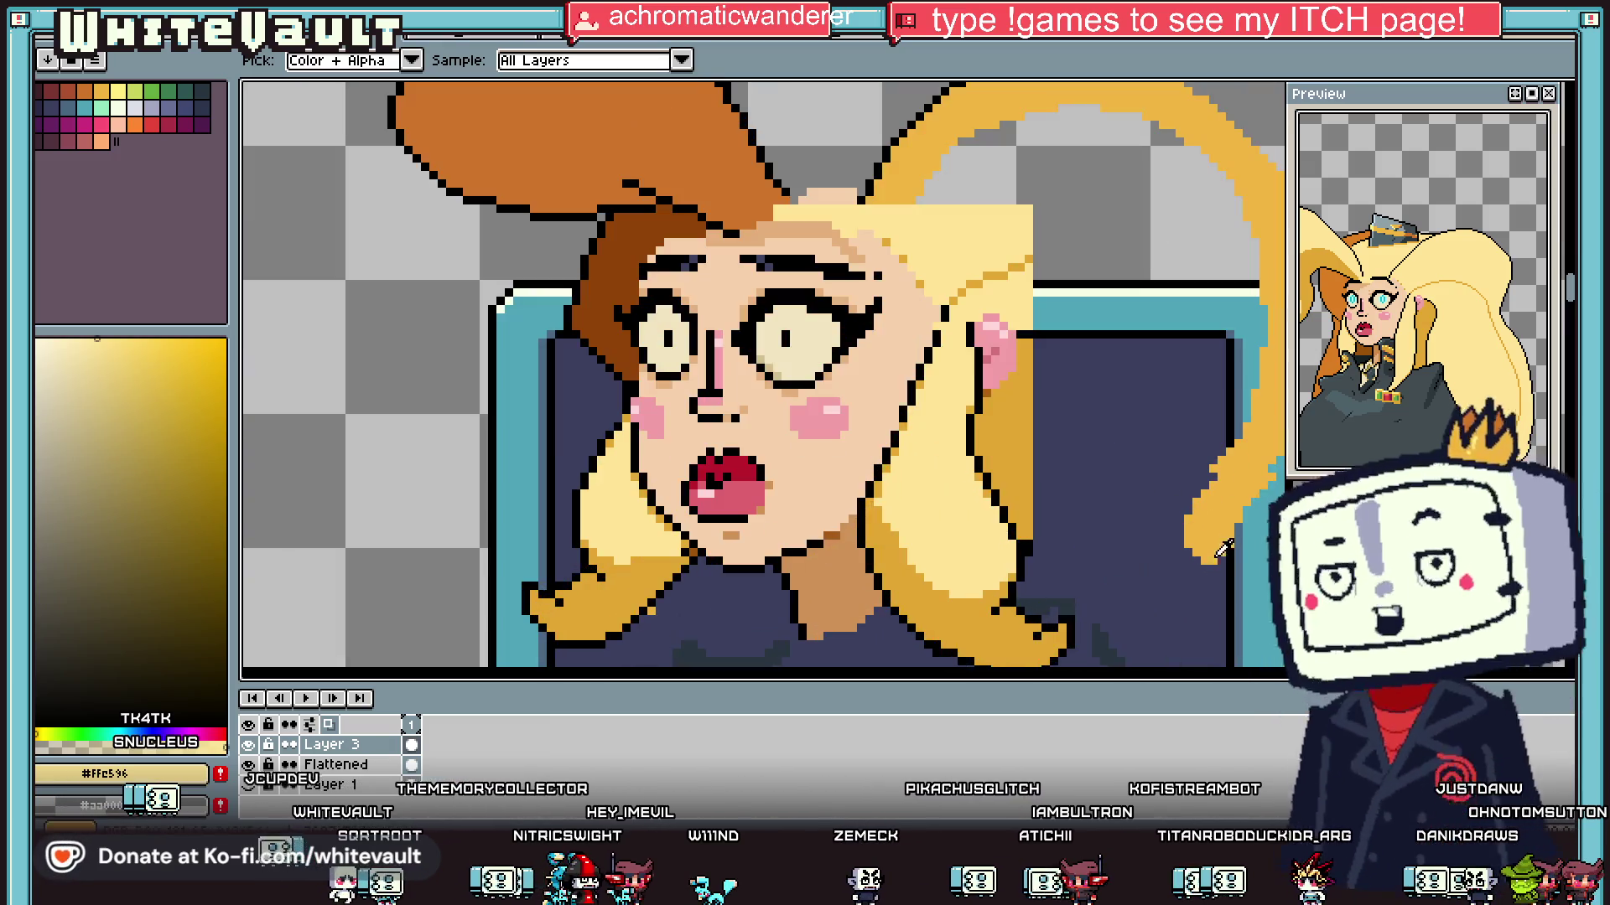
{"action": "left_click", "coordinate": [1190, 500], "text": "alt"}
{"action": "scroll", "coordinate": [1192, 537], "scroll_direction": "down", "scroll_amount": 2}
{"action": "scroll", "coordinate": [1197, 561], "scroll_direction": "up", "scroll_amount": 3}
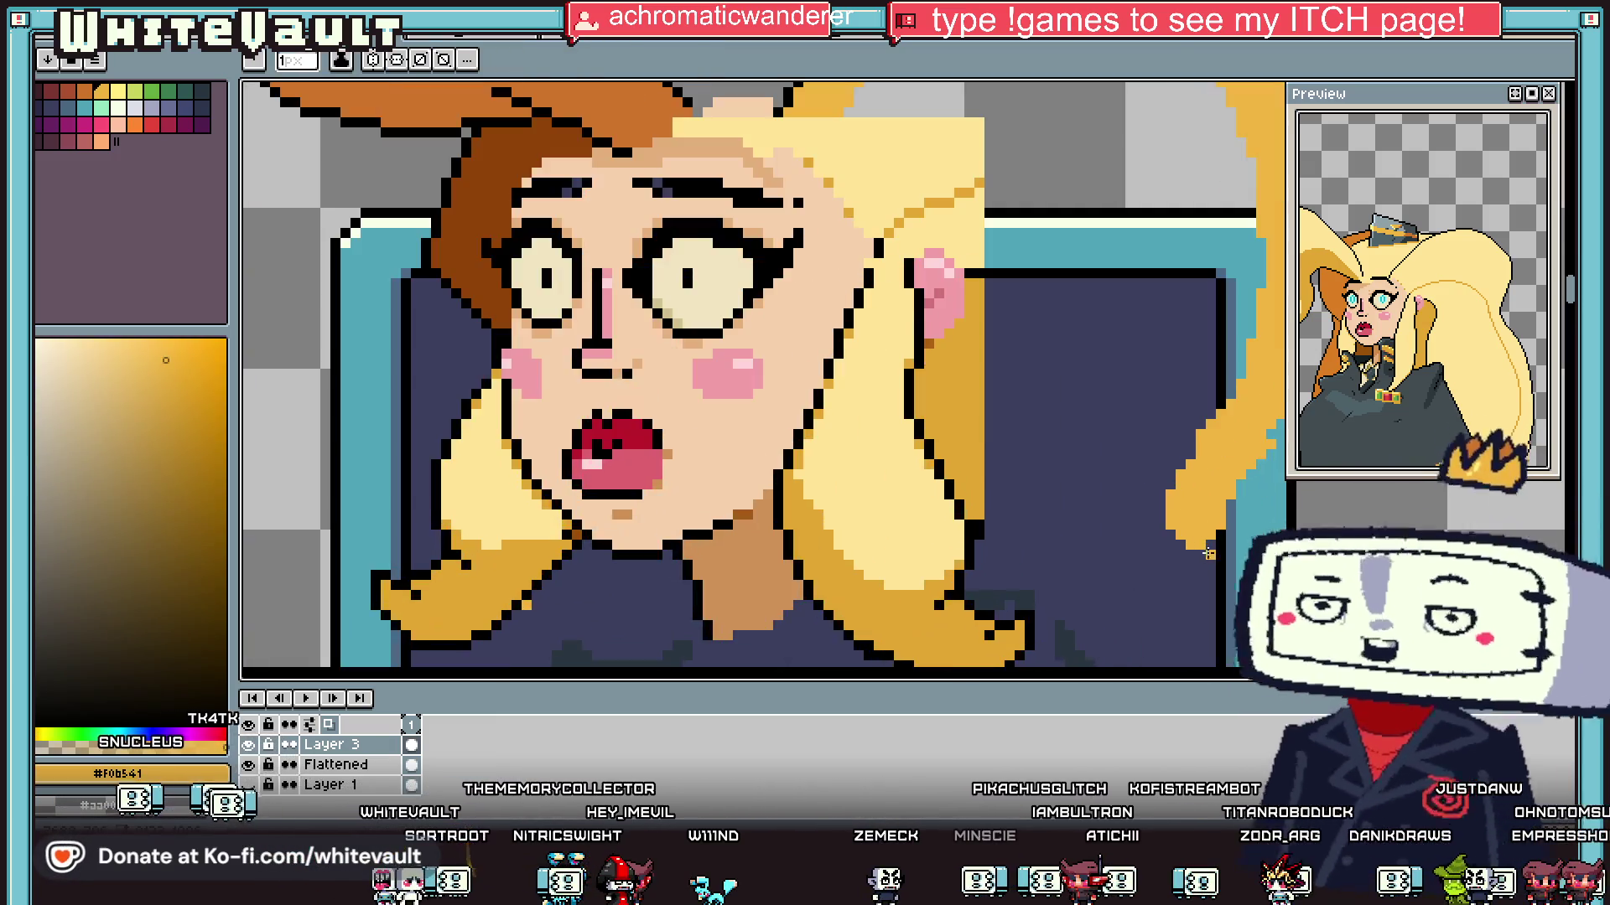
{"action": "left_click_drag", "start_coordinate": [974, 352], "coordinate": [1207, 464]}
{"action": "scroll", "coordinate": [1207, 464], "scroll_direction": "down", "scroll_amount": 1}
Step: Bucket-fill the enclosed right-side hair area with gold
{"action": "key", "text": "g"}
{"action": "left_click", "coordinate": [1115, 334]}
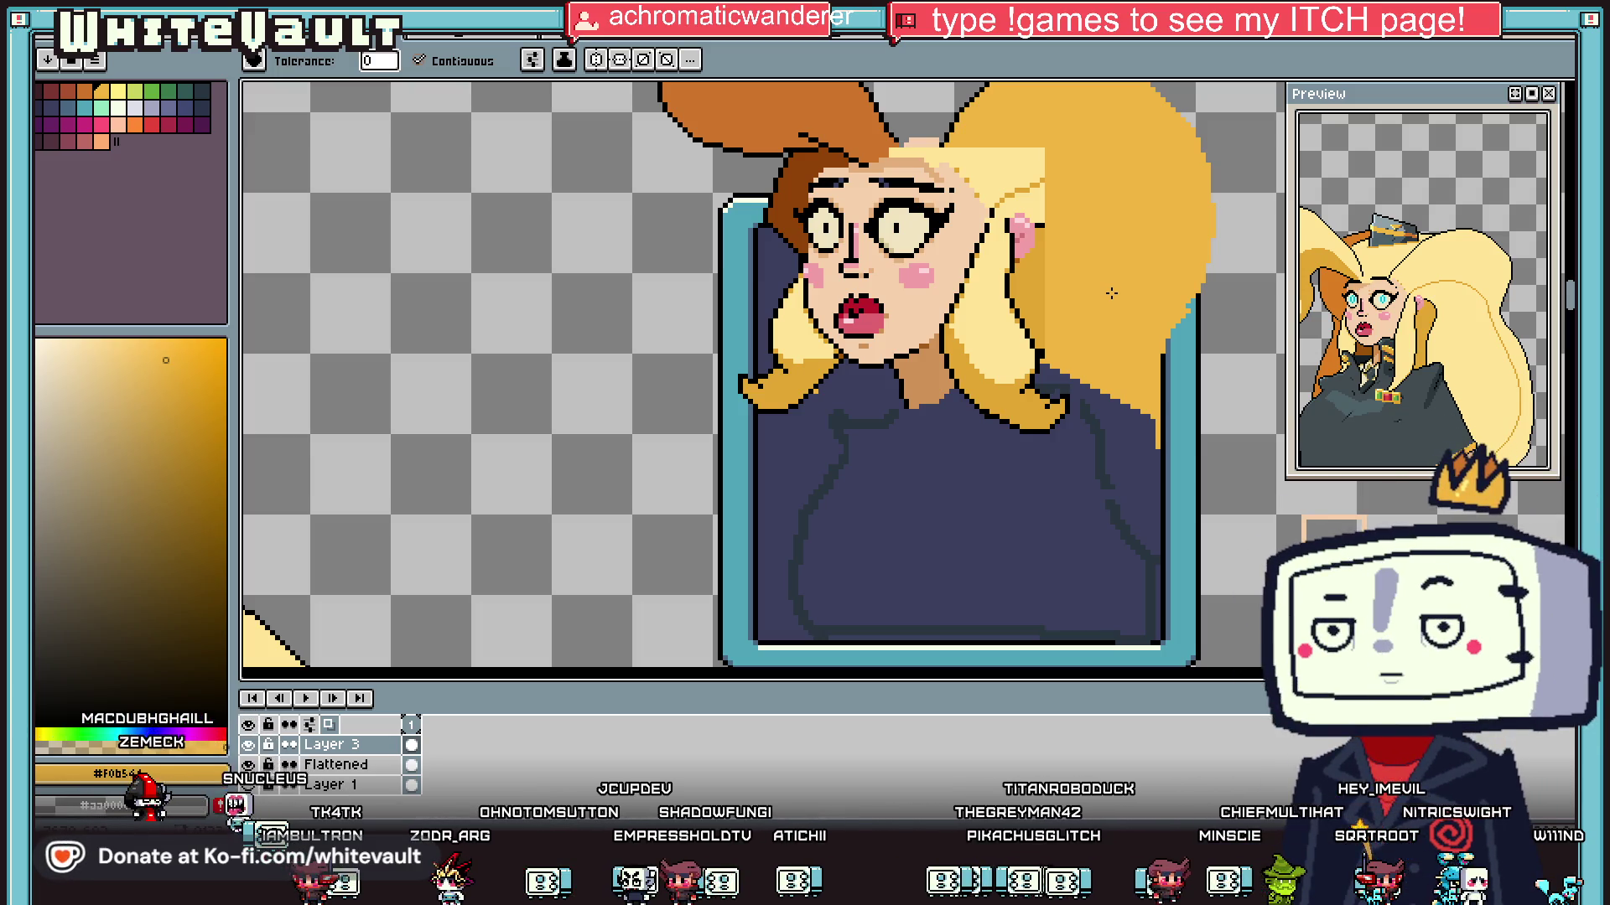
{"action": "scroll", "coordinate": [1099, 281], "scroll_direction": "down", "scroll_amount": 3}
{"action": "scroll", "coordinate": [1116, 221], "scroll_direction": "up", "scroll_amount": 3}
{"action": "scroll", "coordinate": [1116, 222], "scroll_direction": "down", "scroll_amount": 1}
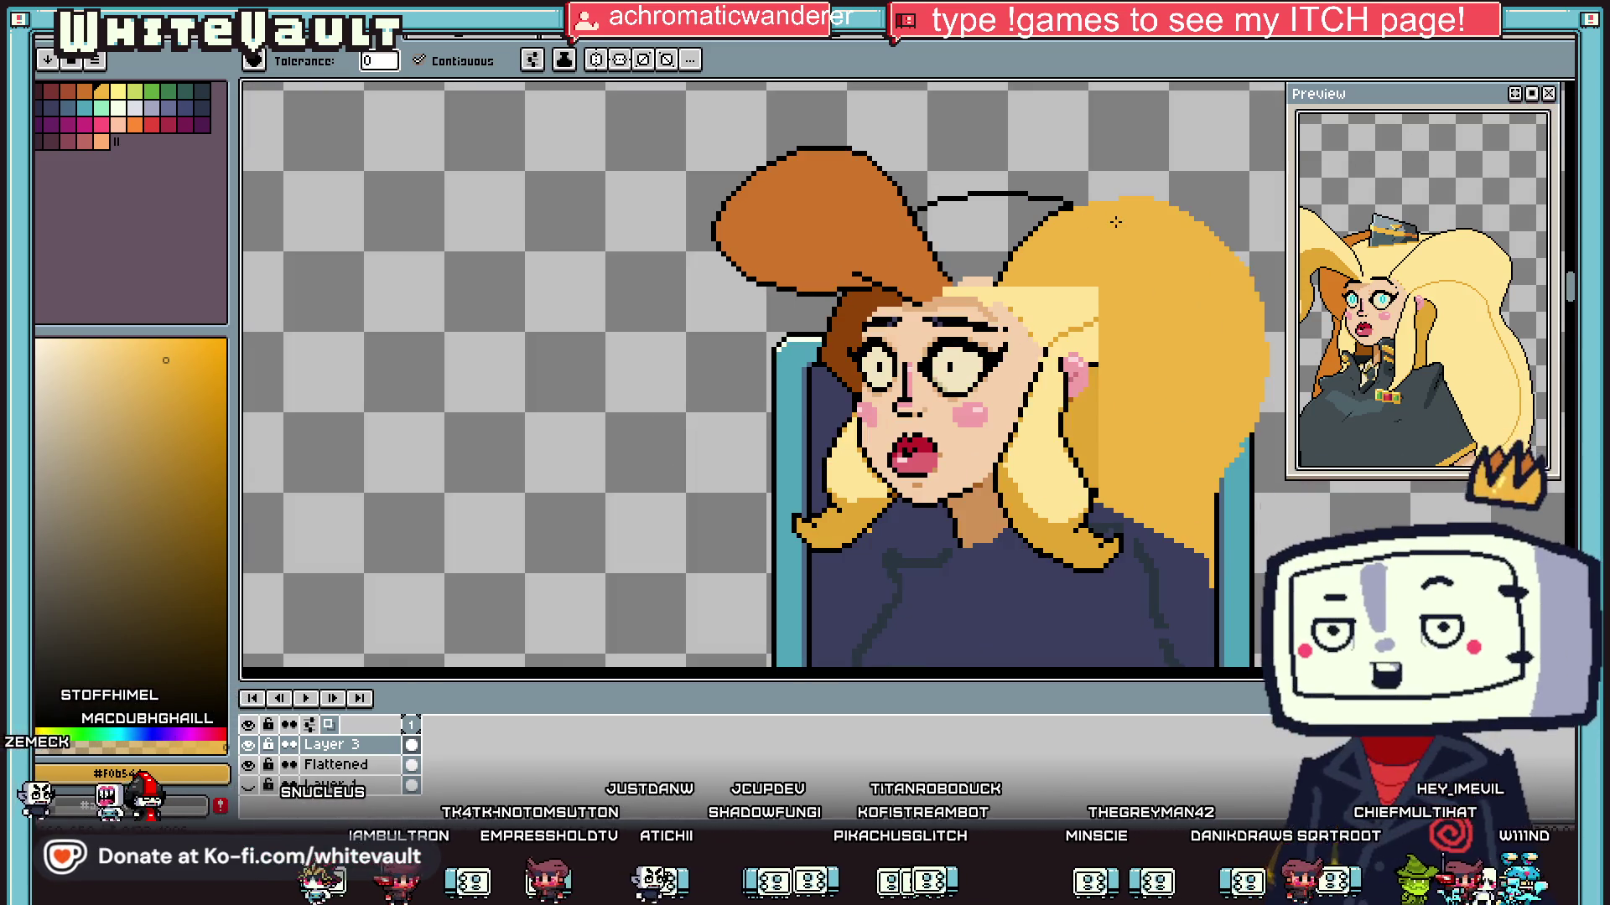
Step: Draw a black outline along the top of the gold hair and extend it down the hair edge
{"action": "key", "text": "i"}
{"action": "scroll", "coordinate": [1116, 221], "scroll_direction": "up", "scroll_amount": 3}
{"action": "left_click", "coordinate": [1078, 216]}
{"action": "key", "text": "b"}
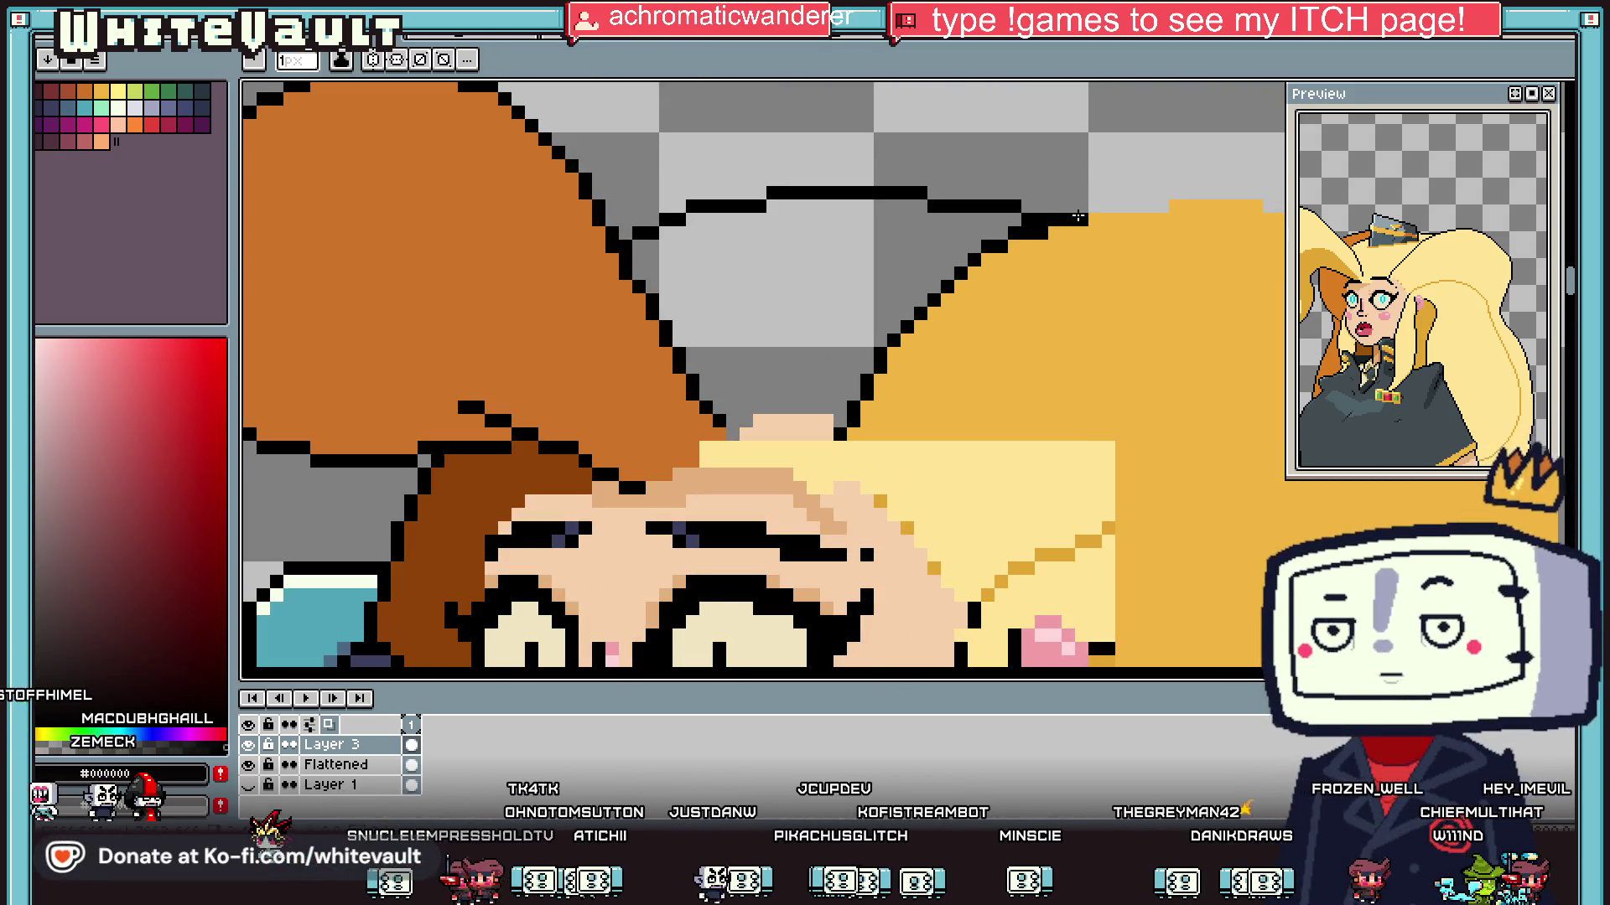
{"action": "left_click_drag", "start_coordinate": [1089, 205], "coordinate": [1160, 206]}
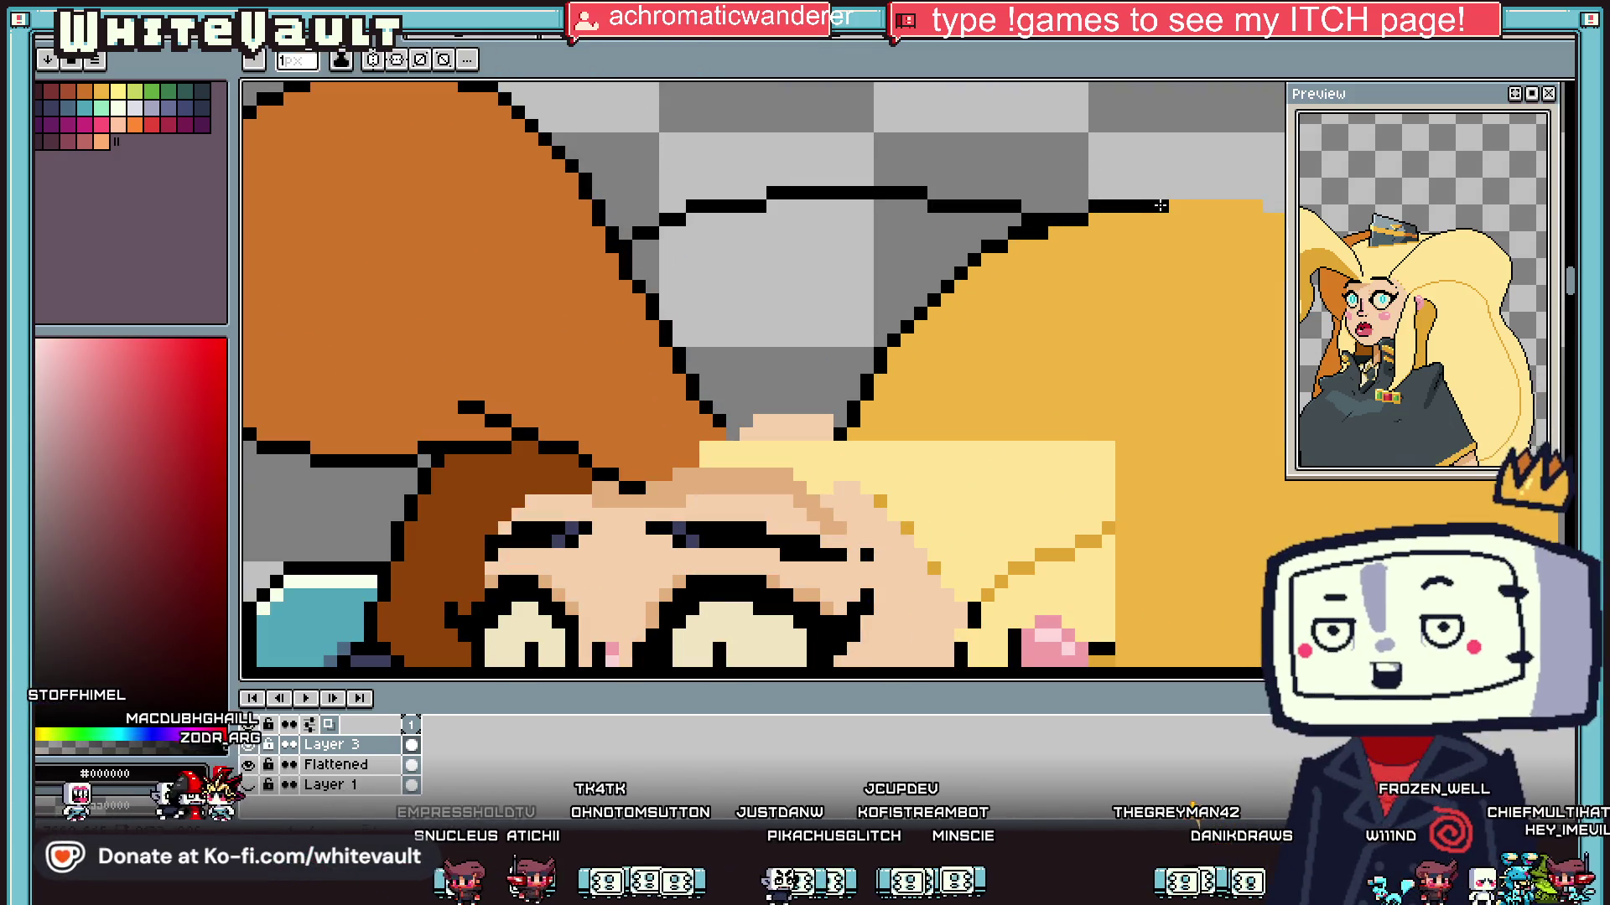
{"action": "scroll", "coordinate": [1160, 205], "scroll_direction": "down", "scroll_amount": 1}
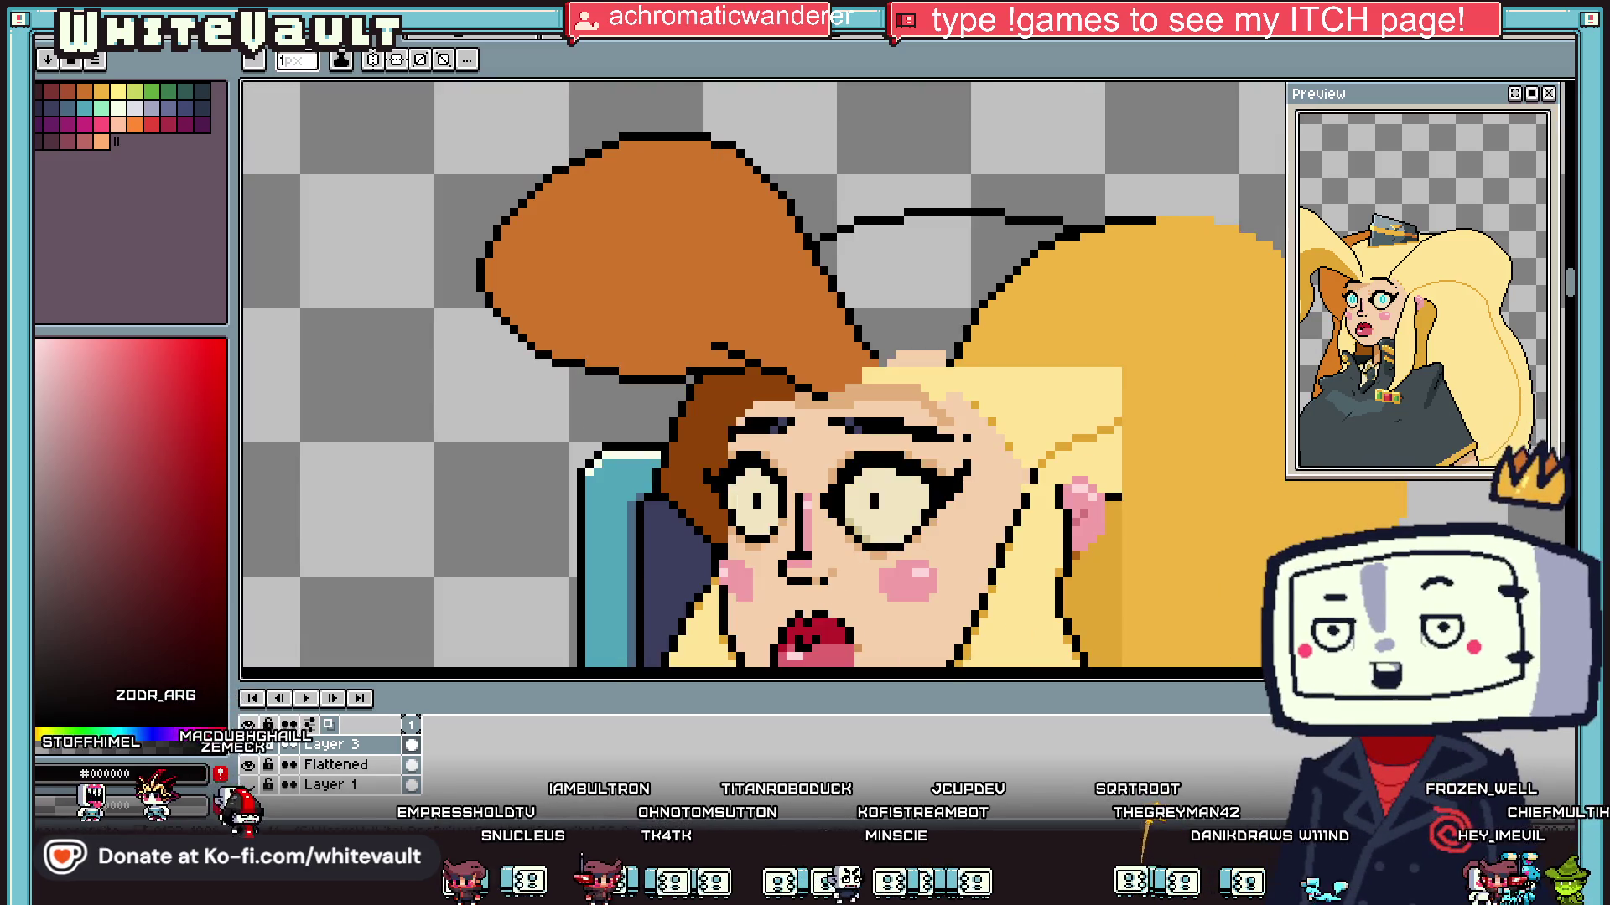
{"action": "scroll", "coordinate": [763, 375], "scroll_direction": "right", "scroll_amount": 2}
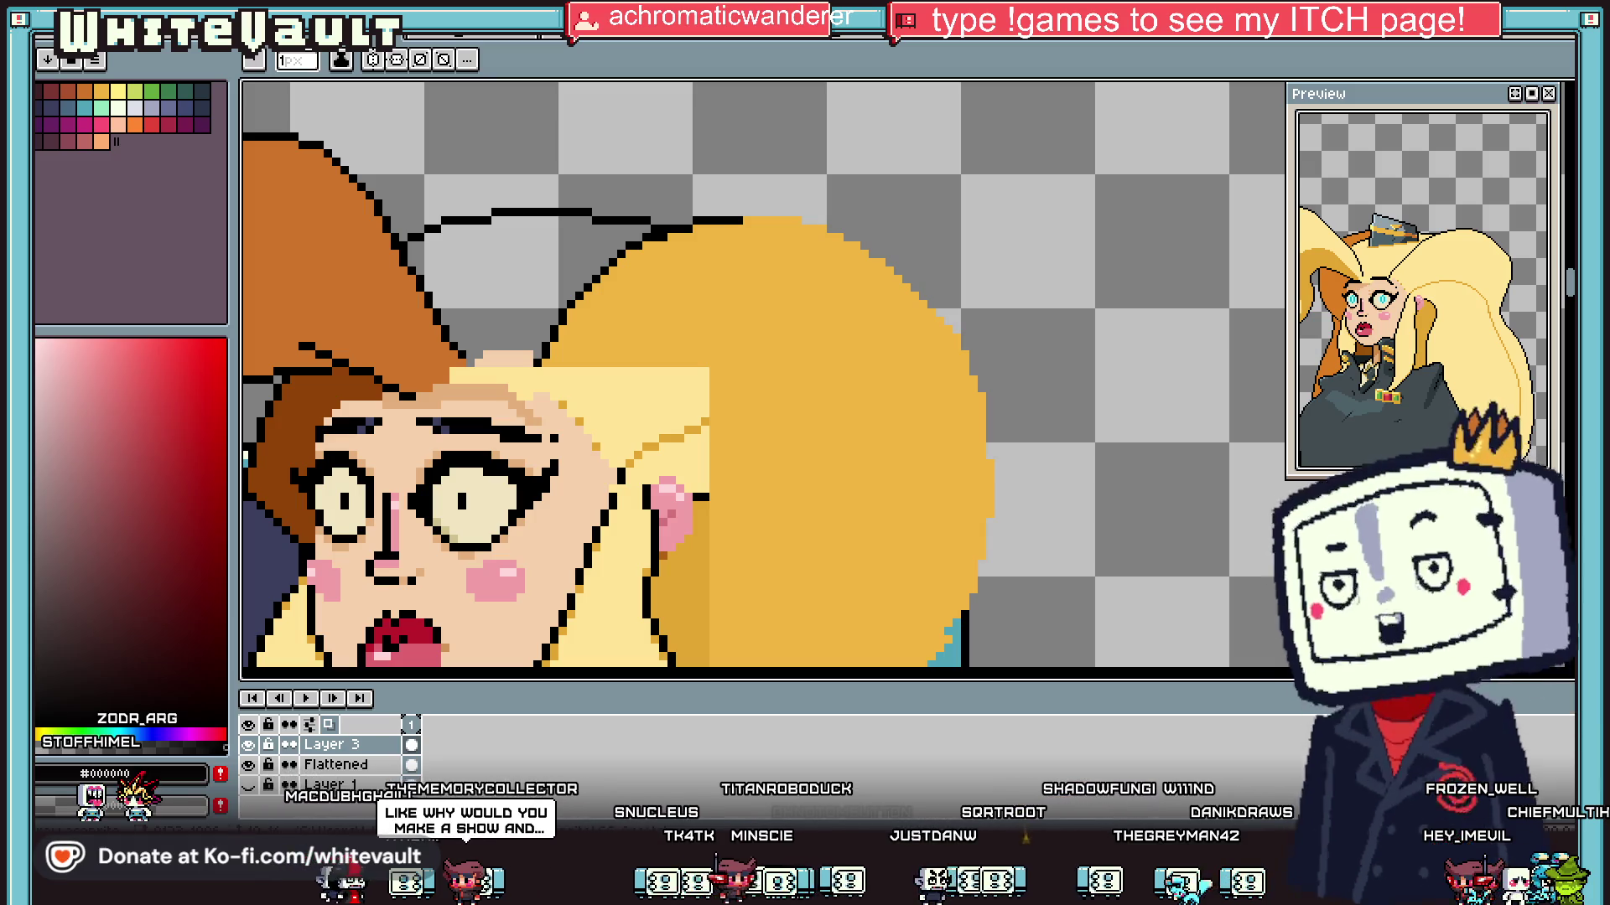
{"action": "scroll", "coordinate": [746, 220], "scroll_direction": "up", "scroll_amount": 1}
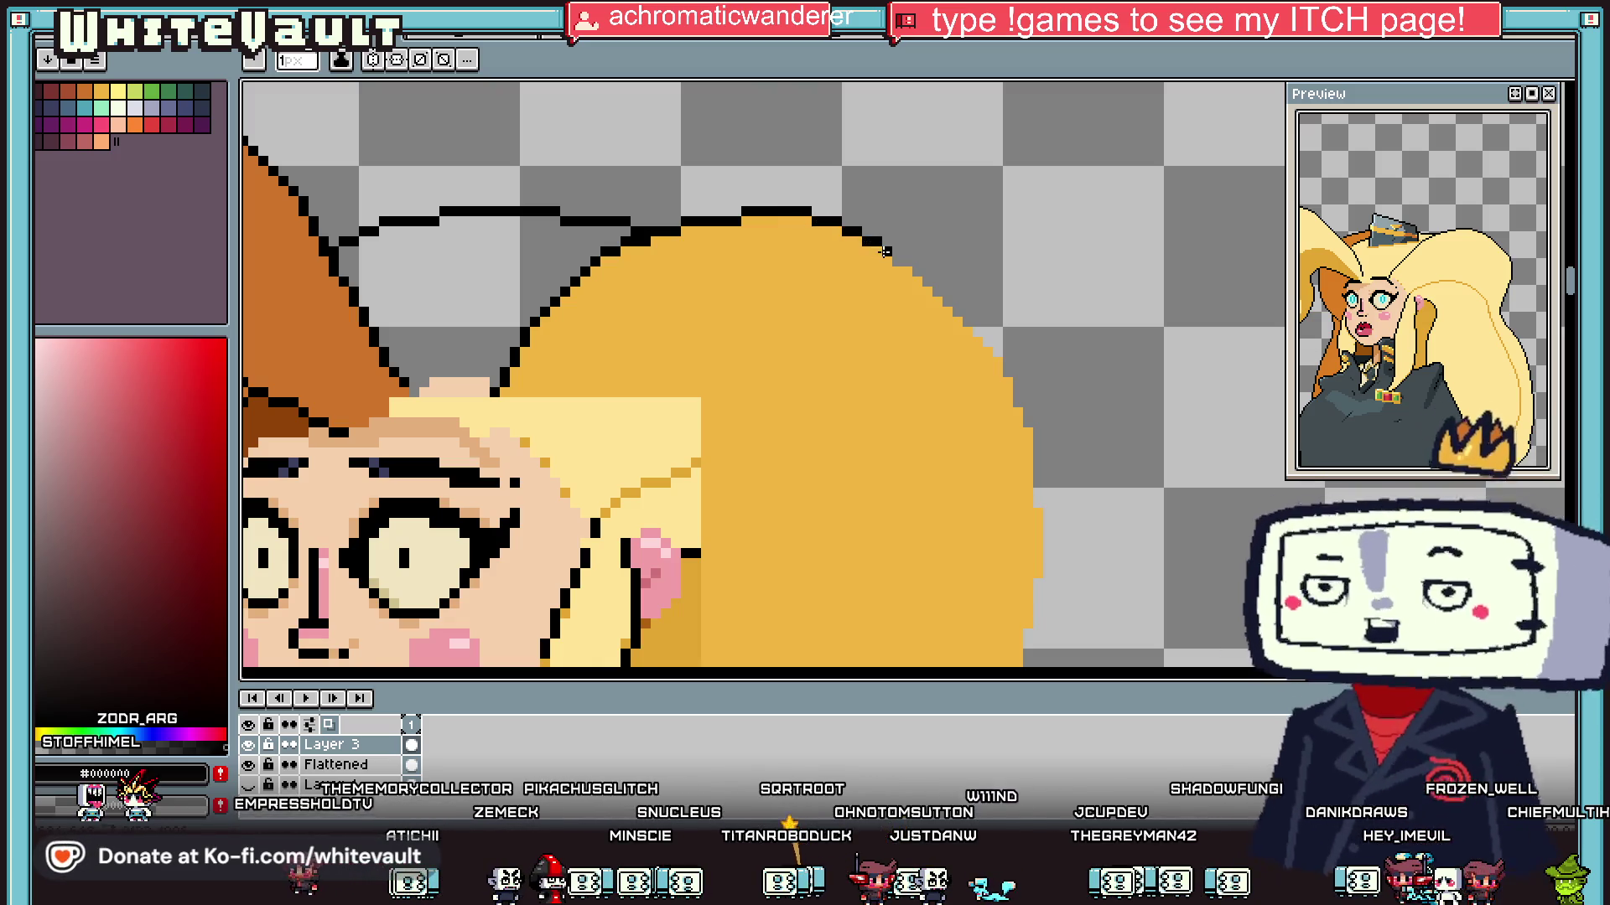
{"action": "mouse_move", "coordinate": [948, 300]}
{"action": "left_mouse_down"}
{"action": "mouse_move", "coordinate": [1002, 362]}
{"action": "mouse_move", "coordinate": [1031, 448]}
{"action": "left_mouse_up"}
{"action": "scroll", "coordinate": [1005, 367], "scroll_direction": "up", "scroll_amount": 1}
{"action": "left_click", "coordinate": [1008, 383]}
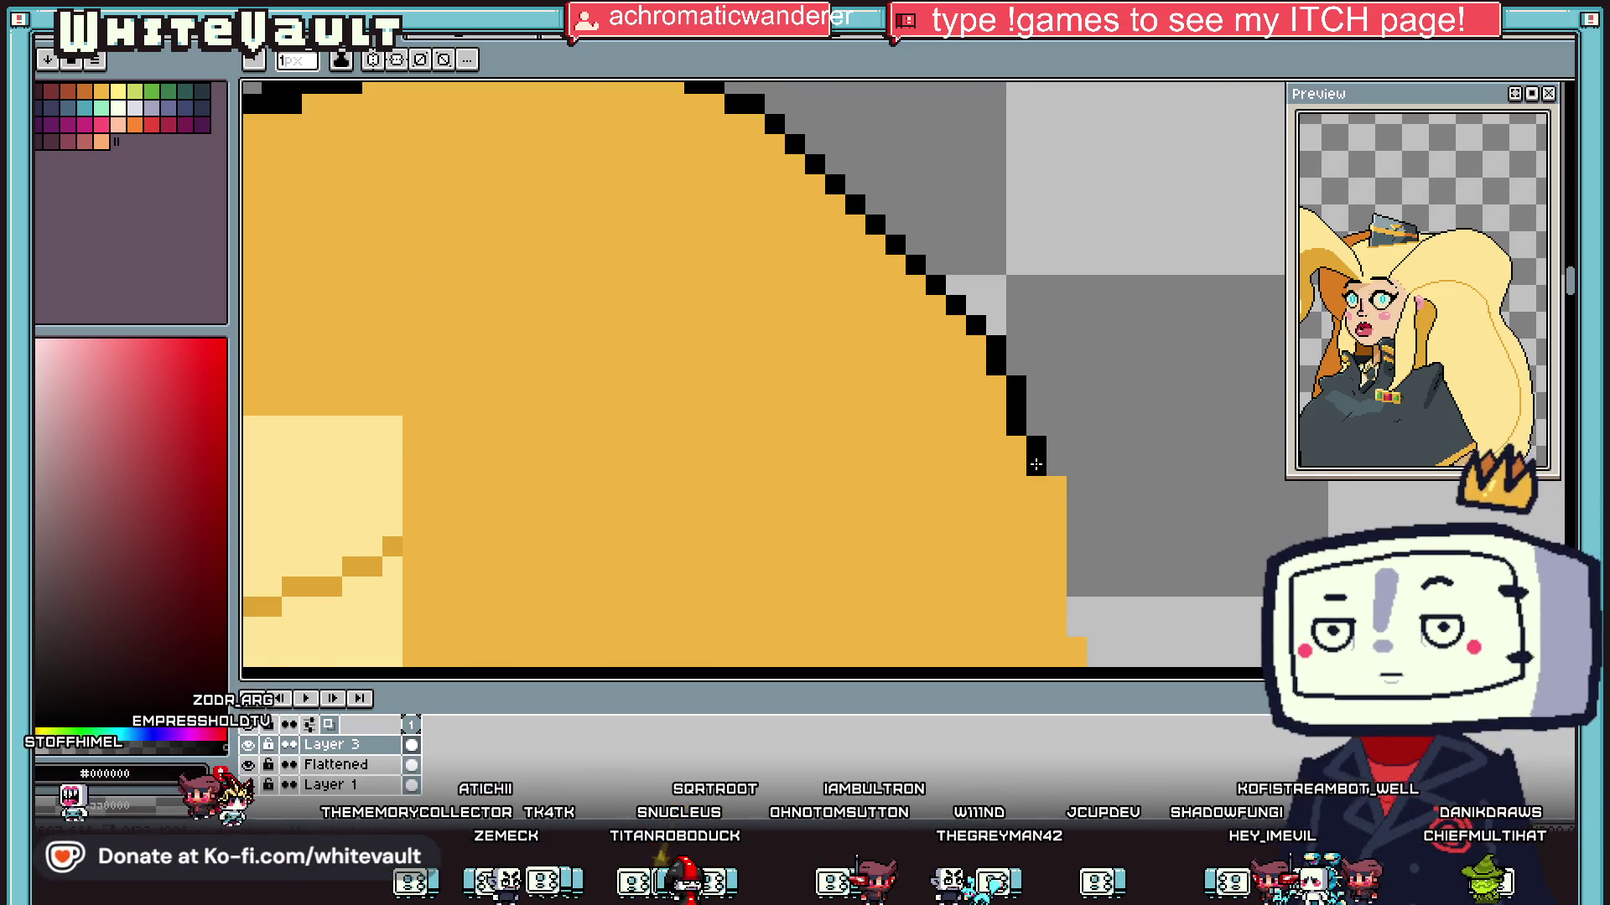
{"action": "scroll", "coordinate": [1048, 503], "scroll_direction": "down", "scroll_amount": 1}
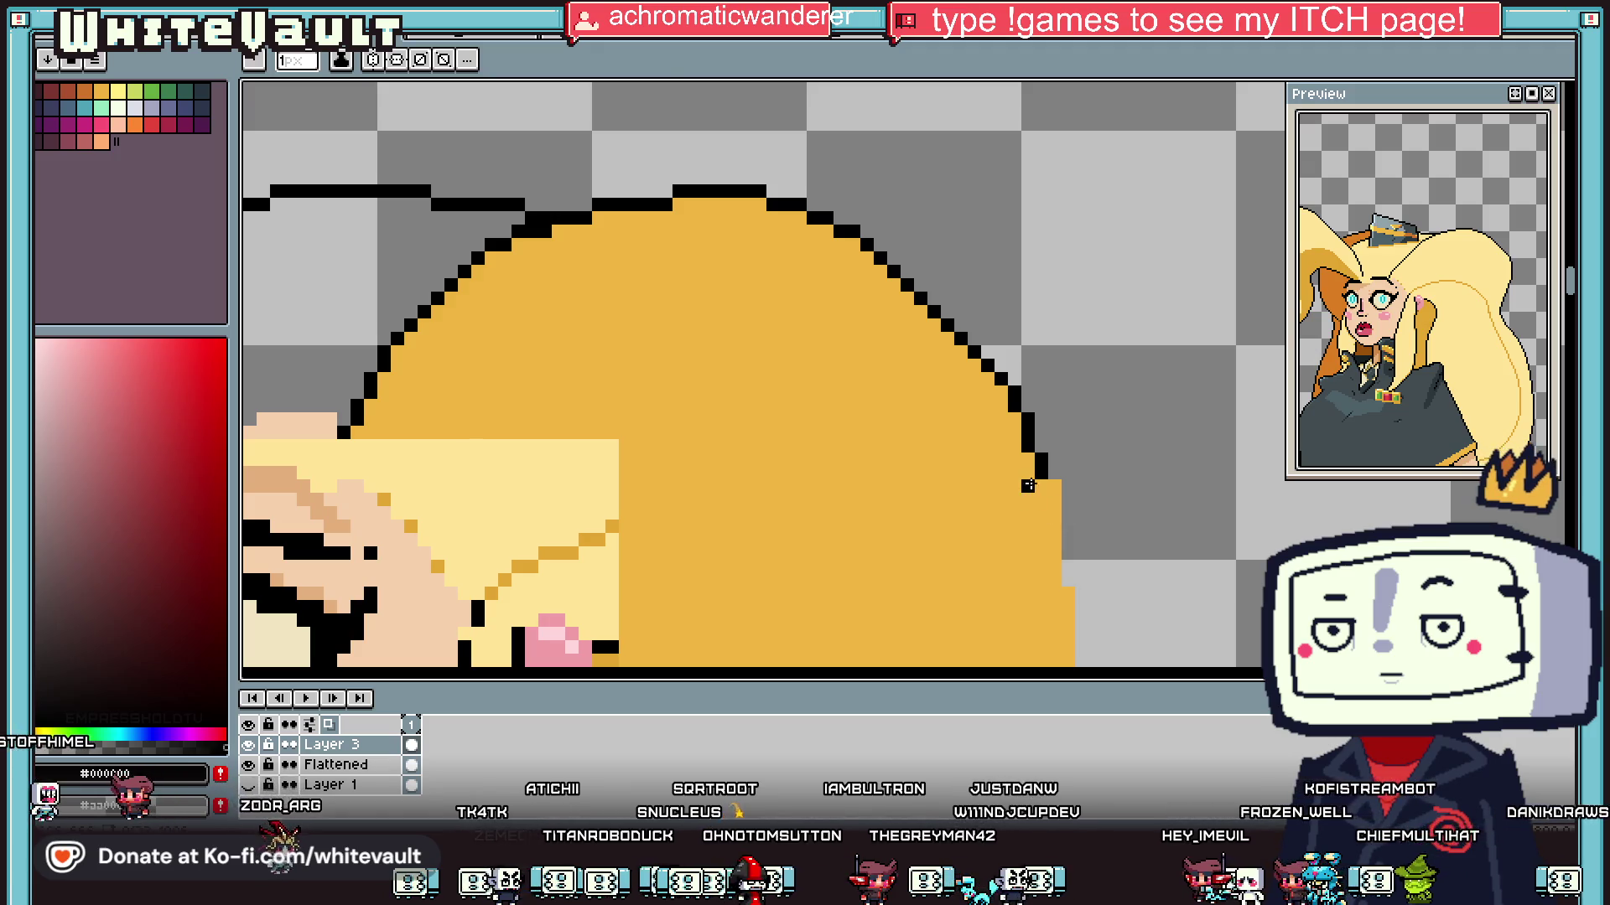
Step: Outline the gold hair's right edge in black
{"action": "key", "text": "i"}
{"action": "left_click", "coordinate": [1040, 462]}
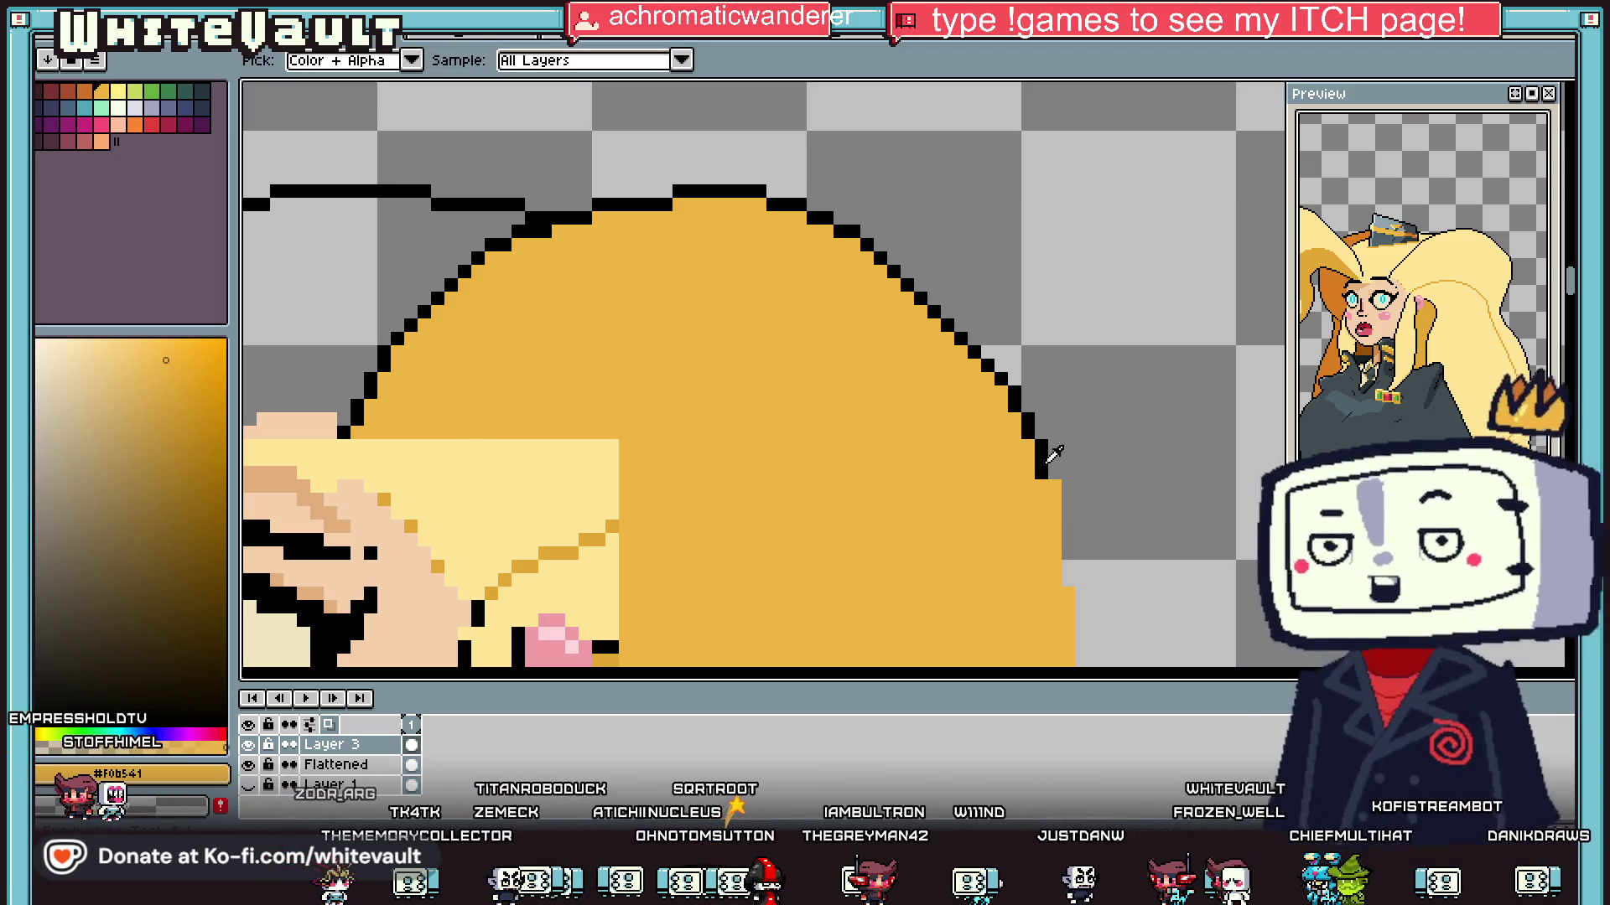
{"action": "key", "text": "b"}
{"action": "key", "text": "i"}
{"action": "left_click", "coordinate": [1044, 446]}
{"action": "key", "text": "b"}
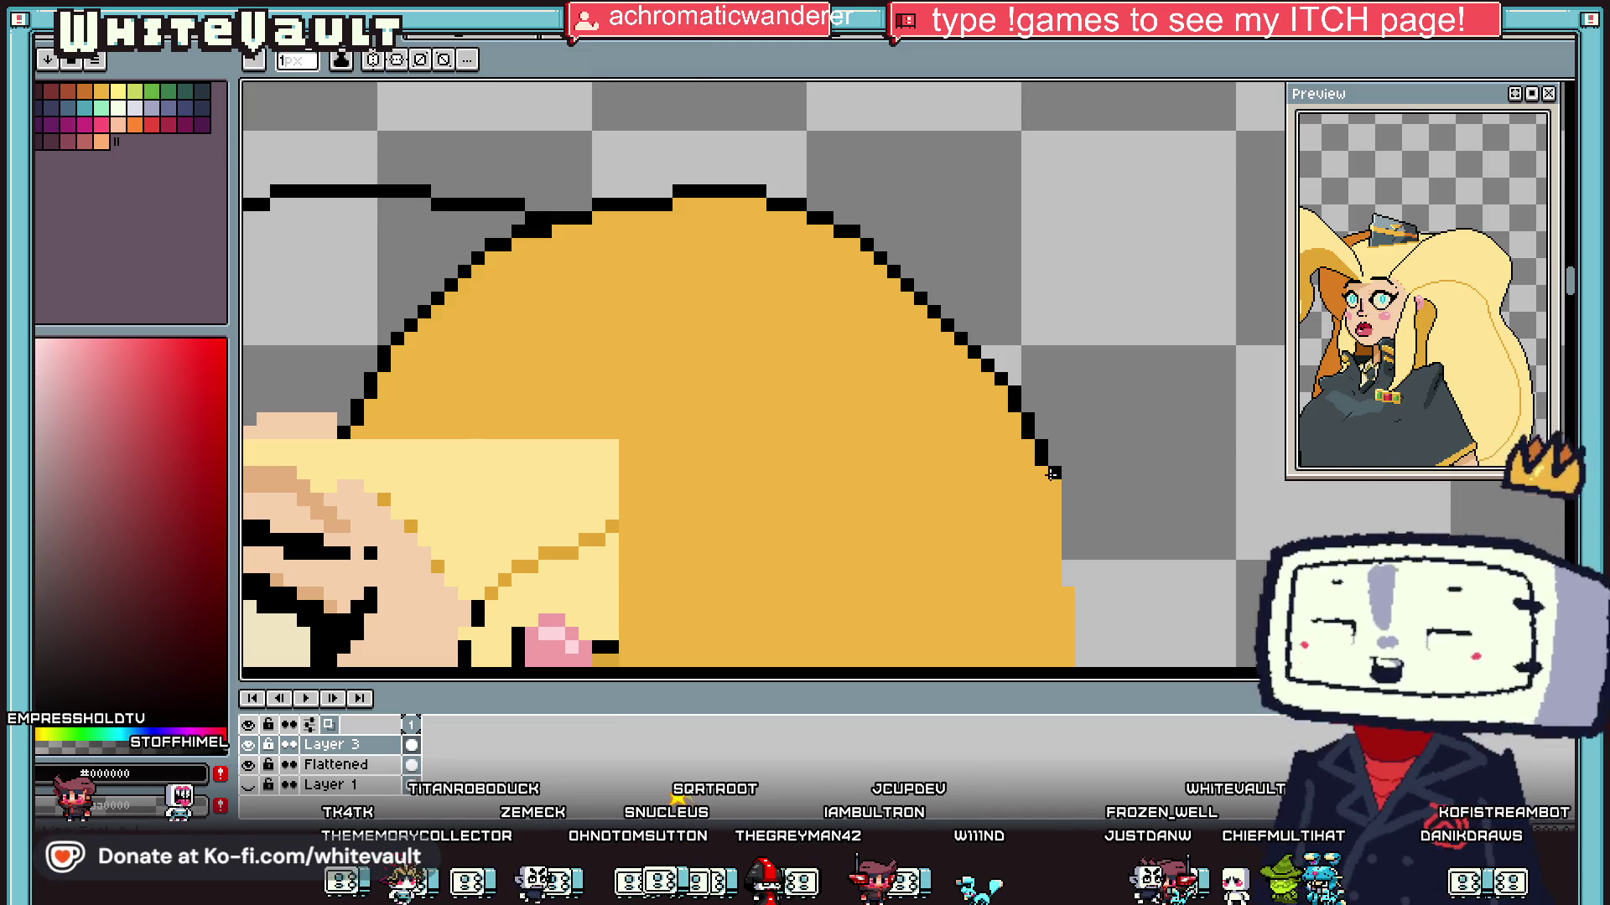
{"action": "left_click_drag", "start_coordinate": [1054, 484], "coordinate": [1073, 585]}
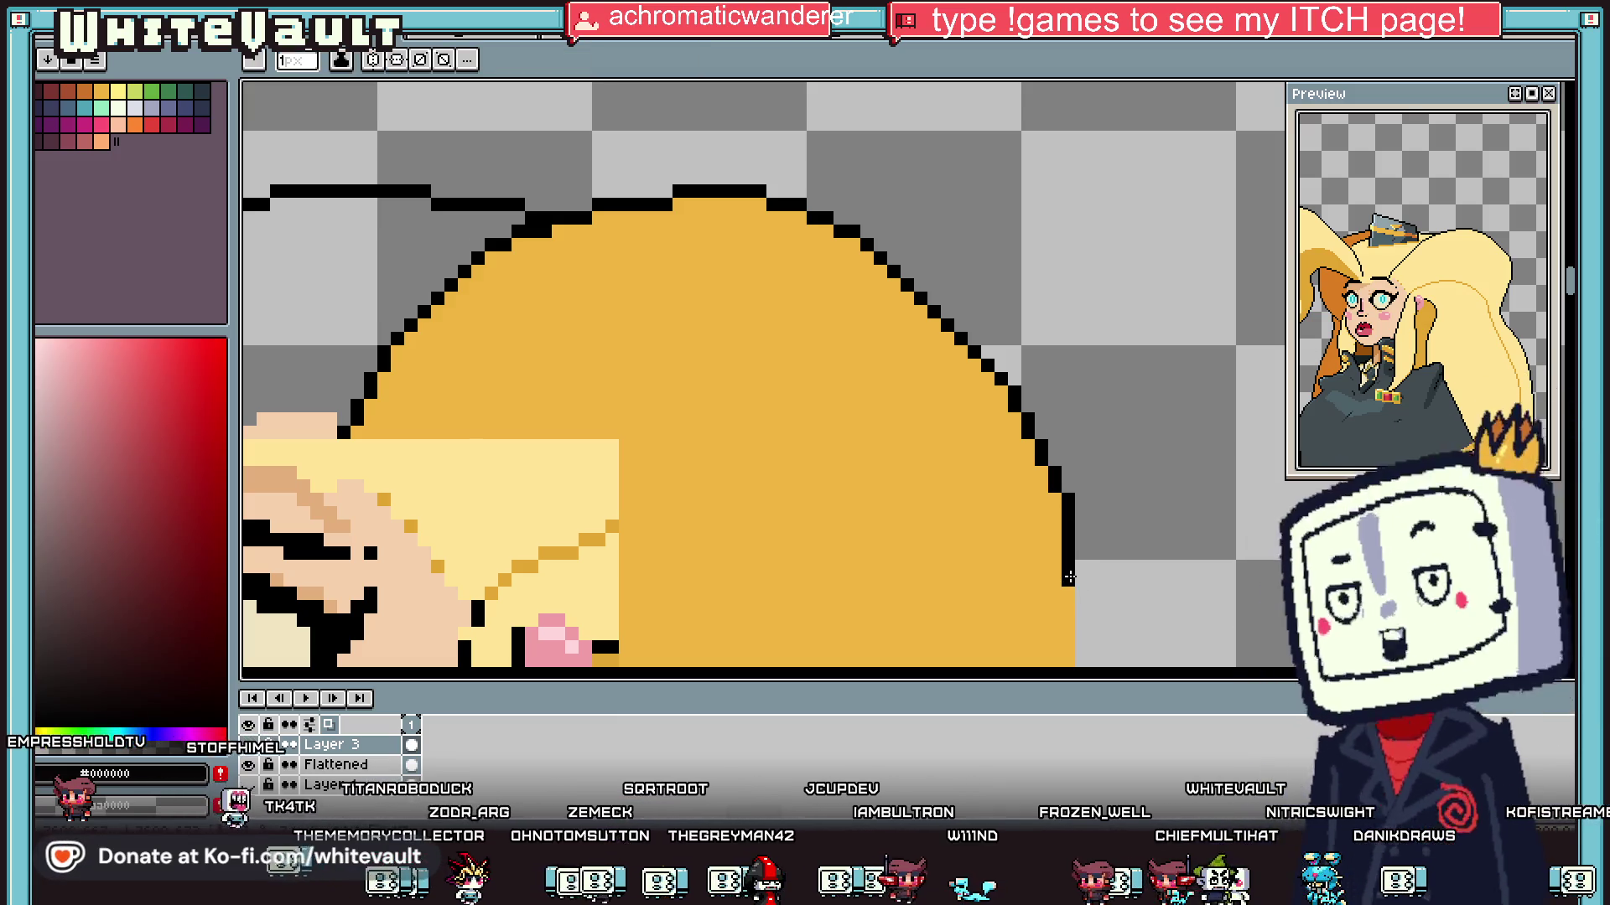
{"action": "scroll", "coordinate": [1069, 526], "scroll_direction": "down", "scroll_amount": 2}
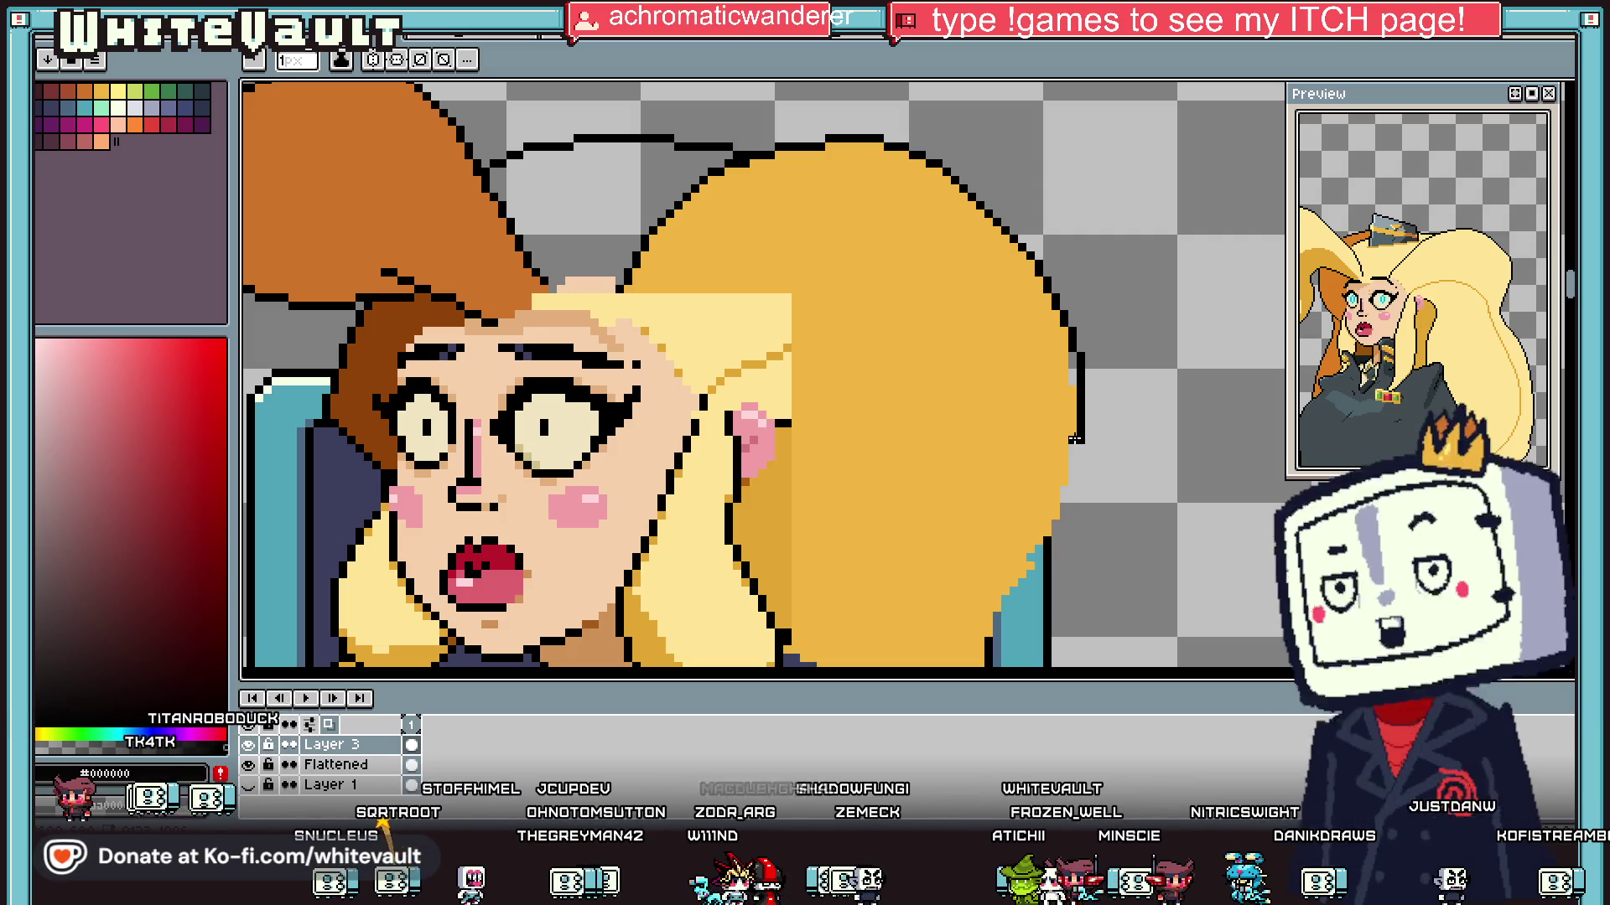
{"action": "key", "text": "g"}
{"action": "left_click", "coordinate": [1056, 397], "text": "alt"}
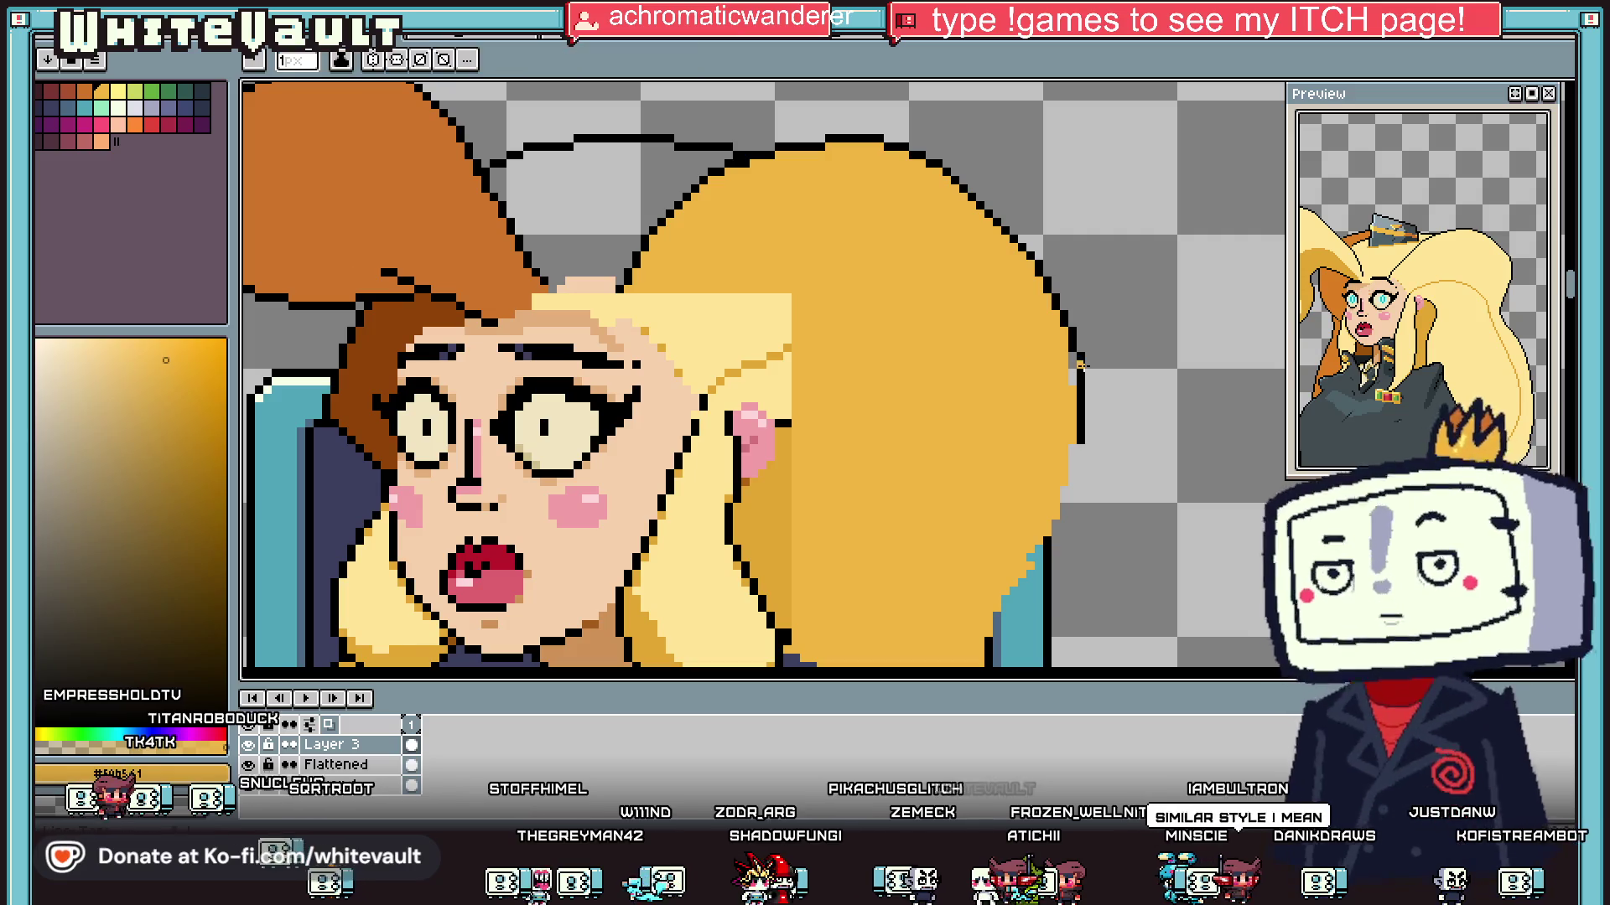
Step: Pick black and draw the missing outline down the hair's right edge
{"action": "key", "text": "i"}
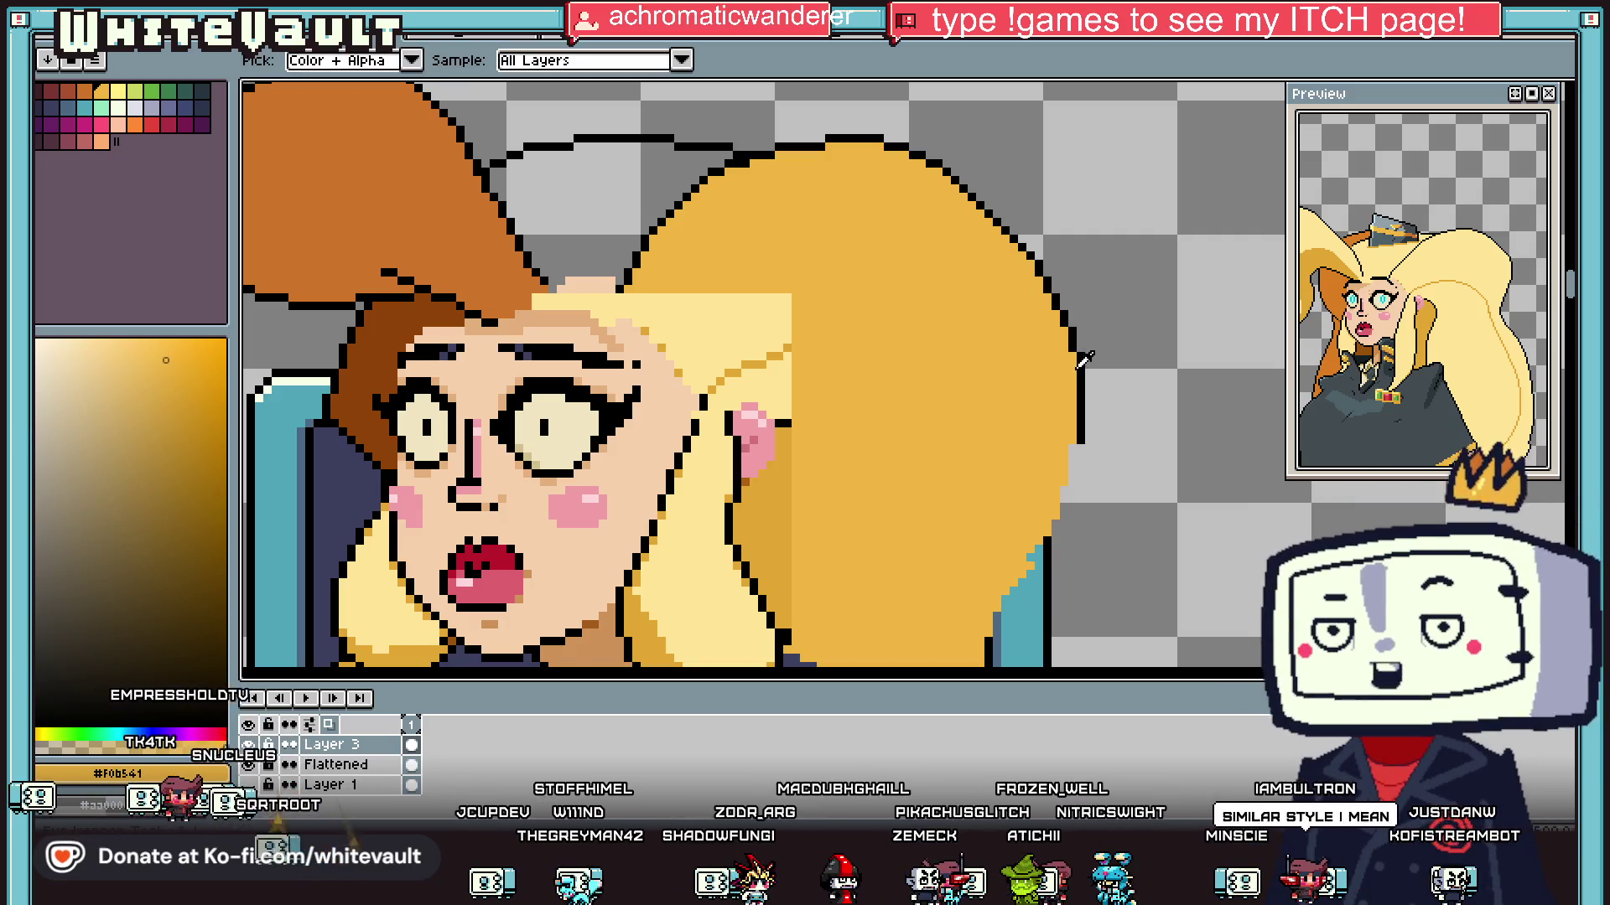
{"action": "scroll", "coordinate": [1077, 369], "scroll_direction": "down", "scroll_amount": 4}
{"action": "scroll", "coordinate": [1077, 394], "scroll_direction": "up", "scroll_amount": 2}
{"action": "scroll", "coordinate": [1076, 324], "scroll_direction": "up", "scroll_amount": 3}
{"action": "left_click", "coordinate": [1063, 318]}
{"action": "key", "text": "b"}
{"action": "mouse_move", "coordinate": [1046, 328]}
{"action": "left_mouse_down"}
{"action": "mouse_move", "coordinate": [1046, 409]}
{"action": "mouse_move", "coordinate": [1016, 487]}
{"action": "left_mouse_up"}
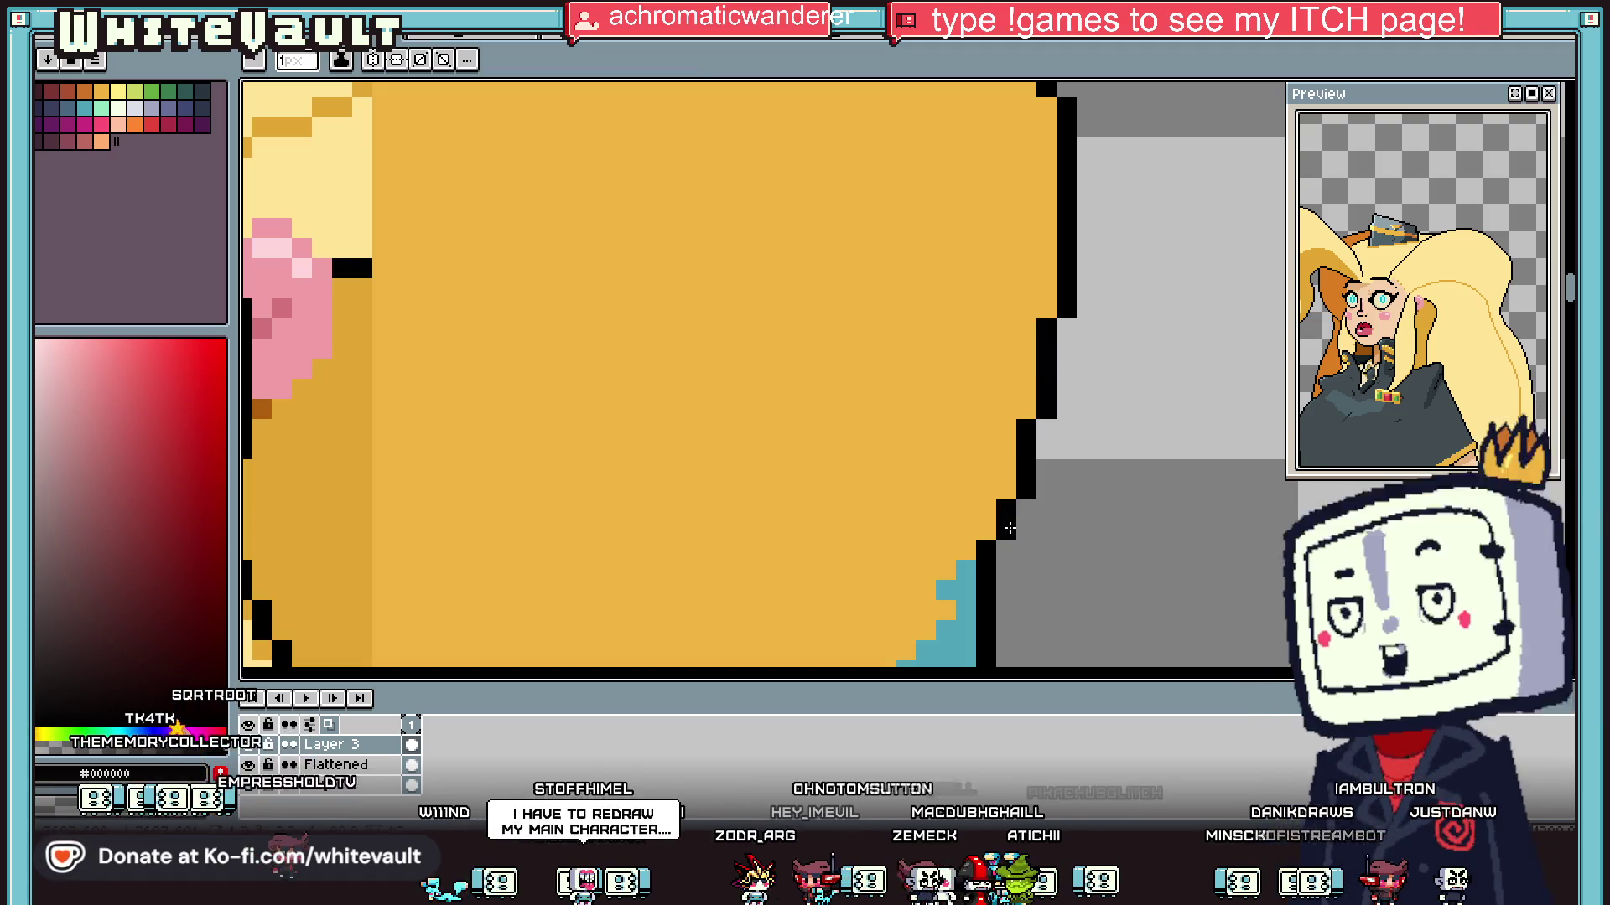
{"action": "scroll", "coordinate": [1015, 495], "scroll_direction": "down", "scroll_amount": 2}
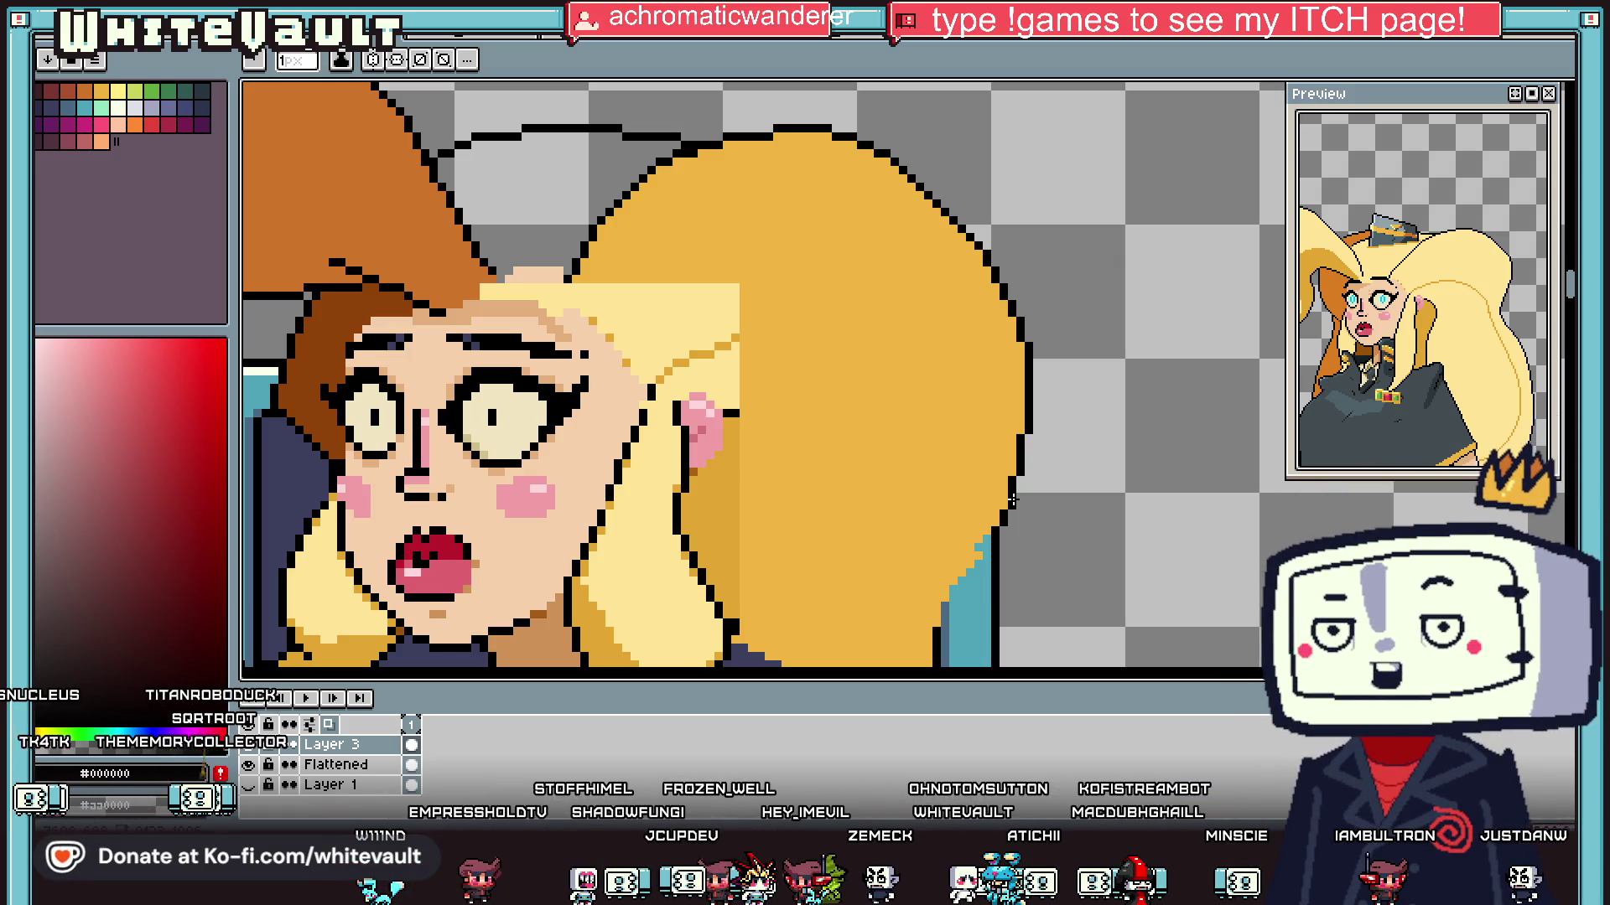
{"action": "scroll", "coordinate": [918, 495], "scroll_direction": "up", "scroll_amount": 3}
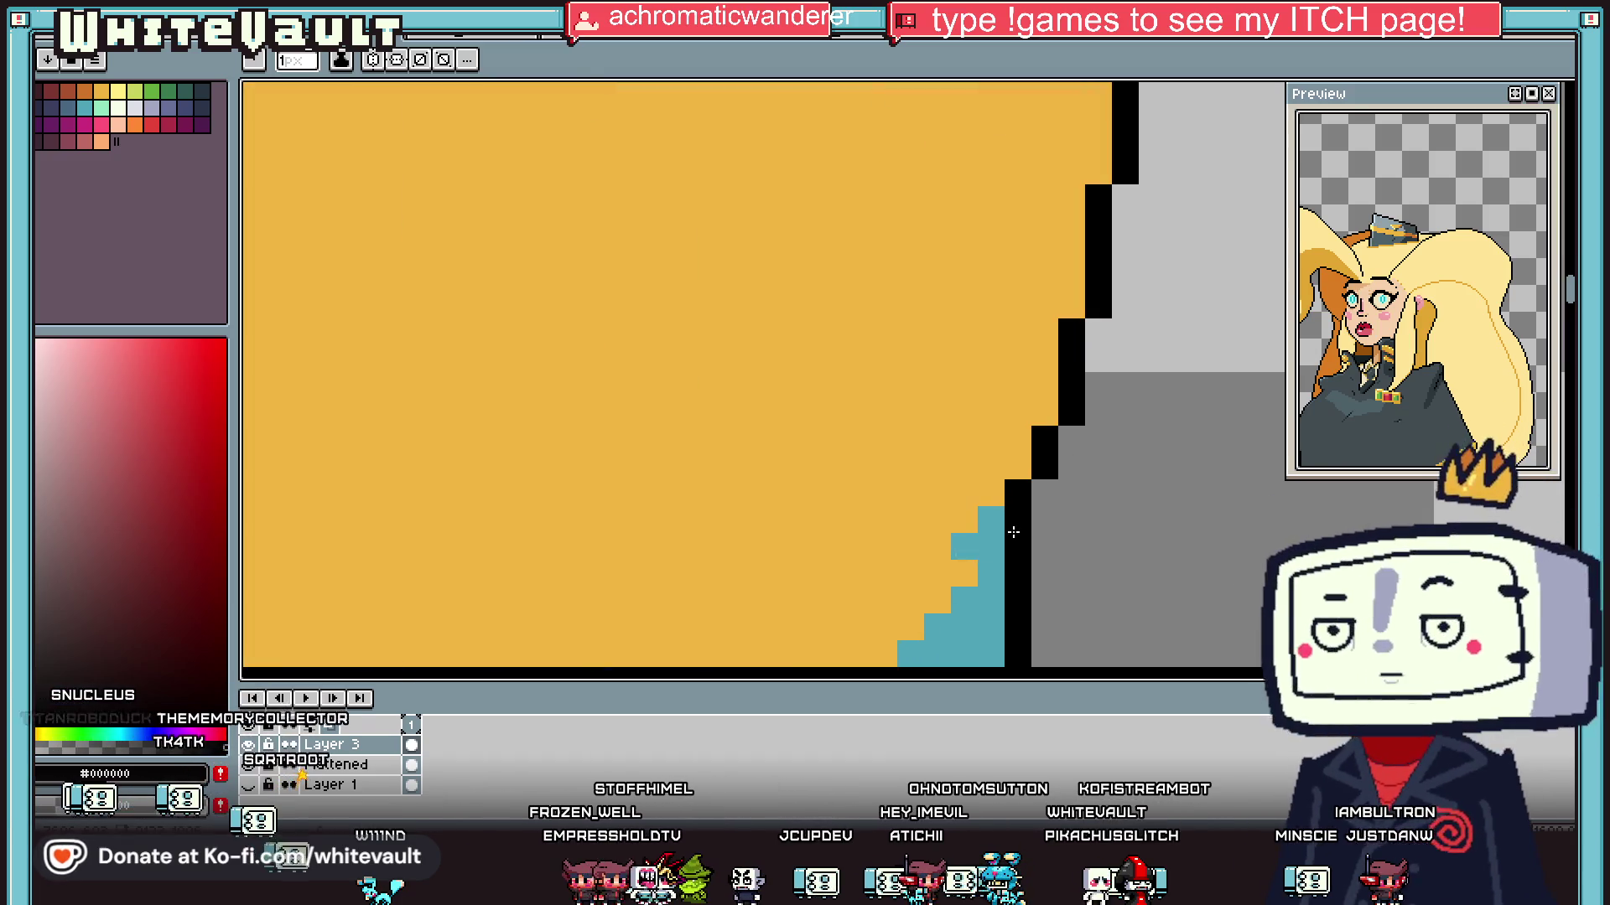
Step: Repaint the stray teal pixels at the hair edge with hair orange
{"action": "left_click", "coordinate": [990, 518], "text": "alt"}
{"action": "left_click", "coordinate": [991, 520]}
{"action": "left_click", "coordinate": [1016, 514], "text": "alt"}
{"action": "left_click_drag", "start_coordinate": [991, 541], "coordinate": [991, 575]}
{"action": "left_click", "coordinate": [956, 520], "text": "alt"}
{"action": "left_click", "coordinate": [970, 539]}
{"action": "scroll", "coordinate": [970, 540], "scroll_direction": "down", "scroll_amount": 3}
{"action": "scroll", "coordinate": [970, 539], "scroll_direction": "up", "scroll_amount": 3}
Step: Extend the black outline in a staircase down-left and paint the slate column beside the hair black
{"action": "left_click", "coordinate": [976, 308], "text": "alt"}
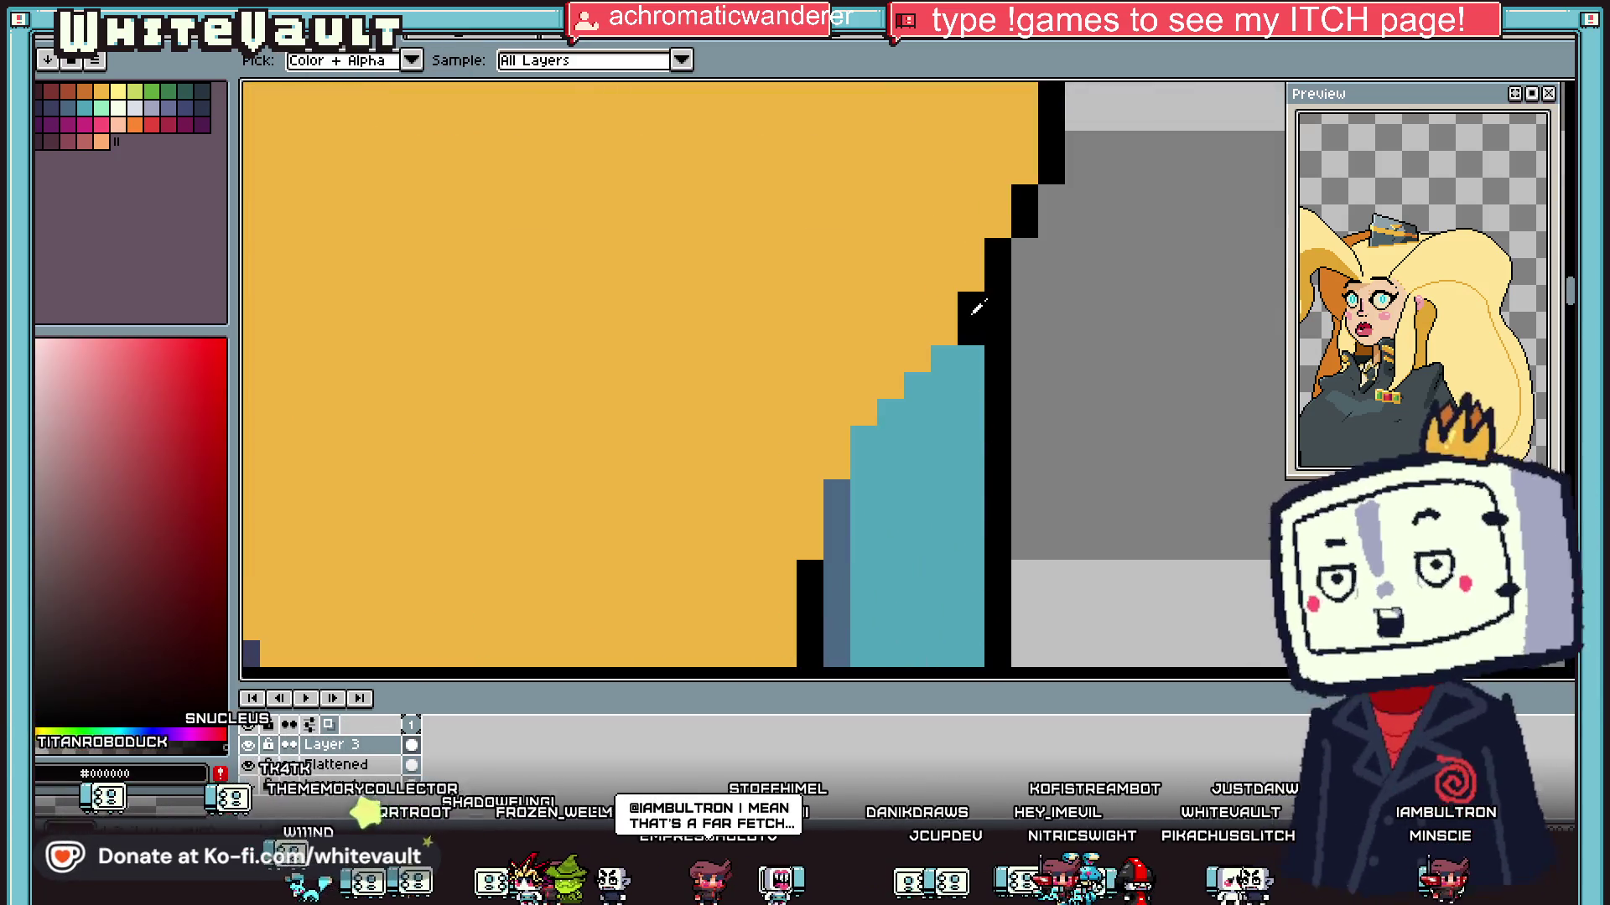
{"action": "left_click", "coordinate": [922, 392]}
{"action": "left_click", "coordinate": [890, 413]}
{"action": "left_click", "coordinate": [871, 438]}
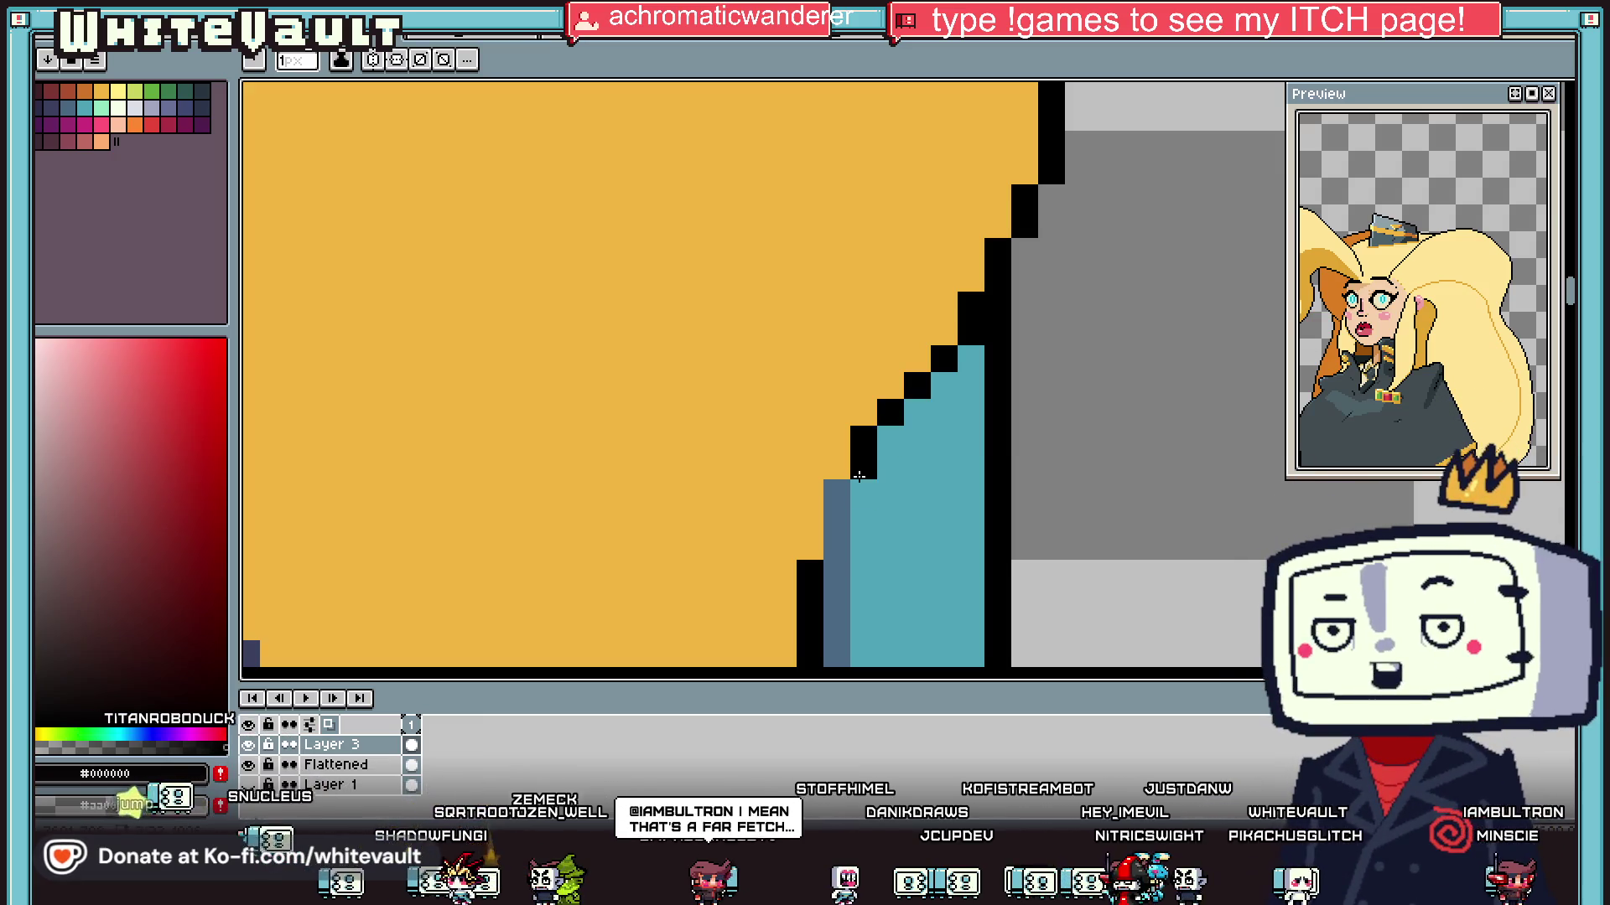
{"action": "left_click_drag", "start_coordinate": [837, 484], "coordinate": [836, 559]}
{"action": "scroll", "coordinate": [837, 558], "scroll_direction": "down", "scroll_amount": 3}
Step: Bucket-fill the darker hair strip with hair orange #F0B541
{"action": "key", "text": "alt"}
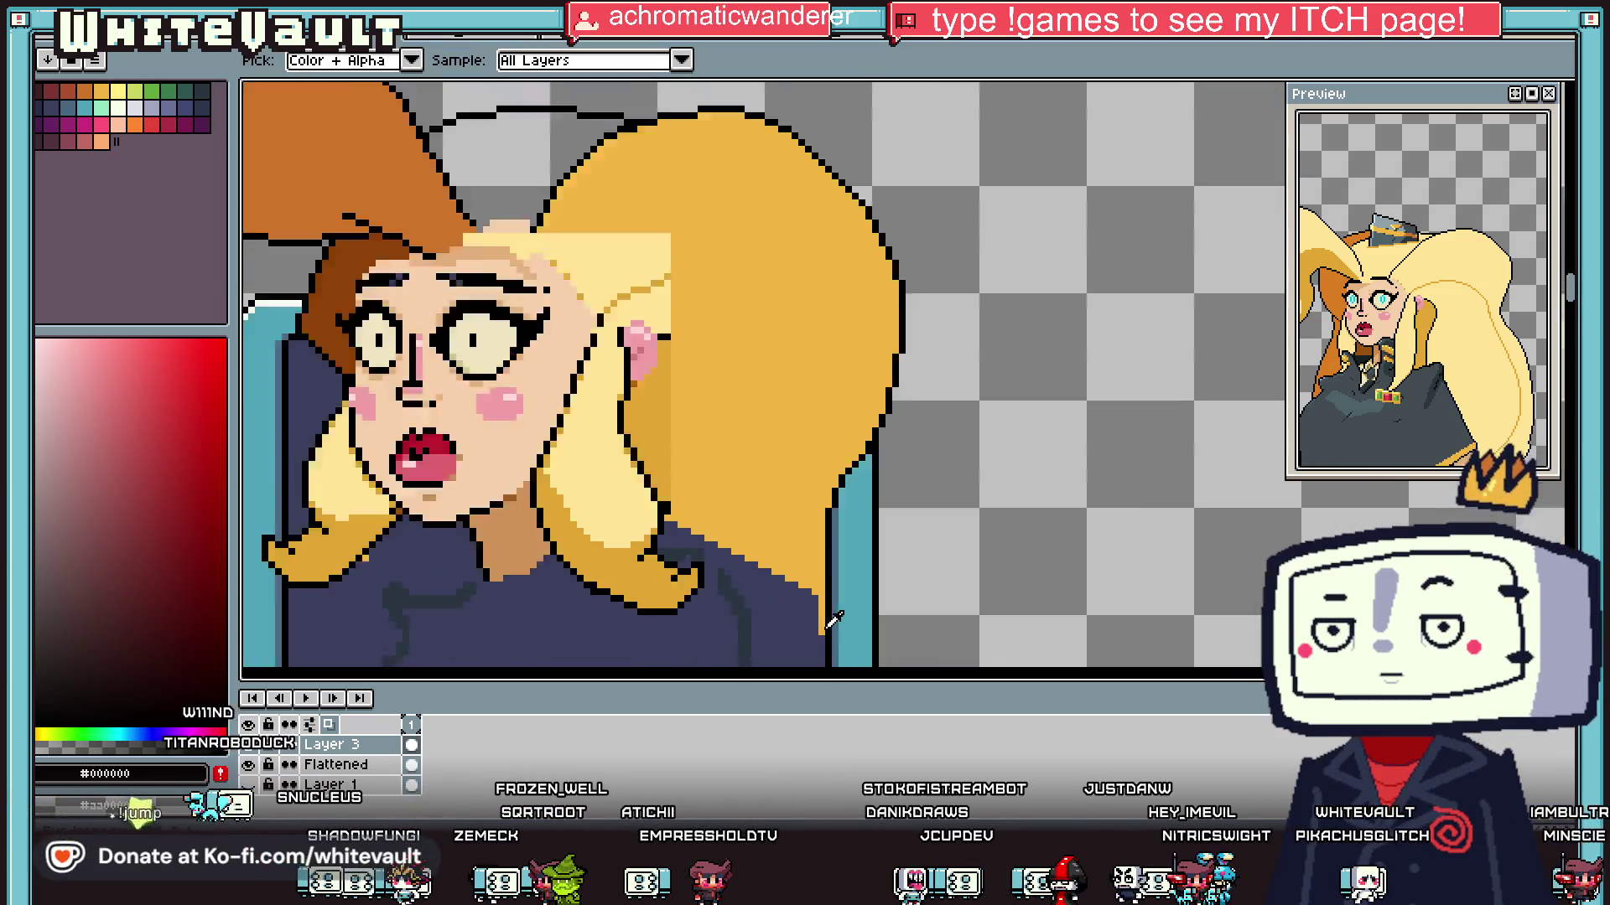
{"action": "scroll", "coordinate": [832, 620], "scroll_direction": "up", "scroll_amount": 2}
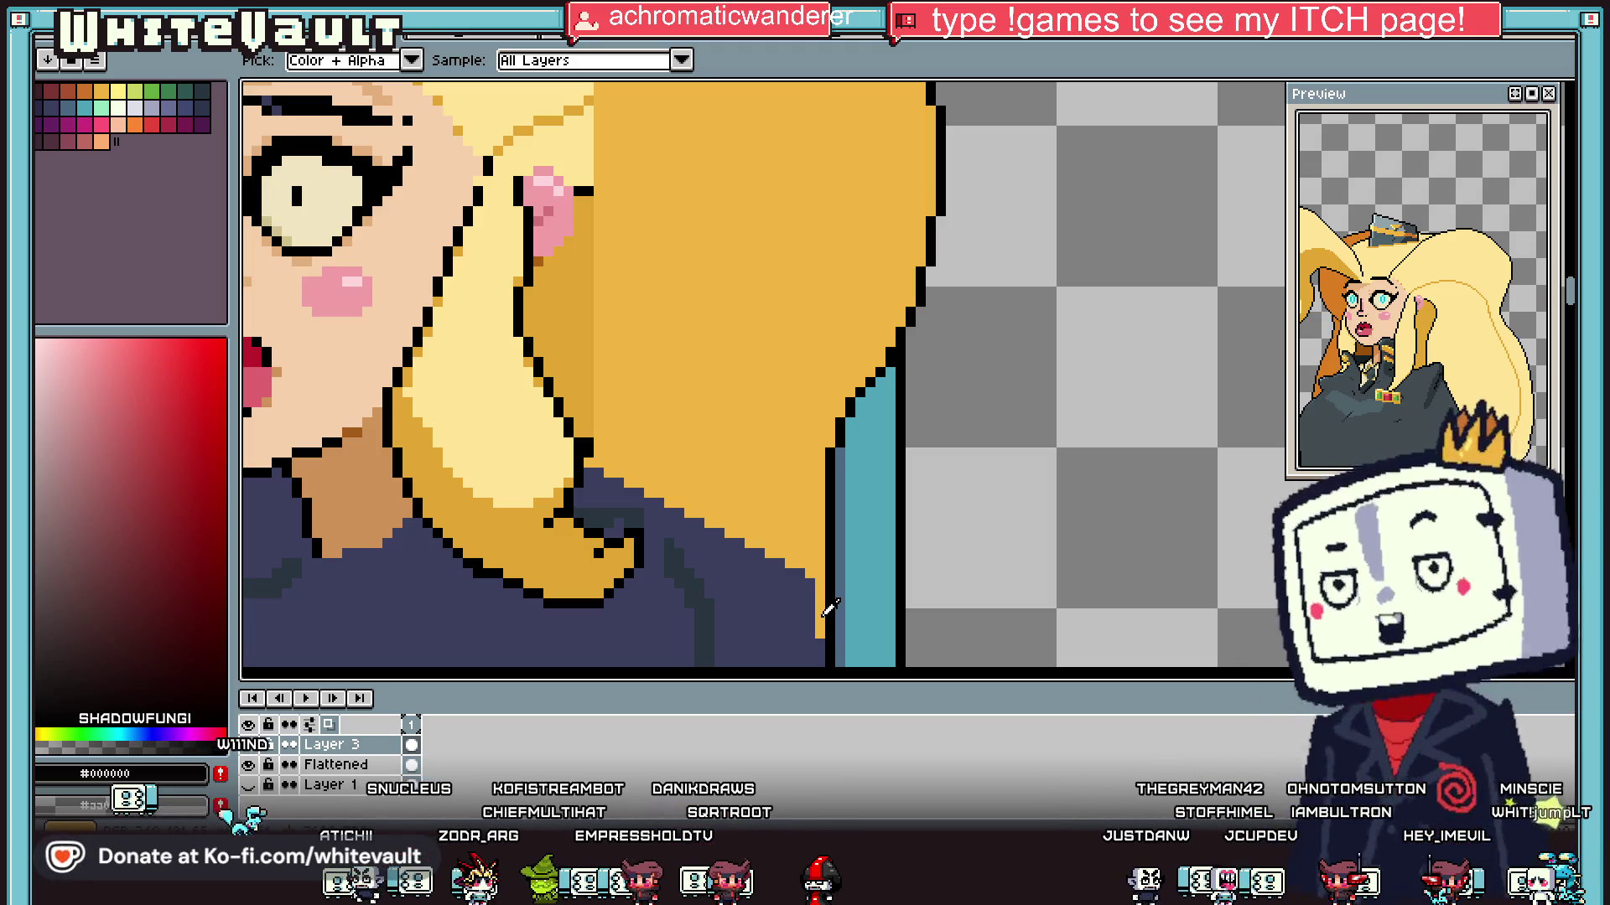
{"action": "scroll", "coordinate": [790, 325], "scroll_direction": "down", "scroll_amount": 2}
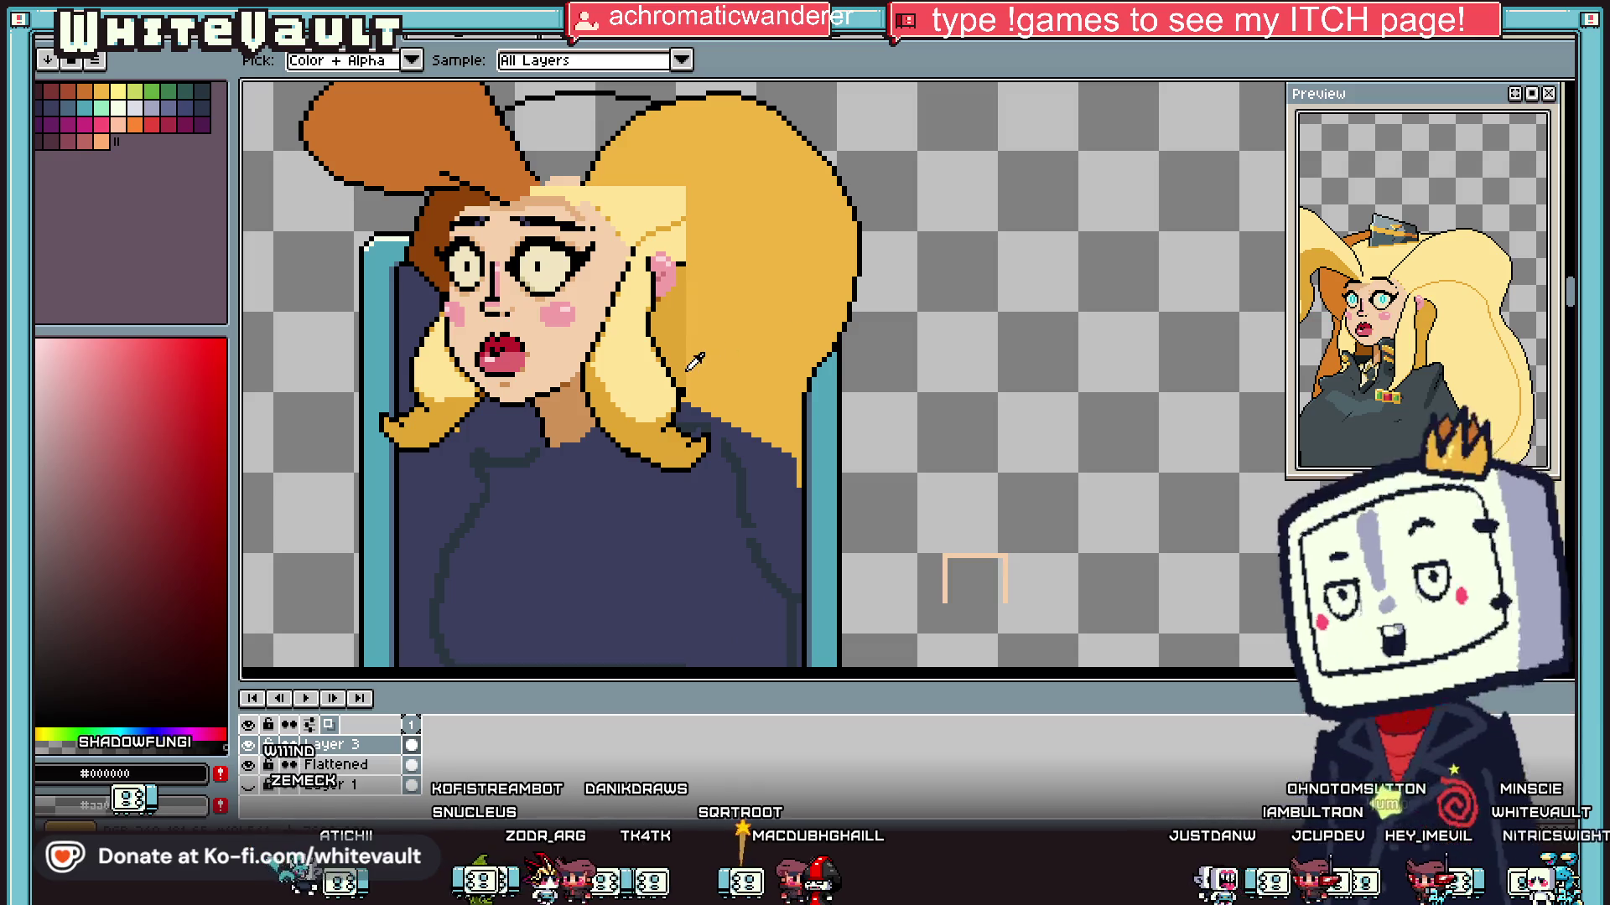
{"action": "scroll", "coordinate": [694, 363], "scroll_direction": "up", "scroll_amount": 2}
{"action": "left_click", "coordinate": [706, 342]}
{"action": "key", "text": "g"}
{"action": "left_click", "coordinate": [645, 314]}
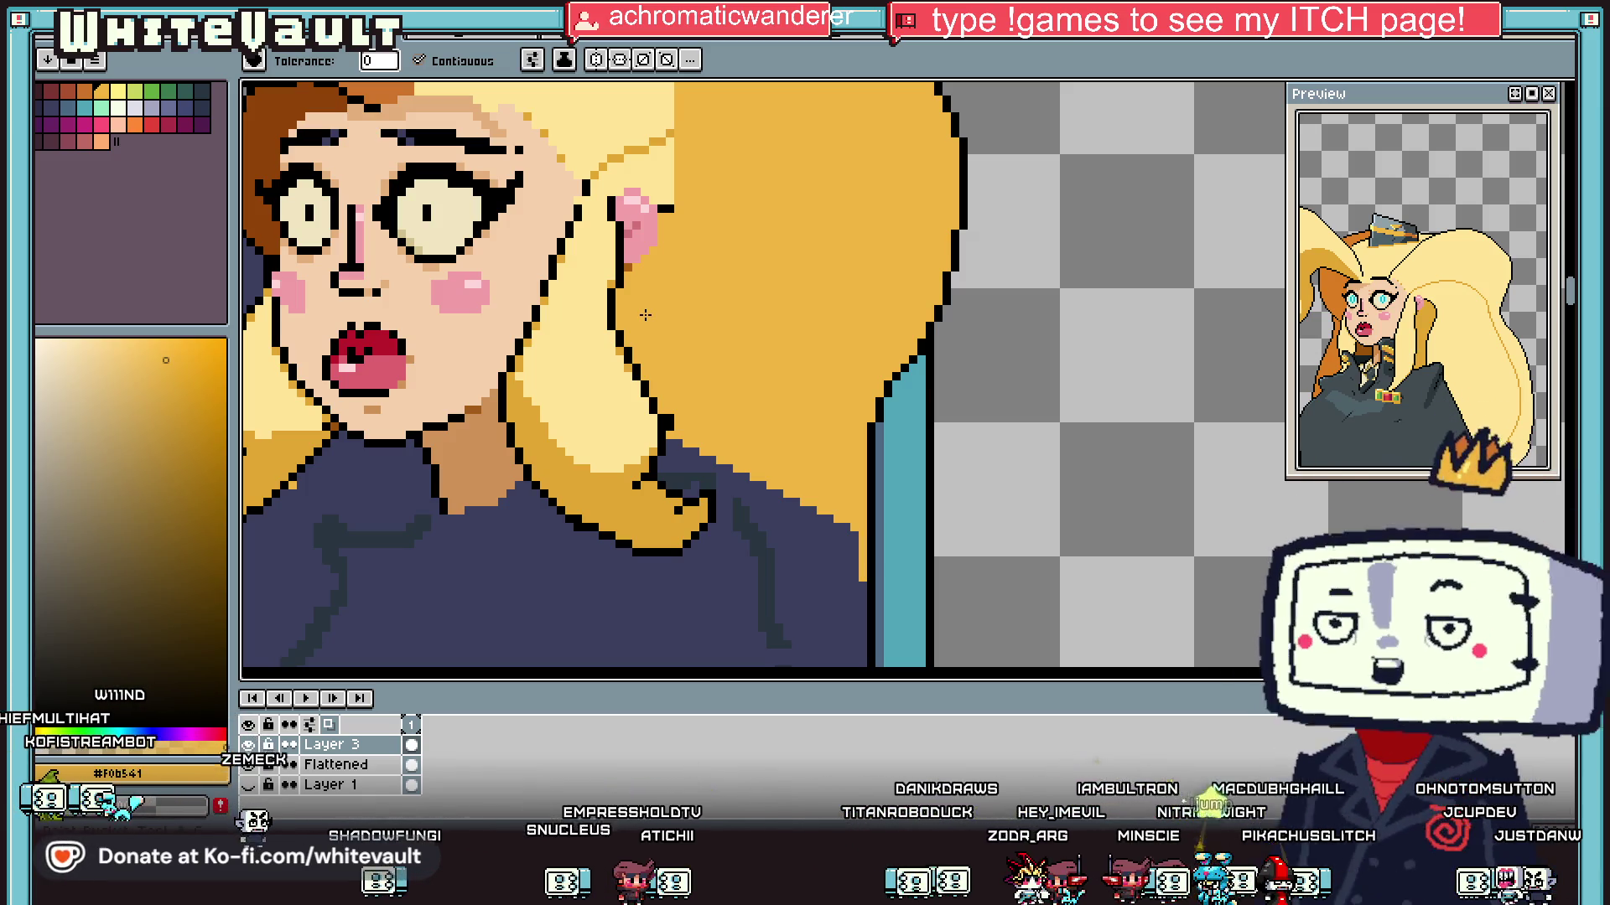
{"action": "scroll", "coordinate": [899, 358], "scroll_direction": "down", "scroll_amount": 3}
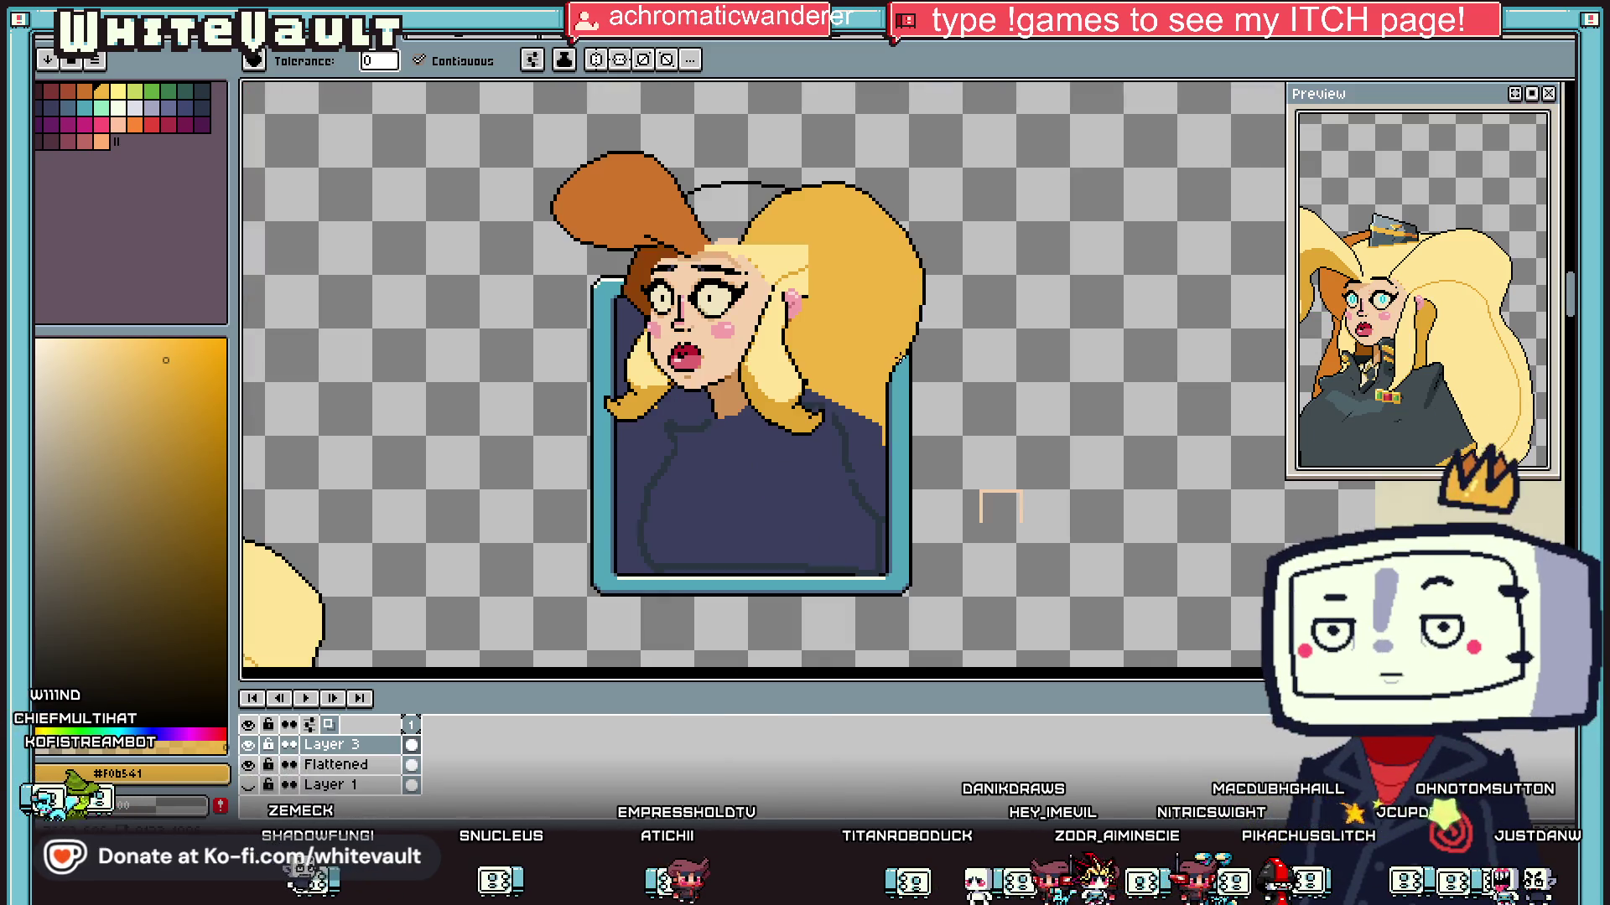
Step: Pick black and draw the first collar pixels at the neck
{"action": "scroll", "coordinate": [888, 444], "scroll_direction": "up", "scroll_amount": 2}
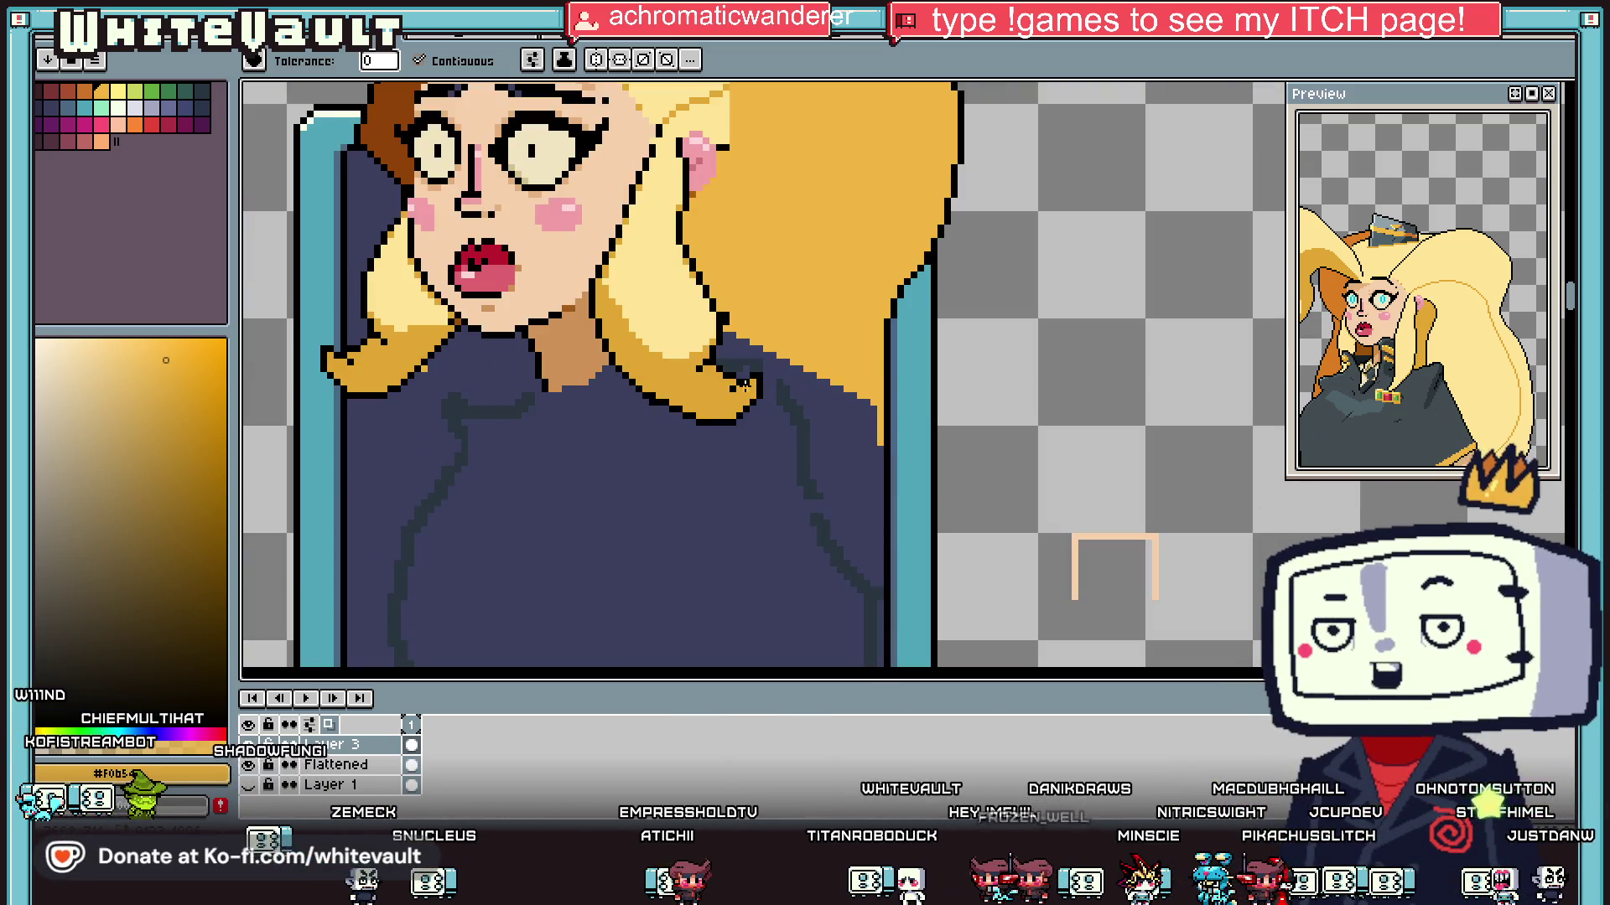
{"action": "scroll", "coordinate": [596, 355], "scroll_direction": "up", "scroll_amount": 2}
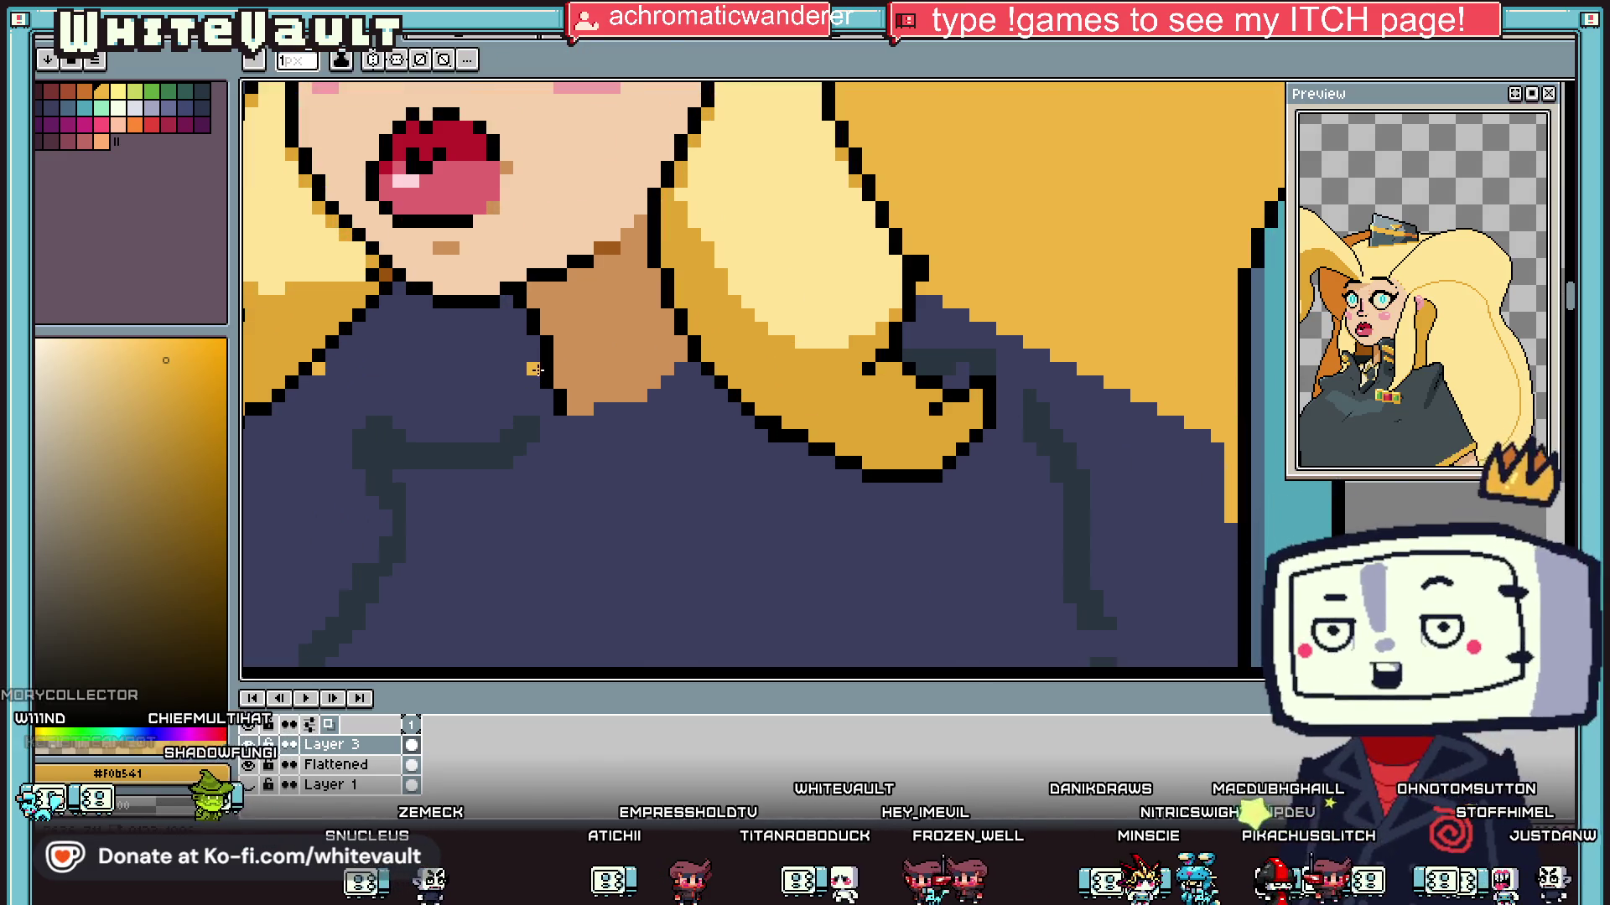
{"action": "key", "text": "i"}
{"action": "left_click", "coordinate": [533, 391]}
{"action": "key", "text": "b"}
{"action": "scroll", "coordinate": [536, 361], "scroll_direction": "up", "scroll_amount": 2}
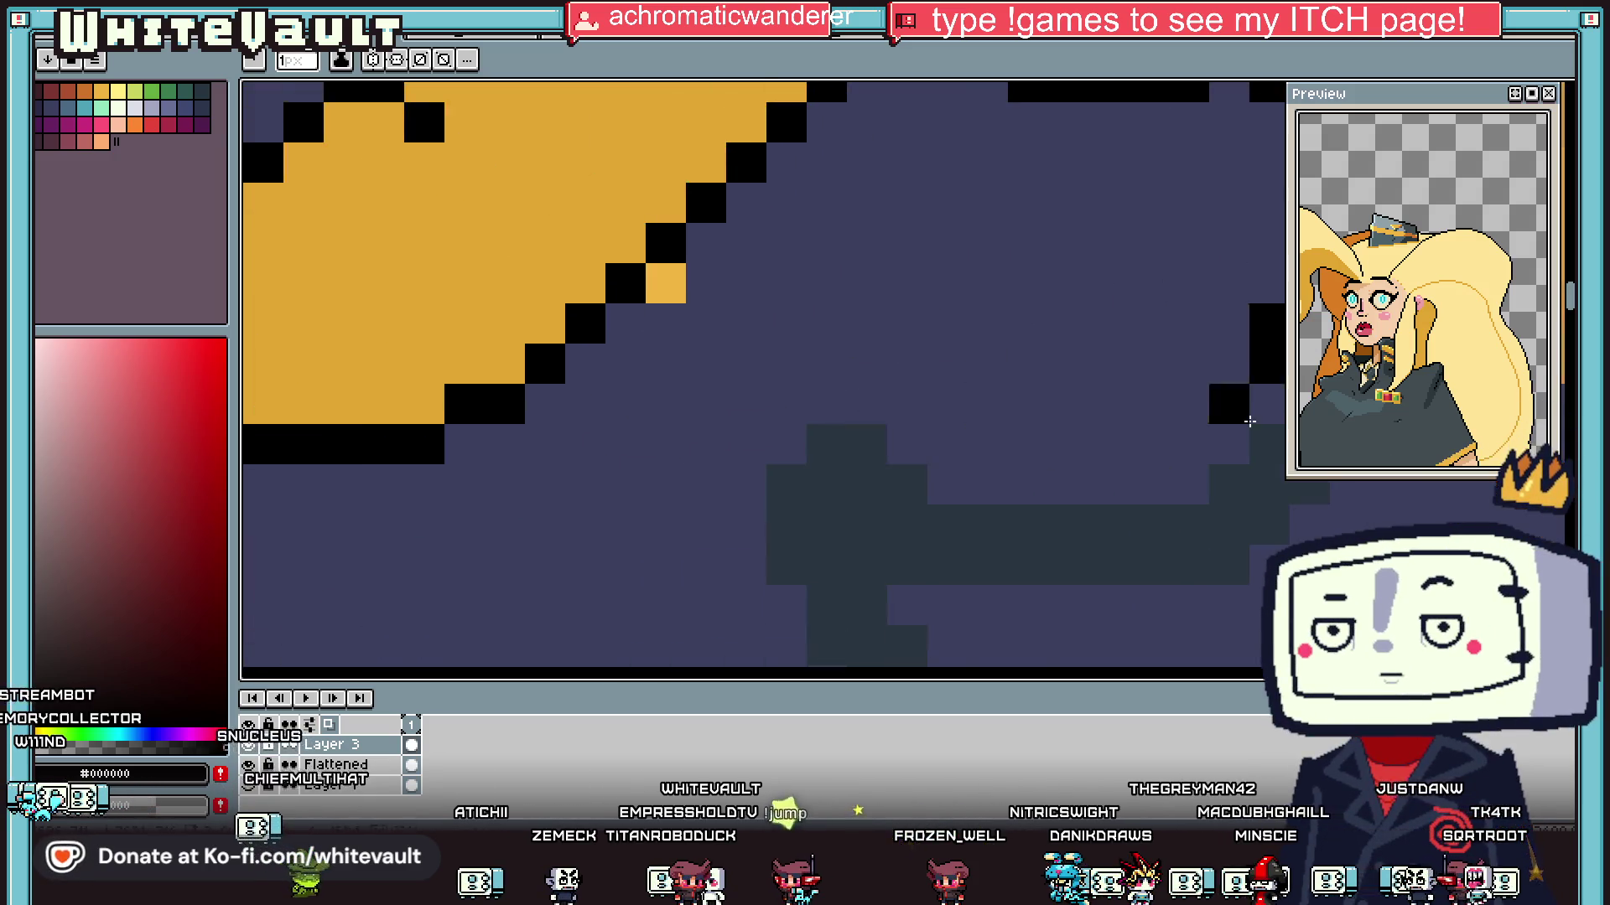
{"action": "mouse_move", "coordinate": [491, 327]}
{"action": "left_mouse_down"}
{"action": "mouse_move", "coordinate": [491, 351]}
{"action": "mouse_move", "coordinate": [400, 411]}
{"action": "left_mouse_up"}
Step: Extend the black collar line left across the sweater and down its side
{"action": "scroll", "coordinate": [491, 350], "scroll_direction": "left", "scroll_amount": 2}
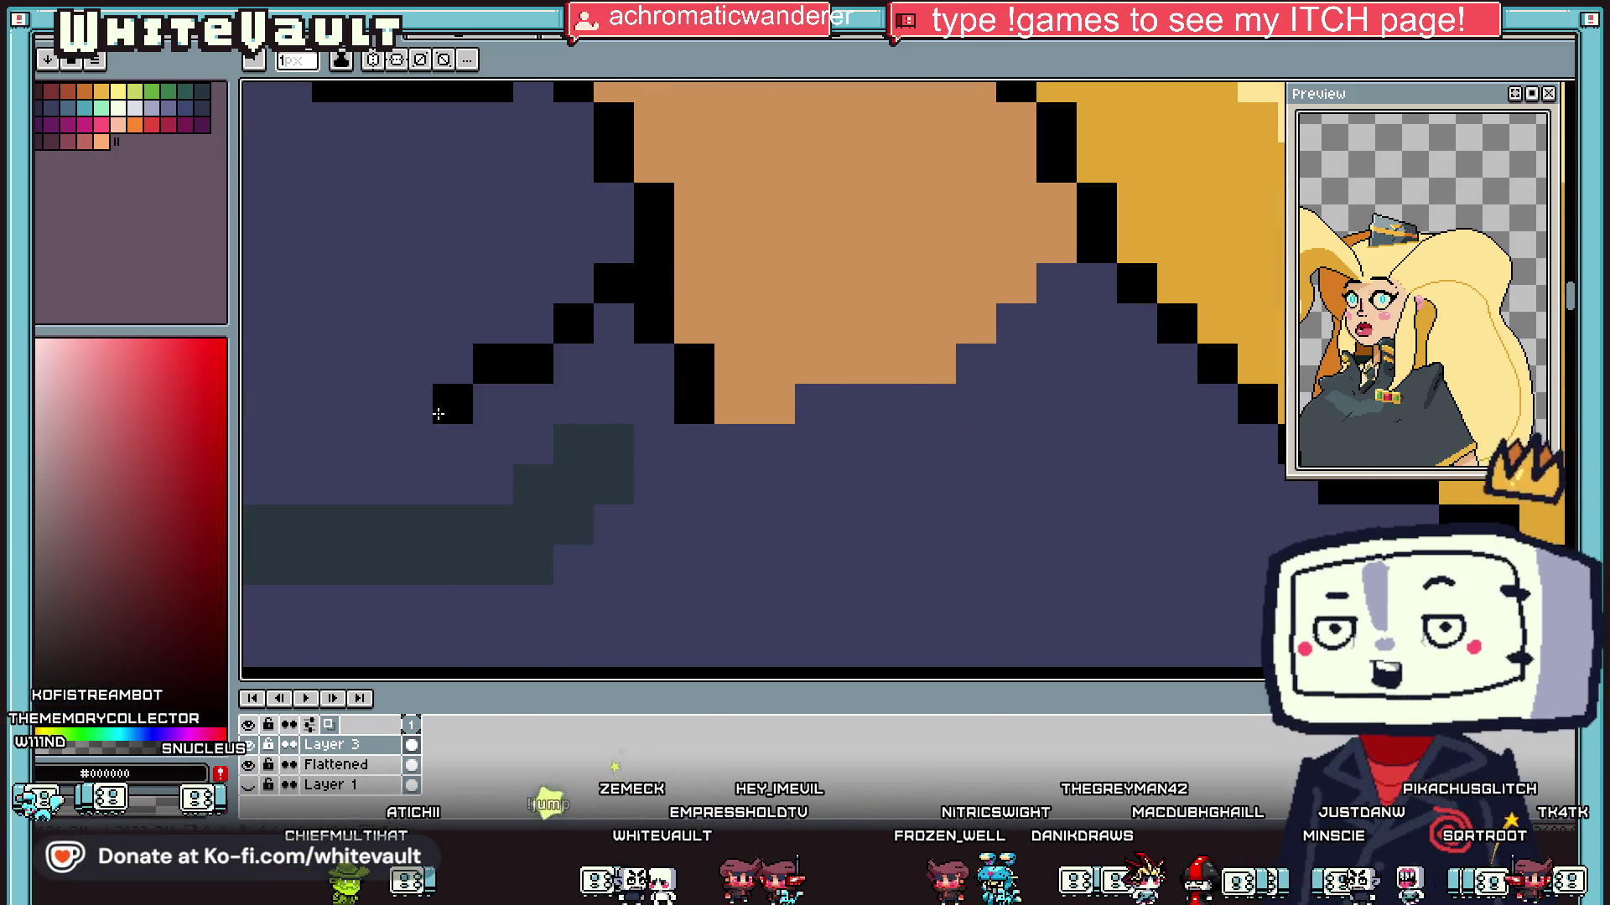
{"action": "scroll", "coordinate": [544, 455], "scroll_direction": "down", "scroll_amount": 4}
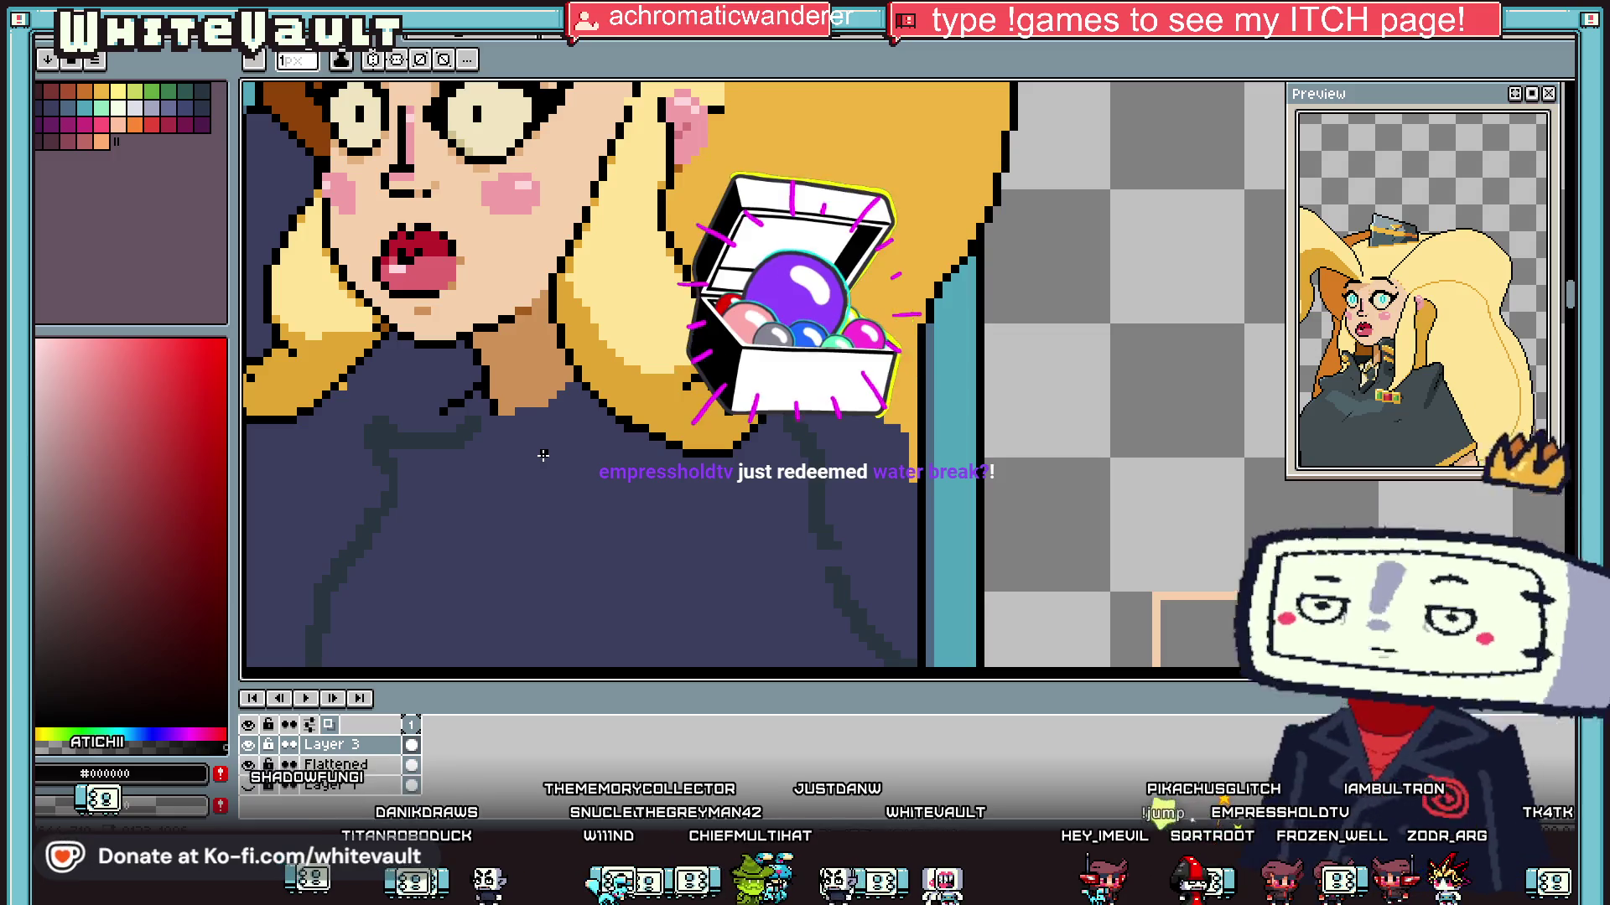
{"action": "scroll", "coordinate": [535, 401], "scroll_direction": "down", "scroll_amount": 3}
{"action": "scroll", "coordinate": [528, 402], "scroll_direction": "up", "scroll_amount": 3}
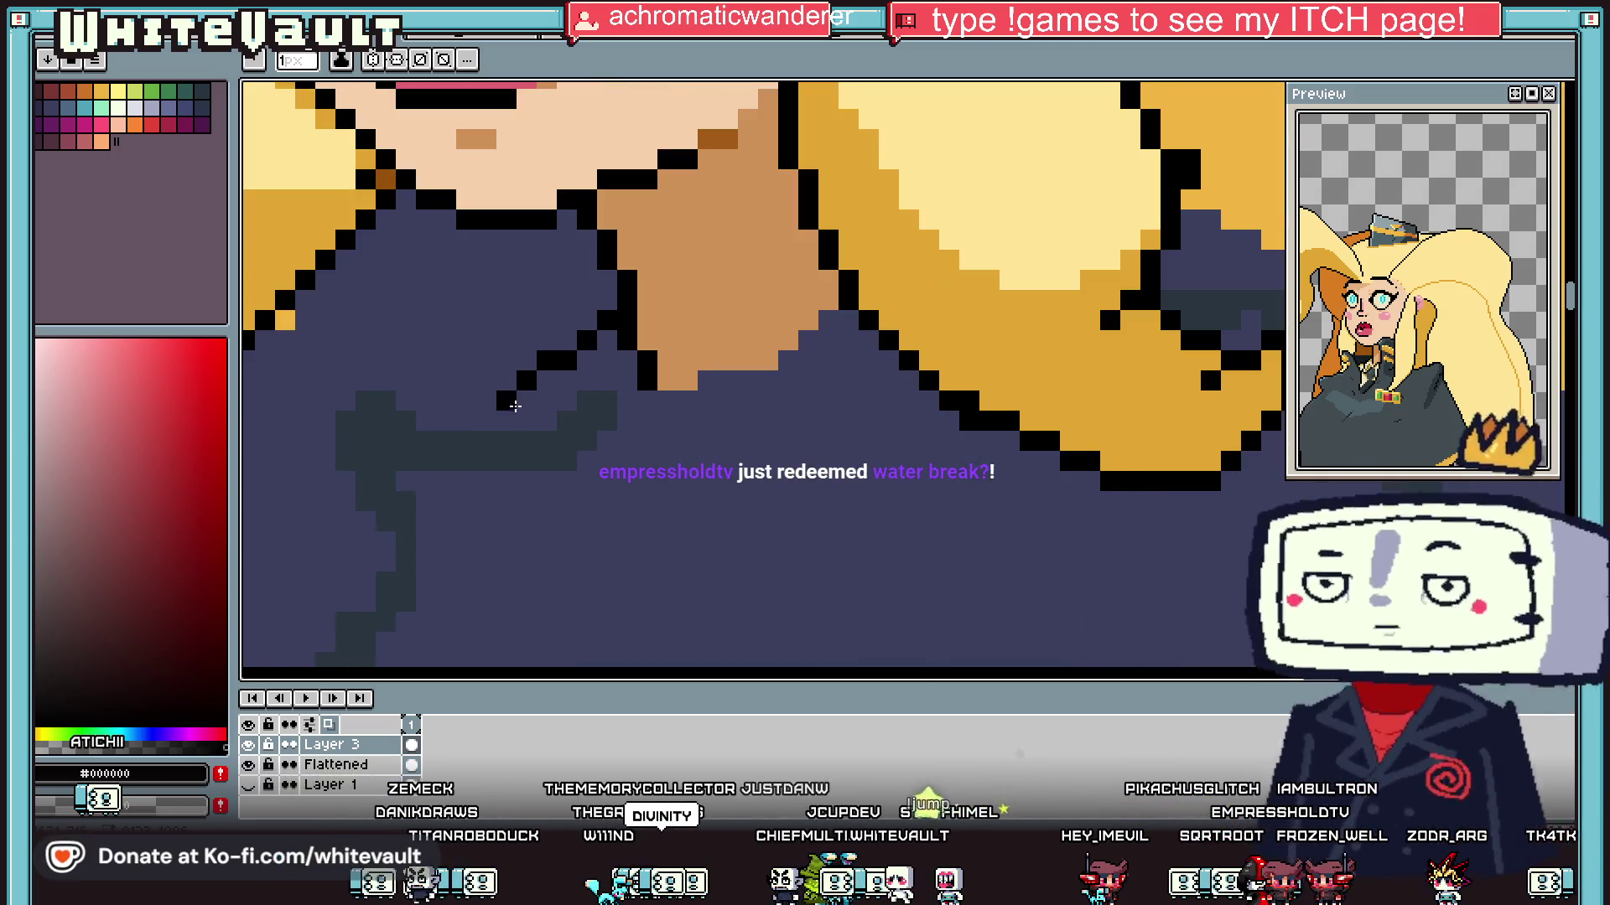
{"action": "mouse_move", "coordinate": [513, 385]}
{"action": "left_mouse_down"}
{"action": "mouse_move", "coordinate": [420, 336]}
{"action": "mouse_move", "coordinate": [364, 379]}
{"action": "mouse_move", "coordinate": [359, 567]}
{"action": "mouse_move", "coordinate": [366, 438]}
{"action": "mouse_move", "coordinate": [384, 444]}
{"action": "left_mouse_up"}
{"action": "scroll", "coordinate": [384, 444], "scroll_direction": "down", "scroll_amount": 1}
{"action": "scroll", "coordinate": [435, 445], "scroll_direction": "down", "scroll_amount": 1}
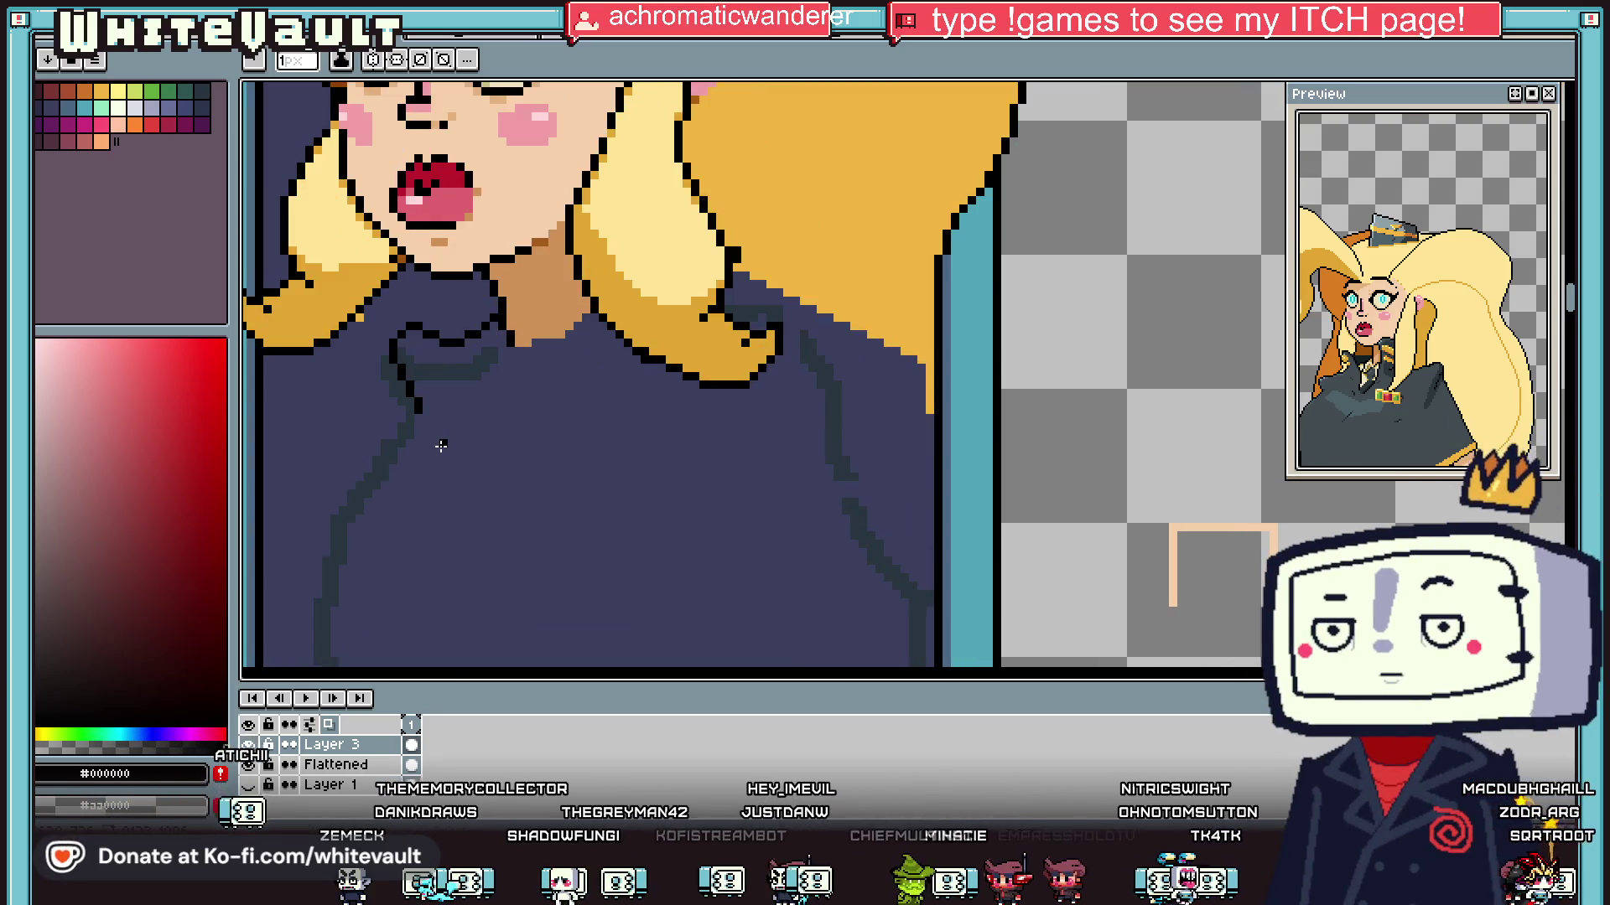
{"action": "scroll", "coordinate": [415, 444], "scroll_direction": "down", "scroll_amount": 2}
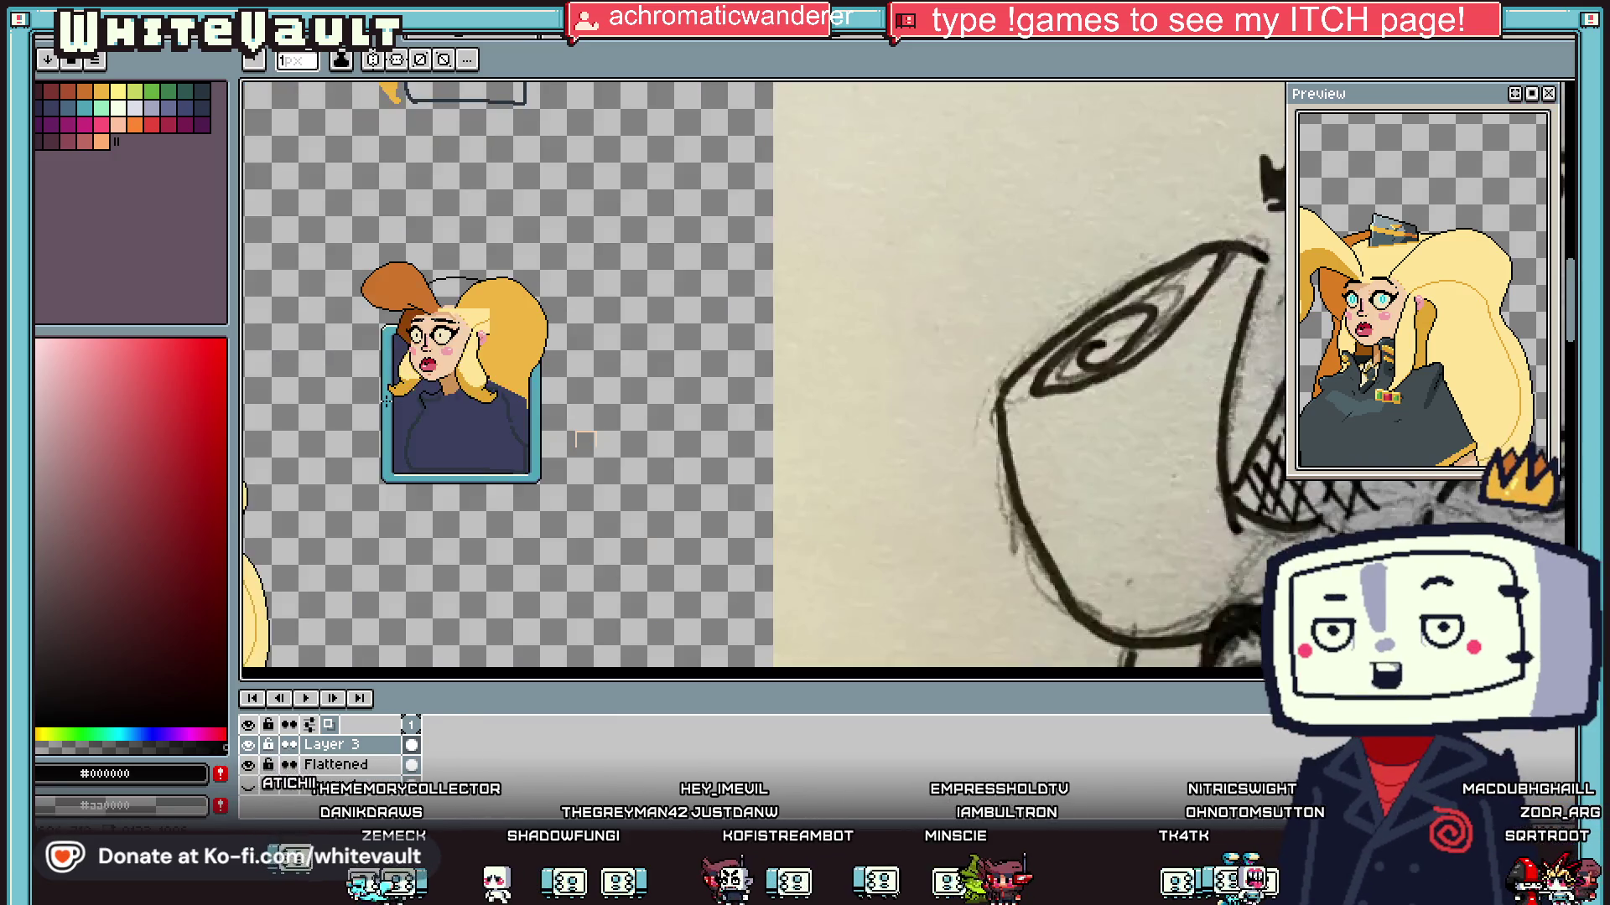
Step: Marquee-select the collar fold, move it left, commit, and deselect
{"action": "scroll", "coordinate": [401, 433], "scroll_direction": "up", "scroll_amount": 1}
{"action": "left_click", "coordinate": [1468, 91]}
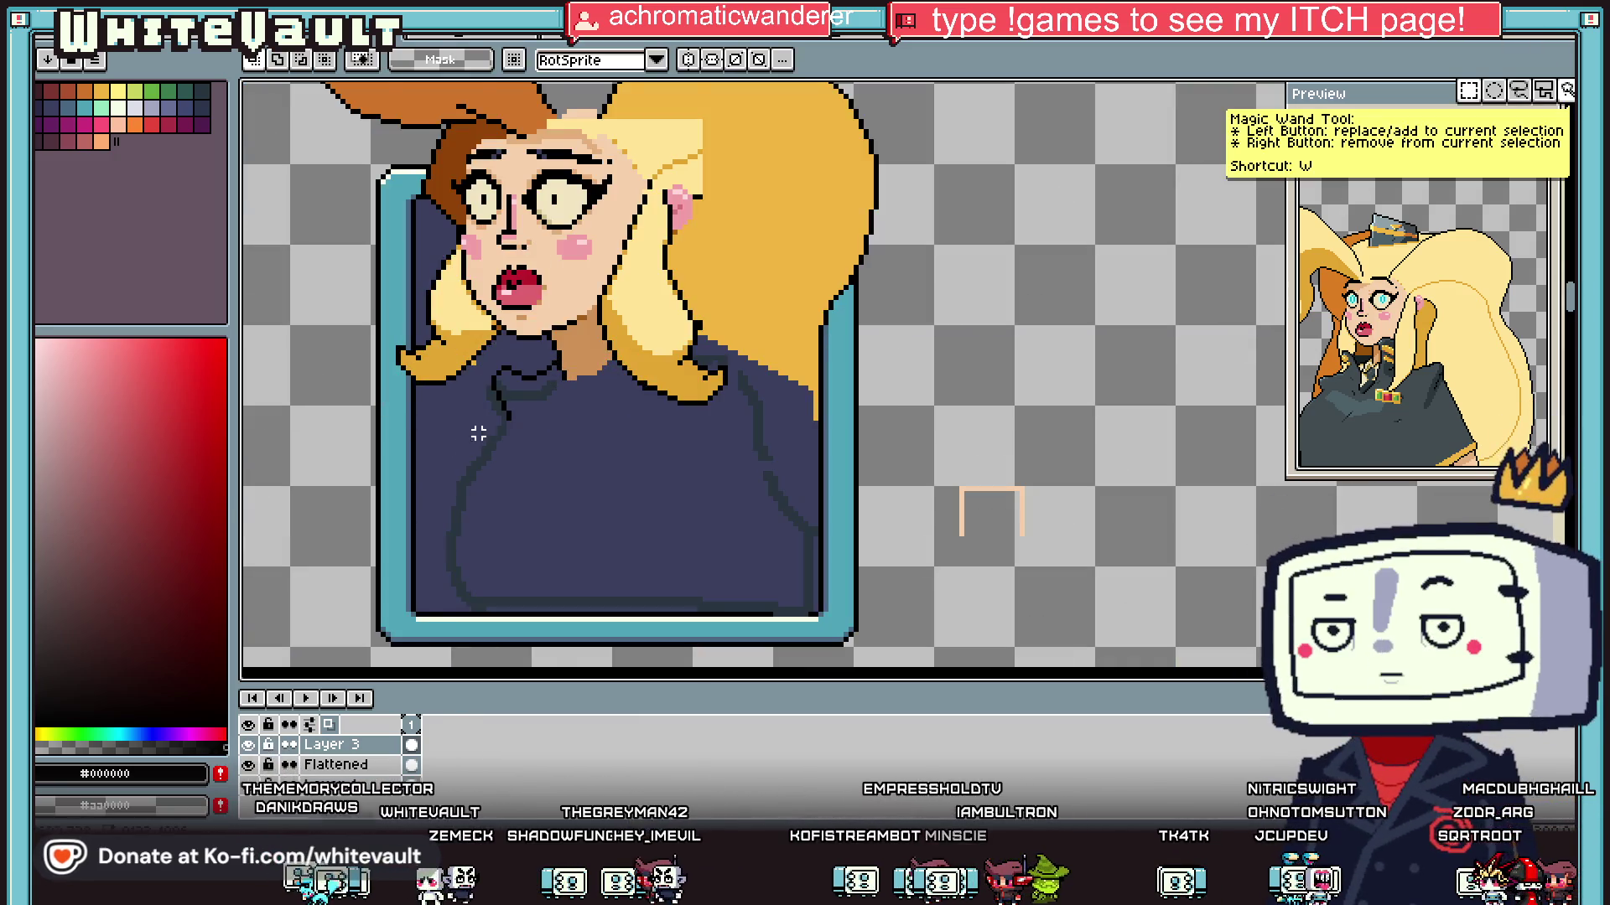
{"action": "scroll", "coordinate": [500, 350], "scroll_direction": "up", "scroll_amount": 2}
{"action": "mouse_move", "coordinate": [484, 323]}
{"action": "left_mouse_down"}
{"action": "mouse_move", "coordinate": [618, 482]}
{"action": "mouse_move", "coordinate": [545, 438]}
{"action": "left_mouse_up"}
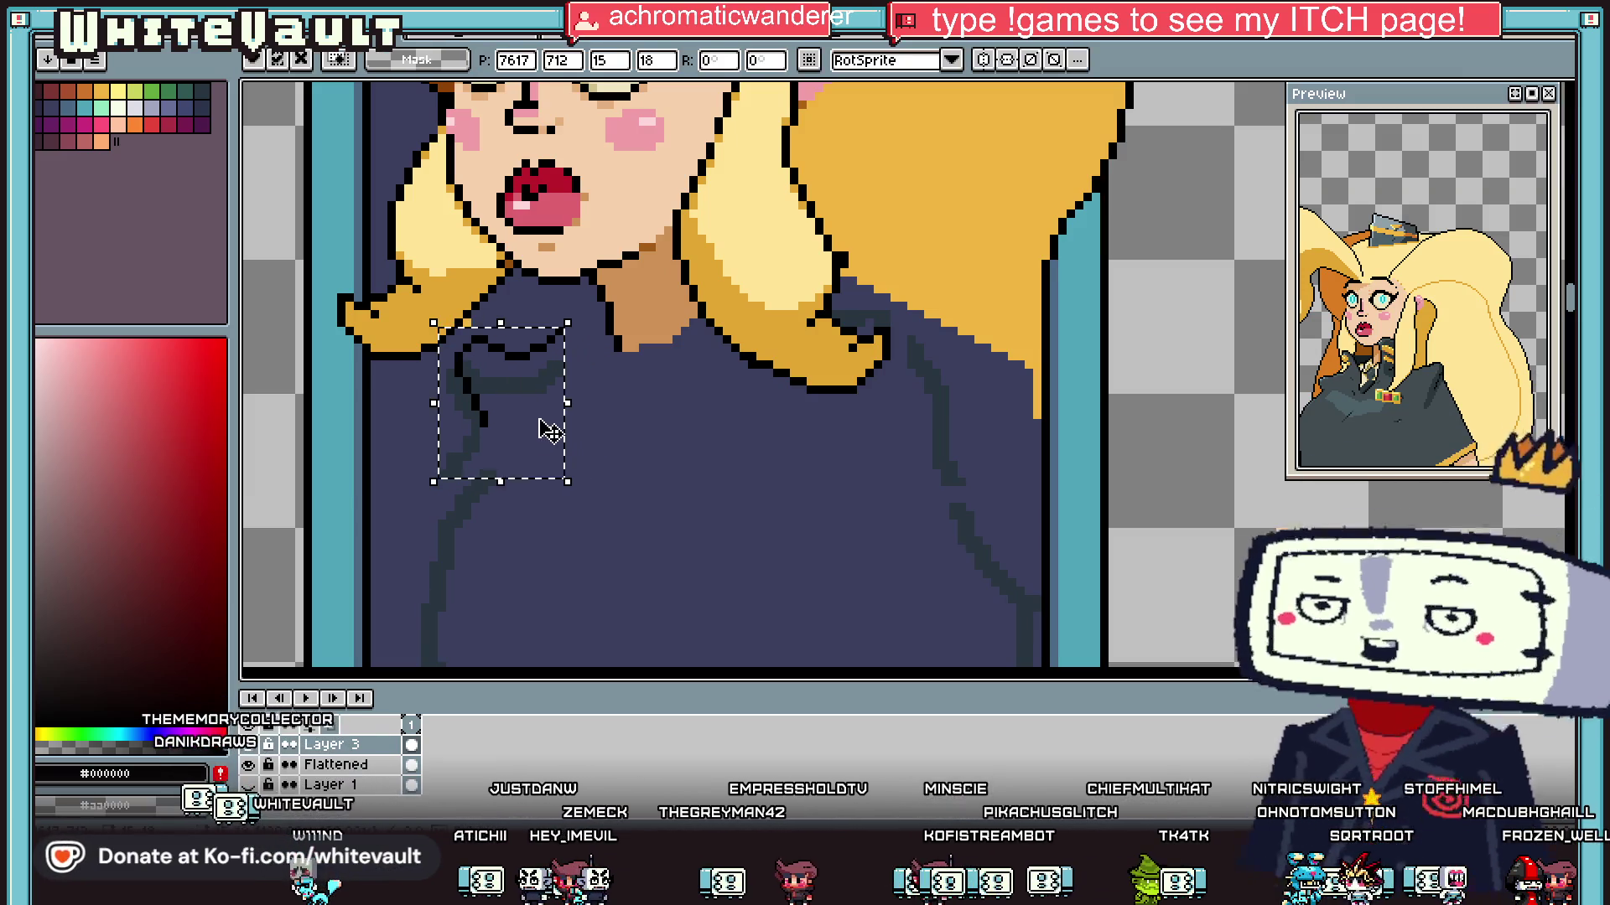
{"action": "key", "text": "Return"}
{"action": "scroll", "coordinate": [546, 438], "scroll_direction": "up", "scroll_amount": 2}
{"action": "key", "text": "ctrl+d"}
{"action": "key", "text": "b"}
Step: Redraw a short black collar outline stroke near the neck
{"action": "mouse_move", "coordinate": [563, 336]}
{"action": "left_mouse_down"}
{"action": "mouse_move", "coordinate": [657, 277]}
{"action": "mouse_move", "coordinate": [660, 313]}
{"action": "mouse_move", "coordinate": [599, 325]}
{"action": "left_mouse_up"}
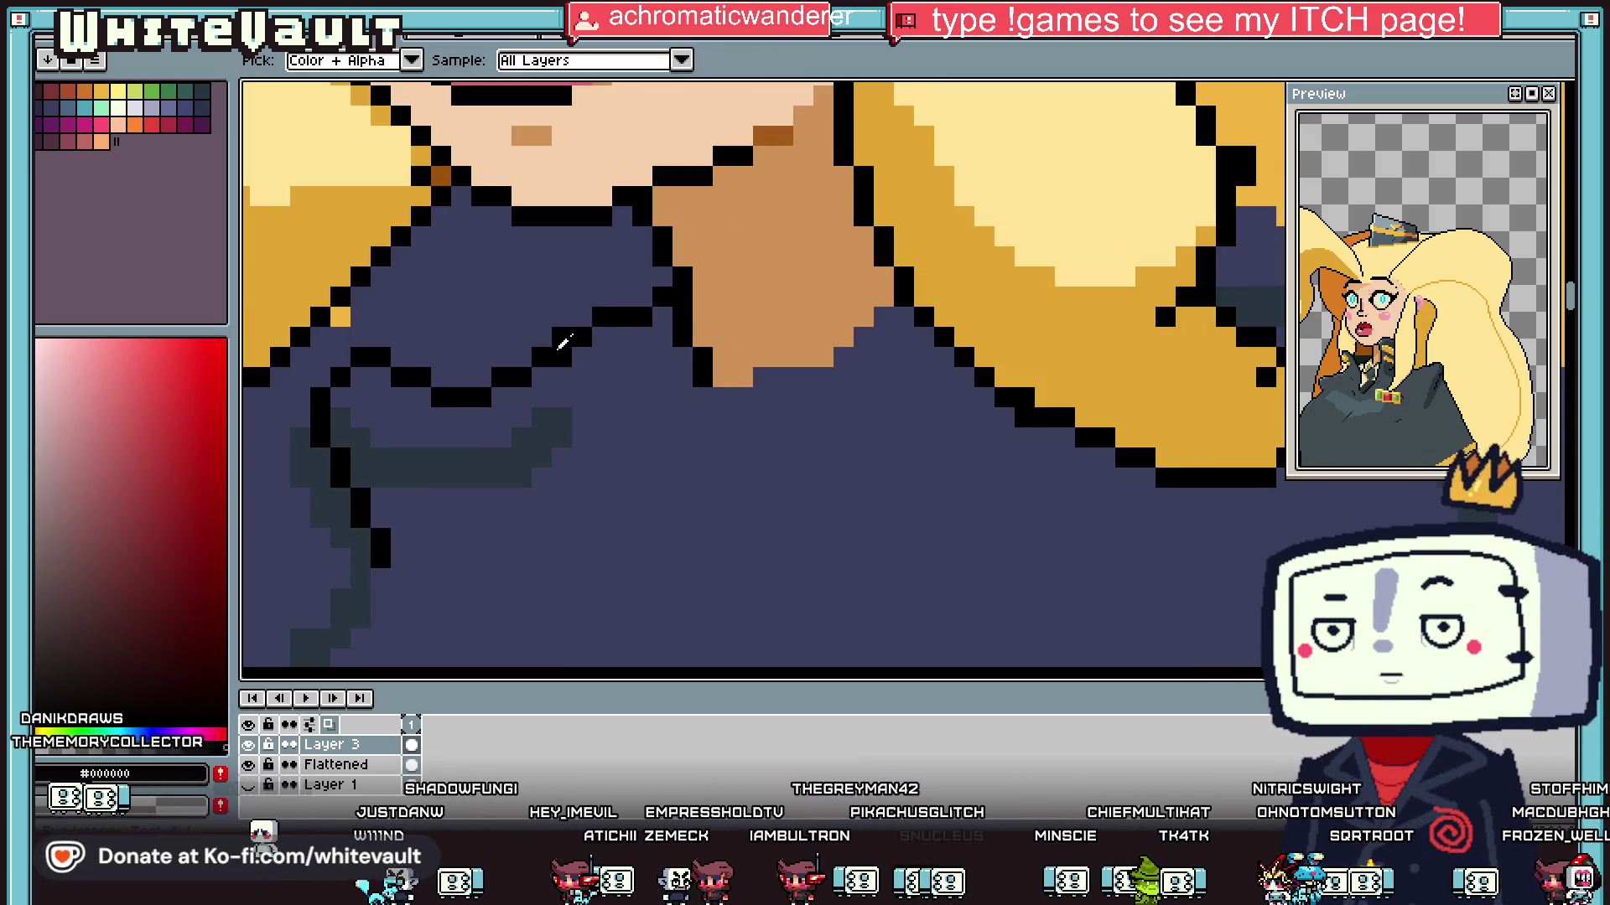
{"action": "left_click", "coordinate": [598, 326], "text": "alt"}
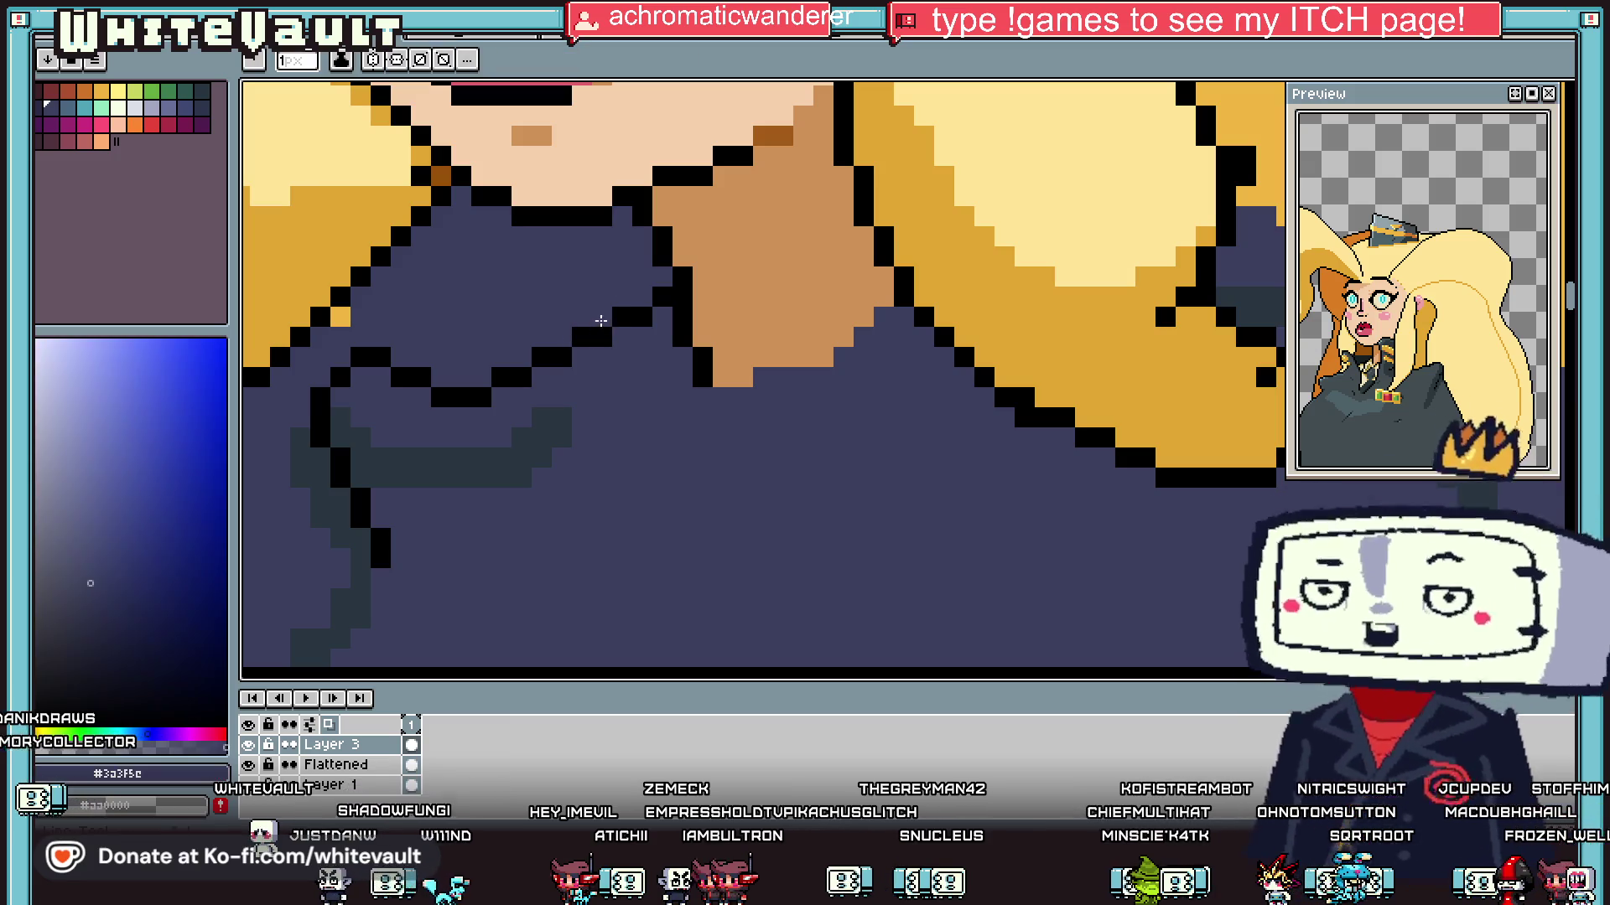
{"action": "scroll", "coordinate": [598, 323], "scroll_direction": "down", "scroll_amount": 5}
{"action": "scroll", "coordinate": [549, 407], "scroll_direction": "up", "scroll_amount": 3}
Step: Draw a black fold line down the front of the sweater, undoing its stray tail
{"action": "left_click", "coordinate": [546, 361], "text": "alt"}
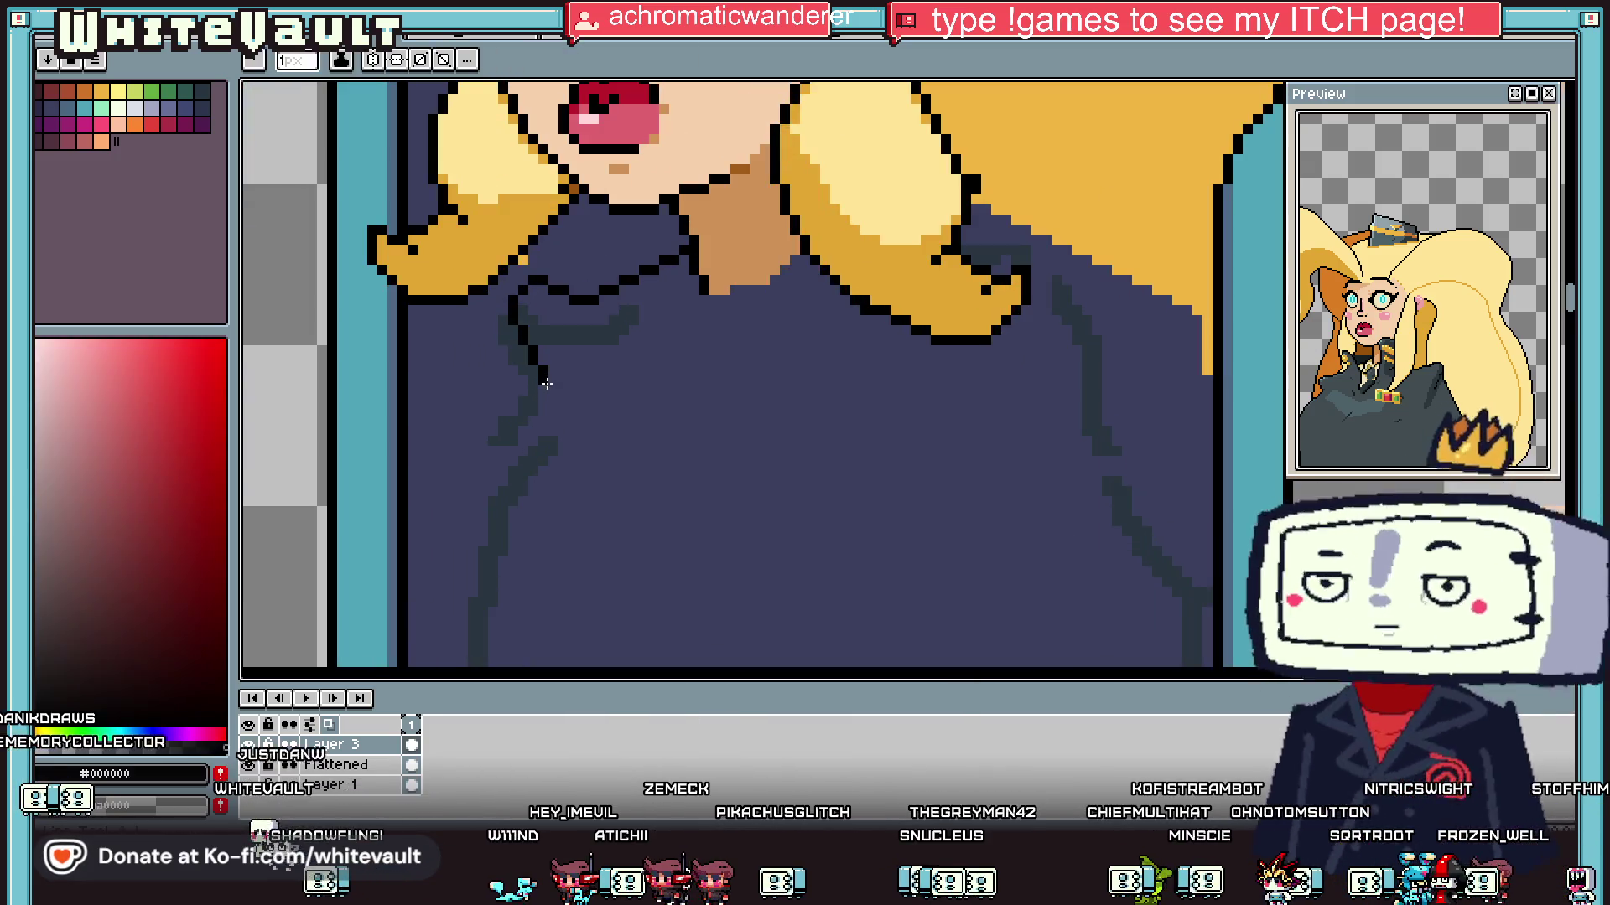
{"action": "scroll", "coordinate": [545, 386], "scroll_direction": "down", "scroll_amount": 2}
{"action": "left_click_drag", "start_coordinate": [546, 385], "coordinate": [486, 605]}
{"action": "key", "text": "ctrl+z"}
{"action": "scroll", "coordinate": [486, 605], "scroll_direction": "down", "scroll_amount": 1}
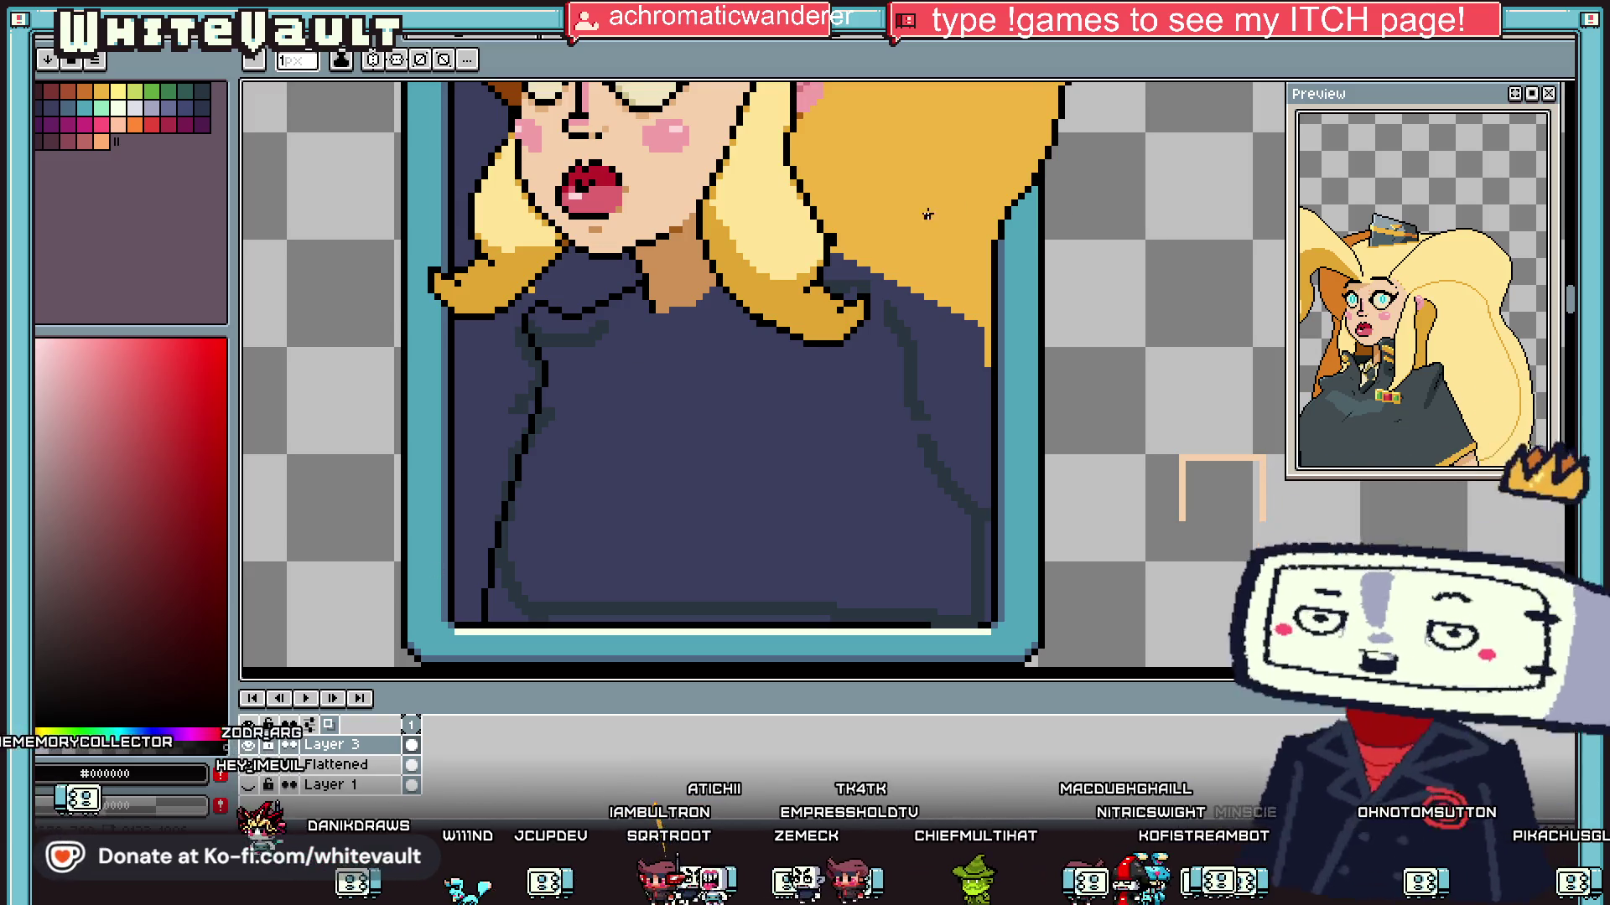
Step: Draw a black outline along the top-right edge of the pink ear
{"action": "scroll", "coordinate": [982, 289], "scroll_direction": "down", "scroll_amount": 3}
{"action": "scroll", "coordinate": [905, 182], "scroll_direction": "up", "scroll_amount": 3}
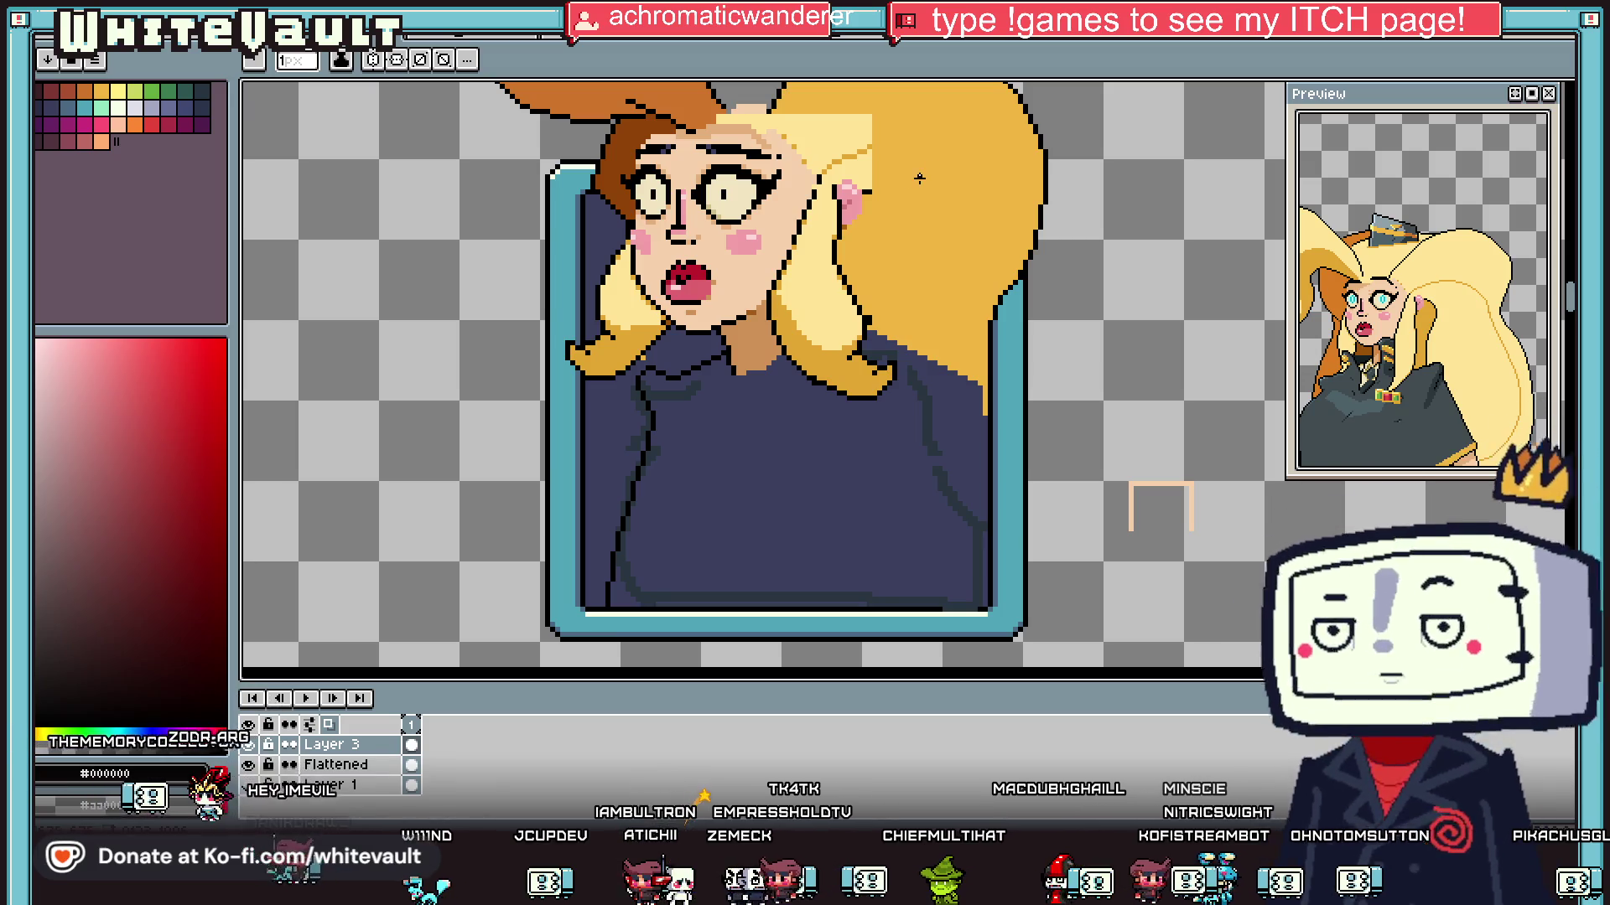
{"action": "scroll", "coordinate": [843, 186], "scroll_direction": "up", "scroll_amount": 4}
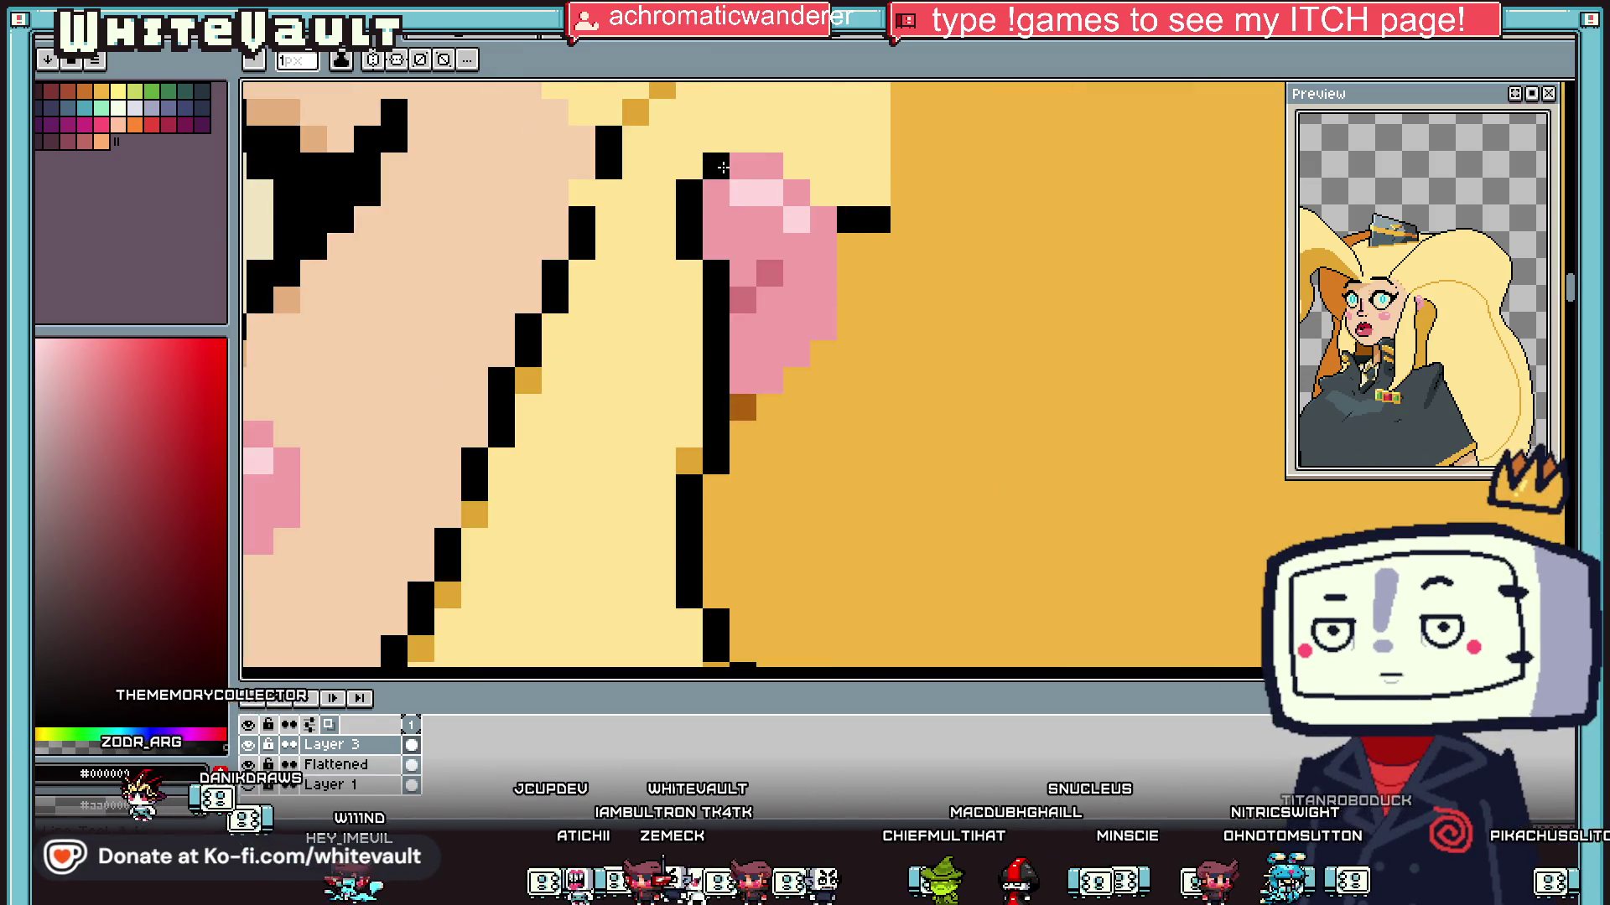
{"action": "mouse_move", "coordinate": [708, 170]}
{"action": "left_mouse_down"}
{"action": "mouse_move", "coordinate": [745, 140]}
{"action": "mouse_move", "coordinate": [775, 144]}
{"action": "mouse_move", "coordinate": [859, 233]}
{"action": "mouse_move", "coordinate": [850, 356]}
{"action": "mouse_move", "coordinate": [839, 327]}
{"action": "mouse_move", "coordinate": [765, 406]}
{"action": "left_mouse_up"}
Step: Sample the hair yellow, pick a lighter yellow, and paint a highlight curve down from the ear
{"action": "scroll", "coordinate": [765, 406], "scroll_direction": "down", "scroll_amount": 4}
{"action": "left_click", "coordinate": [861, 262], "text": "alt"}
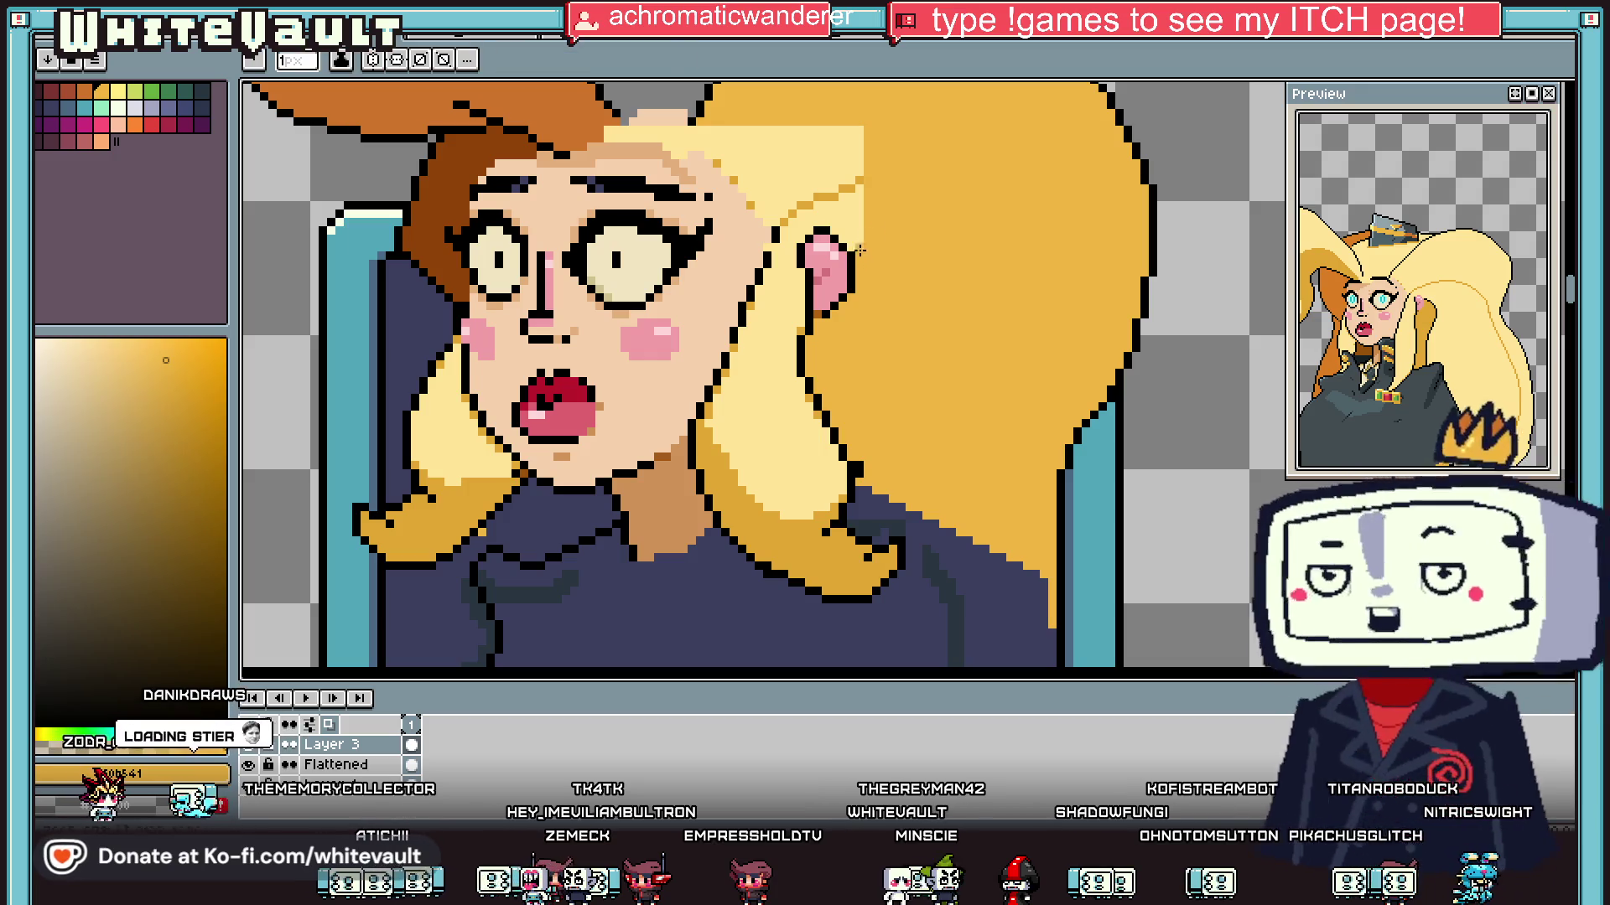
{"action": "left_click", "coordinate": [861, 212], "text": "alt"}
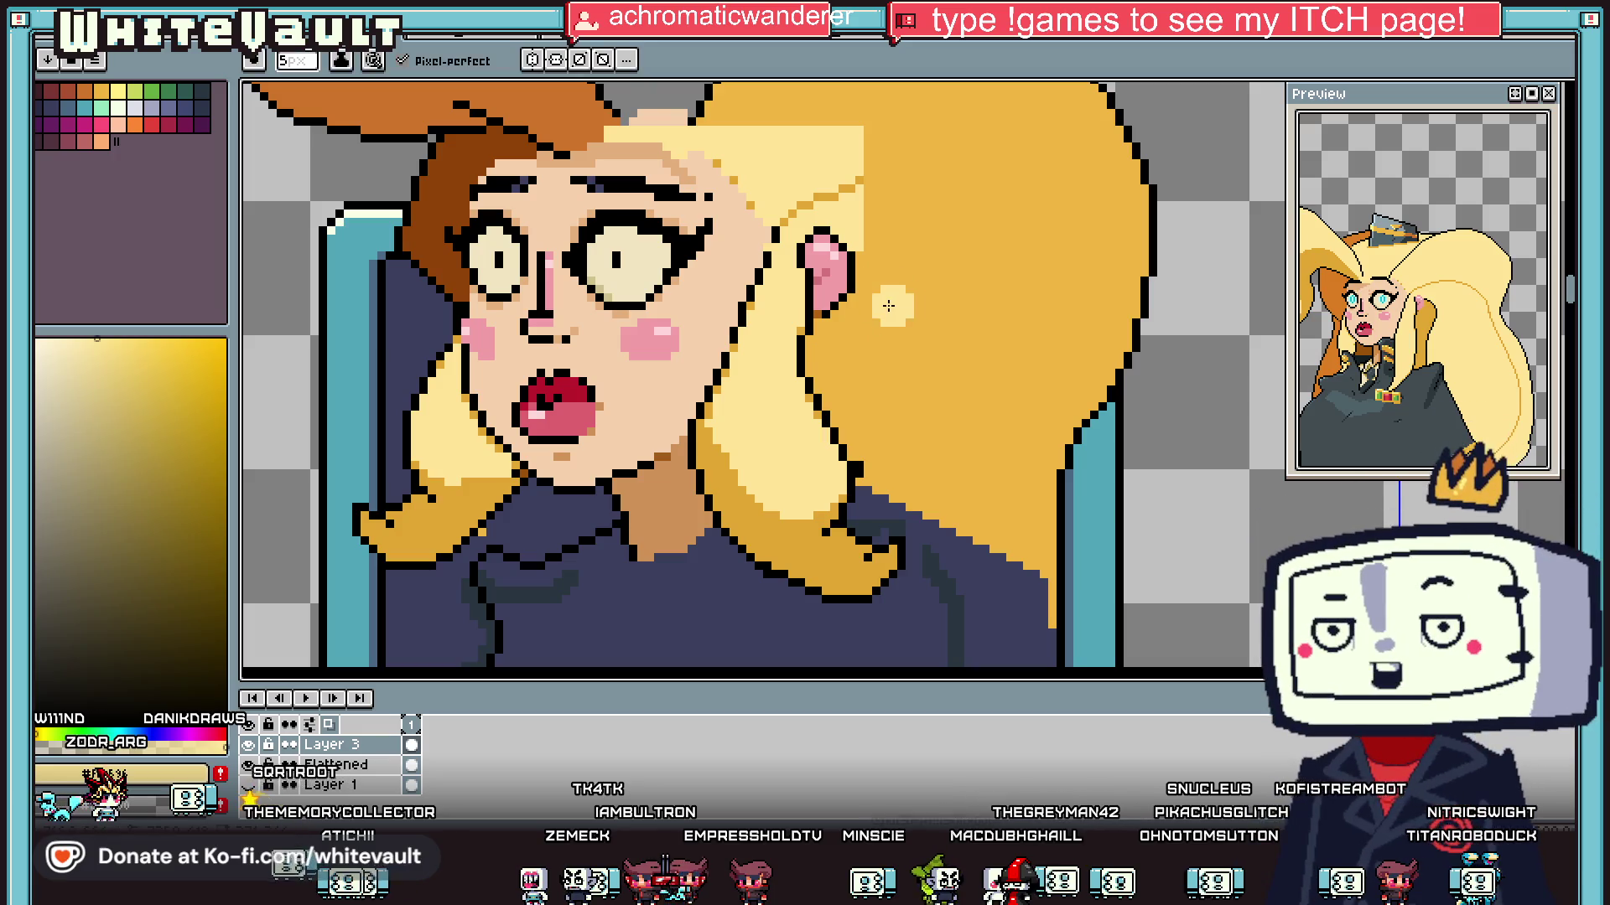
{"action": "mouse_move", "coordinate": [890, 276]}
{"action": "left_mouse_down"}
{"action": "mouse_move", "coordinate": [972, 342]}
{"action": "mouse_move", "coordinate": [1005, 529]}
{"action": "left_mouse_up"}
Step: Bucket-fill the darker right hair area with light yellow
{"action": "key", "text": "g"}
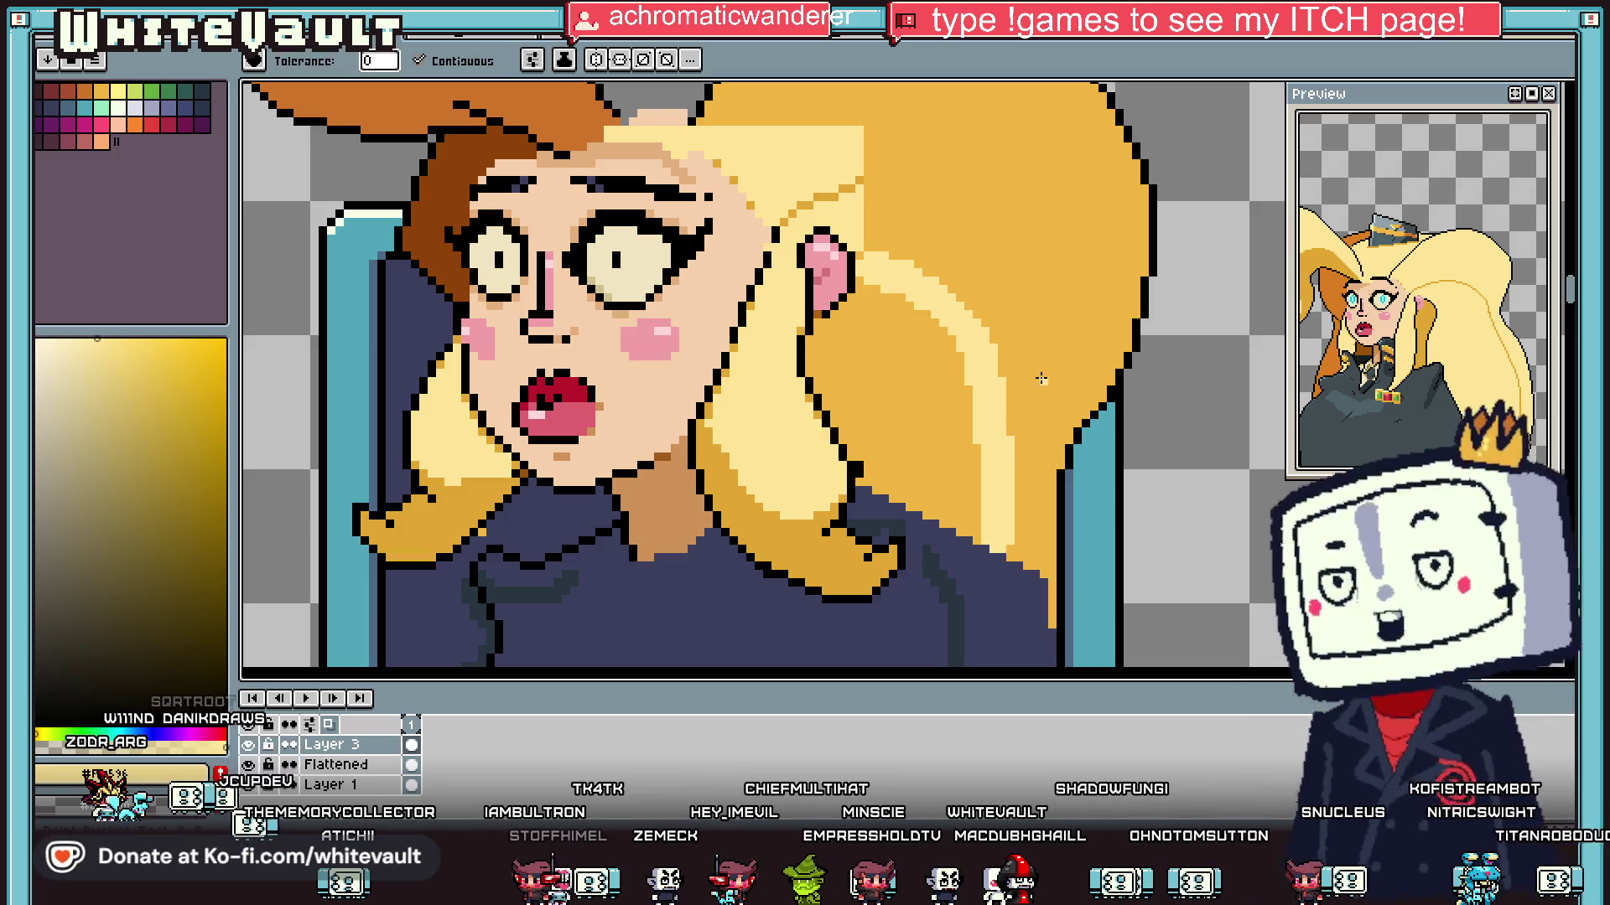
{"action": "left_click", "coordinate": [1032, 384]}
{"action": "scroll", "coordinate": [1031, 384], "scroll_direction": "down", "scroll_amount": 2}
{"action": "scroll", "coordinate": [975, 268], "scroll_direction": "up", "scroll_amount": 2}
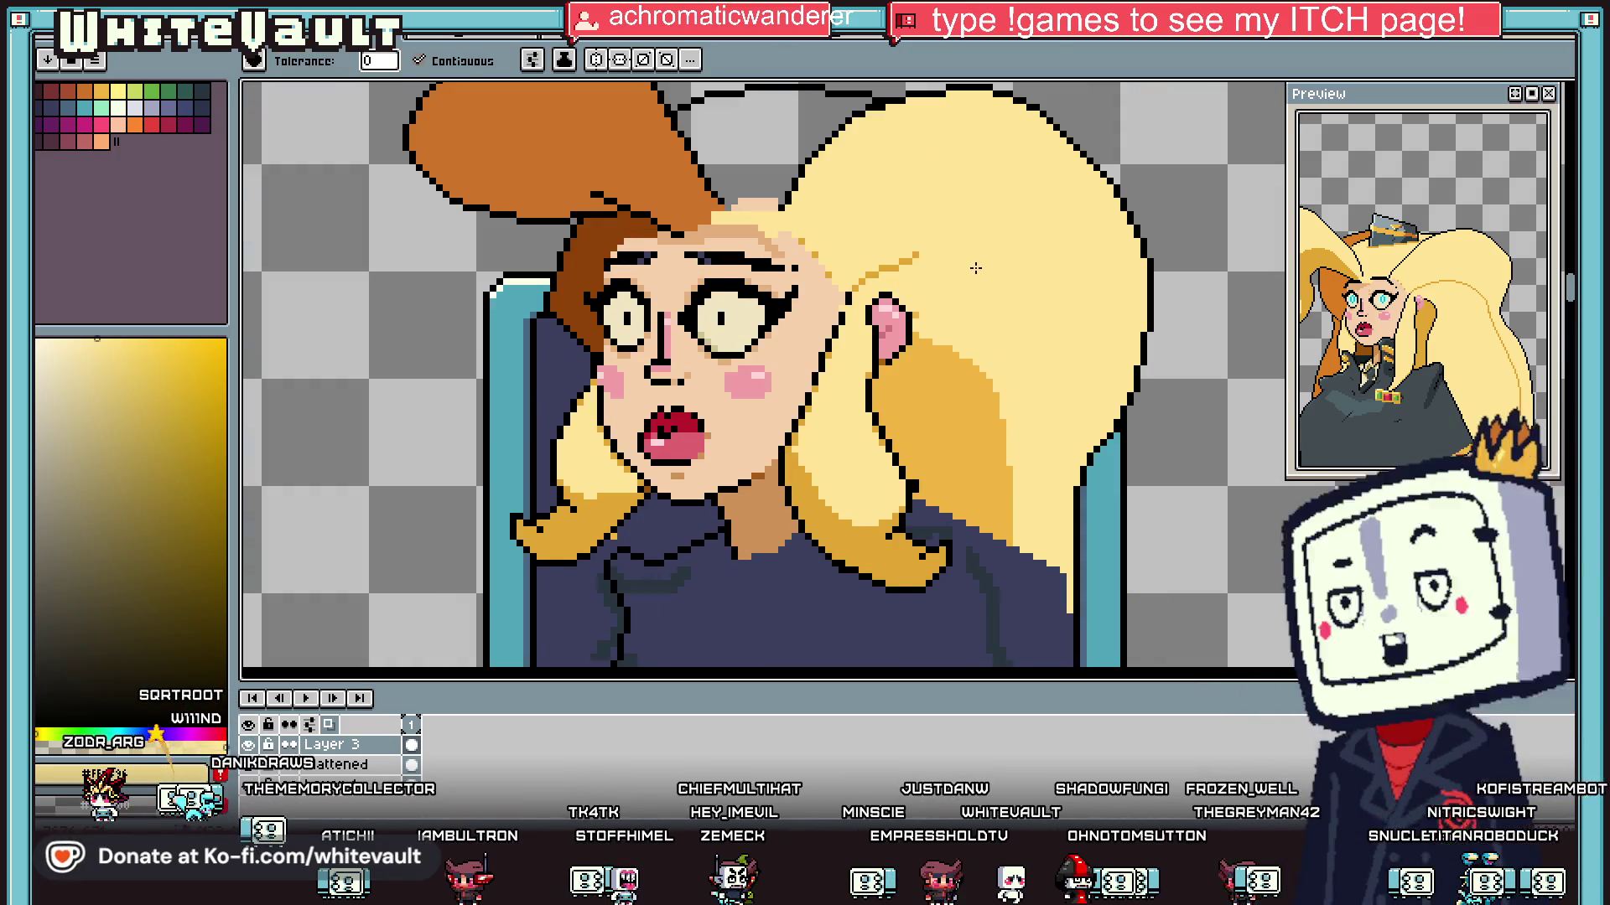
Step: Sample the deeper yellow-orange and extend an orange strand line across the hair
{"action": "left_click", "coordinate": [919, 254], "text": "alt"}
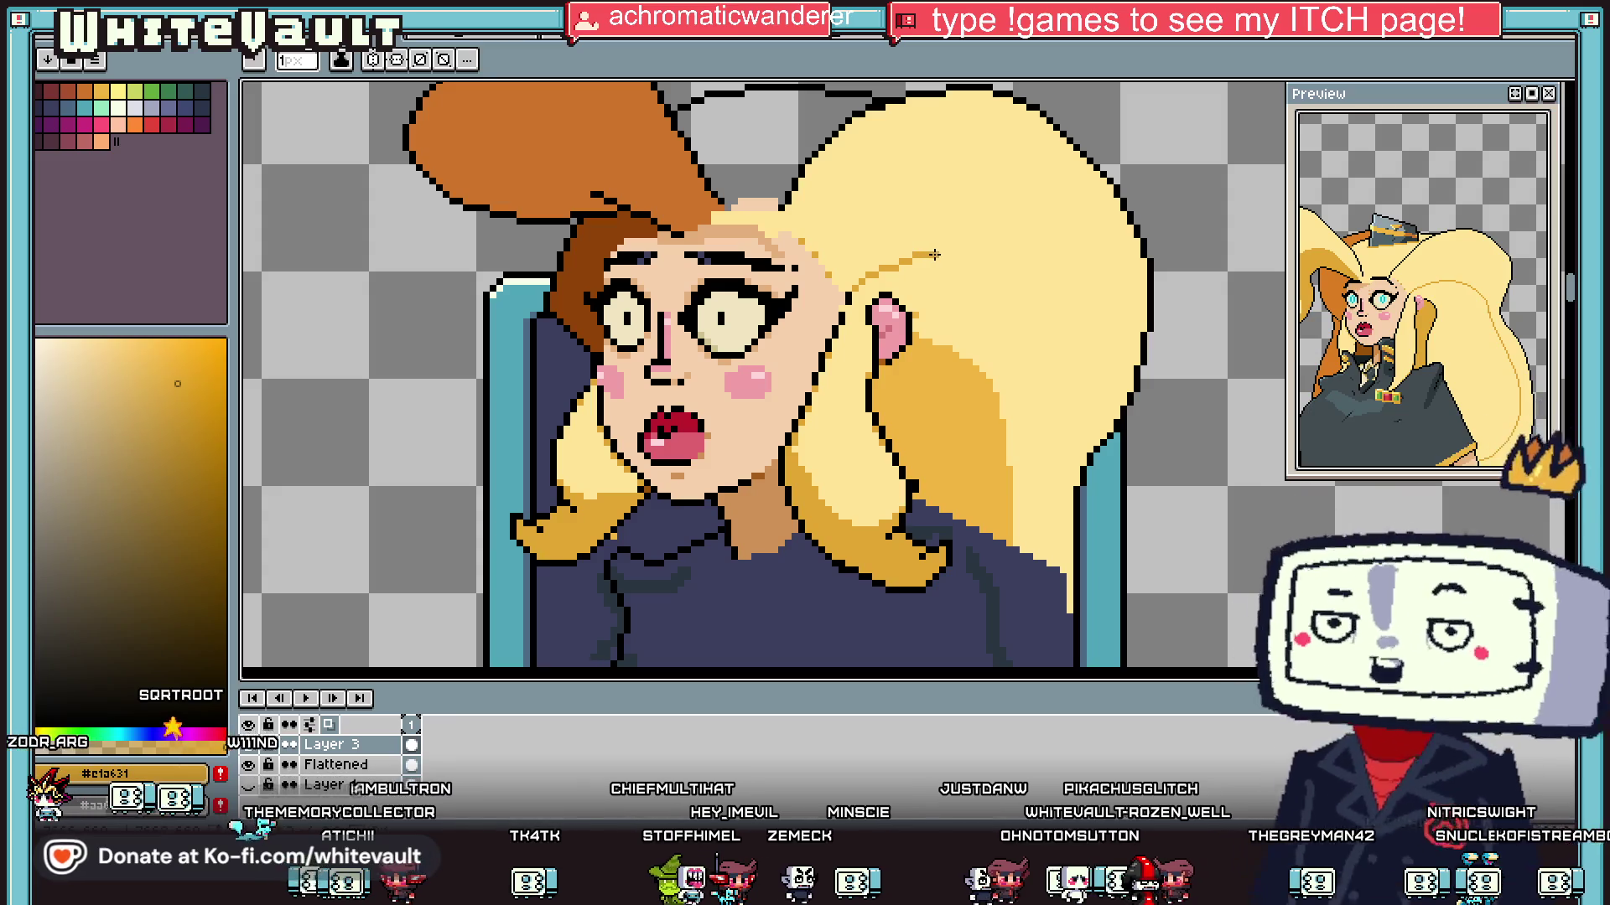
{"action": "scroll", "coordinate": [967, 255], "scroll_direction": "down", "scroll_amount": 2}
{"action": "key", "text": "plus"}
{"action": "key", "text": "plus"}
{"action": "scroll", "coordinate": [948, 251], "scroll_direction": "up", "scroll_amount": 2}
{"action": "key", "text": "minus"}
{"action": "key", "text": "minus"}
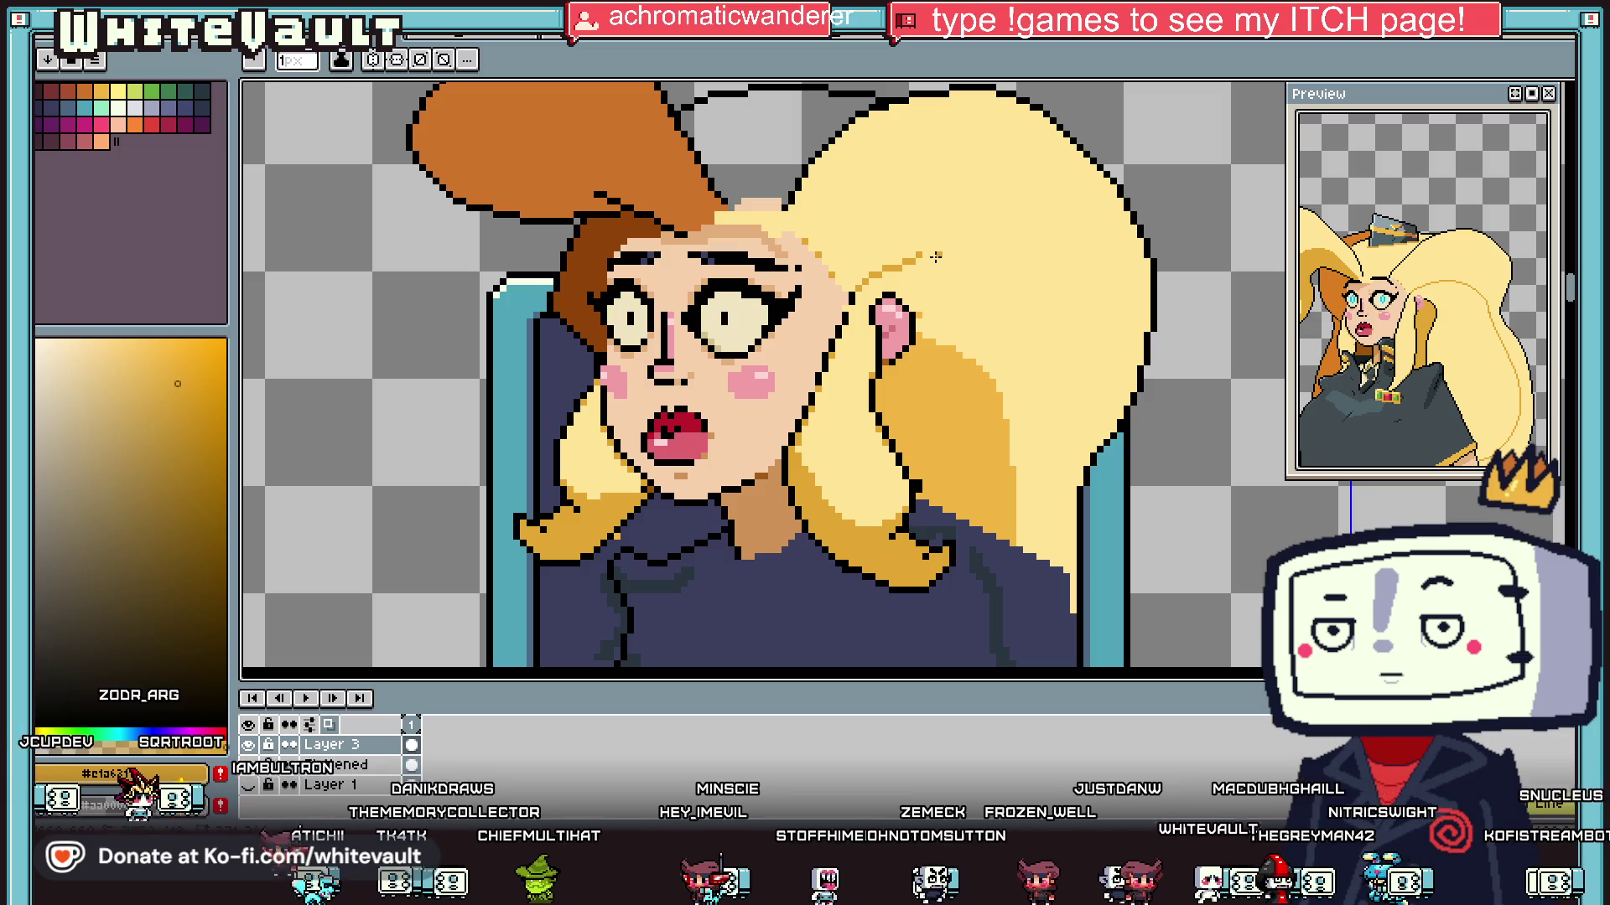
{"action": "mouse_move", "coordinate": [922, 254]}
{"action": "left_mouse_down"}
{"action": "mouse_move", "coordinate": [963, 252]}
{"action": "mouse_move", "coordinate": [1047, 324]}
{"action": "left_mouse_up"}
Step: With a 1-pixel pencil, draw another curved strand line up through the hair
{"action": "key", "text": "b"}
{"action": "key", "text": "minus"}
{"action": "key", "text": "minus"}
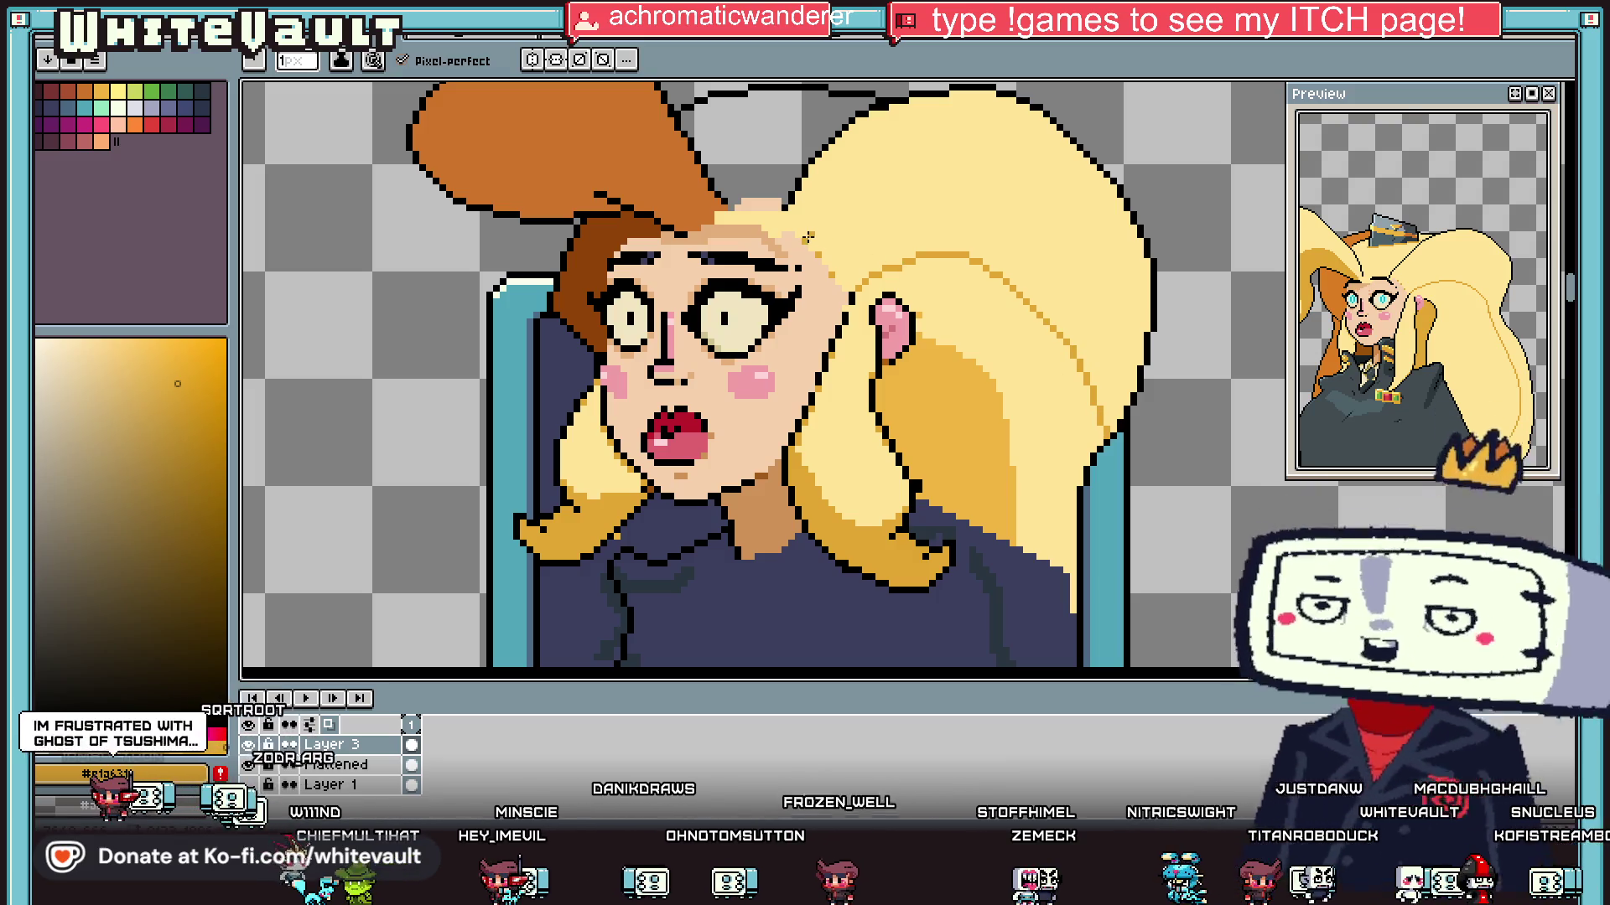
{"action": "left_click_drag", "start_coordinate": [802, 237], "coordinate": [940, 156]}
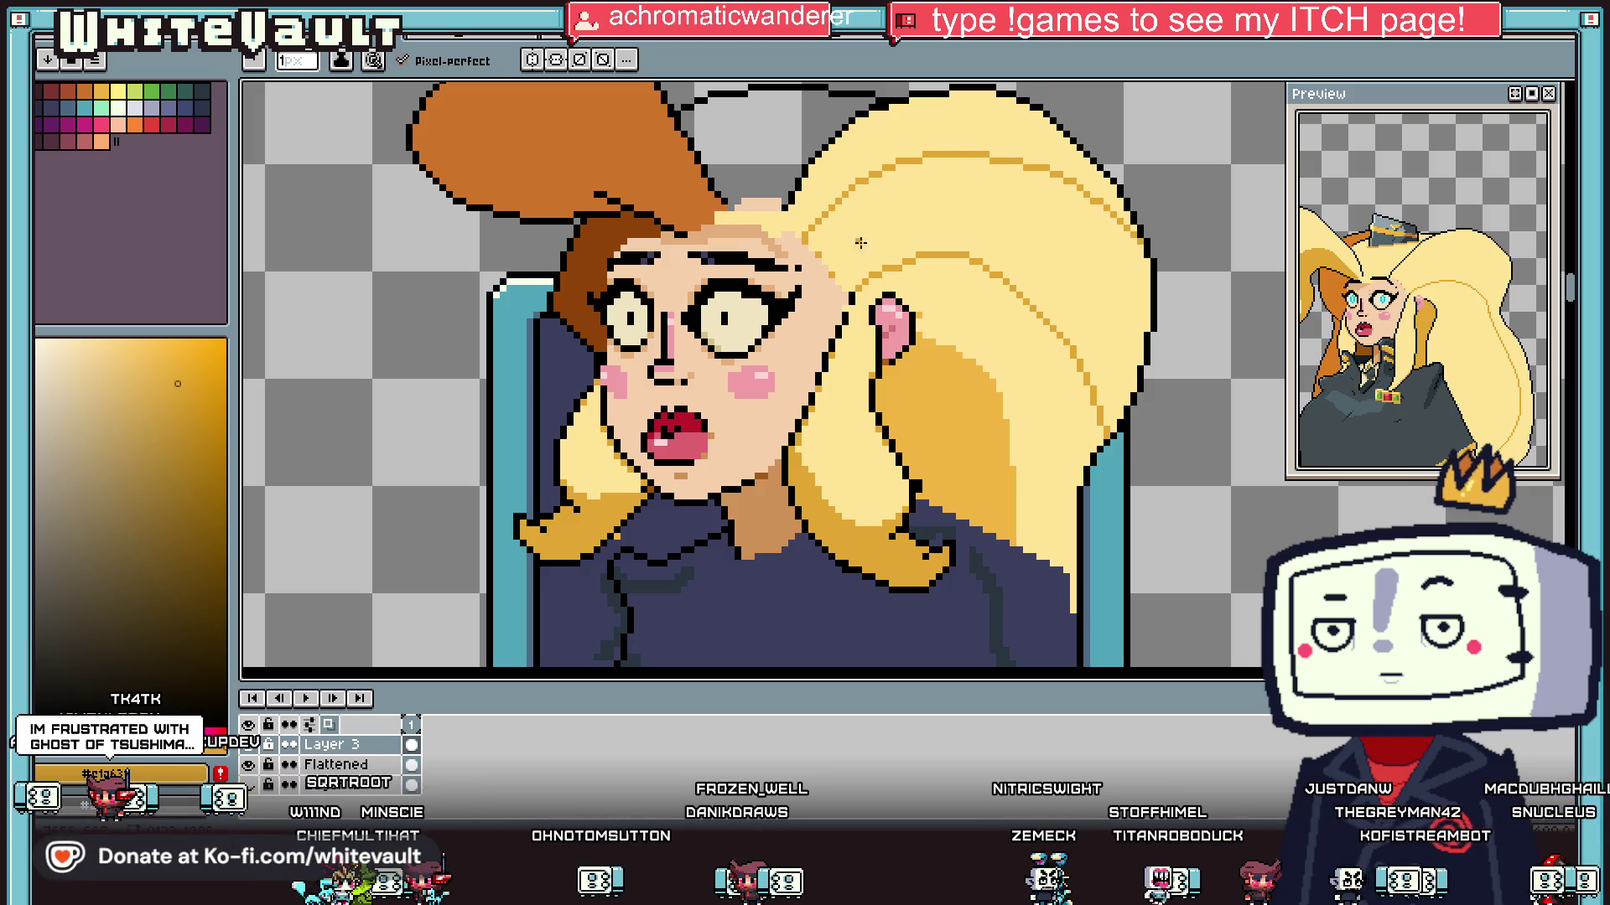
Step: Sample the light hair yellow as the current colour
{"action": "scroll", "coordinate": [1056, 218], "scroll_direction": "up", "scroll_amount": 1}
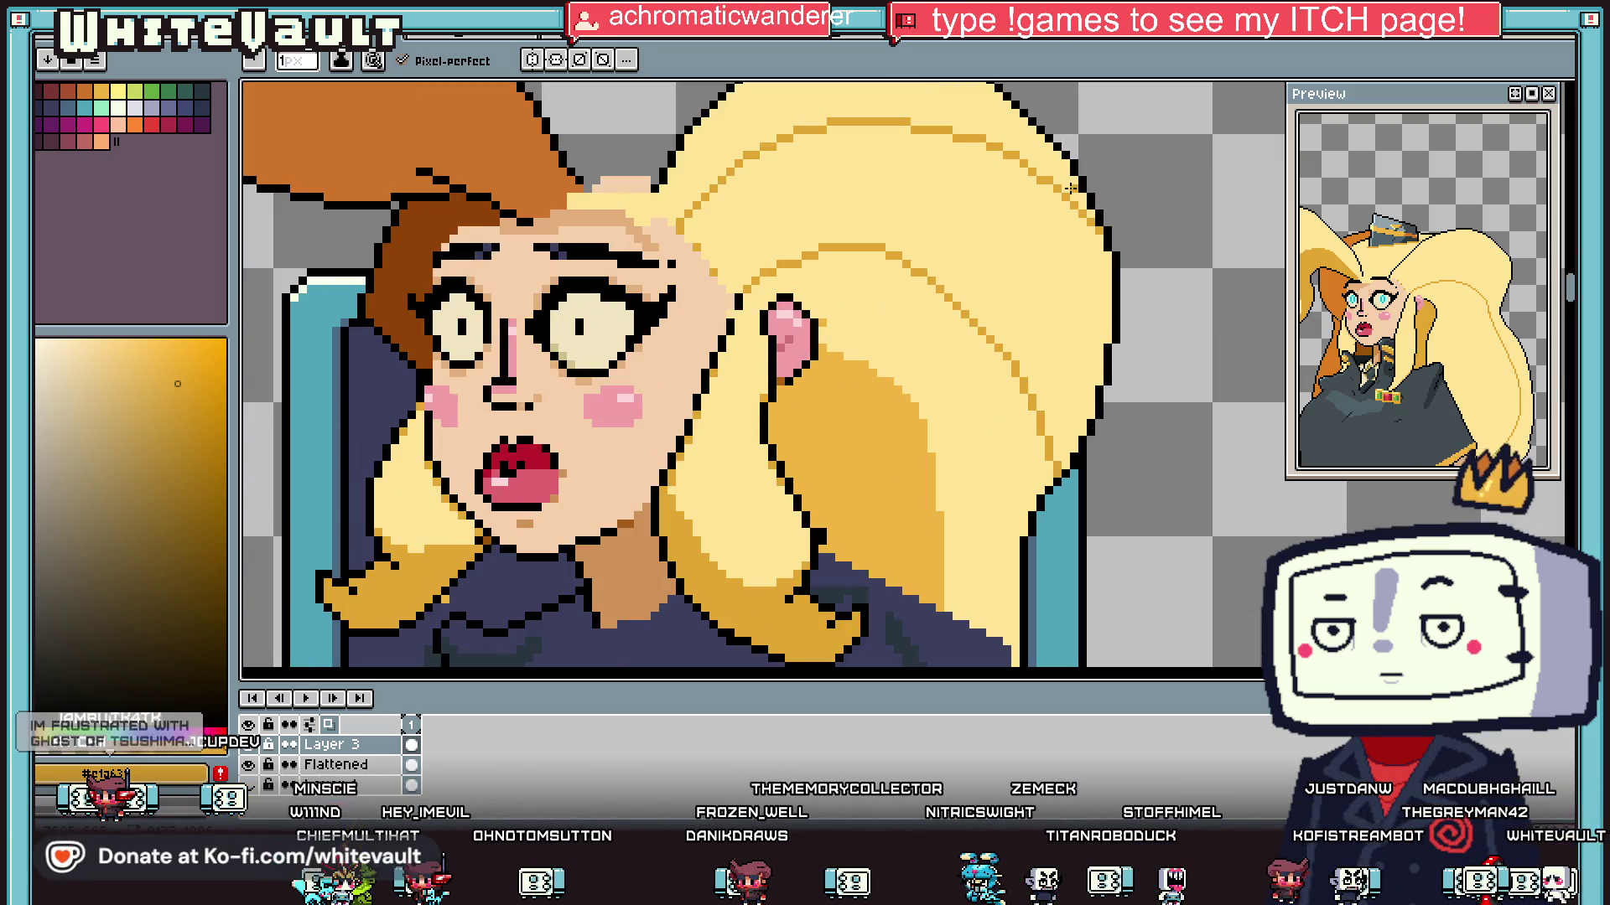
{"action": "scroll", "coordinate": [1060, 191], "scroll_direction": "up", "scroll_amount": 1}
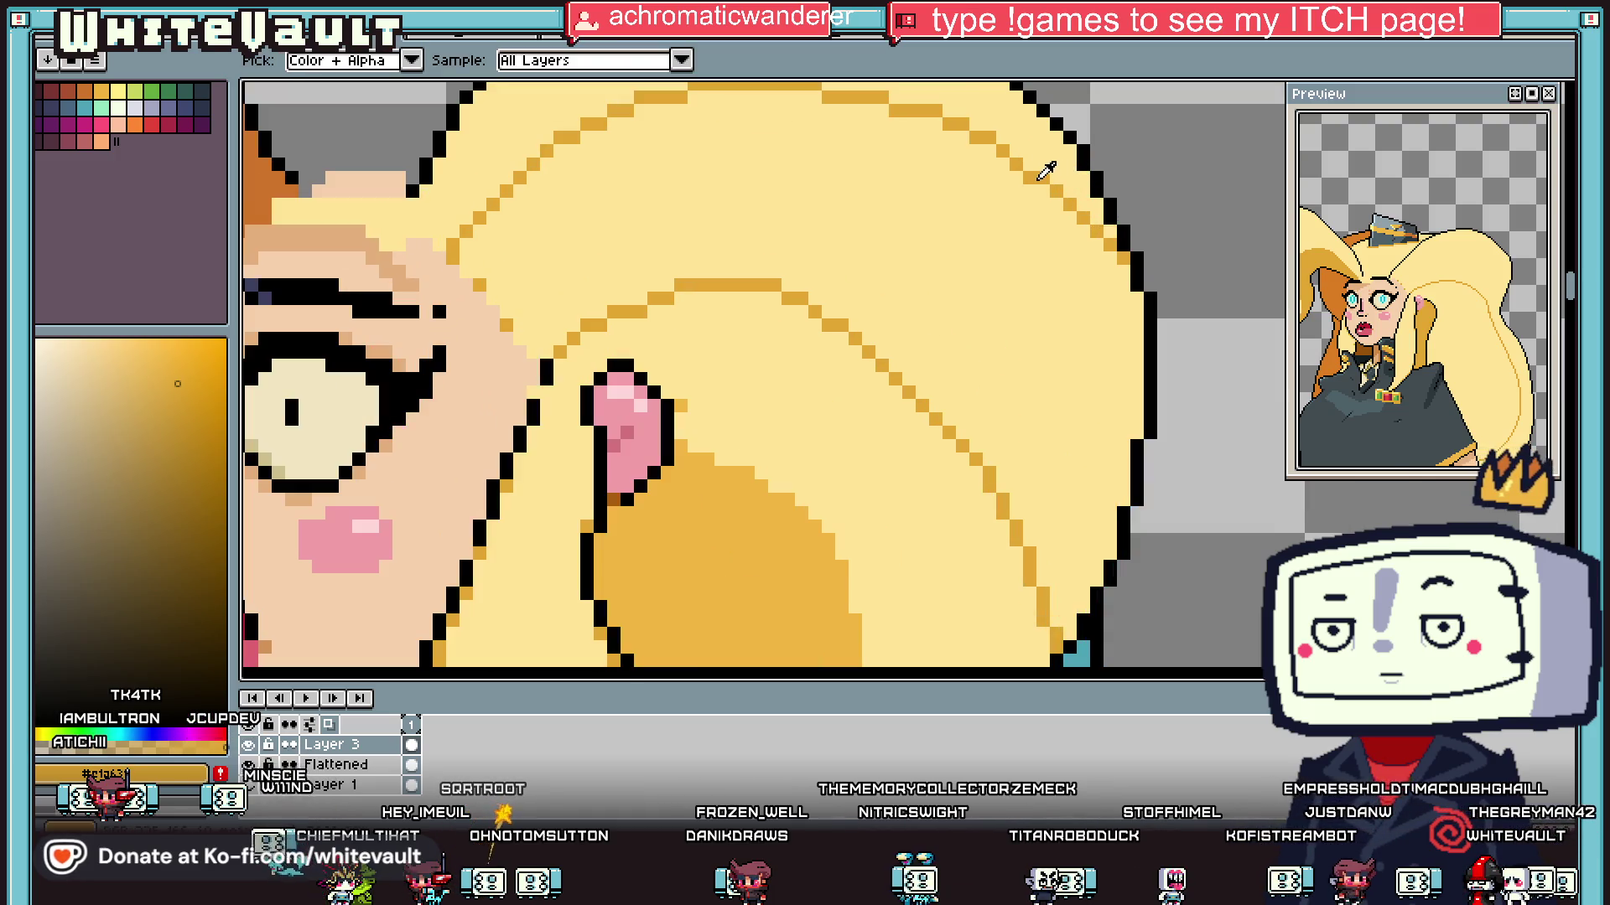
{"action": "left_click", "coordinate": [1058, 192], "text": "alt"}
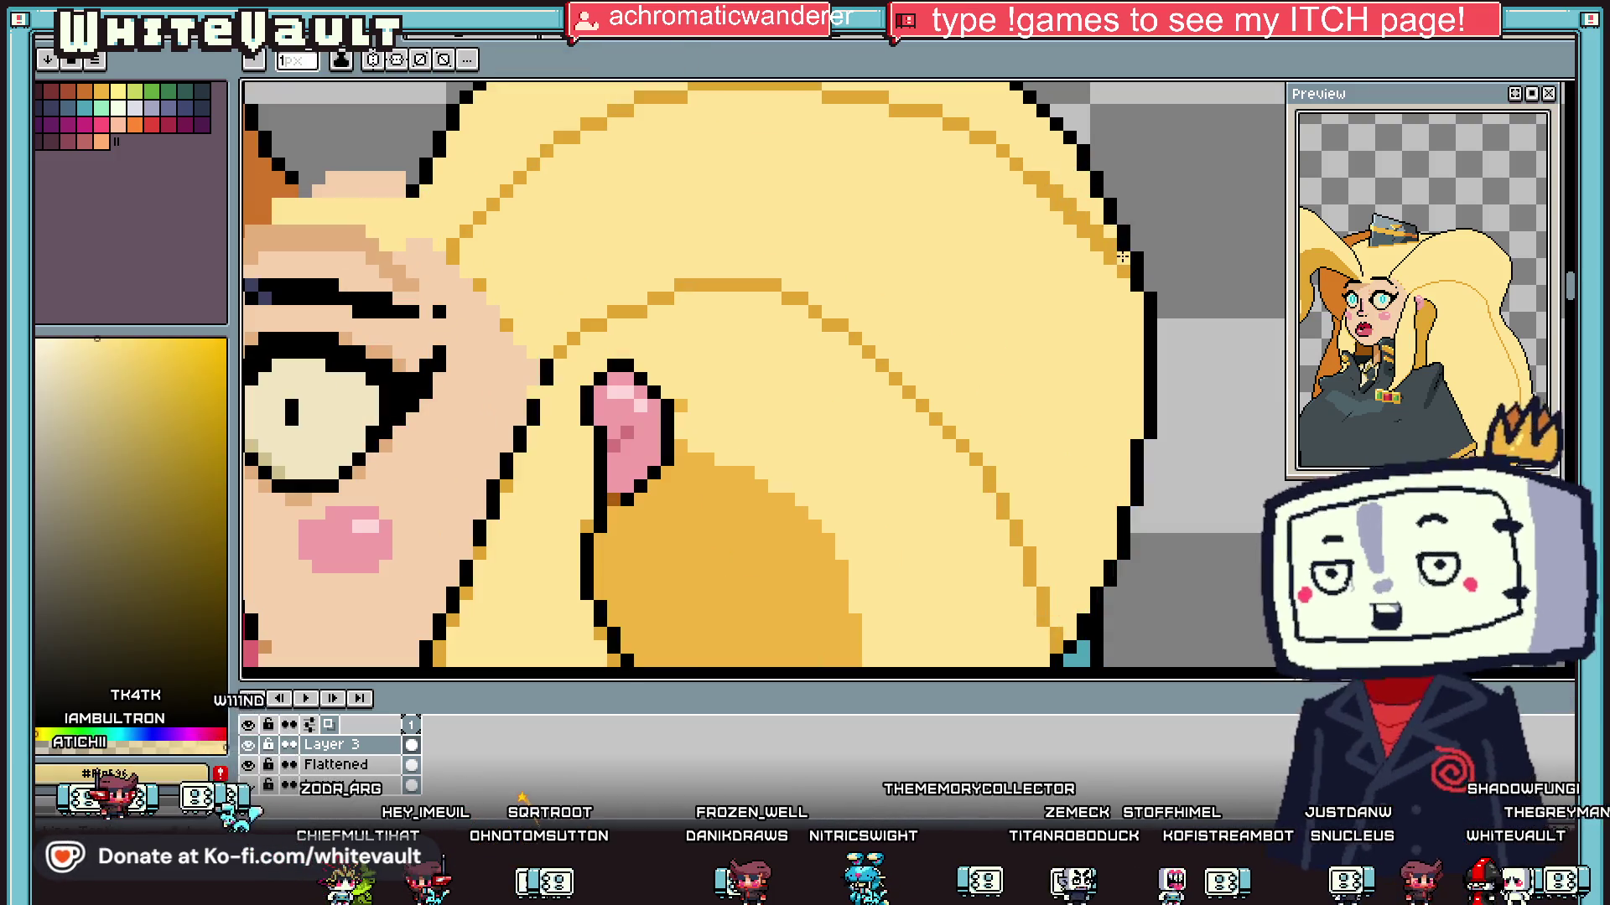
{"action": "scroll", "coordinate": [1090, 176], "scroll_direction": "down", "scroll_amount": 3}
{"action": "scroll", "coordinate": [1104, 169], "scroll_direction": "up", "scroll_amount": 3}
{"action": "scroll", "coordinate": [1118, 165], "scroll_direction": "down", "scroll_amount": 3}
{"action": "scroll", "coordinate": [1118, 165], "scroll_direction": "up", "scroll_amount": 2}
{"action": "scroll", "coordinate": [1561, 281], "scroll_direction": "down", "scroll_amount": 2}
{"action": "scroll", "coordinate": [1568, 285], "scroll_direction": "up", "scroll_amount": 2}
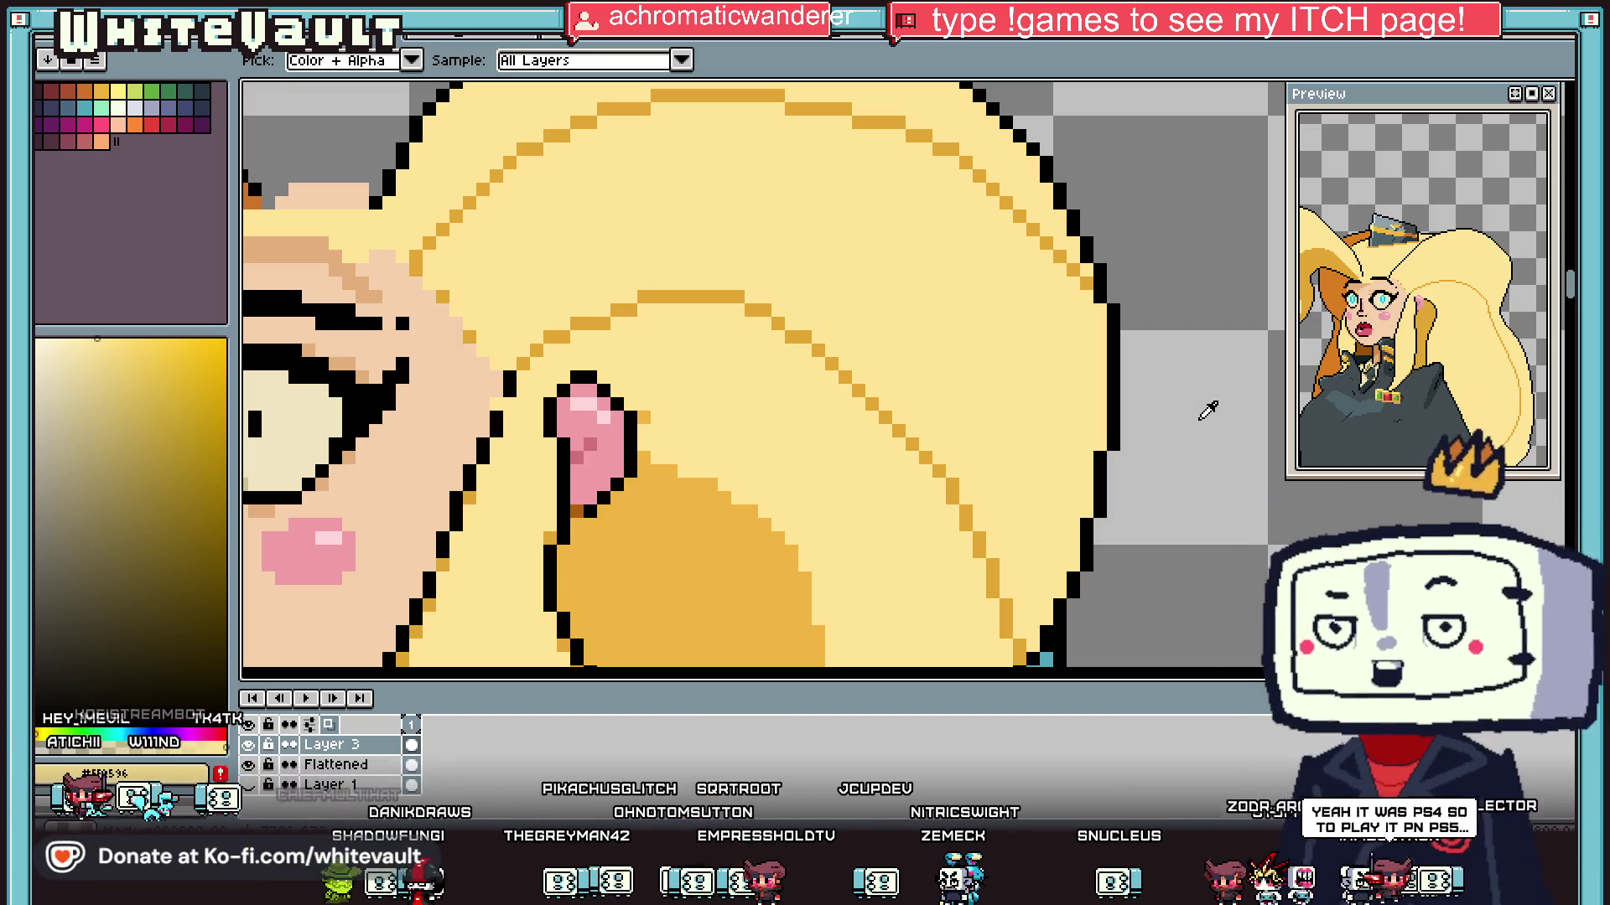
Step: Pick black from the hair outline and patch a missing outline pixel
{"action": "scroll", "coordinate": [1205, 305], "scroll_direction": "down", "scroll_amount": 4}
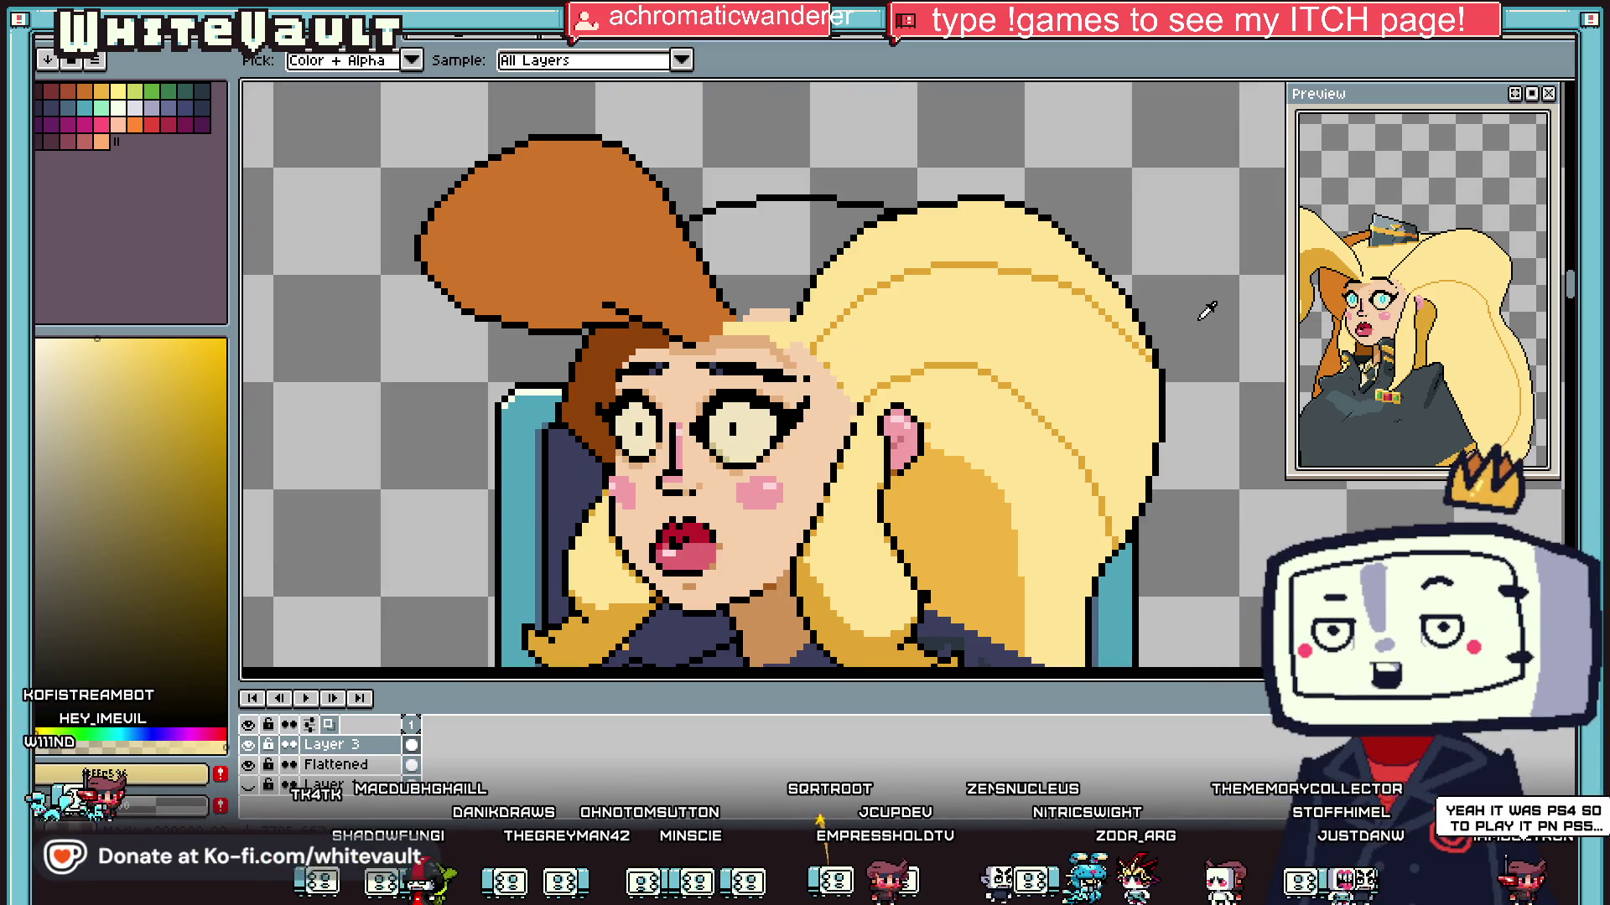
{"action": "scroll", "coordinate": [1176, 342], "scroll_direction": "up", "scroll_amount": 2}
{"action": "left_click", "coordinate": [1161, 360]}
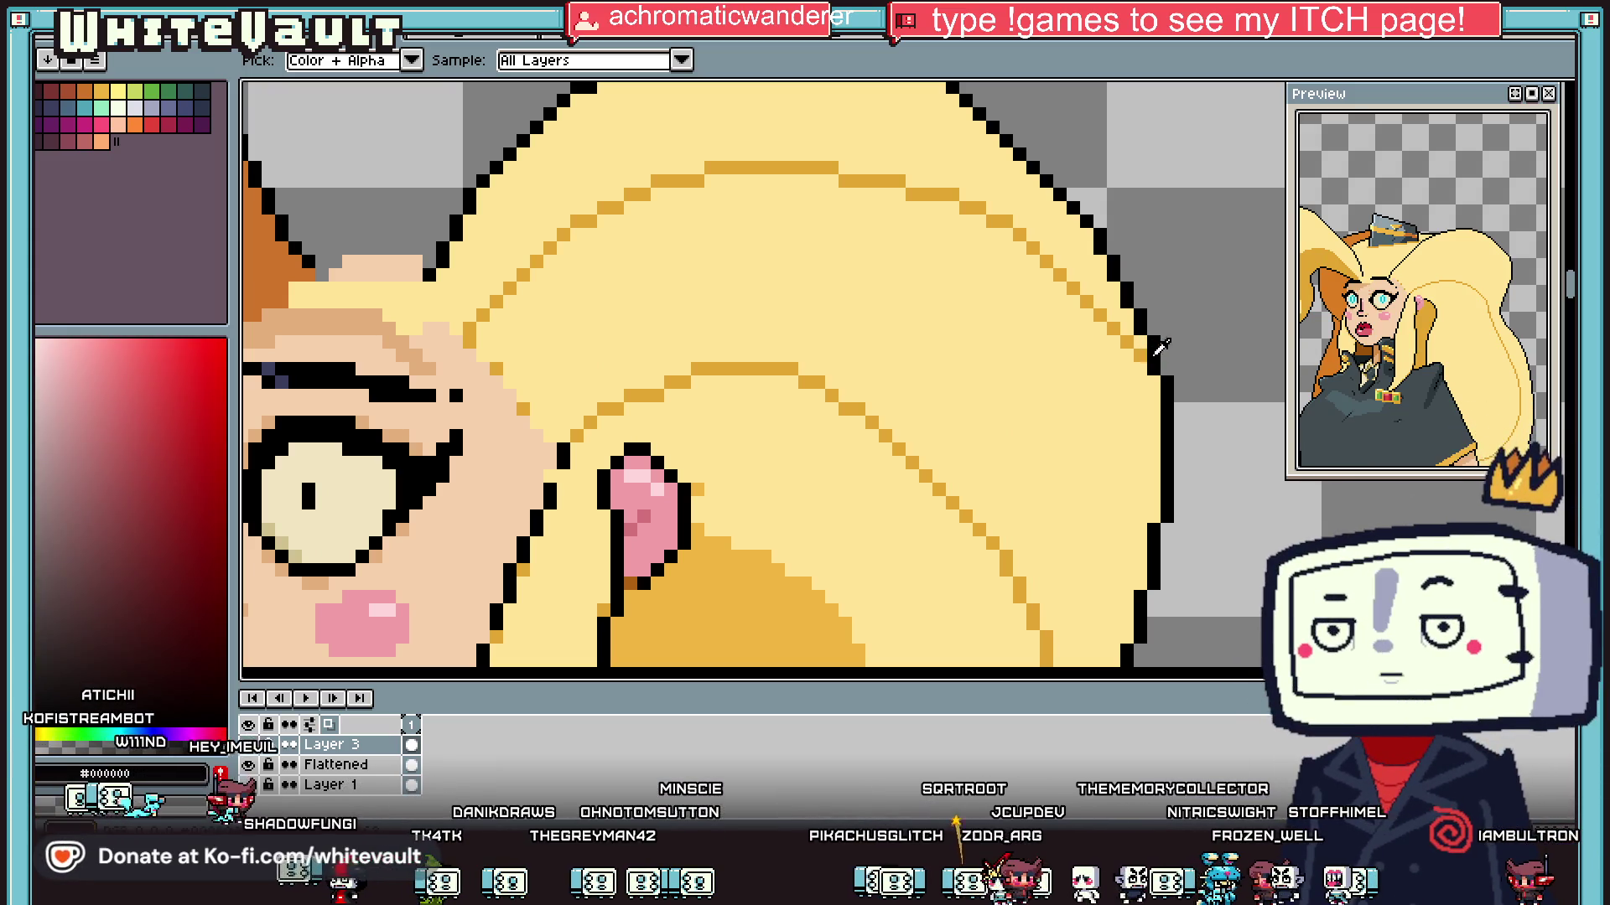
{"action": "left_click", "coordinate": [1141, 356]}
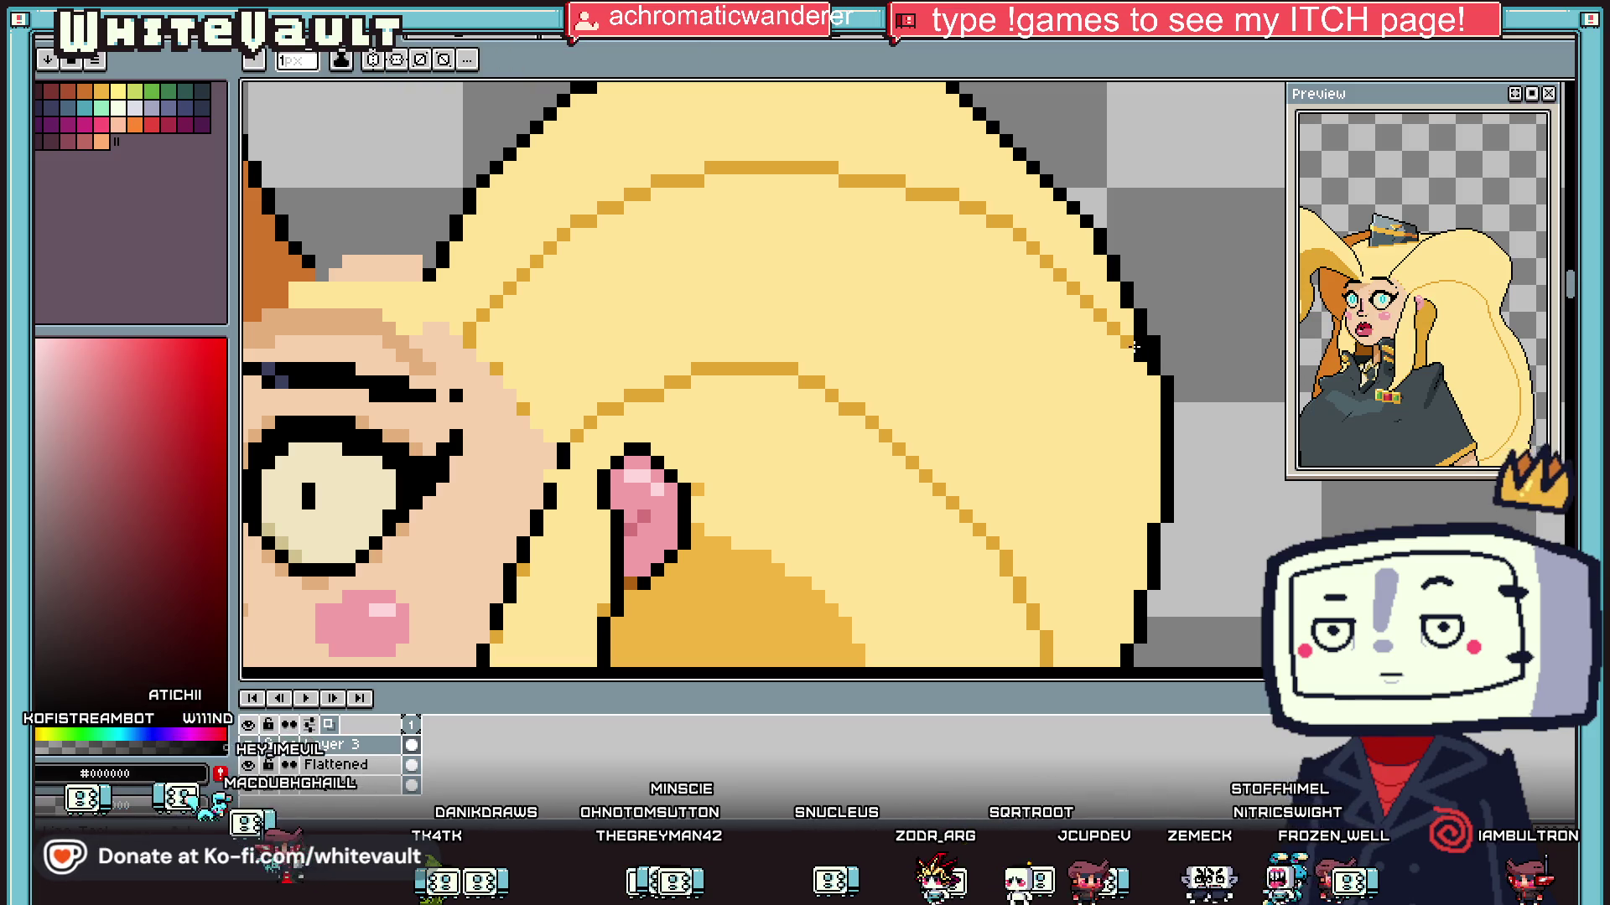
Step: Draw a stepped black outline down the hair edge and add an outline pixel beside the ear
{"action": "scroll", "coordinate": [1099, 316], "scroll_direction": "down", "scroll_amount": 4}
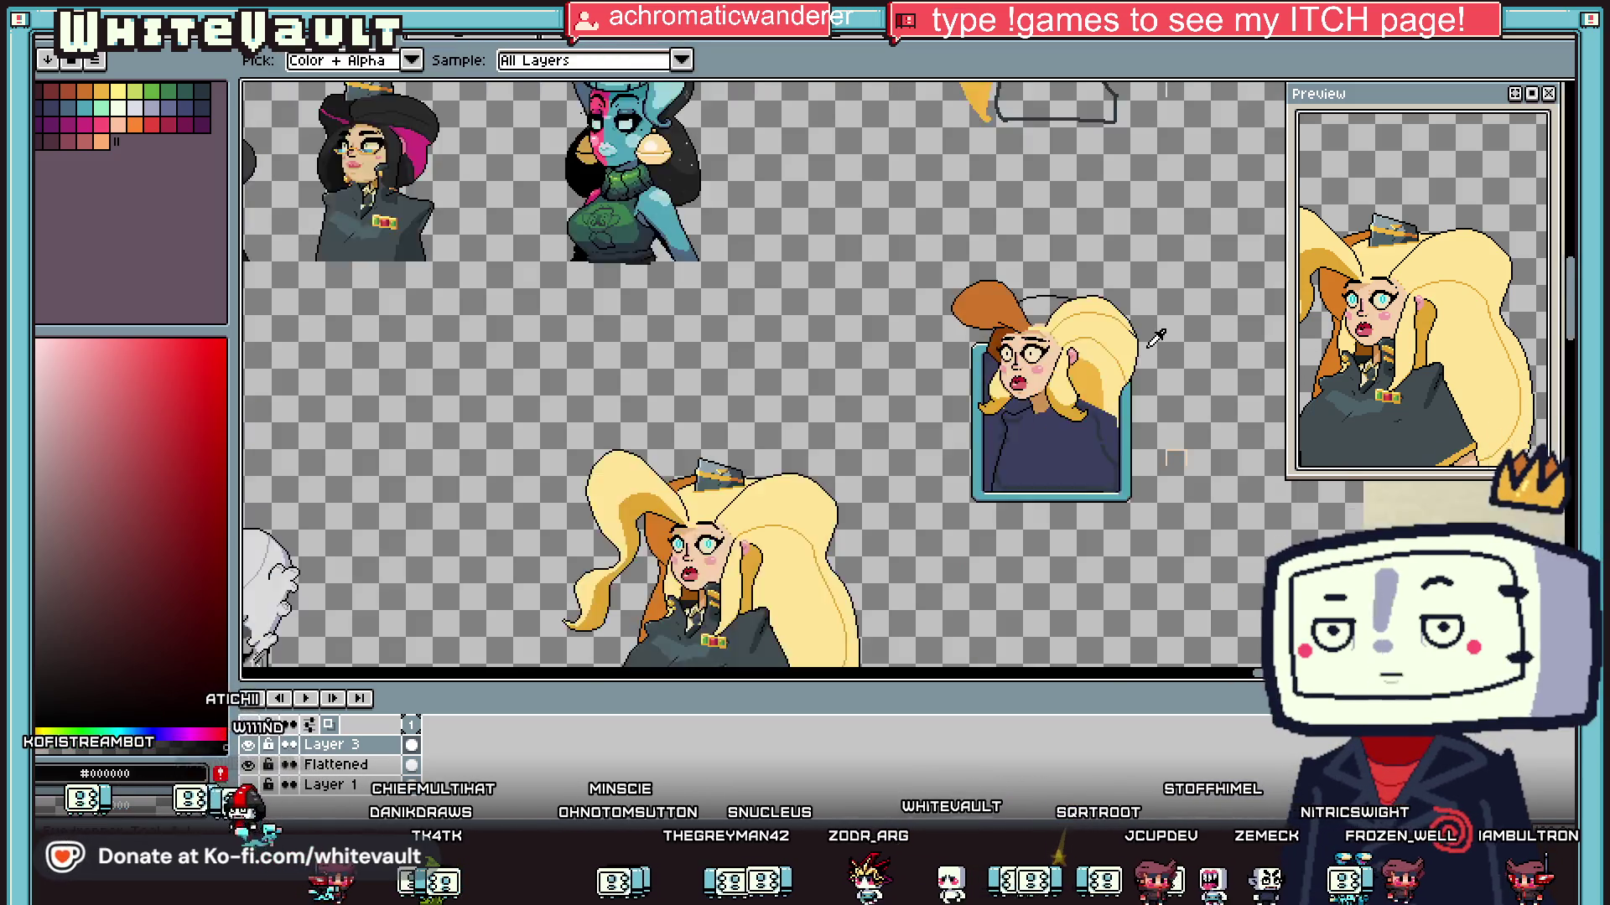
{"action": "scroll", "coordinate": [1077, 463], "scroll_direction": "up", "scroll_amount": 4}
{"action": "scroll", "coordinate": [1076, 463], "scroll_direction": "up", "scroll_amount": 2}
{"action": "mouse_move", "coordinate": [1074, 466]}
{"action": "left_mouse_down"}
{"action": "mouse_move", "coordinate": [1103, 545]}
{"action": "mouse_move", "coordinate": [1107, 624]}
{"action": "mouse_move", "coordinate": [1127, 618]}
{"action": "left_mouse_up"}
{"action": "scroll", "coordinate": [1127, 618], "scroll_direction": "down", "scroll_amount": 3}
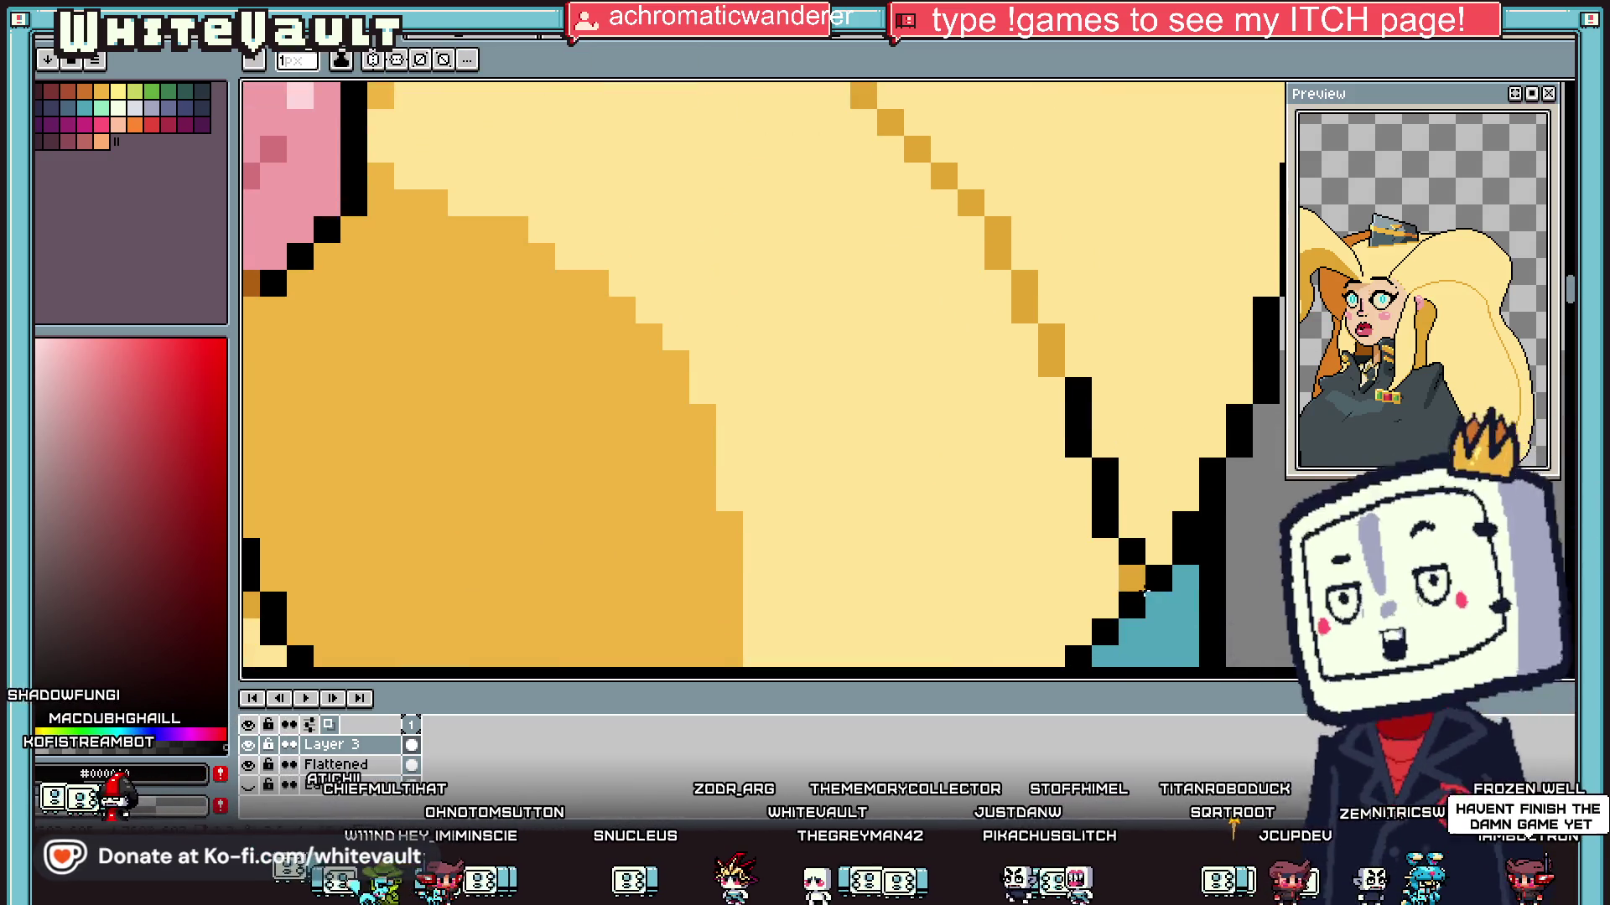
{"action": "scroll", "coordinate": [931, 442], "scroll_direction": "up", "scroll_amount": 2}
{"action": "left_click", "coordinate": [933, 431]}
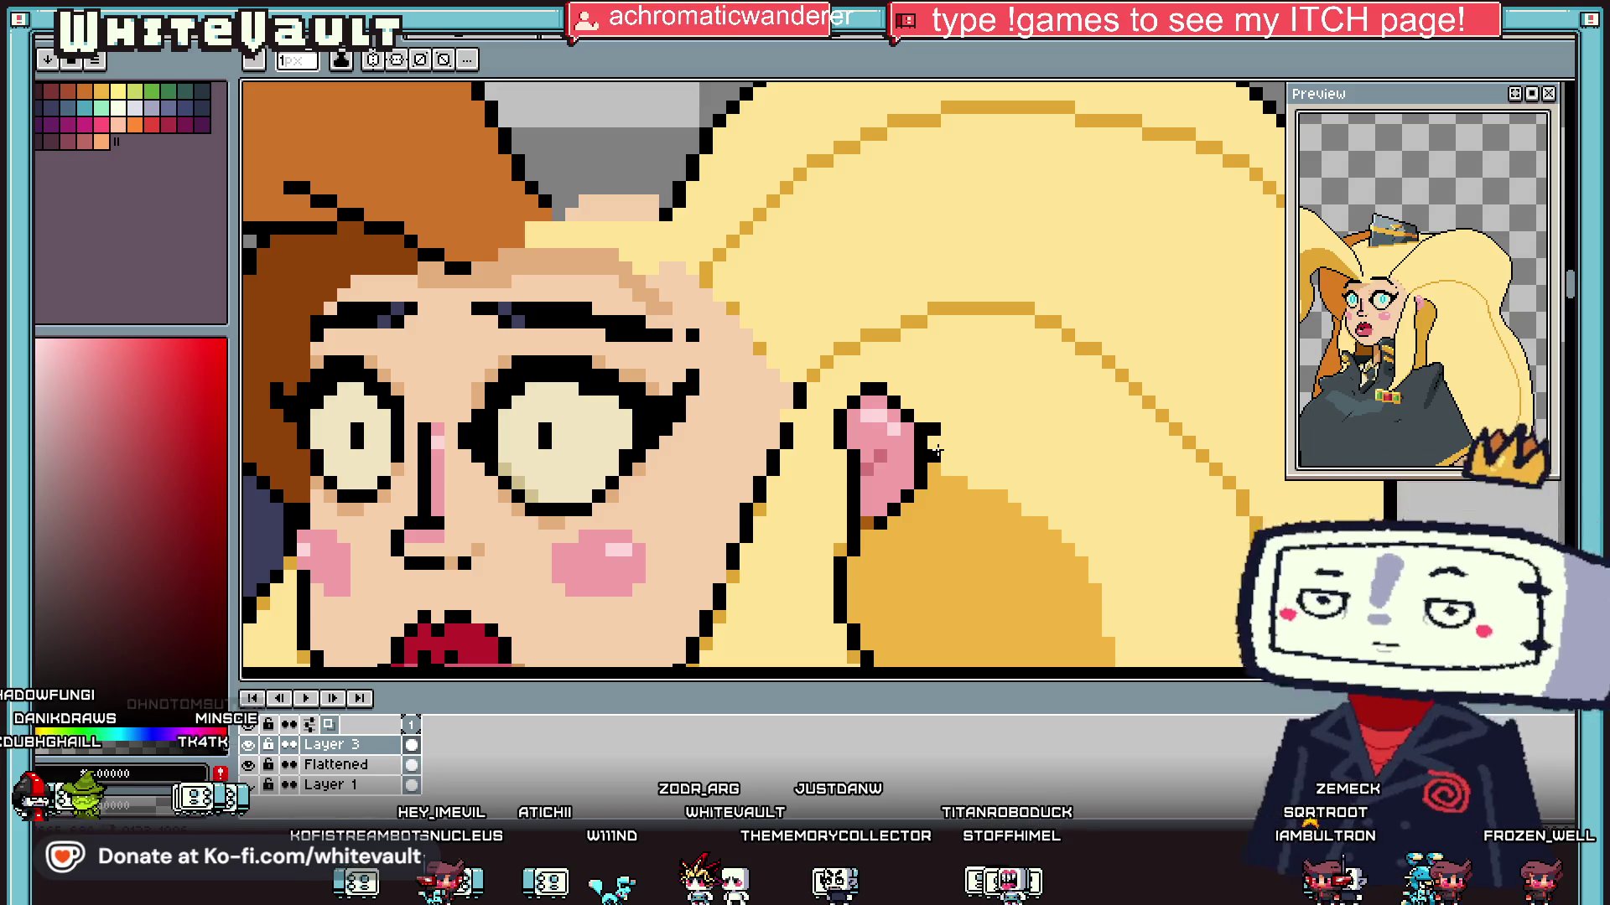
{"action": "scroll", "coordinate": [936, 453], "scroll_direction": "down", "scroll_amount": 5}
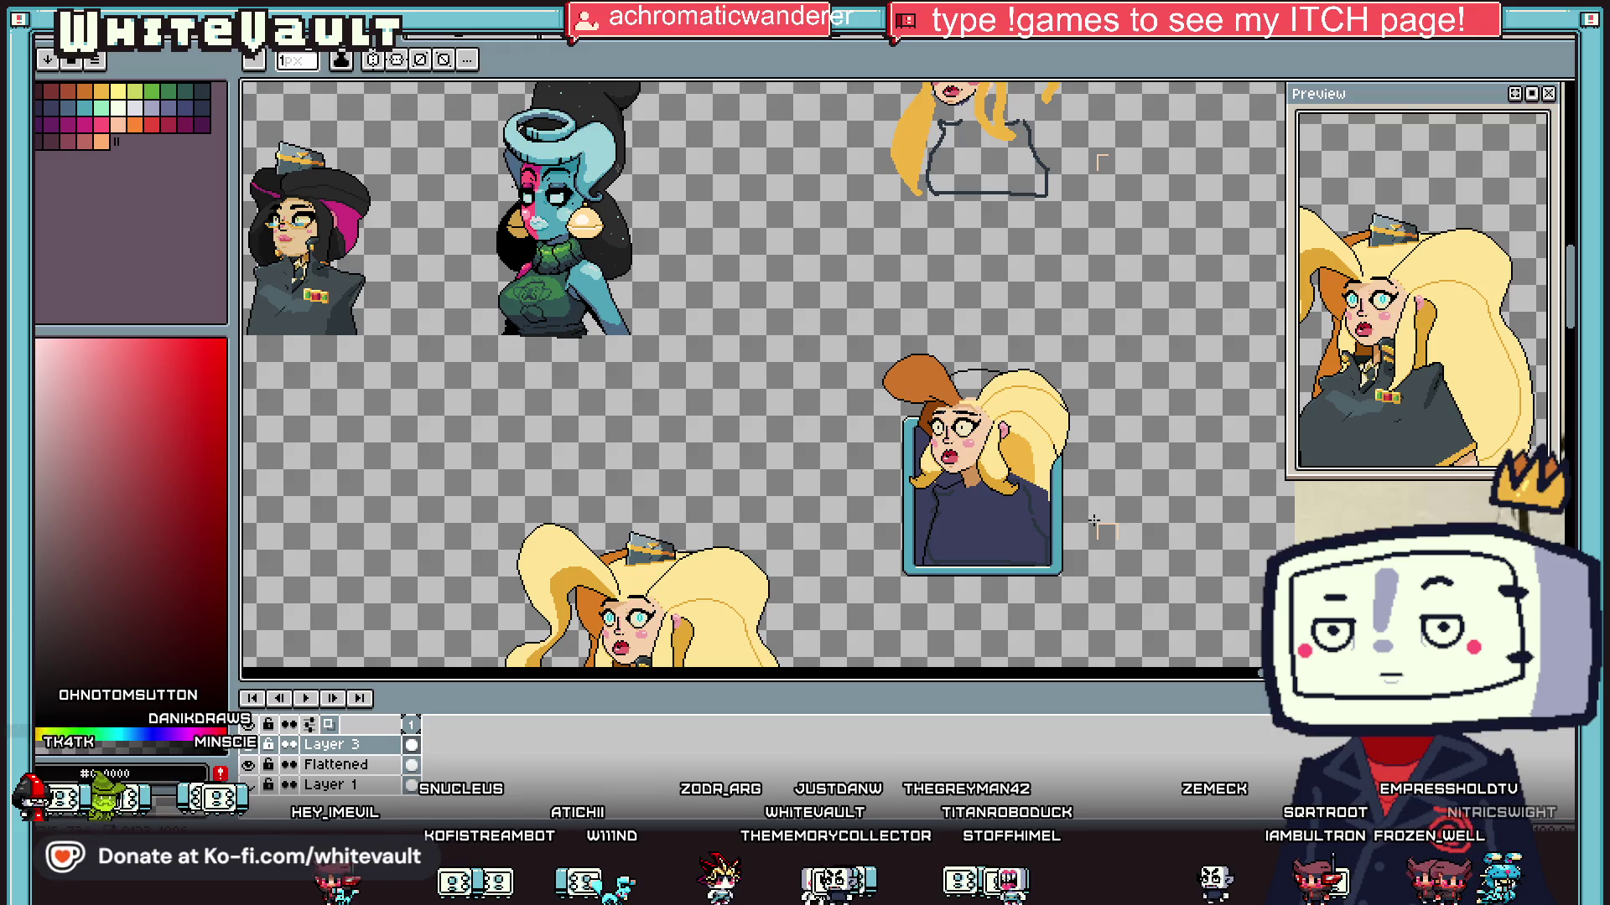
Step: Zoom out over the sprite sheet, back into the portrait, and eyedrop the brown at the ear base
{"action": "scroll", "coordinate": [1088, 521], "scroll_direction": "down", "scroll_amount": 2}
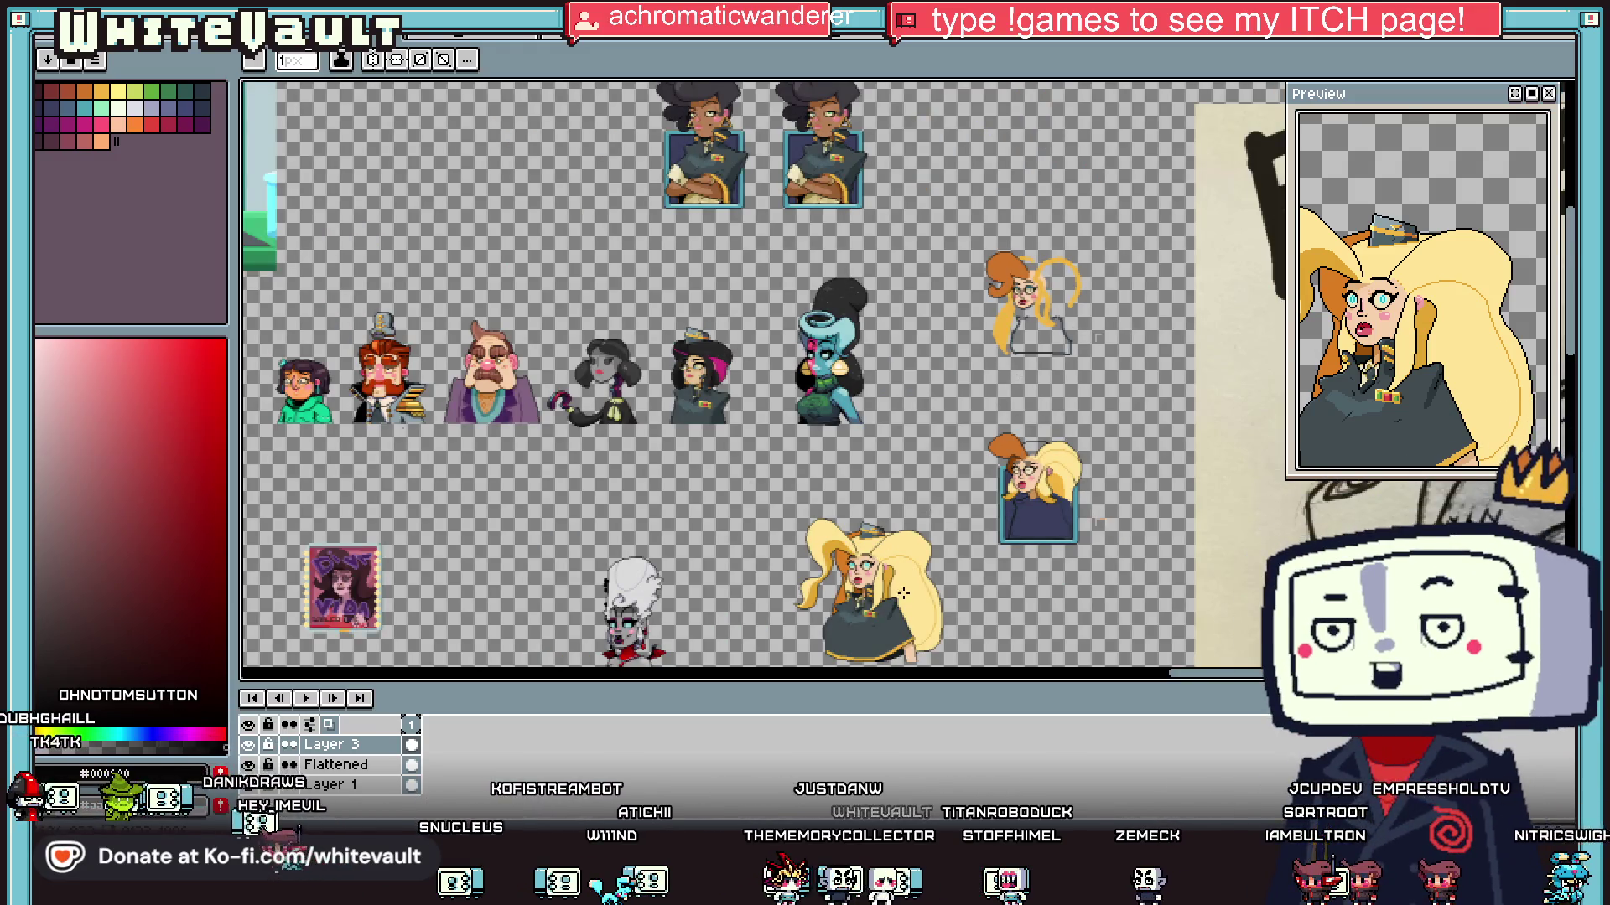
{"action": "scroll", "coordinate": [902, 592], "scroll_direction": "up", "scroll_amount": 2}
{"action": "scroll", "coordinate": [875, 587], "scroll_direction": "down", "scroll_amount": 2}
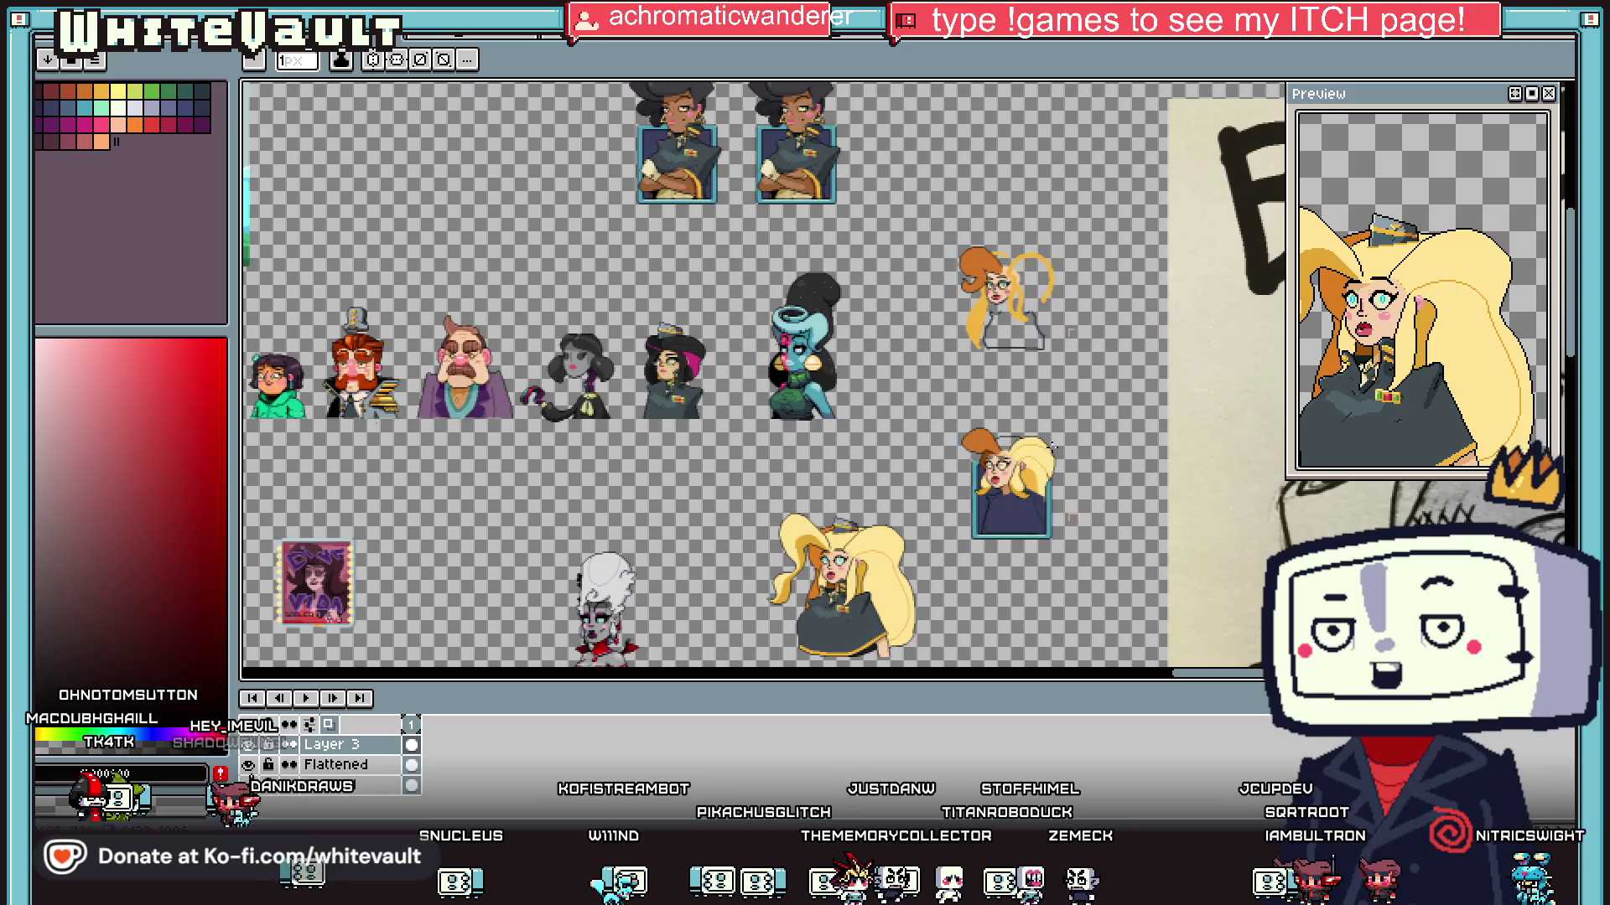
{"action": "scroll", "coordinate": [1004, 505], "scroll_direction": "up", "scroll_amount": 2}
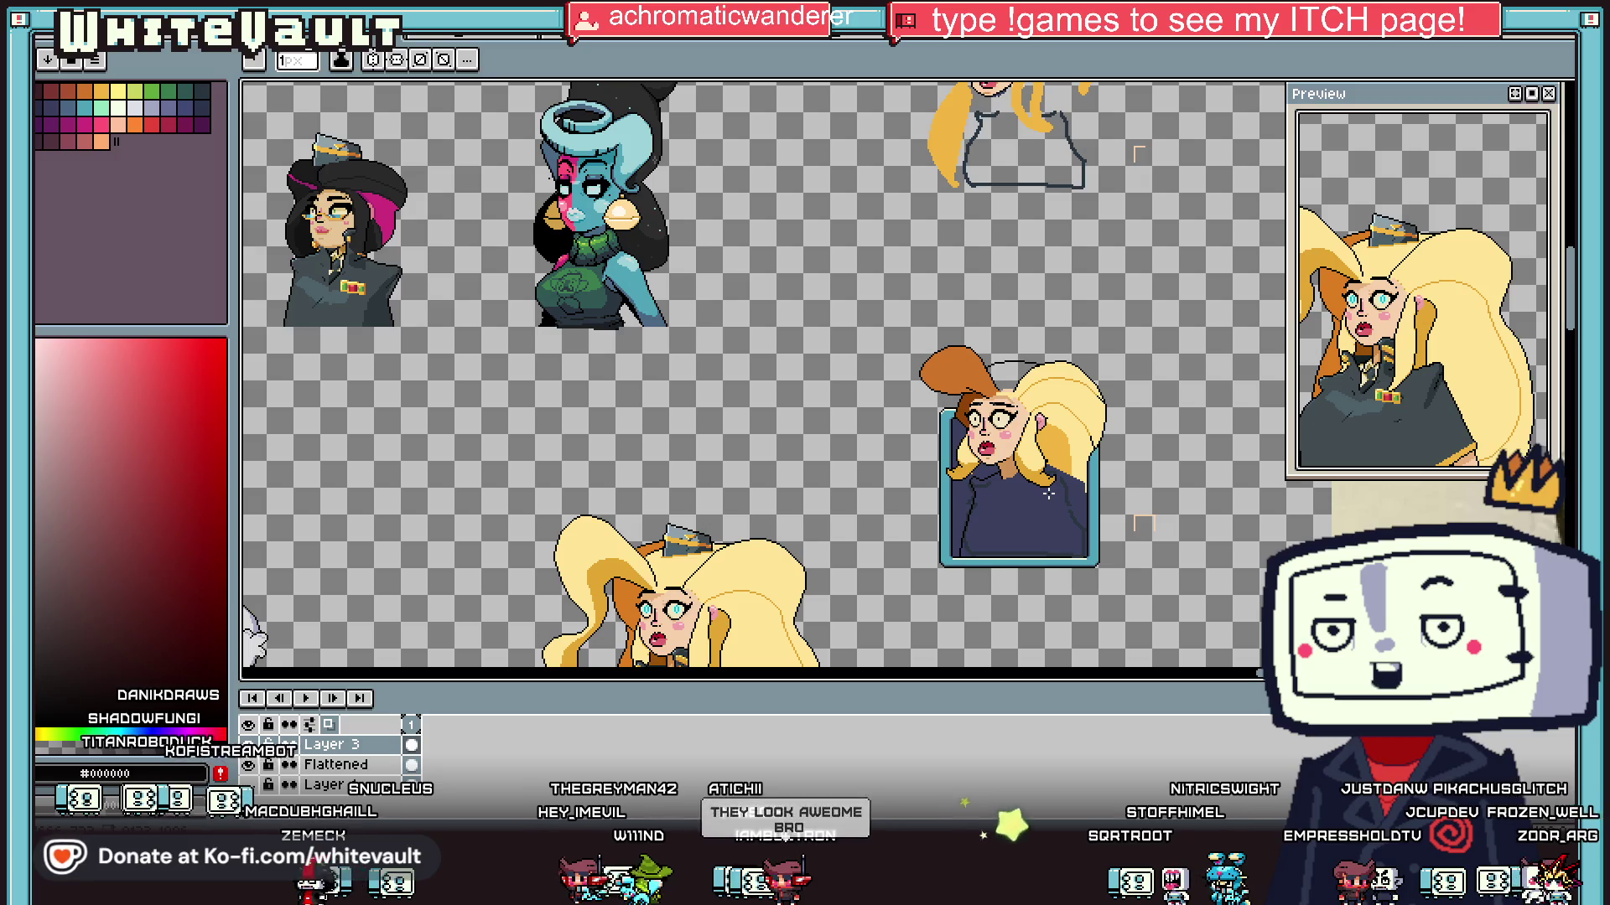
{"action": "scroll", "coordinate": [1074, 444], "scroll_direction": "up", "scroll_amount": 3}
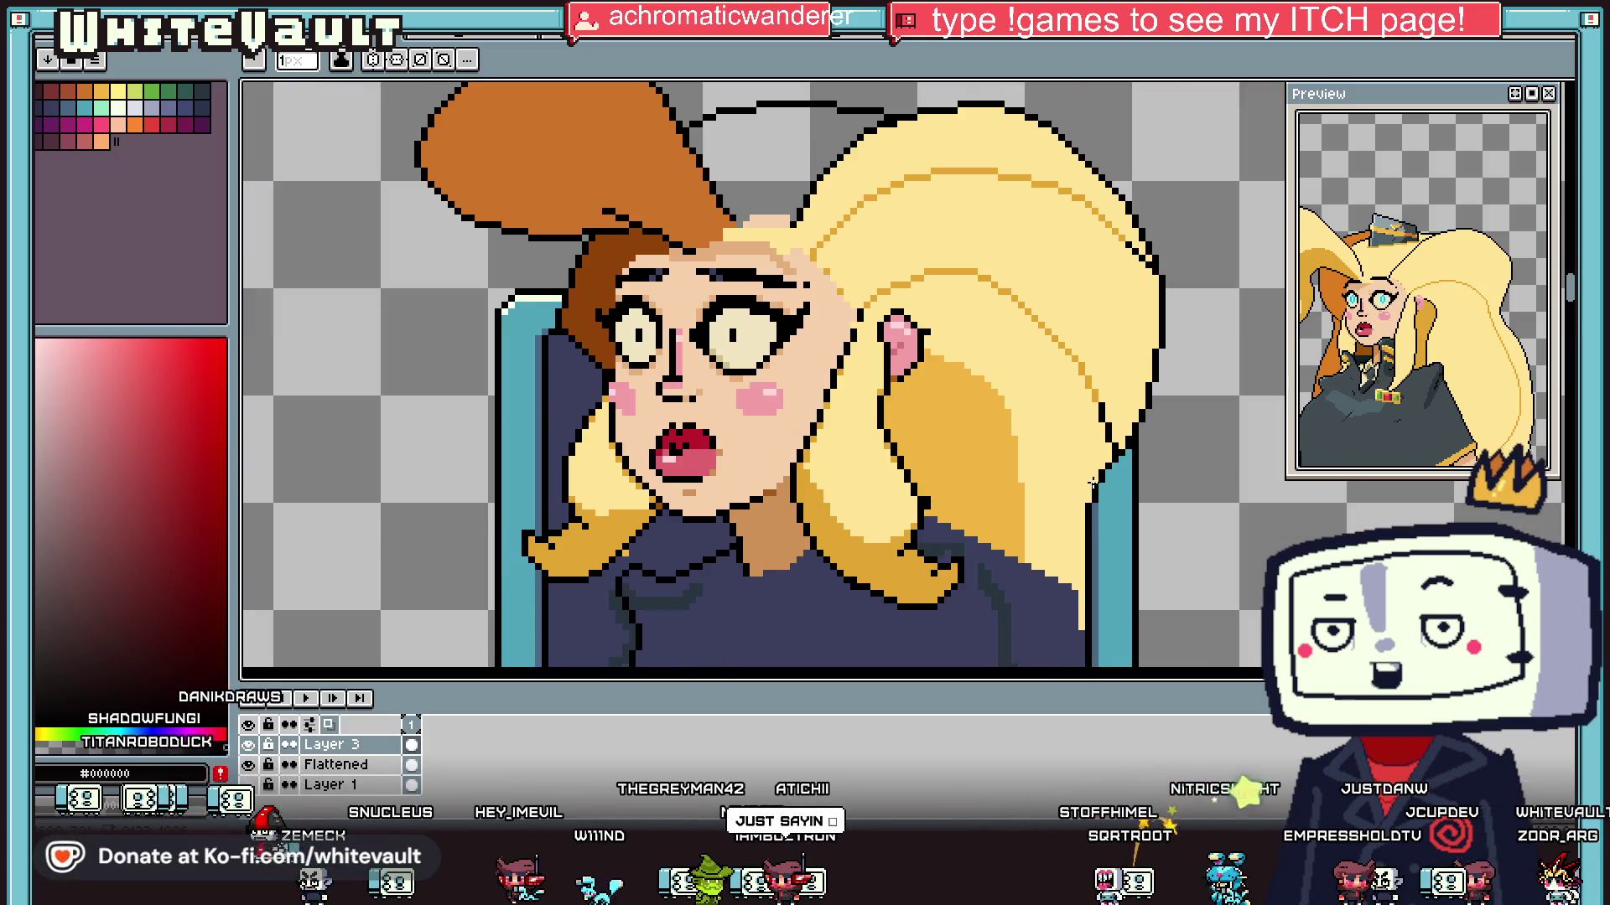
{"action": "scroll", "coordinate": [973, 488], "scroll_direction": "up", "scroll_amount": 1}
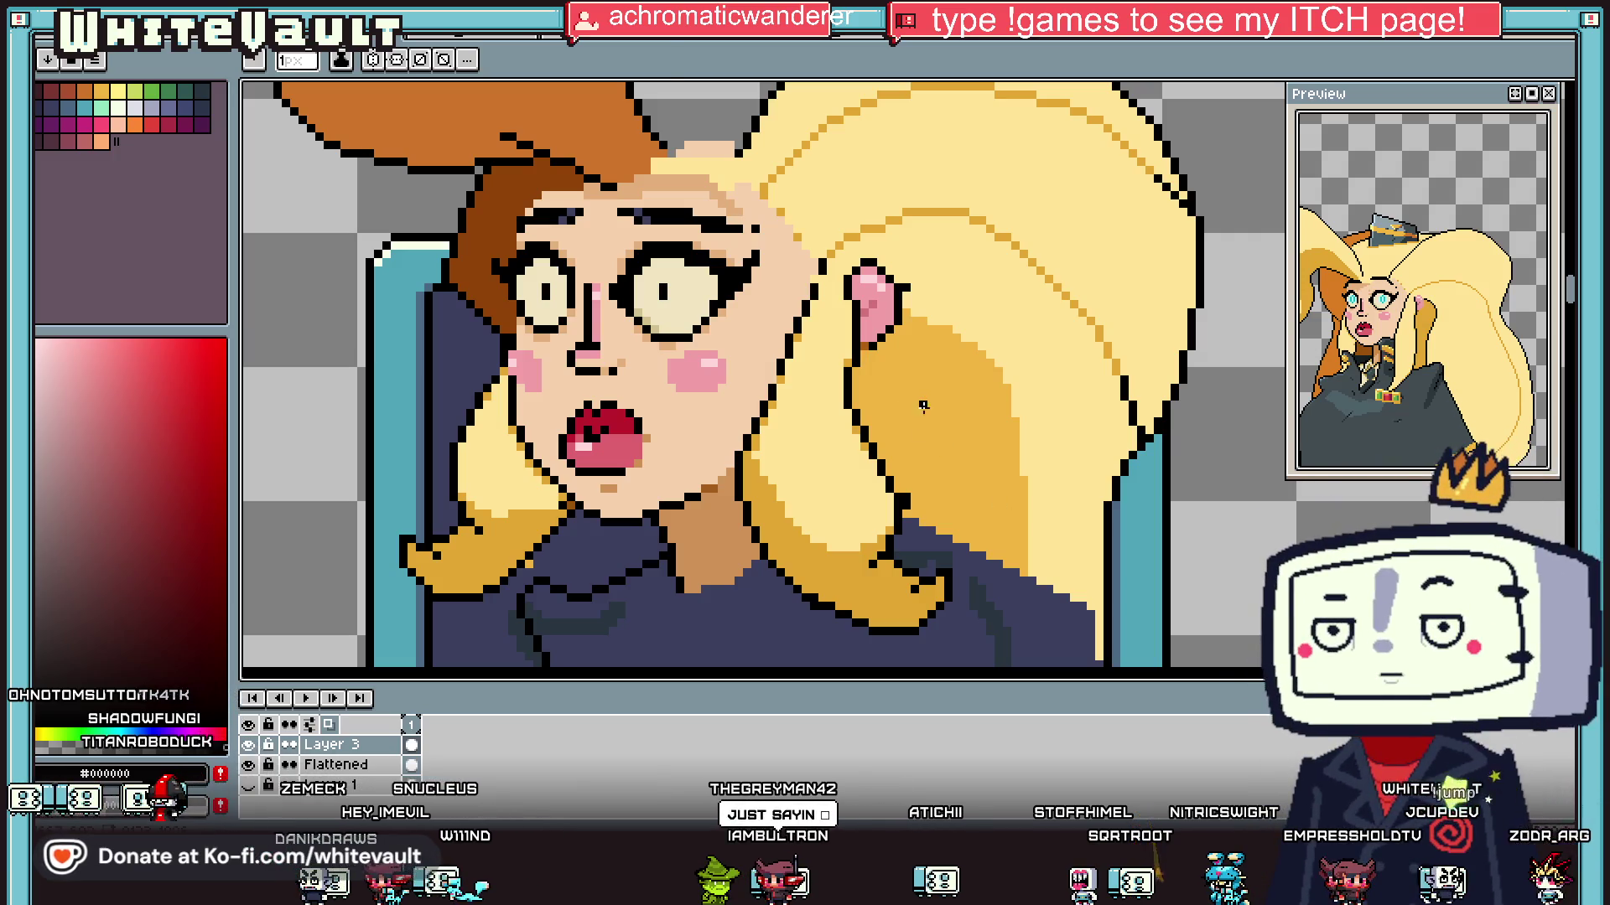
{"action": "left_click", "coordinate": [866, 354], "text": "alt"}
{"action": "left_click", "coordinate": [864, 346], "text": "alt"}
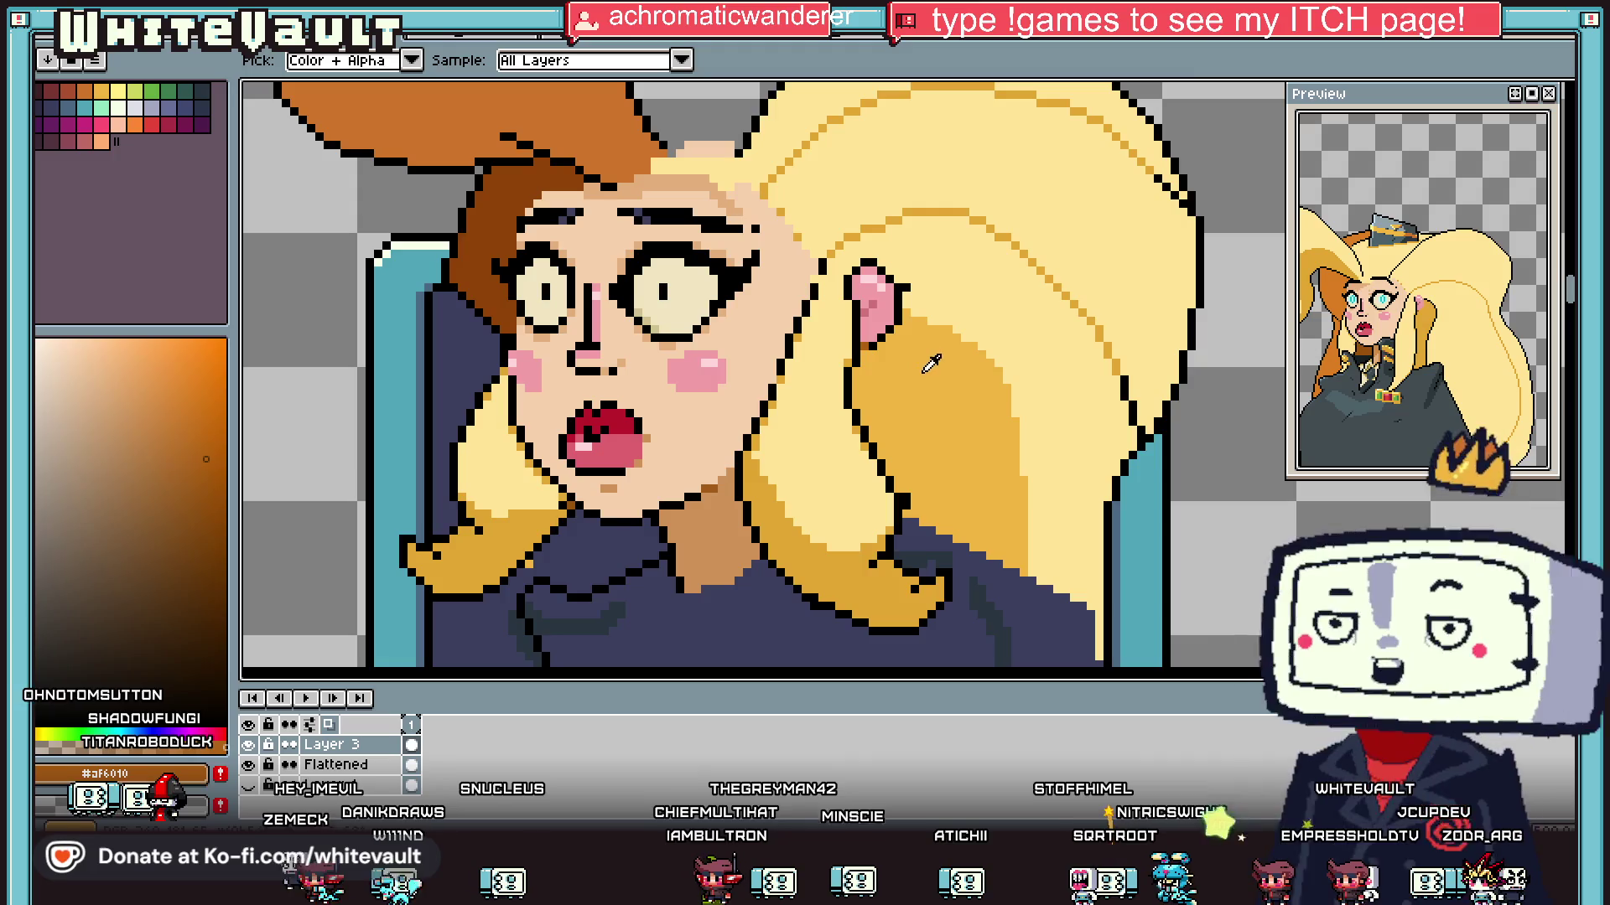
Step: Bucket-fill the mid-tone hair area beside the ear with brown
{"action": "scroll", "coordinate": [952, 386], "scroll_direction": "up", "scroll_amount": 1}
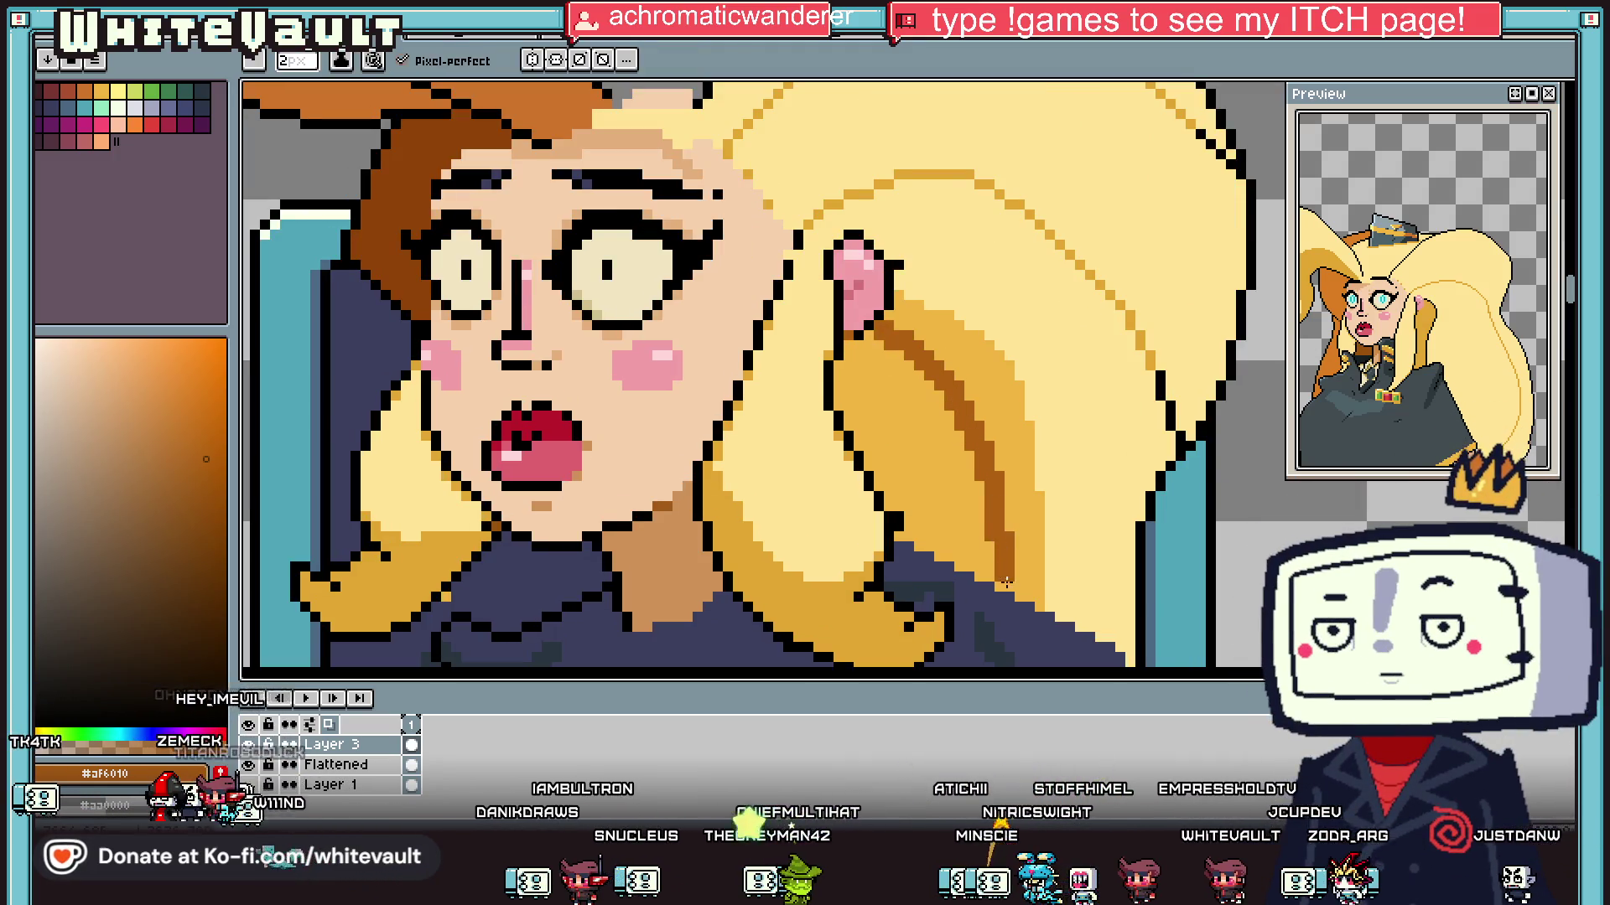
{"action": "key", "text": "g"}
{"action": "left_click", "coordinate": [985, 549]}
{"action": "scroll", "coordinate": [1006, 584], "scroll_direction": "down", "scroll_amount": 1}
{"action": "scroll", "coordinate": [1006, 590], "scroll_direction": "up", "scroll_amount": 1}
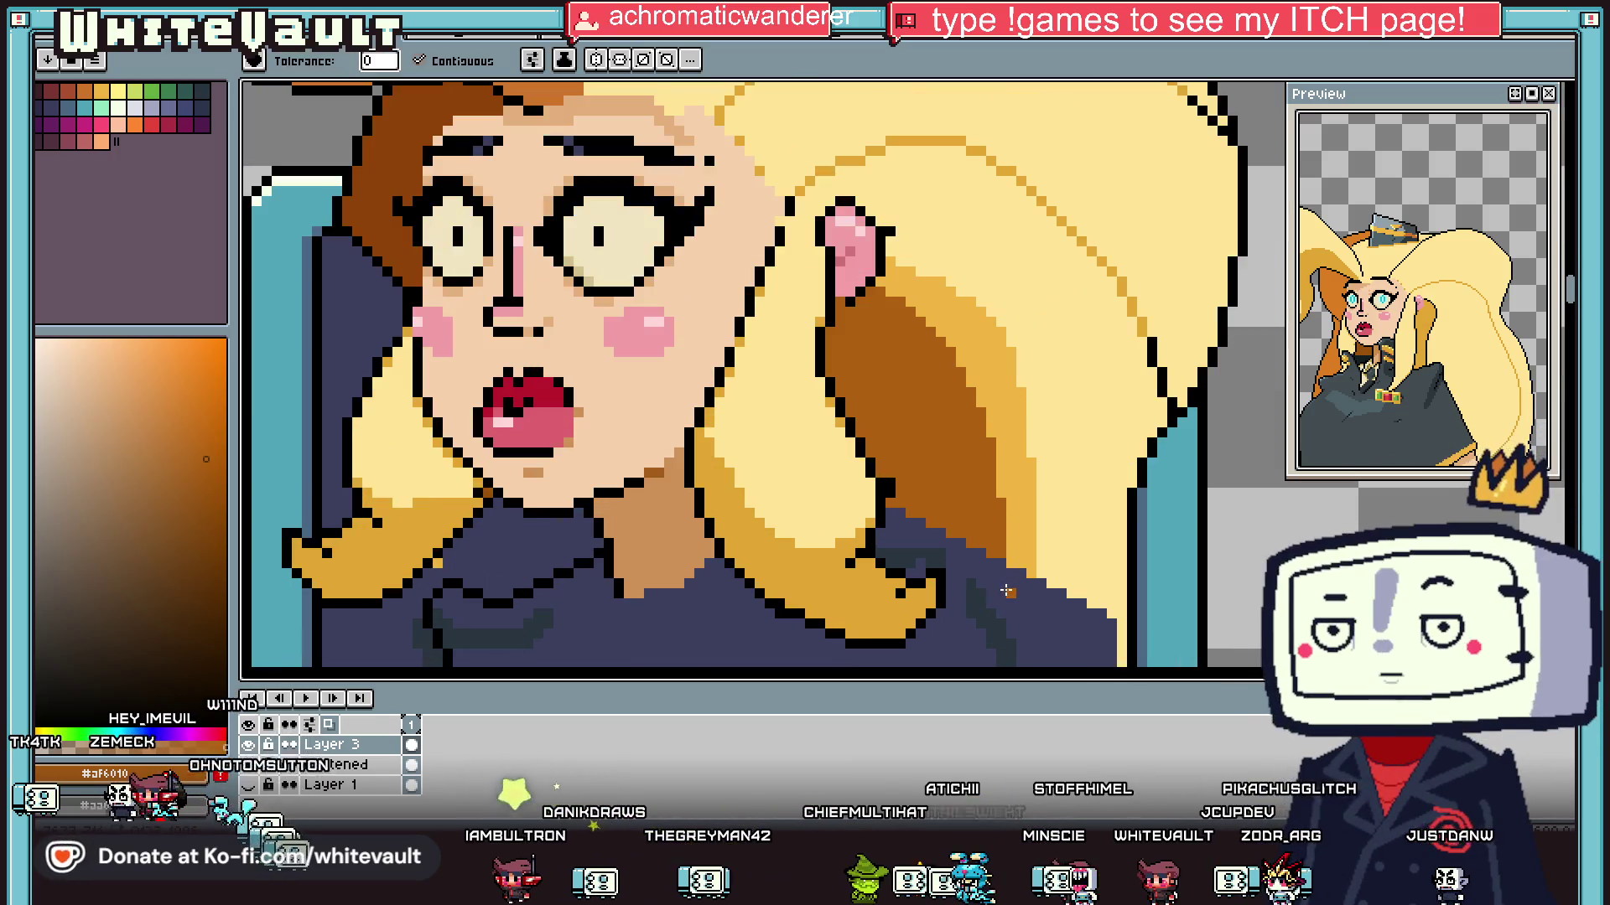
Step: Return to the pencil with black picked from the outline
{"action": "key", "text": "b"}
{"action": "left_click", "coordinate": [899, 499], "text": "alt"}
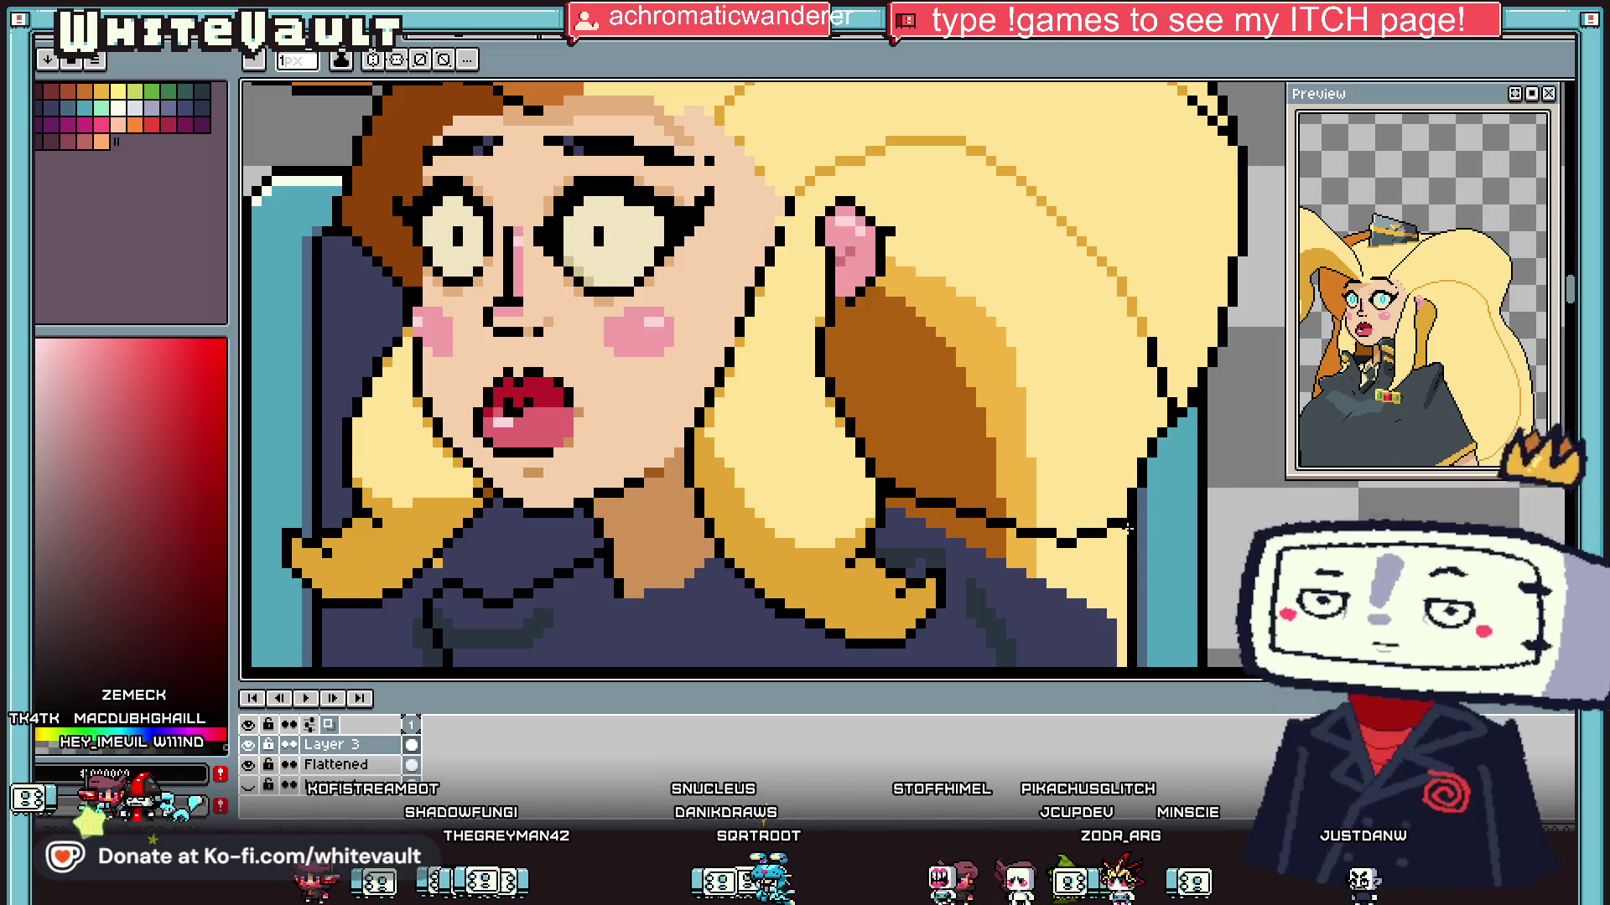
{"action": "scroll", "coordinate": [1128, 528], "scroll_direction": "down", "scroll_amount": 2}
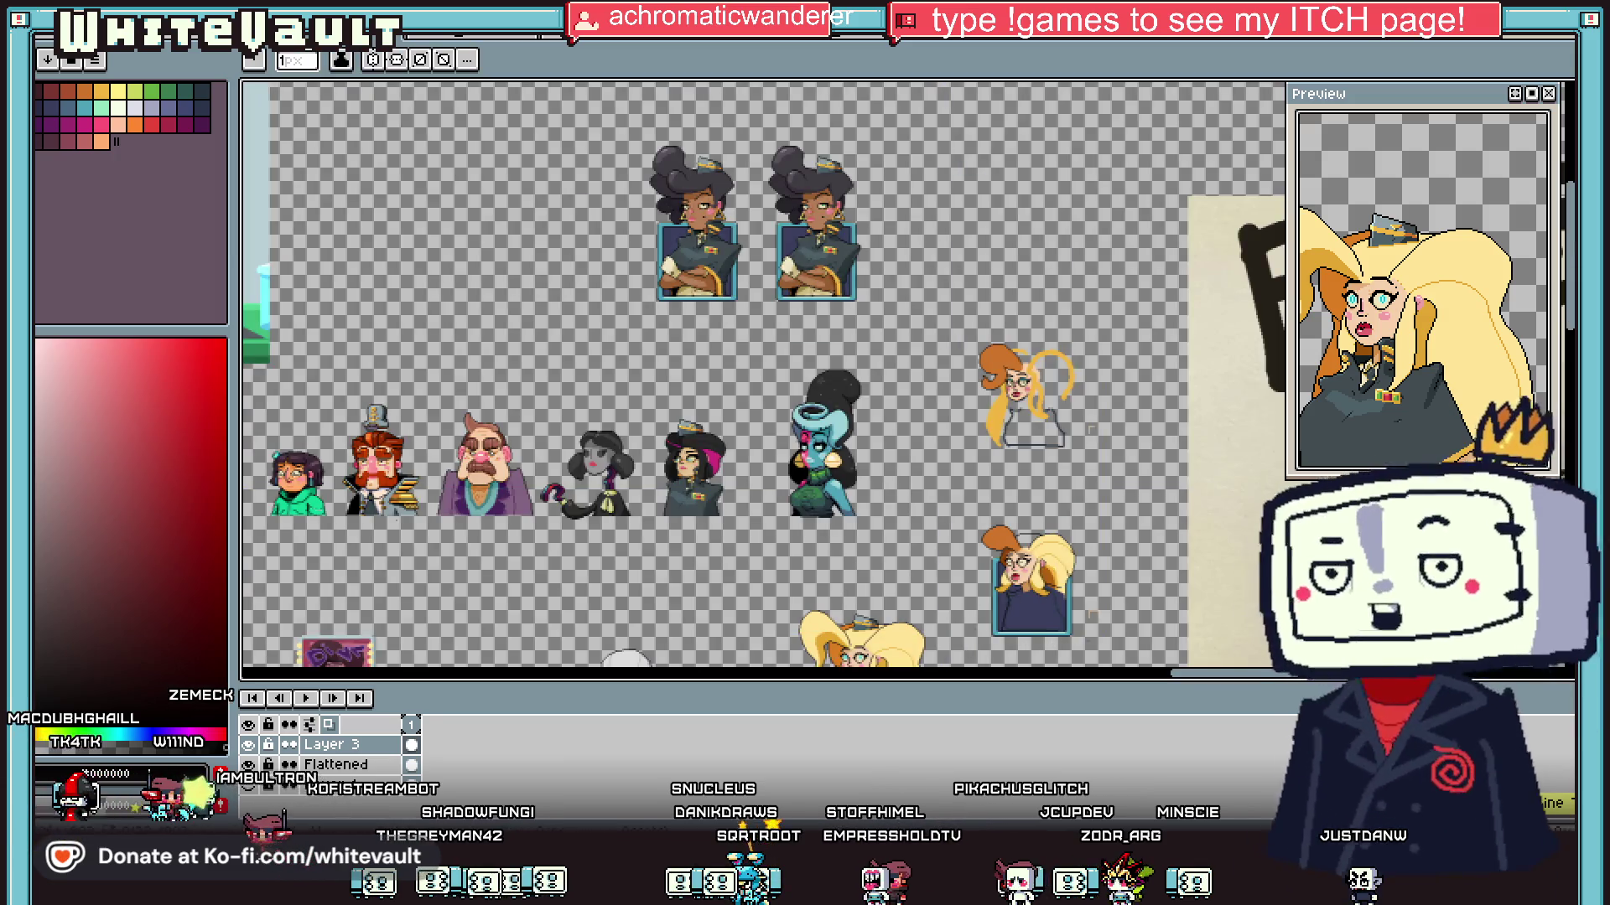
Step: On the Flattened layer, select the big character's shoulder area
{"action": "scroll", "coordinate": [838, 419], "scroll_direction": "down", "scroll_amount": 3}
{"action": "scroll", "coordinate": [838, 419], "scroll_direction": "up", "scroll_amount": 3}
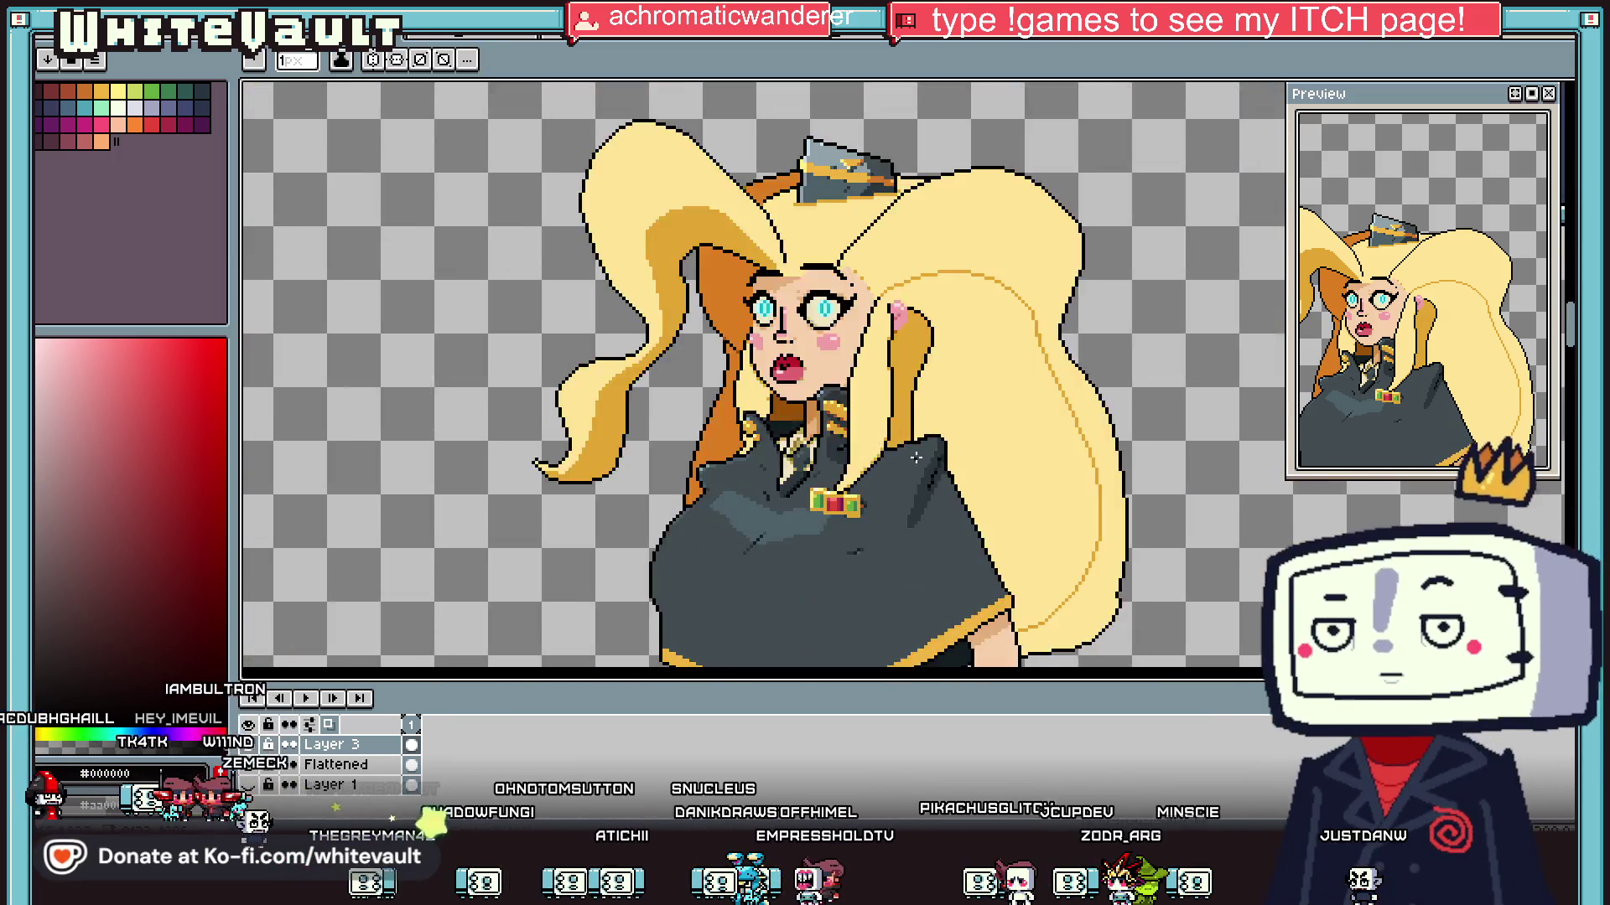
{"action": "key", "text": "w"}
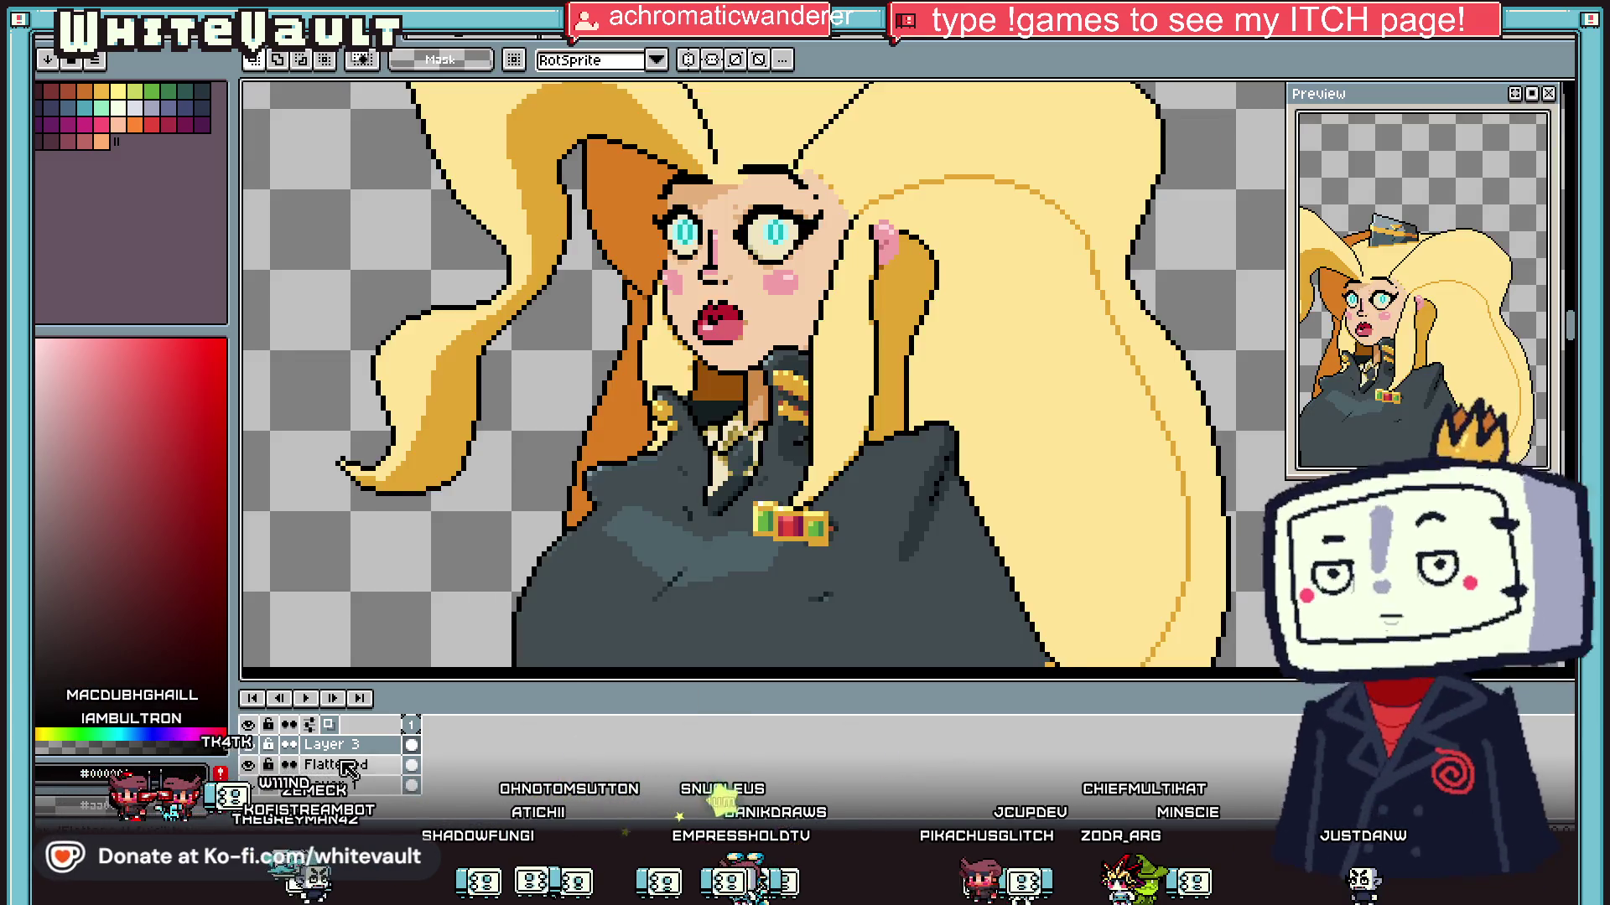
{"action": "left_click", "coordinate": [343, 764]}
{"action": "mouse_move", "coordinate": [905, 403]}
{"action": "left_mouse_down"}
{"action": "mouse_move", "coordinate": [996, 498]}
{"action": "mouse_move", "coordinate": [998, 580]}
{"action": "mouse_move", "coordinate": [989, 558]}
{"action": "mouse_move", "coordinate": [1043, 495]}
{"action": "mouse_move", "coordinate": [1098, 314]}
{"action": "mouse_move", "coordinate": [1025, 352]}
{"action": "left_mouse_up"}
{"action": "scroll", "coordinate": [992, 574], "scroll_direction": "down", "scroll_amount": 2}
{"action": "scroll", "coordinate": [1044, 495], "scroll_direction": "right", "scroll_amount": 5}
{"action": "key", "text": "Escape"}
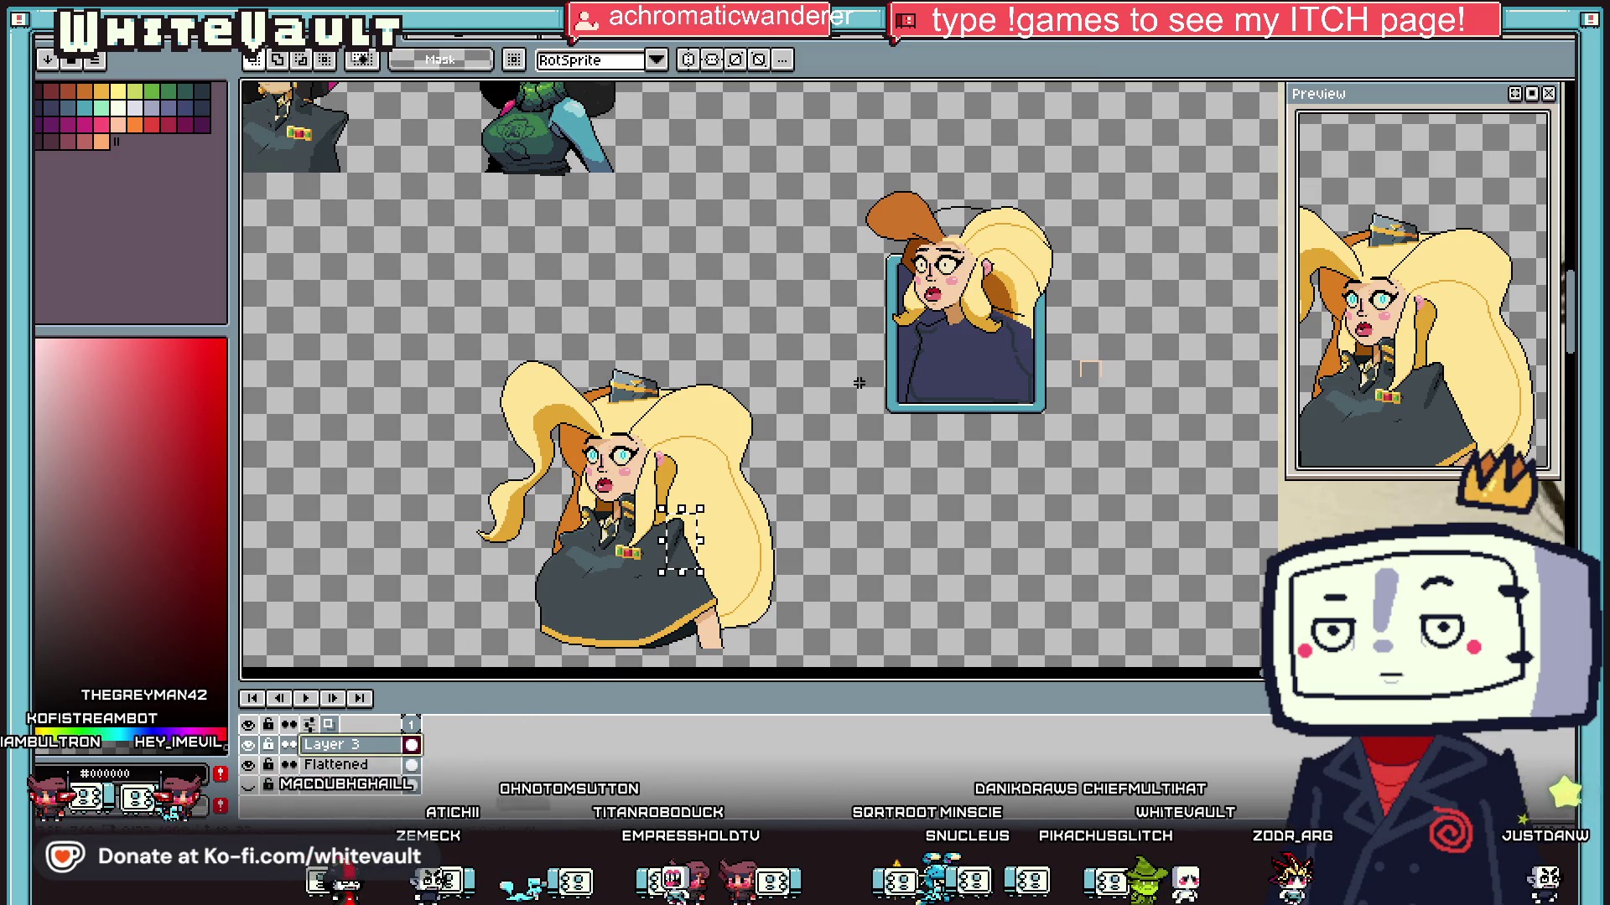
Step: Carry the shoulder piece over beside the small portrait and place it on empty canvas
{"action": "mouse_move", "coordinate": [681, 545]}
{"action": "left_mouse_down"}
{"action": "mouse_move", "coordinate": [696, 557]}
{"action": "mouse_move", "coordinate": [1002, 340]}
{"action": "mouse_move", "coordinate": [1100, 331]}
{"action": "left_mouse_up"}
{"action": "scroll", "coordinate": [1013, 342], "scroll_direction": "up", "scroll_amount": 3}
{"action": "scroll", "coordinate": [1016, 348], "scroll_direction": "up", "scroll_amount": 2}
{"action": "scroll", "coordinate": [964, 361], "scroll_direction": "right", "scroll_amount": 5}
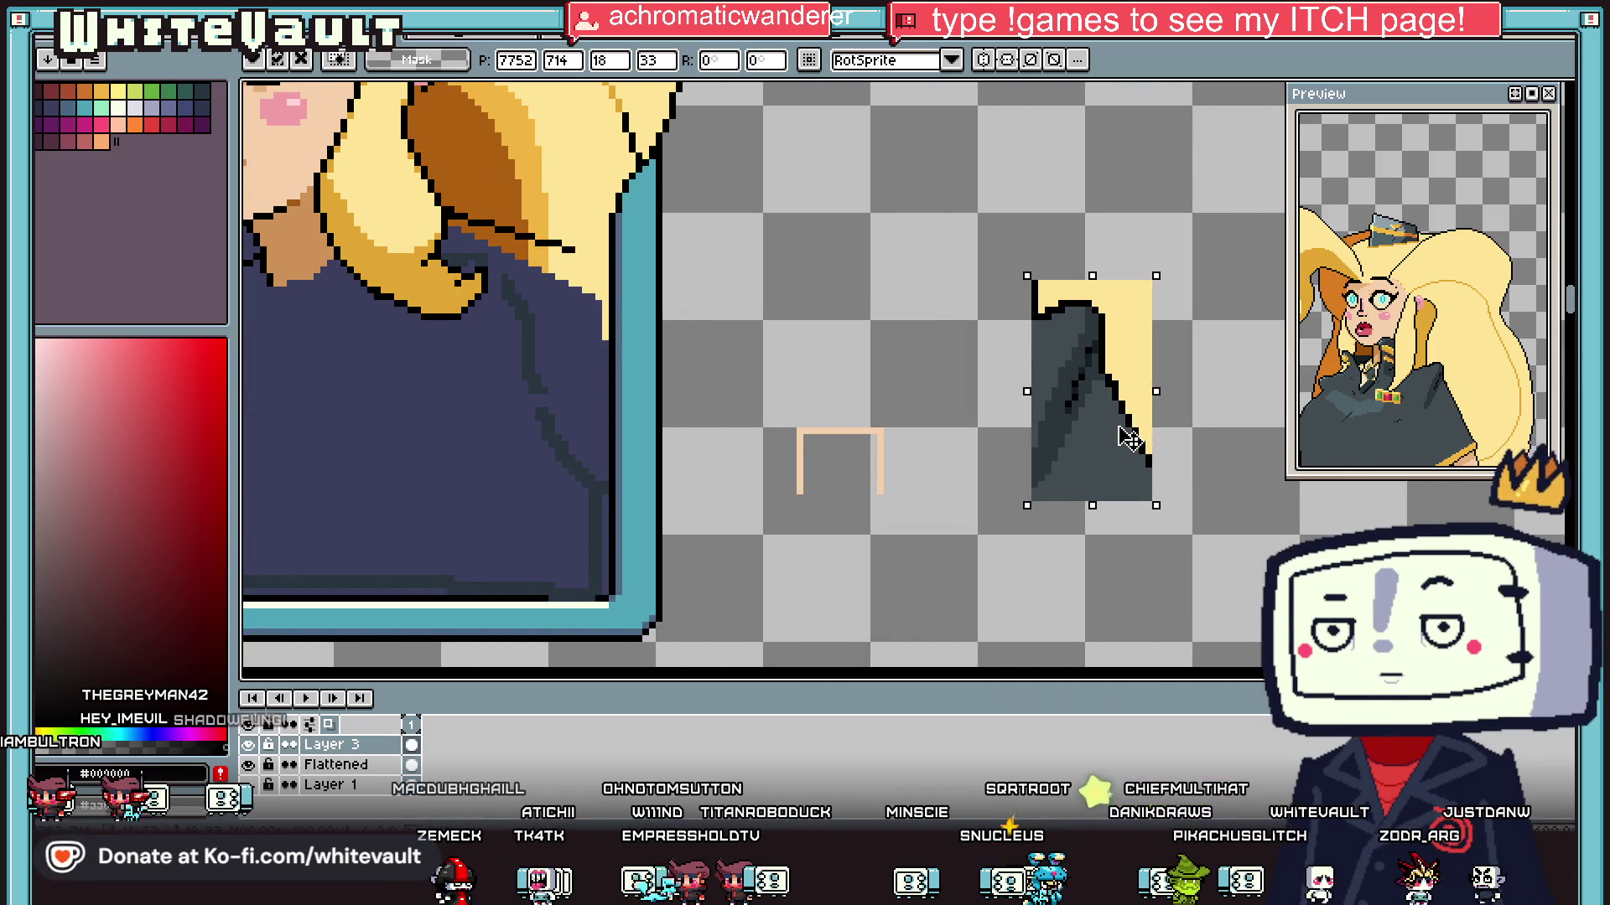
{"action": "key", "text": "Return"}
{"action": "scroll", "coordinate": [1100, 331], "scroll_direction": "up", "scroll_amount": 1}
Step: Fill the piece's yellow part black and dab a grey 2-pixel block onto it
{"action": "key", "text": "i"}
{"action": "key", "text": "g"}
{"action": "left_click", "coordinate": [1127, 338]}
{"action": "key", "text": "i"}
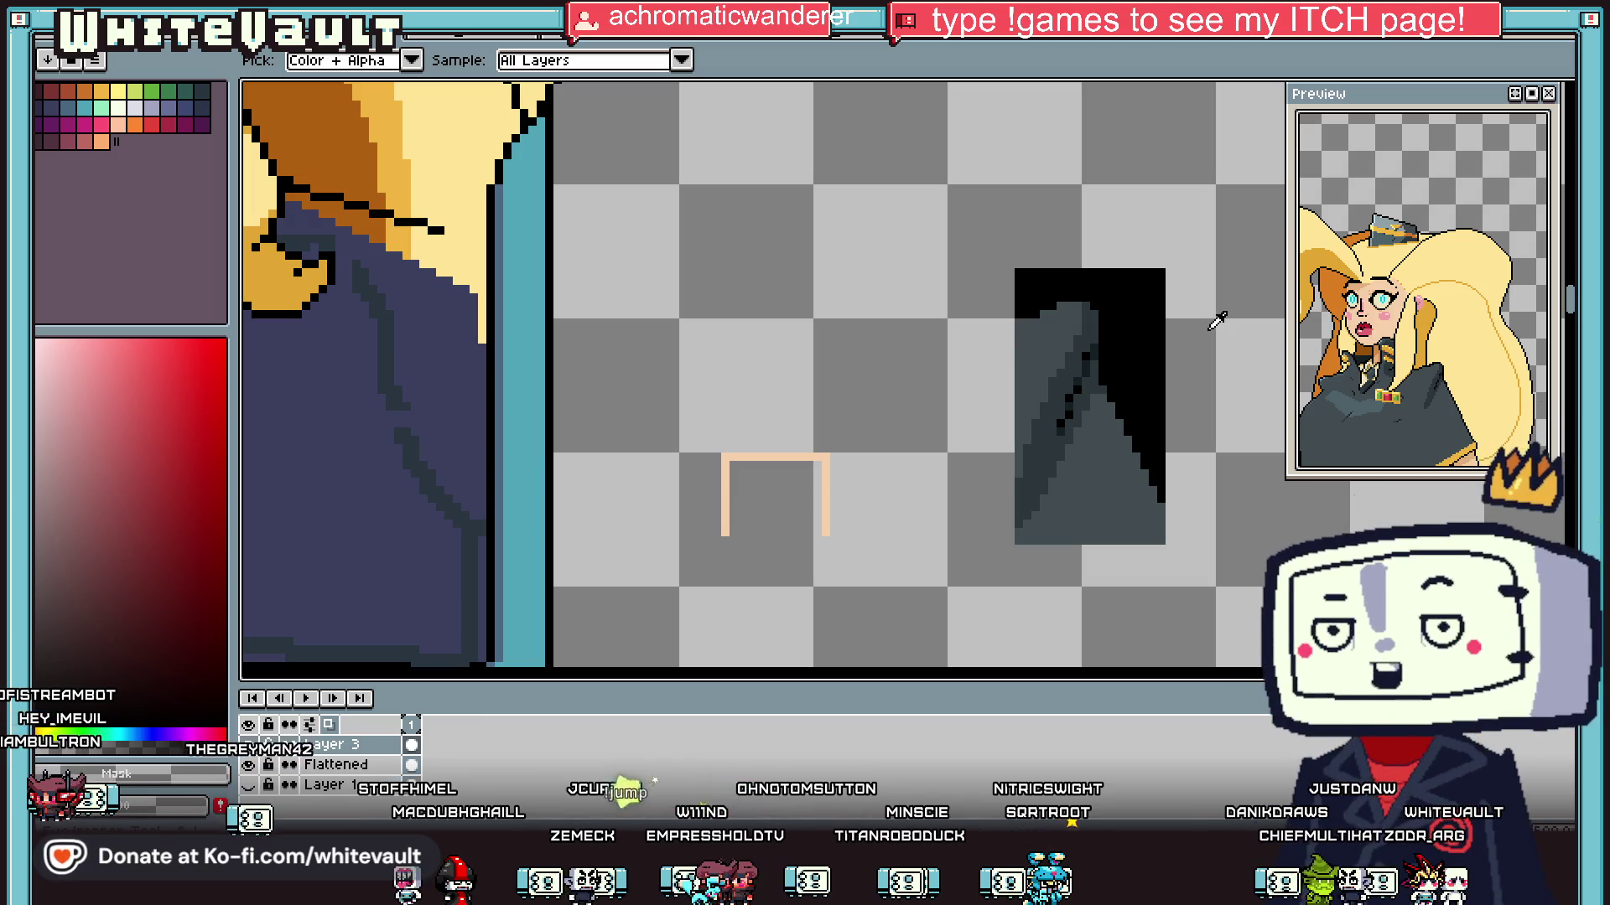
{"action": "key", "text": "b"}
{"action": "left_click", "coordinate": [1140, 319]}
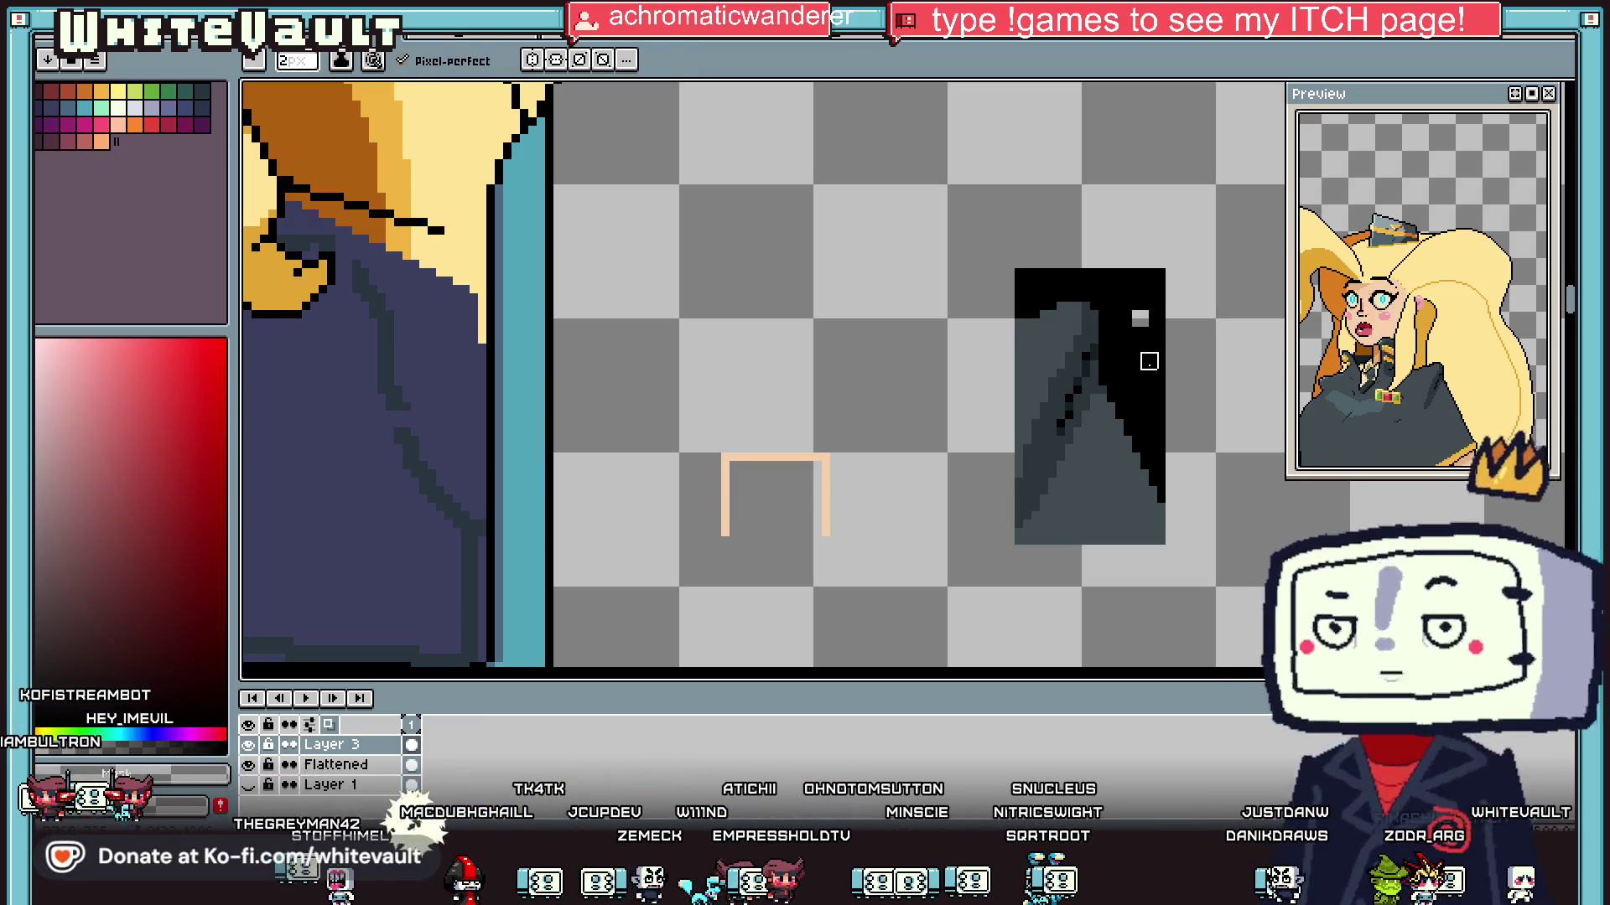
{"action": "key", "text": "i"}
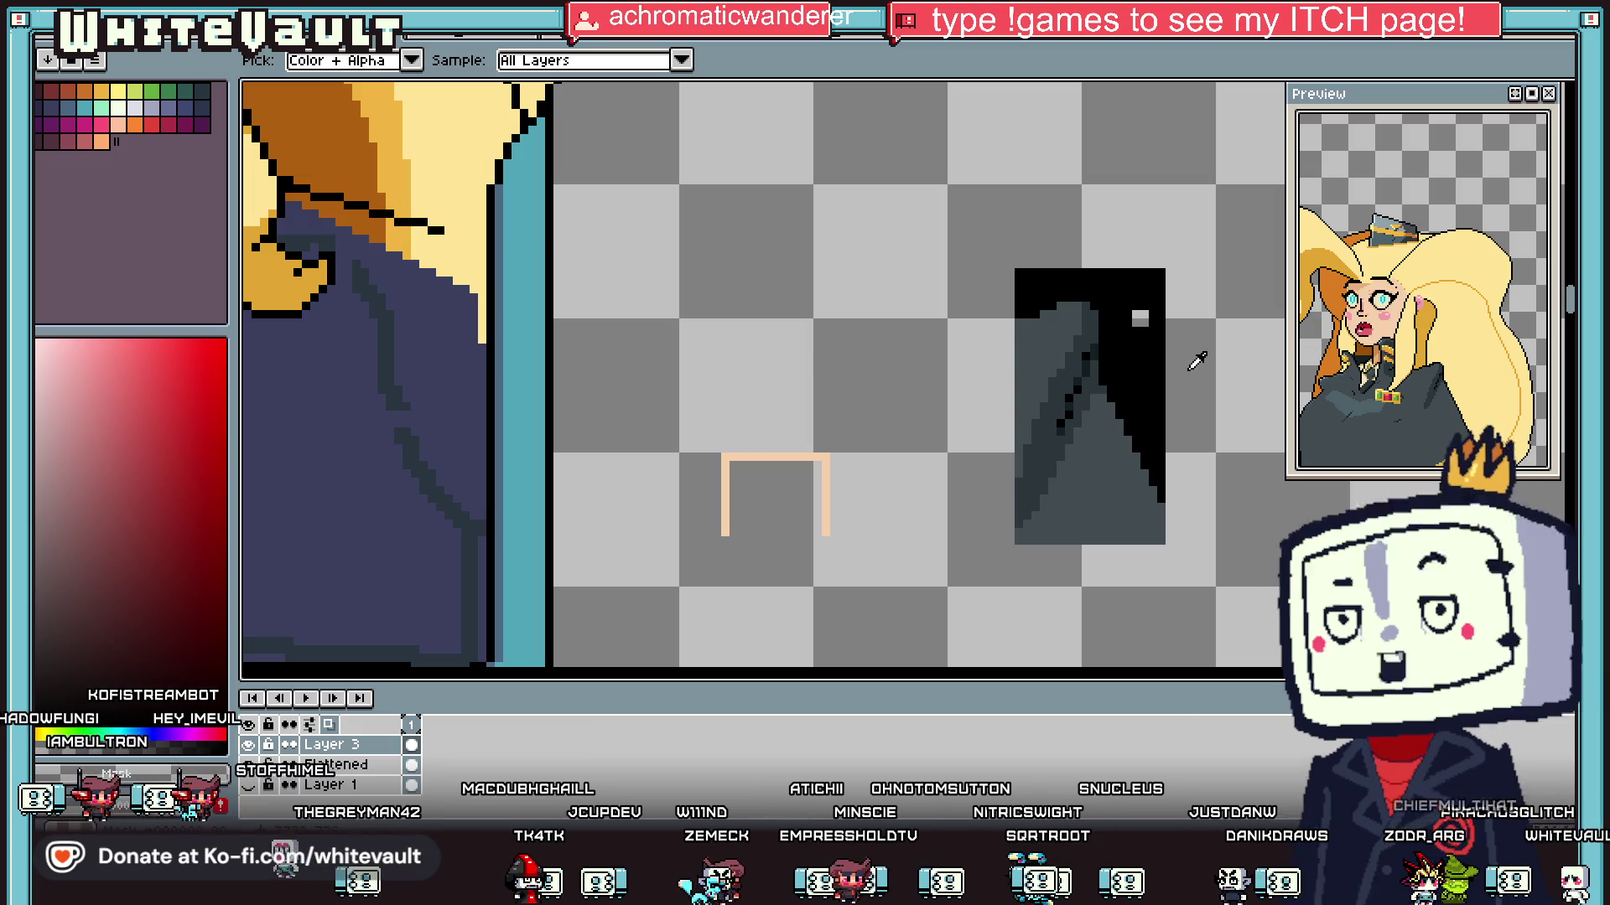
{"action": "key", "text": "b"}
Step: Clear the black background around the fold shape and select the peach bracket
{"action": "key", "text": "g"}
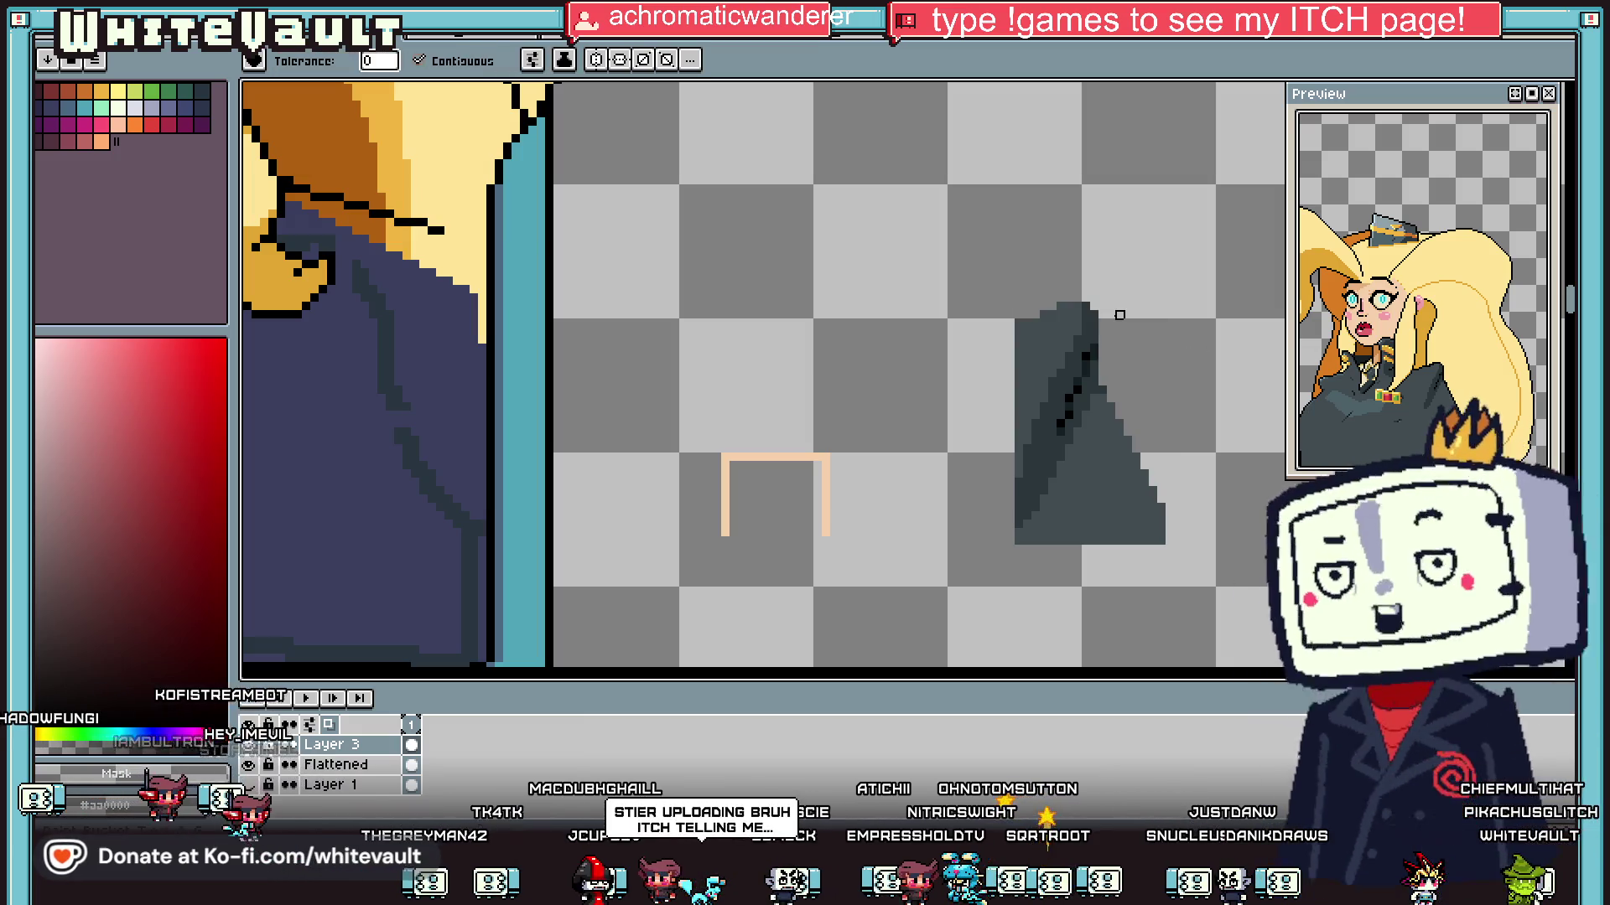
{"action": "left_click", "coordinate": [1119, 315]}
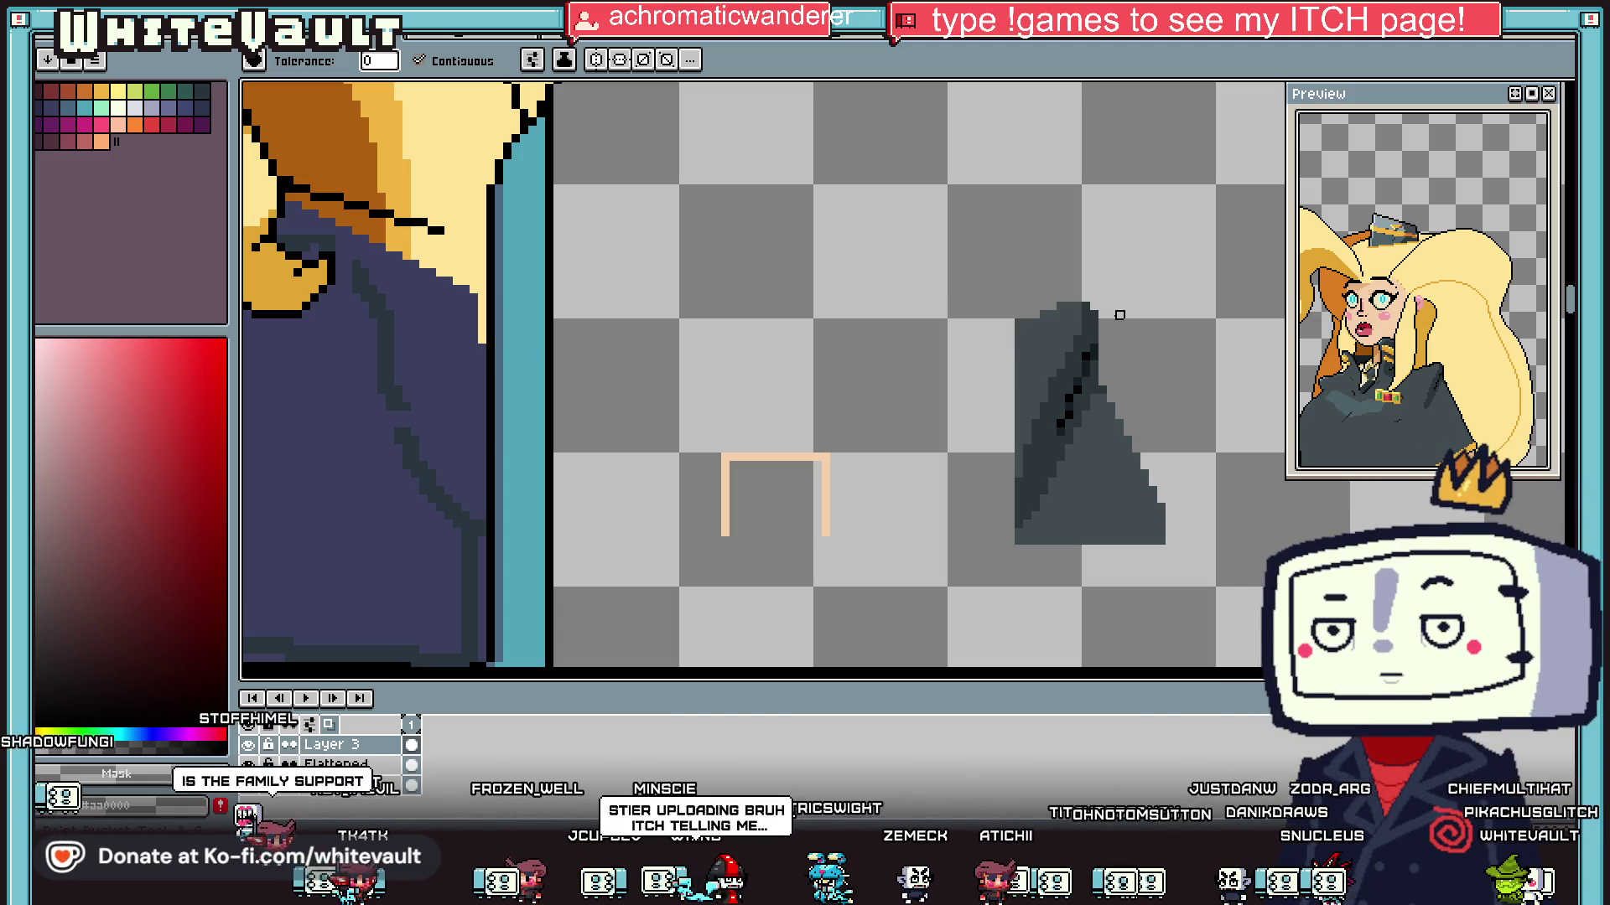
{"action": "key", "text": "m"}
{"action": "left_click_drag", "start_coordinate": [665, 388], "coordinate": [938, 600]}
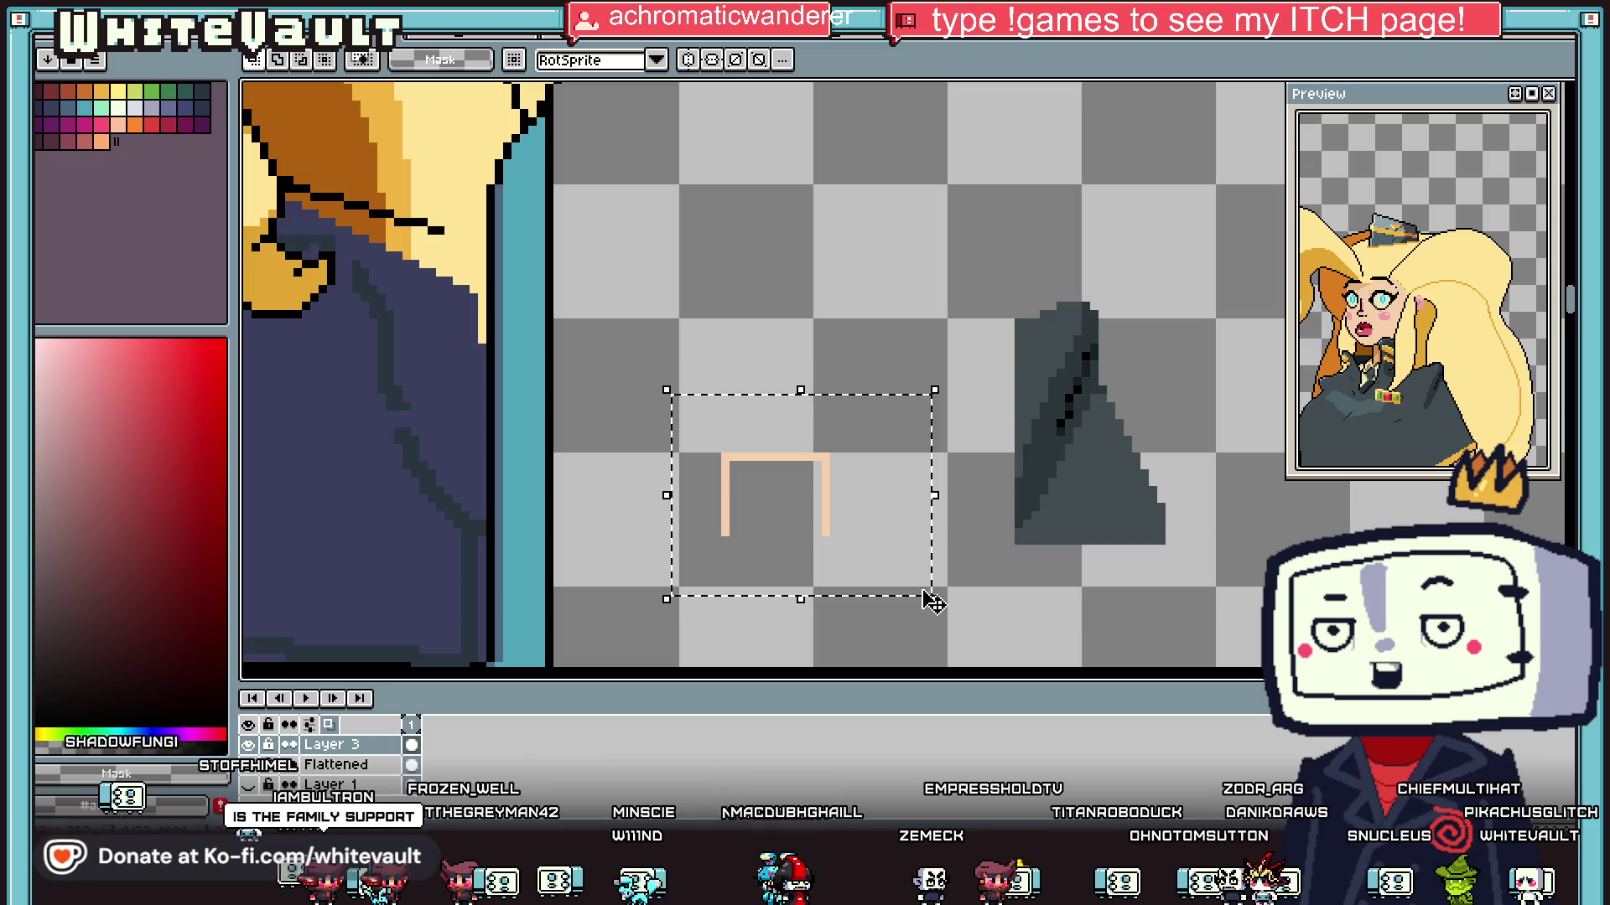
Step: Delete the peach bracket and move the grey fold onto the sweater's right side
{"action": "scroll", "coordinate": [938, 600], "scroll_direction": "down", "scroll_amount": 2}
{"action": "key", "text": "Delete"}
{"action": "left_click_drag", "start_coordinate": [872, 363], "coordinate": [1132, 658]}
{"action": "mouse_move", "coordinate": [1076, 596]}
{"action": "left_mouse_down"}
{"action": "mouse_move", "coordinate": [755, 575]}
{"action": "mouse_move", "coordinate": [727, 545]}
{"action": "mouse_move", "coordinate": [675, 539]}
{"action": "mouse_move", "coordinate": [689, 531]}
{"action": "left_mouse_up"}
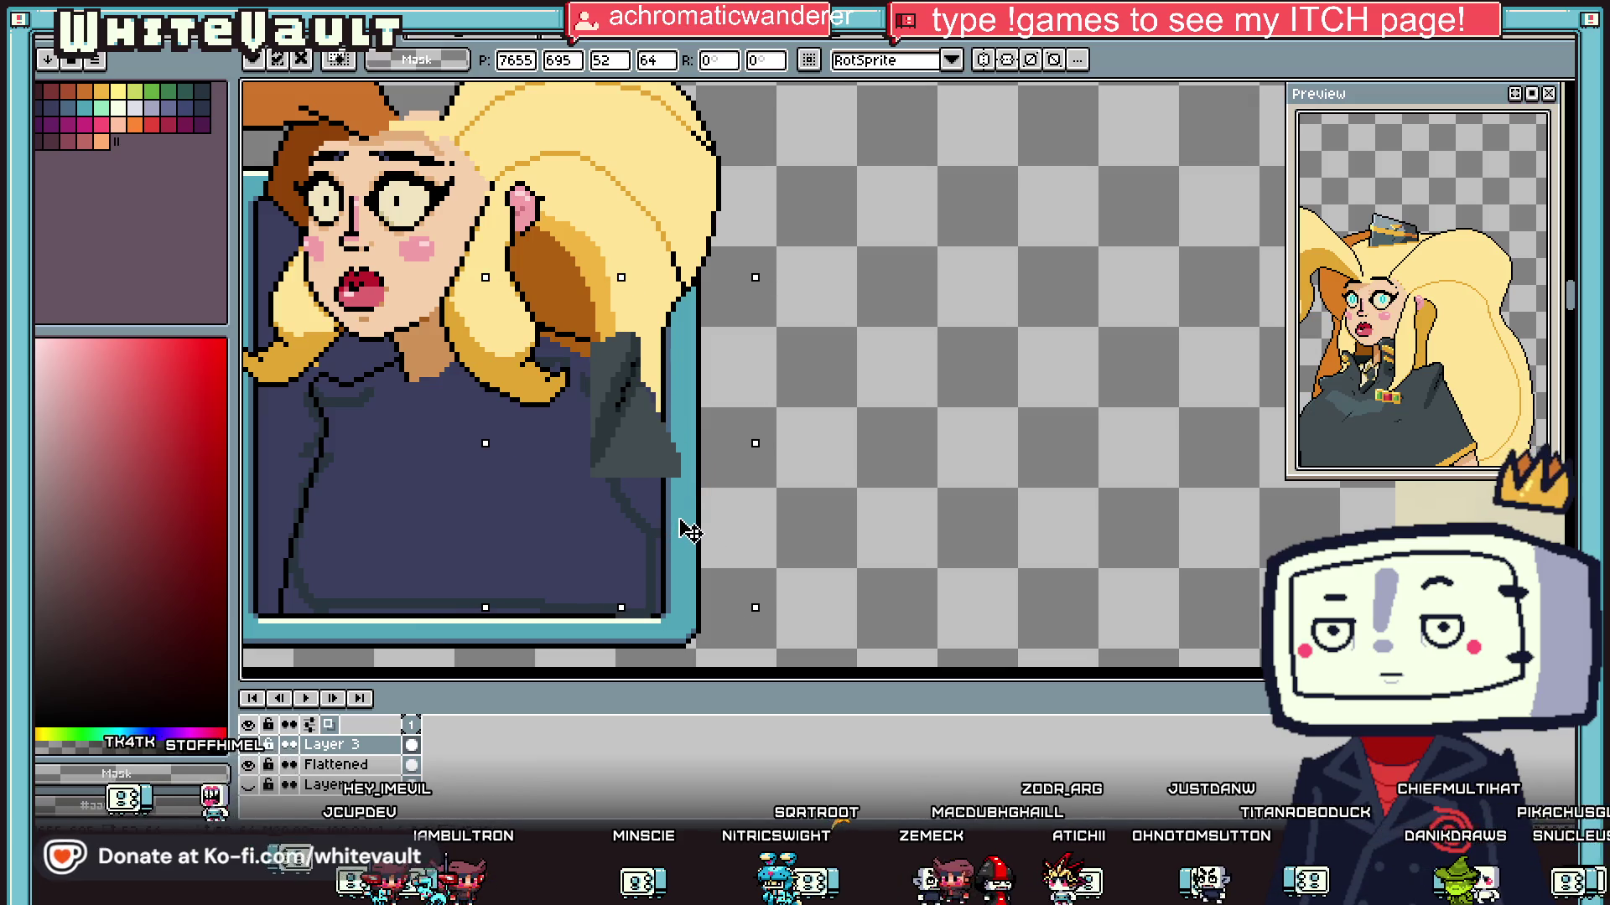
{"action": "key", "text": "Return"}
Step: Fill the navy gap and orange strip beside the fold with its dark grey
{"action": "scroll", "coordinate": [772, 384], "scroll_direction": "up", "scroll_amount": 2}
{"action": "left_click_drag", "start_coordinate": [783, 379], "coordinate": [634, 589]}
{"action": "scroll", "coordinate": [744, 564], "scroll_direction": "down", "scroll_amount": 3}
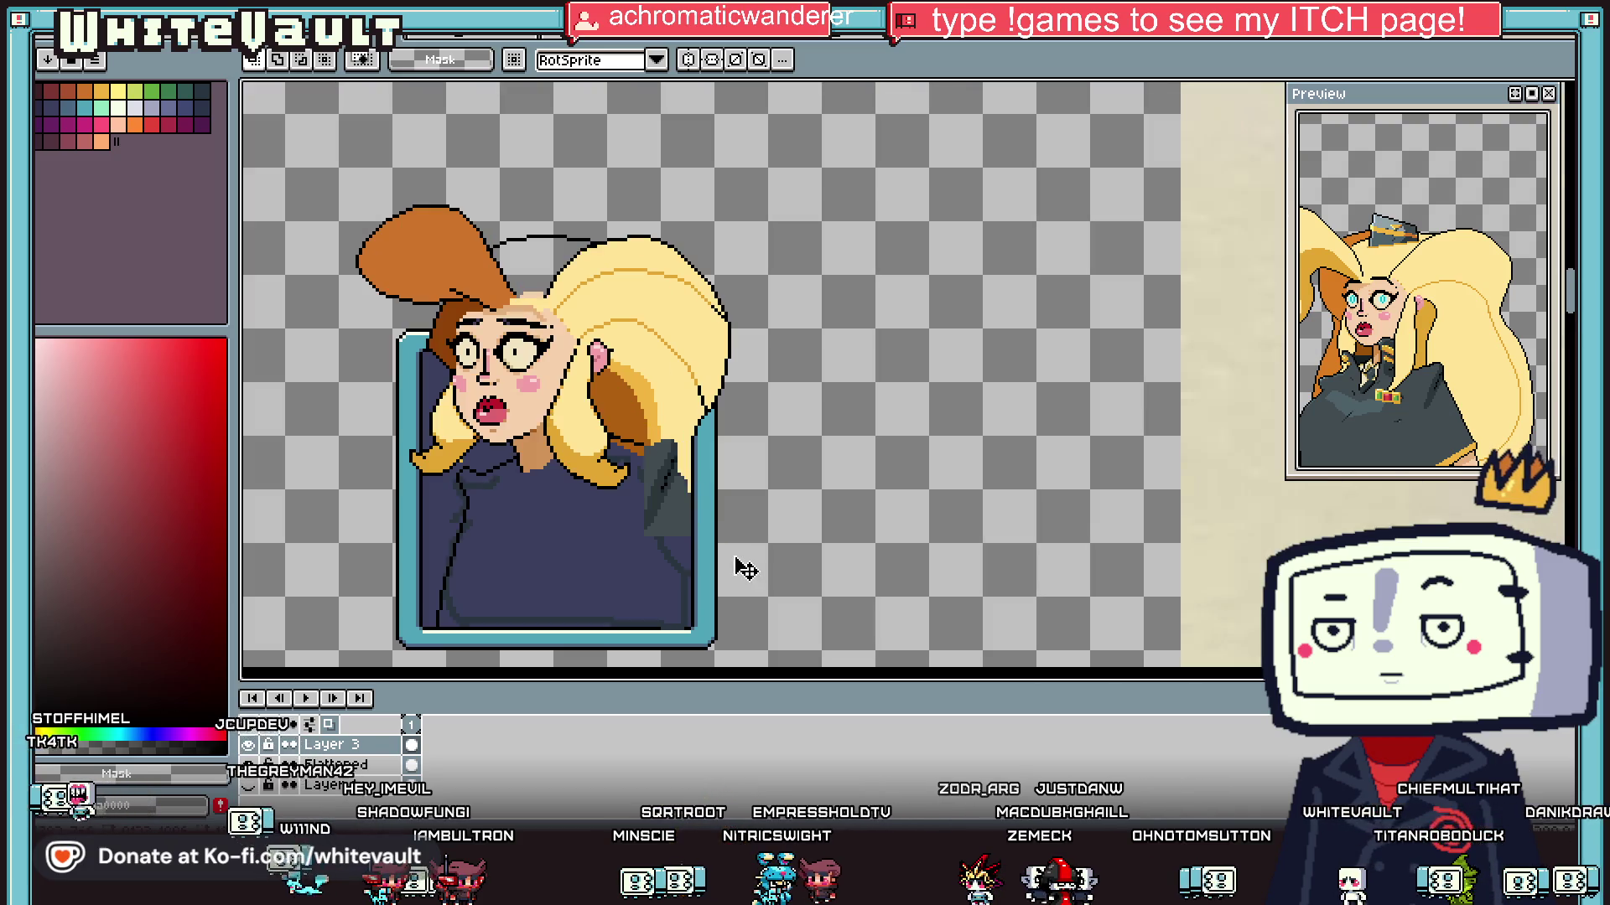
{"action": "scroll", "coordinate": [659, 545], "scroll_direction": "up", "scroll_amount": 4}
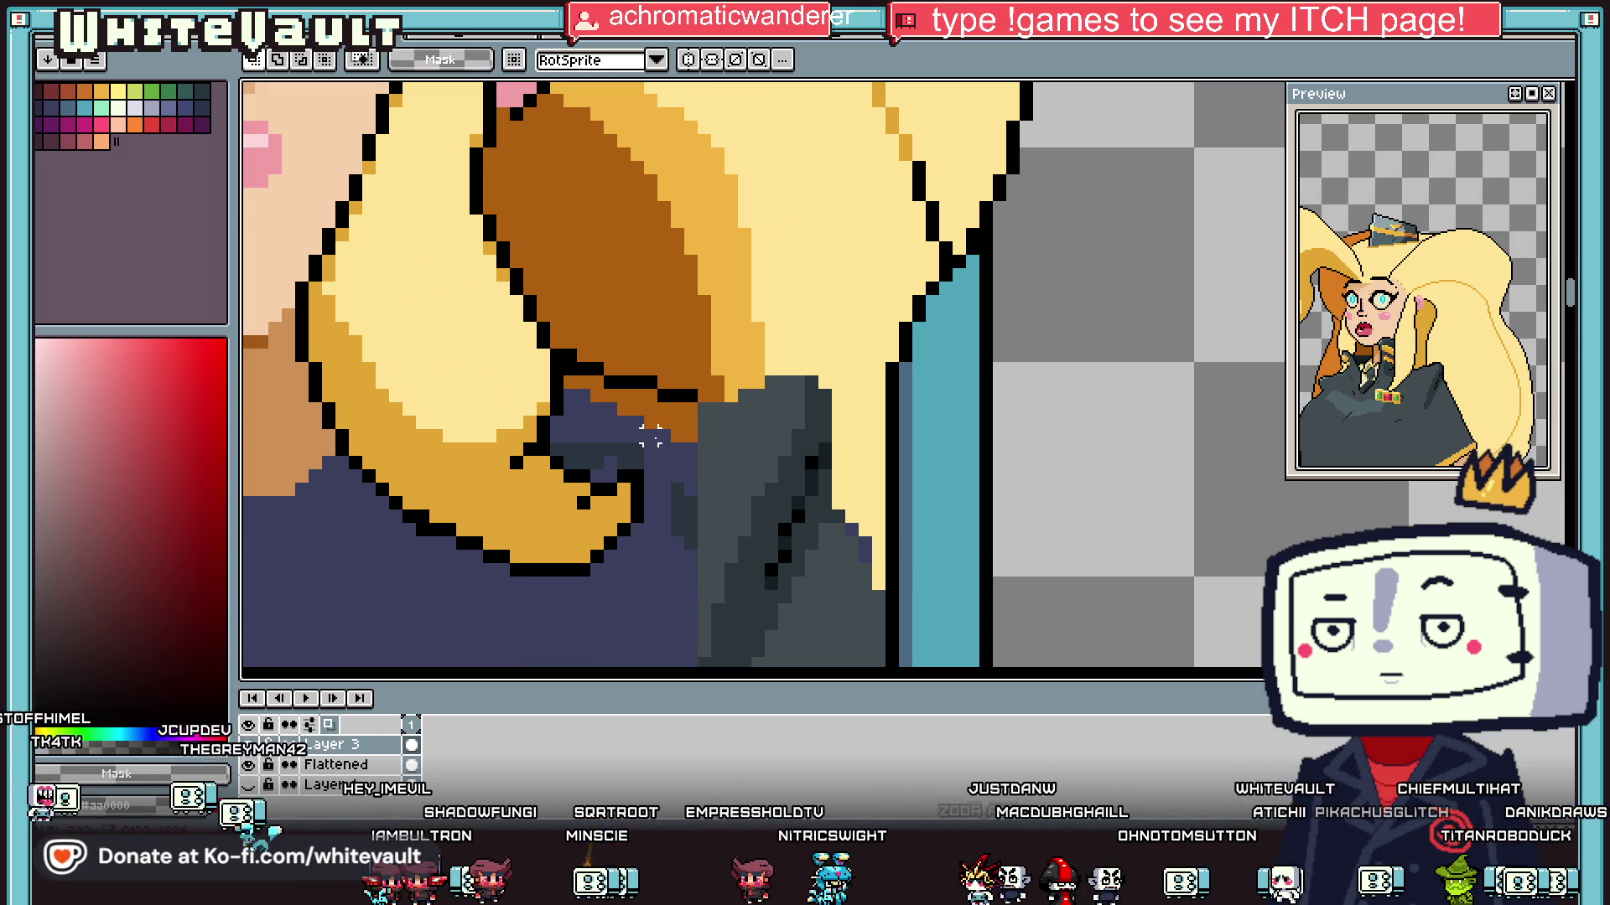
{"action": "key", "text": "b"}
{"action": "left_click", "coordinate": [744, 433], "text": "alt"}
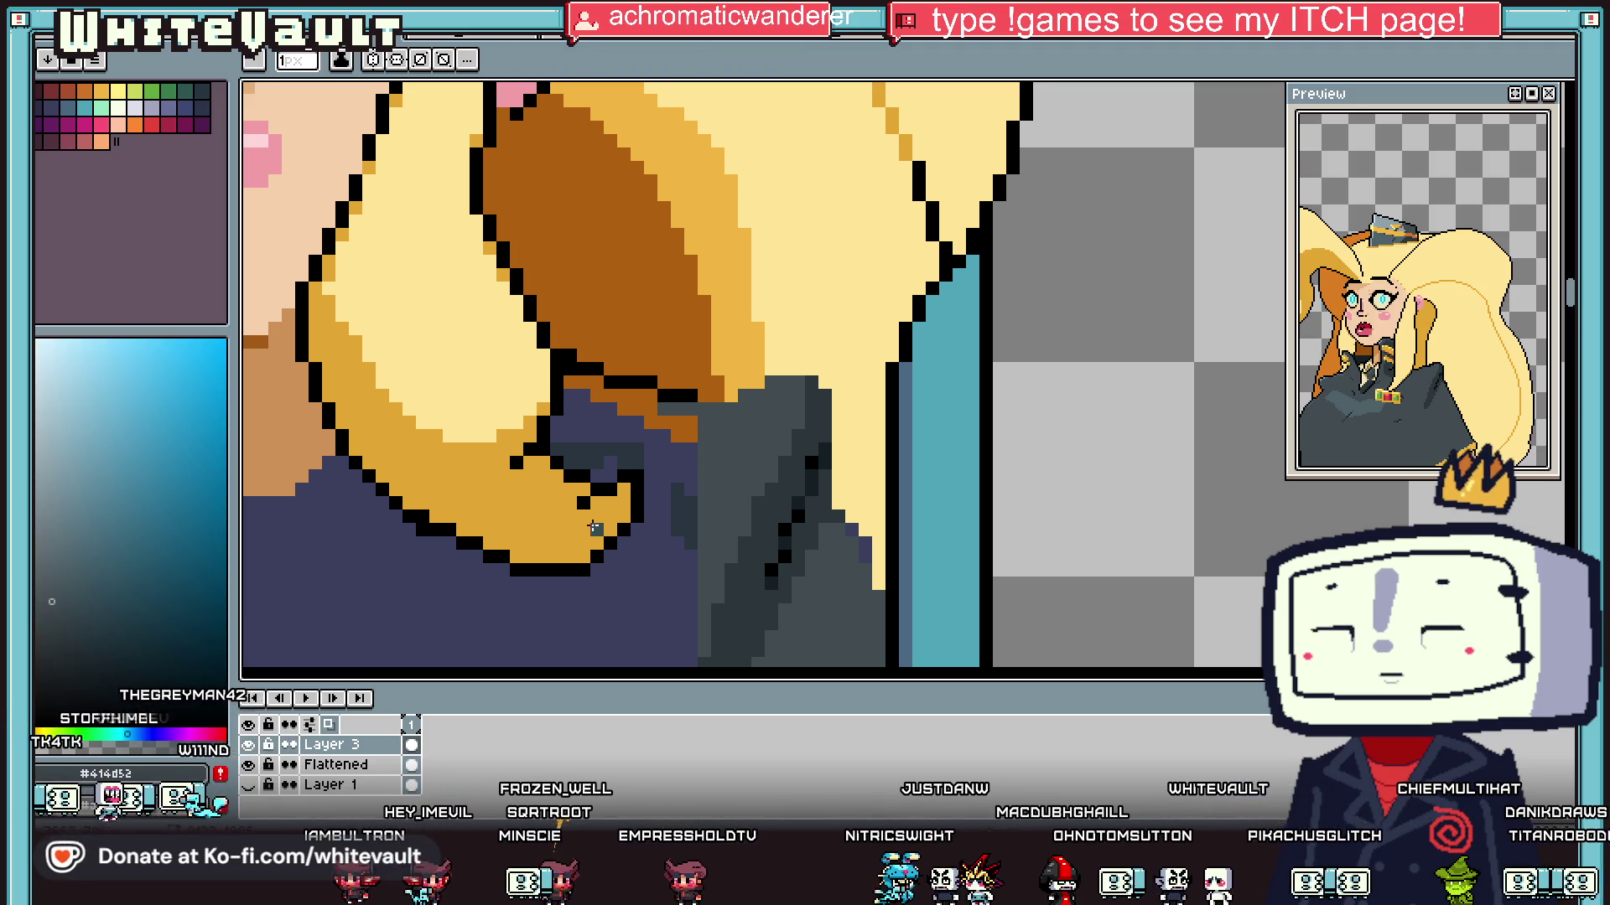
{"action": "scroll", "coordinate": [661, 412], "scroll_direction": "down", "scroll_amount": 2}
{"action": "scroll", "coordinate": [655, 532], "scroll_direction": "up", "scroll_amount": 2}
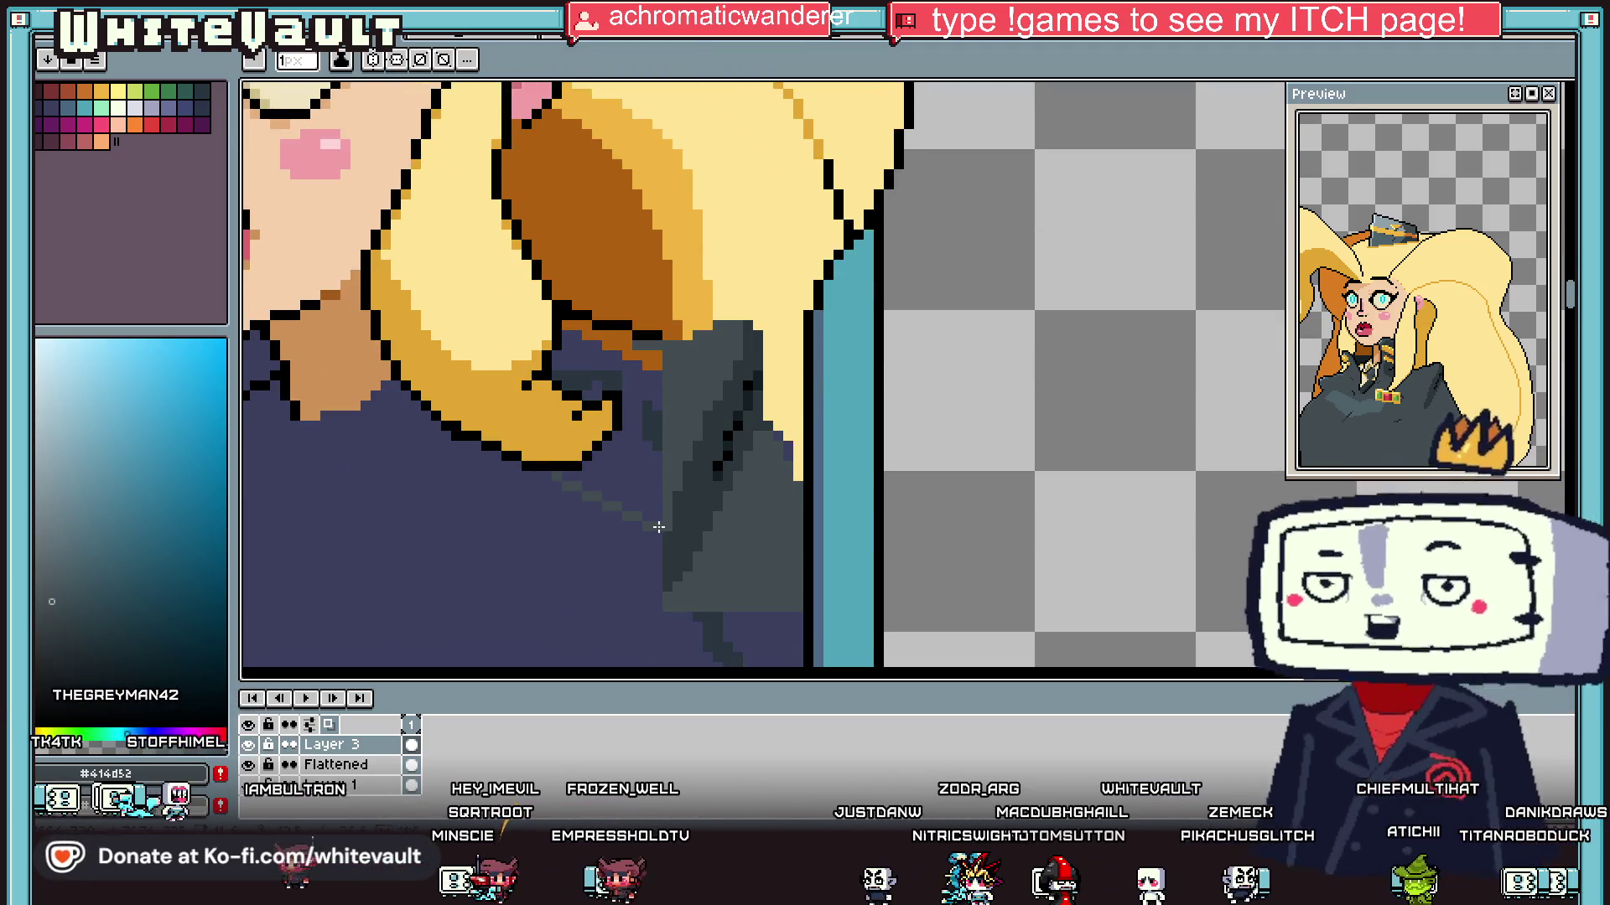
{"action": "key", "text": "g"}
{"action": "left_click", "coordinate": [644, 431]}
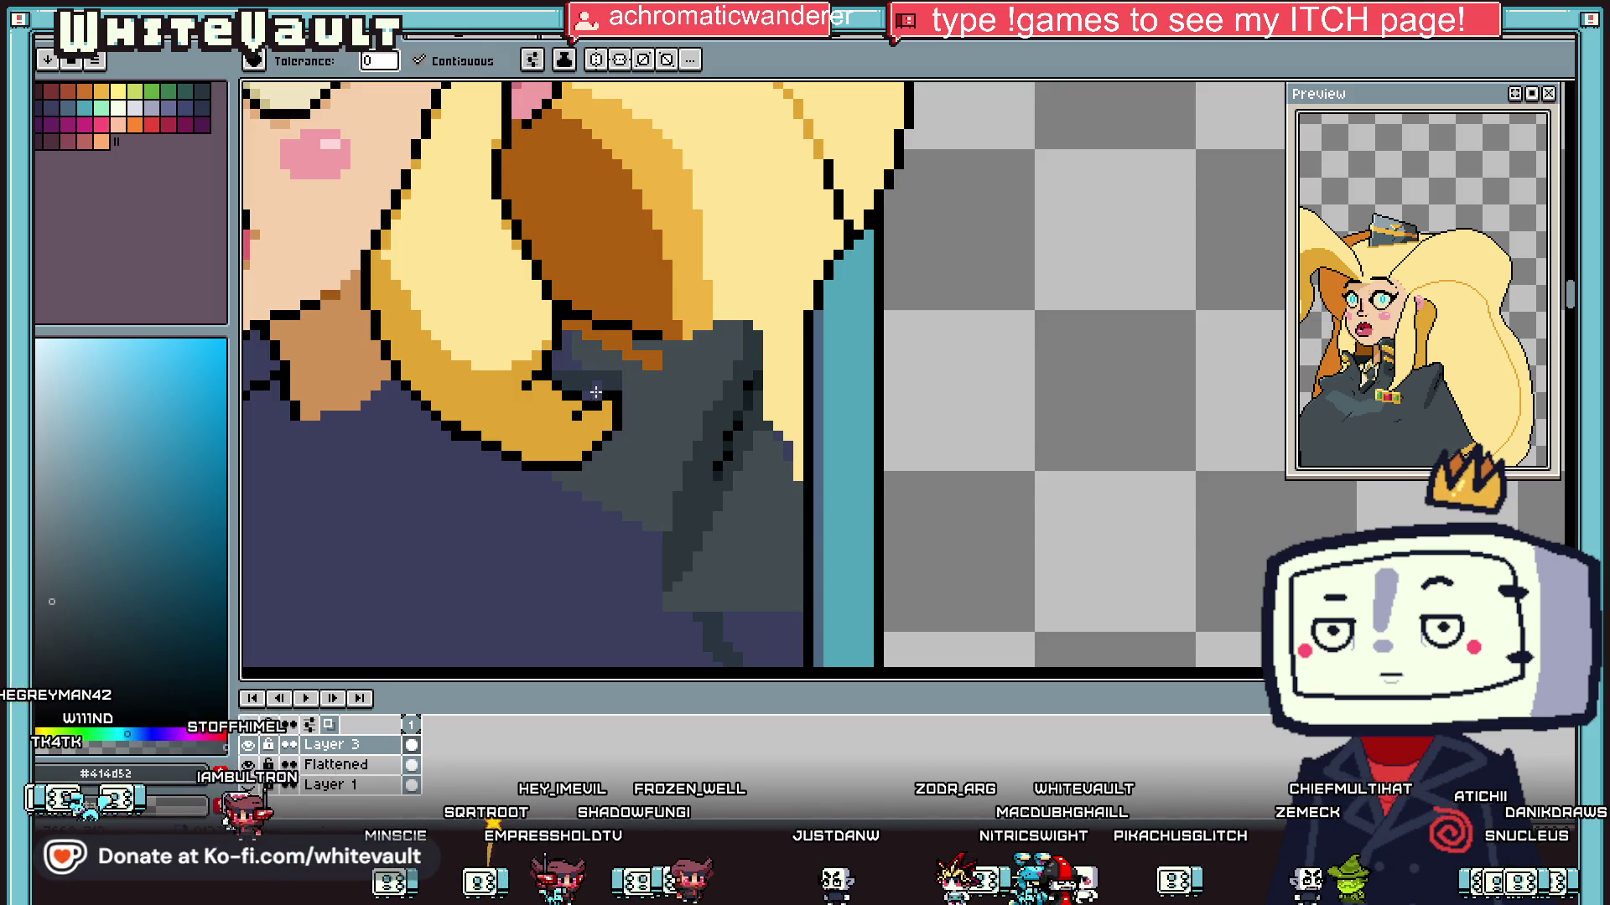
{"action": "left_click", "coordinate": [598, 335]}
Step: Extend the black outline along the top of the fold
{"action": "scroll", "coordinate": [709, 406], "scroll_direction": "down", "scroll_amount": 4}
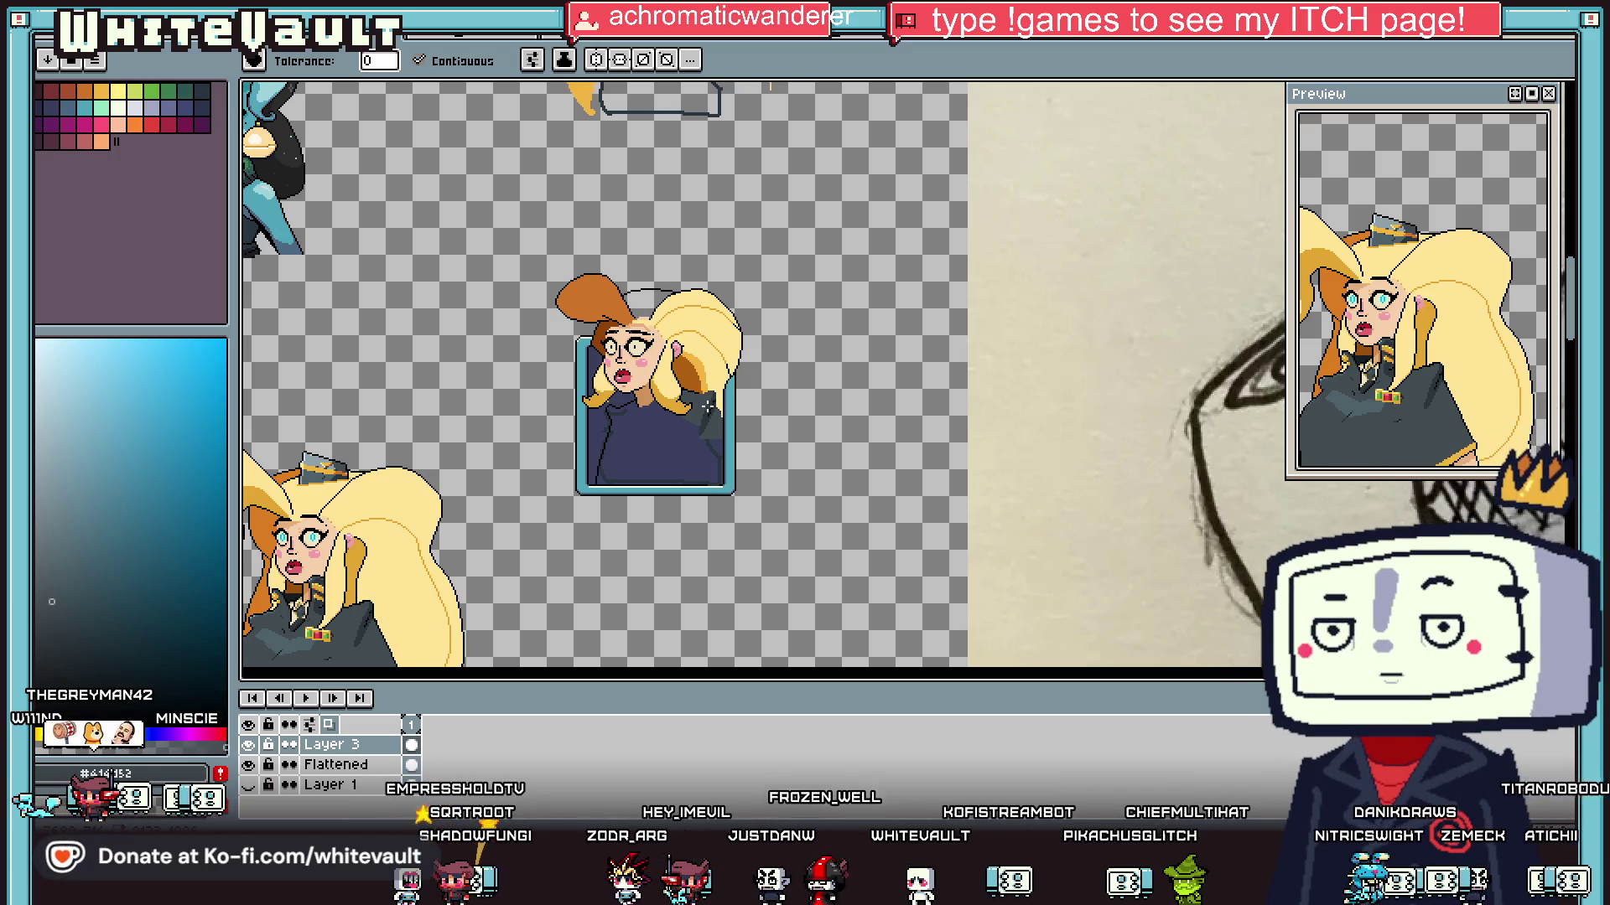
{"action": "key", "text": "i"}
{"action": "scroll", "coordinate": [692, 427], "scroll_direction": "up", "scroll_amount": 5}
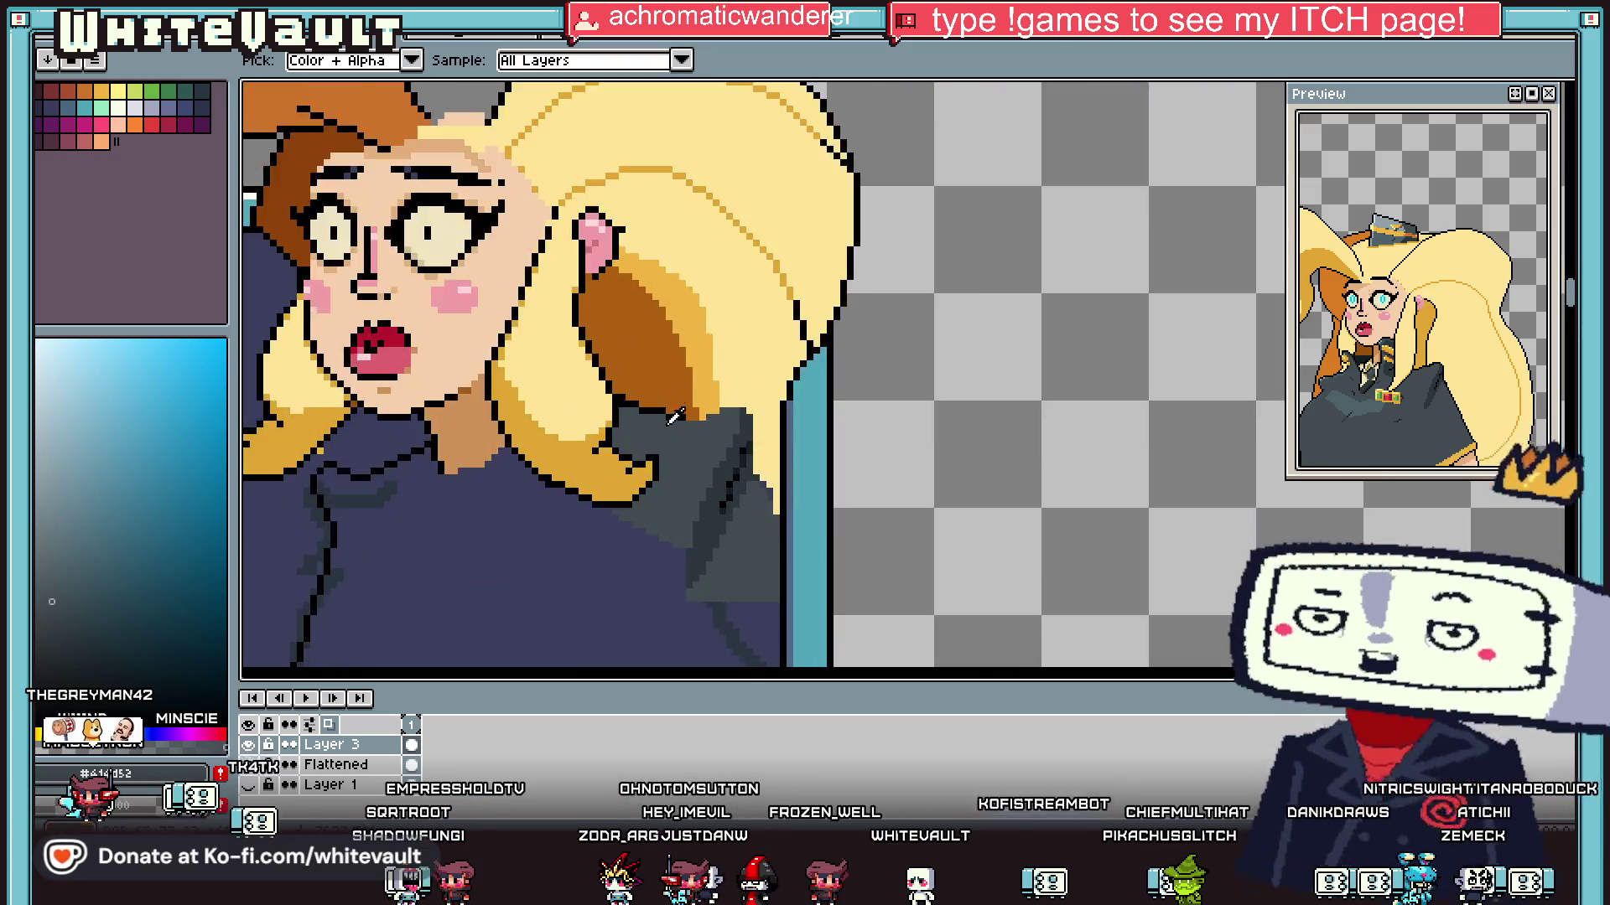
{"action": "left_click", "coordinate": [721, 416]}
{"action": "key", "text": "b"}
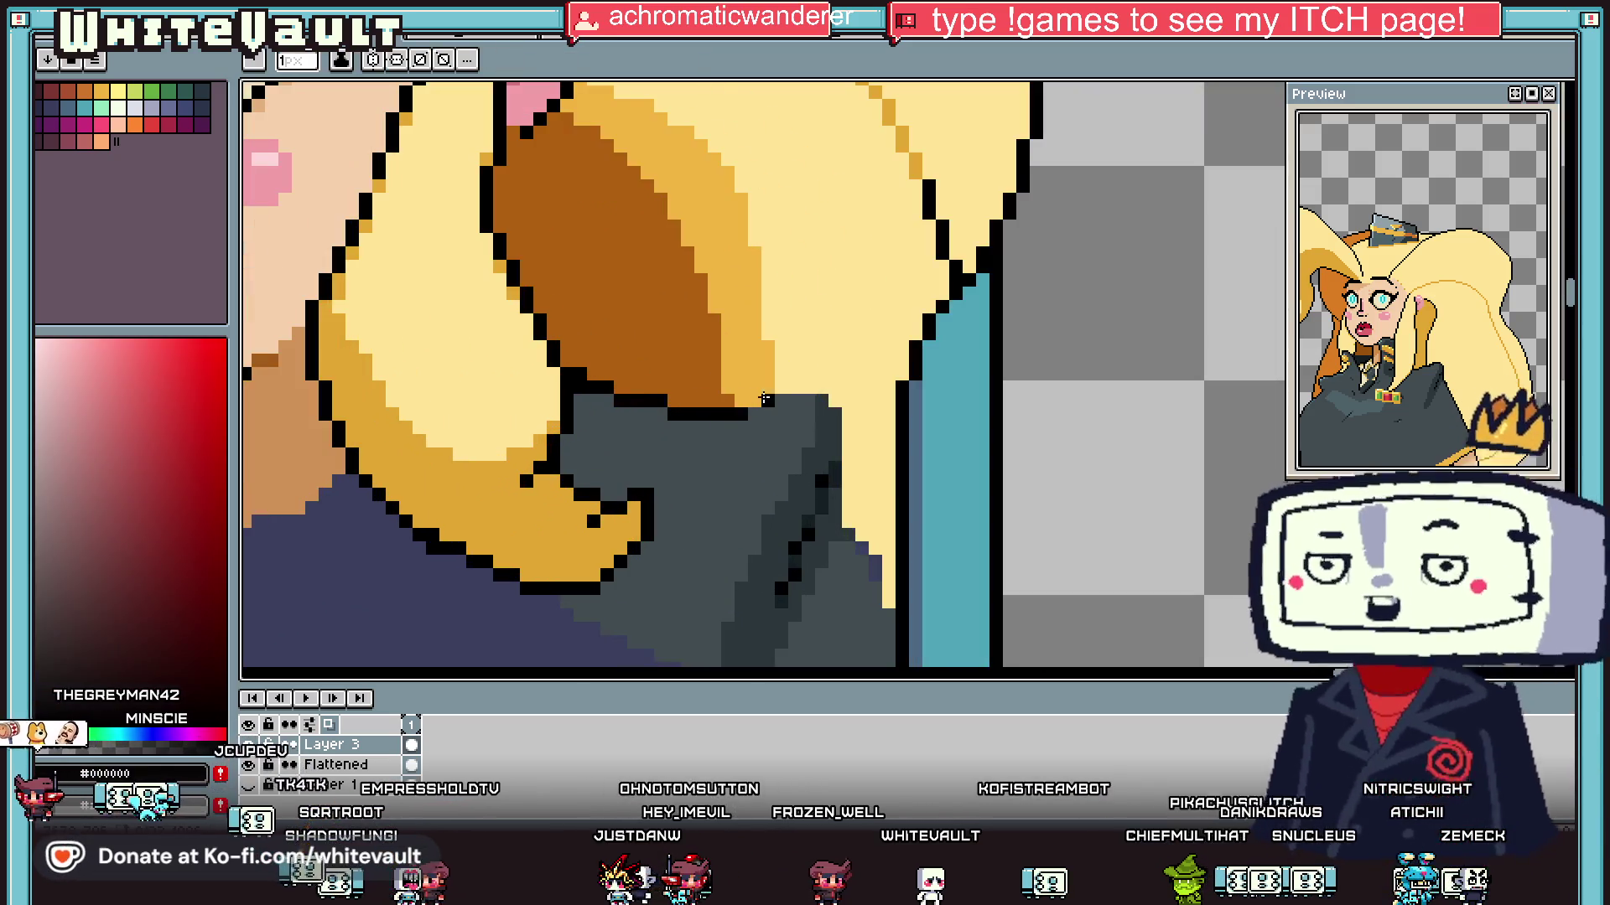
{"action": "mouse_move", "coordinate": [721, 416]}
{"action": "left_mouse_down"}
{"action": "mouse_move", "coordinate": [821, 391]}
{"action": "mouse_move", "coordinate": [859, 540]}
{"action": "left_mouse_up"}
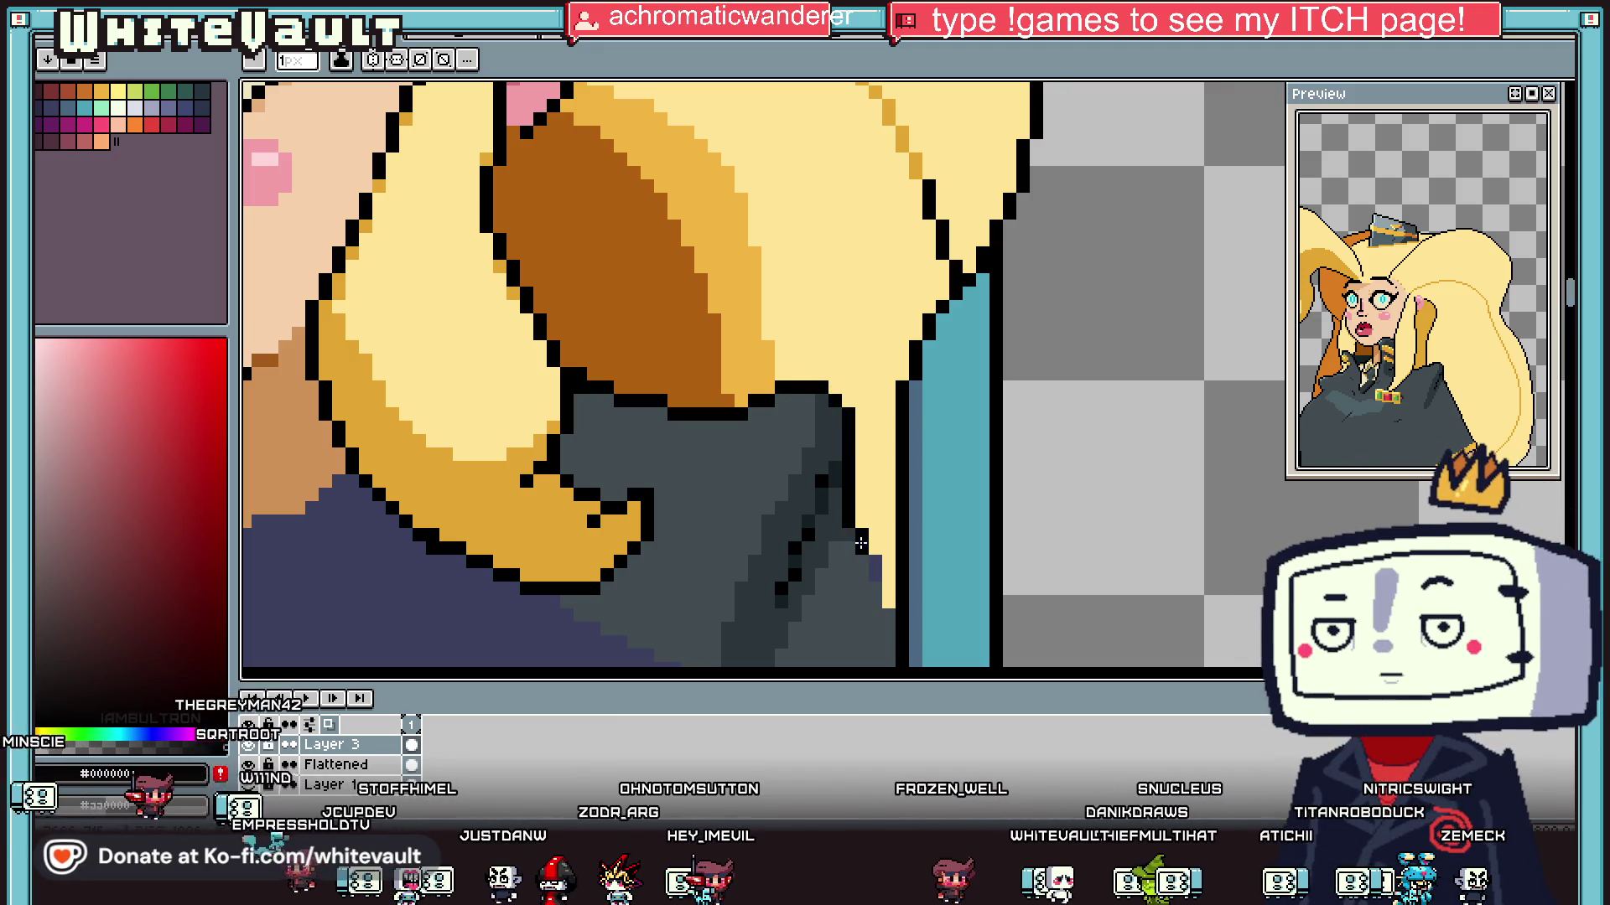
{"action": "scroll", "coordinate": [886, 594], "scroll_direction": "down", "scroll_amount": 3}
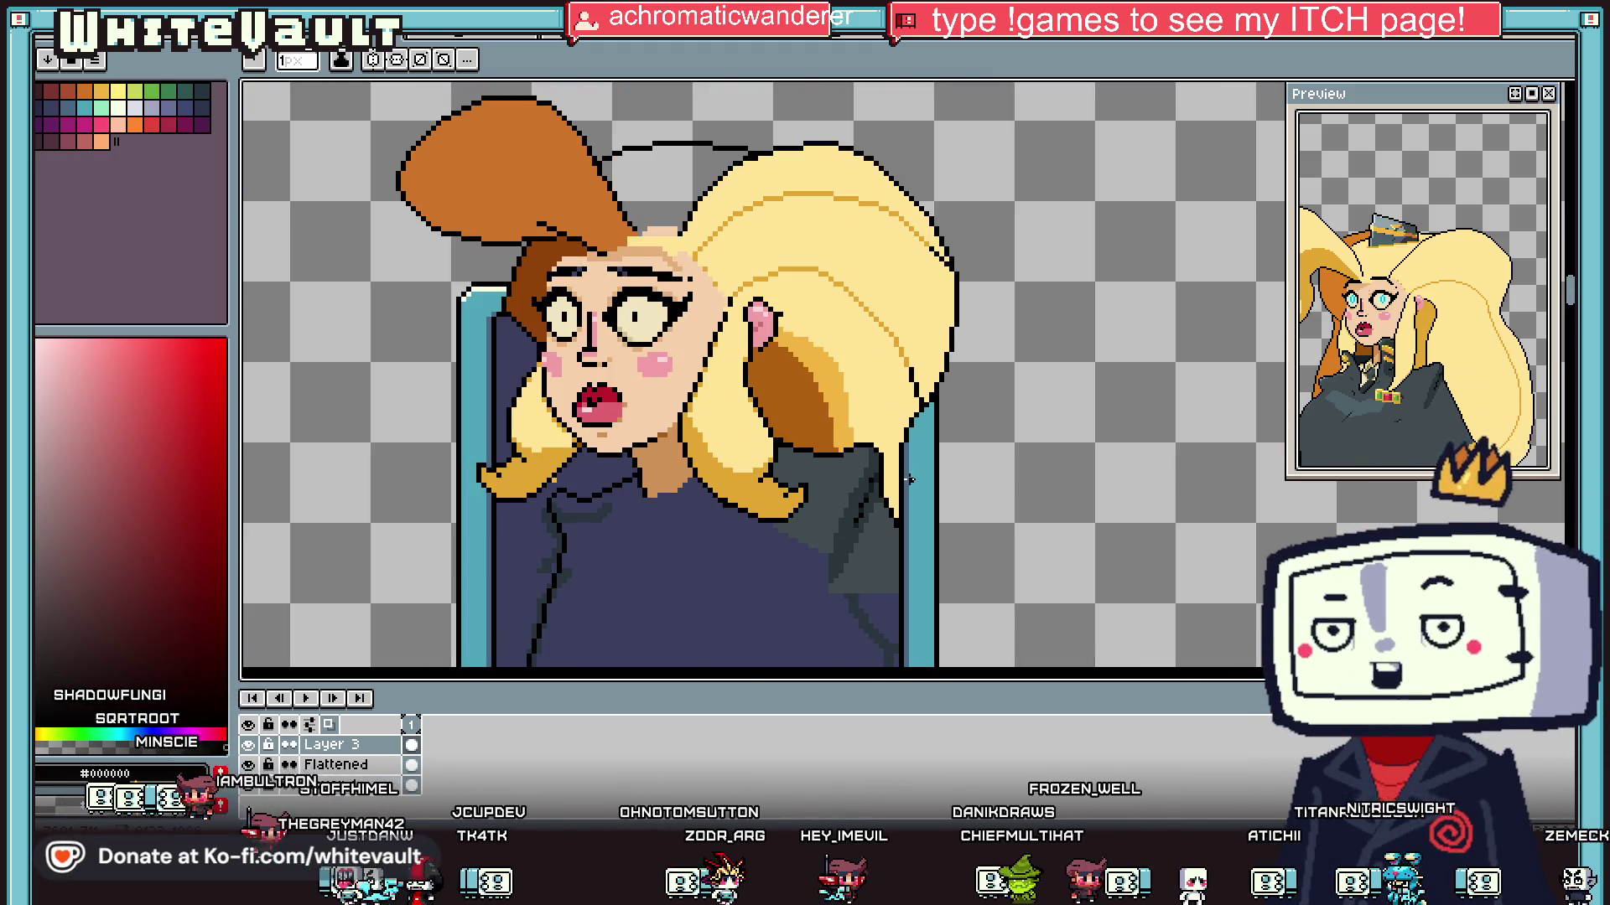
{"action": "key", "text": "i"}
{"action": "scroll", "coordinate": [836, 484], "scroll_direction": "down", "scroll_amount": 2}
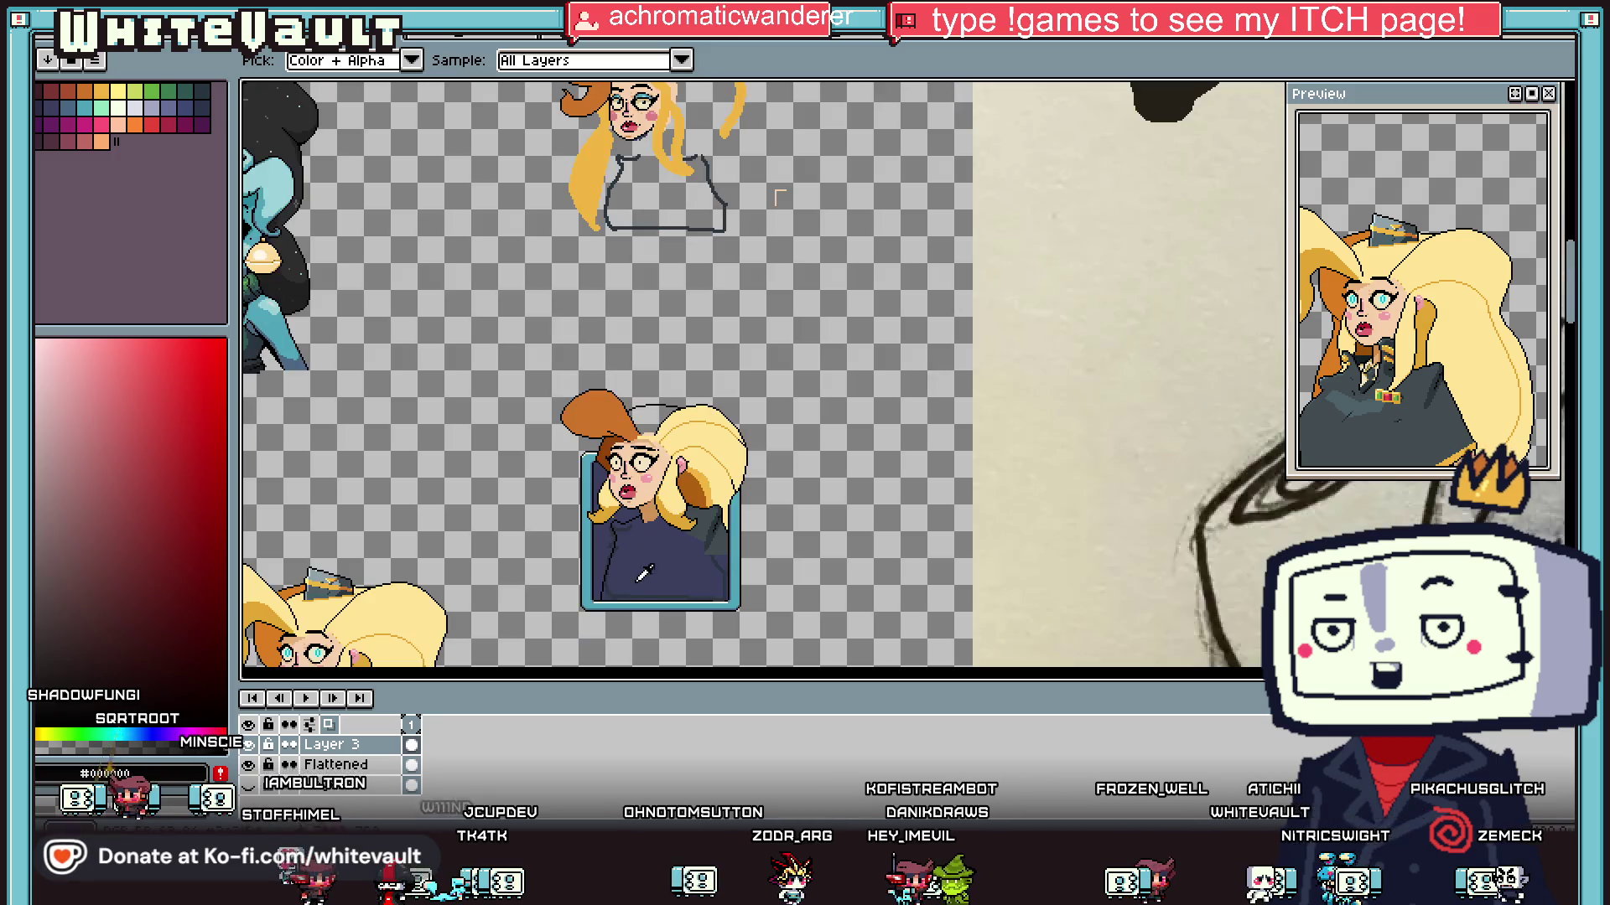
Step: Pick the fold's dark grey (#414d52) and draw a line along the sweater's bottom edge
{"action": "scroll", "coordinate": [889, 436], "scroll_direction": "up", "scroll_amount": 2}
{"action": "left_click", "coordinate": [905, 396]}
{"action": "key", "text": "b"}
{"action": "scroll", "coordinate": [919, 453], "scroll_direction": "up", "scroll_amount": 1}
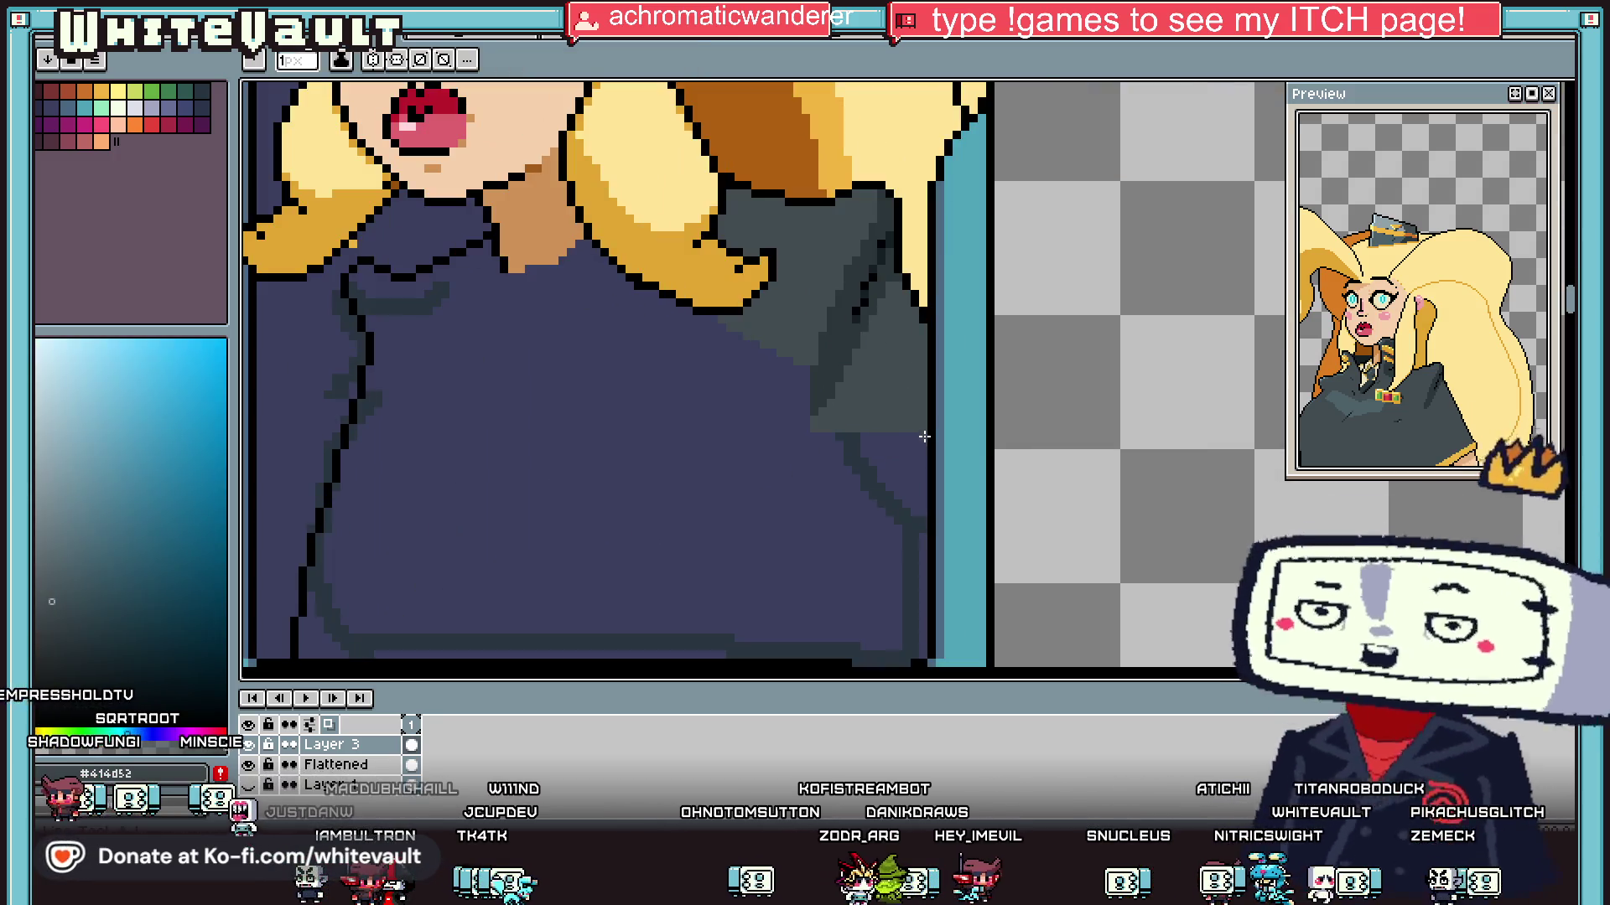
{"action": "scroll", "coordinate": [922, 459], "scroll_direction": "up", "scroll_amount": 1}
{"action": "left_click", "coordinate": [402, 459], "text": "shift"}
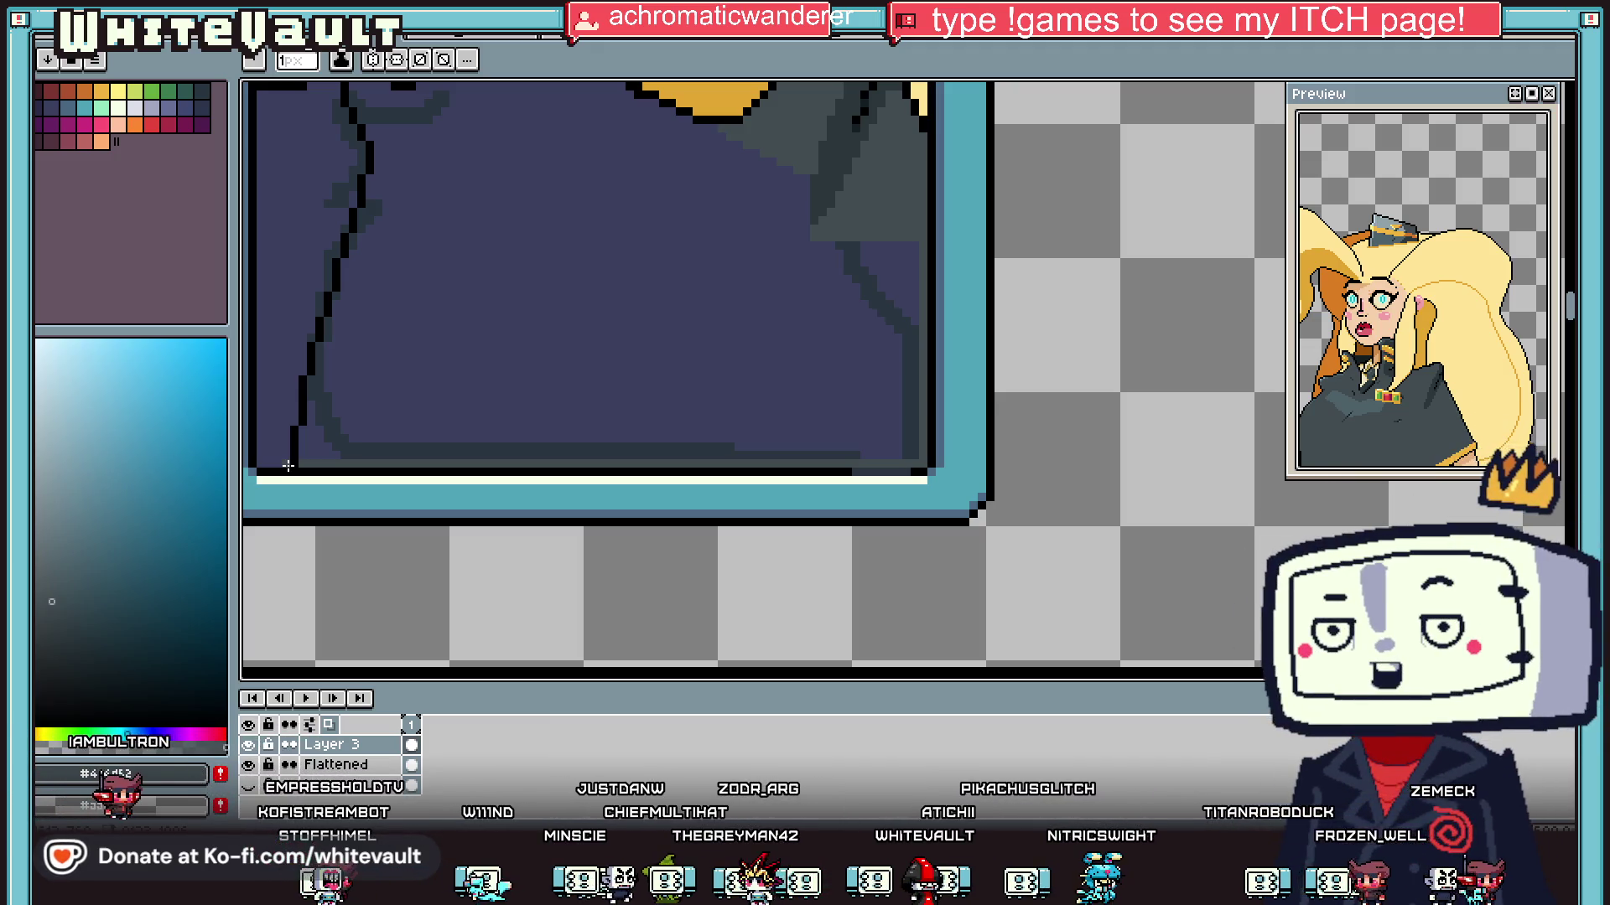
Step: Bucket-fill the navy sweater with the dark grey
{"action": "scroll", "coordinate": [475, 359], "scroll_direction": "down", "scroll_amount": 1}
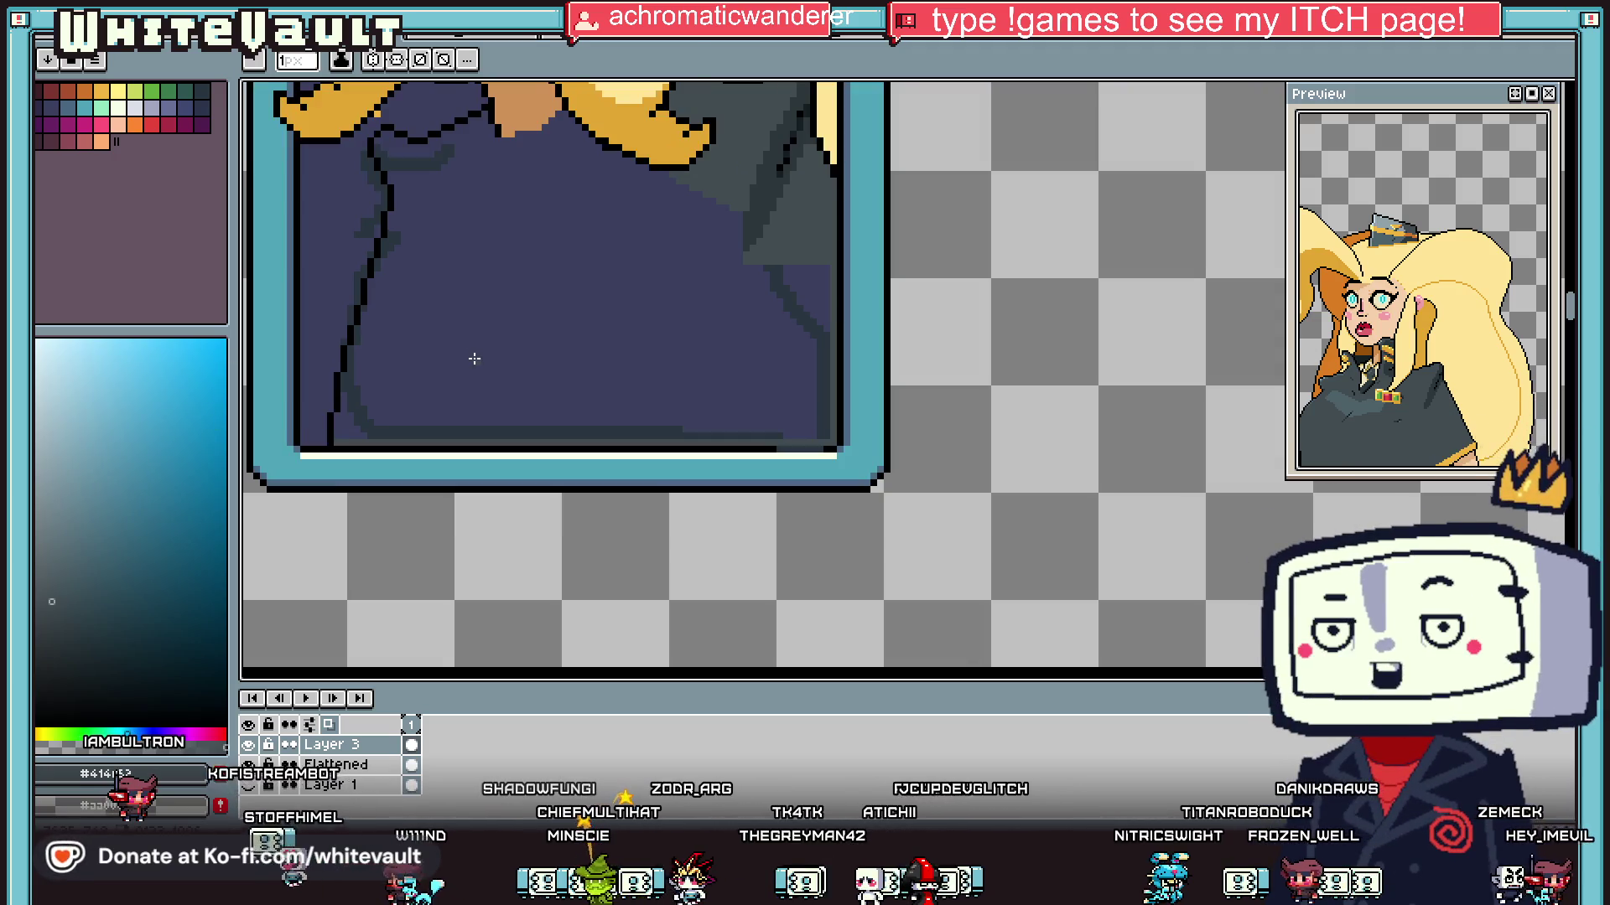
{"action": "key", "text": "g"}
{"action": "left_click", "coordinate": [373, 393]}
{"action": "scroll", "coordinate": [360, 413], "scroll_direction": "down", "scroll_amount": 2}
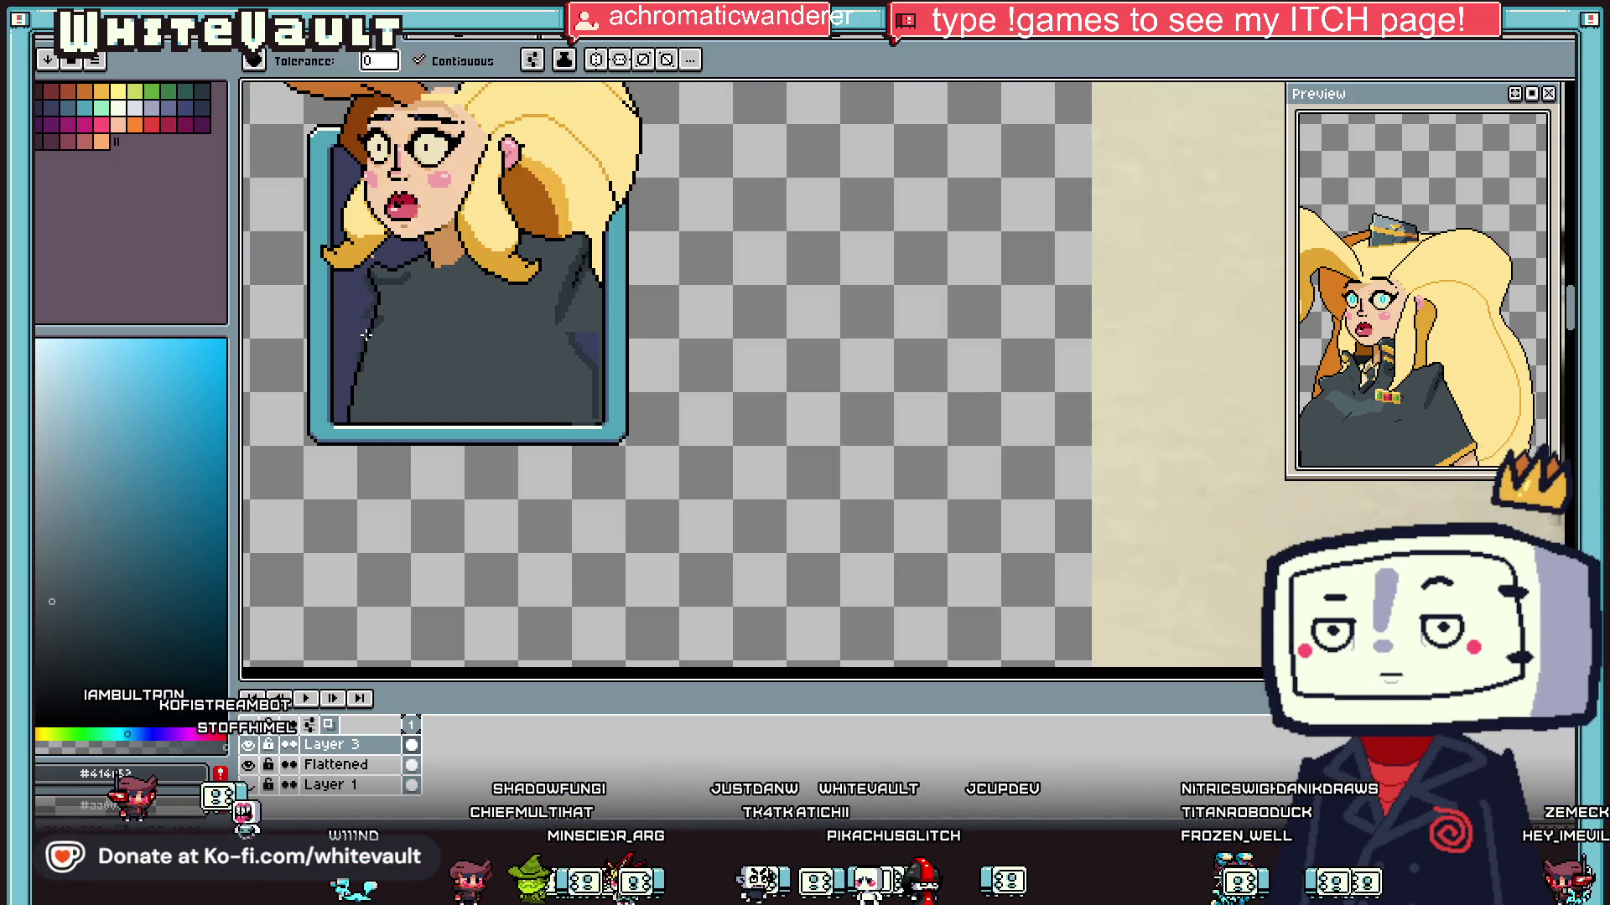
{"action": "scroll", "coordinate": [378, 319], "scroll_direction": "up", "scroll_amount": 3}
{"action": "scroll", "coordinate": [397, 301], "scroll_direction": "down", "scroll_amount": 2}
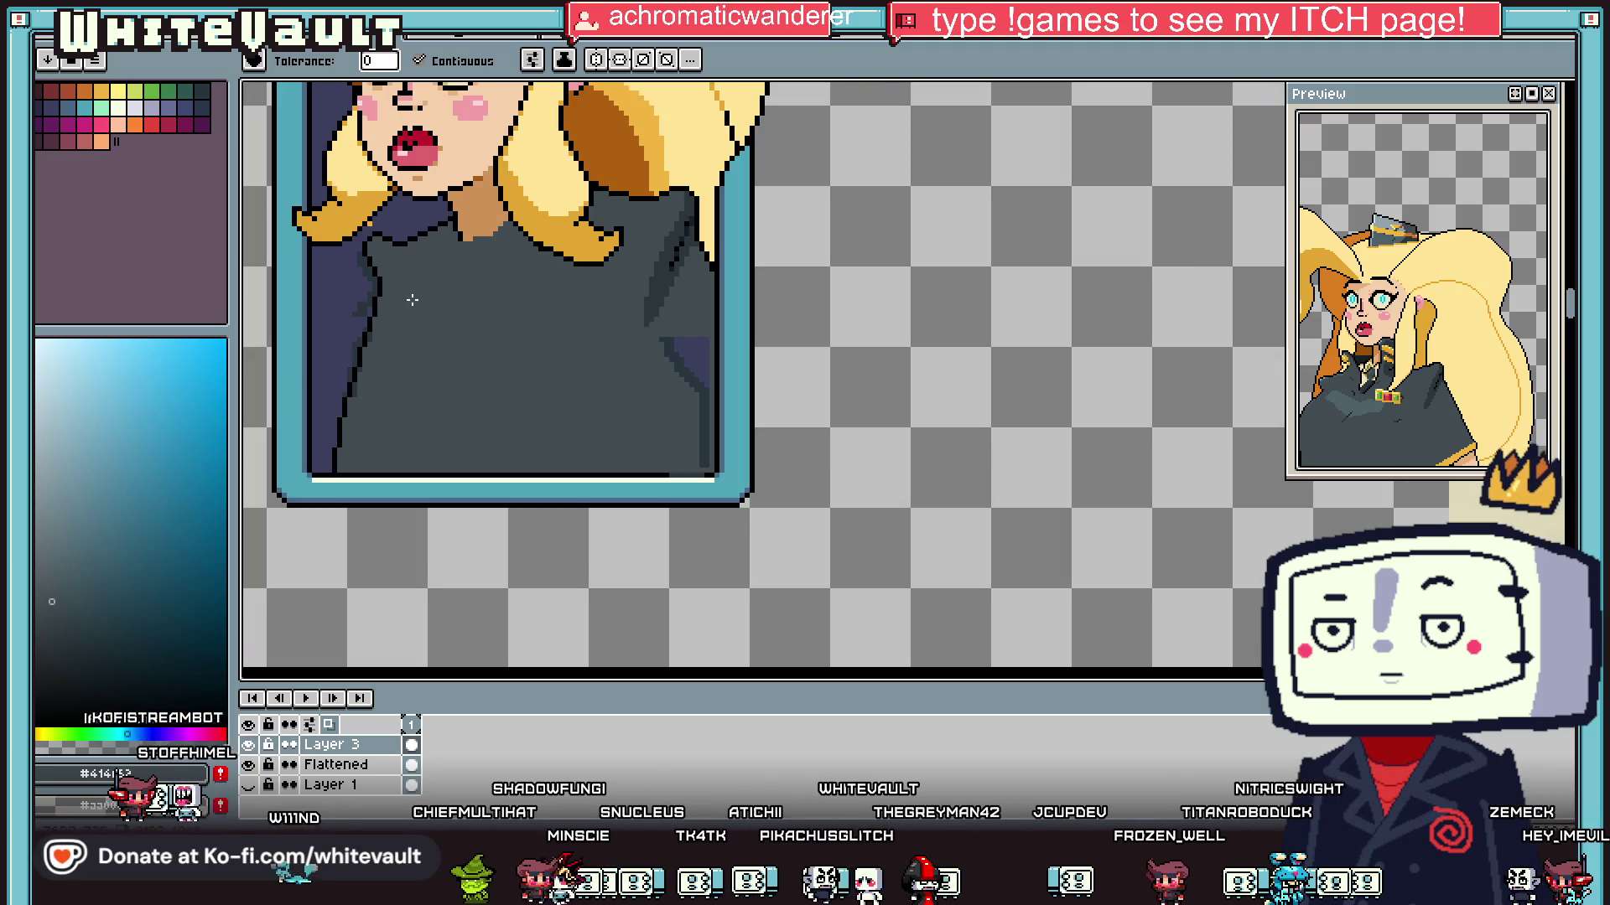
{"action": "left_click", "coordinate": [375, 285], "text": "alt"}
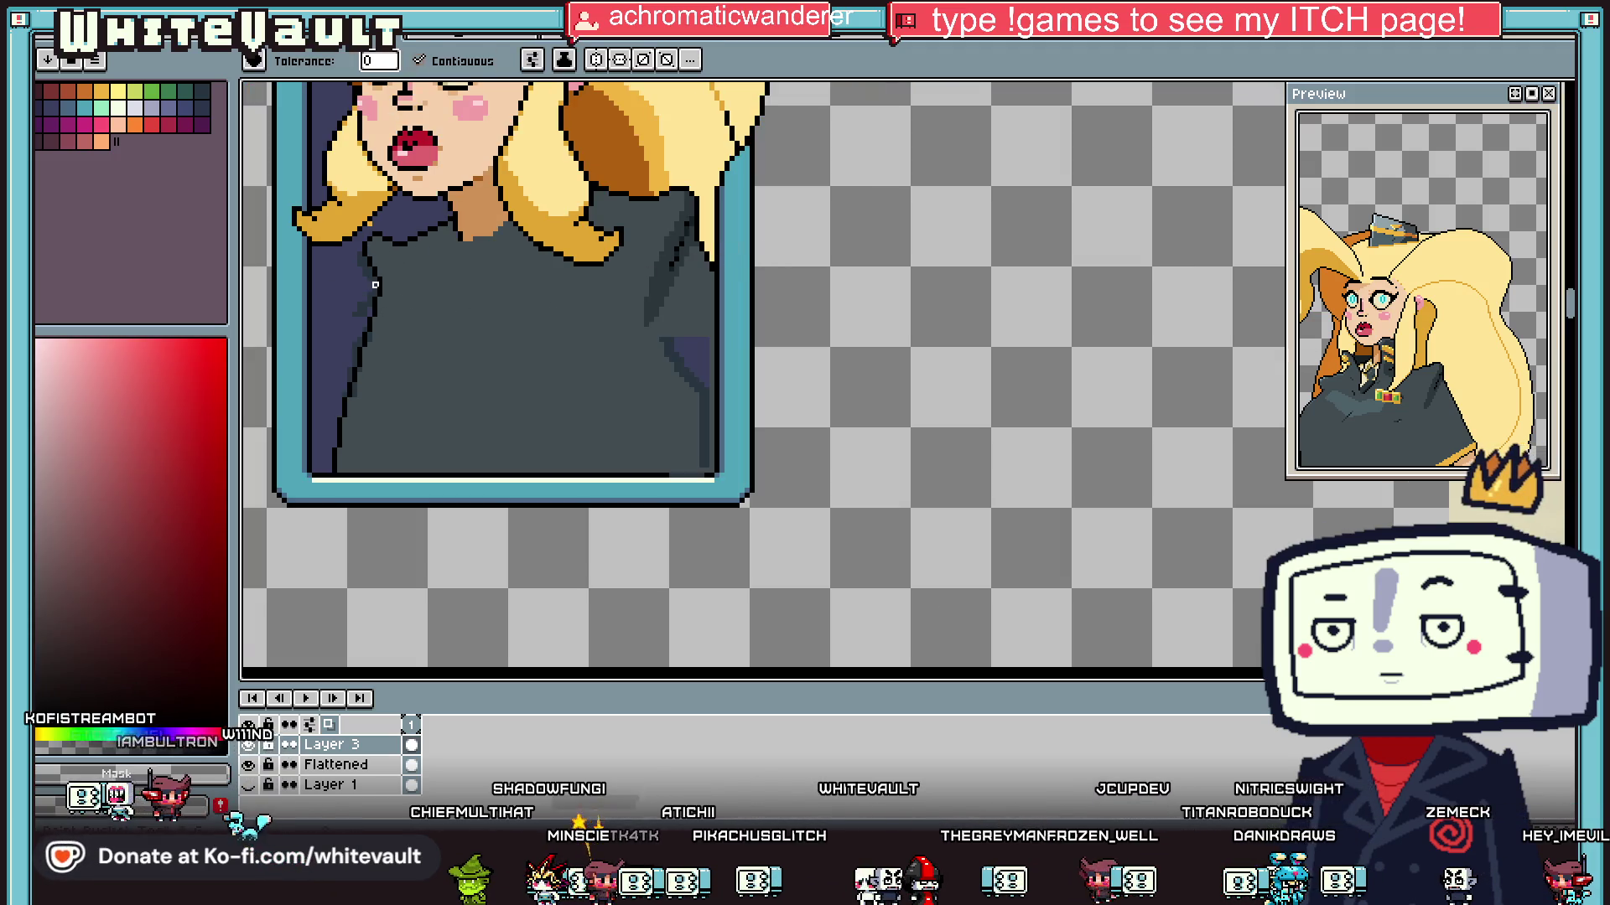
Step: Fill the sweater's dark shadow line with the same grey
{"action": "scroll", "coordinate": [721, 311], "scroll_direction": "up", "scroll_amount": 1}
{"action": "left_click", "coordinate": [708, 316], "text": "alt"}
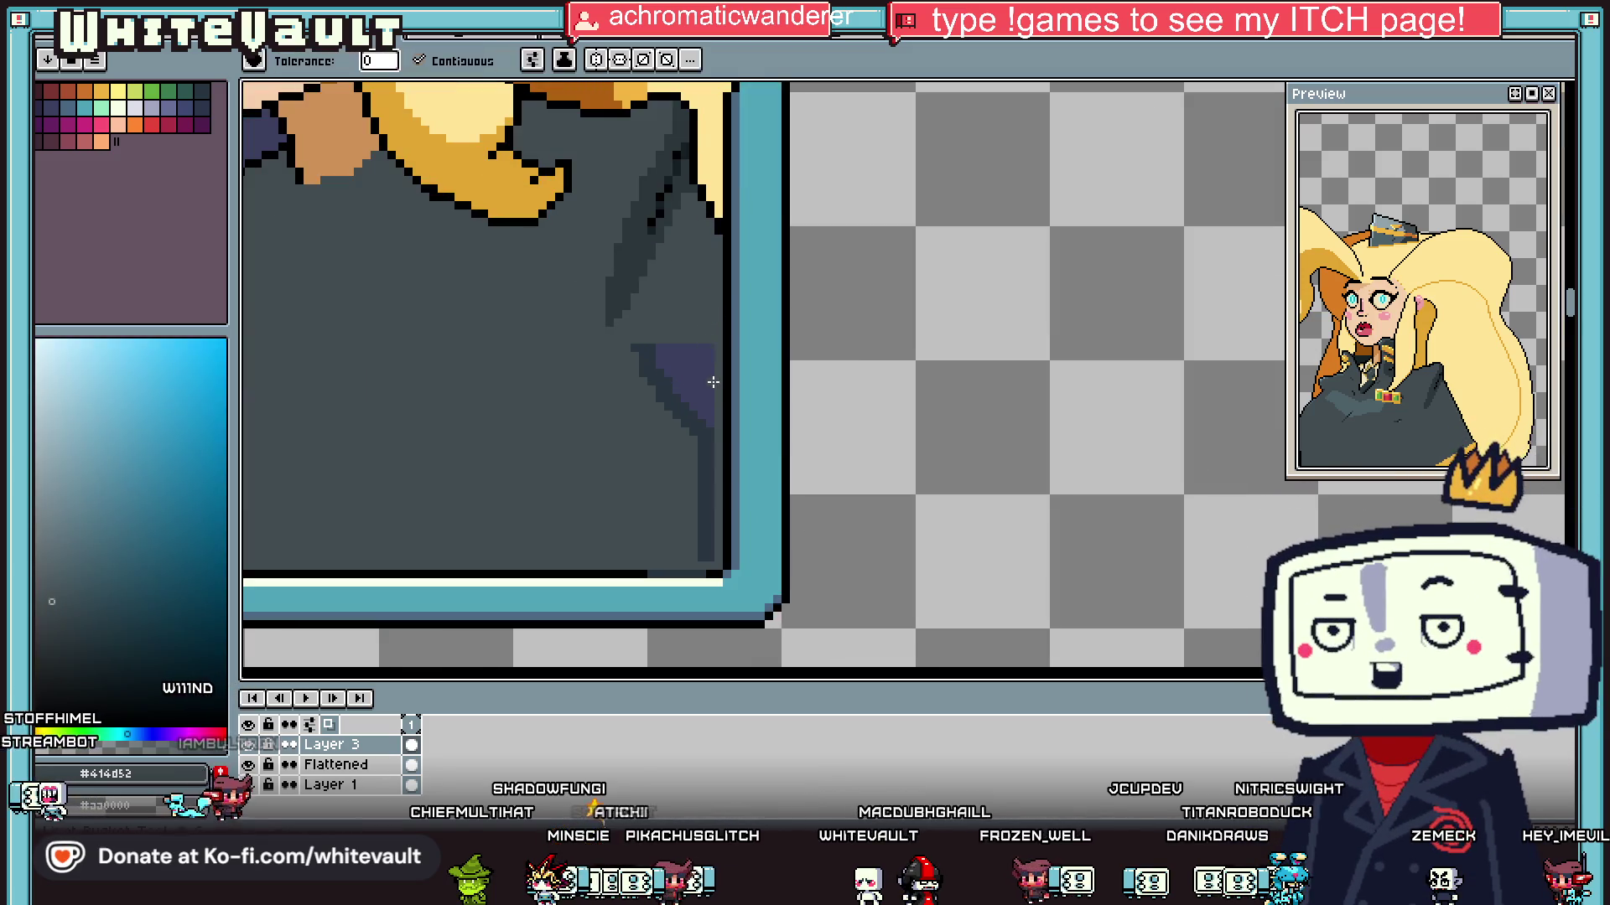
{"action": "left_click", "coordinate": [707, 439]}
{"action": "scroll", "coordinate": [660, 360], "scroll_direction": "down", "scroll_amount": 1}
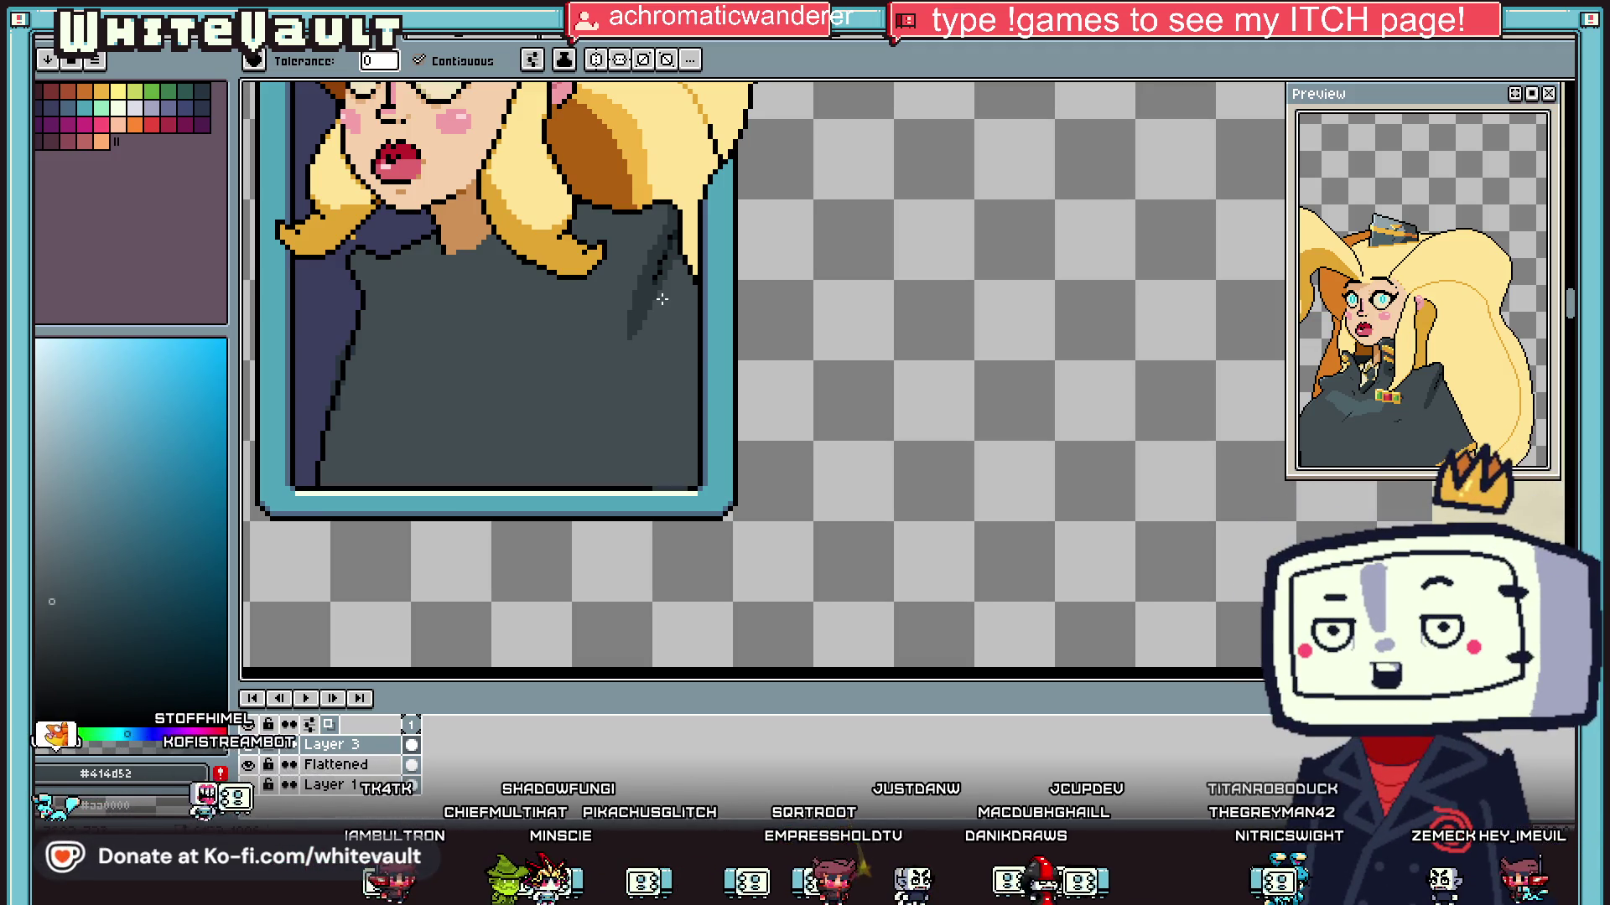
{"action": "key", "text": "b"}
{"action": "scroll", "coordinate": [340, 370], "scroll_direction": "down", "scroll_amount": 2}
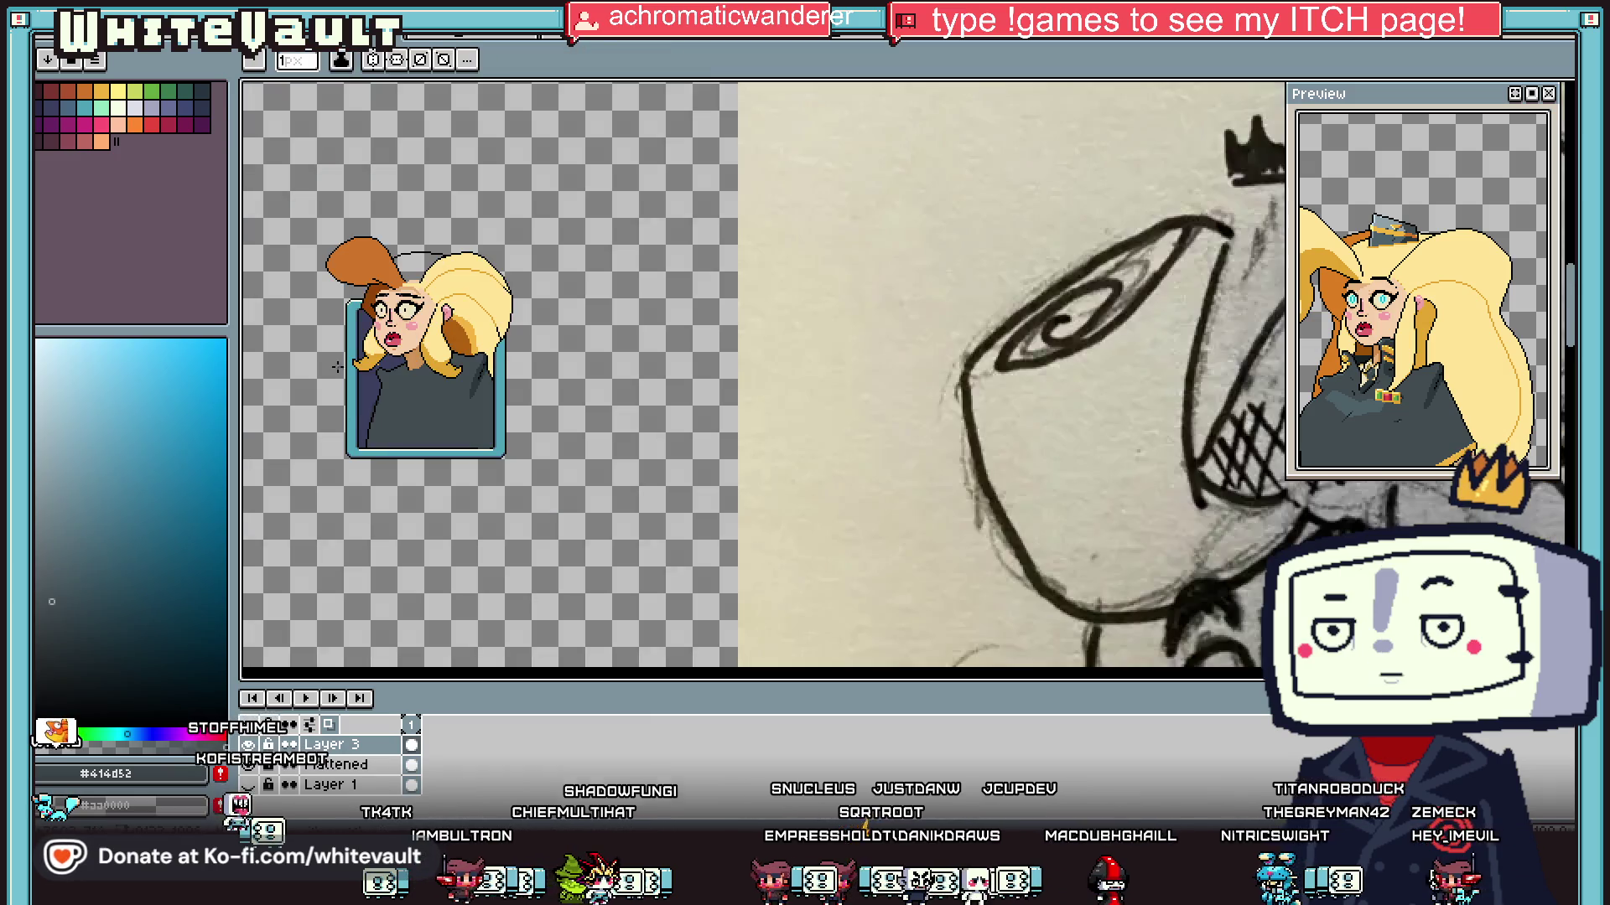
{"action": "scroll", "coordinate": [335, 365], "scroll_direction": "up", "scroll_amount": 2}
Step: Resample the sweater grey, then pick black from the collar outline for the pencil
{"action": "left_click", "coordinate": [344, 463], "text": "alt"}
{"action": "key", "text": "g"}
{"action": "scroll", "coordinate": [446, 442], "scroll_direction": "up", "scroll_amount": 2}
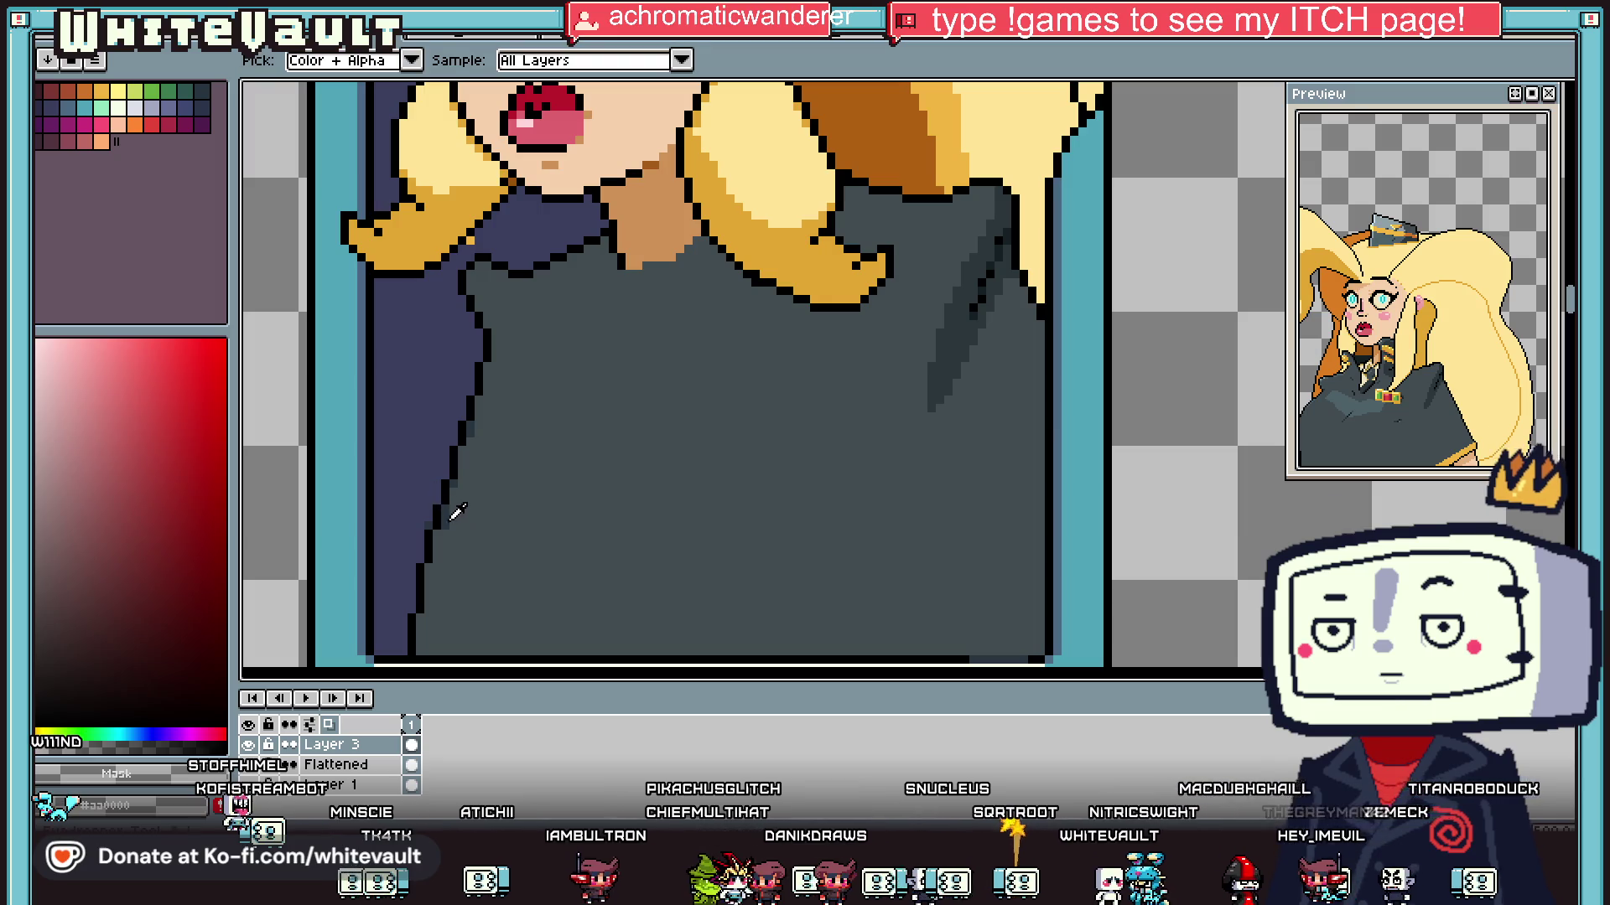
{"action": "left_click", "coordinate": [446, 521], "text": "alt"}
{"action": "key", "text": "b"}
{"action": "key", "text": "i"}
{"action": "scroll", "coordinate": [584, 497], "scroll_direction": "down", "scroll_amount": 5}
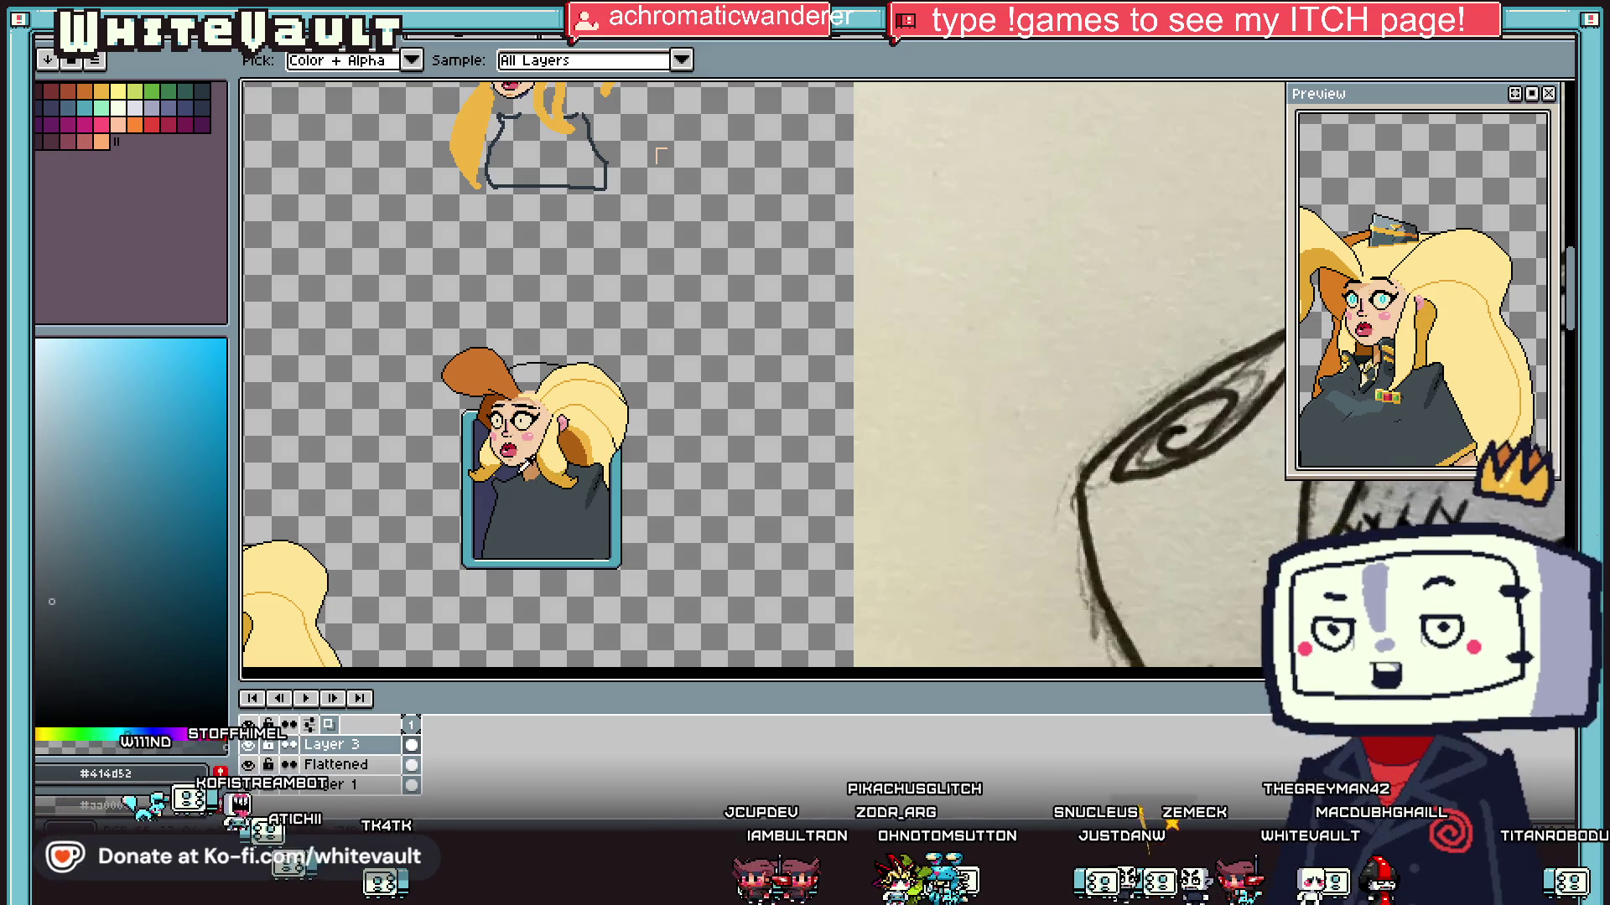
{"action": "scroll", "coordinate": [517, 468], "scroll_direction": "up", "scroll_amount": 5}
{"action": "left_click", "coordinate": [376, 598]}
{"action": "key", "text": "b"}
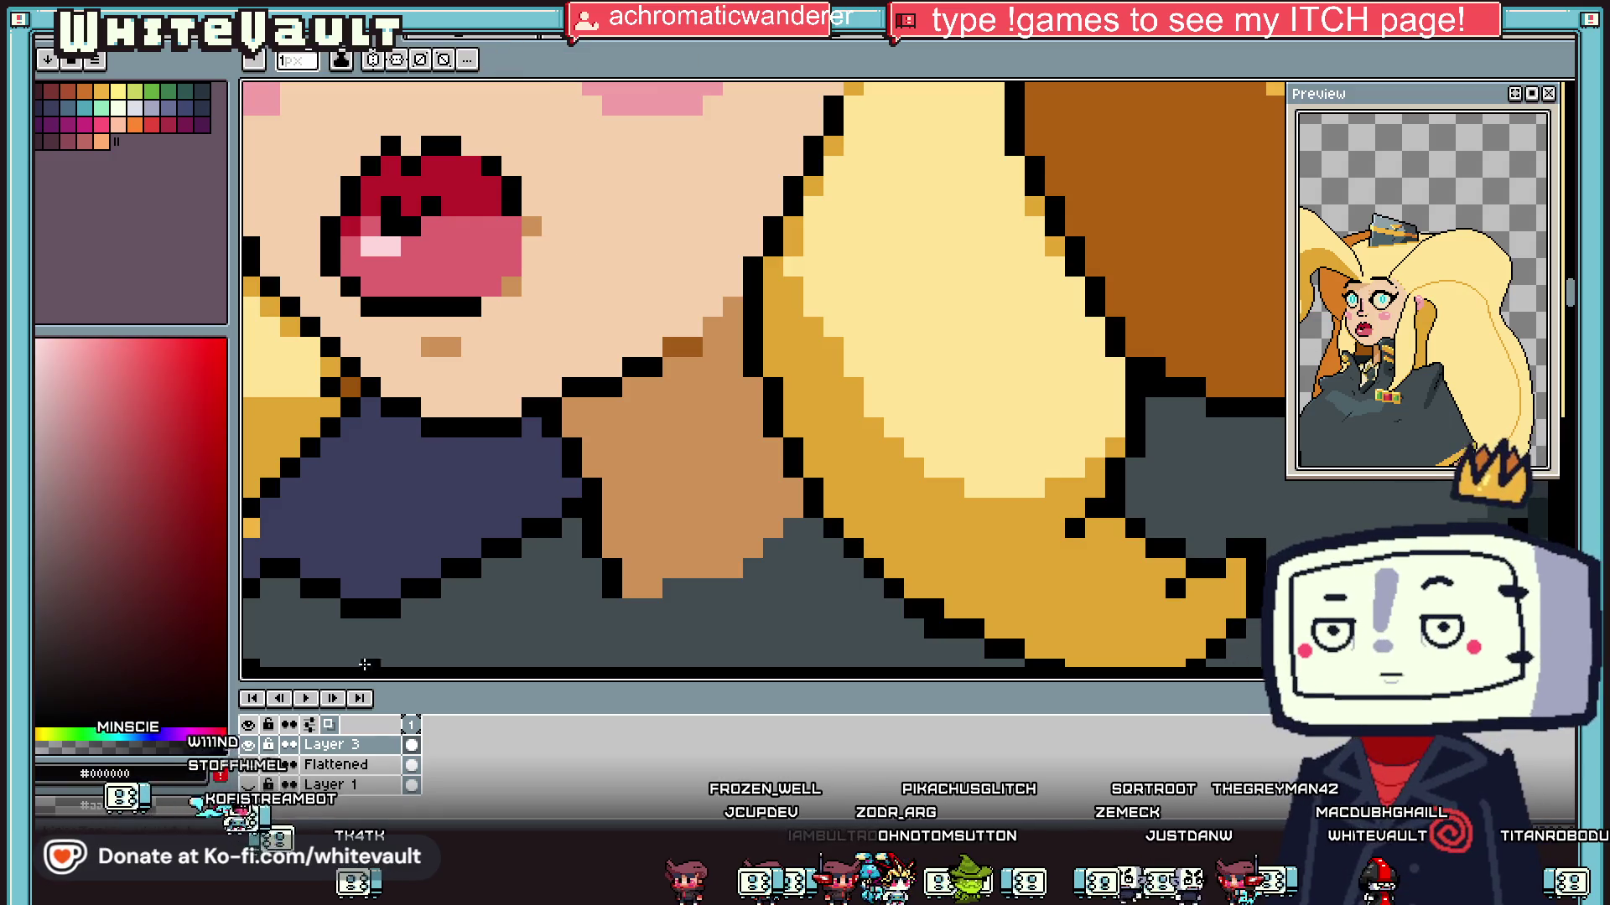
{"action": "key", "text": "i"}
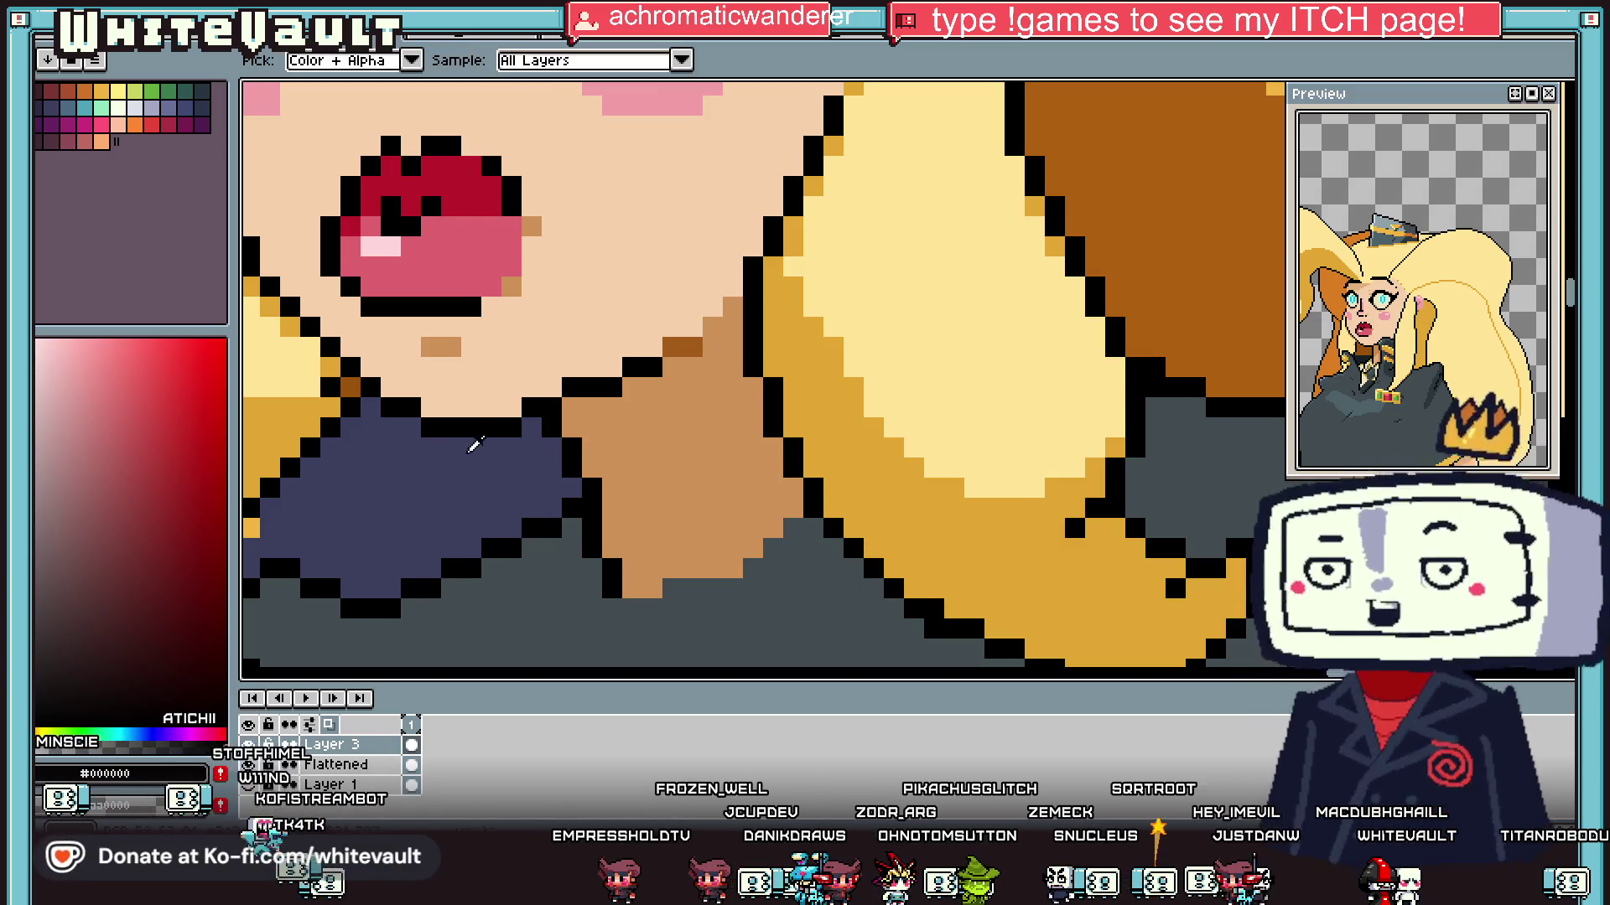